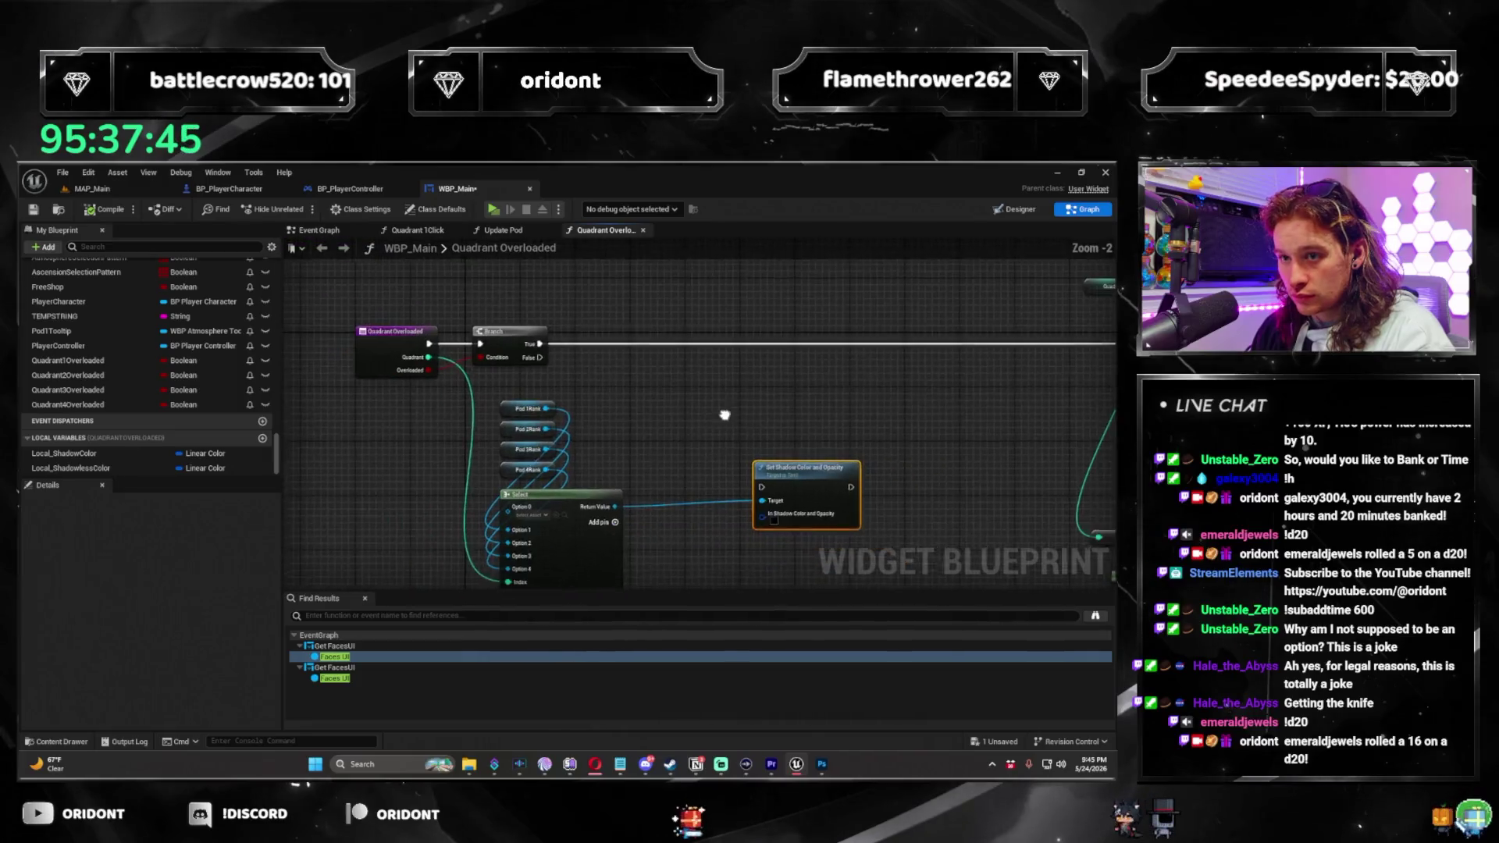
Add a Select node beside the shadow node, with Overloaded wired into its Index.
{"action": "scroll", "coordinate": [525, 416], "scroll_direction": "up", "scroll_amount": 4}
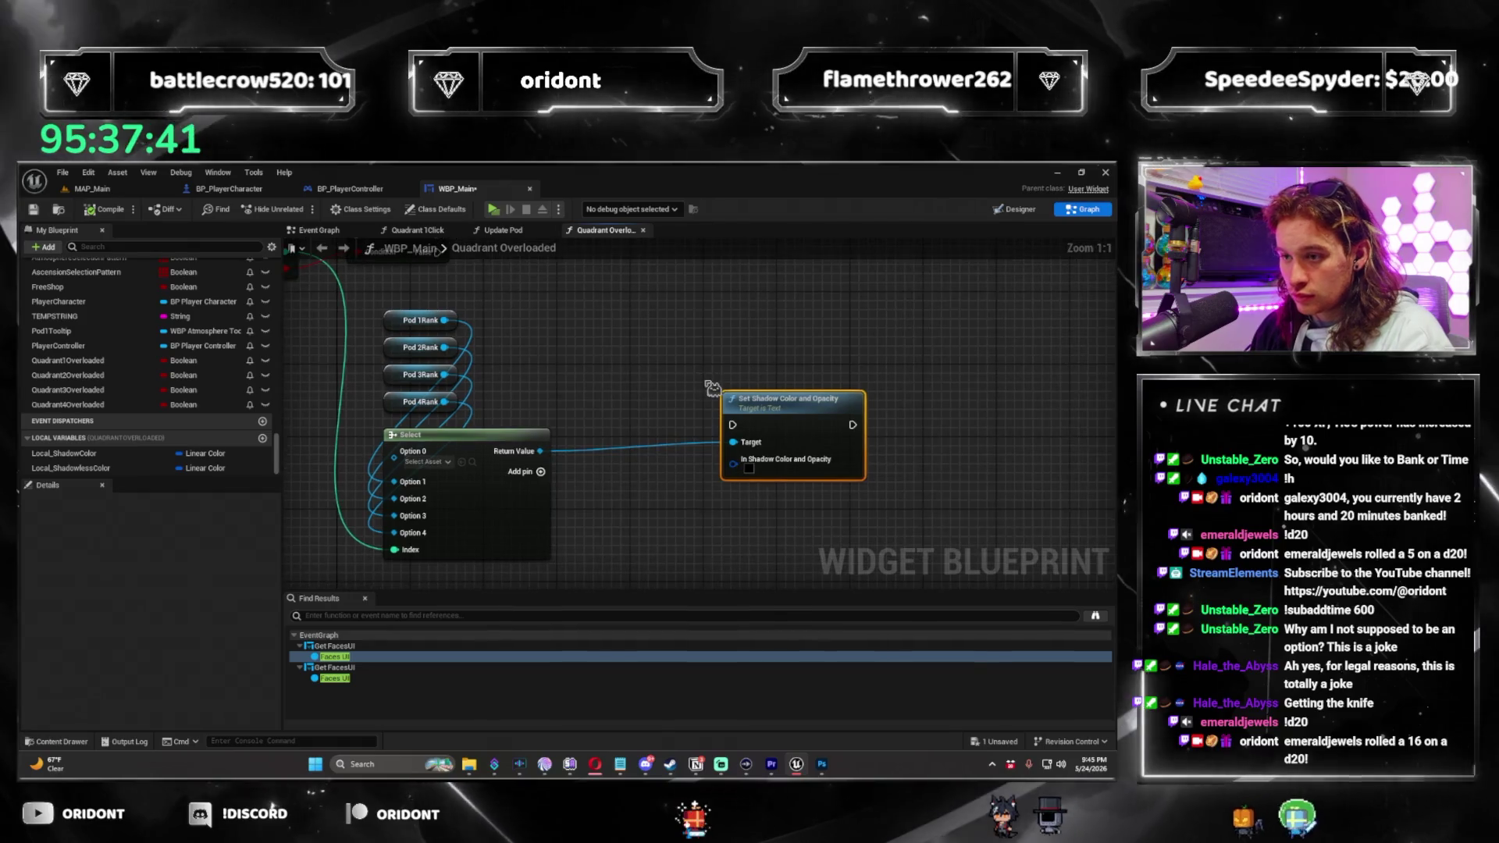
{"action": "mouse_move", "coordinate": [692, 464]}
{"action": "left_mouse_down"}
{"action": "mouse_move", "coordinate": [728, 450]}
{"action": "mouse_move", "coordinate": [704, 480]}
{"action": "left_mouse_up"}
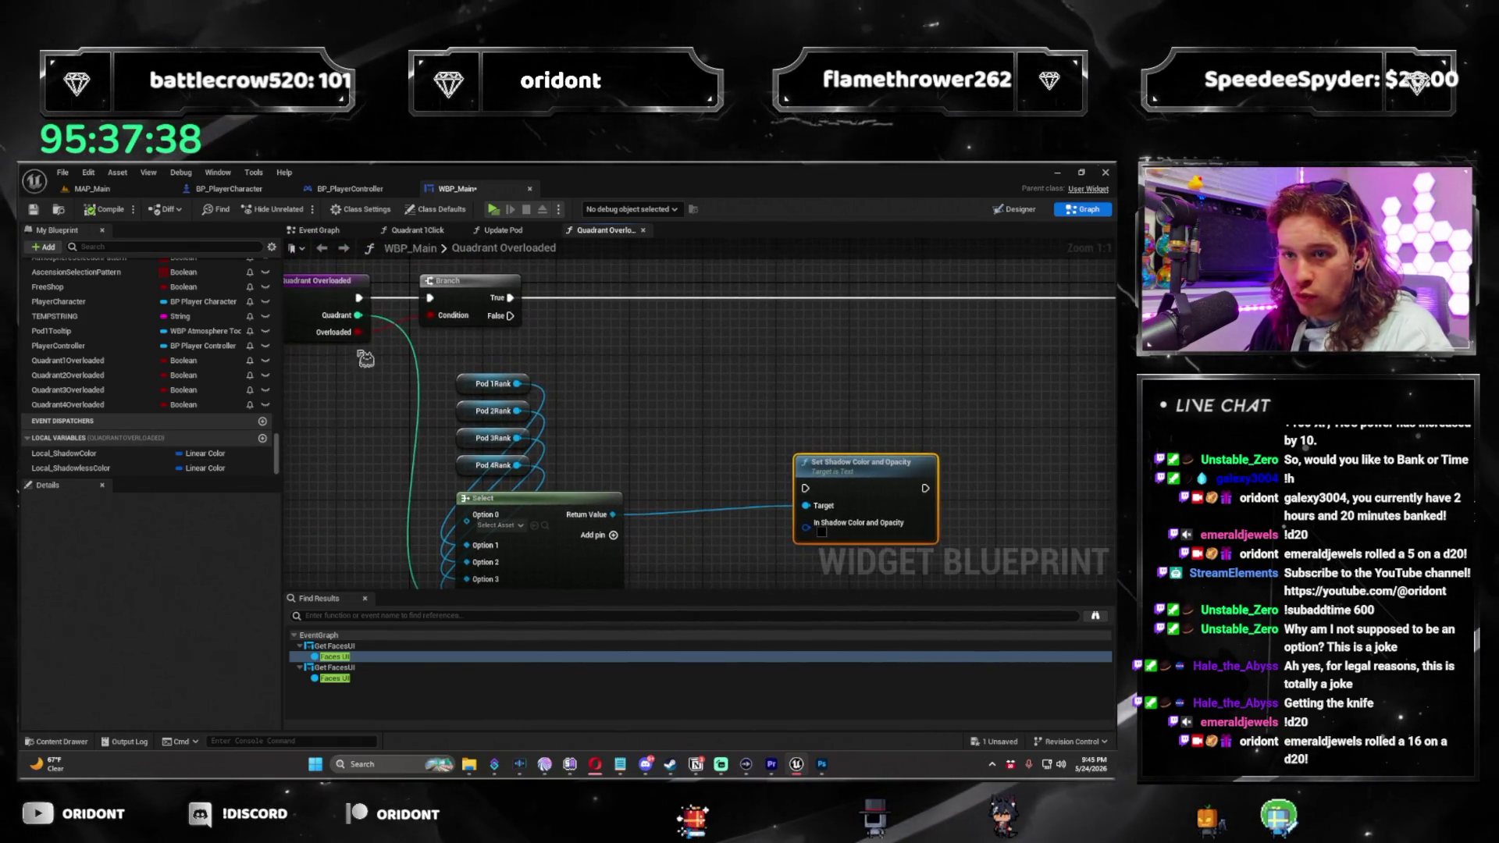
{"action": "left_click_drag", "start_coordinate": [675, 386], "coordinate": [673, 390]}
{"action": "type", "text": "s"}
{"action": "key", "text": "Escape"}
{"action": "right_click", "coordinate": [664, 388]}
{"action": "key", "text": "Return"}
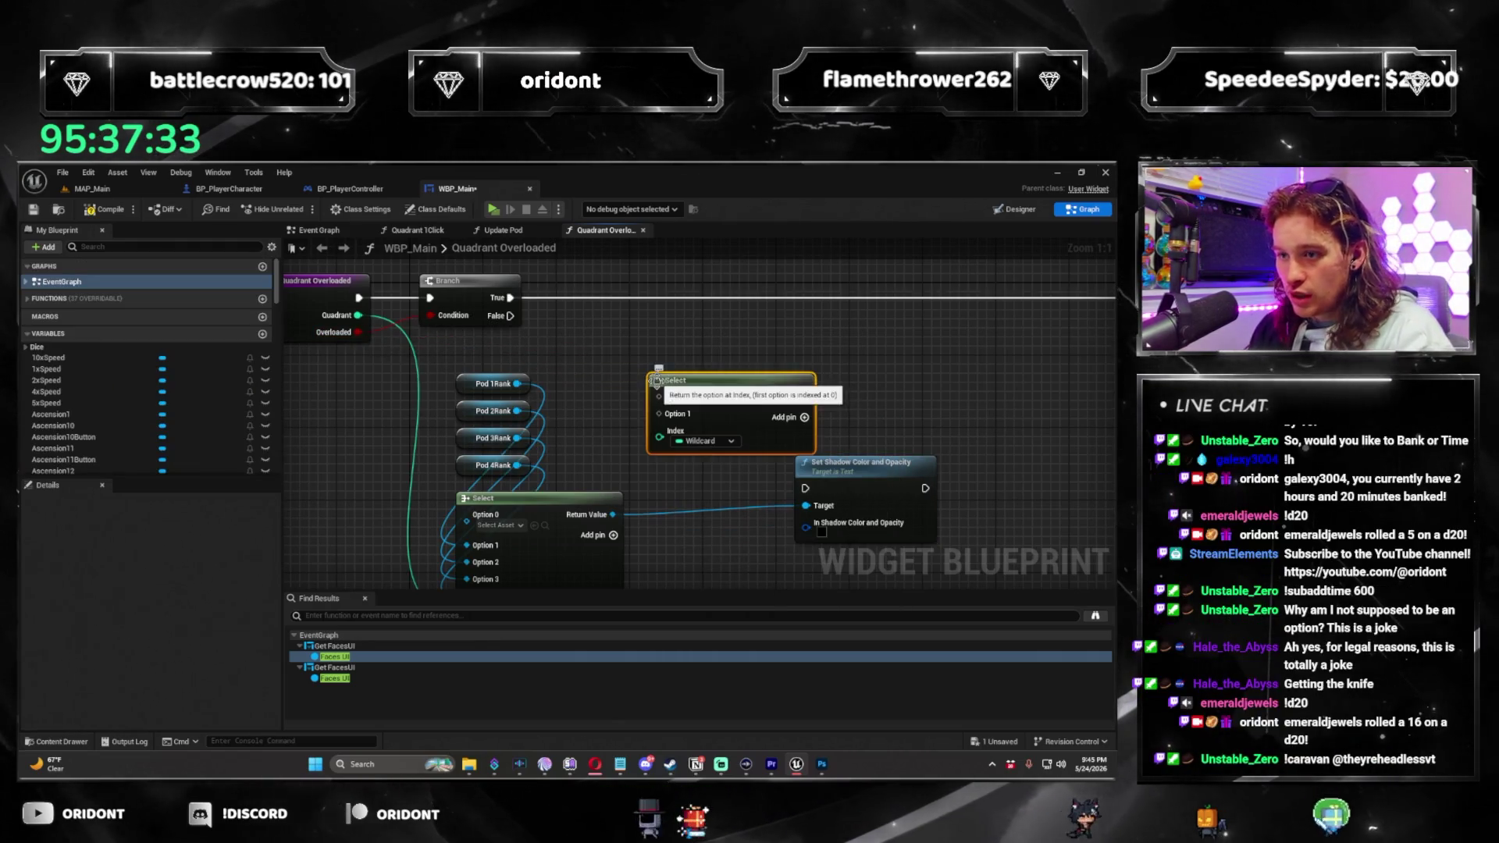
{"action": "left_click_drag", "start_coordinate": [659, 438], "coordinate": [358, 332]}
{"action": "mouse_move", "coordinate": [668, 380]}
{"action": "left_mouse_down"}
{"action": "mouse_move", "coordinate": [687, 525]}
{"action": "mouse_move", "coordinate": [694, 338]}
{"action": "mouse_move", "coordinate": [671, 355]}
{"action": "mouse_move", "coordinate": [727, 349]}
{"action": "left_mouse_up"}
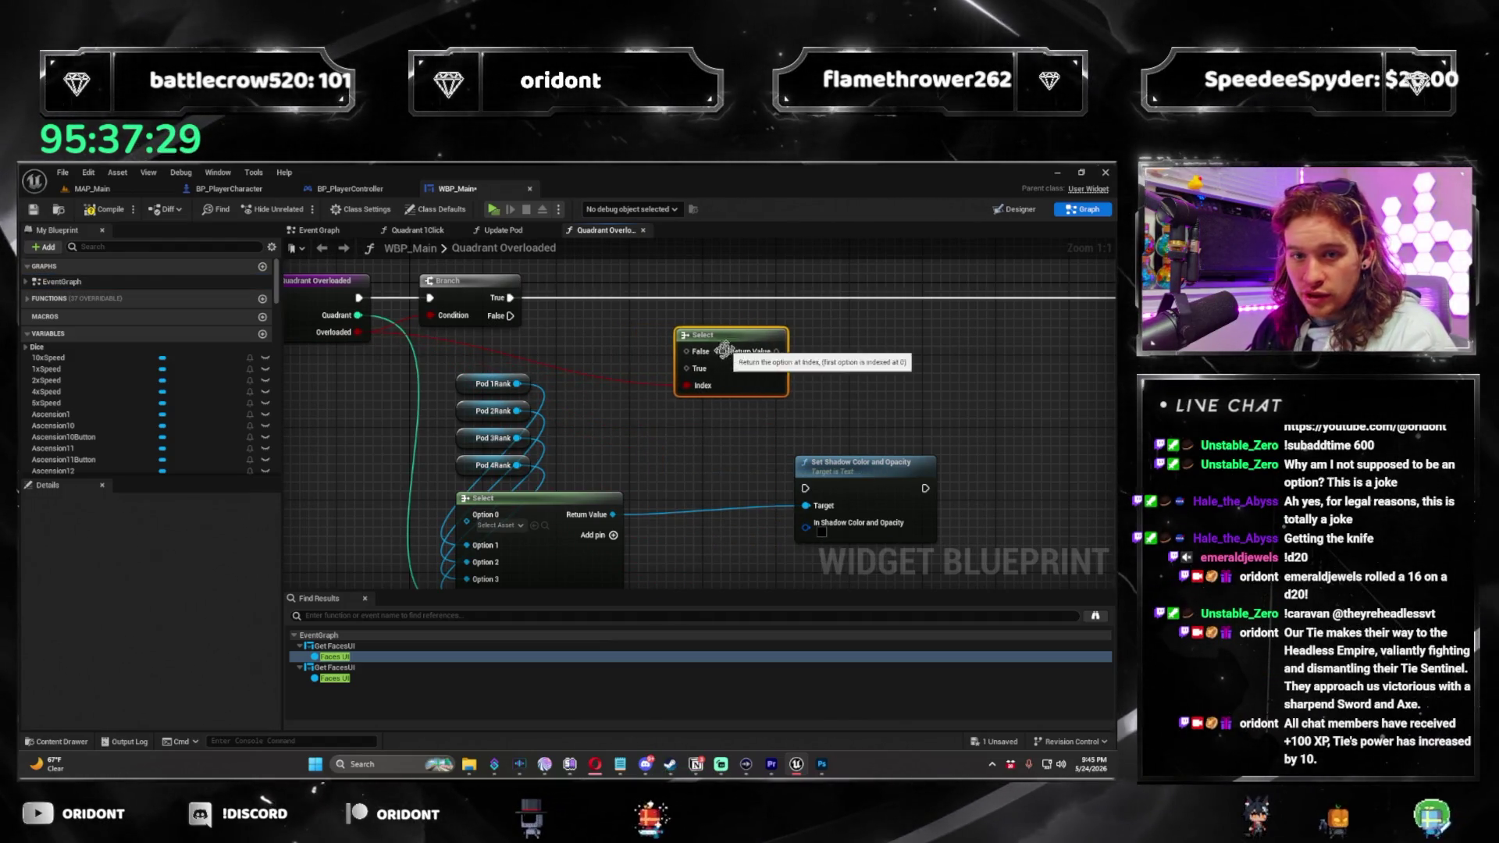
Feed Local Shadow Color into False and Local Shadowless Color into True, and Return Value into In Shadow Color.
{"action": "left_click_drag", "start_coordinate": [280, 283], "coordinate": [236, 508]}
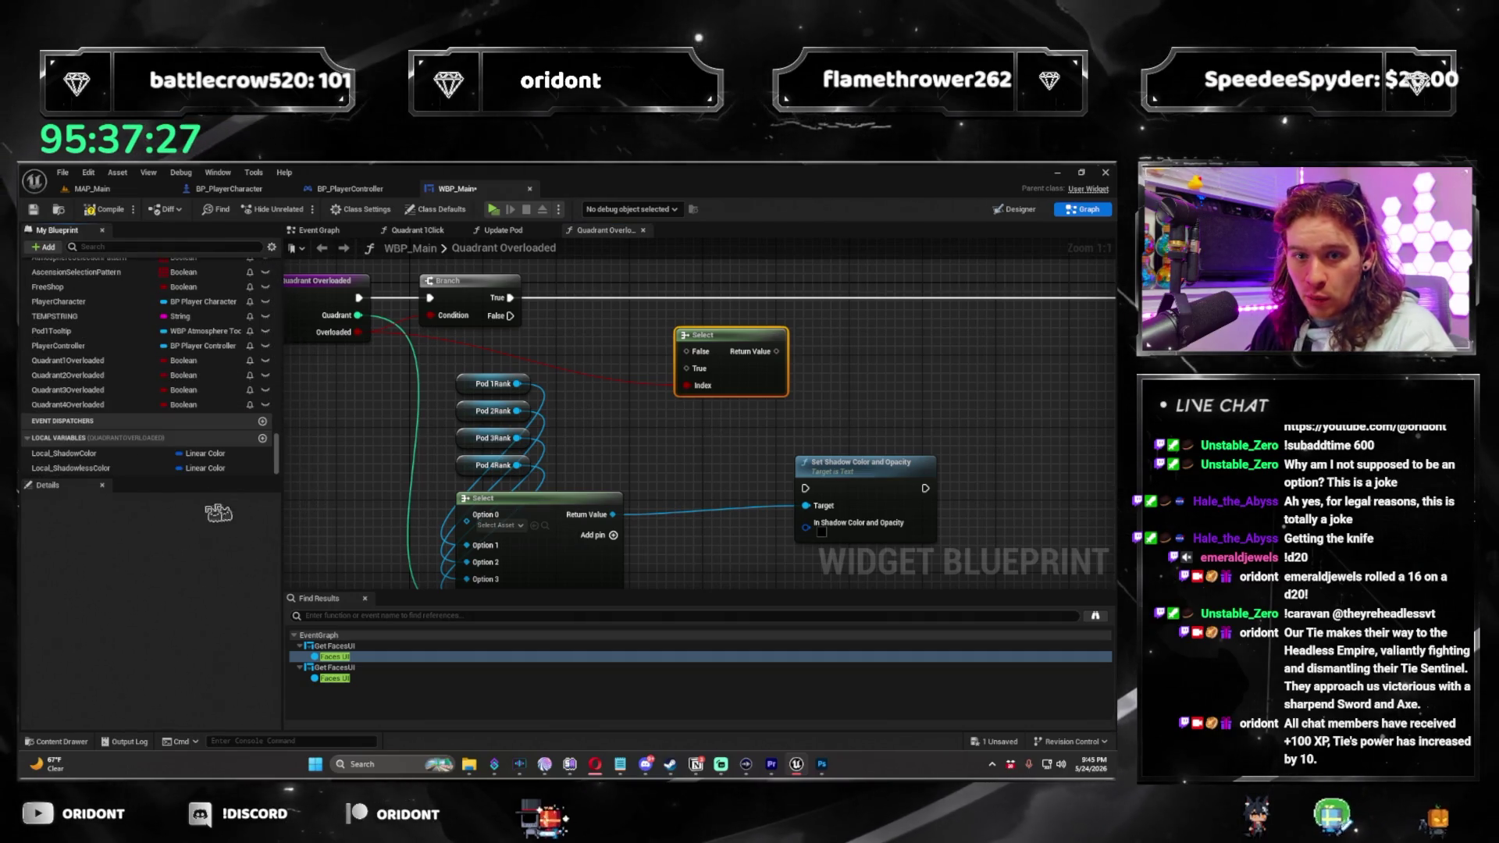
{"action": "left_click_drag", "start_coordinate": [103, 461], "coordinate": [711, 364]}
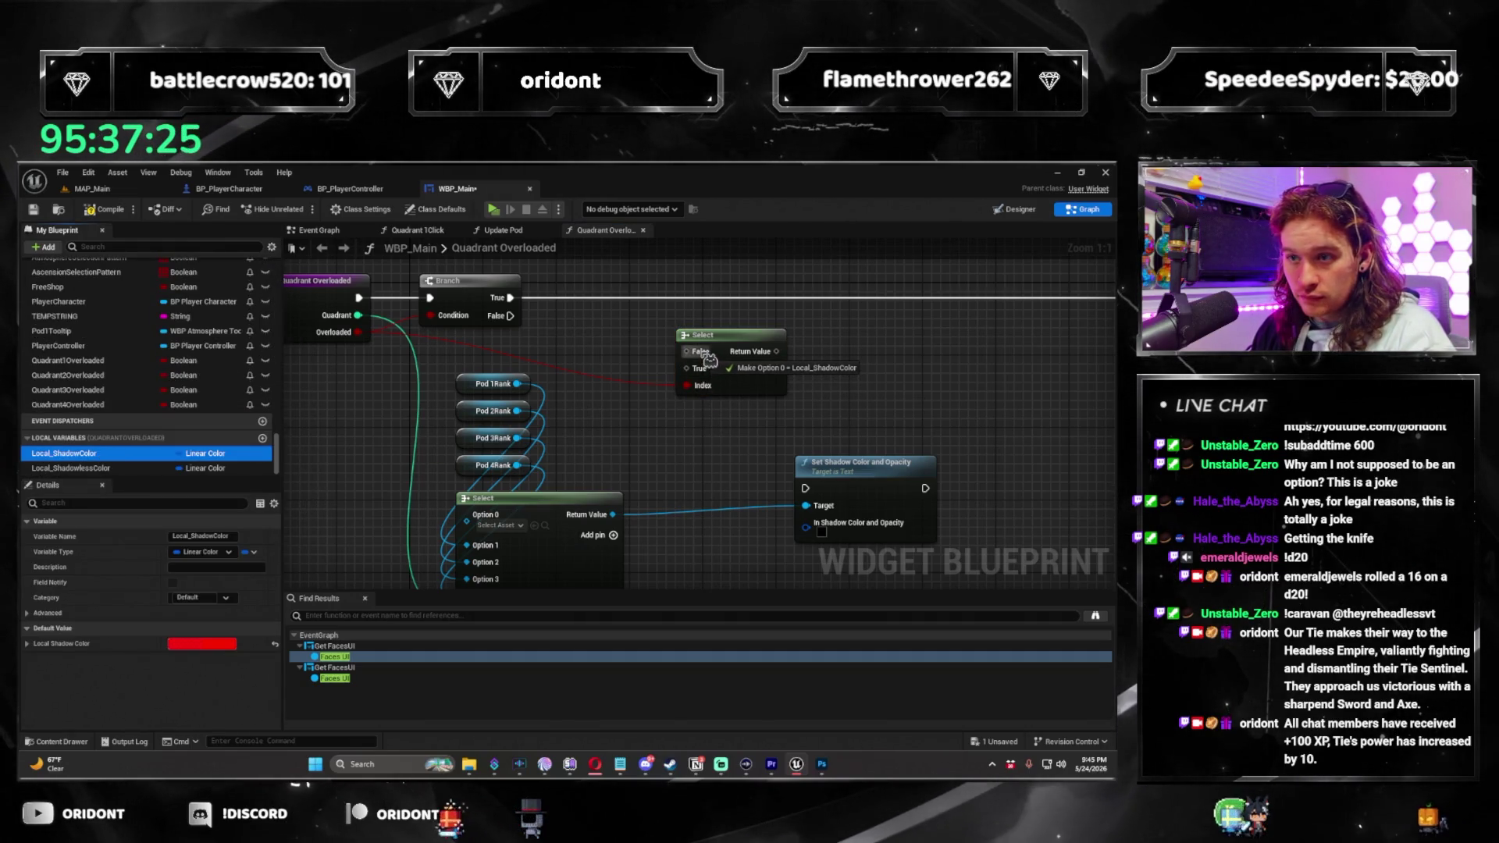
{"action": "left_click_drag", "start_coordinate": [81, 470], "coordinate": [581, 346]}
{"action": "left_click_drag", "start_coordinate": [777, 351], "coordinate": [834, 537]}
{"action": "mouse_move", "coordinate": [869, 462]}
{"action": "left_mouse_down"}
{"action": "mouse_move", "coordinate": [898, 398]}
{"action": "mouse_move", "coordinate": [913, 281]}
{"action": "left_mouse_up"}
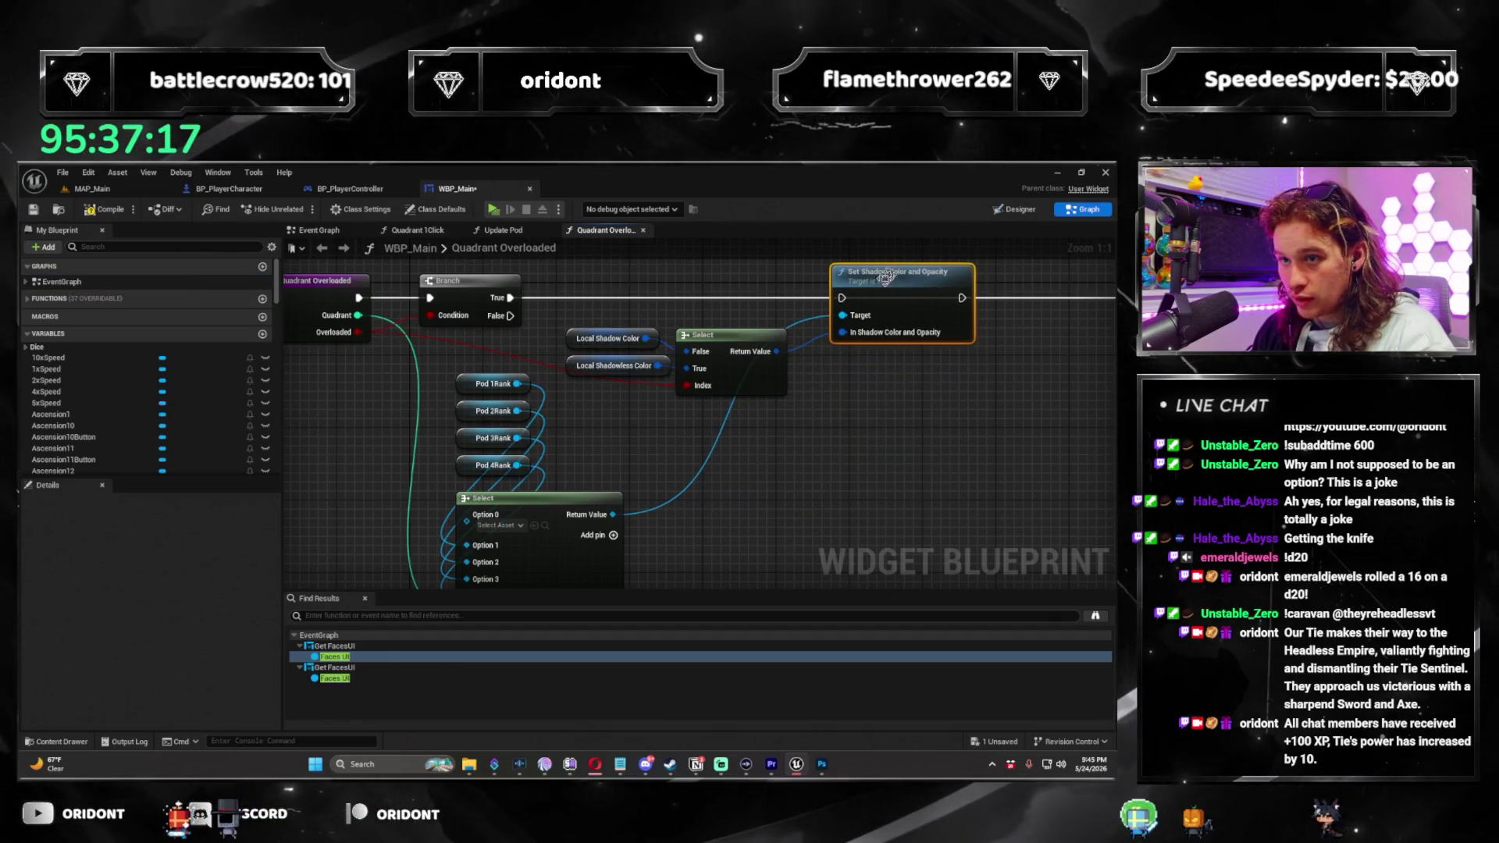
{"action": "left_click_drag", "start_coordinate": [537, 310], "coordinate": [538, 367]}
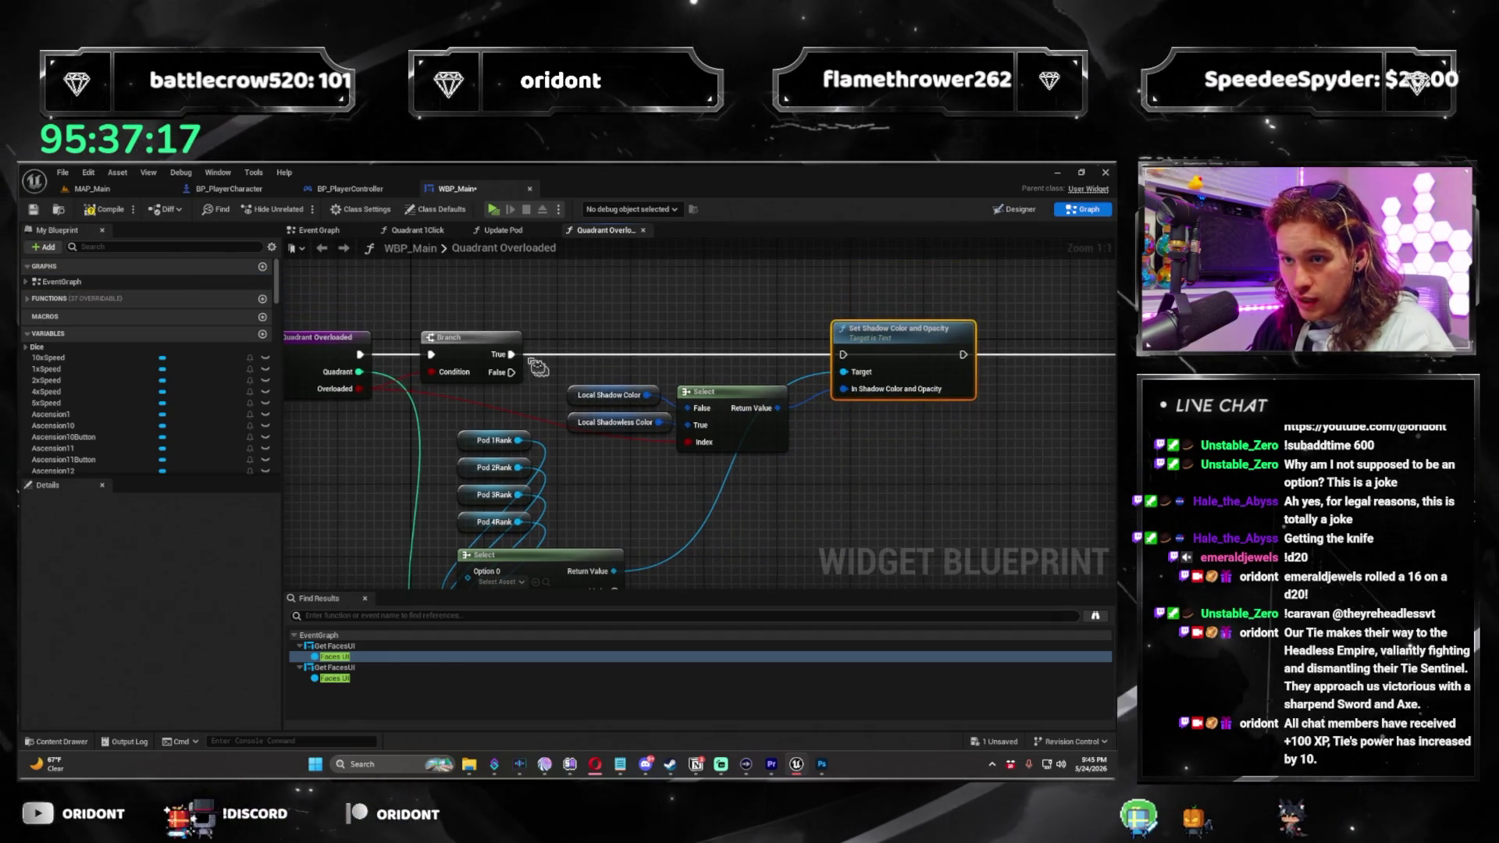
Add a Branch node off Set Shadow Color and Opacity's exec output.
{"action": "left_click", "coordinate": [888, 349]}
{"action": "scroll", "coordinate": [789, 377], "scroll_direction": "down", "scroll_amount": 4}
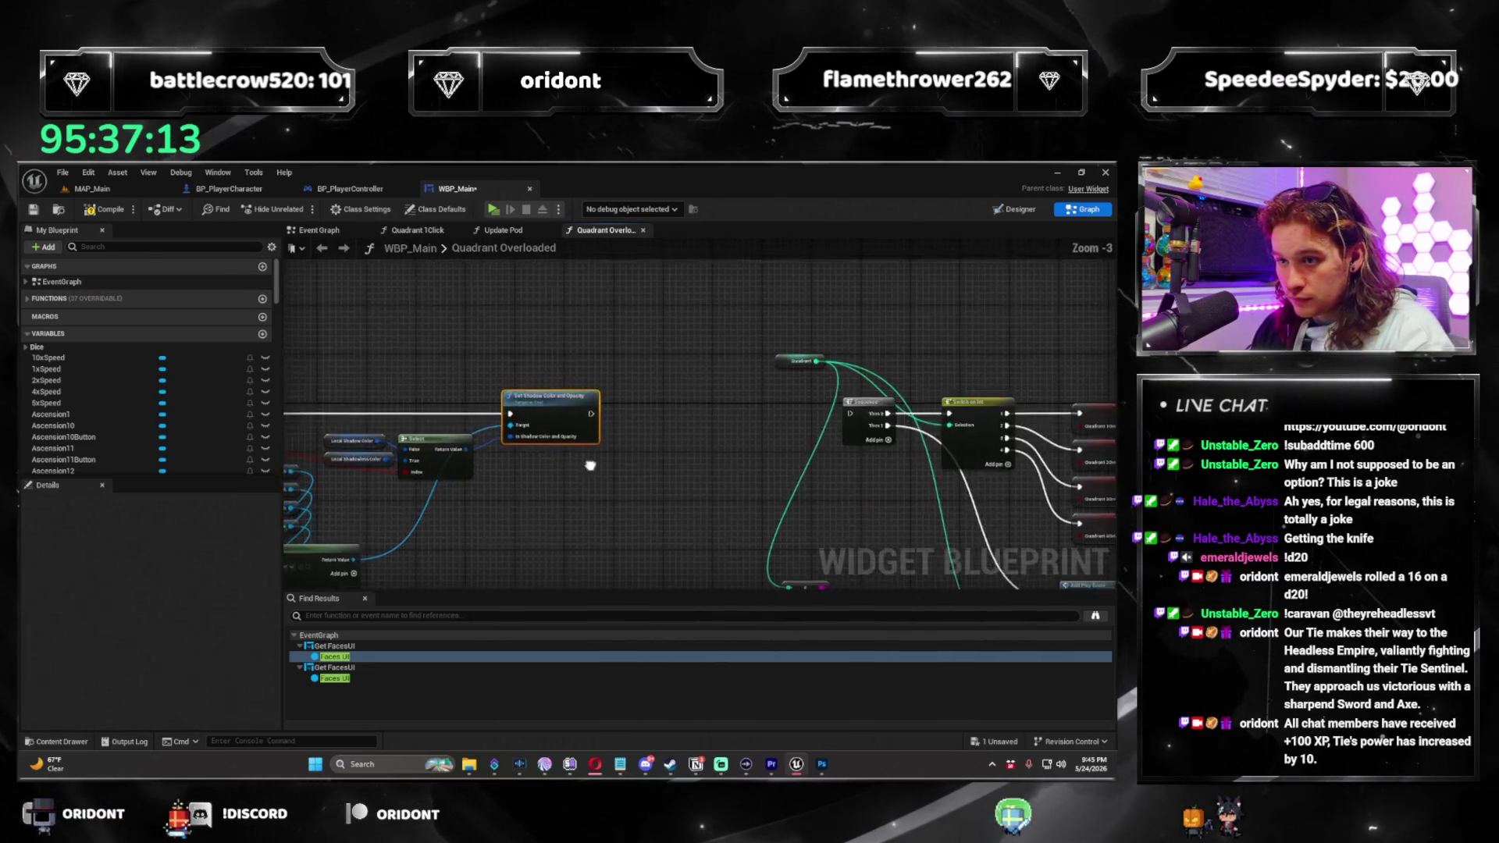
{"action": "mouse_move", "coordinate": [805, 396]}
{"action": "left_mouse_down"}
{"action": "mouse_move", "coordinate": [855, 399]}
{"action": "mouse_move", "coordinate": [863, 380]}
{"action": "left_mouse_up"}
{"action": "type", "text": "branch"}
{"action": "key", "text": "Return"}
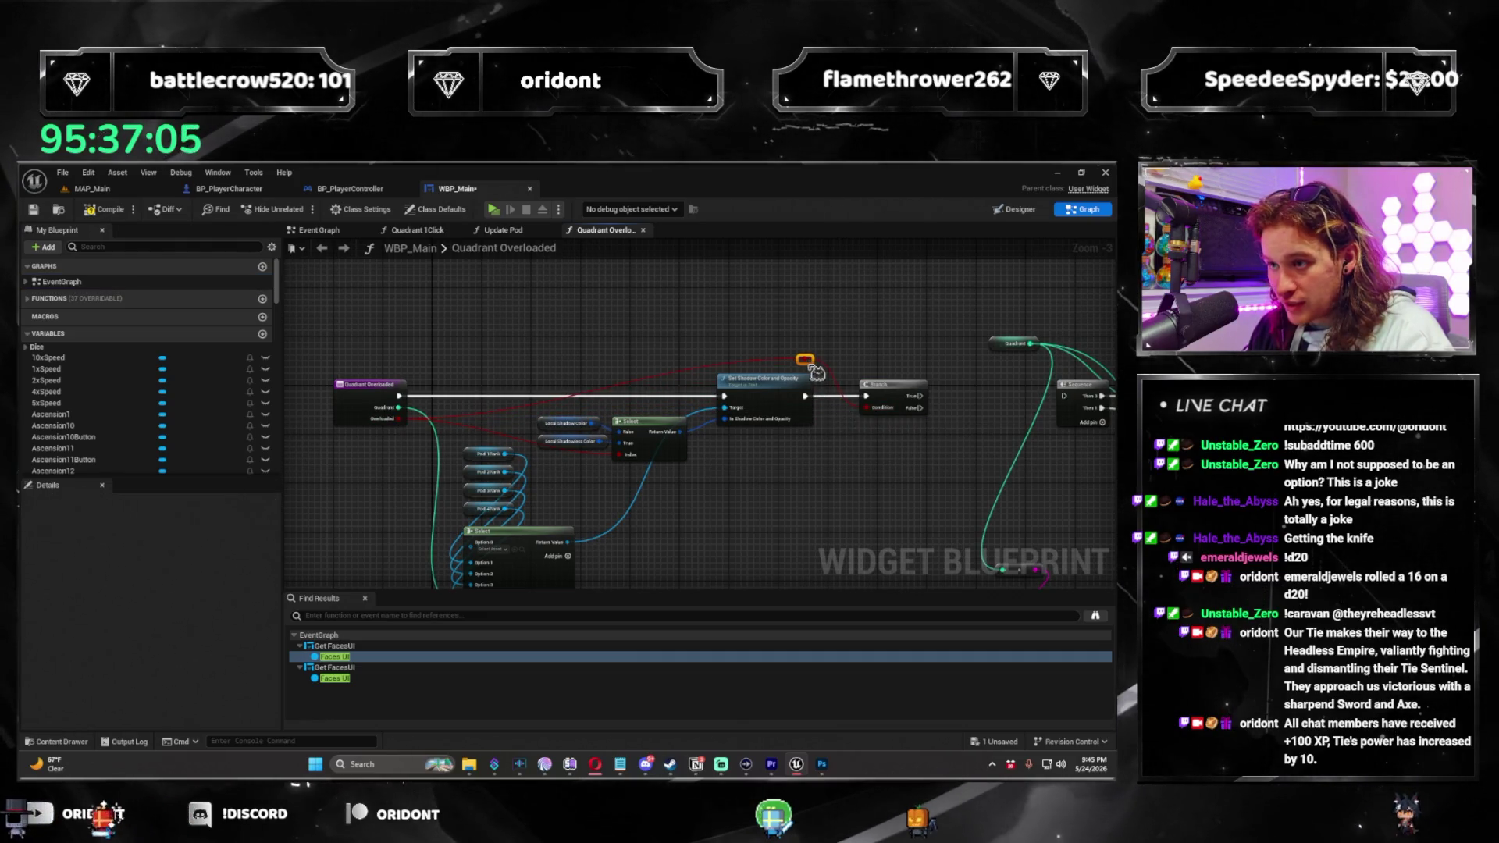
Move the reroute point on the red wire left and review the whole node network.
{"action": "left_click_drag", "start_coordinate": [761, 367], "coordinate": [487, 368]}
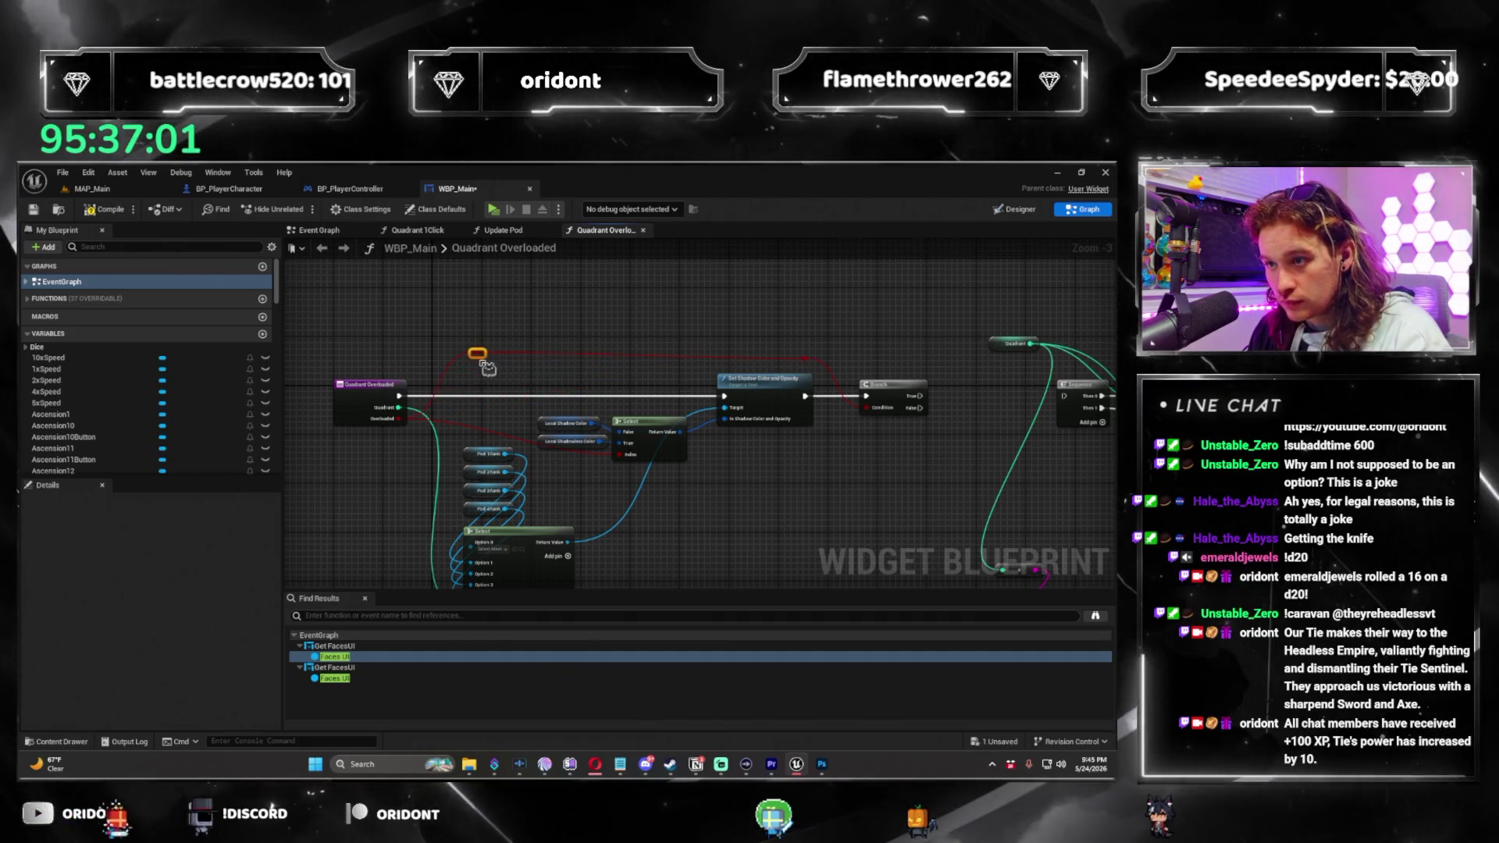
{"action": "scroll", "coordinate": [578, 484], "scroll_direction": "up", "scroll_amount": 3}
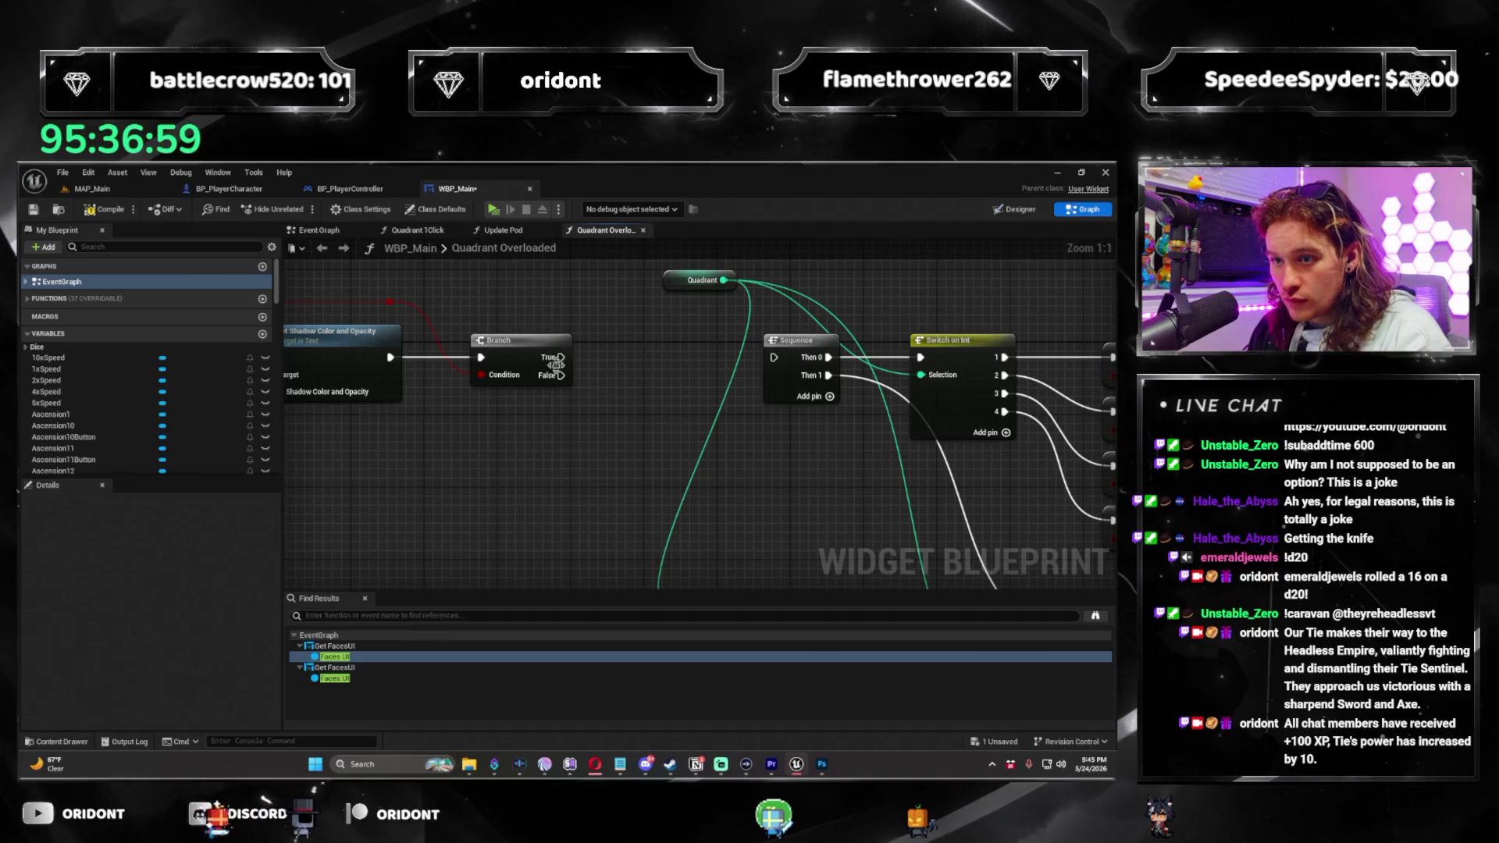
{"action": "scroll", "coordinate": [789, 363], "scroll_direction": "down", "scroll_amount": 5}
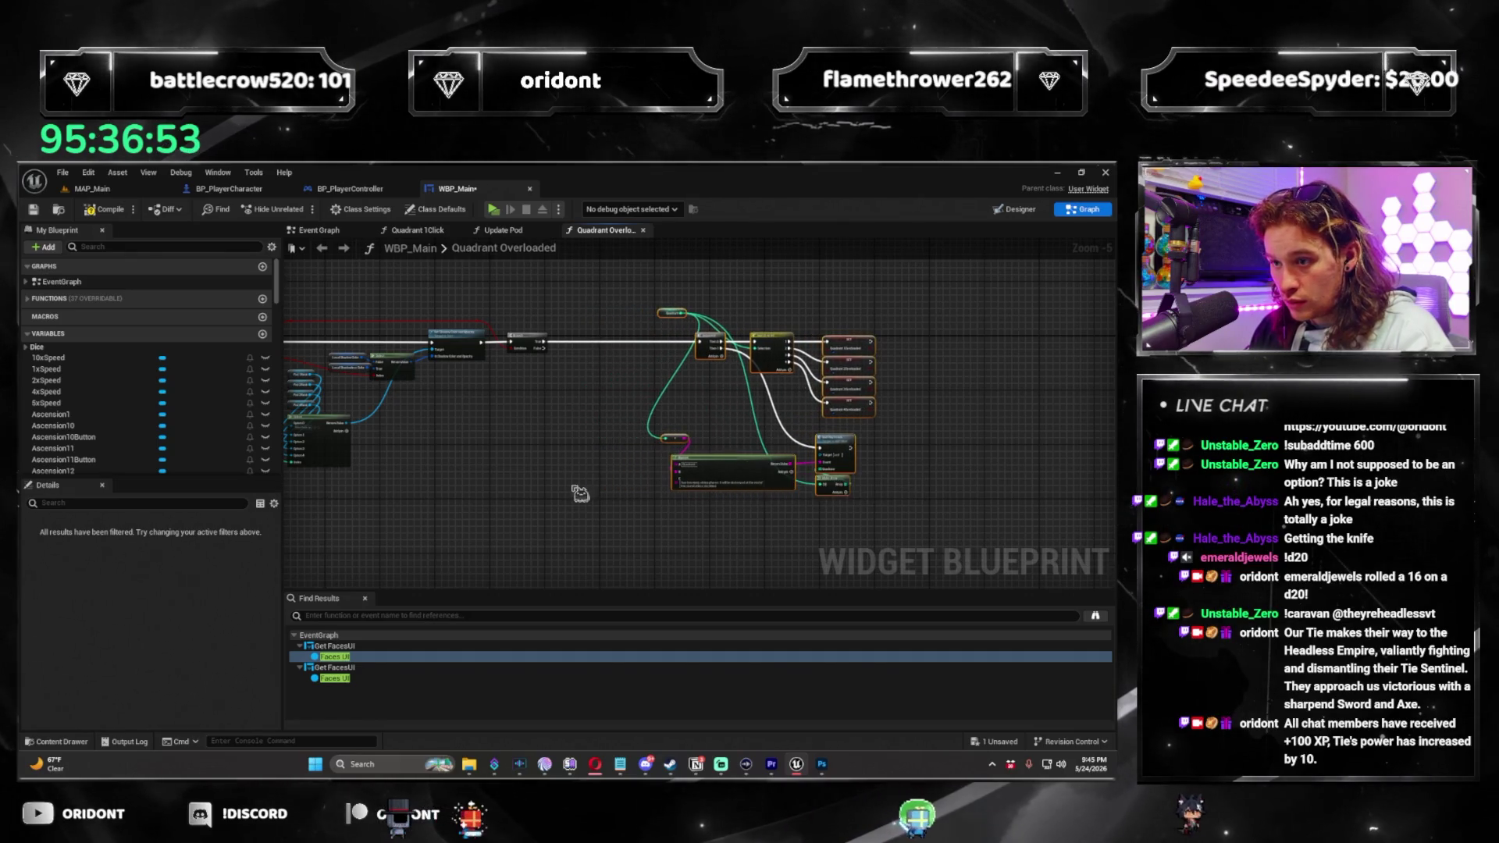
{"action": "left_click_drag", "start_coordinate": [580, 494], "coordinate": [468, 494]}
{"action": "scroll", "coordinate": [581, 493], "scroll_direction": "up", "scroll_amount": 2}
{"action": "scroll", "coordinate": [675, 497], "scroll_direction": "down", "scroll_amount": 2}
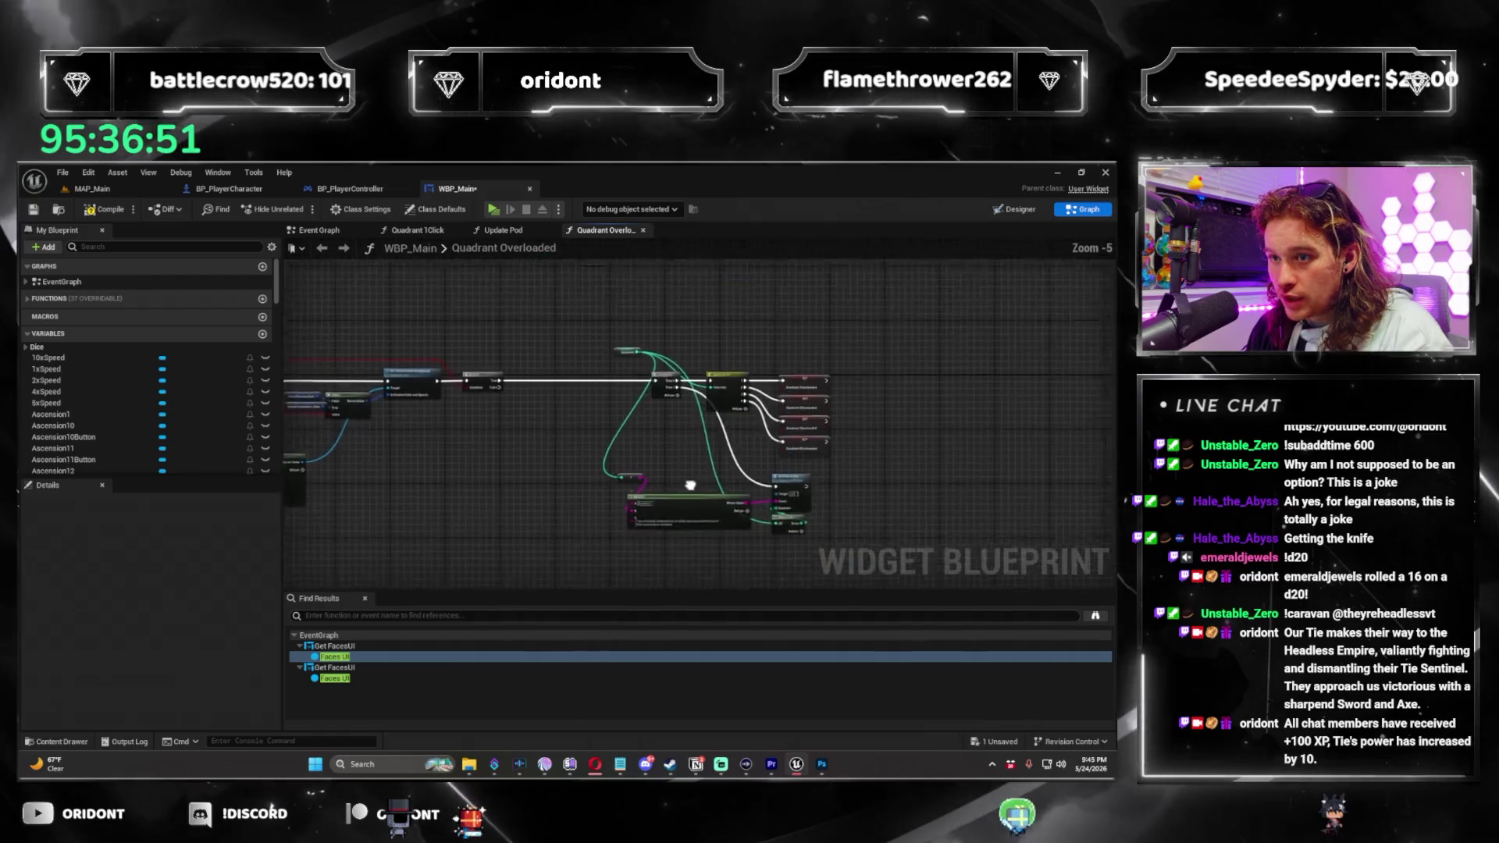
{"action": "left_click_drag", "start_coordinate": [675, 497], "coordinate": [604, 451]}
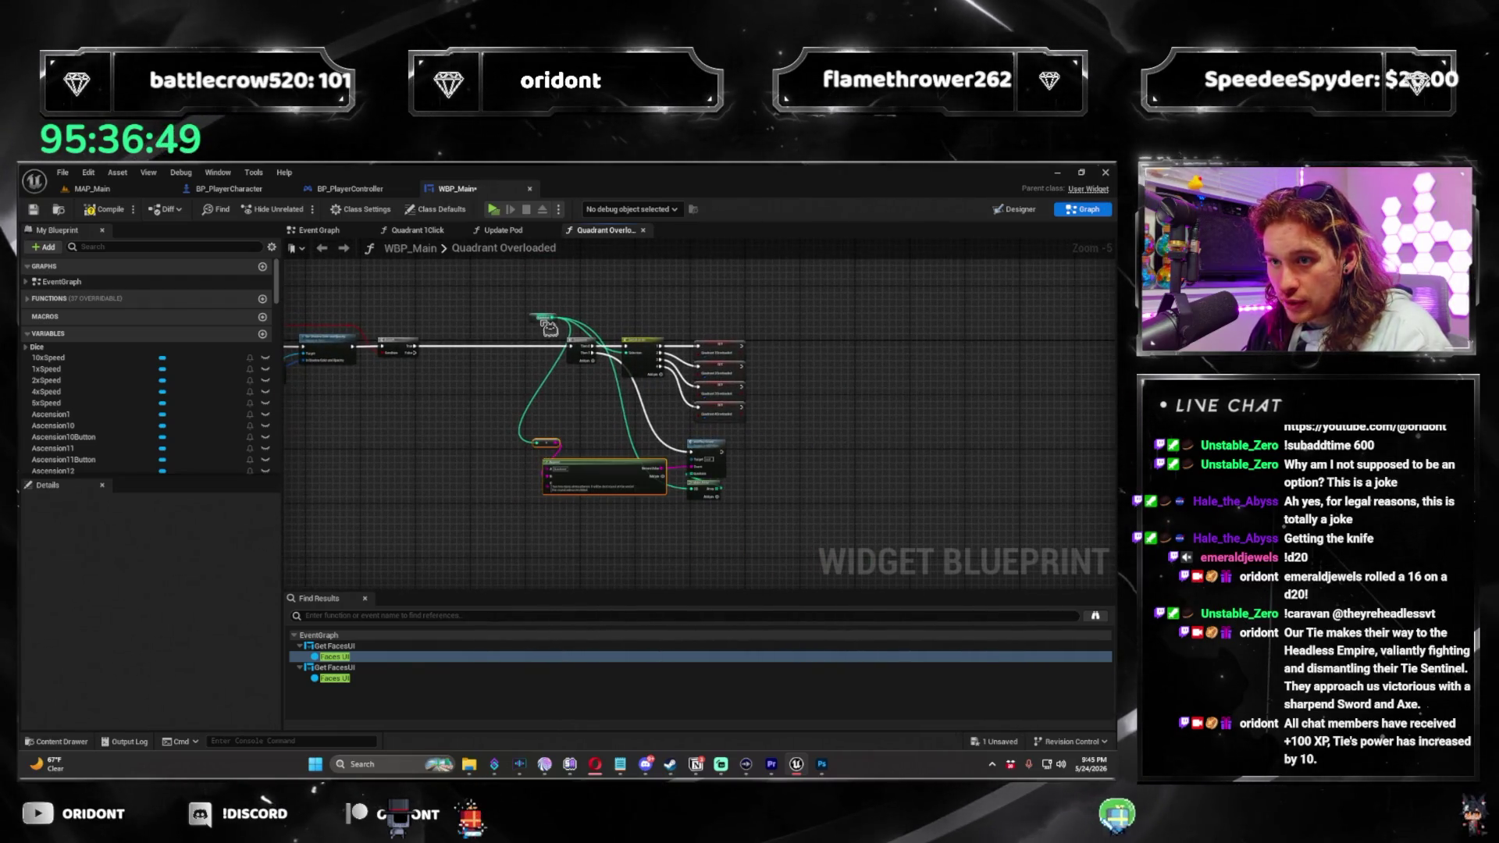
{"action": "left_click_drag", "start_coordinate": [585, 530], "coordinate": [647, 432]}
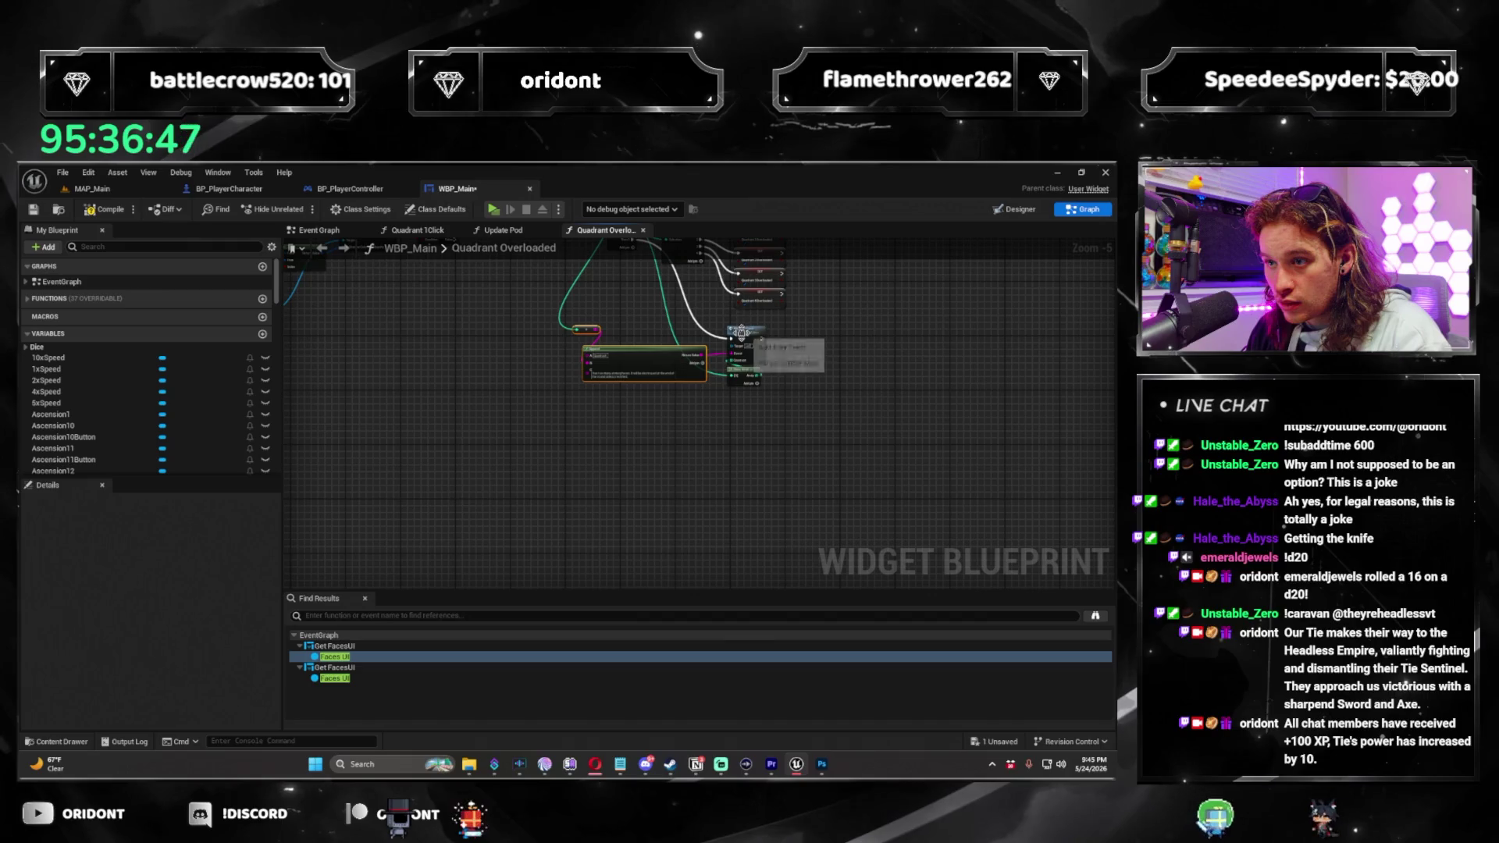
{"action": "scroll", "coordinate": [742, 332], "scroll_direction": "up", "scroll_amount": 2}
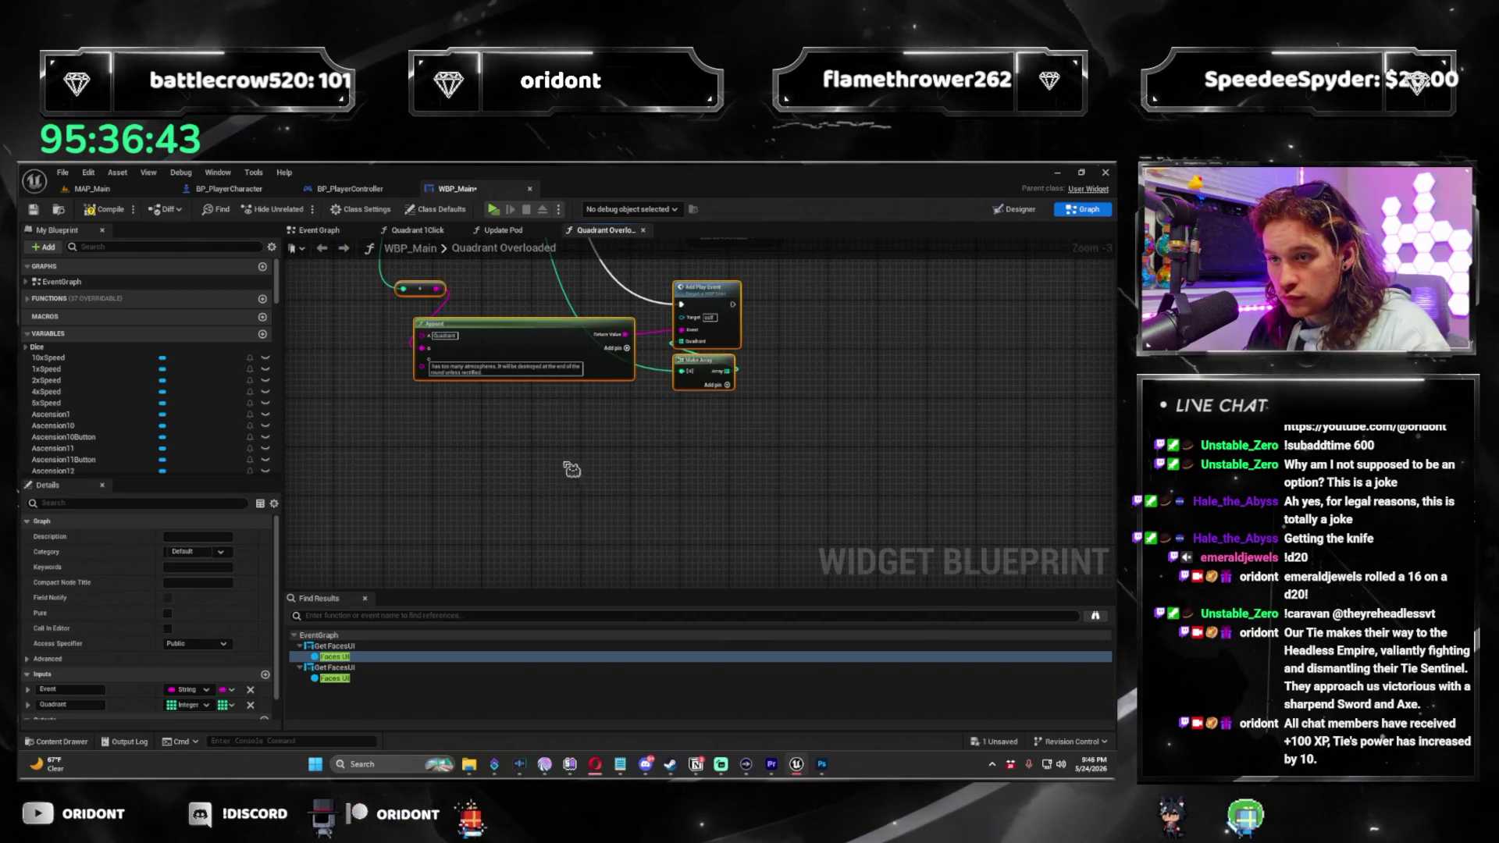
Move the lower reroute beside its Append node and connect the wire to Add Play Event.
{"action": "scroll", "coordinate": [563, 419], "scroll_direction": "down", "scroll_amount": 4}
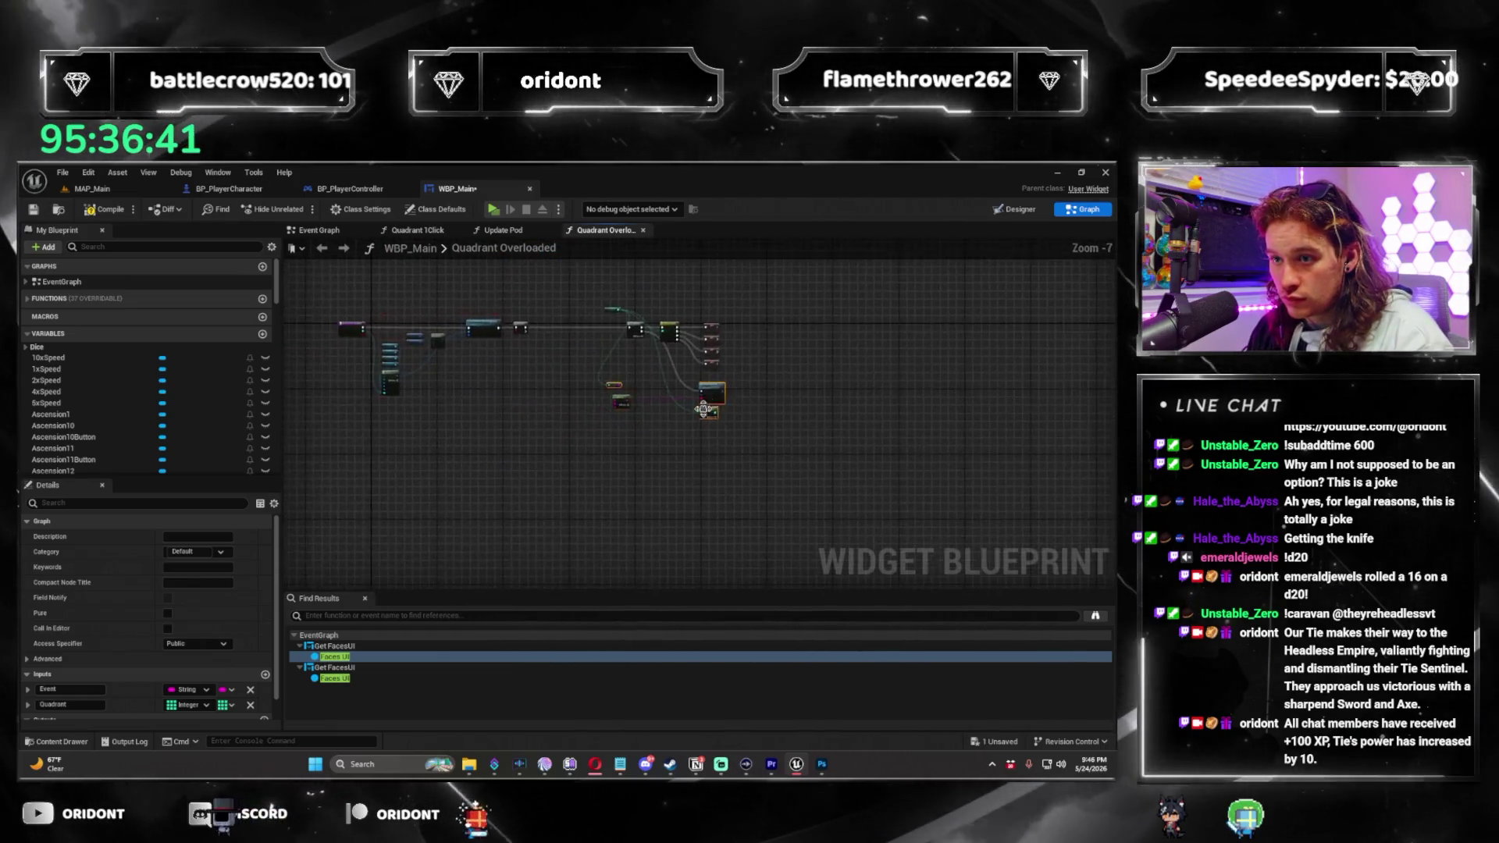
{"action": "scroll", "coordinate": [703, 410], "scroll_direction": "up", "scroll_amount": 3}
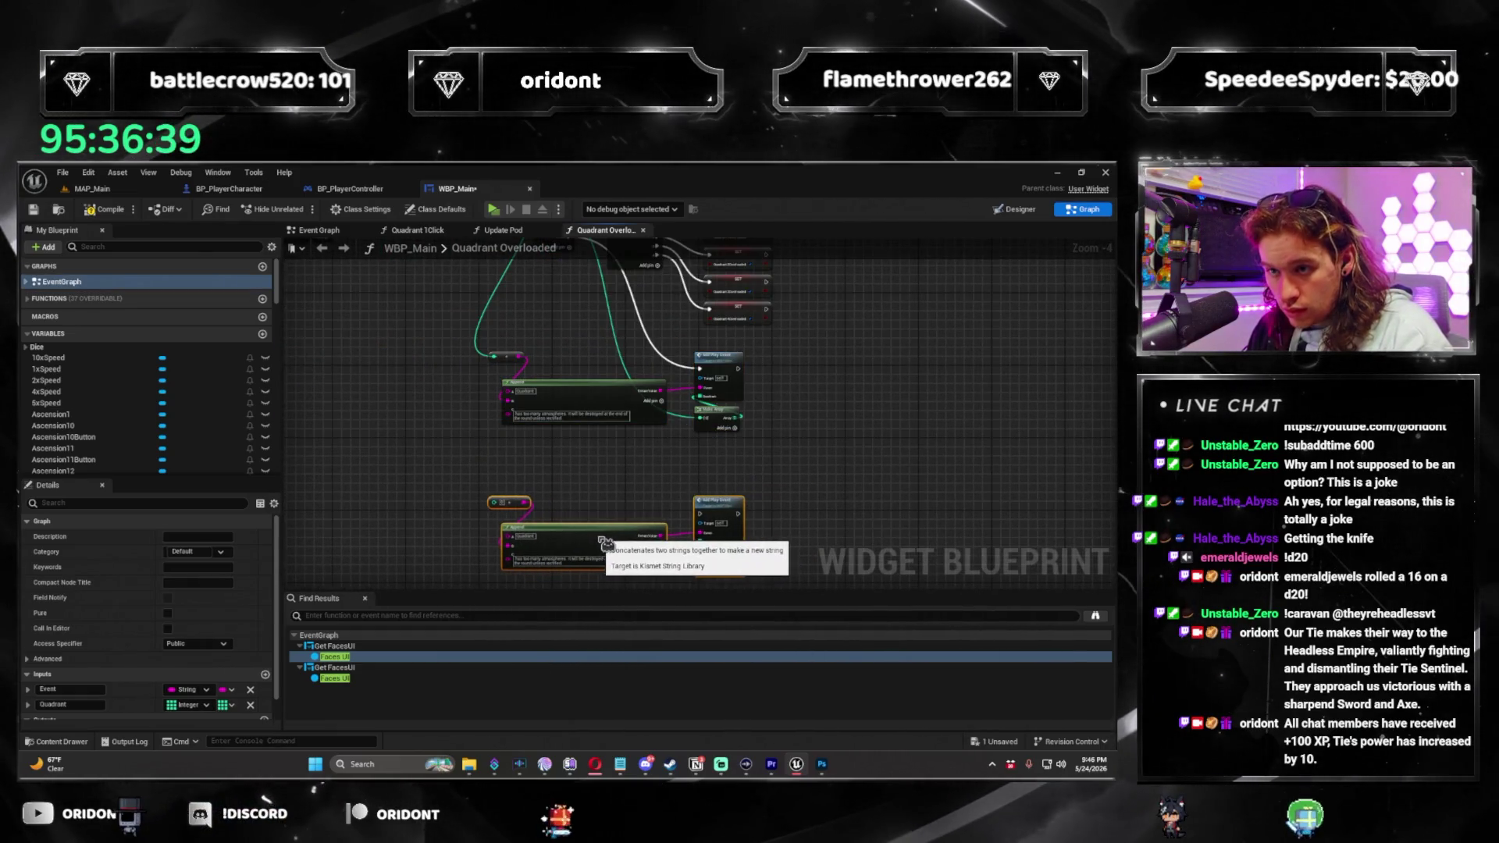
{"action": "mouse_move", "coordinate": [605, 549]}
{"action": "left_mouse_down"}
{"action": "mouse_move", "coordinate": [622, 578]}
{"action": "mouse_move", "coordinate": [600, 418]}
{"action": "left_mouse_up"}
{"action": "left_click_drag", "start_coordinate": [630, 502], "coordinate": [685, 391]}
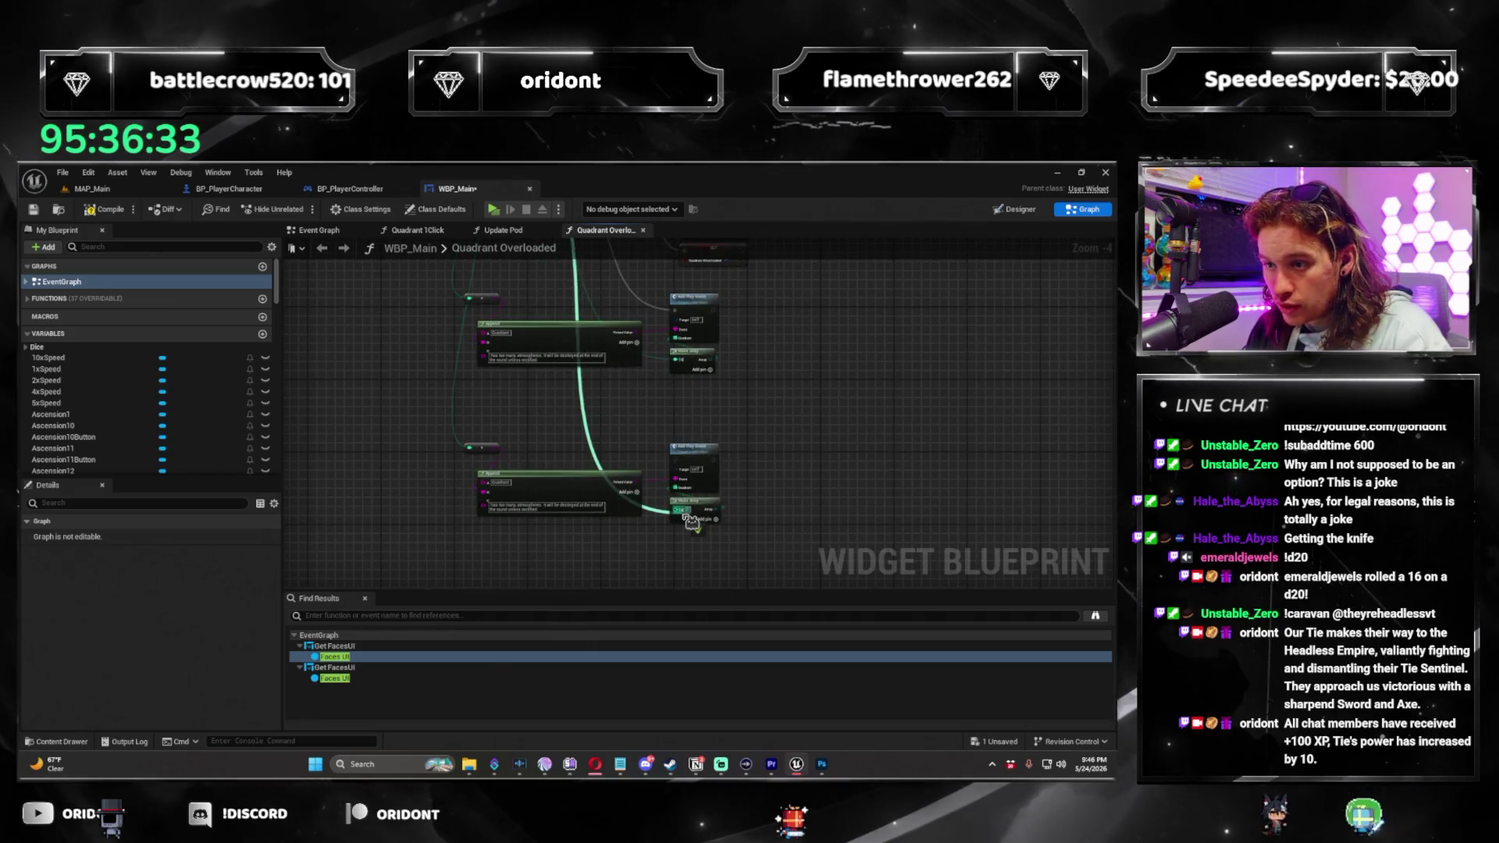
{"action": "mouse_move", "coordinate": [691, 521]}
{"action": "left_mouse_down"}
{"action": "mouse_move", "coordinate": [798, 503]}
{"action": "mouse_move", "coordinate": [775, 445]}
{"action": "left_mouse_up"}
{"action": "mouse_move", "coordinate": [672, 478]}
{"action": "left_mouse_down"}
{"action": "mouse_move", "coordinate": [642, 523]}
{"action": "mouse_move", "coordinate": [531, 383]}
{"action": "mouse_move", "coordinate": [859, 297]}
{"action": "mouse_move", "coordinate": [854, 406]}
{"action": "left_mouse_up"}
{"action": "mouse_move", "coordinate": [813, 509]}
{"action": "left_mouse_down"}
{"action": "mouse_move", "coordinate": [656, 556]}
{"action": "mouse_move", "coordinate": [689, 442]}
{"action": "left_mouse_up"}
Delete the extra lower node pair and run the Branch's exec wire into the copied chain.
{"action": "scroll", "coordinate": [656, 553], "scroll_direction": "down", "scroll_amount": 1}
{"action": "left_click_drag", "start_coordinate": [711, 387], "coordinate": [785, 373]}
{"action": "key", "text": "Delete"}
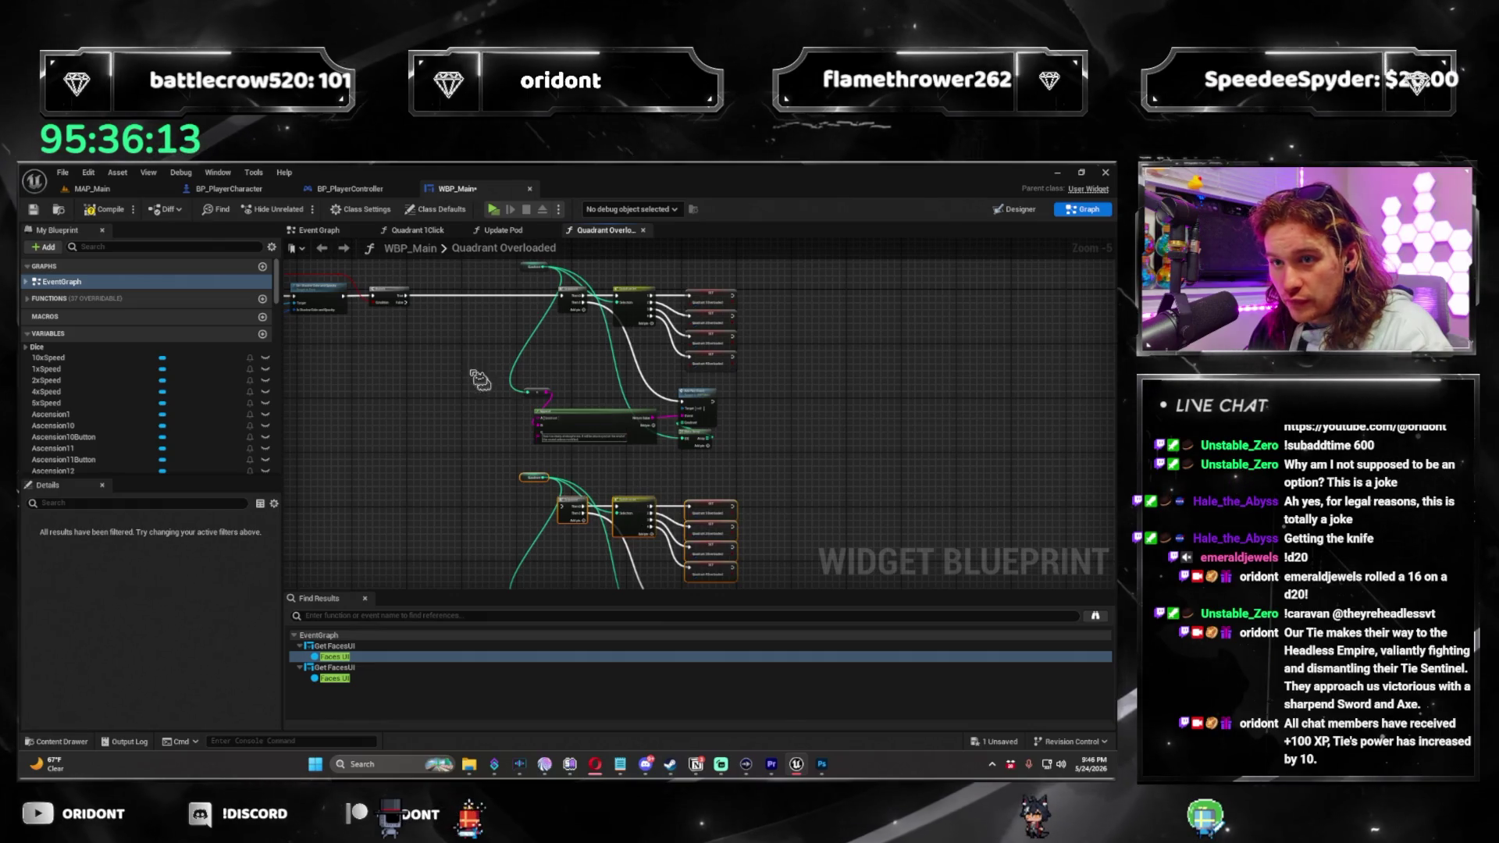
{"action": "mouse_move", "coordinate": [405, 303]}
{"action": "left_mouse_down"}
{"action": "mouse_move", "coordinate": [435, 324]}
{"action": "mouse_move", "coordinate": [538, 502]}
{"action": "mouse_move", "coordinate": [564, 507]}
{"action": "left_mouse_up"}
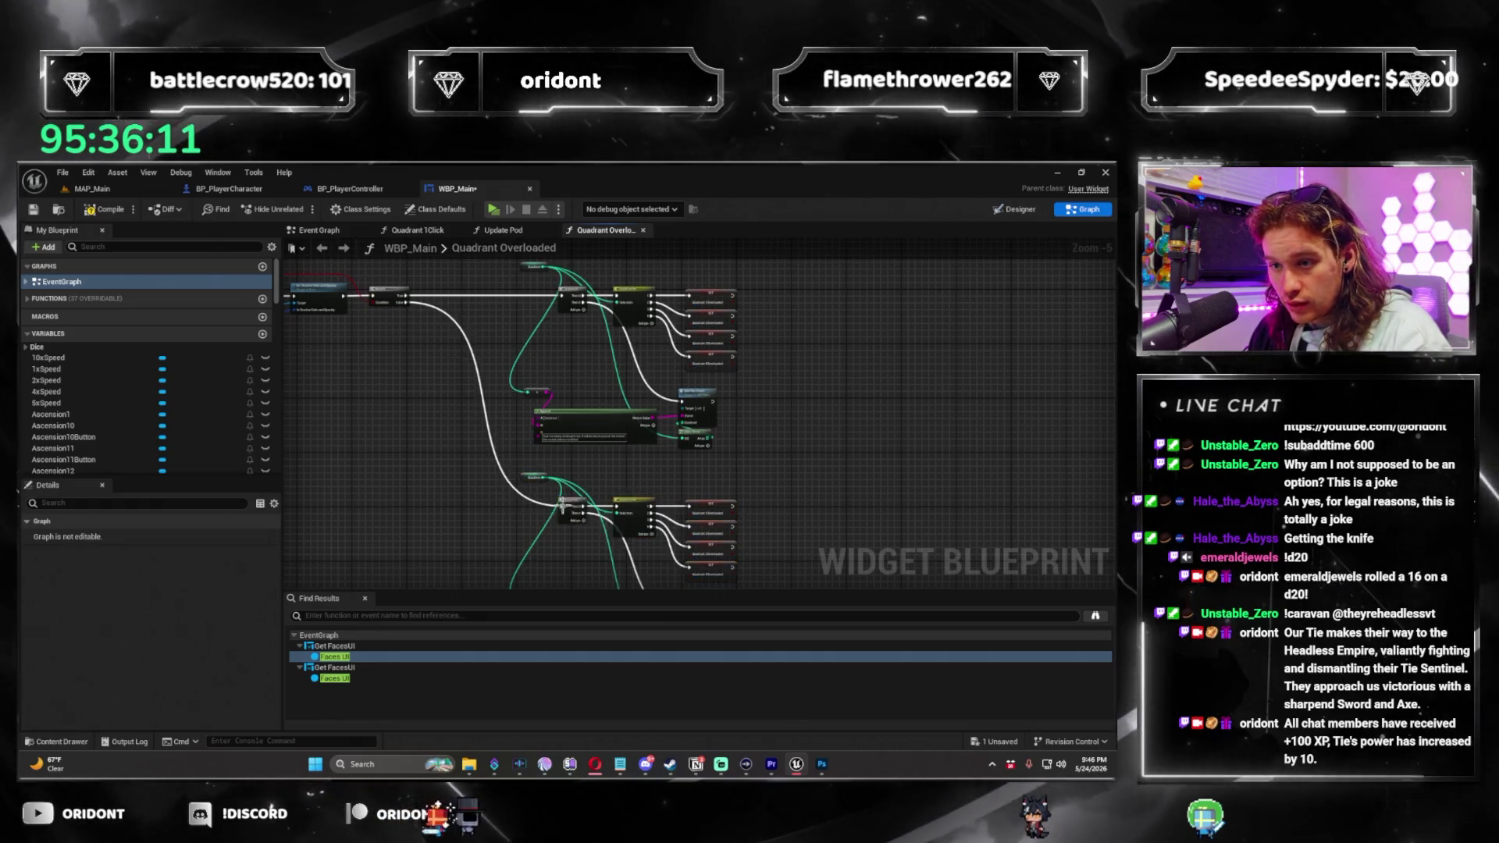
{"action": "scroll", "coordinate": [721, 360], "scroll_direction": "up", "scroll_amount": 5}
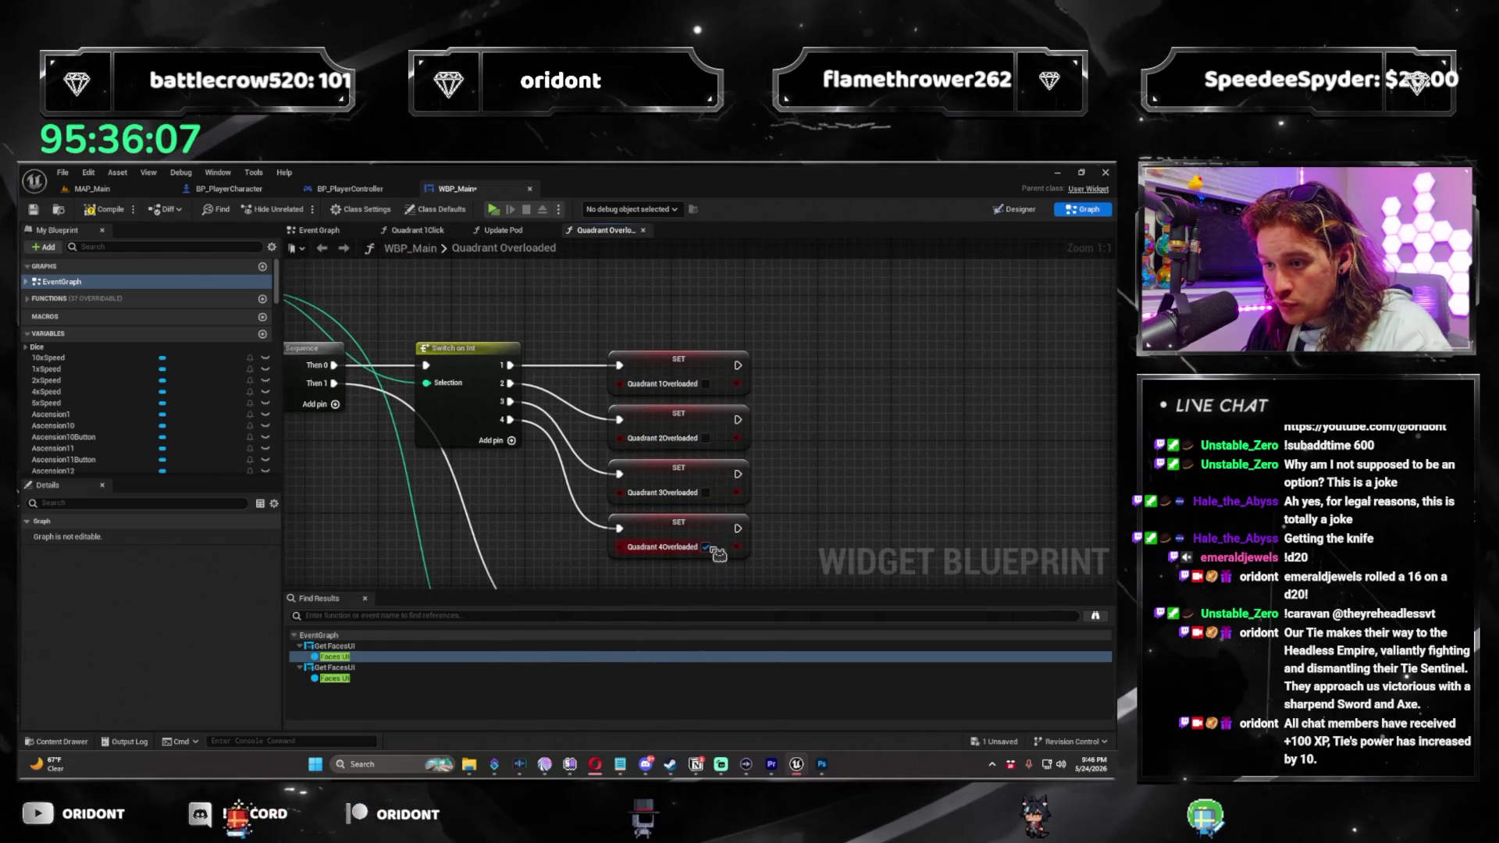
{"action": "scroll", "coordinate": [460, 549], "scroll_direction": "down", "scroll_amount": 1}
{"action": "mouse_move", "coordinate": [461, 549]}
{"action": "left_mouse_down"}
{"action": "mouse_move", "coordinate": [653, 552]}
{"action": "mouse_move", "coordinate": [674, 405]}
{"action": "left_mouse_up"}
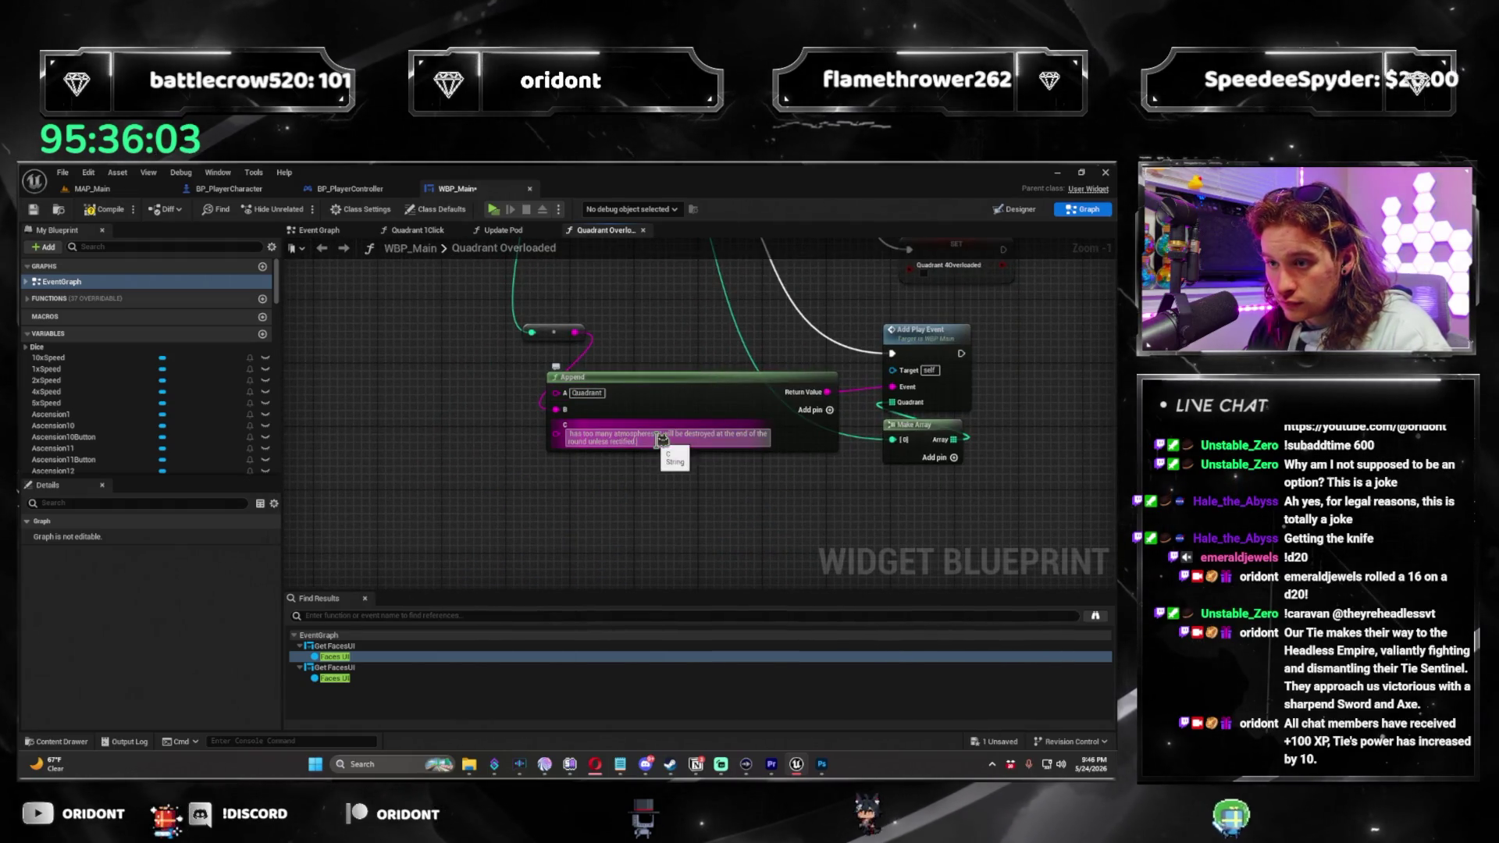
Change the second Append node's text to 'is no longer overloaded.' and save the blueprint.
{"action": "left_click", "coordinate": [662, 438]}
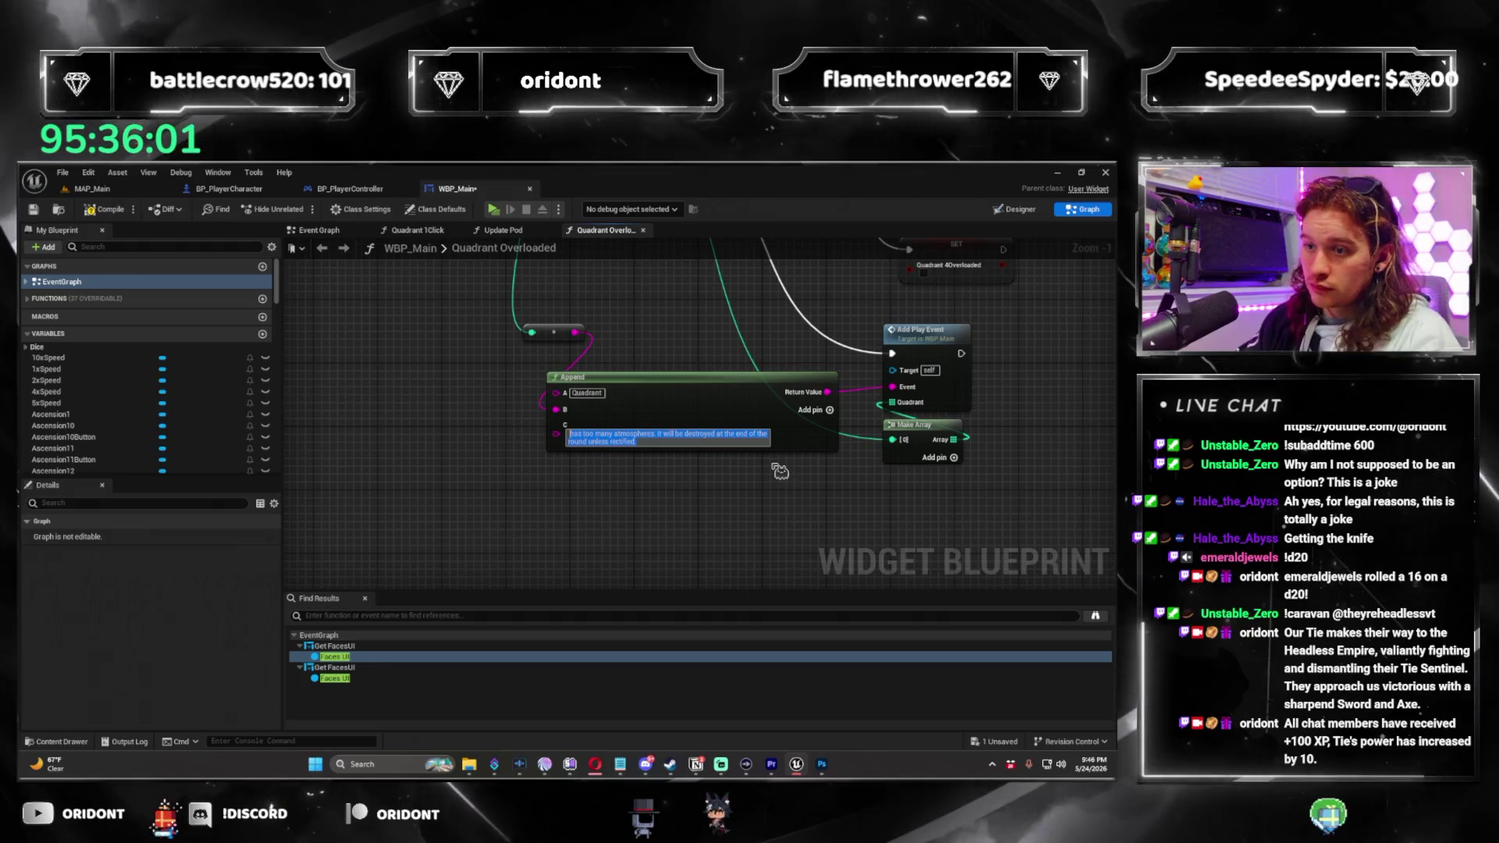
{"action": "type", "text": "is no longer overloaded"}
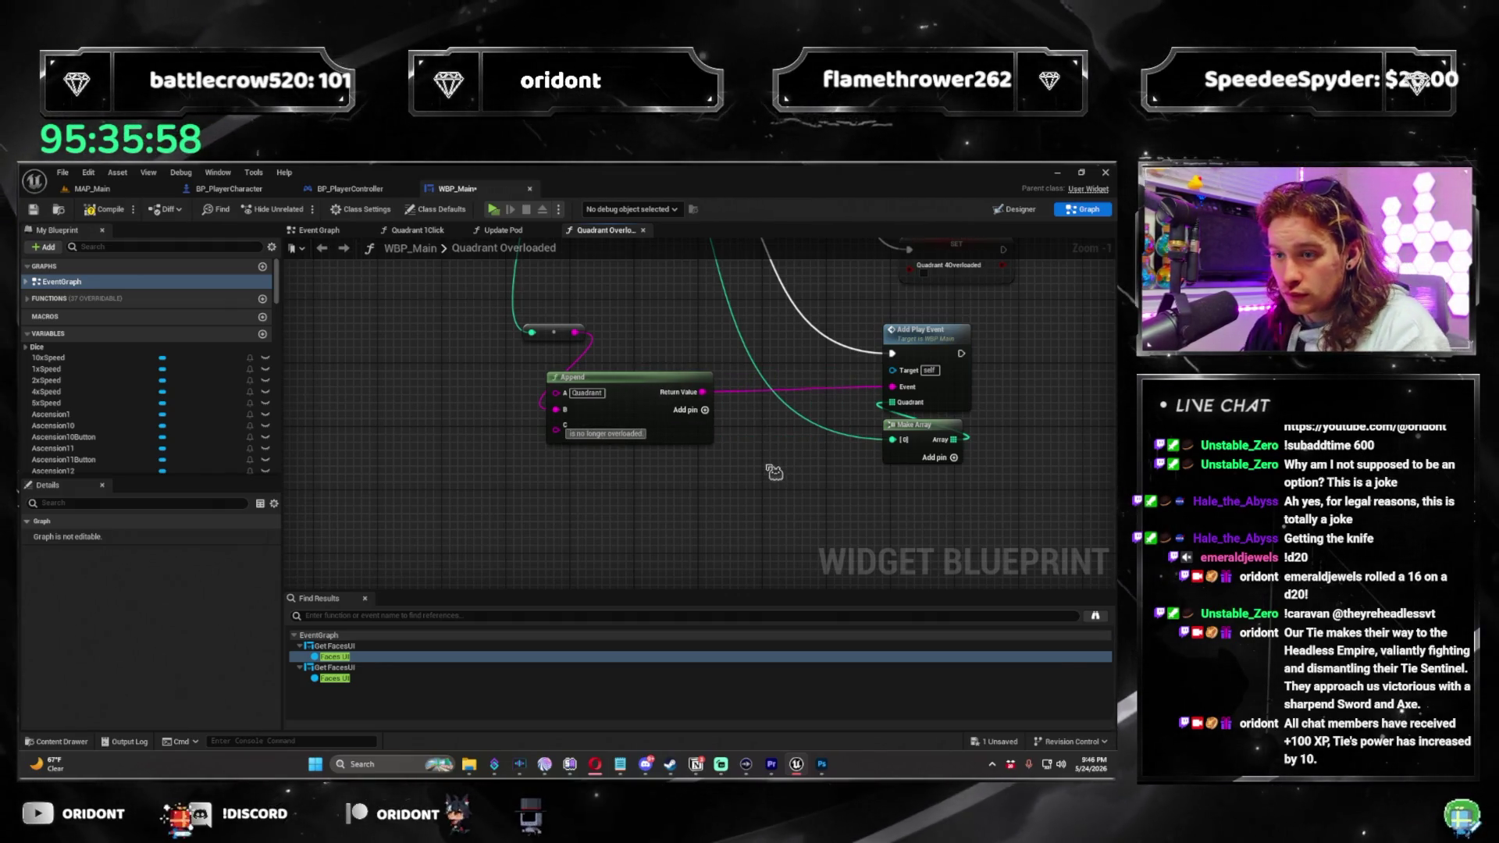
{"action": "left_click_drag", "start_coordinate": [774, 471], "coordinate": [745, 530]}
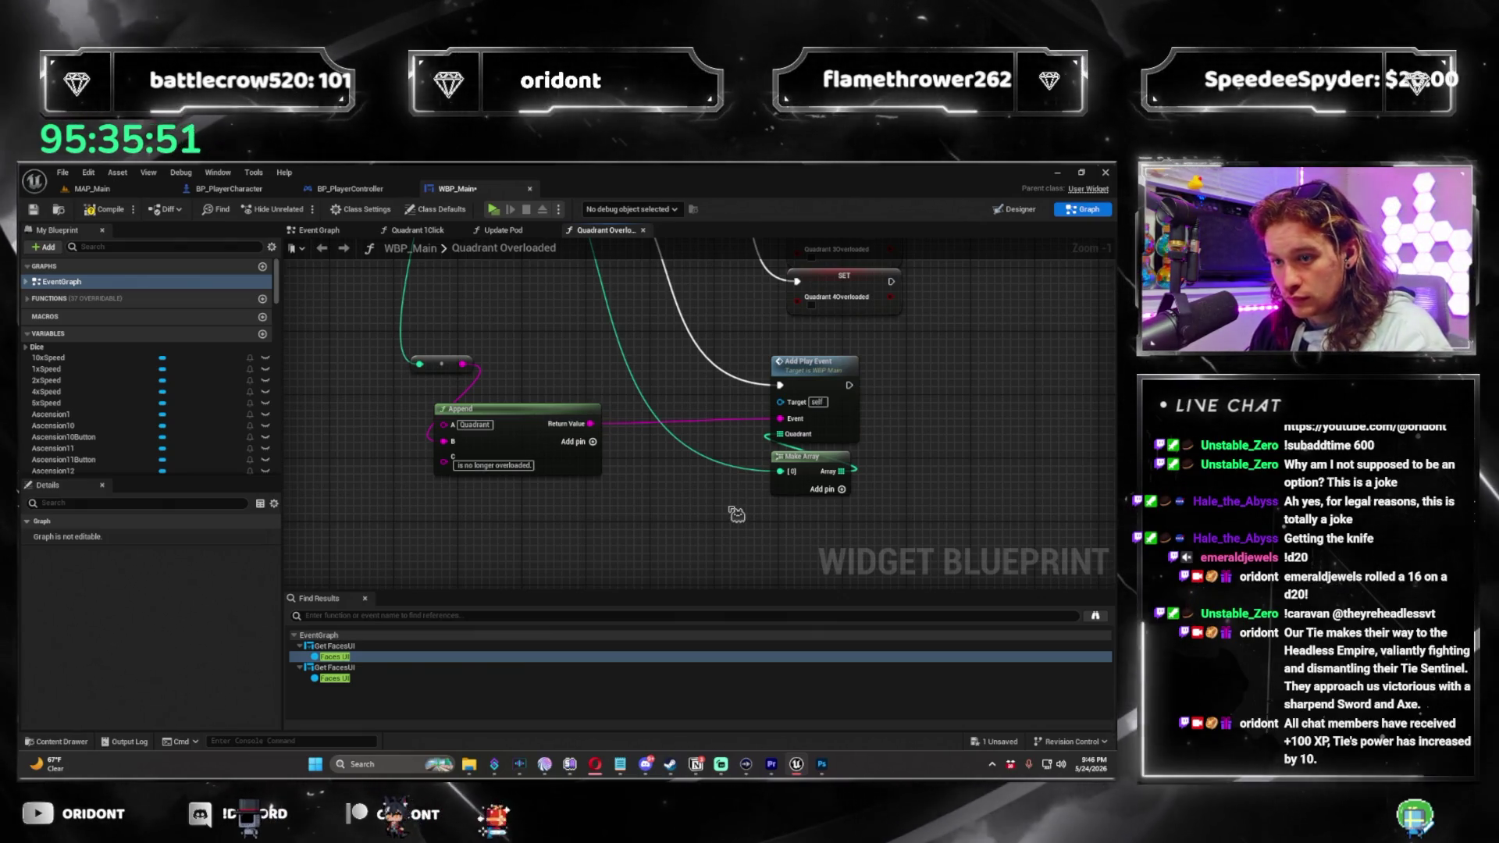
{"action": "scroll", "coordinate": [588, 468], "scroll_direction": "down", "scroll_amount": 4}
{"action": "scroll", "coordinate": [588, 469], "scroll_direction": "up", "scroll_amount": 4}
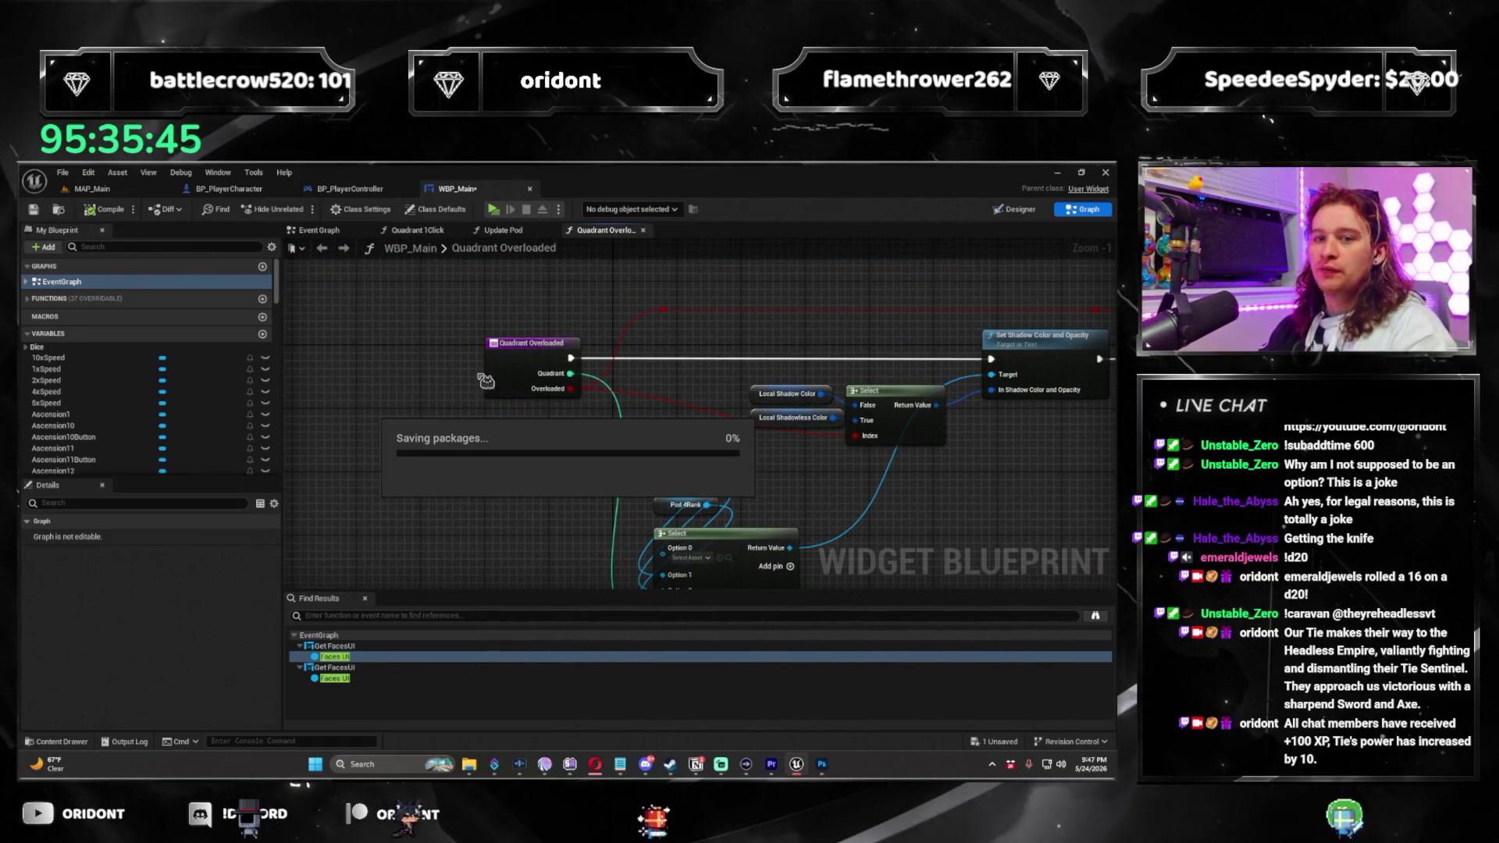
Switch from Quadrant Overloaded to the Update Pod graph and pan to its Branch chains.
{"action": "mouse_move", "coordinate": [743, 367]}
{"action": "left_mouse_down"}
{"action": "mouse_move", "coordinate": [521, 361]}
{"action": "mouse_move", "coordinate": [606, 365]}
{"action": "left_mouse_up"}
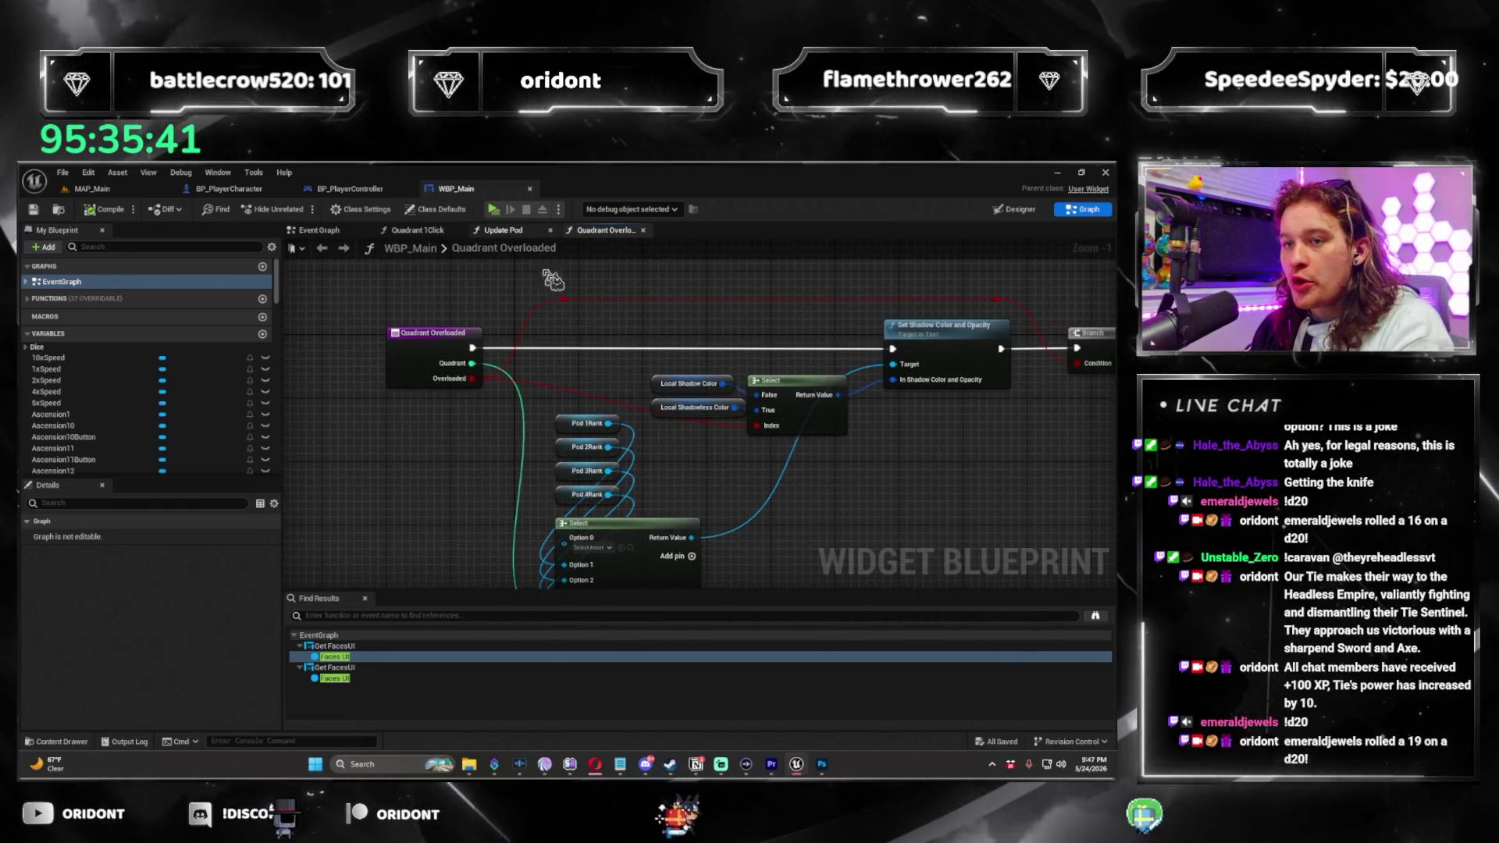
{"action": "left_click", "coordinate": [504, 230]}
{"action": "mouse_move", "coordinate": [759, 432]}
{"action": "left_mouse_down"}
{"action": "mouse_move", "coordinate": [866, 390]}
{"action": "mouse_move", "coordinate": [820, 406]}
{"action": "mouse_move", "coordinate": [622, 356]}
{"action": "mouse_move", "coordinate": [841, 384]}
{"action": "left_mouse_up"}
Add a Quadrant Overloaded call on the first Branch's True output, before the SET node.
{"action": "left_click_drag", "start_coordinate": [504, 374], "coordinate": [751, 382]}
{"action": "type", "text": "quadrant 1"}
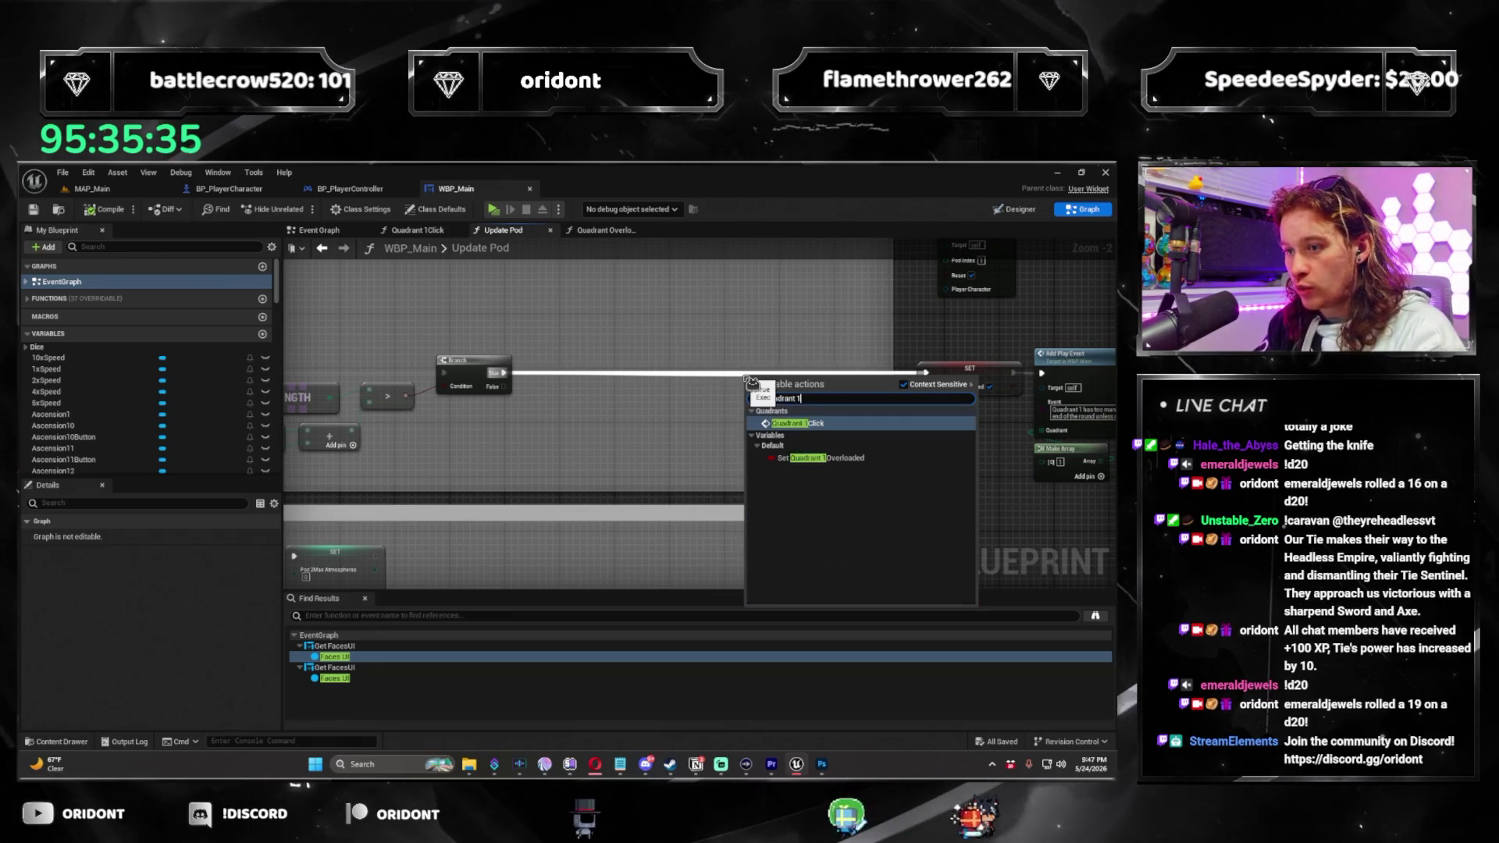
{"action": "key", "text": "BackSpace"}
{"action": "type", "text": "over"}
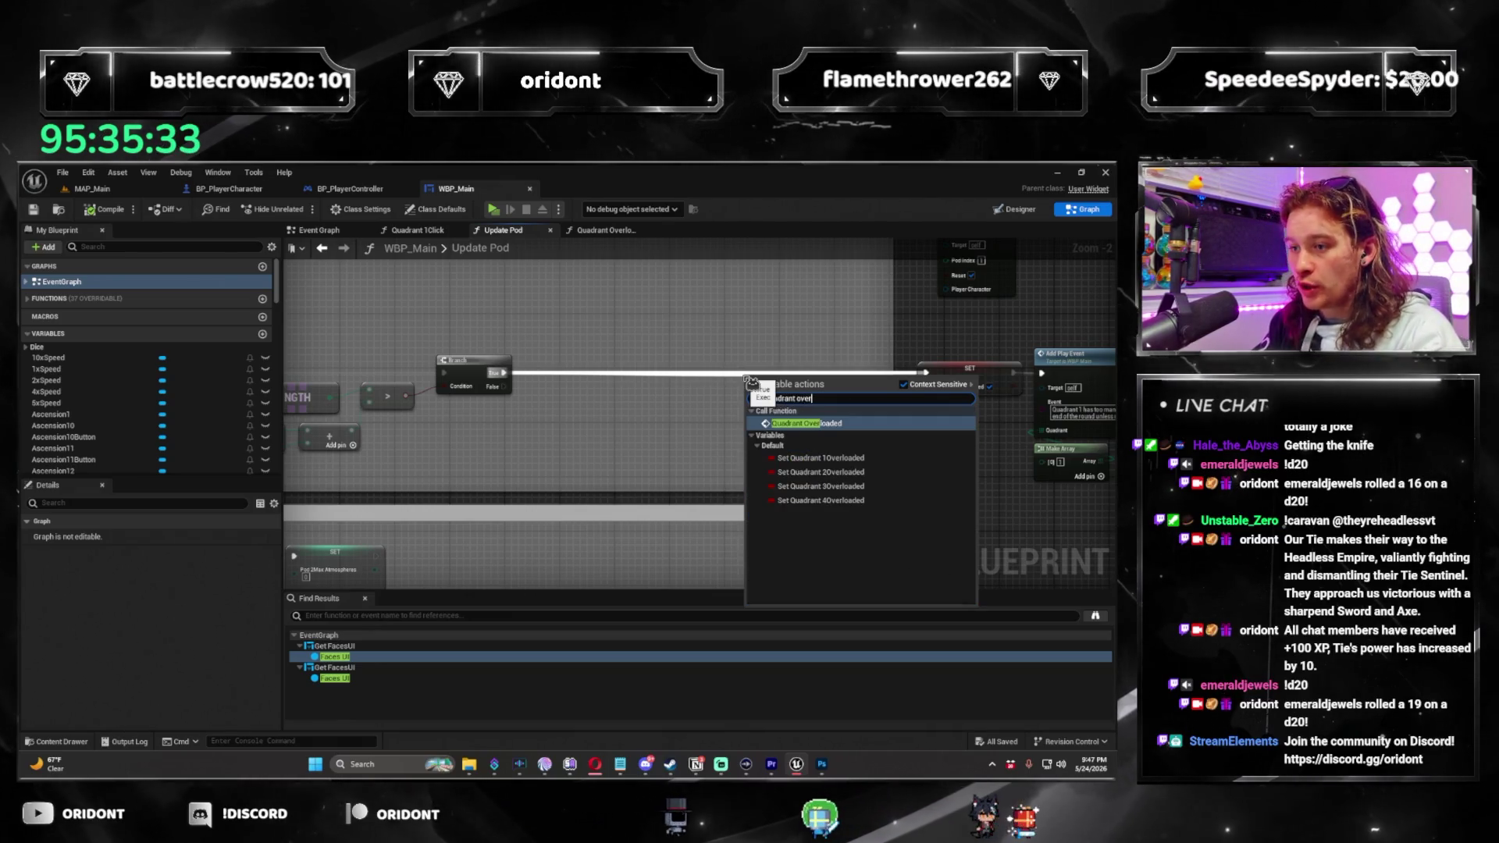
{"action": "key", "text": "Return"}
{"action": "left_click_drag", "start_coordinate": [764, 384], "coordinate": [592, 385]}
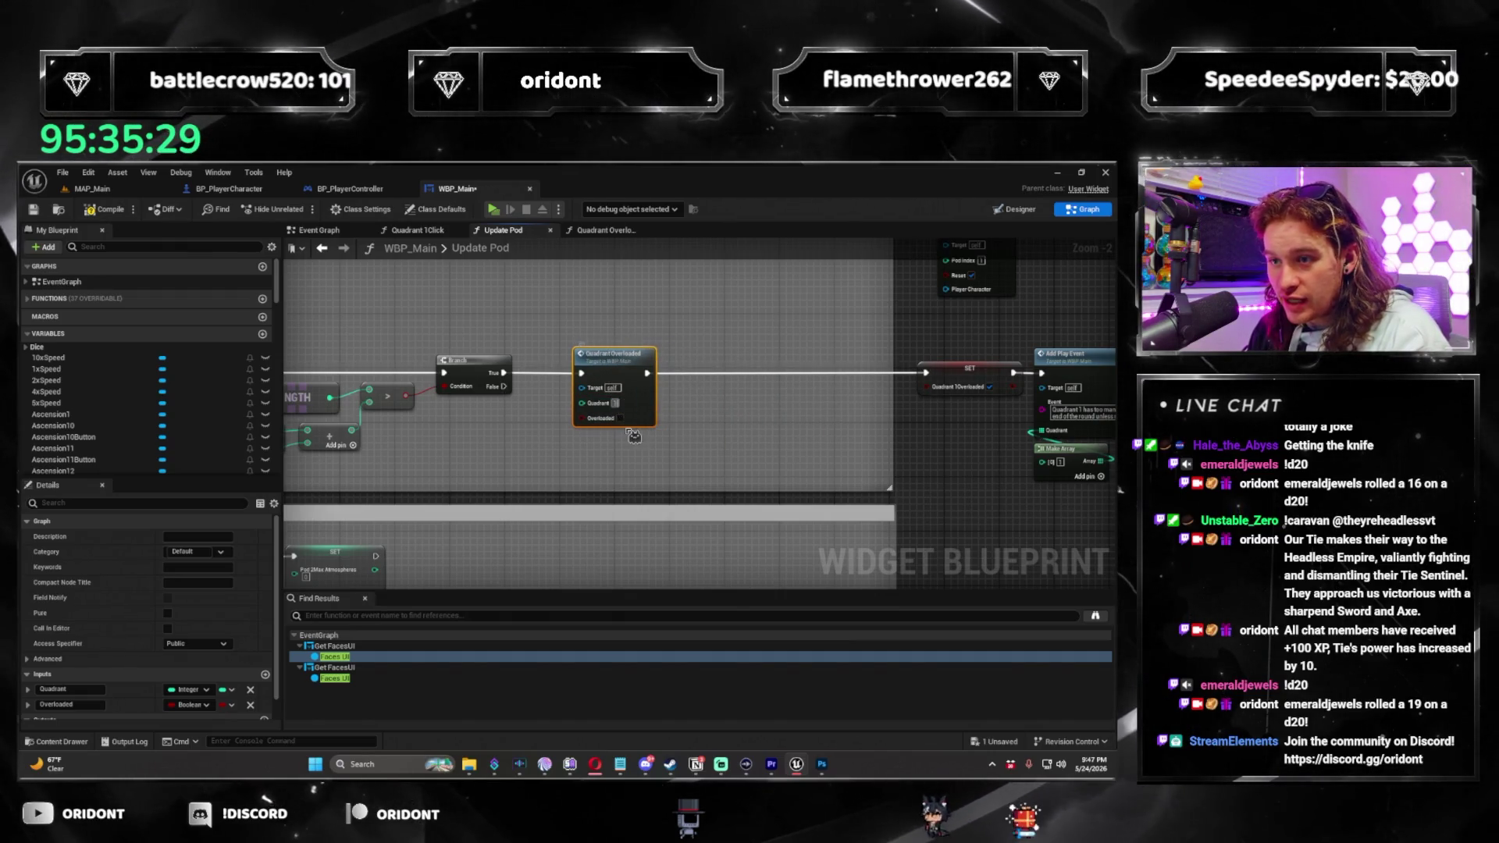
{"action": "left_click_drag", "start_coordinate": [729, 420], "coordinate": [440, 409]}
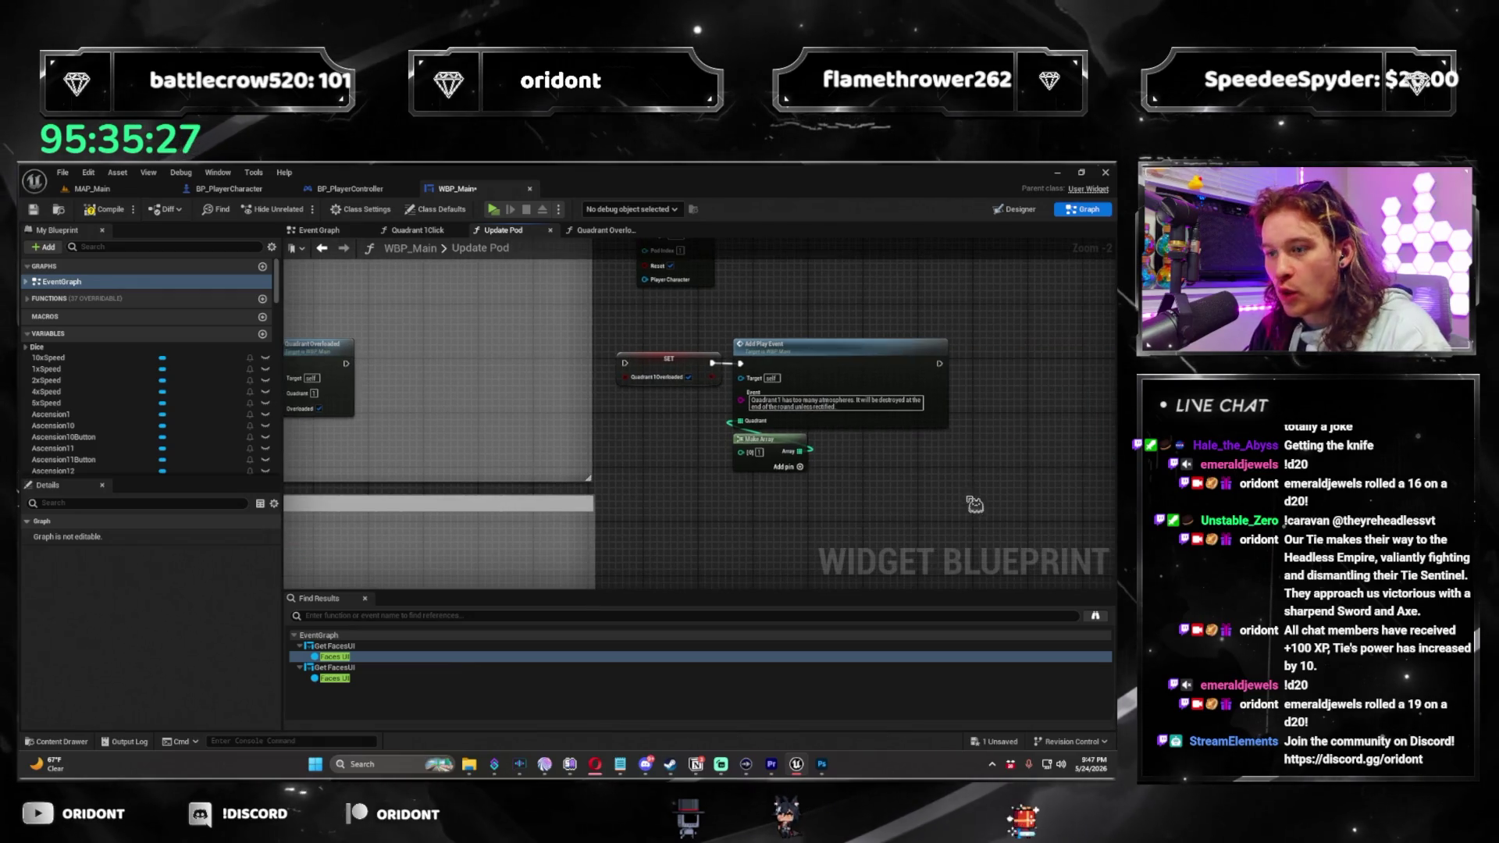
{"action": "right_click", "coordinate": [692, 378]}
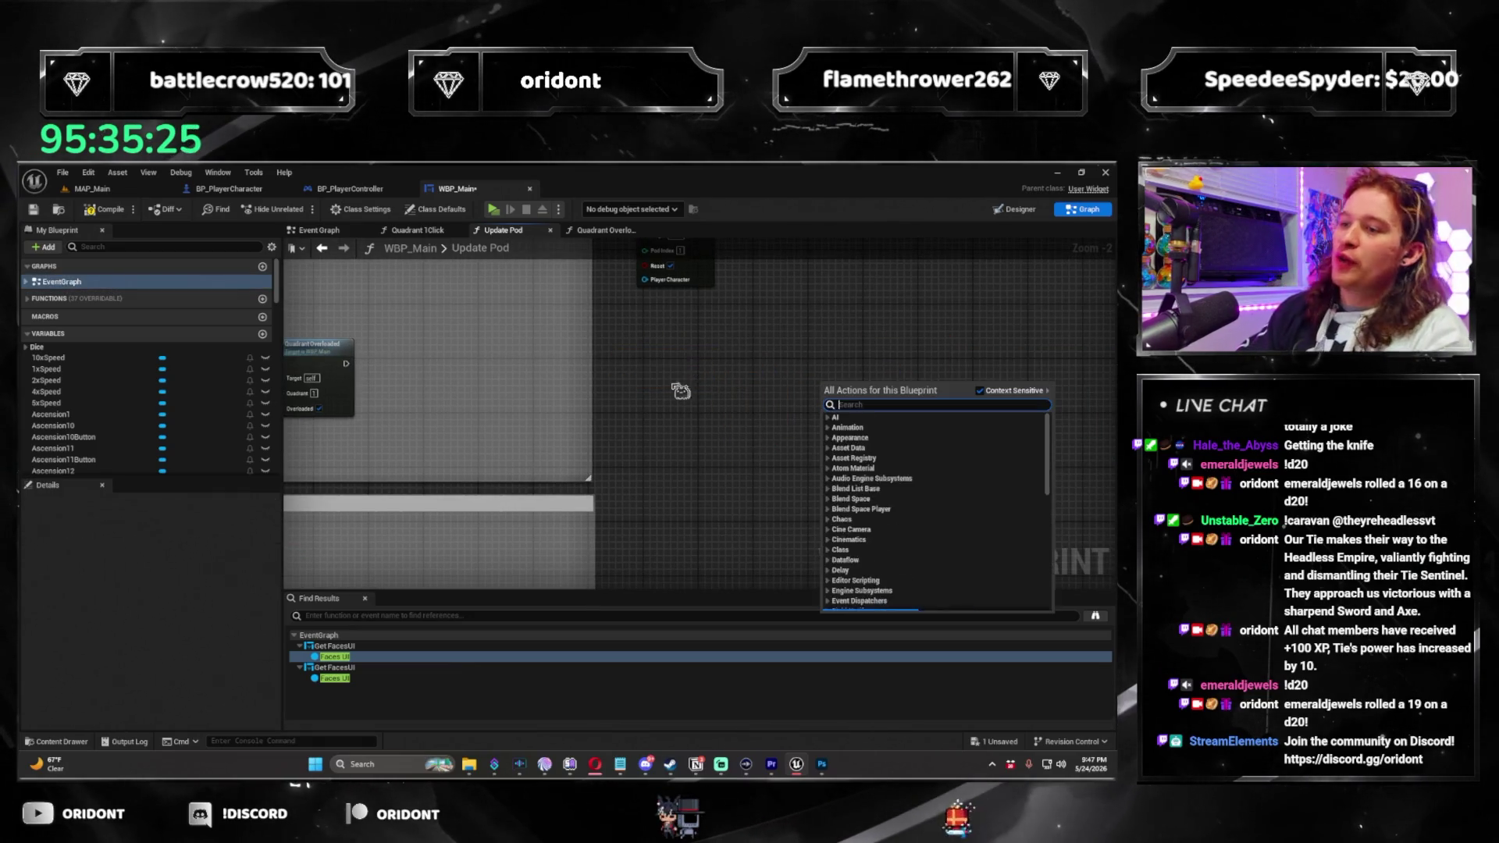
{"action": "scroll", "coordinate": [654, 493], "scroll_direction": "down", "scroll_amount": 4}
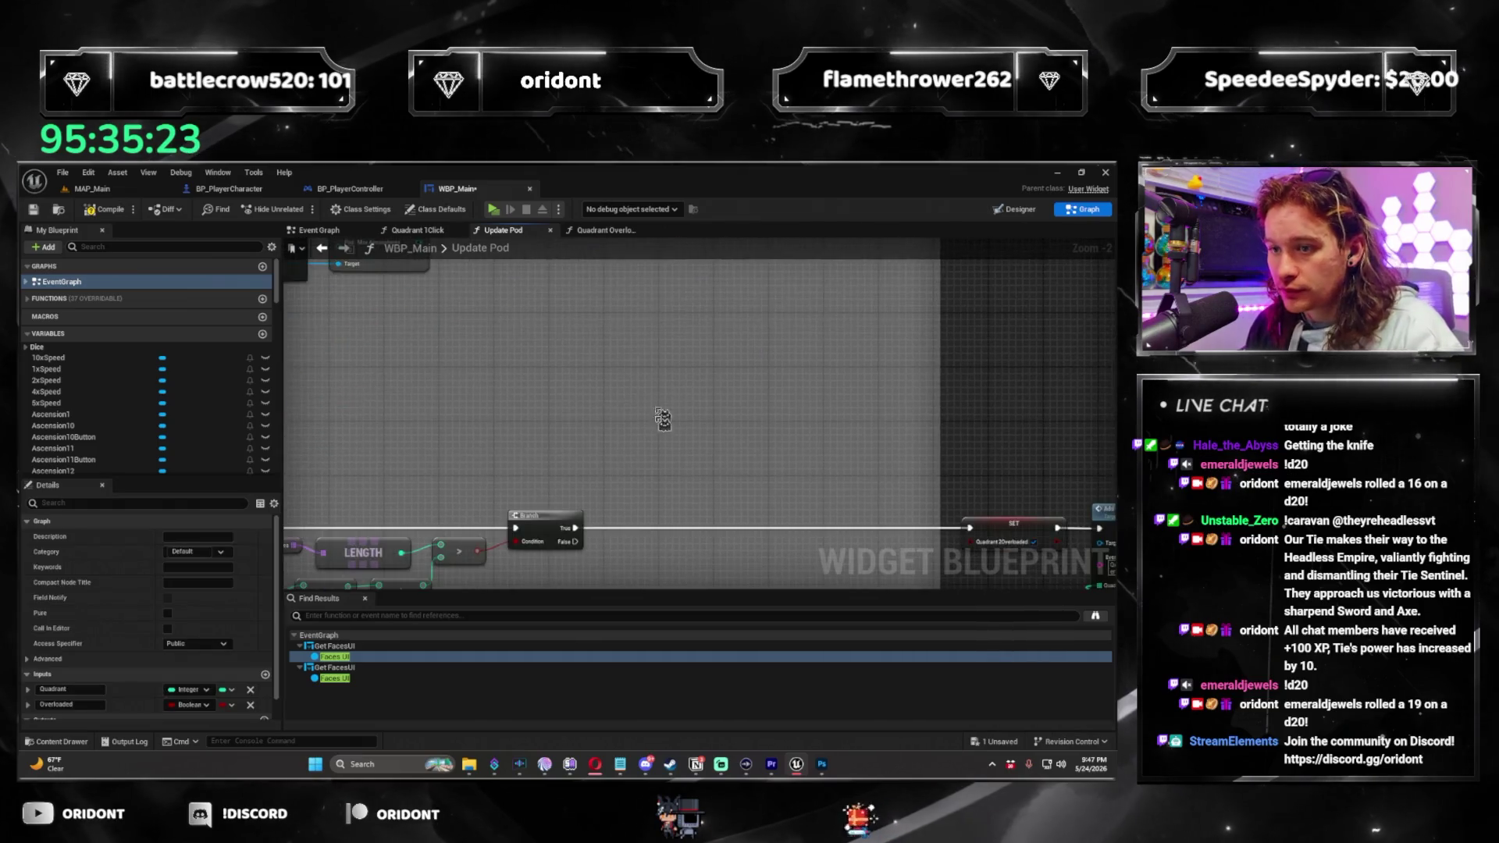
{"action": "scroll", "coordinate": [654, 493], "scroll_direction": "up", "scroll_amount": 4}
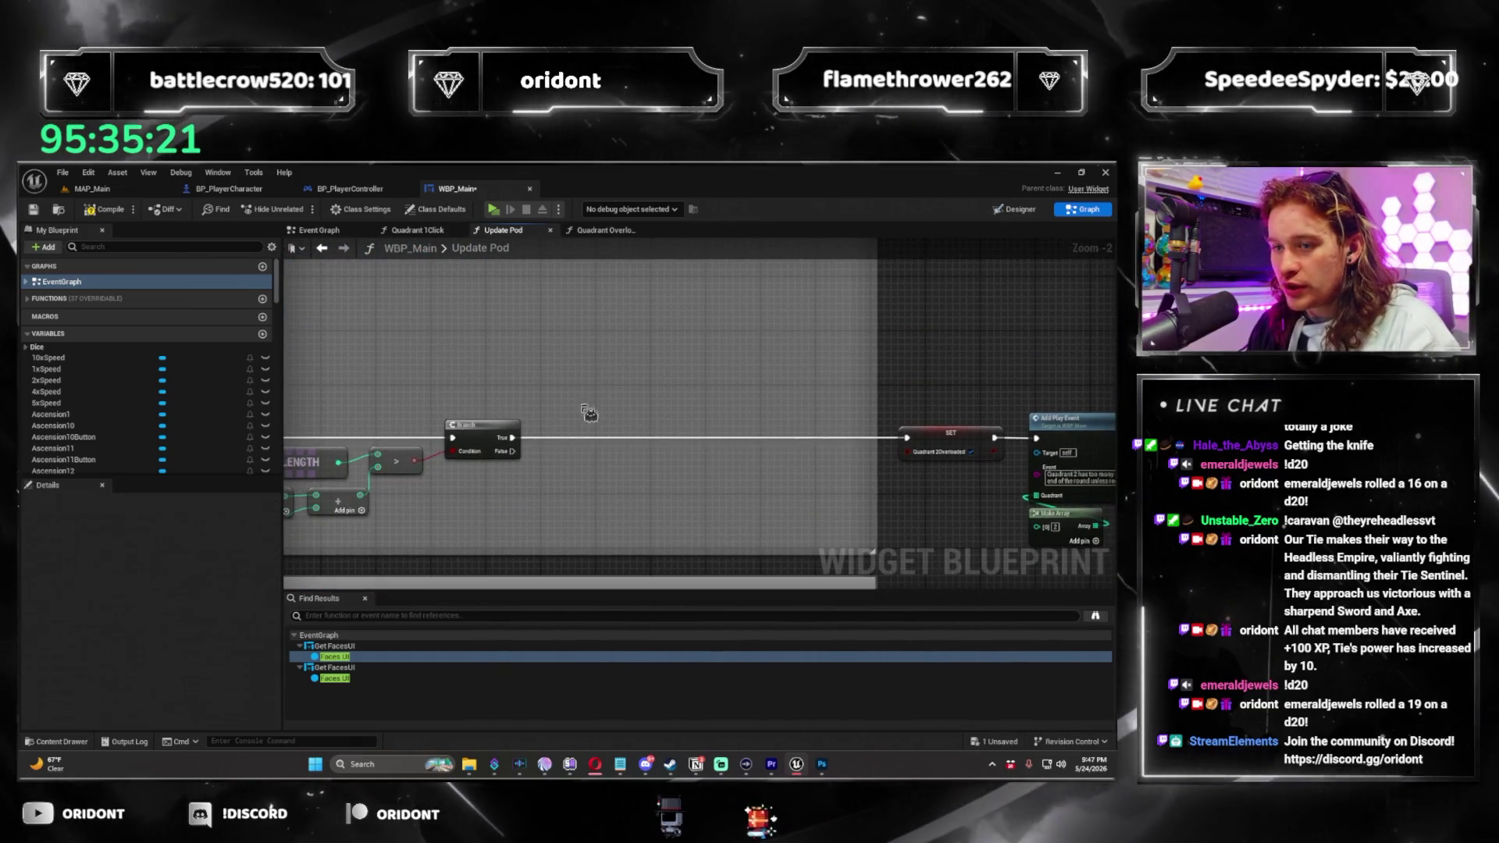
Insert another Quadrant Overloaded call onto the next exec wire, undoing and redoing the placement.
{"action": "left_click_drag", "start_coordinate": [613, 440], "coordinate": [614, 439]}
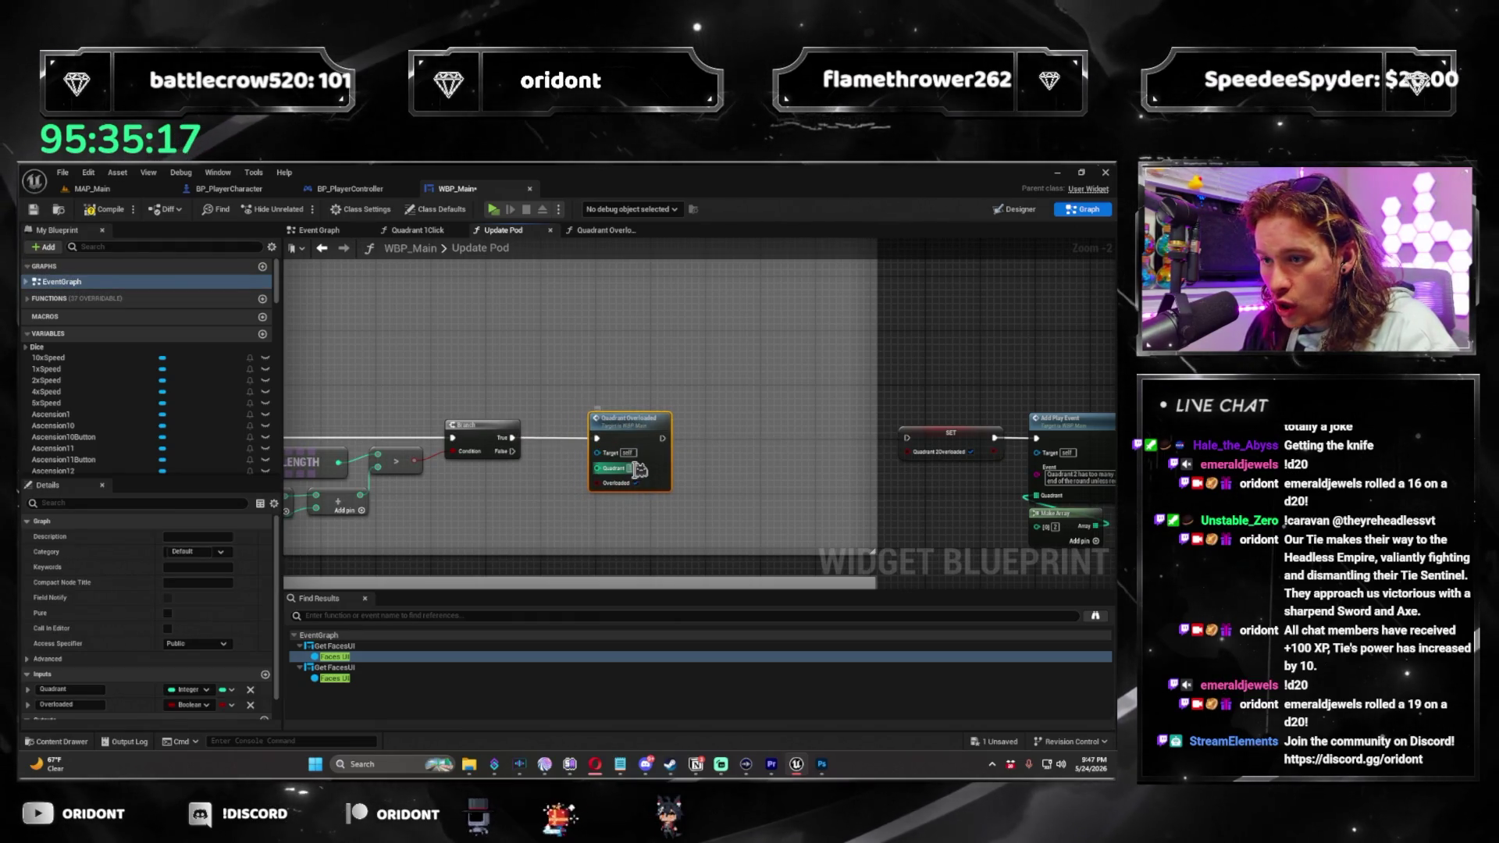
{"action": "left_click_drag", "start_coordinate": [735, 498], "coordinate": [595, 457]}
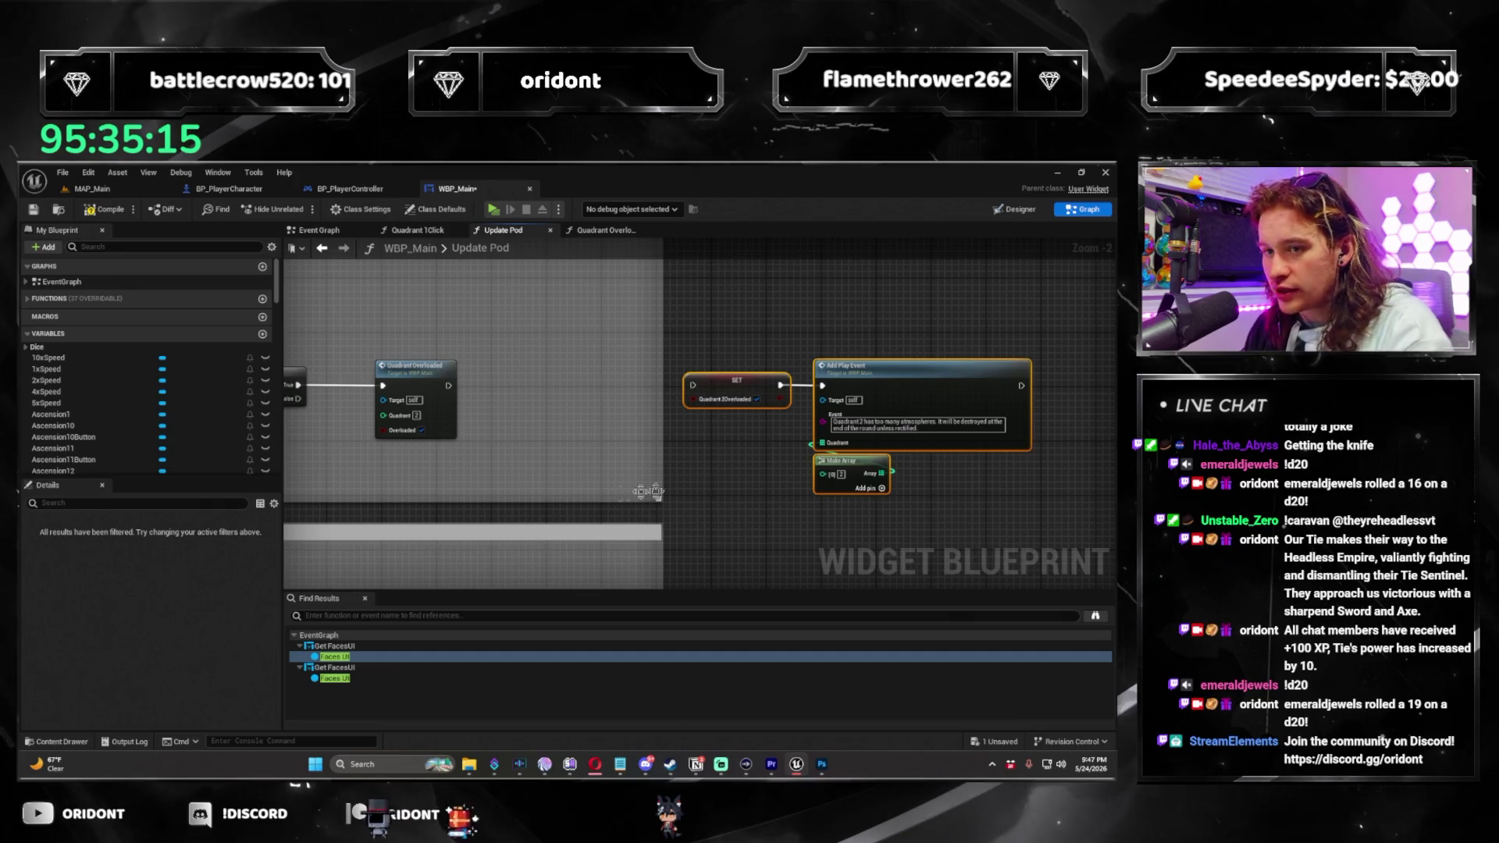
{"action": "scroll", "coordinate": [846, 495], "scroll_direction": "down", "scroll_amount": 2}
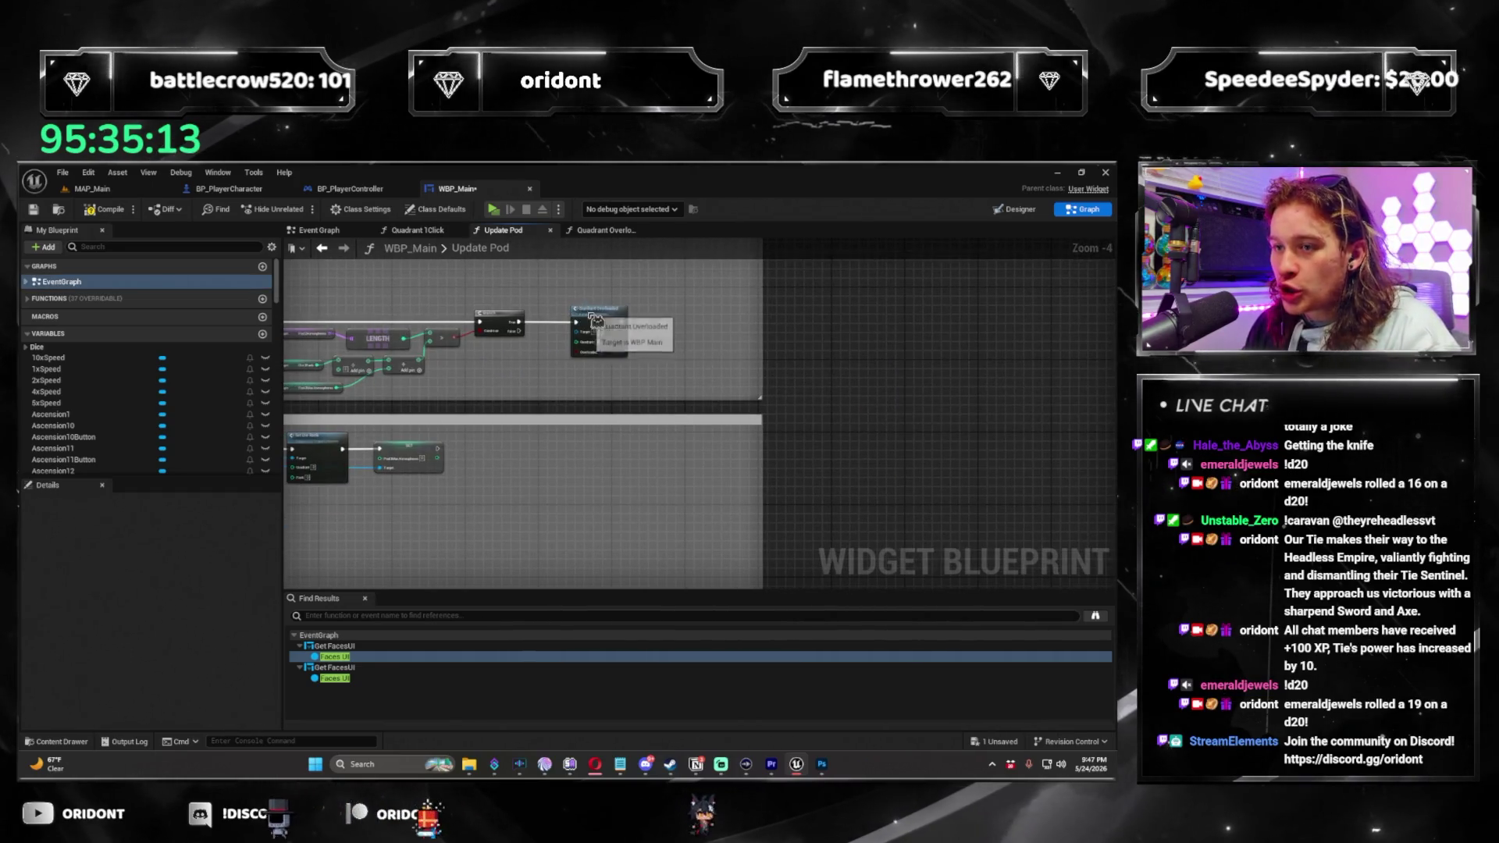
{"action": "key", "text": "ctrl+z"}
{"action": "scroll", "coordinate": [682, 412], "scroll_direction": "up", "scroll_amount": 2}
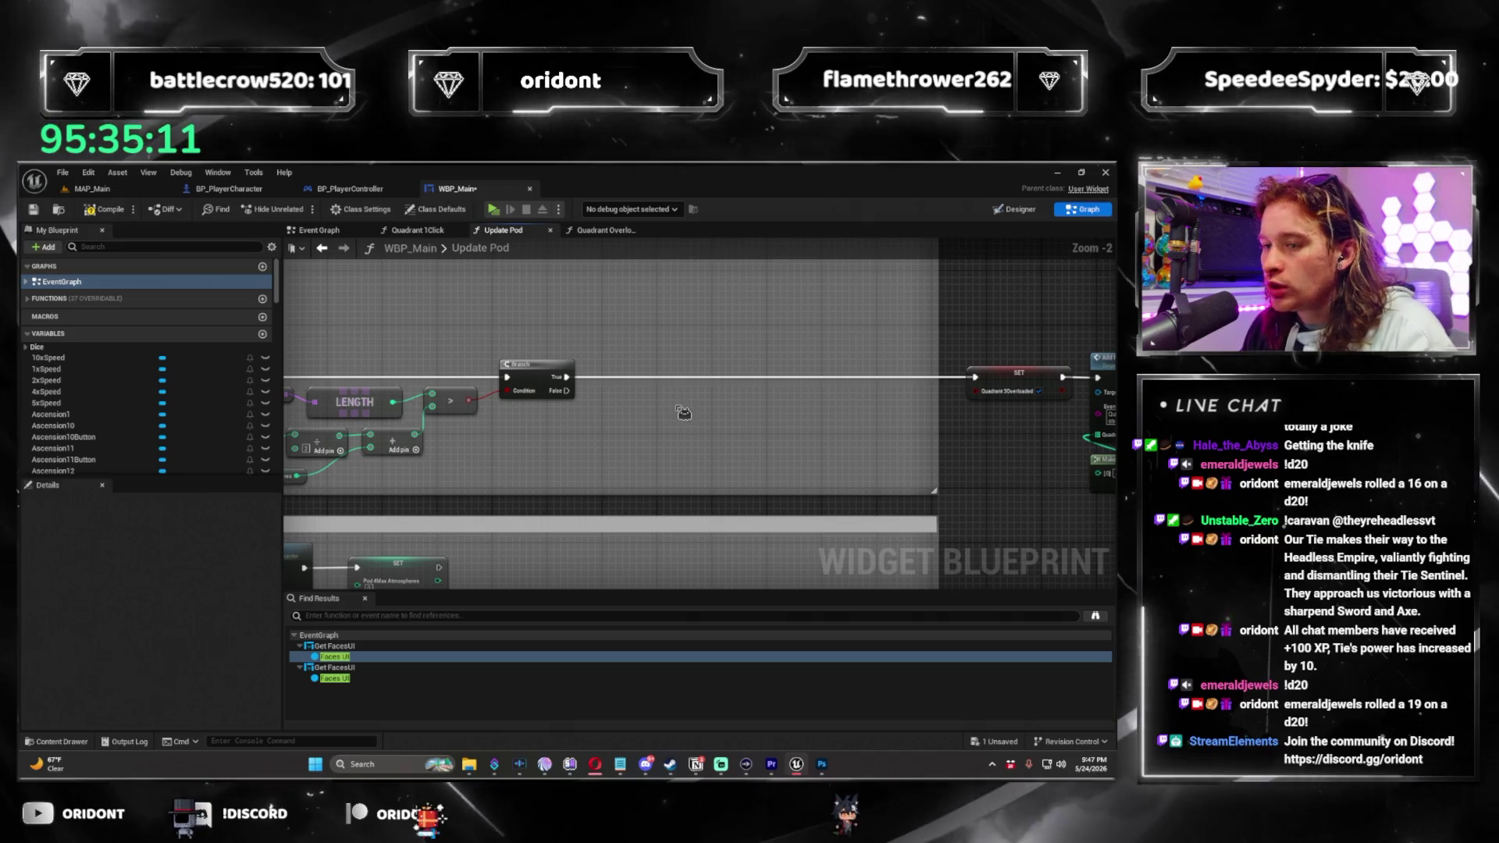
{"action": "key", "text": "ctrl+y"}
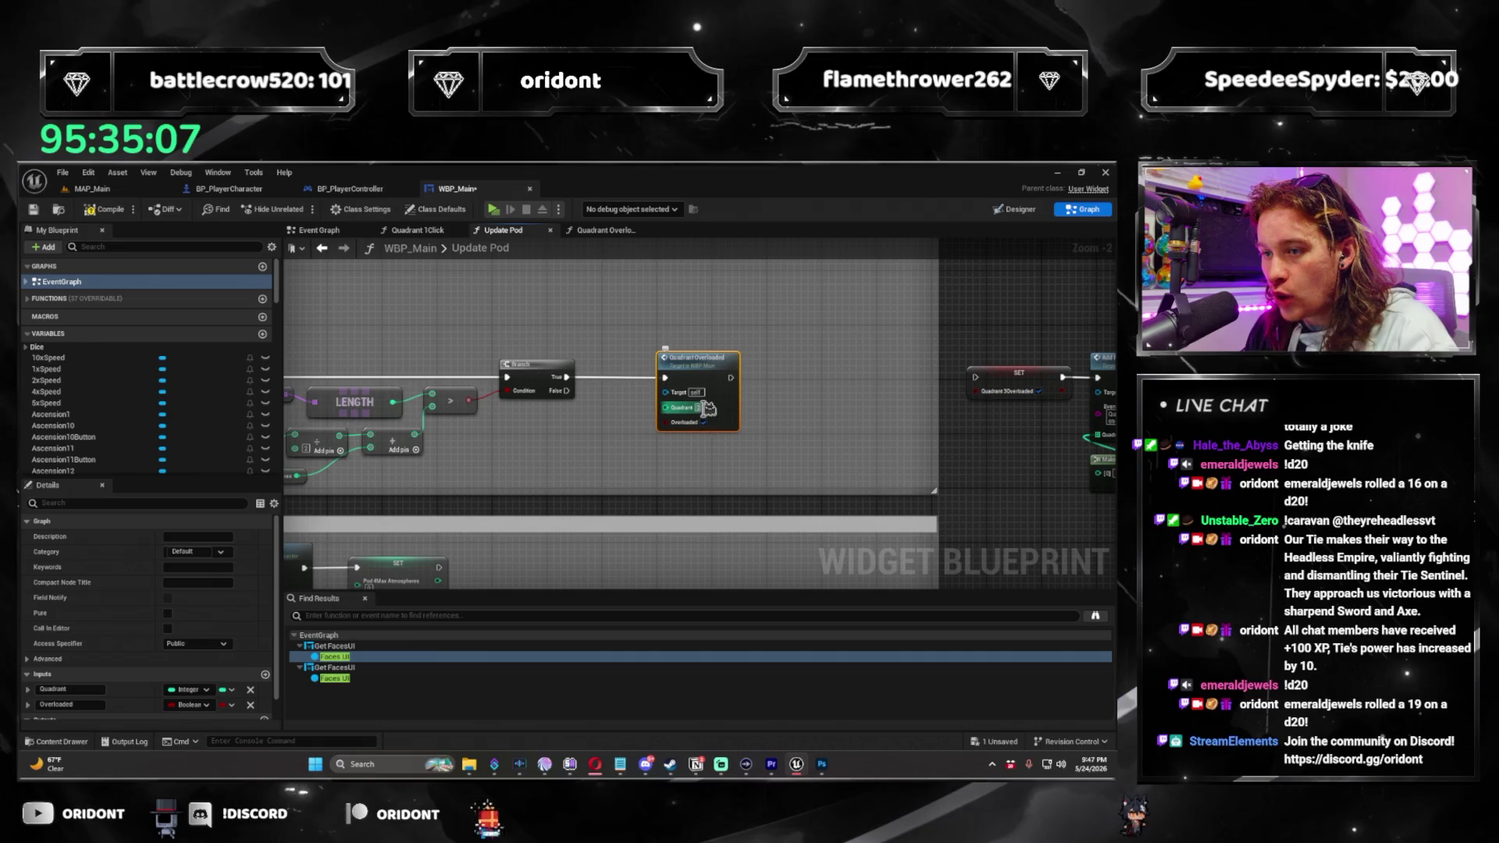
Paste a Quadrant Overloaded call into the Quadrant 4 chain and shift the SET and Add Play Event nodes aside.
{"action": "left_click_drag", "start_coordinate": [828, 440], "coordinate": [480, 437]}
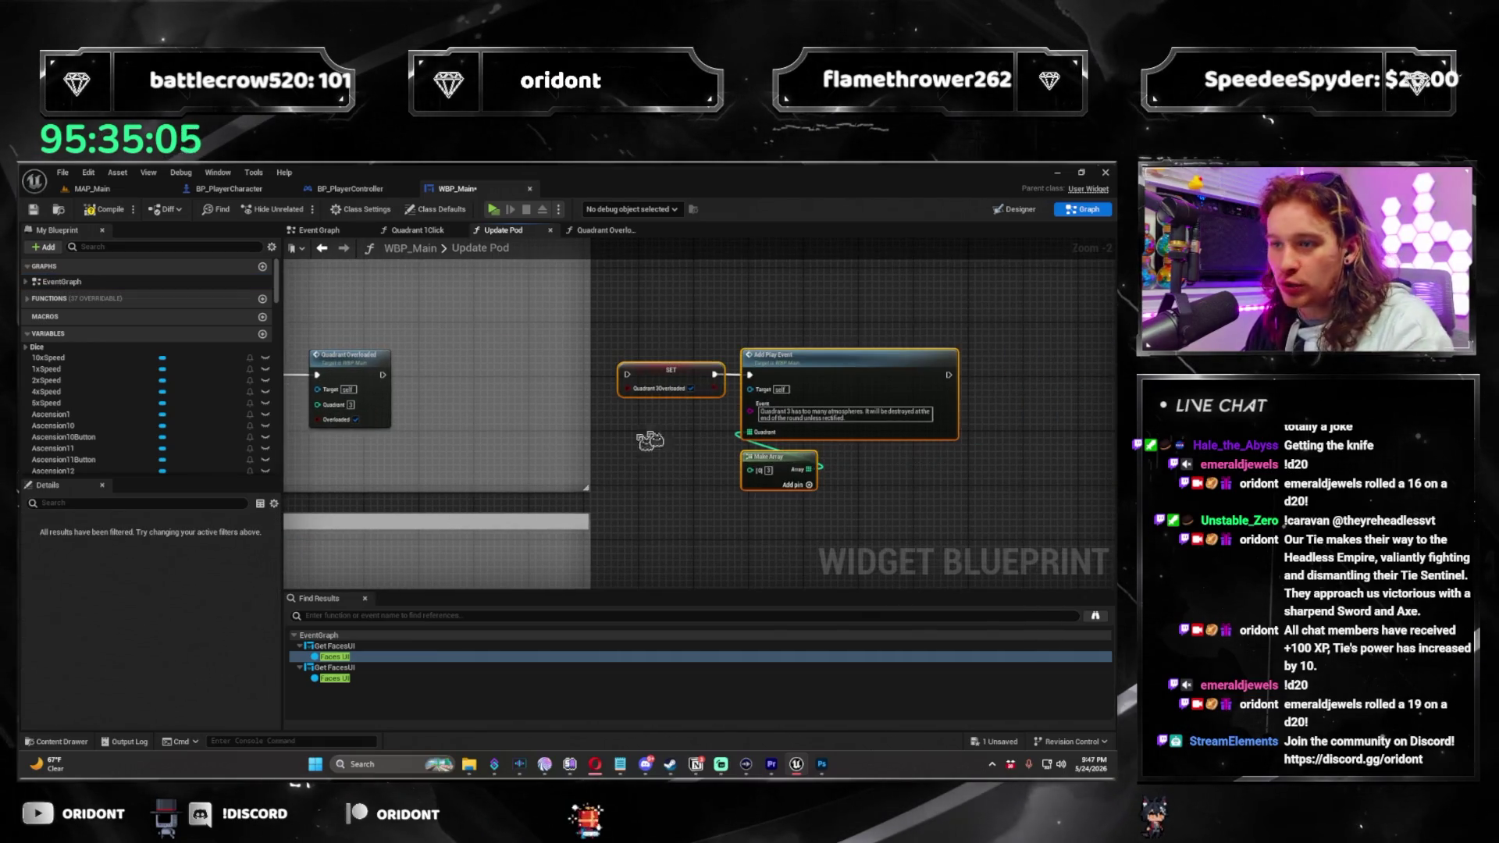
{"action": "mouse_move", "coordinate": [683, 431]}
{"action": "left_mouse_down"}
{"action": "mouse_move", "coordinate": [576, 445]}
{"action": "mouse_move", "coordinate": [460, 420]}
{"action": "mouse_move", "coordinate": [540, 403]}
{"action": "left_mouse_up"}
{"action": "key", "text": "ctrl+v"}
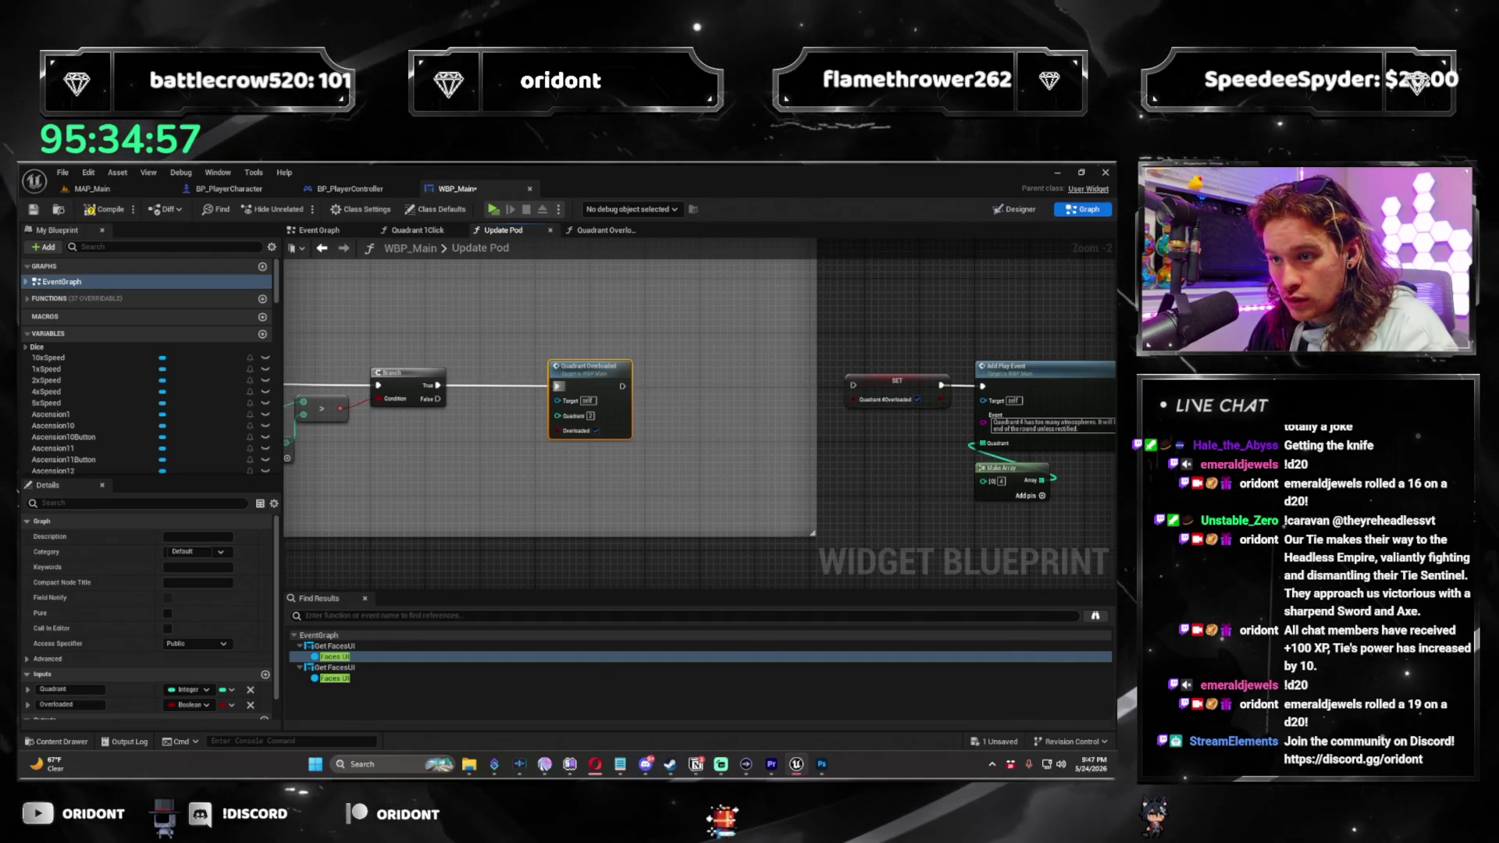
{"action": "left_click_drag", "start_coordinate": [723, 422], "coordinate": [600, 421]}
{"action": "left_click_drag", "start_coordinate": [707, 356], "coordinate": [969, 520]}
{"action": "mouse_move", "coordinate": [355, 469]}
{"action": "left_mouse_down"}
{"action": "mouse_move", "coordinate": [972, 479]}
{"action": "mouse_move", "coordinate": [769, 484]}
{"action": "left_mouse_up"}
{"action": "mouse_move", "coordinate": [953, 424]}
{"action": "left_mouse_down"}
{"action": "mouse_move", "coordinate": [702, 469]}
{"action": "mouse_move", "coordinate": [935, 469]}
{"action": "mouse_move", "coordinate": [703, 478]}
{"action": "mouse_move", "coordinate": [725, 396]}
{"action": "left_mouse_up"}
{"action": "scroll", "coordinate": [703, 469], "scroll_direction": "up", "scroll_amount": 1}
{"action": "mouse_move", "coordinate": [884, 376]}
{"action": "left_mouse_down"}
{"action": "mouse_move", "coordinate": [743, 403]}
{"action": "mouse_move", "coordinate": [793, 425]}
{"action": "mouse_move", "coordinate": [730, 442]}
{"action": "mouse_move", "coordinate": [570, 440]}
{"action": "left_mouse_up"}
Add a Branch on Pod 4's False output with a Quadrant 4Overloaded getter as its condition.
{"action": "left_click_drag", "start_coordinate": [738, 364], "coordinate": [752, 365]}
{"action": "mouse_move", "coordinate": [553, 387]}
{"action": "left_mouse_down"}
{"action": "mouse_move", "coordinate": [589, 500]}
{"action": "mouse_move", "coordinate": [603, 482]}
{"action": "mouse_move", "coordinate": [584, 467]}
{"action": "mouse_move", "coordinate": [874, 398]}
{"action": "left_mouse_up"}
{"action": "type", "text": "branch"}
{"action": "key", "text": "Return"}
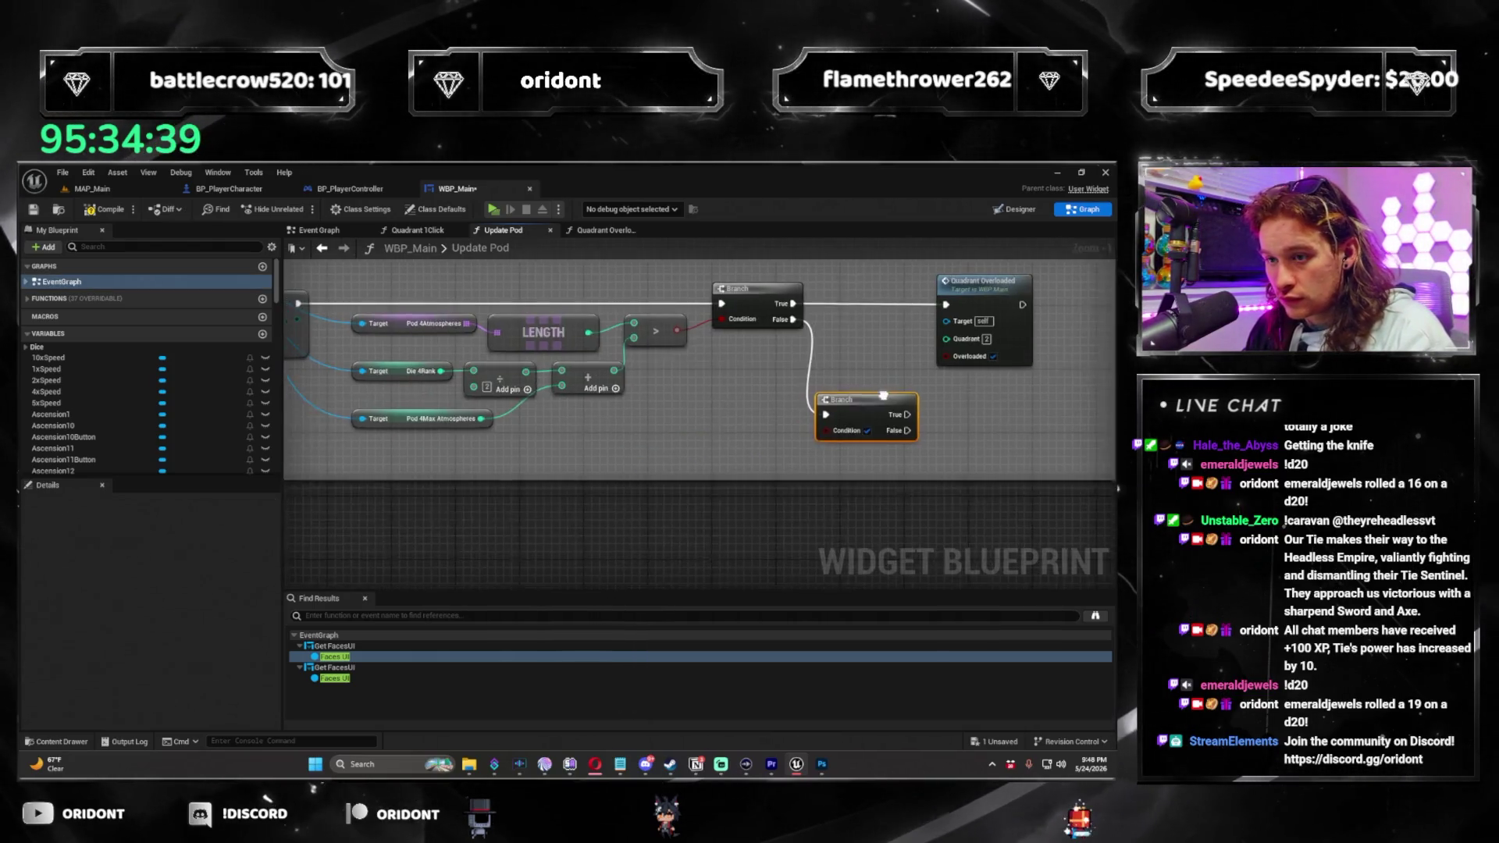
{"action": "right_click", "coordinate": [719, 464]}
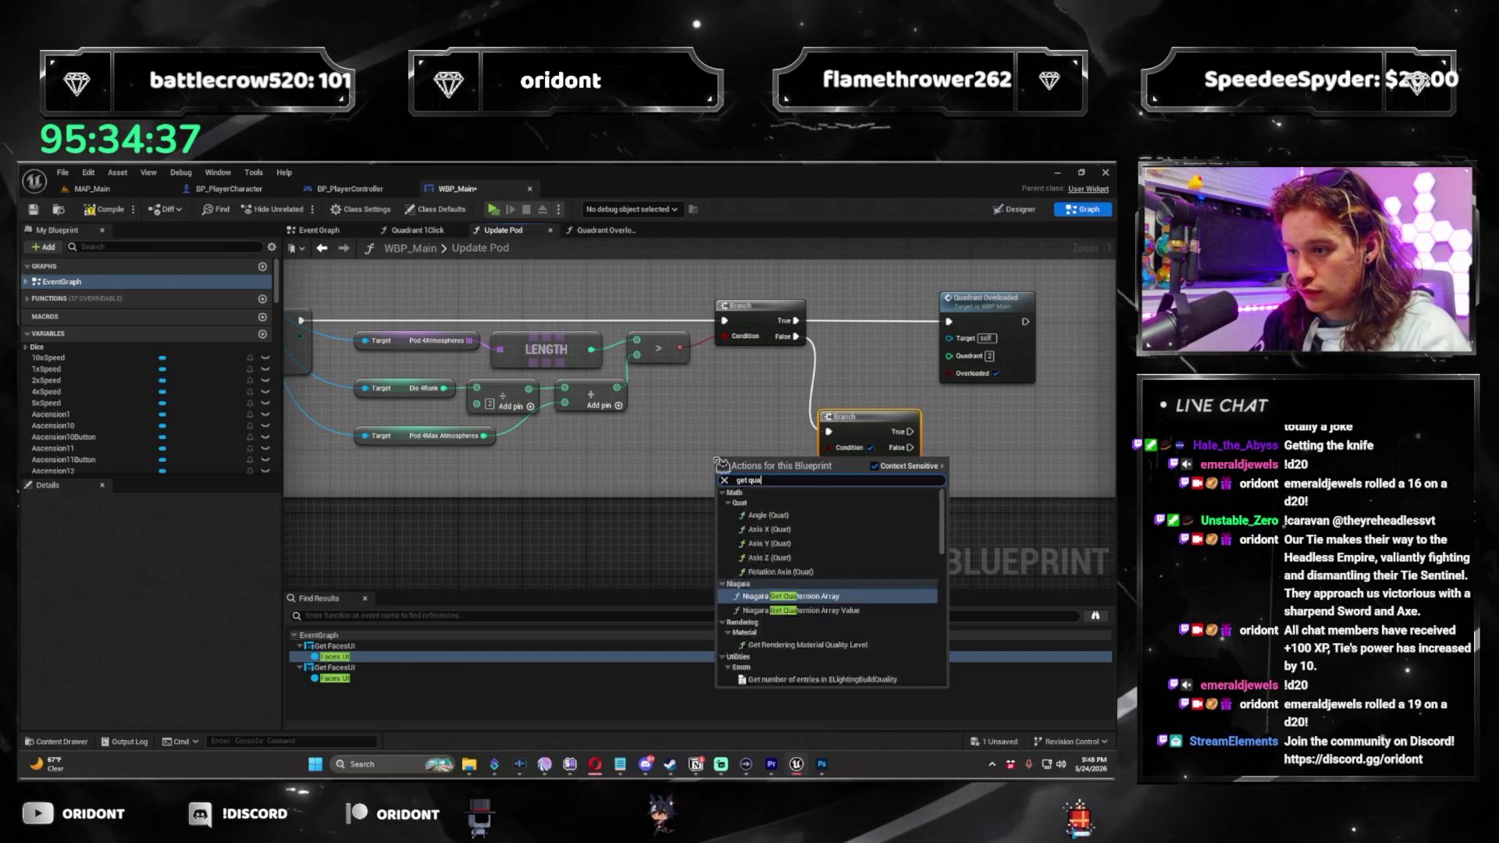
{"action": "type", "text": "drant"}
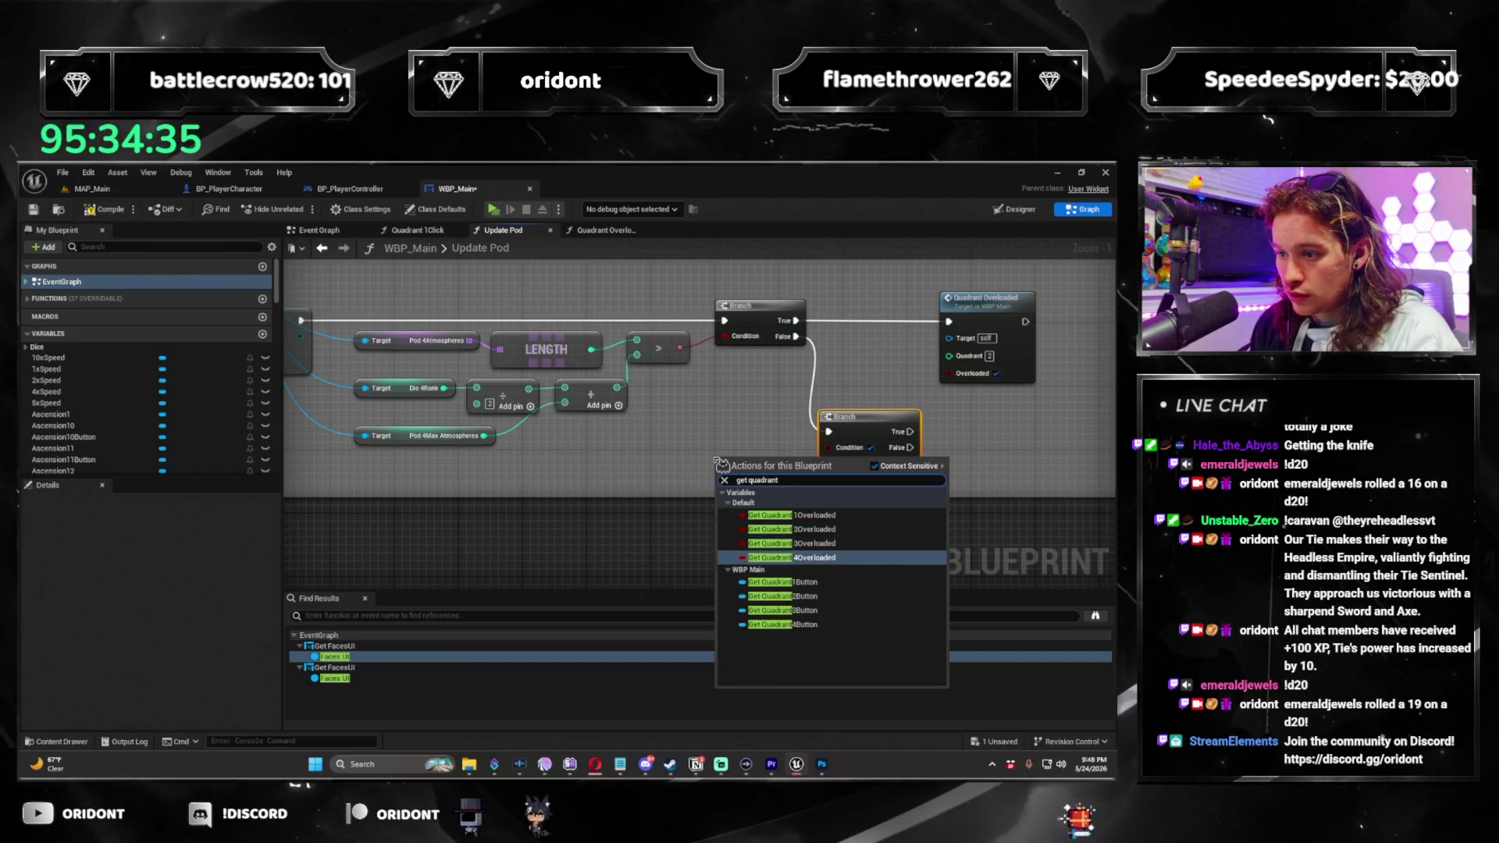
{"action": "key", "text": "Return"}
{"action": "mouse_move", "coordinate": [797, 459]}
{"action": "left_mouse_down"}
{"action": "mouse_move", "coordinate": [878, 429]}
{"action": "mouse_move", "coordinate": [769, 472]}
{"action": "left_mouse_up"}
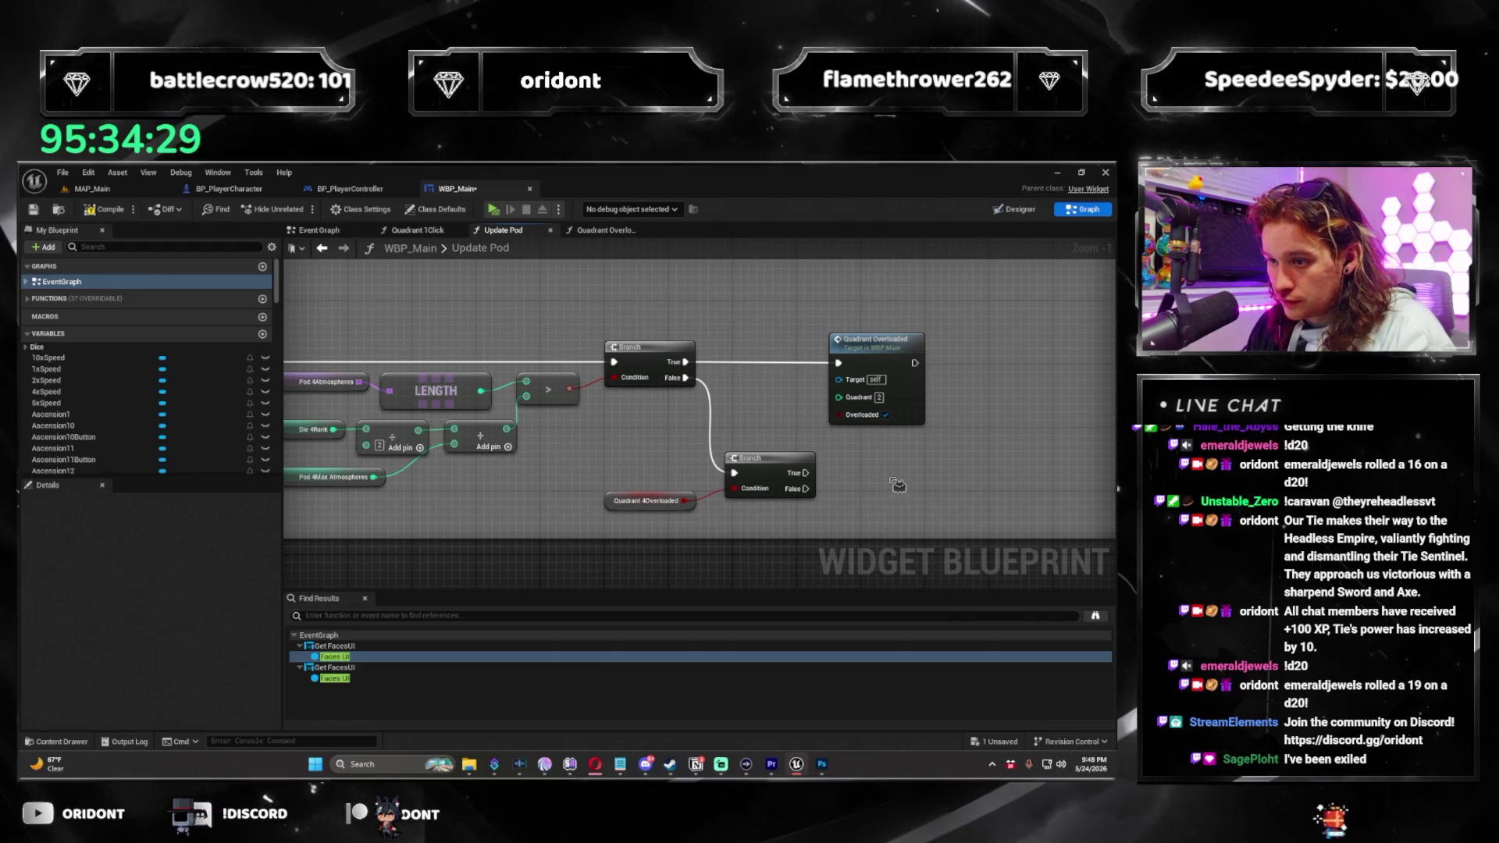
Paste a second Quadrant Overloaded call below the original, driven by the new Branch's True output.
{"action": "key", "text": "ctrl+v"}
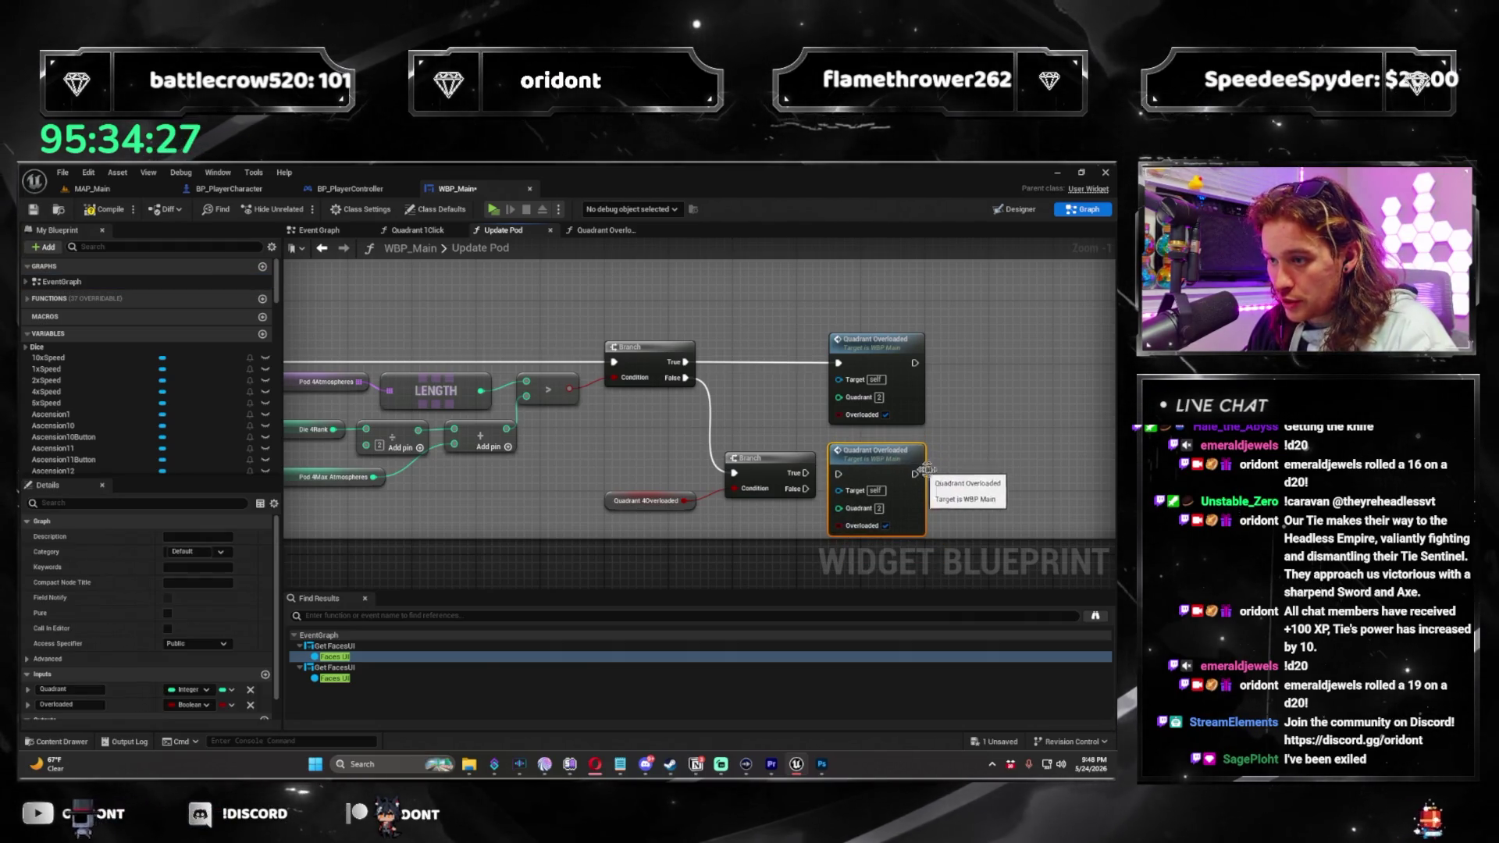
{"action": "left_click_drag", "start_coordinate": [922, 469], "coordinate": [923, 429]}
{"action": "scroll", "coordinate": [891, 512], "scroll_direction": "down", "scroll_amount": 3}
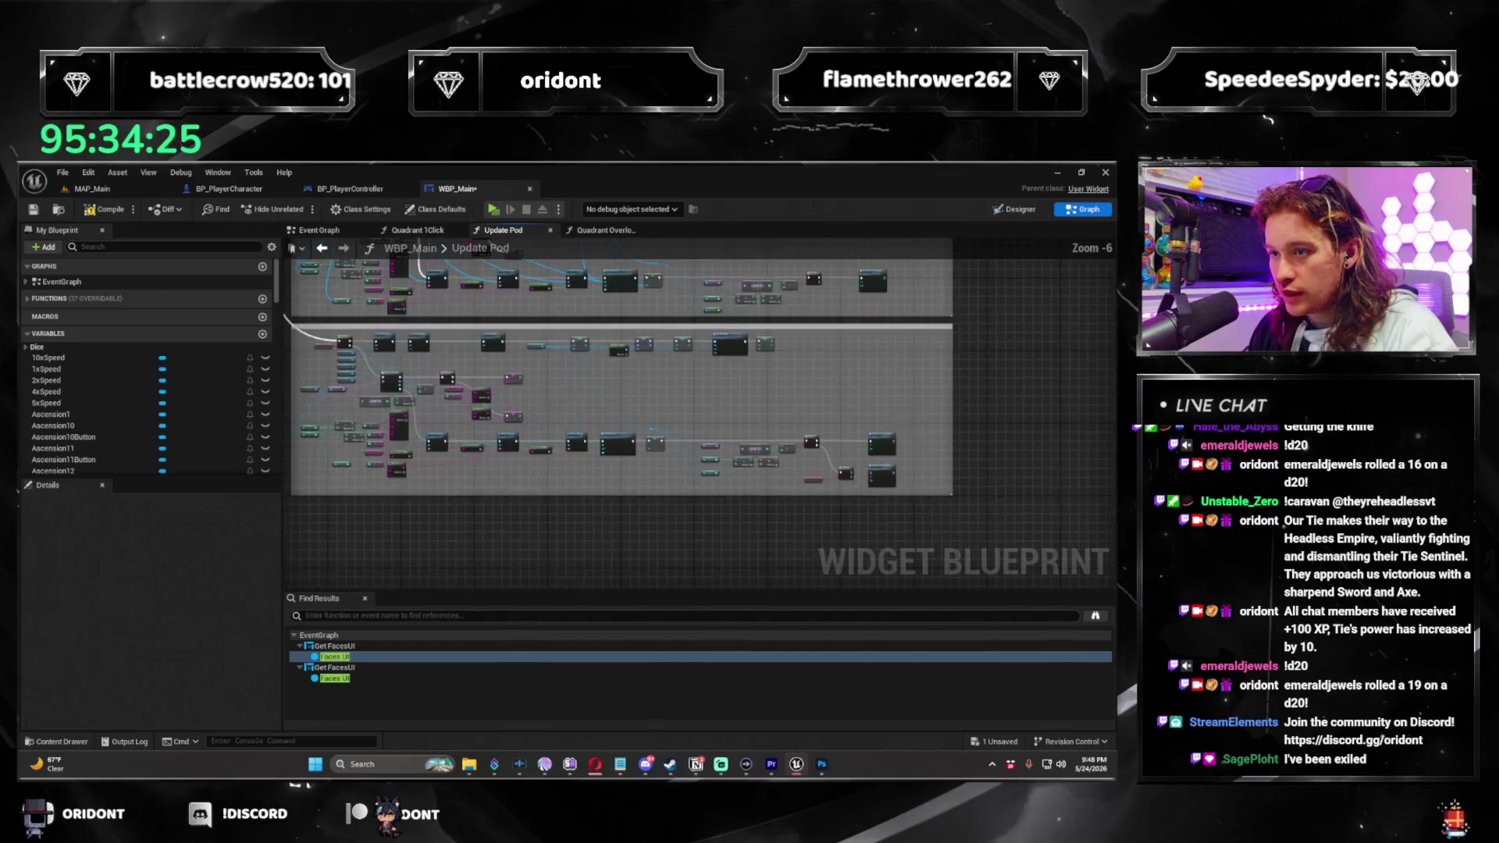
{"action": "scroll", "coordinate": [820, 454], "scroll_direction": "up", "scroll_amount": 2}
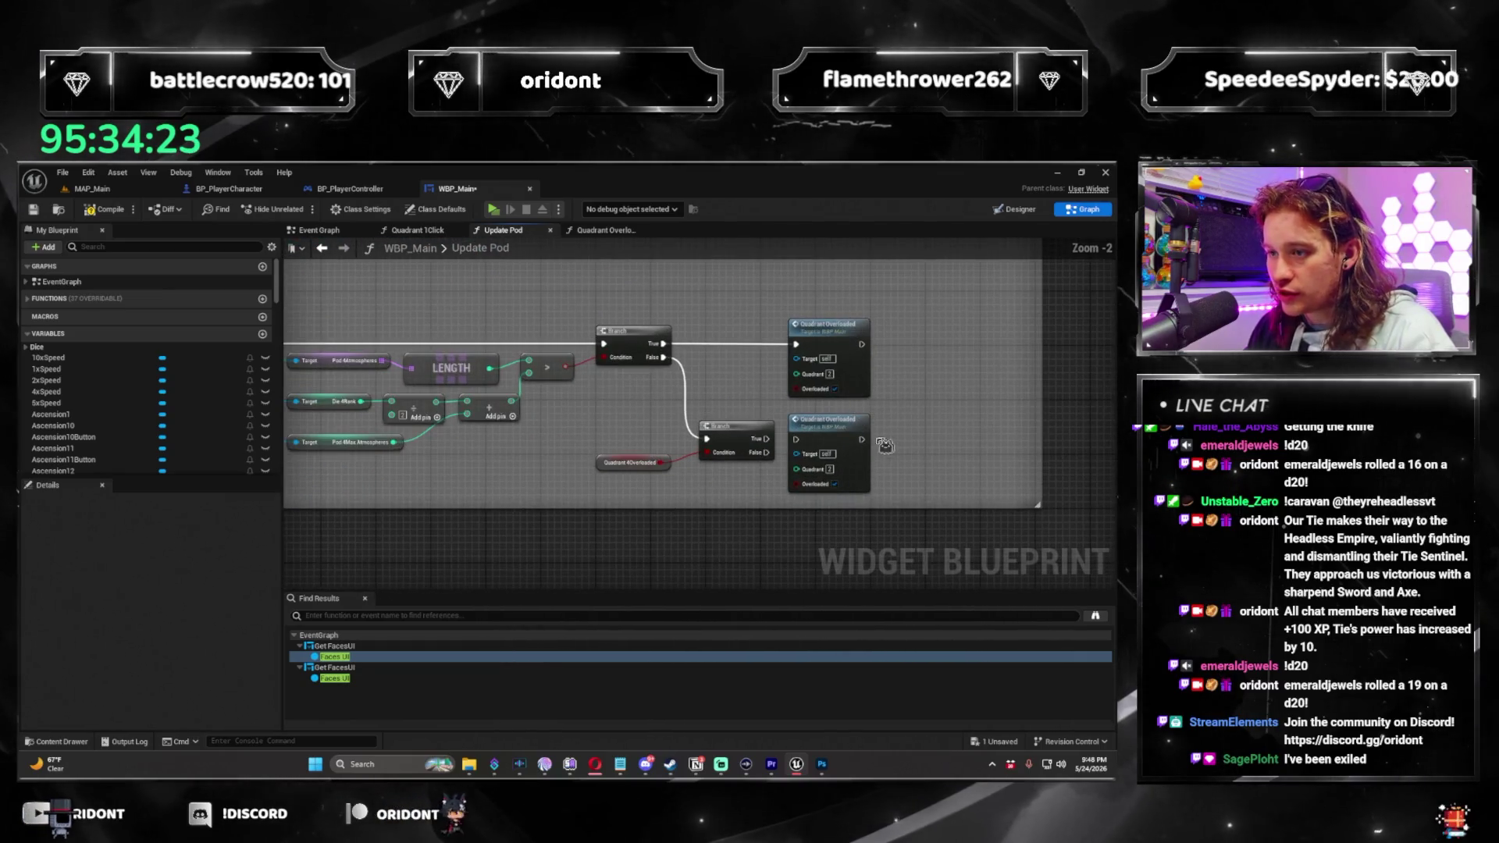
{"action": "left_click_drag", "start_coordinate": [639, 491], "coordinate": [836, 437]}
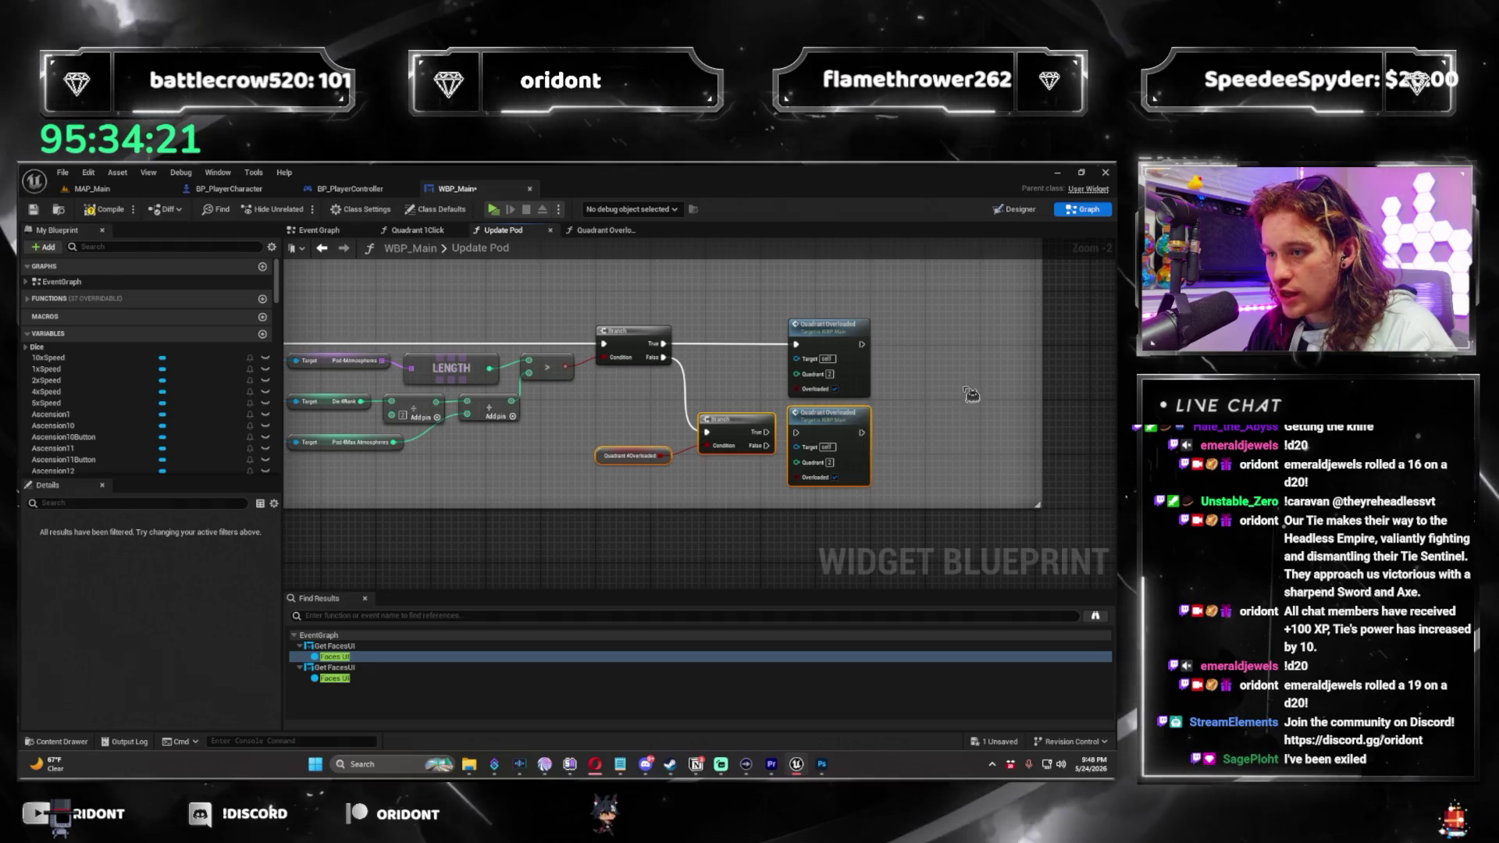
{"action": "scroll", "coordinate": [834, 432], "scroll_direction": "up", "scroll_amount": 2}
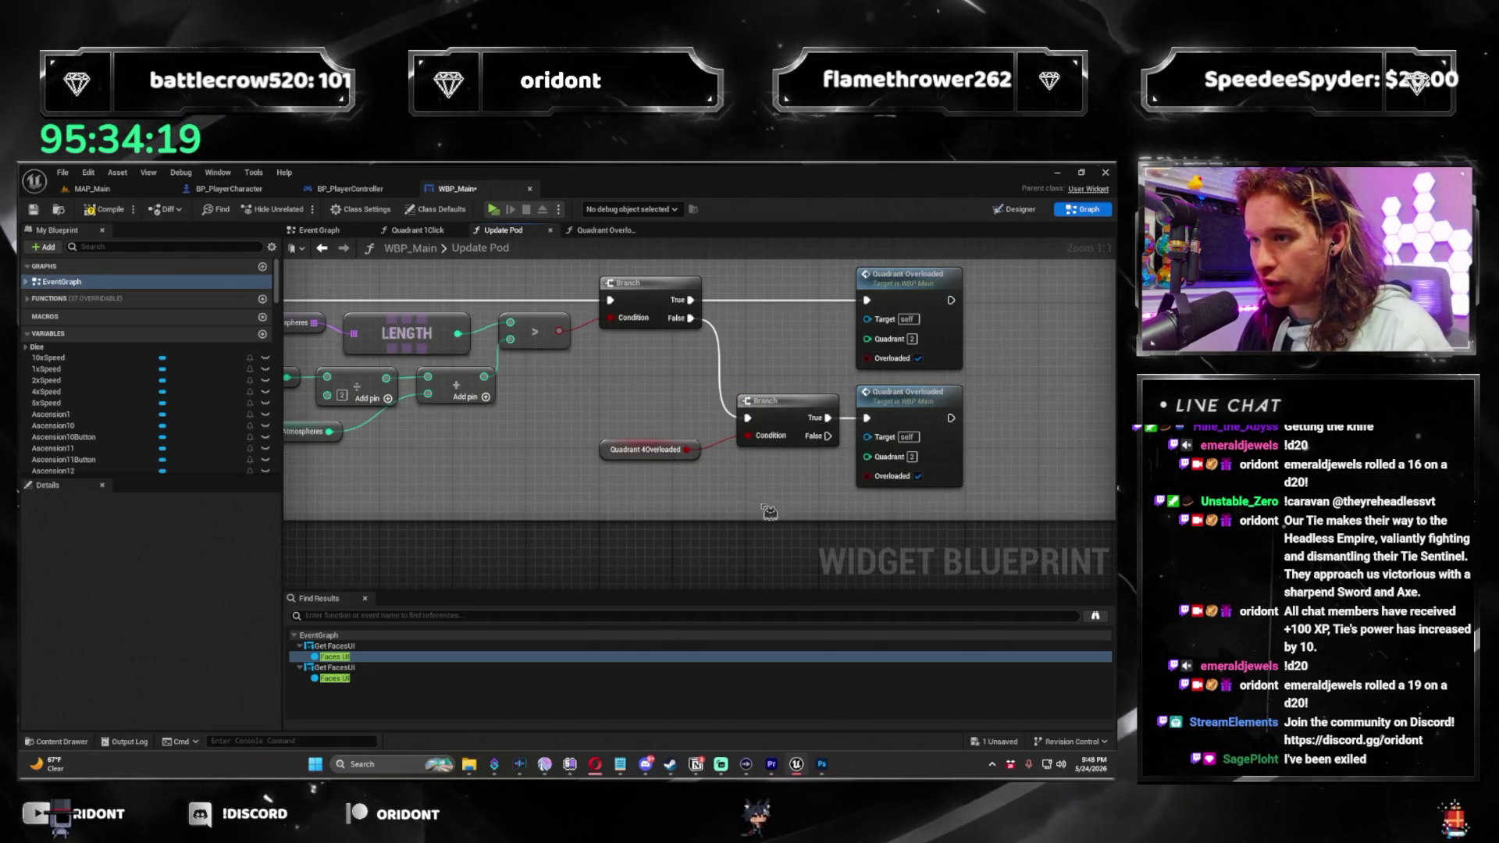
{"action": "scroll", "coordinate": [837, 469], "scroll_direction": "down", "scroll_amount": 2}
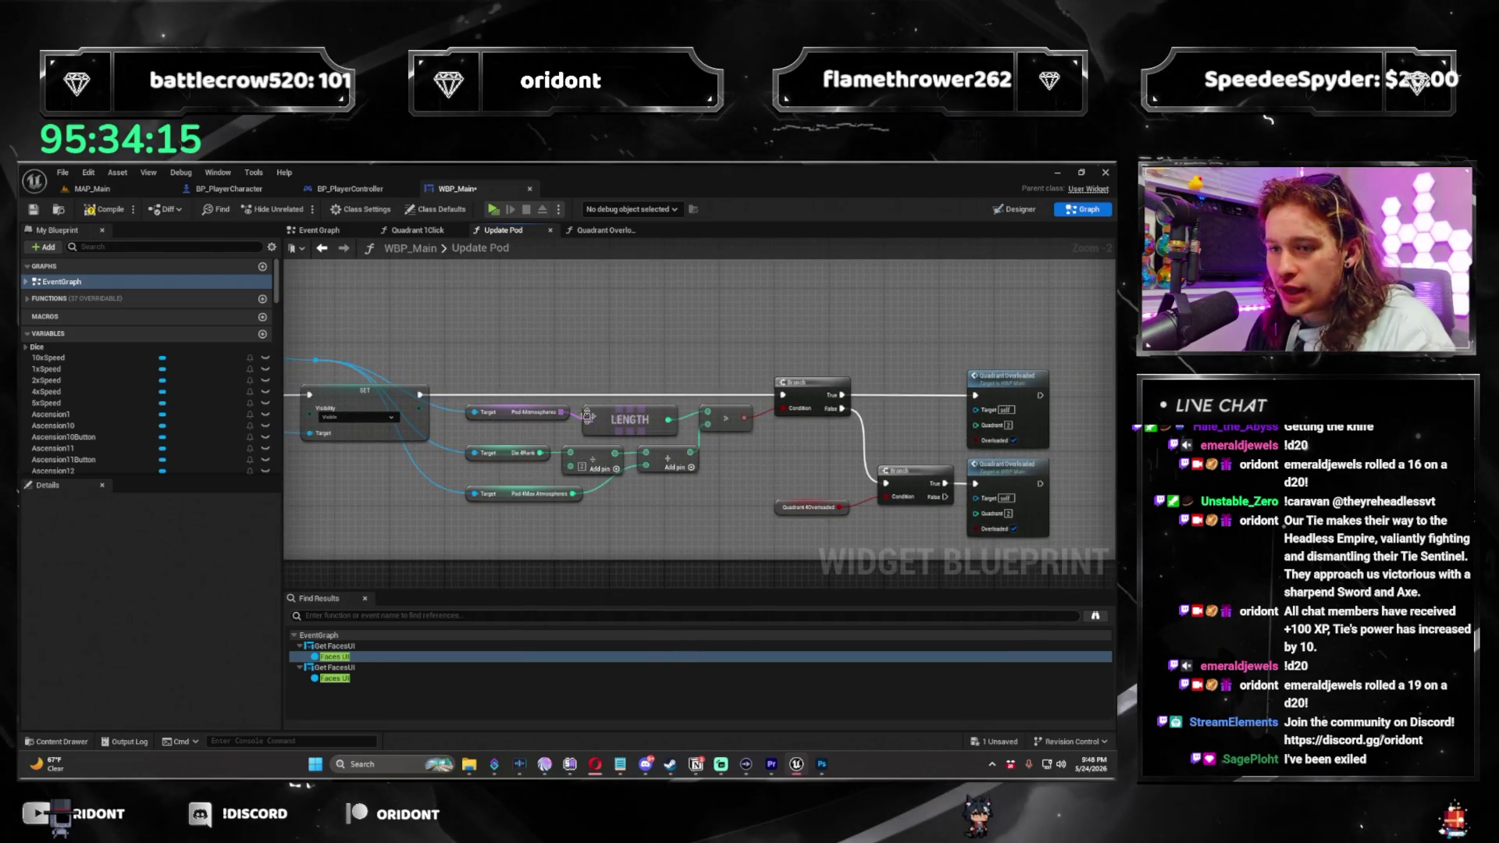
{"action": "scroll", "coordinate": [587, 416], "scroll_direction": "up", "scroll_amount": 2}
{"action": "left_click_drag", "start_coordinate": [636, 416], "coordinate": [332, 393]}
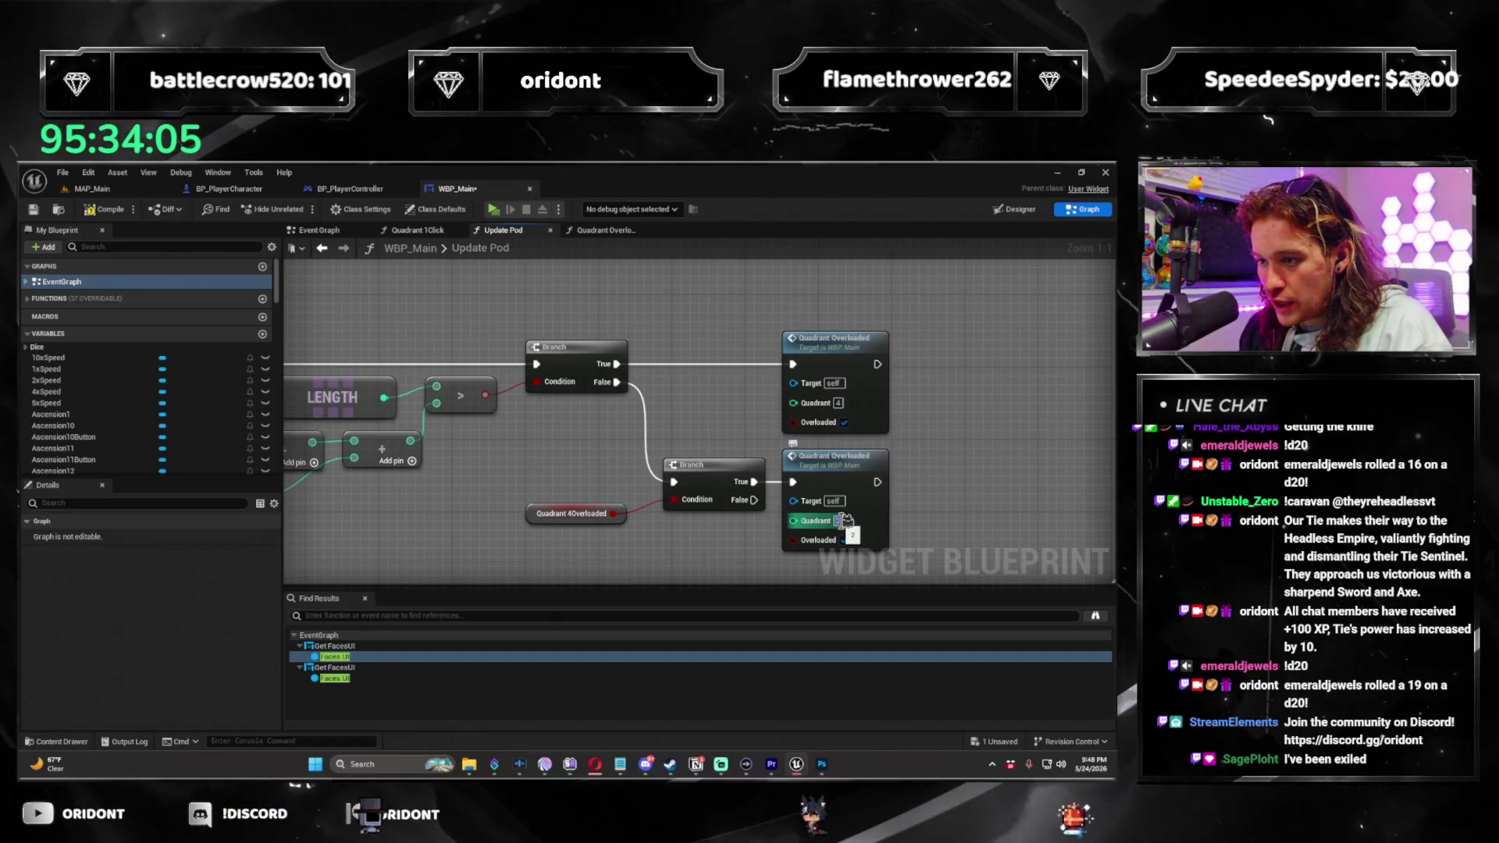
{"action": "scroll", "coordinate": [985, 386], "scroll_direction": "down", "scroll_amount": 4}
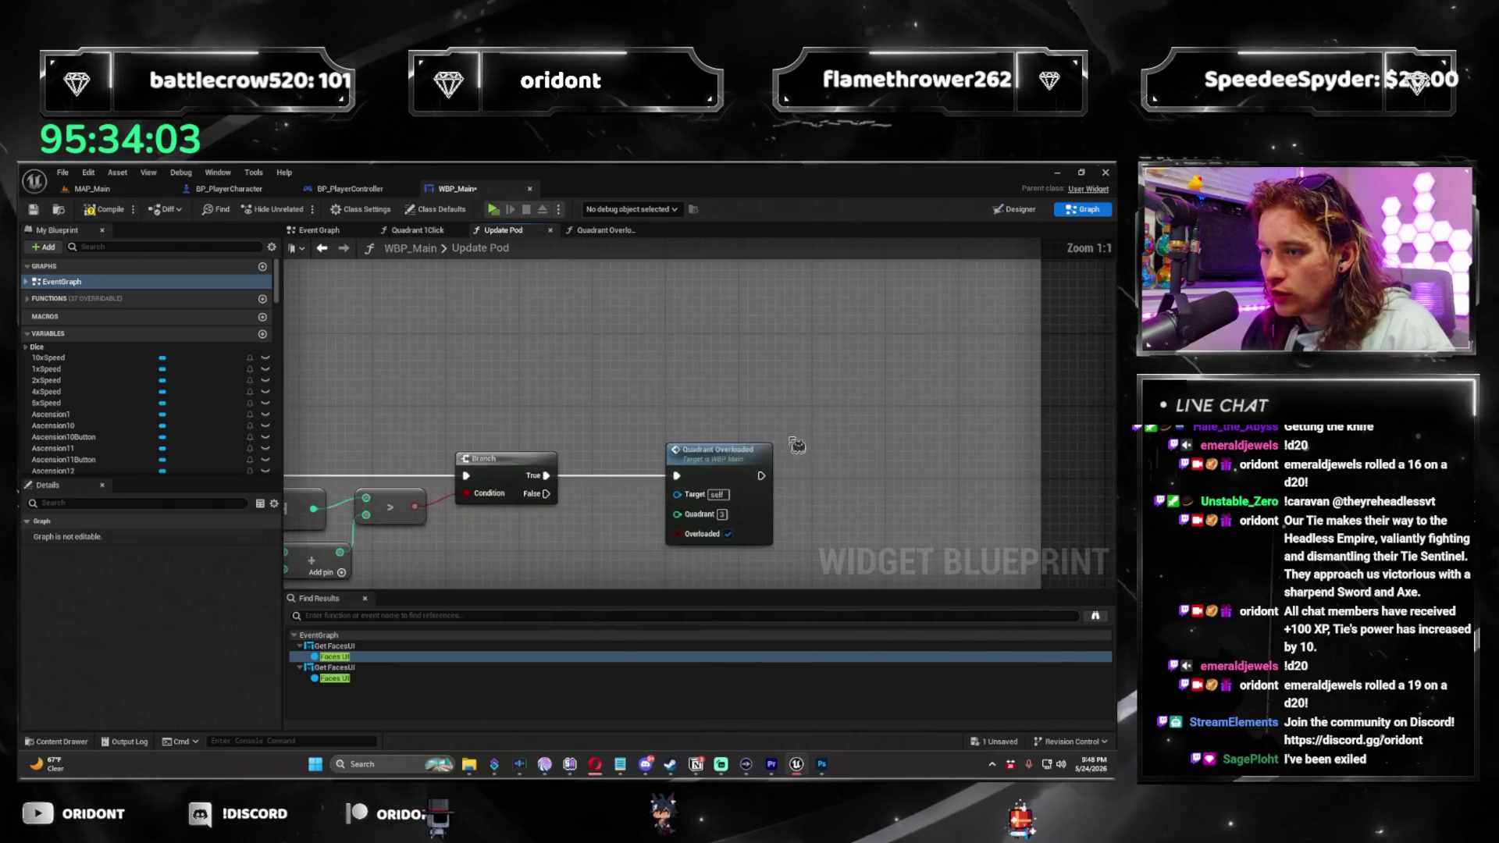
{"action": "scroll", "coordinate": [820, 461], "scroll_direction": "up", "scroll_amount": 5}
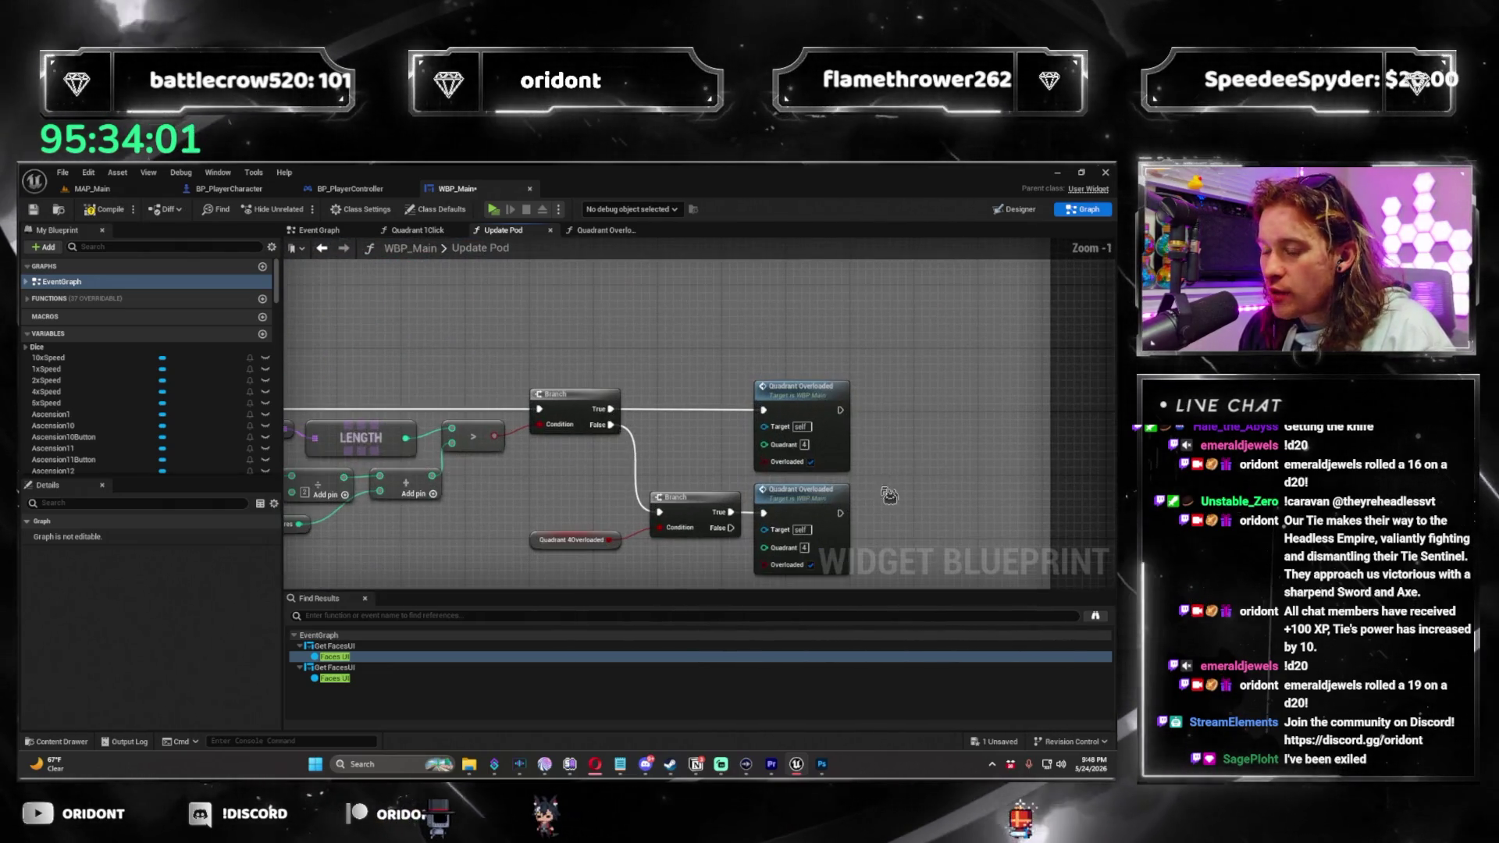
{"action": "left_click_drag", "start_coordinate": [595, 347], "coordinate": [698, 389]}
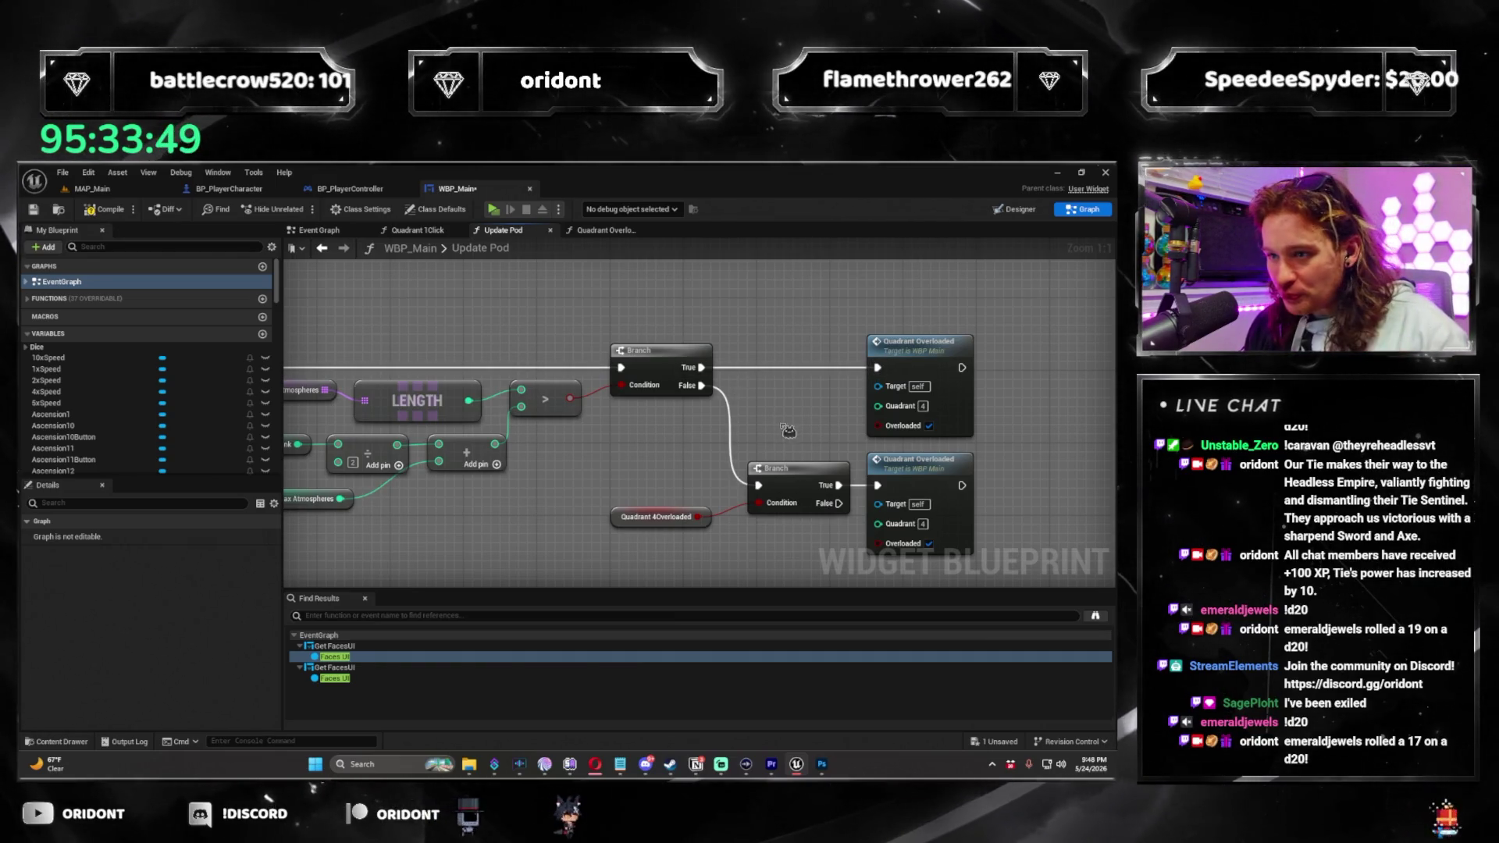
{"action": "mouse_move", "coordinate": [746, 443]}
{"action": "left_mouse_down"}
{"action": "mouse_move", "coordinate": [690, 383]}
{"action": "mouse_move", "coordinate": [614, 418]}
{"action": "mouse_move", "coordinate": [642, 456]}
{"action": "left_mouse_up"}
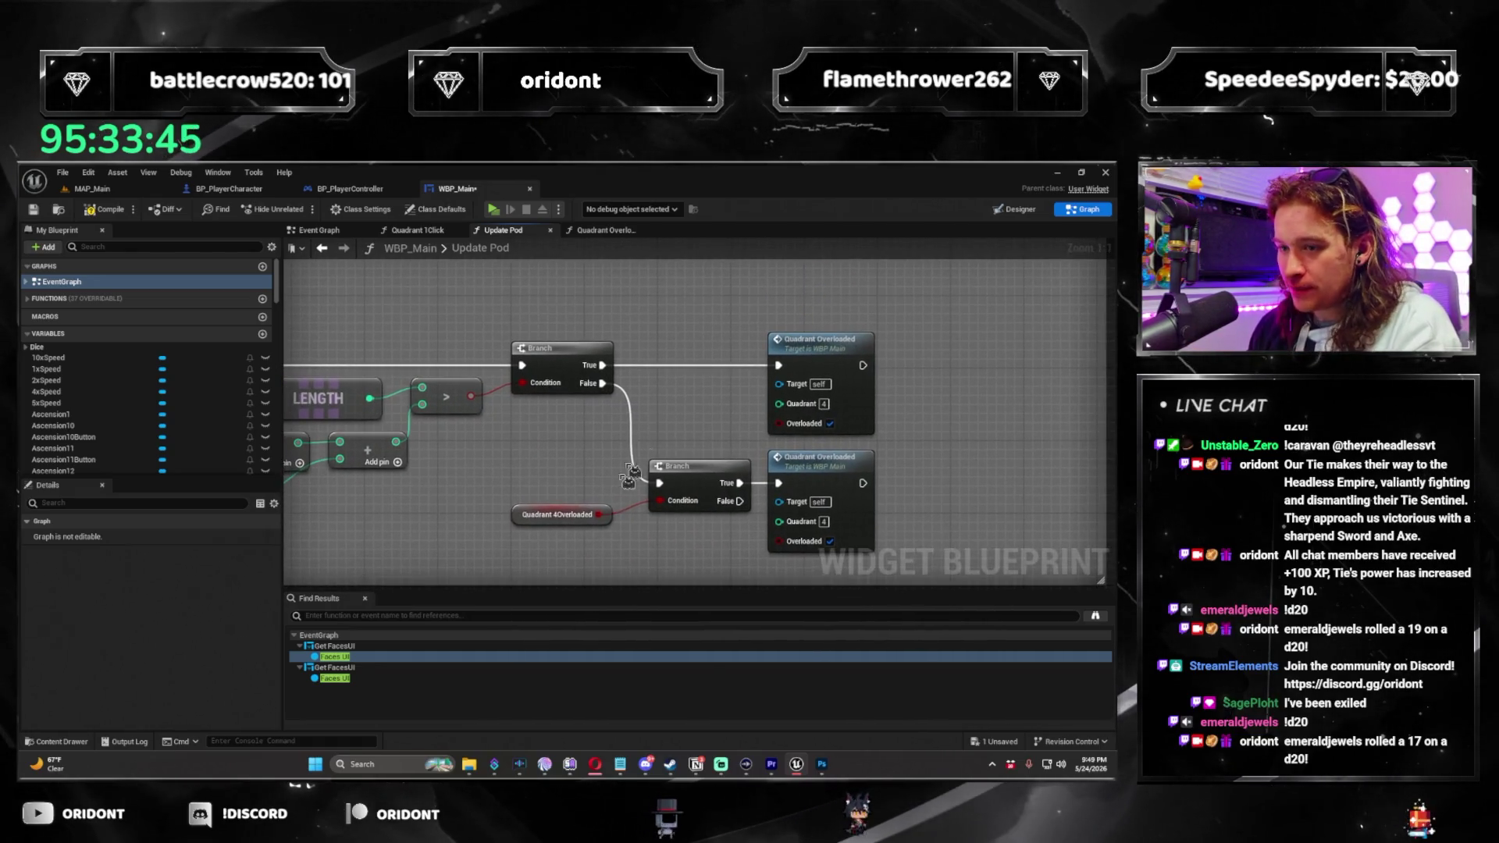
Select the Quadrant 4Overloaded getter, new Branch and second call to group them together.
{"action": "left_click", "coordinate": [530, 520]}
{"action": "mouse_move", "coordinate": [530, 520]}
{"action": "left_mouse_down"}
{"action": "mouse_move", "coordinate": [570, 508]}
{"action": "mouse_move", "coordinate": [562, 524]}
{"action": "left_mouse_up"}
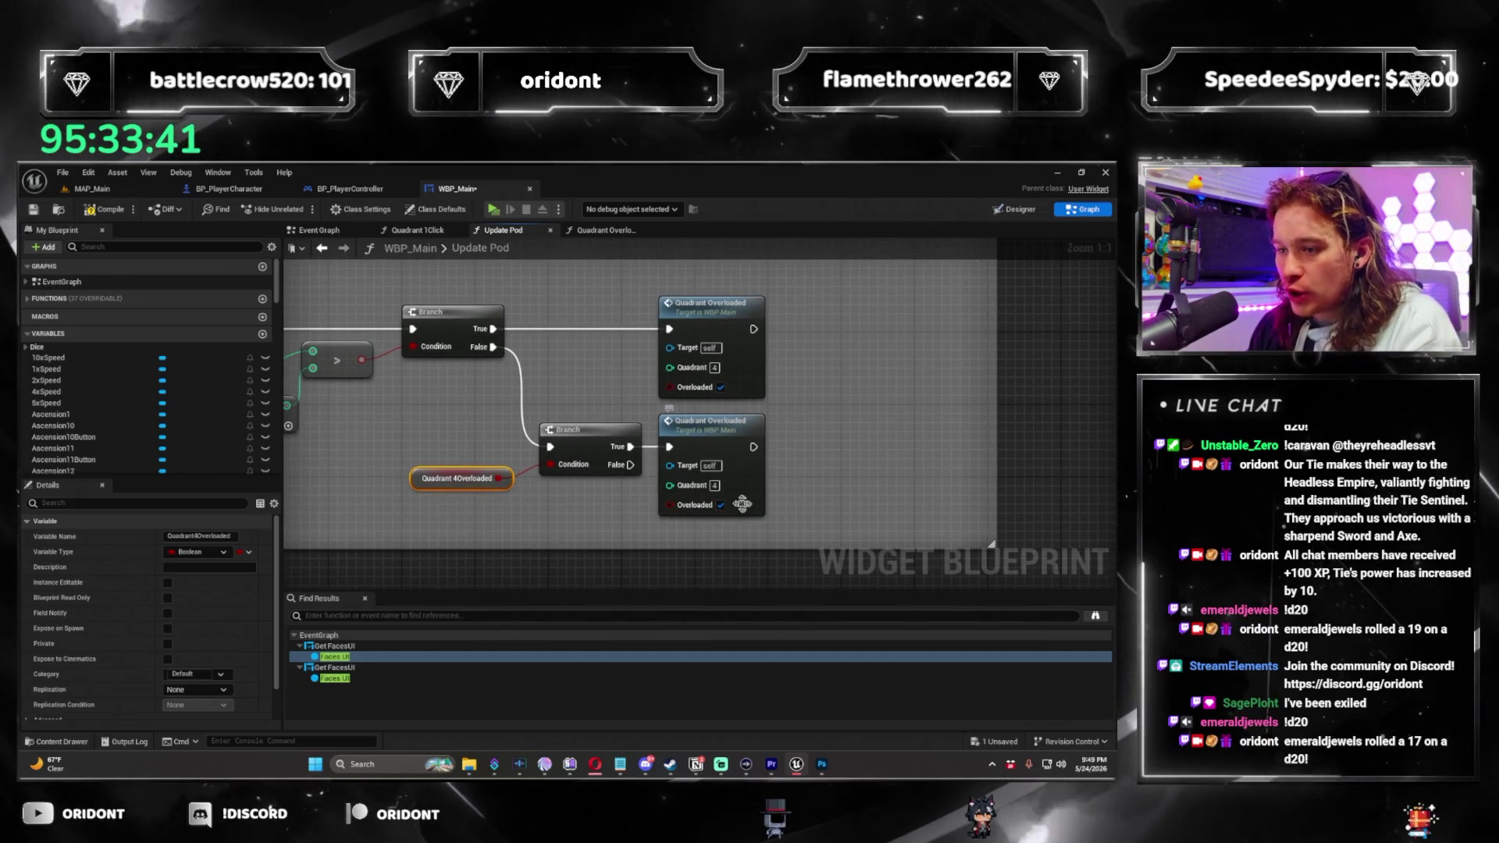
{"action": "mouse_move", "coordinate": [367, 431]}
{"action": "left_mouse_down"}
{"action": "mouse_move", "coordinate": [601, 474]}
{"action": "mouse_move", "coordinate": [836, 474]}
{"action": "mouse_move", "coordinate": [573, 458]}
{"action": "left_mouse_up"}
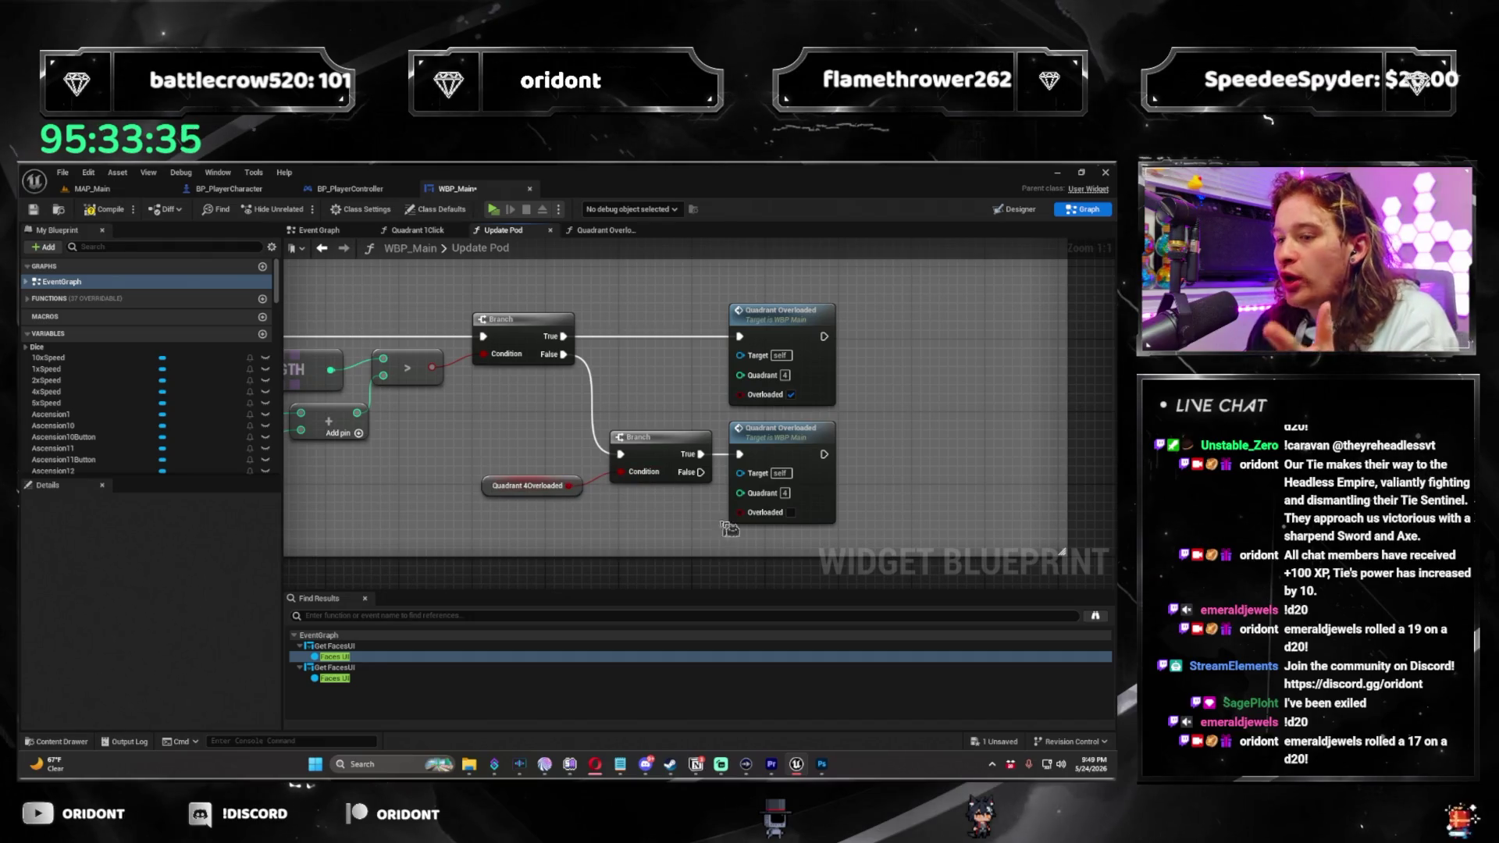
{"action": "left_click", "coordinate": [823, 447]}
{"action": "left_click_drag", "start_coordinate": [664, 474], "coordinate": [578, 484]}
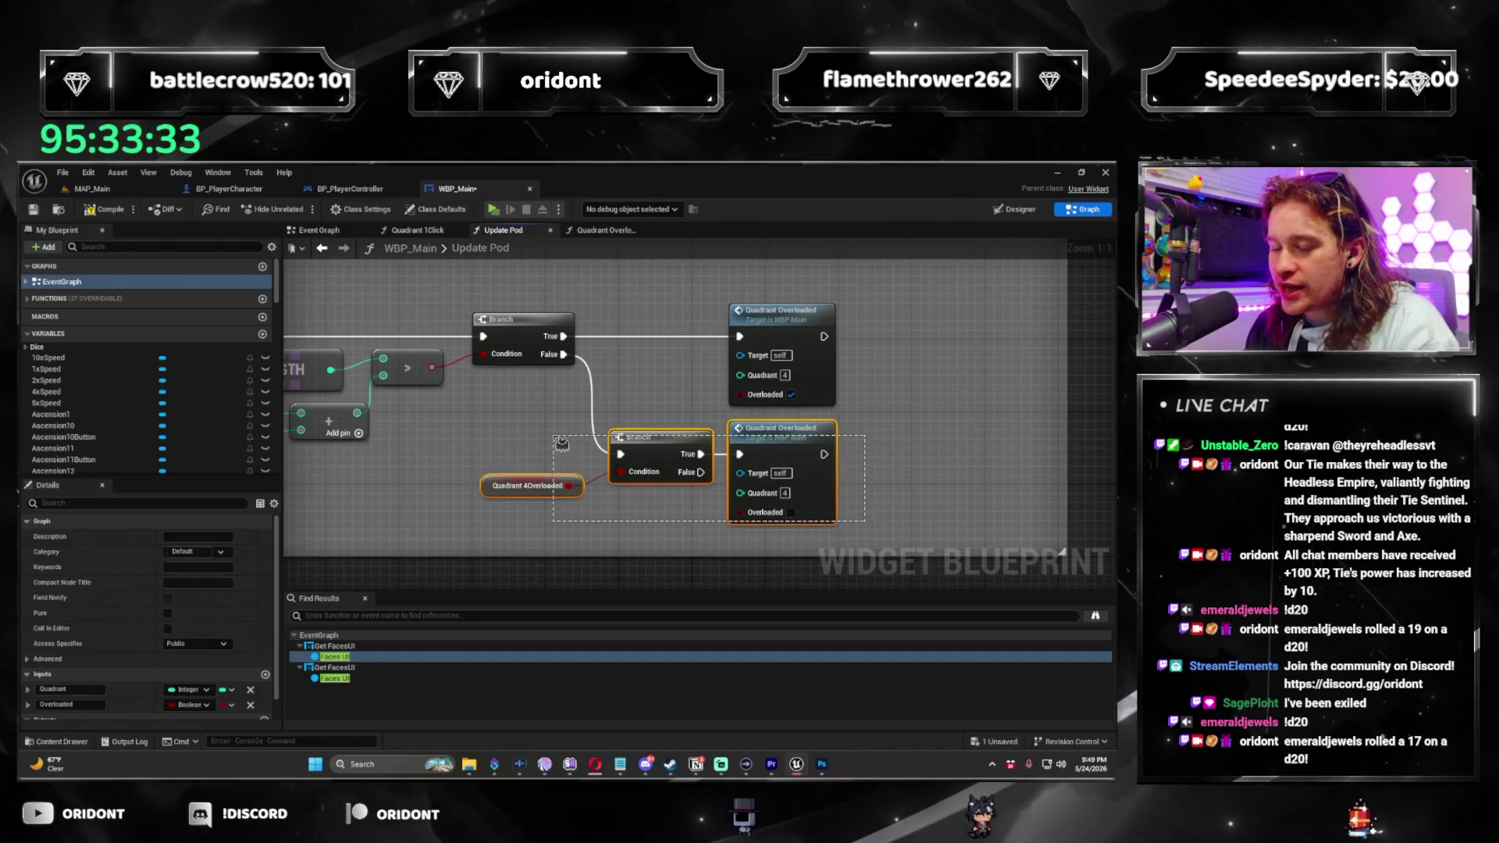
Delete and restore the Overloaded check nodes, then gather and move them left and down.
{"action": "scroll", "coordinate": [825, 483], "scroll_direction": "down", "scroll_amount": 3}
{"action": "scroll", "coordinate": [826, 483], "scroll_direction": "up", "scroll_amount": 1}
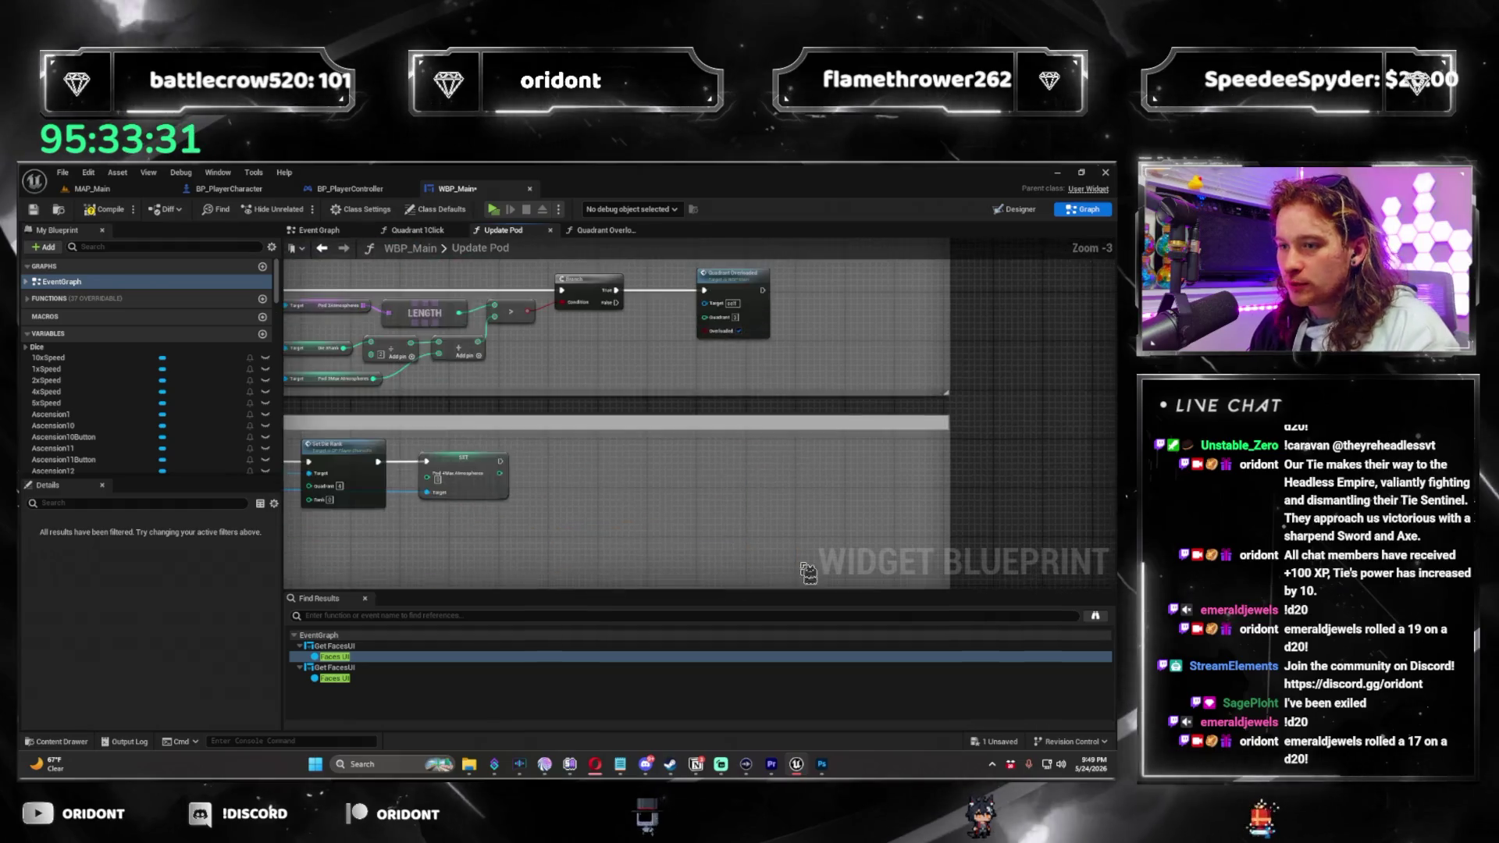
{"action": "key", "text": "Delete"}
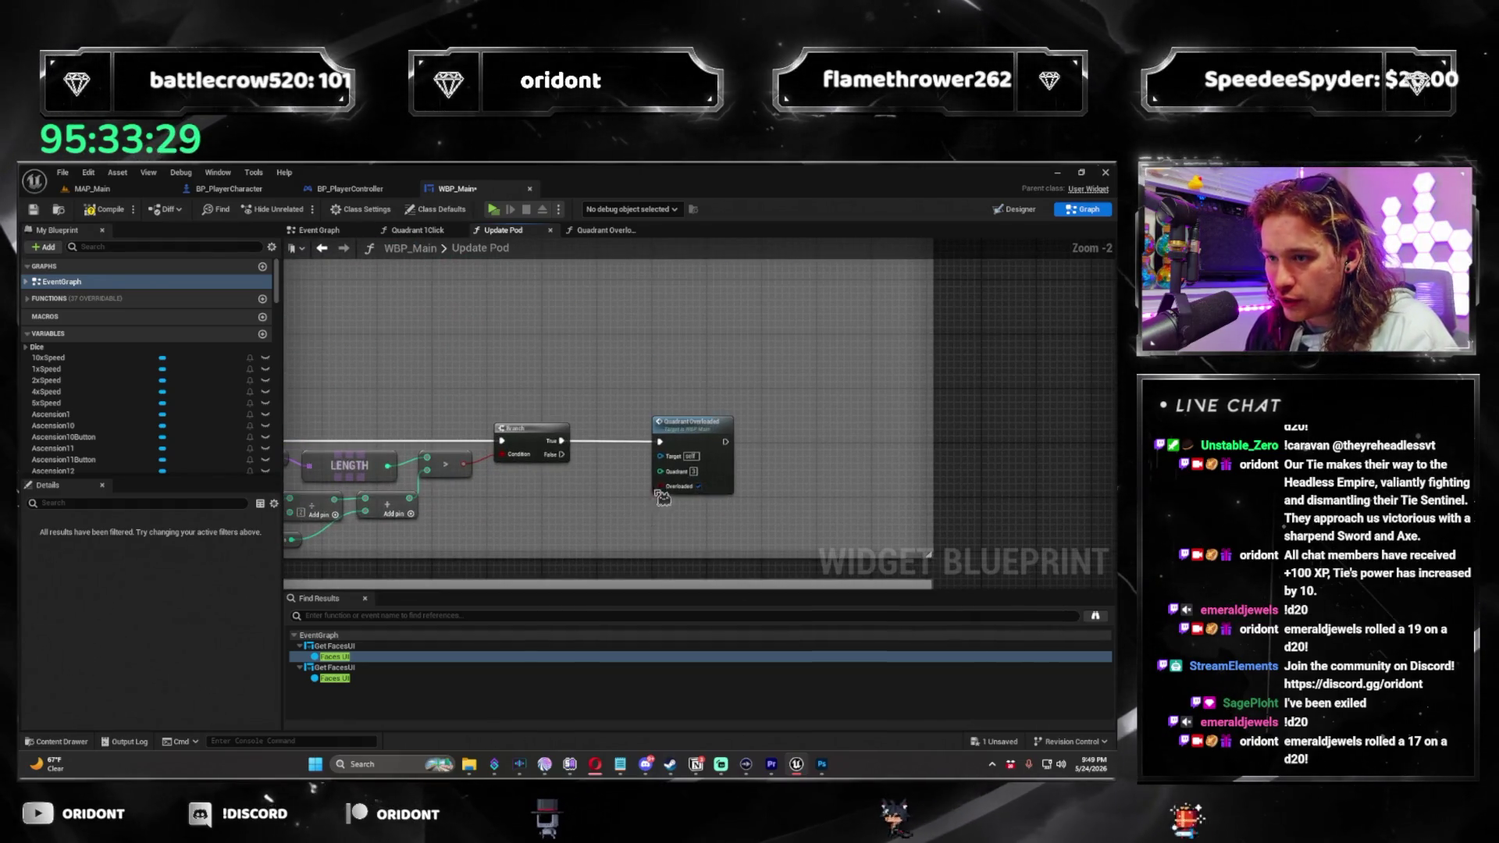
{"action": "key", "text": "ctrl+z"}
{"action": "left_click", "coordinate": [752, 509]}
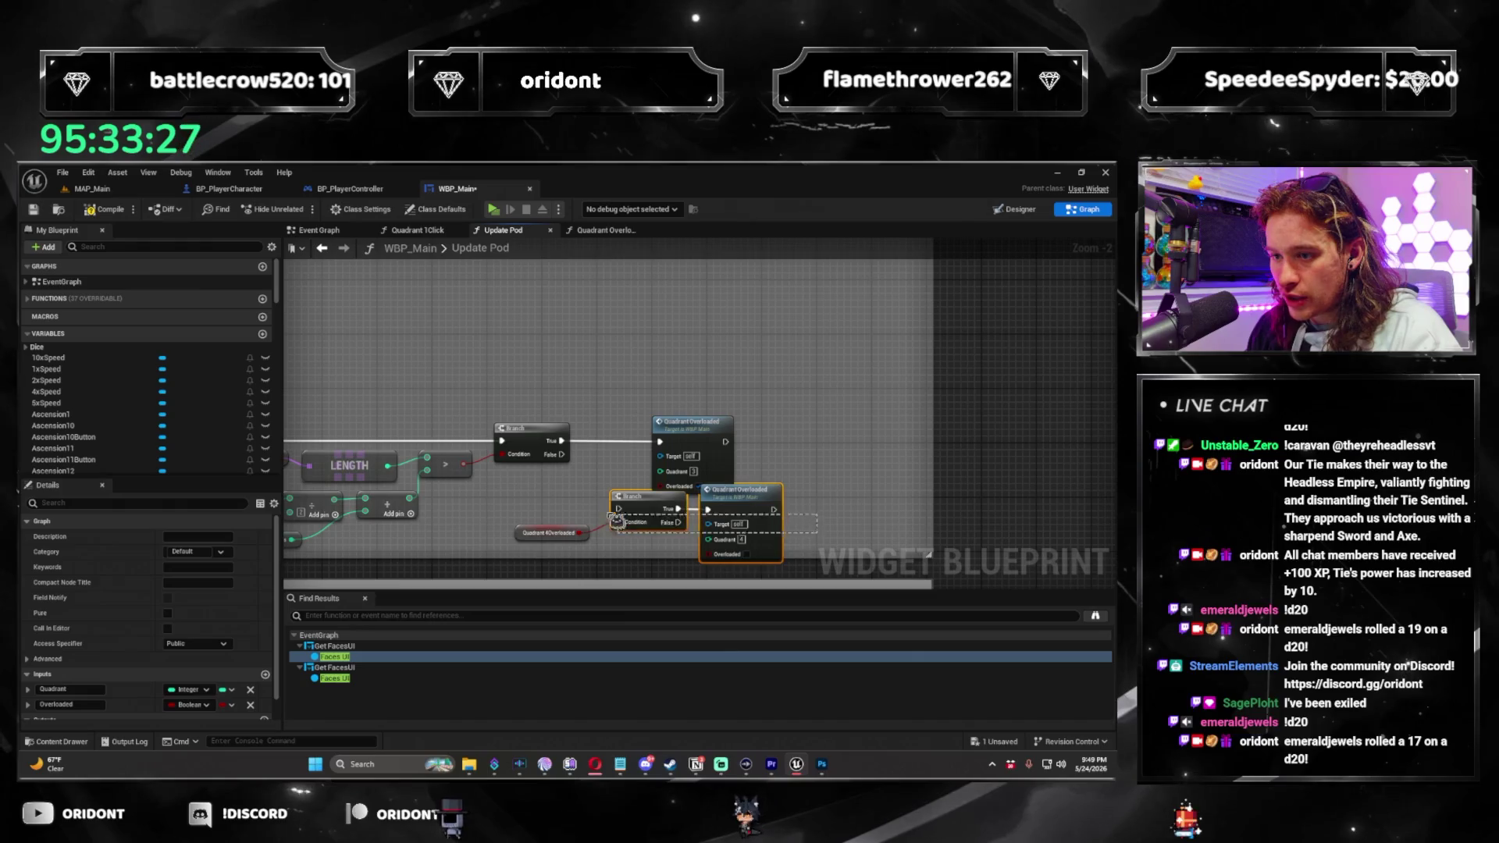
{"action": "left_click_drag", "start_coordinate": [627, 522], "coordinate": [577, 529]}
{"action": "left_click_drag", "start_coordinate": [755, 499], "coordinate": [706, 511]}
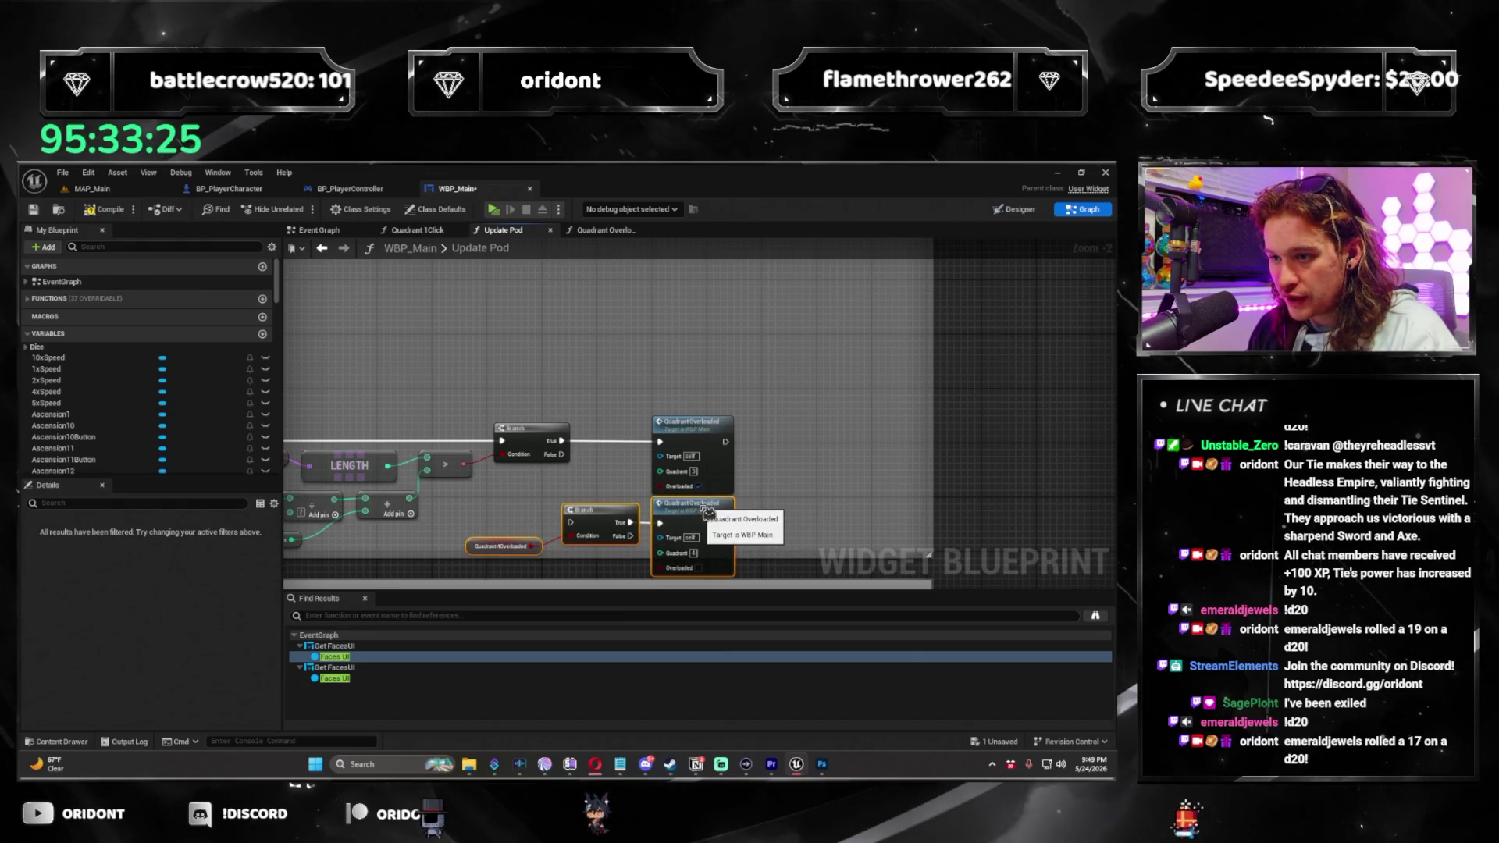
Shift the Pod 4 comment box down and reposition the lower check group.
{"action": "scroll", "coordinate": [707, 511], "scroll_direction": "down", "scroll_amount": 6}
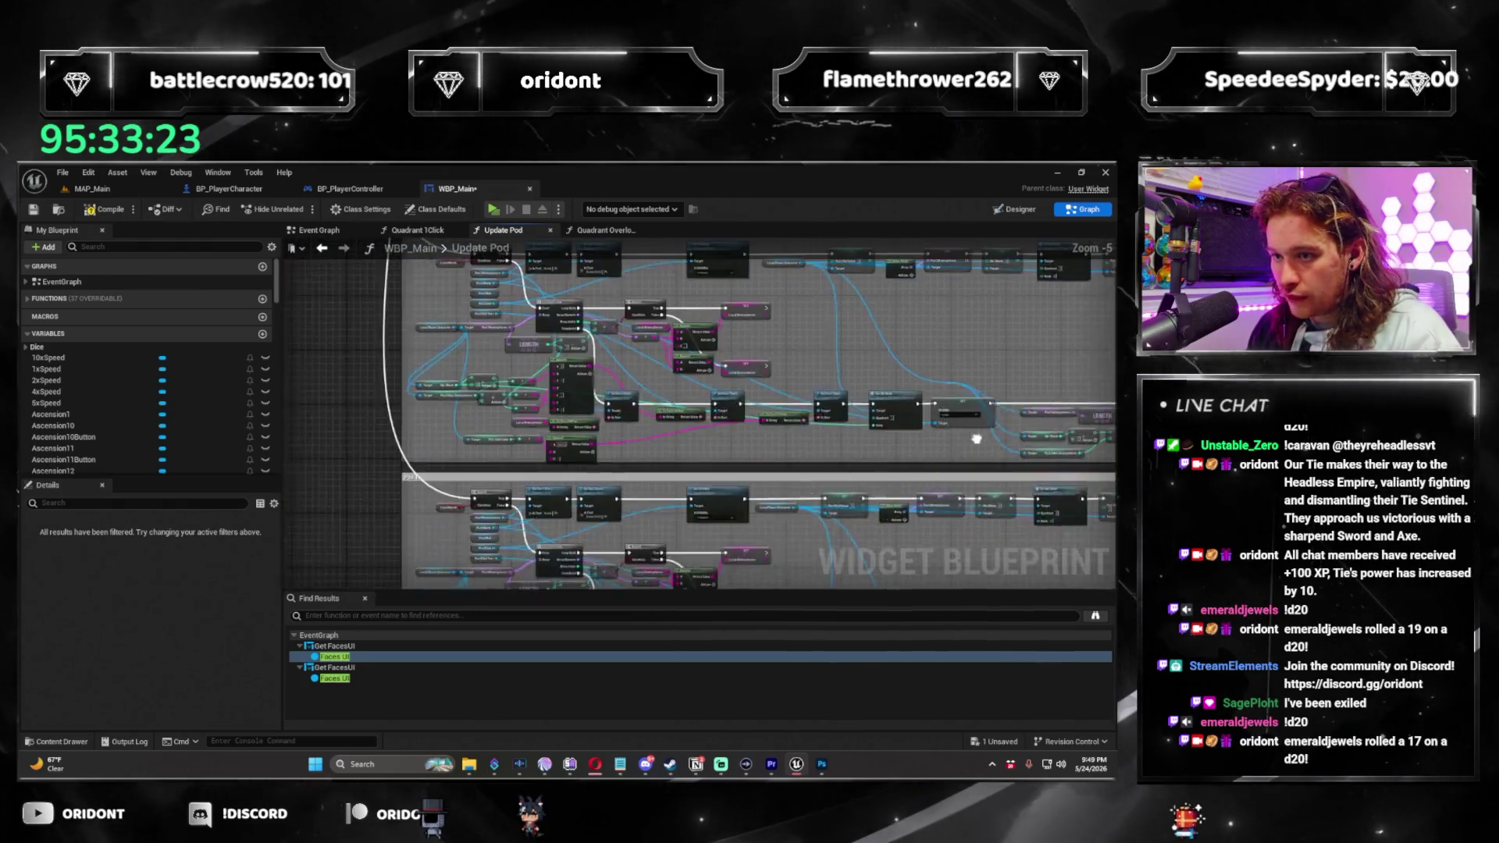
{"action": "mouse_move", "coordinate": [741, 383]}
{"action": "left_mouse_down"}
{"action": "mouse_move", "coordinate": [738, 398]}
{"action": "mouse_move", "coordinate": [684, 410]}
{"action": "mouse_move", "coordinate": [695, 495]}
{"action": "left_mouse_up"}
{"action": "scroll", "coordinate": [736, 375], "scroll_direction": "up", "scroll_amount": 7}
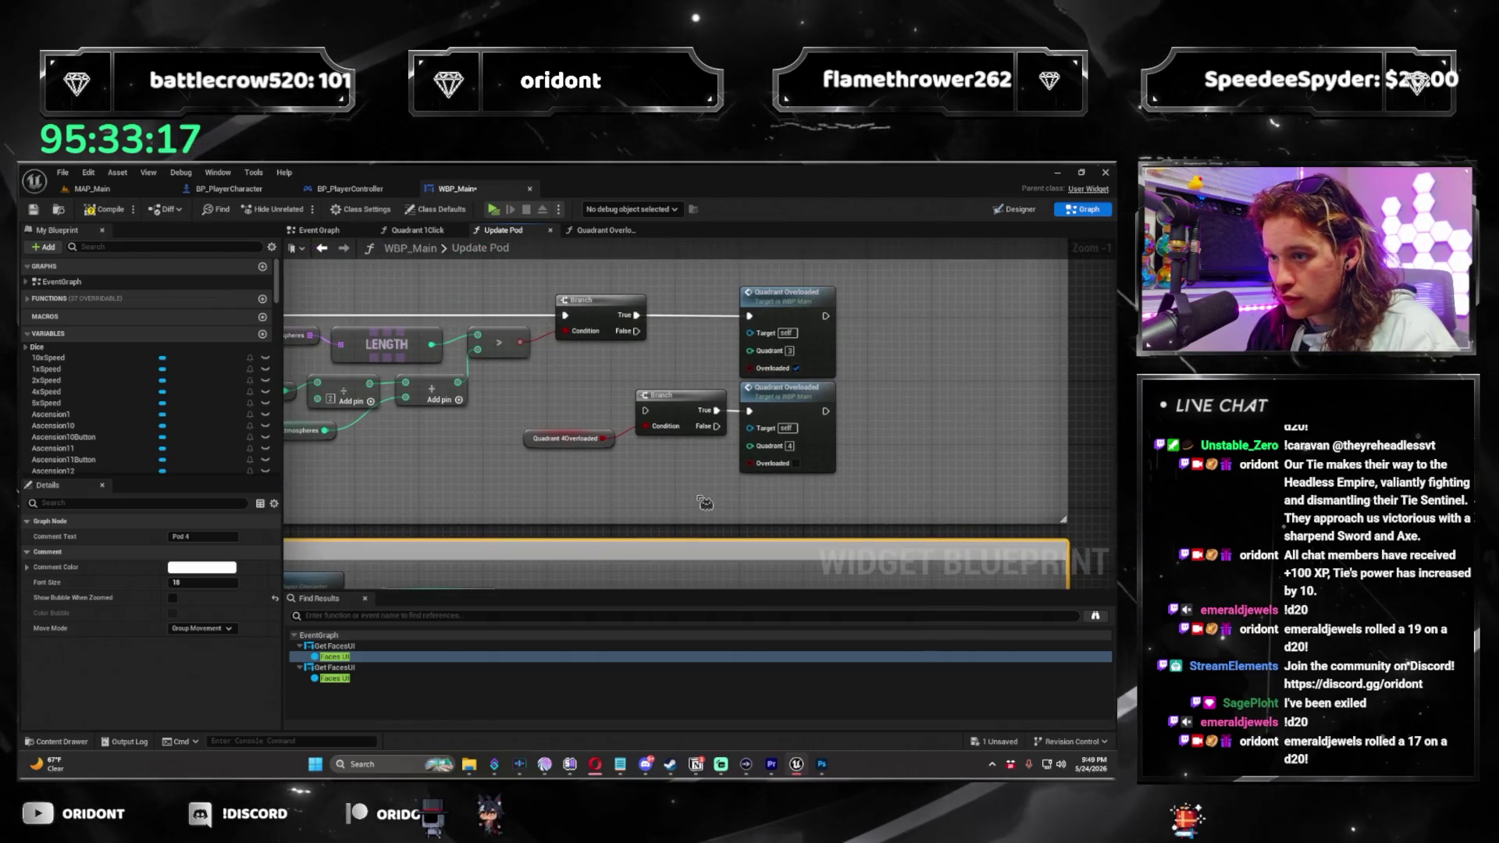
{"action": "left_click_drag", "start_coordinate": [691, 396], "coordinate": [748, 411]}
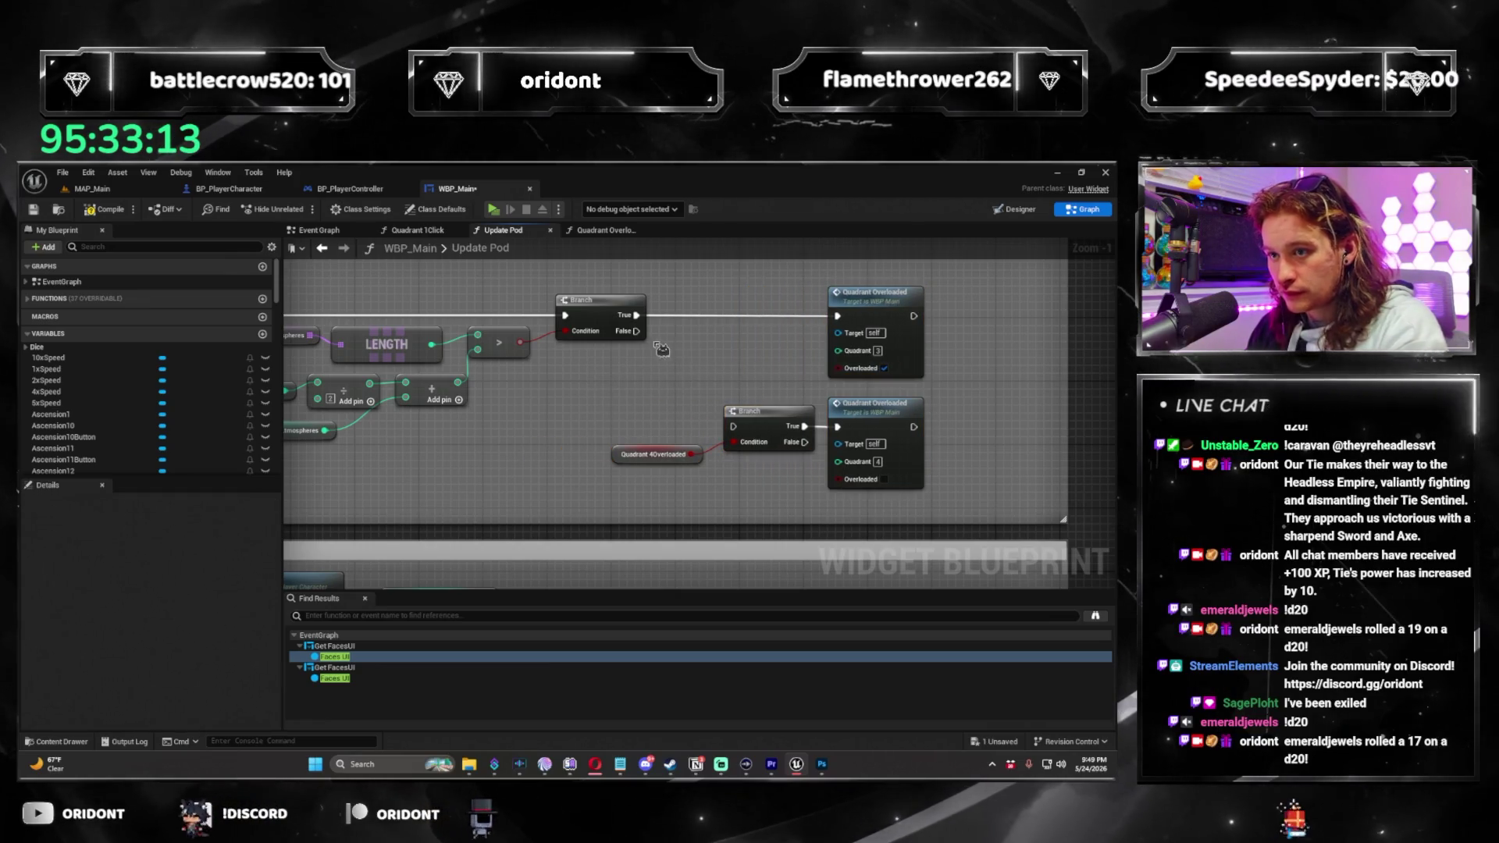
{"action": "left_click", "coordinate": [679, 371]}
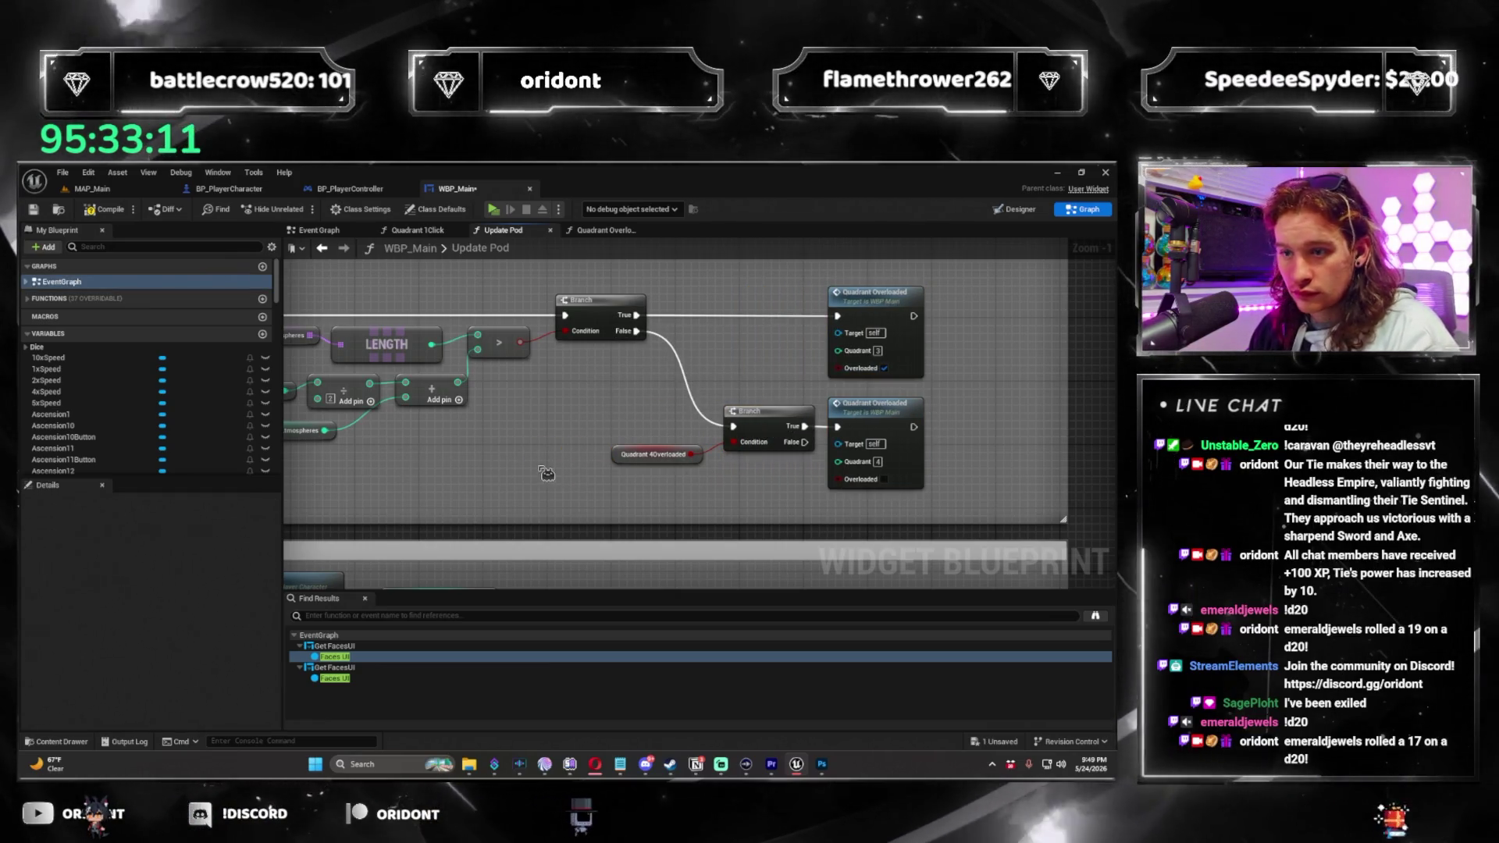
{"action": "left_click_drag", "start_coordinate": [277, 285], "coordinate": [281, 453]}
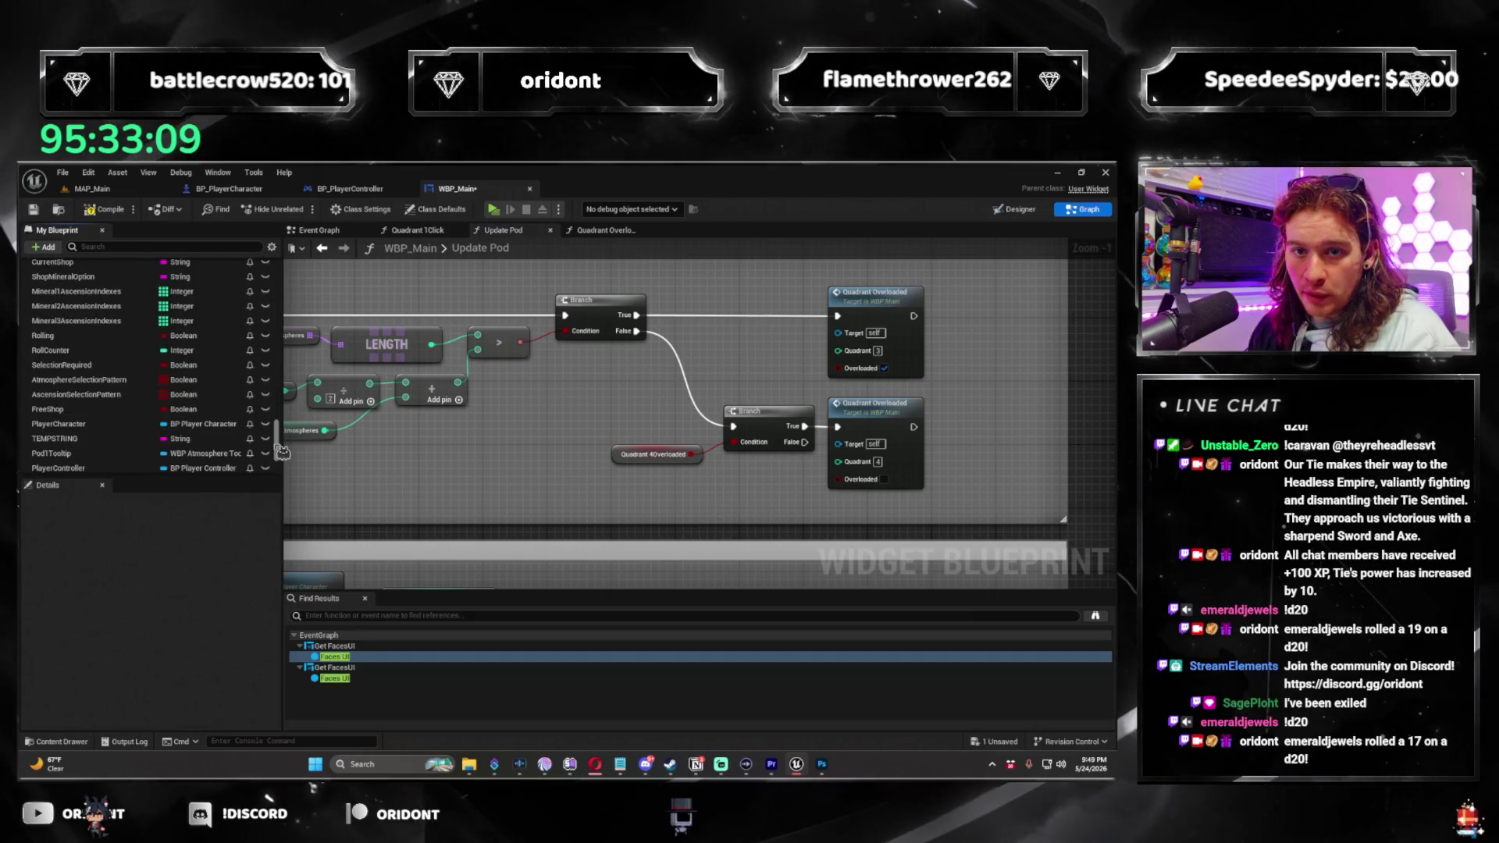
{"action": "scroll", "coordinate": [94, 388], "scroll_direction": "down", "scroll_amount": 3}
Add a Quadrant 3Overloaded getter for Pod 3 and extend its comment box to fit the check.
{"action": "left_click_drag", "start_coordinate": [349, 388], "coordinate": [618, 463]}
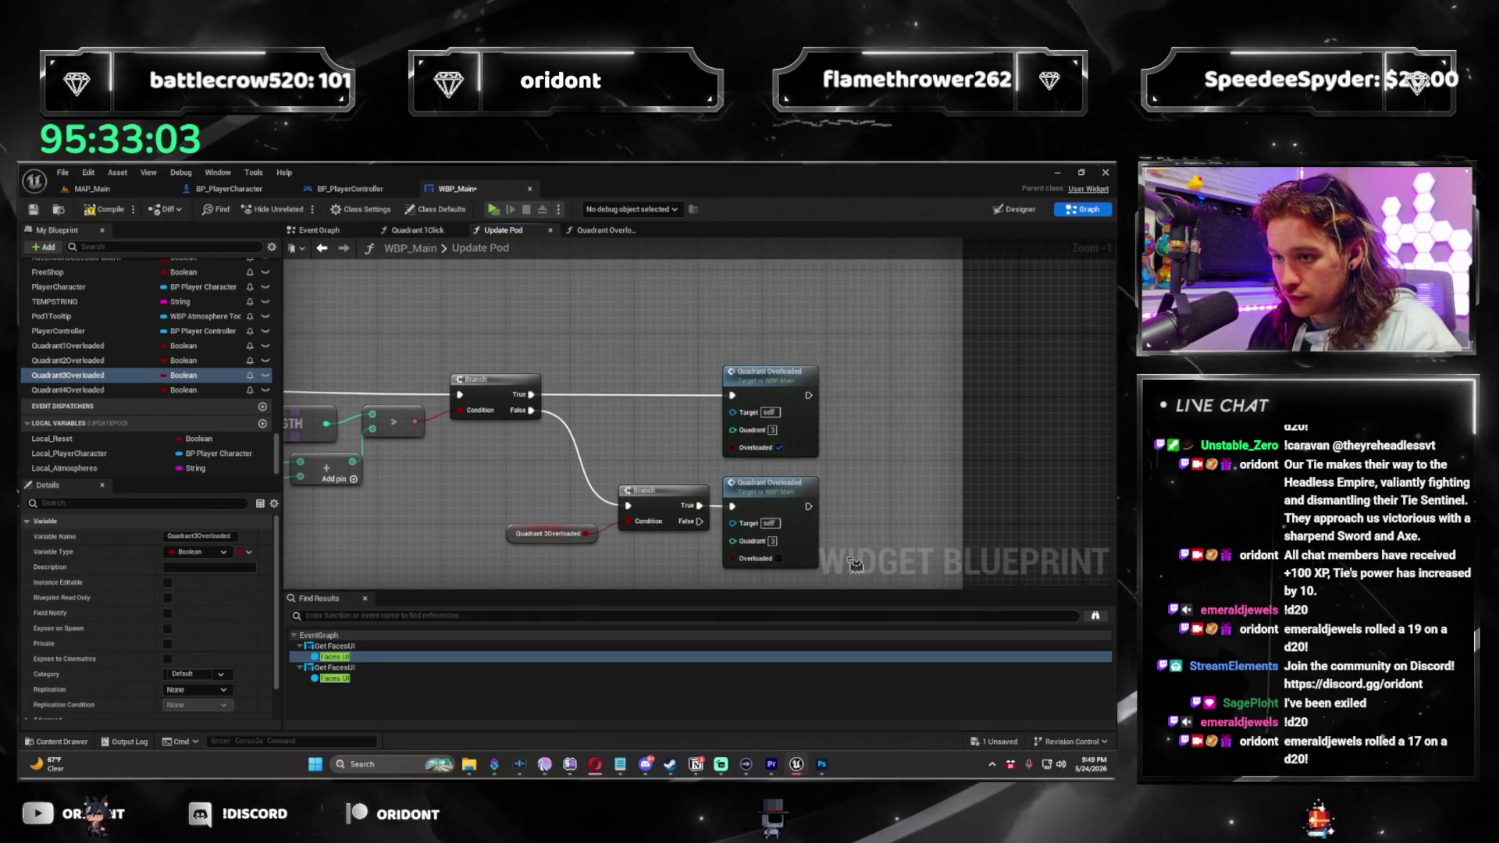
{"action": "left_click_drag", "start_coordinate": [995, 464], "coordinate": [936, 196]}
{"action": "scroll", "coordinate": [703, 492], "scroll_direction": "down", "scroll_amount": 5}
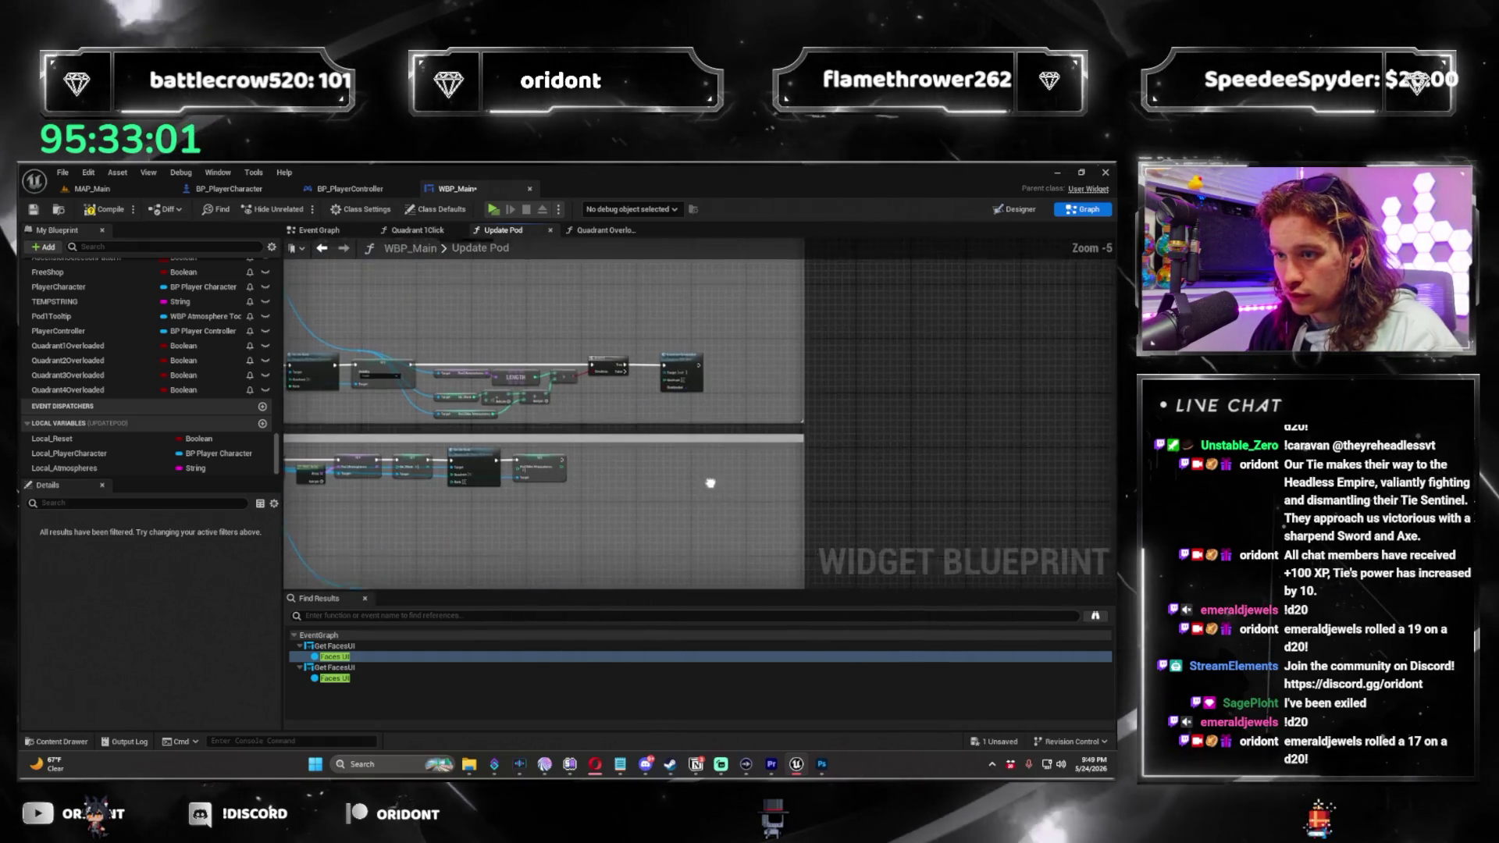
{"action": "left_click", "coordinate": [706, 466]}
{"action": "scroll", "coordinate": [746, 378], "scroll_direction": "down", "scroll_amount": 2}
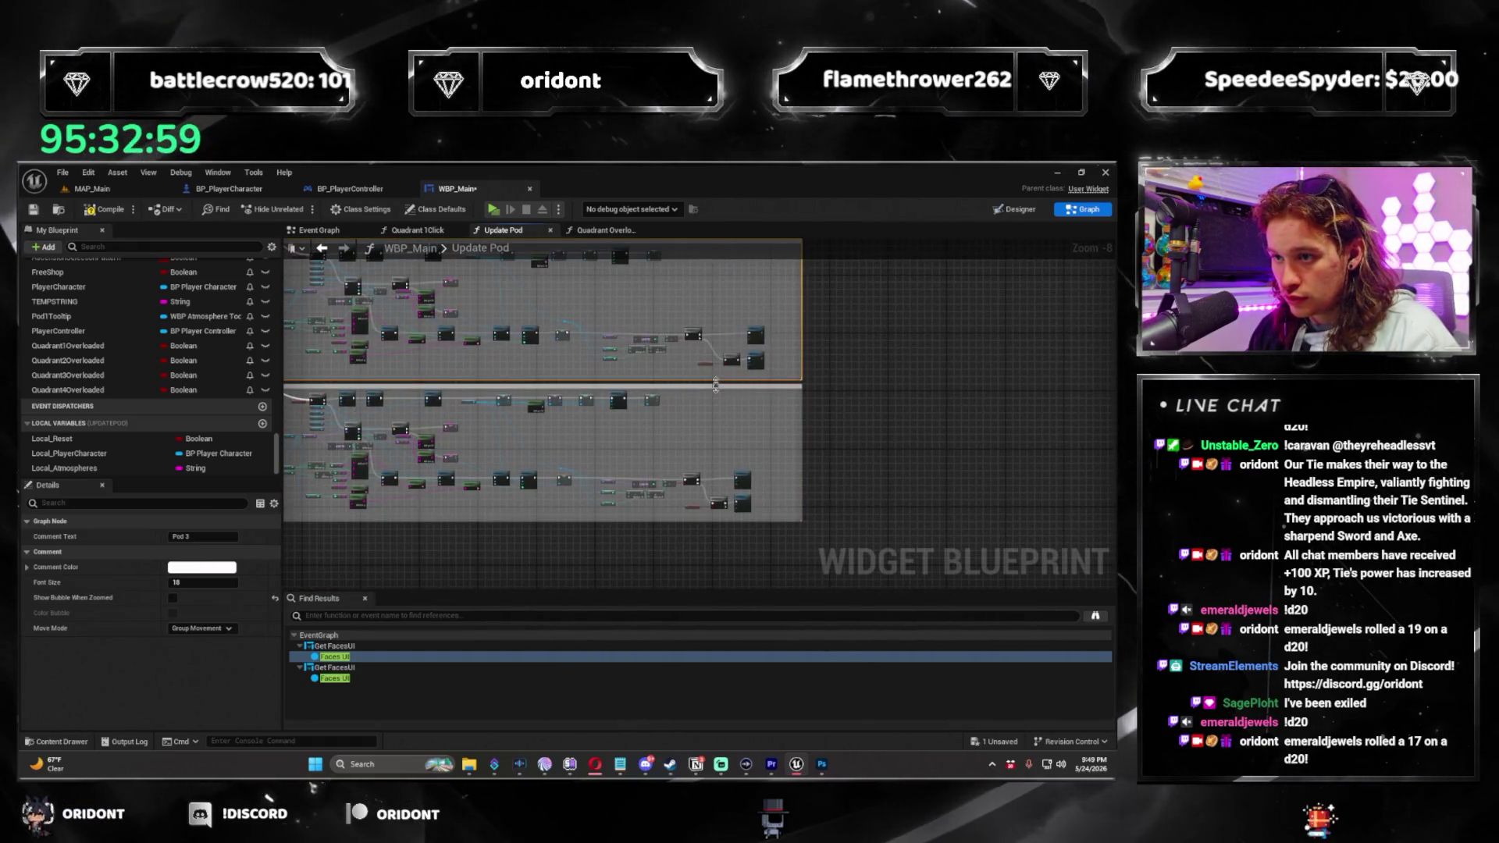
{"action": "scroll", "coordinate": [727, 381], "scroll_direction": "up", "scroll_amount": 3}
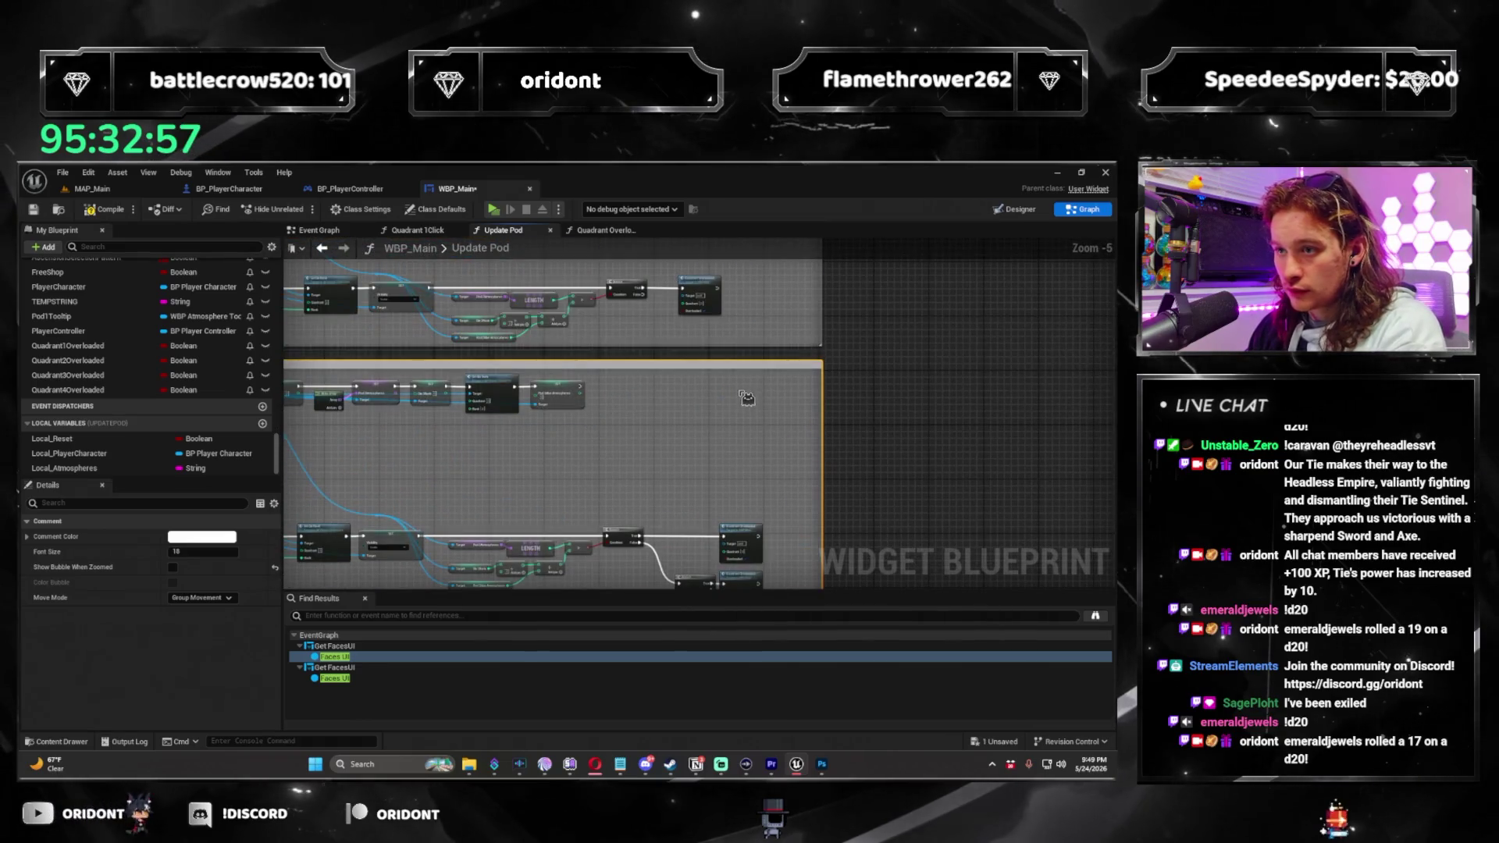
{"action": "left_click_drag", "start_coordinate": [705, 359], "coordinate": [706, 394]}
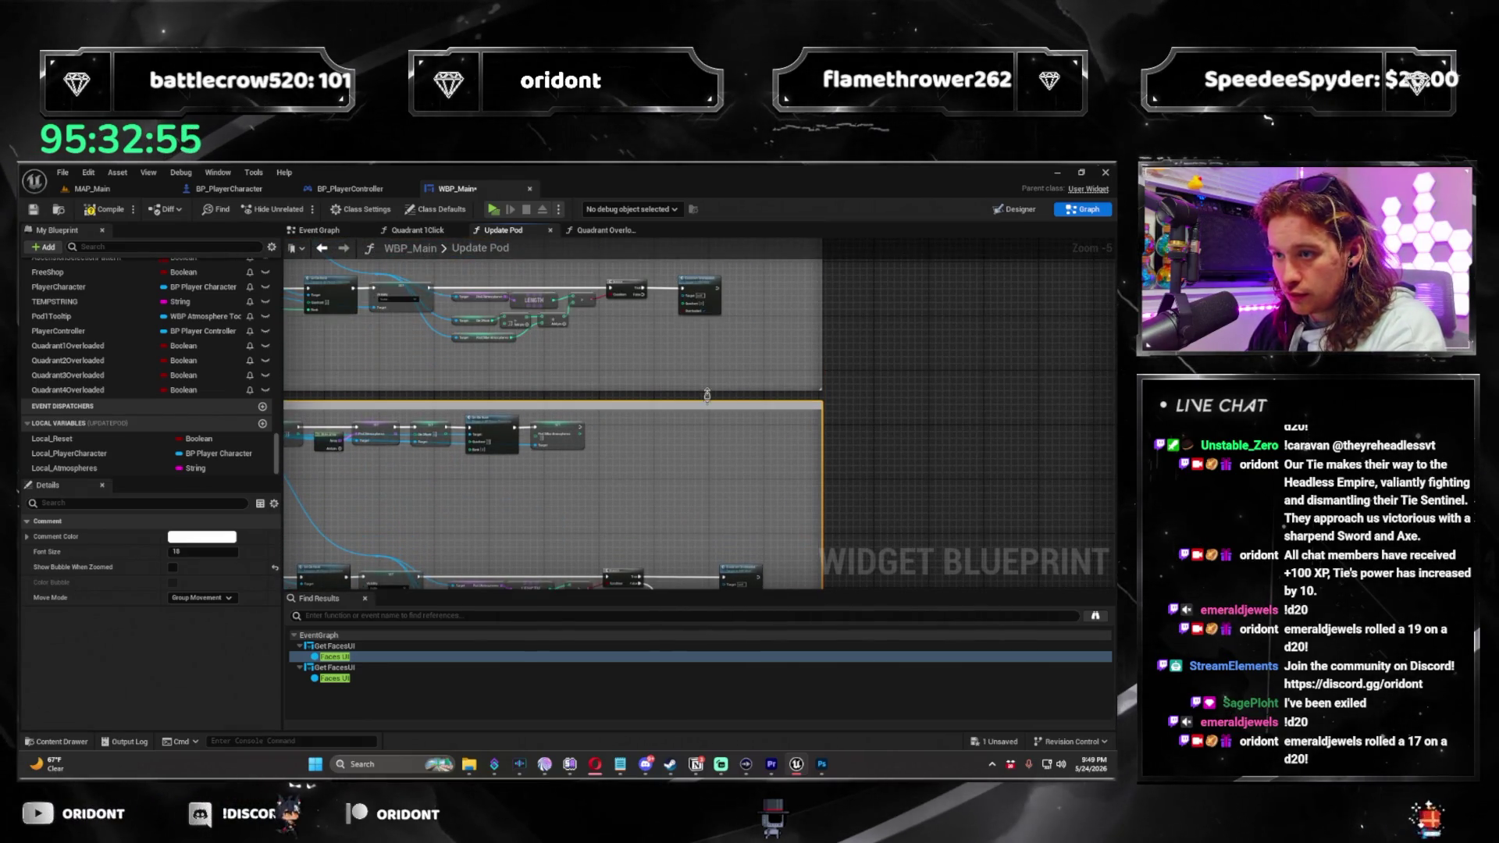
{"action": "scroll", "coordinate": [717, 380], "scroll_direction": "up", "scroll_amount": 4}
{"action": "left_click_drag", "start_coordinate": [688, 303], "coordinate": [799, 304]}
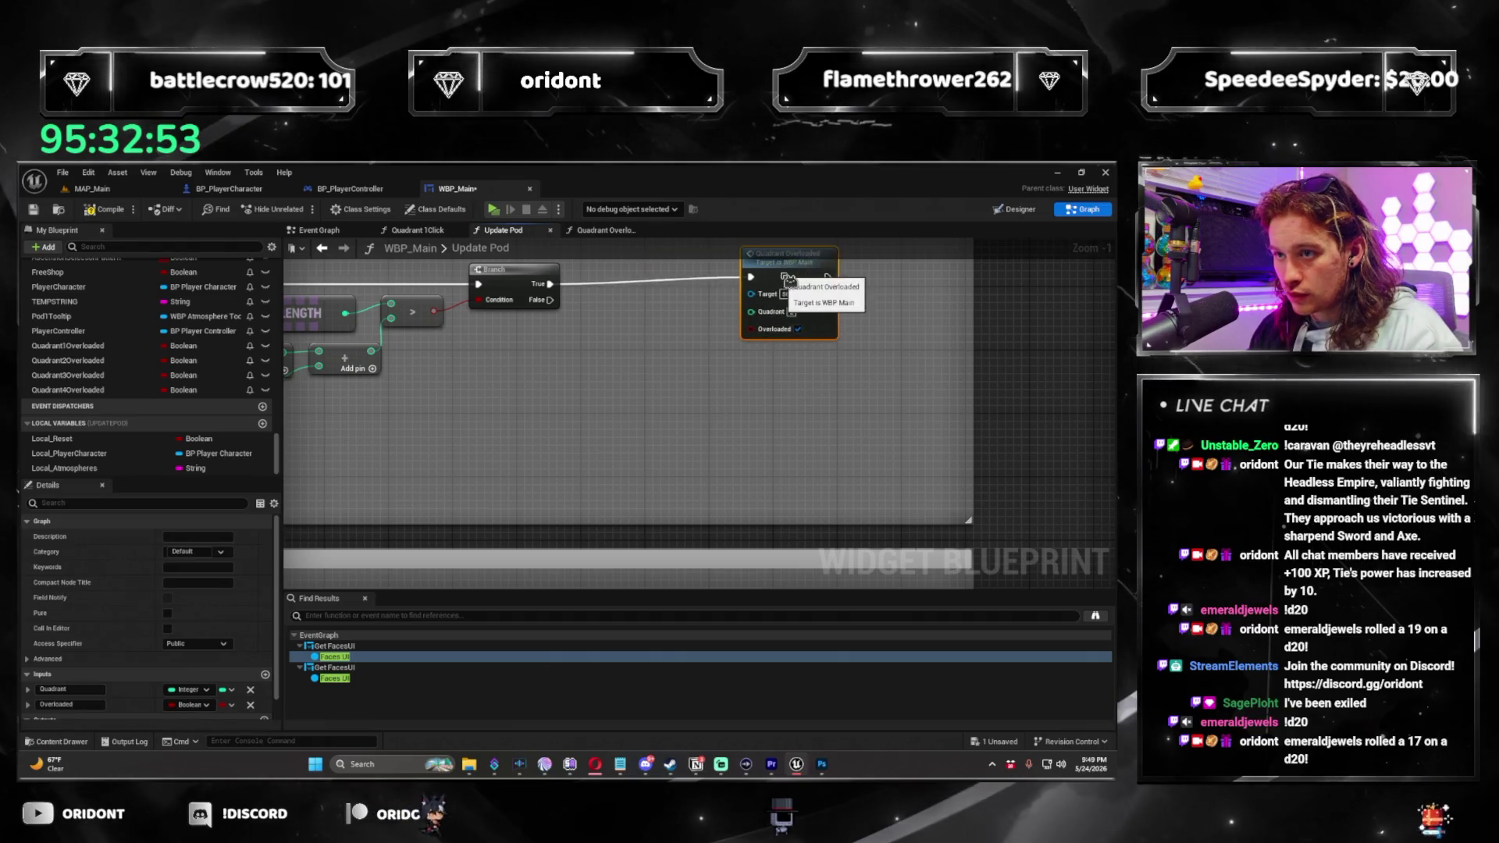
Paste the check nodes into Pod 2 and make the getter read Quadrant 2Overloaded.
{"action": "key", "text": "ctrl+v"}
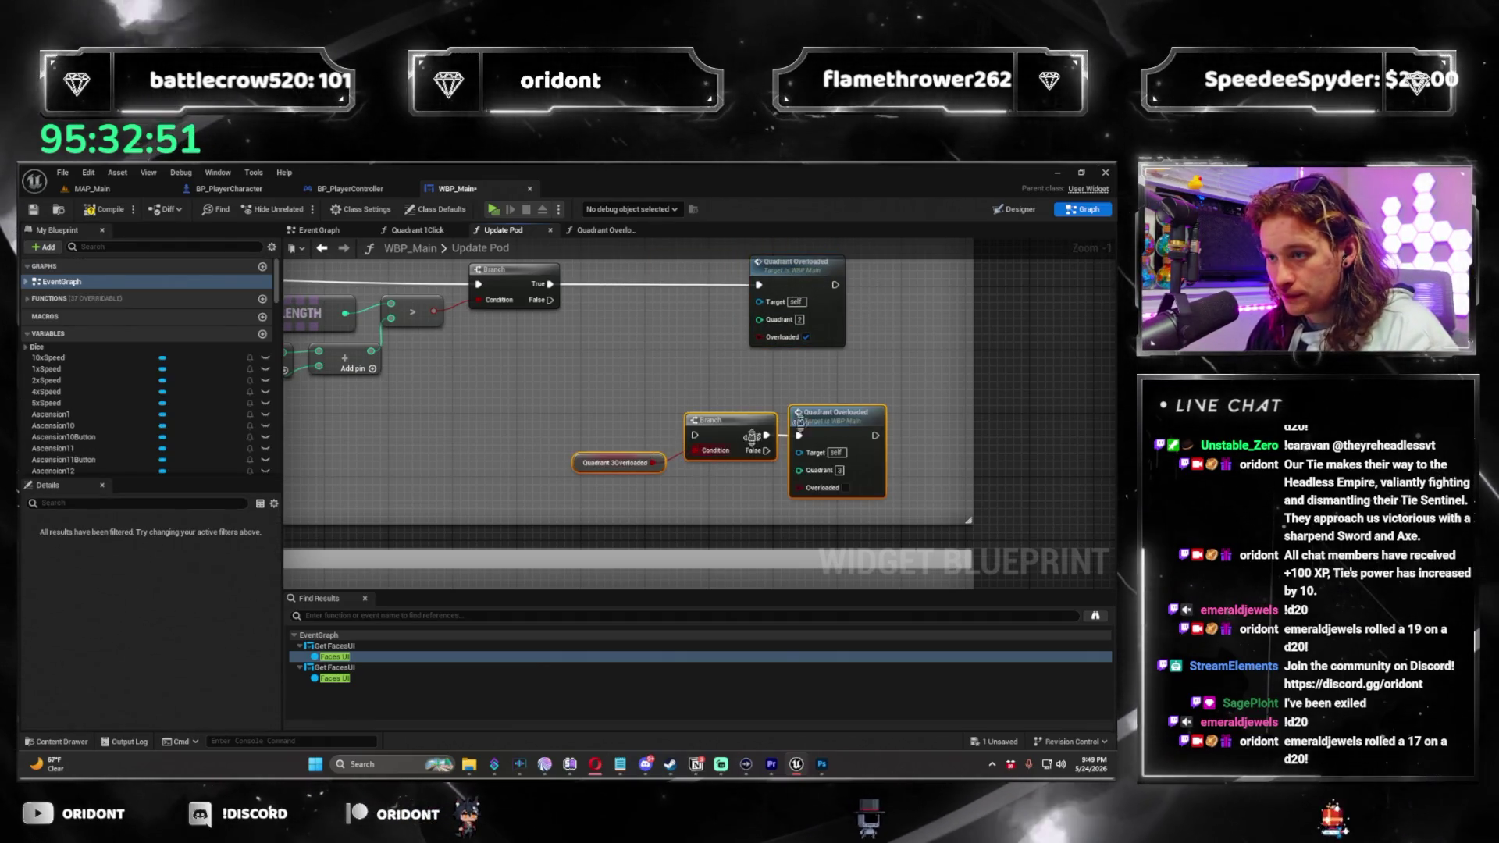
{"action": "left_click_drag", "start_coordinate": [769, 413], "coordinate": [769, 363]}
{"action": "left_click", "coordinate": [654, 329]}
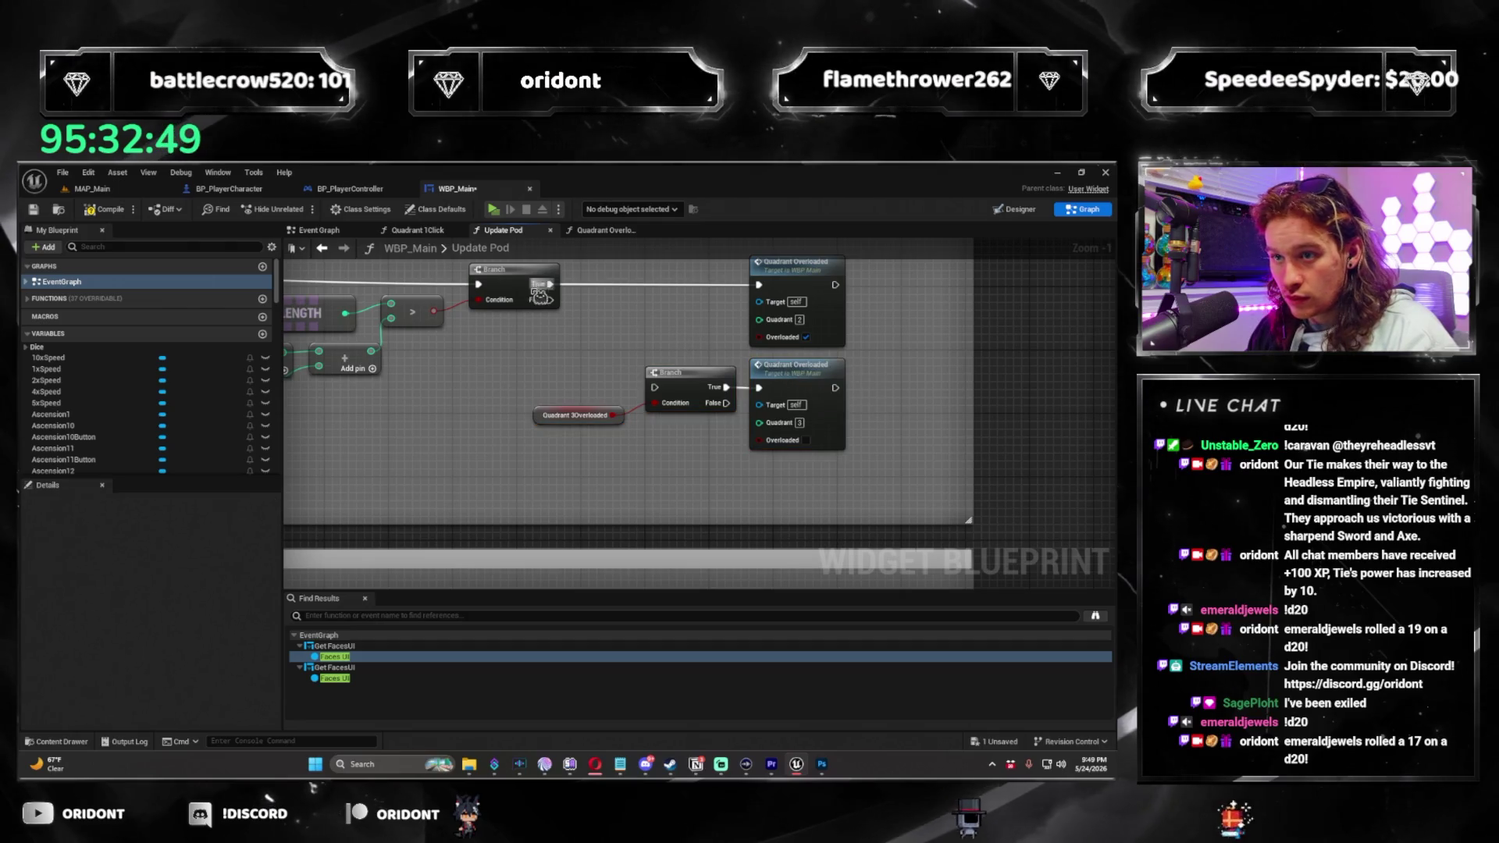
{"action": "scroll", "coordinate": [134, 420], "scroll_direction": "down", "scroll_amount": 2}
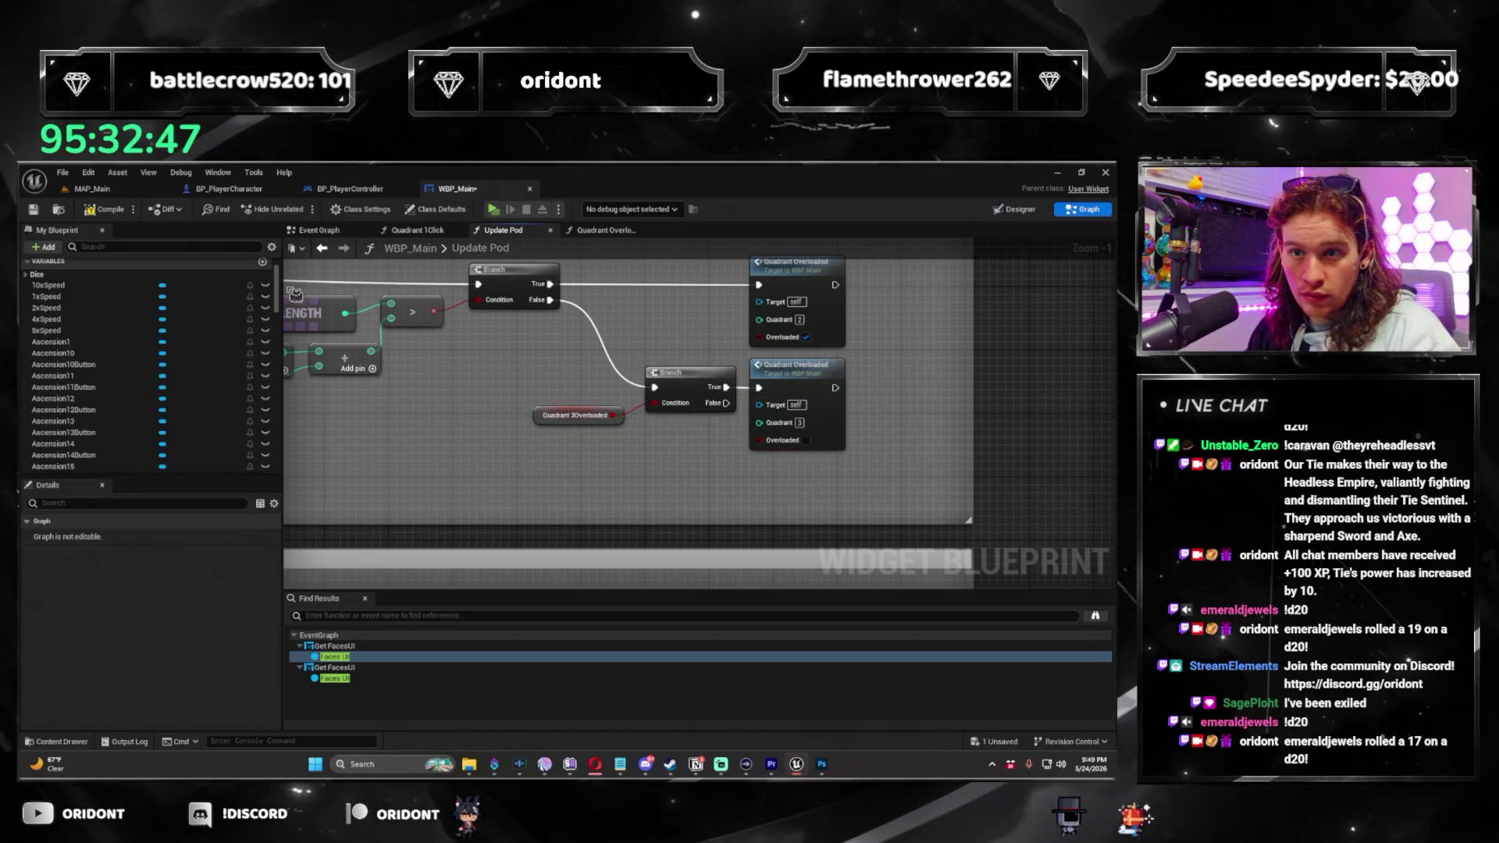
{"action": "left_click_drag", "start_coordinate": [283, 303], "coordinate": [270, 477]}
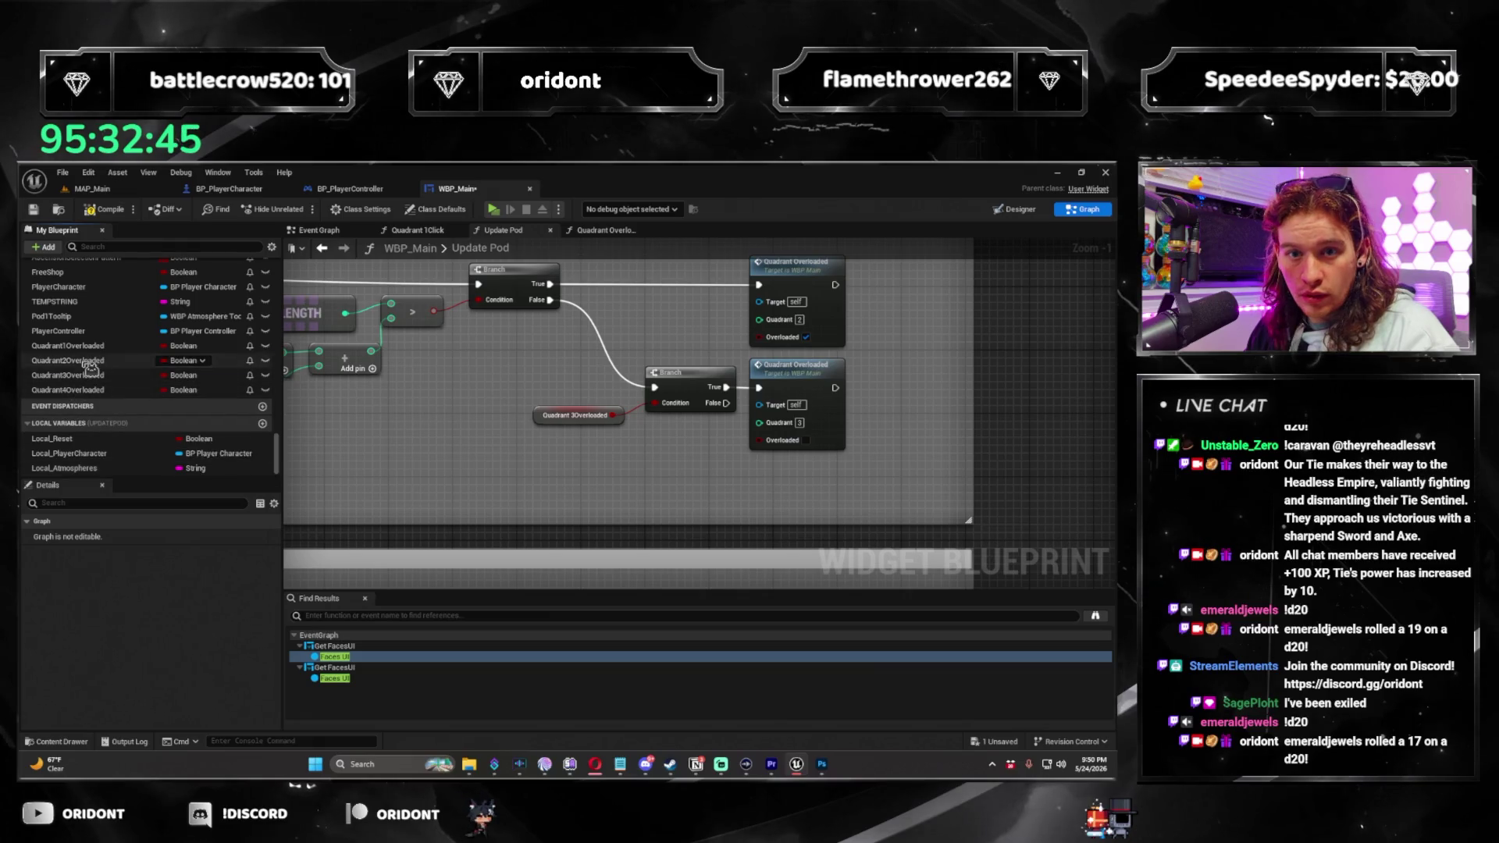
{"action": "left_click_drag", "start_coordinate": [90, 364], "coordinate": [539, 423]}
{"action": "left_click_drag", "start_coordinate": [749, 498], "coordinate": [748, 498]}
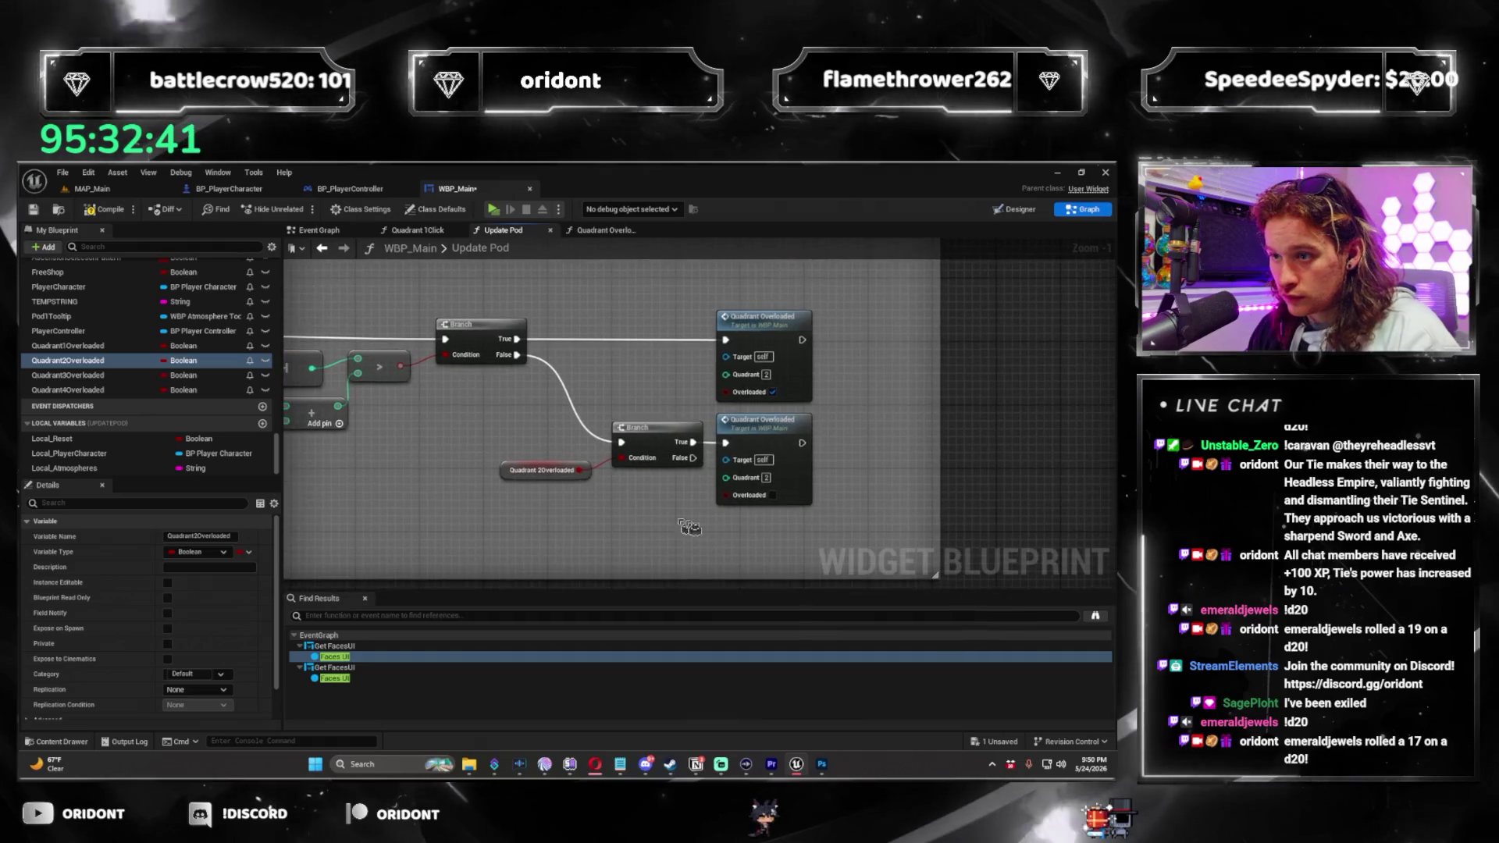
{"action": "left_click", "coordinate": [624, 492]}
{"action": "left_click_drag", "start_coordinate": [625, 492], "coordinate": [565, 524]}
{"action": "scroll", "coordinate": [565, 523], "scroll_direction": "down", "scroll_amount": 4}
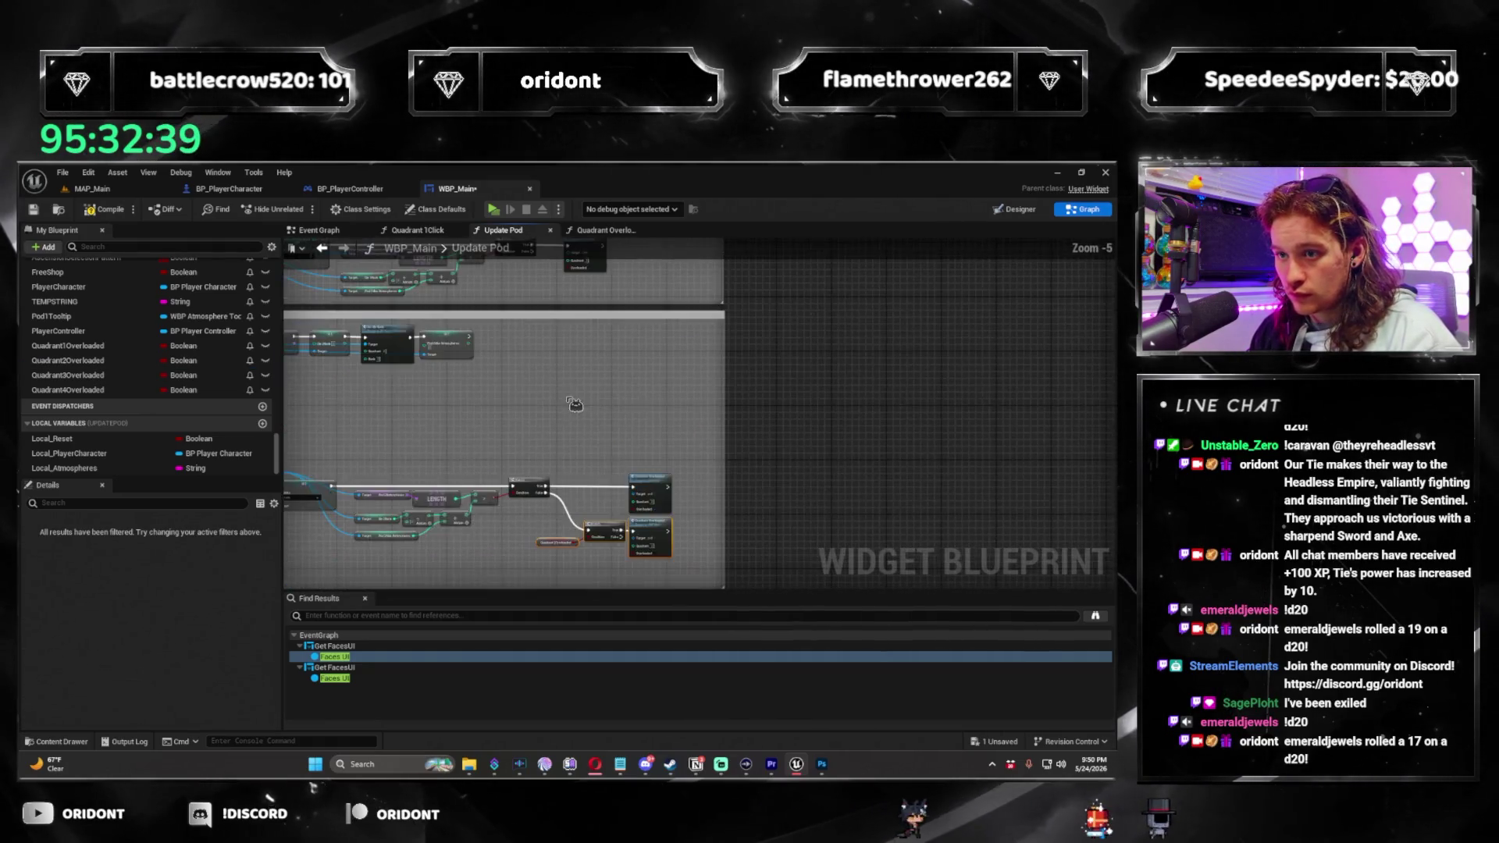
Paste the copied Overloaded check nodes into the Update Pod graph and move them into place.
{"action": "left_click", "coordinate": [619, 417]}
{"action": "scroll", "coordinate": [619, 418], "scroll_direction": "down", "scroll_amount": 4}
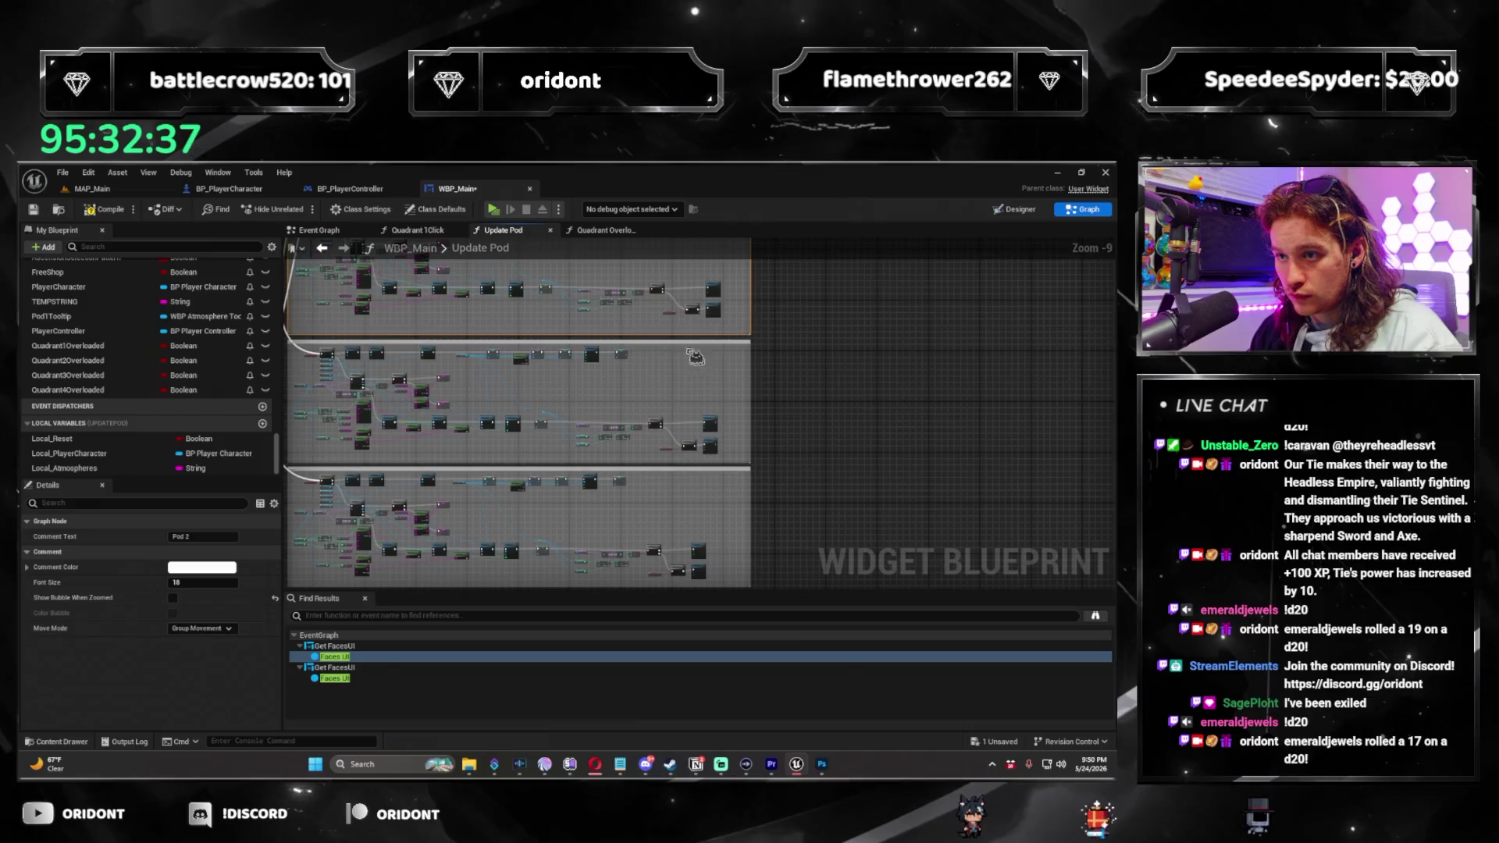
{"action": "left_click", "coordinate": [682, 341], "text": "ctrl"}
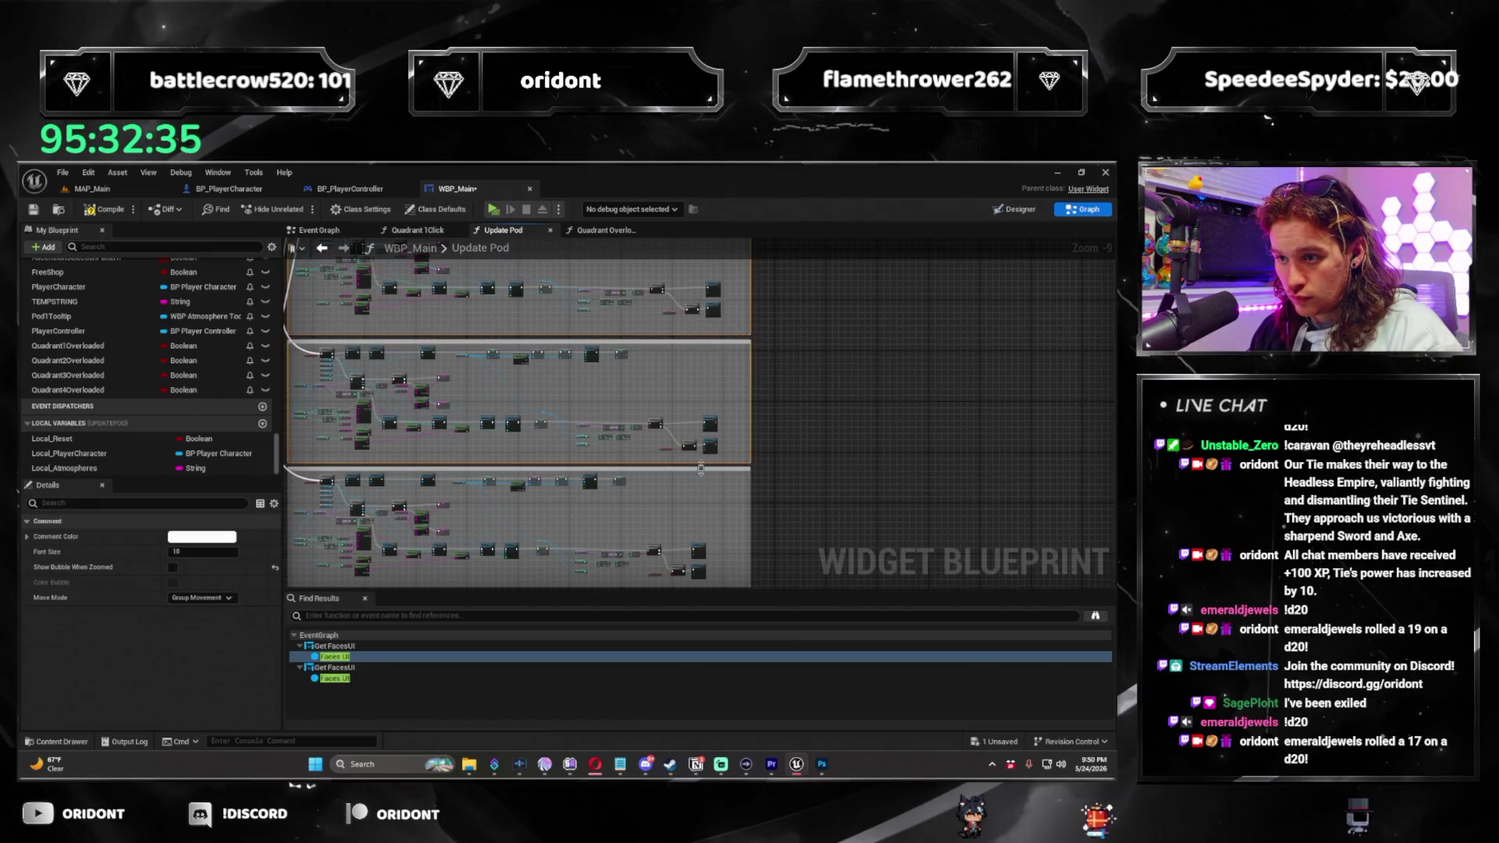
{"action": "scroll", "coordinate": [683, 411], "scroll_direction": "up", "scroll_amount": 3}
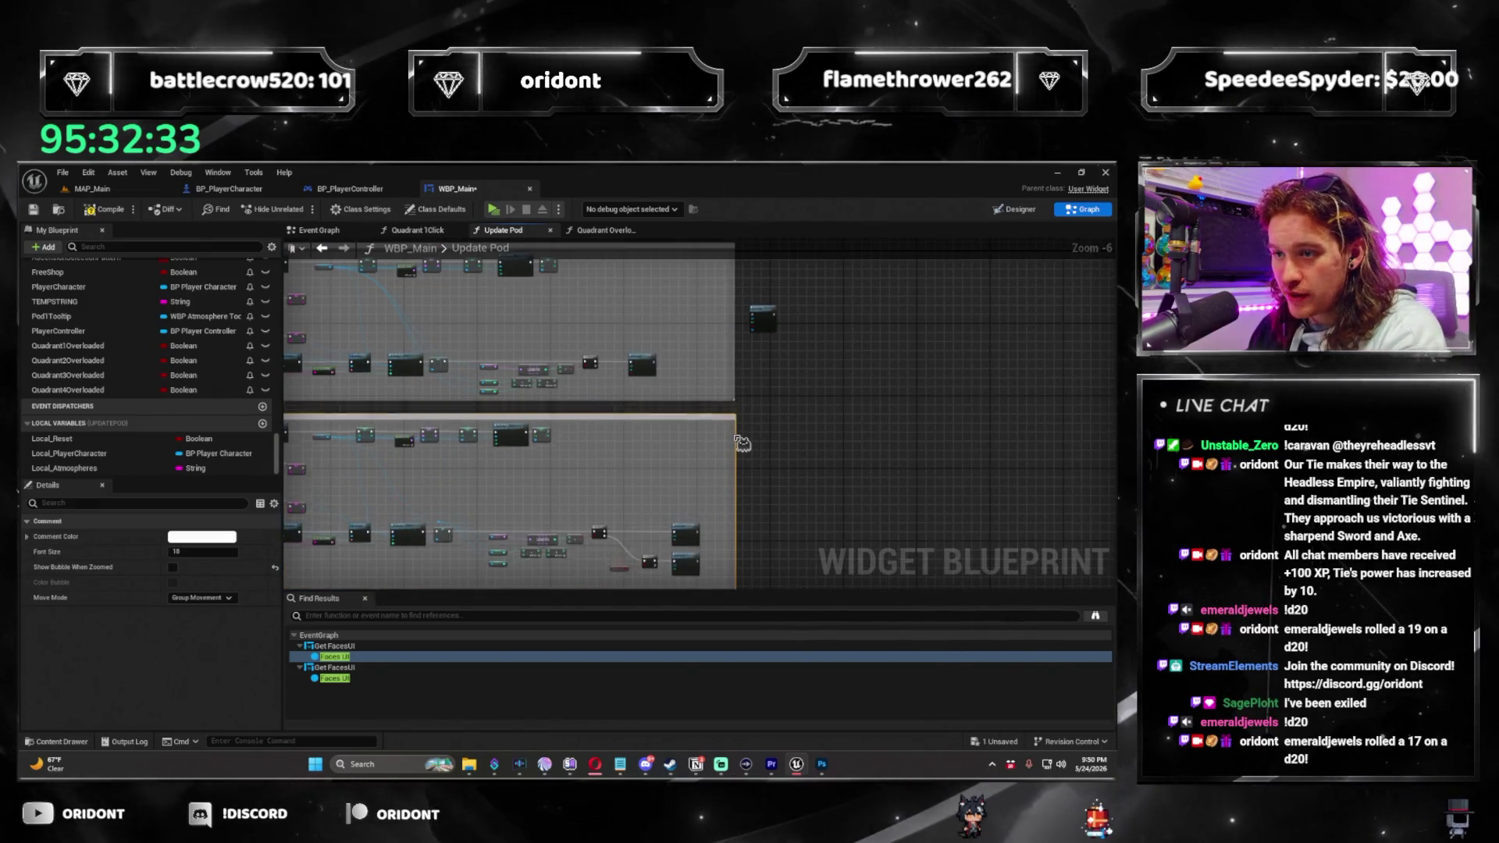
{"action": "scroll", "coordinate": [682, 411], "scroll_direction": "up", "scroll_amount": 5}
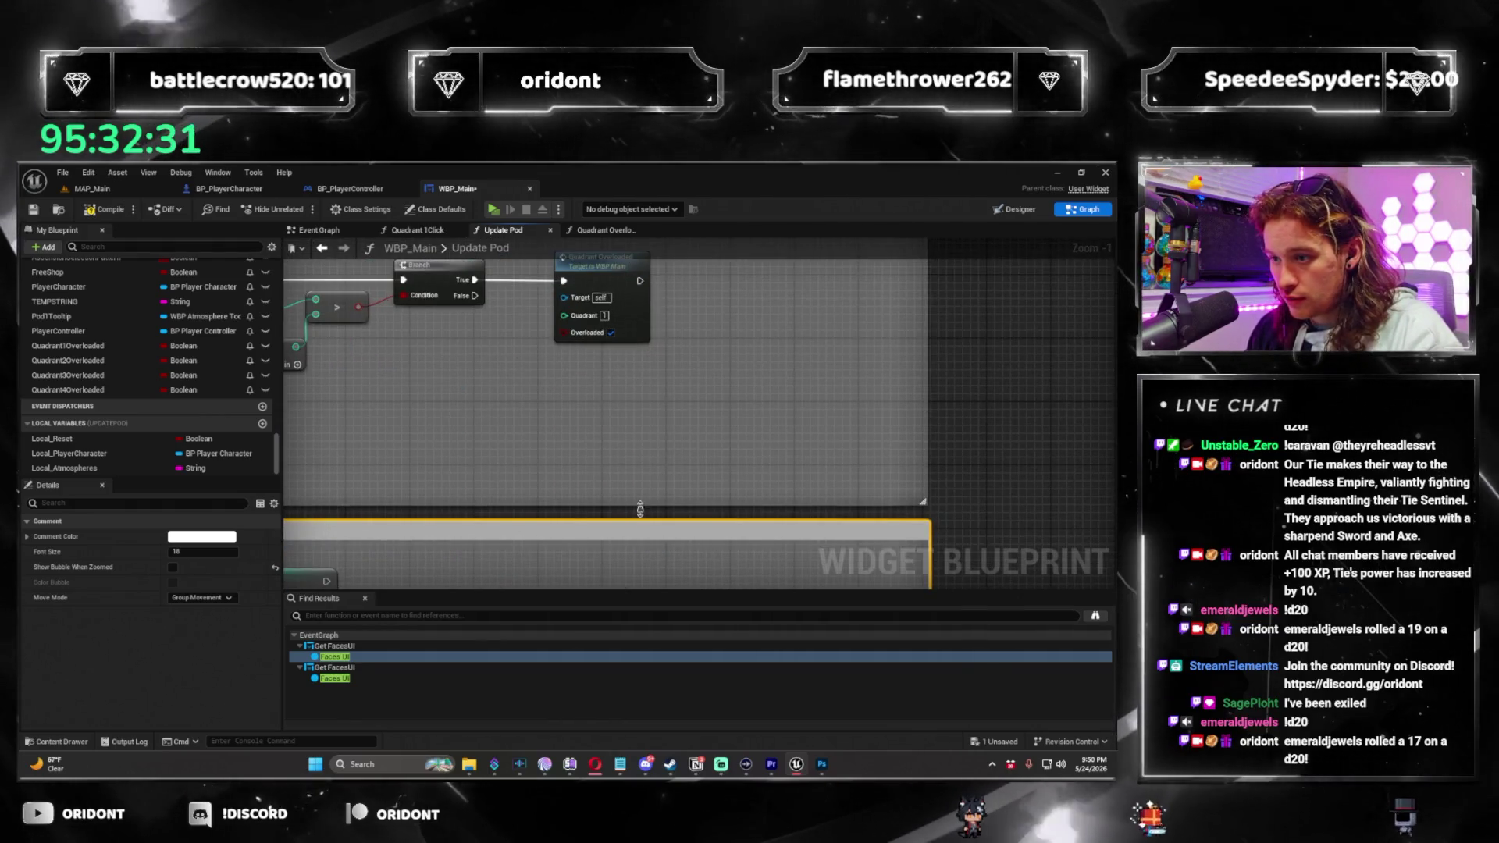
{"action": "left_click", "coordinate": [717, 435]}
{"action": "left_click_drag", "start_coordinate": [717, 436], "coordinate": [770, 439]}
{"action": "key", "text": "ctrl+v"}
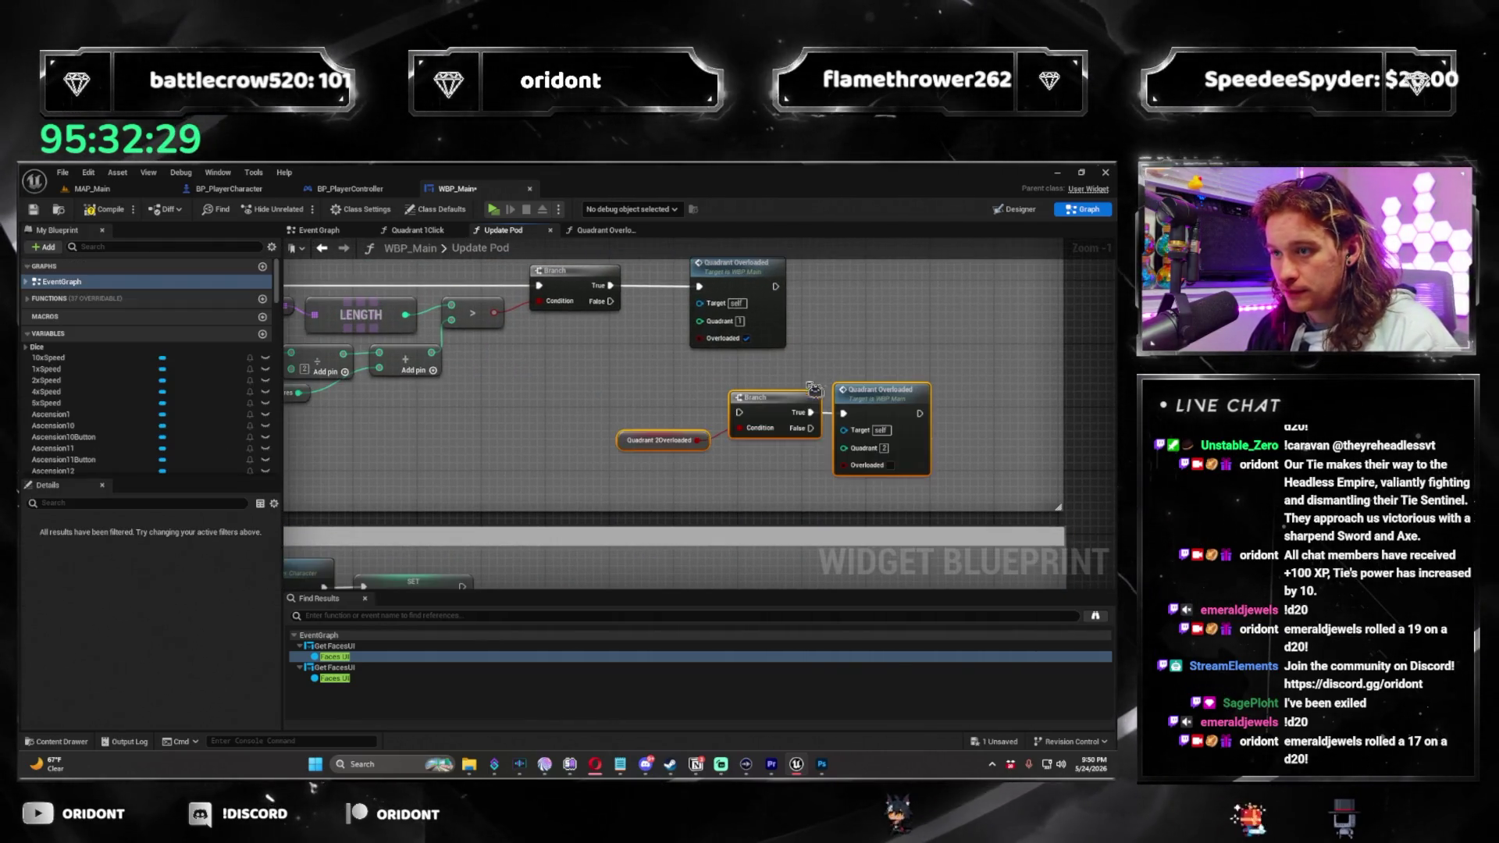
{"action": "left_click_drag", "start_coordinate": [847, 392], "coordinate": [856, 377]}
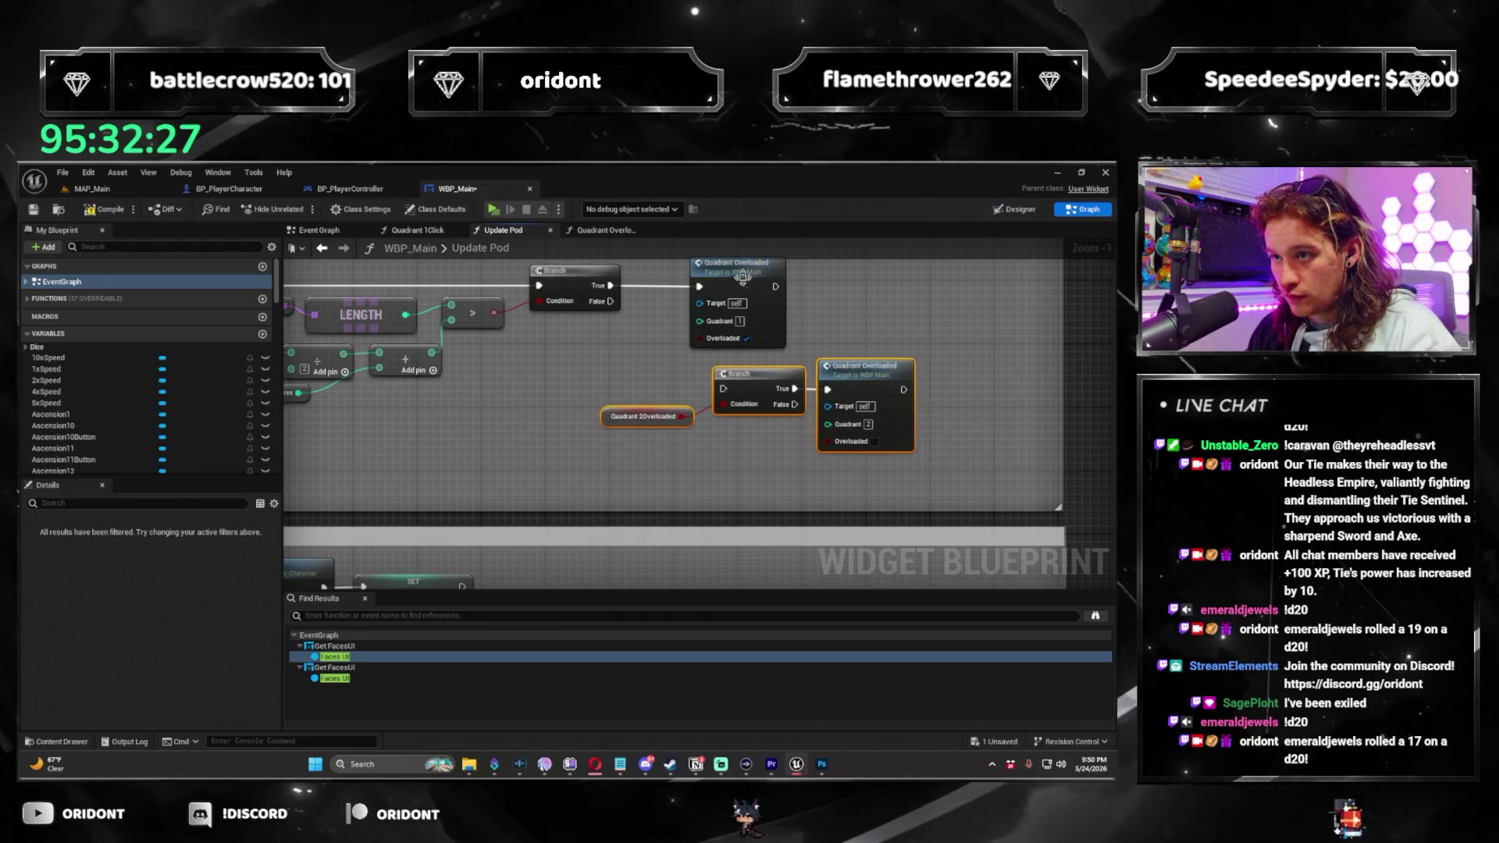
Wire the upper Branch's False into the lower Branch and set its condition to Quadrant1Overloaded.
{"action": "left_click_drag", "start_coordinate": [747, 278], "coordinate": [859, 284]}
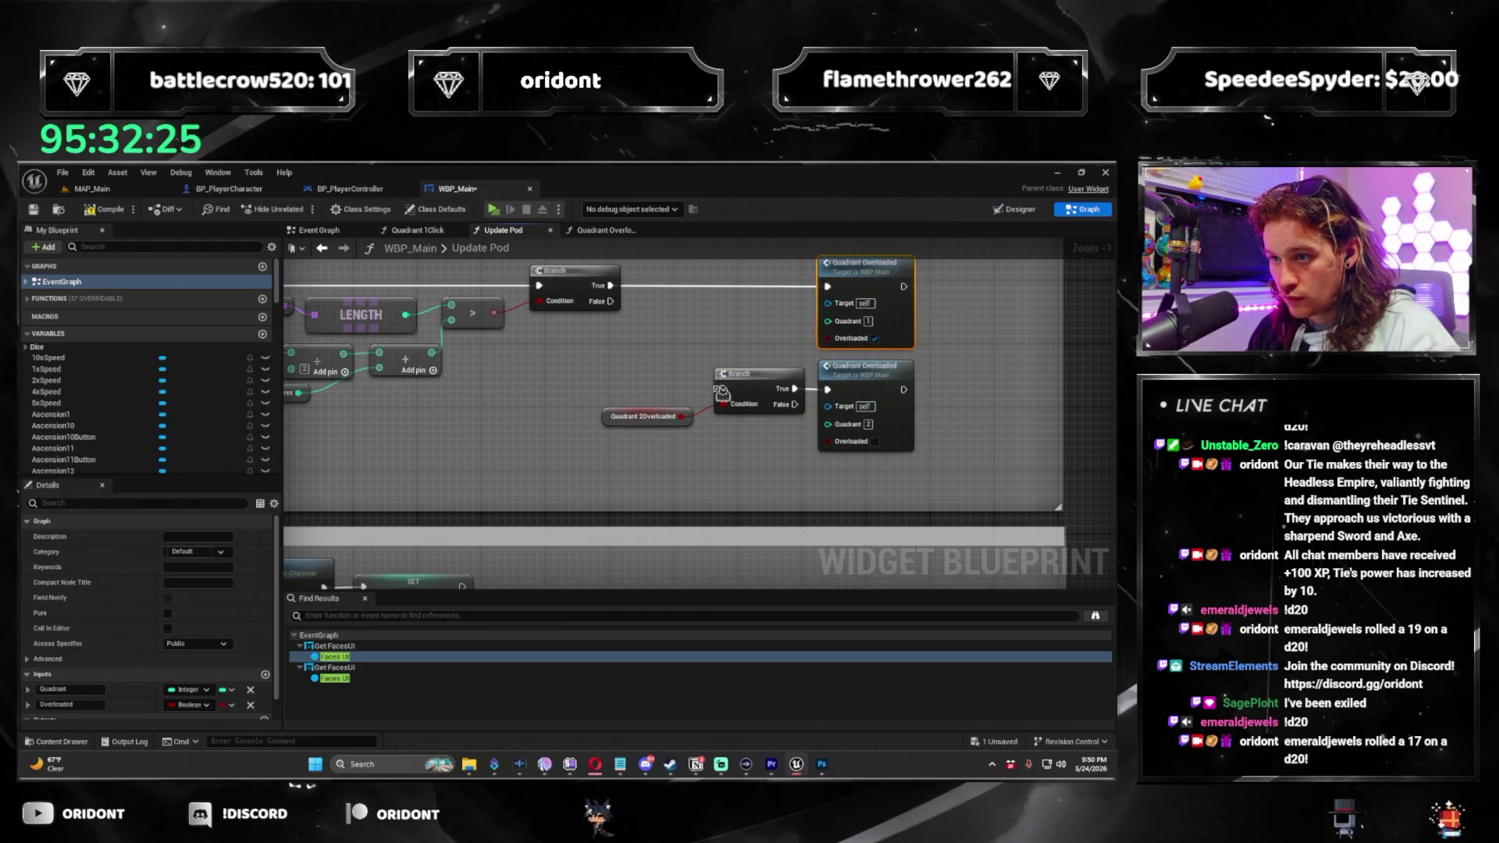
{"action": "left_click_drag", "start_coordinate": [617, 310], "coordinate": [617, 310]}
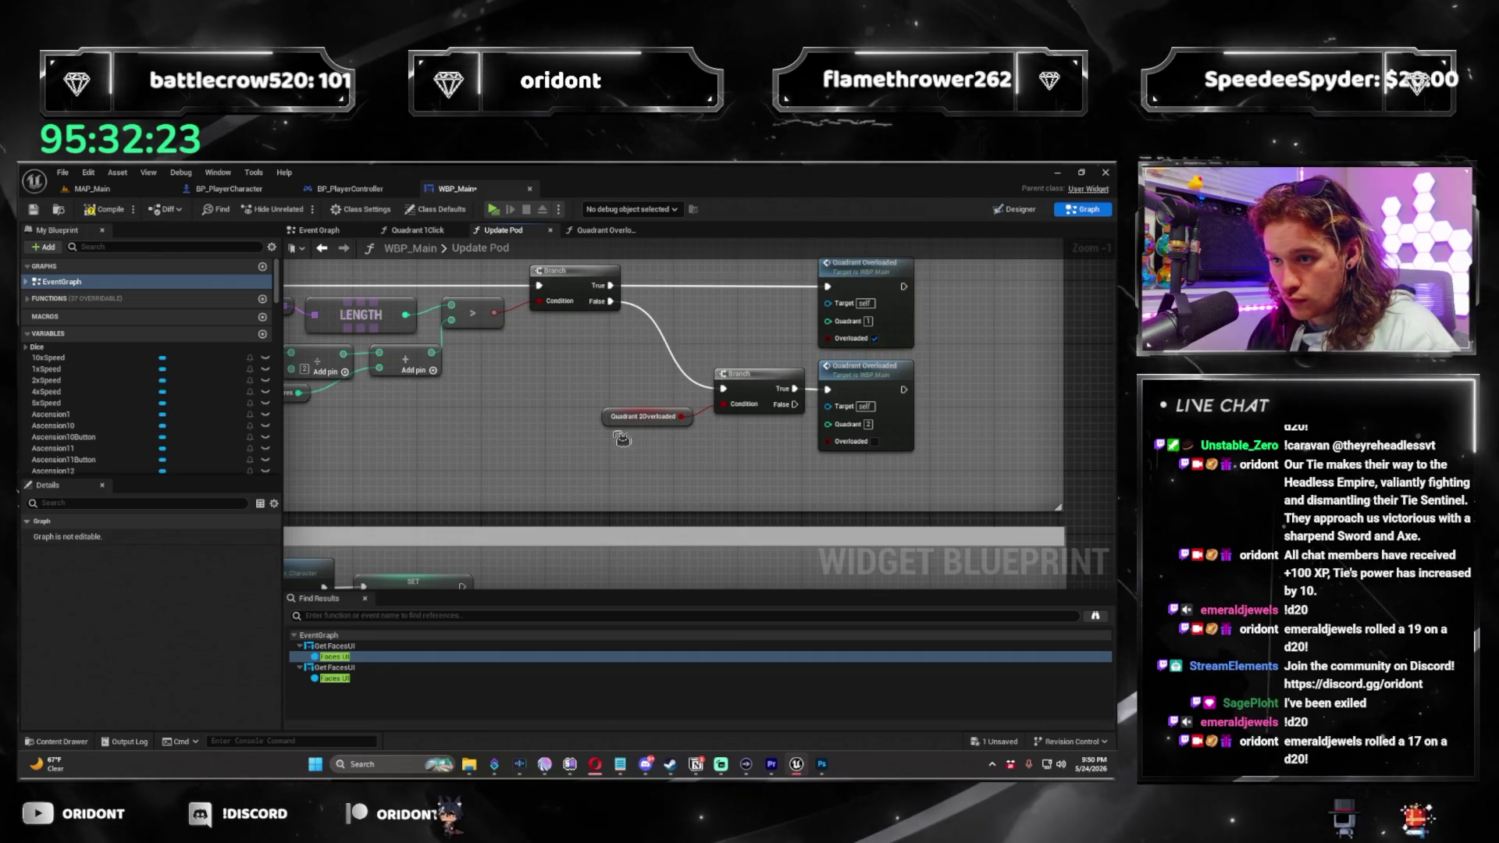
{"action": "scroll", "coordinate": [148, 359], "scroll_direction": "down", "scroll_amount": 10}
{"action": "mouse_move", "coordinate": [68, 365]}
{"action": "left_mouse_down"}
{"action": "mouse_move", "coordinate": [616, 424]}
{"action": "mouse_move", "coordinate": [889, 429]}
{"action": "left_mouse_up"}
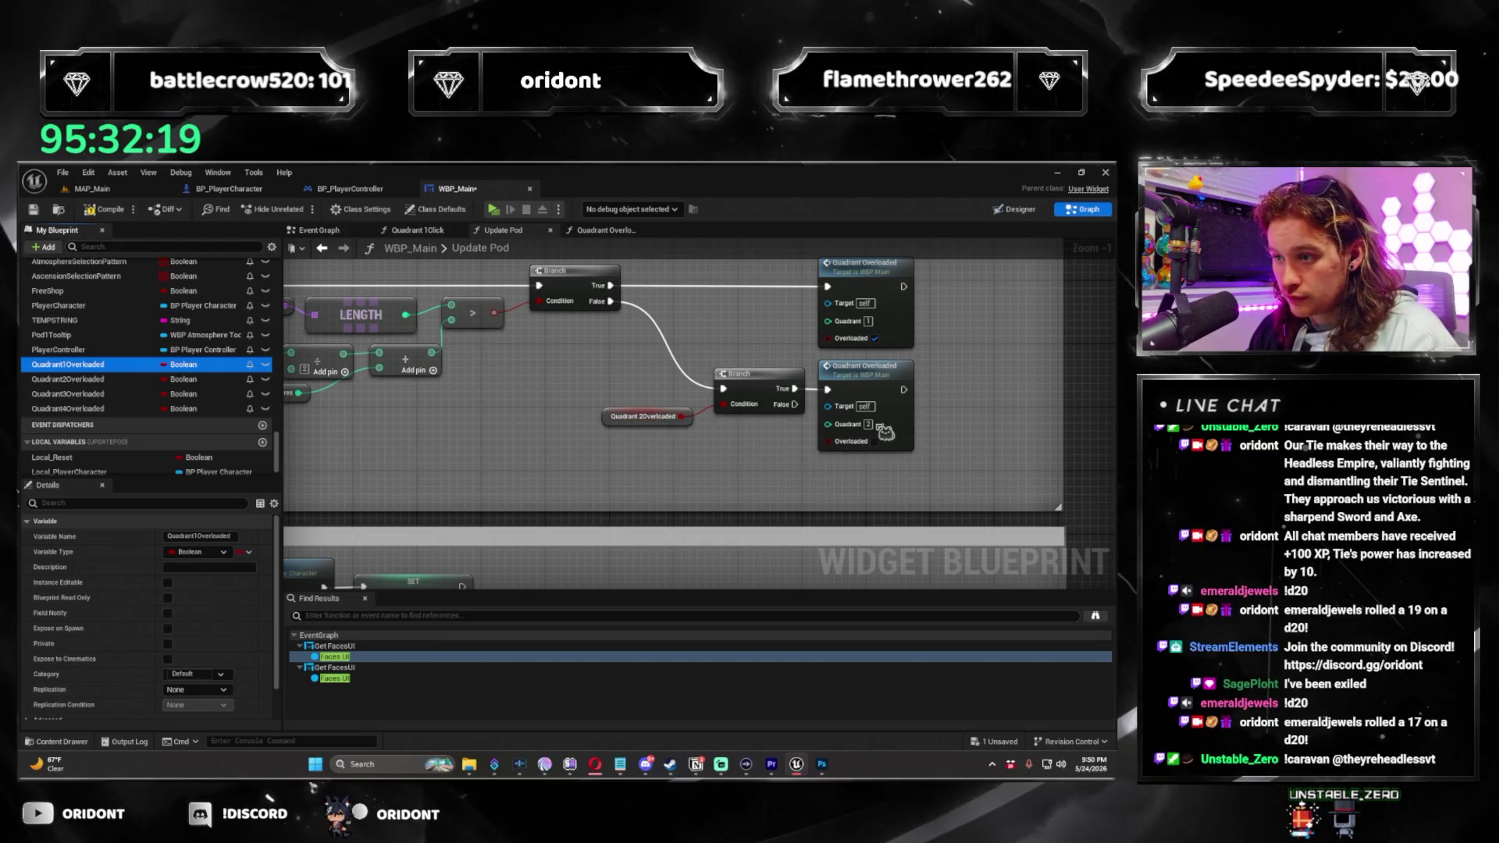
{"action": "scroll", "coordinate": [879, 426], "scroll_direction": "down", "scroll_amount": 5}
{"action": "scroll", "coordinate": [765, 510], "scroll_direction": "up", "scroll_amount": 3}
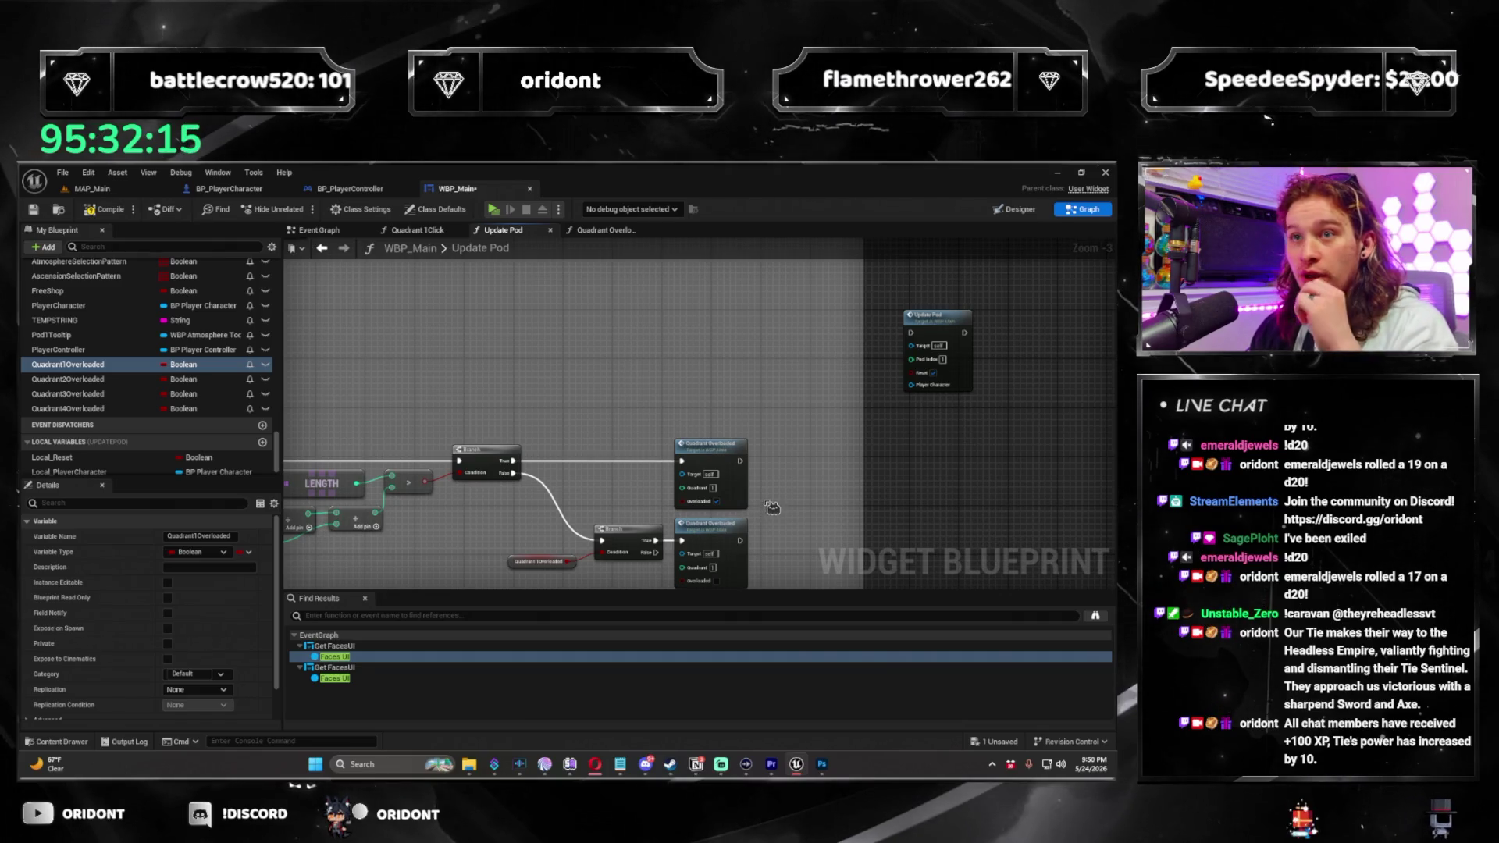
Inspect the Update Pod entry node's inputs and look over the rest of its logic.
{"action": "left_click_drag", "start_coordinate": [805, 469], "coordinate": [704, 485]}
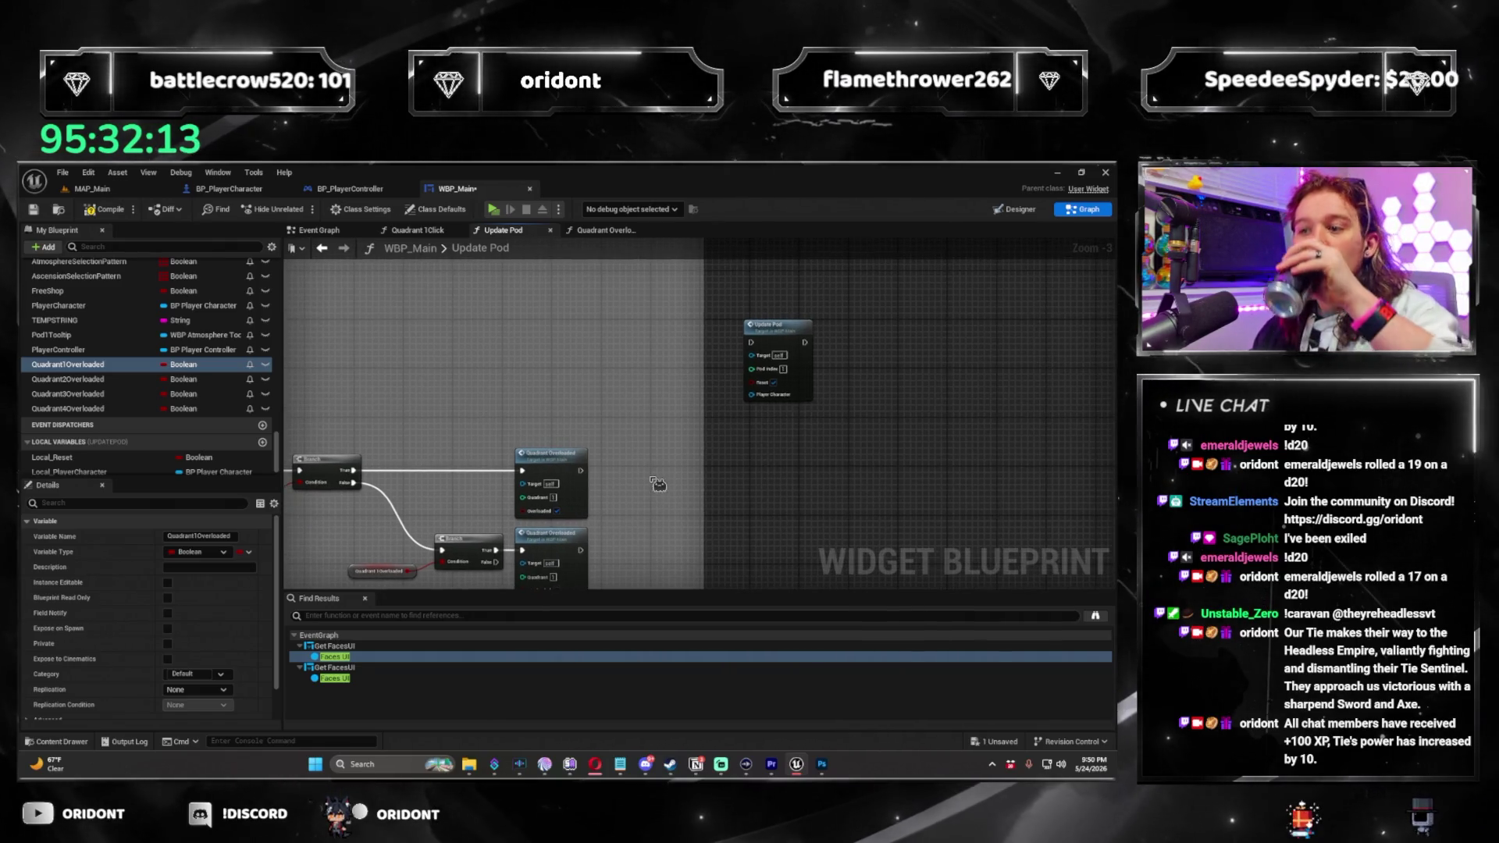
{"action": "left_click", "coordinate": [791, 355]}
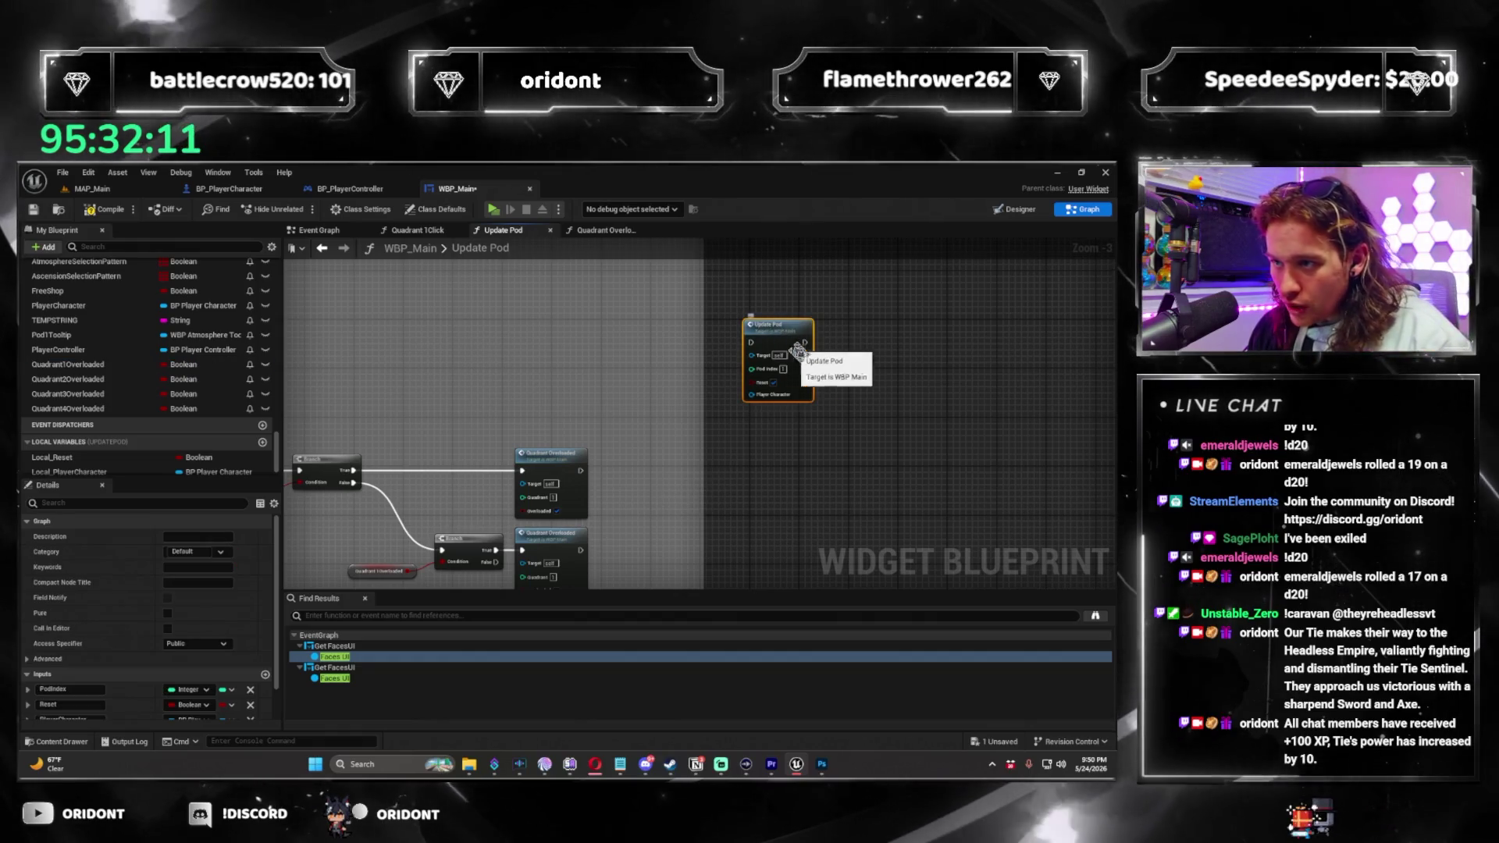
{"action": "mouse_move", "coordinate": [815, 449]}
{"action": "left_mouse_down"}
{"action": "mouse_move", "coordinate": [989, 399]}
{"action": "mouse_move", "coordinate": [221, 235]}
{"action": "left_mouse_up"}
{"action": "scroll", "coordinate": [857, 419], "scroll_direction": "down", "scroll_amount": 2}
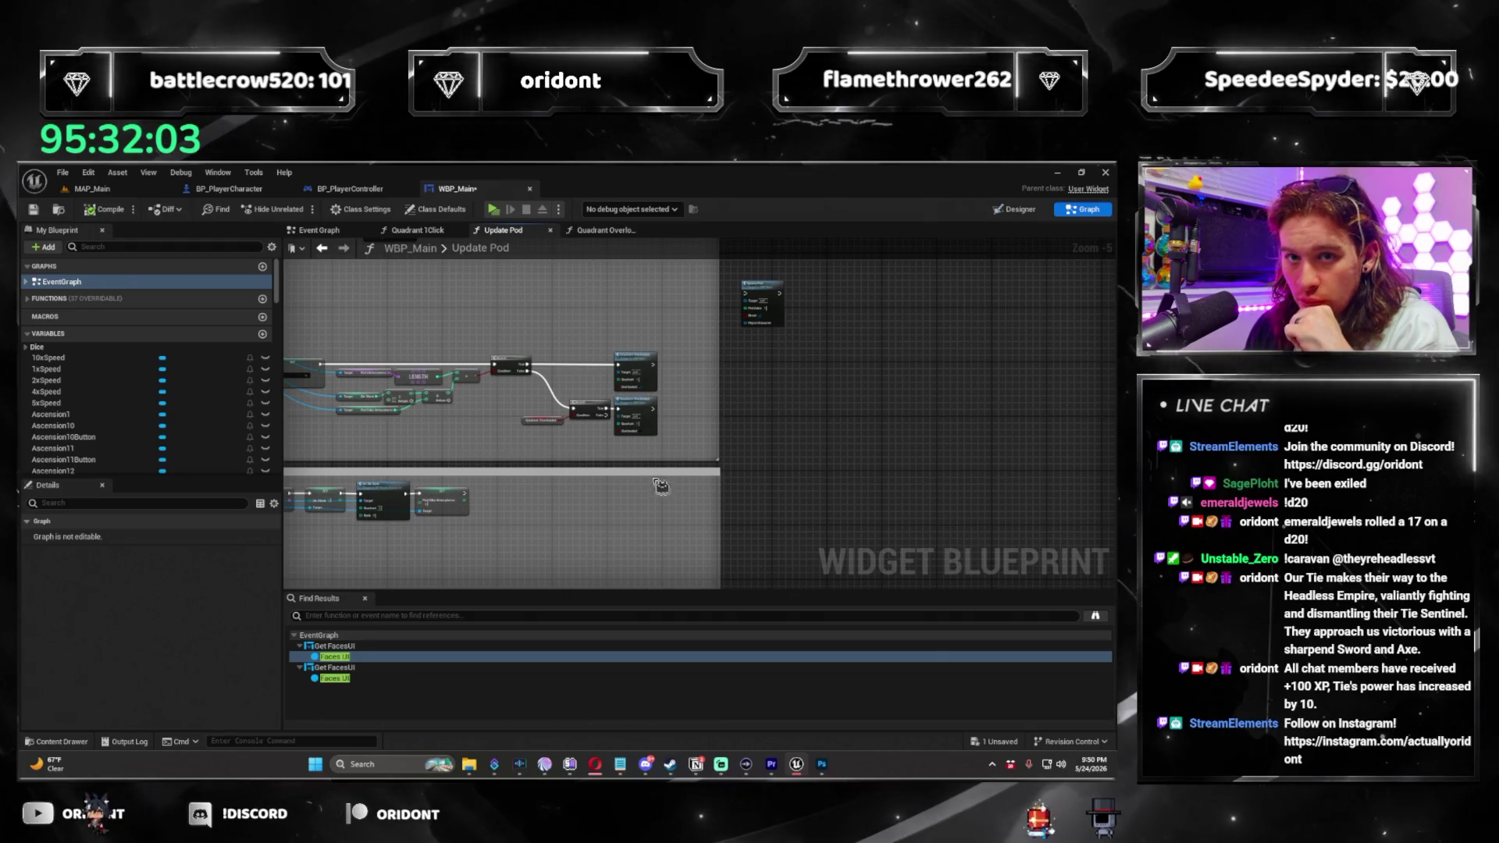
{"action": "scroll", "coordinate": [593, 437], "scroll_direction": "down", "scroll_amount": 2}
{"action": "scroll", "coordinate": [651, 425], "scroll_direction": "up", "scroll_amount": 3}
{"action": "scroll", "coordinate": [652, 425], "scroll_direction": "down", "scroll_amount": 1}
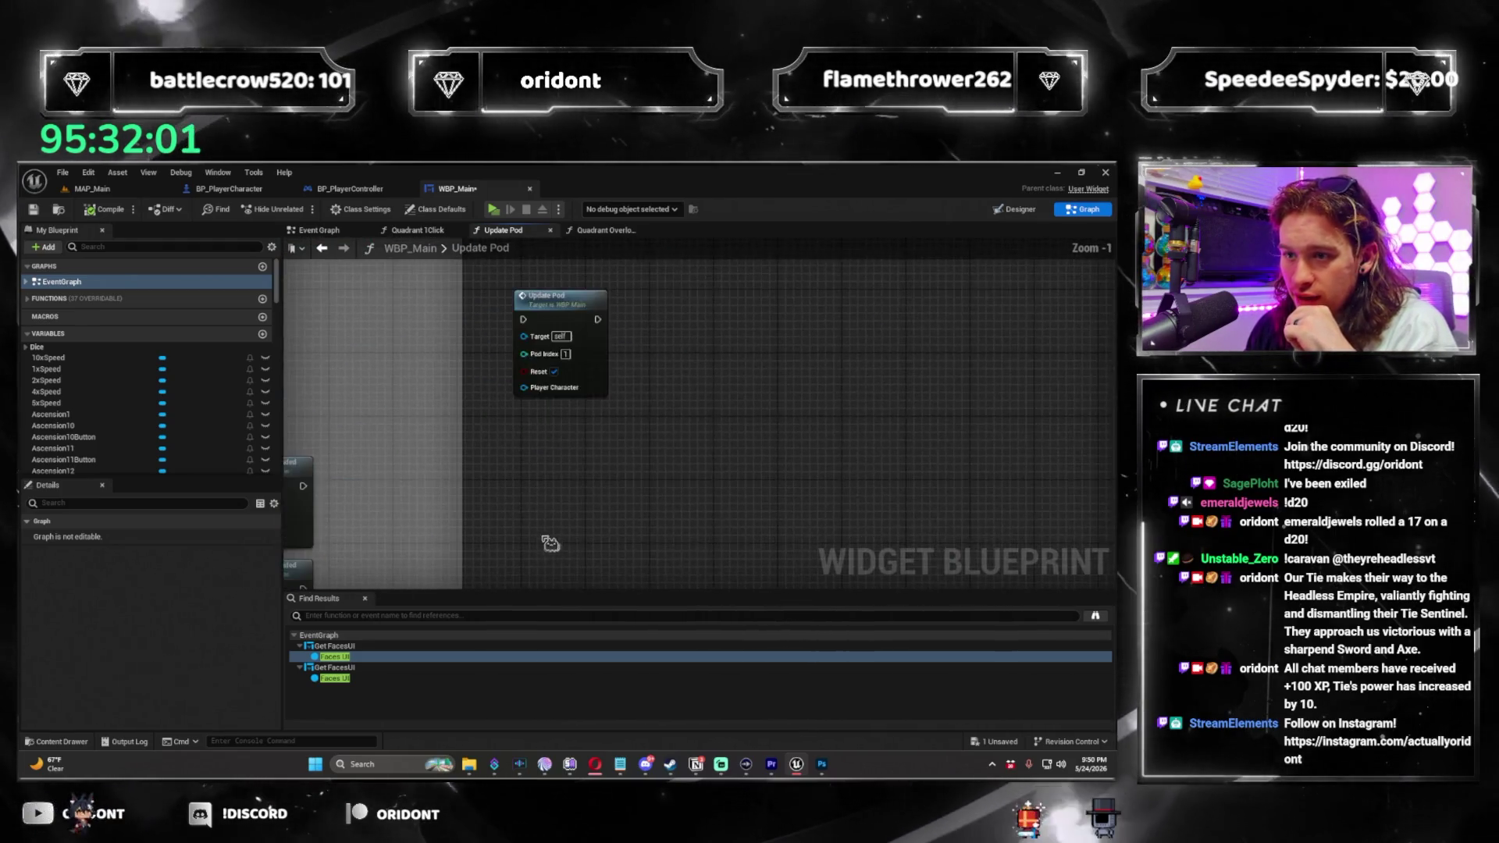
{"action": "left_click_drag", "start_coordinate": [652, 473], "coordinate": [822, 358]}
{"action": "scroll", "coordinate": [822, 358], "scroll_direction": "up", "scroll_amount": 3}
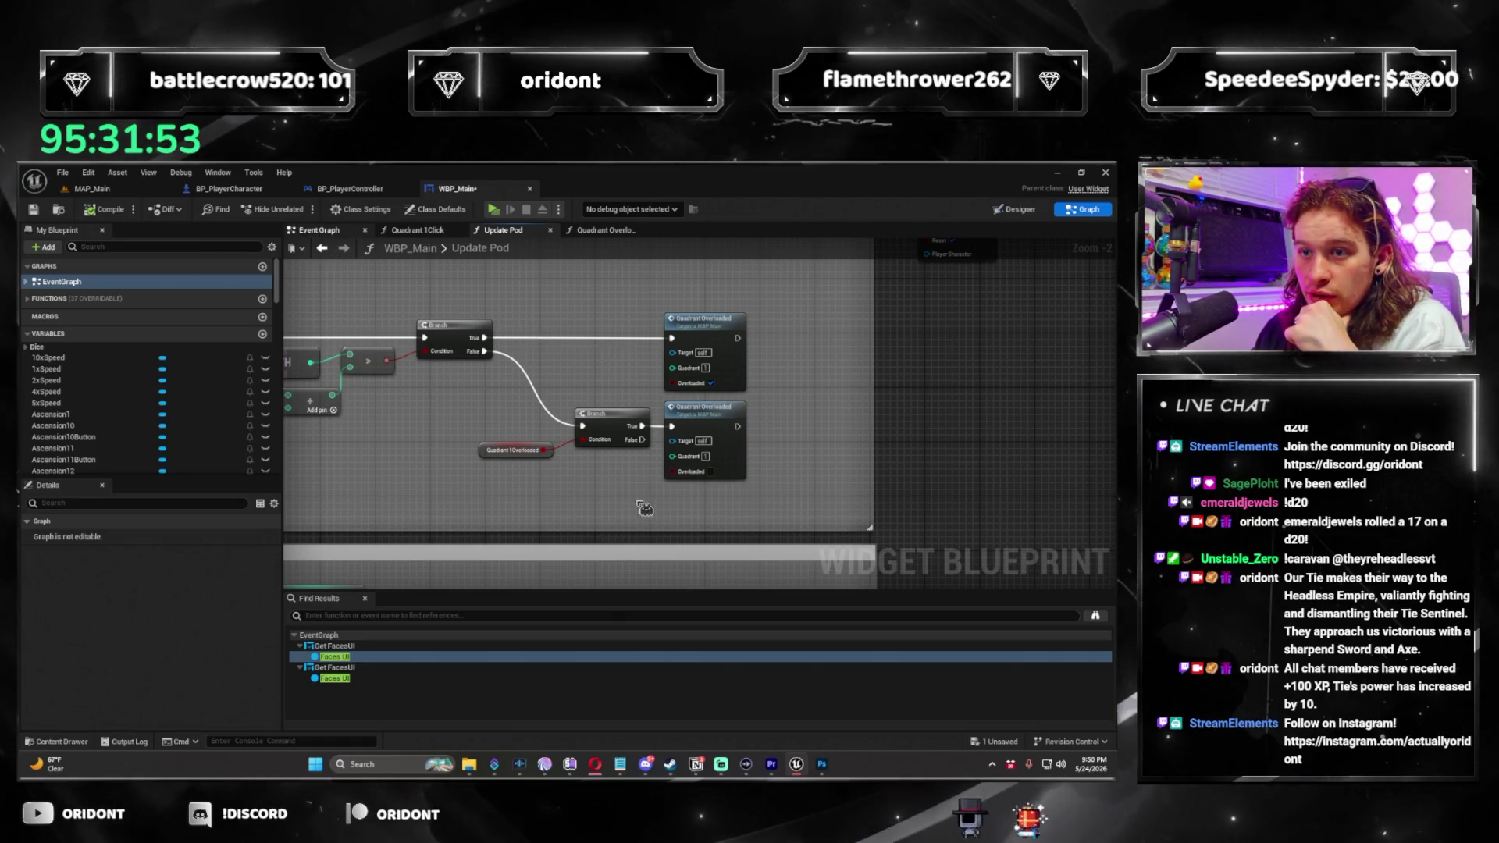
Move the Event Graph tab after Update Pod and view its atmosphere pack nodes.
{"action": "left_click_drag", "start_coordinate": [320, 232], "coordinate": [500, 230]}
{"action": "scroll", "coordinate": [649, 448], "scroll_direction": "up", "scroll_amount": 2}
{"action": "left_click_drag", "start_coordinate": [650, 447], "coordinate": [773, 438]}
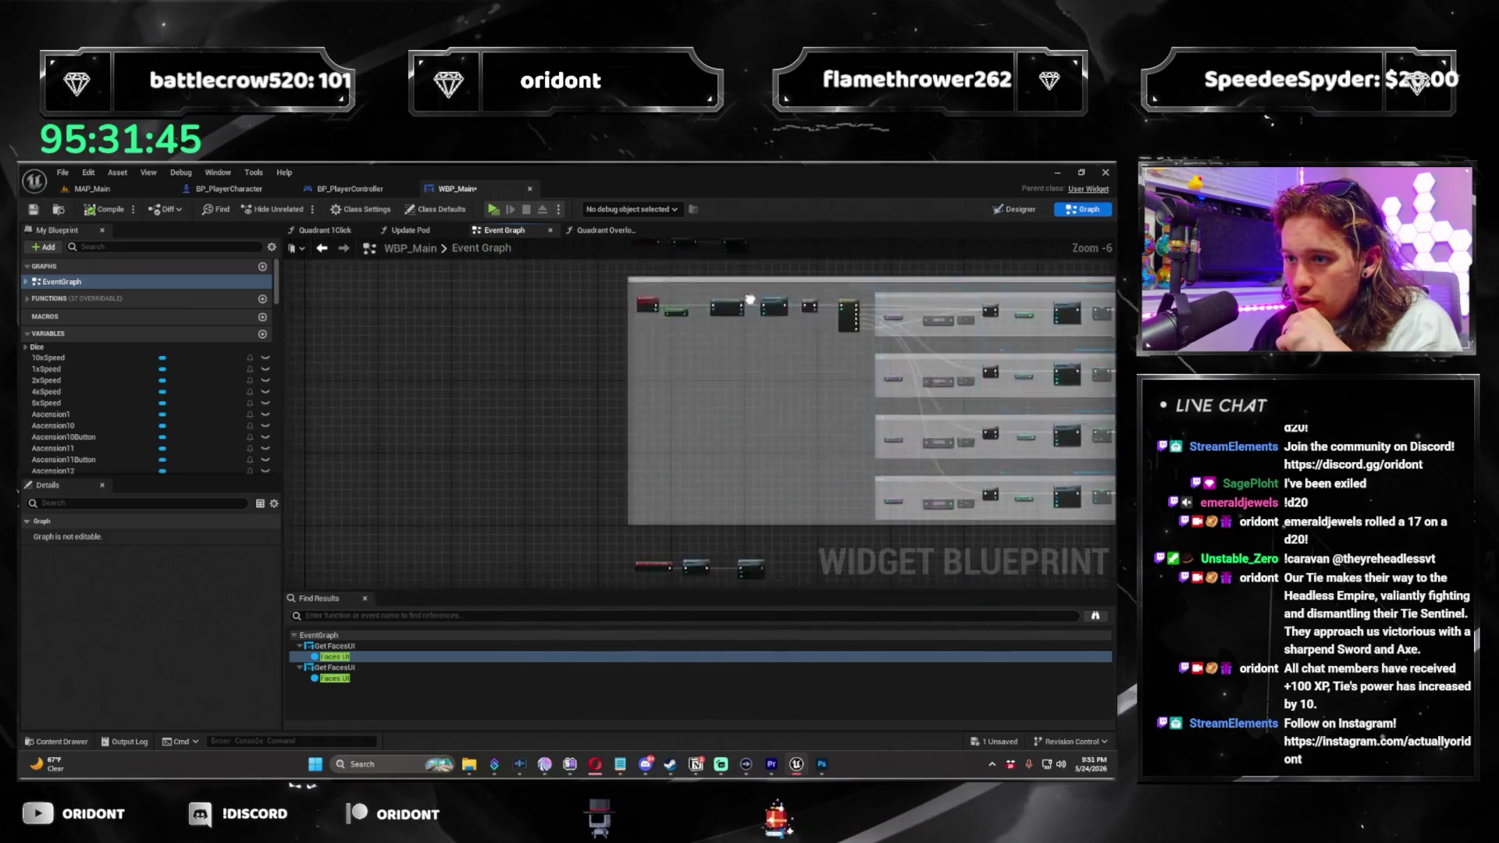
{"action": "scroll", "coordinate": [656, 404], "scroll_direction": "up", "scroll_amount": 5}
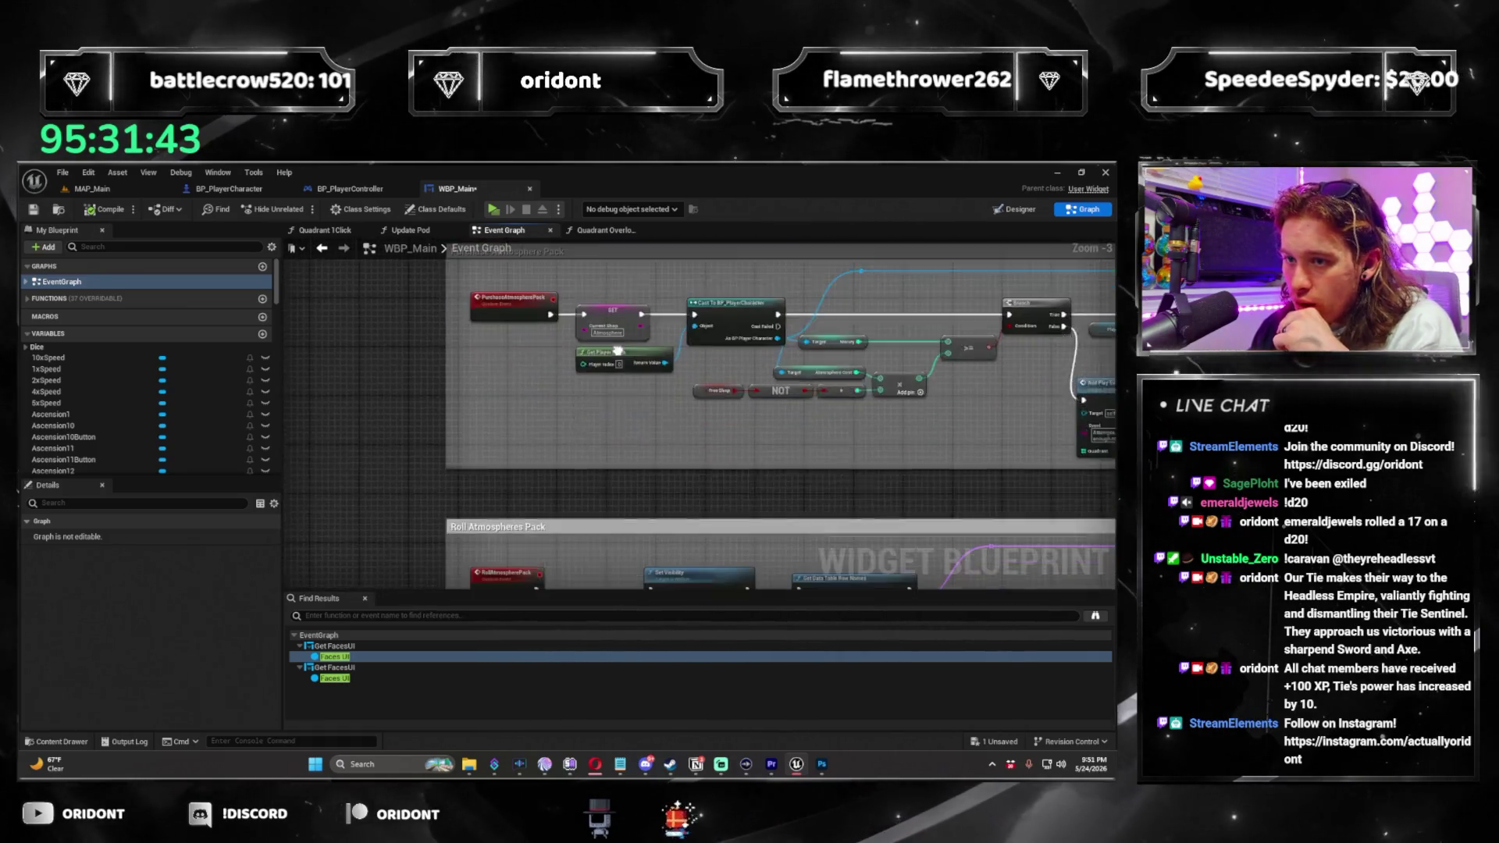
{"action": "scroll", "coordinate": [537, 496], "scroll_direction": "down", "scroll_amount": 3}
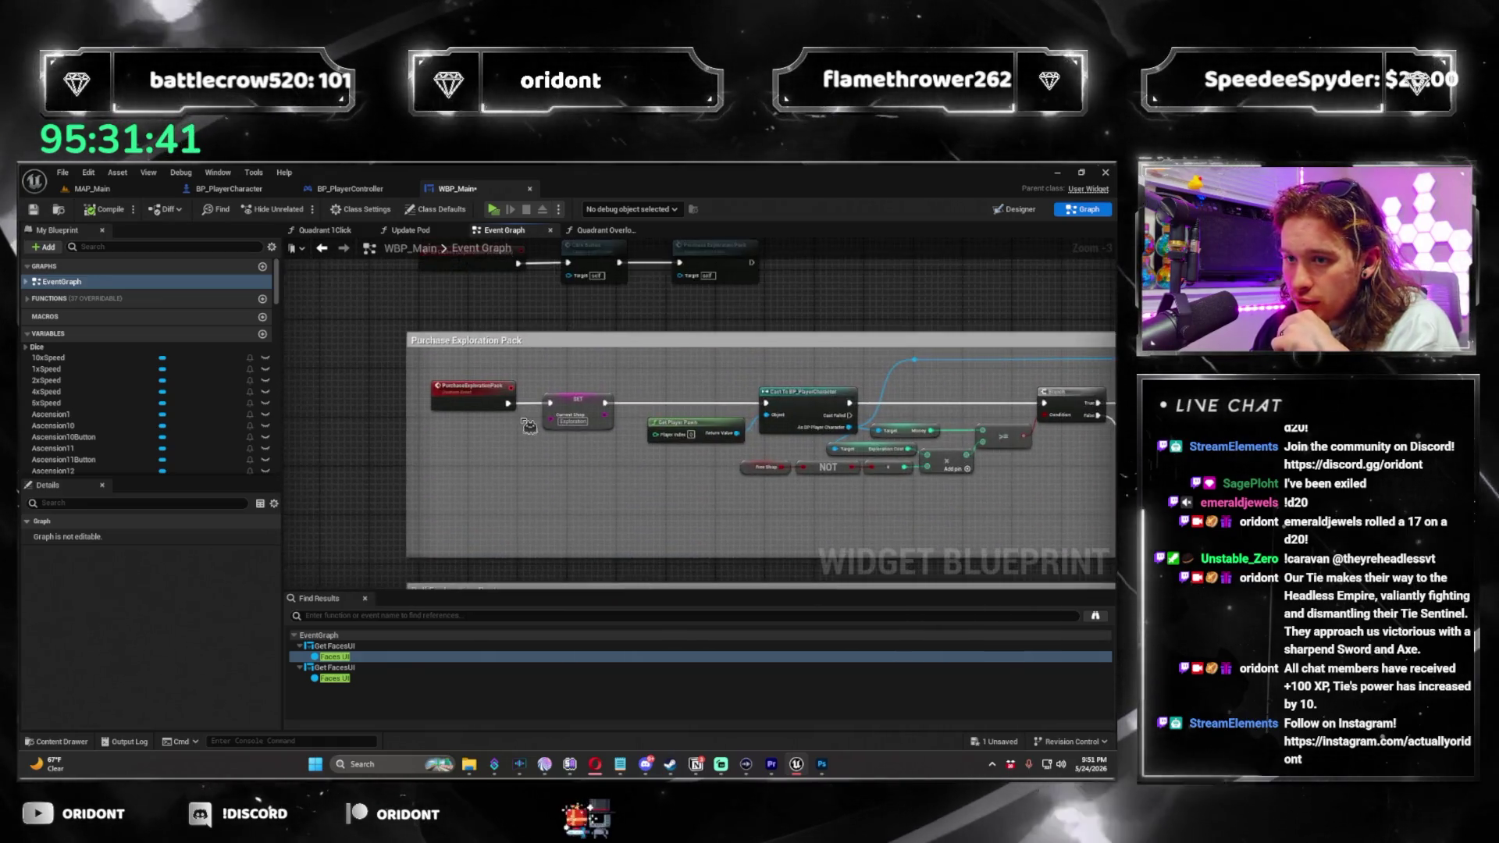
{"action": "scroll", "coordinate": [703, 375], "scroll_direction": "up", "scroll_amount": 3}
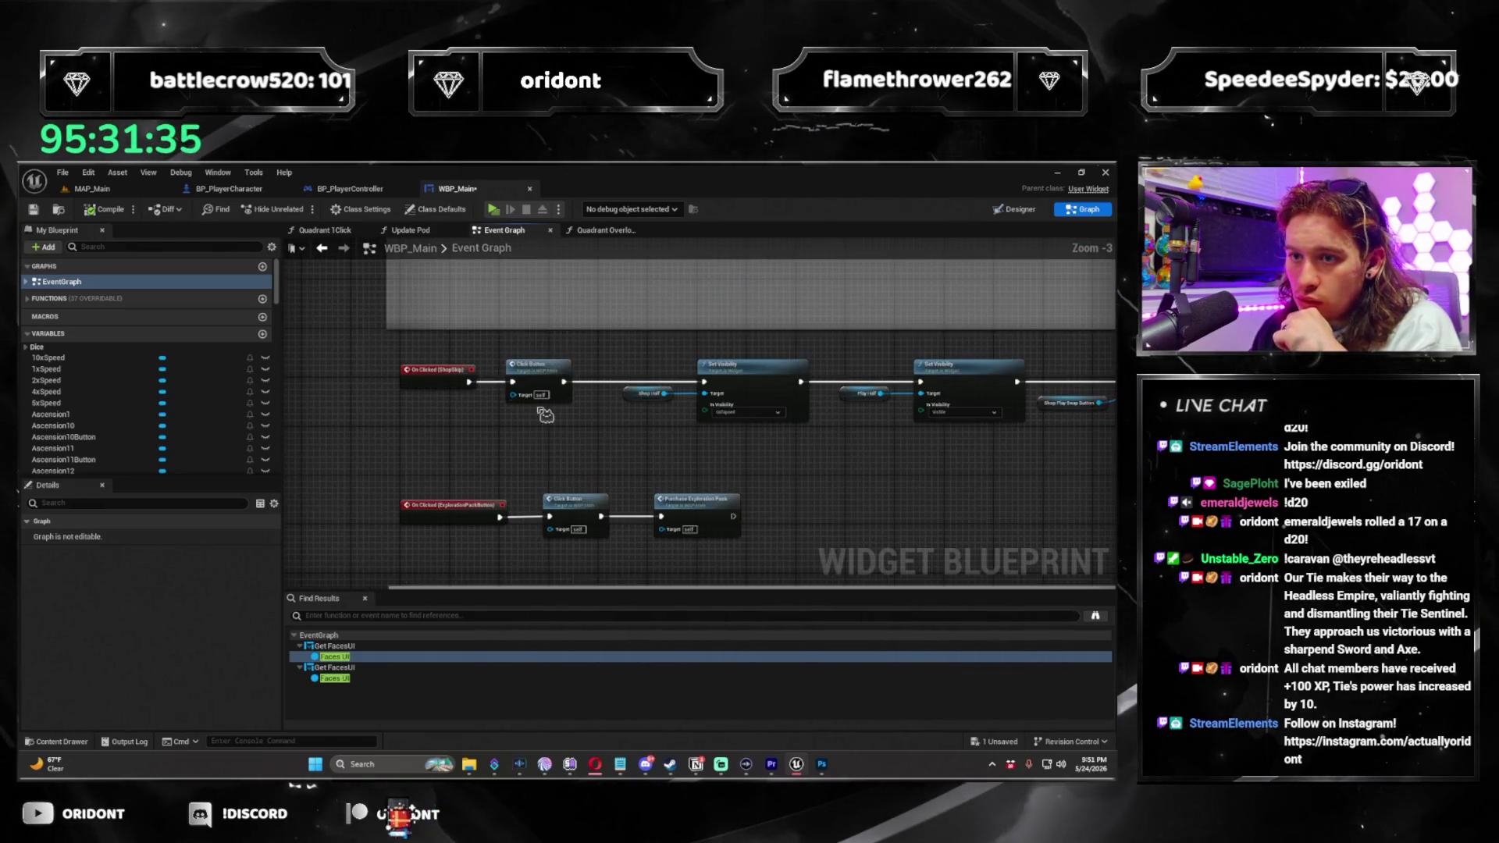
{"action": "scroll", "coordinate": [666, 443], "scroll_direction": "down", "scroll_amount": 3}
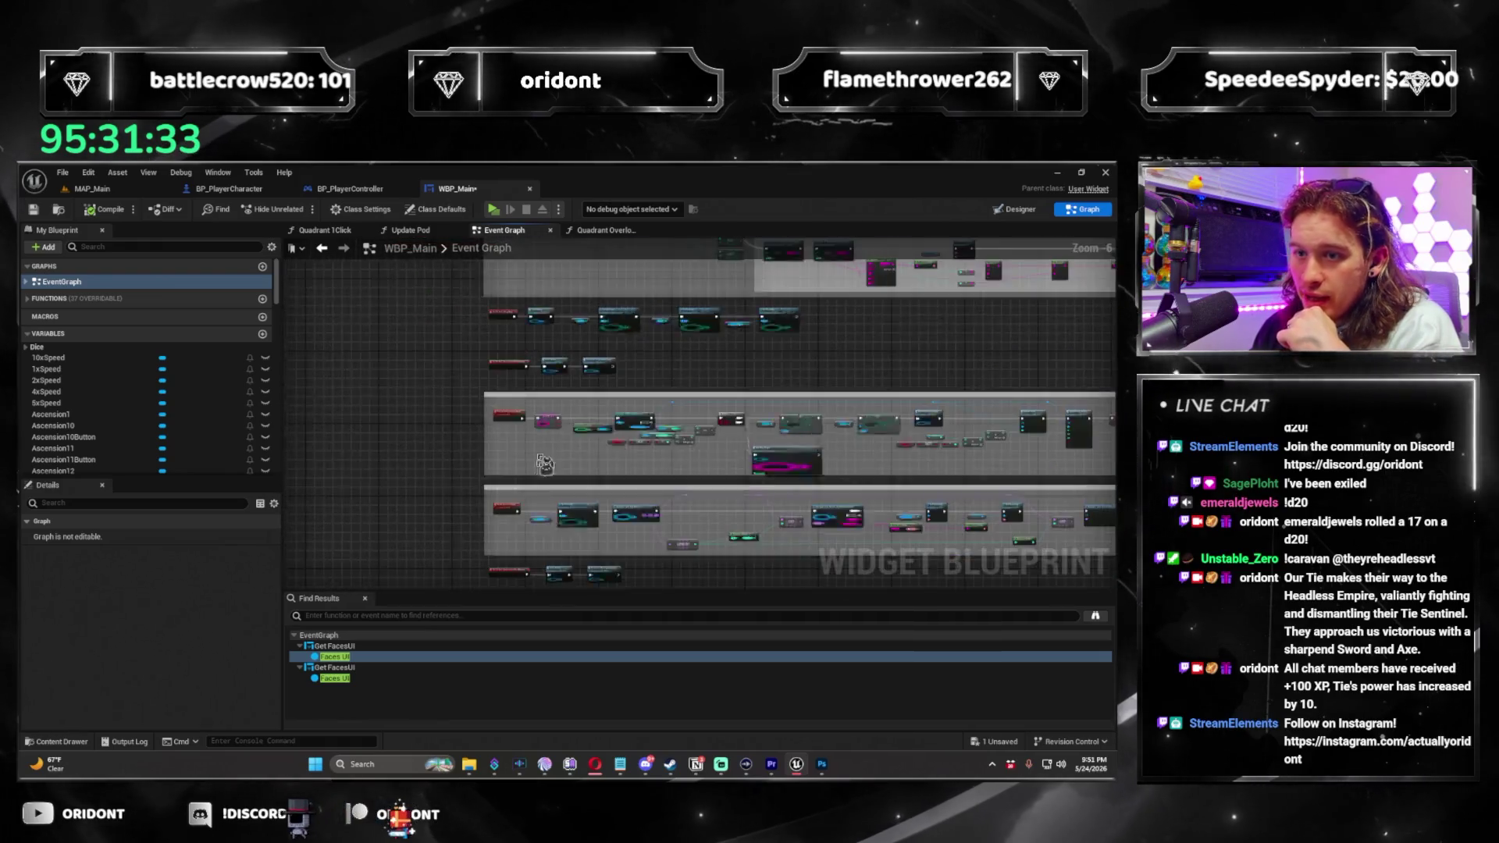
{"action": "scroll", "coordinate": [666, 443], "scroll_direction": "up", "scroll_amount": 3}
{"action": "scroll", "coordinate": [666, 443], "scroll_direction": "down", "scroll_amount": 1}
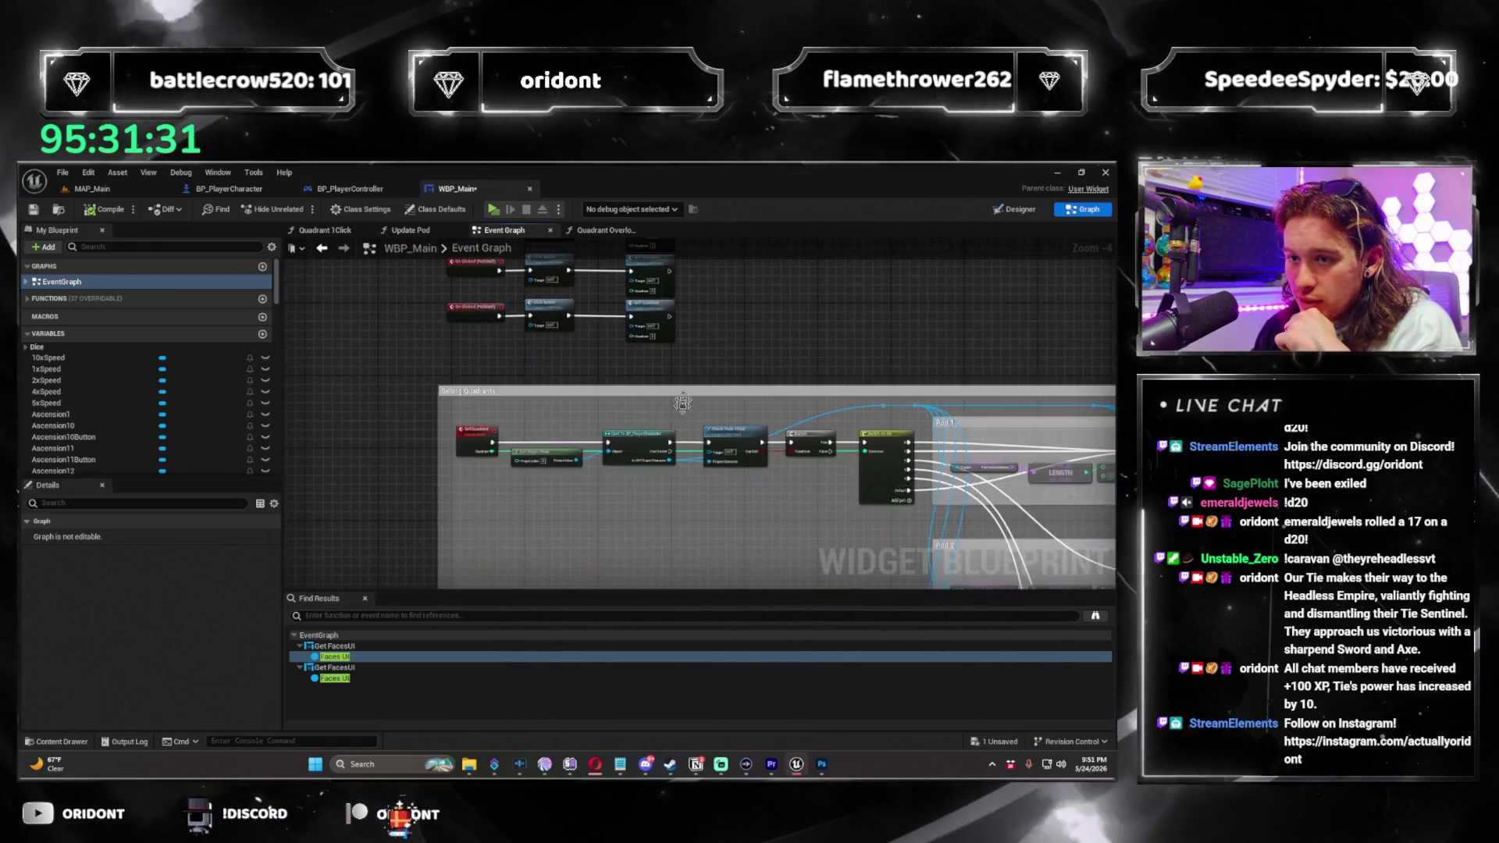
{"action": "scroll", "coordinate": [639, 461], "scroll_direction": "down", "scroll_amount": 1}
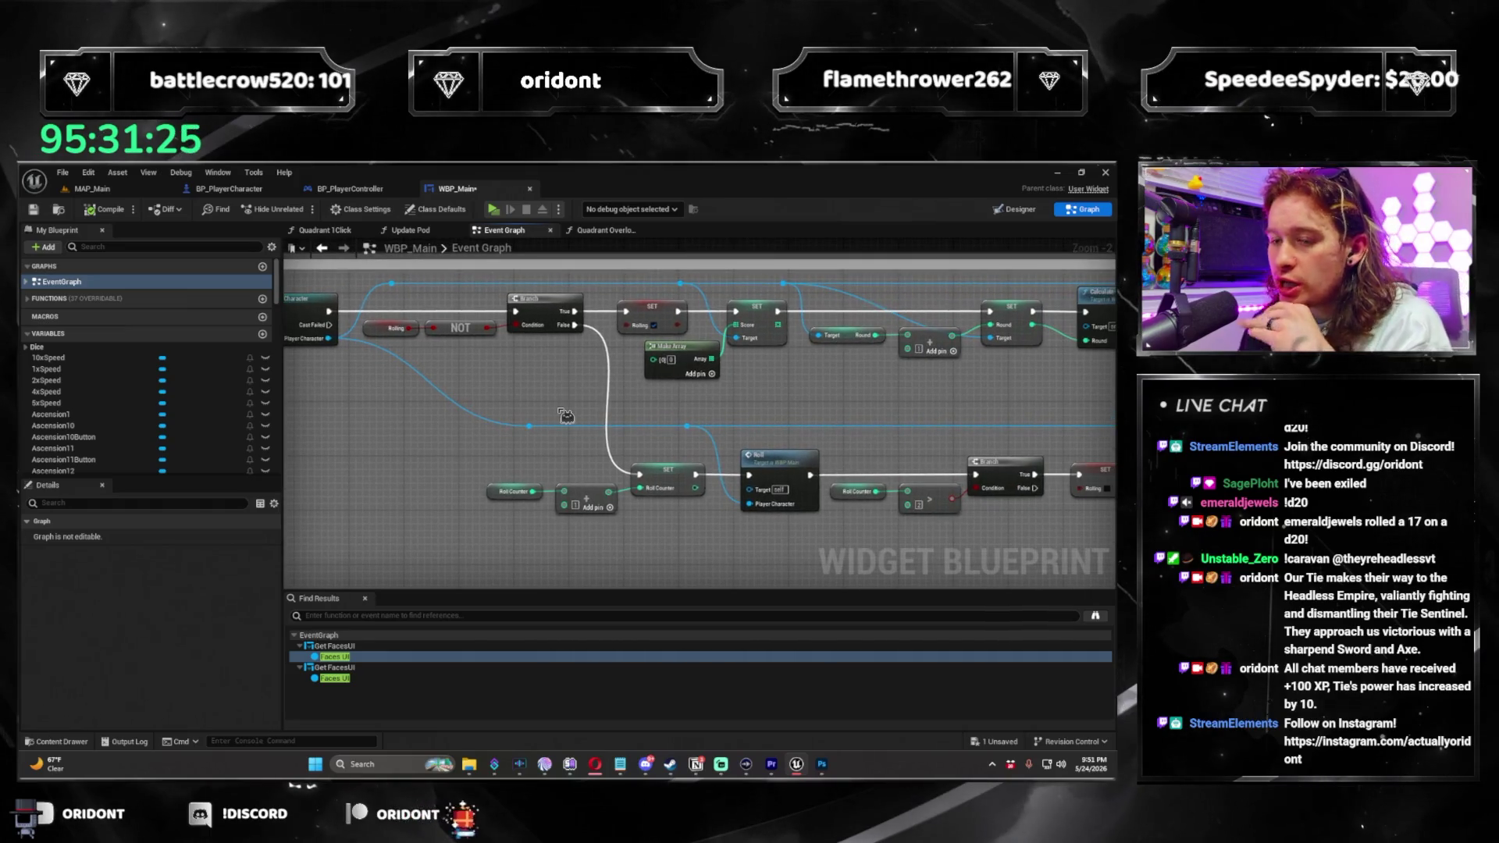
{"action": "mouse_move", "coordinate": [676, 508]}
{"action": "left_mouse_down"}
{"action": "mouse_move", "coordinate": [612, 512]}
{"action": "mouse_move", "coordinate": [686, 542]}
{"action": "mouse_move", "coordinate": [610, 544]}
{"action": "left_mouse_up"}
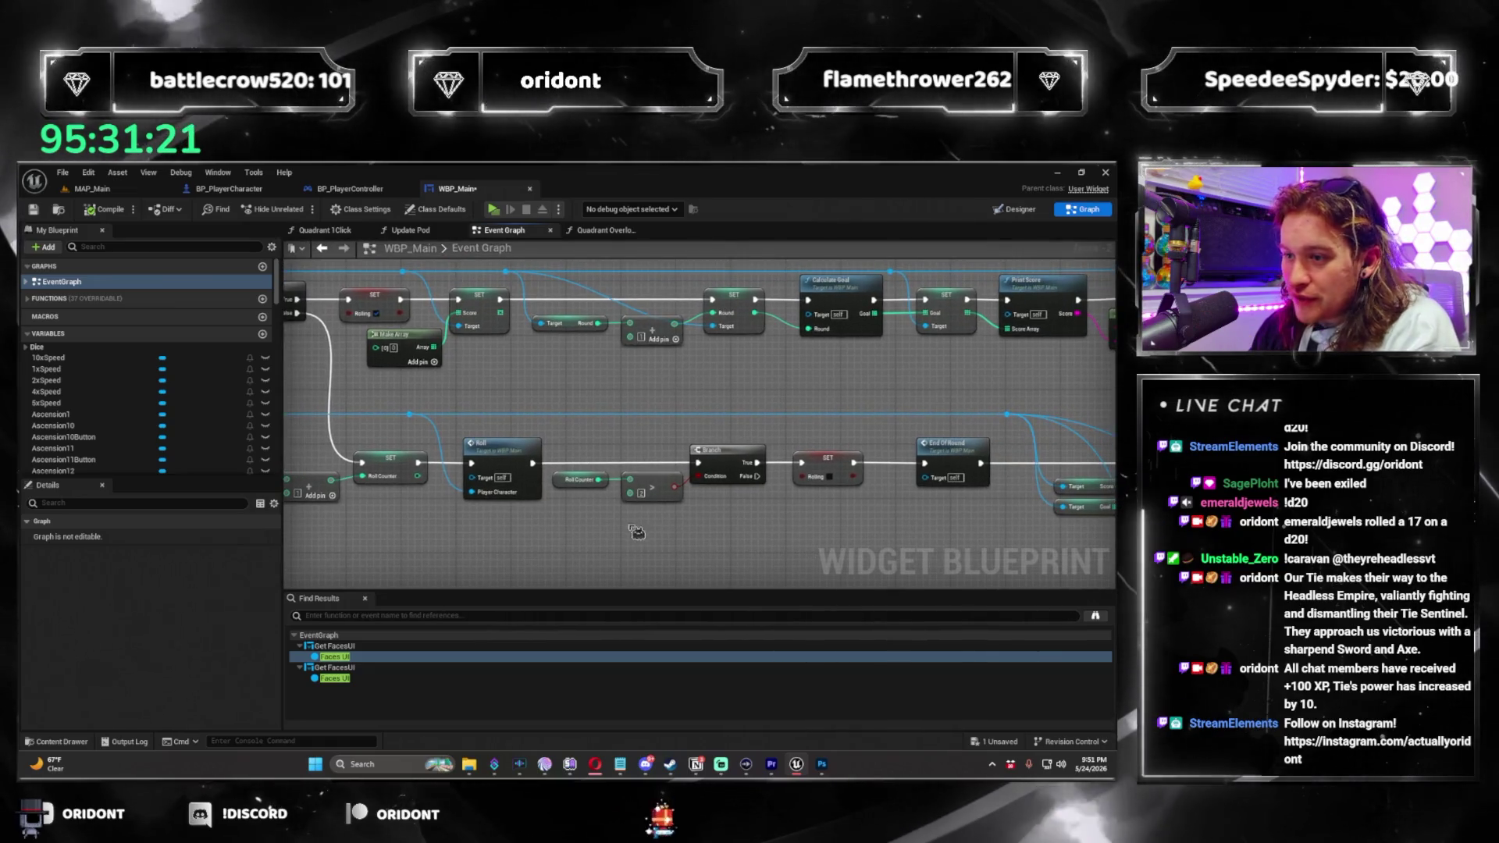
{"action": "left_click_drag", "start_coordinate": [703, 531], "coordinate": [586, 508]}
{"action": "left_click_drag", "start_coordinate": [703, 507], "coordinate": [550, 490]}
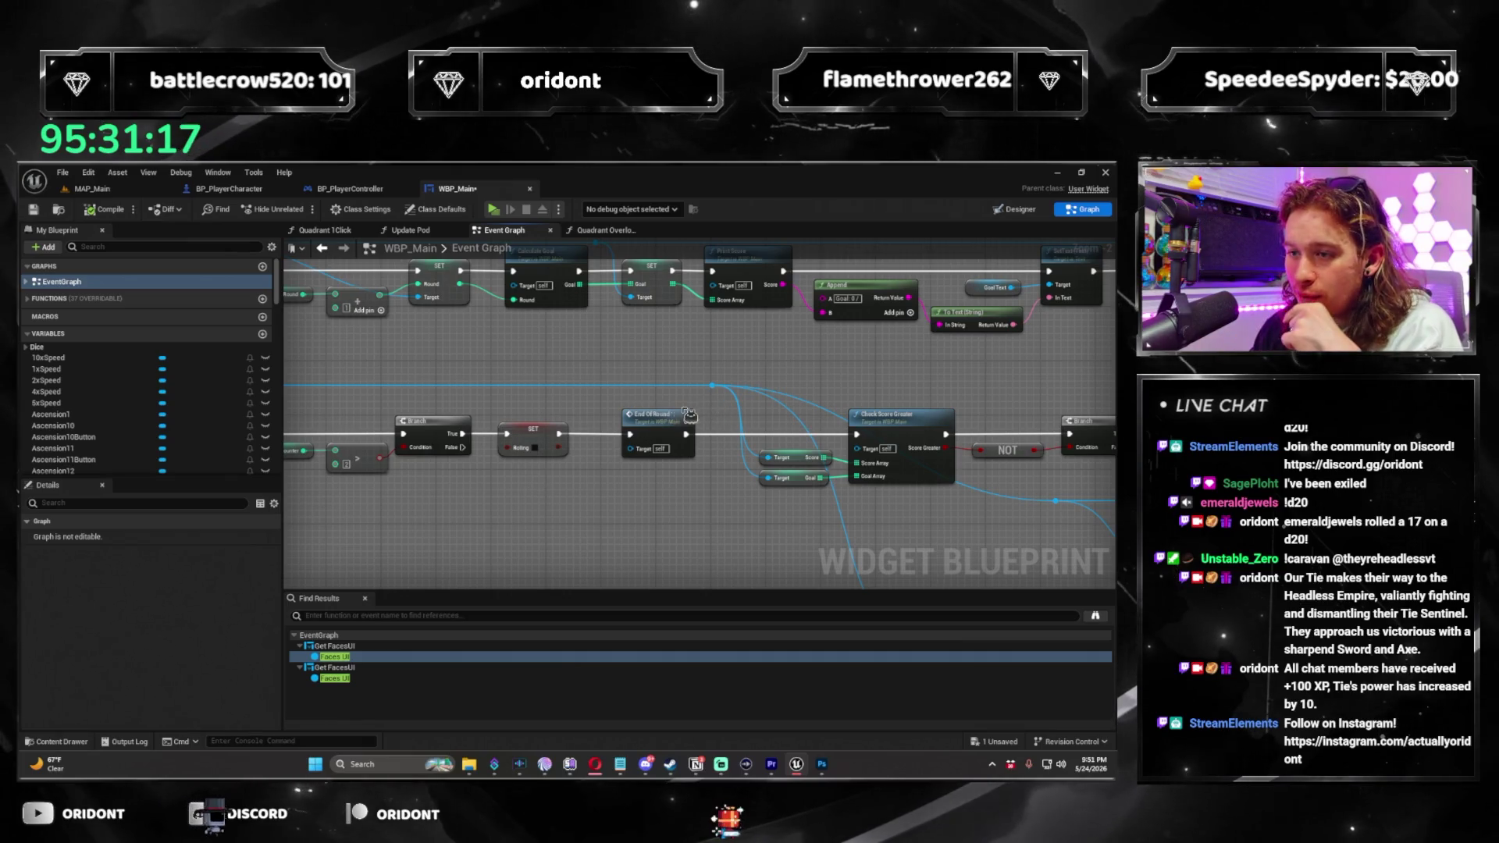
{"action": "double_click", "coordinate": [670, 423]}
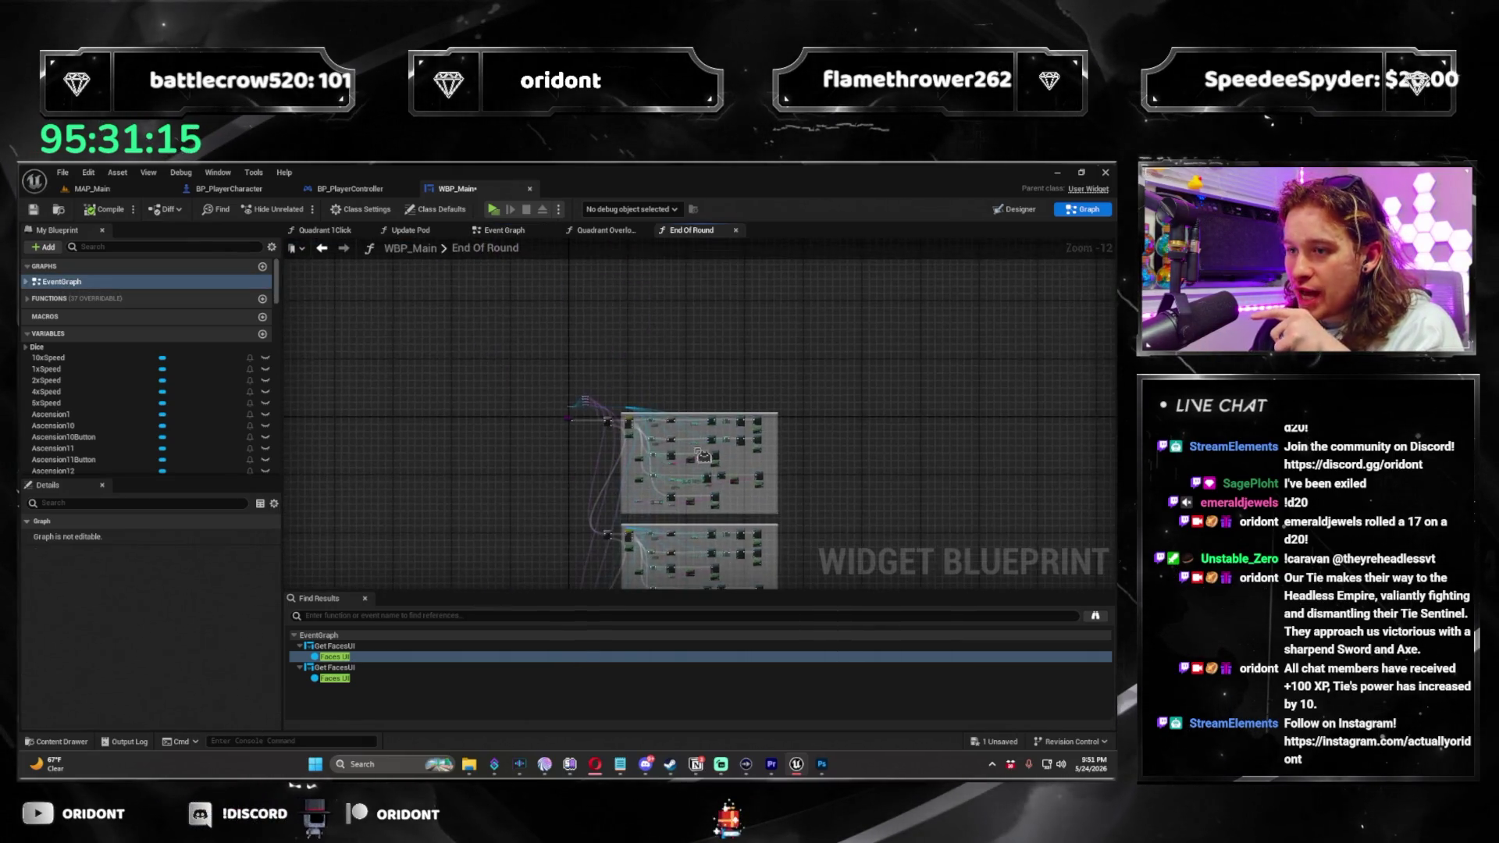
Pan through End Of Round's nodes, Calculate Next Rank and Update Pod, to the empty space below.
{"action": "scroll", "coordinate": [668, 462], "scroll_direction": "down", "scroll_amount": 6}
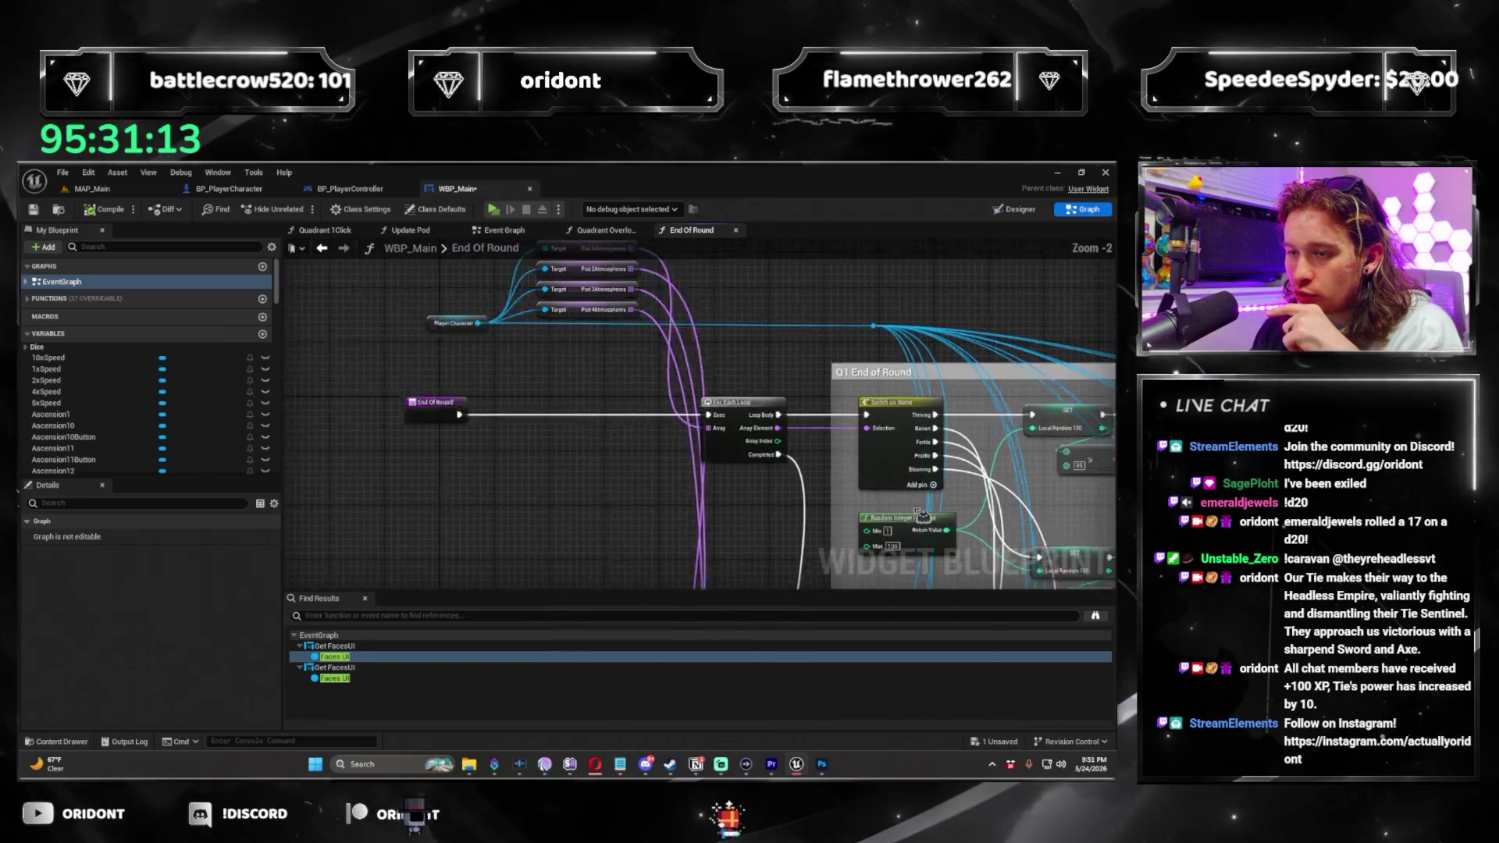
{"action": "mouse_move", "coordinate": [861, 550]}
{"action": "left_mouse_down"}
{"action": "mouse_move", "coordinate": [781, 437]}
{"action": "mouse_move", "coordinate": [750, 313]}
{"action": "left_mouse_up"}
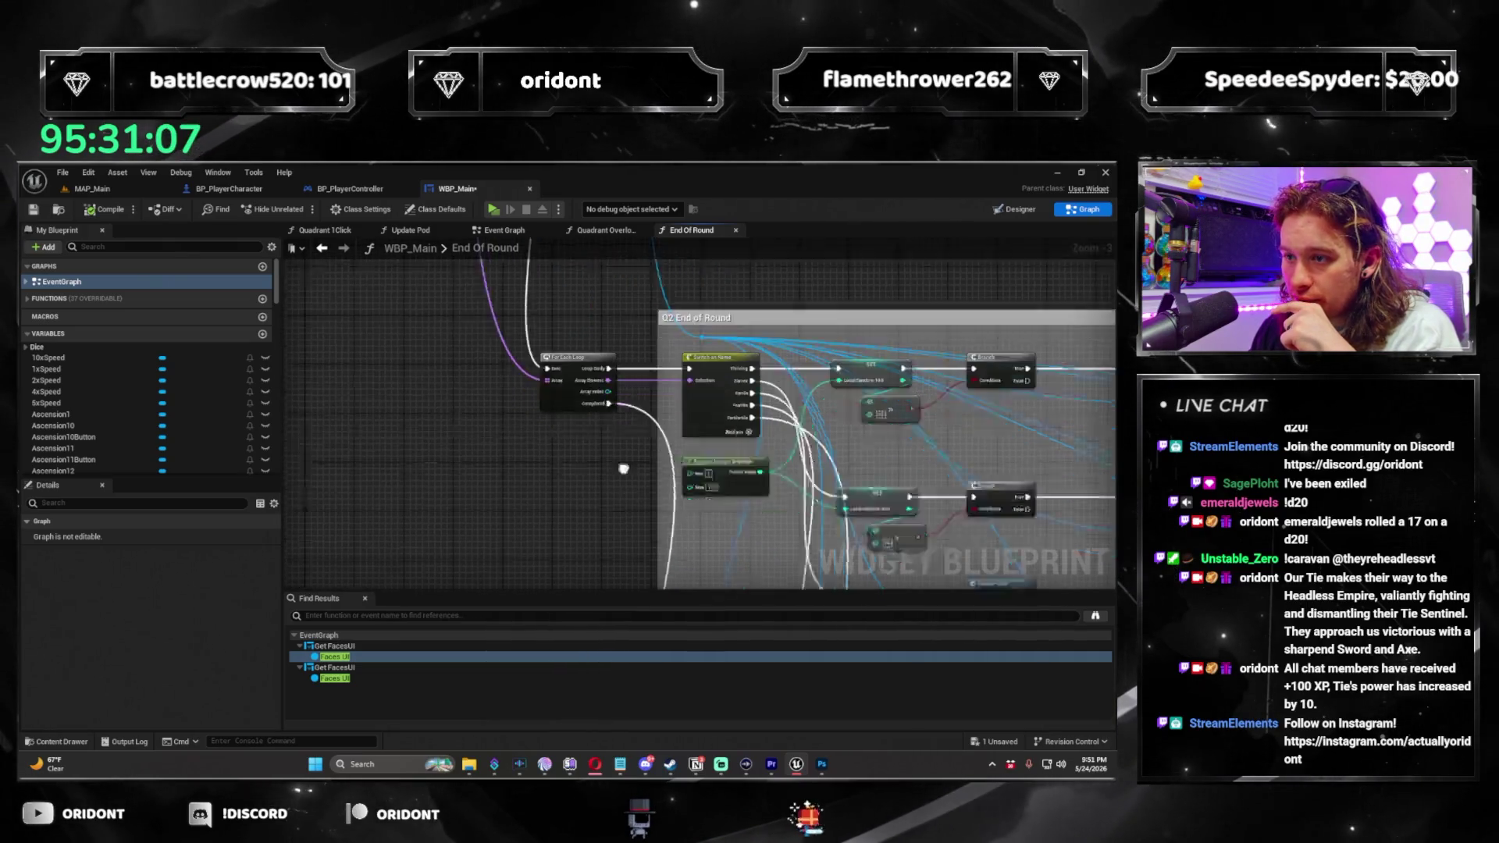
{"action": "left_click_drag", "start_coordinate": [695, 534], "coordinate": [646, 380]}
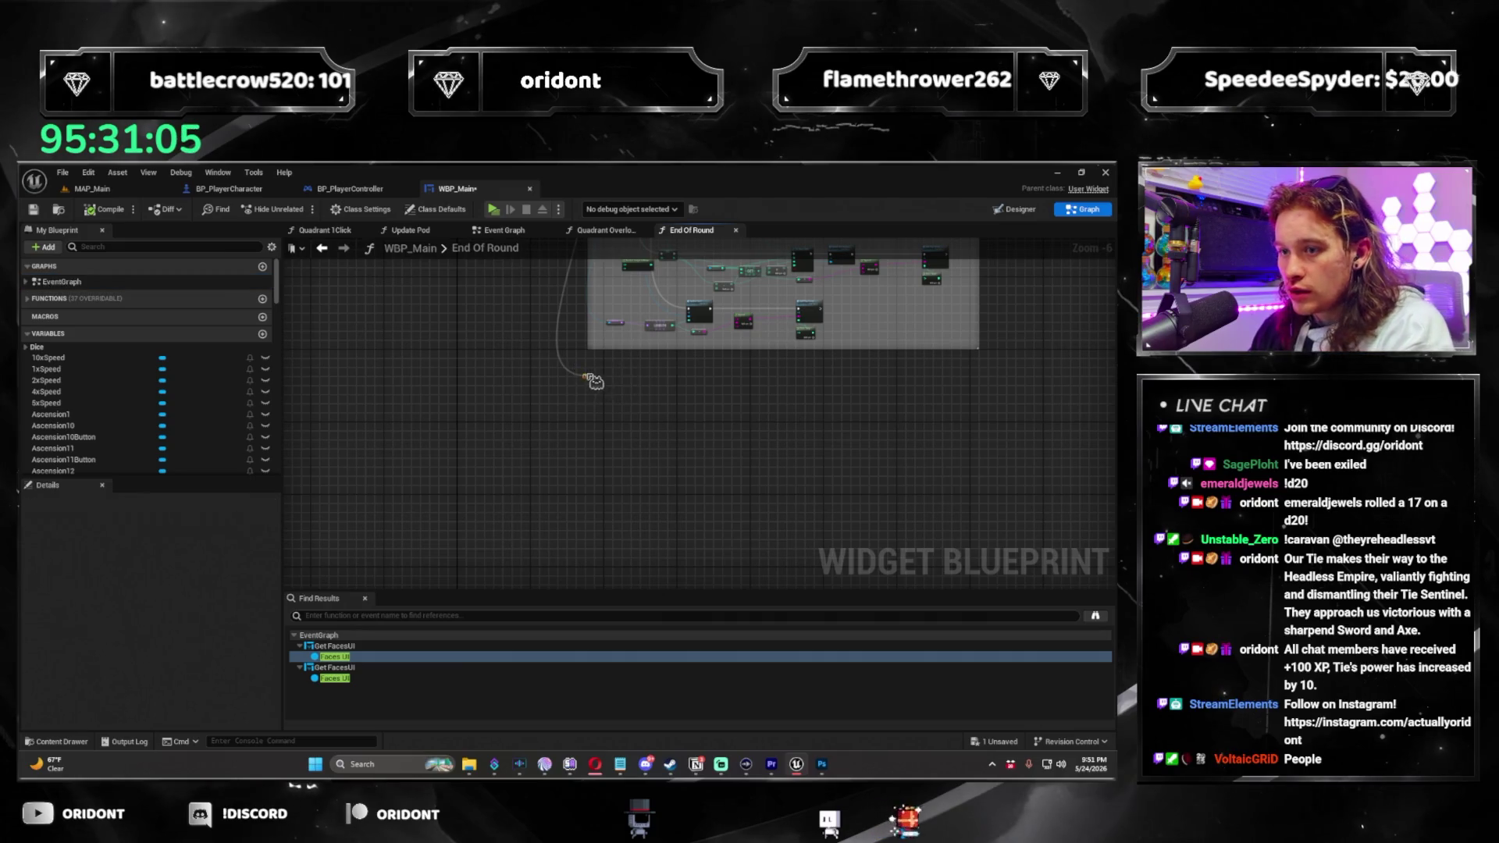
{"action": "scroll", "coordinate": [593, 382], "scroll_direction": "up", "scroll_amount": 5}
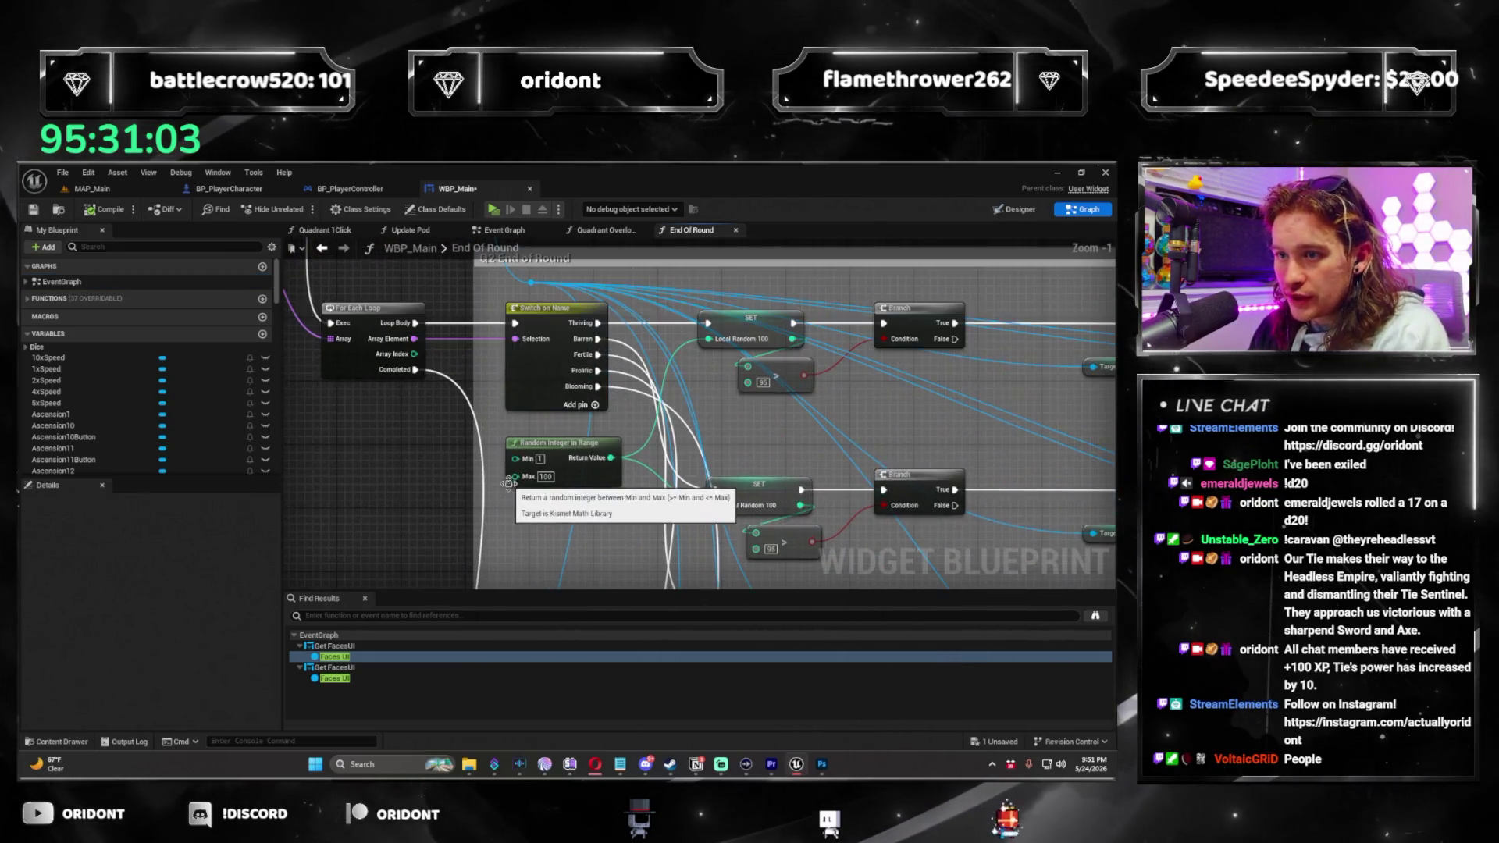
{"action": "left_click_drag", "start_coordinate": [508, 482], "coordinate": [312, 453]}
{"action": "left_click_drag", "start_coordinate": [820, 406], "coordinate": [549, 376]}
{"action": "scroll", "coordinate": [549, 377], "scroll_direction": "down", "scroll_amount": 4}
{"action": "left_click_drag", "start_coordinate": [687, 547], "coordinate": [689, 398]}
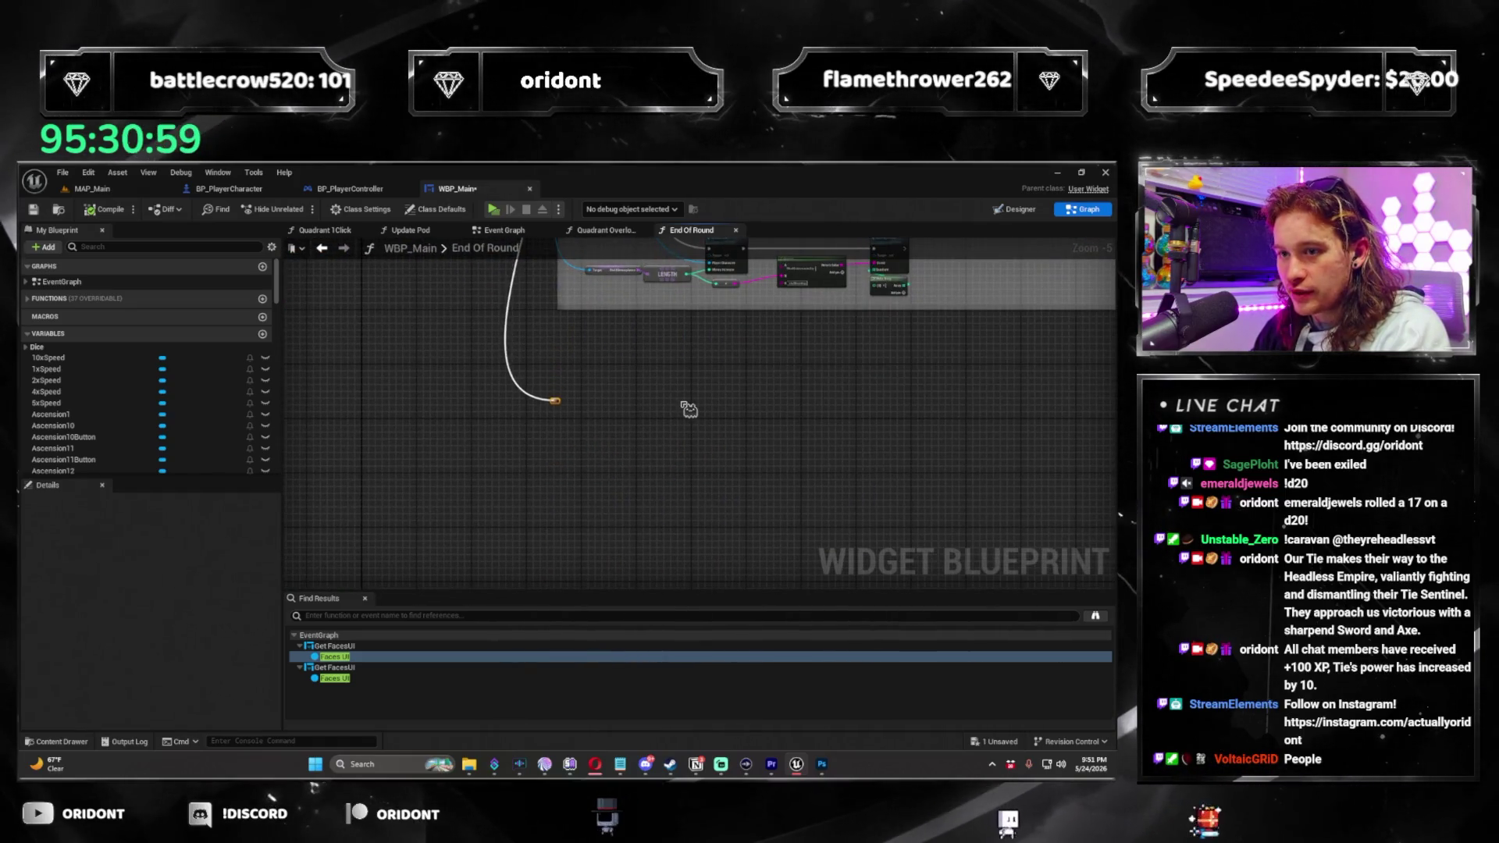
{"action": "scroll", "coordinate": [674, 448], "scroll_direction": "up", "scroll_amount": 3}
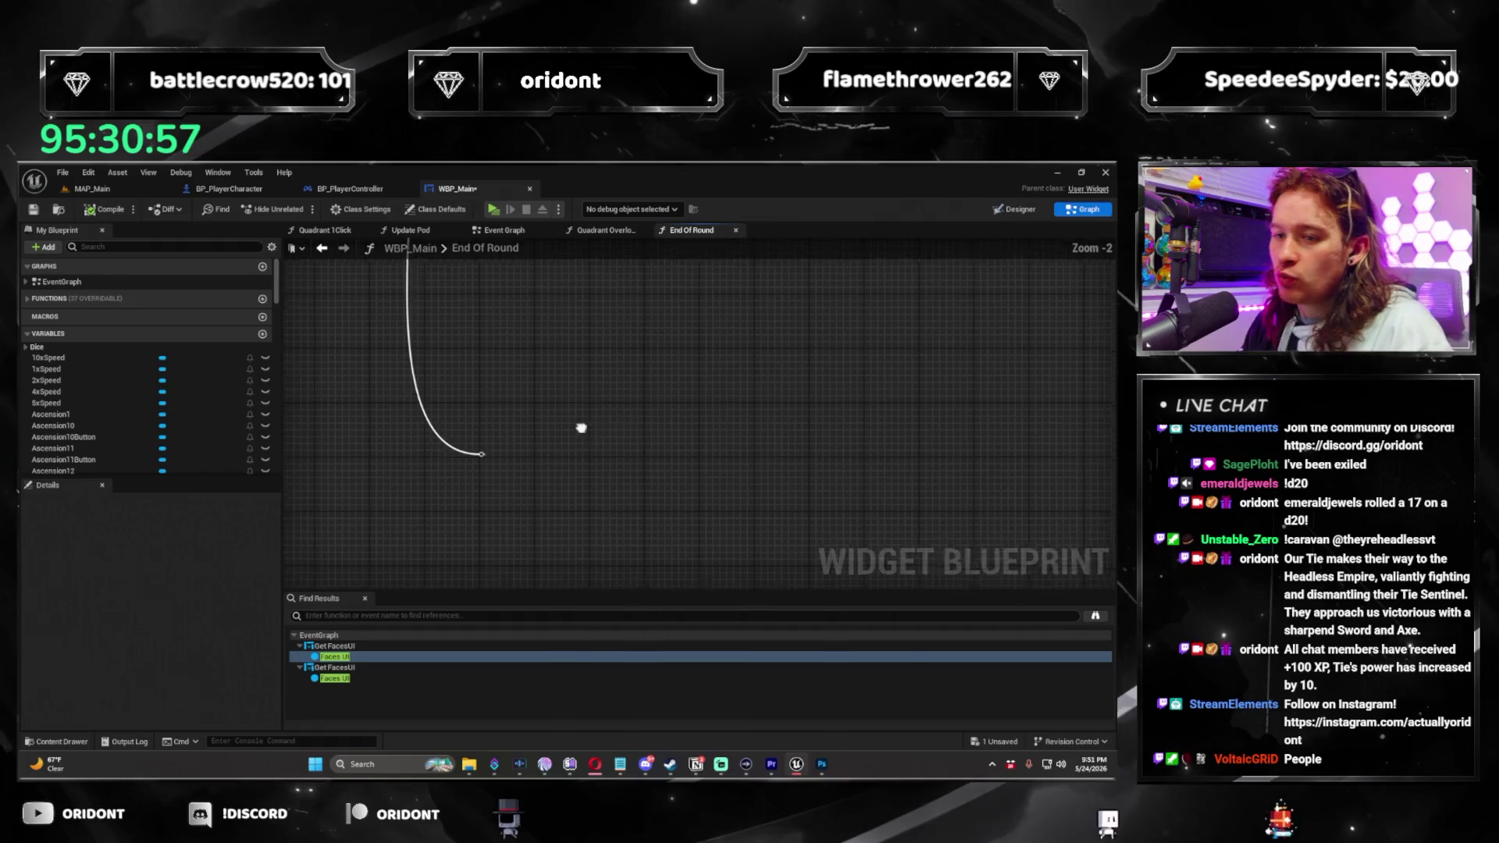
Add a Sequence node at the end of the End Of Round wire.
{"action": "left_click_drag", "start_coordinate": [518, 403], "coordinate": [590, 397]}
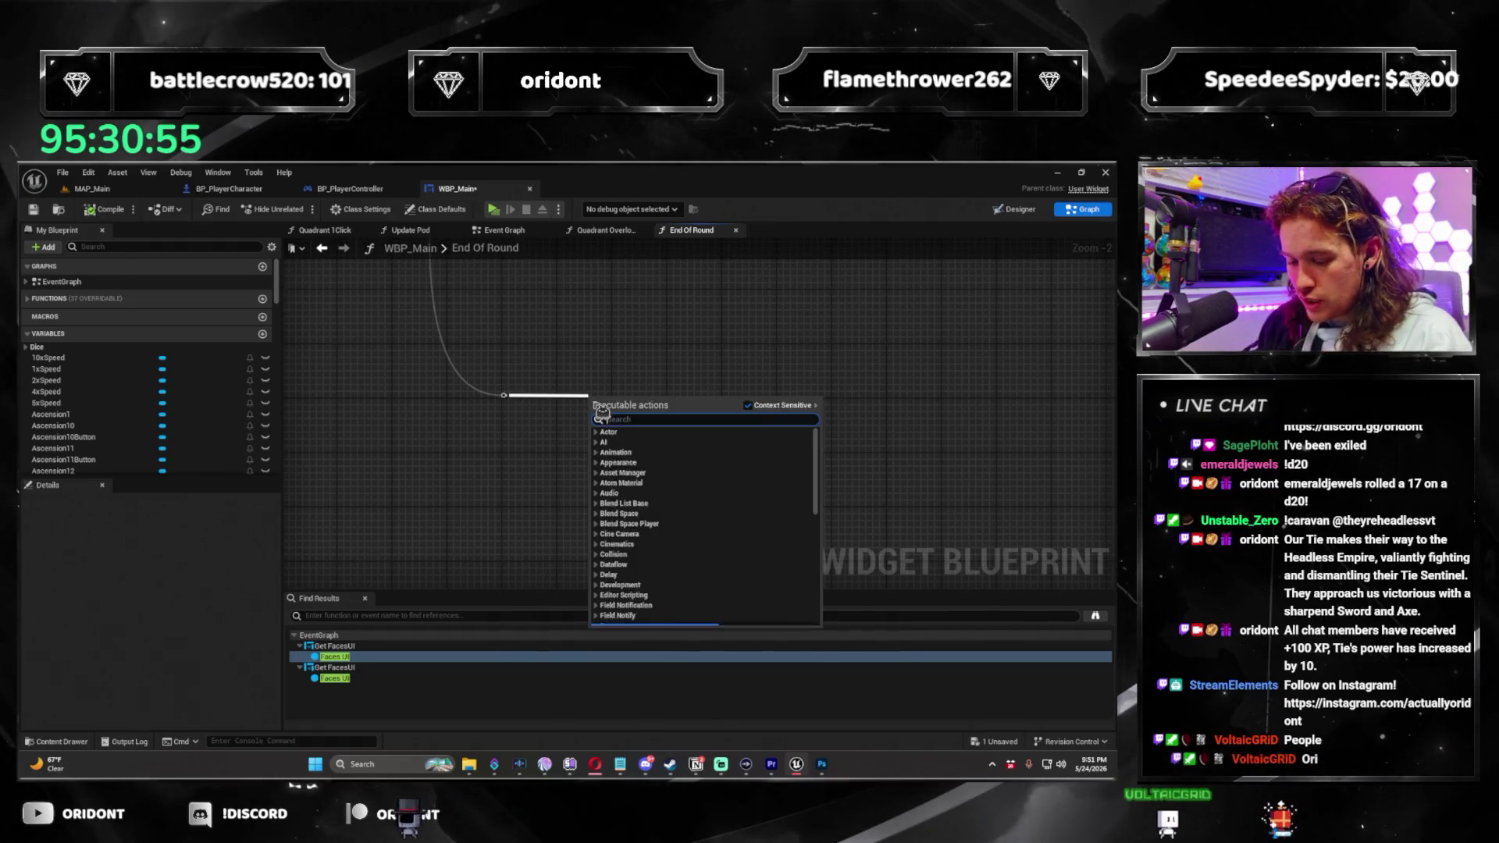
{"action": "key", "text": "Escape"}
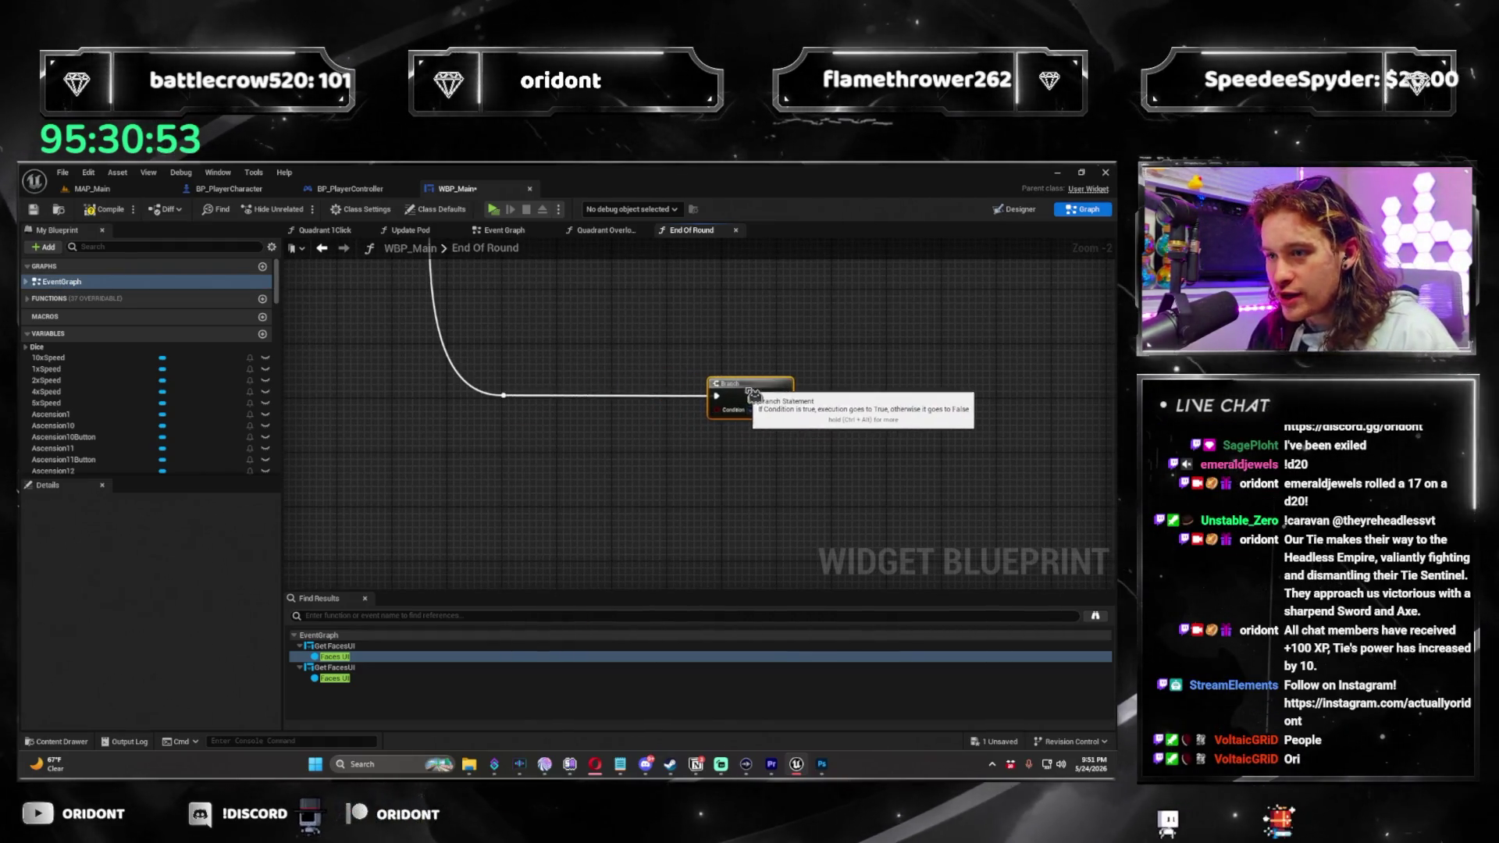
{"action": "key", "text": "Delete"}
{"action": "left_click_drag", "start_coordinate": [504, 395], "coordinate": [630, 397]}
{"action": "type", "text": "sequence"}
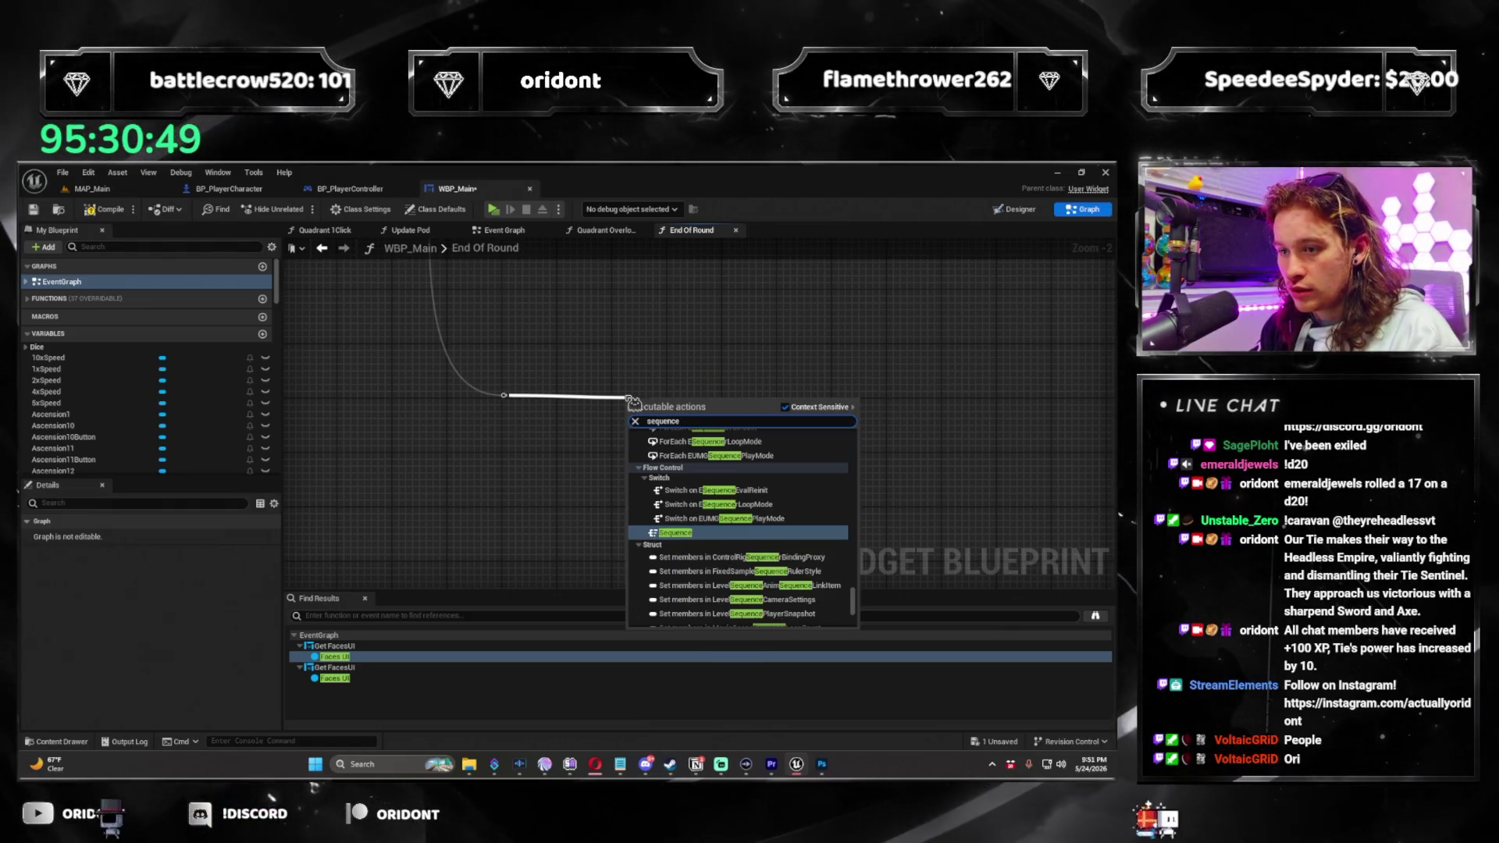
{"action": "key", "text": "Return"}
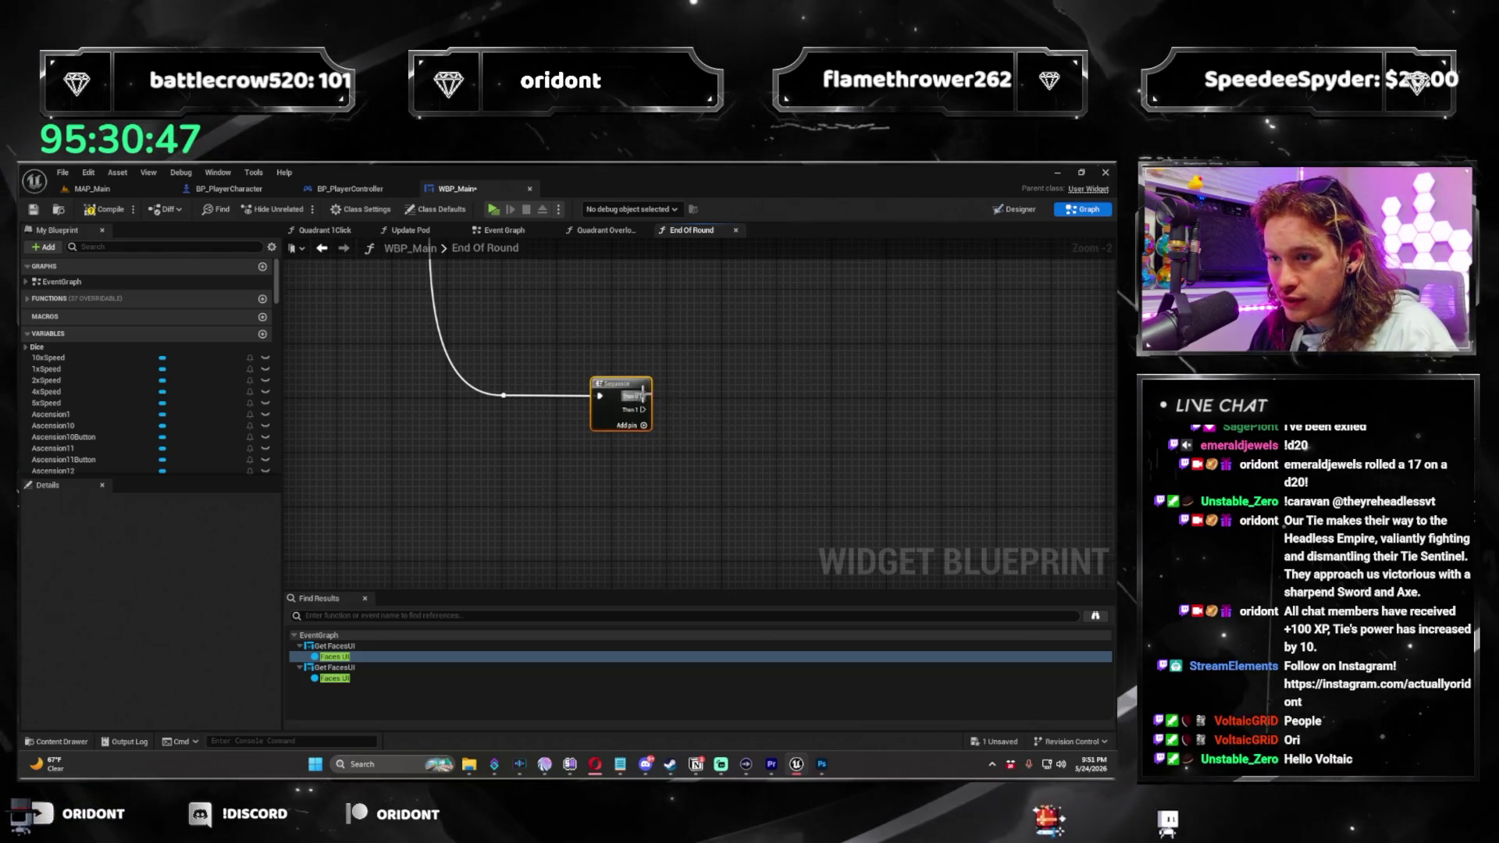
Attach a Branch to Sequence's Then 0 and give the Sequence extra outputs.
{"action": "left_click_drag", "start_coordinate": [784, 400], "coordinate": [780, 394]}
{"action": "type", "text": "branch"}
{"action": "key", "text": "Return"}
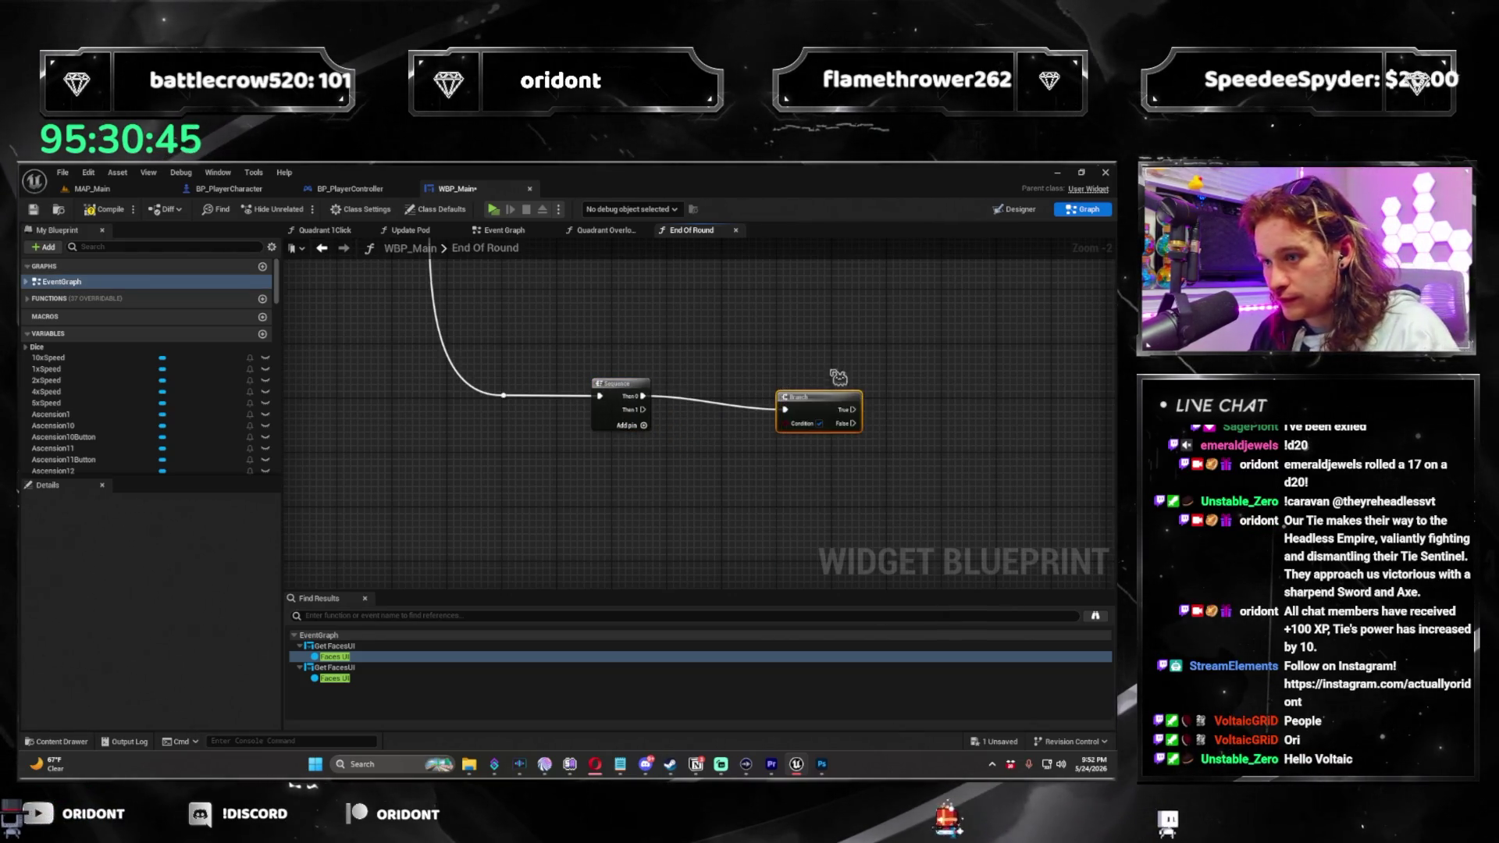
{"action": "left_click", "coordinate": [643, 427]}
{"action": "left_click", "coordinate": [644, 427]}
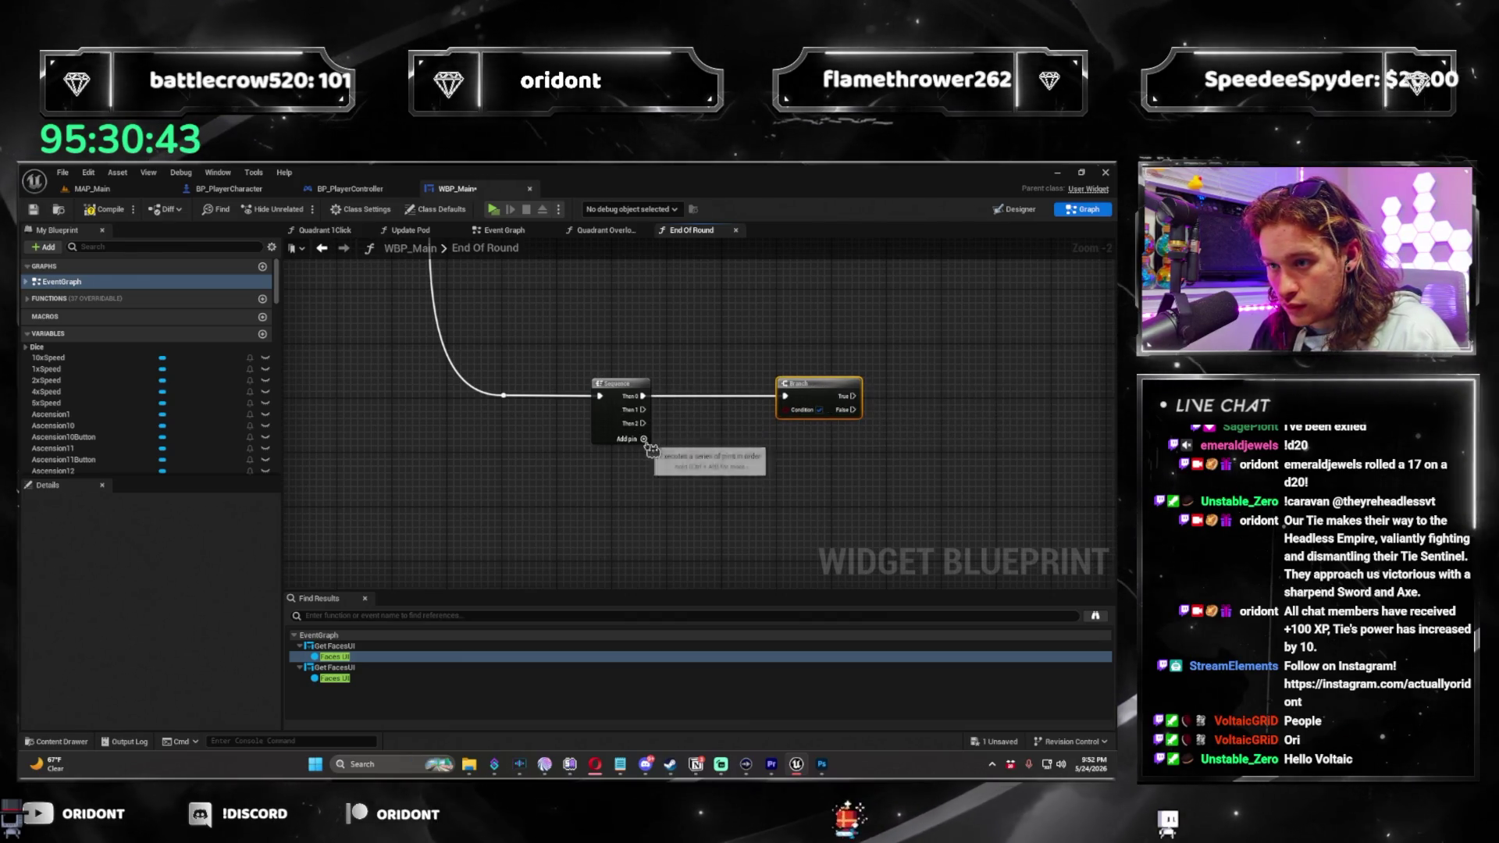
{"action": "left_click", "coordinate": [529, 427]}
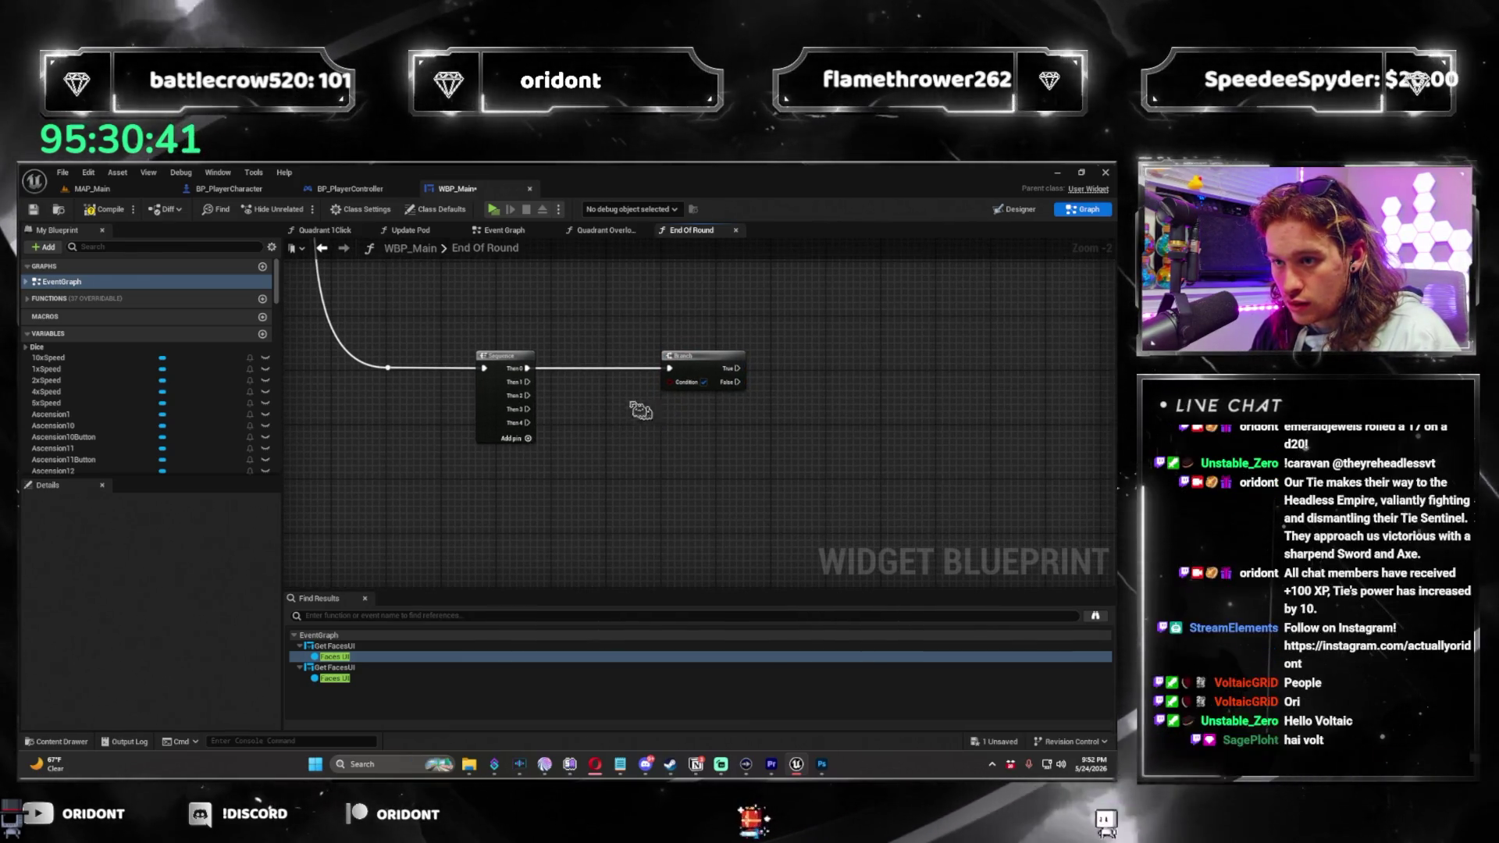
Paste another Branch and drive its condition with a Get Quadrant1Overloaded node.
{"action": "key", "text": "ctrl+v"}
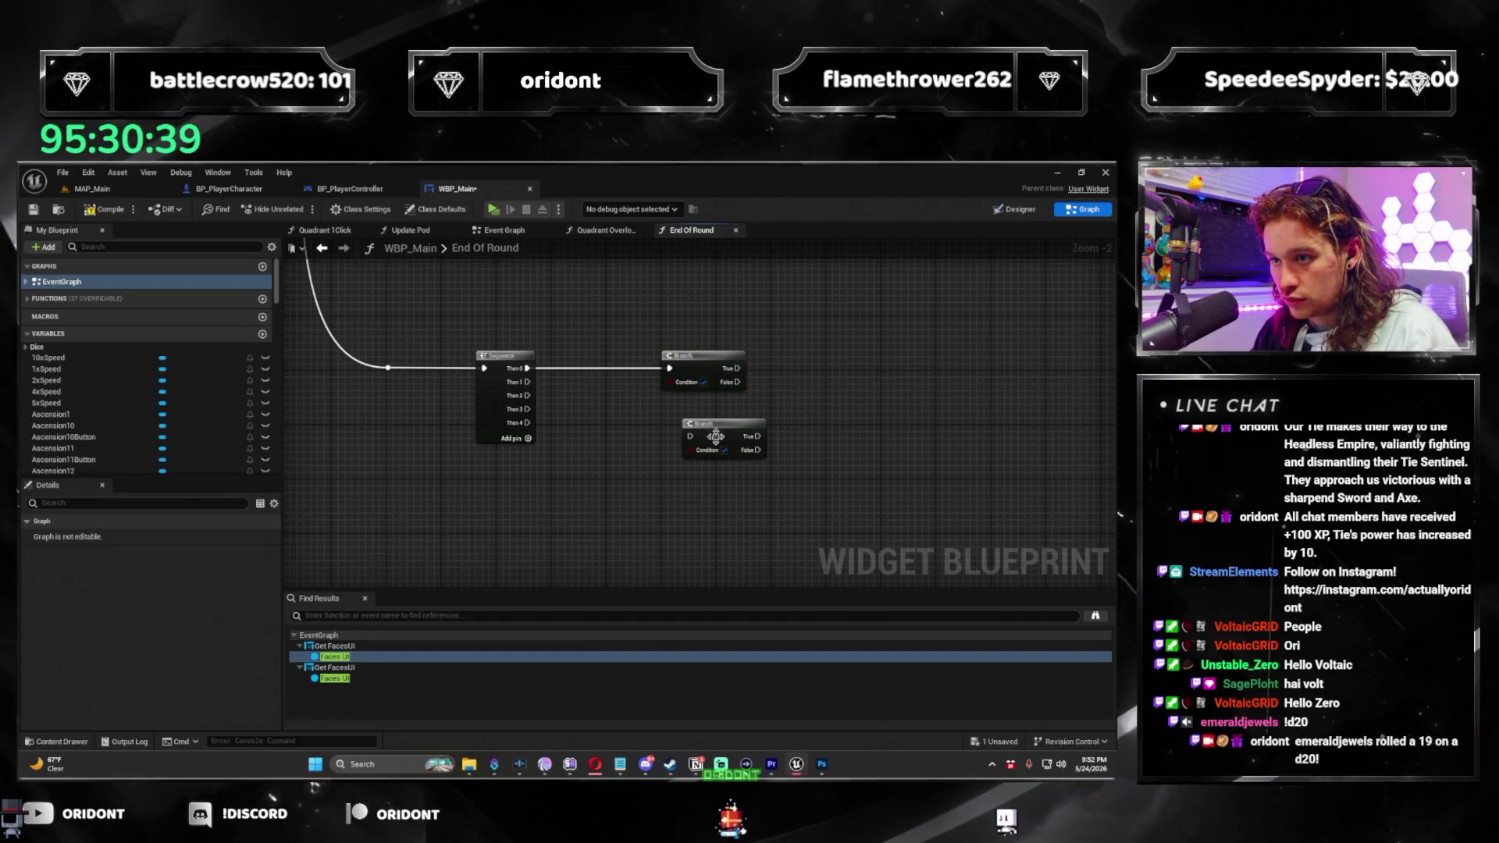
{"action": "left_click_drag", "start_coordinate": [680, 388], "coordinate": [626, 401]}
{"action": "type", "text": "quadrant 1"}
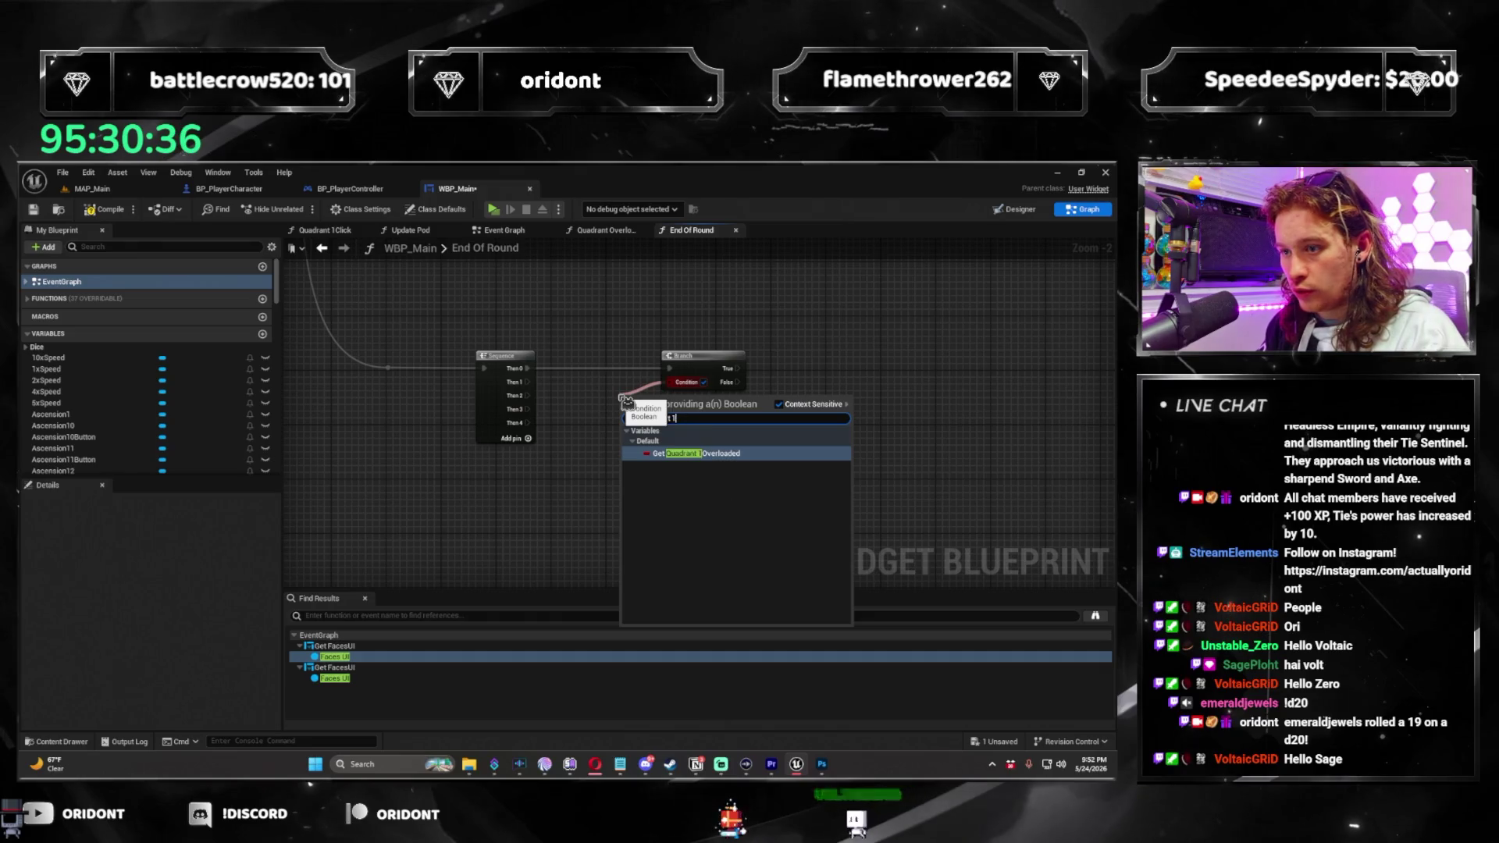
{"action": "key", "text": "Return"}
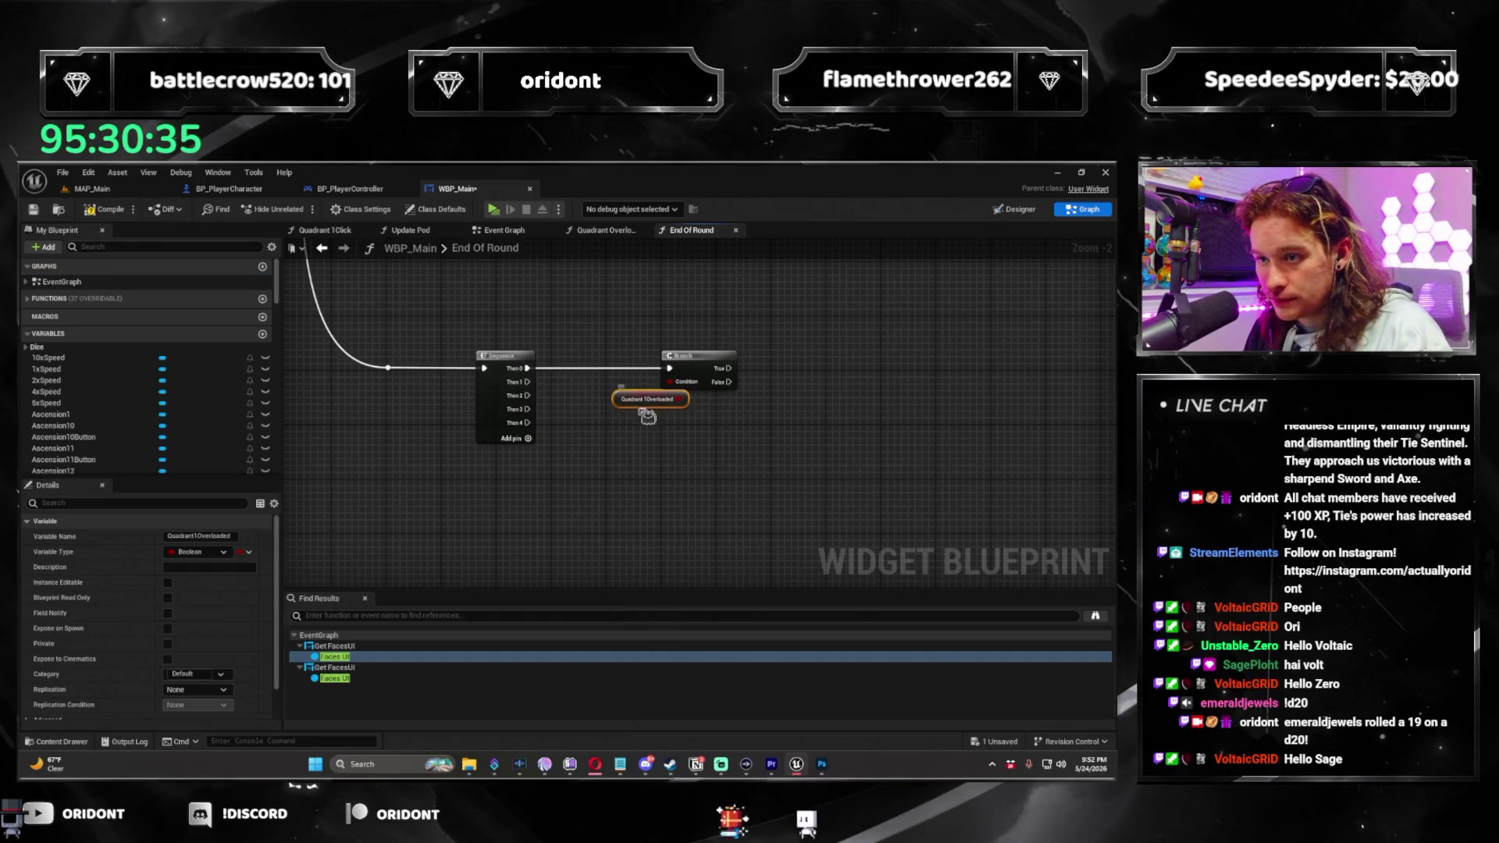
{"action": "scroll", "coordinate": [582, 398], "scroll_direction": "up", "scroll_amount": 2}
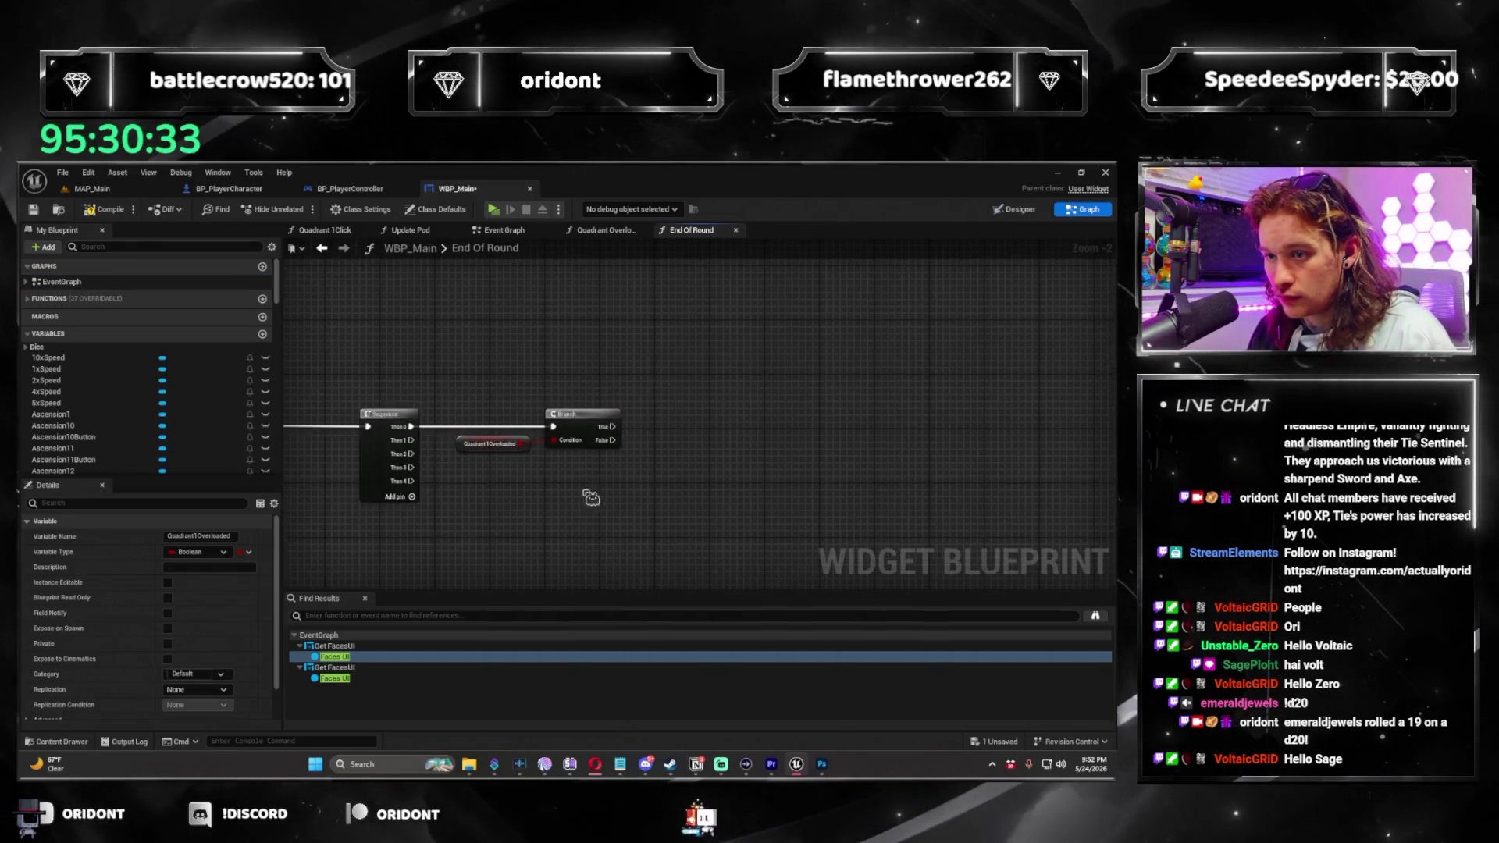
Call Update Pod from the Branch's True output with a Player Character getter.
{"action": "left_click_drag", "start_coordinate": [516, 398], "coordinate": [608, 404]}
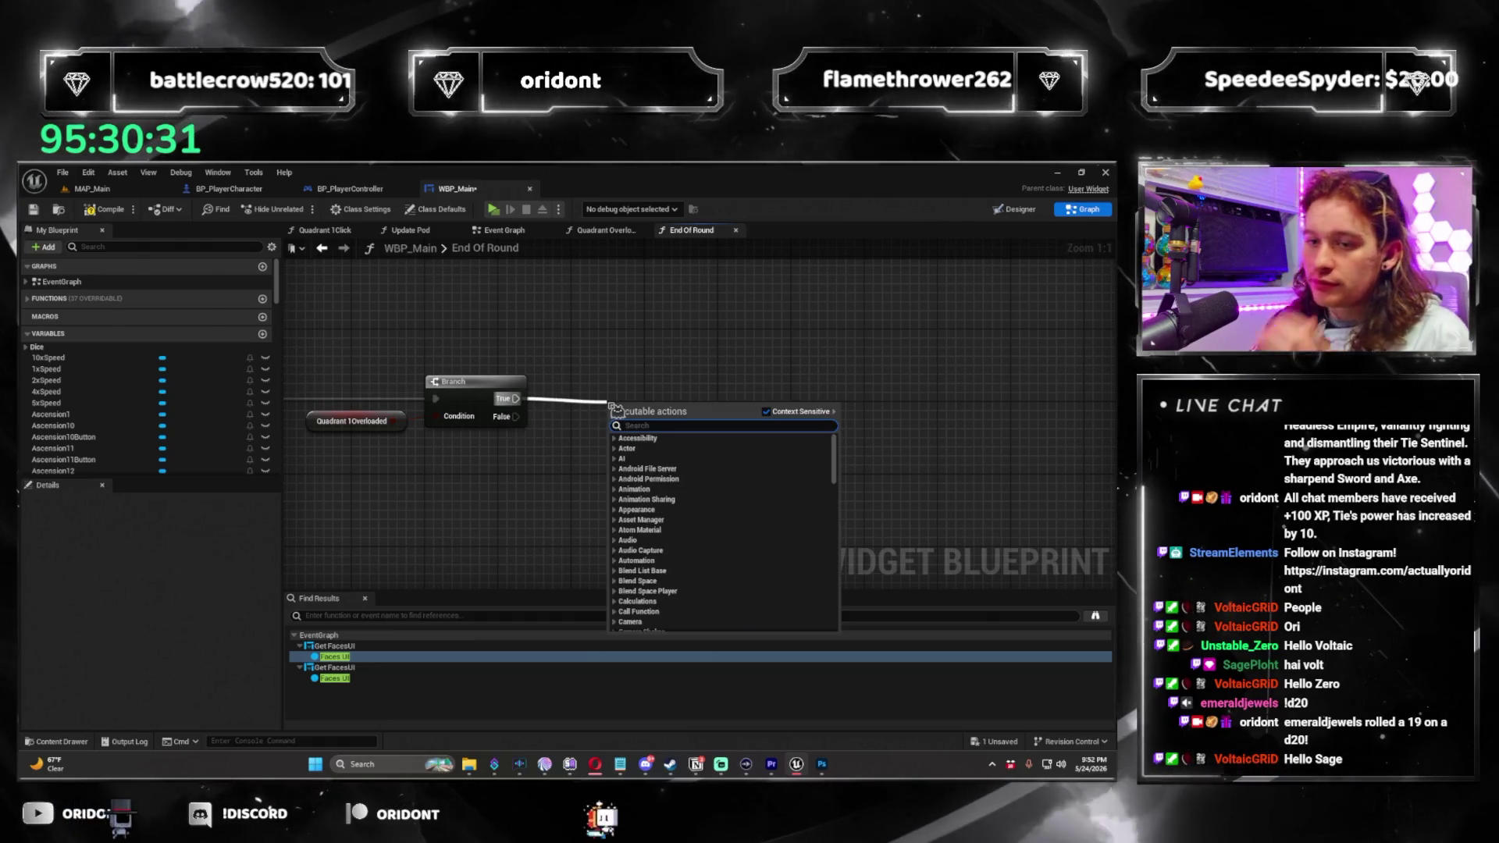
{"action": "type", "text": "update pod"}
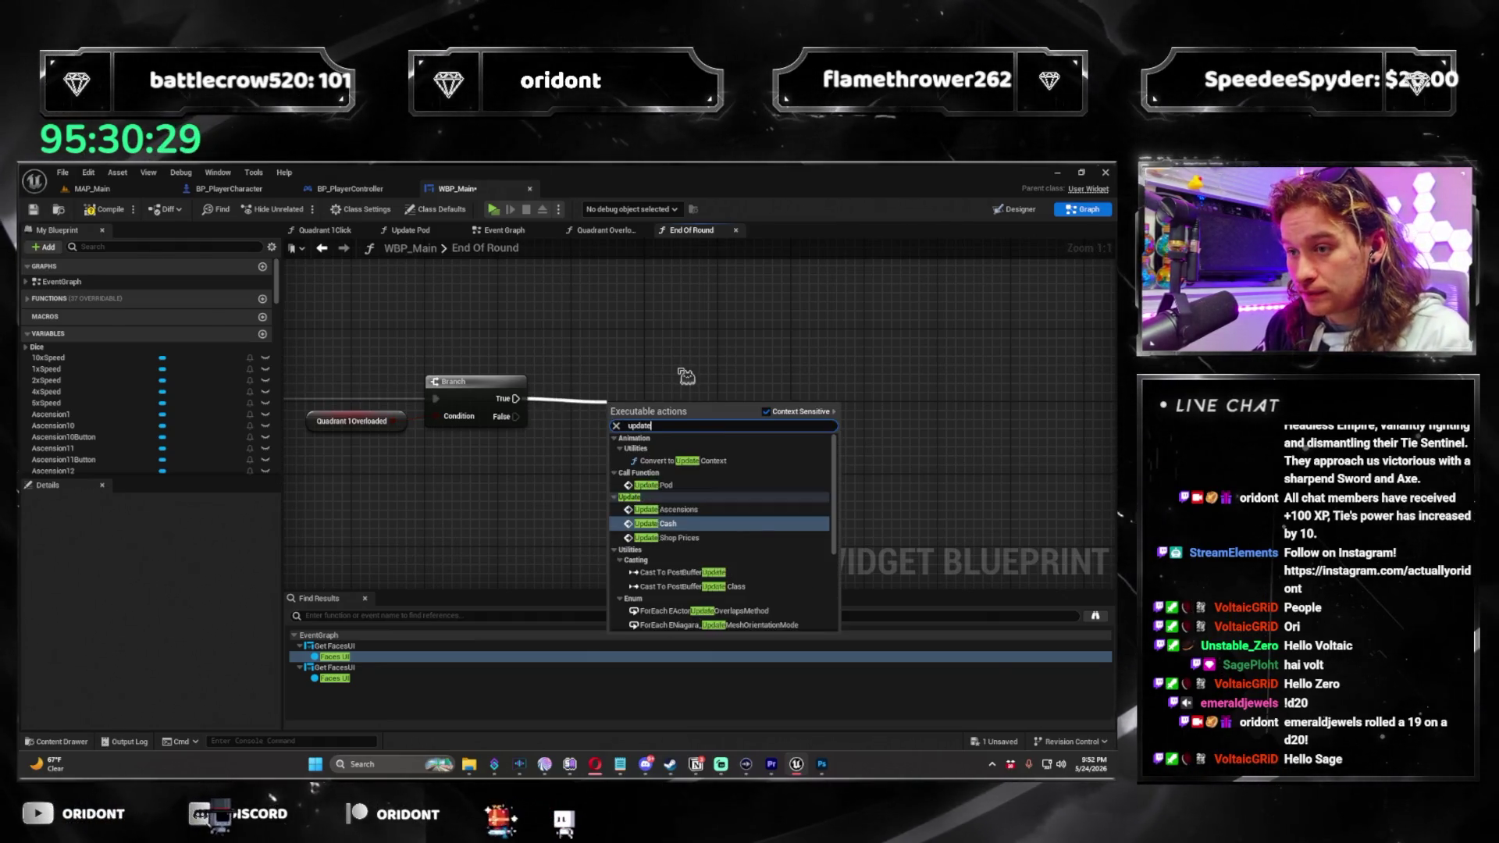
{"action": "key", "text": "Return"}
{"action": "left_click_drag", "start_coordinate": [649, 435], "coordinate": [659, 402]}
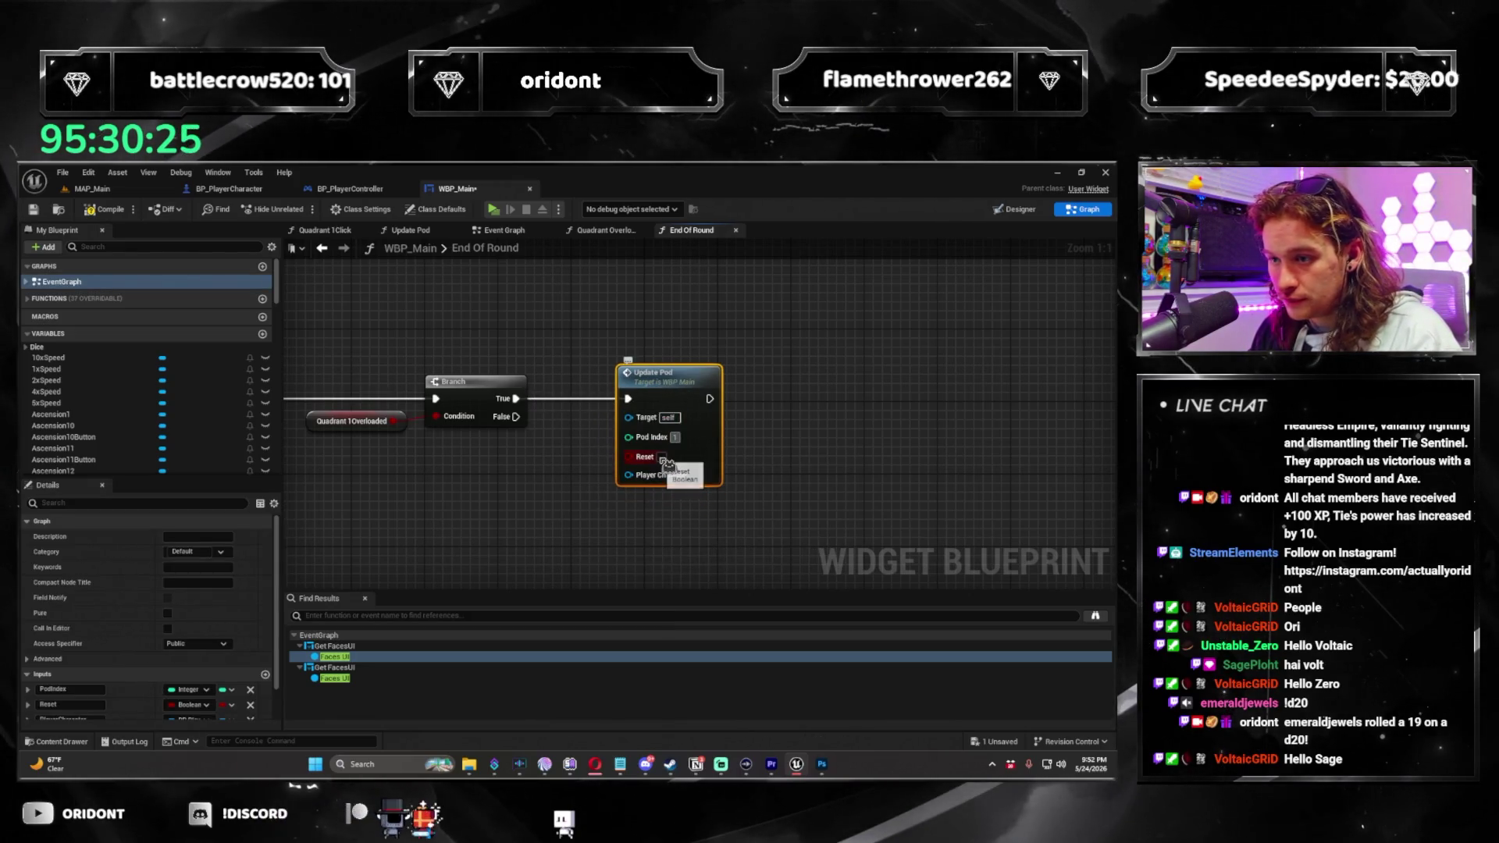
{"action": "mouse_move", "coordinate": [662, 452]}
{"action": "left_mouse_down"}
{"action": "mouse_move", "coordinate": [603, 426]}
{"action": "mouse_move", "coordinate": [598, 326]}
{"action": "mouse_move", "coordinate": [566, 325]}
{"action": "mouse_move", "coordinate": [590, 326]}
{"action": "left_mouse_up"}
{"action": "type", "text": "get p"}
{"action": "left_click", "coordinate": [670, 489]}
{"action": "mouse_move", "coordinate": [717, 364]}
{"action": "left_mouse_down"}
{"action": "mouse_move", "coordinate": [798, 365]}
{"action": "mouse_move", "coordinate": [802, 388]}
{"action": "left_mouse_up"}
{"action": "left_click", "coordinate": [848, 405]}
{"action": "scroll", "coordinate": [773, 412], "scroll_direction": "down", "scroll_amount": 1}
Add a play event reporting Quadrant 1 destroyed by too many atmospheres, then duplicate the chain.
{"action": "type", "text": "play event"}
{"action": "key", "text": "Return"}
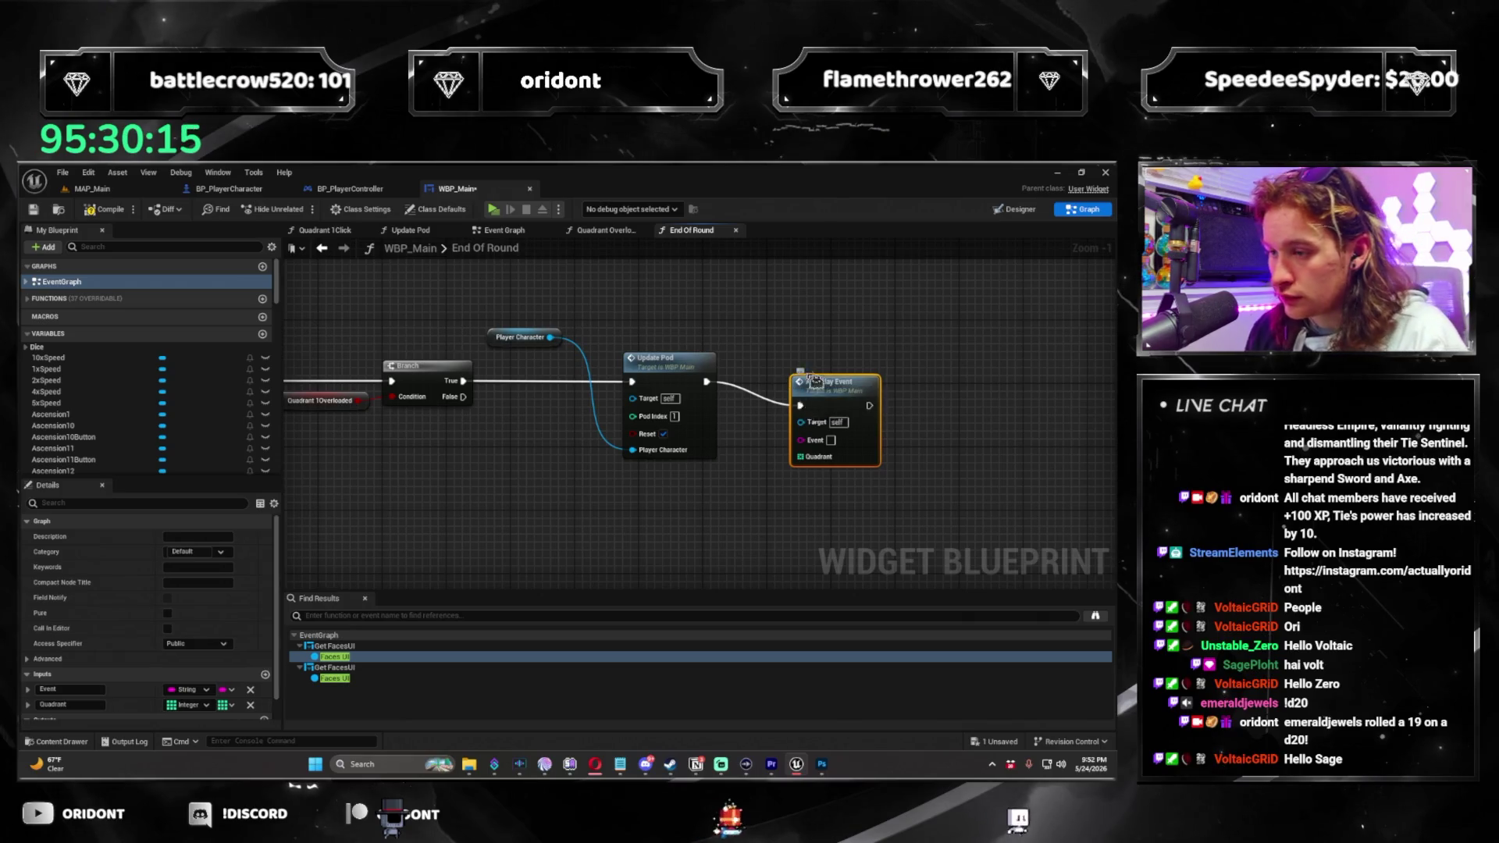
{"action": "left_click_drag", "start_coordinate": [820, 379], "coordinate": [812, 422]}
{"action": "type", "text": "Quadra"}
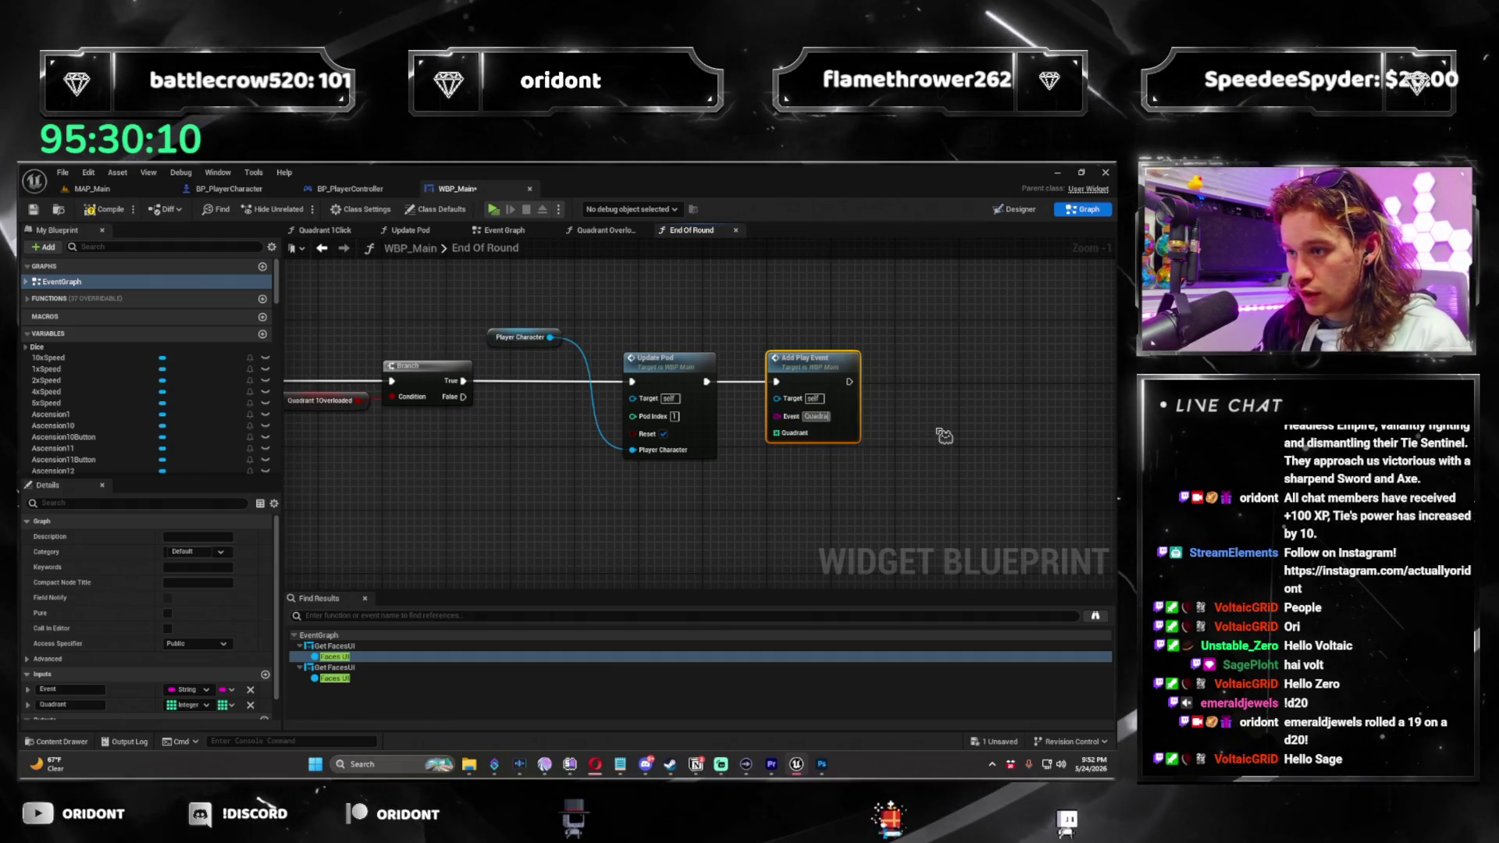
{"action": "type", "text": "nt 1 has been destroyed due to"}
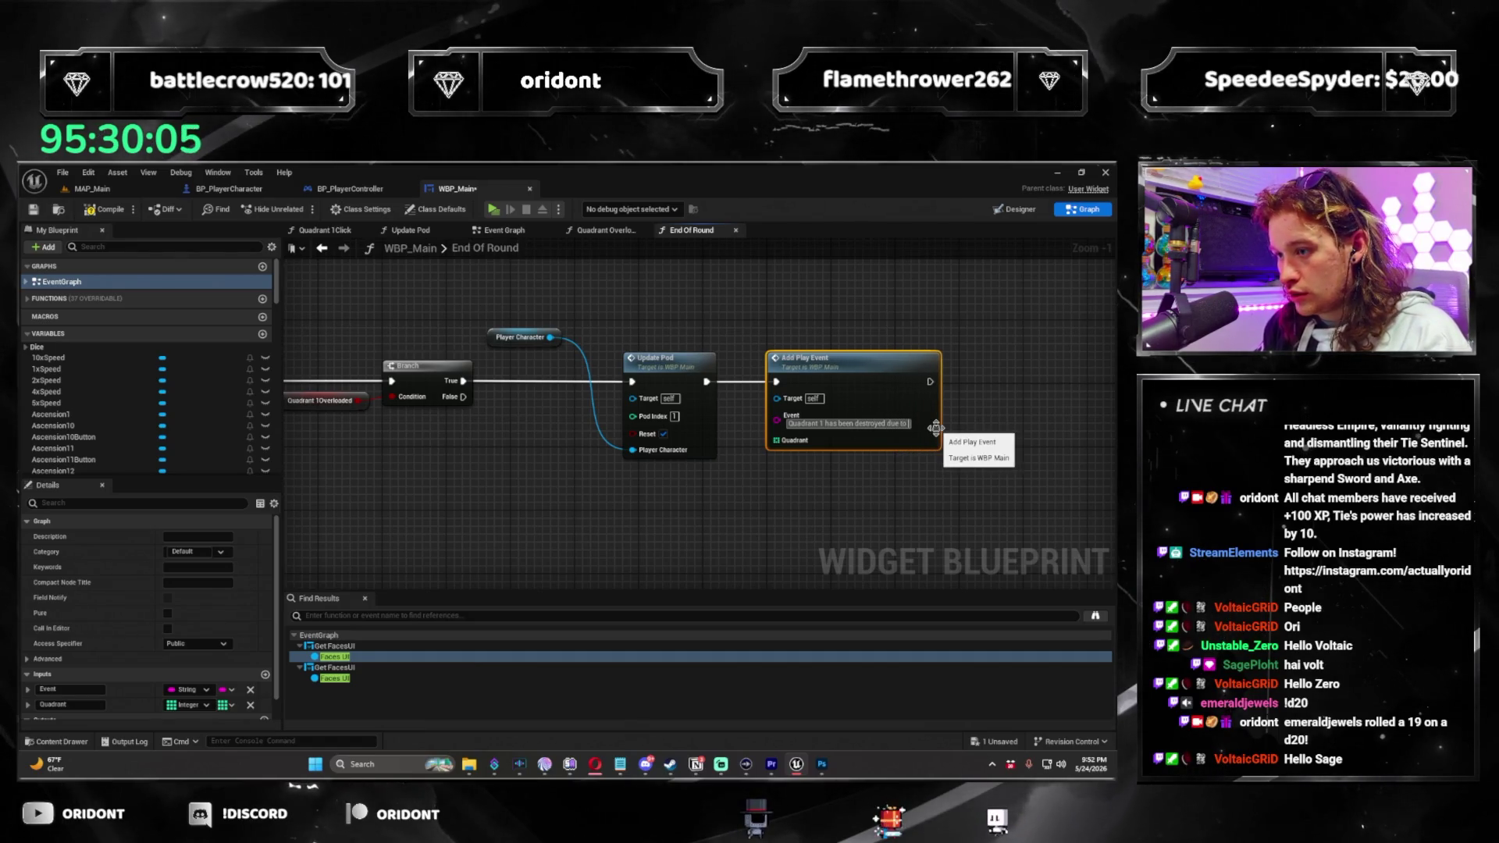
{"action": "type", "text": "many stm"}
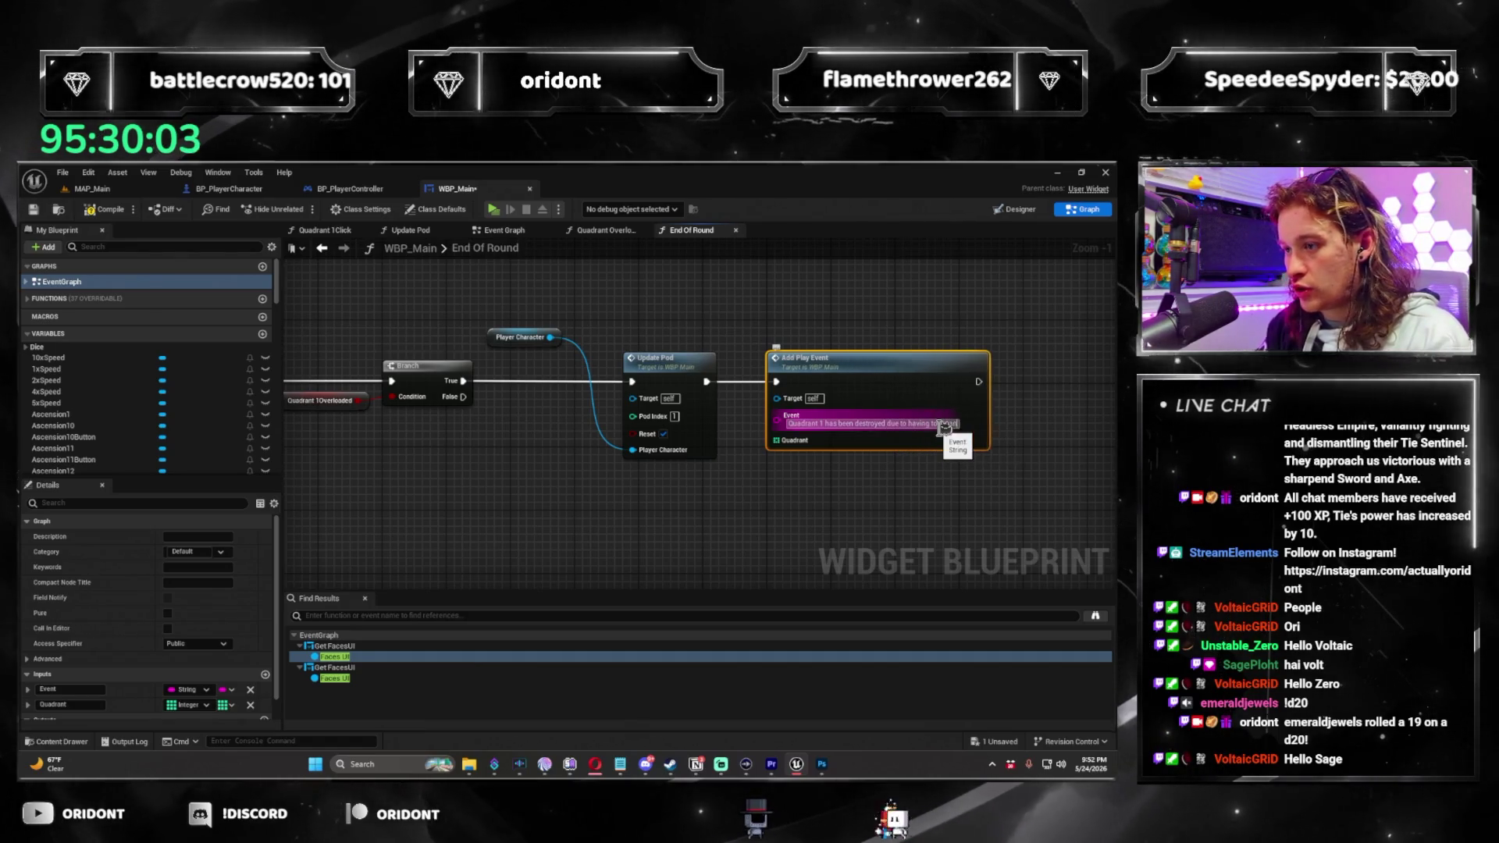
{"action": "type", "text": "ospheres"}
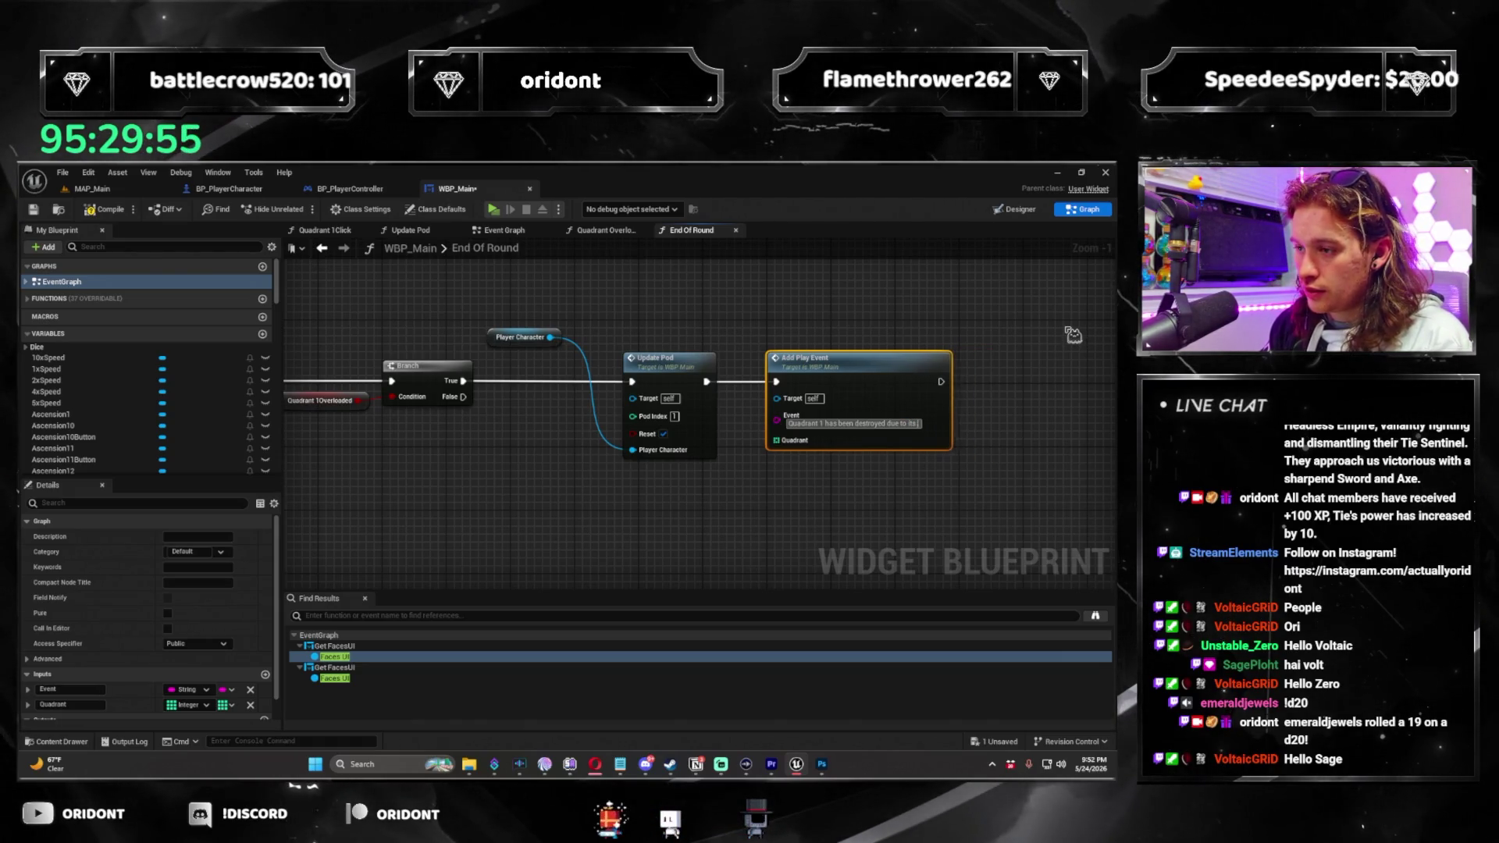
{"action": "type", "text": "atmo"}
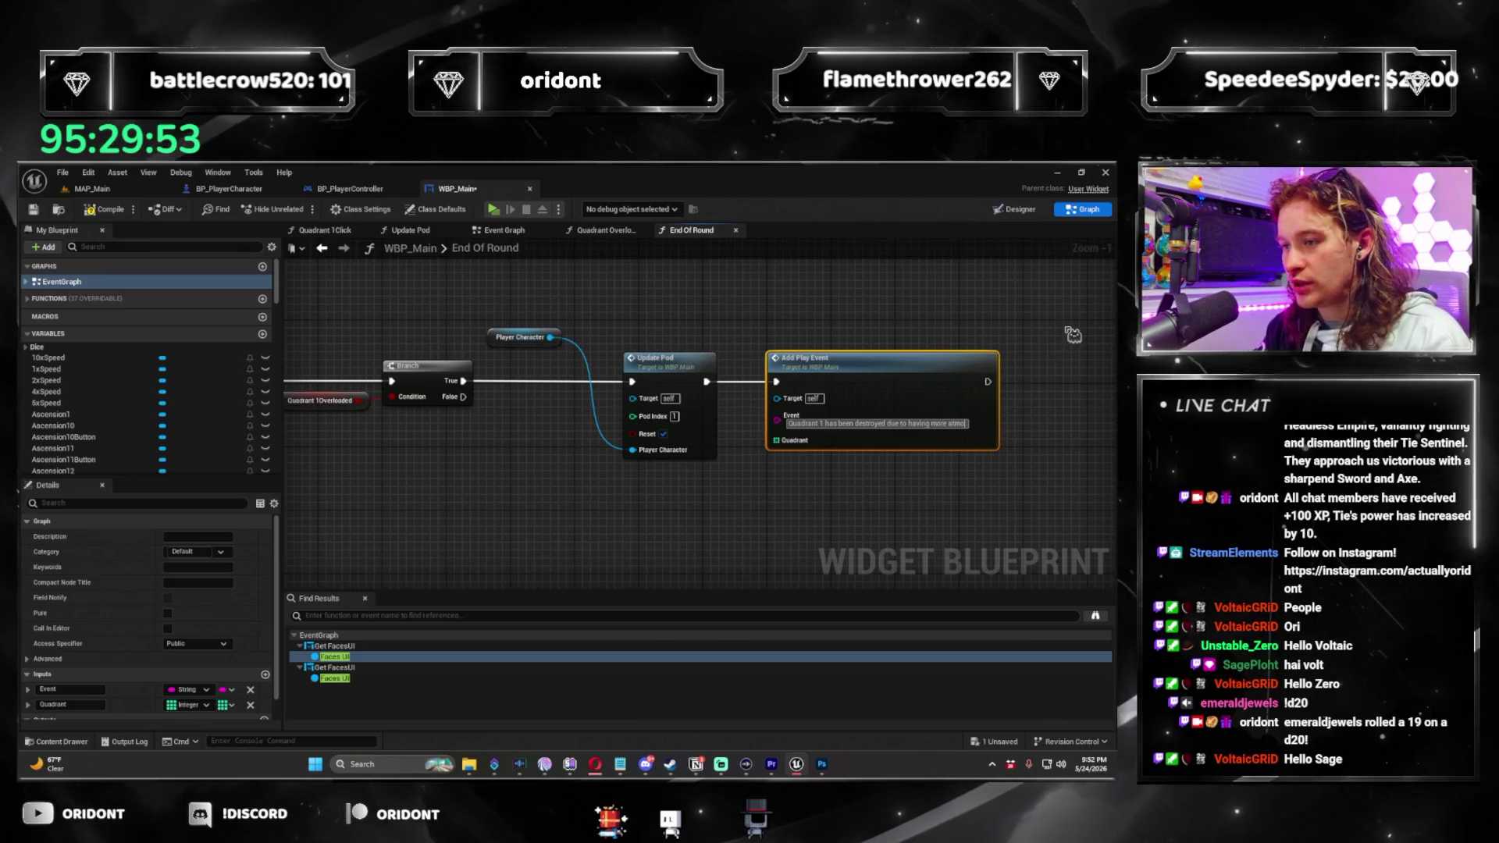
{"action": "type", "text": "spheres than its atmospheric limit"}
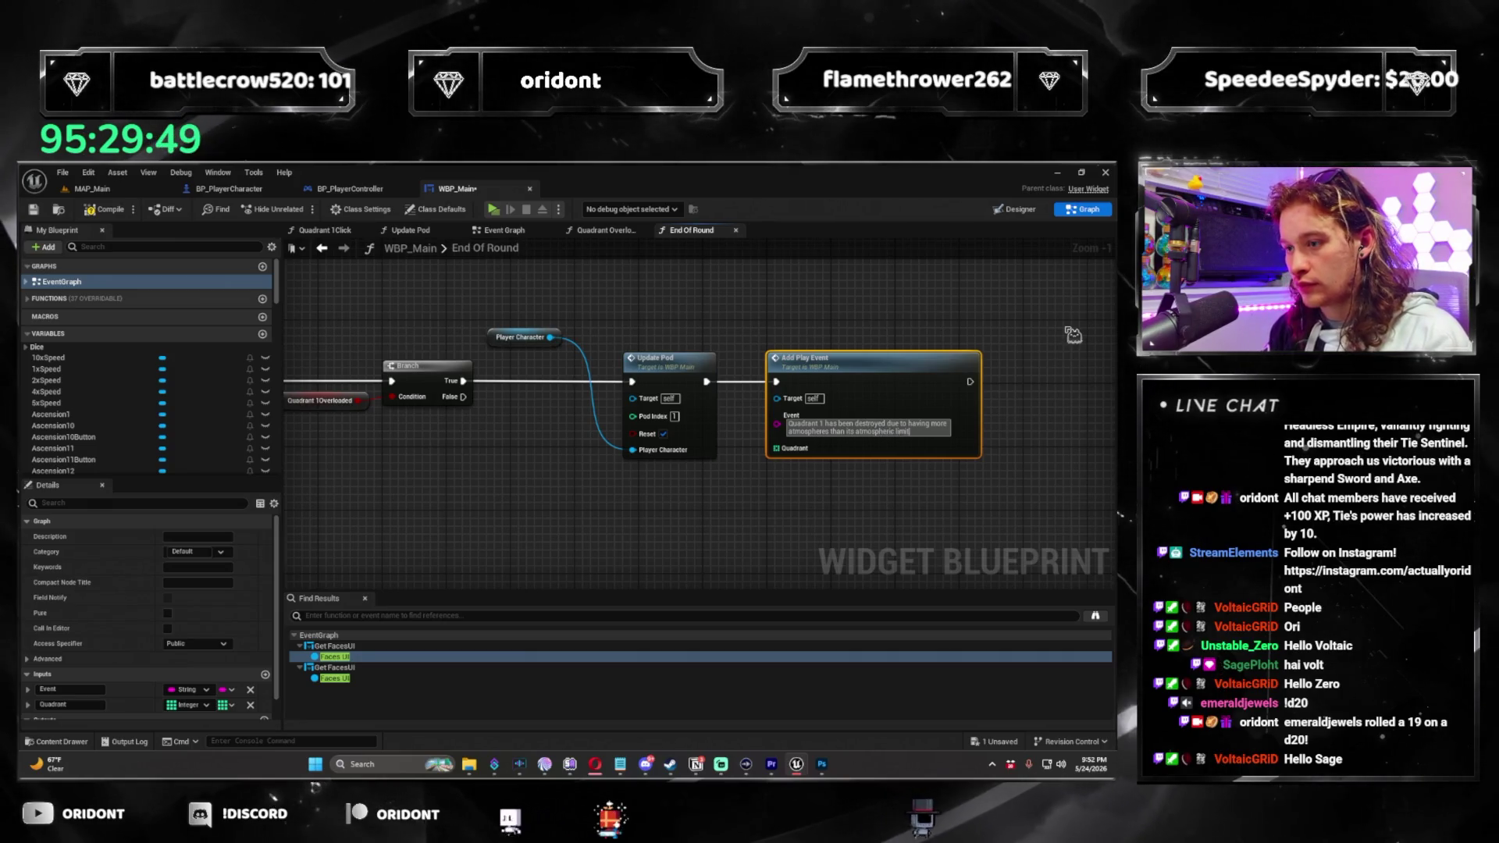
{"action": "left_click", "coordinate": [1069, 332]}
{"action": "scroll", "coordinate": [915, 522], "scroll_direction": "down", "scroll_amount": 2}
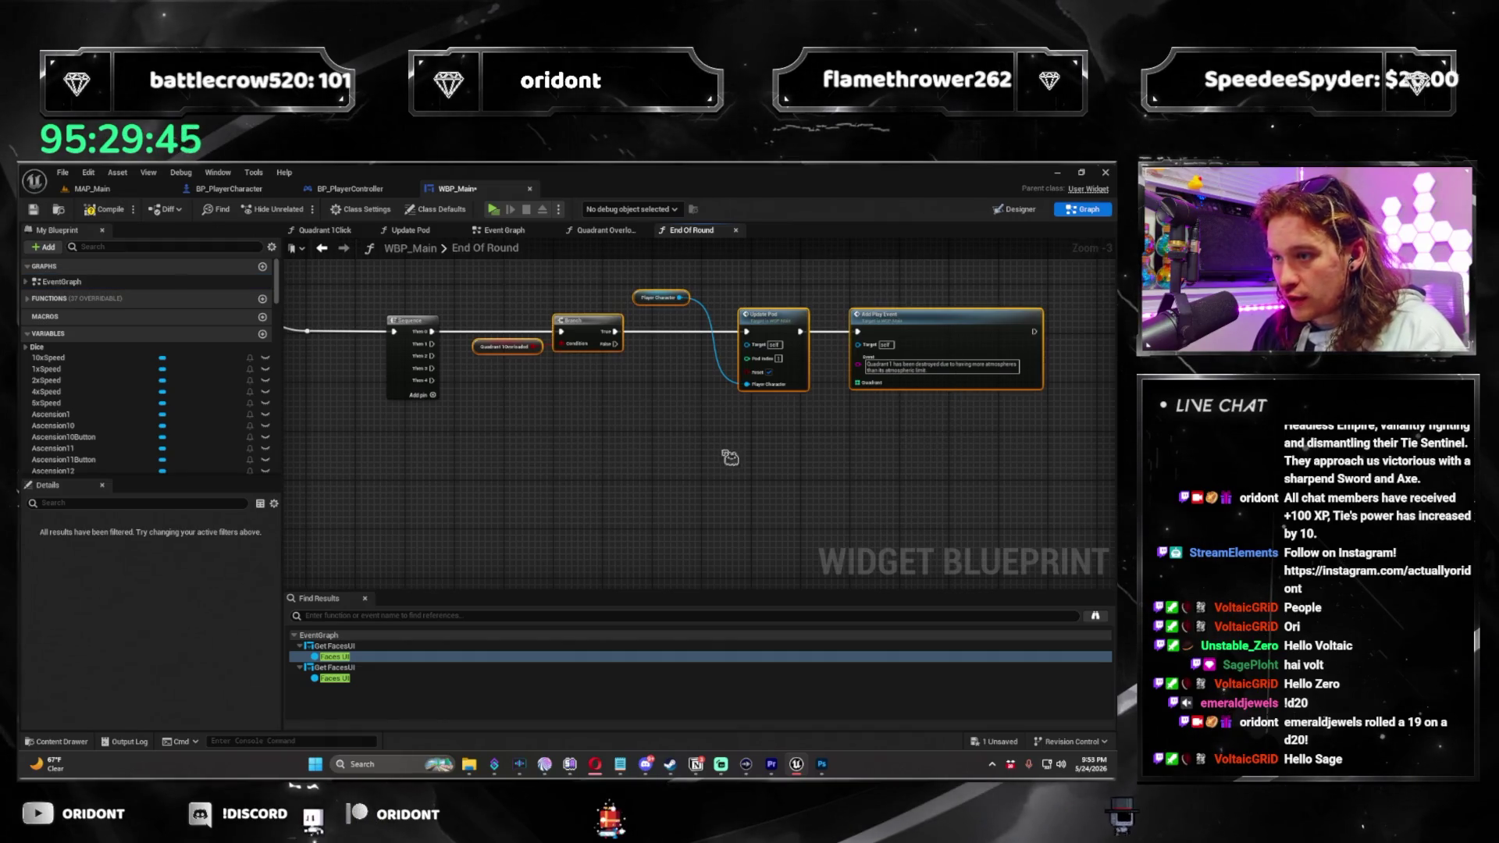
{"action": "key", "text": "ctrl+c"}
{"action": "key", "text": "ctrl+v"}
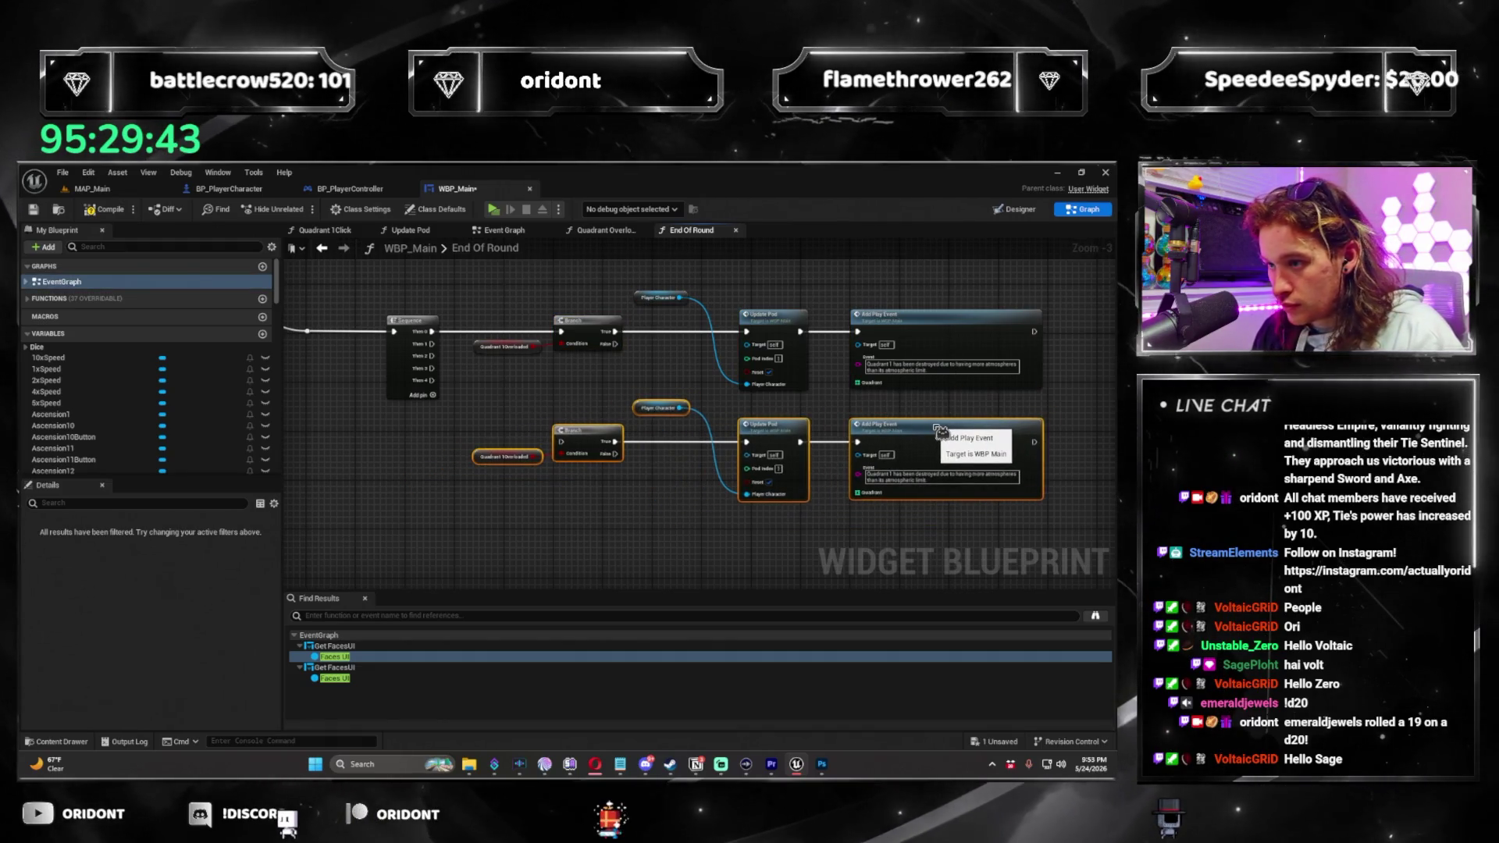
Reconnect Player Character to the copied Update Pod, use Quadrant2Overloaded, and wire Sequence Then 1 in.
{"action": "left_click", "coordinate": [660, 408]}
{"action": "key", "text": "Delete"}
{"action": "left_click_drag", "start_coordinate": [680, 298], "coordinate": [761, 495]}
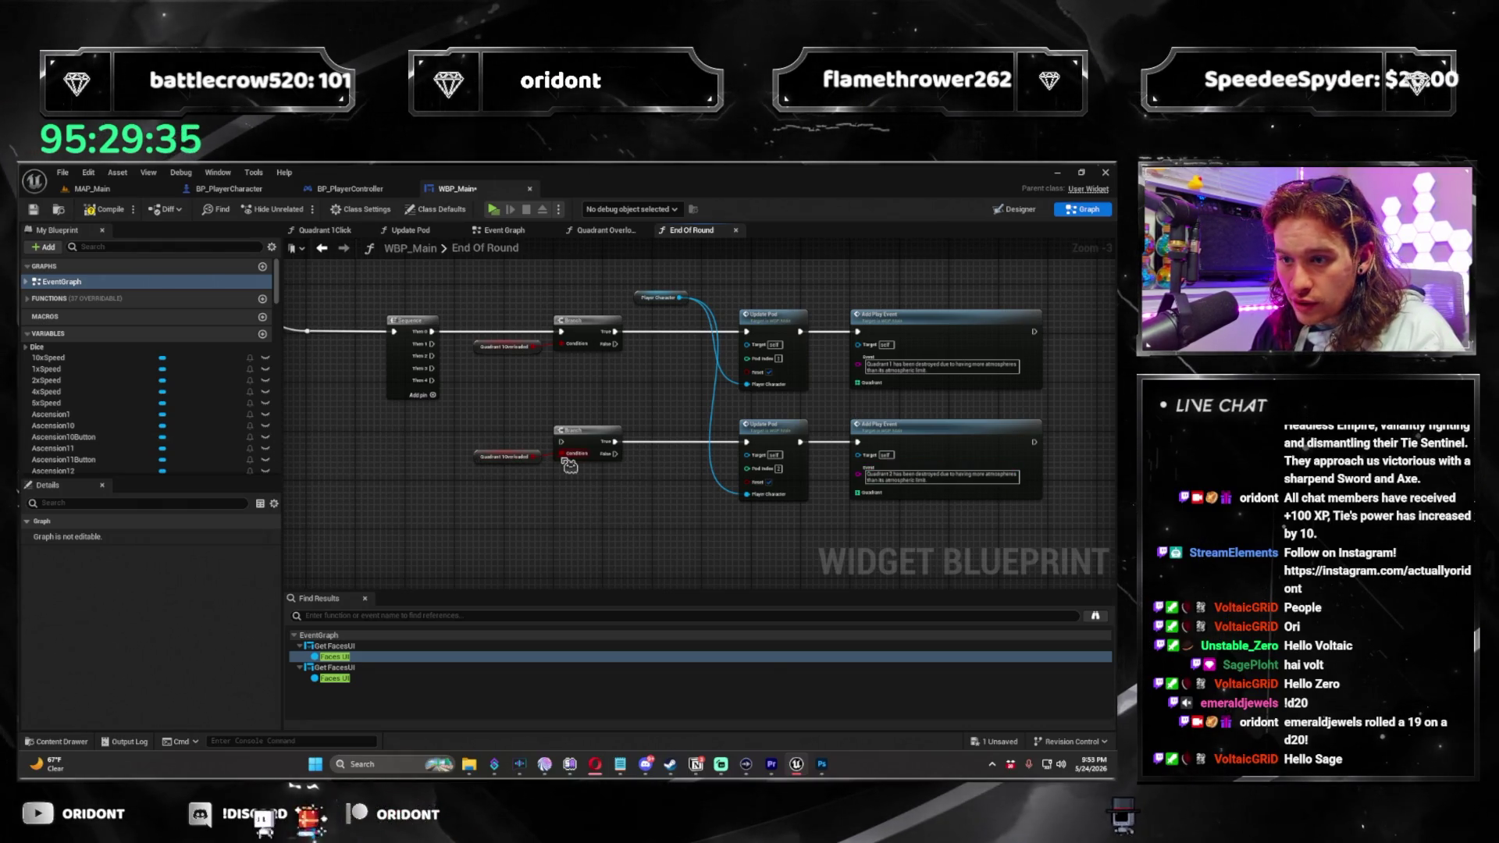
{"action": "scroll", "coordinate": [140, 367], "scroll_direction": "down", "scroll_amount": 10}
{"action": "mouse_move", "coordinate": [68, 405]}
{"action": "left_mouse_down"}
{"action": "mouse_move", "coordinate": [483, 462]}
{"action": "mouse_move", "coordinate": [440, 350]}
{"action": "mouse_move", "coordinate": [559, 492]}
{"action": "left_mouse_up"}
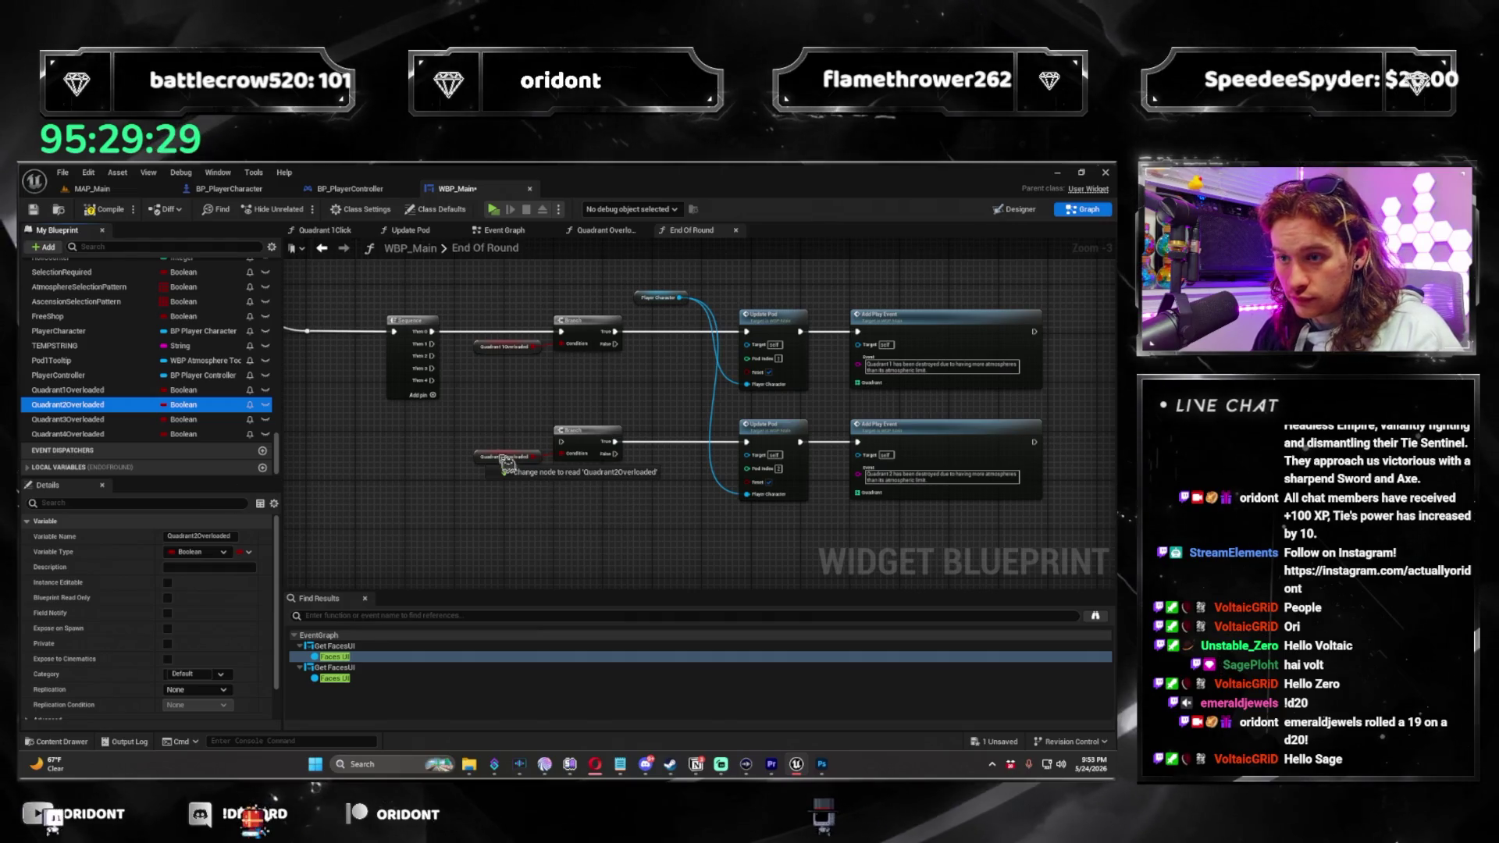
{"action": "scroll", "coordinate": [478, 406], "scroll_direction": "up", "scroll_amount": 2}
{"action": "left_click_drag", "start_coordinate": [410, 323], "coordinate": [576, 449]}
{"action": "left_click_drag", "start_coordinate": [639, 506], "coordinate": [425, 405]}
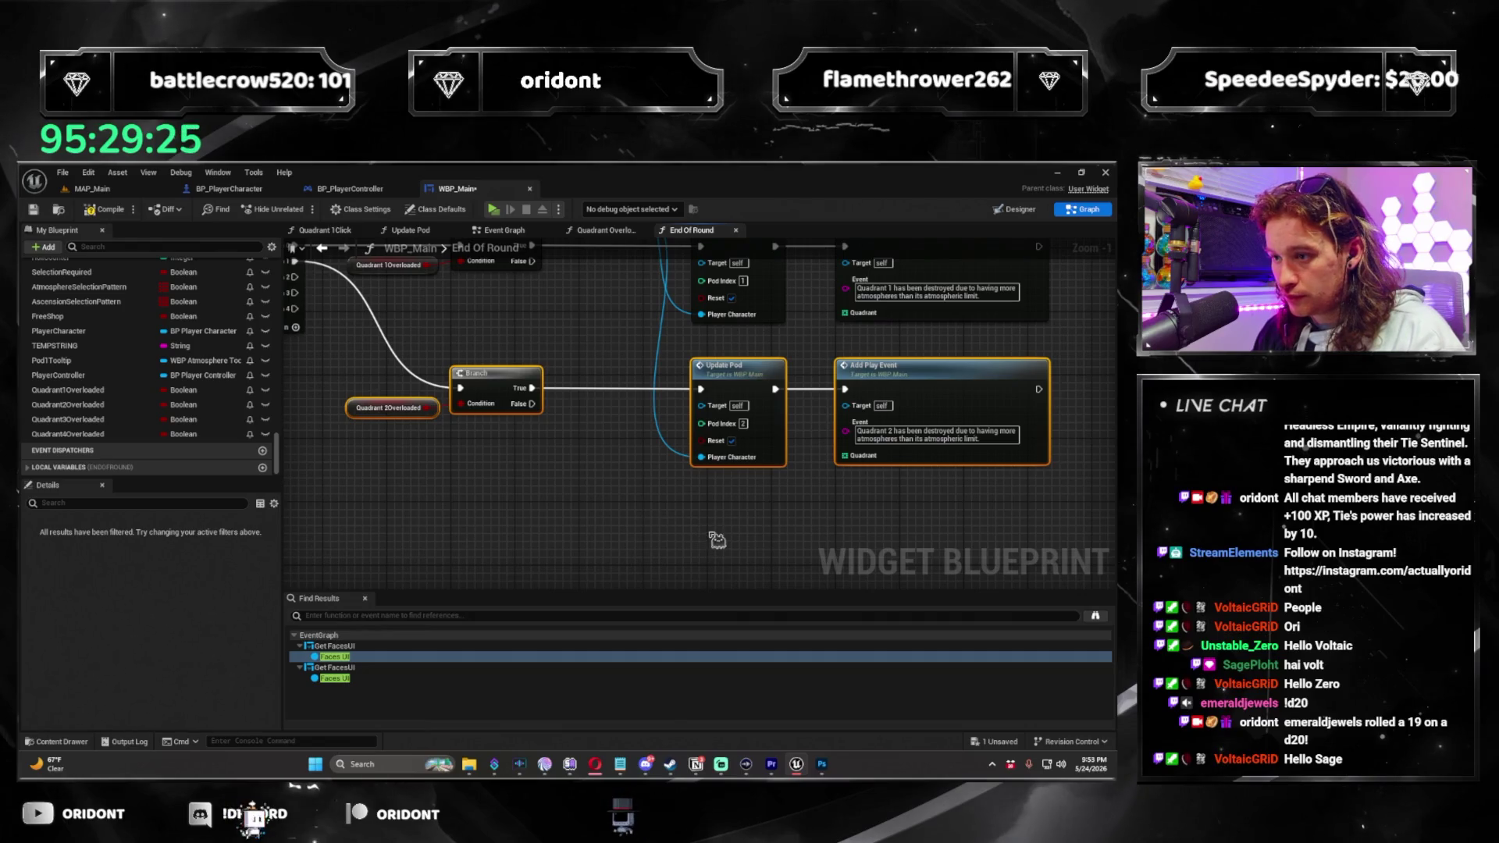
Paste a third chain copy and connect Player Character to its Update Pod.
{"action": "key", "text": "ctrl+c"}
{"action": "key", "text": "ctrl+v"}
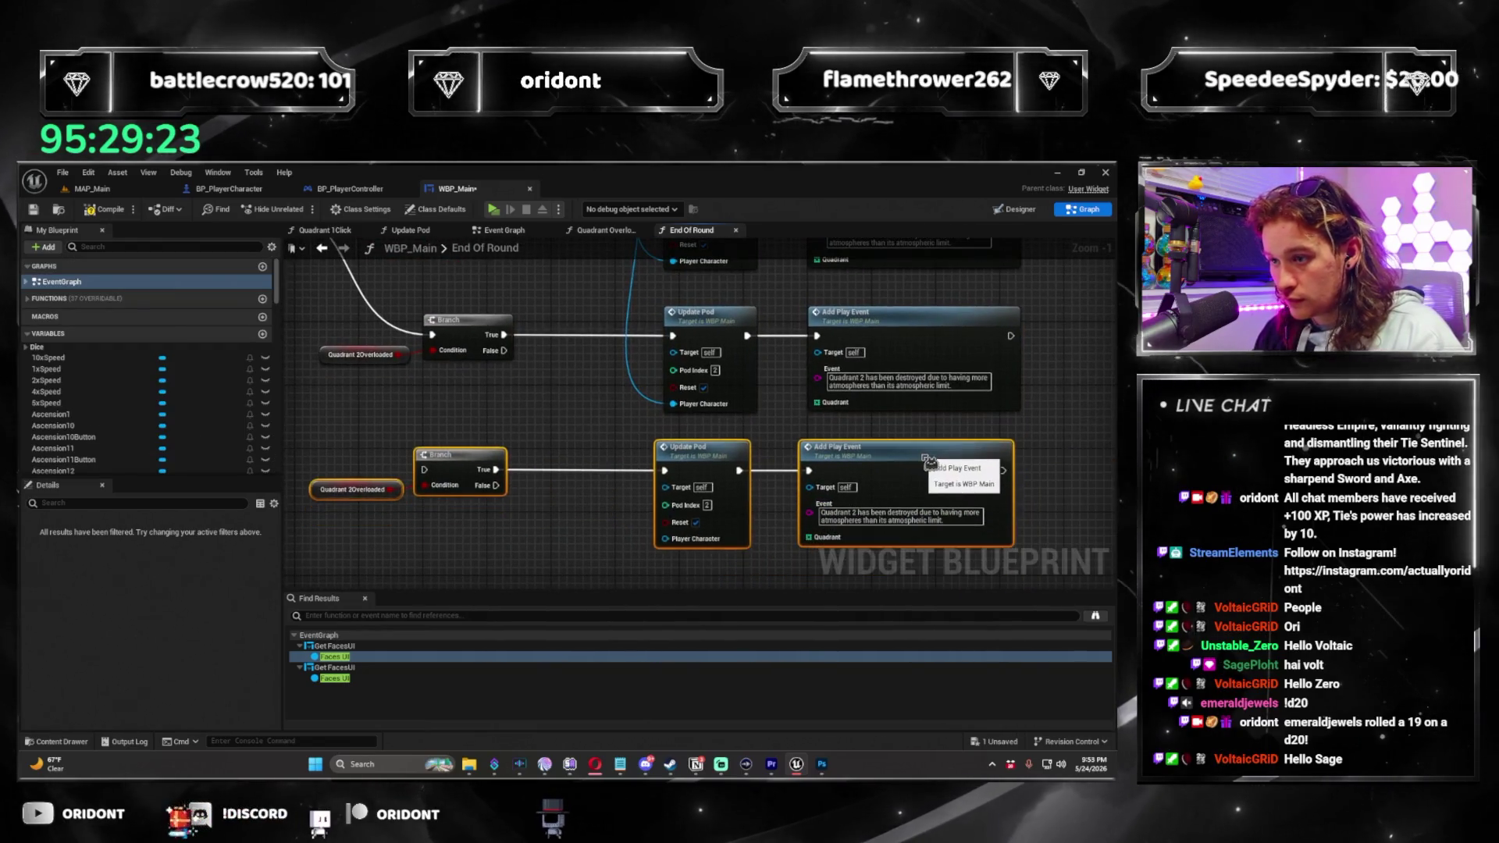
{"action": "left_click_drag", "start_coordinate": [1031, 413], "coordinate": [402, 331]}
{"action": "left_click", "coordinate": [547, 406]}
{"action": "left_click_drag", "start_coordinate": [636, 465], "coordinate": [703, 465]}
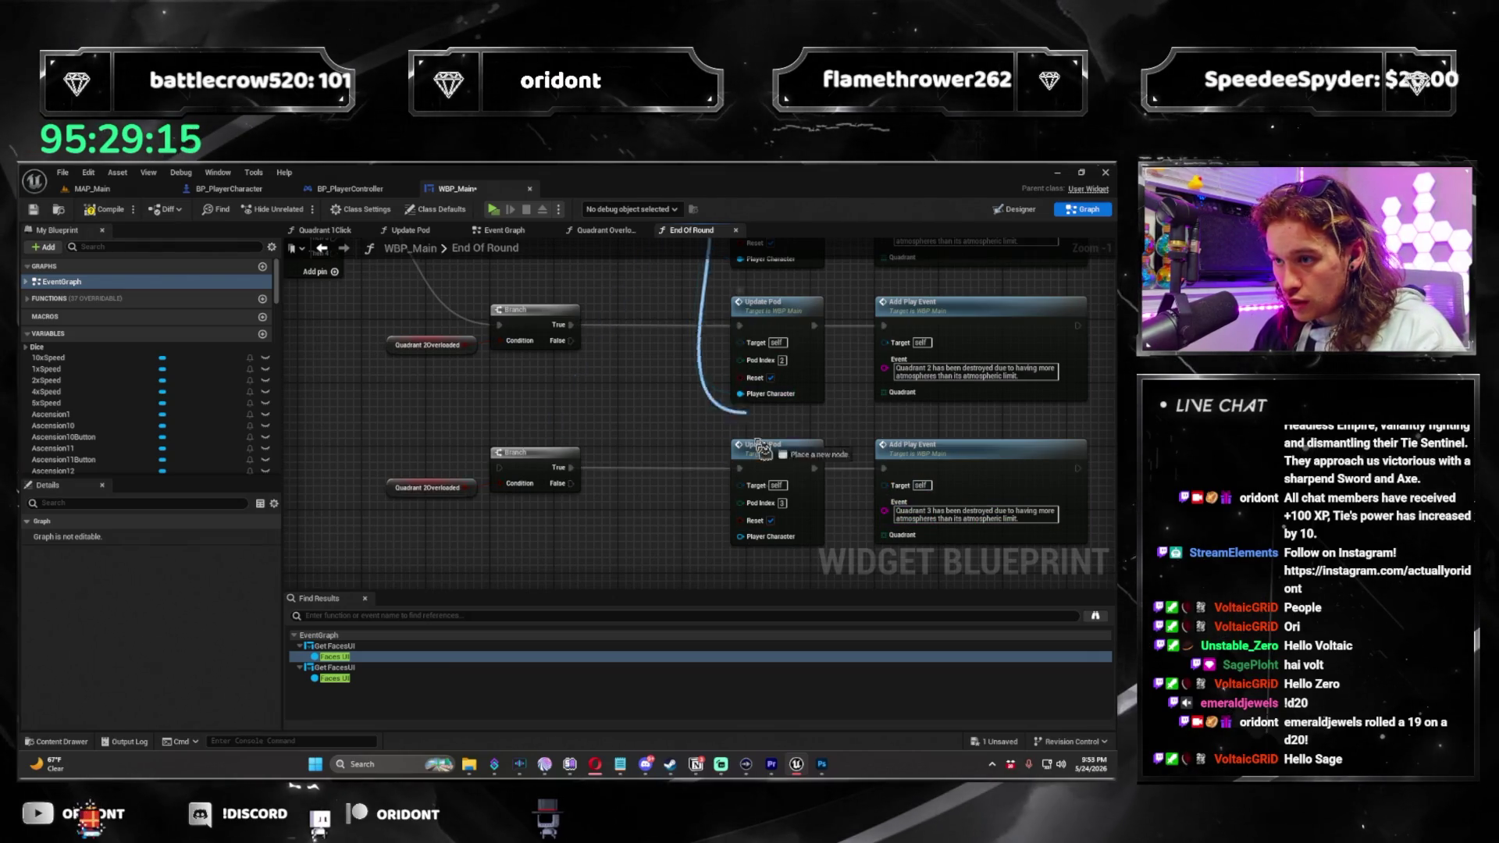
{"action": "left_click_drag", "start_coordinate": [758, 434], "coordinate": [766, 539]}
{"action": "scroll", "coordinate": [632, 419], "scroll_direction": "down", "scroll_amount": 1}
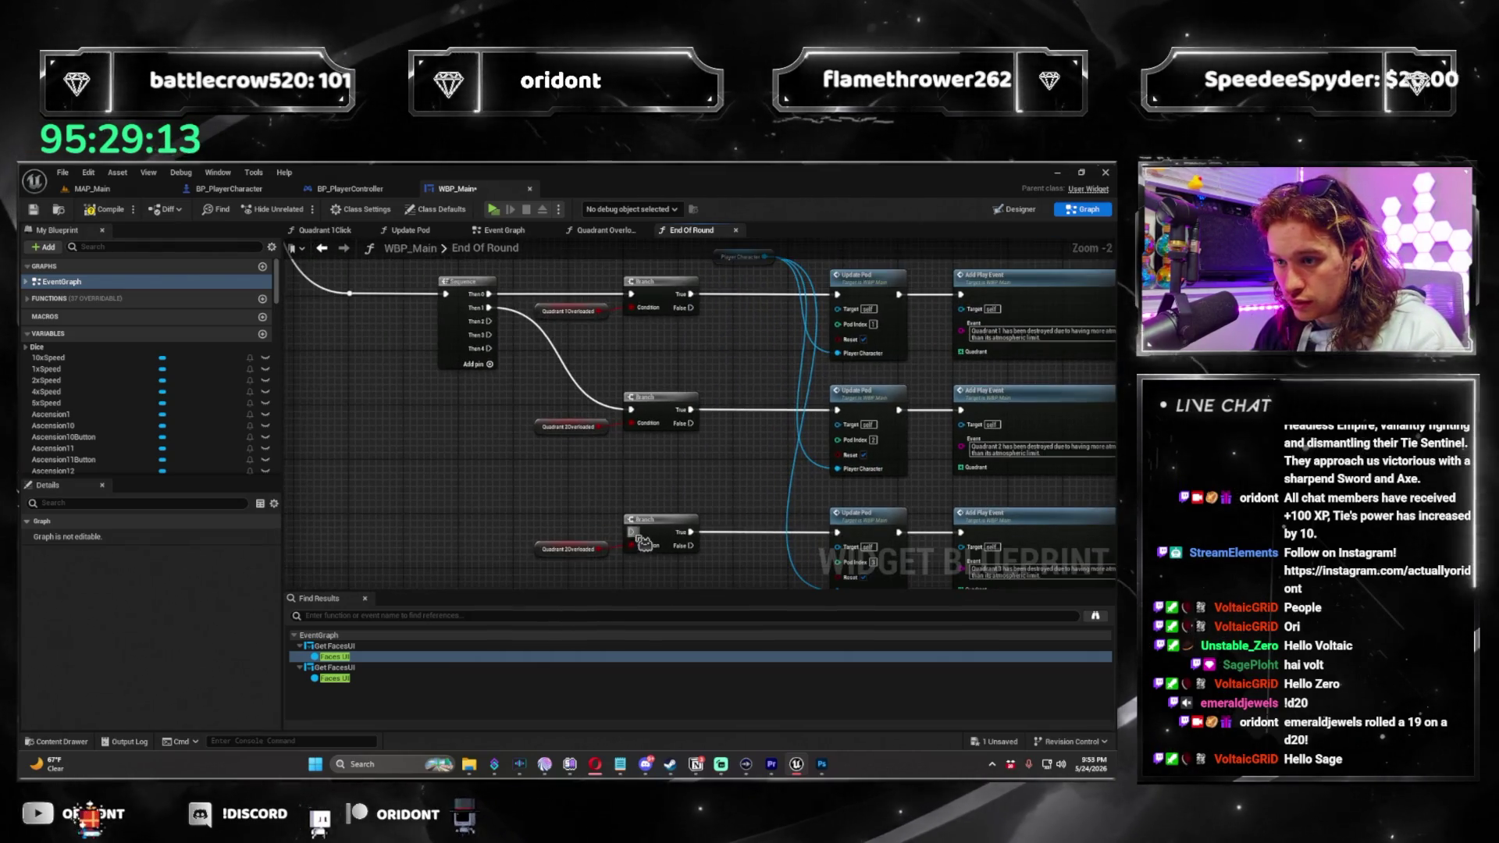
{"action": "scroll", "coordinate": [212, 389], "scroll_direction": "down", "scroll_amount": 5}
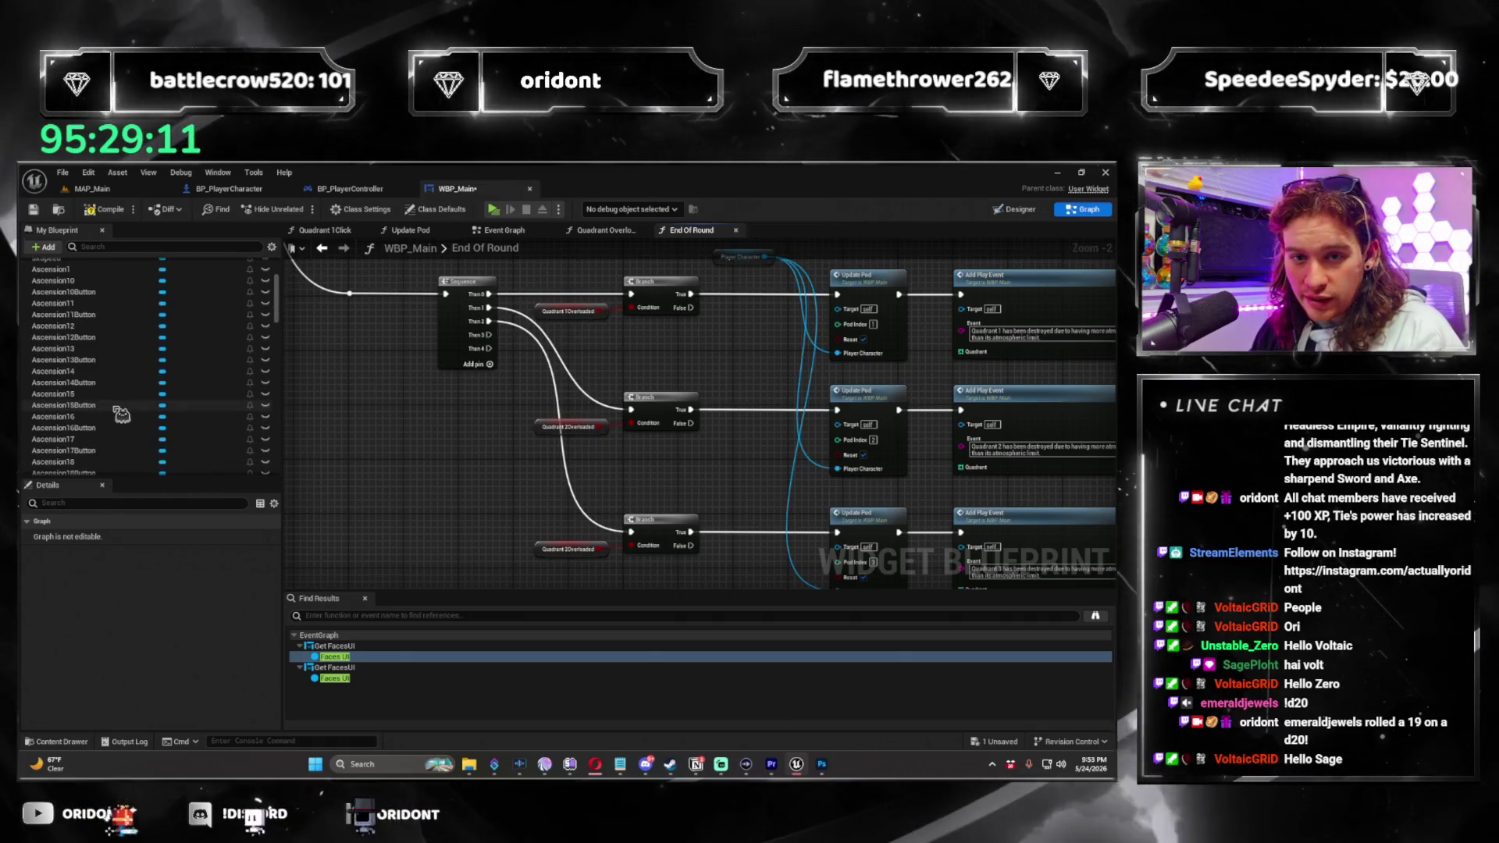
{"action": "scroll", "coordinate": [212, 389], "scroll_direction": "down", "scroll_amount": 10}
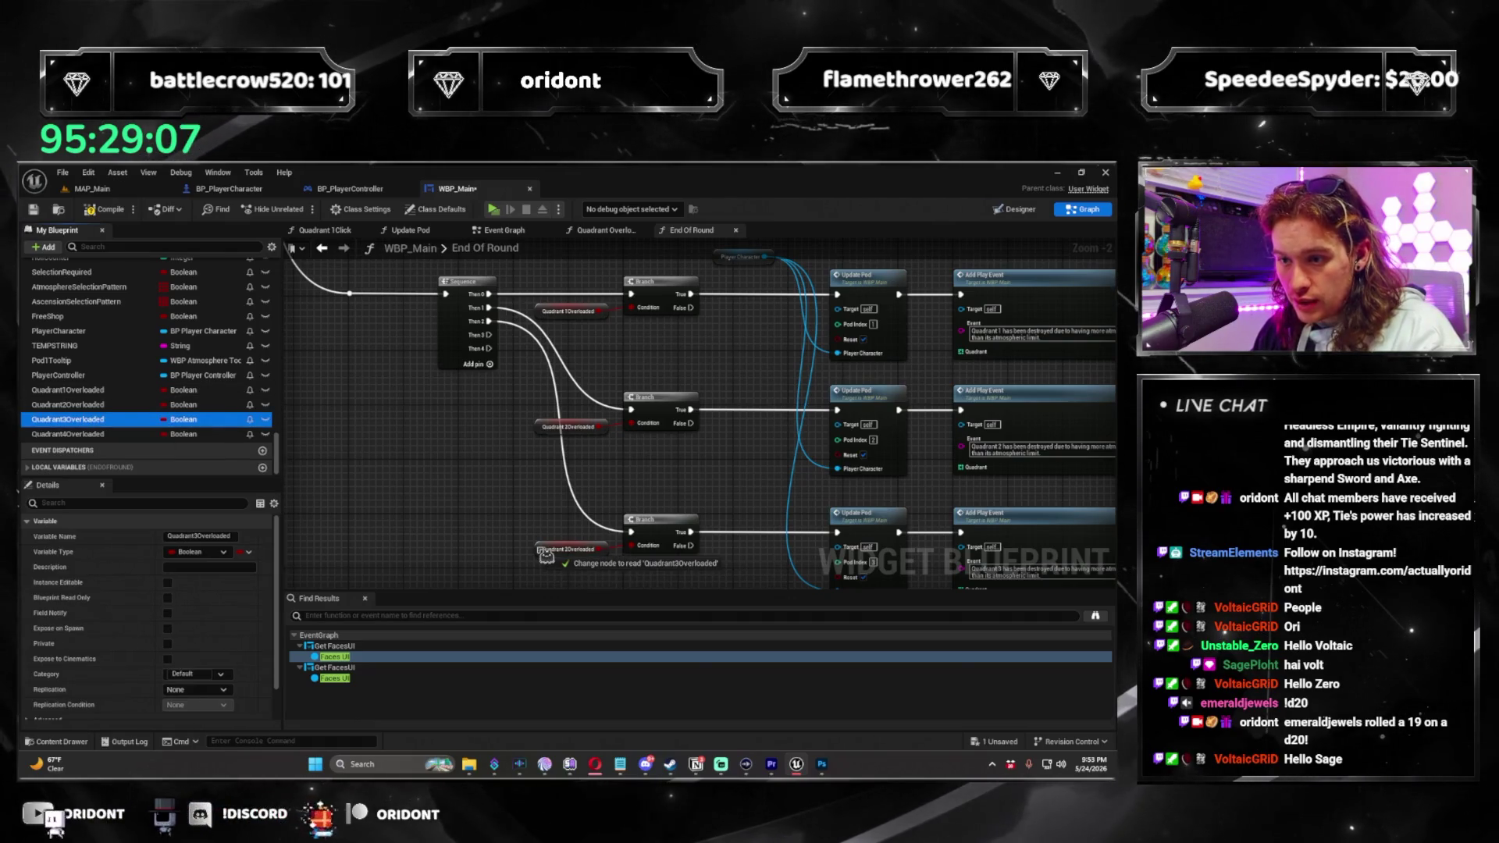
Select the Quadrant3Overloaded chain and paste a fourth copy.
{"action": "left_click_drag", "start_coordinate": [1031, 582], "coordinate": [916, 468]}
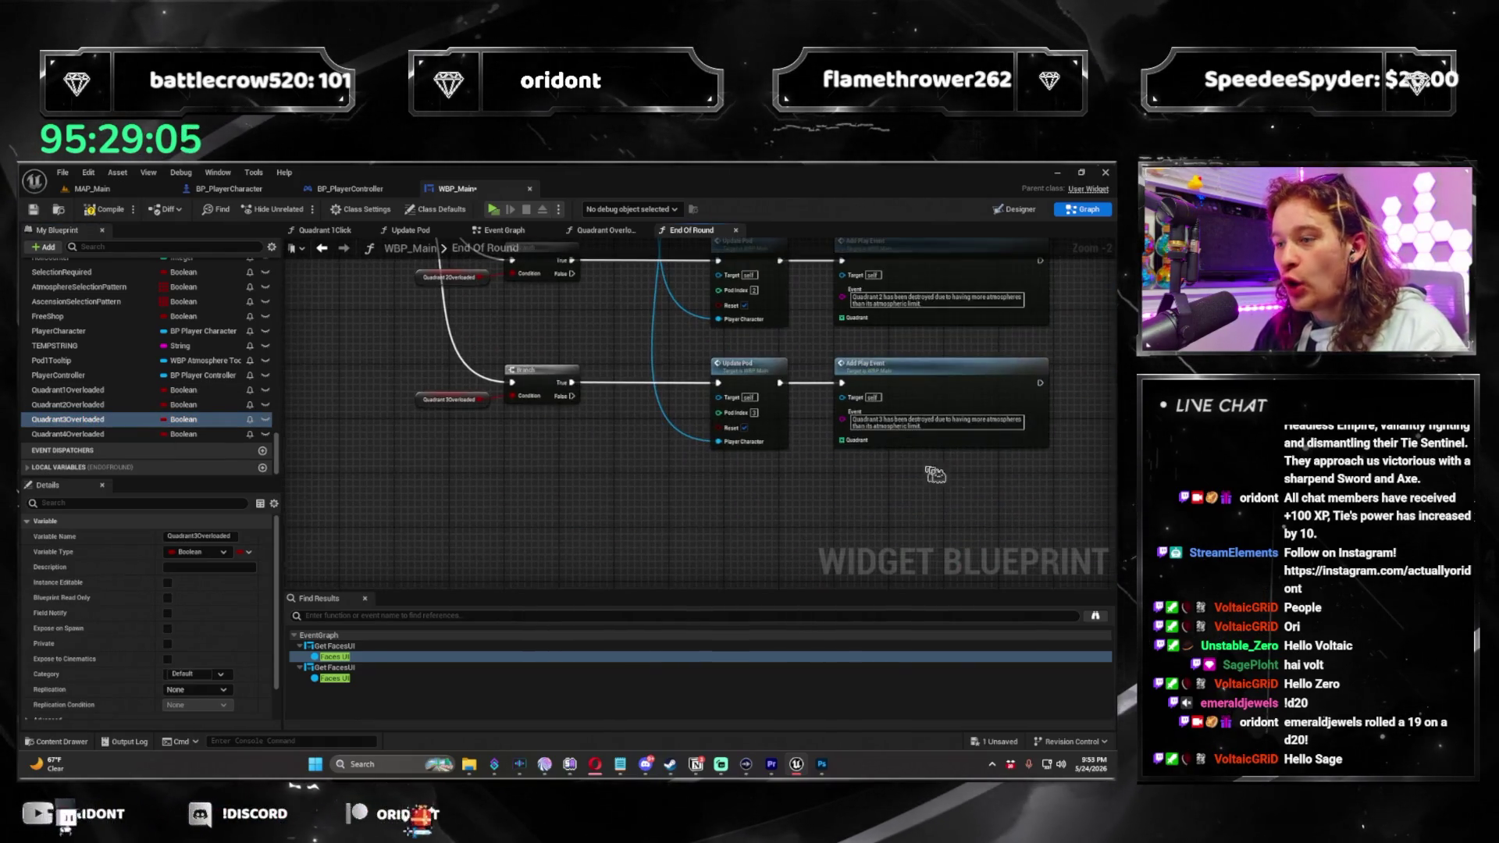
{"action": "left_click_drag", "start_coordinate": [514, 367], "coordinate": [410, 368]}
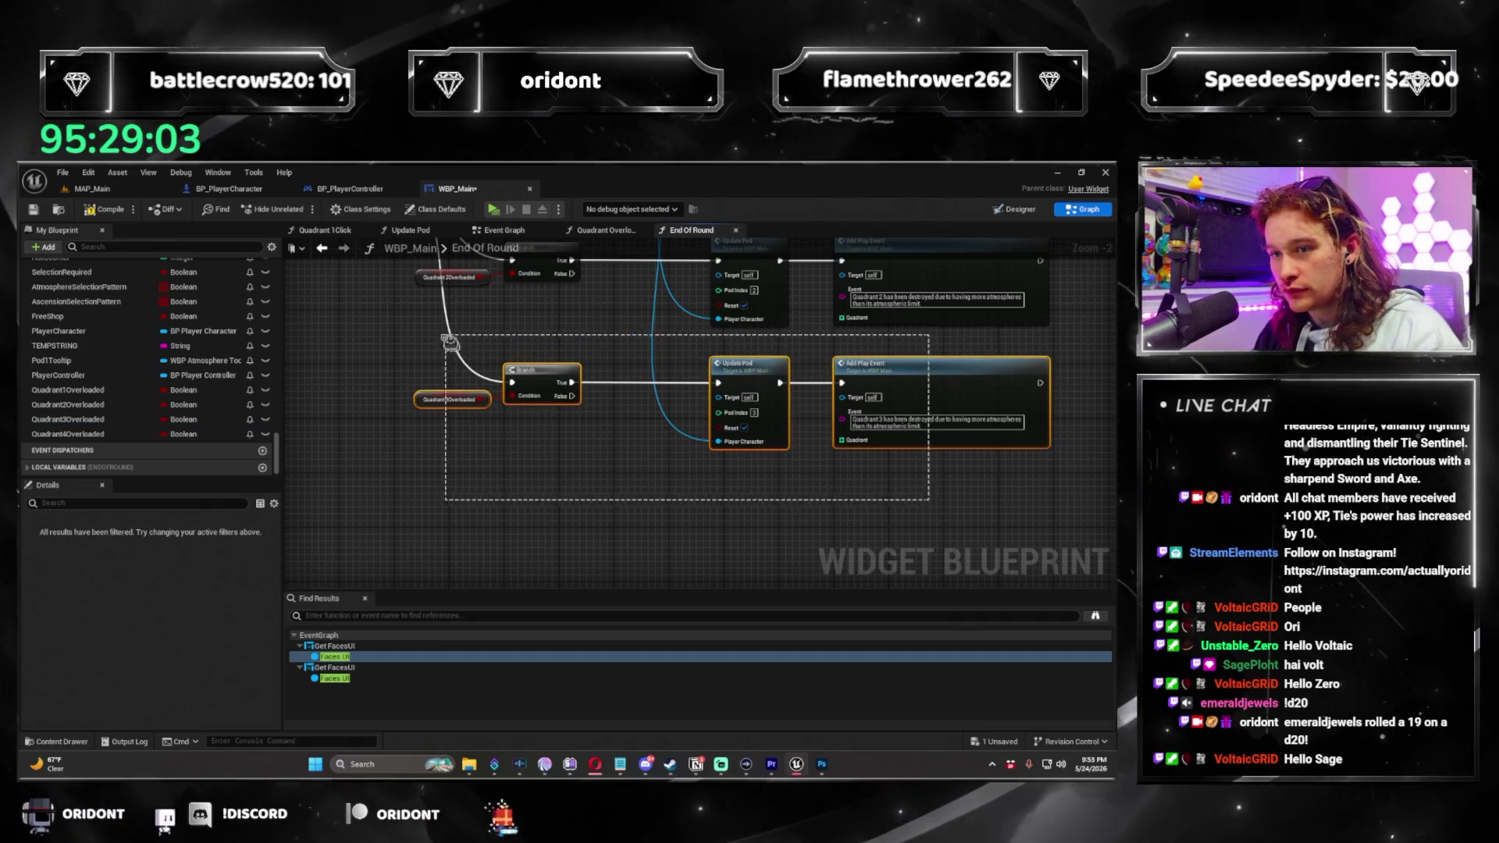
{"action": "key", "text": "ctrl+c"}
{"action": "key", "text": "ctrl+v"}
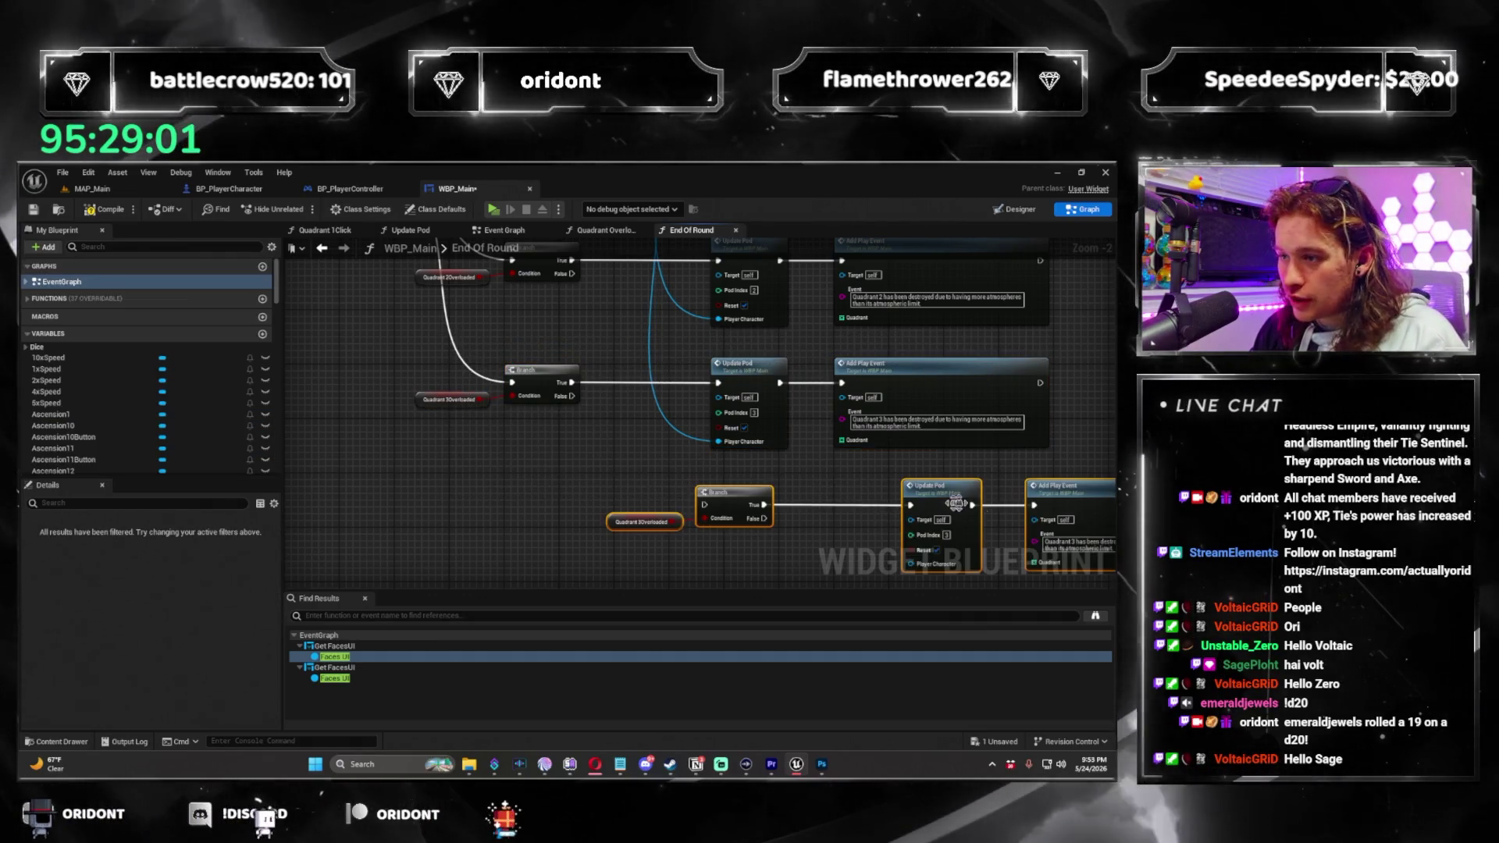
Align the fourth row and change its play event message from Quadrant 3 to 4.
{"action": "left_click_drag", "start_coordinate": [1034, 506], "coordinate": [875, 503]}
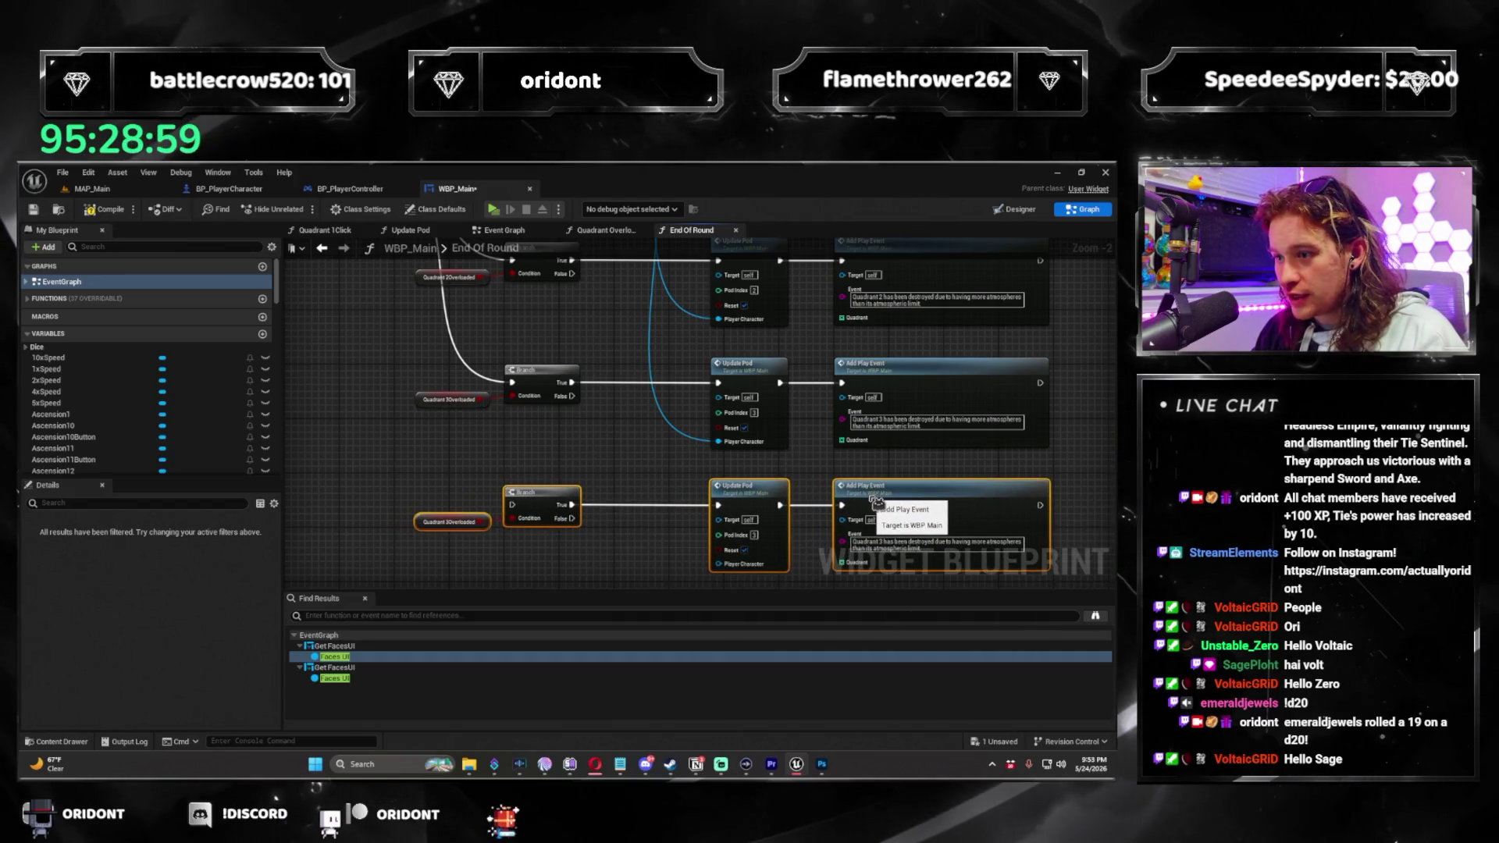
{"action": "left_click_drag", "start_coordinate": [668, 446], "coordinate": [712, 474]}
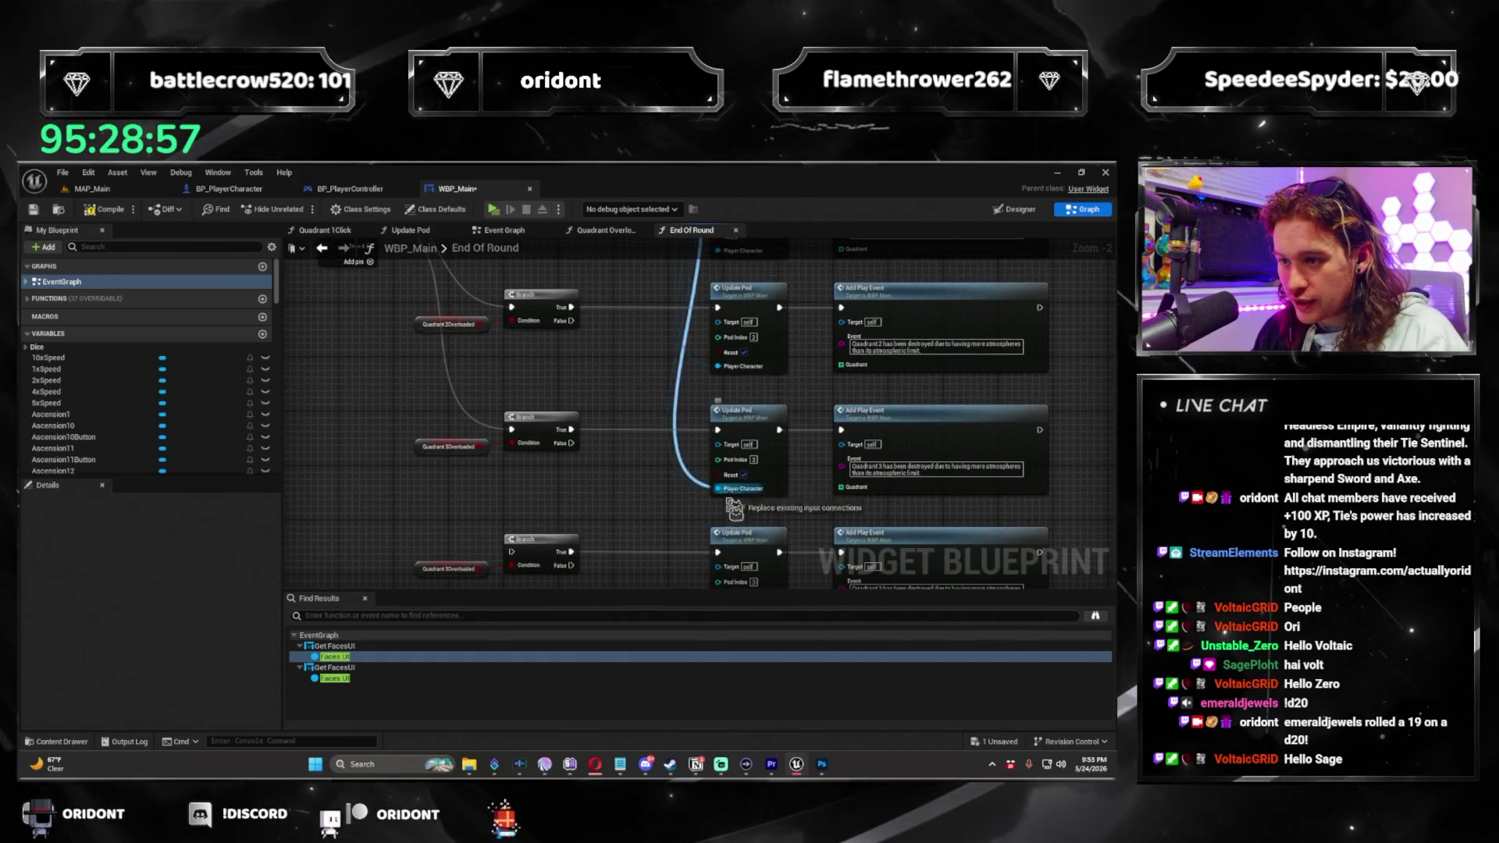
{"action": "left_click_drag", "start_coordinate": [734, 572], "coordinate": [717, 378]}
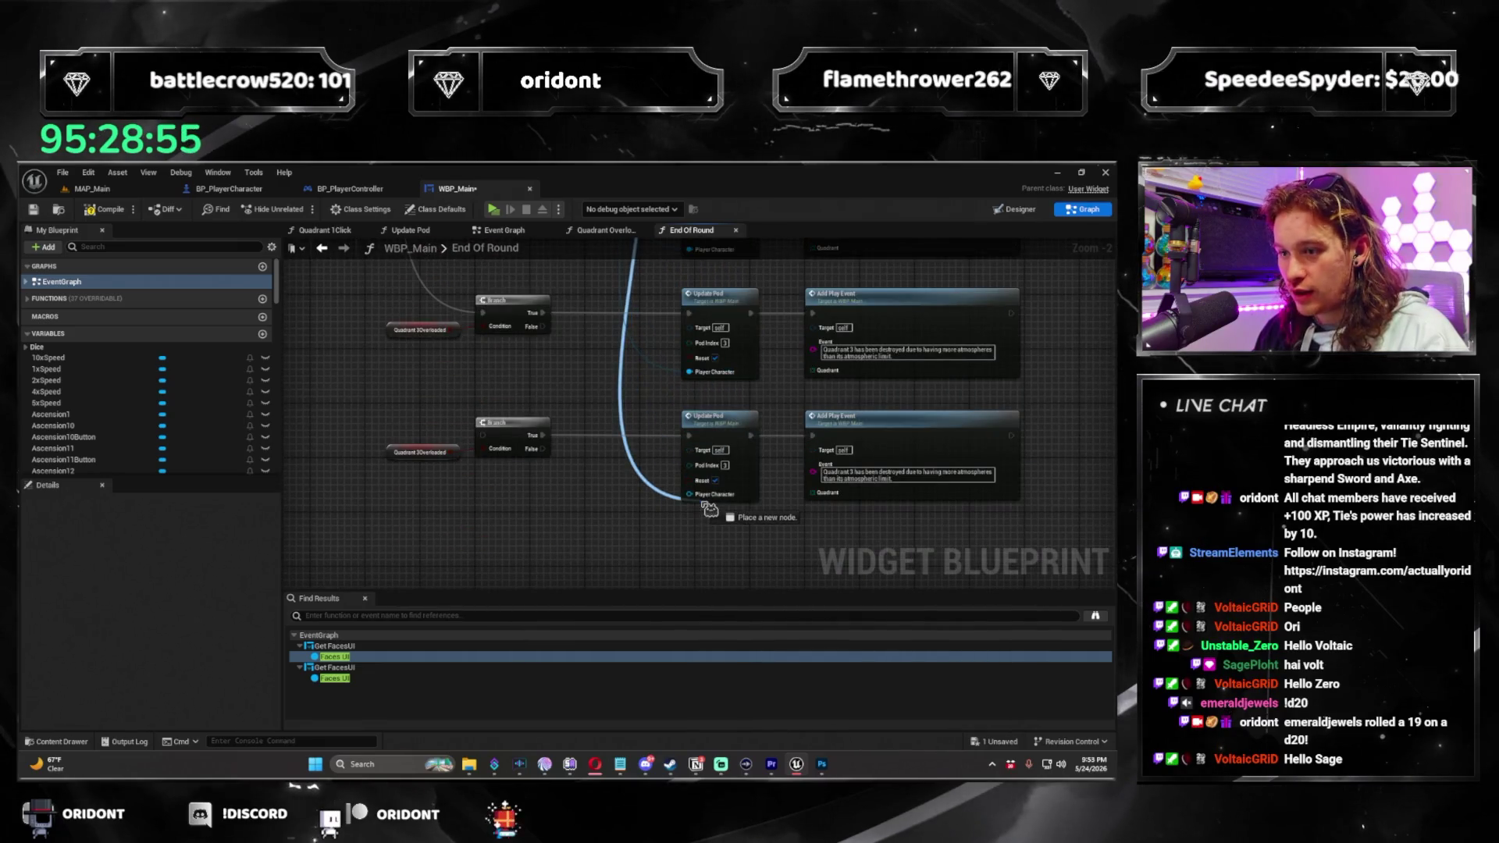
{"action": "double_click", "coordinate": [852, 471]}
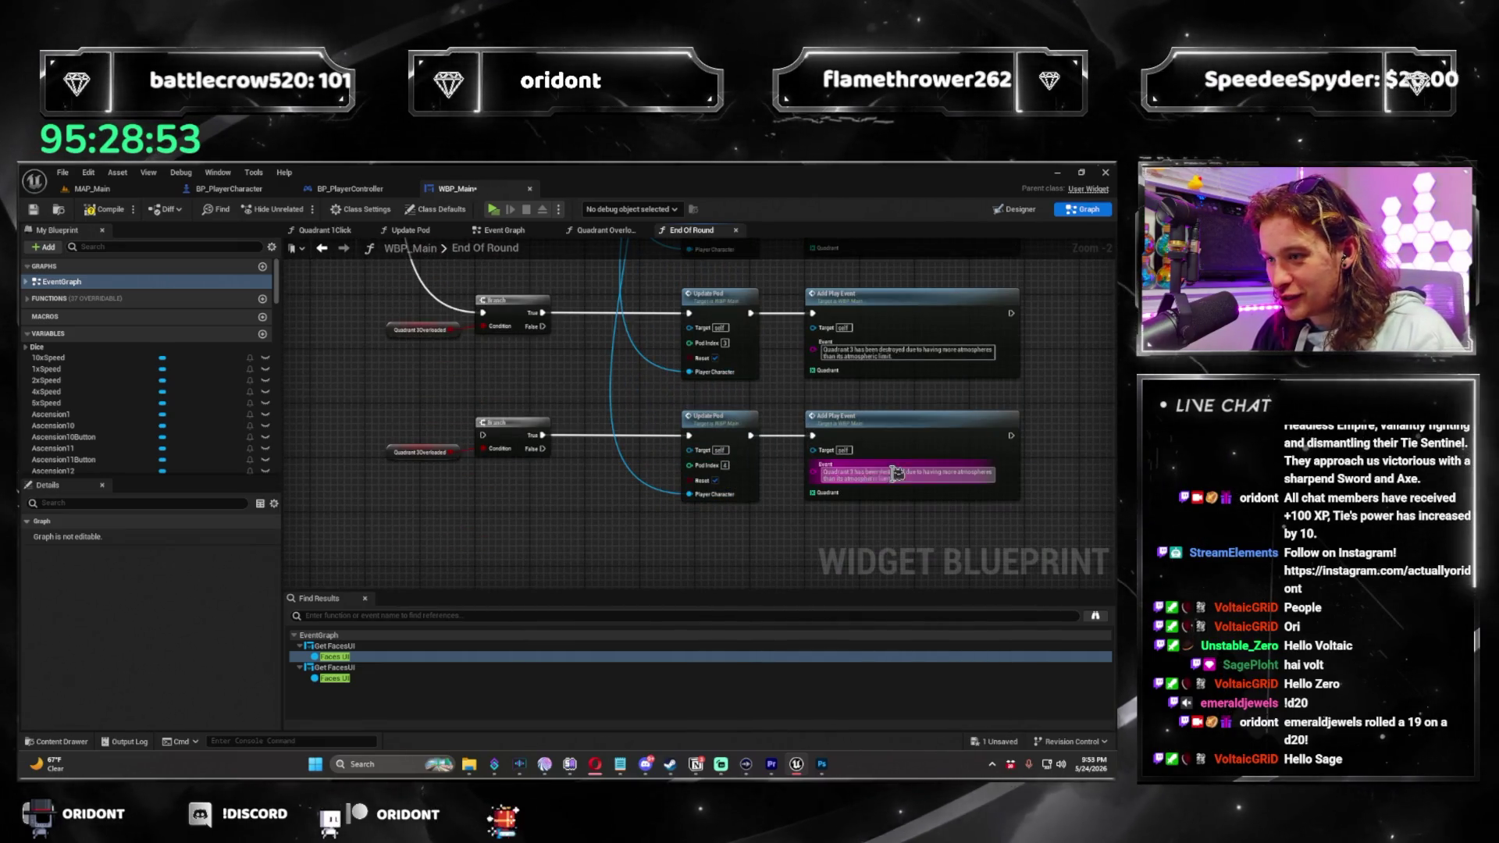
{"action": "type", "text": "4"}
Set the fourth row's Branch condition to Quadrant4Overloaded and select the row.
{"action": "left_click_drag", "start_coordinate": [973, 490], "coordinate": [1089, 536]}
{"action": "scroll", "coordinate": [184, 434], "scroll_direction": "down", "scroll_amount": 10}
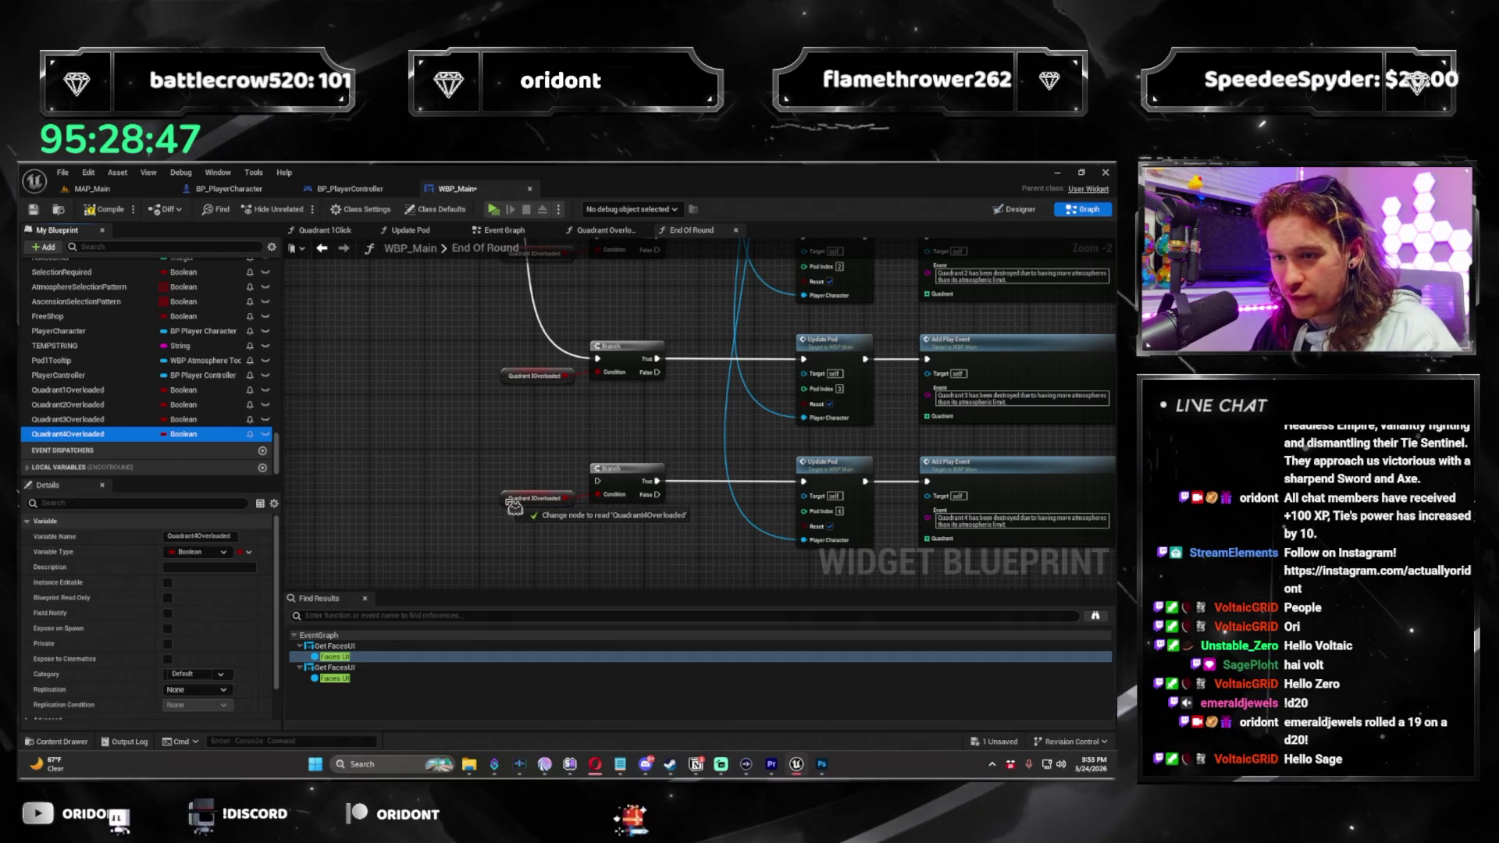
{"action": "scroll", "coordinate": [590, 449], "scroll_direction": "down", "scroll_amount": 3}
{"action": "mouse_move", "coordinate": [588, 360]}
{"action": "left_mouse_down"}
{"action": "mouse_move", "coordinate": [597, 480]}
{"action": "mouse_move", "coordinate": [554, 329]}
{"action": "left_mouse_up"}
{"action": "mouse_move", "coordinate": [465, 367]}
{"action": "left_mouse_down"}
{"action": "mouse_move", "coordinate": [718, 425]}
{"action": "mouse_move", "coordinate": [854, 432]}
{"action": "mouse_move", "coordinate": [835, 520]}
{"action": "mouse_move", "coordinate": [492, 284]}
{"action": "mouse_move", "coordinate": [495, 346]}
{"action": "left_mouse_up"}
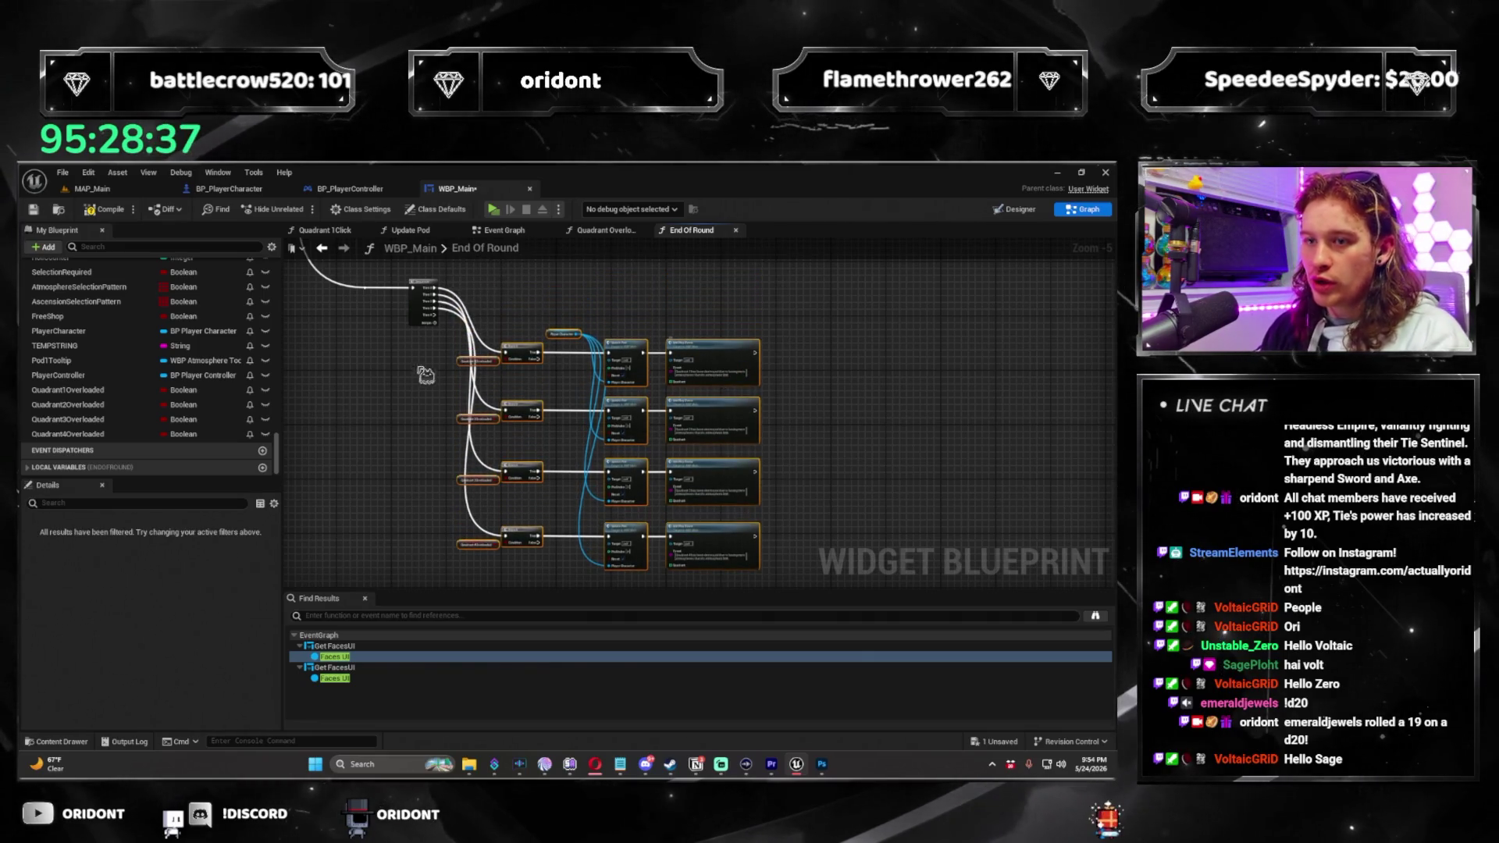
Add a reroute point on the Then 4 wire and delete the accidental Branch.
{"action": "left_click_drag", "start_coordinate": [526, 299], "coordinate": [525, 299]}
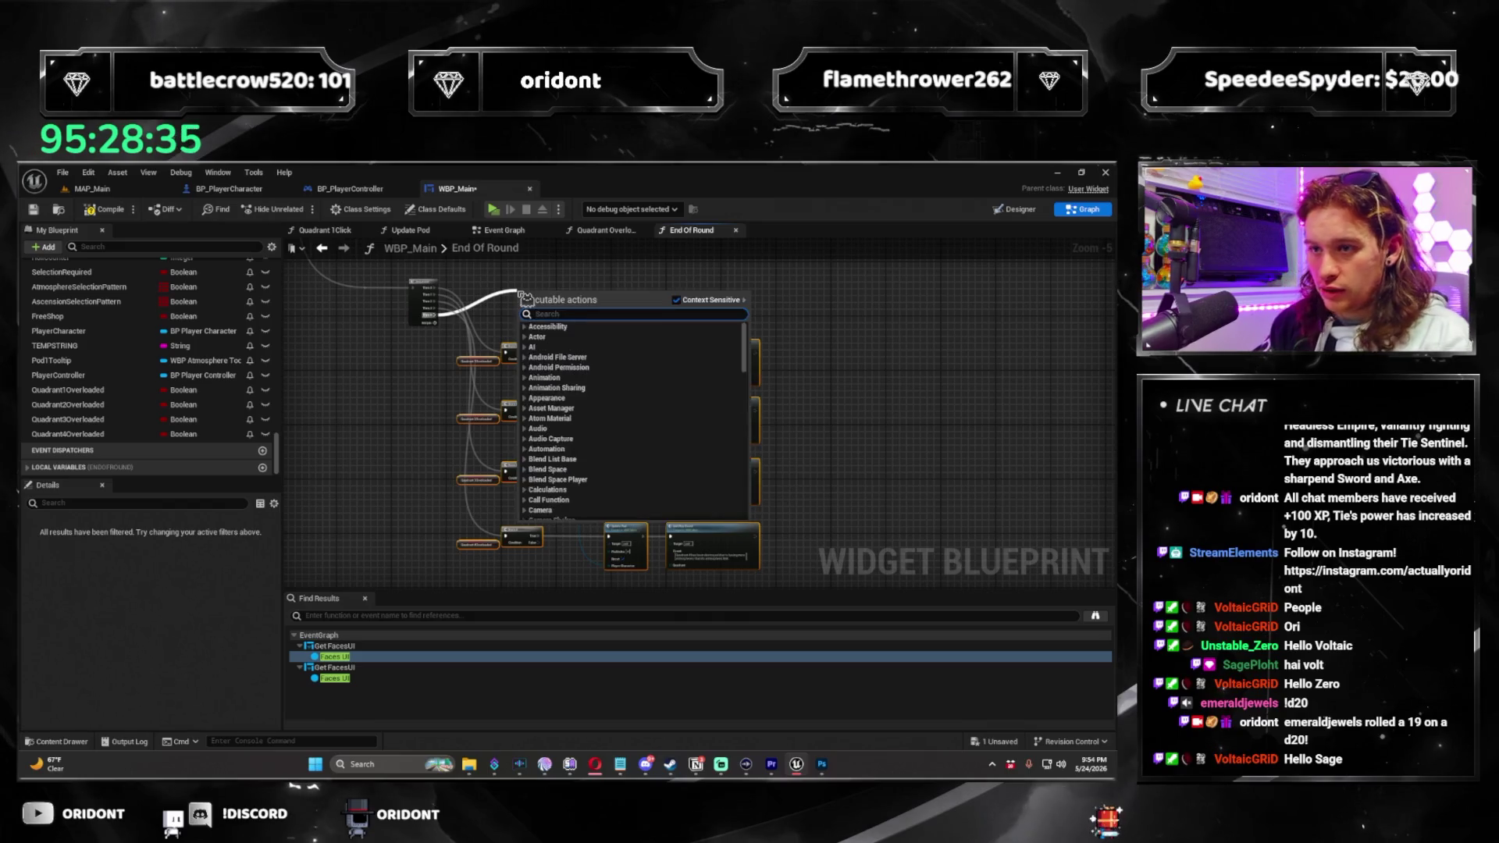
{"action": "left_click", "coordinate": [563, 336]}
{"action": "scroll", "coordinate": [547, 328], "scroll_direction": "up", "scroll_amount": 2}
{"action": "double_click", "coordinate": [540, 370]}
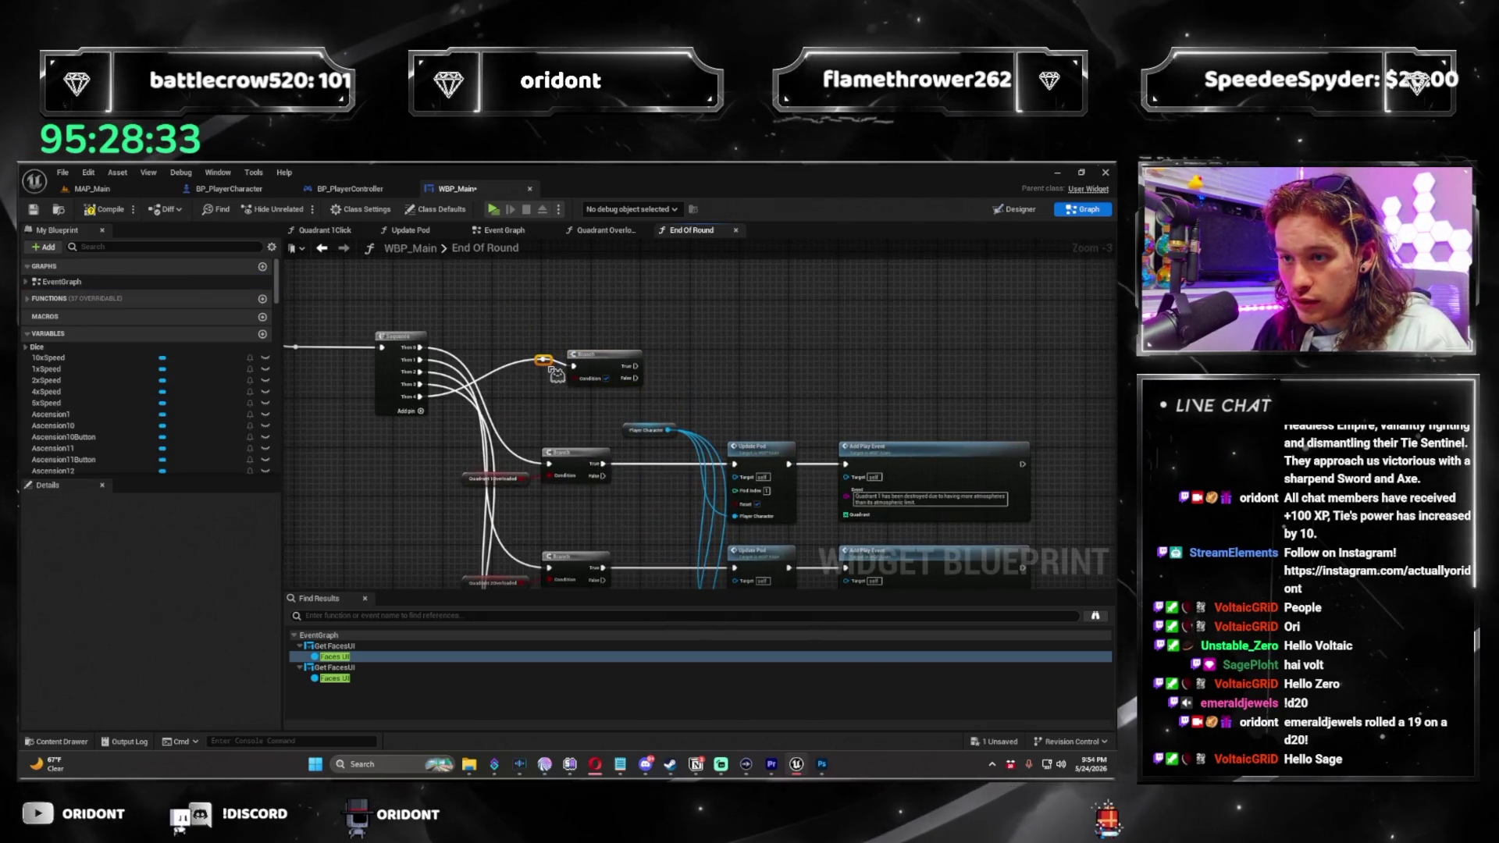
{"action": "left_click_drag", "start_coordinate": [541, 370], "coordinate": [537, 347]}
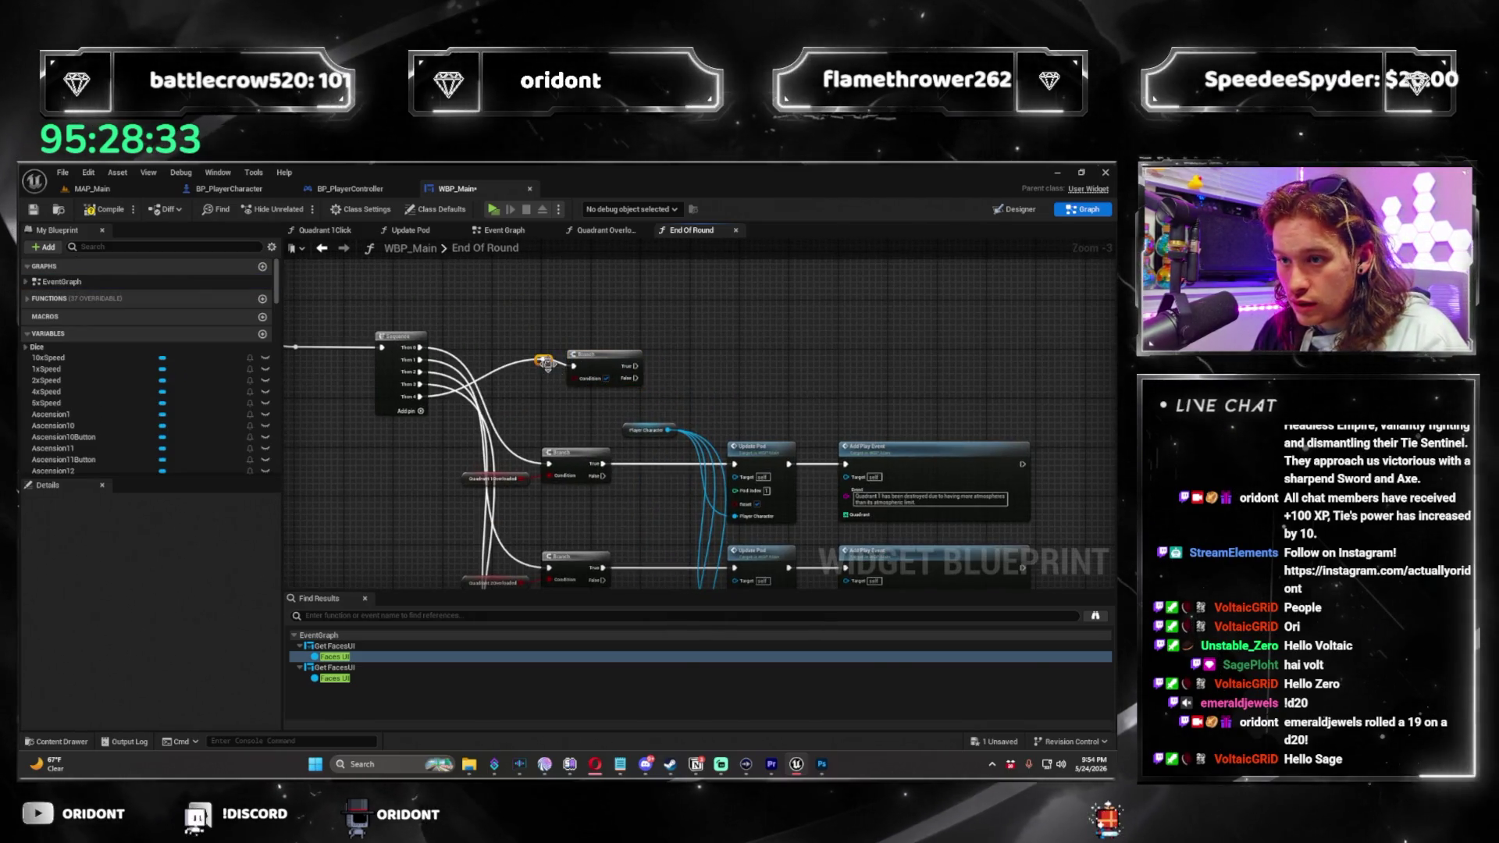
{"action": "left_click", "coordinate": [611, 360]}
{"action": "key", "text": "Delete"}
Extend the Then 4 wire through reroutes far right past the quadrant rows.
{"action": "left_click_drag", "start_coordinate": [537, 347], "coordinate": [552, 362]}
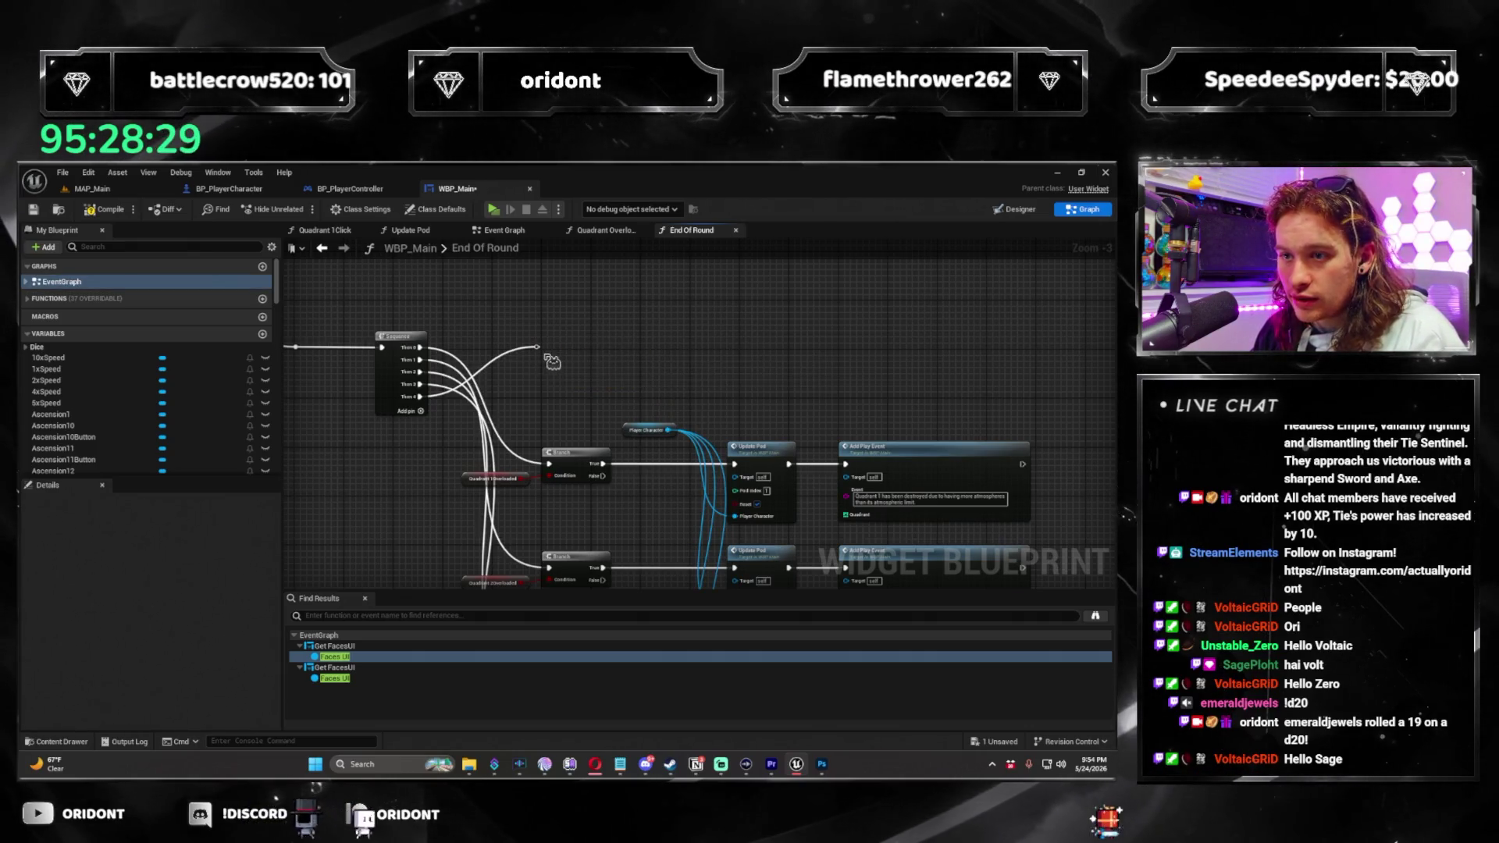
{"action": "scroll", "coordinate": [587, 382], "scroll_direction": "down", "scroll_amount": 2}
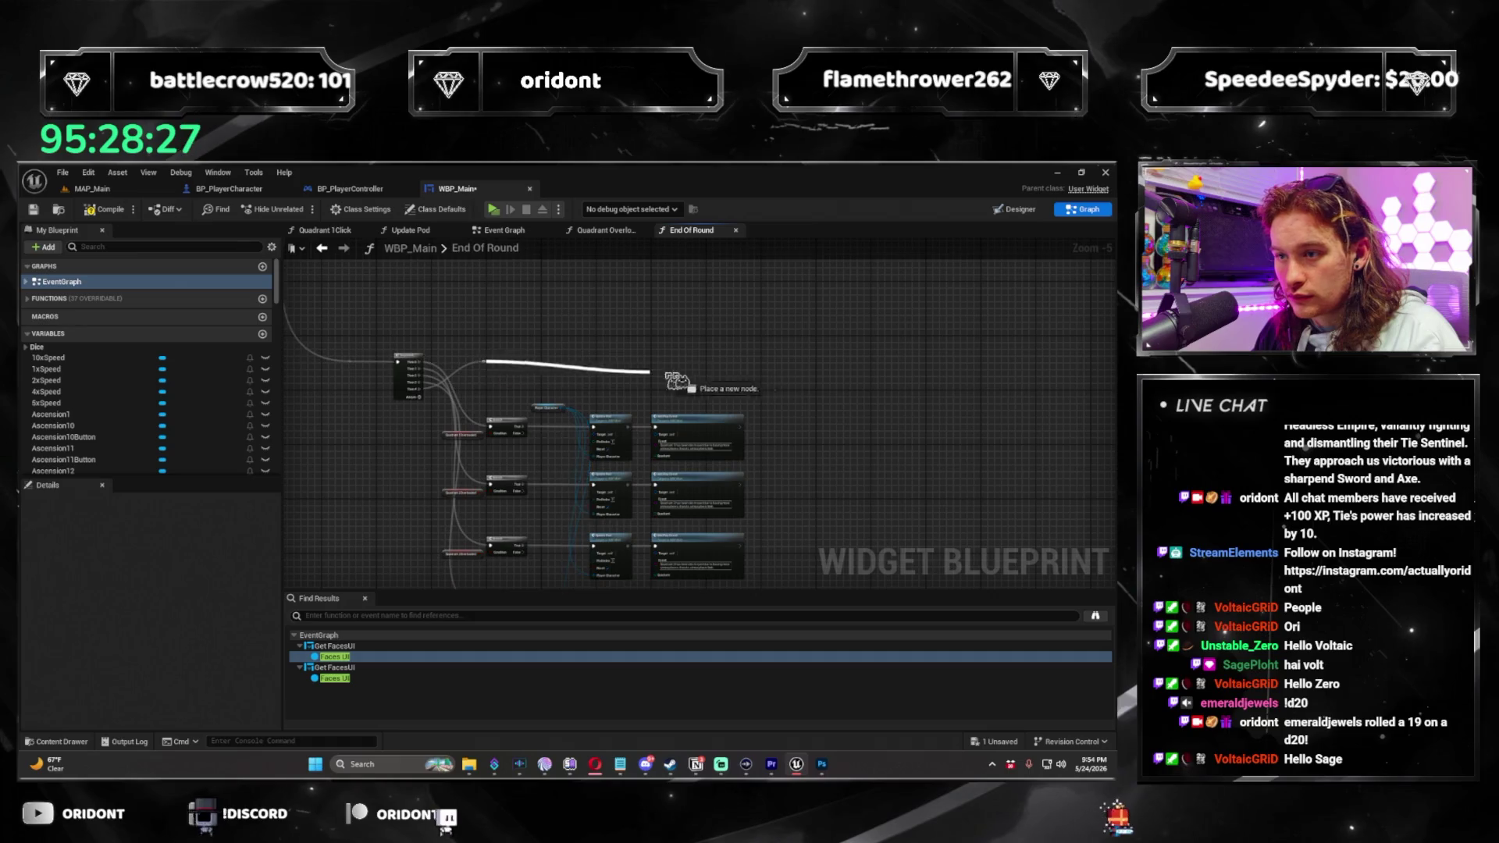
{"action": "left_click_drag", "start_coordinate": [772, 373], "coordinate": [771, 373]}
{"action": "key", "text": "Escape"}
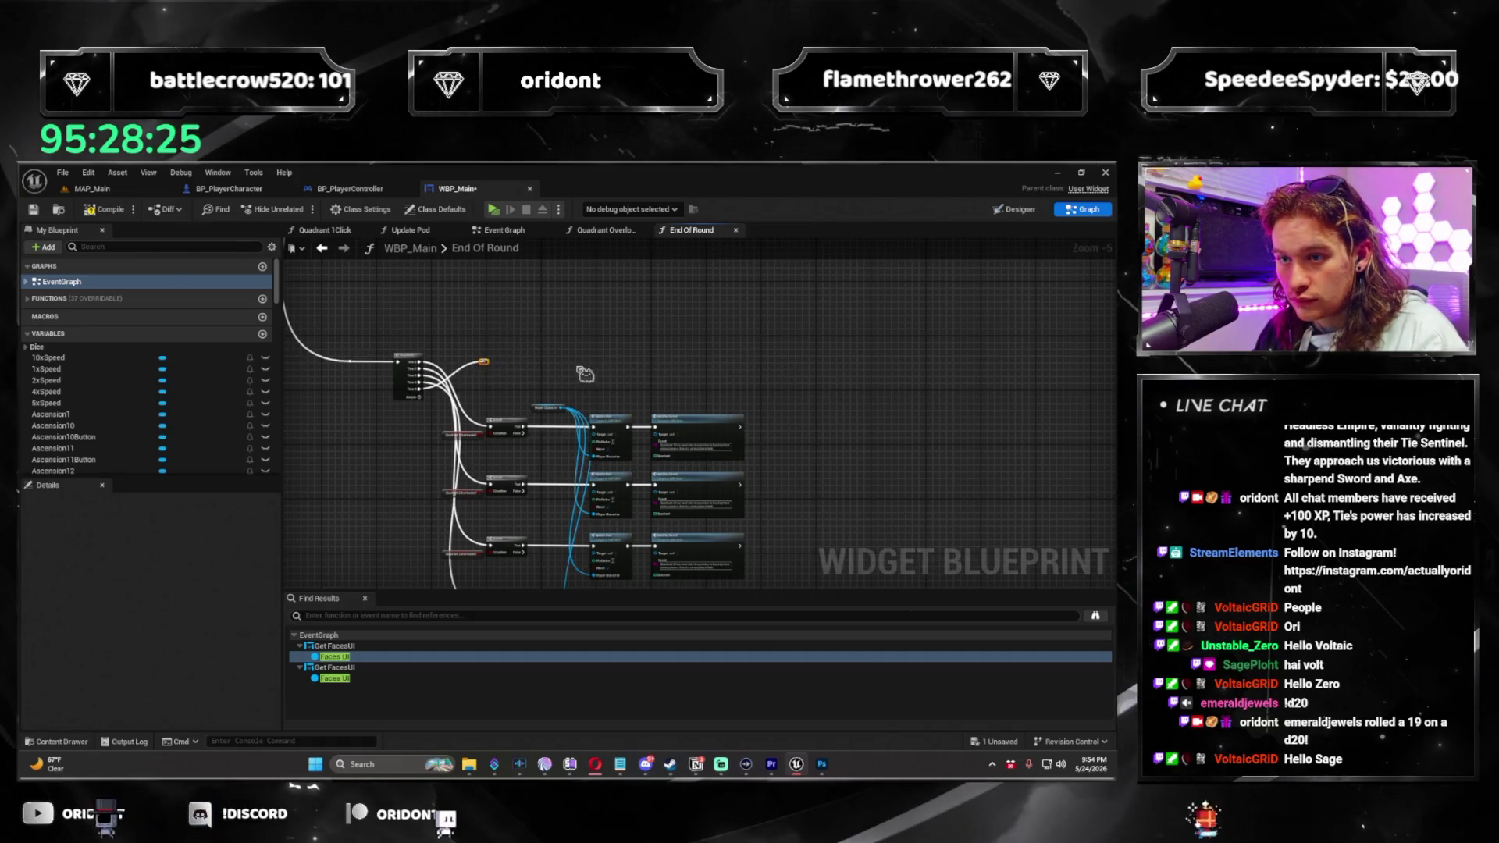
{"action": "left_click", "coordinate": [514, 377]}
{"action": "scroll", "coordinate": [549, 366], "scroll_direction": "up", "scroll_amount": 4}
{"action": "mouse_move", "coordinate": [404, 367]}
{"action": "left_mouse_down"}
{"action": "mouse_move", "coordinate": [636, 389]}
{"action": "mouse_move", "coordinate": [1096, 380]}
{"action": "left_mouse_up"}
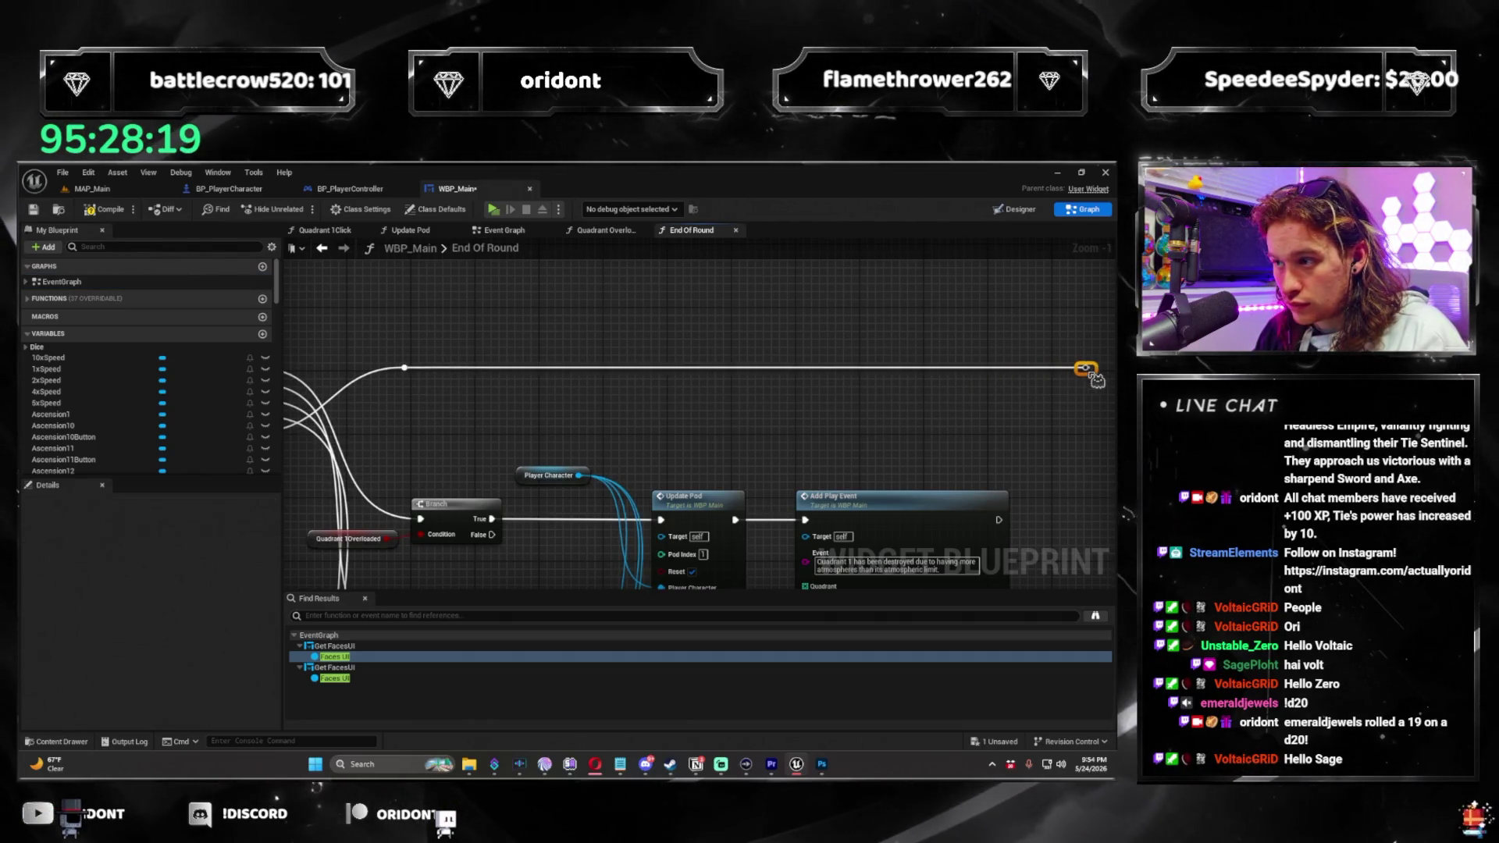
{"action": "scroll", "coordinate": [1058, 409], "scroll_direction": "down", "scroll_amount": 5}
Select all four quadrant check rows and wrap them in a comment.
{"action": "left_click_drag", "start_coordinate": [828, 543], "coordinate": [685, 378]}
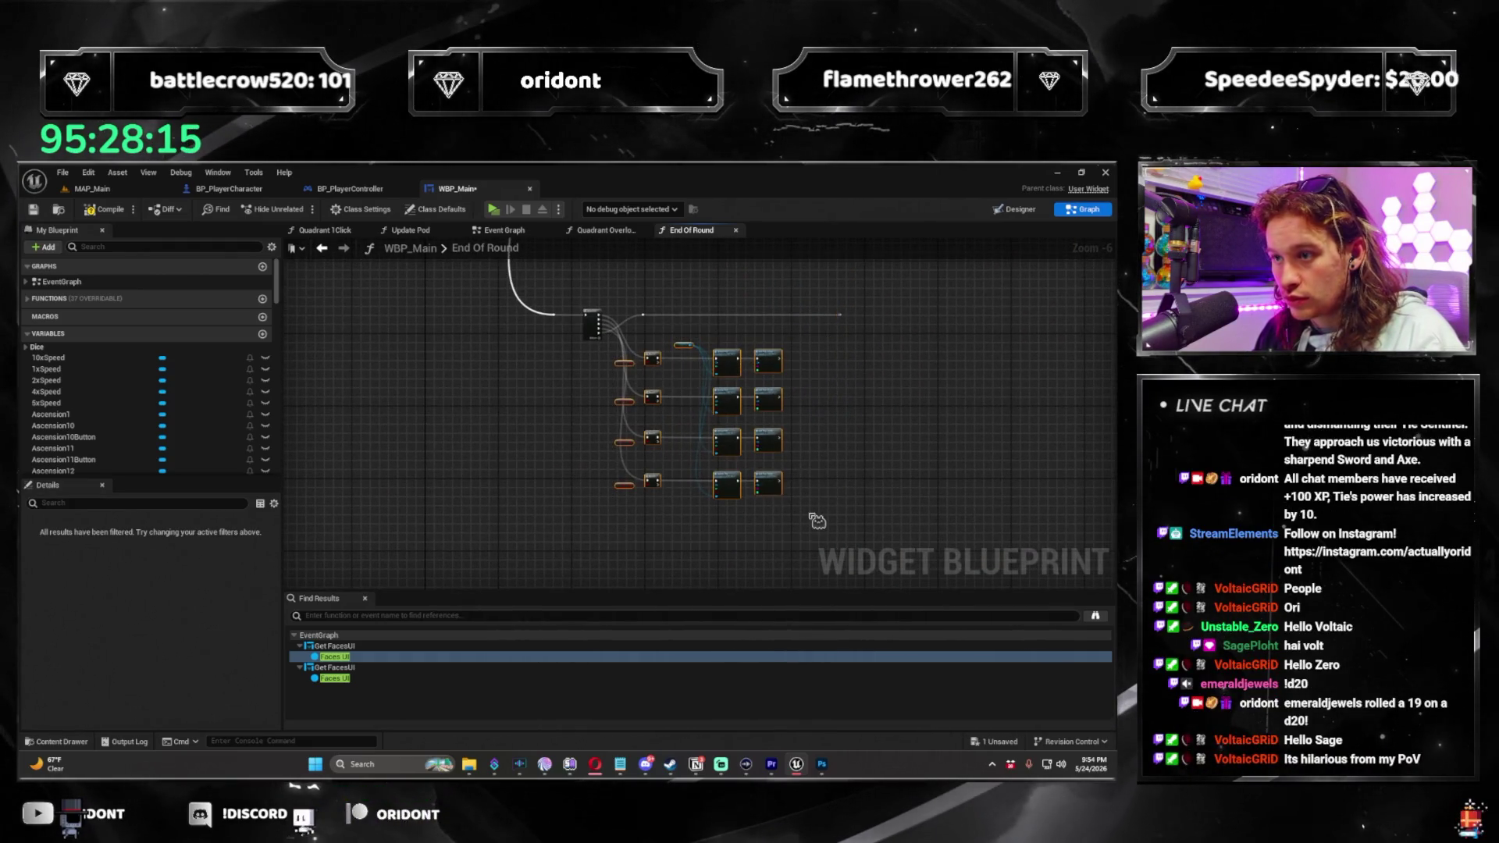
{"action": "left_click_drag", "start_coordinate": [624, 346], "coordinate": [625, 346]}
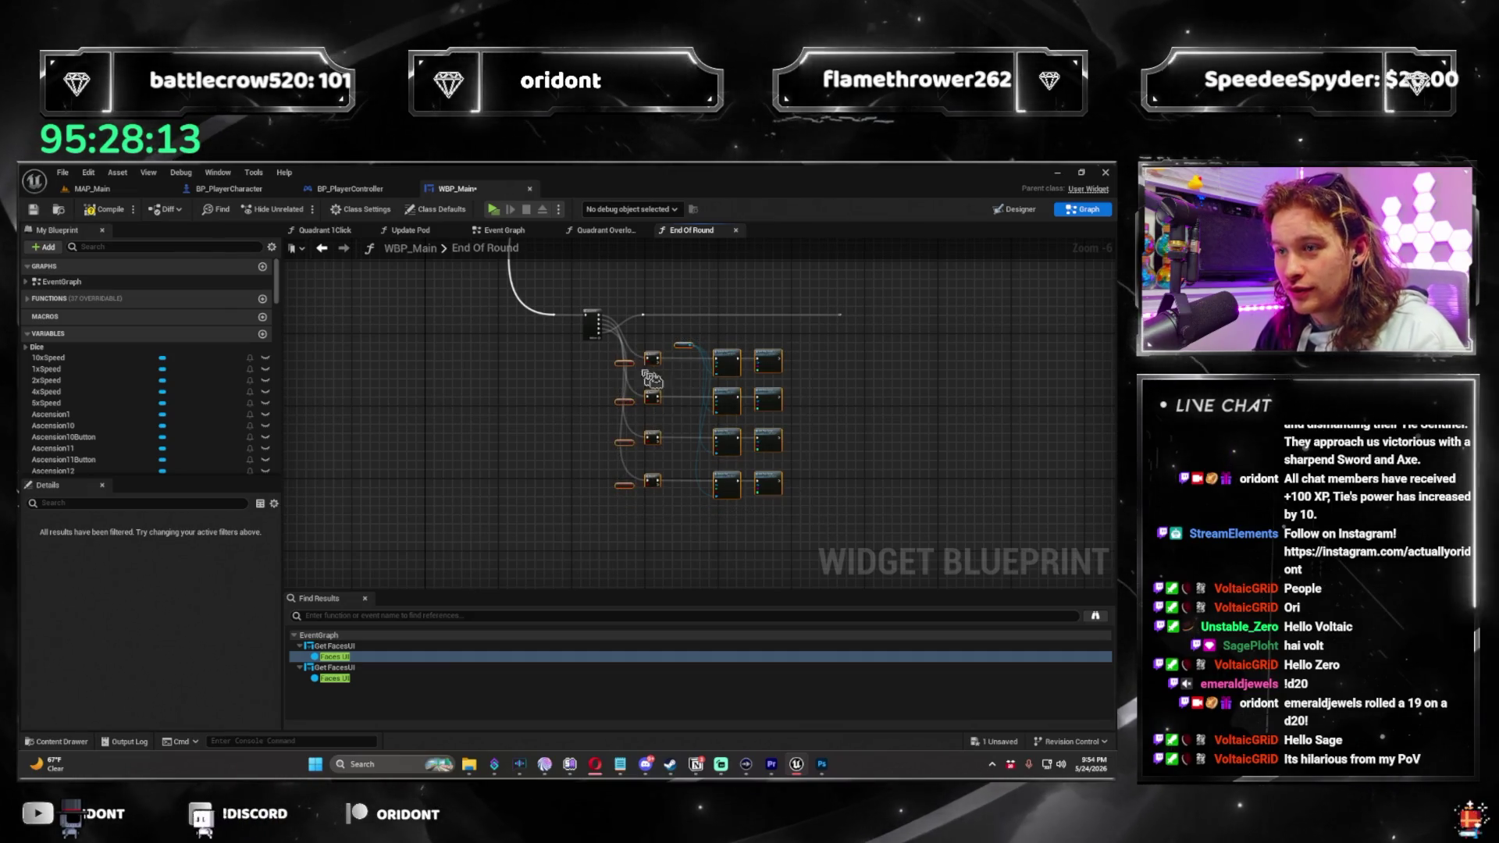
{"action": "key", "text": "c"}
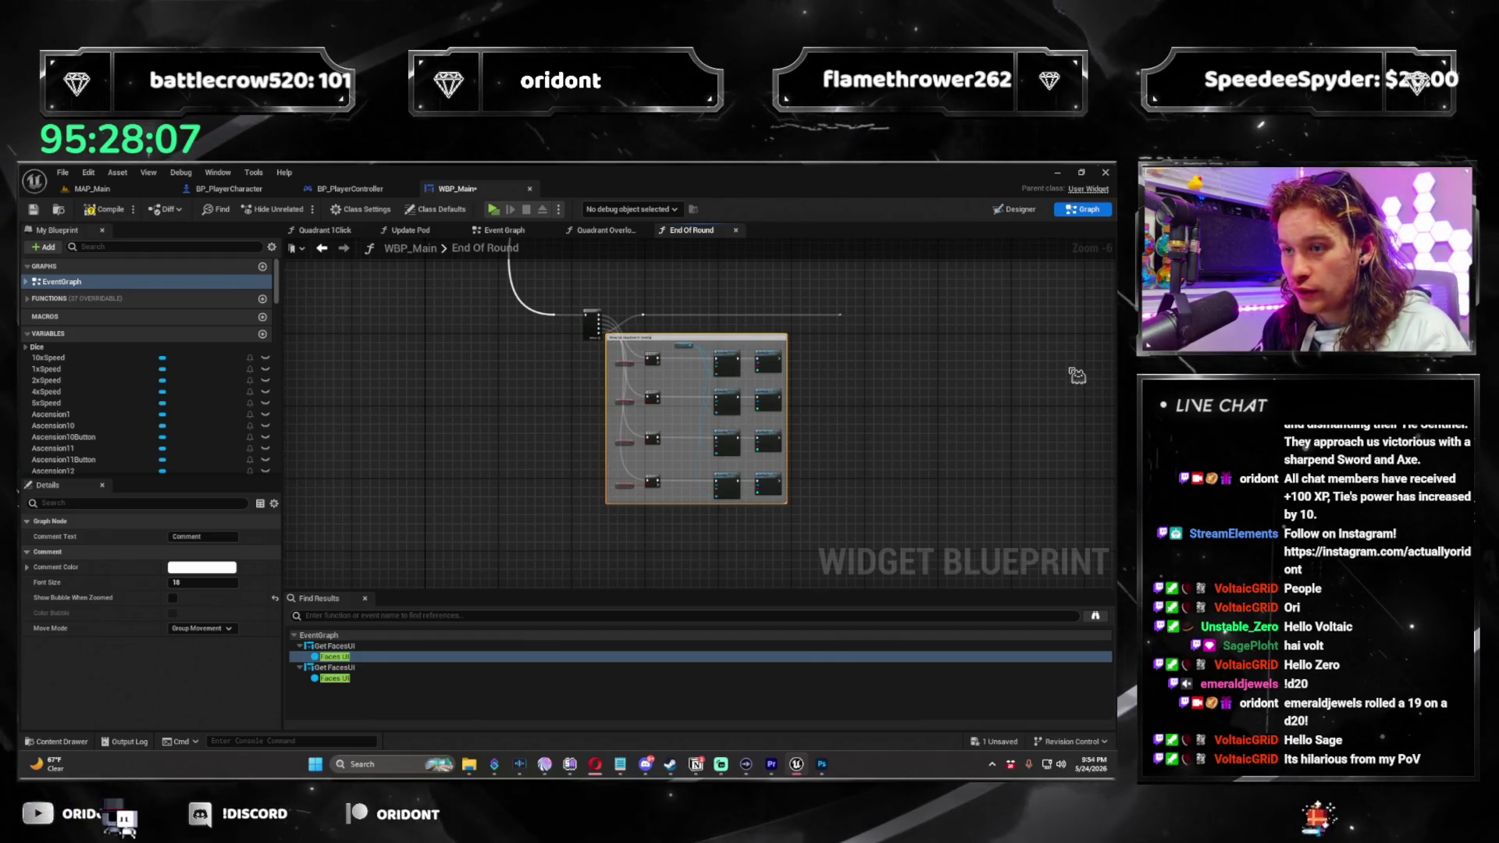
Widen and reposition the 'Blow Up Quadrant if Overloaded' comment and move the top reroute right.
{"action": "scroll", "coordinate": [783, 453], "scroll_direction": "up", "scroll_amount": 3}
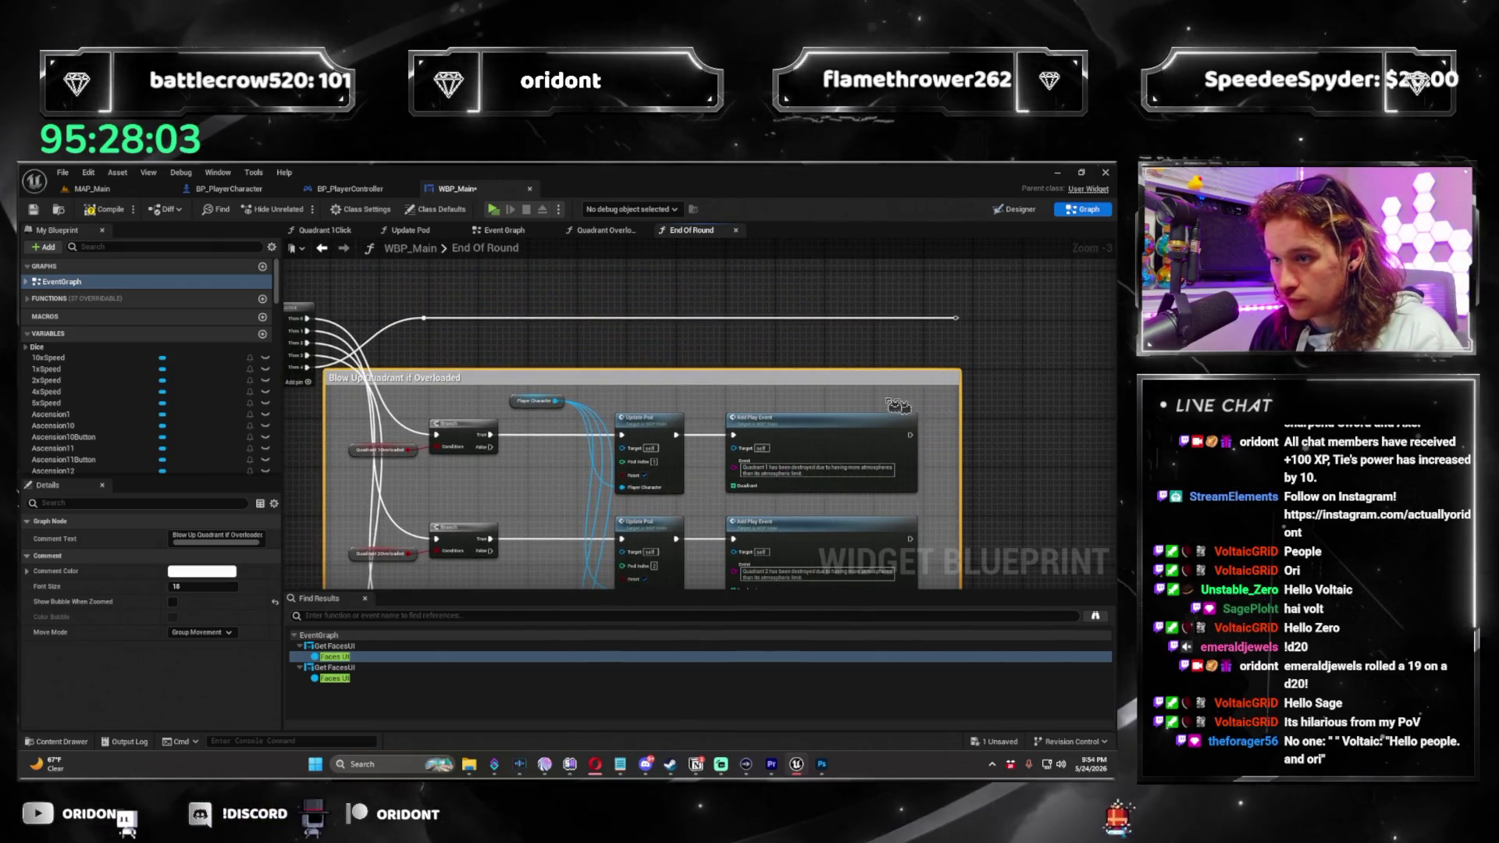
{"action": "left_click_drag", "start_coordinate": [812, 400], "coordinate": [960, 398]}
{"action": "left_click_drag", "start_coordinate": [763, 364], "coordinate": [847, 342]}
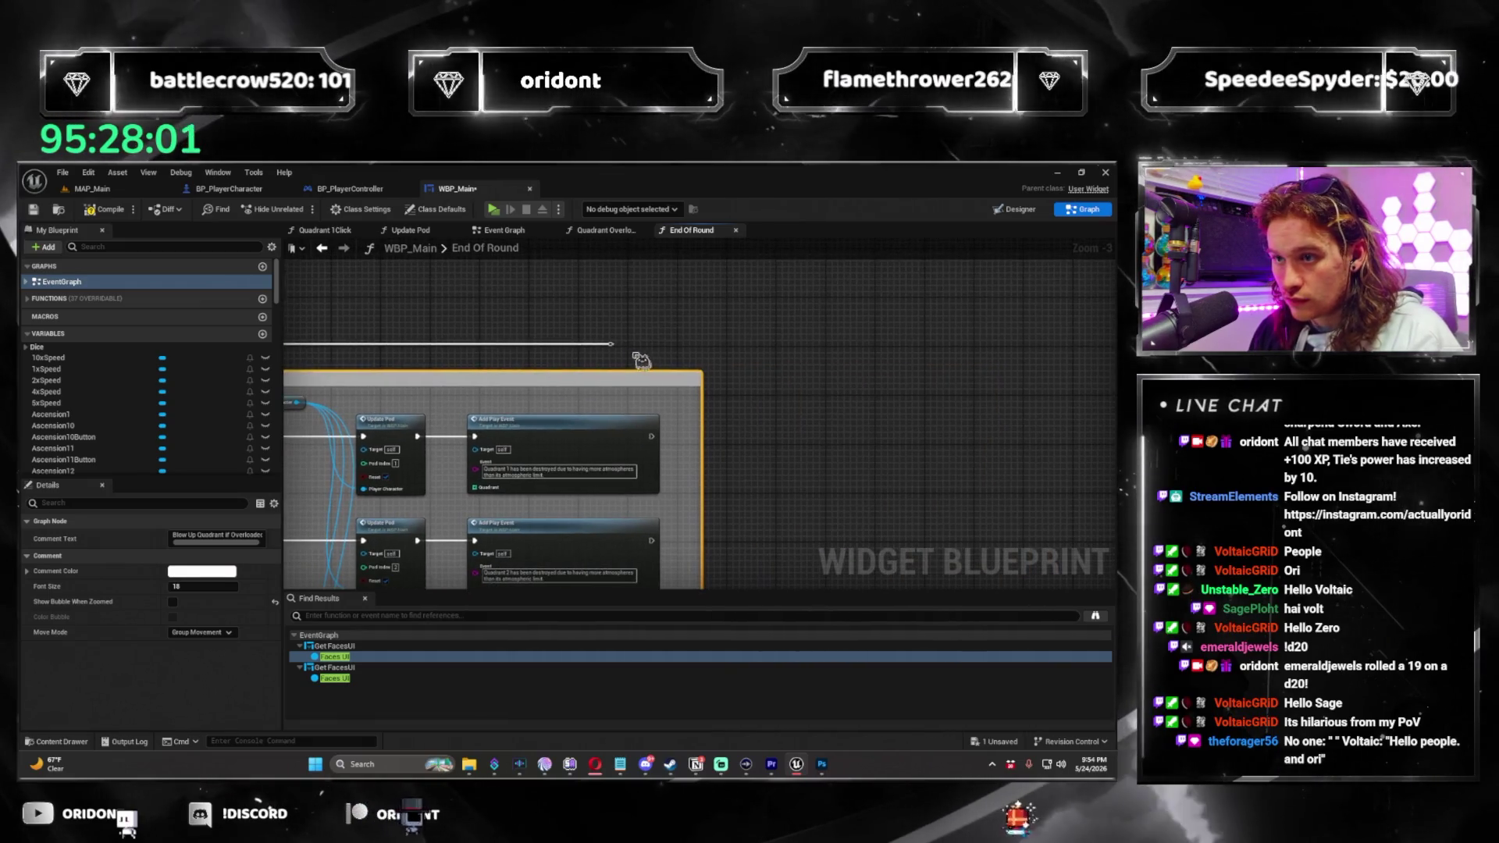
{"action": "left_click_drag", "start_coordinate": [612, 344], "coordinate": [726, 356]}
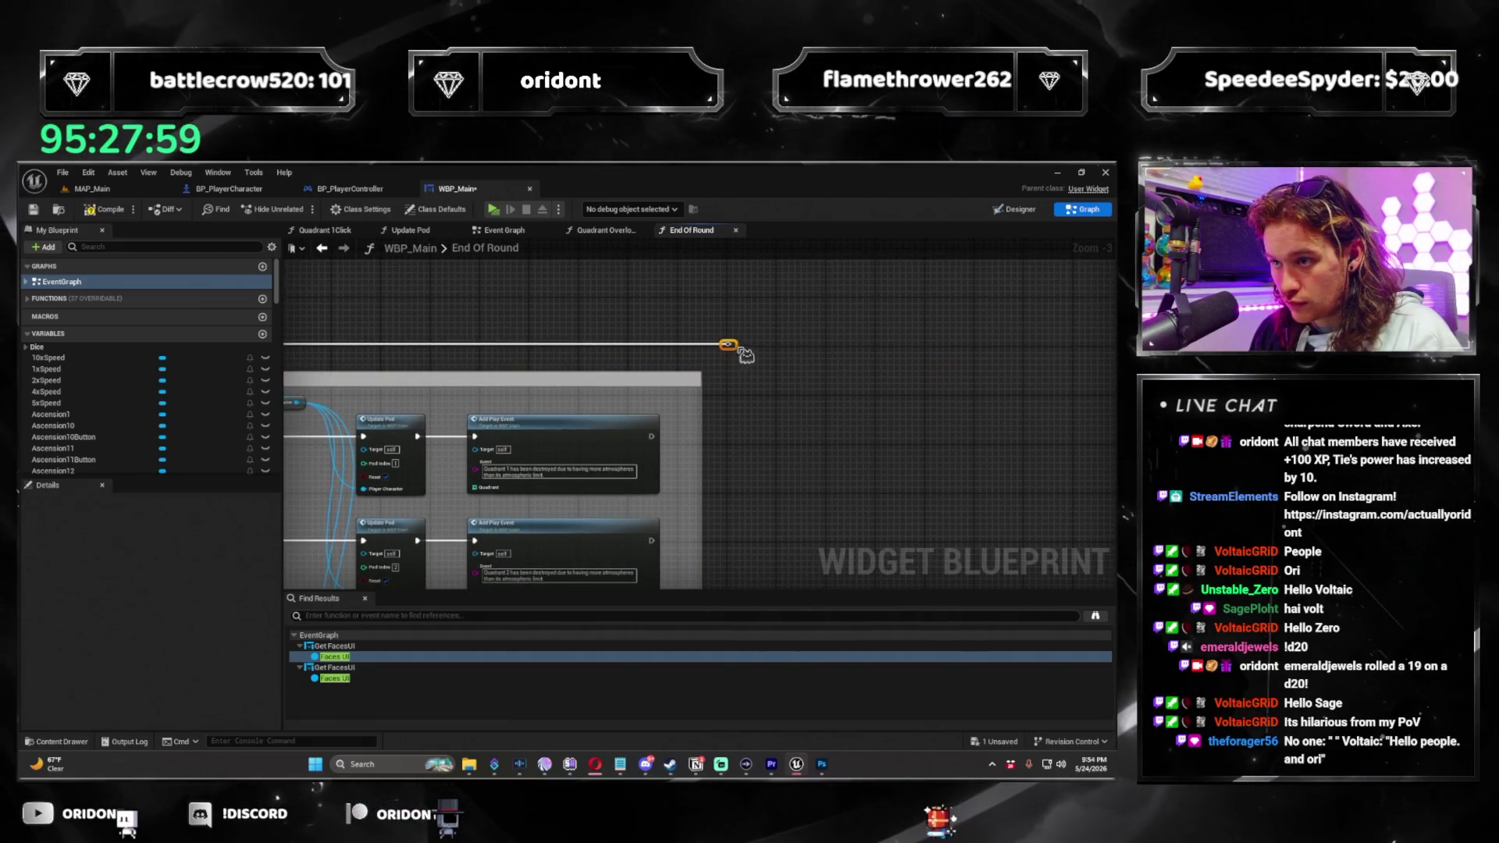
{"action": "scroll", "coordinate": [745, 356], "scroll_direction": "down", "scroll_amount": 5}
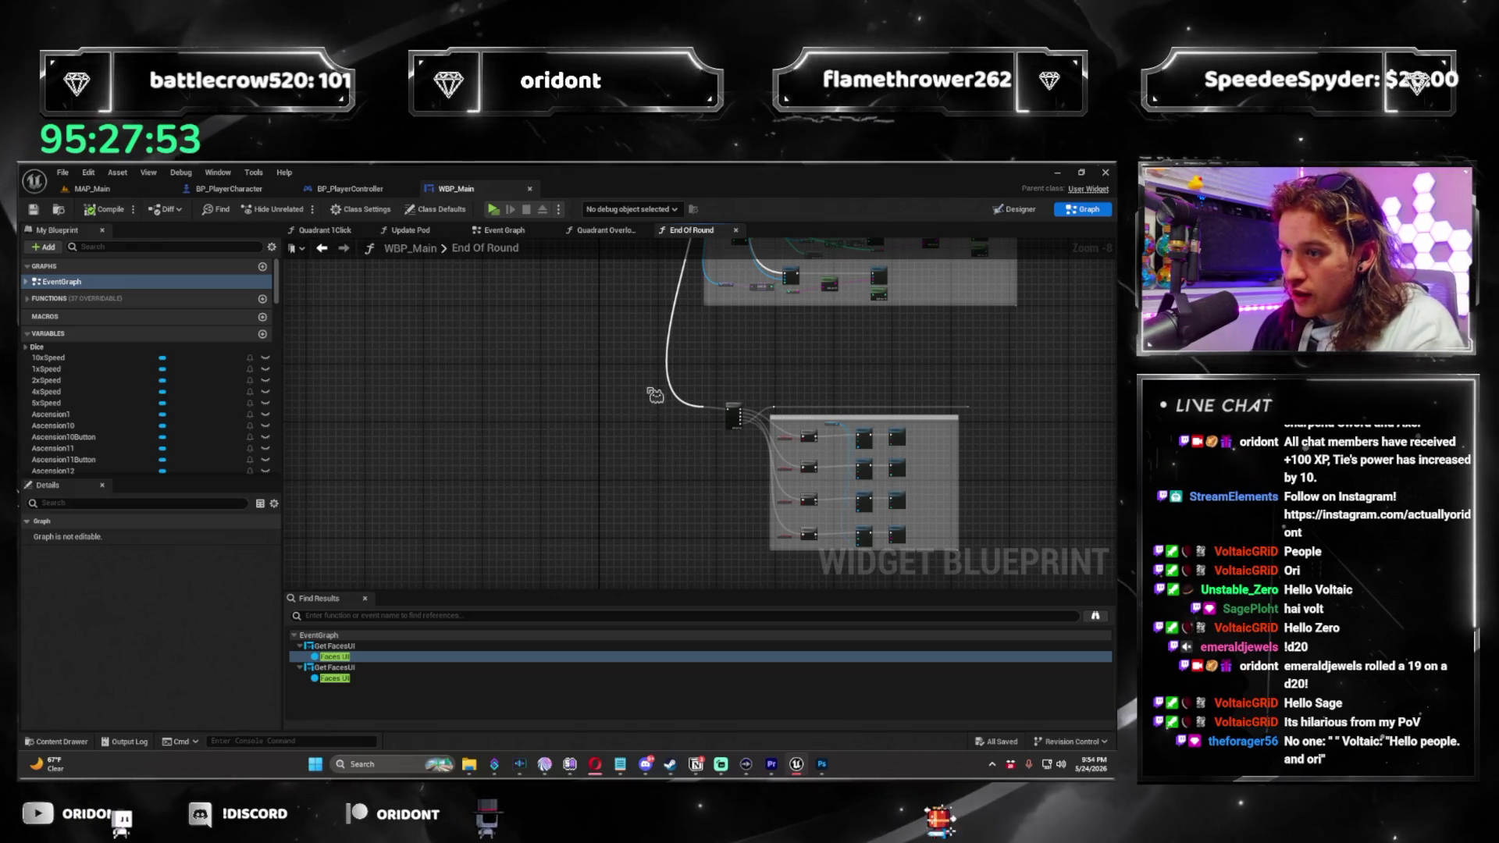
{"action": "scroll", "coordinate": [458, 350], "scroll_direction": "up", "scroll_amount": 2}
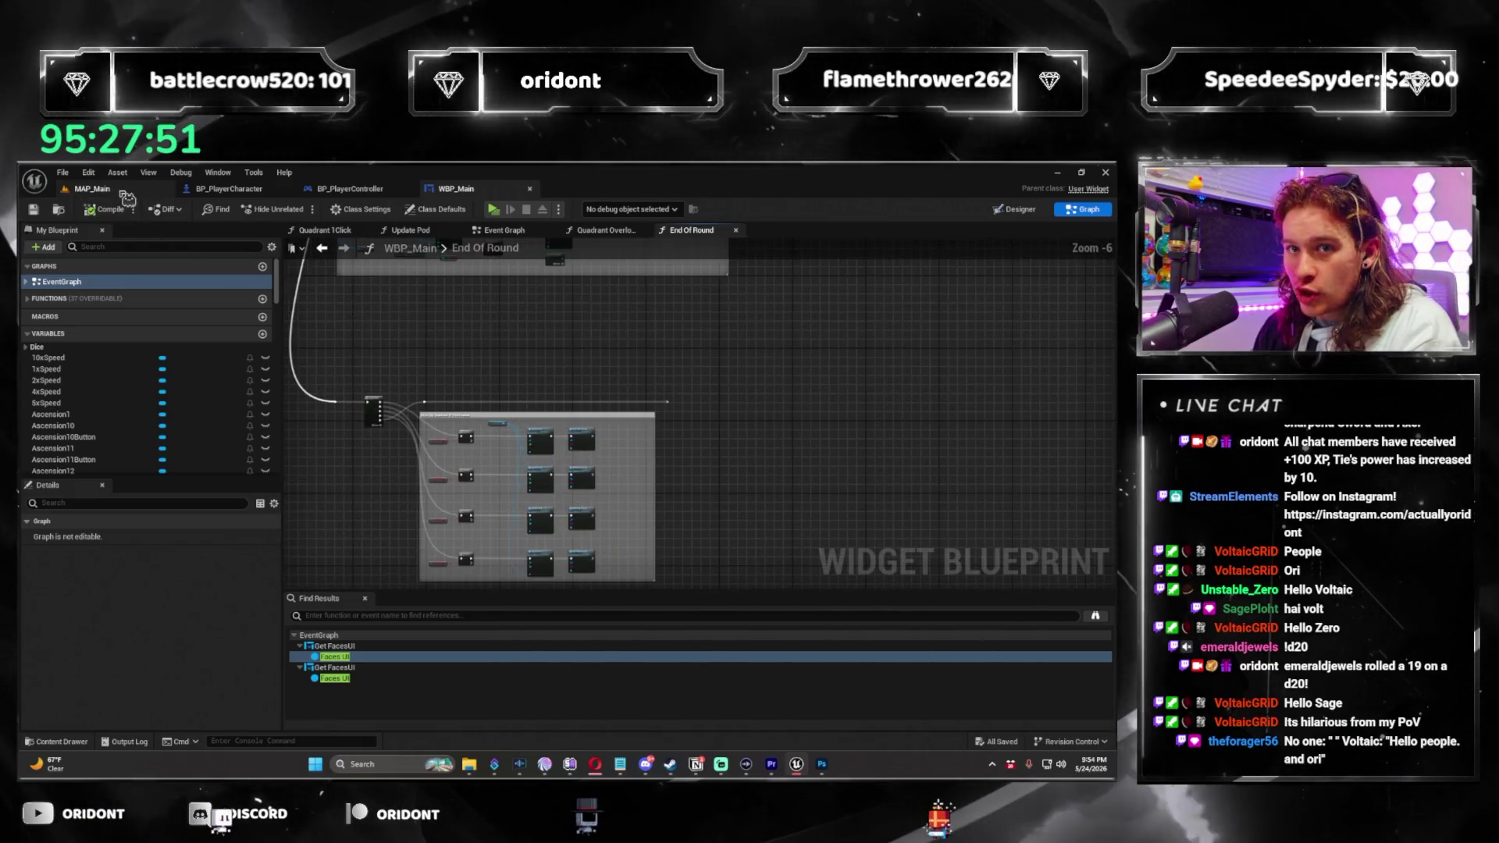
Launch MAP_Main in play mode, buy an Atmosphere die with the Thriving face, and lower master volume.
{"action": "left_click", "coordinate": [91, 188]}
{"action": "left_click", "coordinate": [314, 210]}
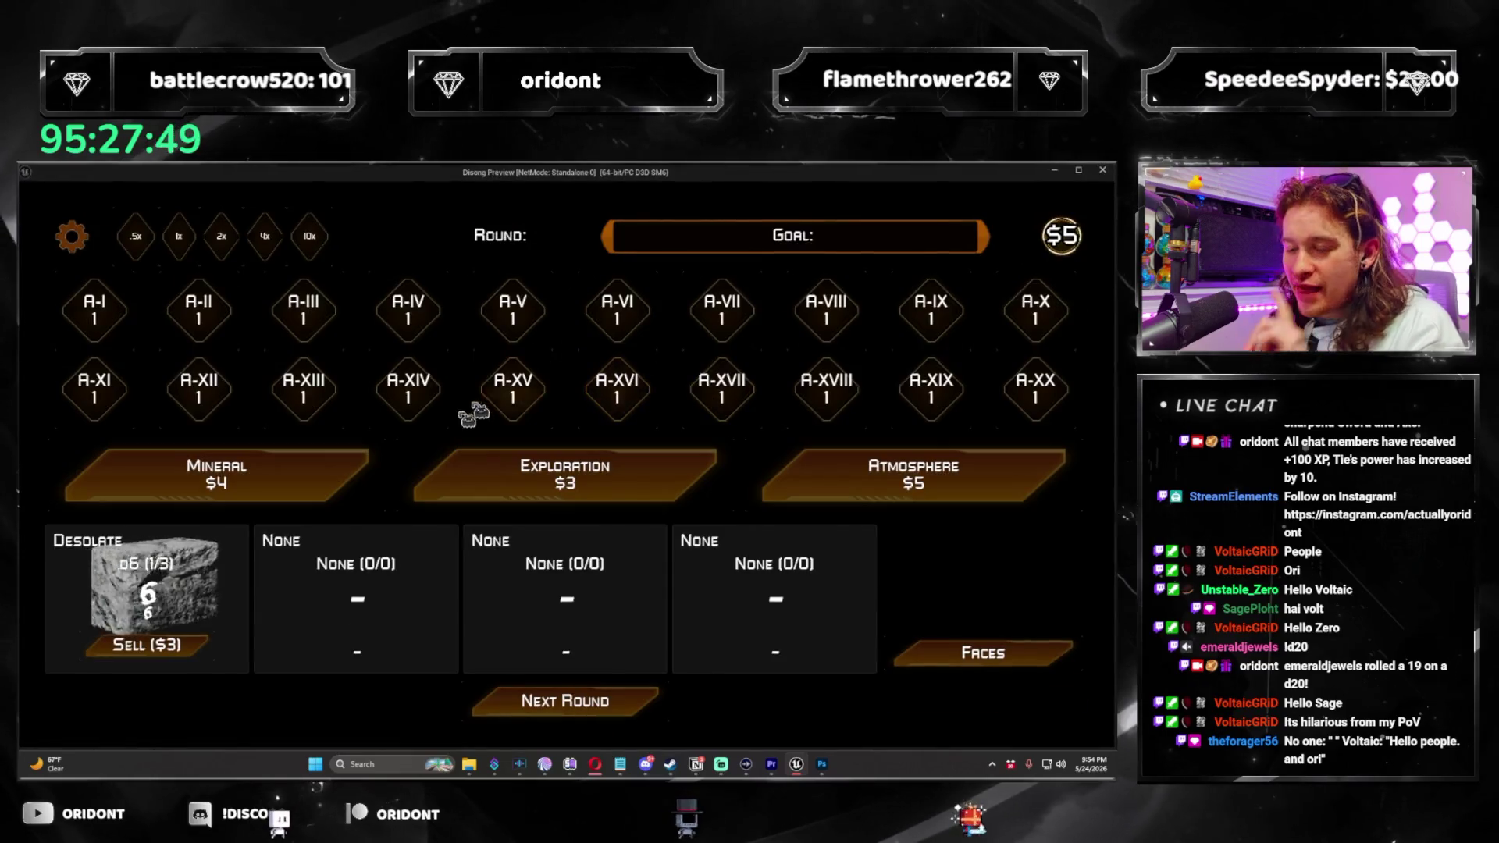
{"action": "left_click", "coordinate": [909, 482]}
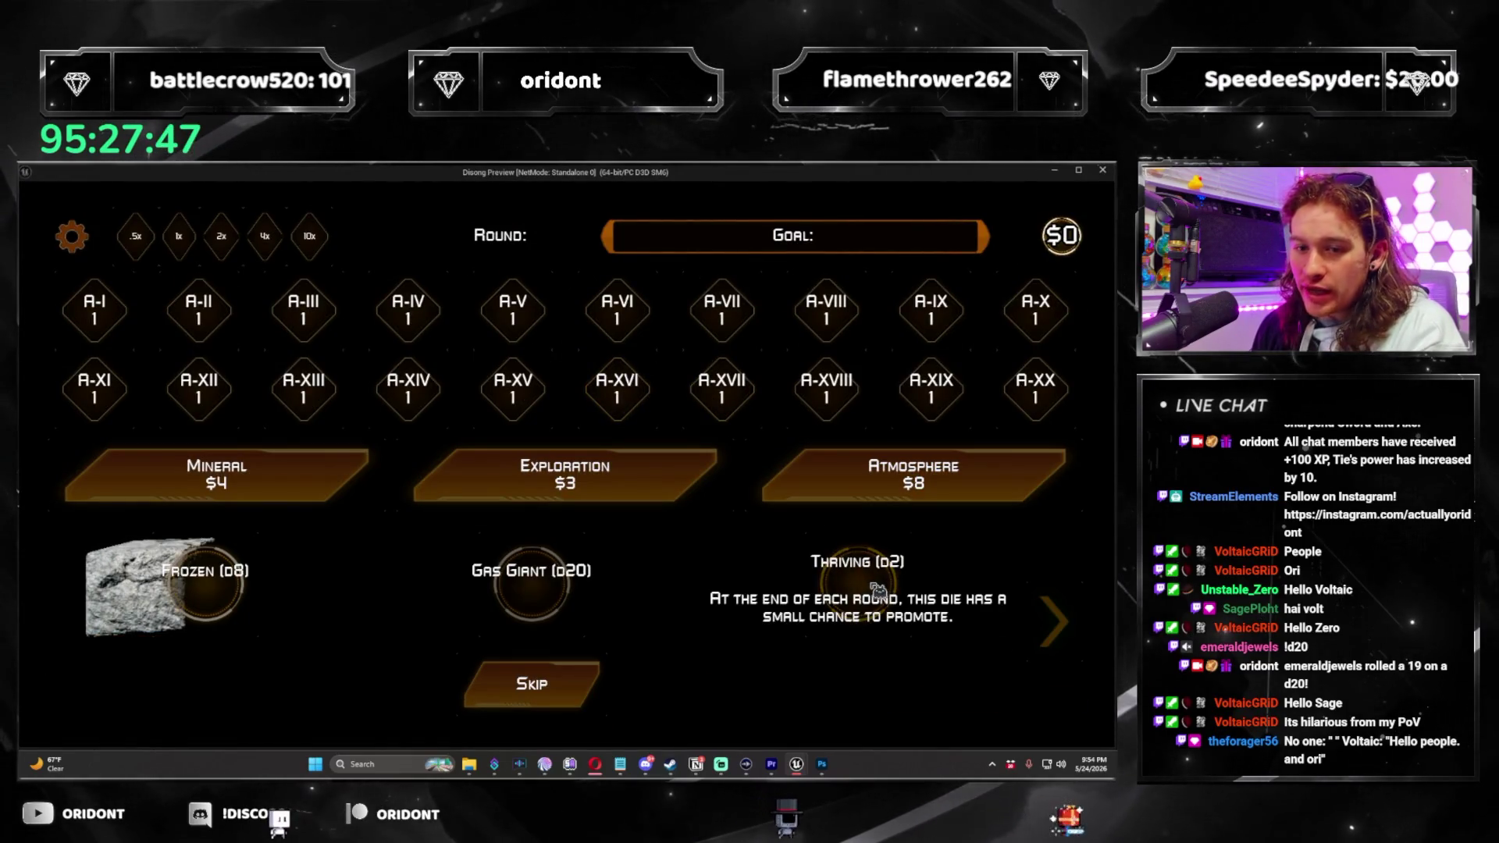
{"action": "left_click", "coordinate": [878, 587]}
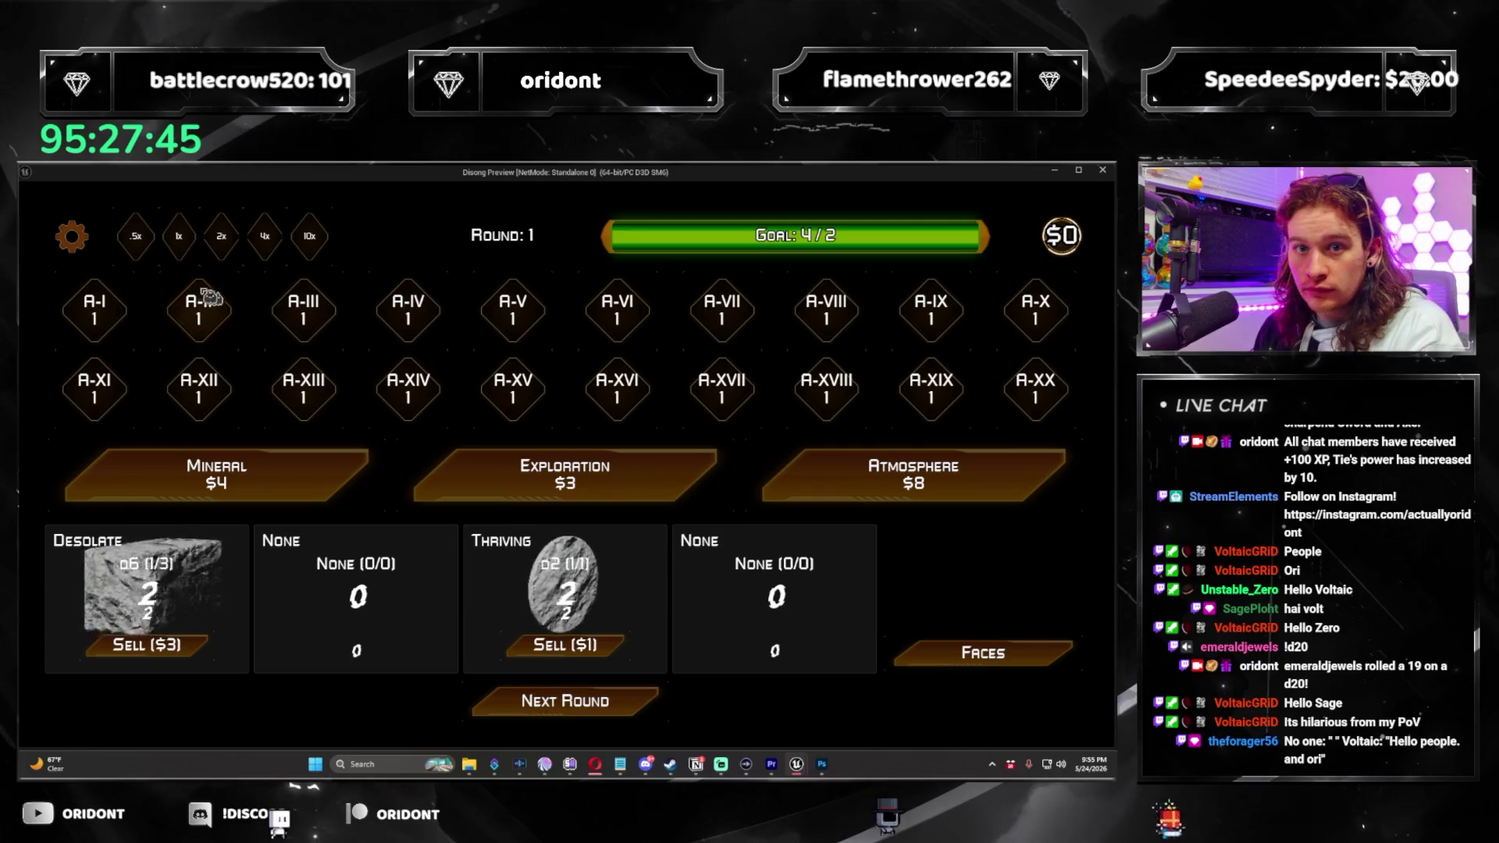
{"action": "left_click", "coordinate": [72, 236]}
{"action": "left_click", "coordinate": [251, 386]}
{"action": "left_click", "coordinate": [251, 386]}
{"action": "left_click", "coordinate": [251, 387]}
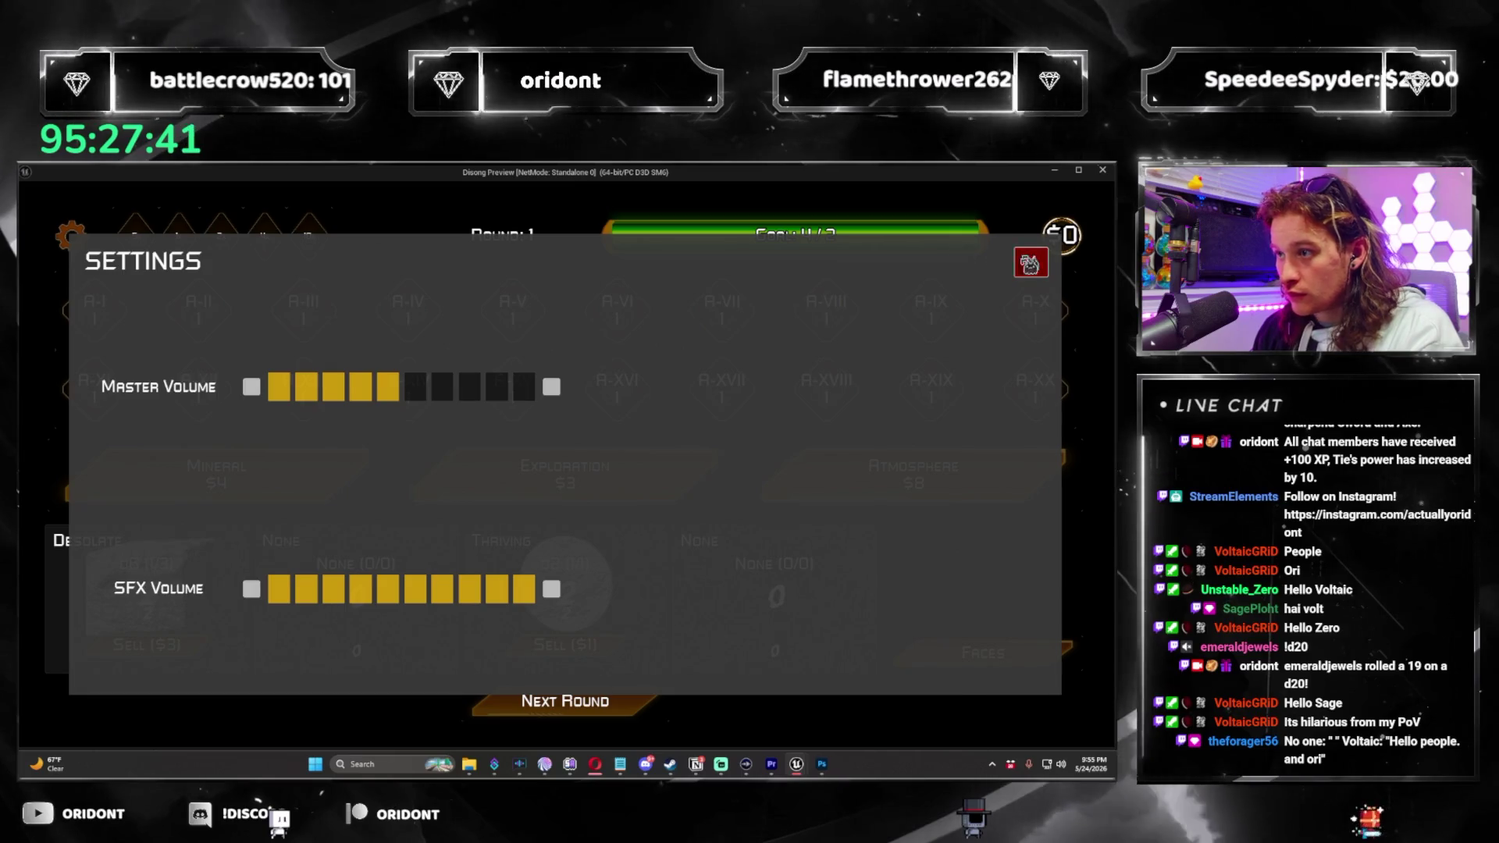
{"action": "left_click", "coordinate": [1031, 263]}
Play rounds 1 and 2 with the Radioactive face, reach round 3, then close the preview.
{"action": "left_click", "coordinate": [627, 712]}
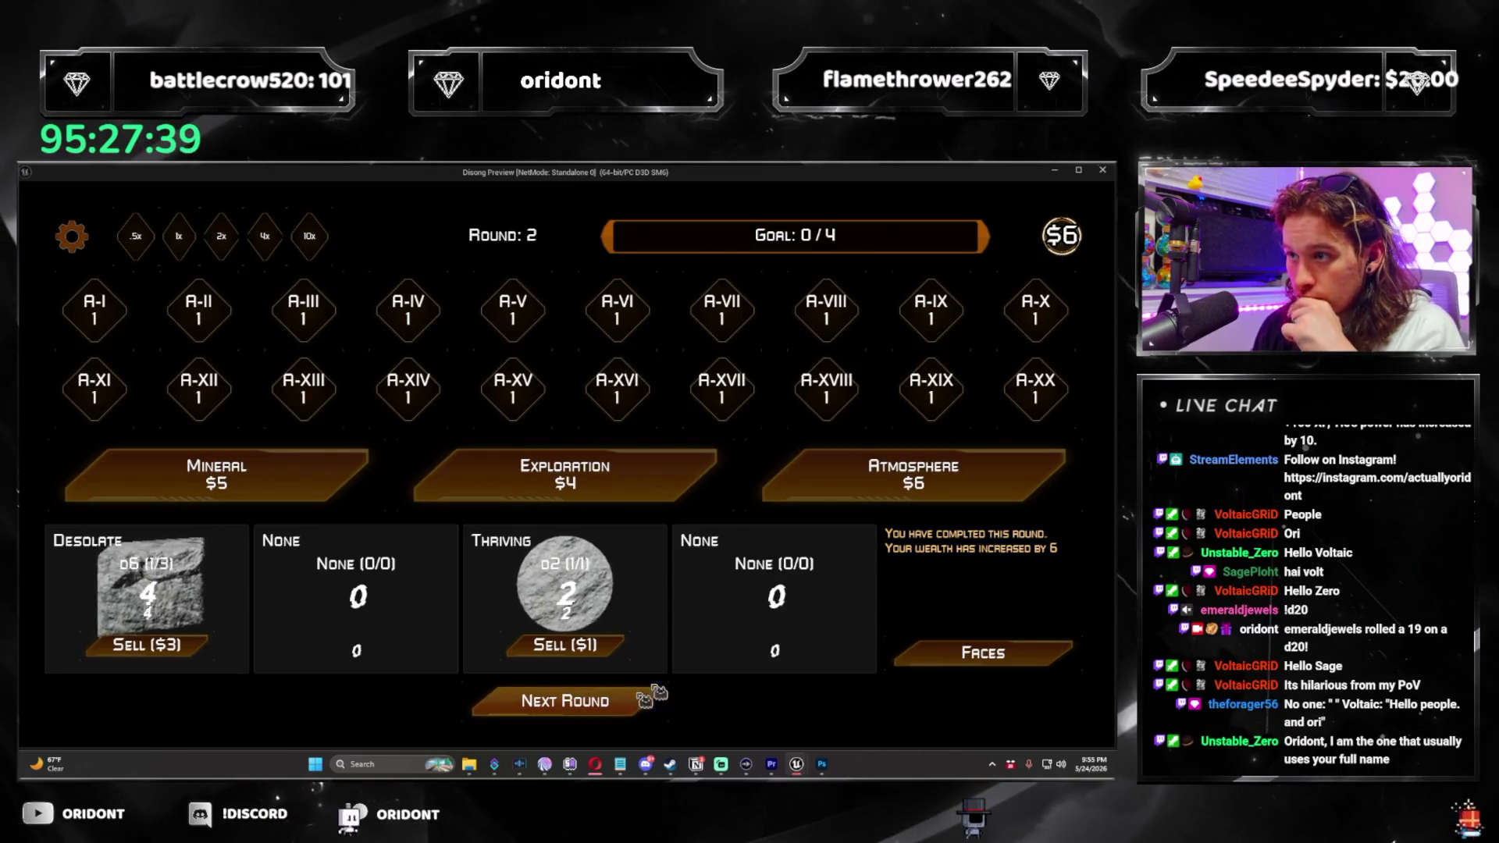
{"action": "left_click", "coordinate": [891, 588]}
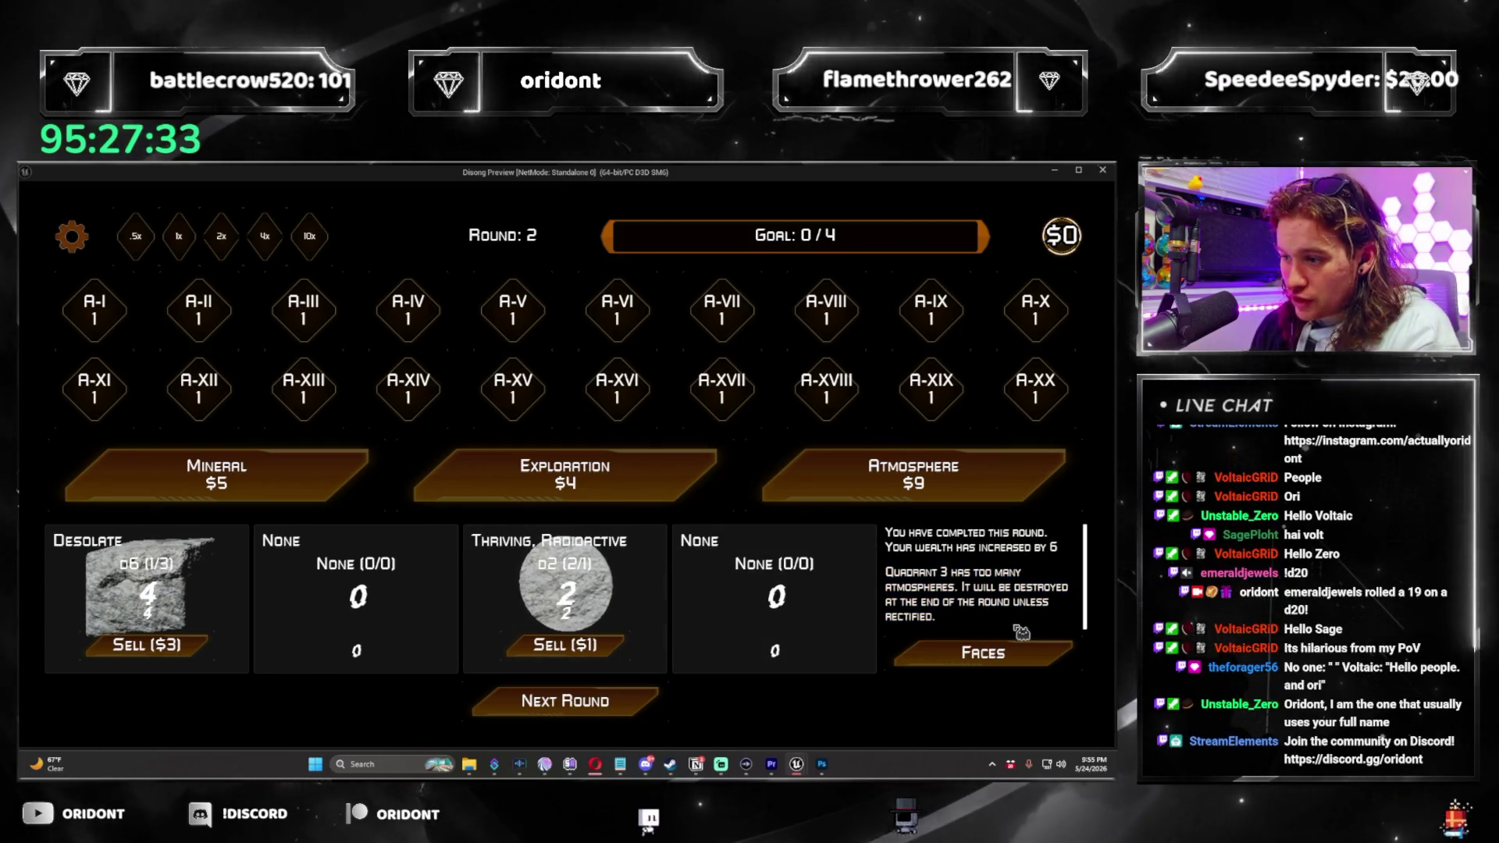
{"action": "left_click", "coordinate": [629, 711]}
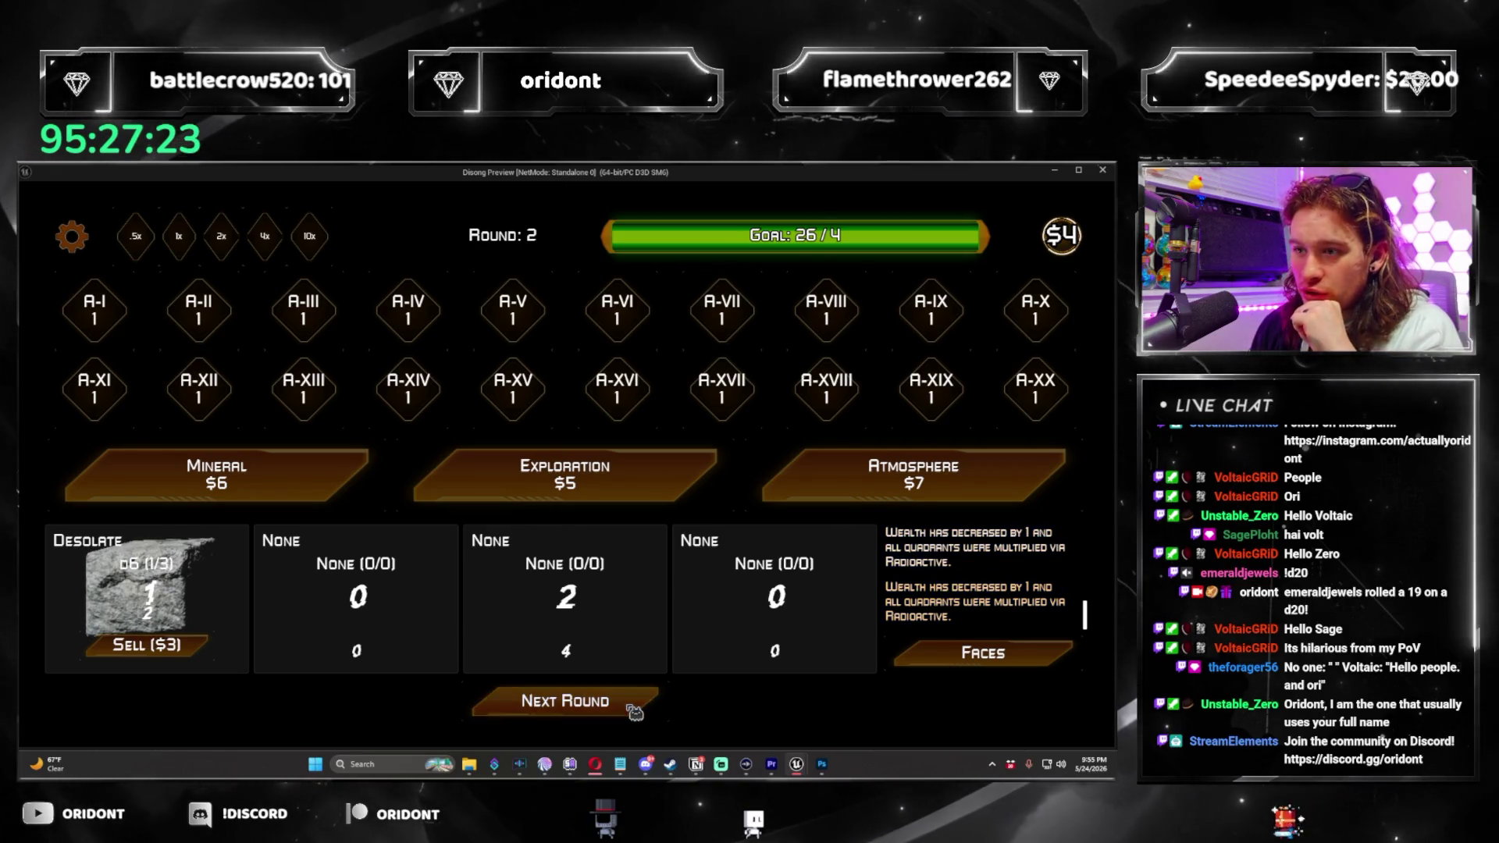
{"action": "left_click", "coordinate": [624, 707]}
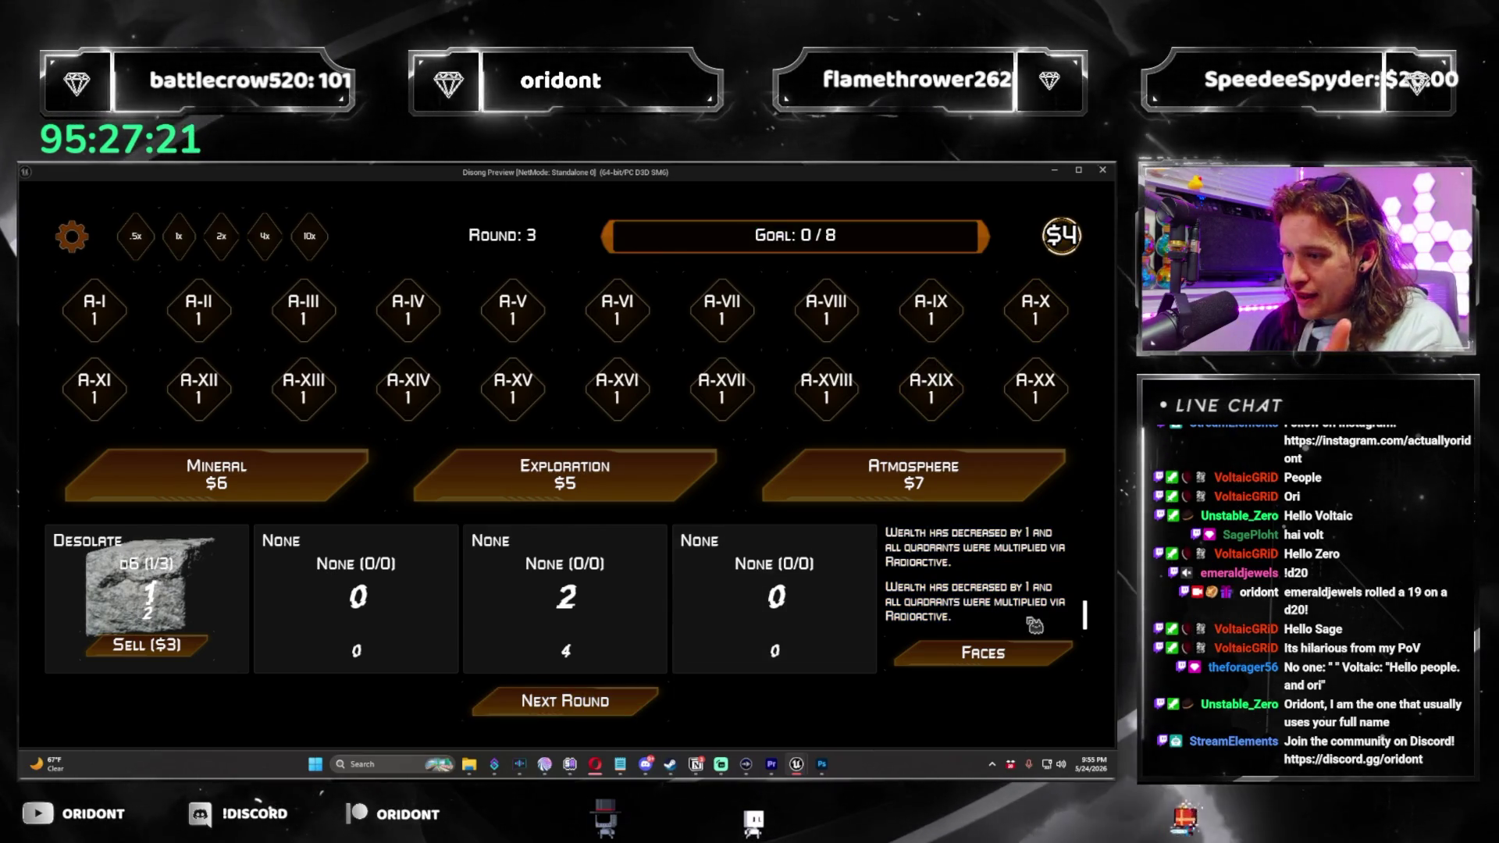
{"action": "scroll", "coordinate": [1035, 623], "scroll_direction": "down", "scroll_amount": 1}
{"action": "scroll", "coordinate": [1007, 609], "scroll_direction": "up", "scroll_amount": 2}
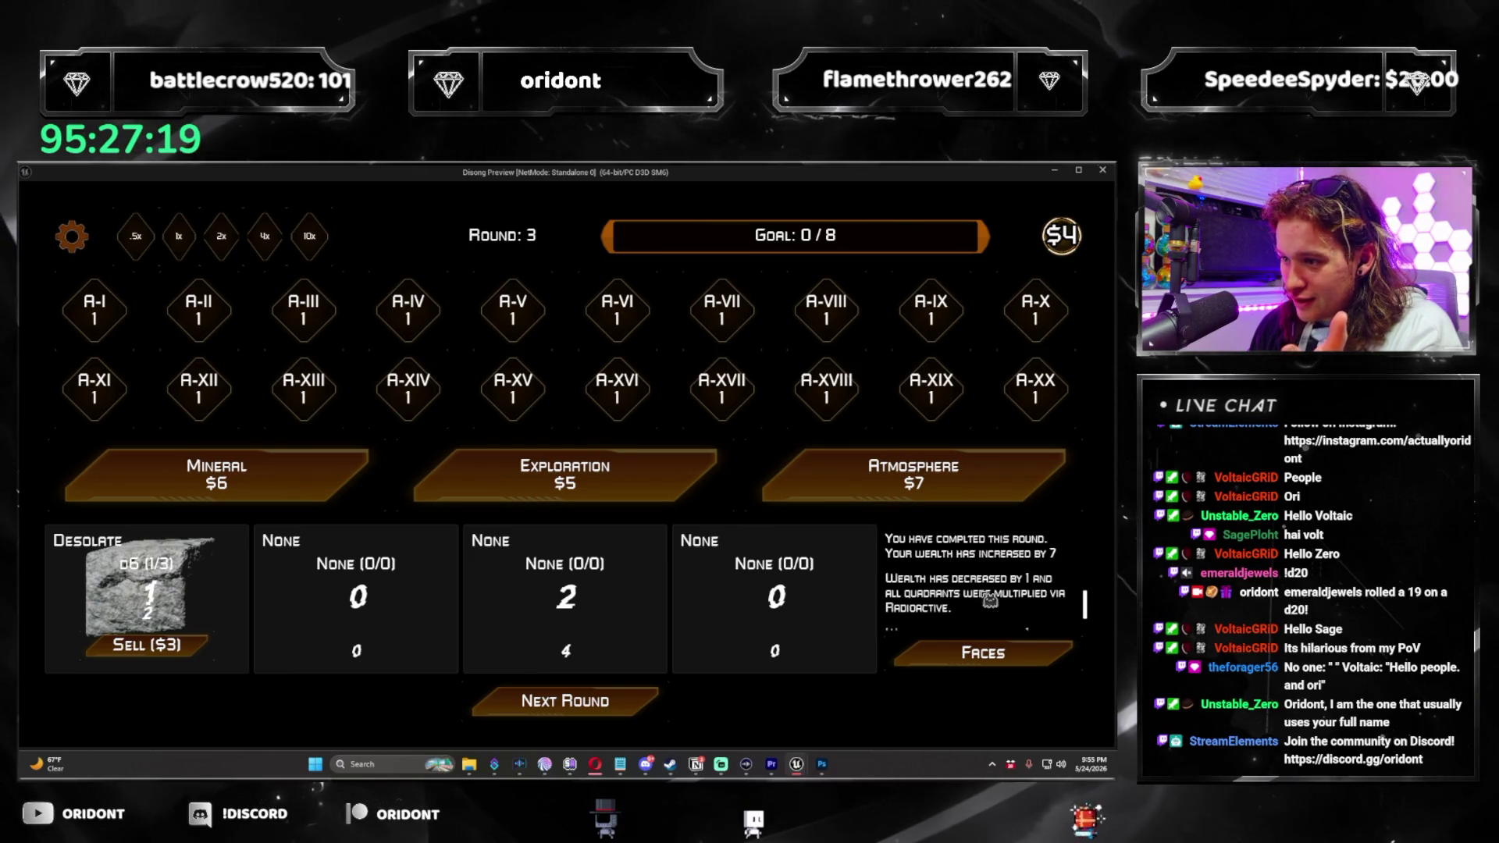
{"action": "scroll", "coordinate": [968, 601], "scroll_direction": "up", "scroll_amount": 1}
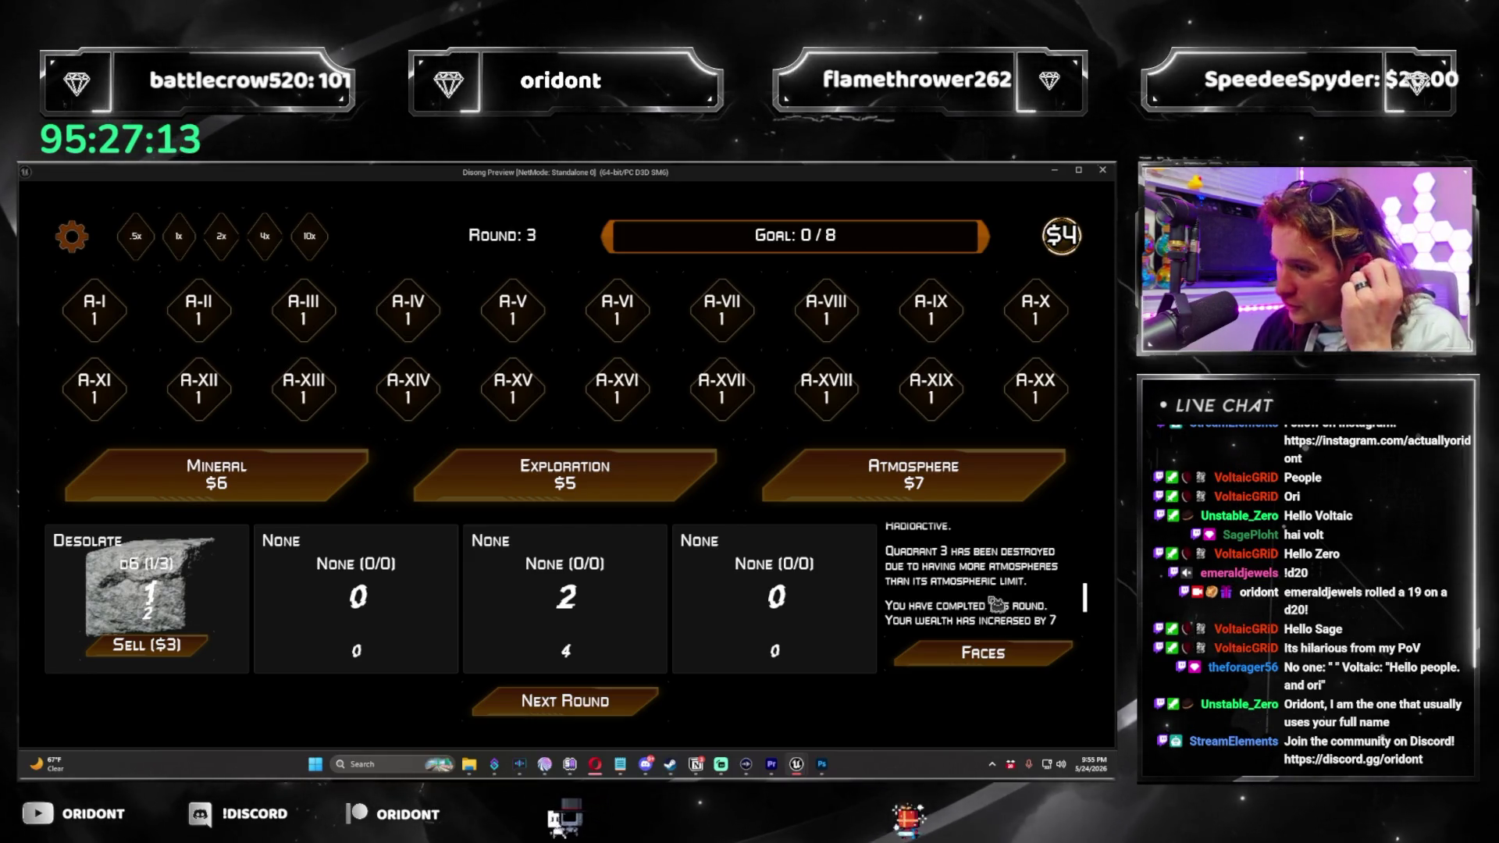
{"action": "scroll", "coordinate": [998, 619], "scroll_direction": "down", "scroll_amount": 1}
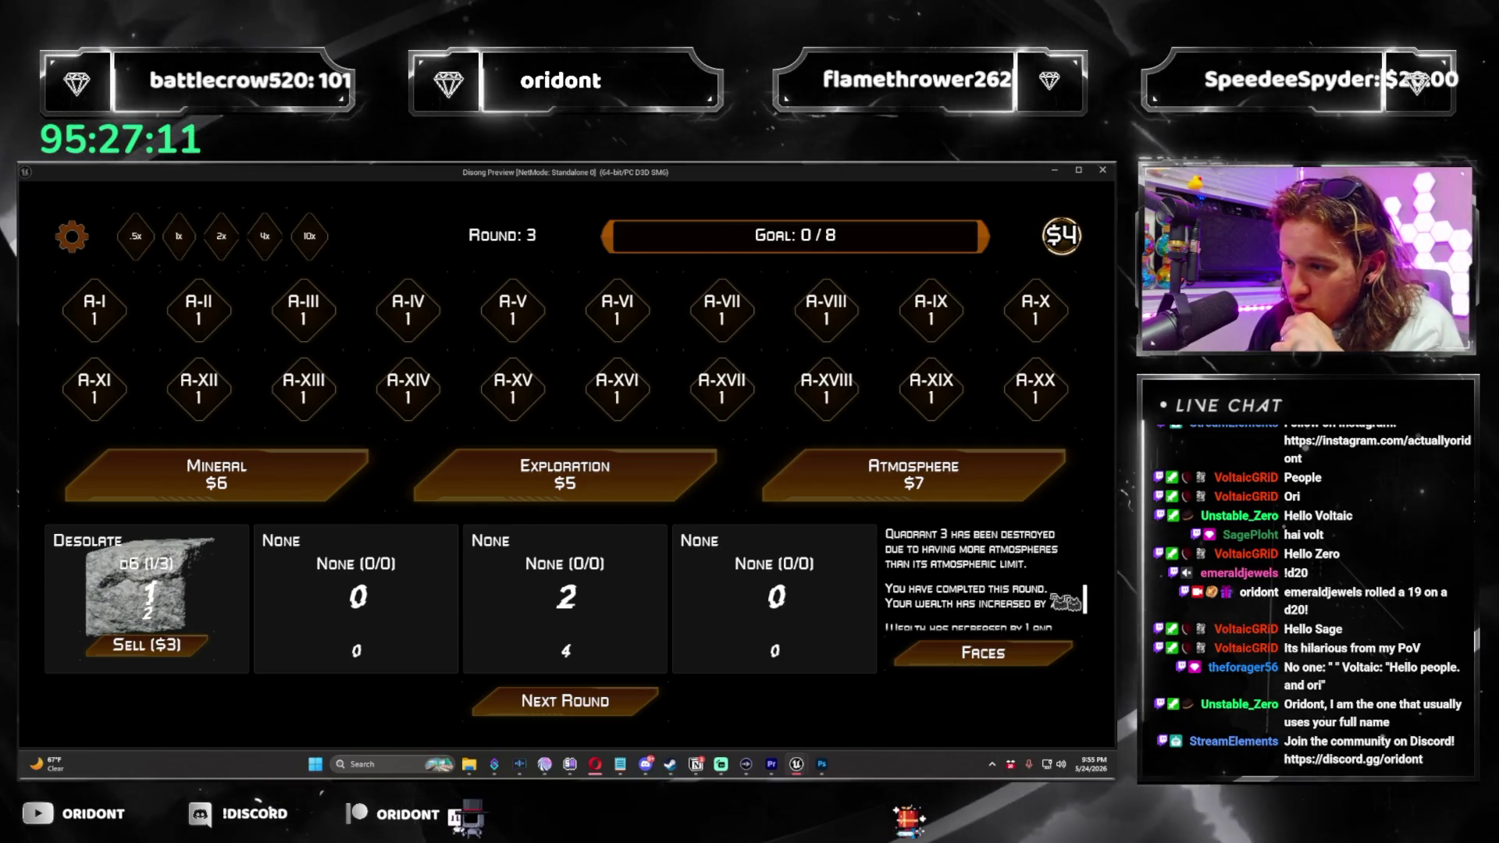
{"action": "scroll", "coordinate": [998, 622], "scroll_direction": "down", "scroll_amount": 5}
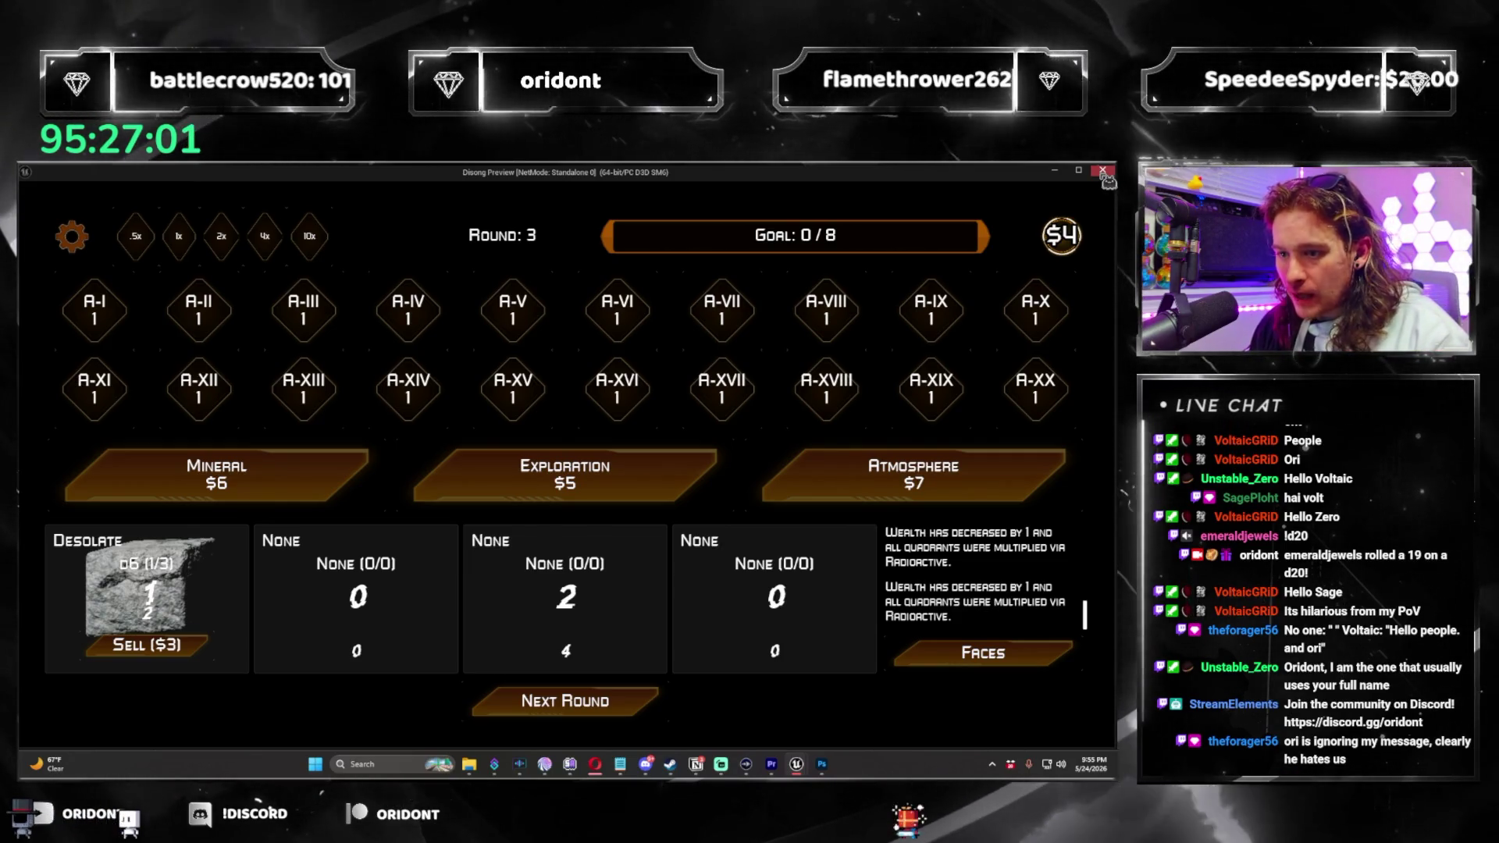
{"action": "left_click", "coordinate": [1103, 172]}
Set Pod1Rank's shadow colour alpha to 1.0 in WBP_Main's Designer, then switch back to MAP_Main.
{"action": "left_click", "coordinate": [229, 189]}
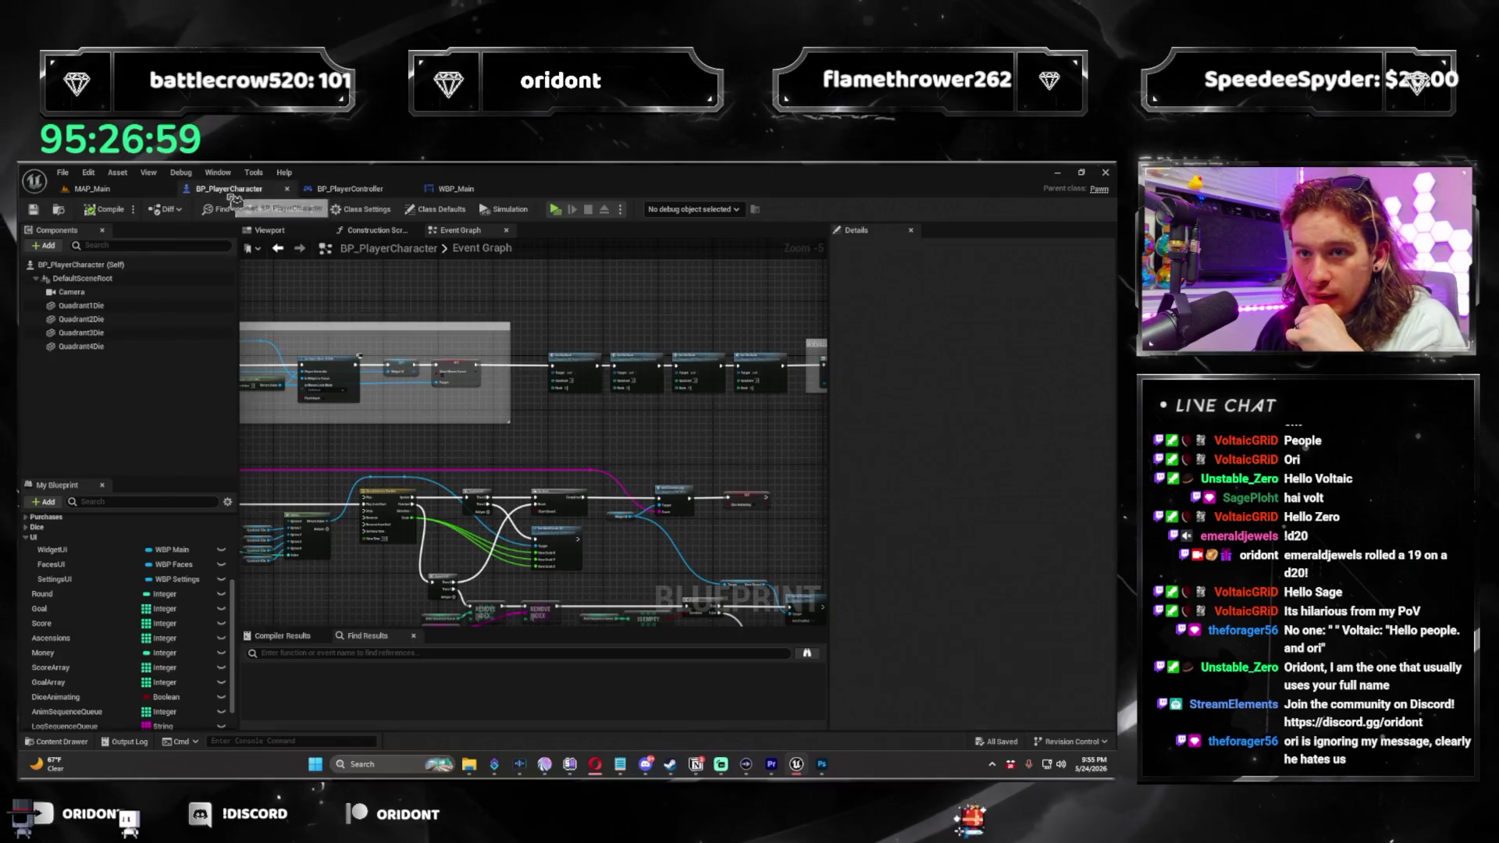
{"action": "key", "text": "Home"}
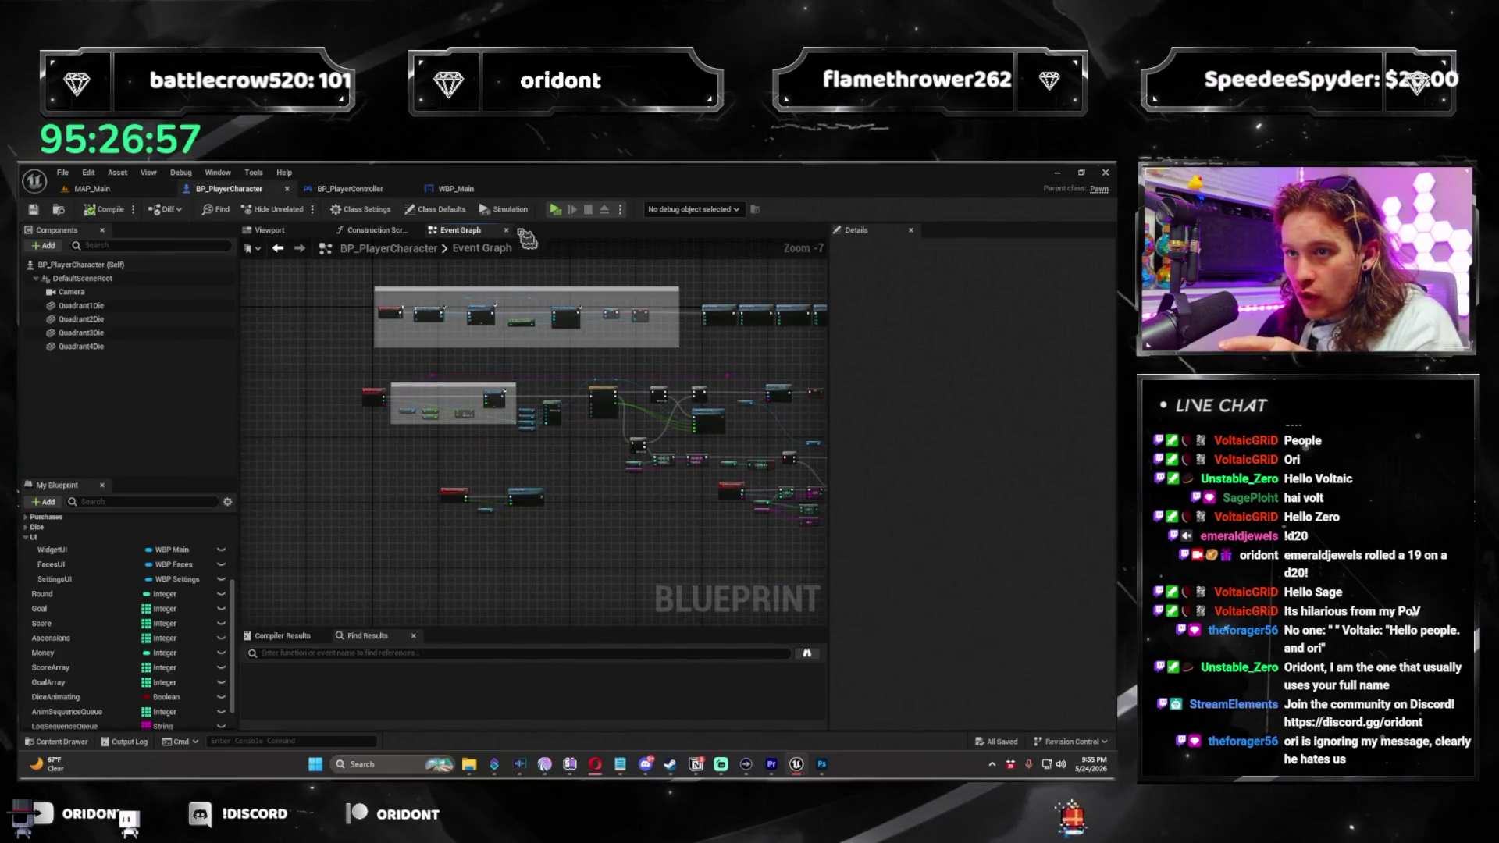
{"action": "left_click", "coordinate": [457, 189]}
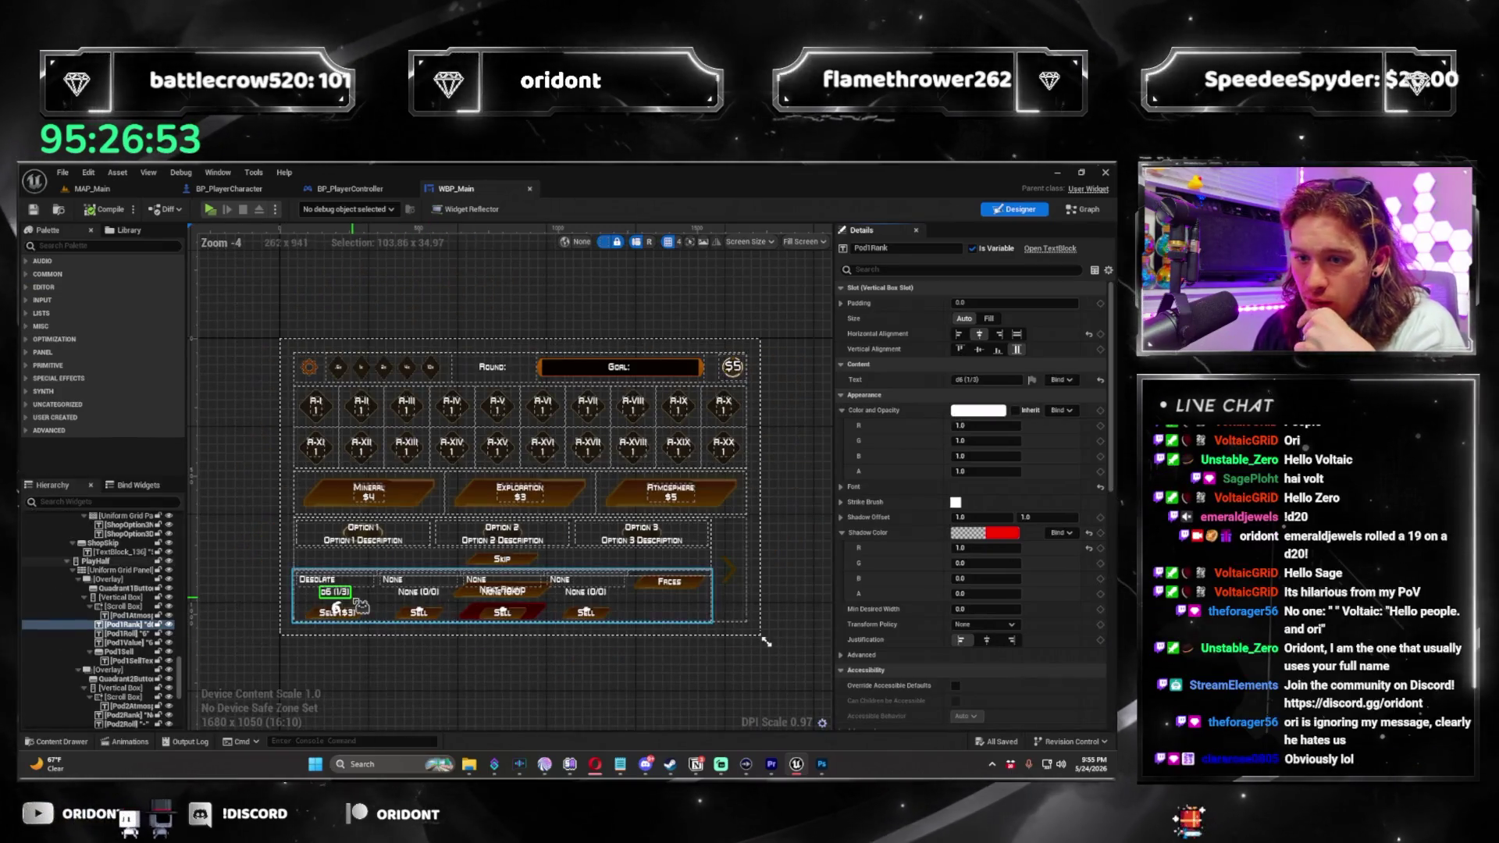
{"action": "scroll", "coordinate": [370, 605], "scroll_direction": "up", "scroll_amount": 4}
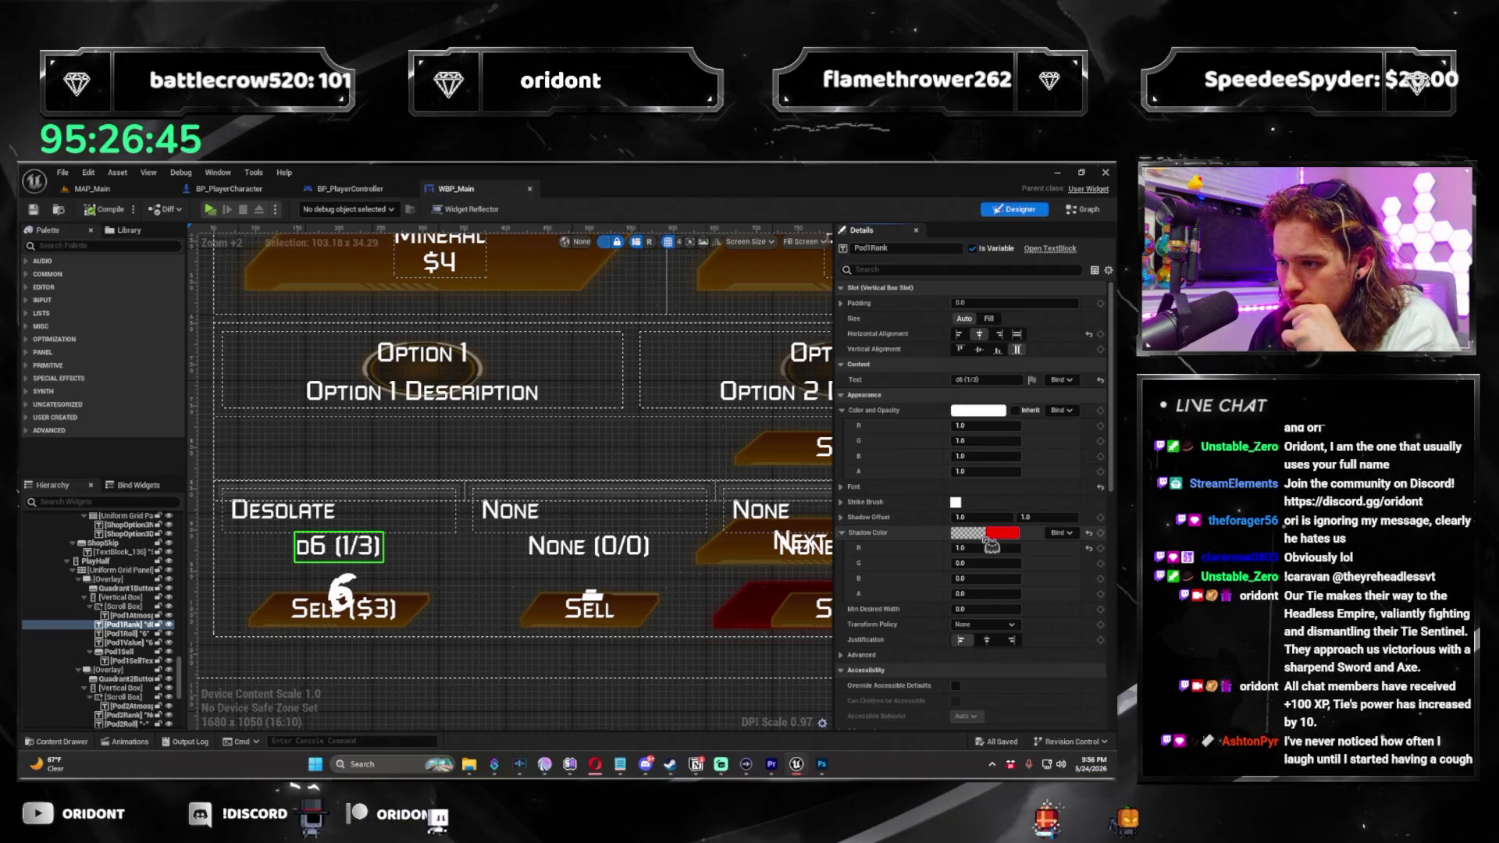
{"action": "left_click_drag", "start_coordinate": [964, 594], "coordinate": [979, 594]}
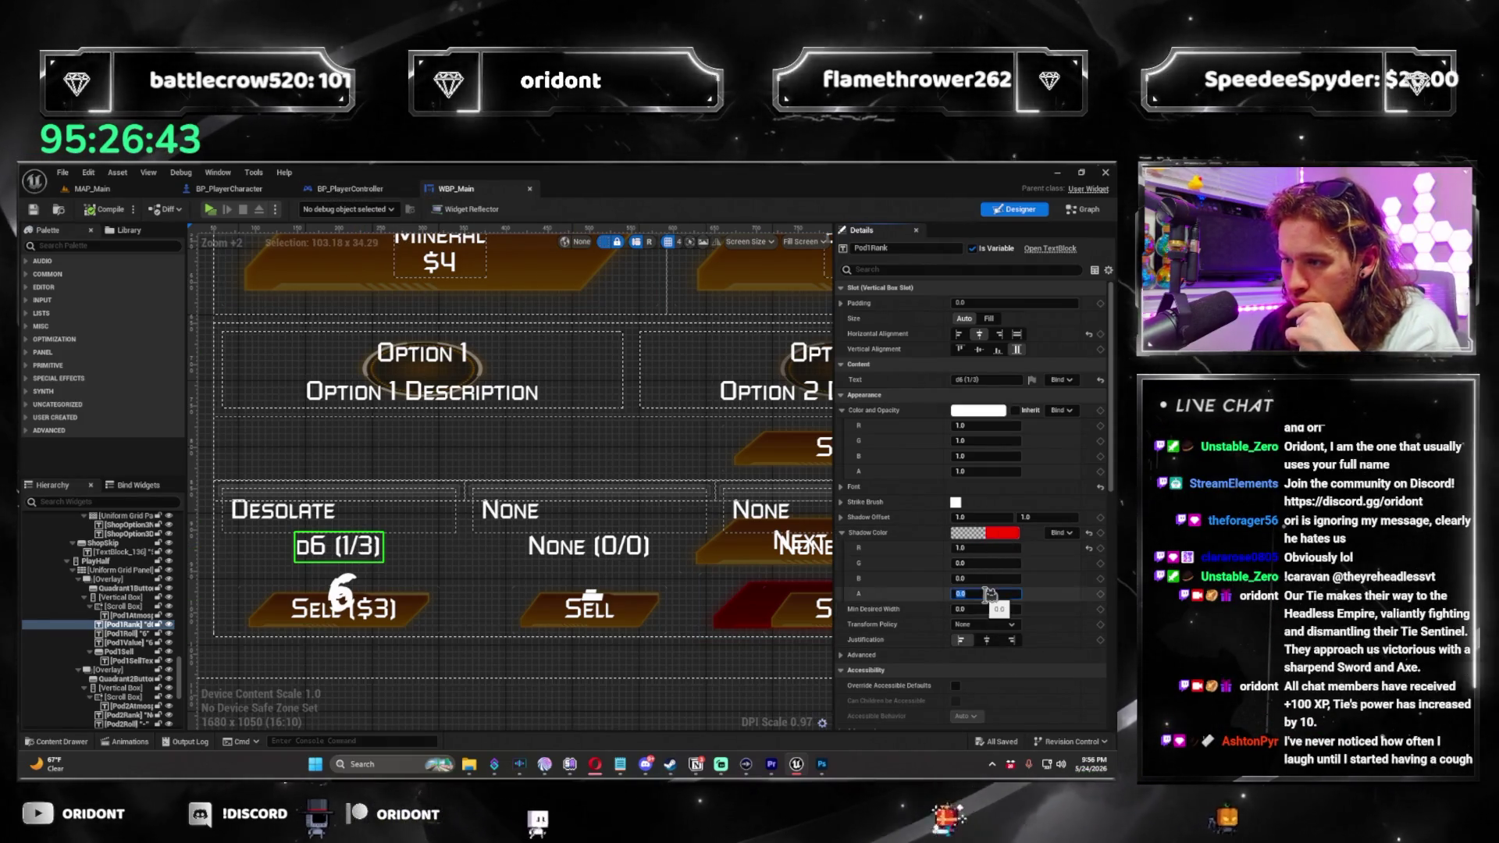
{"action": "key", "text": "Return"}
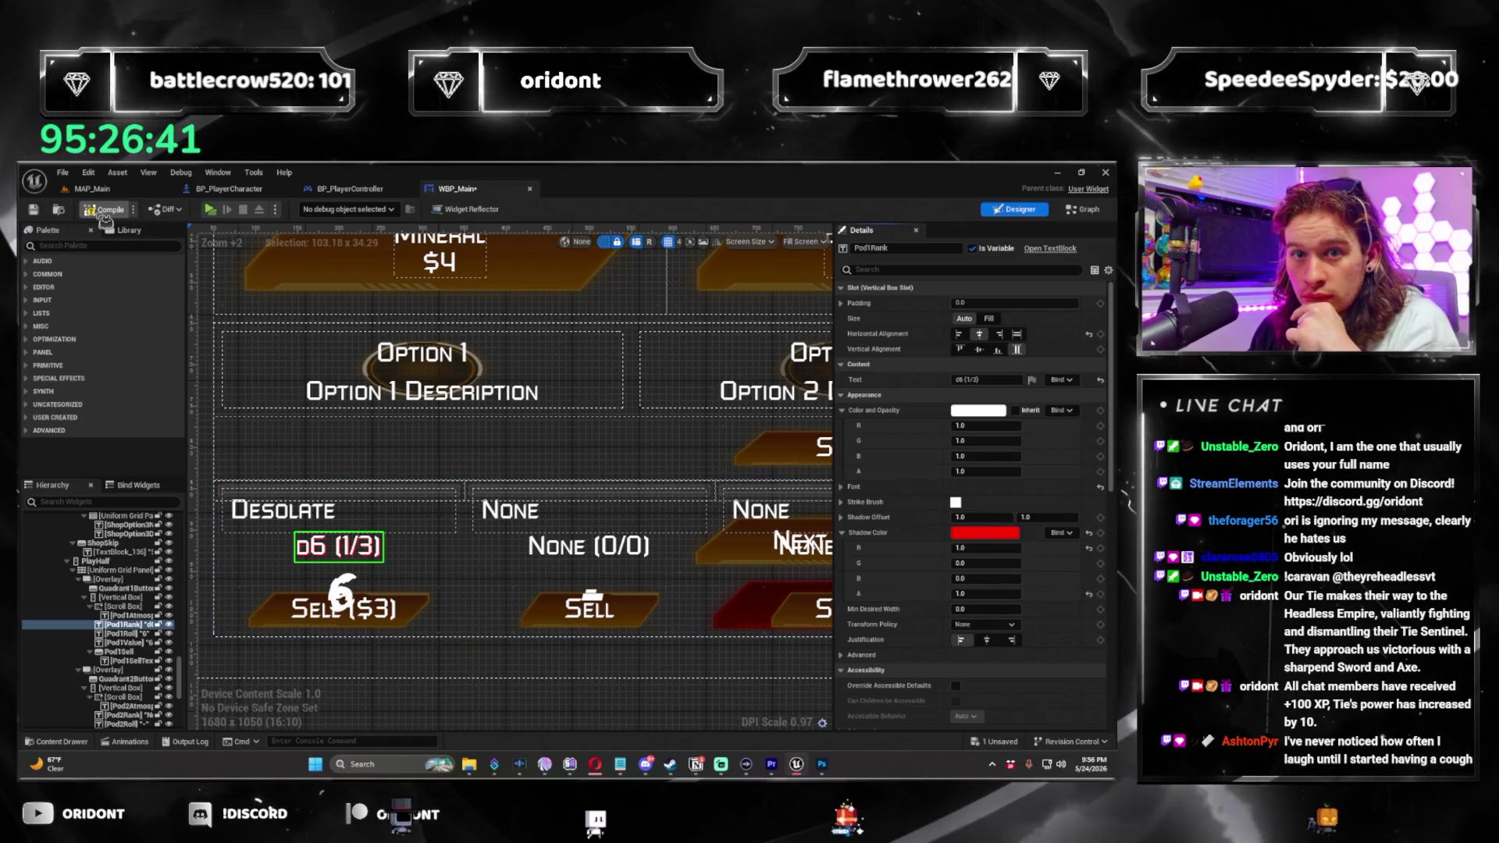
{"action": "left_click", "coordinate": [109, 209]}
{"action": "left_click", "coordinate": [92, 188]}
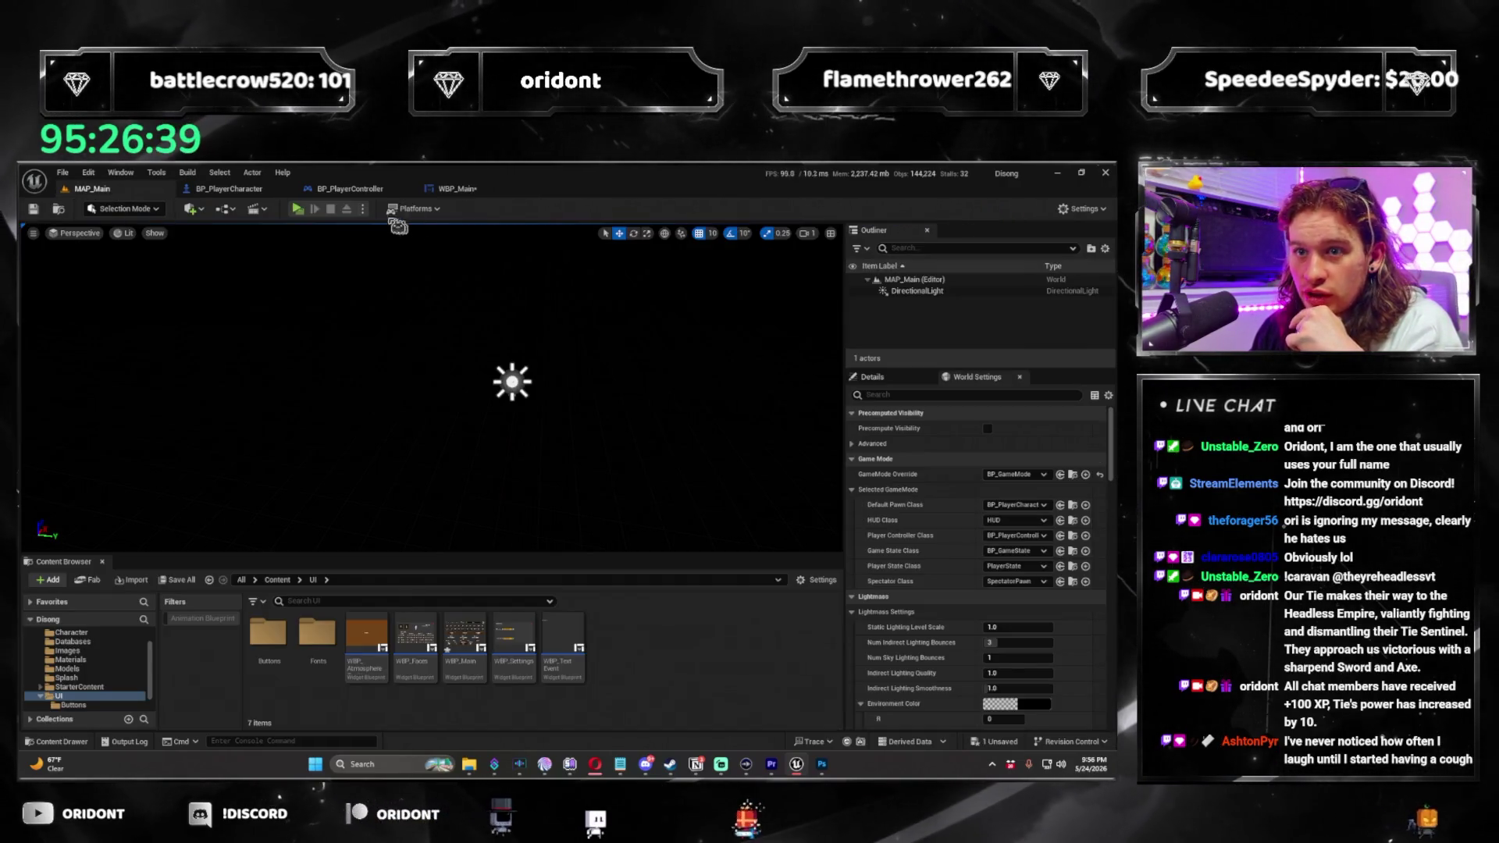
Run a quick test play, then set Pod1Rank's shadow colour alpha back to 0 in WBP_Main.
{"action": "left_click", "coordinate": [304, 211]}
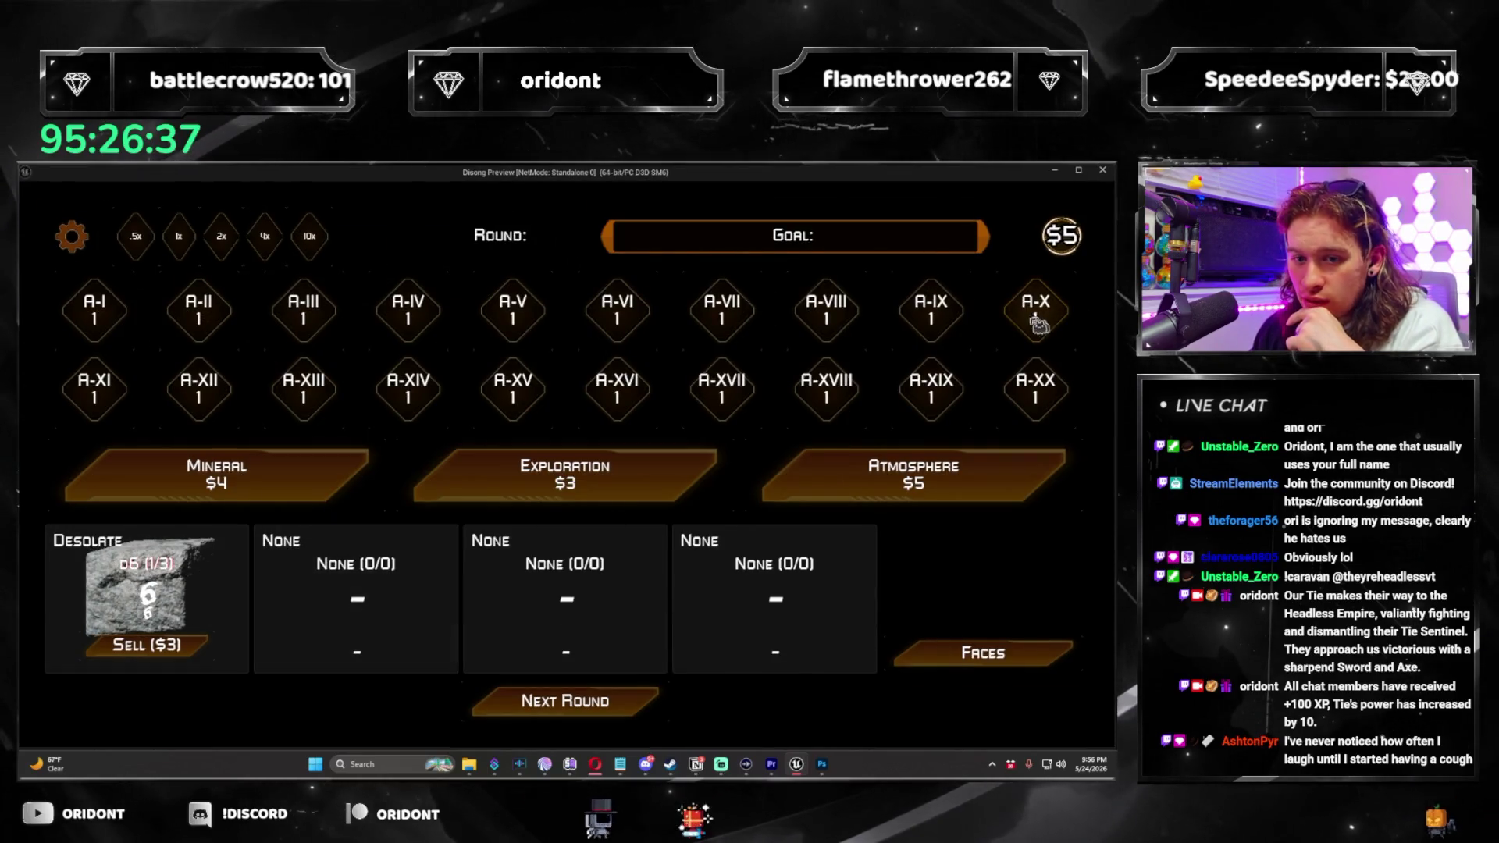
{"action": "left_click", "coordinate": [1104, 171]}
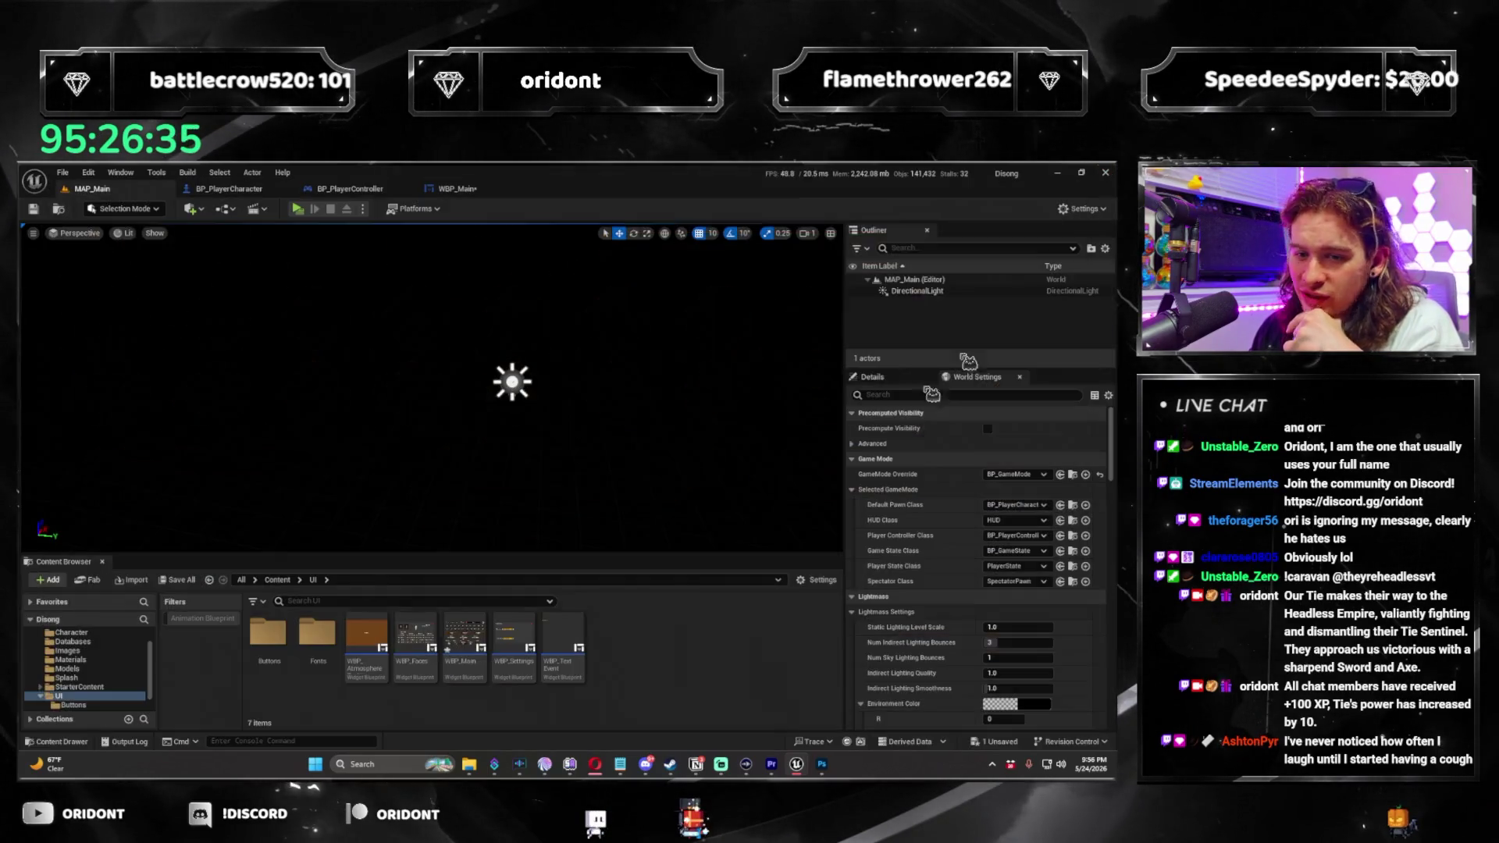
{"action": "left_click", "coordinate": [480, 192]}
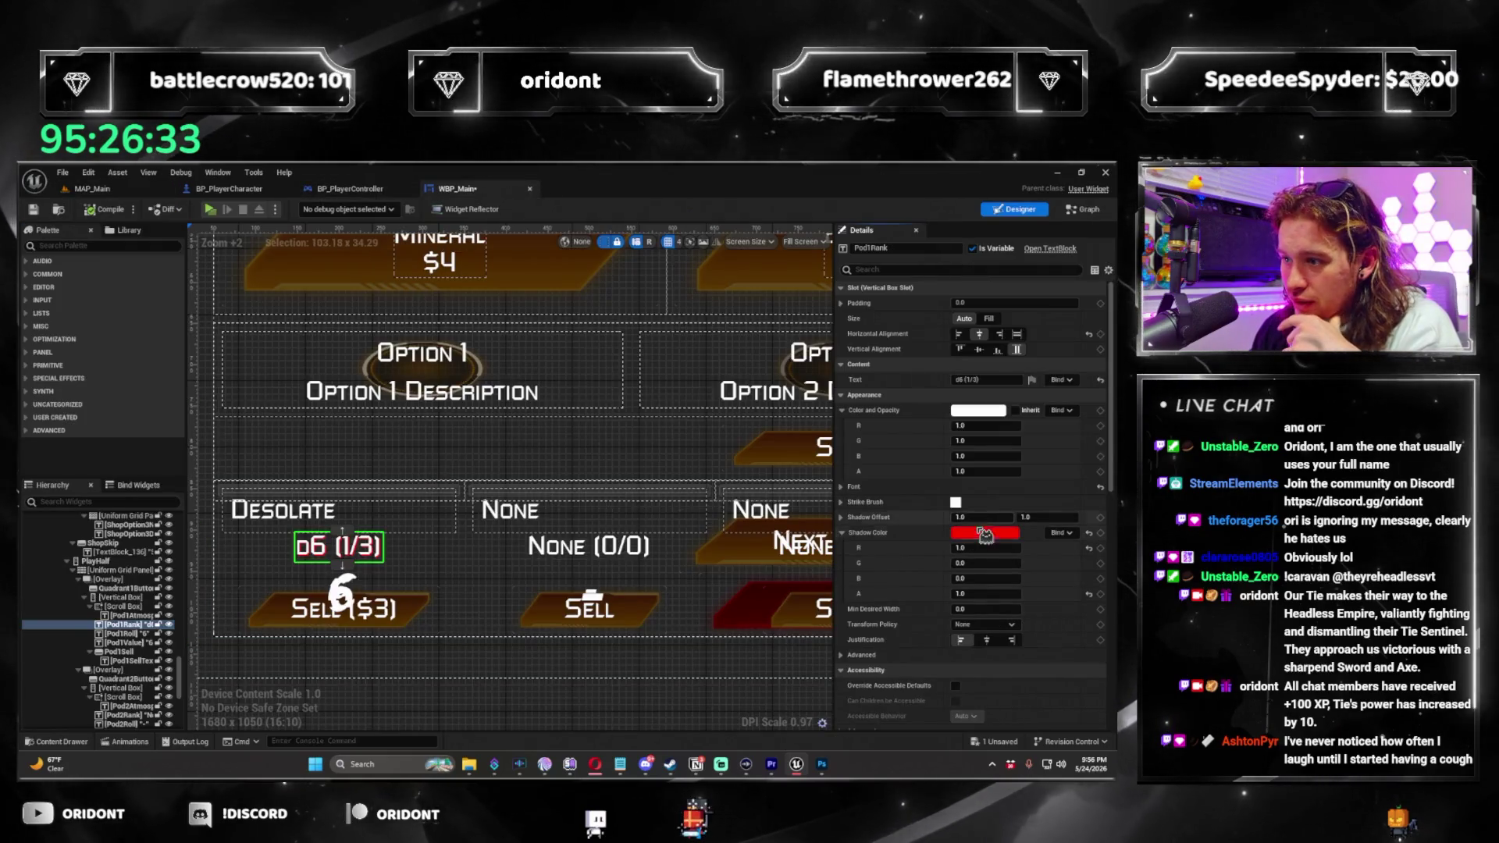
{"action": "left_click", "coordinate": [976, 594]}
{"action": "type", "text": "0"}
{"action": "key", "text": "Return"}
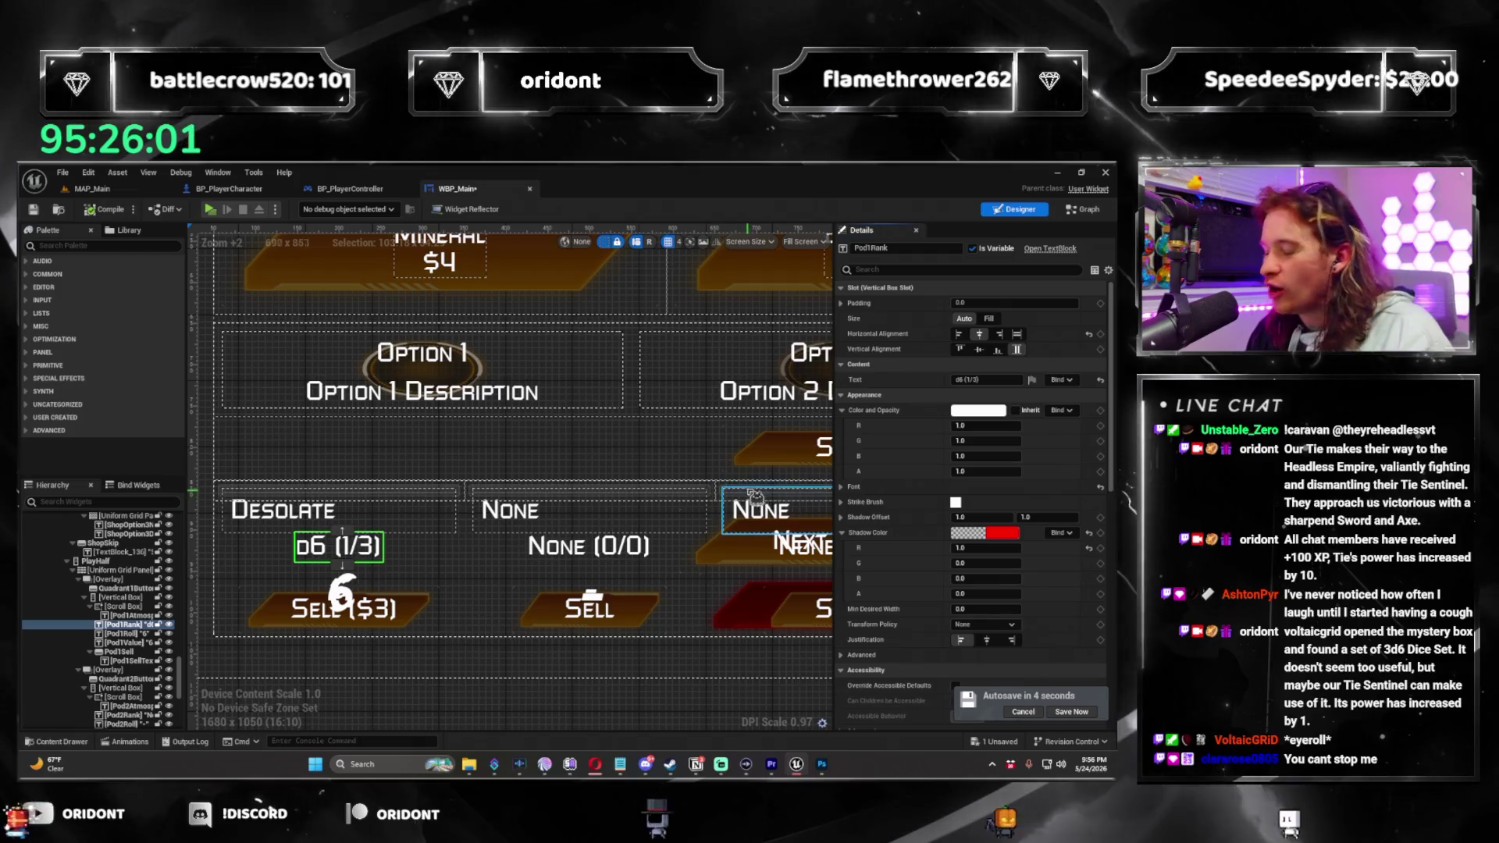
Pan the designer canvas across the pod widgets, including Desolate and None, and switch to Graph view.
{"action": "mouse_move", "coordinate": [621, 513]}
{"action": "left_mouse_down"}
{"action": "mouse_move", "coordinate": [750, 521]}
{"action": "mouse_move", "coordinate": [600, 534]}
{"action": "mouse_move", "coordinate": [534, 447]}
{"action": "left_mouse_up"}
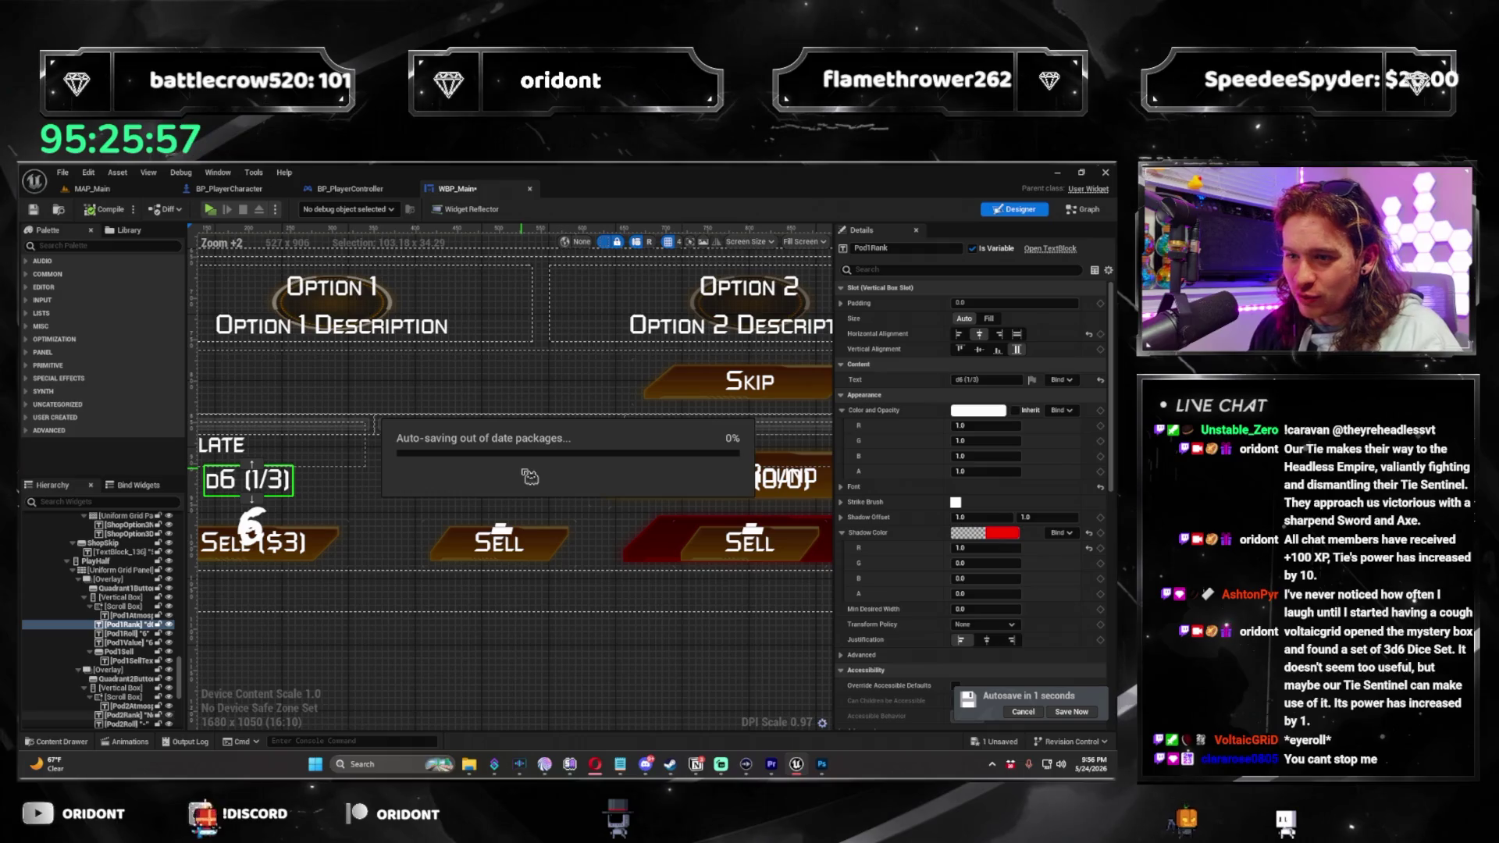
{"action": "left_click_drag", "start_coordinate": [378, 599], "coordinate": [425, 614]}
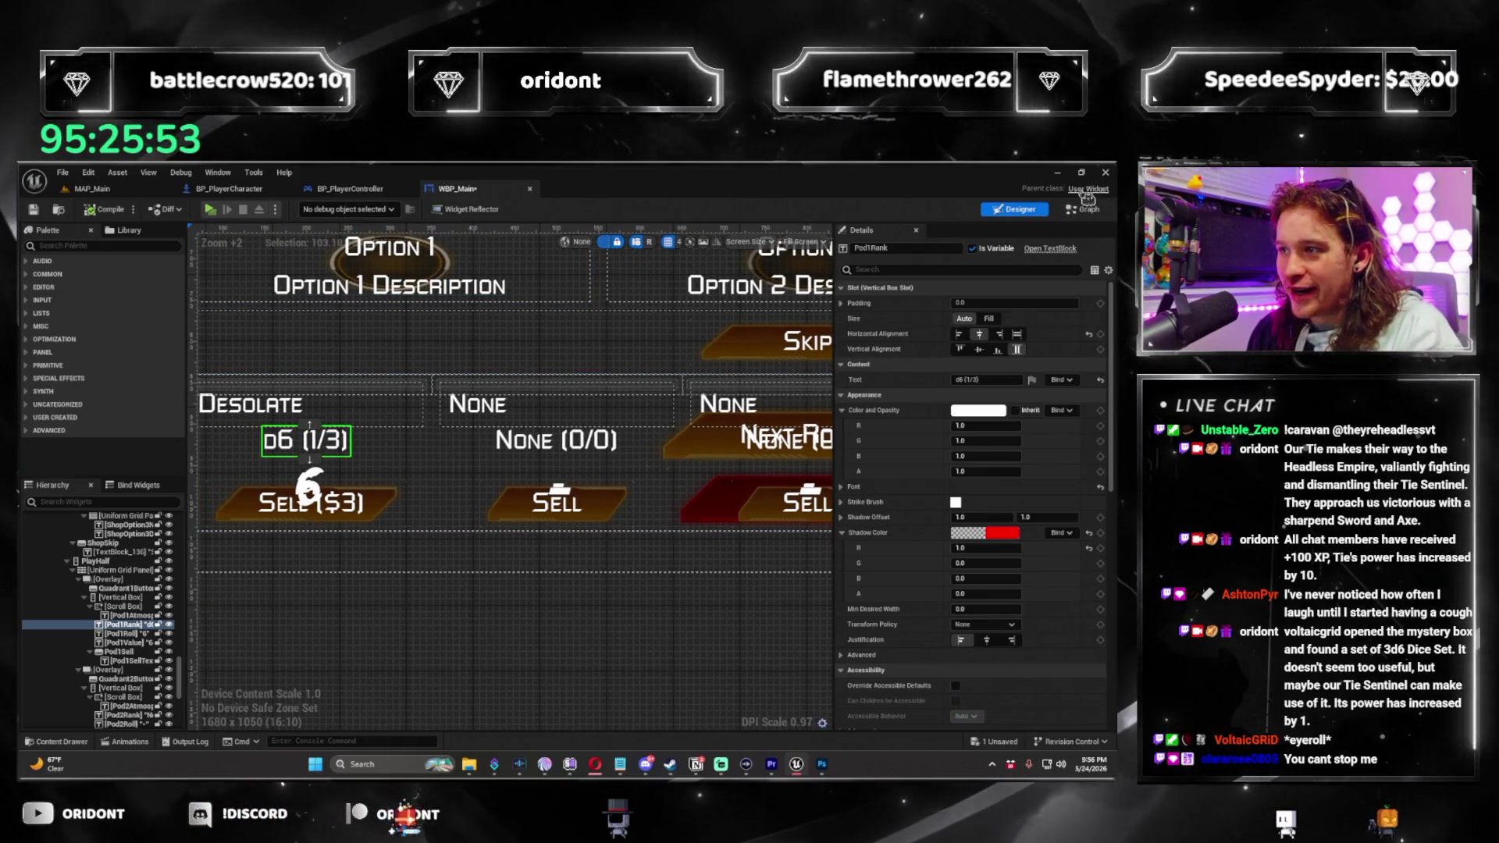
{"action": "left_click", "coordinate": [1042, 252]}
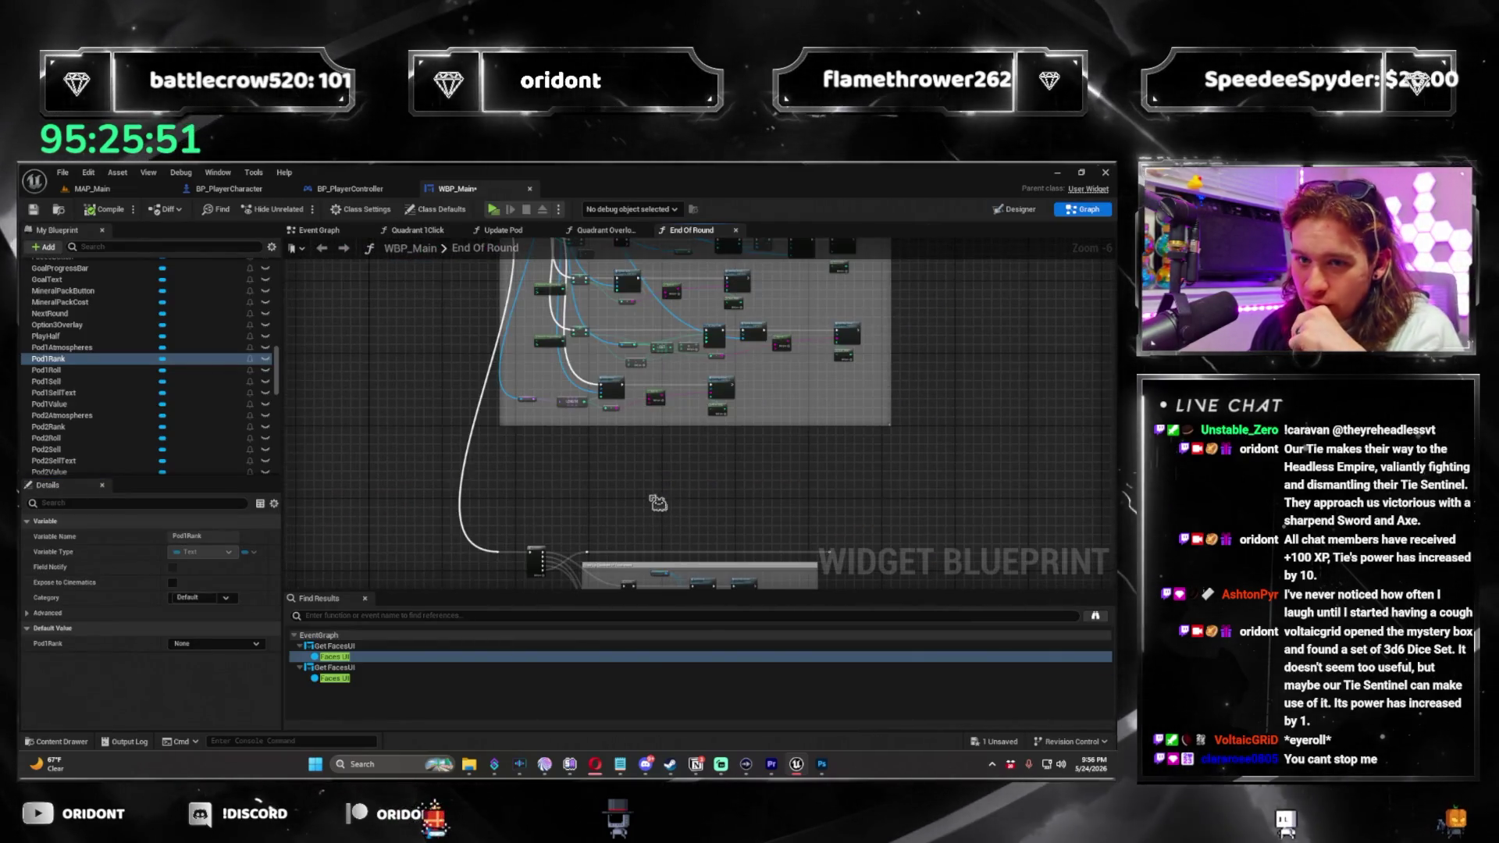
Expand the Functions list and move UpdatePod into the Update category.
{"action": "scroll", "coordinate": [206, 363], "scroll_direction": "up", "scroll_amount": 10}
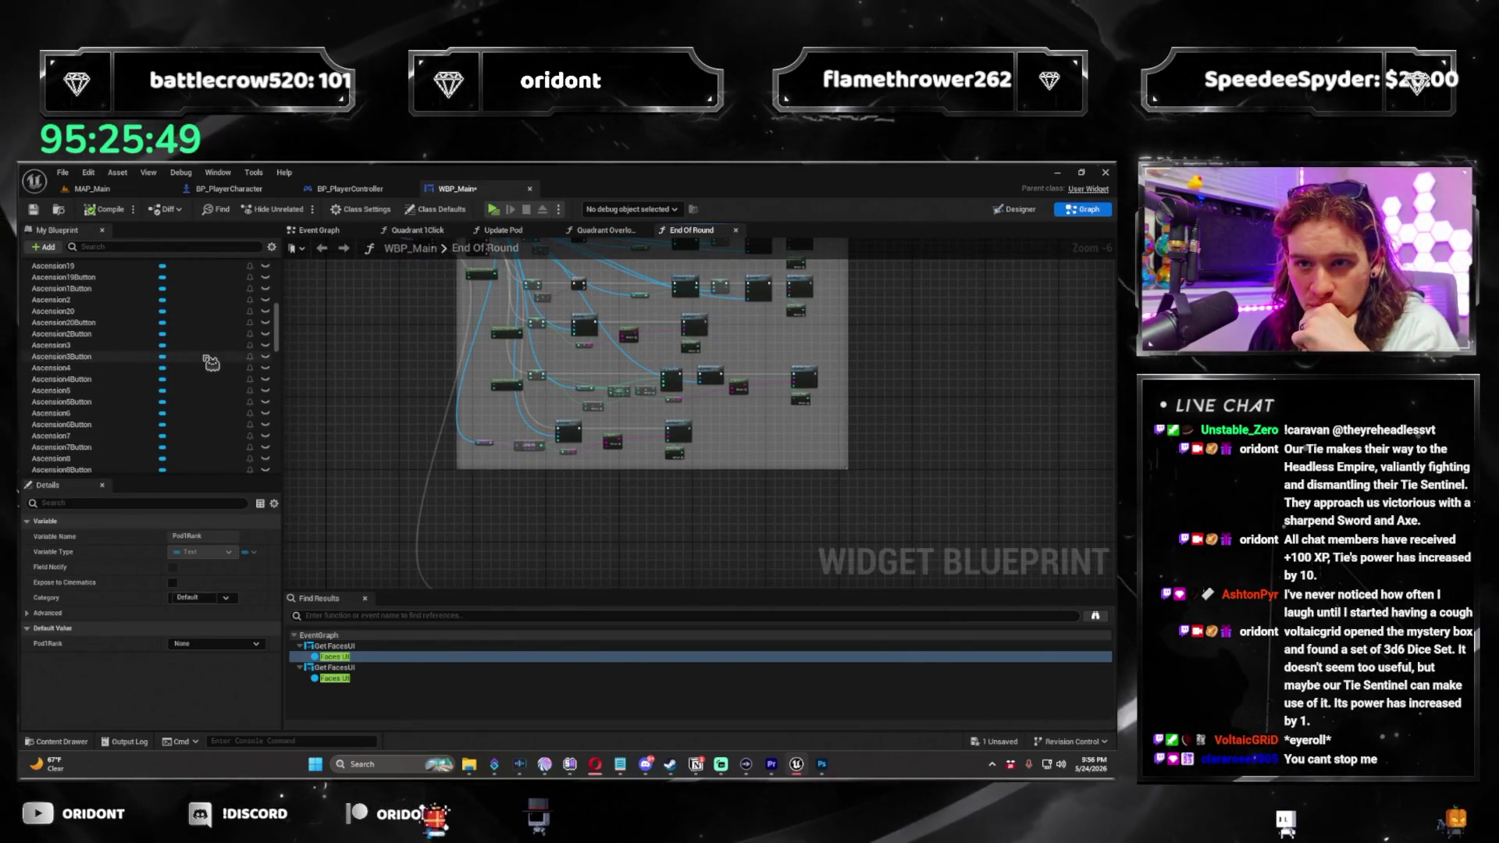
{"action": "scroll", "coordinate": [156, 359], "scroll_direction": "up", "scroll_amount": 2}
{"action": "left_click", "coordinate": [34, 303]}
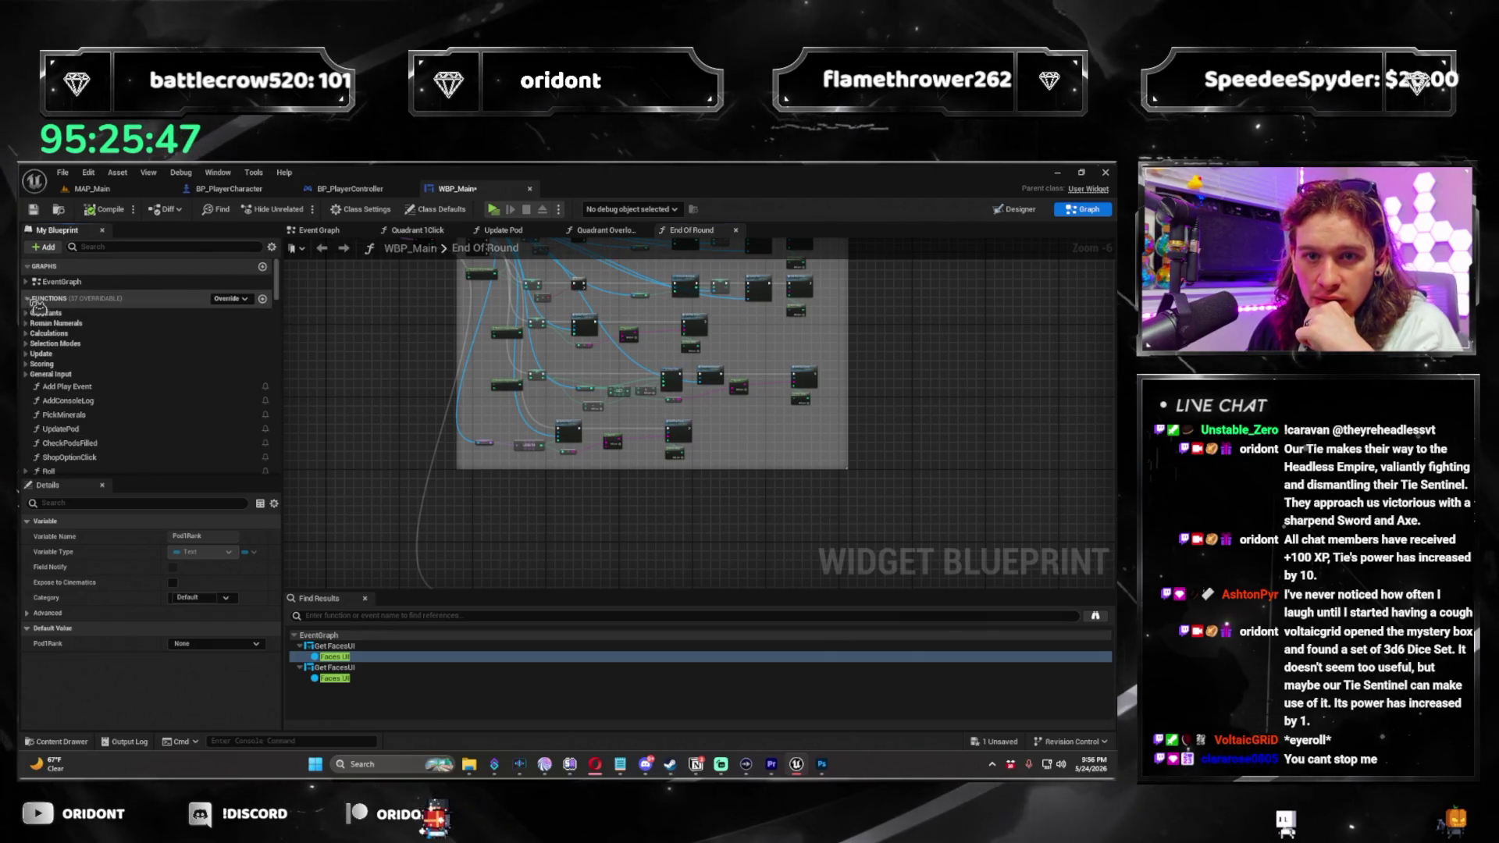
{"action": "scroll", "coordinate": [142, 386], "scroll_direction": "down", "scroll_amount": 3}
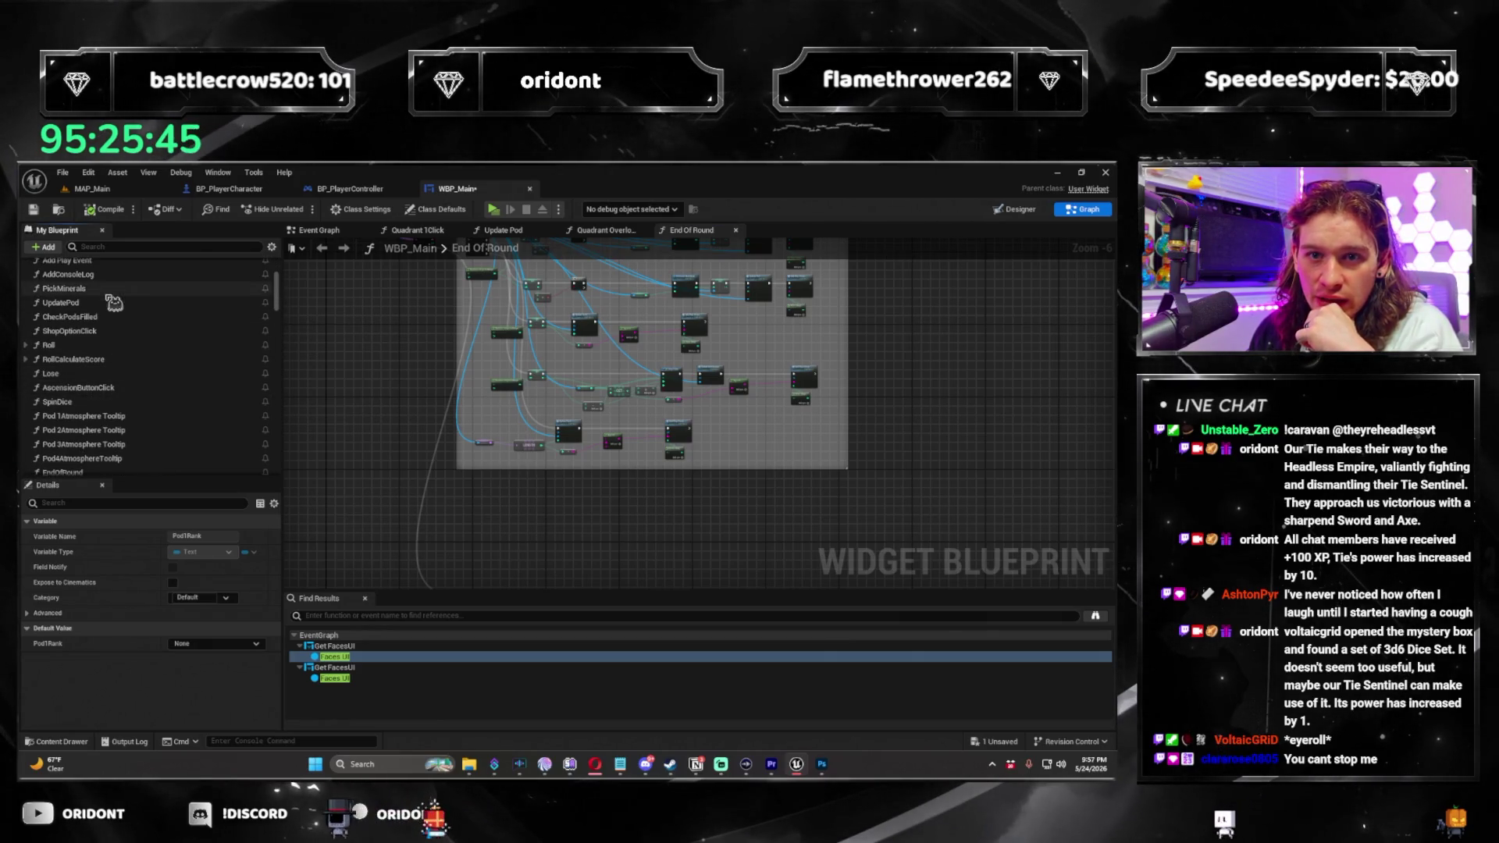
{"action": "scroll", "coordinate": [113, 314], "scroll_direction": "up", "scroll_amount": 5}
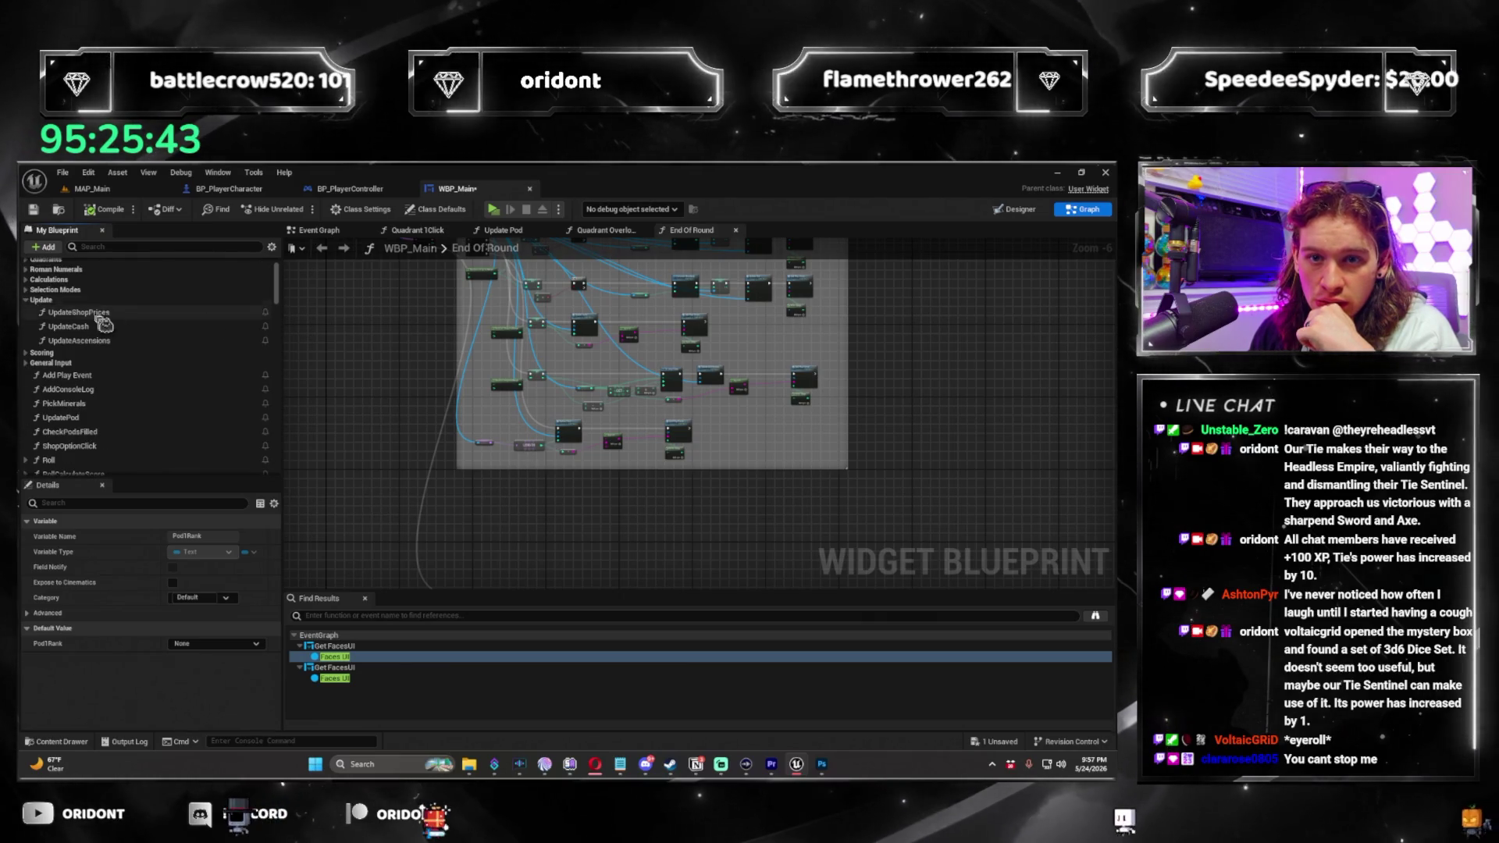
{"action": "mouse_move", "coordinate": [105, 459]}
{"action": "left_mouse_down"}
{"action": "mouse_move", "coordinate": [94, 429]}
{"action": "mouse_move", "coordinate": [123, 415]}
{"action": "mouse_move", "coordinate": [60, 311]}
{"action": "mouse_move", "coordinate": [112, 334]}
{"action": "left_mouse_up"}
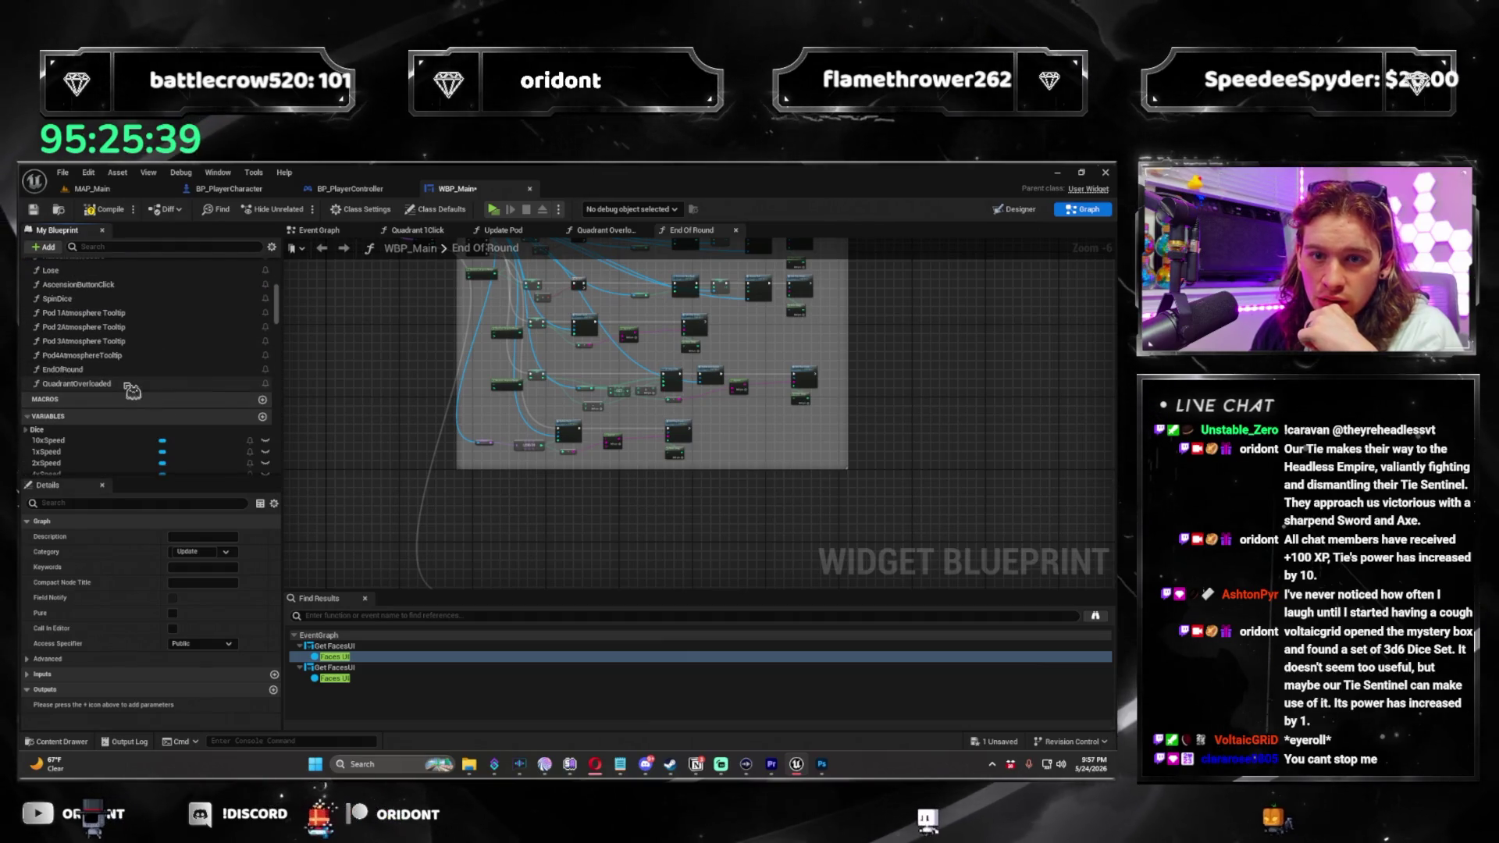
Go to Quadrant Overloaded and bring up the colour picker for Local_ShadowColor's default value.
{"action": "key", "text": "ctrl+z"}
{"action": "scroll", "coordinate": [157, 406], "scroll_direction": "down", "scroll_amount": 5}
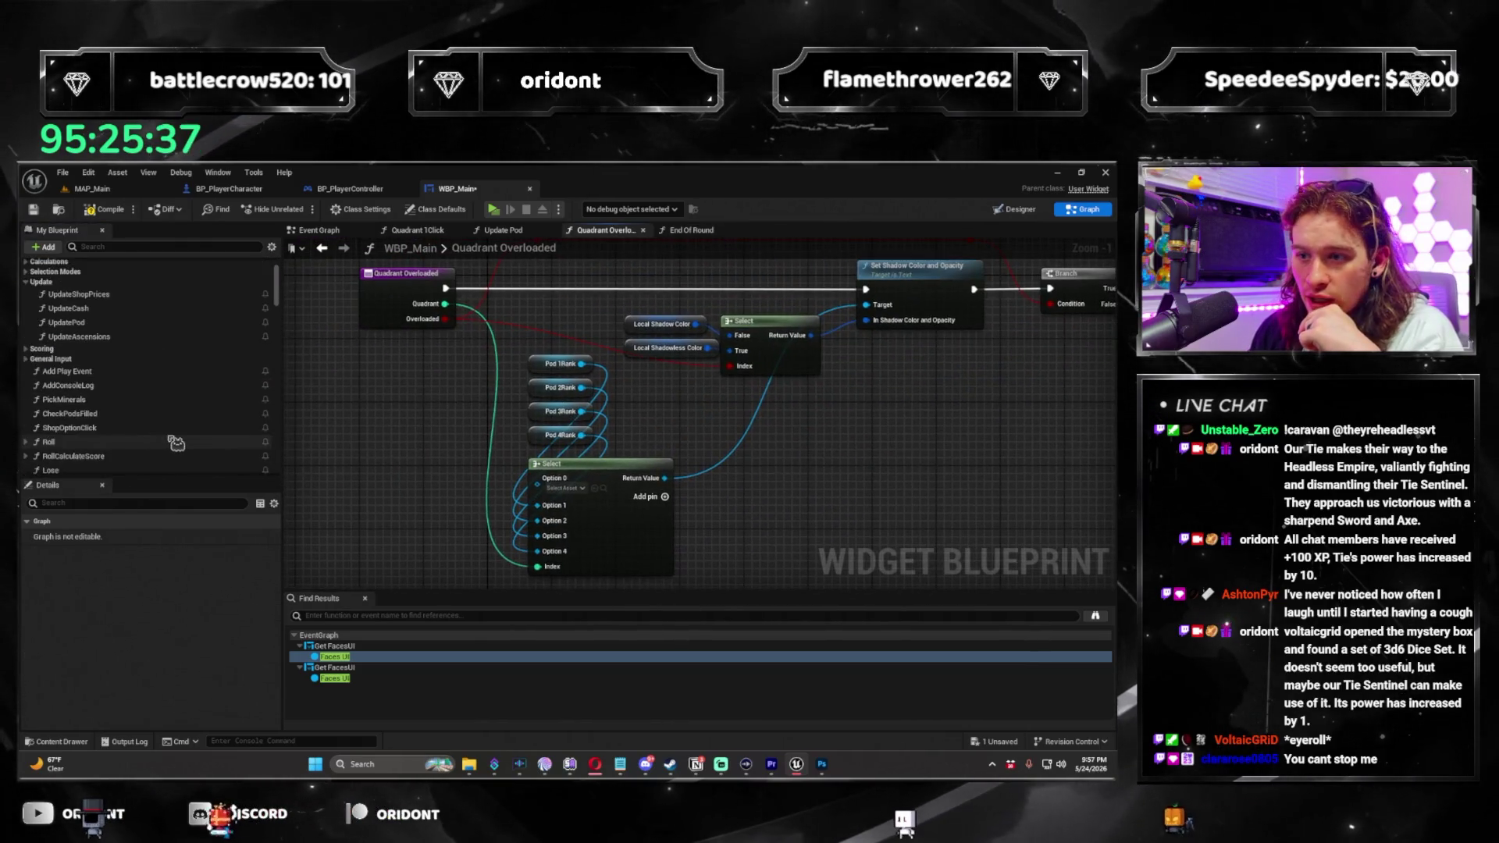
{"action": "scroll", "coordinate": [193, 432], "scroll_direction": "down", "scroll_amount": 6}
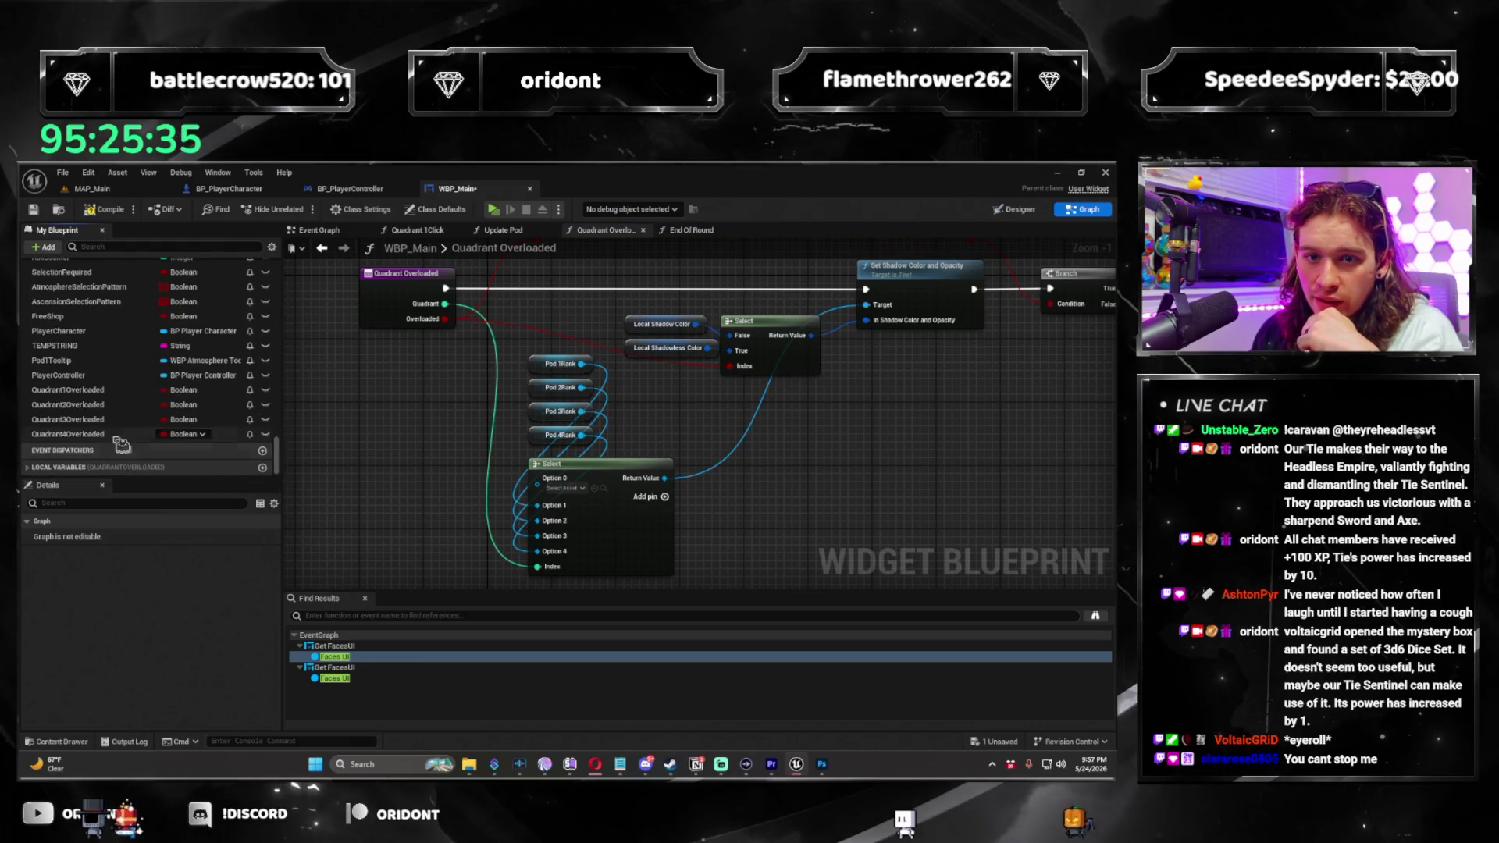
{"action": "left_click", "coordinate": [52, 467]}
{"action": "left_click", "coordinate": [64, 453]}
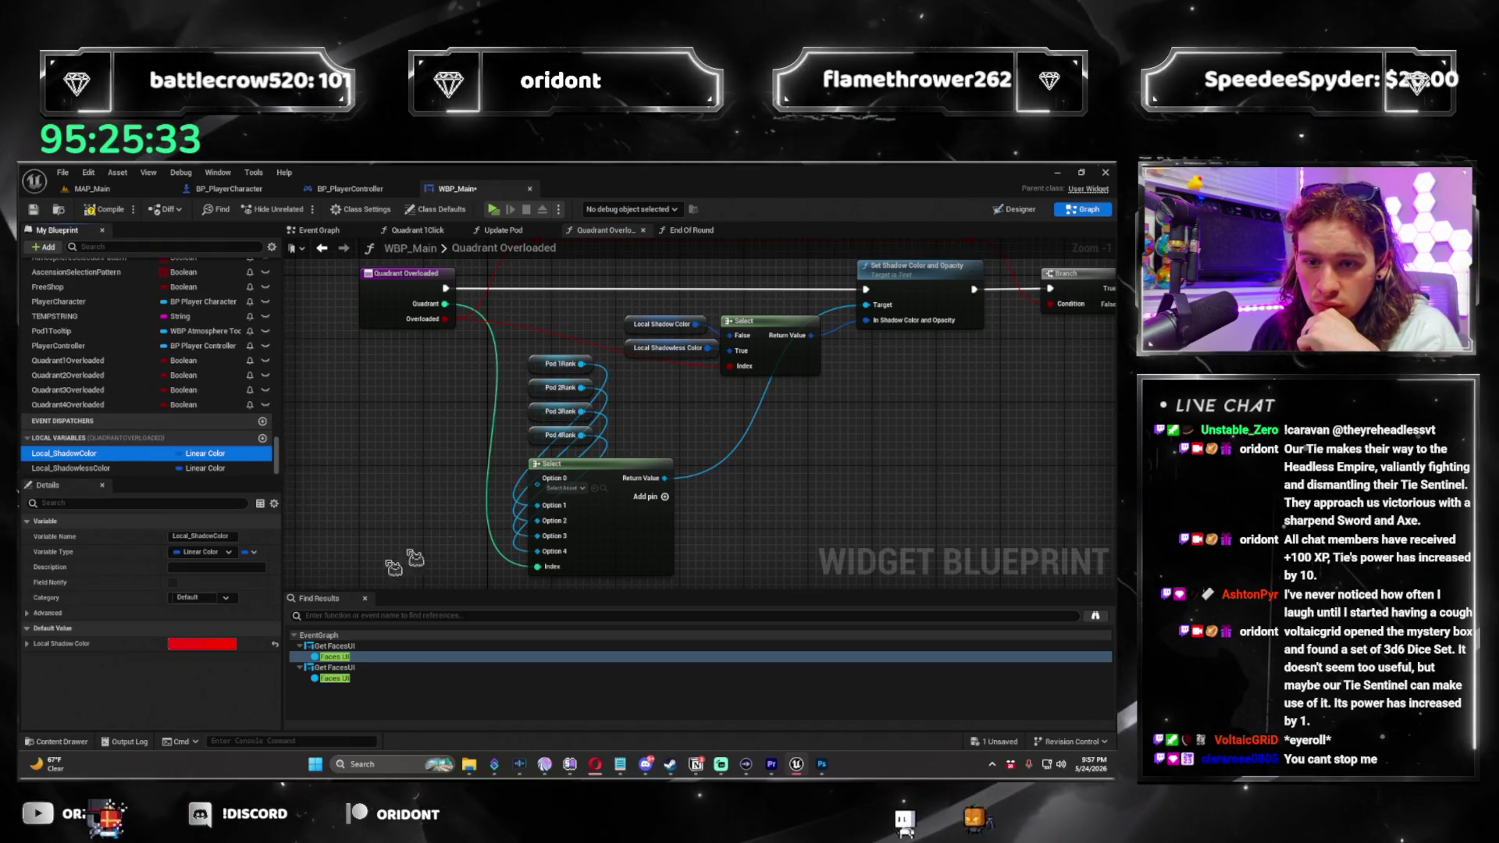
{"action": "left_click", "coordinate": [201, 646]}
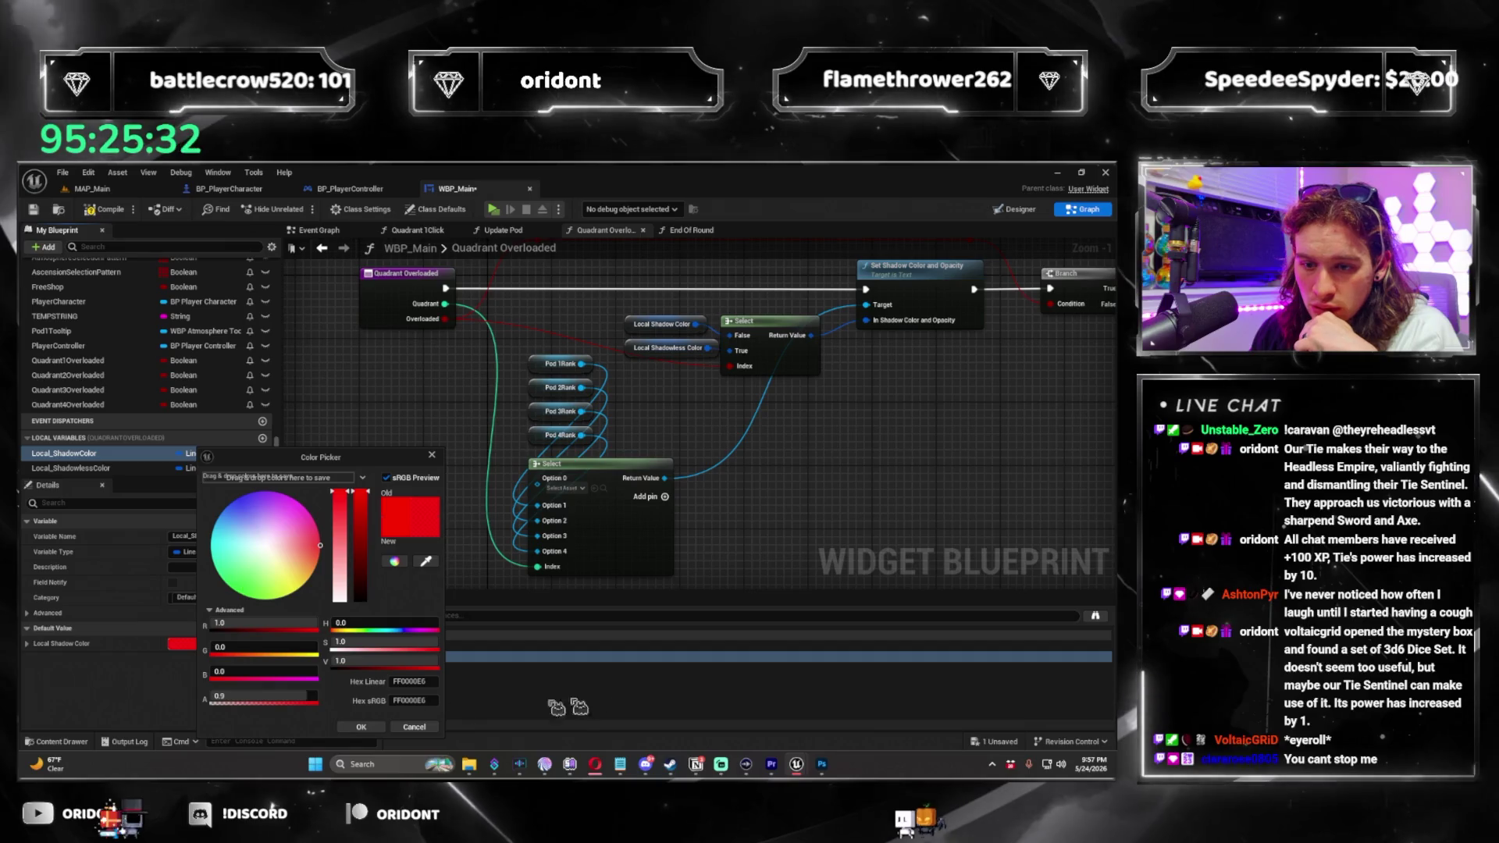
{"action": "left_click", "coordinate": [362, 728]}
{"action": "left_click_drag", "start_coordinate": [800, 446], "coordinate": [636, 505]}
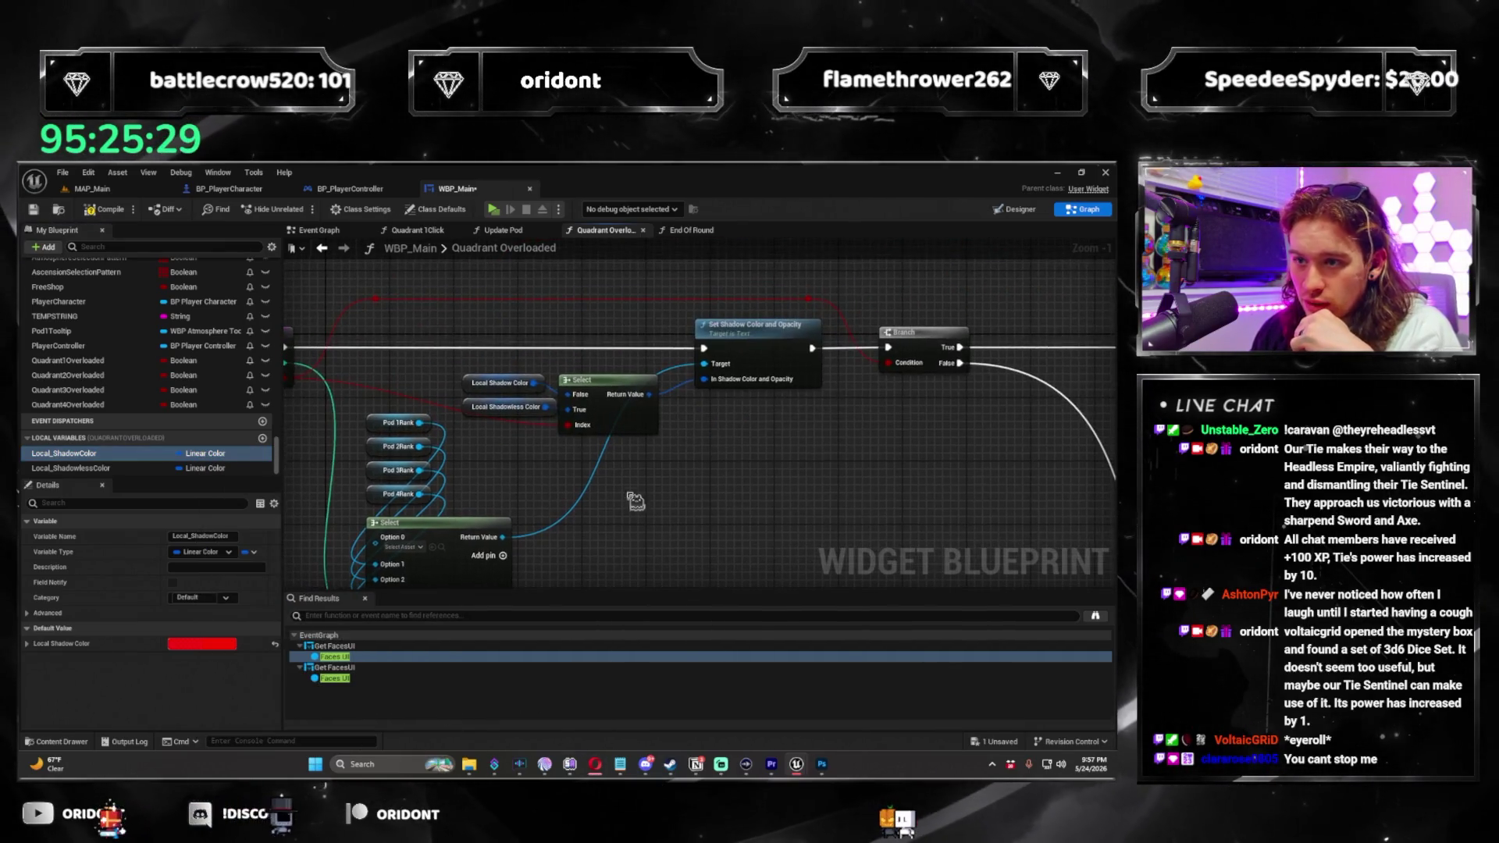
{"action": "left_click_drag", "start_coordinate": [527, 459], "coordinate": [581, 435]}
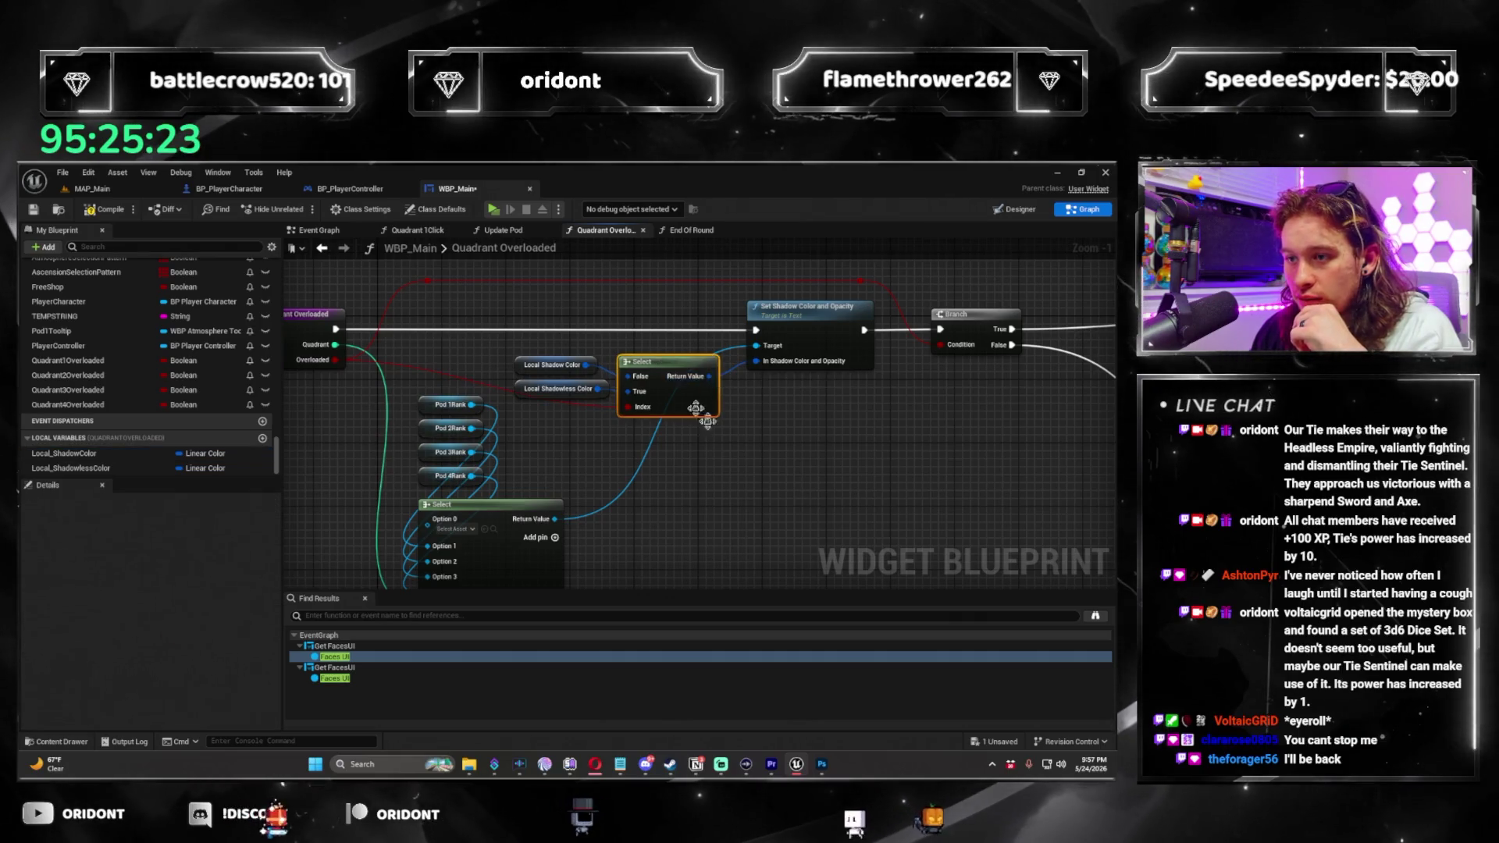
{"action": "left_click_drag", "start_coordinate": [791, 490], "coordinate": [863, 467]}
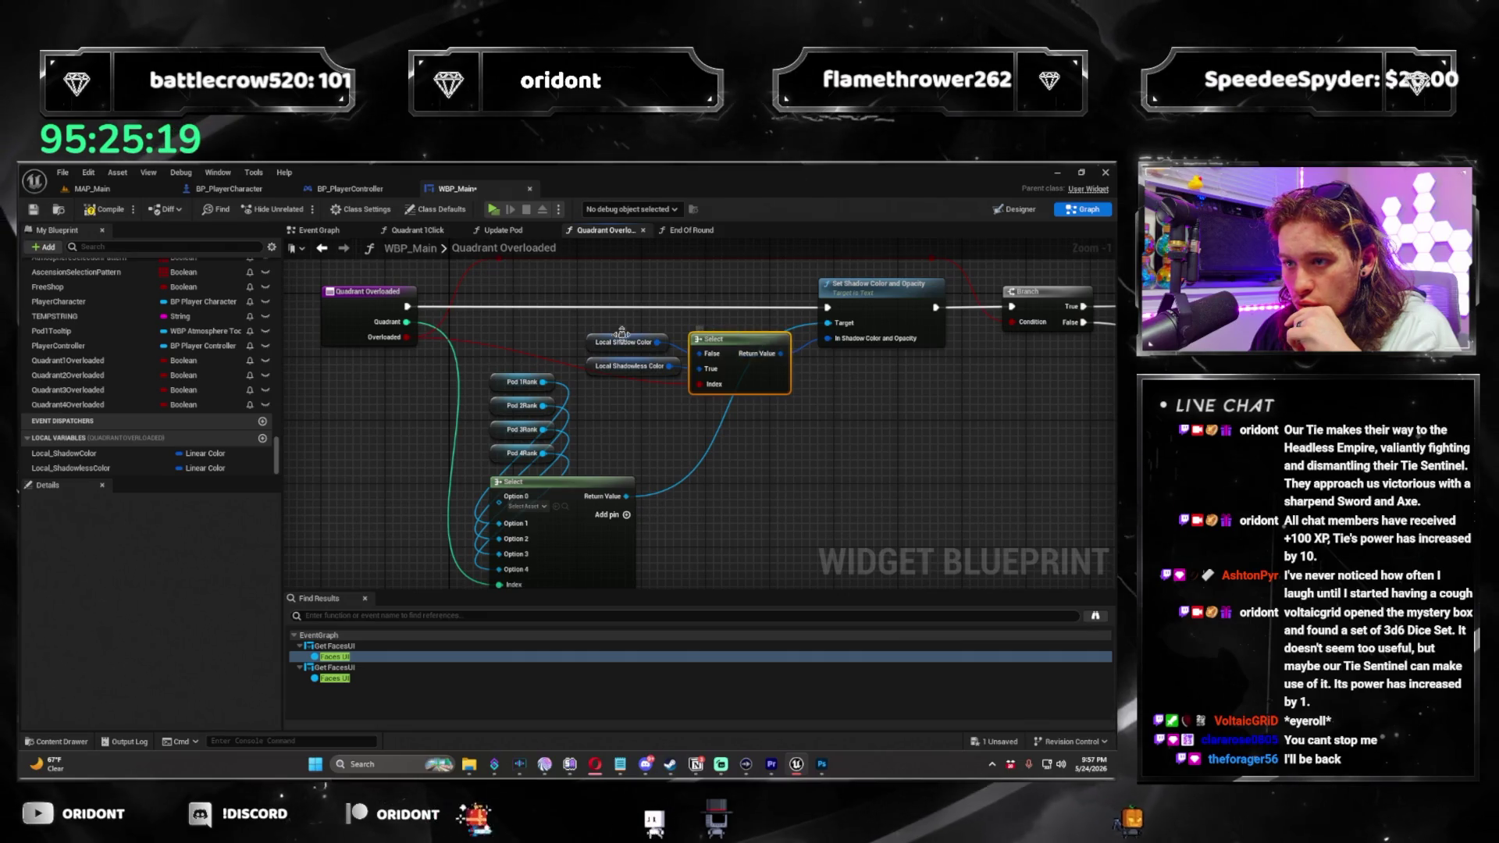
{"action": "left_click", "coordinate": [595, 344]}
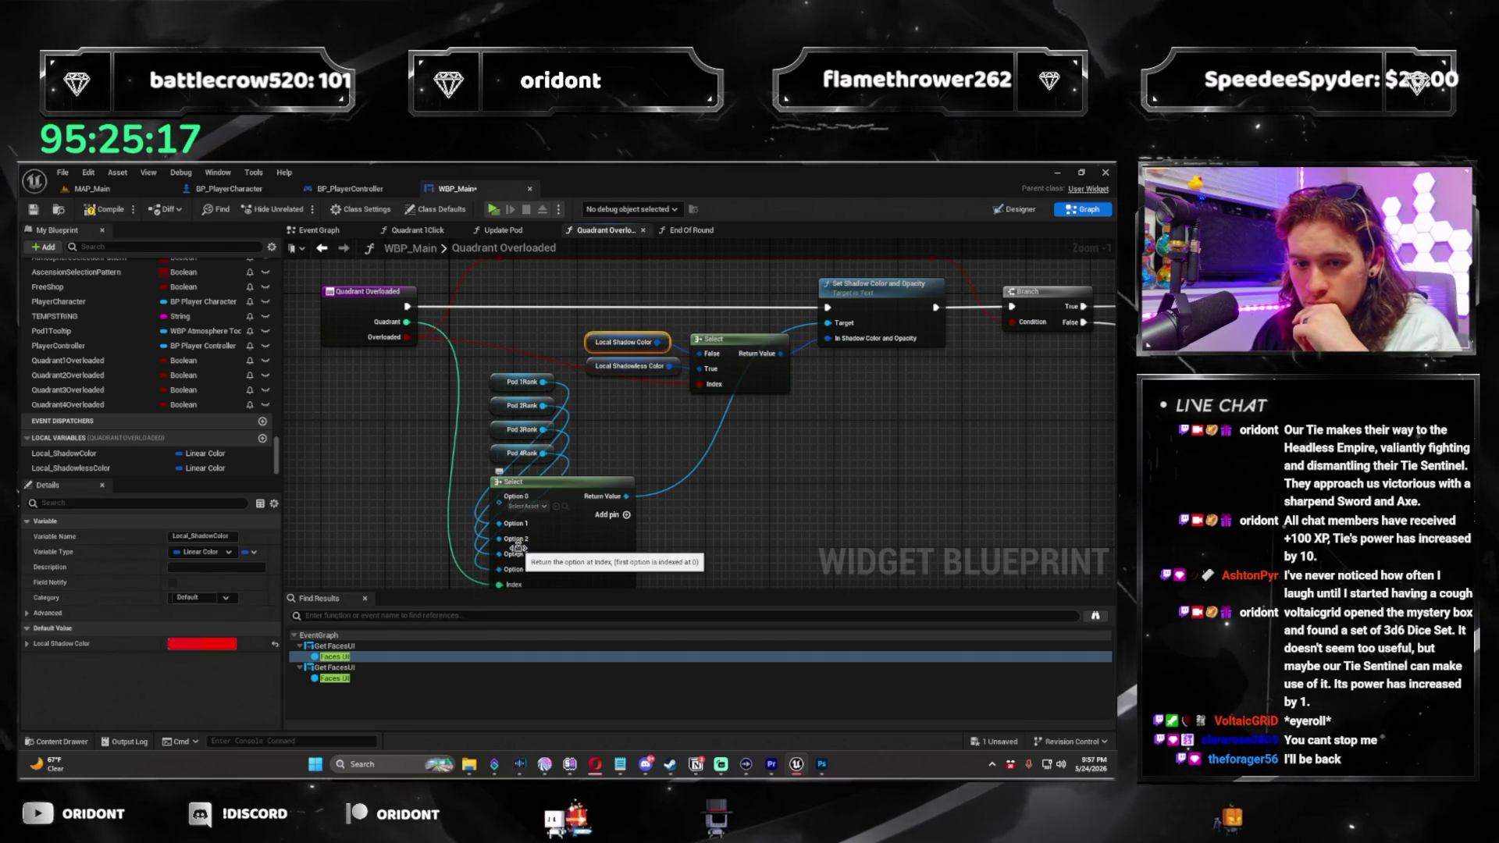
{"action": "left_click", "coordinate": [35, 614]}
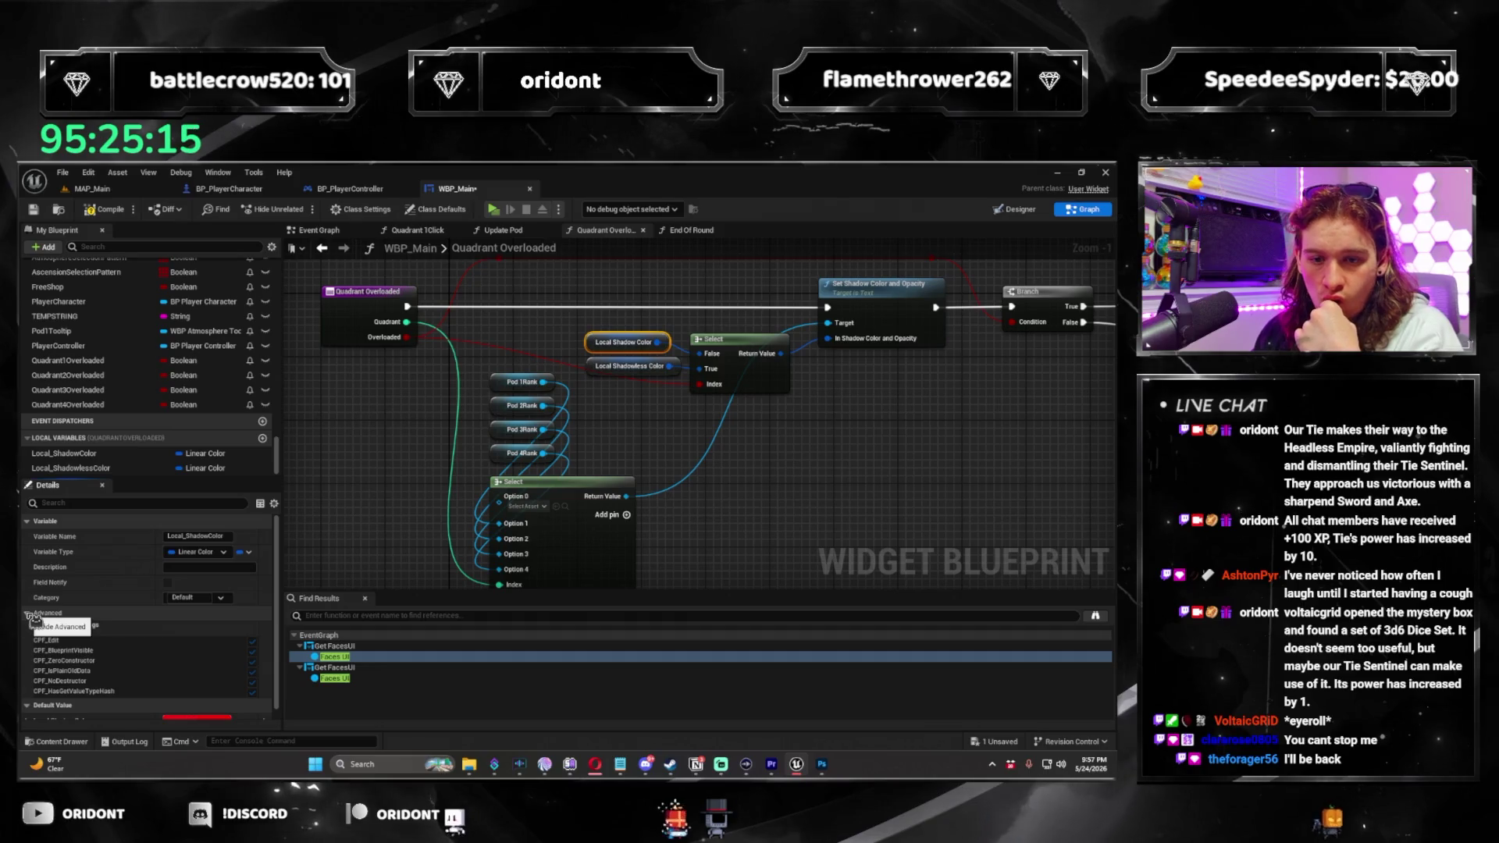
{"action": "left_click", "coordinate": [34, 617]}
{"action": "left_click", "coordinate": [616, 366]}
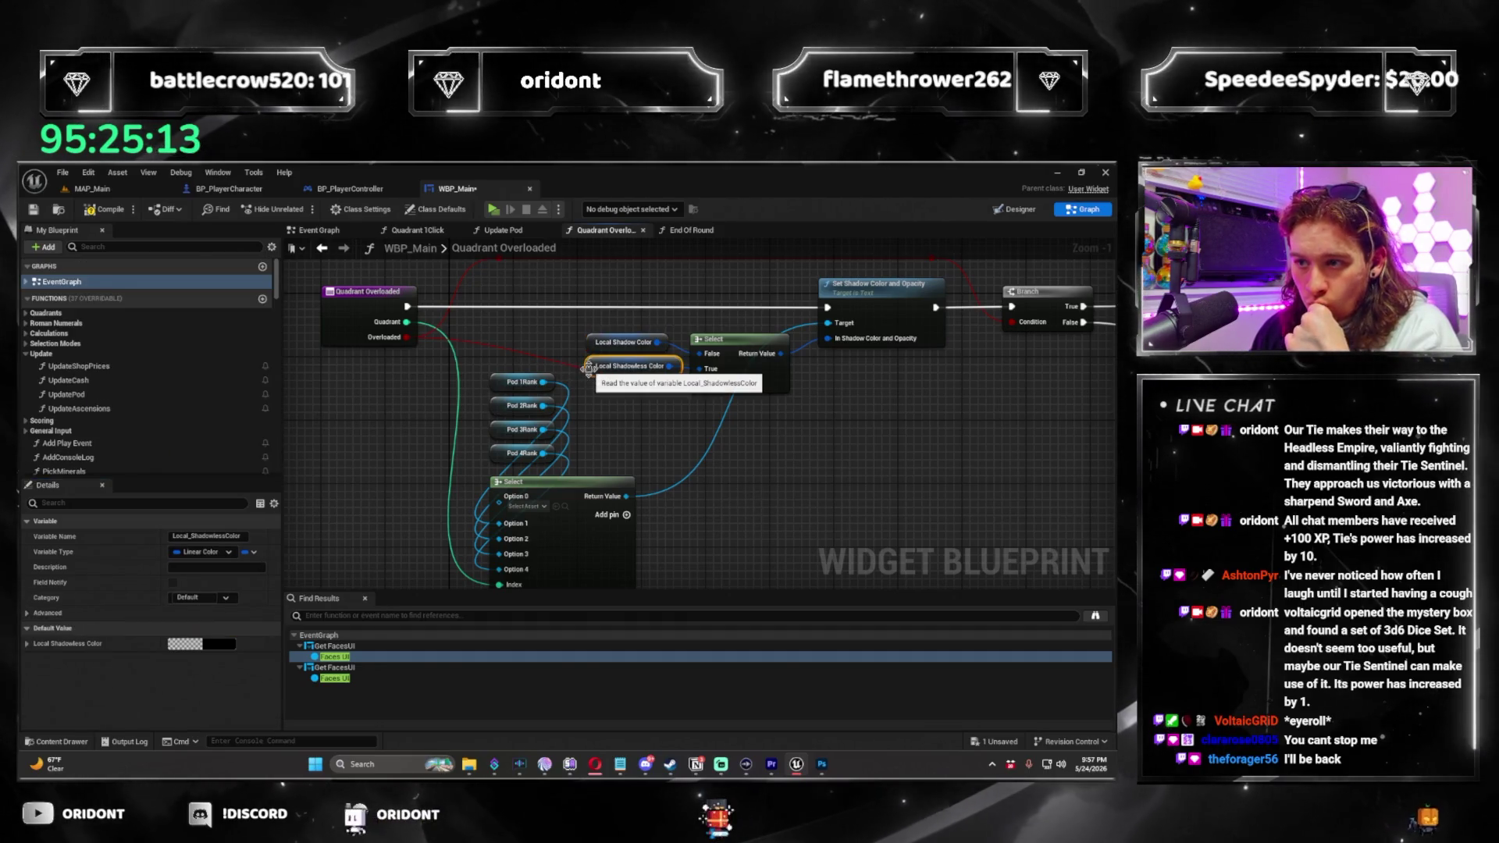
{"action": "left_click_drag", "start_coordinate": [883, 459], "coordinate": [705, 474]}
{"action": "scroll", "coordinate": [705, 474], "scroll_direction": "down", "scroll_amount": 2}
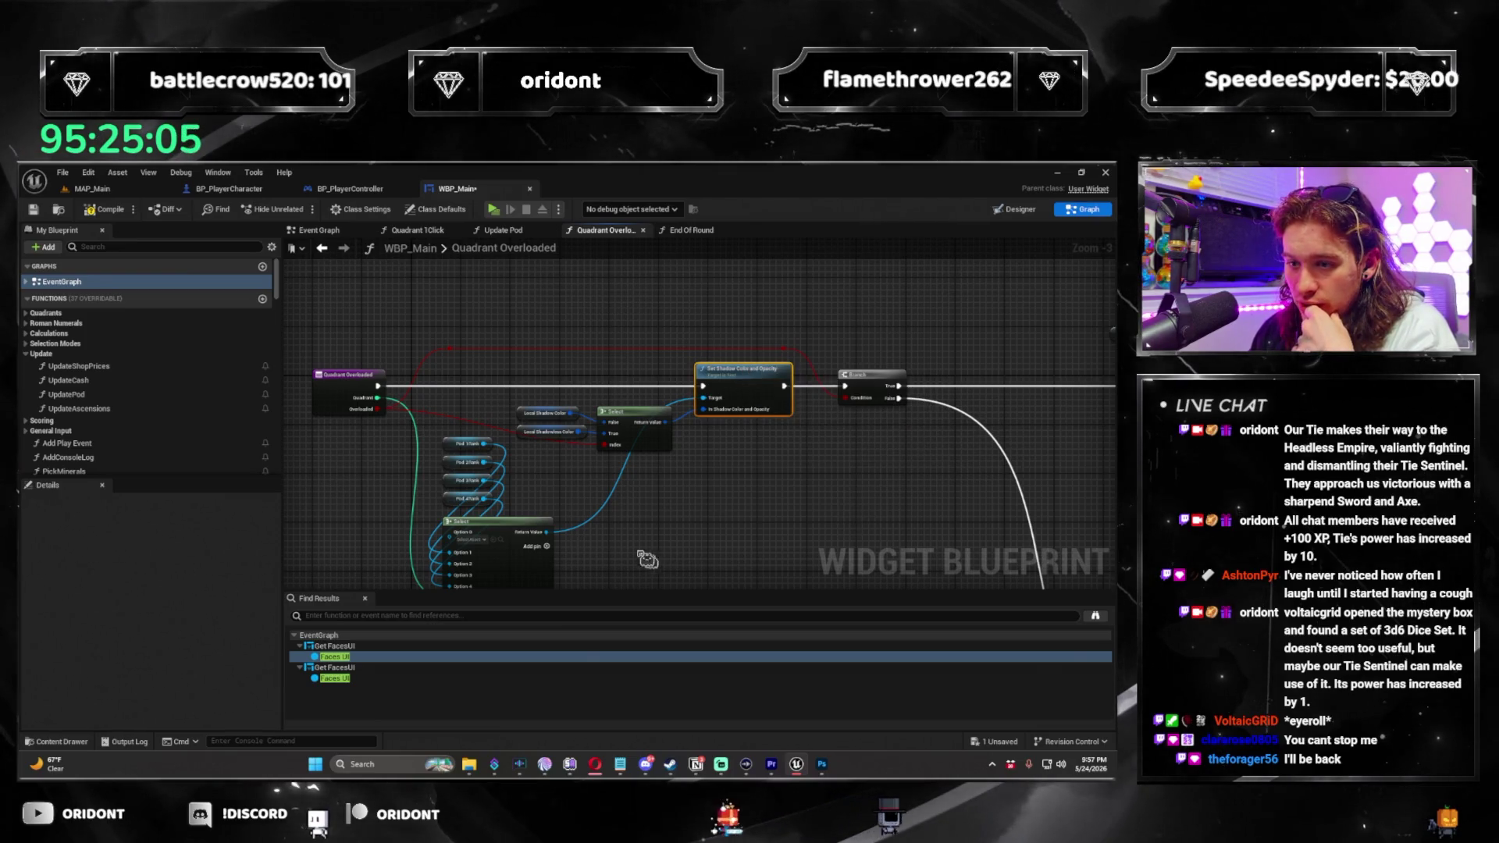
Add a plain Set Shadow Color node from the Pod 1 Rank reference.
{"action": "left_click_drag", "start_coordinate": [484, 444], "coordinate": [769, 554]}
{"action": "type", "text": "set shadow color"}
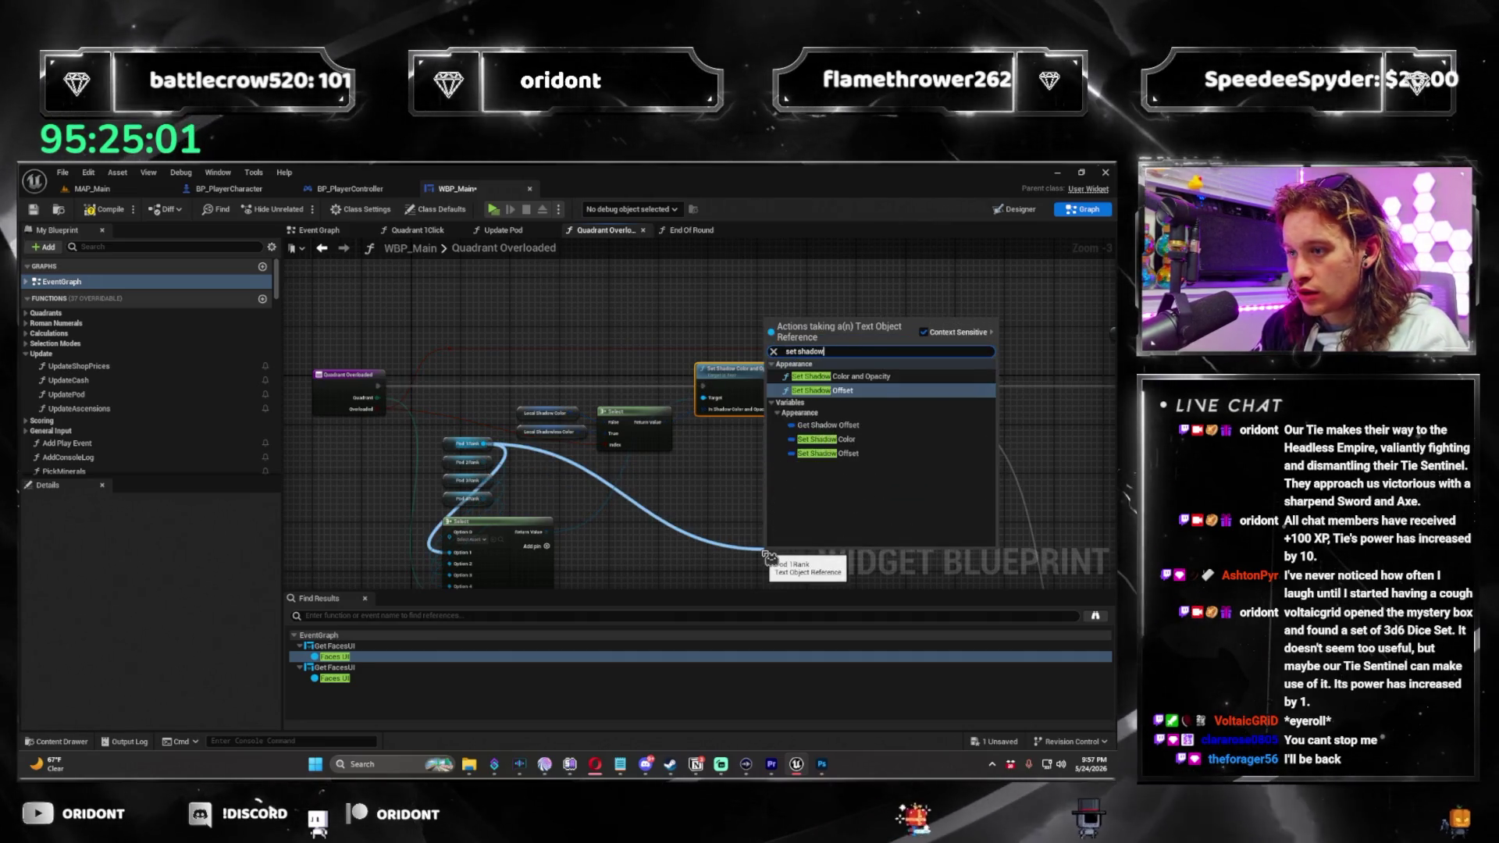
{"action": "key", "text": "Down"}
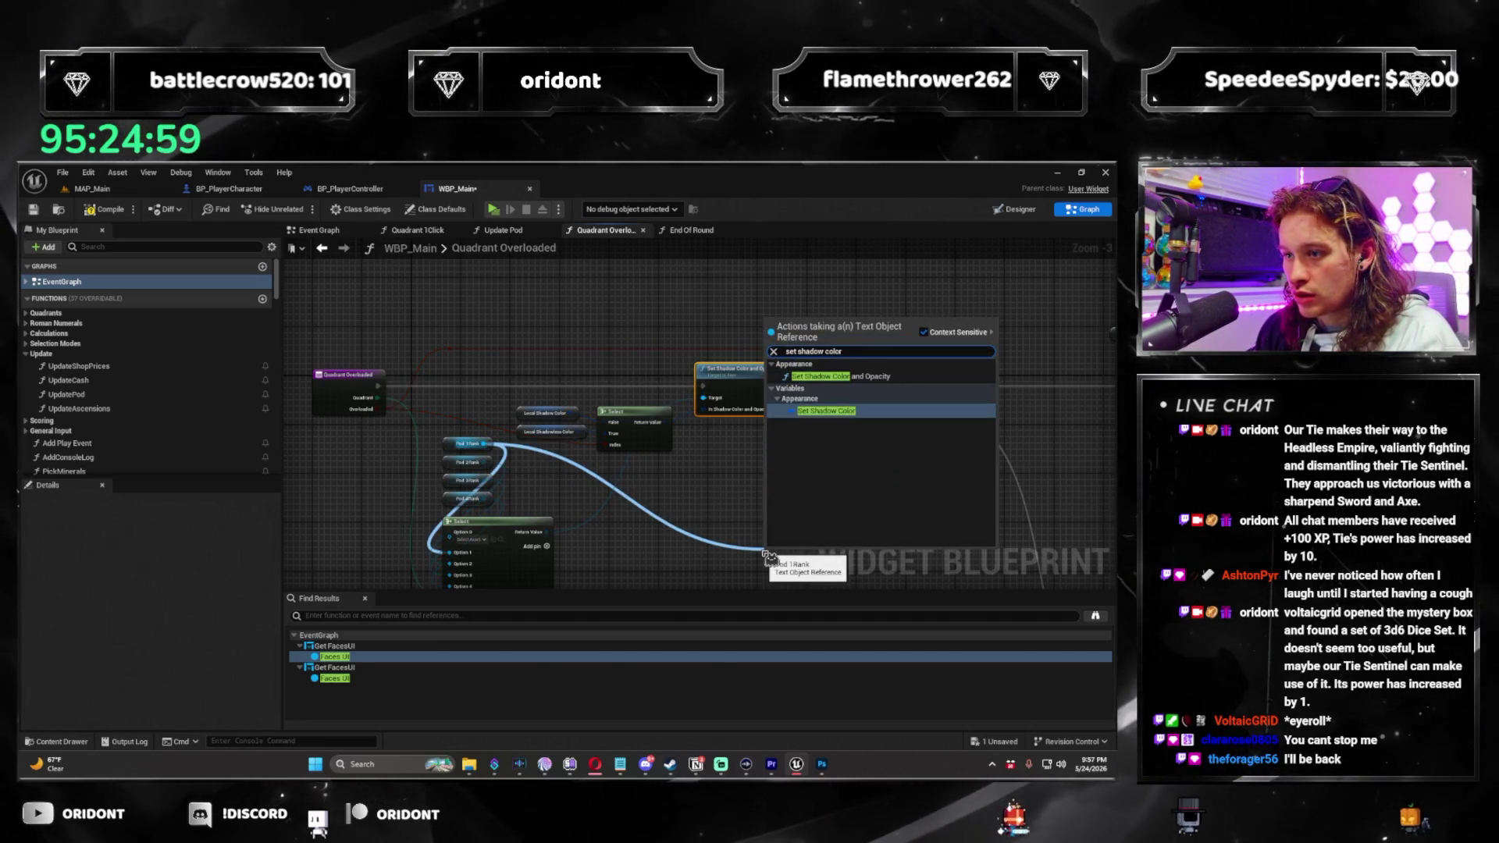
{"action": "key", "text": "Return"}
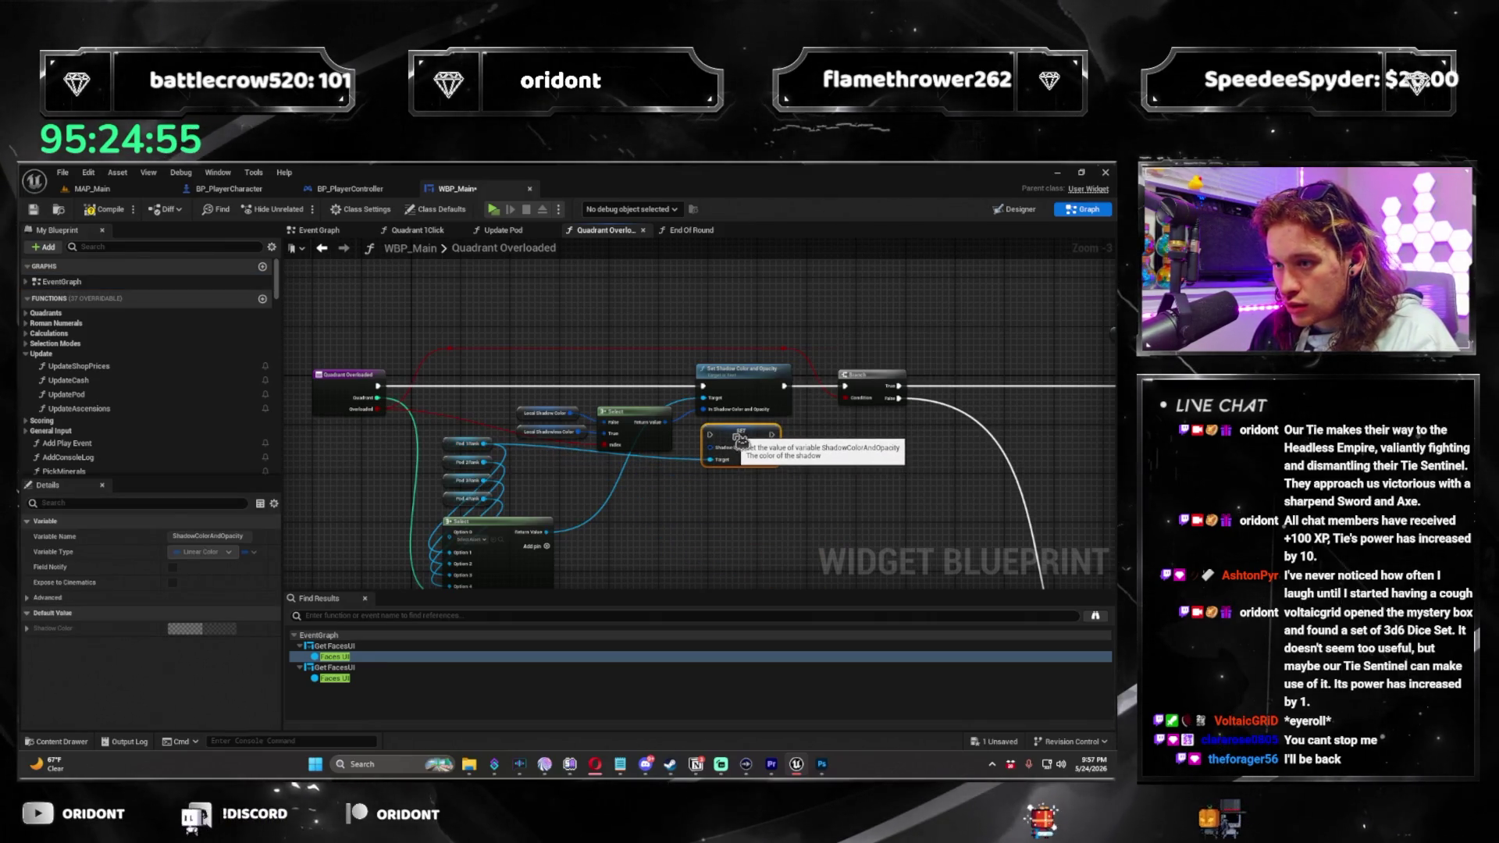
Route execution and the Select result into the new node and delete Set Shadow Color and Opacity.
{"action": "left_click_drag", "start_coordinate": [703, 386], "coordinate": [705, 435]}
{"action": "left_click_drag", "start_coordinate": [784, 385], "coordinate": [767, 435]}
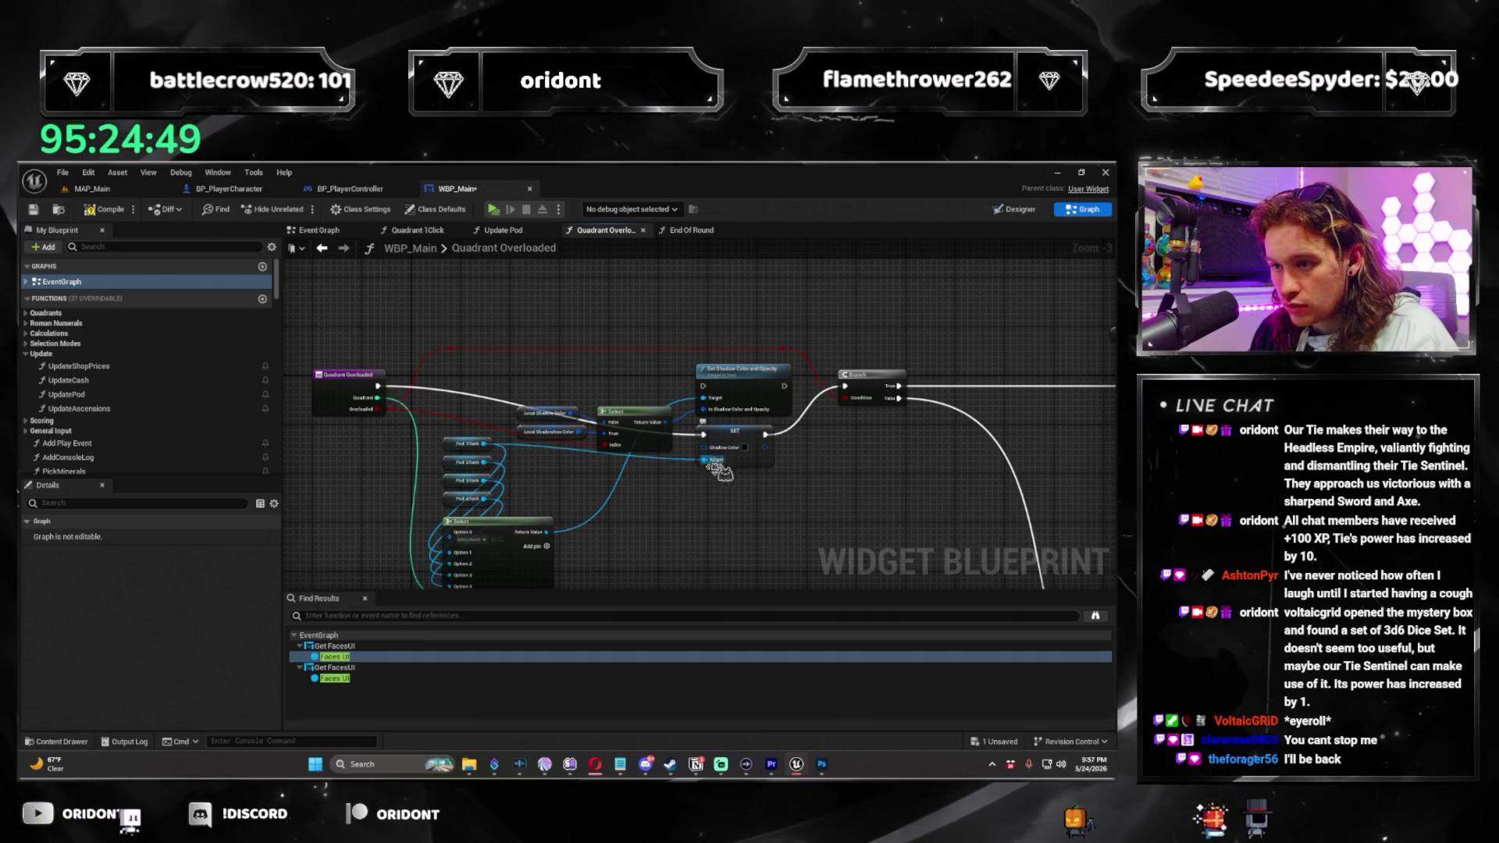
{"action": "mouse_move", "coordinate": [539, 525]}
{"action": "left_mouse_down"}
{"action": "mouse_move", "coordinate": [690, 483]}
{"action": "mouse_move", "coordinate": [749, 389]}
{"action": "left_mouse_up"}
{"action": "left_click", "coordinate": [741, 369]}
{"action": "key", "text": "Delete"}
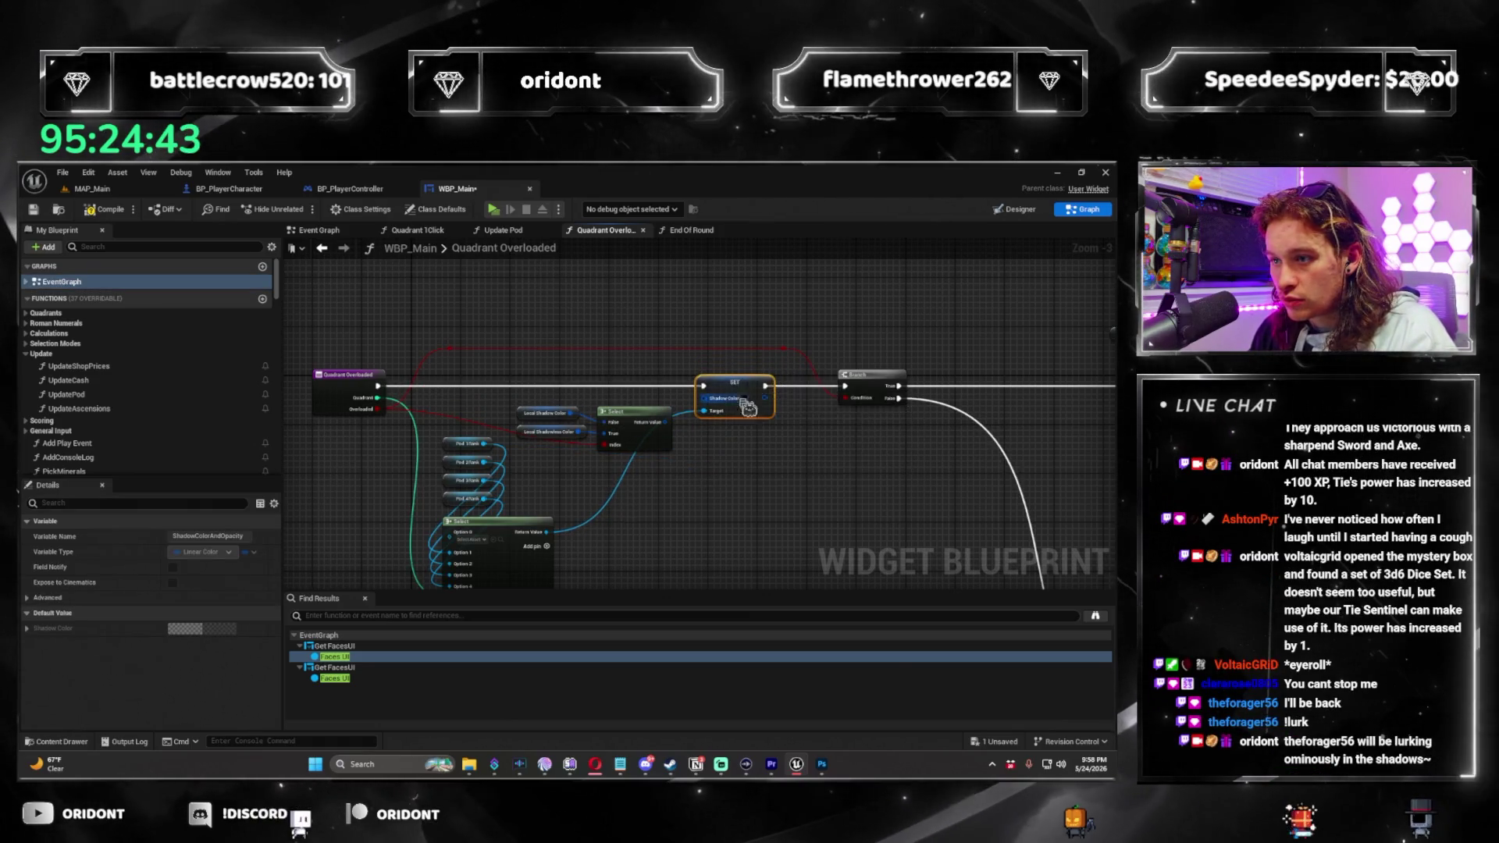
{"action": "scroll", "coordinate": [741, 373], "scroll_direction": "up", "scroll_amount": 3}
{"action": "left_click", "coordinate": [727, 460]}
{"action": "scroll", "coordinate": [727, 460], "scroll_direction": "down", "scroll_amount": 2}
{"action": "scroll", "coordinate": [727, 461], "scroll_direction": "down", "scroll_amount": 3}
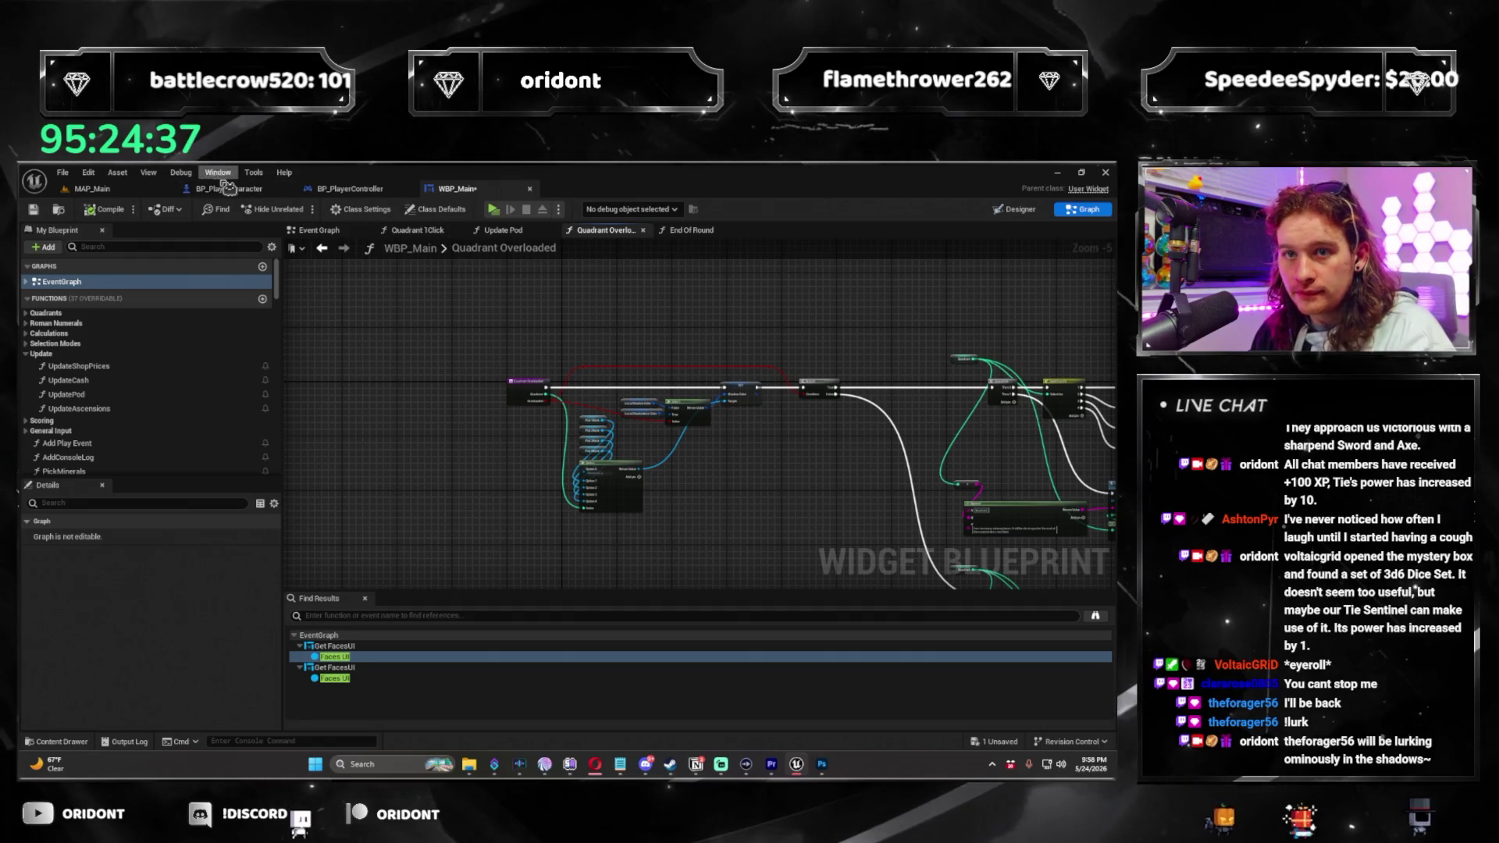
{"action": "left_click", "coordinate": [114, 190]}
{"action": "left_click", "coordinate": [460, 188]}
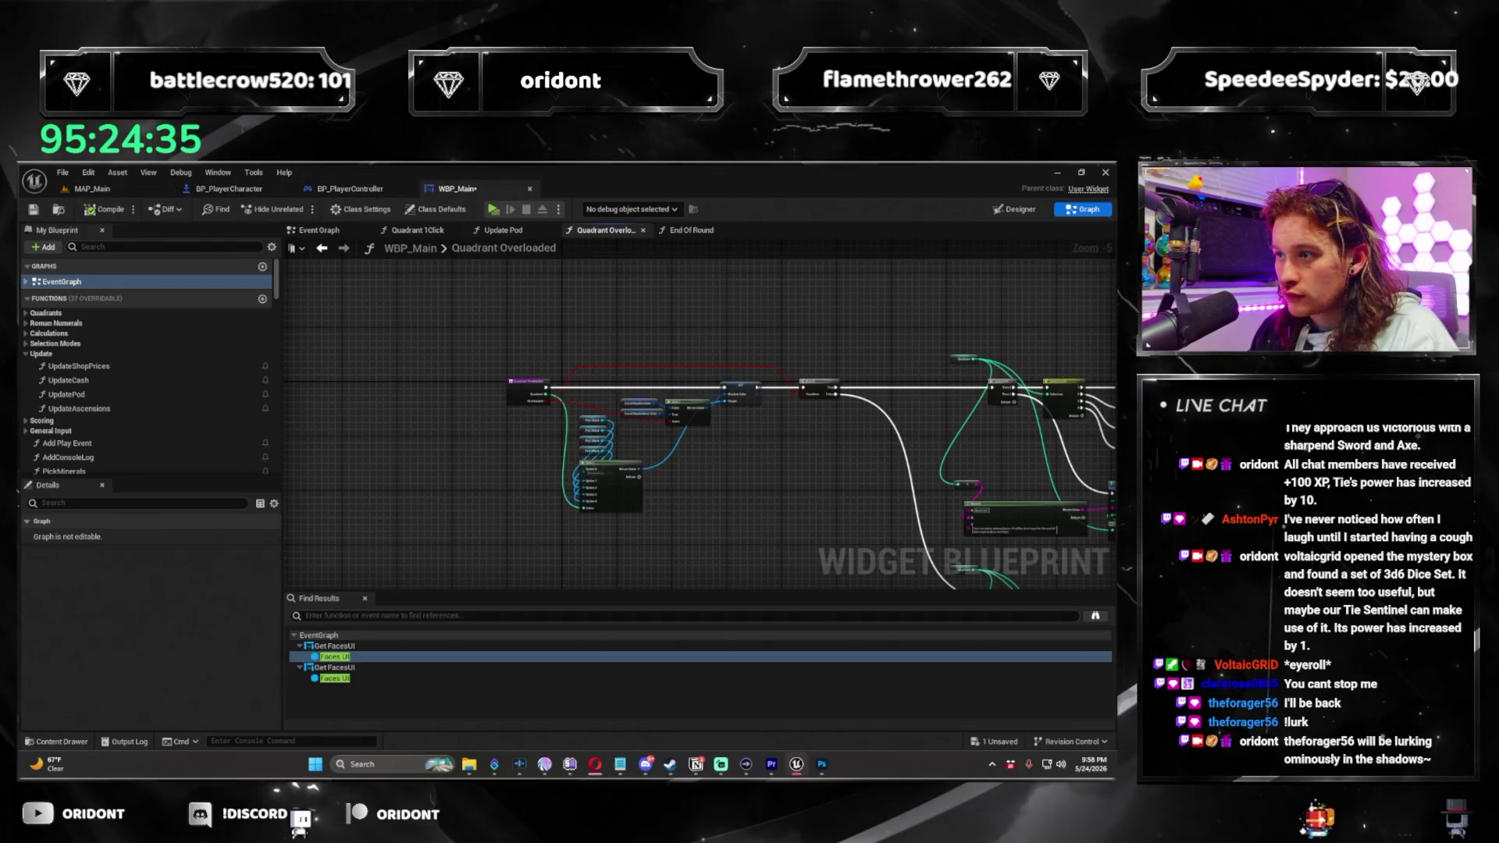
Launch a standalone play from MAP_Main, buy Atmosphere with the Bountiful die, and start round 1.
{"action": "left_click", "coordinate": [1039, 210]}
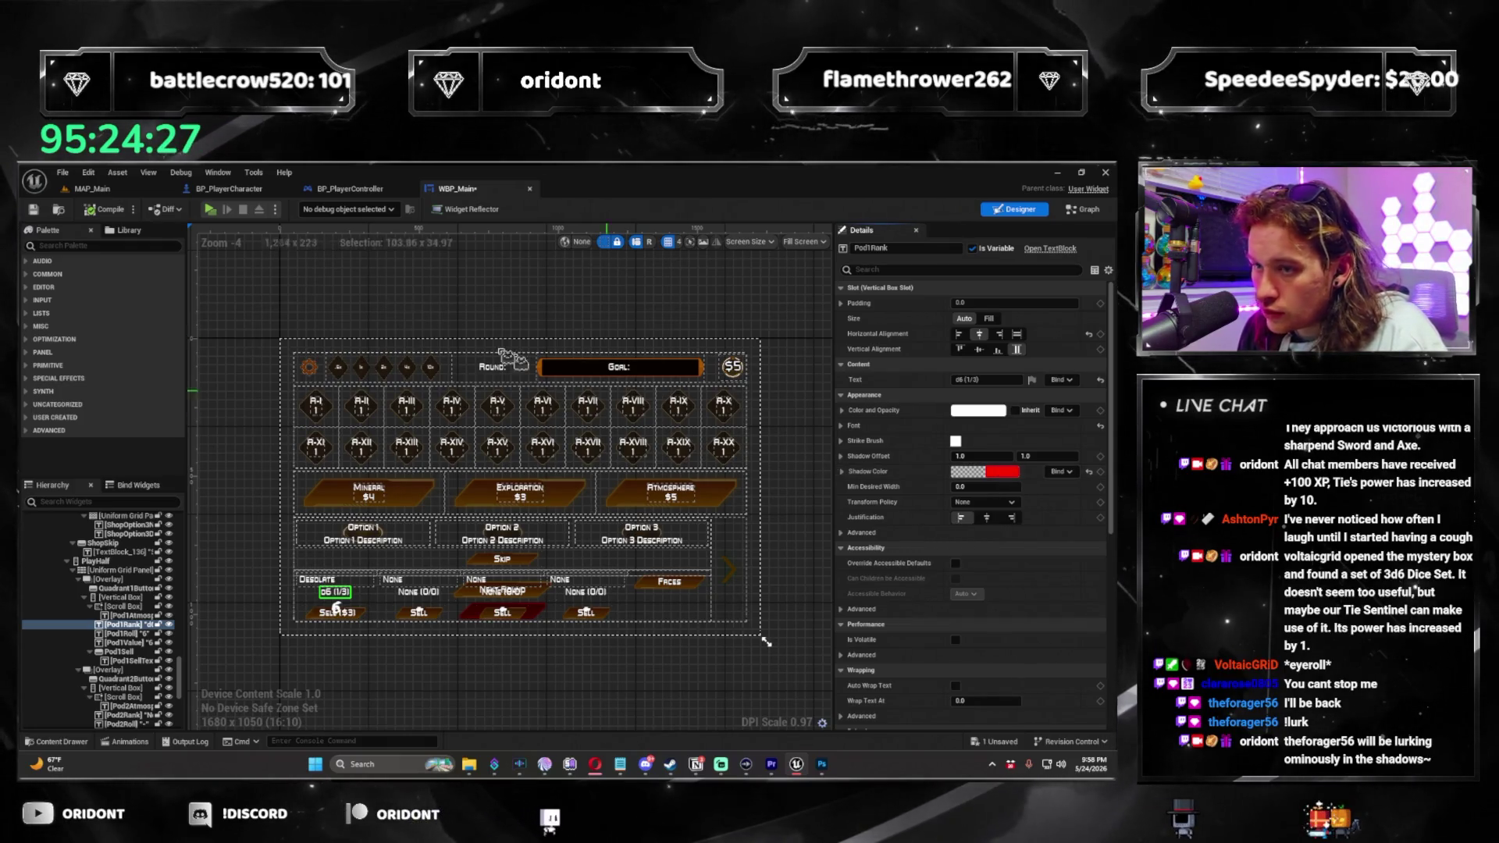
{"action": "left_click", "coordinate": [140, 192]}
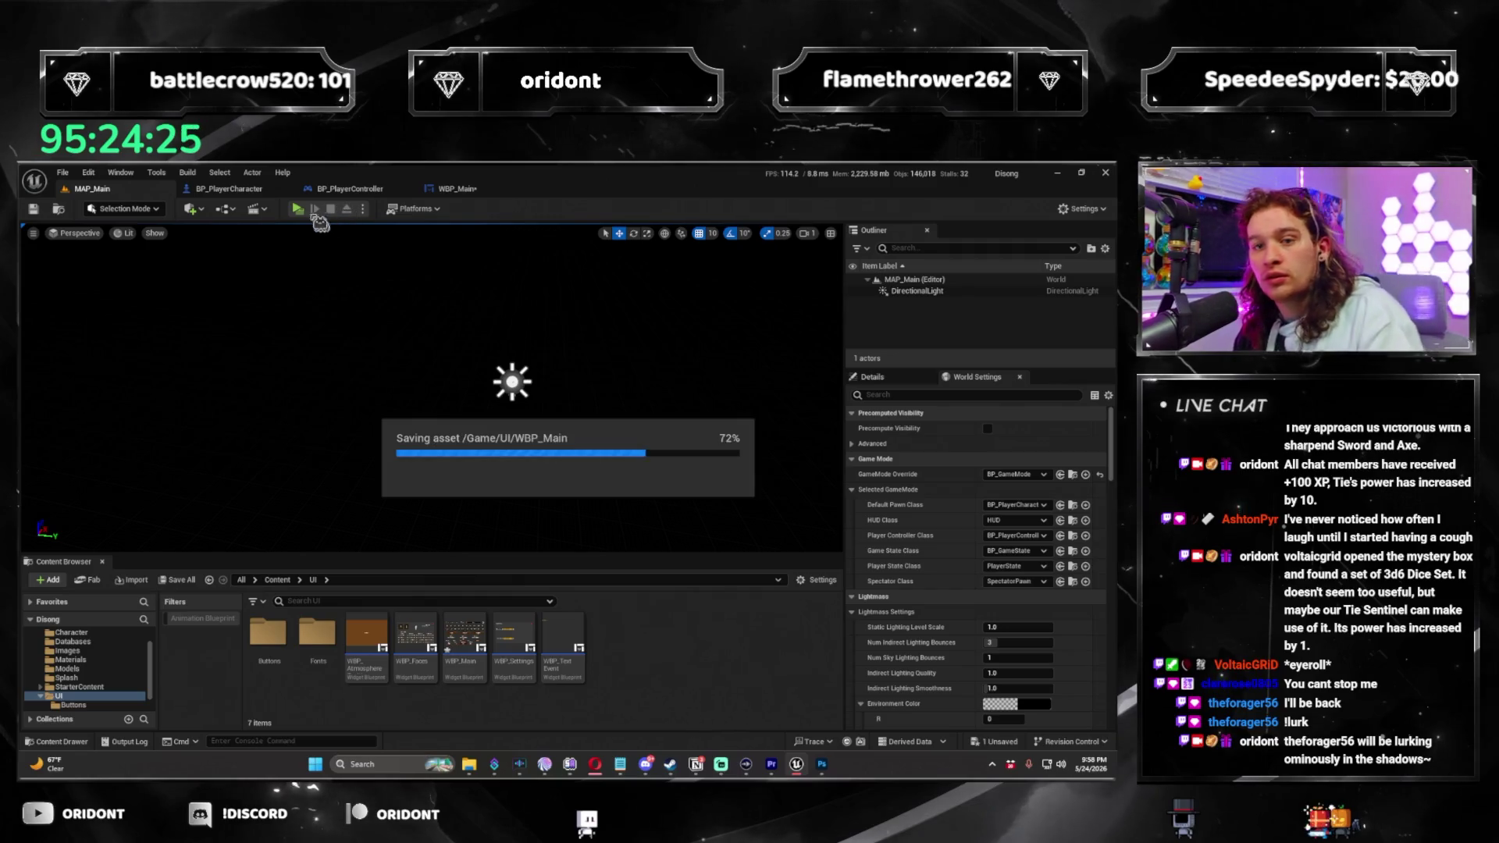
{"action": "left_click", "coordinate": [300, 210]}
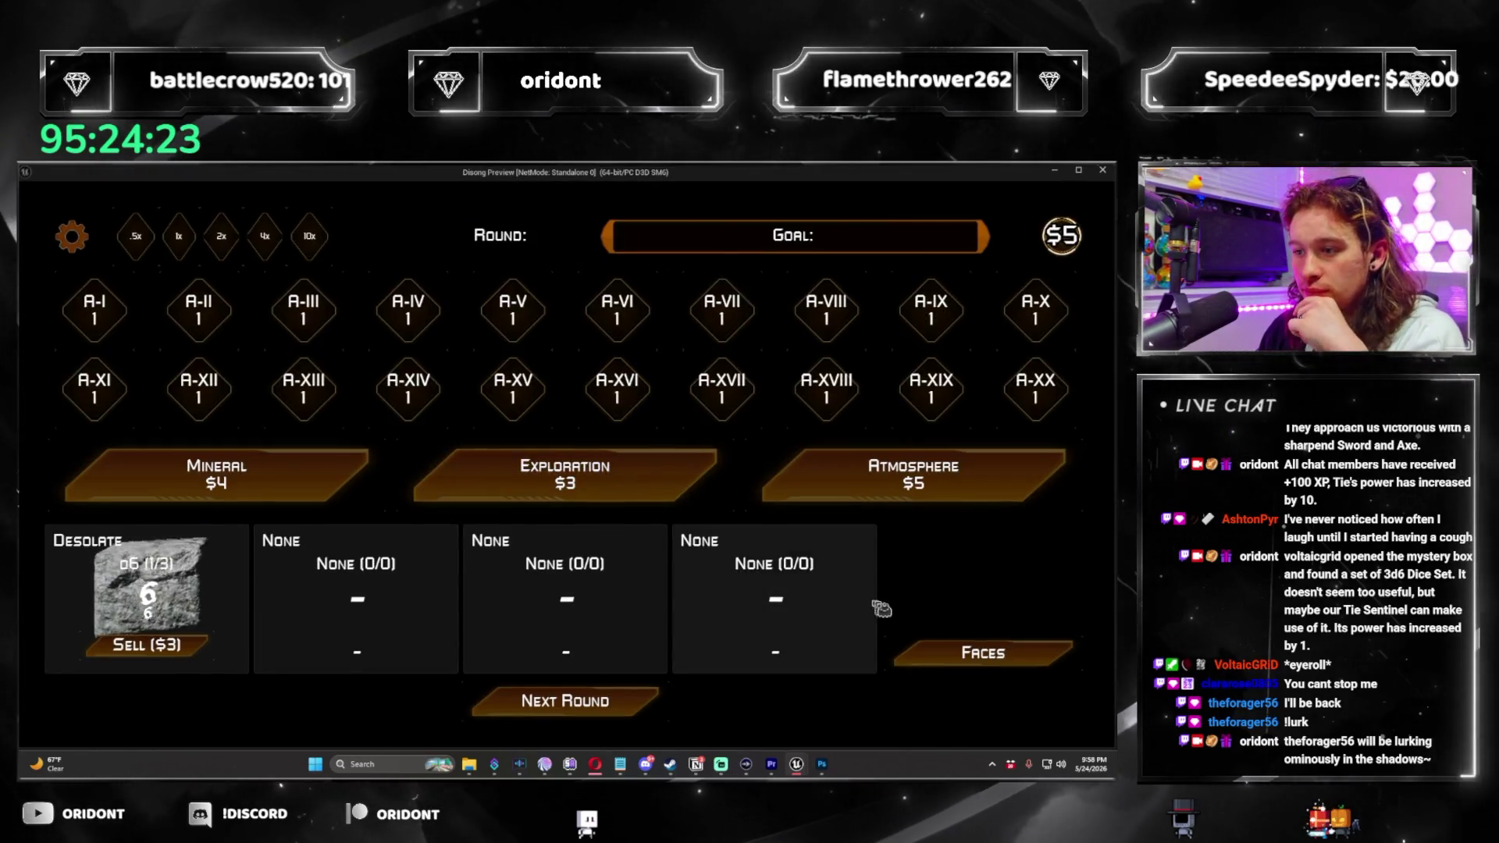
{"action": "left_click", "coordinate": [940, 507]}
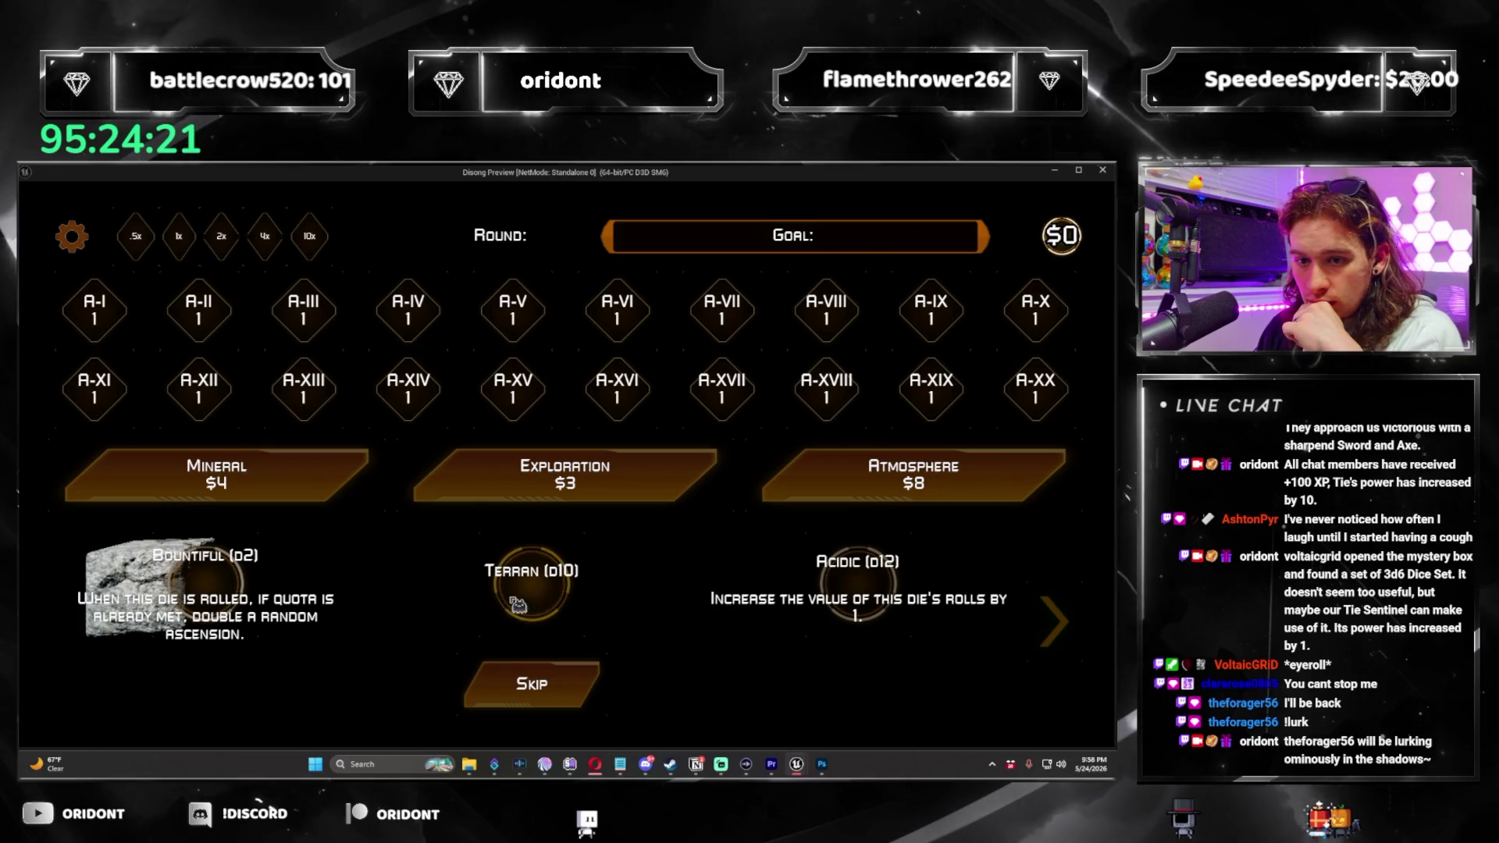
{"action": "left_click", "coordinate": [213, 587]}
{"action": "left_click", "coordinate": [589, 700]}
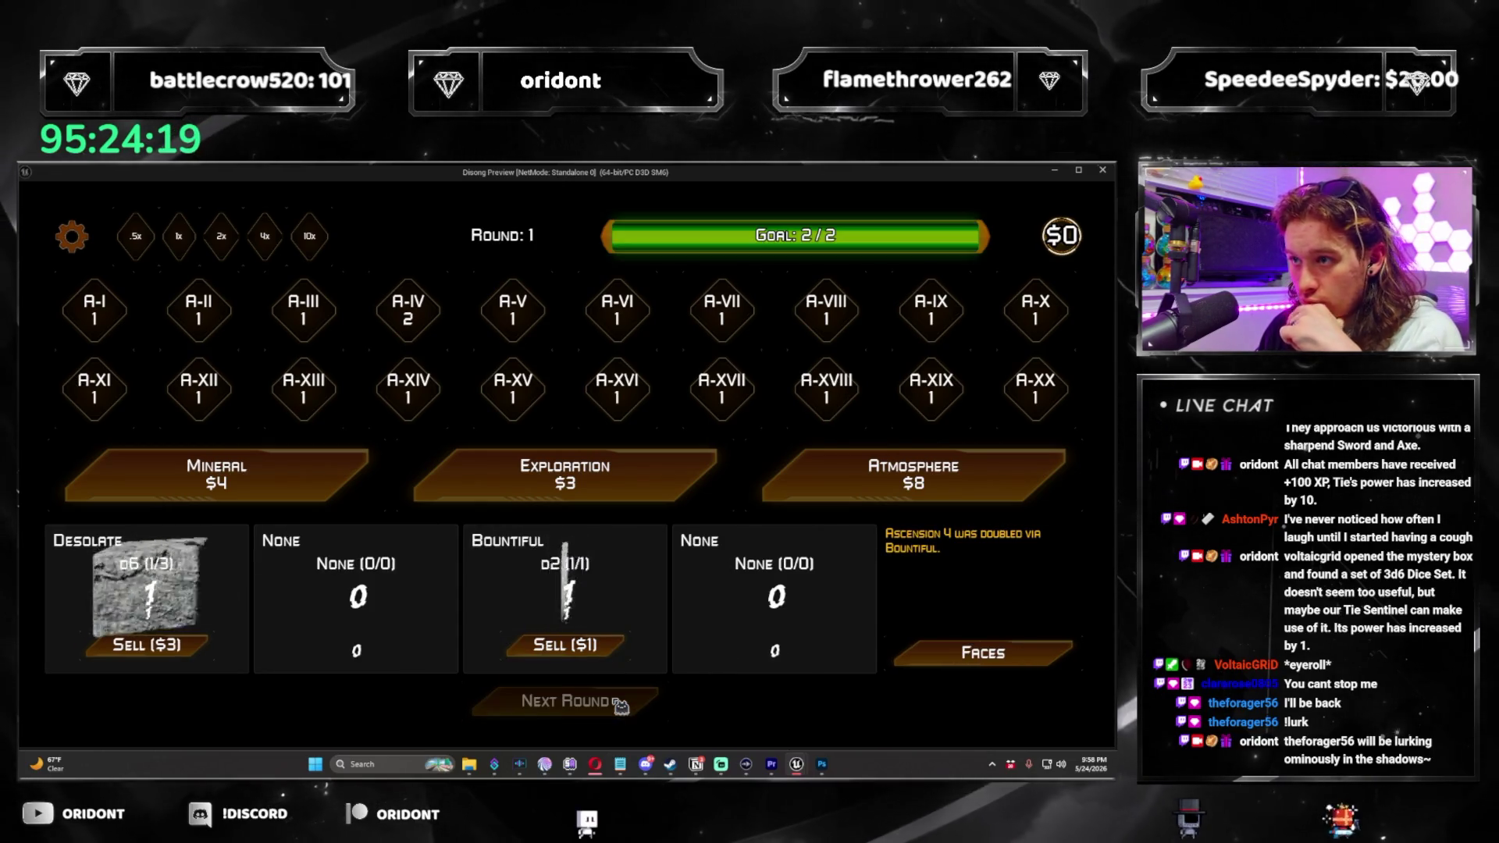
Play through round 2 with the Reflective die, then close the preview.
{"action": "left_click", "coordinate": [71, 236]}
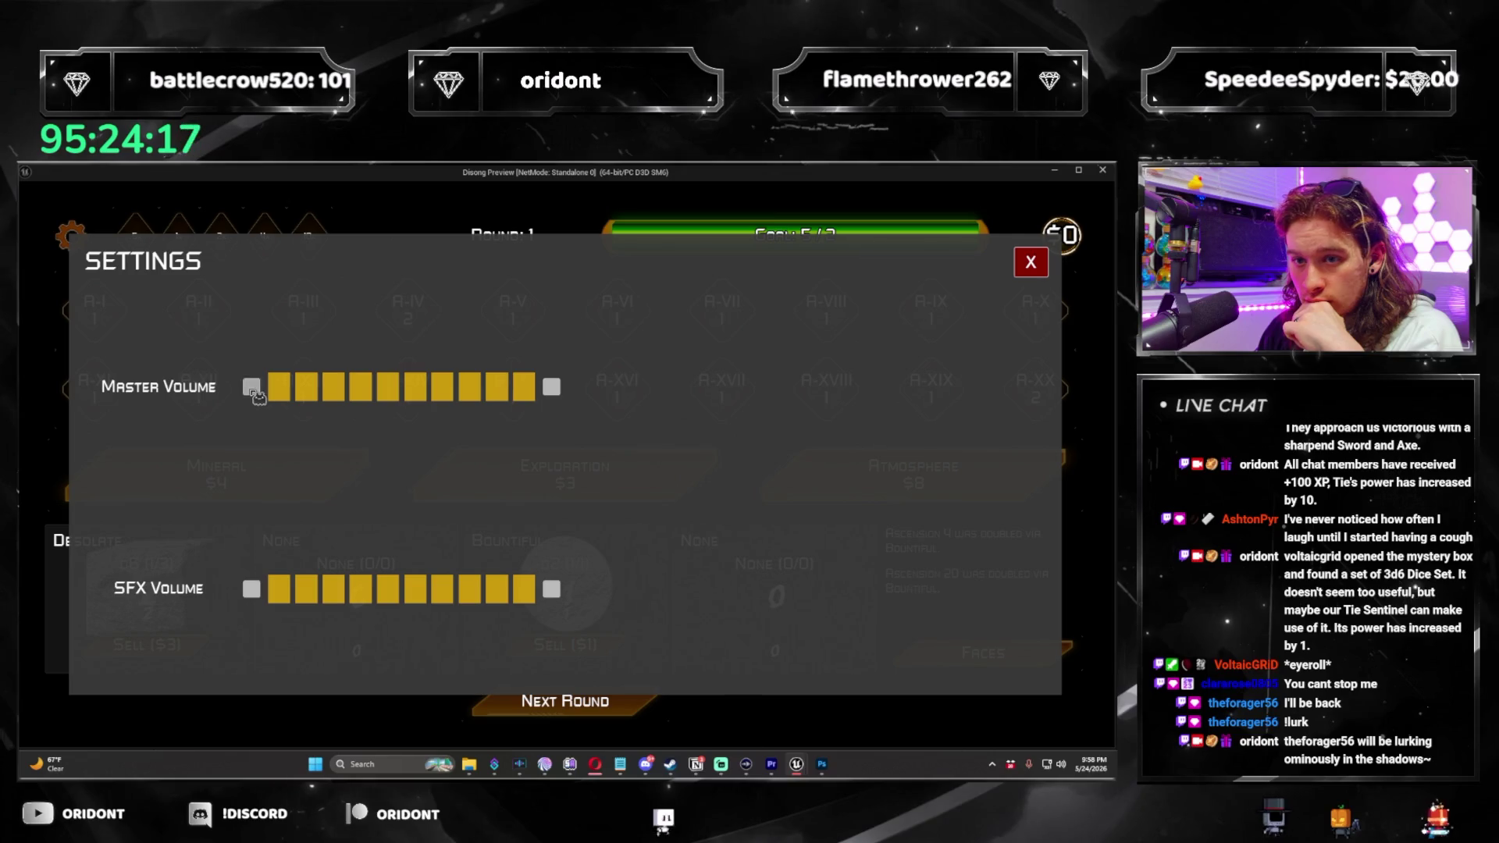
{"action": "left_click", "coordinate": [1031, 263]}
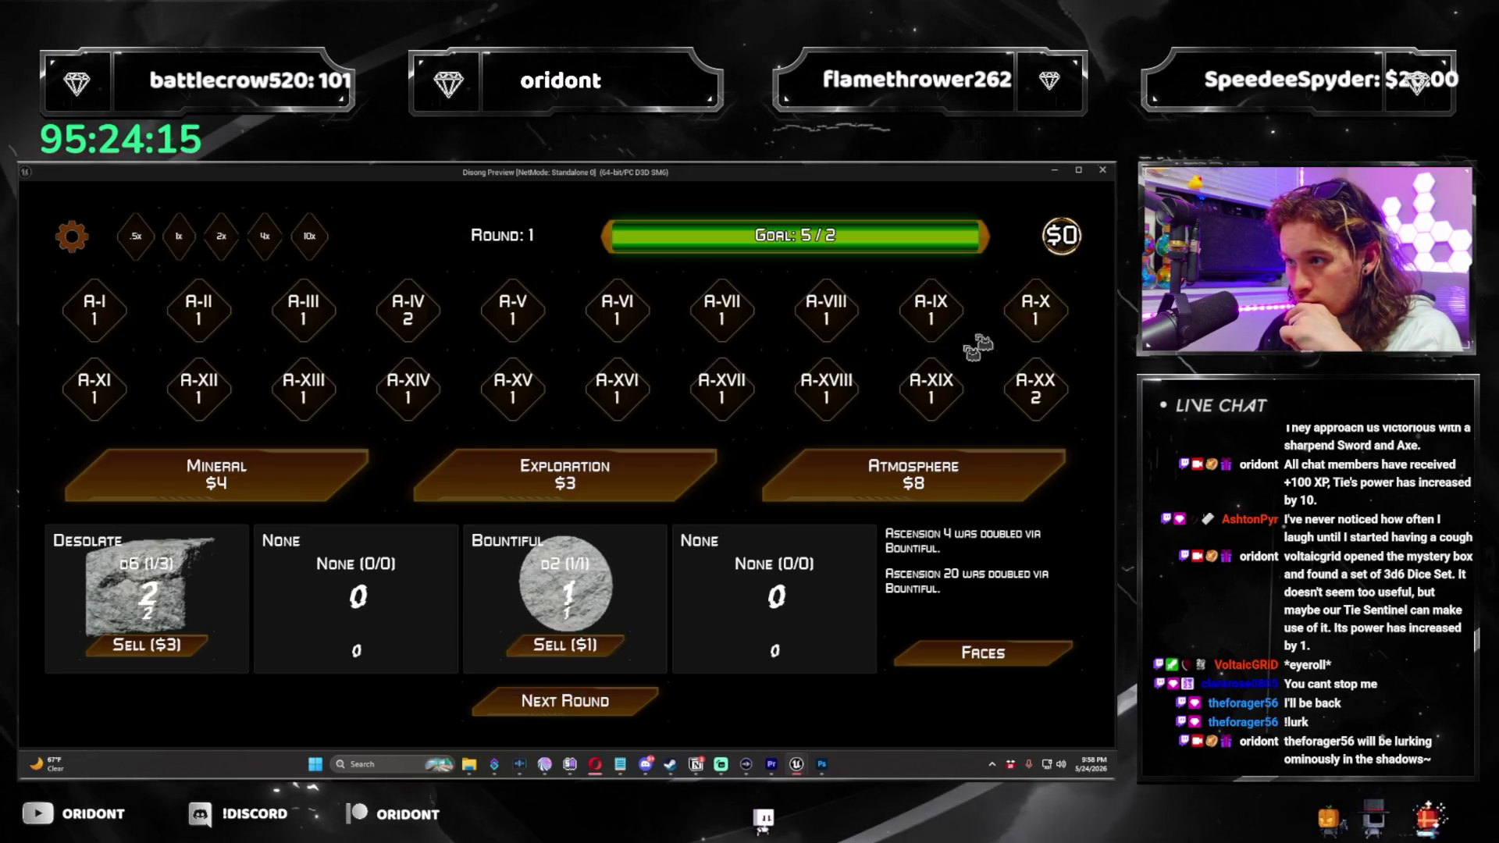
{"action": "left_click", "coordinate": [621, 707]}
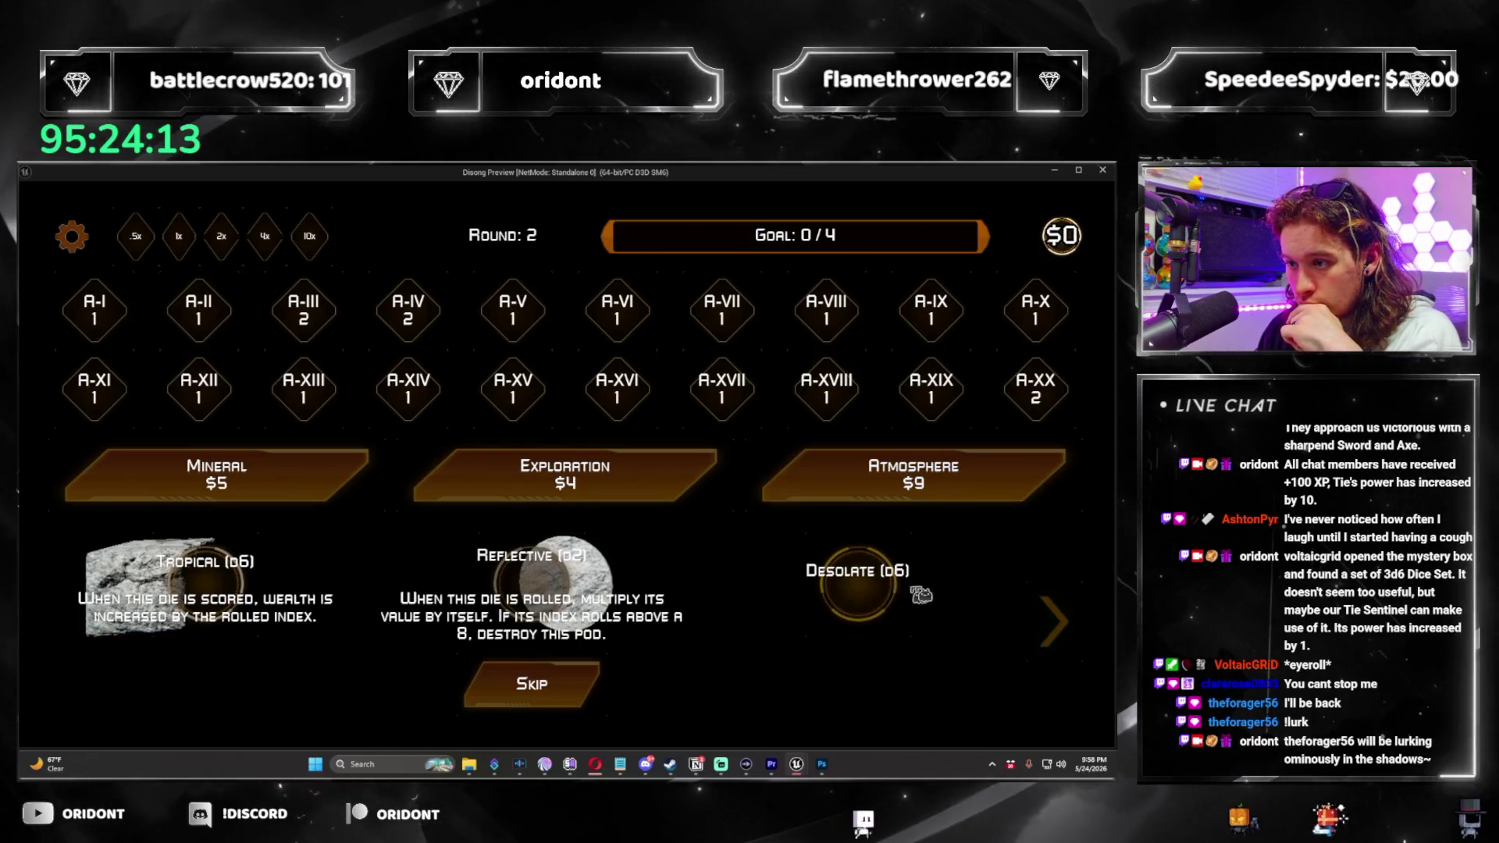
{"action": "left_click", "coordinate": [536, 598]}
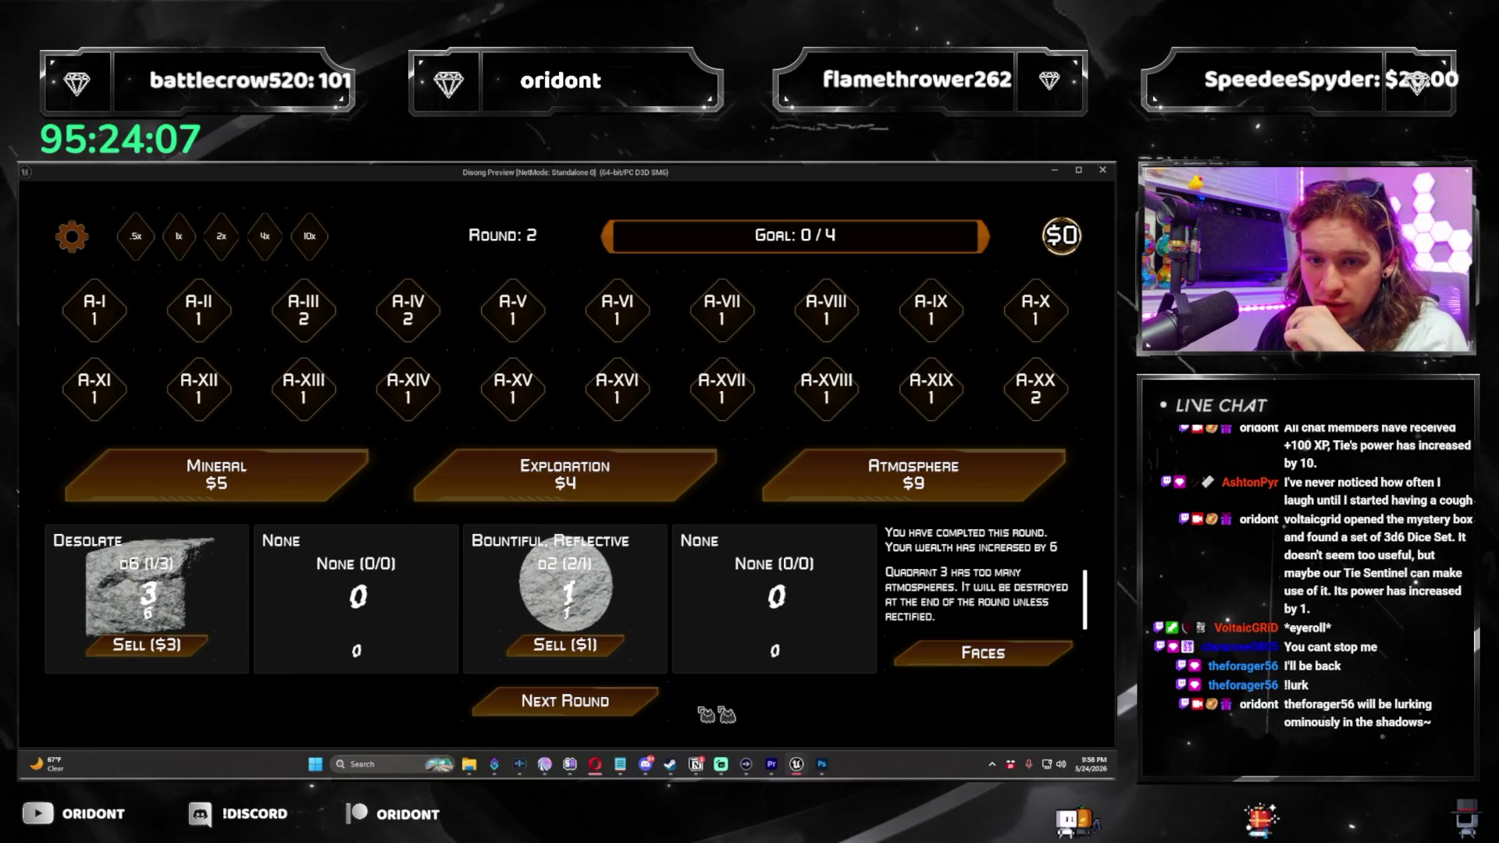
{"action": "left_click", "coordinate": [624, 704]}
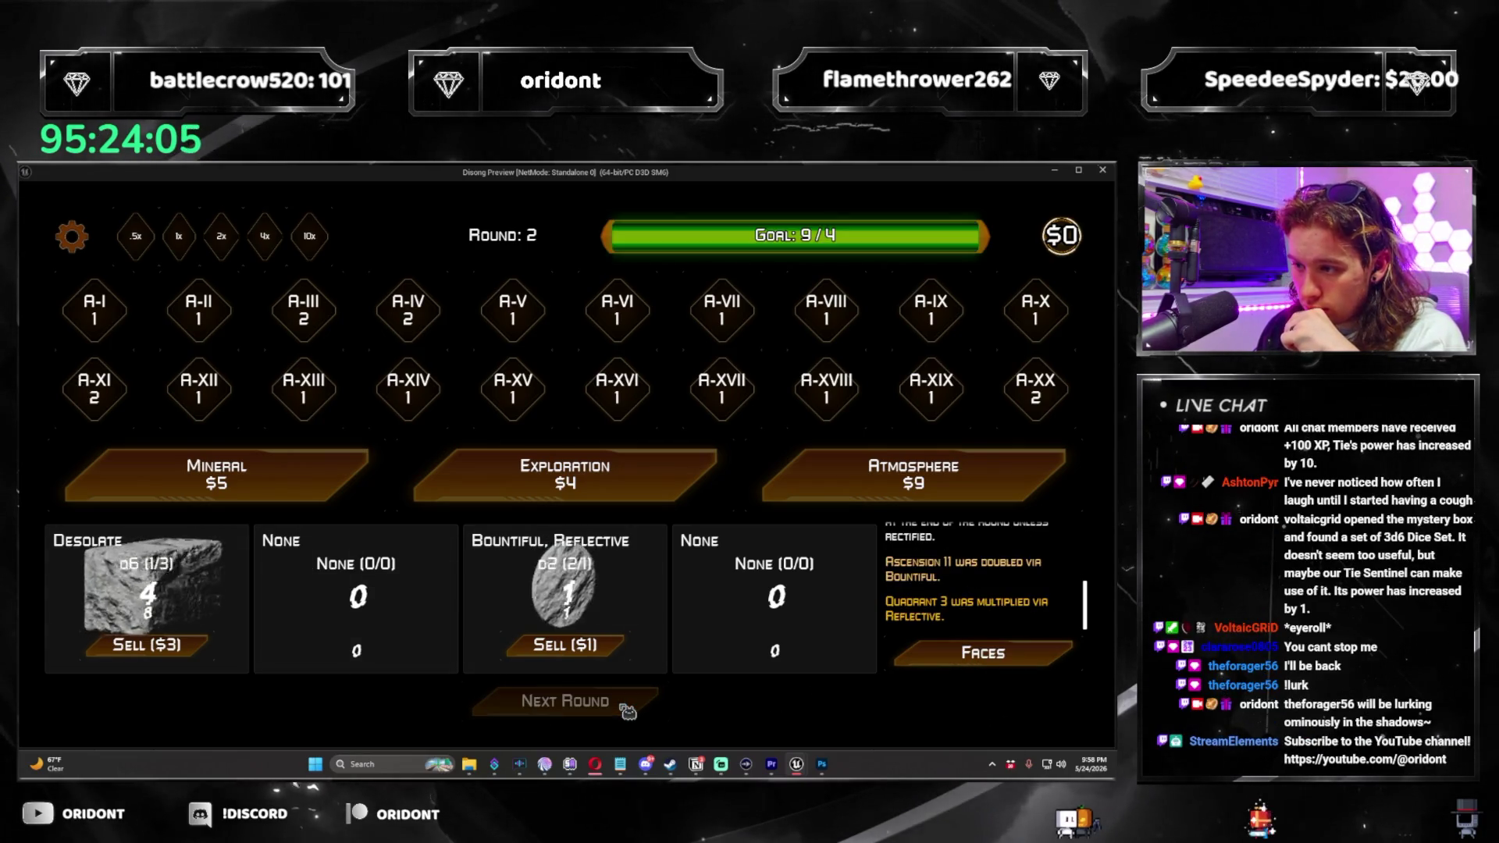
{"action": "left_click", "coordinate": [628, 710]}
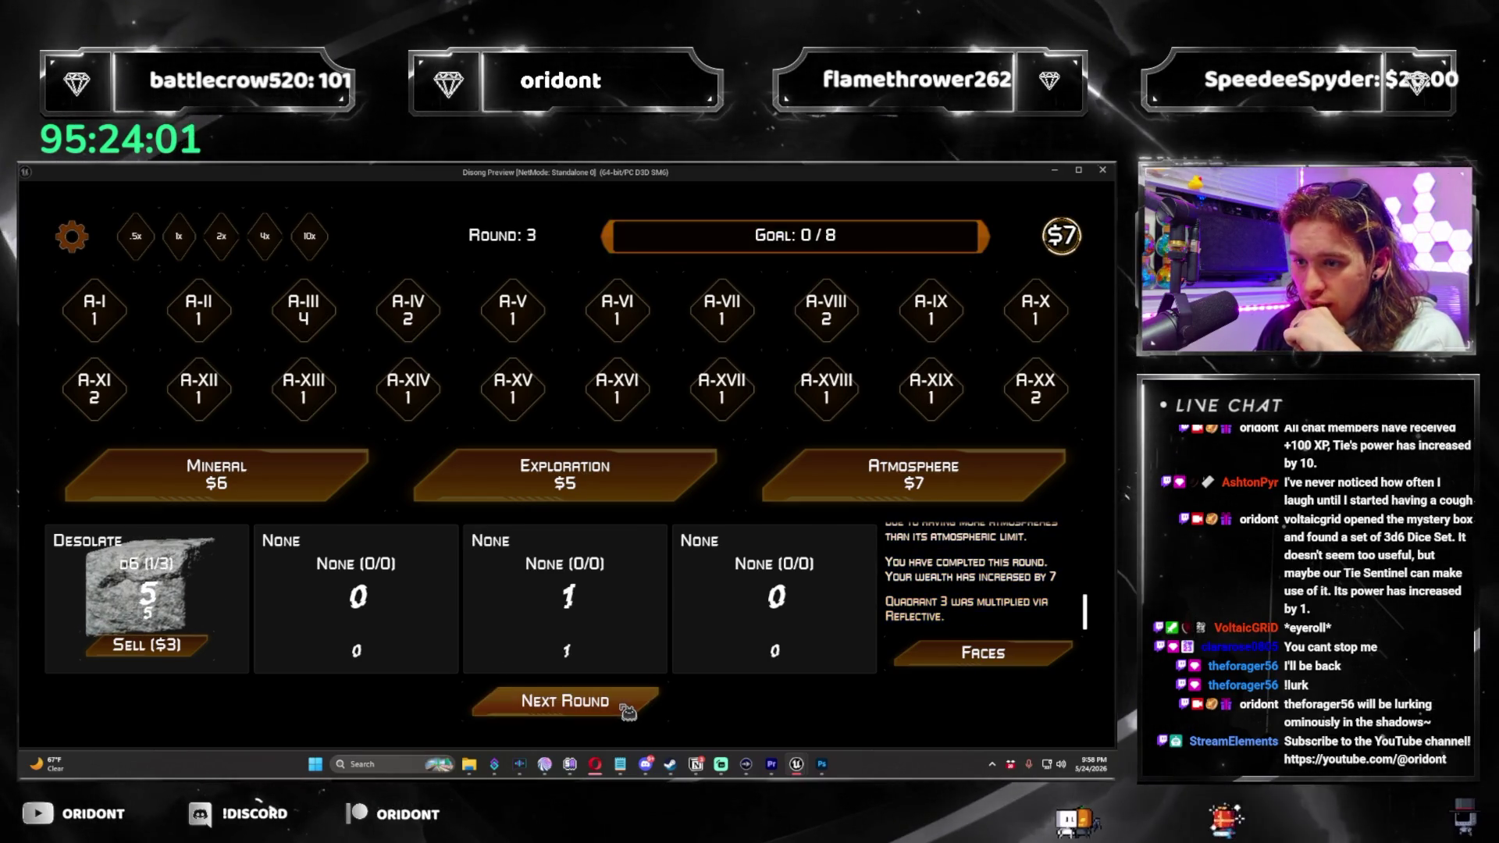
{"action": "left_click", "coordinate": [1102, 170]}
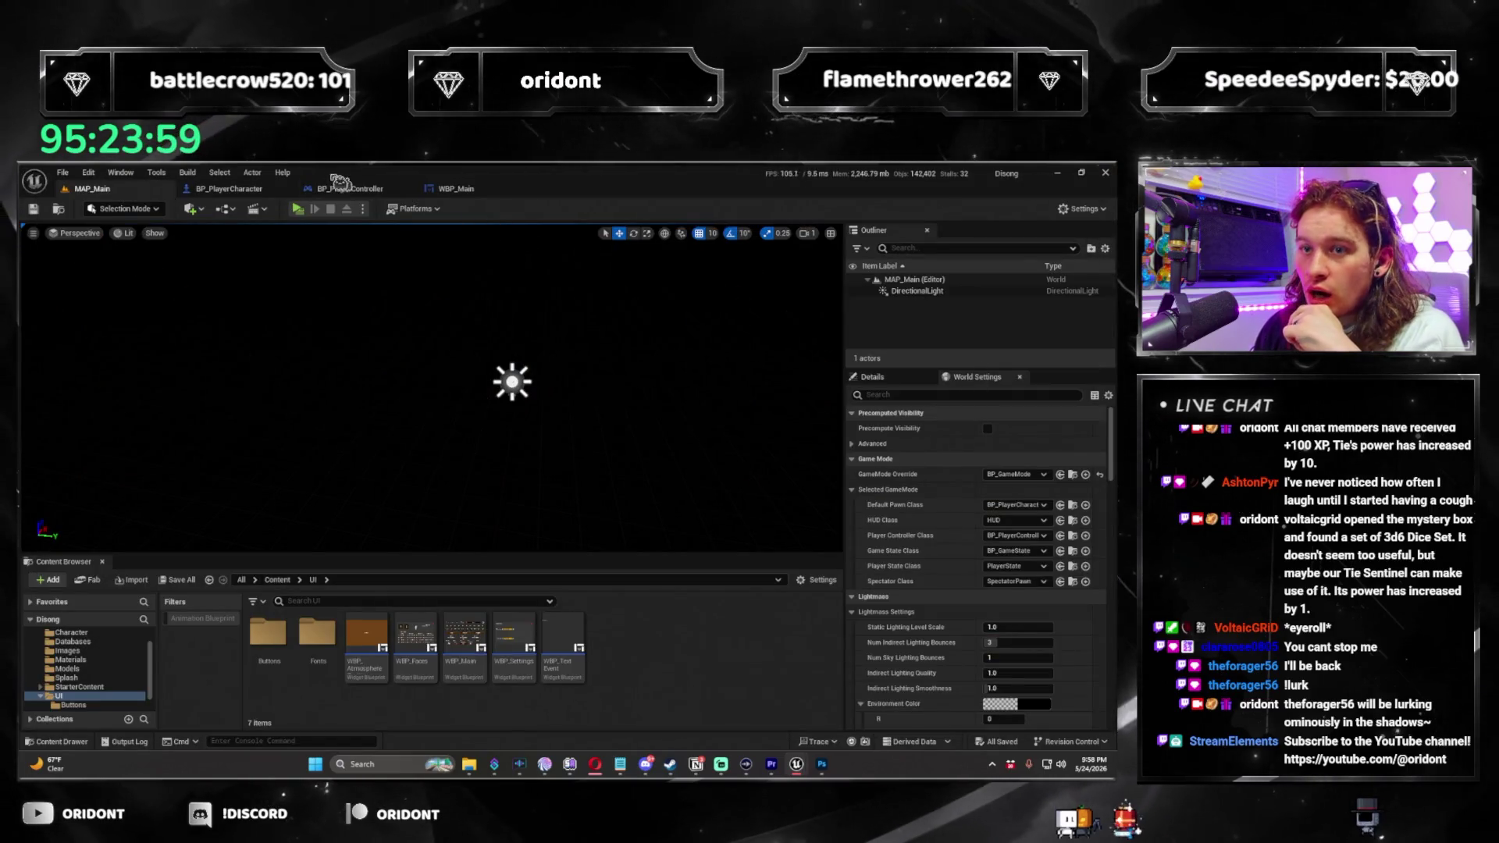
Cycle past the BP_PlayerController and BP_PlayerCharacter tabs back to WBP_Main's Quadrant Overloaded graph.
{"action": "left_click", "coordinate": [350, 189]}
{"action": "left_click", "coordinate": [461, 189]}
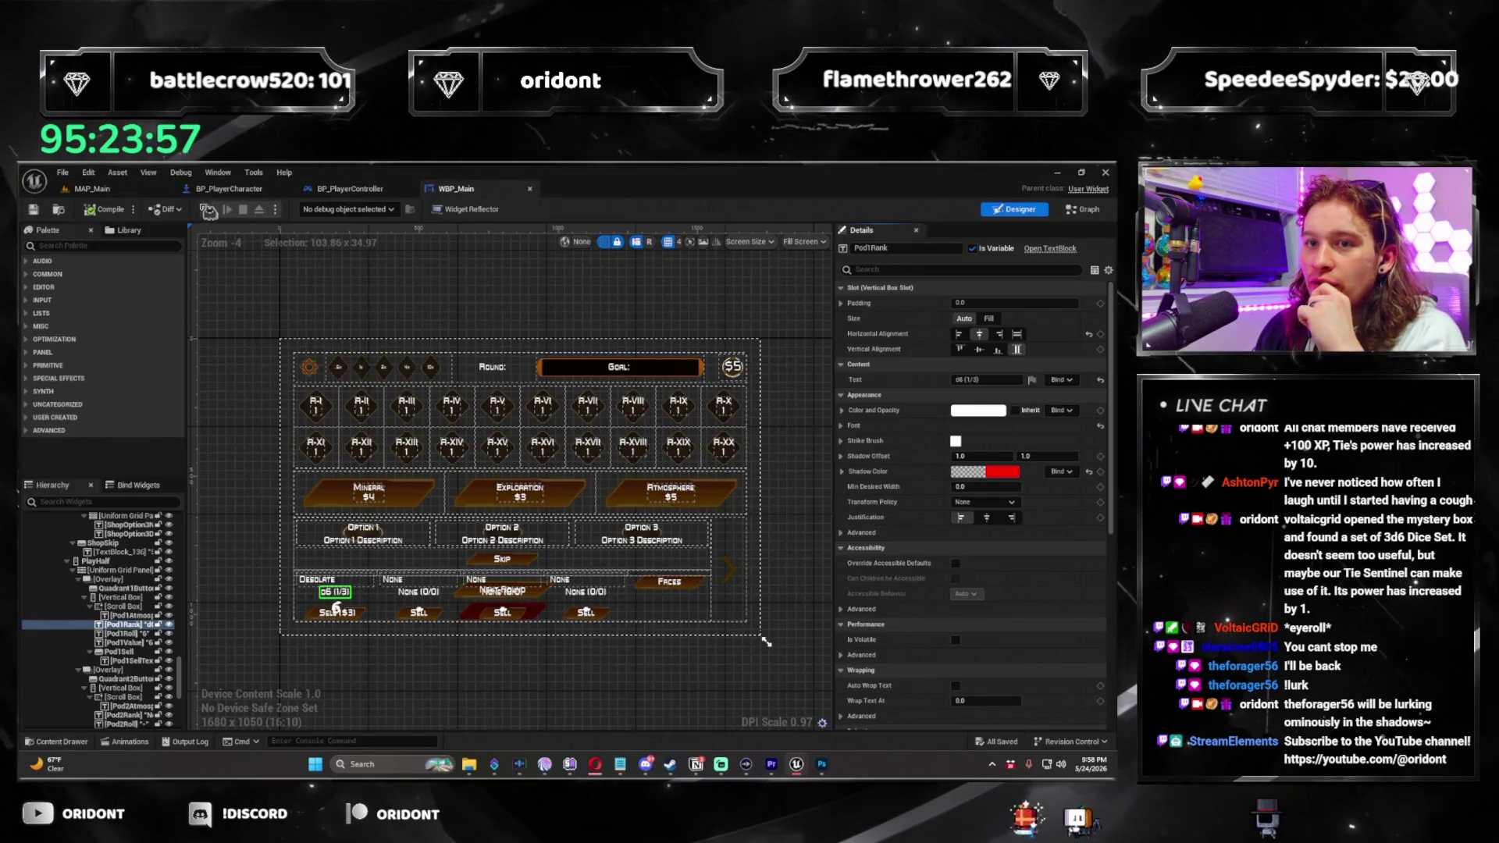
{"action": "left_click", "coordinate": [200, 192]}
{"action": "scroll", "coordinate": [616, 485], "scroll_direction": "up", "scroll_amount": 2}
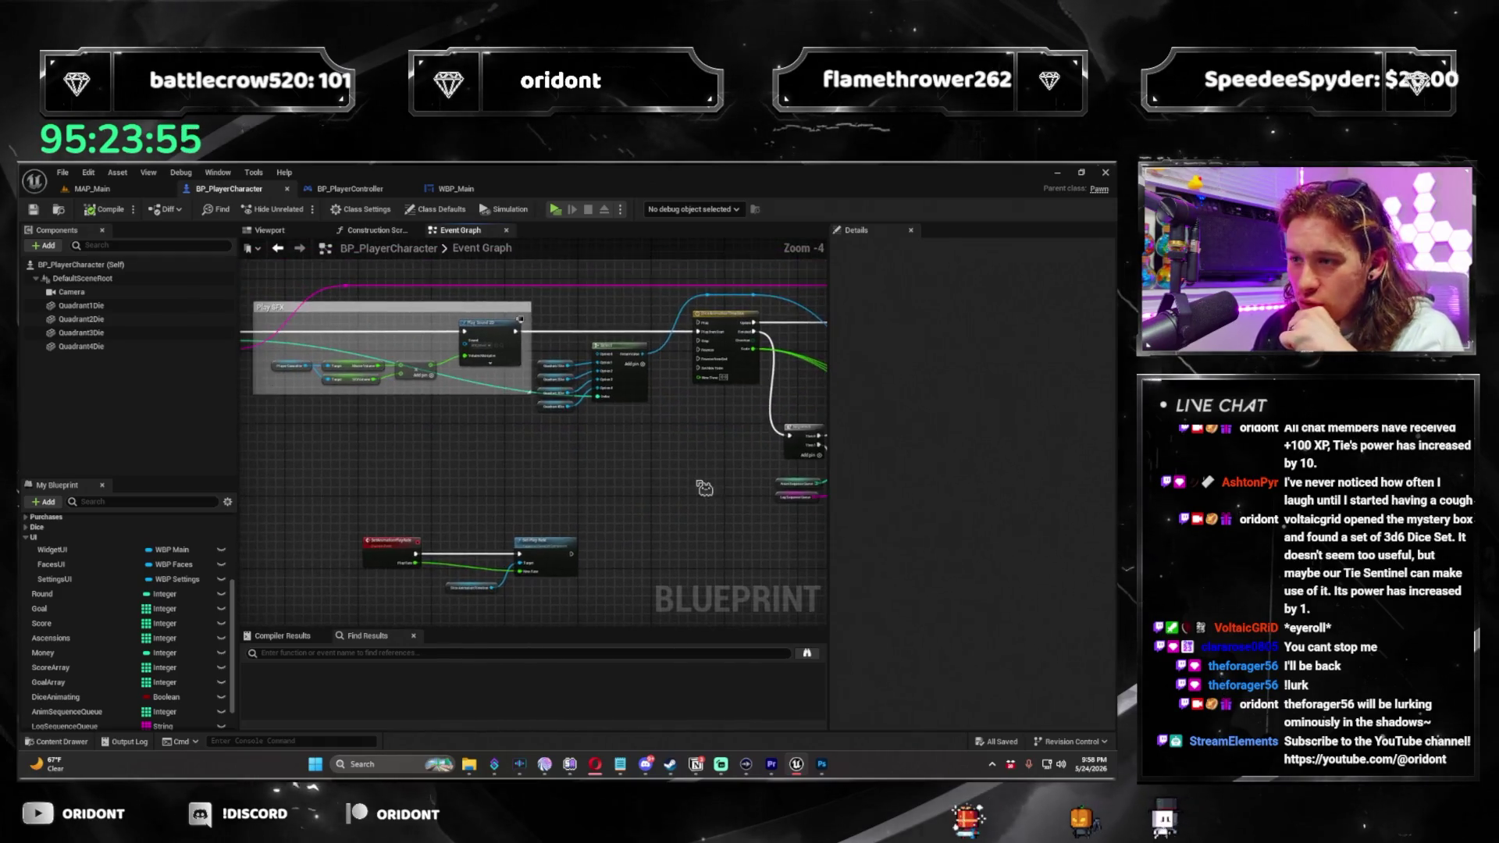
{"action": "scroll", "coordinate": [615, 485], "scroll_direction": "down", "scroll_amount": 1}
{"action": "left_click", "coordinate": [461, 190]}
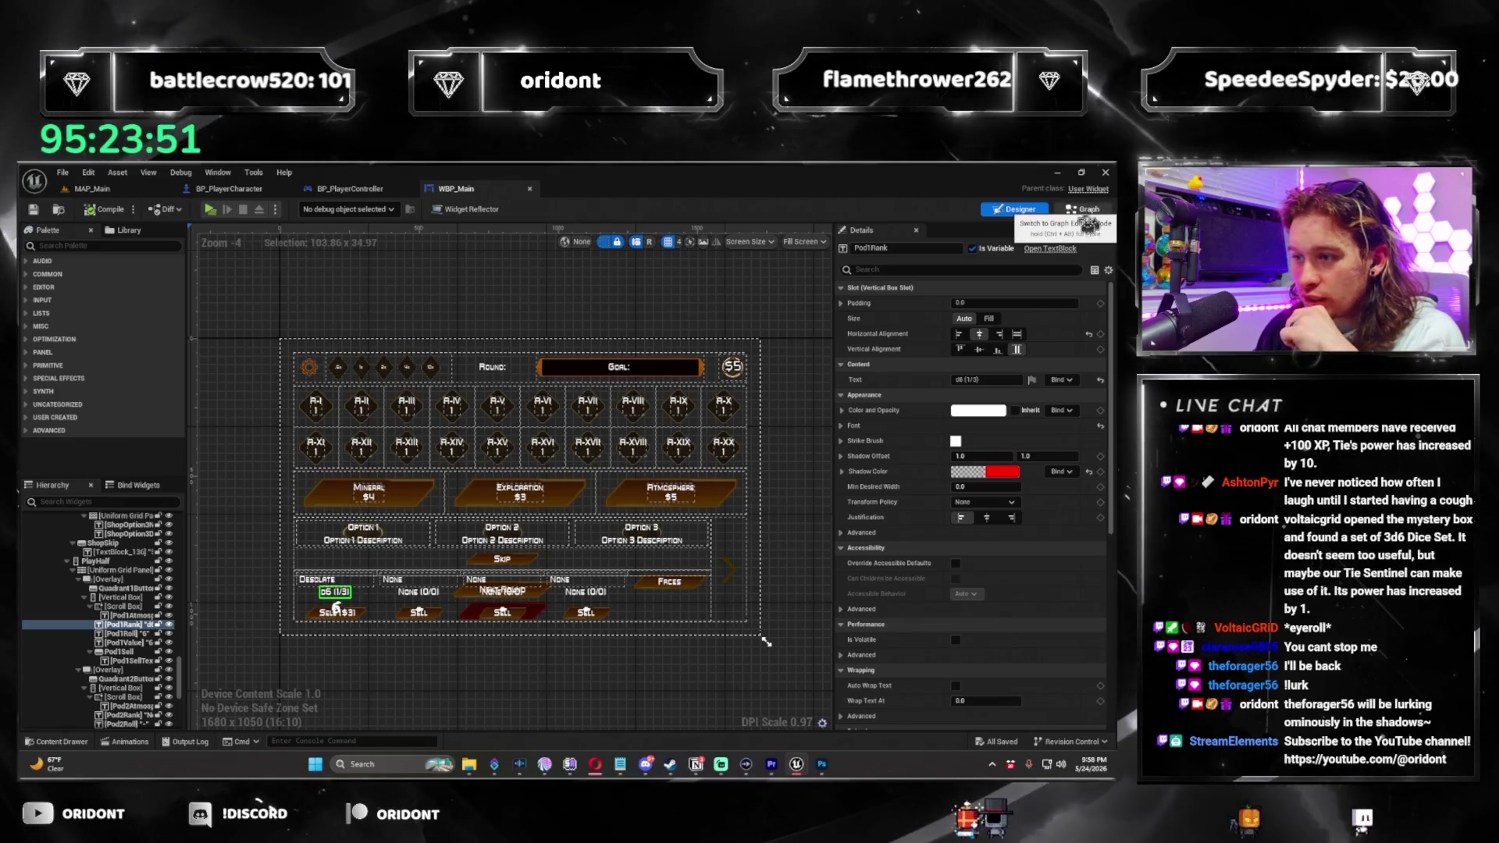
{"action": "left_click", "coordinate": [1106, 212]}
{"action": "scroll", "coordinate": [557, 444], "scroll_direction": "up", "scroll_amount": 5}
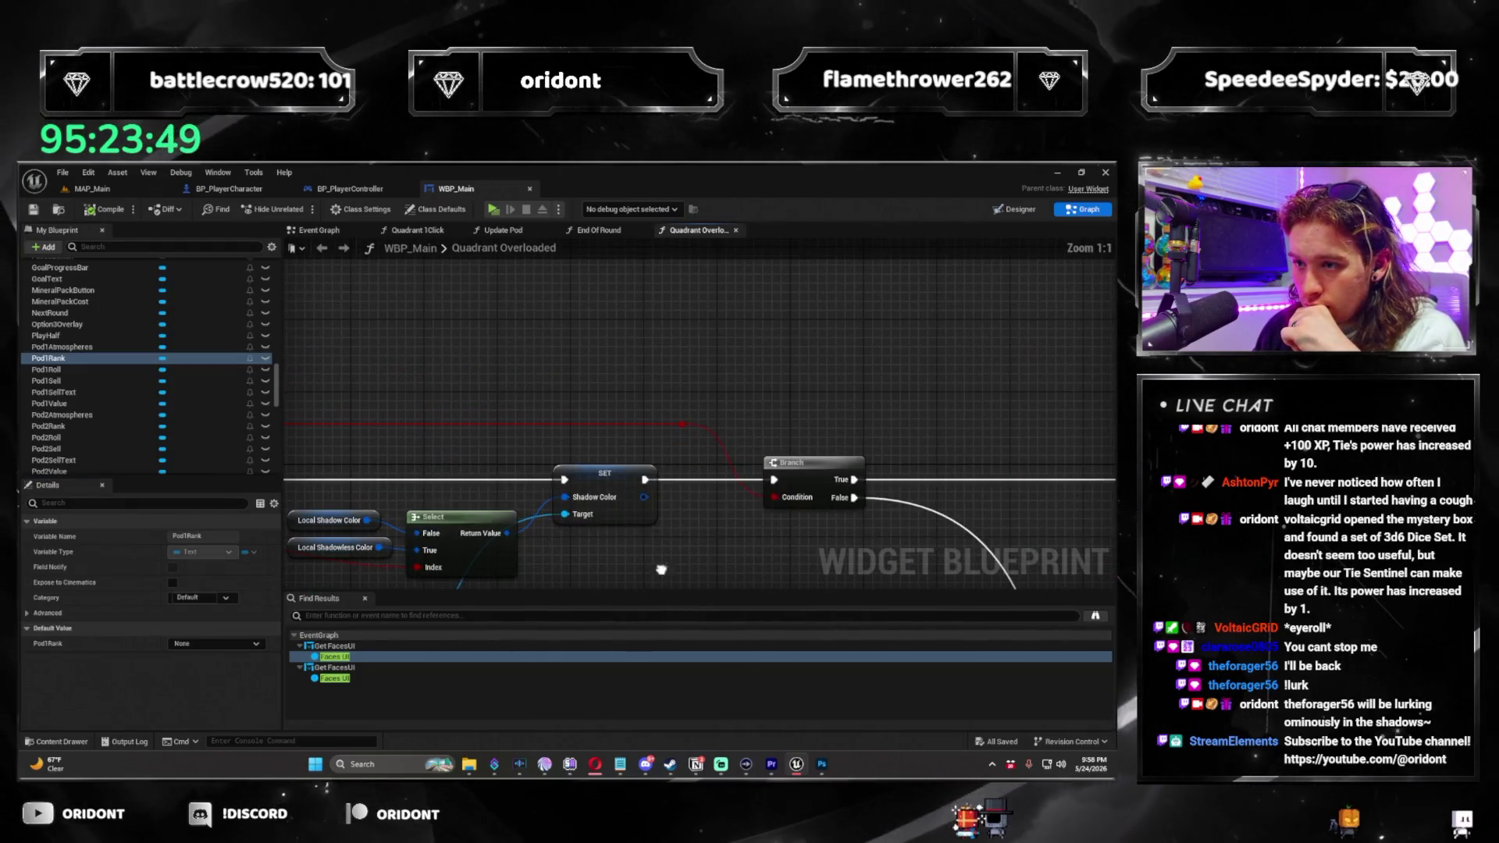
Add a Print String node after the SET Shadow Color node, removing a mistaken Print Score.
{"action": "left_click_drag", "start_coordinate": [681, 396], "coordinate": [689, 290]}
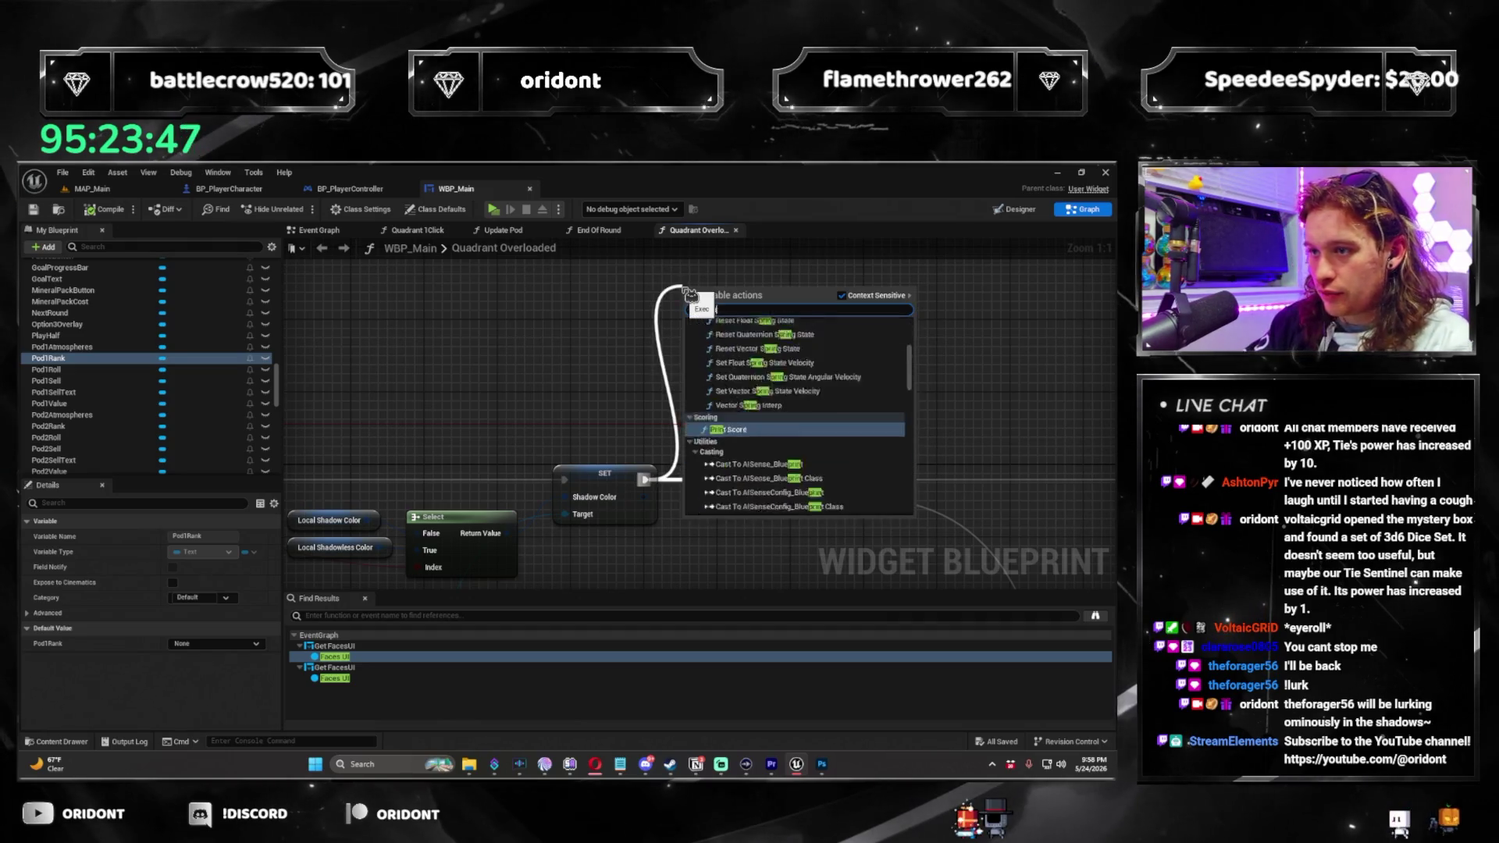
{"action": "key", "text": "Return"}
{"action": "key", "text": "Delete"}
{"action": "mouse_move", "coordinate": [646, 337]}
{"action": "left_mouse_down"}
{"action": "mouse_move", "coordinate": [690, 313]}
{"action": "mouse_move", "coordinate": [770, 475]}
{"action": "left_mouse_up"}
{"action": "type", "text": "print string"}
{"action": "key", "text": "Return"}
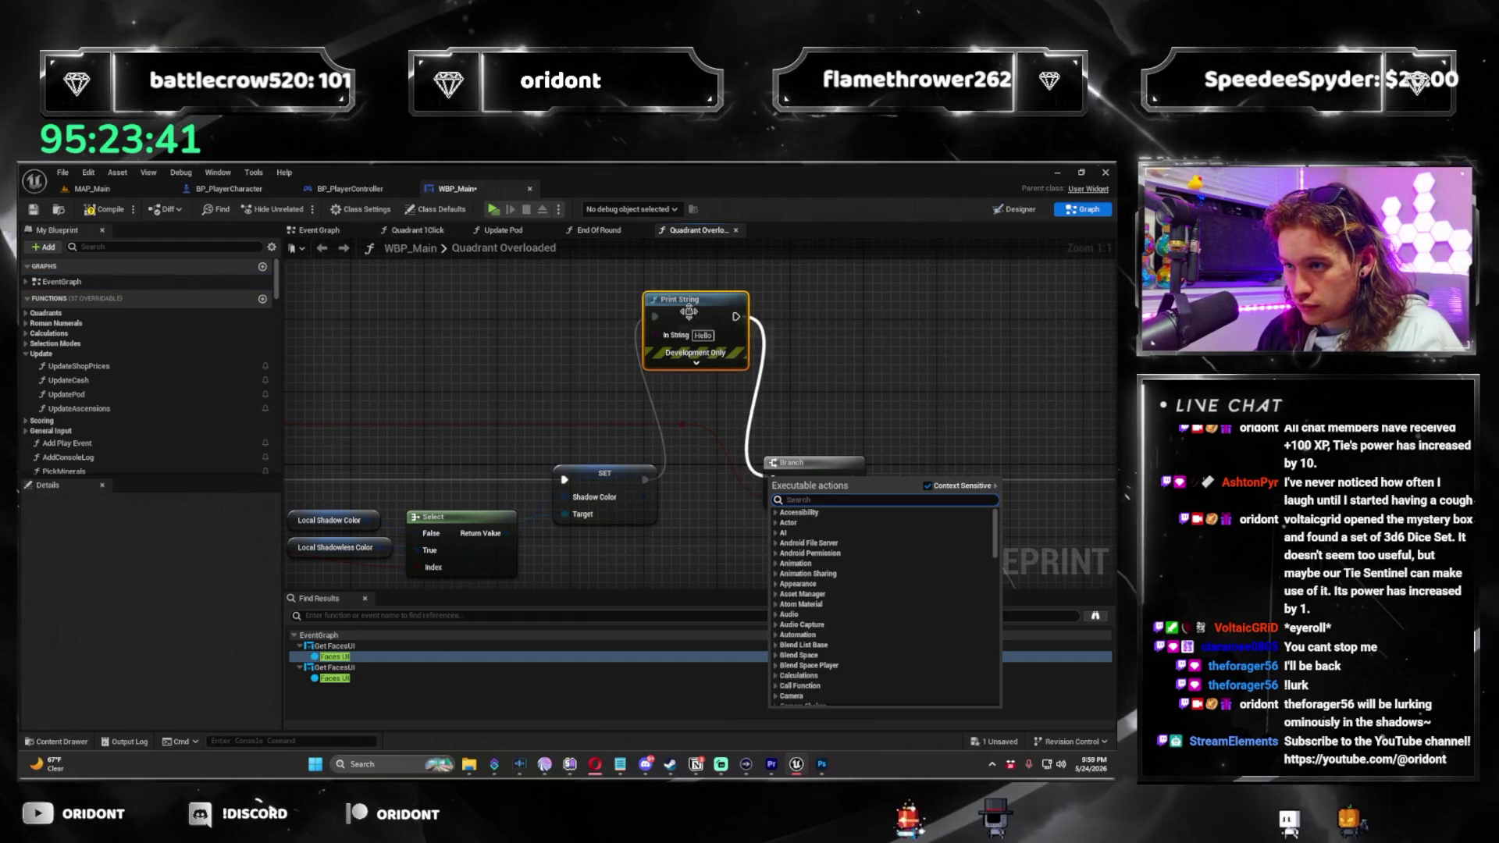
Chain a second Print String and feed it from a Get Display Name node.
{"action": "left_click", "coordinate": [689, 312]}
{"action": "mouse_move", "coordinate": [689, 312]}
{"action": "left_mouse_down"}
{"action": "mouse_move", "coordinate": [707, 267]}
{"action": "mouse_move", "coordinate": [645, 378]}
{"action": "mouse_move", "coordinate": [726, 331]}
{"action": "left_mouse_up"}
{"action": "type", "text": "print string"}
{"action": "key", "text": "Return"}
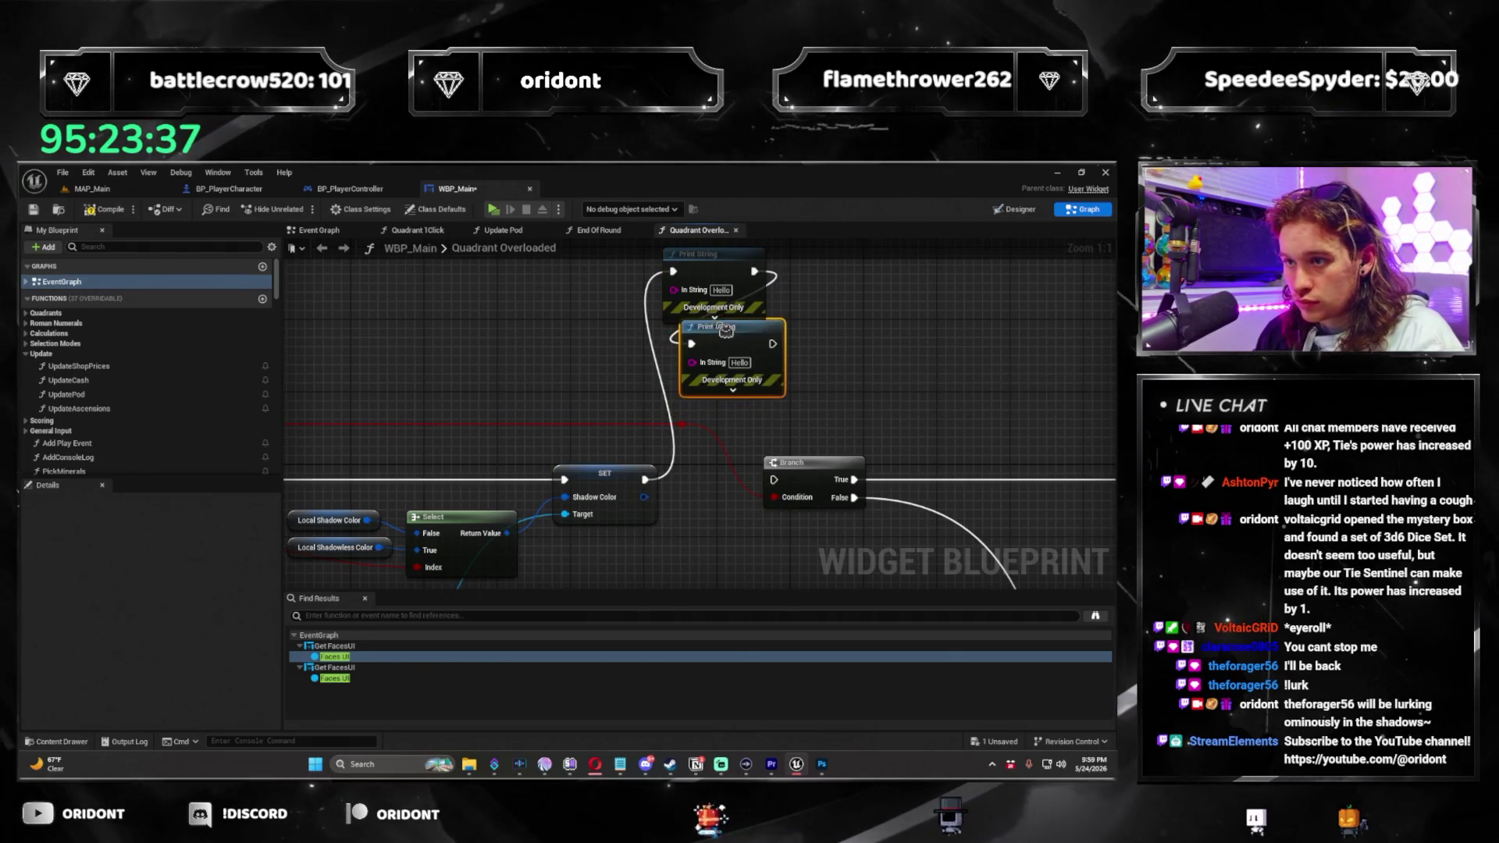
{"action": "left_click", "coordinate": [787, 492]}
{"action": "scroll", "coordinate": [787, 492], "scroll_direction": "down", "scroll_amount": 3}
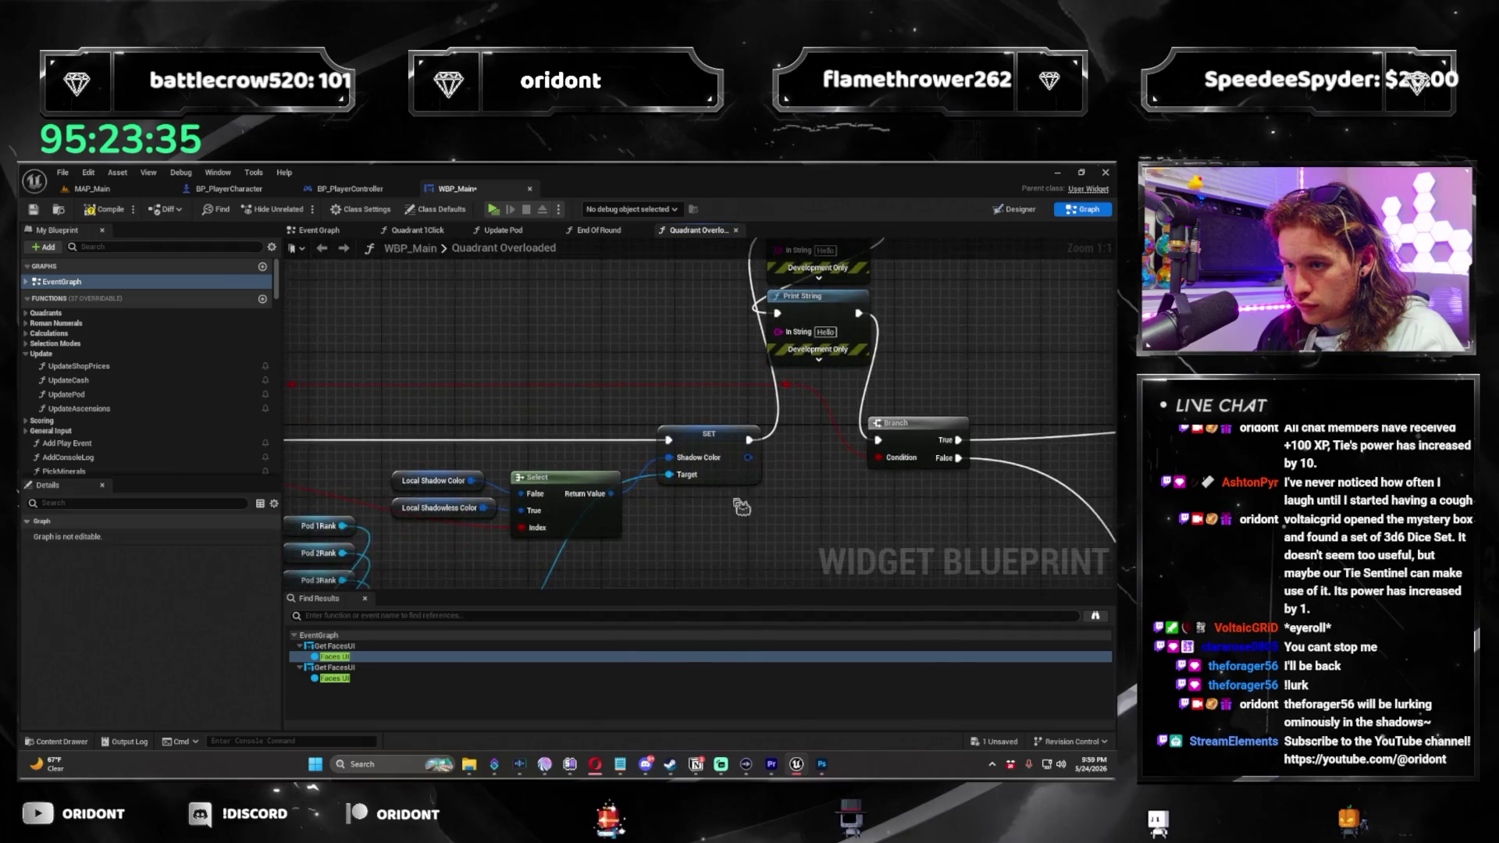
{"action": "left_click_drag", "start_coordinate": [640, 492], "coordinate": [680, 379]}
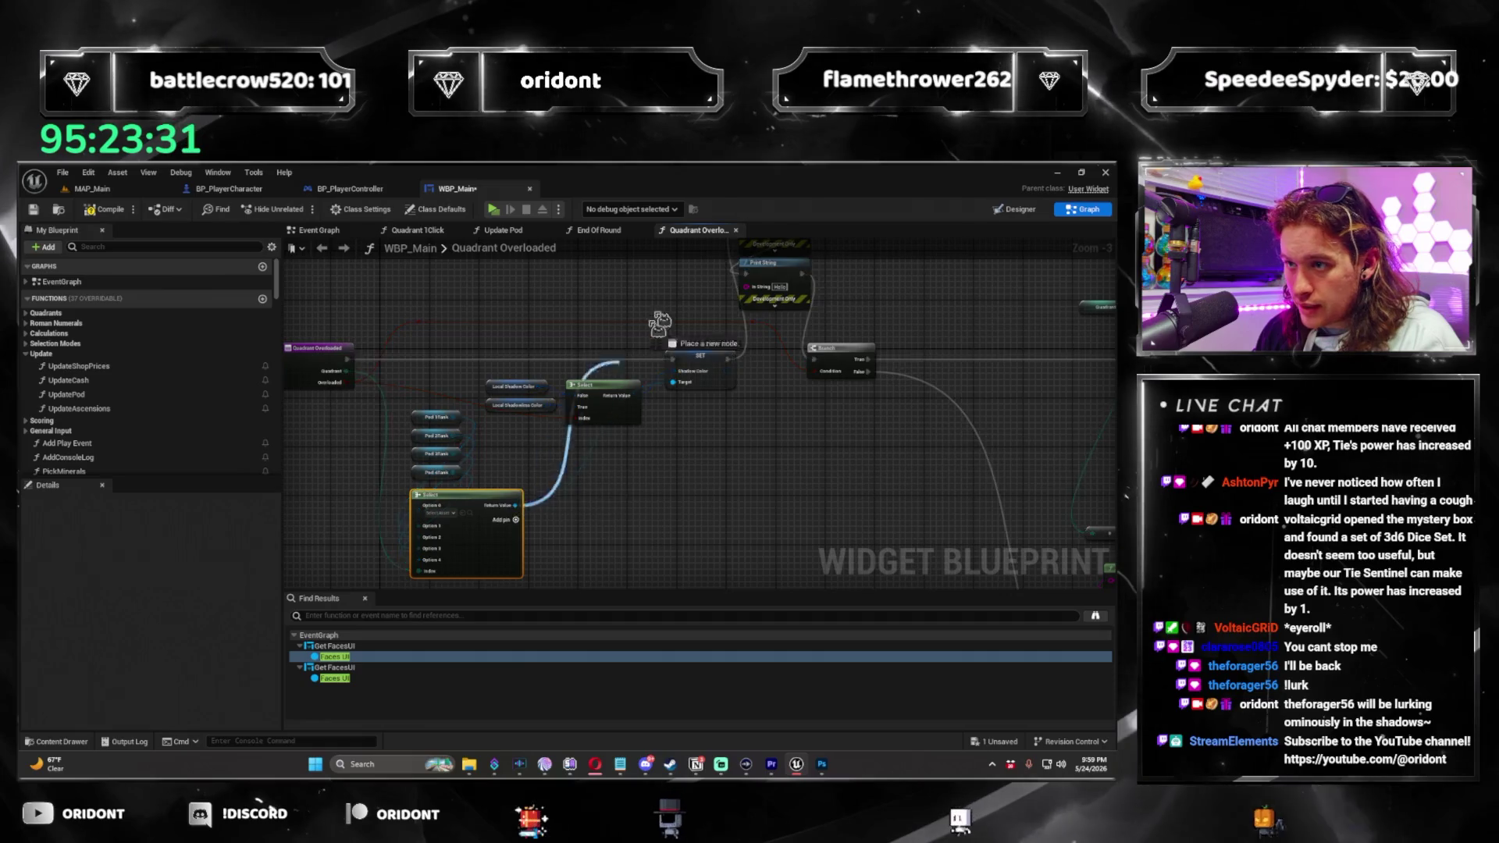
{"action": "key", "text": "ctrl+z"}
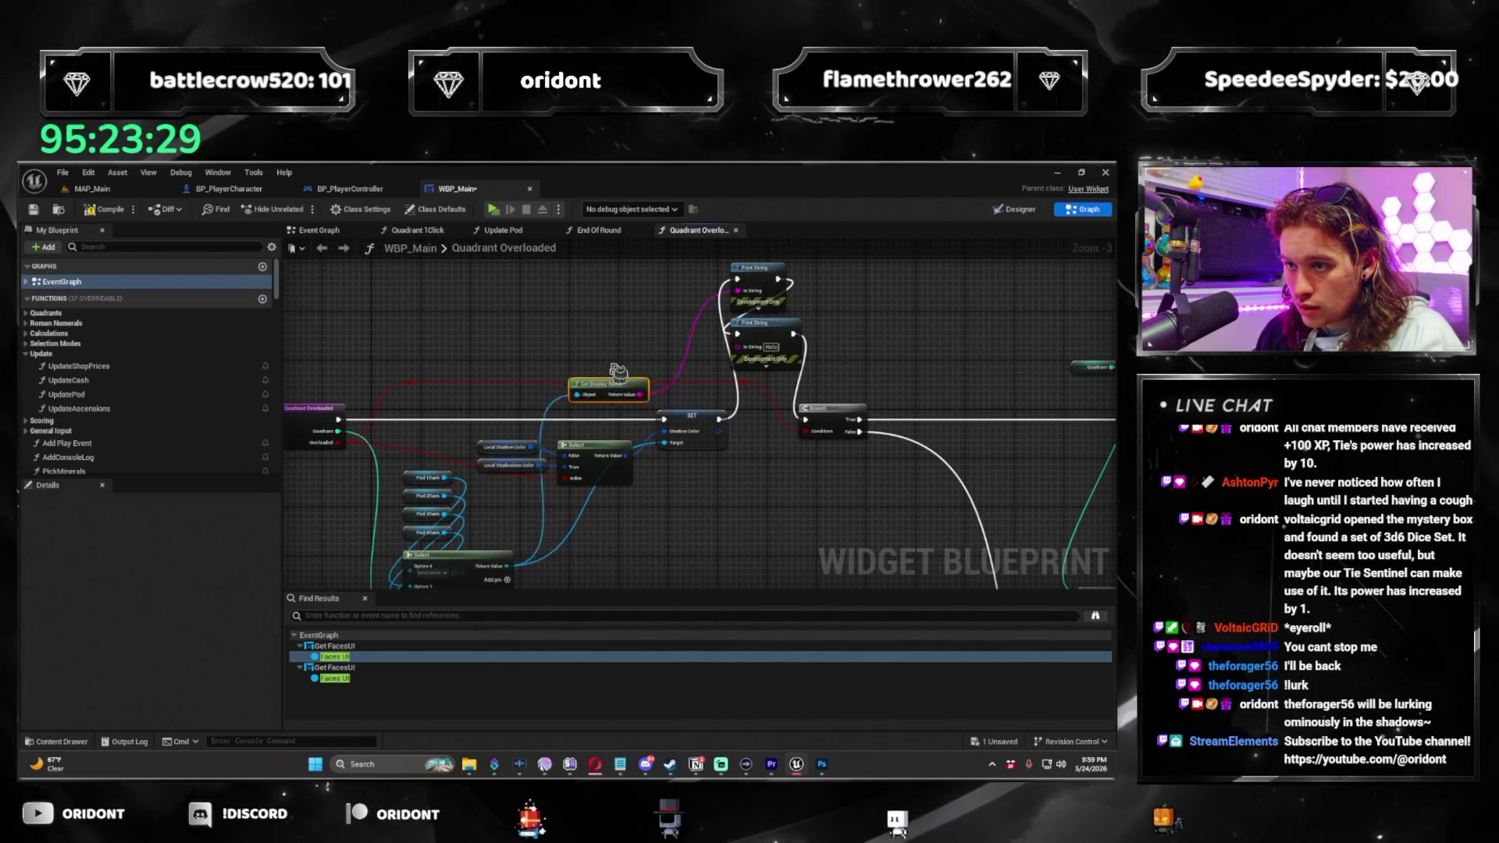
Shift the Get Display Name nodes to the right and launch Play for a test.
{"action": "mouse_move", "coordinate": [638, 289]}
{"action": "left_mouse_down"}
{"action": "mouse_move", "coordinate": [629, 328]}
{"action": "mouse_move", "coordinate": [563, 334]}
{"action": "left_mouse_up"}
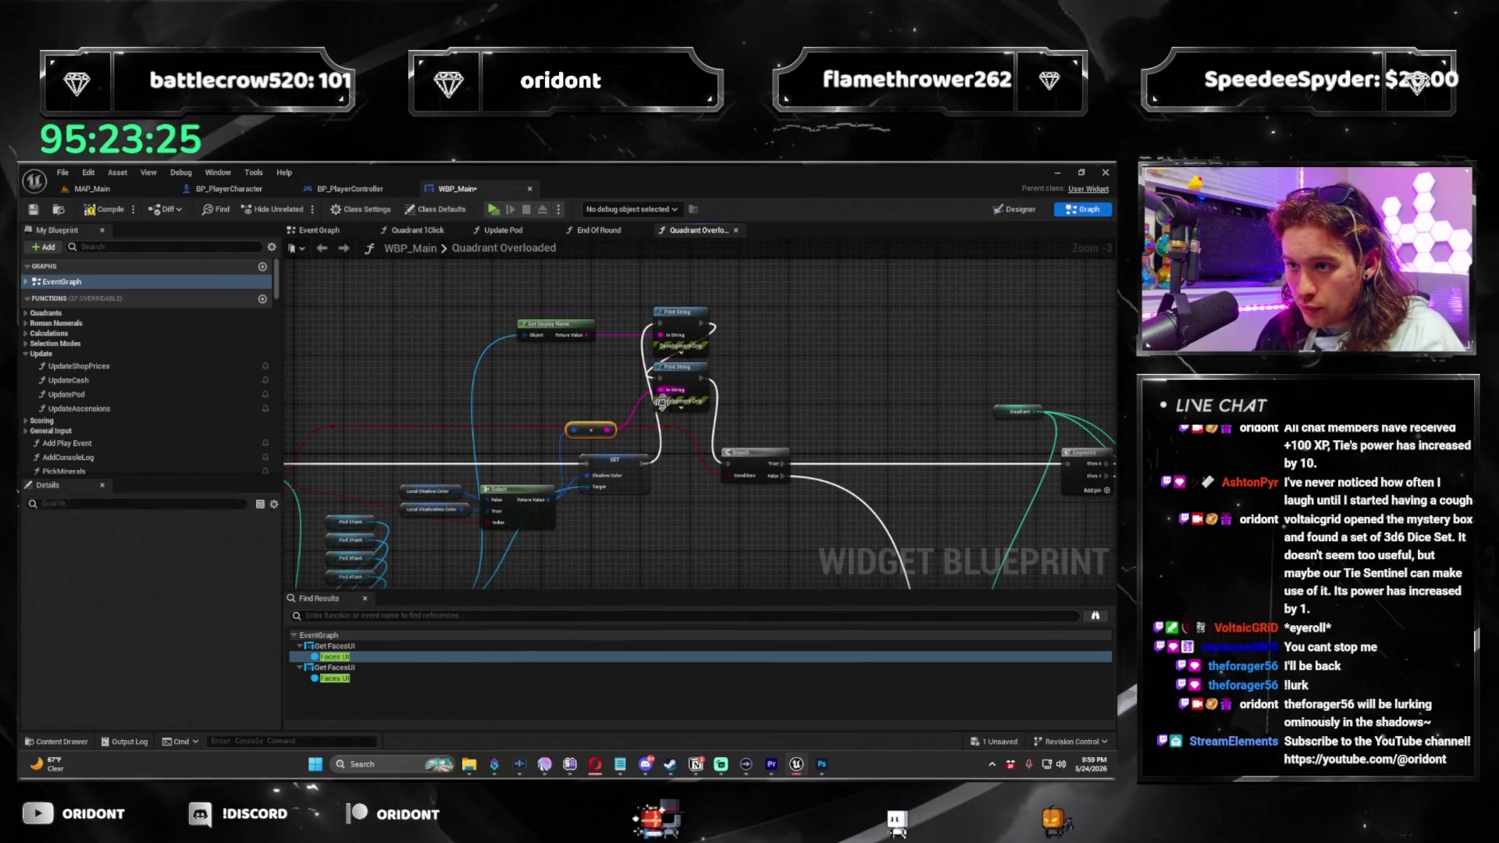
{"action": "mouse_move", "coordinate": [576, 371]}
{"action": "left_mouse_down"}
{"action": "mouse_move", "coordinate": [601, 371]}
{"action": "mouse_move", "coordinate": [580, 341]}
{"action": "left_mouse_up"}
{"action": "left_click", "coordinate": [391, 305]}
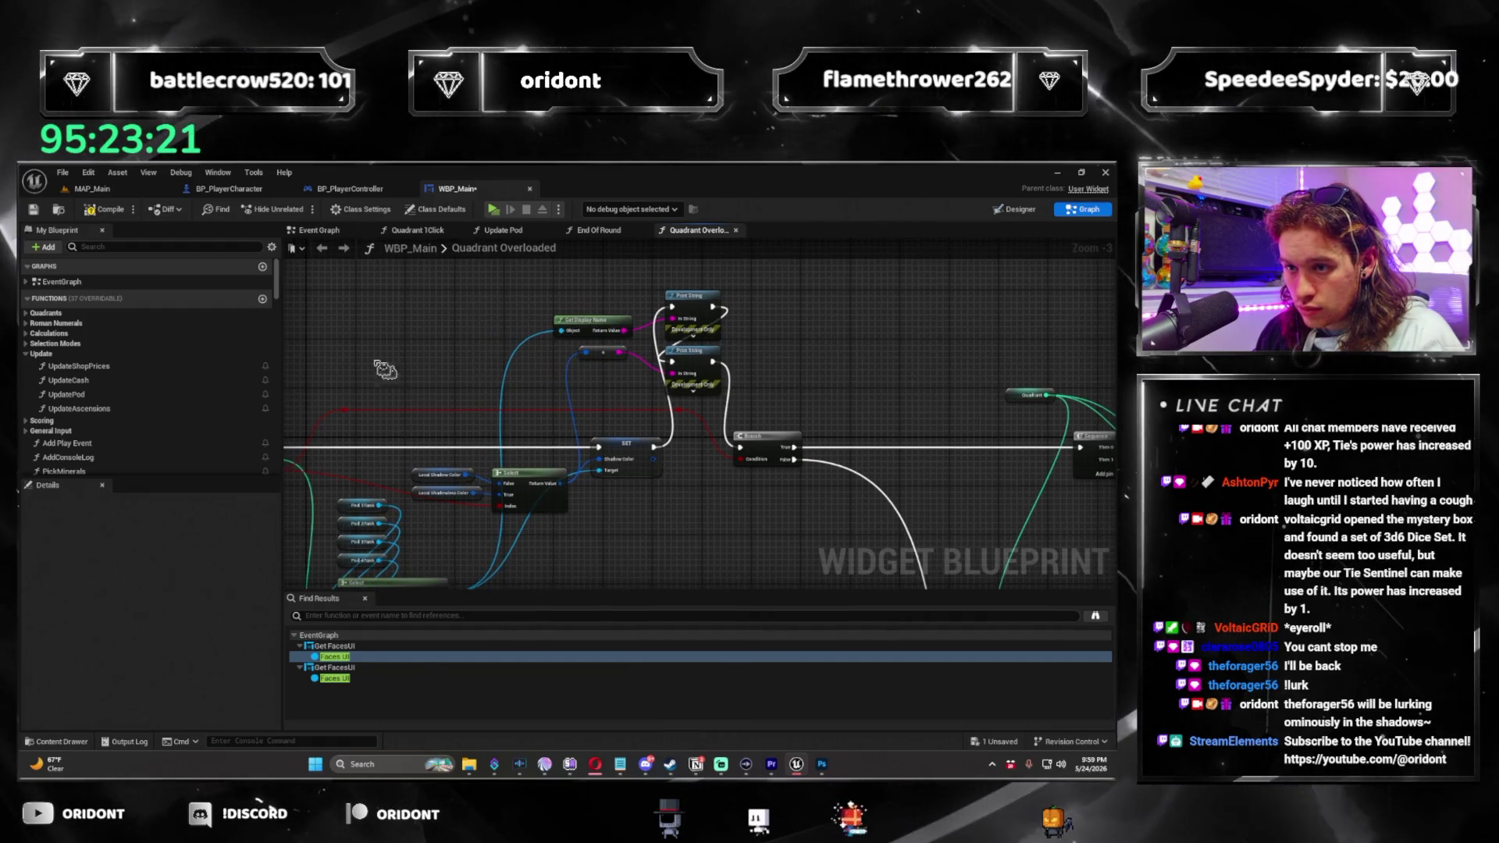
{"action": "left_click", "coordinate": [494, 211]}
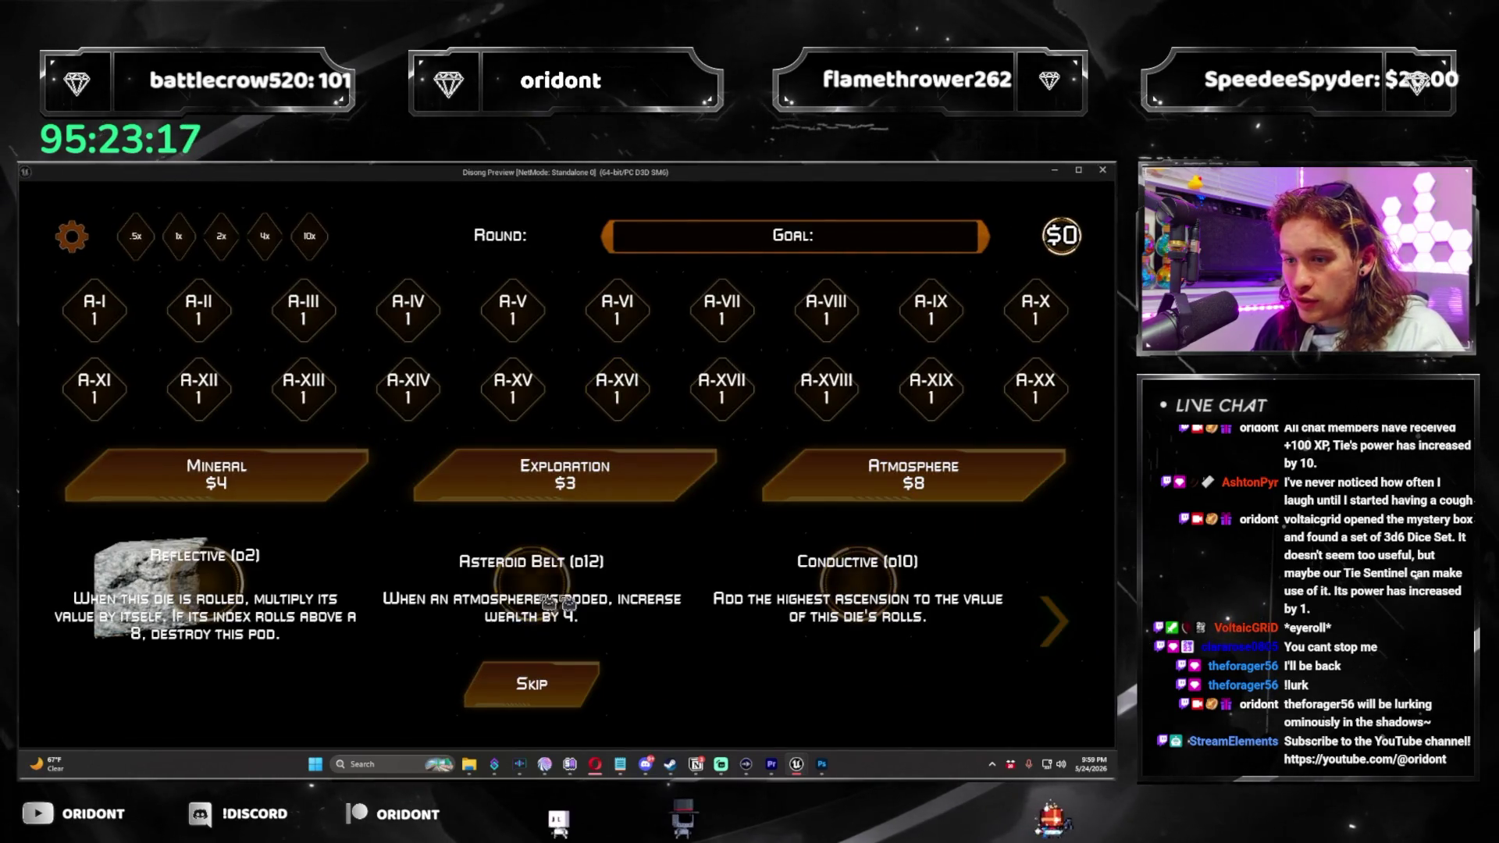
Play round 1 with the Reflective d2, then buy Atmosphere and add the Gas Giant d20 for round 2.
{"action": "left_click", "coordinate": [204, 584]}
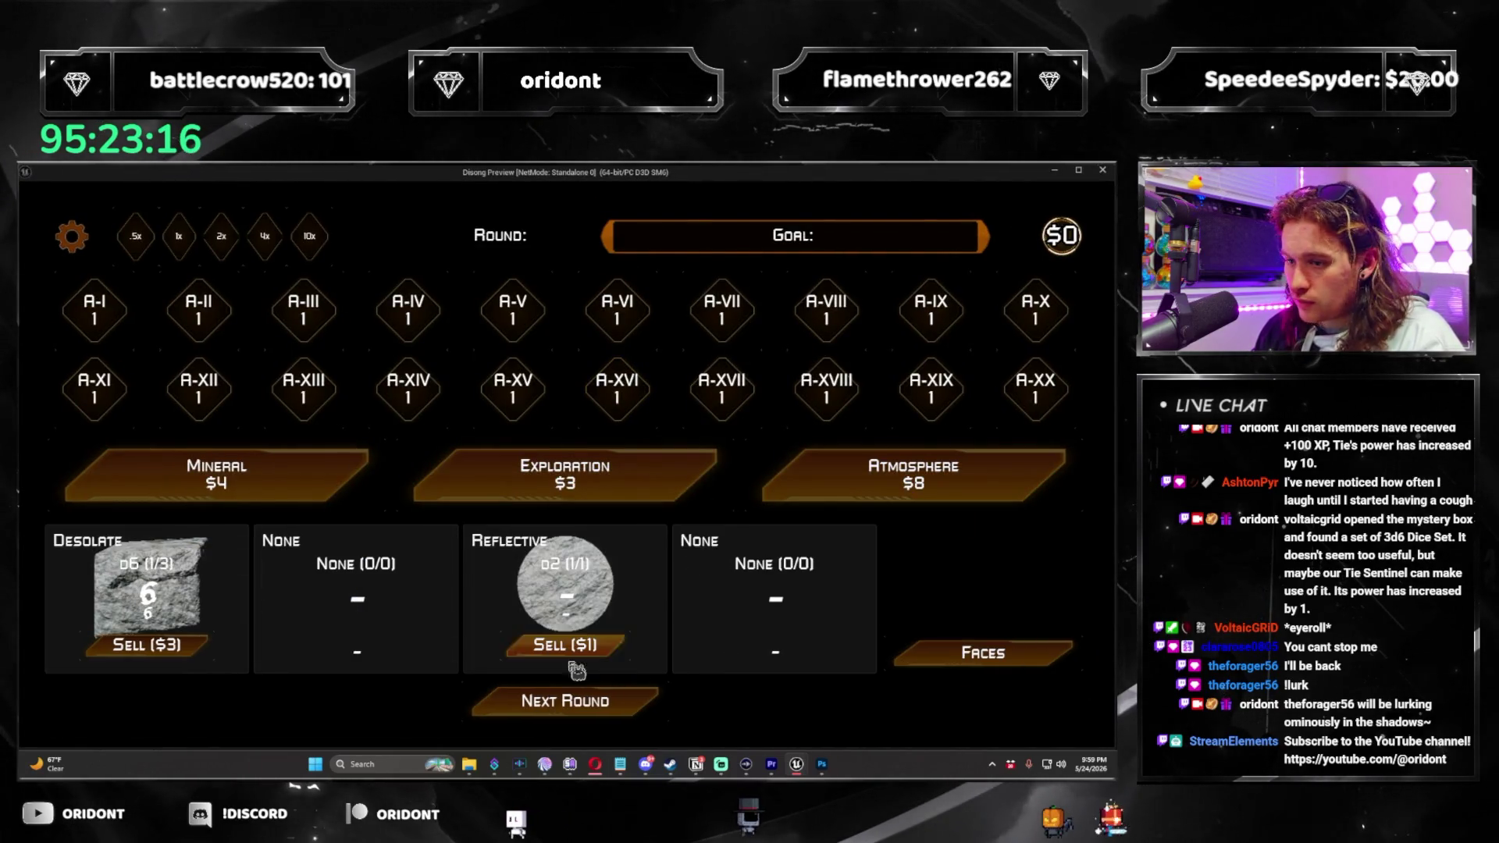
{"action": "left_click", "coordinate": [624, 704]}
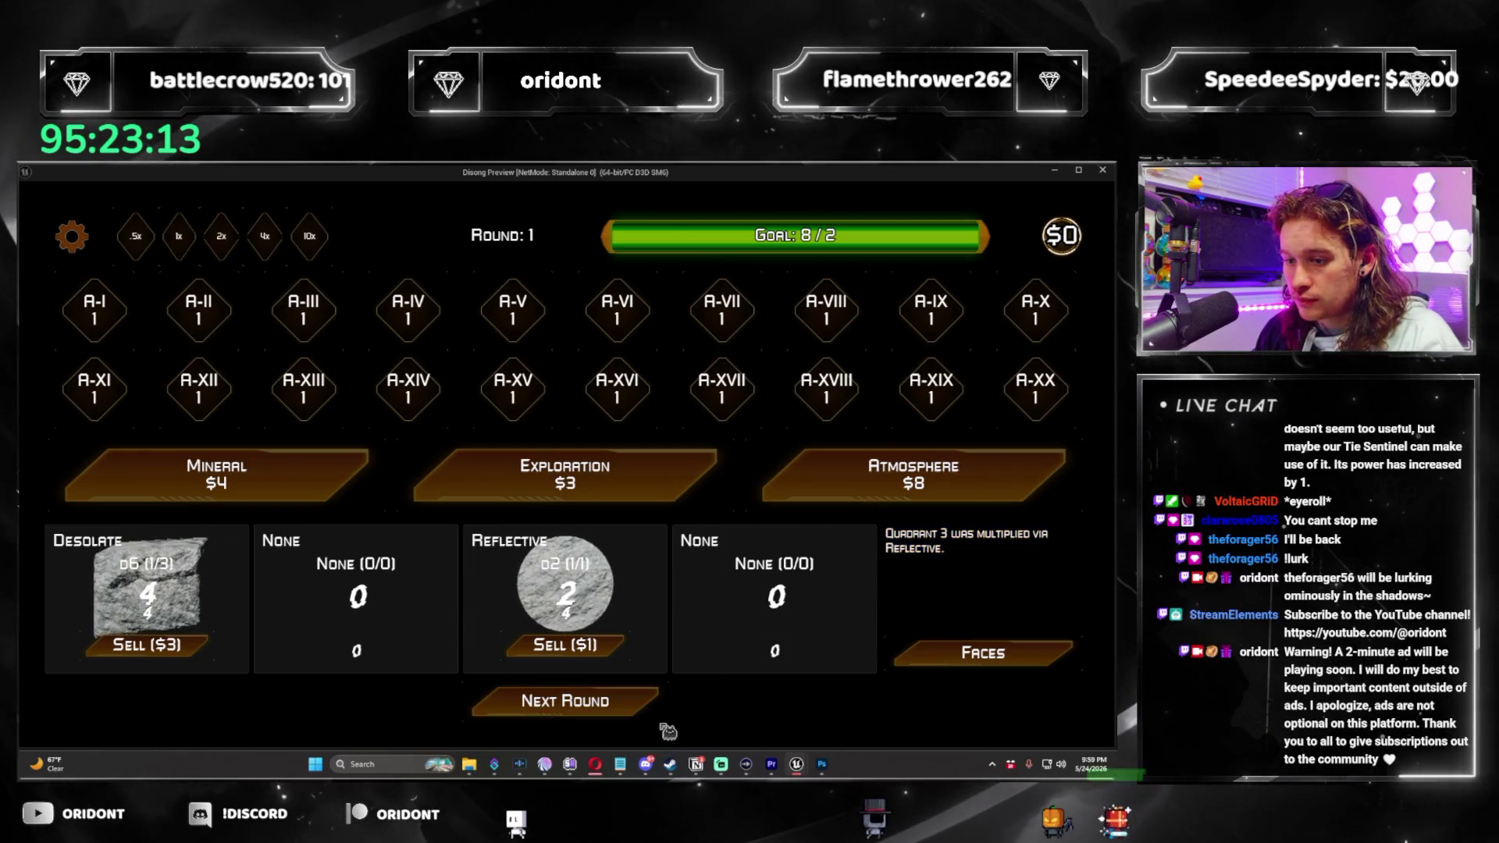
{"action": "left_click", "coordinate": [85, 243]}
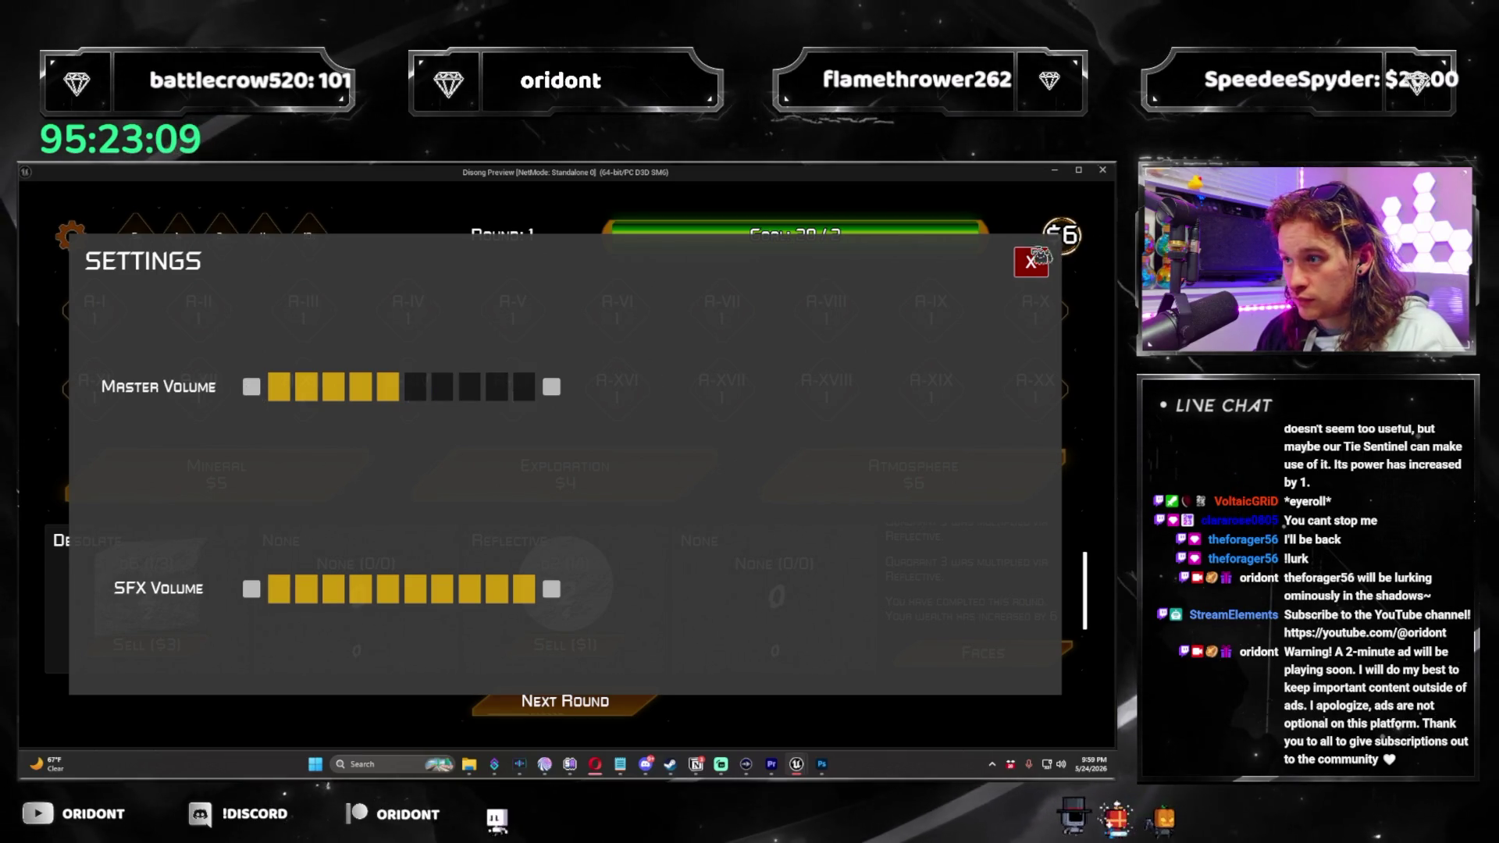
{"action": "left_click", "coordinate": [1041, 254]}
{"action": "left_click", "coordinate": [851, 488]}
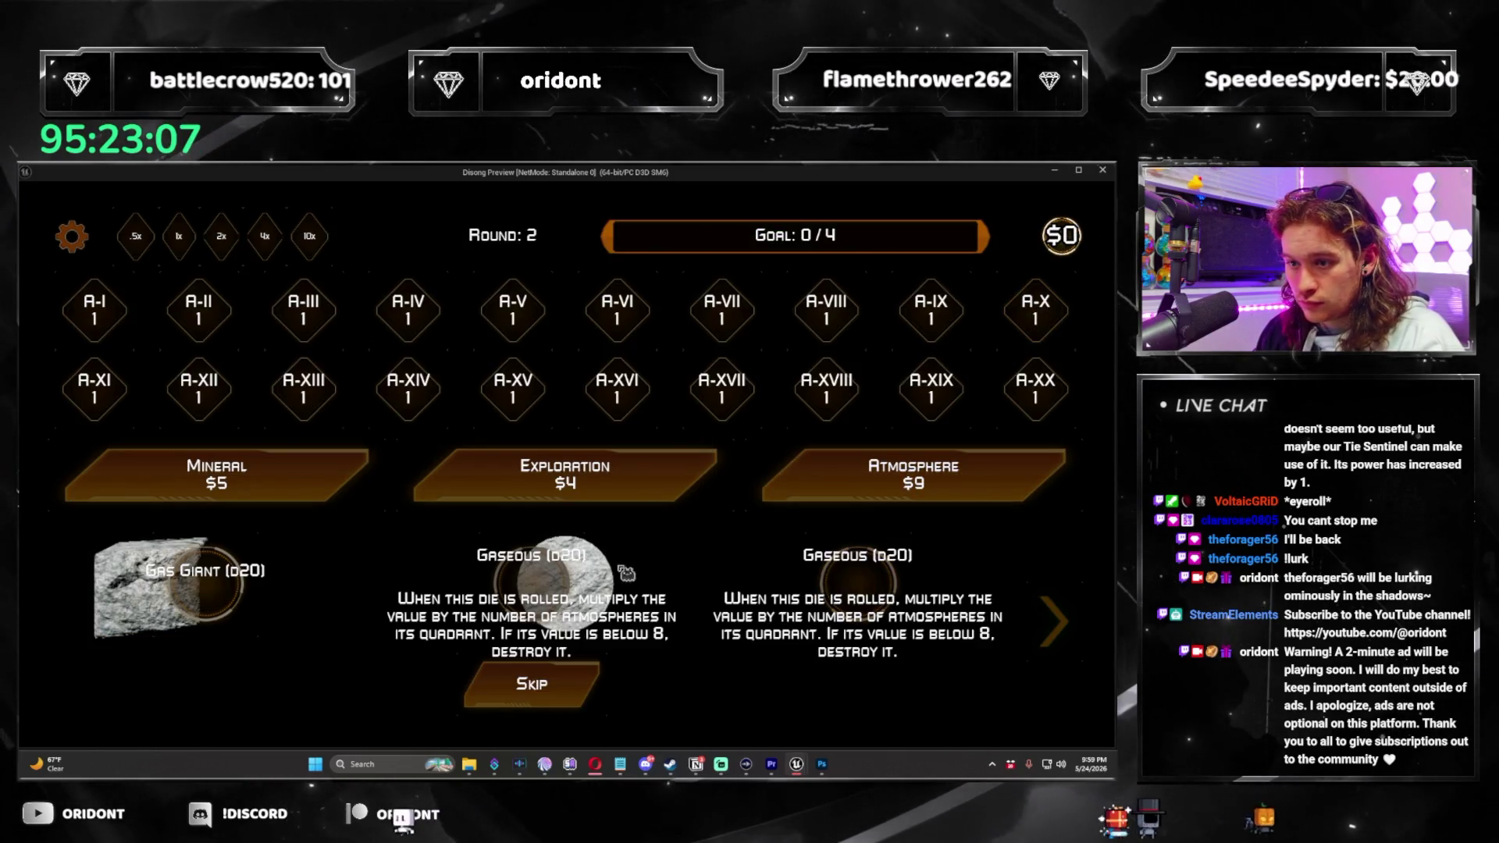
{"action": "left_click", "coordinate": [205, 607]}
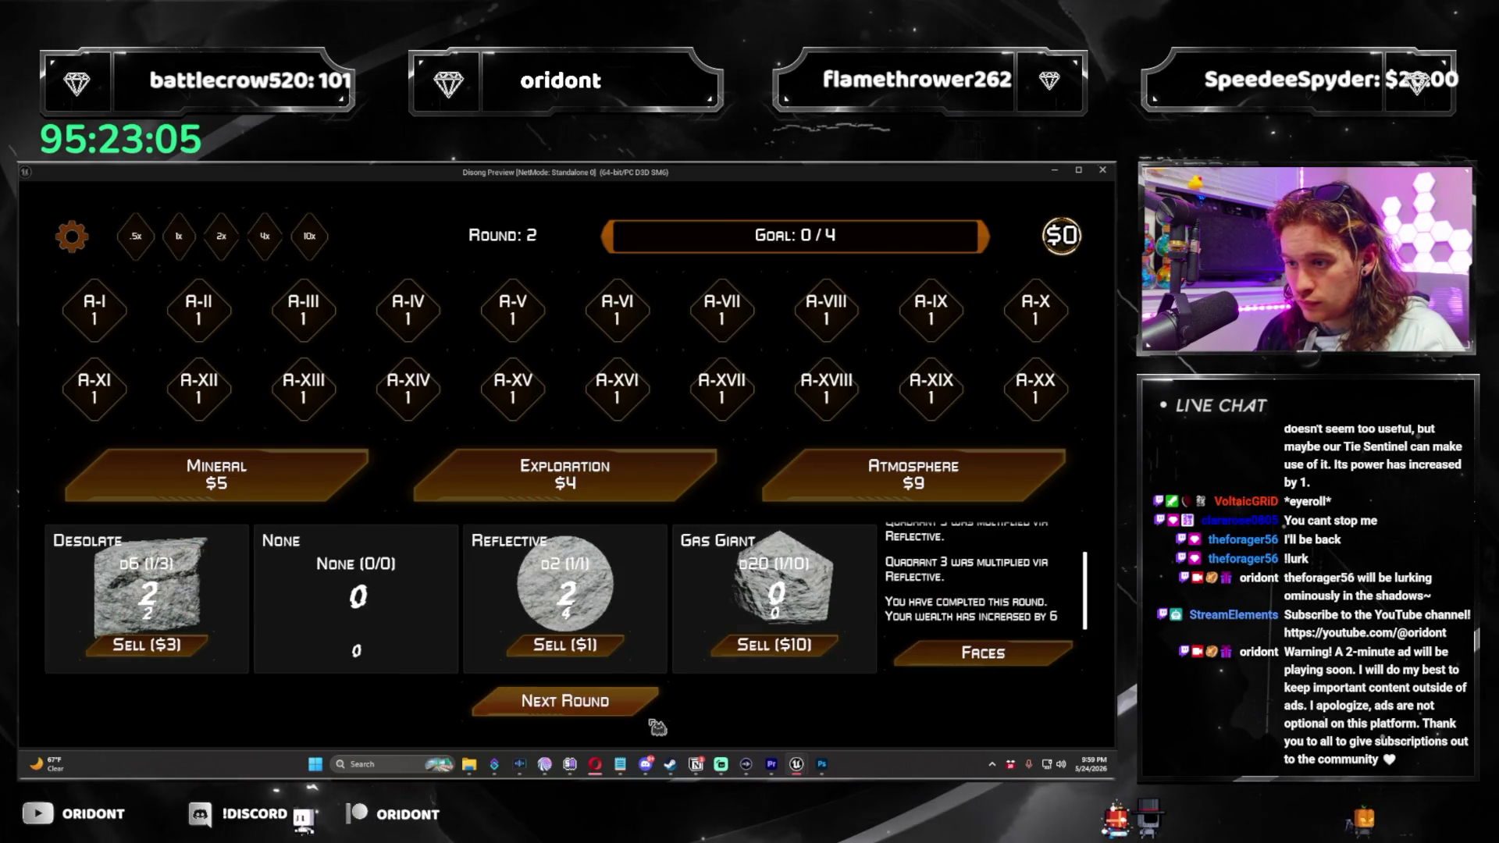
{"action": "left_click", "coordinate": [624, 716]}
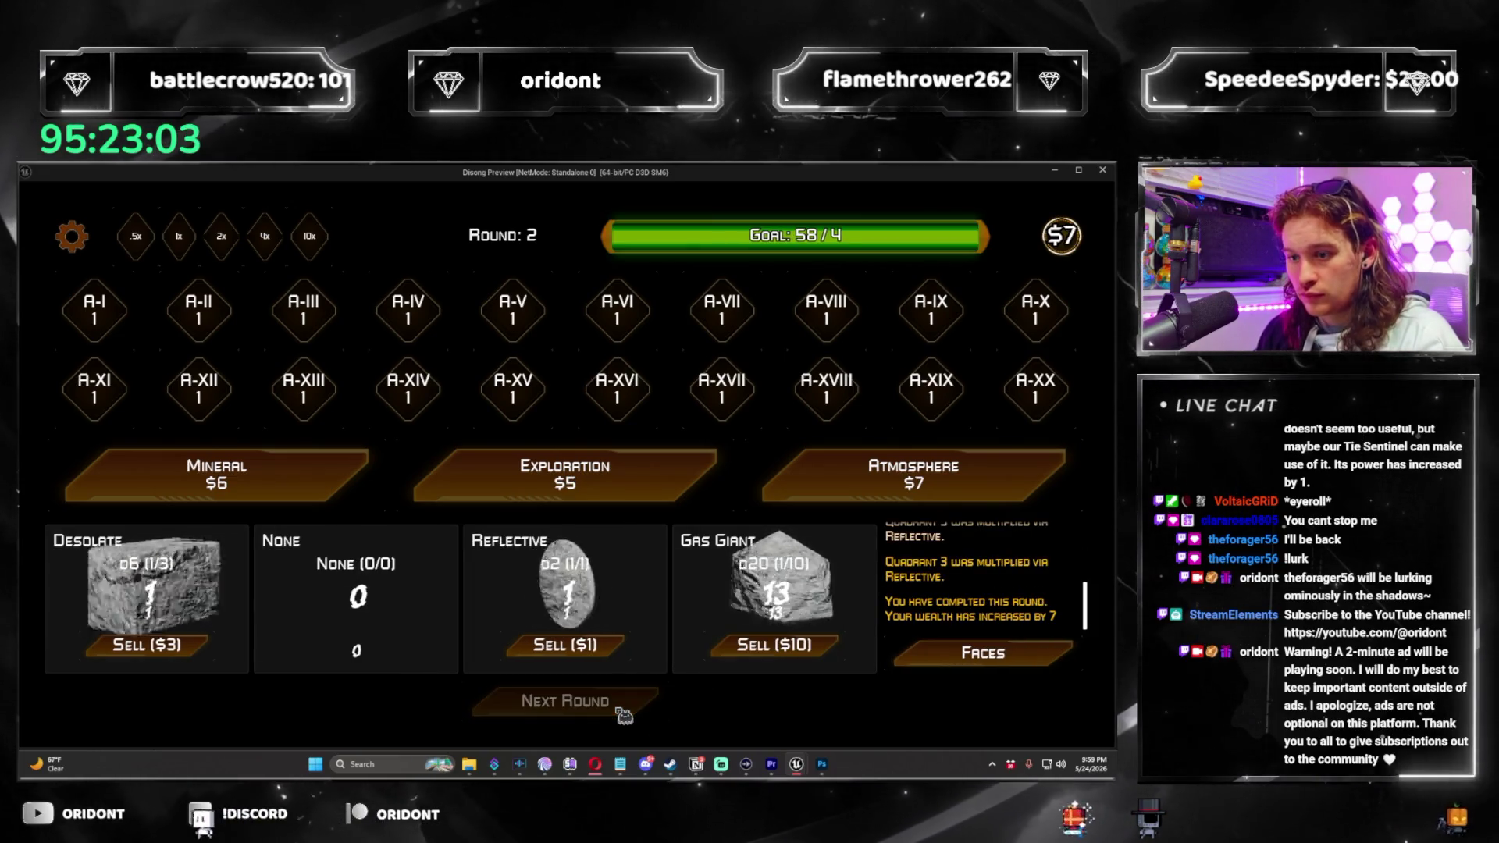
Buy another Atmosphere, add the Bountiful d2, play round 3, apply Numerical II, then close the preview.
{"action": "left_click", "coordinate": [914, 475]}
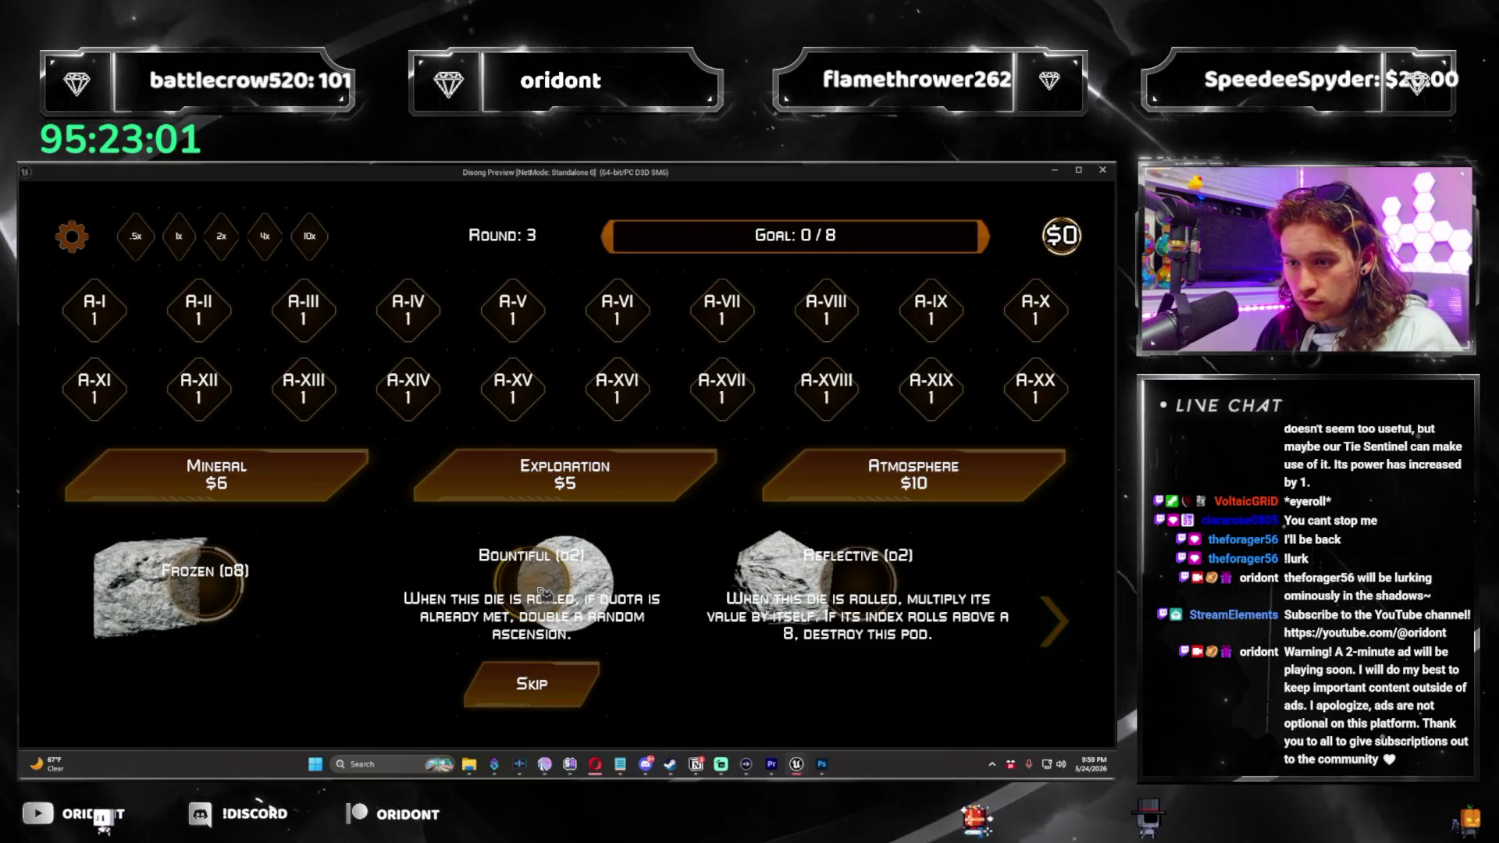
{"action": "left_click", "coordinate": [618, 589]}
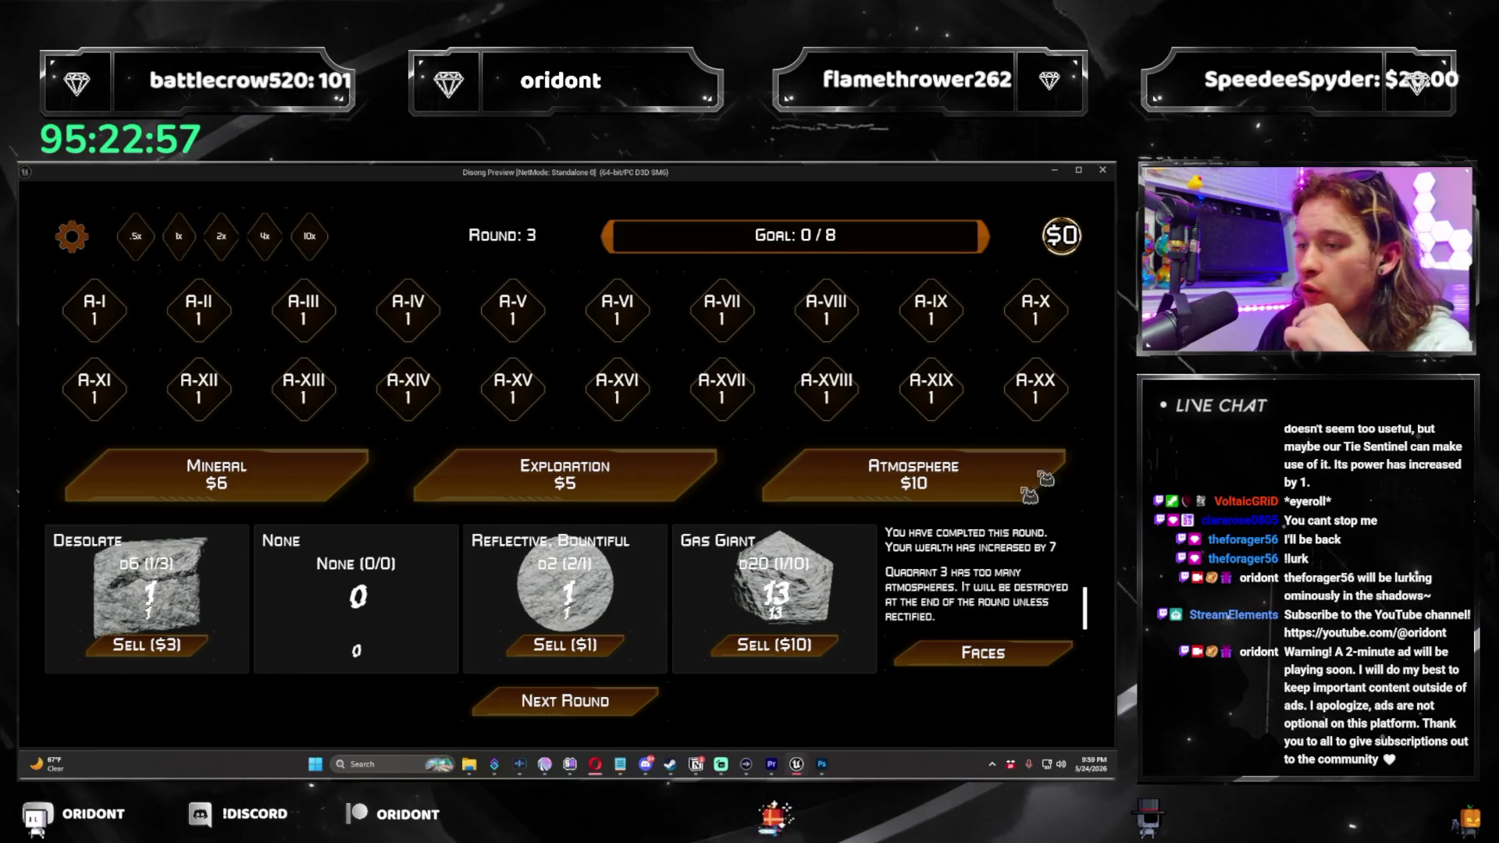
{"action": "left_click", "coordinate": [621, 712]}
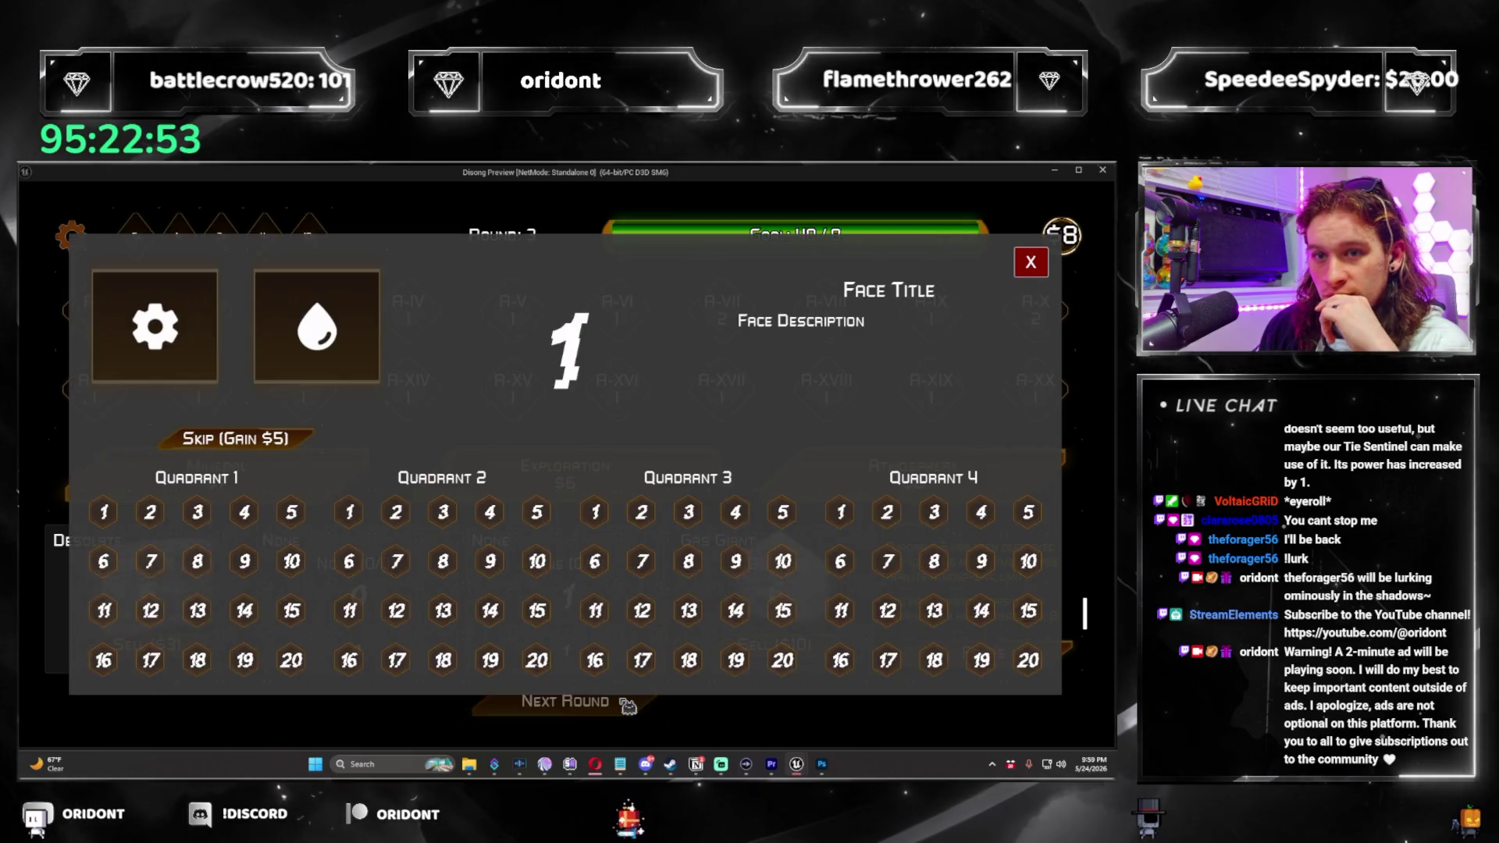
{"action": "left_click", "coordinate": [316, 326]}
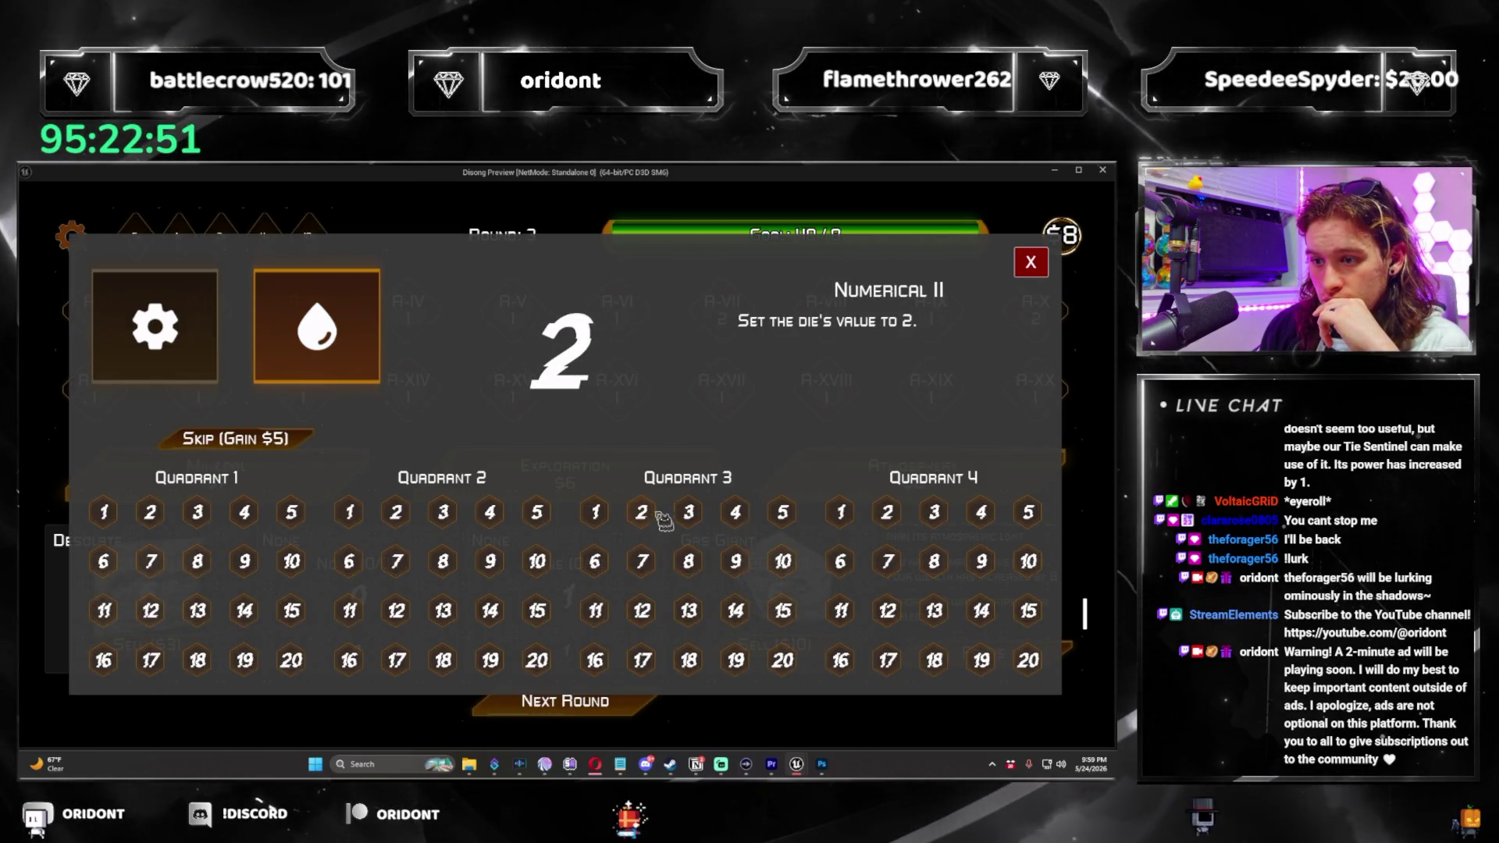
{"action": "left_click", "coordinate": [1031, 266]}
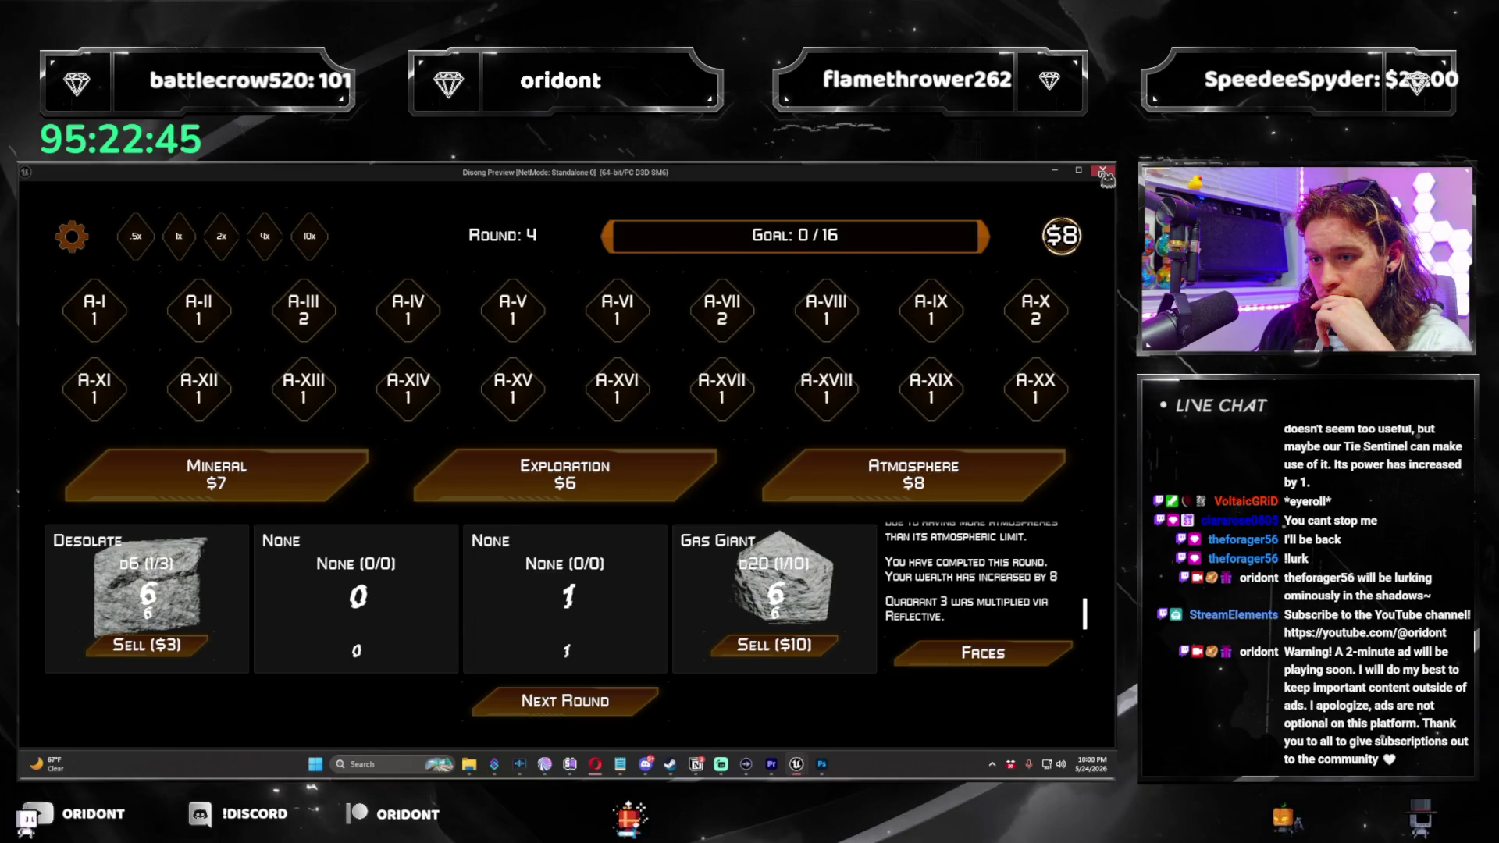
{"action": "left_click", "coordinate": [1103, 171]}
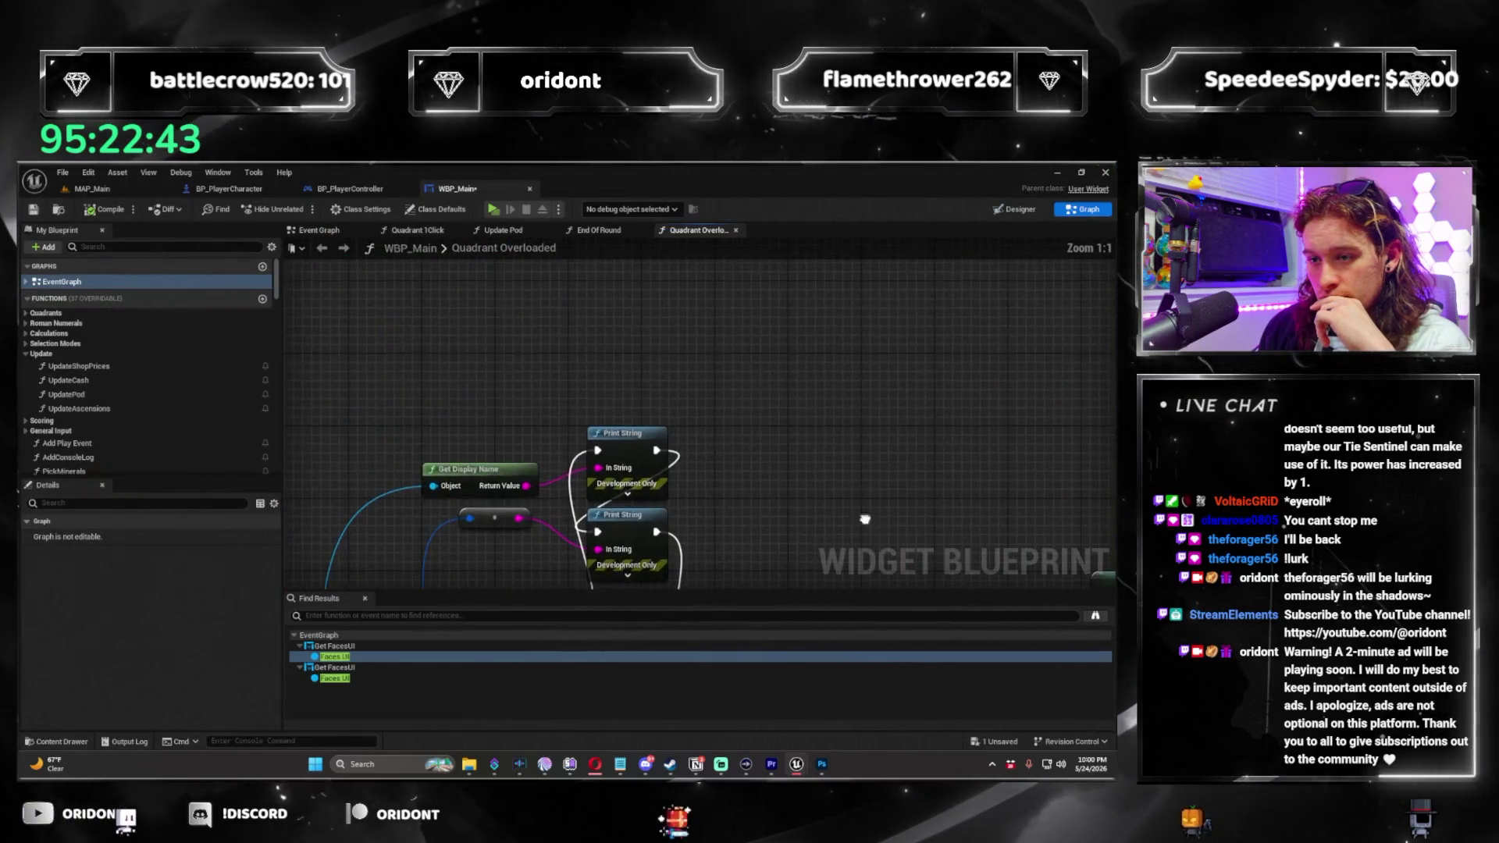
Survey the Quadrant Overloaded graph from the entry node through the SET, Branch and Sequence nodes.
{"action": "scroll", "coordinate": [582, 389], "scroll_direction": "down", "scroll_amount": 2}
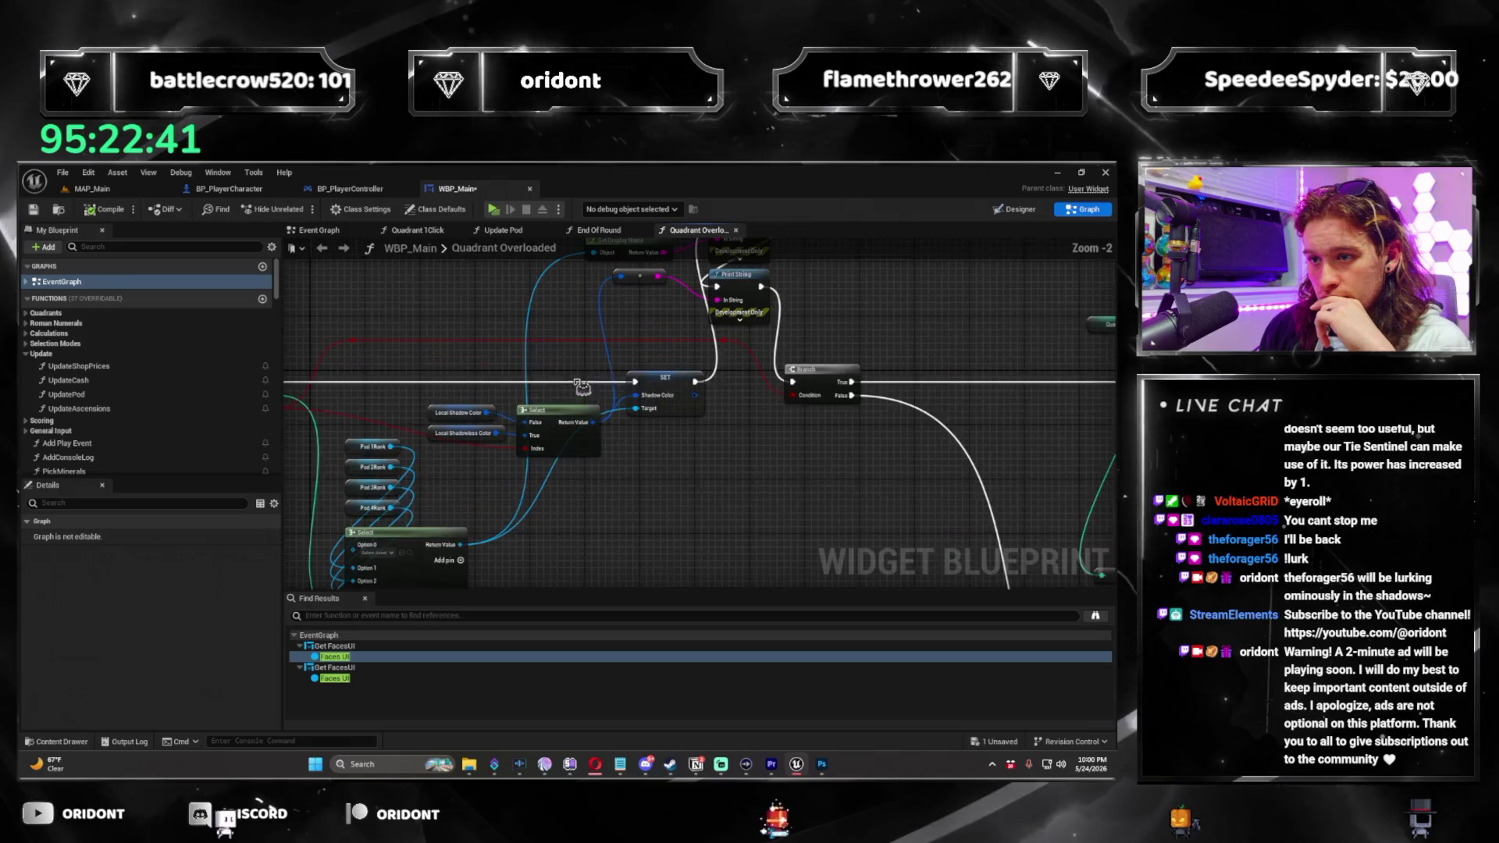
{"action": "left_click_drag", "start_coordinate": [581, 388], "coordinate": [307, 397]}
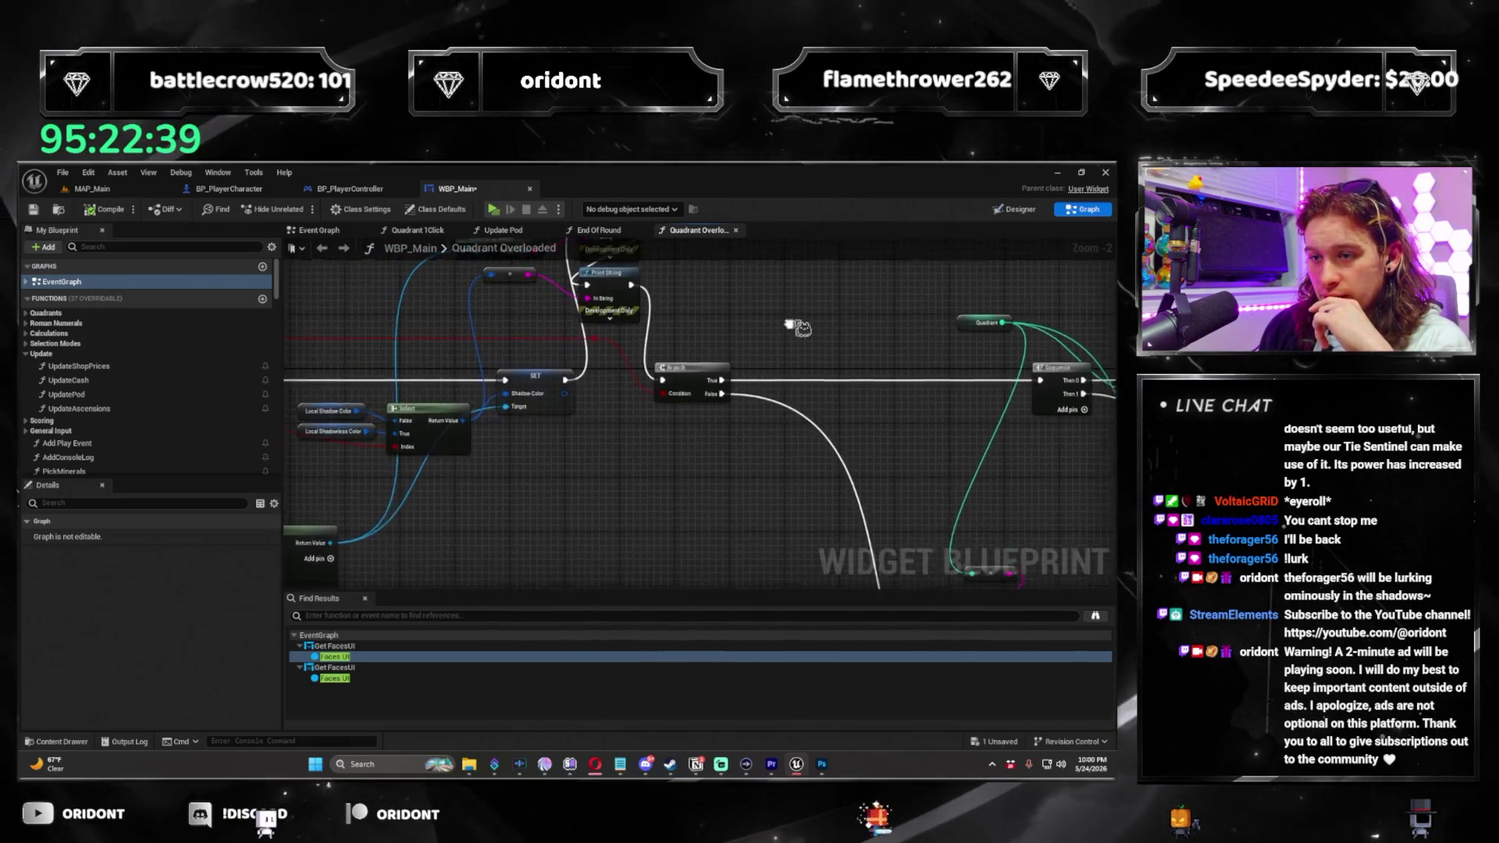
{"action": "scroll", "coordinate": [781, 391], "scroll_direction": "up", "scroll_amount": 2}
{"action": "mouse_move", "coordinate": [781, 391]}
{"action": "left_mouse_down"}
{"action": "mouse_move", "coordinate": [889, 409]}
{"action": "mouse_move", "coordinate": [843, 439]}
{"action": "left_mouse_up"}
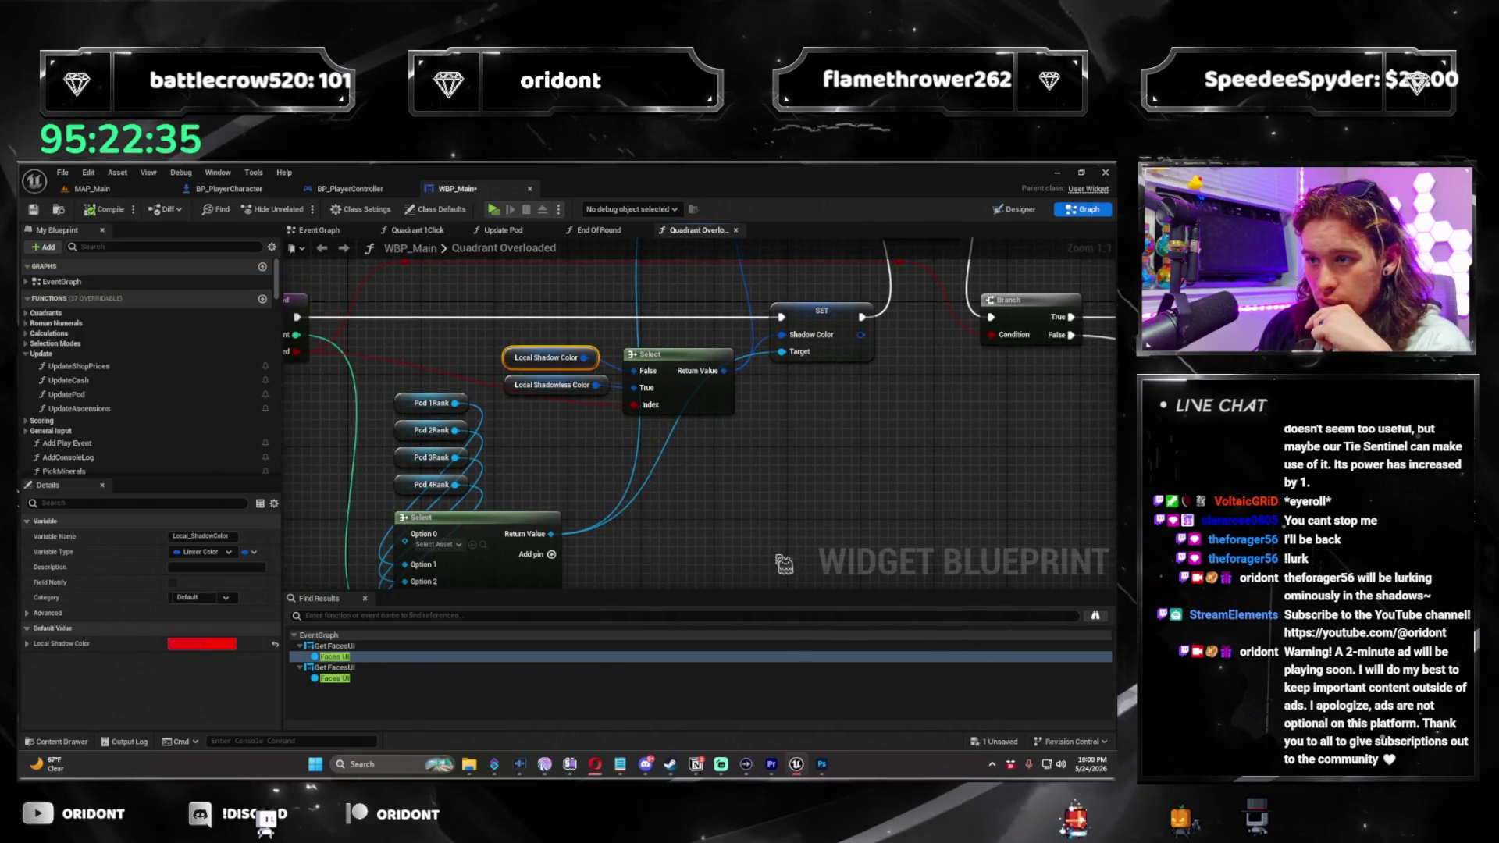
{"action": "mouse_move", "coordinate": [634, 446]}
{"action": "left_mouse_down"}
{"action": "mouse_move", "coordinate": [714, 492]}
{"action": "mouse_move", "coordinate": [804, 437]}
{"action": "left_mouse_up"}
{"action": "scroll", "coordinate": [512, 338], "scroll_direction": "down", "scroll_amount": 1}
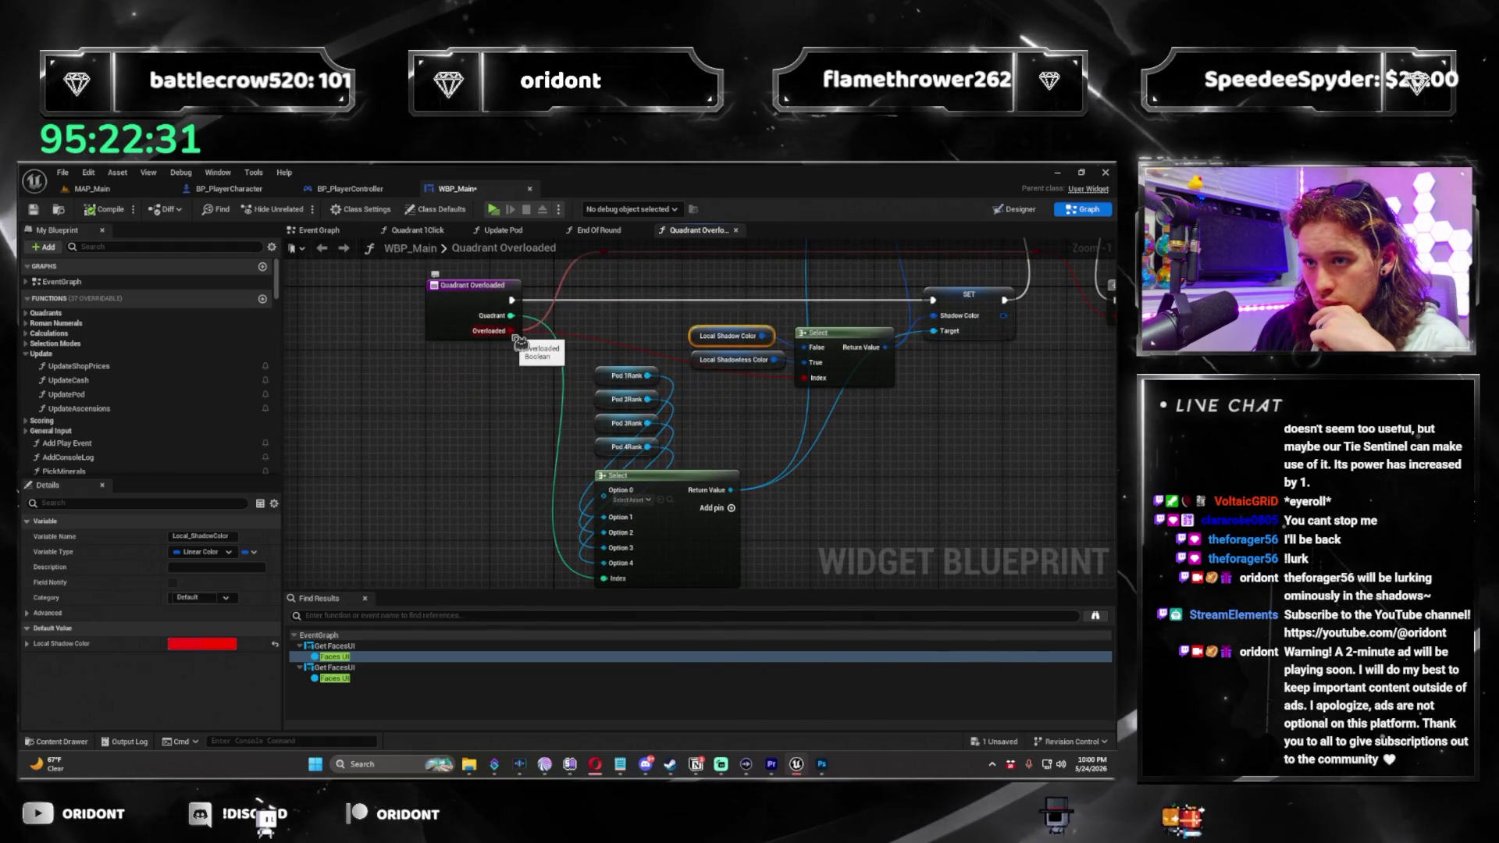
{"action": "scroll", "coordinate": [512, 337], "scroll_direction": "down", "scroll_amount": 2}
{"action": "left_click_drag", "start_coordinate": [1015, 468], "coordinate": [706, 448]}
Delete the Get Display Name, reroute and both Print String debug nodes, then recentre the graph.
{"action": "mouse_move", "coordinate": [375, 367]}
{"action": "left_mouse_down"}
{"action": "mouse_move", "coordinate": [737, 480]}
{"action": "mouse_move", "coordinate": [615, 607]}
{"action": "mouse_move", "coordinate": [539, 618]}
{"action": "left_mouse_up"}
{"action": "scroll", "coordinate": [737, 481], "scroll_direction": "up", "scroll_amount": 1}
{"action": "left_click_drag", "start_coordinate": [787, 413], "coordinate": [788, 406]}
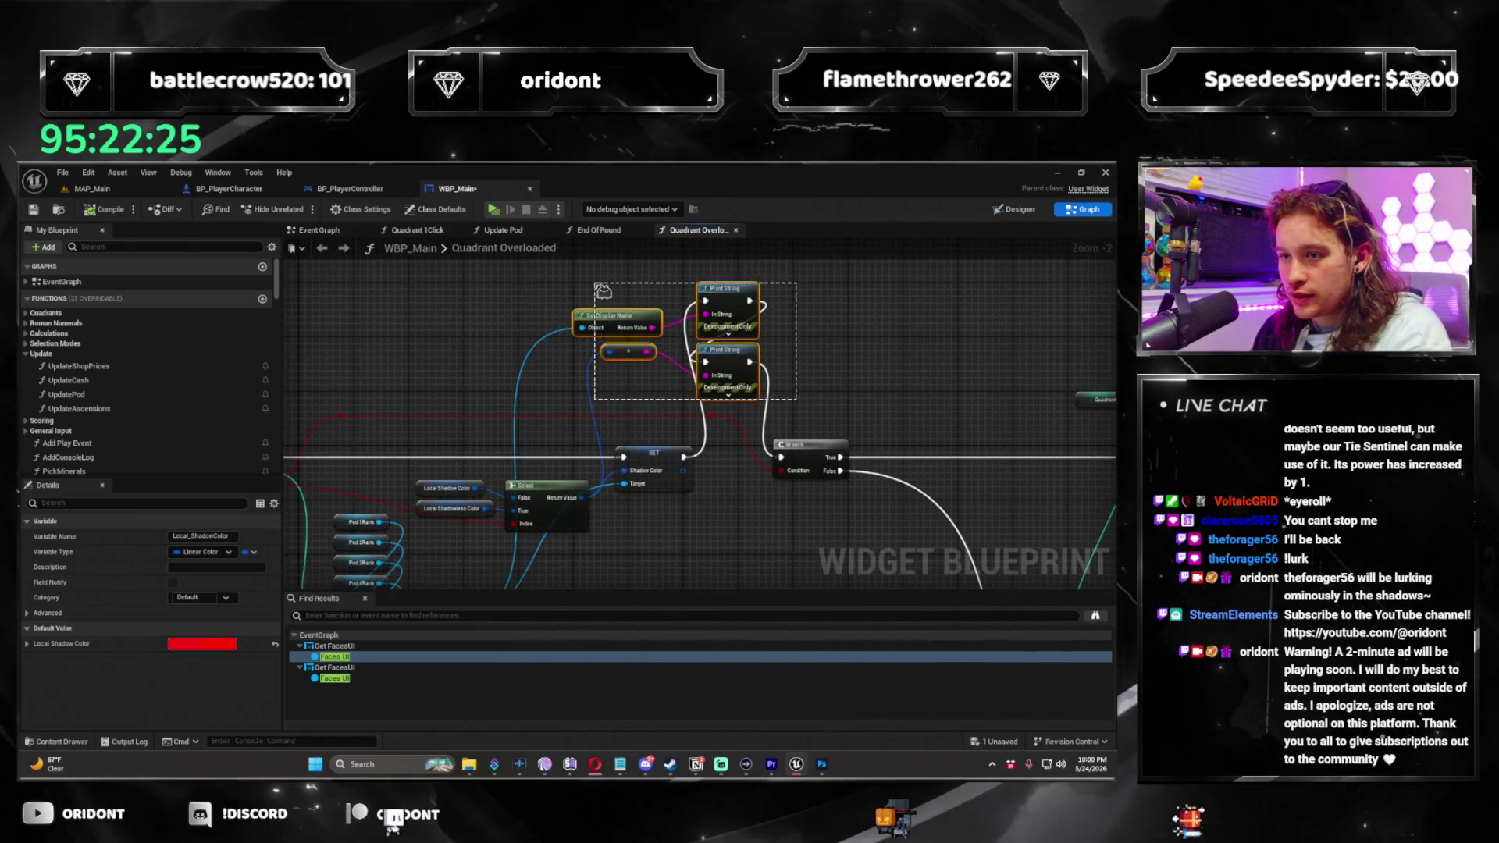
{"action": "key", "text": "Delete"}
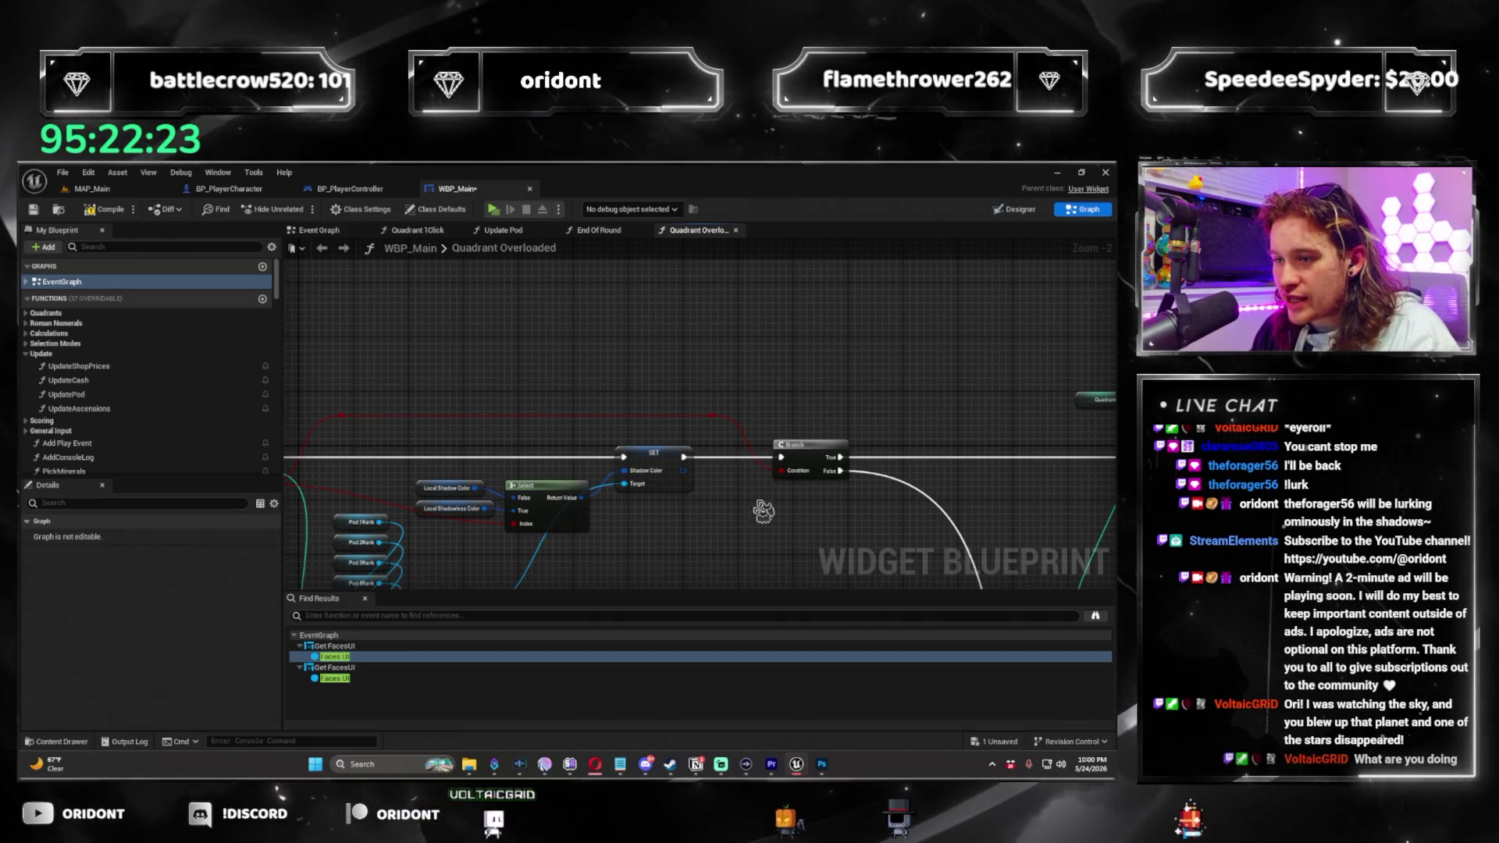
{"action": "mouse_move", "coordinate": [673, 527]}
{"action": "left_mouse_down"}
{"action": "mouse_move", "coordinate": [808, 452]}
{"action": "mouse_move", "coordinate": [679, 425]}
{"action": "mouse_move", "coordinate": [759, 483]}
{"action": "left_mouse_up"}
{"action": "scroll", "coordinate": [759, 483], "scroll_direction": "down", "scroll_amount": 1}
{"action": "scroll", "coordinate": [804, 538], "scroll_direction": "down", "scroll_amount": 1}
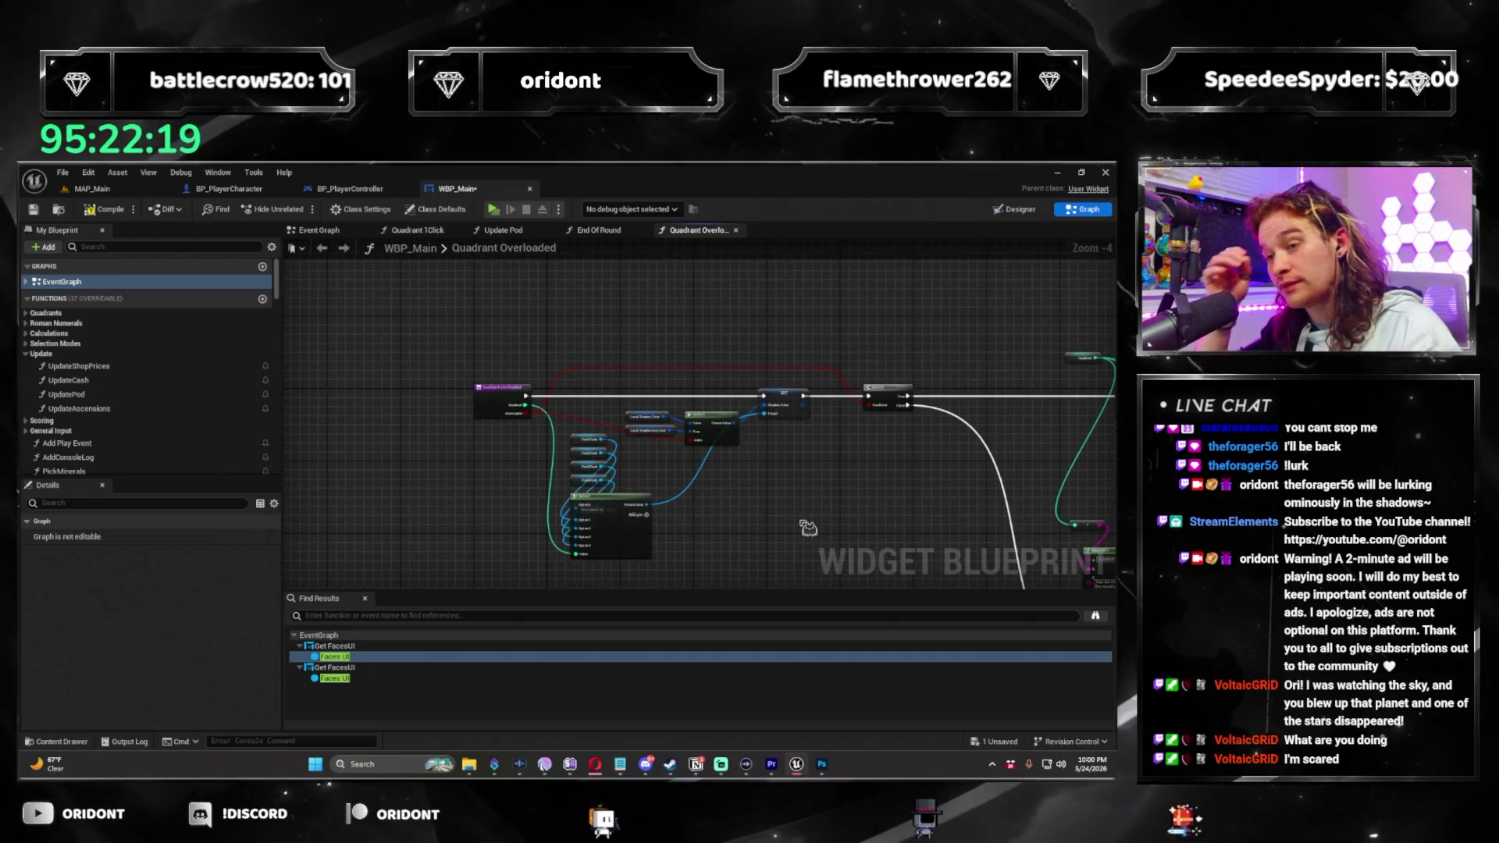
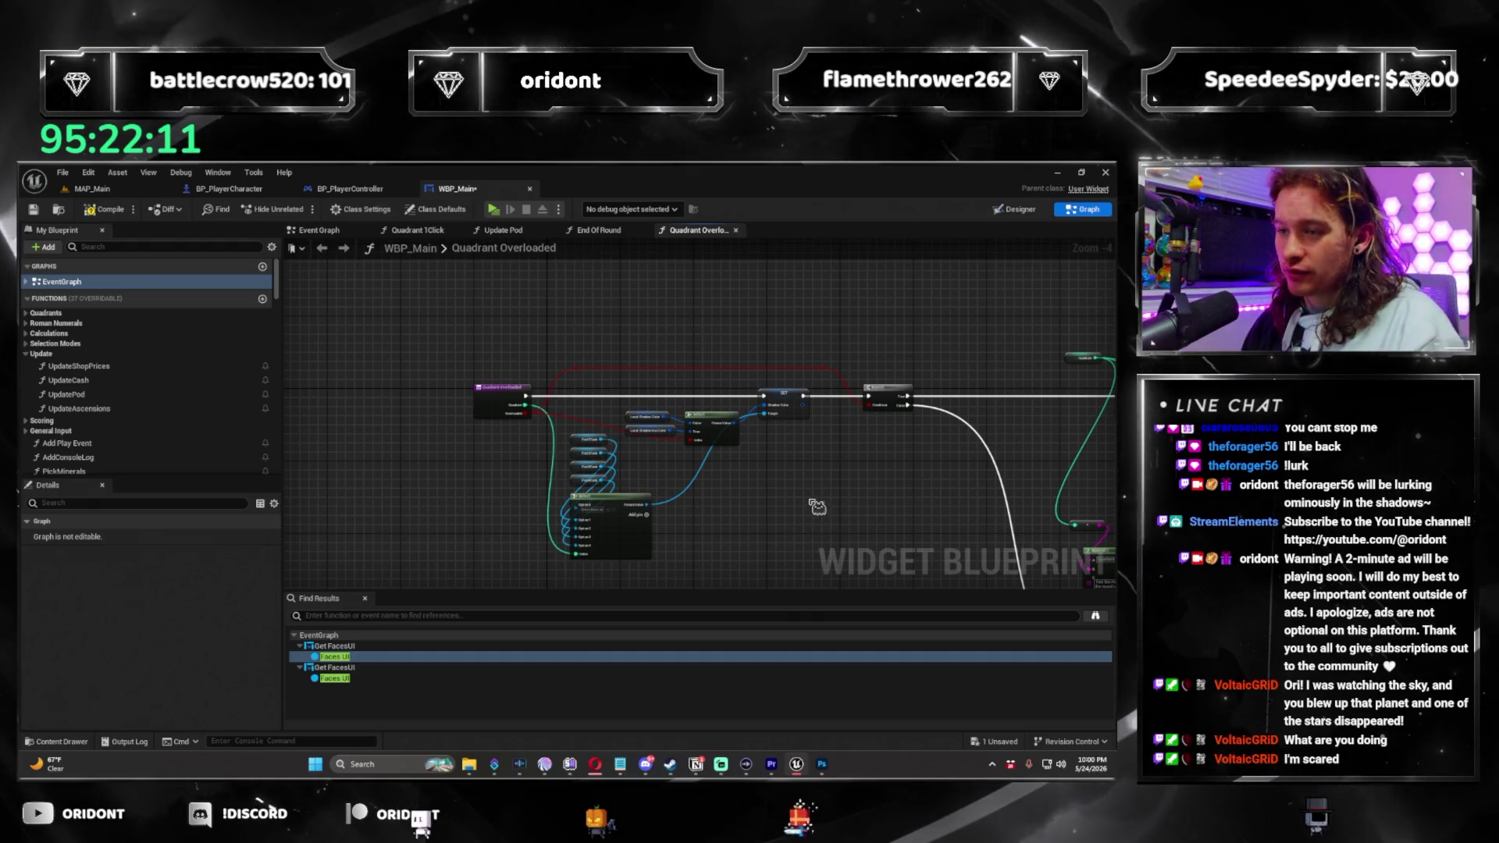
Drag the Quadrant Overloaded entry node further left, clear of the Branch node.
{"action": "left_click_drag", "start_coordinate": [812, 537], "coordinate": [781, 521]}
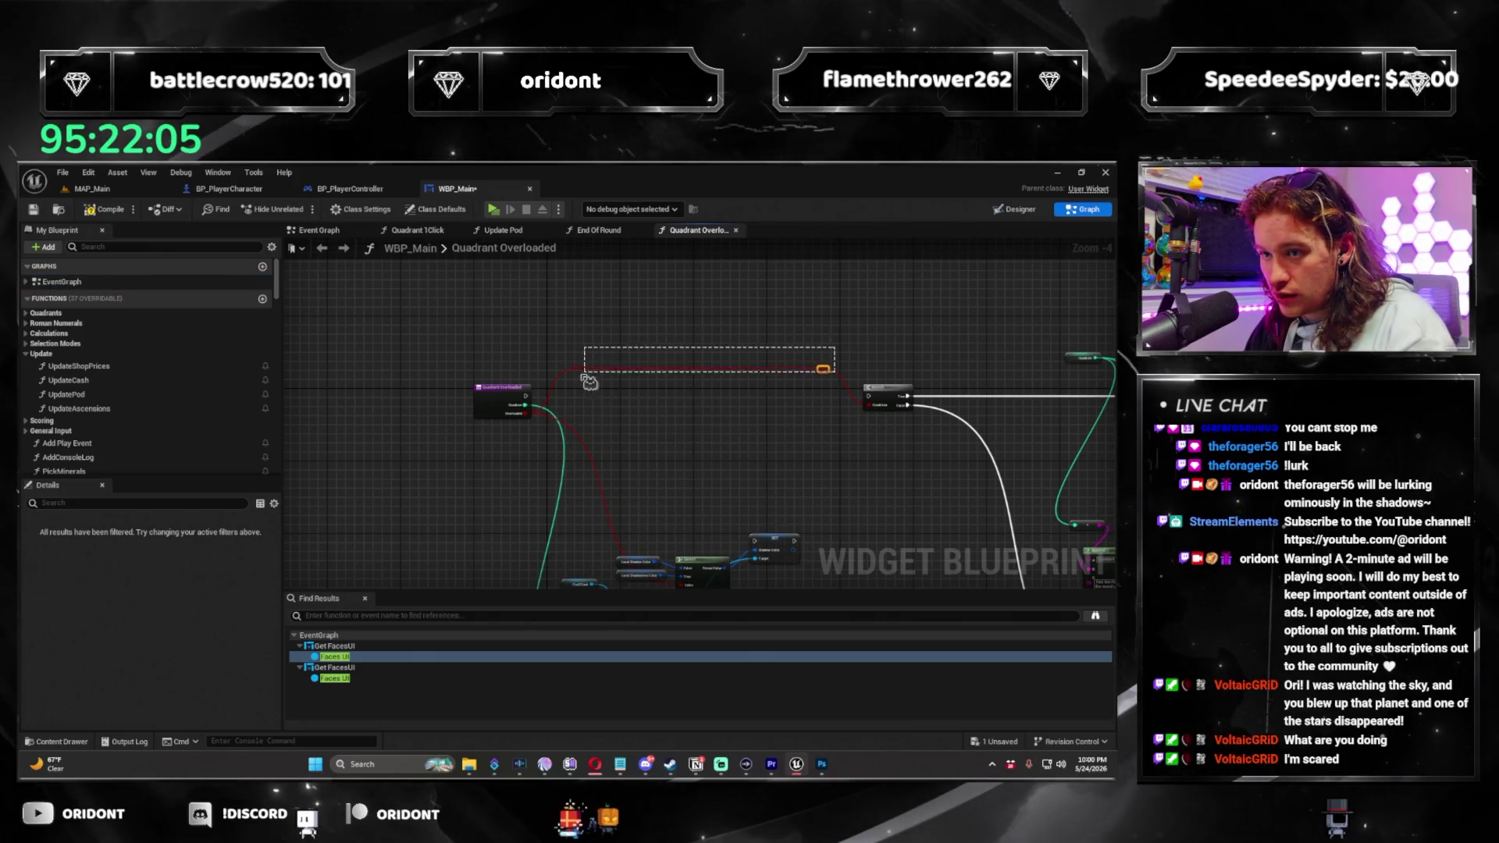
{"action": "mouse_move", "coordinate": [867, 405]}
{"action": "left_mouse_down"}
{"action": "mouse_move", "coordinate": [523, 412]}
{"action": "mouse_move", "coordinate": [868, 402]}
{"action": "mouse_move", "coordinate": [587, 406]}
{"action": "mouse_move", "coordinate": [603, 399]}
{"action": "left_mouse_up"}
{"action": "scroll", "coordinate": [767, 392], "scroll_direction": "down", "scroll_amount": 1}
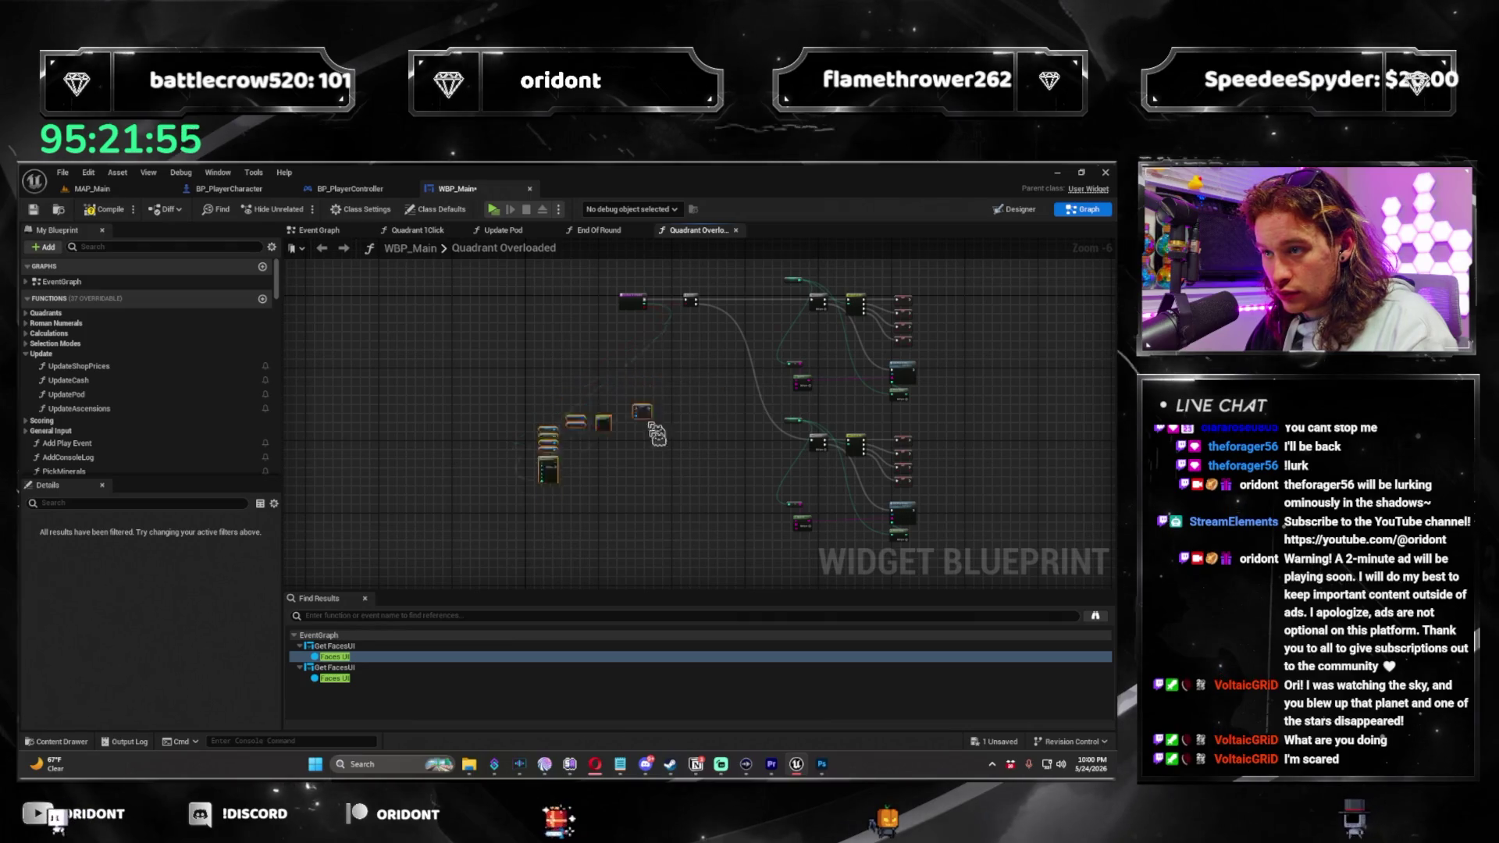
{"action": "scroll", "coordinate": [719, 342], "scroll_direction": "up", "scroll_amount": 2}
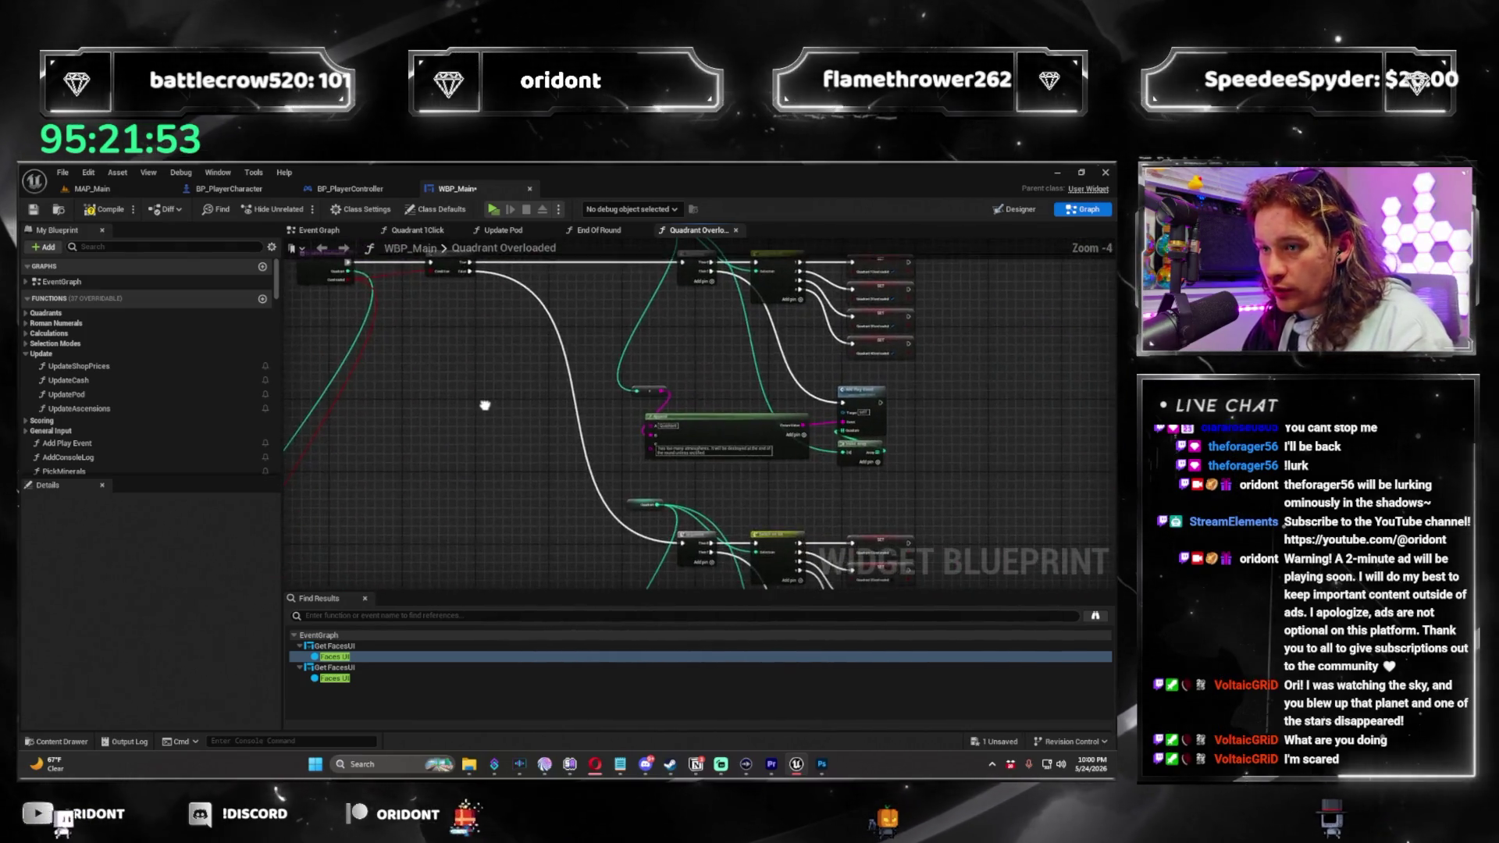
{"action": "scroll", "coordinate": [649, 367], "scroll_direction": "up", "scroll_amount": 2}
{"action": "mouse_move", "coordinate": [628, 391]}
{"action": "left_mouse_down"}
{"action": "mouse_move", "coordinate": [596, 408]}
{"action": "mouse_move", "coordinate": [658, 407]}
{"action": "left_mouse_up"}
Add a Sequence node after the Quadrant Overloaded entry and select the surrounding node rows.
{"action": "type", "text": "seque"}
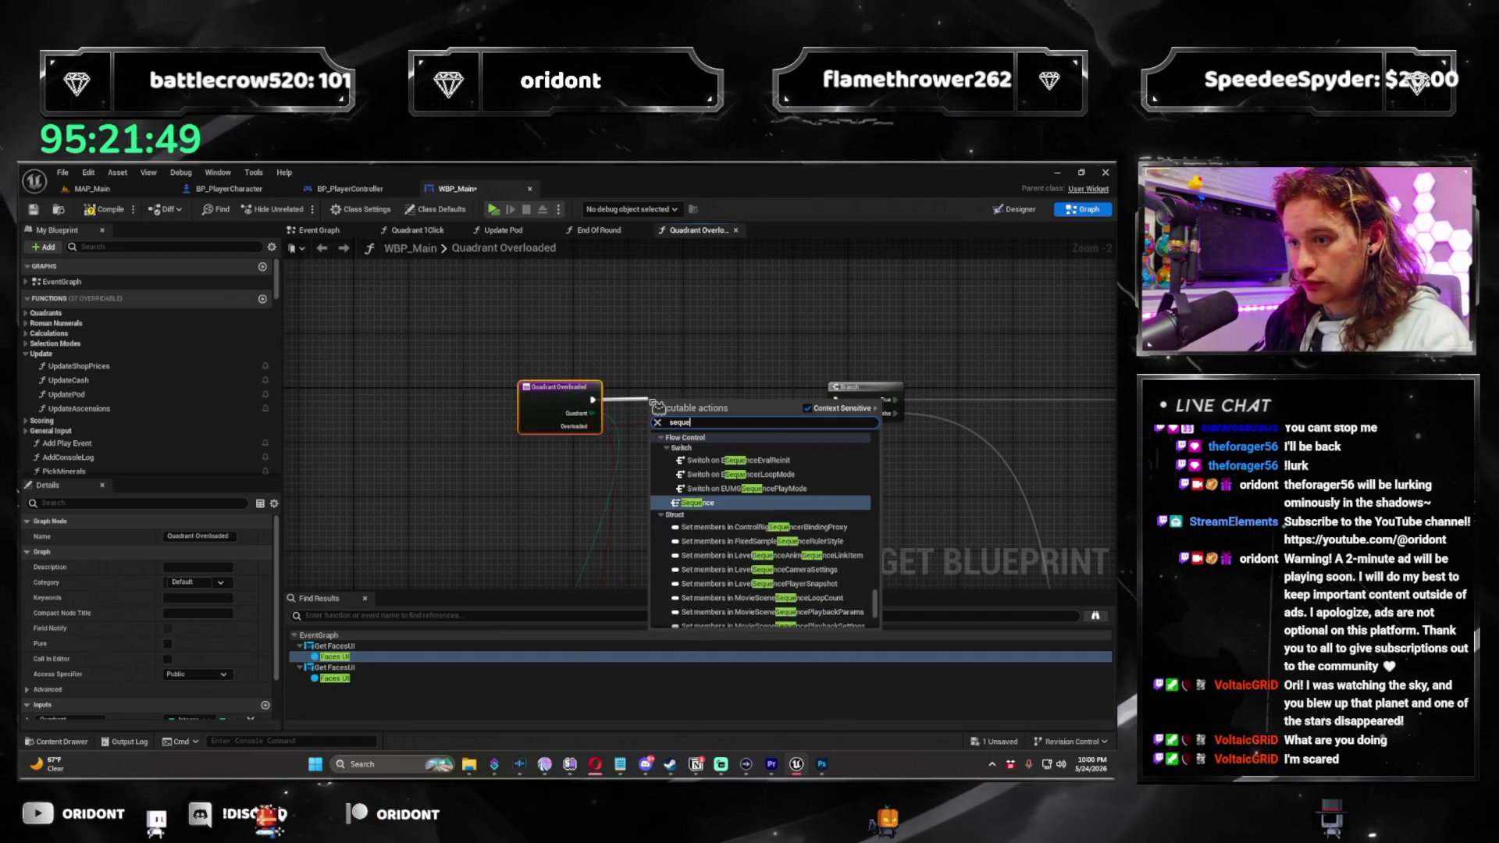
{"action": "key", "text": "Return"}
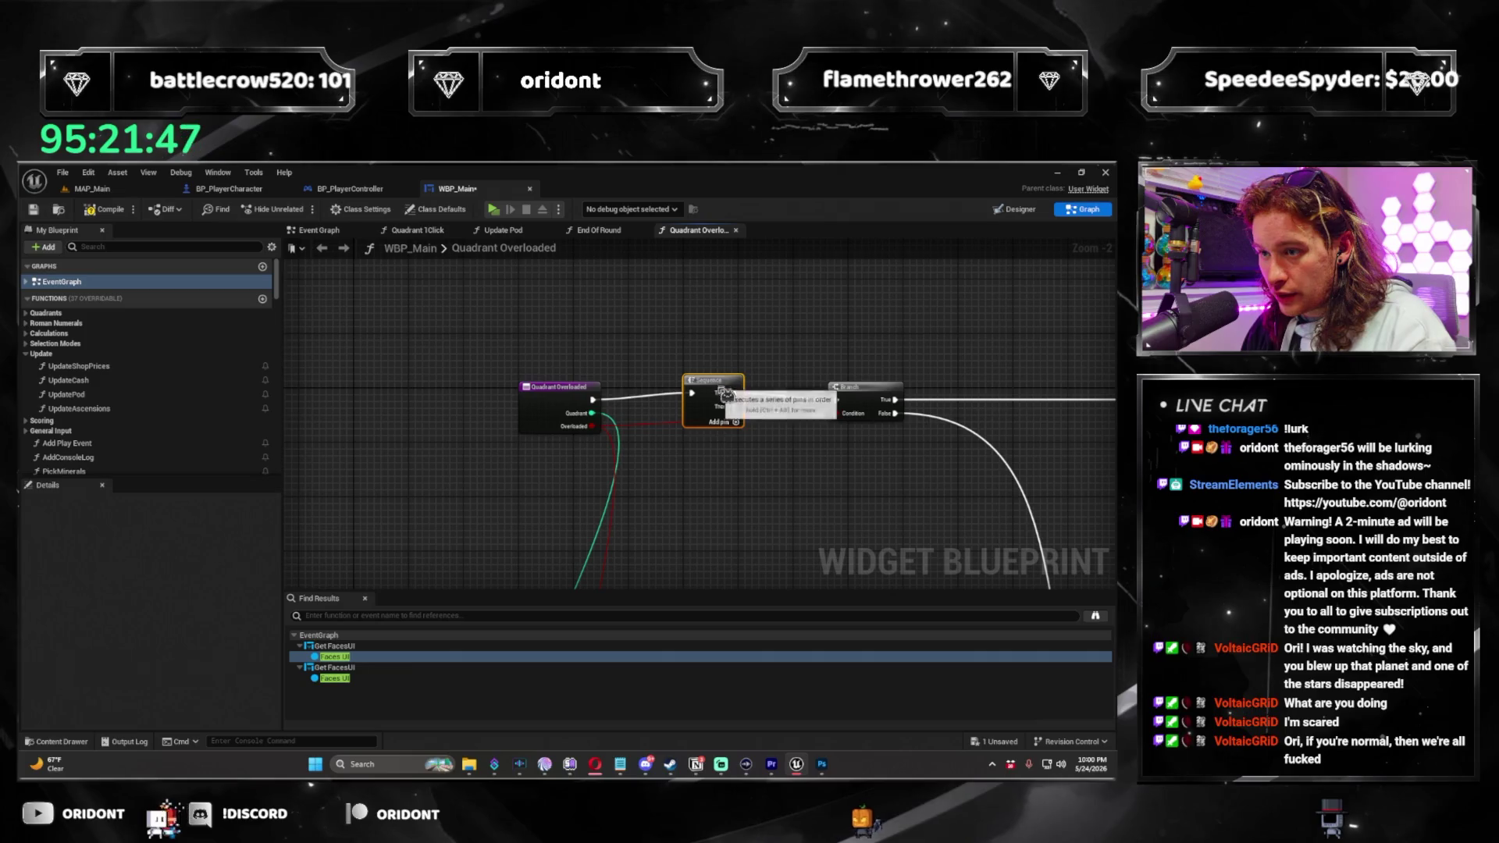
{"action": "scroll", "coordinate": [725, 391], "scroll_direction": "down", "scroll_amount": 2}
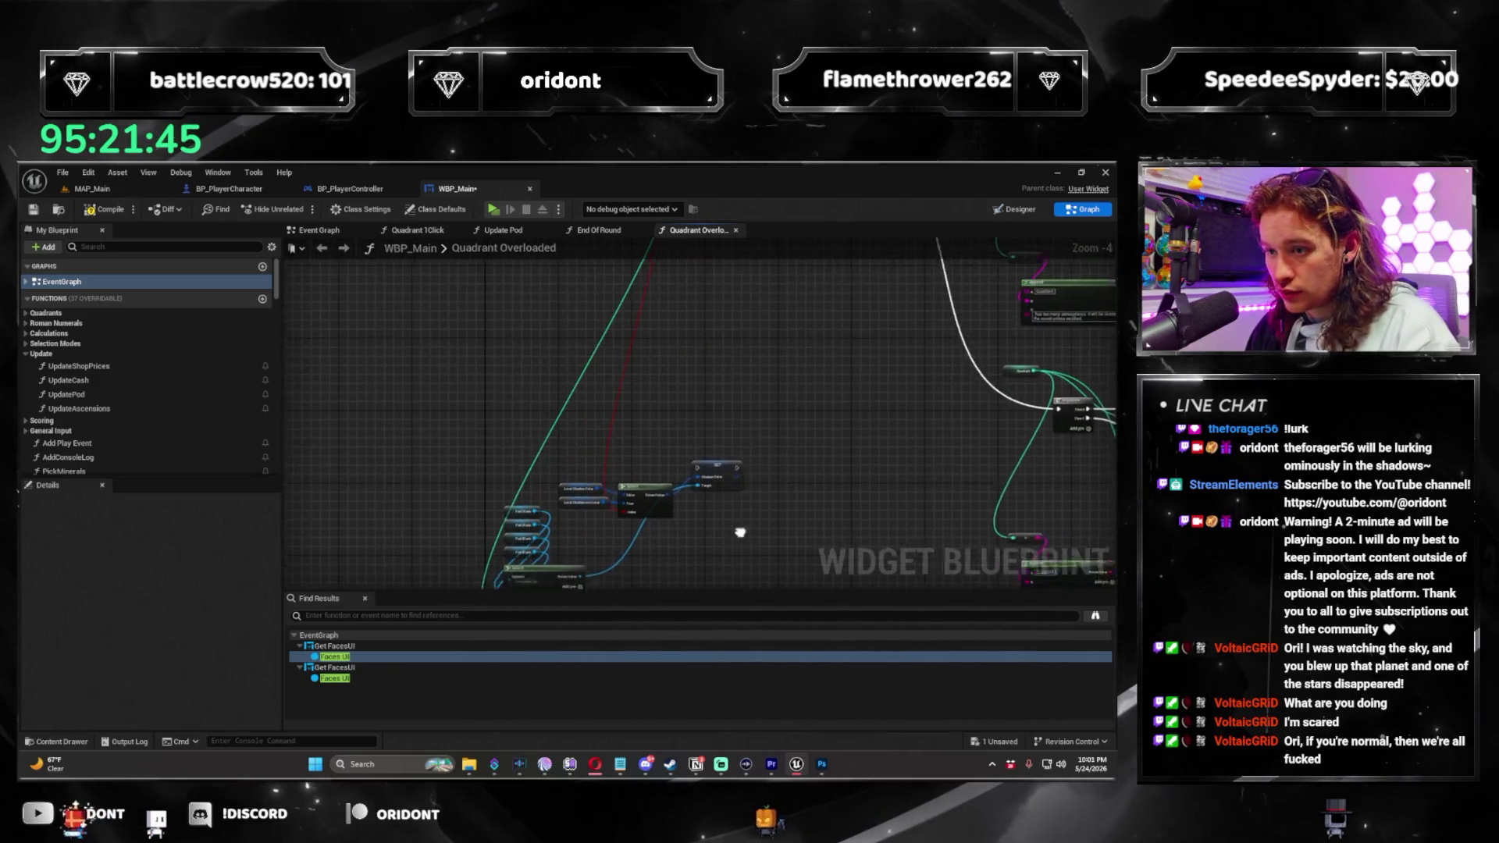
{"action": "scroll", "coordinate": [640, 312], "scroll_direction": "down", "scroll_amount": 3}
{"action": "mouse_move", "coordinate": [685, 326]}
{"action": "left_mouse_down"}
{"action": "mouse_move", "coordinate": [598, 287]}
{"action": "mouse_move", "coordinate": [552, 294]}
{"action": "left_mouse_up"}
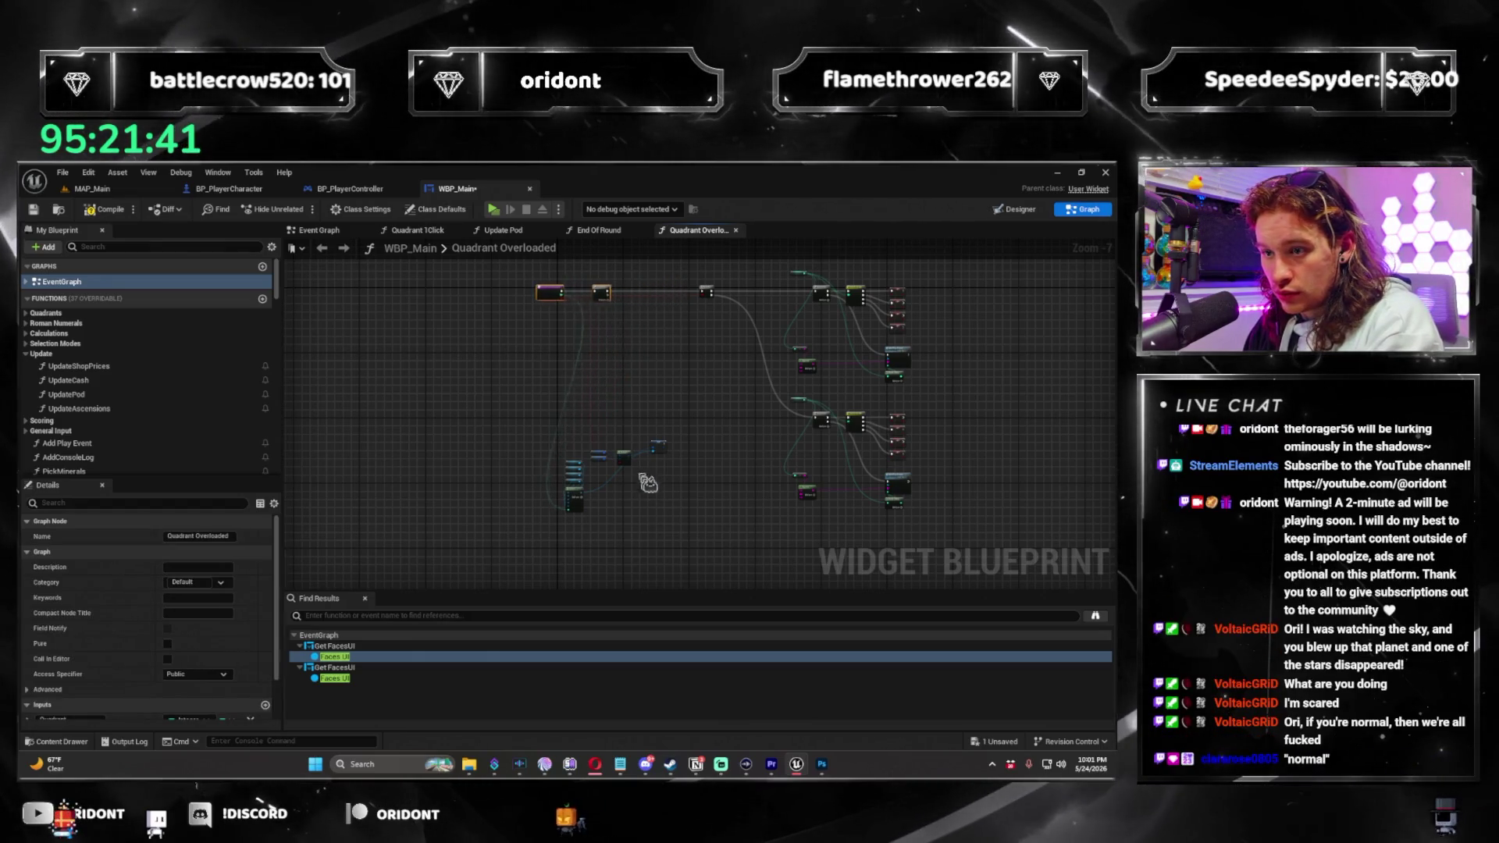
{"action": "left_click_drag", "start_coordinate": [678, 537], "coordinate": [471, 383]}
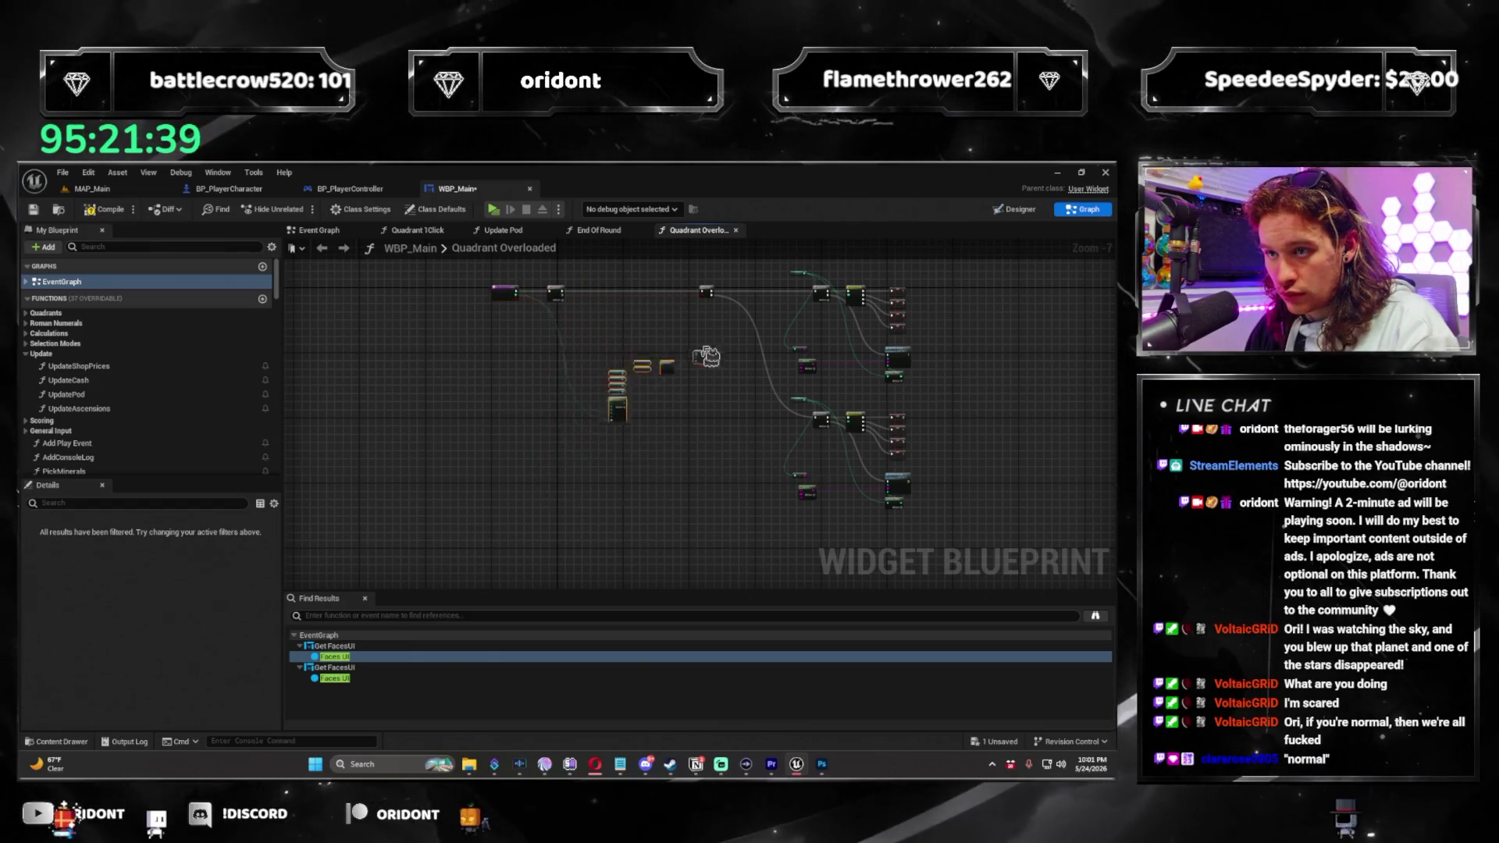
Bring the Branch node into view and run a new wire from a node output.
{"action": "left_click_drag", "start_coordinate": [681, 316], "coordinate": [826, 301]}
{"action": "scroll", "coordinate": [566, 442], "scroll_direction": "up", "scroll_amount": 2}
{"action": "mouse_move", "coordinate": [565, 441]}
{"action": "left_mouse_down"}
{"action": "mouse_move", "coordinate": [584, 385]}
{"action": "mouse_move", "coordinate": [500, 532]}
{"action": "mouse_move", "coordinate": [586, 564]}
{"action": "mouse_move", "coordinate": [705, 430]}
{"action": "left_mouse_up"}
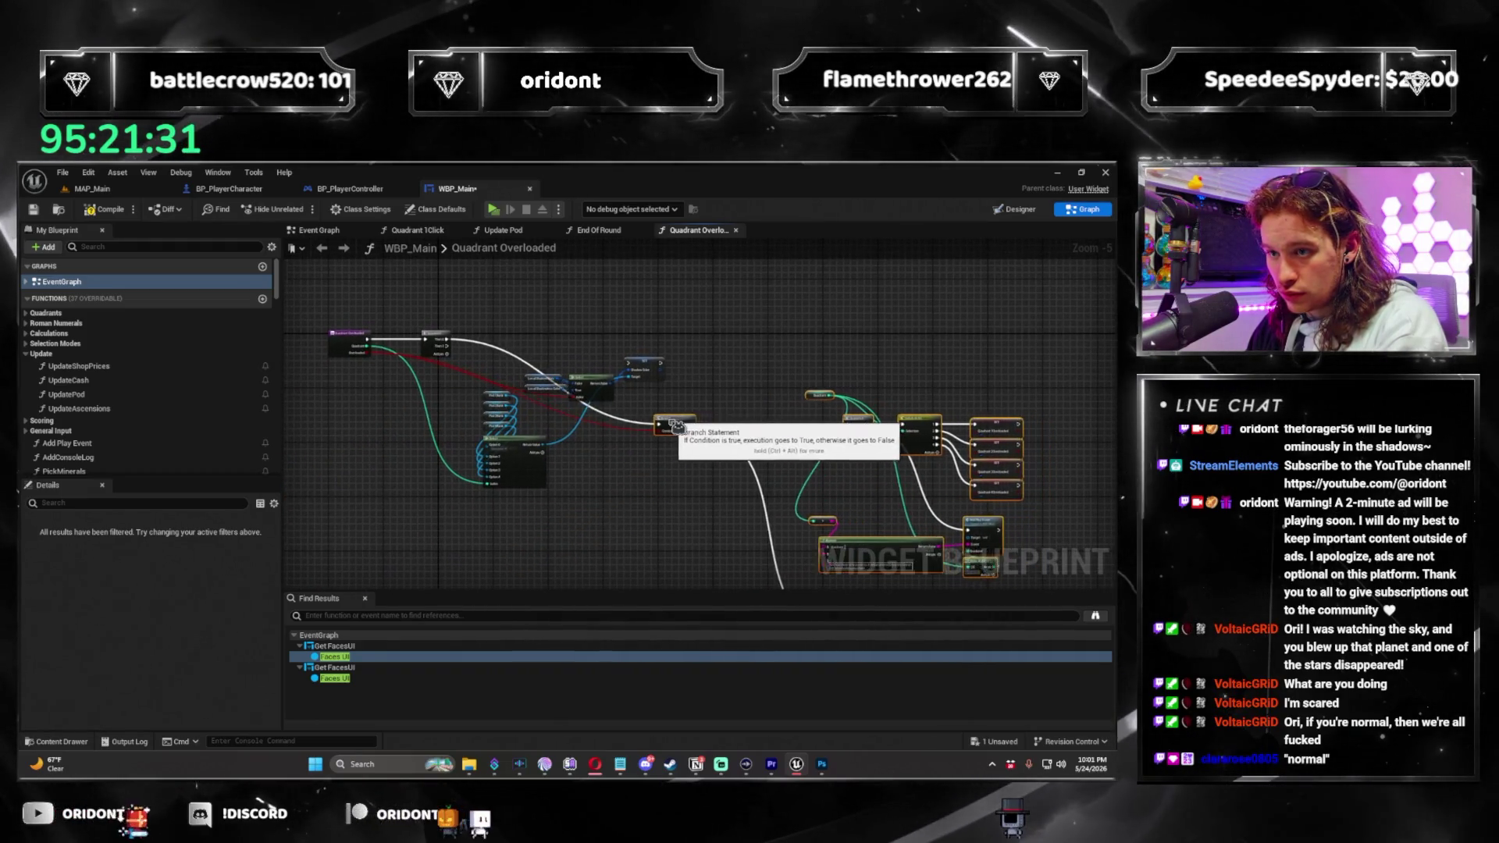
{"action": "left_click_drag", "start_coordinate": [664, 508], "coordinate": [670, 472]}
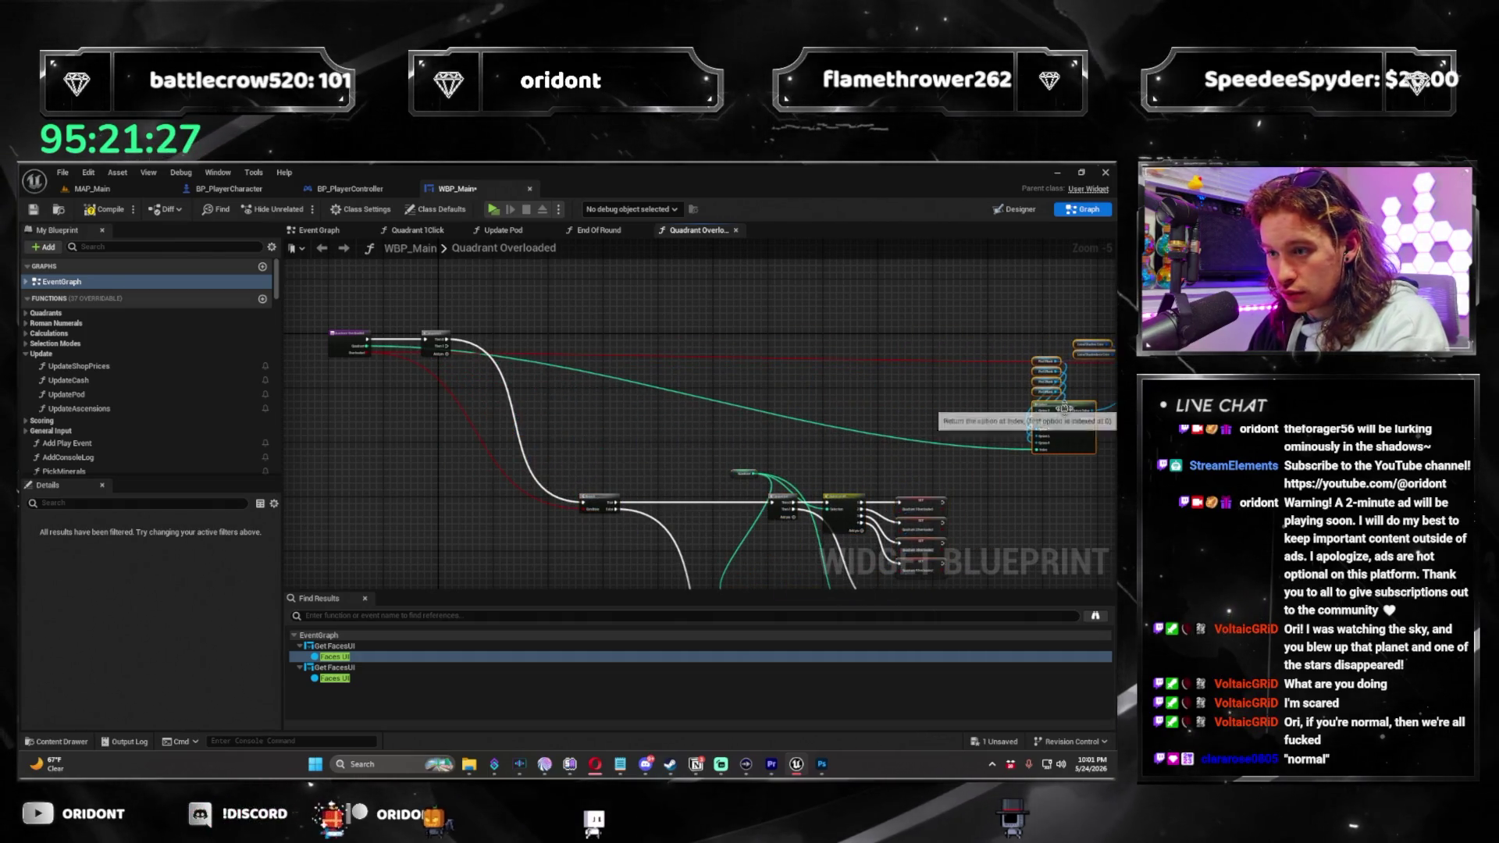
{"action": "scroll", "coordinate": [816, 374], "scroll_direction": "down", "scroll_amount": 3}
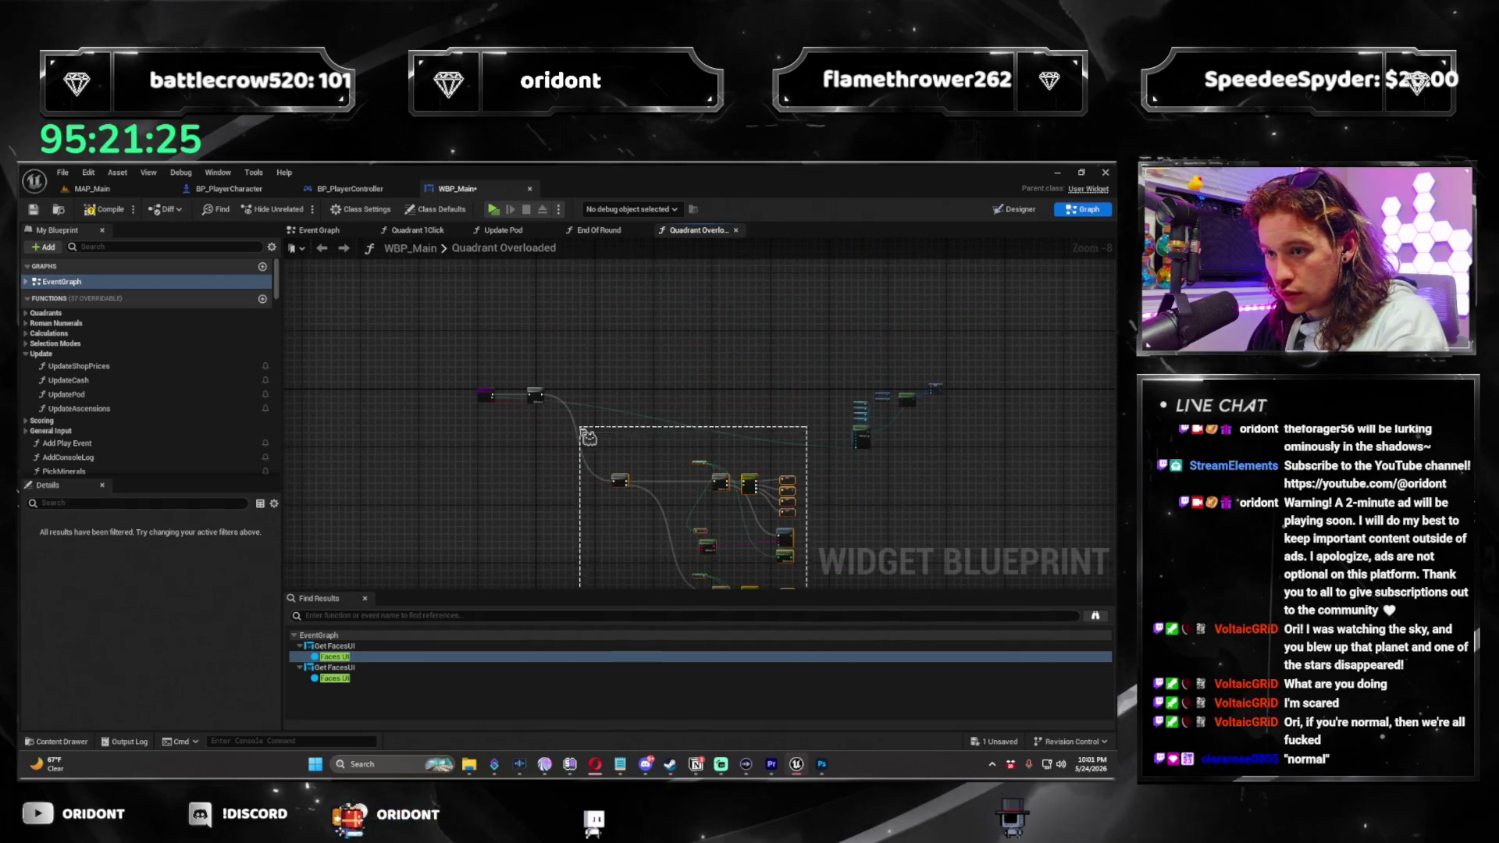
{"action": "scroll", "coordinate": [587, 435], "scroll_direction": "up", "scroll_amount": 3}
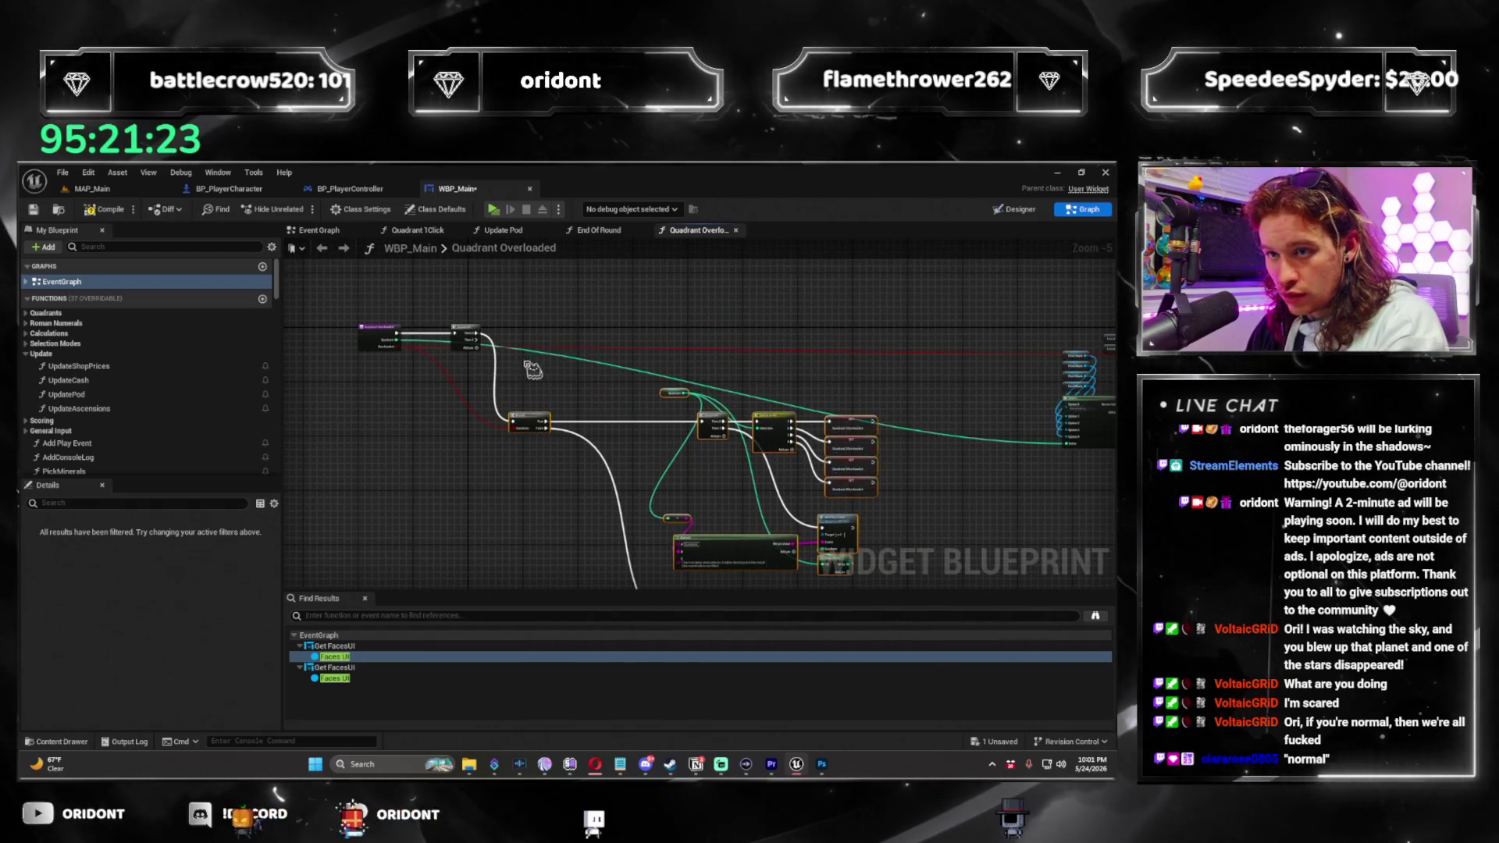
{"action": "mouse_move", "coordinate": [477, 339]}
{"action": "left_mouse_down"}
{"action": "mouse_move", "coordinate": [1115, 332]}
{"action": "mouse_move", "coordinate": [908, 328]}
{"action": "left_mouse_up"}
Add a reroute point on the red wire and move the SET and Select nodes toward centre.
{"action": "mouse_move", "coordinate": [744, 484]}
{"action": "left_mouse_down"}
{"action": "mouse_move", "coordinate": [982, 439]}
{"action": "mouse_move", "coordinate": [958, 455]}
{"action": "left_mouse_up"}
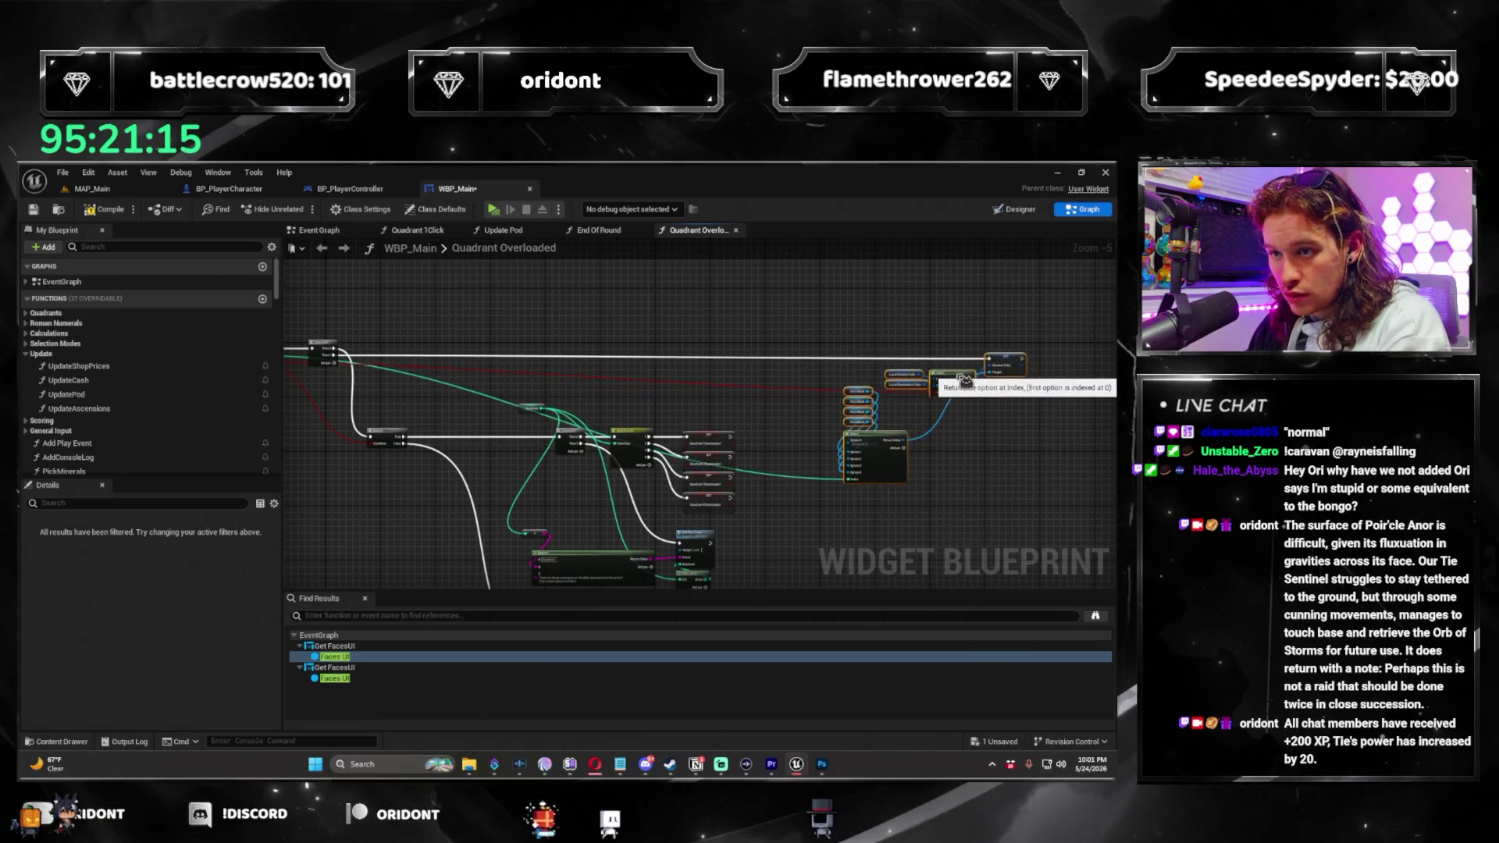
{"action": "scroll", "coordinate": [898, 379], "scroll_direction": "up", "scroll_amount": 3}
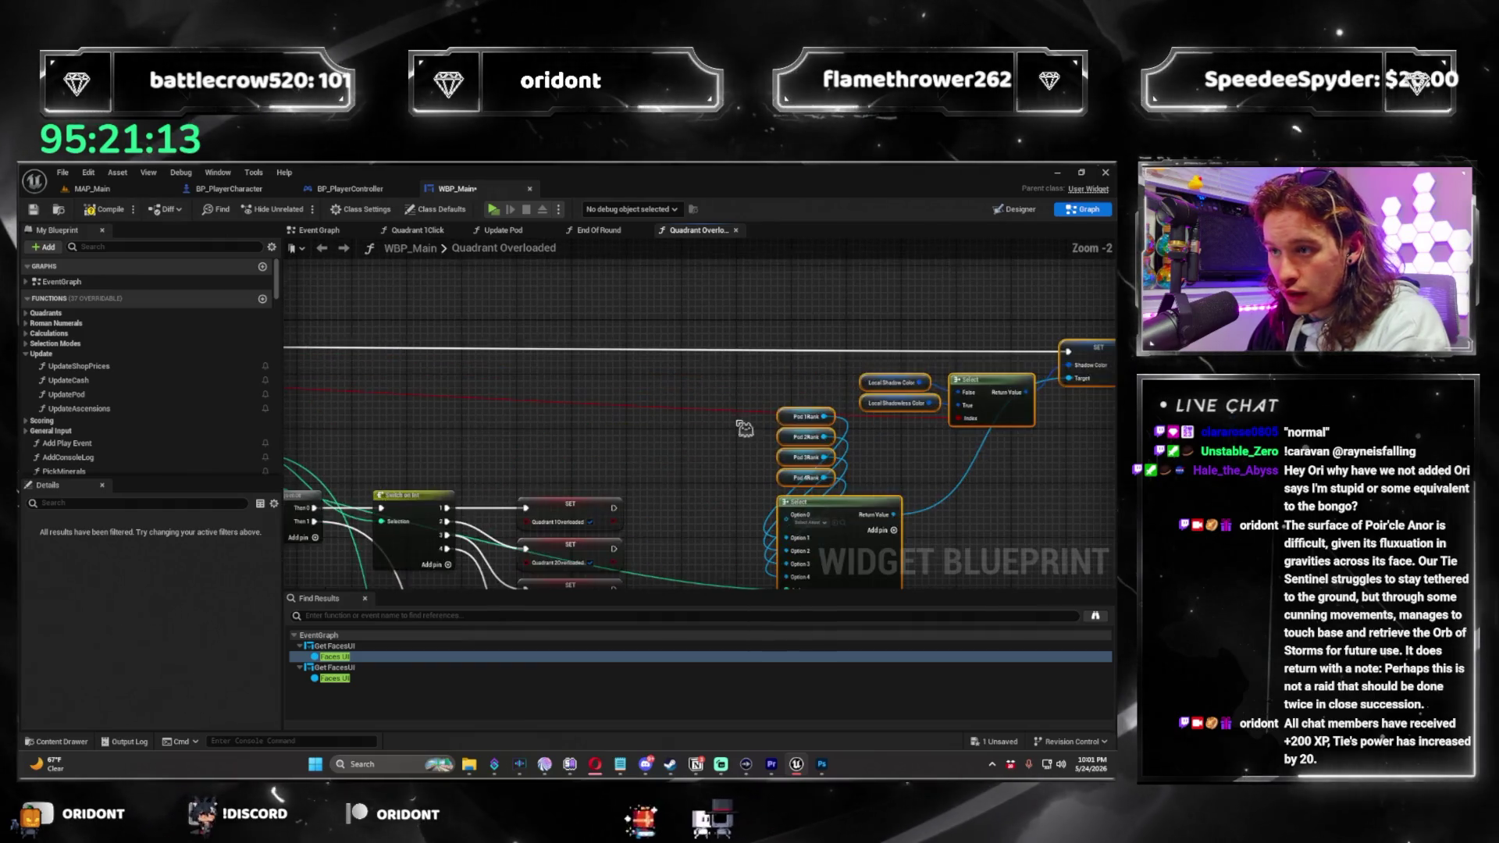
{"action": "left_click_drag", "start_coordinate": [898, 379], "coordinate": [849, 418]}
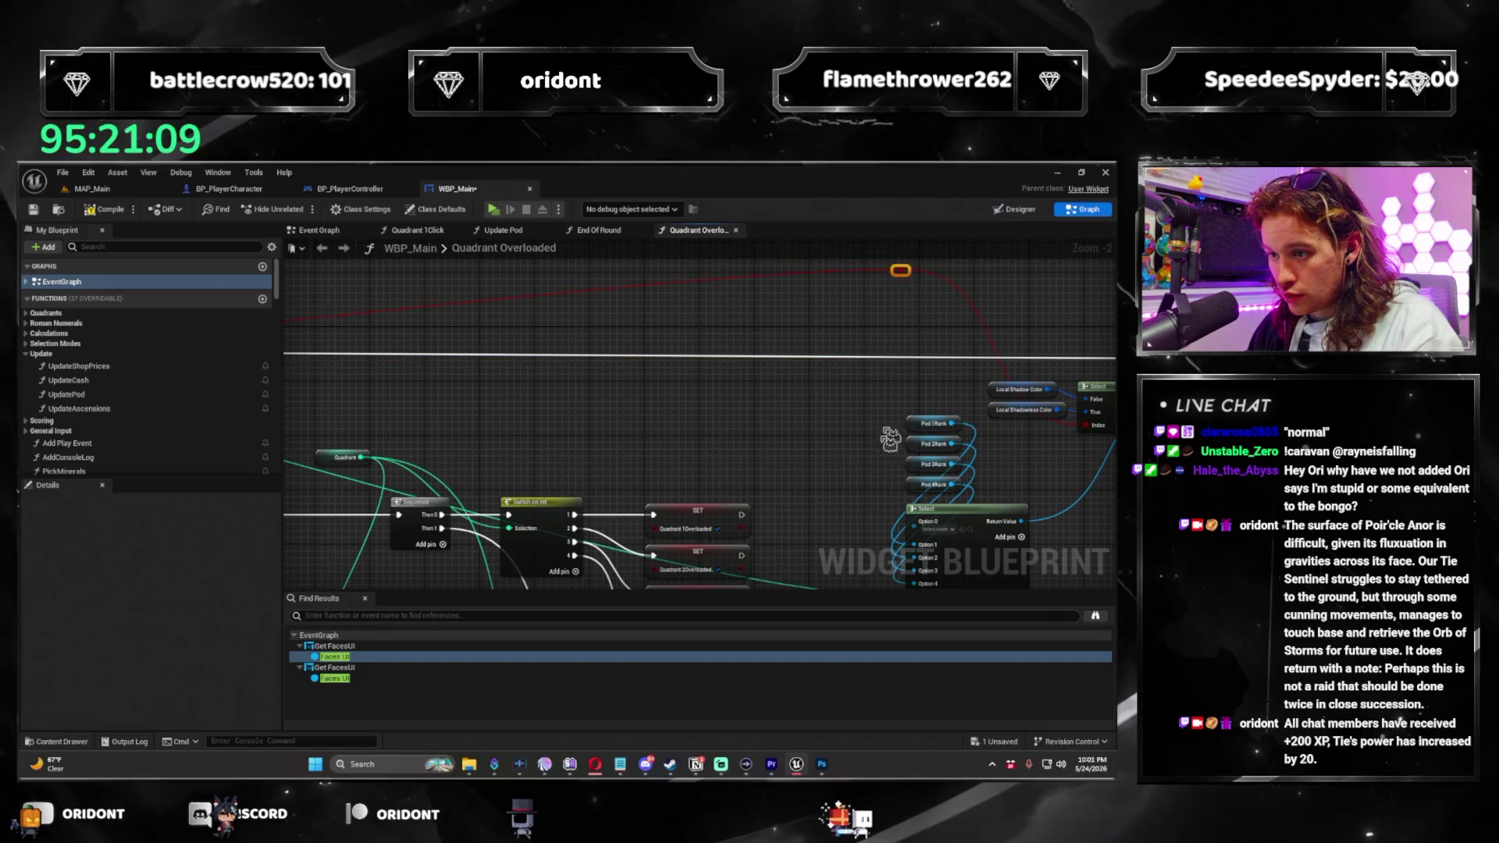
{"action": "left_click_drag", "start_coordinate": [905, 383], "coordinate": [754, 442]}
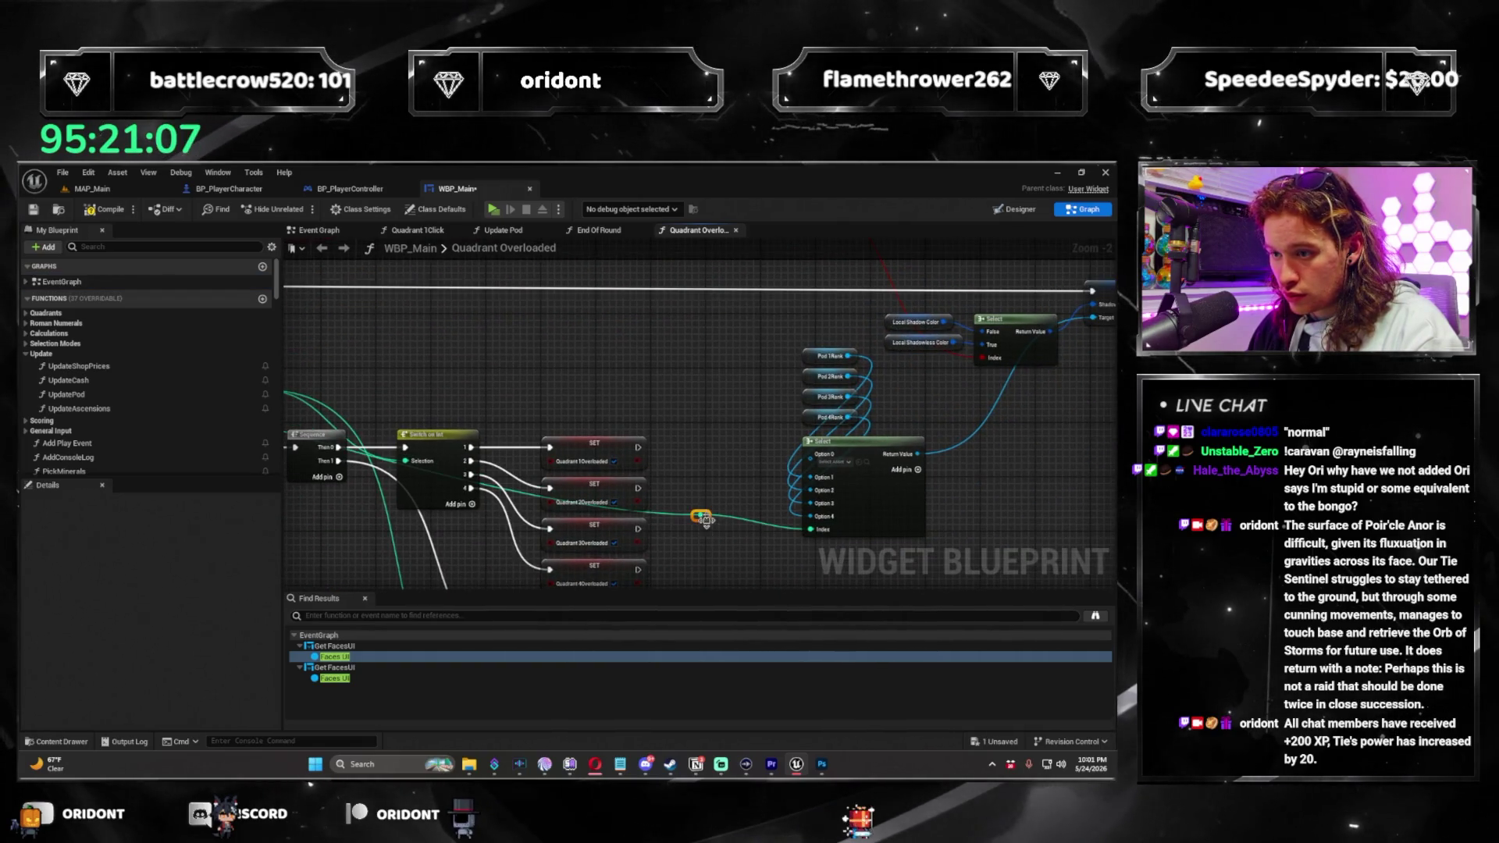
{"action": "scroll", "coordinate": [705, 521], "scroll_direction": "up", "scroll_amount": 4}
{"action": "mouse_move", "coordinate": [744, 512]}
{"action": "left_mouse_down"}
{"action": "mouse_move", "coordinate": [970, 419]}
{"action": "mouse_move", "coordinate": [642, 411]}
{"action": "left_mouse_up"}
{"action": "scroll", "coordinate": [971, 419], "scroll_direction": "down", "scroll_amount": 3}
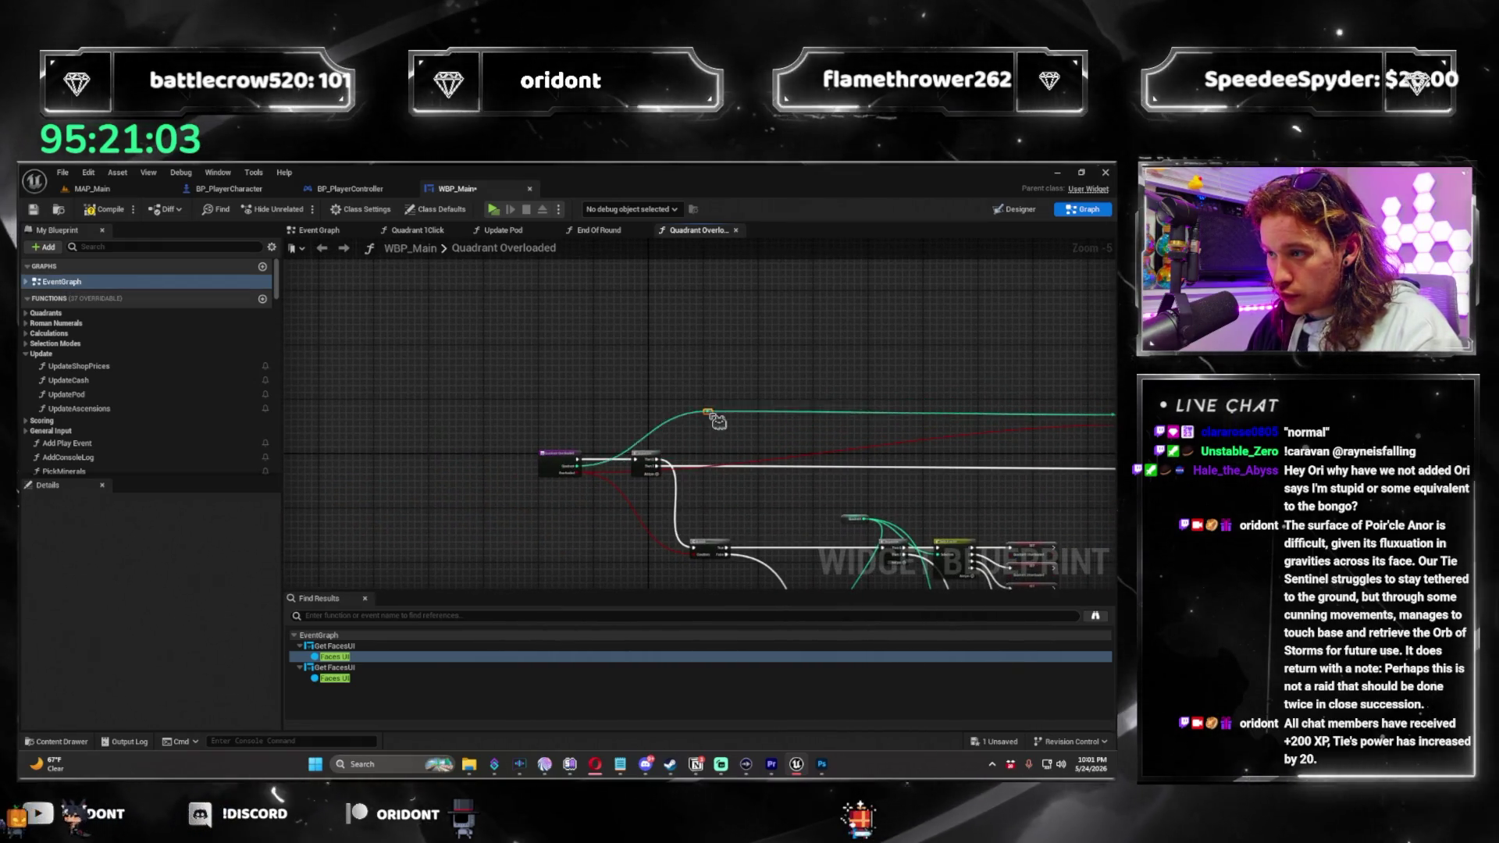
Box-select the Pod, Select and SET nodes and group them beside the Switch on Int.
{"action": "left_click", "coordinate": [947, 438]}
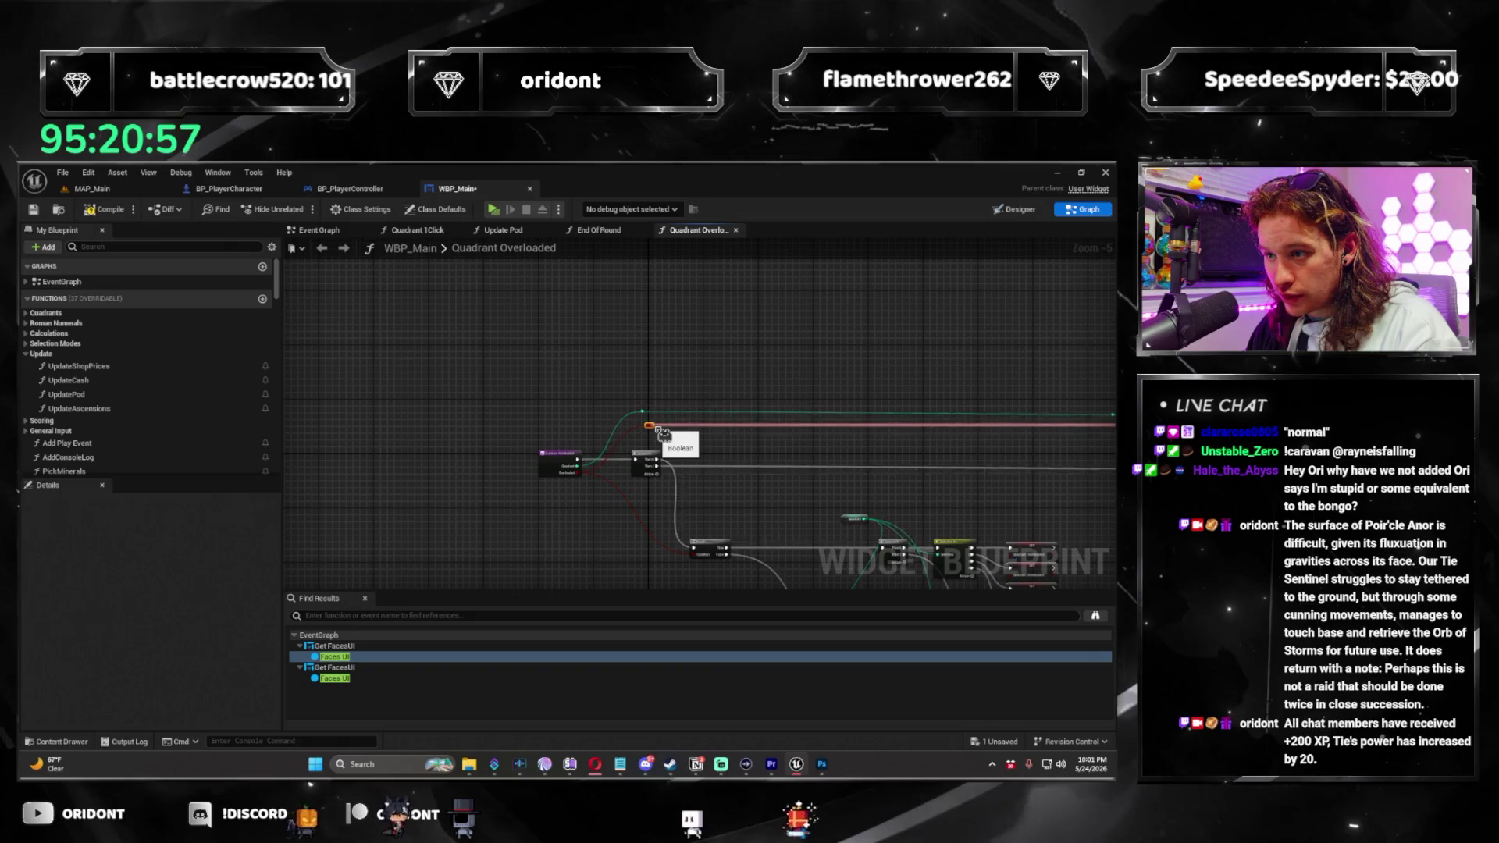
{"action": "scroll", "coordinate": [662, 434], "scroll_direction": "up", "scroll_amount": 2}
{"action": "left_click_drag", "start_coordinate": [663, 434], "coordinate": [609, 312]}
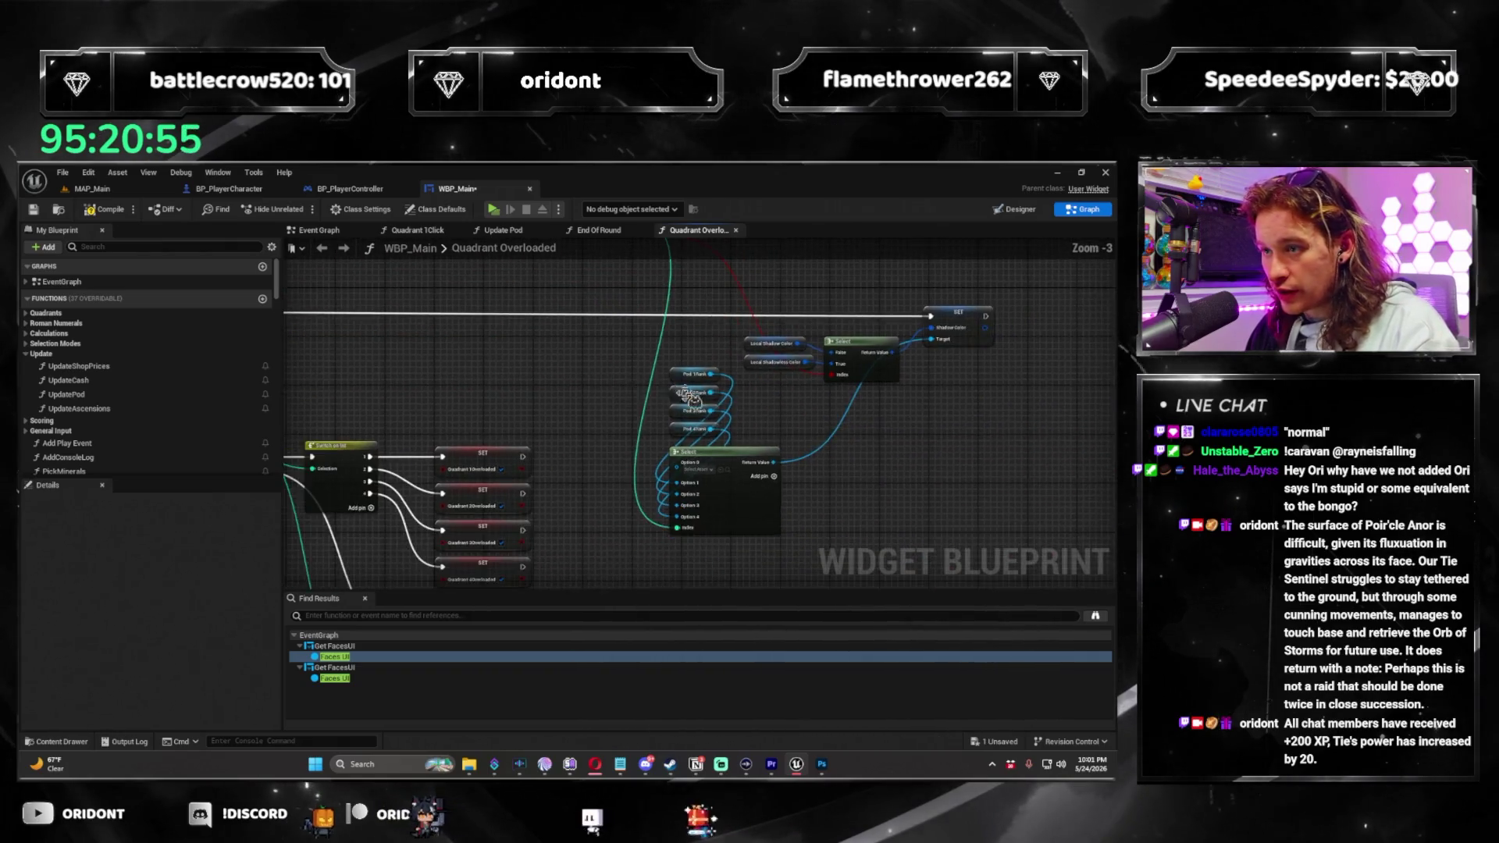
{"action": "left_click_drag", "start_coordinate": [588, 371], "coordinate": [741, 394]}
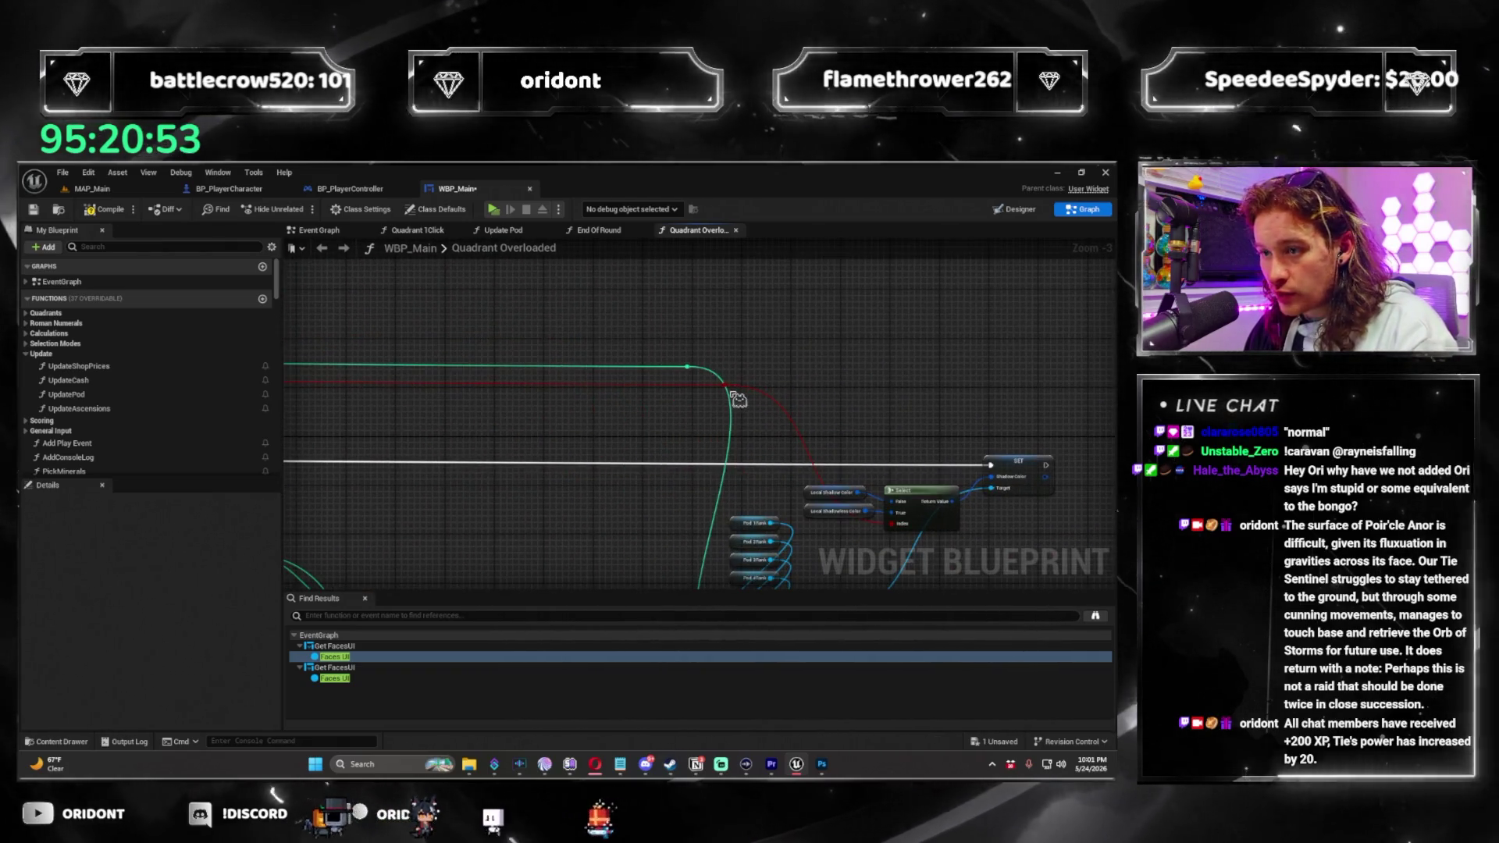
{"action": "mouse_move", "coordinate": [312, 422]}
{"action": "left_mouse_down"}
{"action": "mouse_move", "coordinate": [728, 437]}
{"action": "mouse_move", "coordinate": [318, 440]}
{"action": "left_mouse_up"}
{"action": "mouse_move", "coordinate": [959, 444]}
{"action": "left_mouse_down"}
{"action": "mouse_move", "coordinate": [569, 437]}
{"action": "mouse_move", "coordinate": [1015, 406]}
{"action": "mouse_move", "coordinate": [695, 336]}
{"action": "mouse_move", "coordinate": [533, 362]}
{"action": "mouse_move", "coordinate": [807, 474]}
{"action": "left_mouse_up"}
{"action": "scroll", "coordinate": [533, 362], "scroll_direction": "down", "scroll_amount": 2}
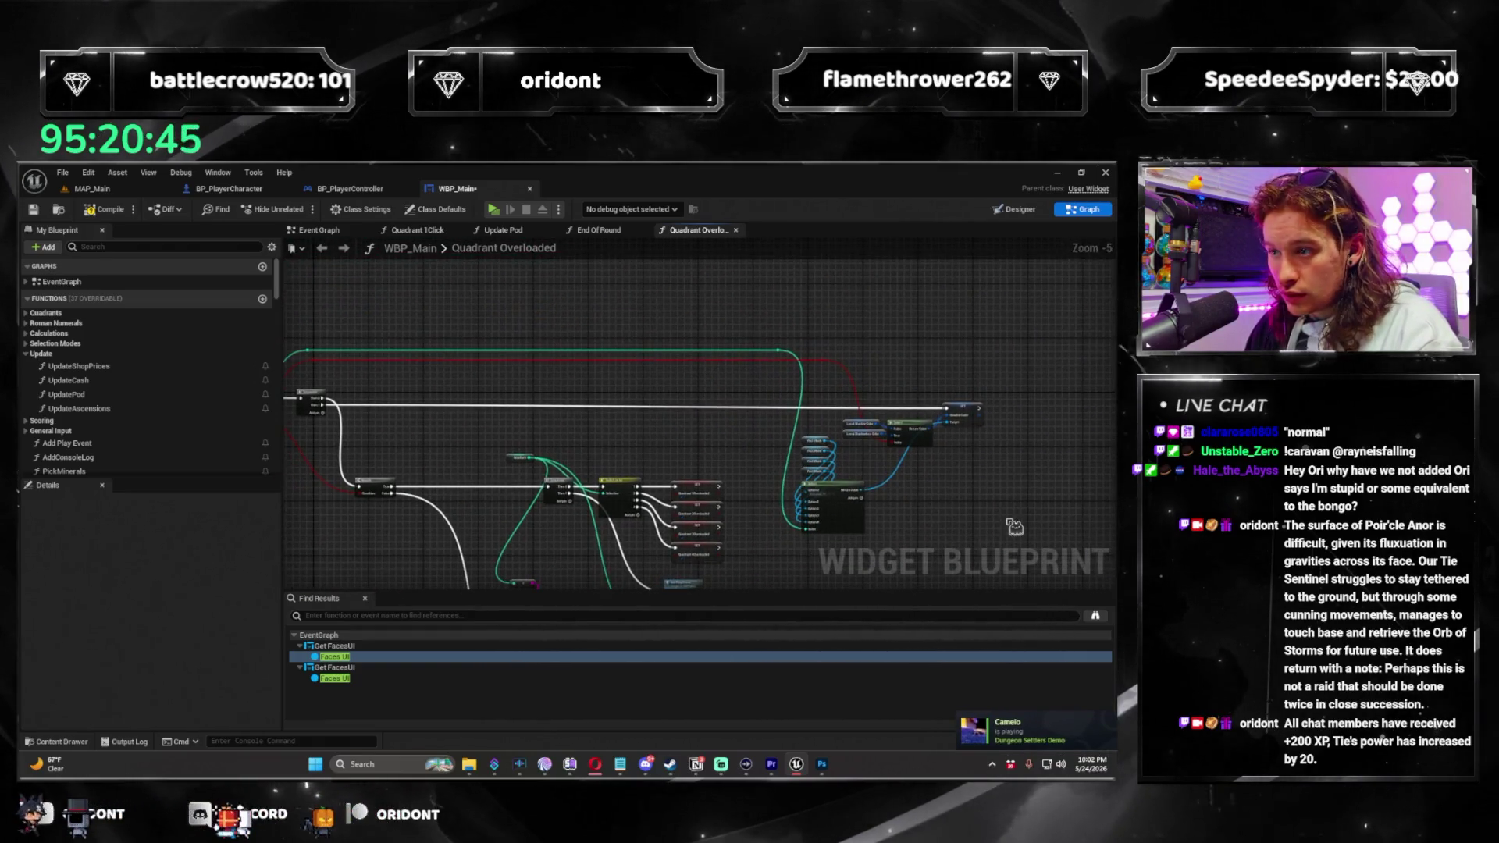
{"action": "left_click_drag", "start_coordinate": [804, 418], "coordinate": [802, 420]}
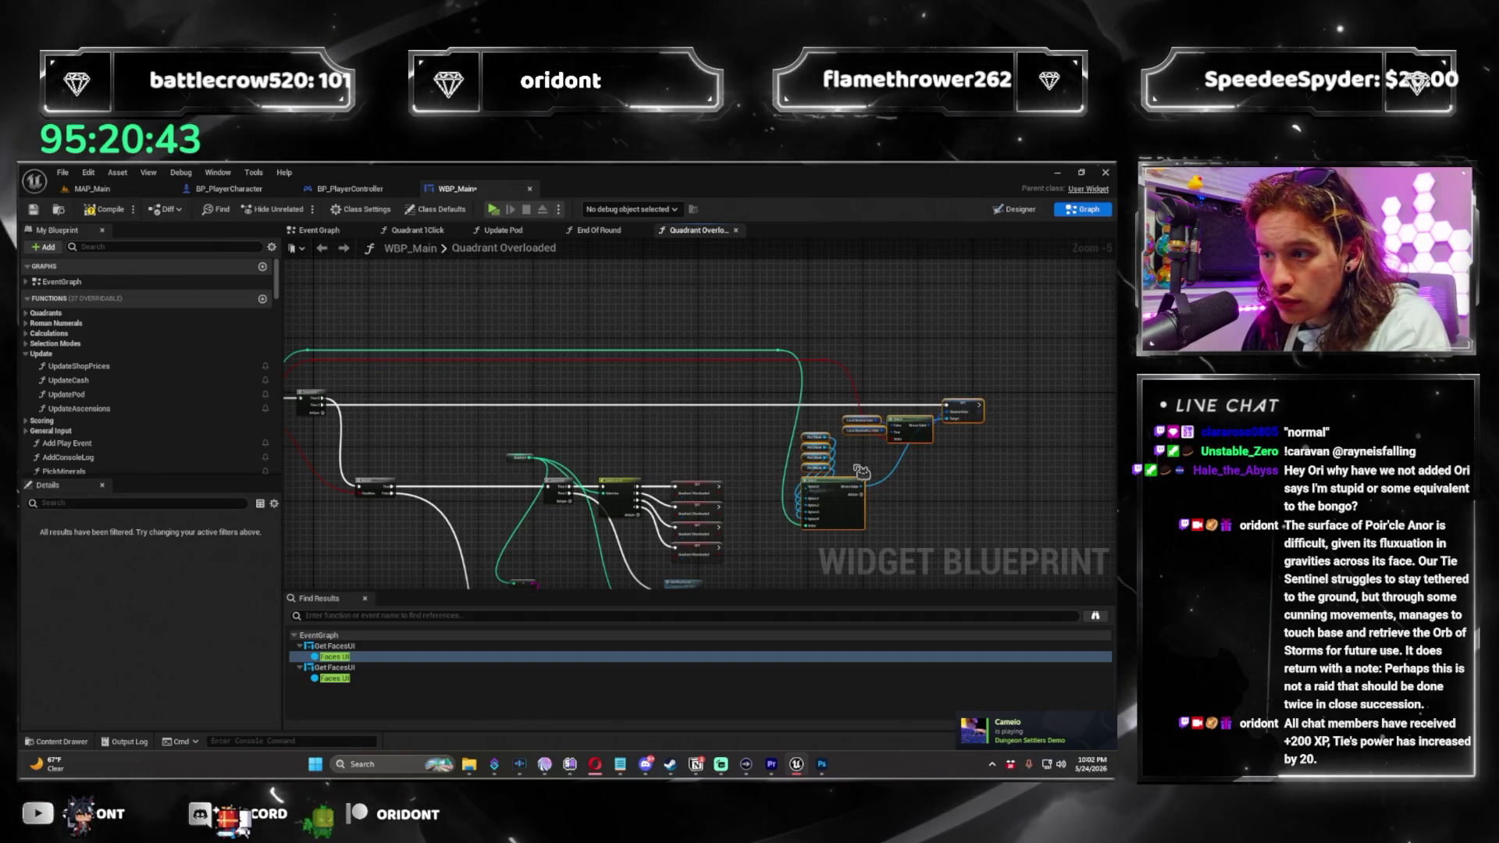
{"action": "scroll", "coordinate": [734, 439], "scroll_direction": "up", "scroll_amount": 3}
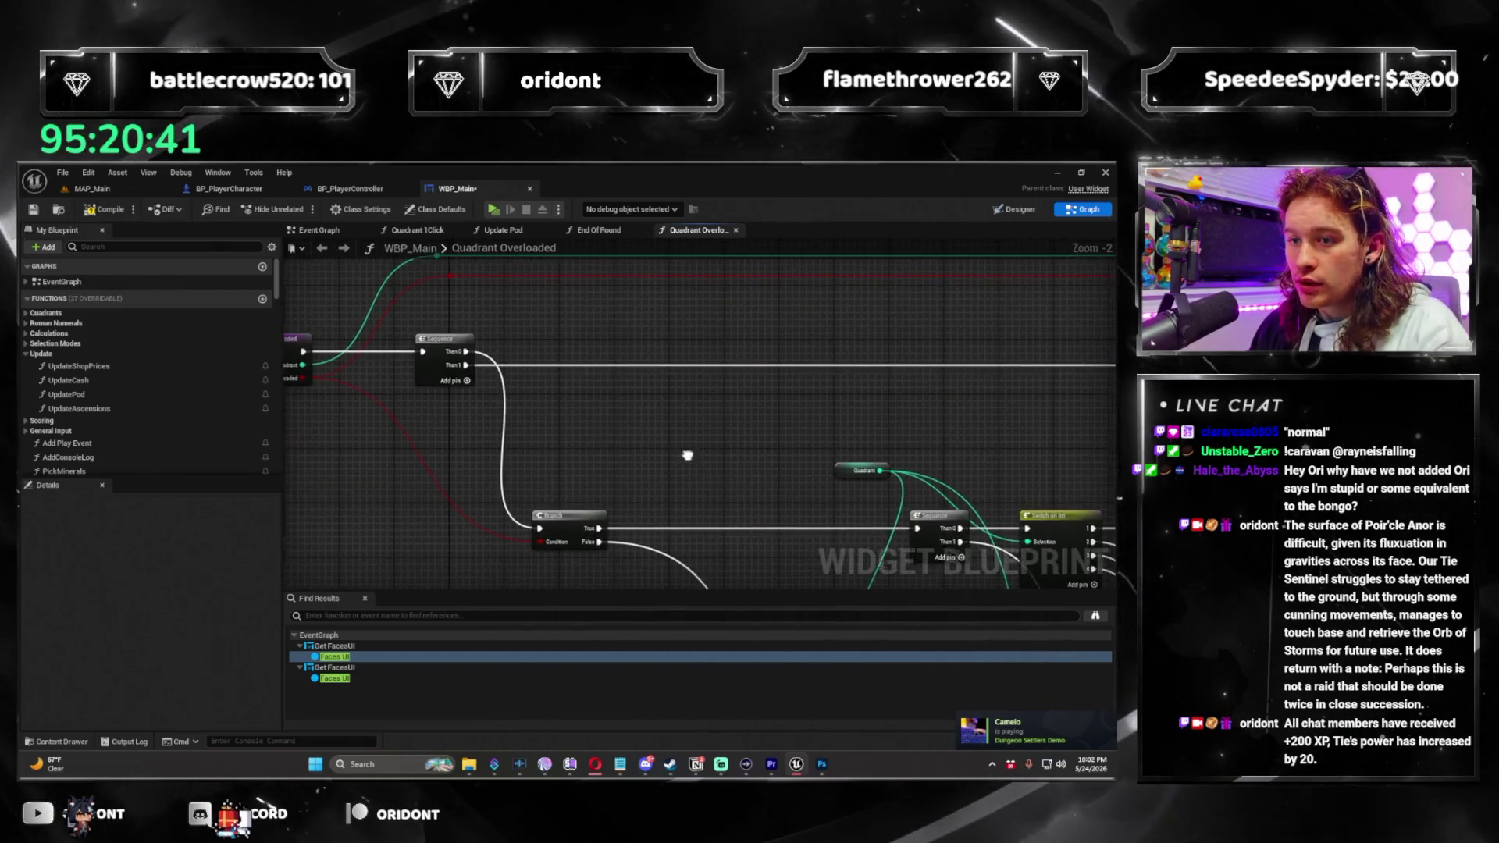
{"action": "scroll", "coordinate": [696, 448], "scroll_direction": "down", "scroll_amount": 3}
{"action": "scroll", "coordinate": [809, 404], "scroll_direction": "down", "scroll_amount": 2}
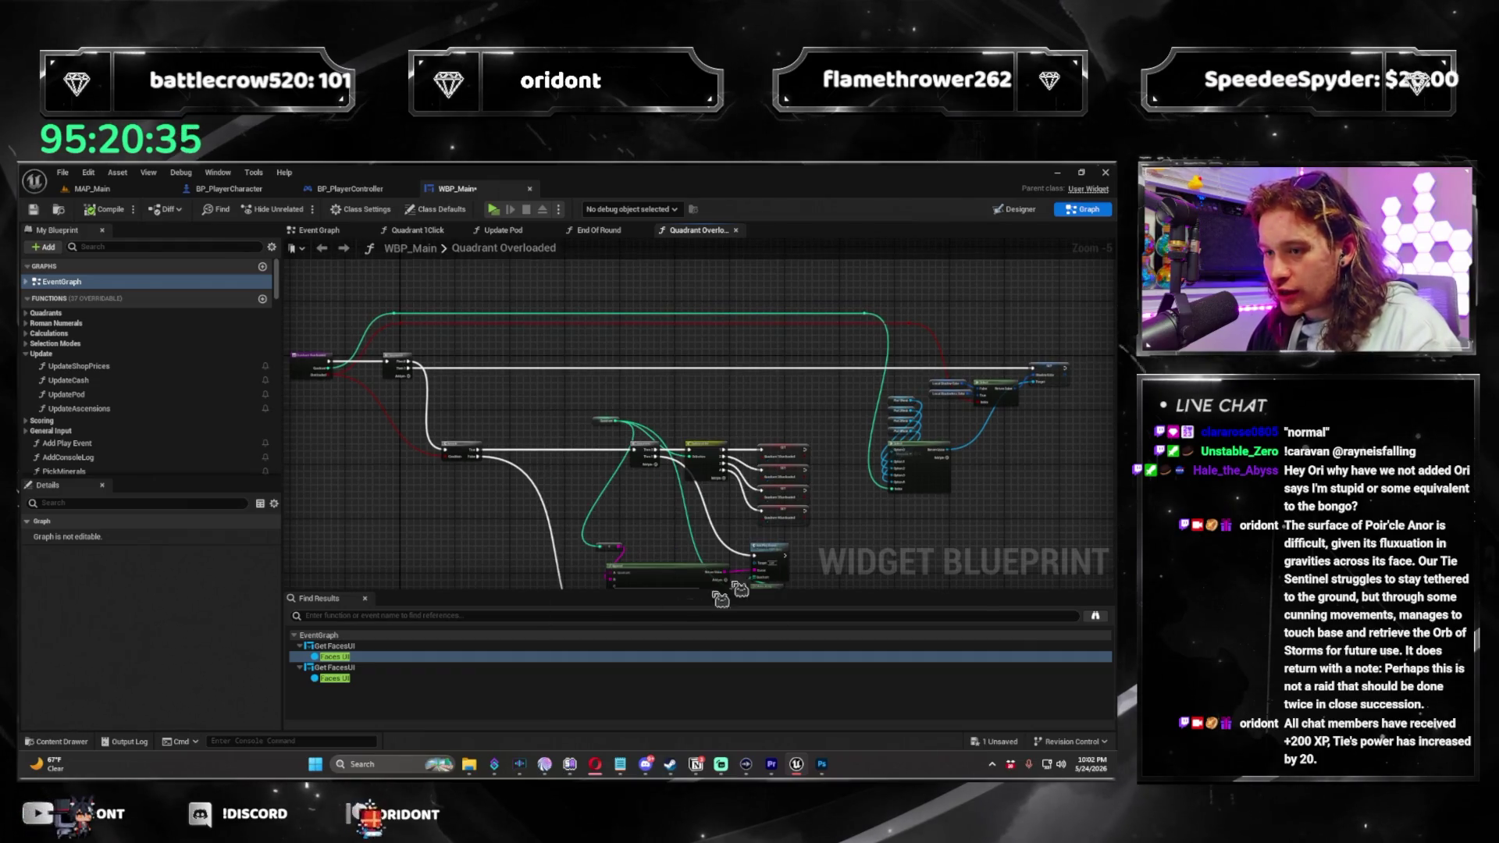
Save WBP_Main, dismiss the widget inspection window, and look over the rearranged node clusters.
{"action": "key", "text": "ctrl+s"}
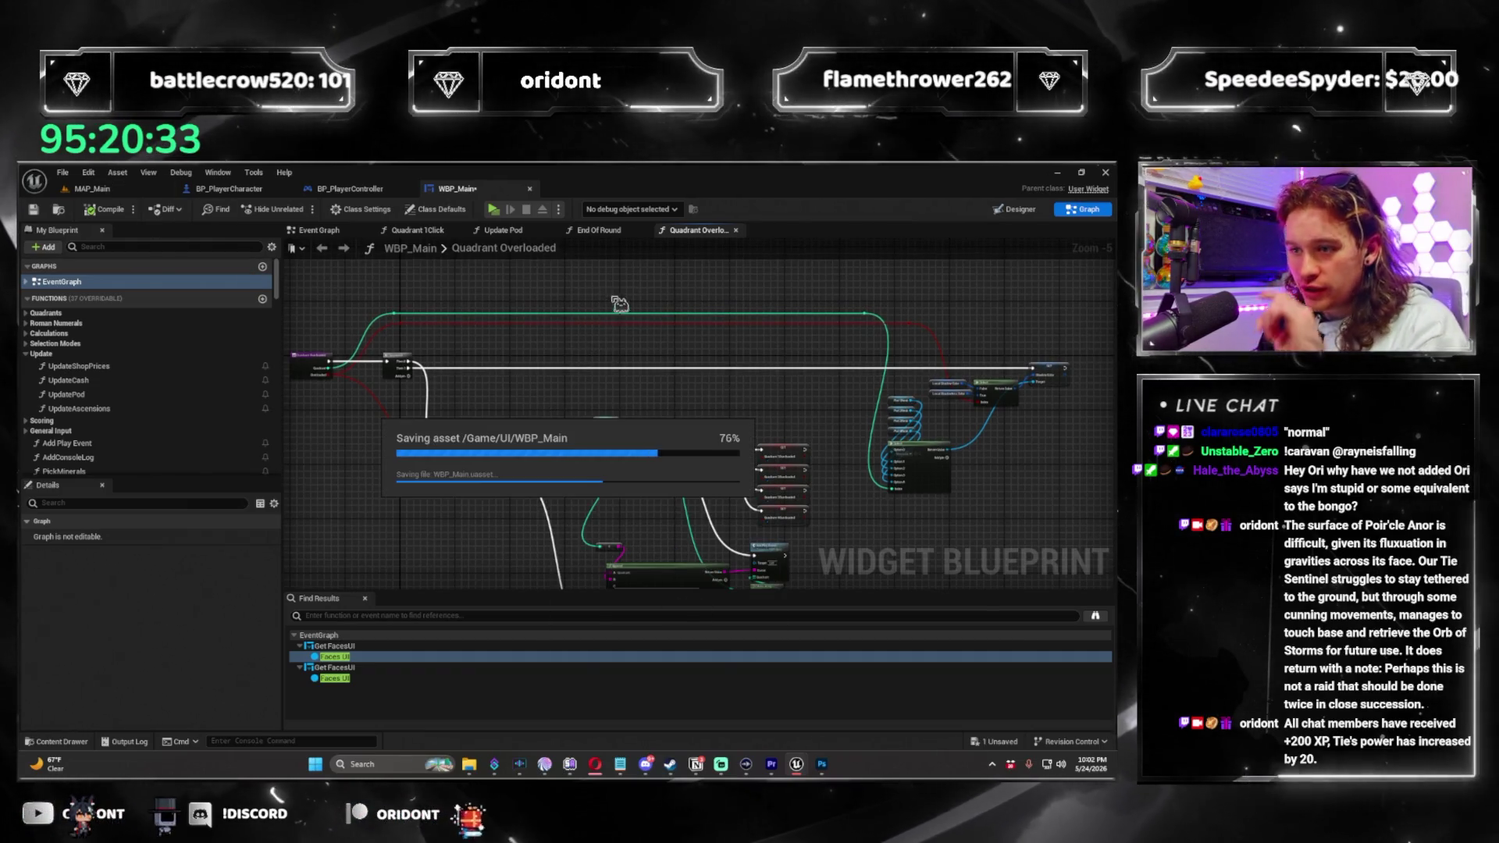
{"action": "key", "text": "ctrl+shift+w"}
{"action": "left_click", "coordinate": [730, 267]}
{"action": "scroll", "coordinate": [726, 375], "scroll_direction": "up", "scroll_amount": 2}
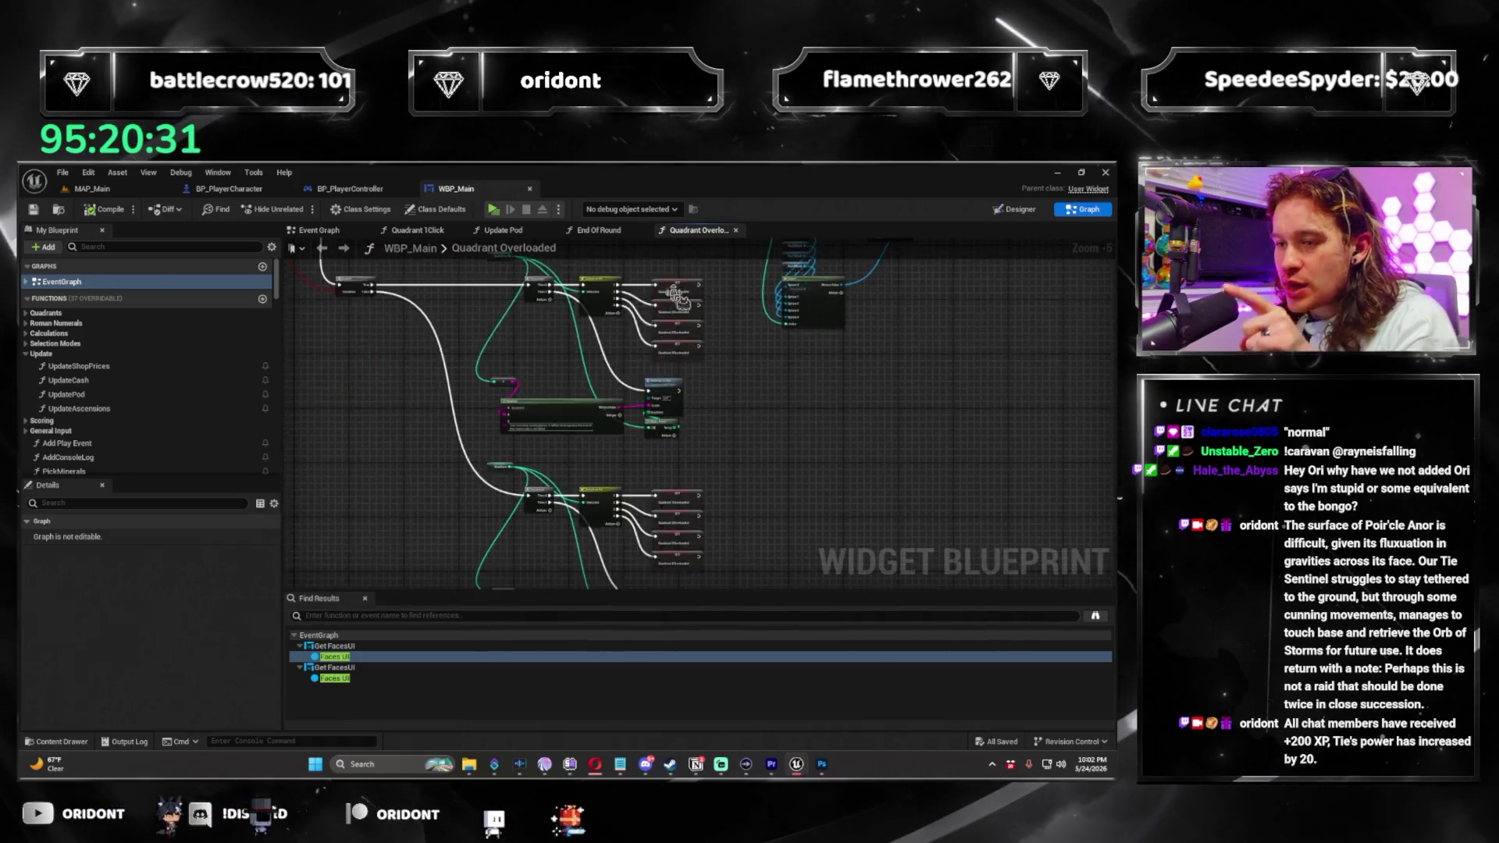
{"action": "scroll", "coordinate": [727, 380], "scroll_direction": "up", "scroll_amount": 1}
{"action": "left_click_drag", "start_coordinate": [726, 381], "coordinate": [729, 504]}
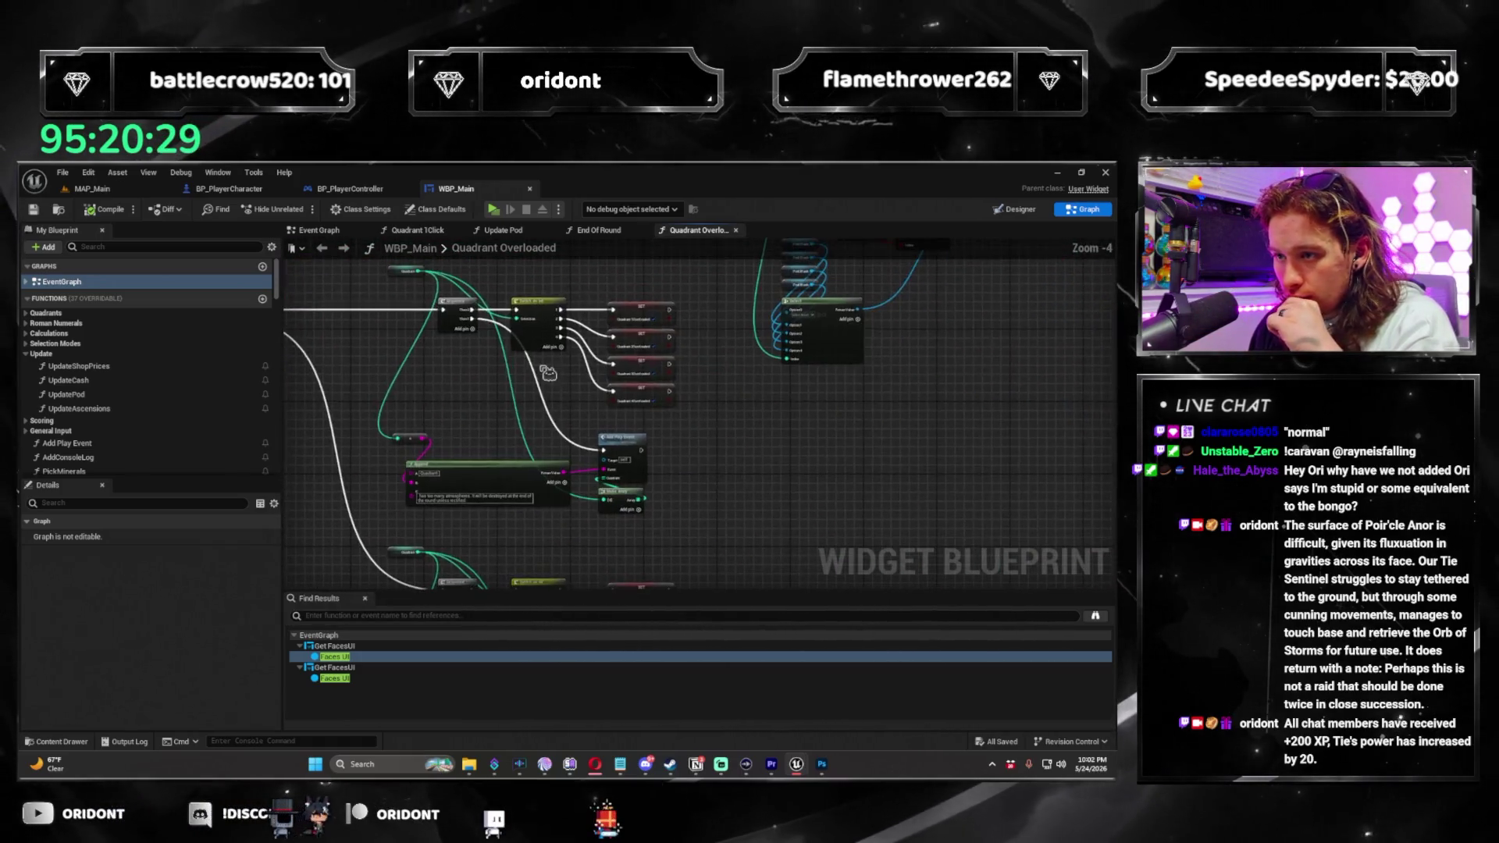
{"action": "left_click_drag", "start_coordinate": [755, 342], "coordinate": [581, 454]}
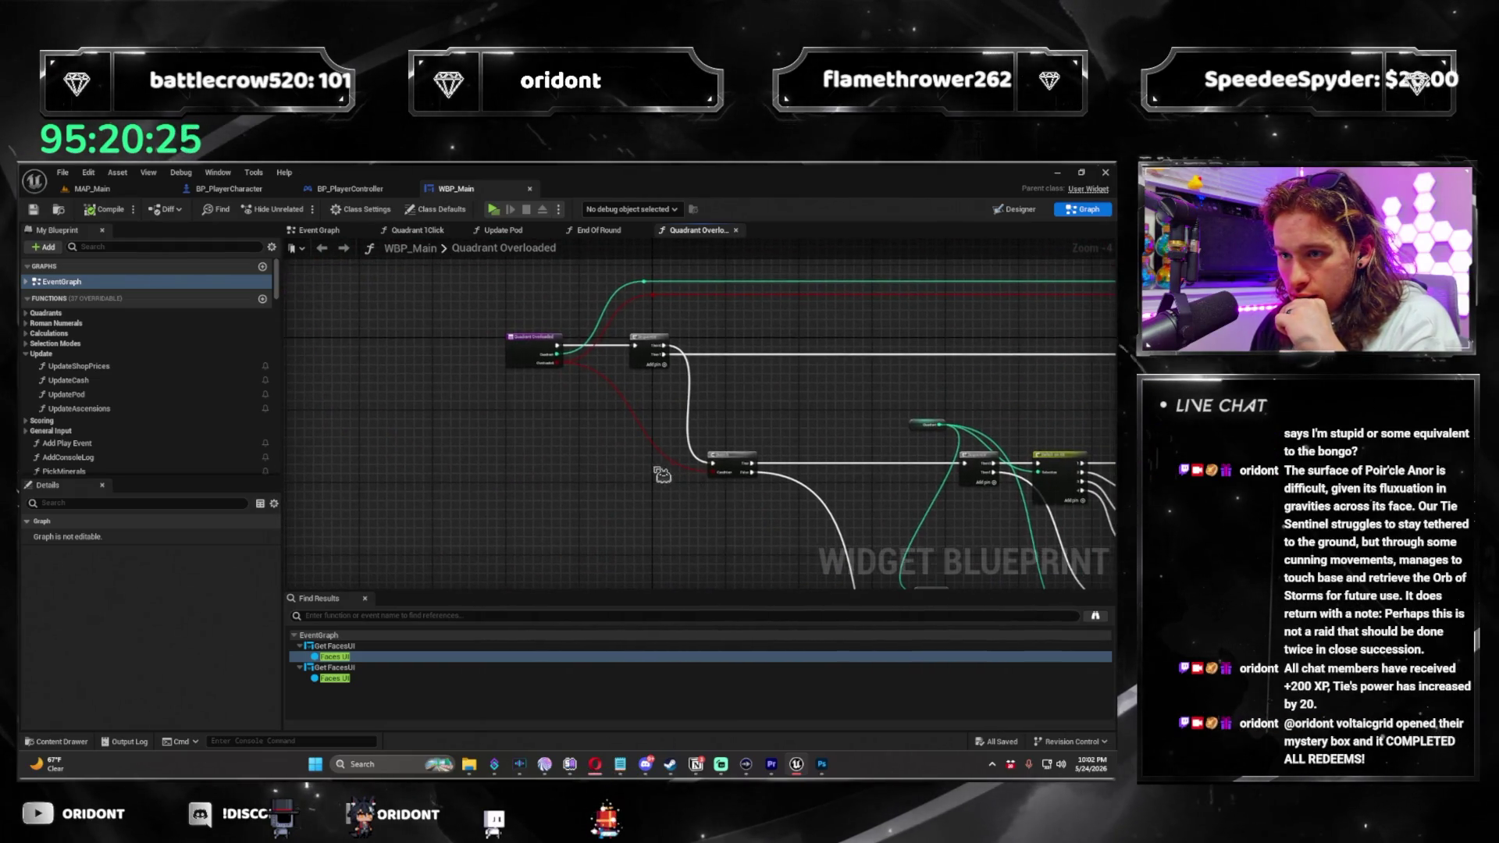
Review the Quadrant Overloaded entry node's logic, then switch to the End Of Round graph.
{"action": "left_click", "coordinate": [455, 281]}
{"action": "left_click_drag", "start_coordinate": [519, 344], "coordinate": [431, 312]}
{"action": "scroll", "coordinate": [463, 464], "scroll_direction": "down", "scroll_amount": 2}
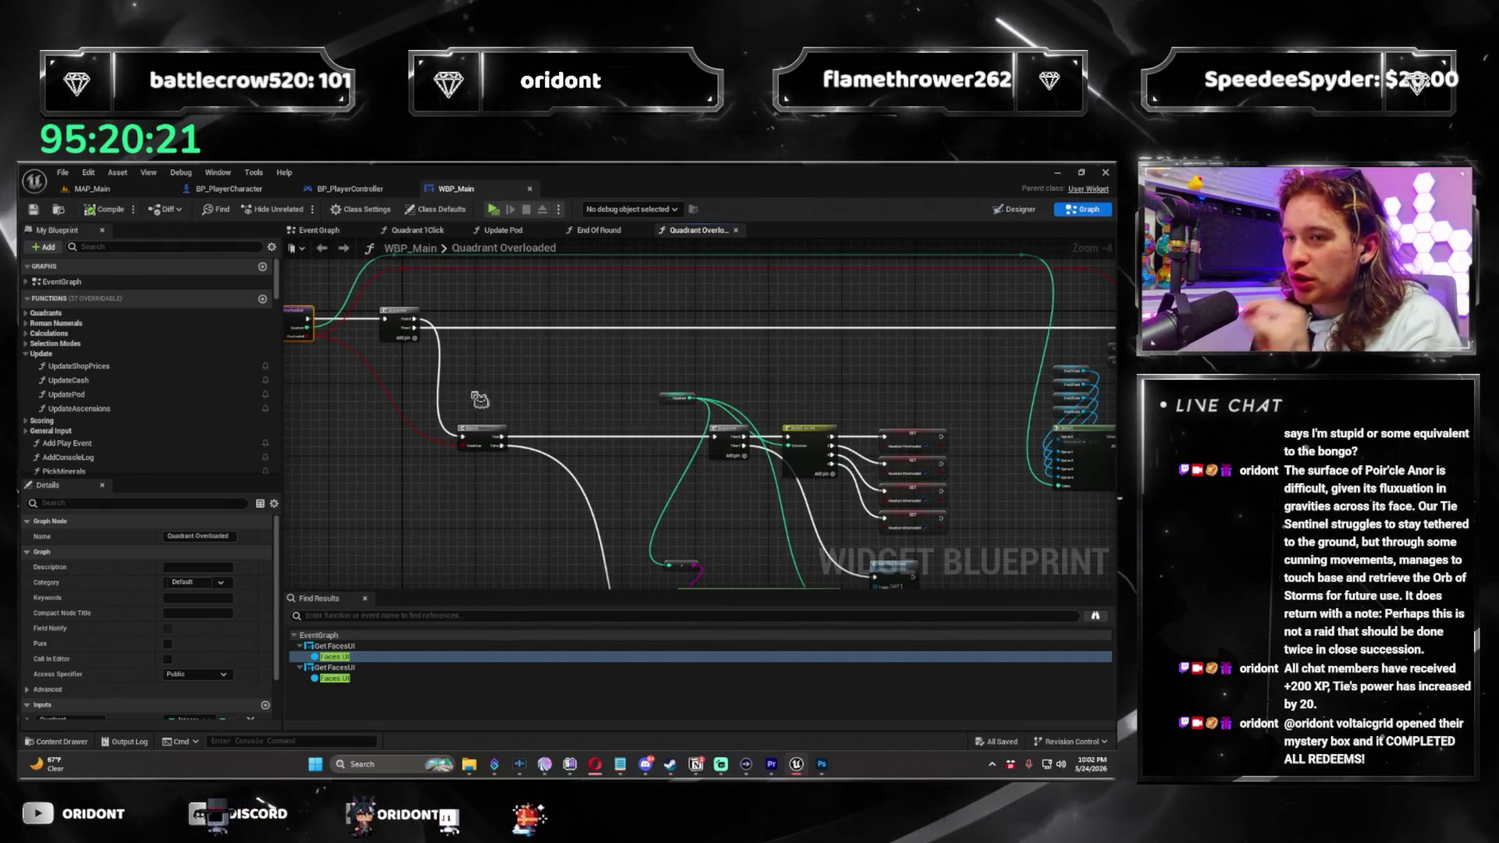
{"action": "left_click_drag", "start_coordinate": [517, 439], "coordinate": [706, 486]}
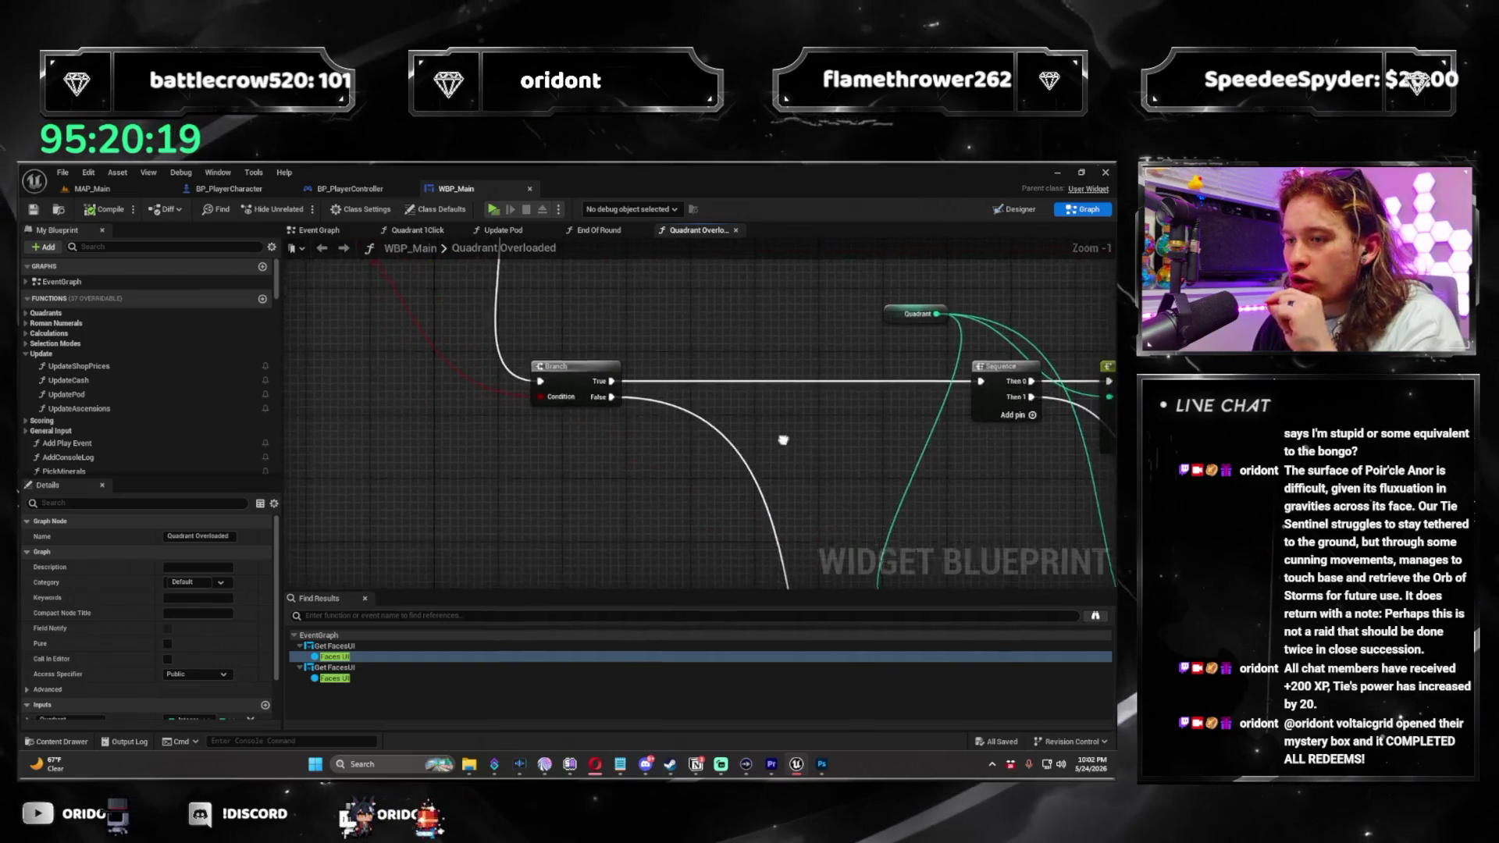
{"action": "scroll", "coordinate": [591, 428], "scroll_direction": "up", "scroll_amount": 3}
{"action": "scroll", "coordinate": [611, 434], "scroll_direction": "down", "scroll_amount": 5}
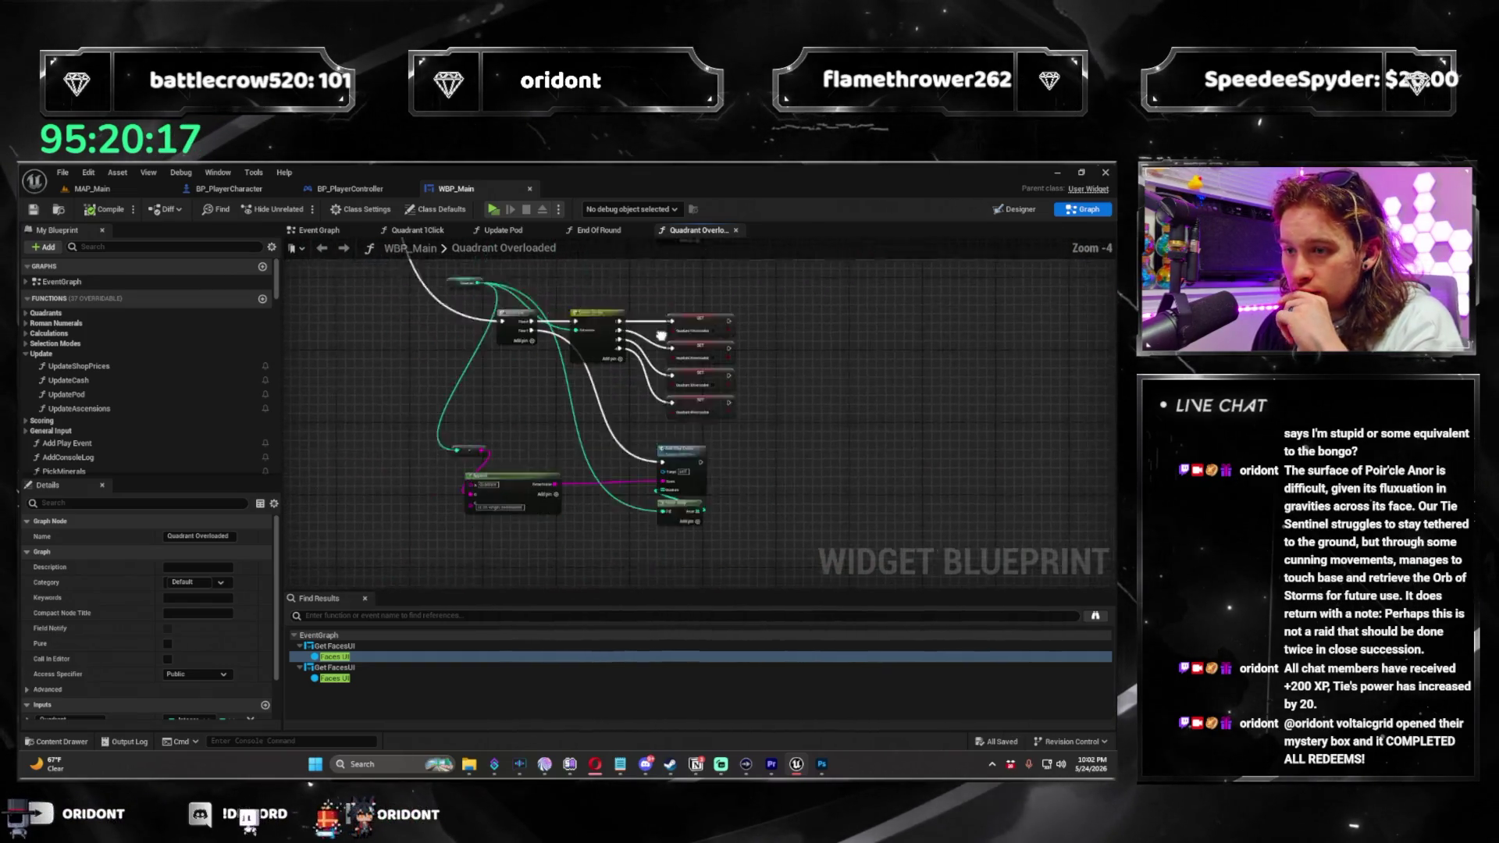
{"action": "left_click_drag", "start_coordinate": [628, 403], "coordinate": [791, 394]}
{"action": "scroll", "coordinate": [766, 399], "scroll_direction": "up", "scroll_amount": 3}
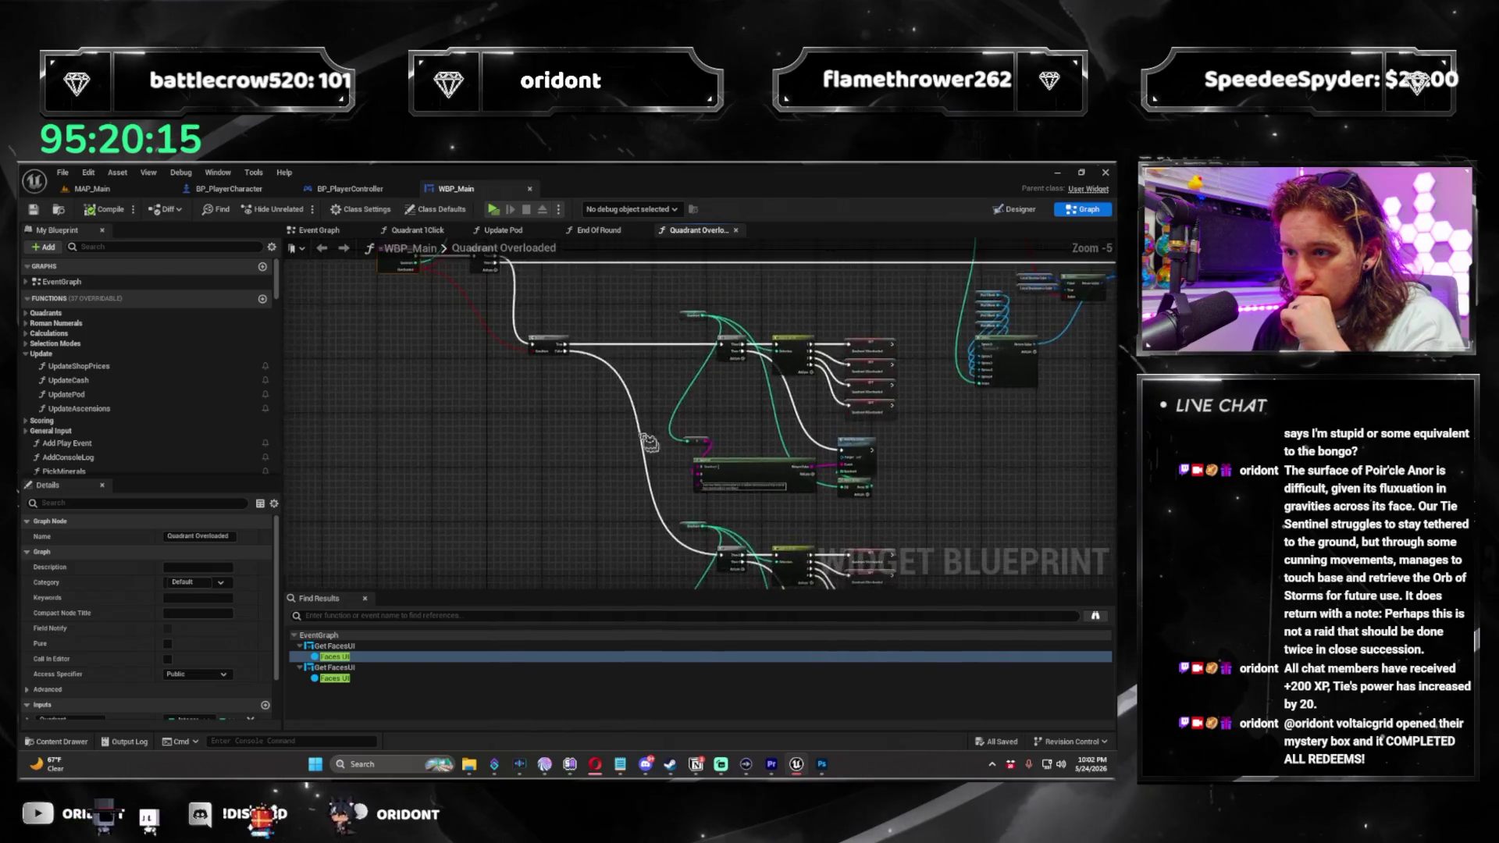
{"action": "left_click", "coordinate": [612, 231]}
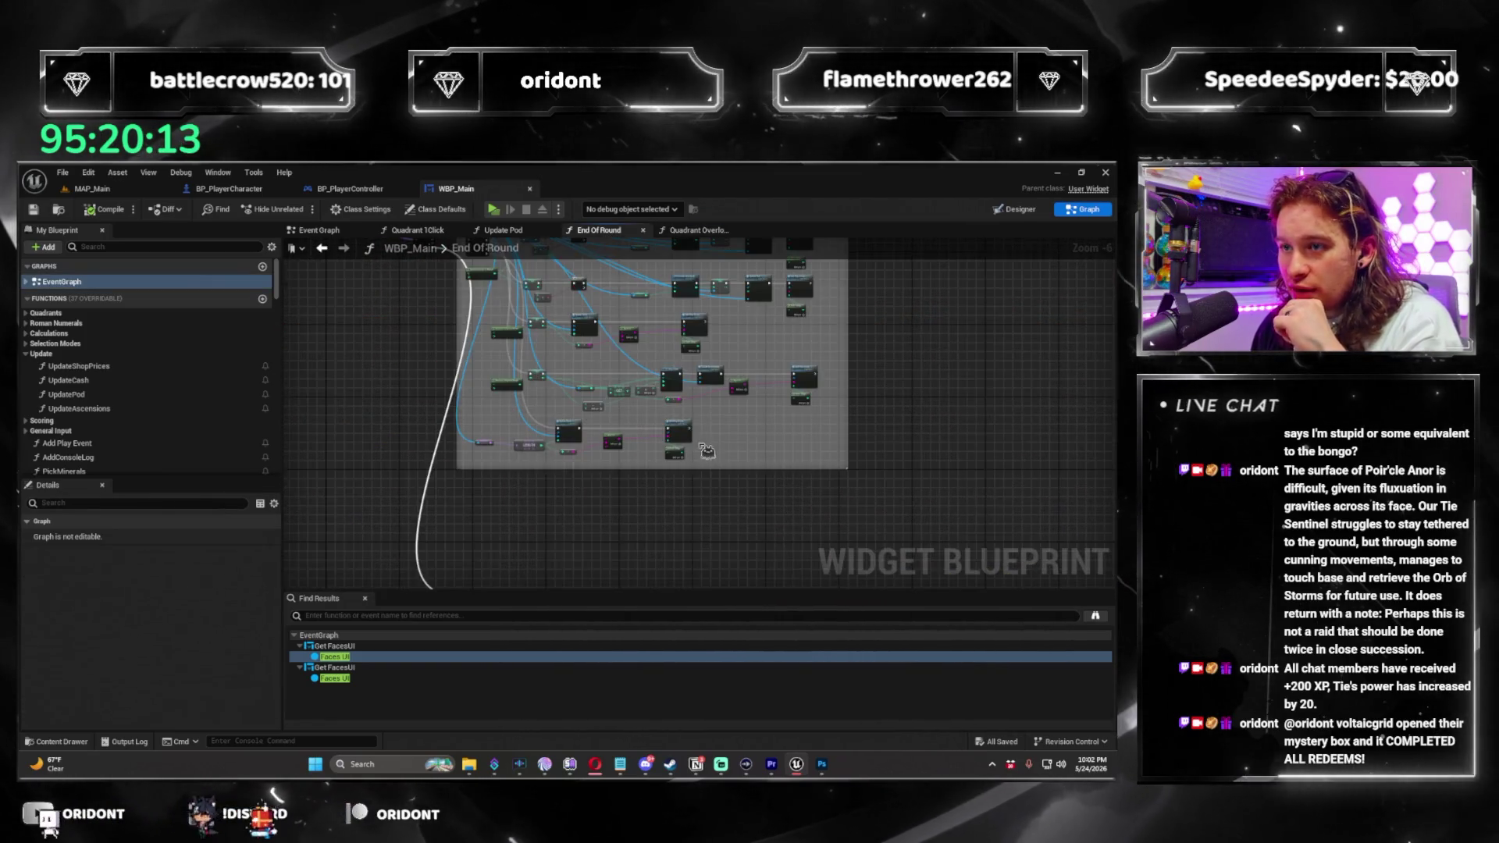
Add a Quadrant Overloaded call after the first Add Play Event with Quadrant set to 1.
{"action": "scroll", "coordinate": [804, 484], "scroll_direction": "up", "scroll_amount": 2}
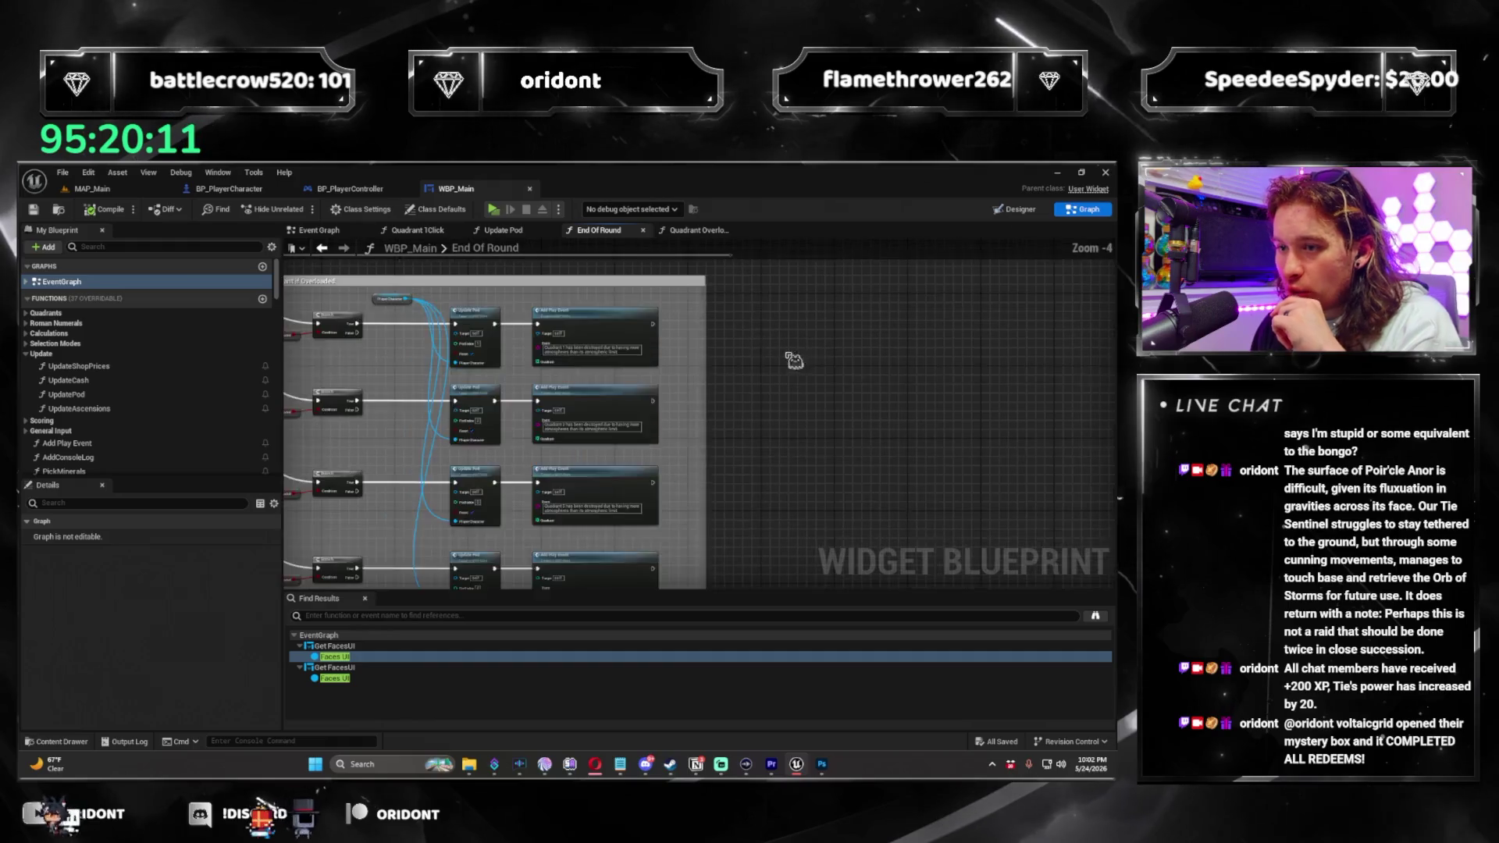
{"action": "mouse_move", "coordinate": [876, 446]}
{"action": "left_mouse_down"}
{"action": "mouse_move", "coordinate": [1003, 391]}
{"action": "mouse_move", "coordinate": [622, 432]}
{"action": "mouse_move", "coordinate": [681, 394]}
{"action": "left_mouse_up"}
{"action": "scroll", "coordinate": [622, 431], "scroll_direction": "up", "scroll_amount": 2}
{"action": "type", "text": "overload"}
{"action": "key", "text": "Return"}
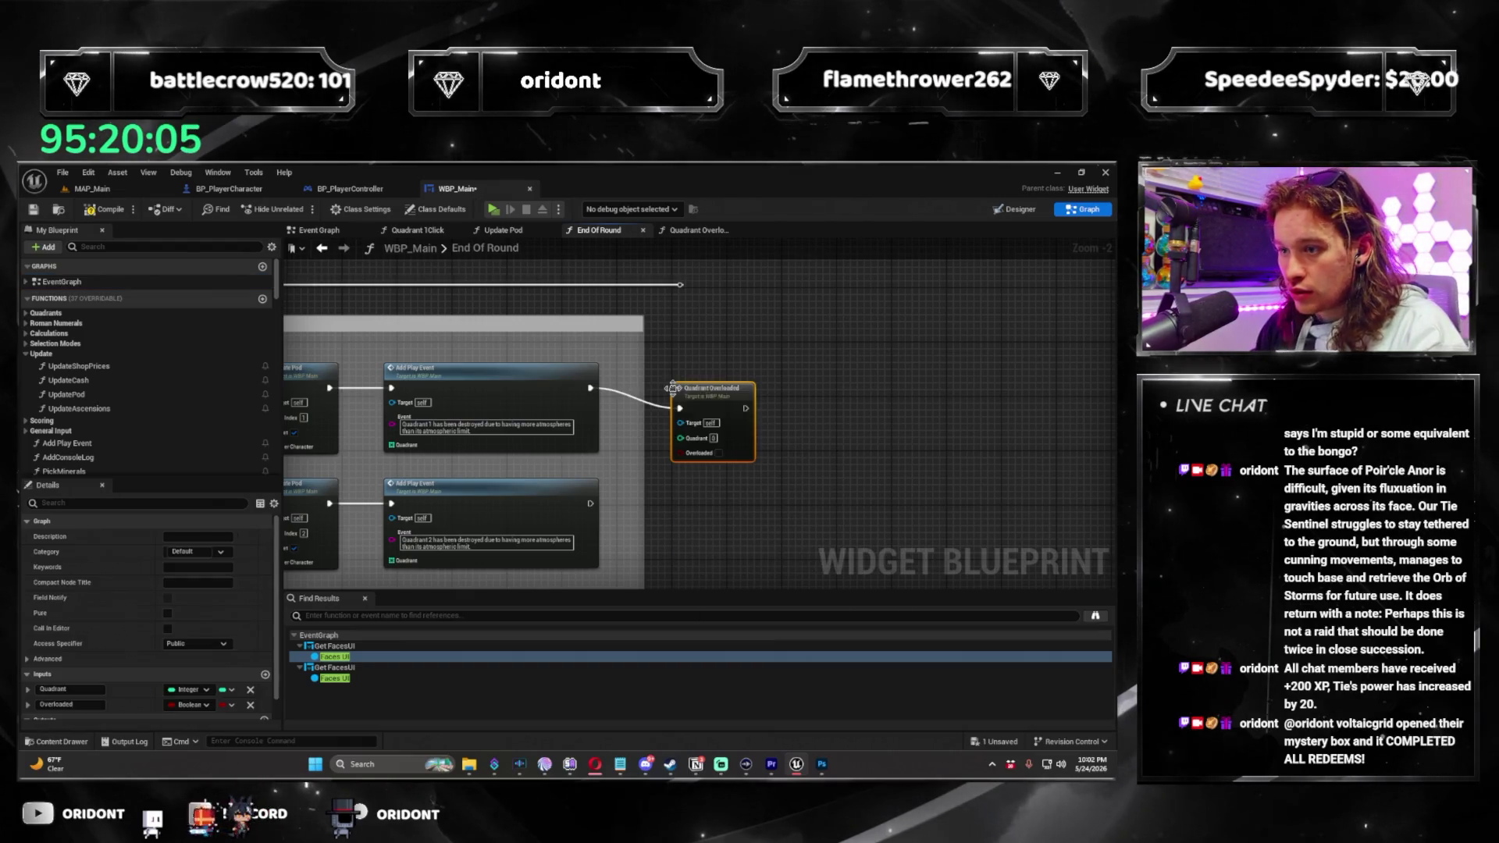
{"action": "mouse_move", "coordinate": [700, 388]}
{"action": "left_mouse_down"}
{"action": "mouse_move", "coordinate": [666, 368]}
{"action": "mouse_move", "coordinate": [806, 341]}
{"action": "left_mouse_up"}
{"action": "left_click_drag", "start_coordinate": [678, 368], "coordinate": [698, 368]}
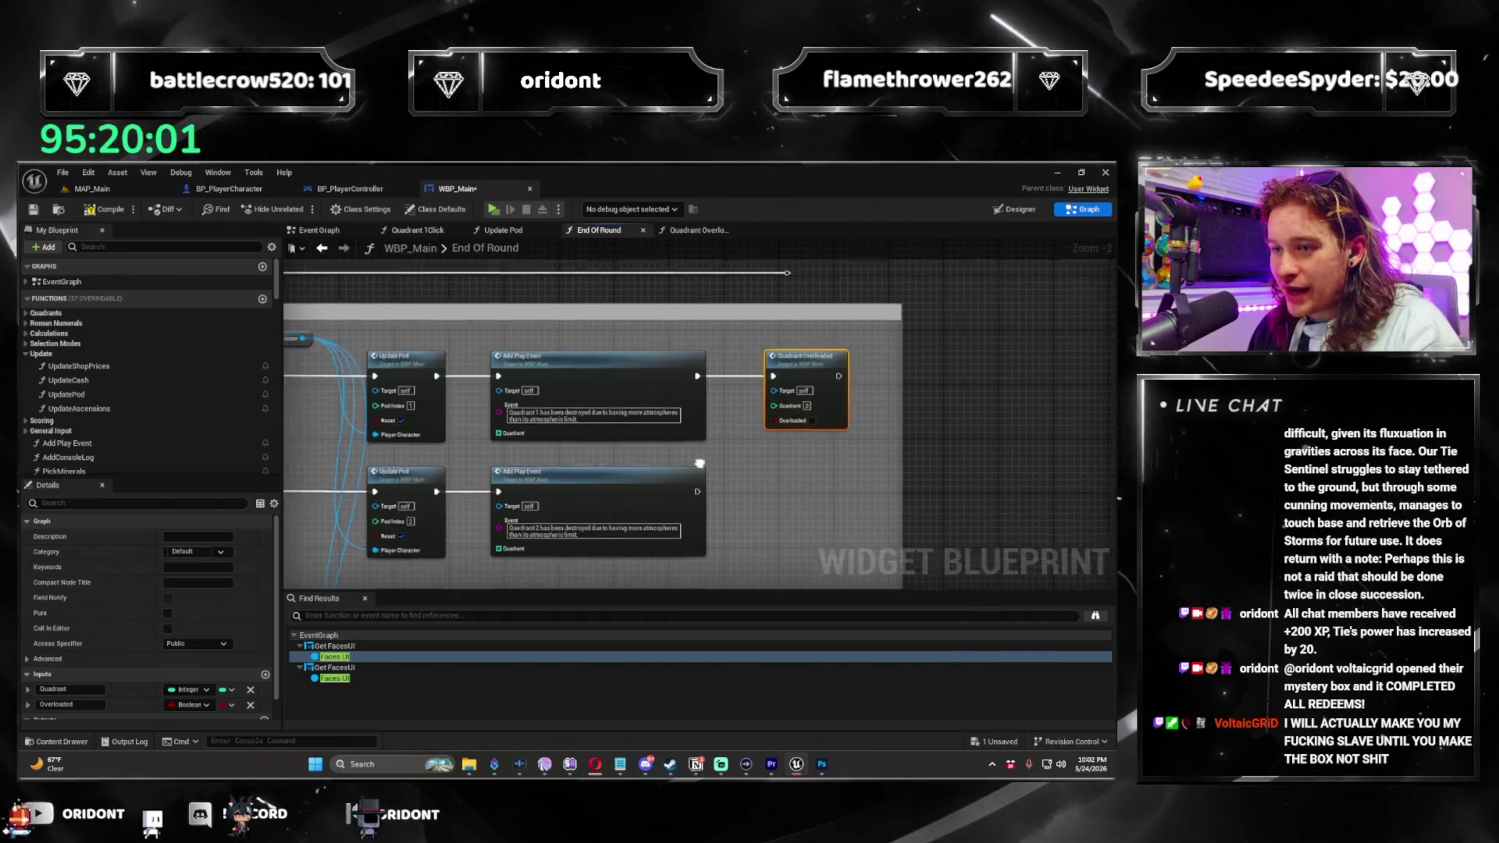
{"action": "type", "text": "1"}
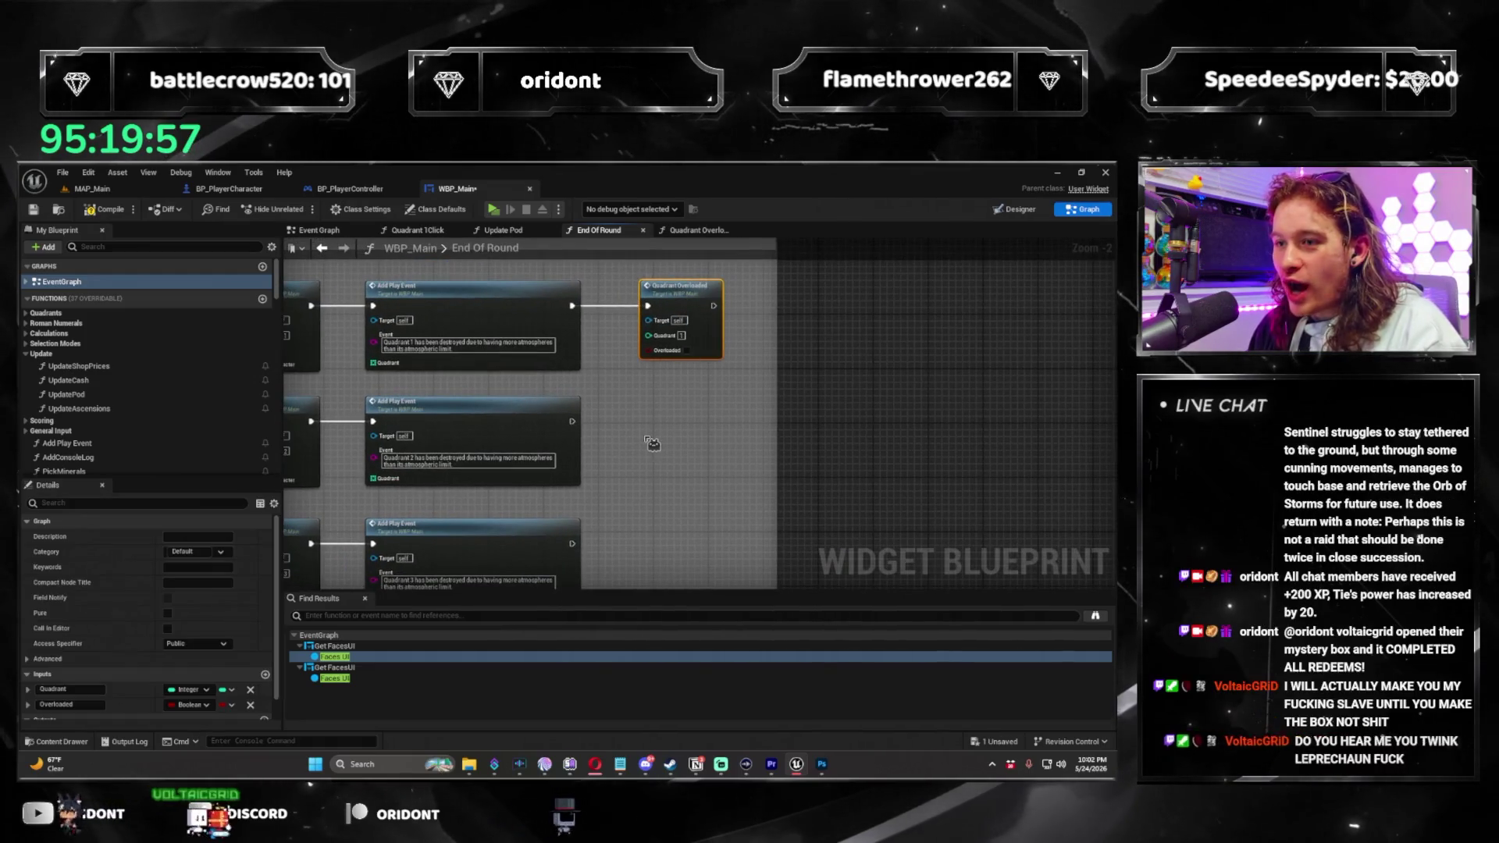
Paste Quadrant Overloaded copies after the other quadrants' Add Play Events, setting Quadrant 3 and 4.
{"action": "left_click_drag", "start_coordinate": [708, 442], "coordinate": [695, 415]}
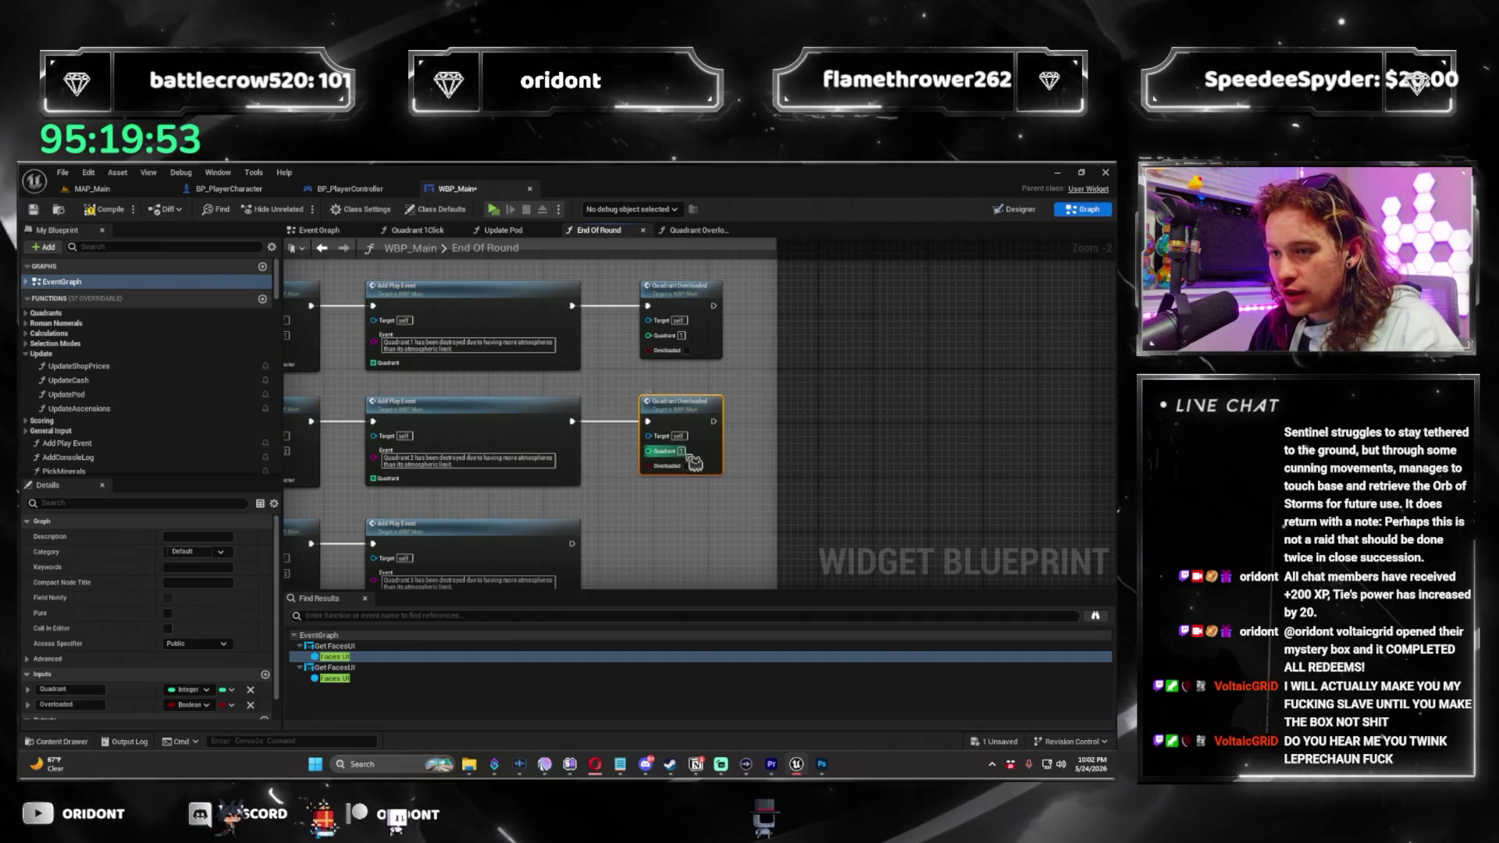
{"action": "left_click_drag", "start_coordinate": [687, 451], "coordinate": [725, 355]}
{"action": "left_click", "coordinate": [712, 446]}
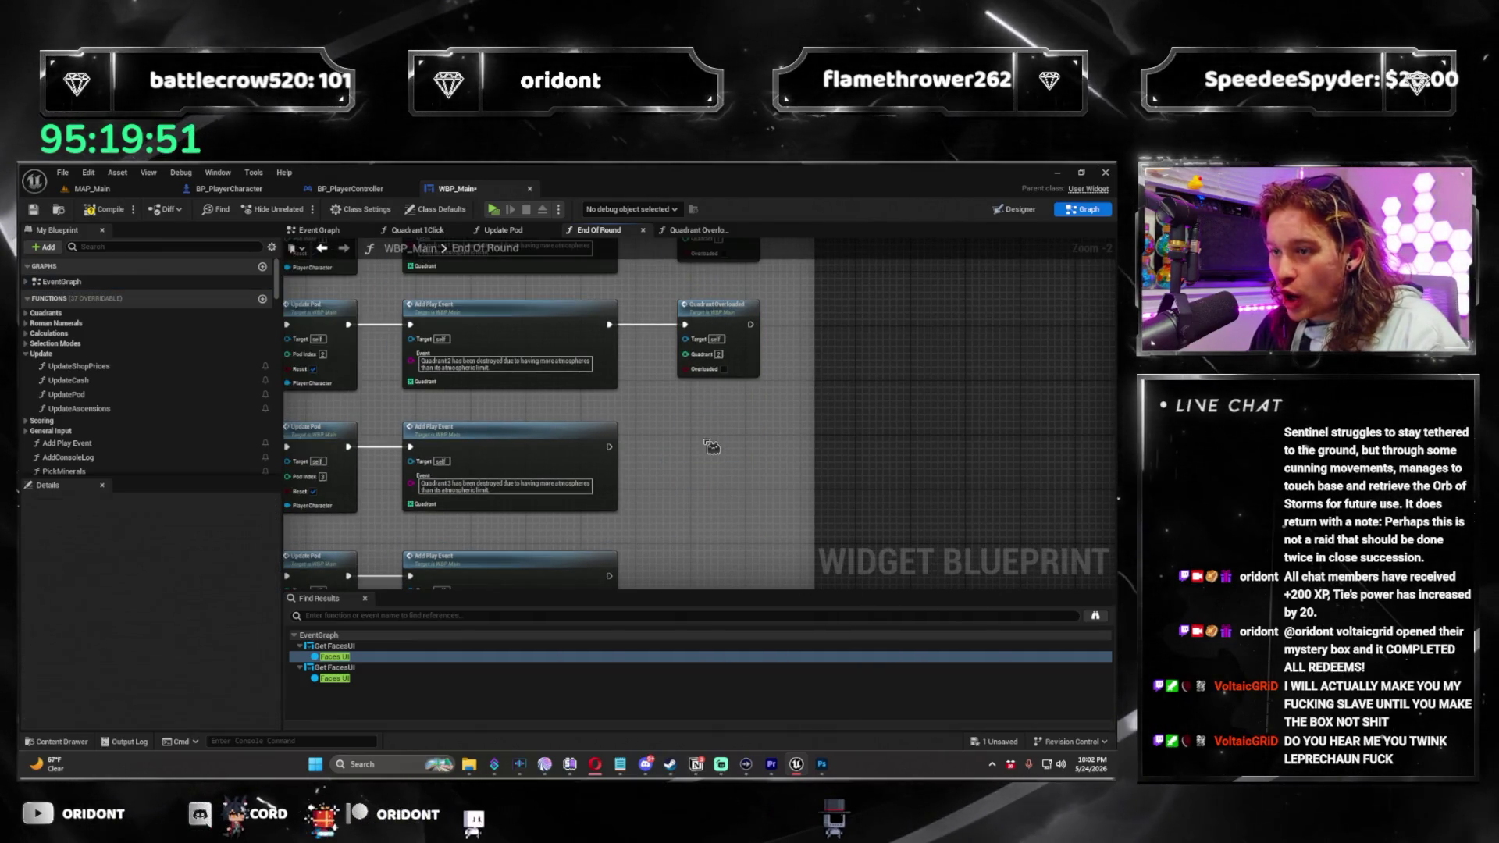
{"action": "key", "text": "ctrl+v"}
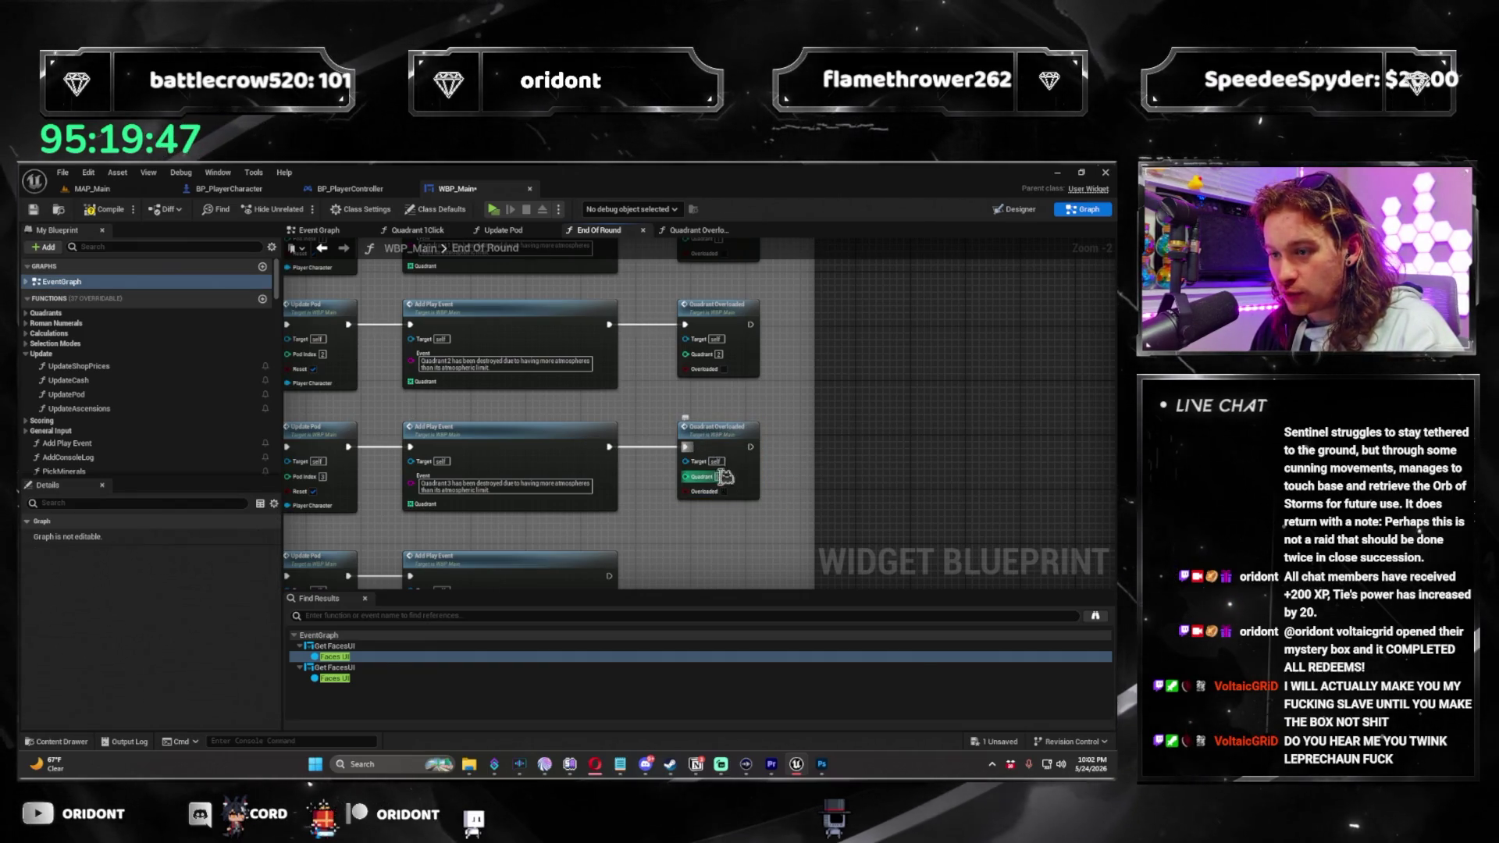
{"action": "double_click", "coordinate": [699, 456]}
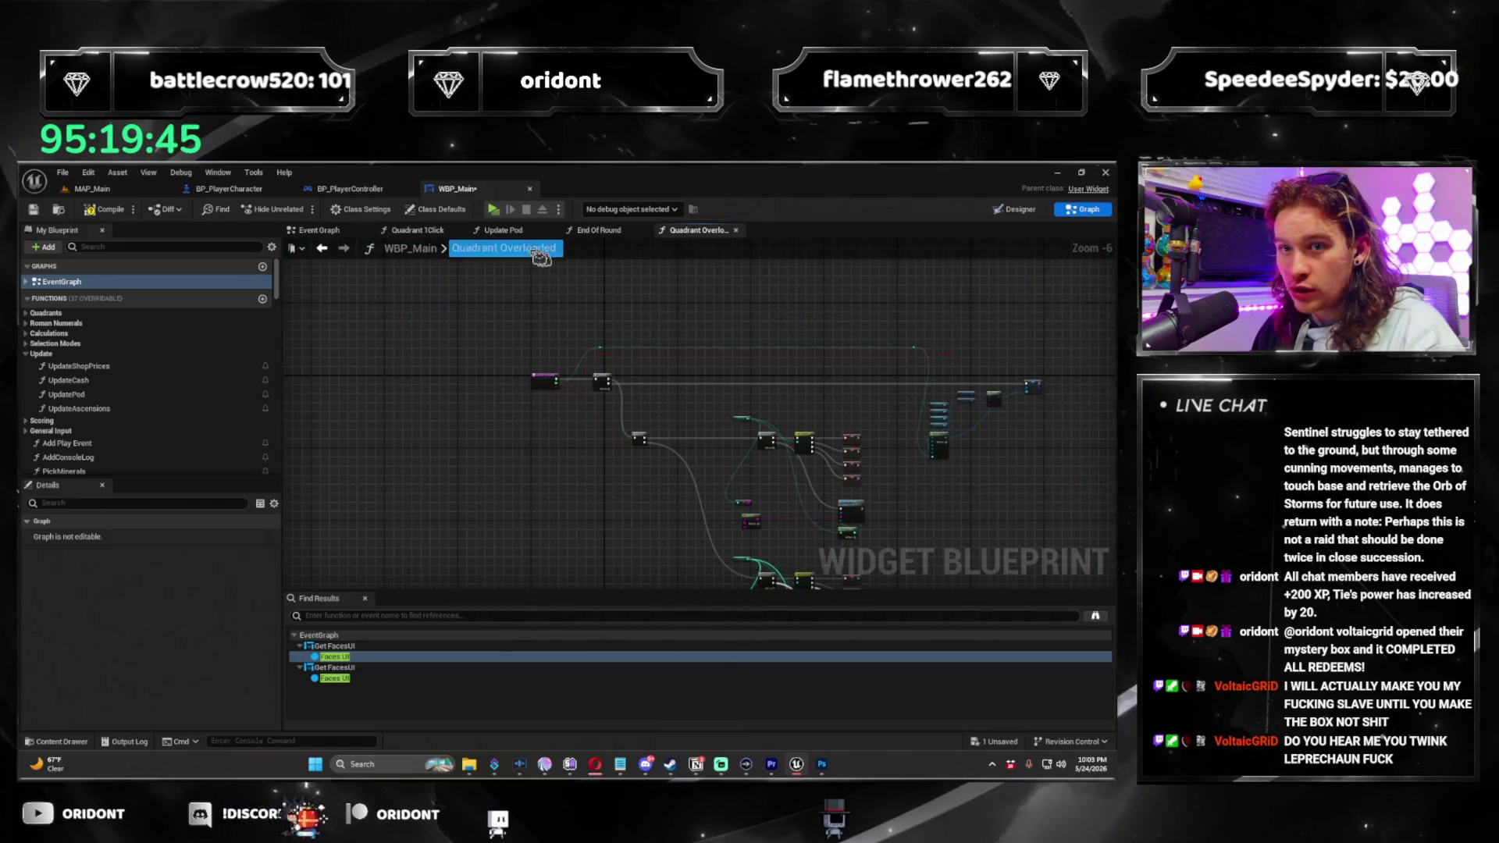
{"action": "left_click", "coordinate": [599, 230]}
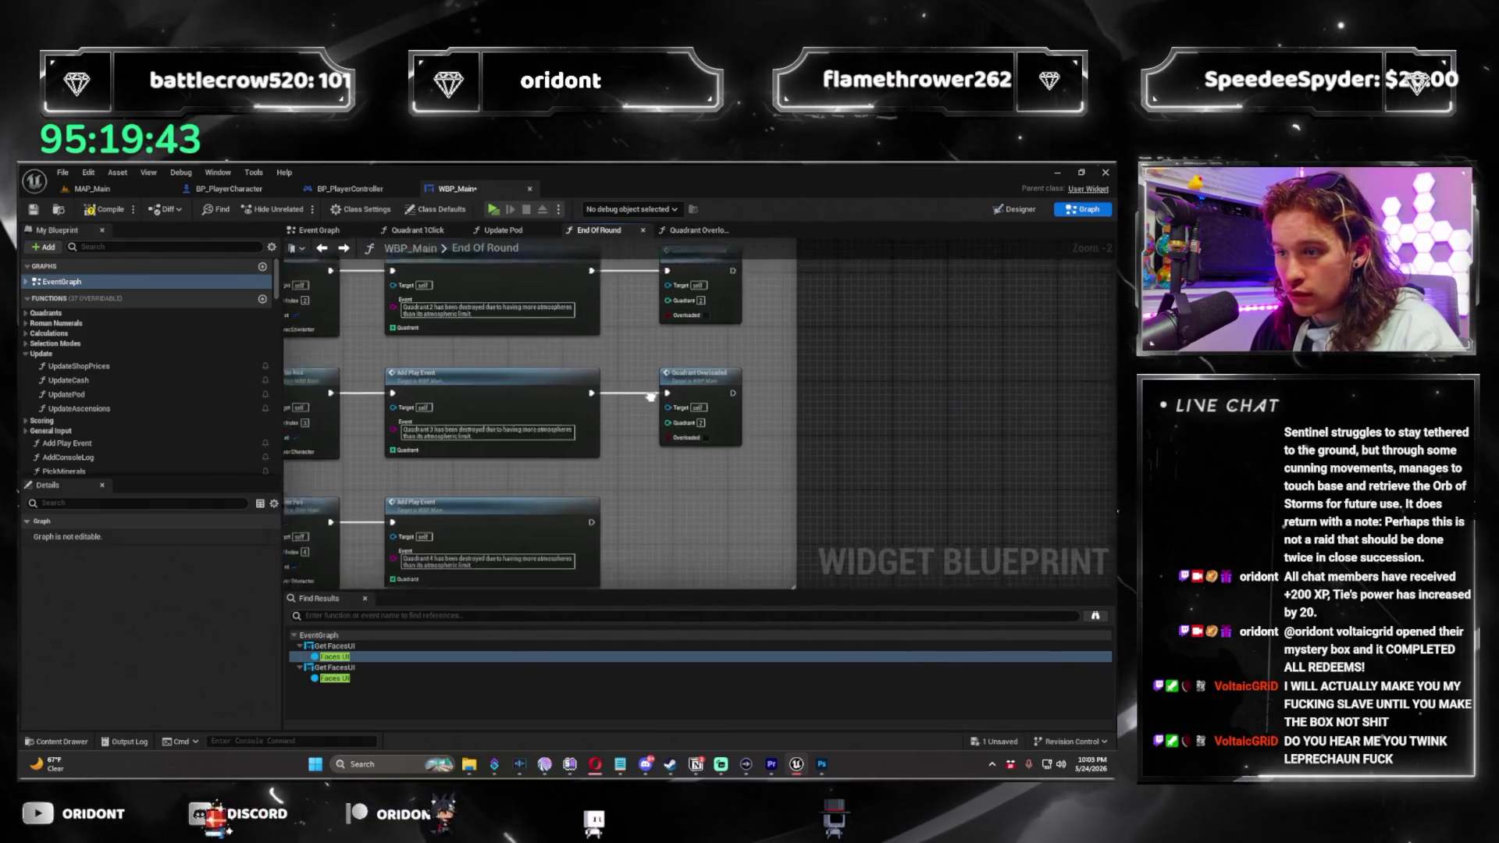
{"action": "type", "text": "3"}
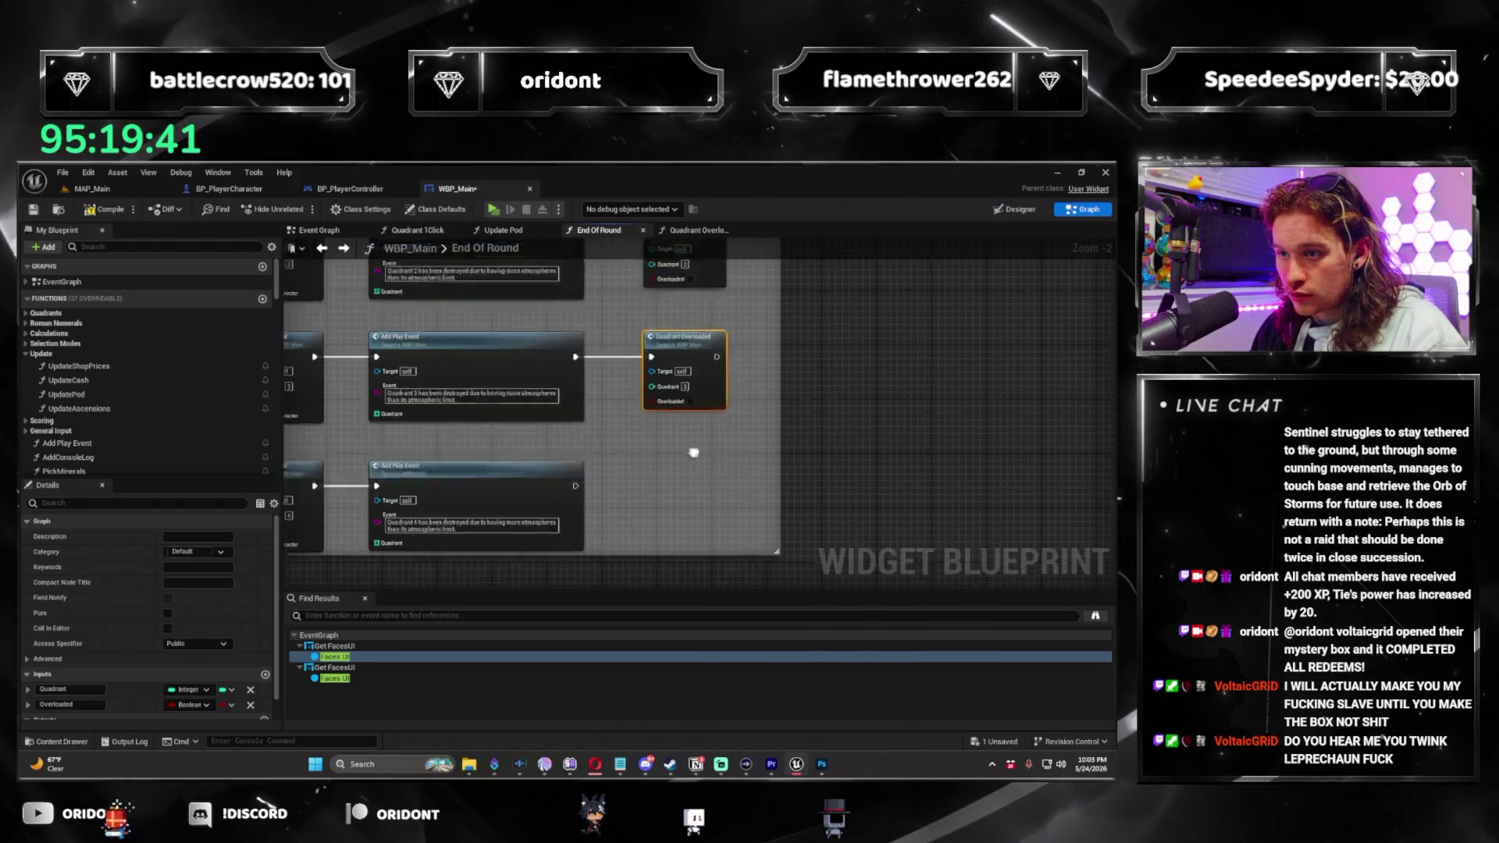
{"action": "key", "text": "ctrl+v"}
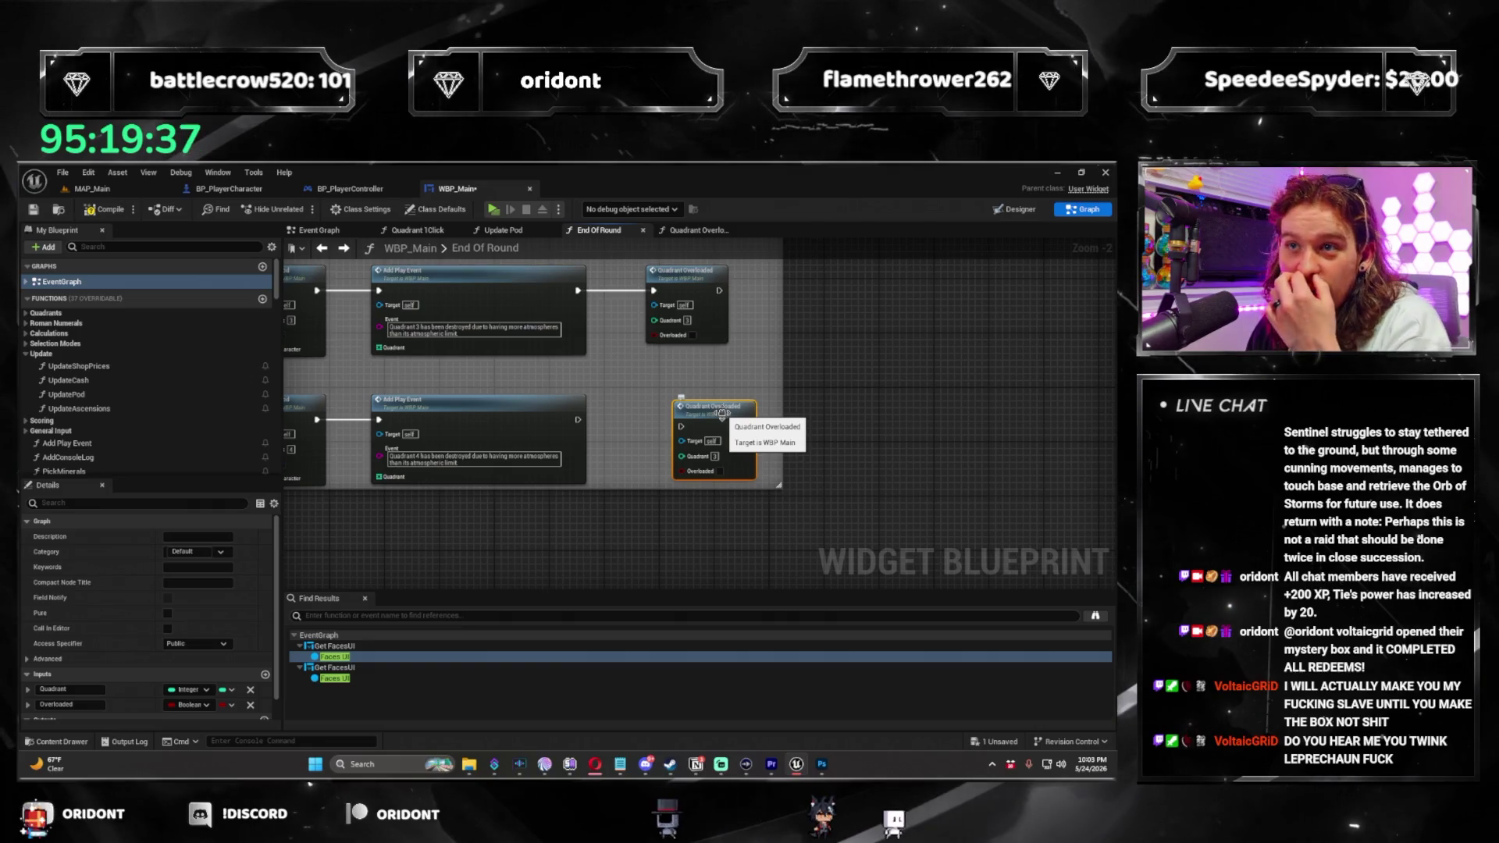
{"action": "left_click_drag", "start_coordinate": [722, 414], "coordinate": [707, 418]}
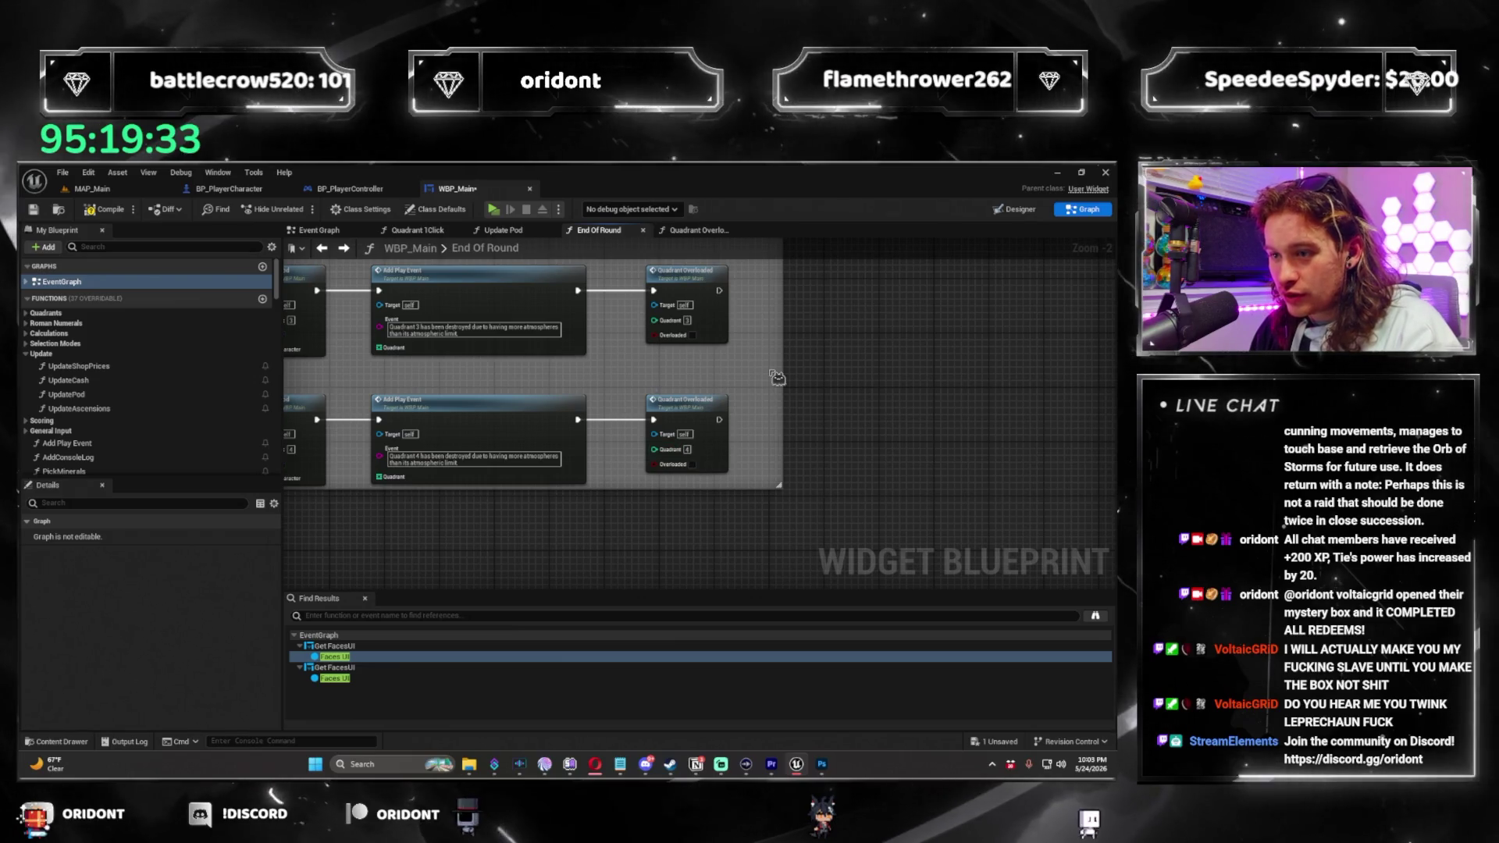
Check the full End Of Round chain, save all changes, and return to MAP_Main.
{"action": "scroll", "coordinate": [757, 432], "scroll_direction": "down", "scroll_amount": 3}
{"action": "left_click_drag", "start_coordinate": [757, 432], "coordinate": [629, 465]}
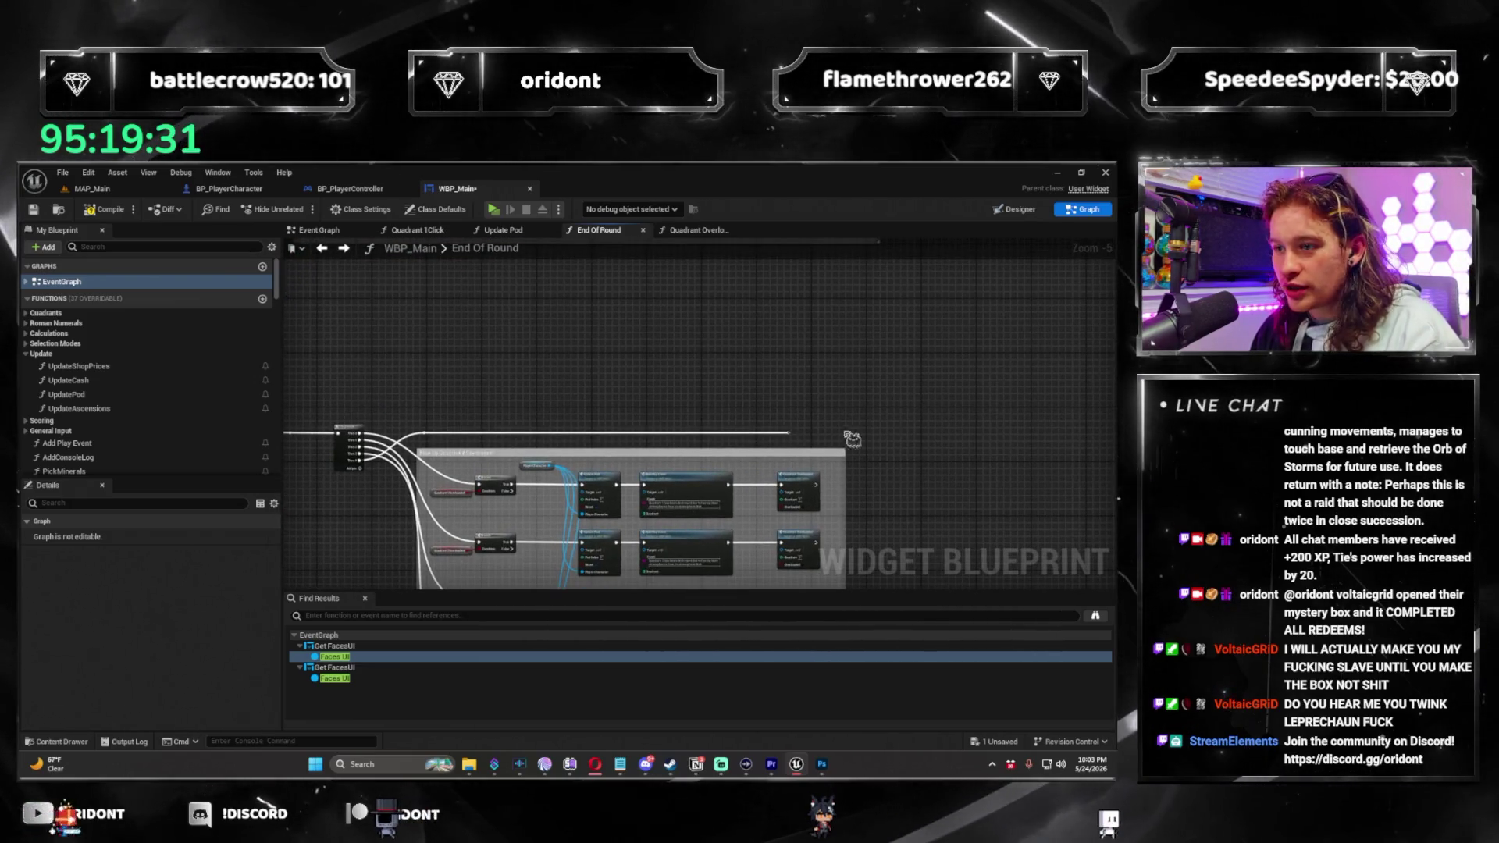
{"action": "scroll", "coordinate": [631, 466], "scroll_direction": "up", "scroll_amount": 2}
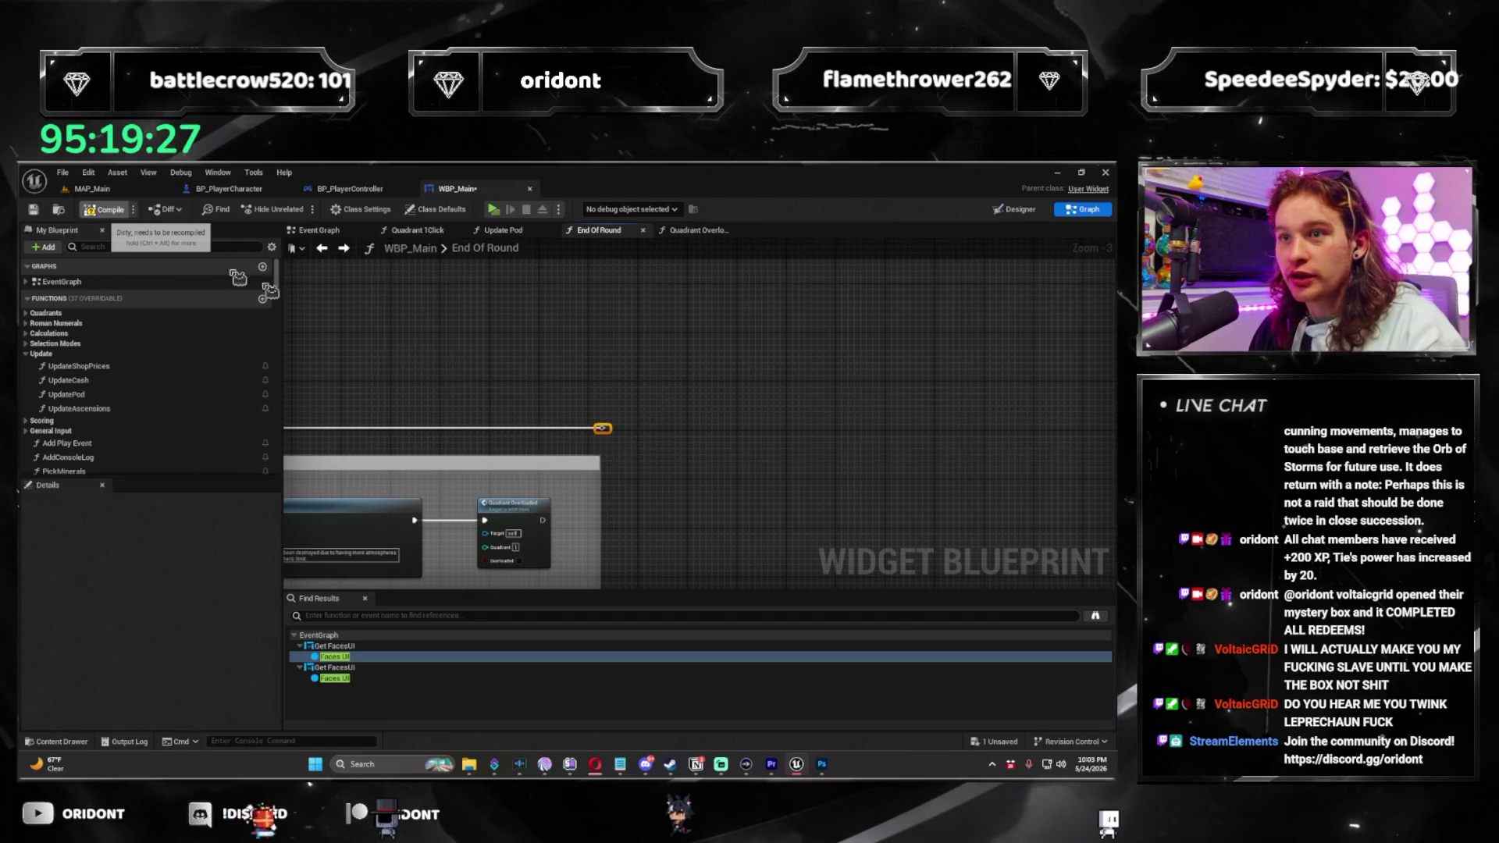
{"action": "key", "text": "ctrl+s"}
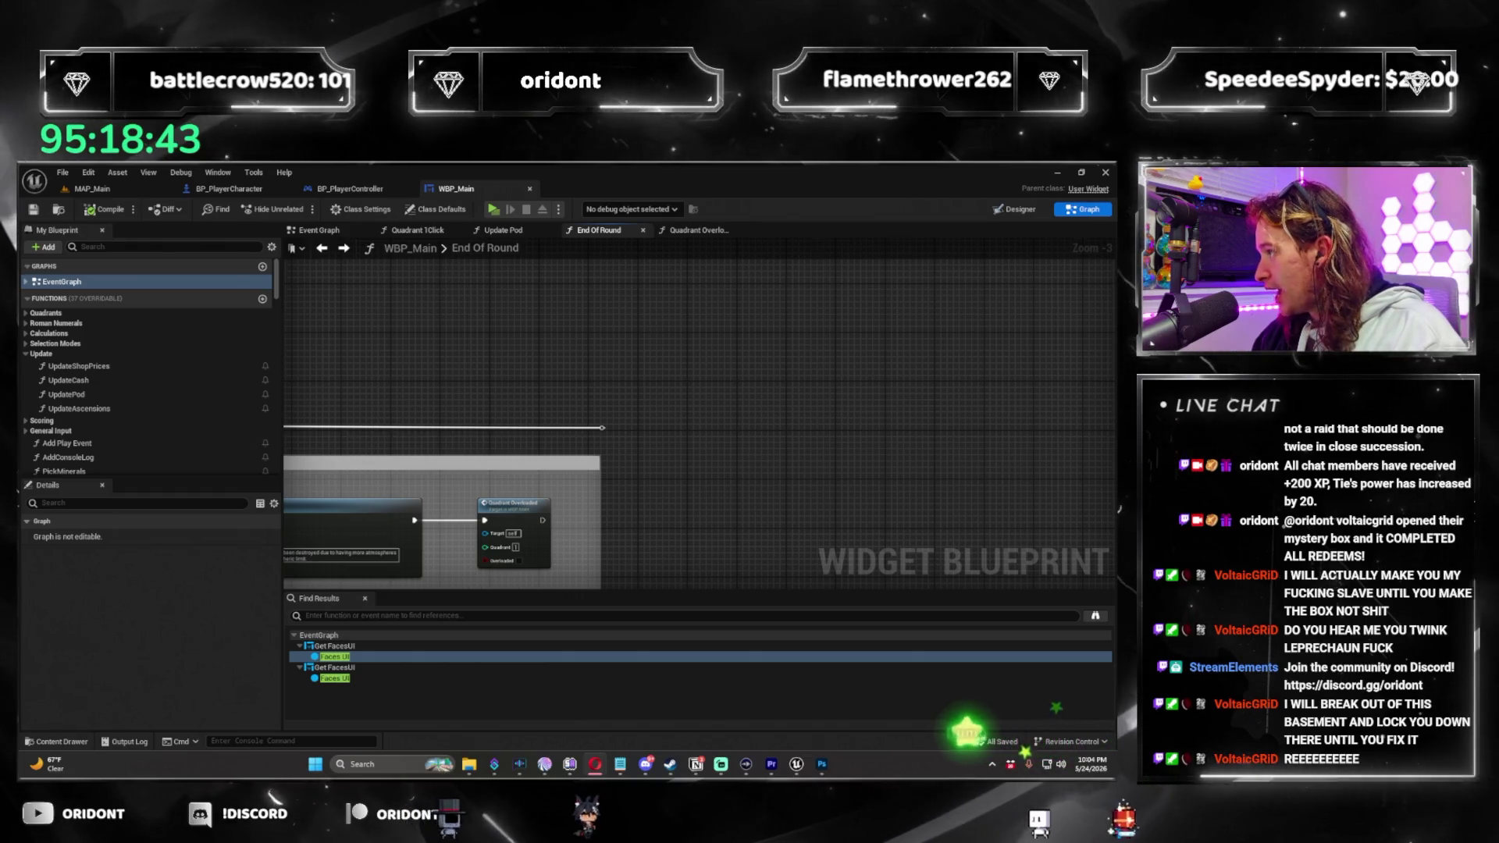
{"action": "mouse_move", "coordinate": [309, 479]}
{"action": "left_mouse_down"}
{"action": "mouse_move", "coordinate": [497, 437]}
{"action": "mouse_move", "coordinate": [810, 441]}
{"action": "left_mouse_up"}
{"action": "scroll", "coordinate": [497, 438], "scroll_direction": "down", "scroll_amount": 4}
{"action": "left_click", "coordinate": [99, 191]}
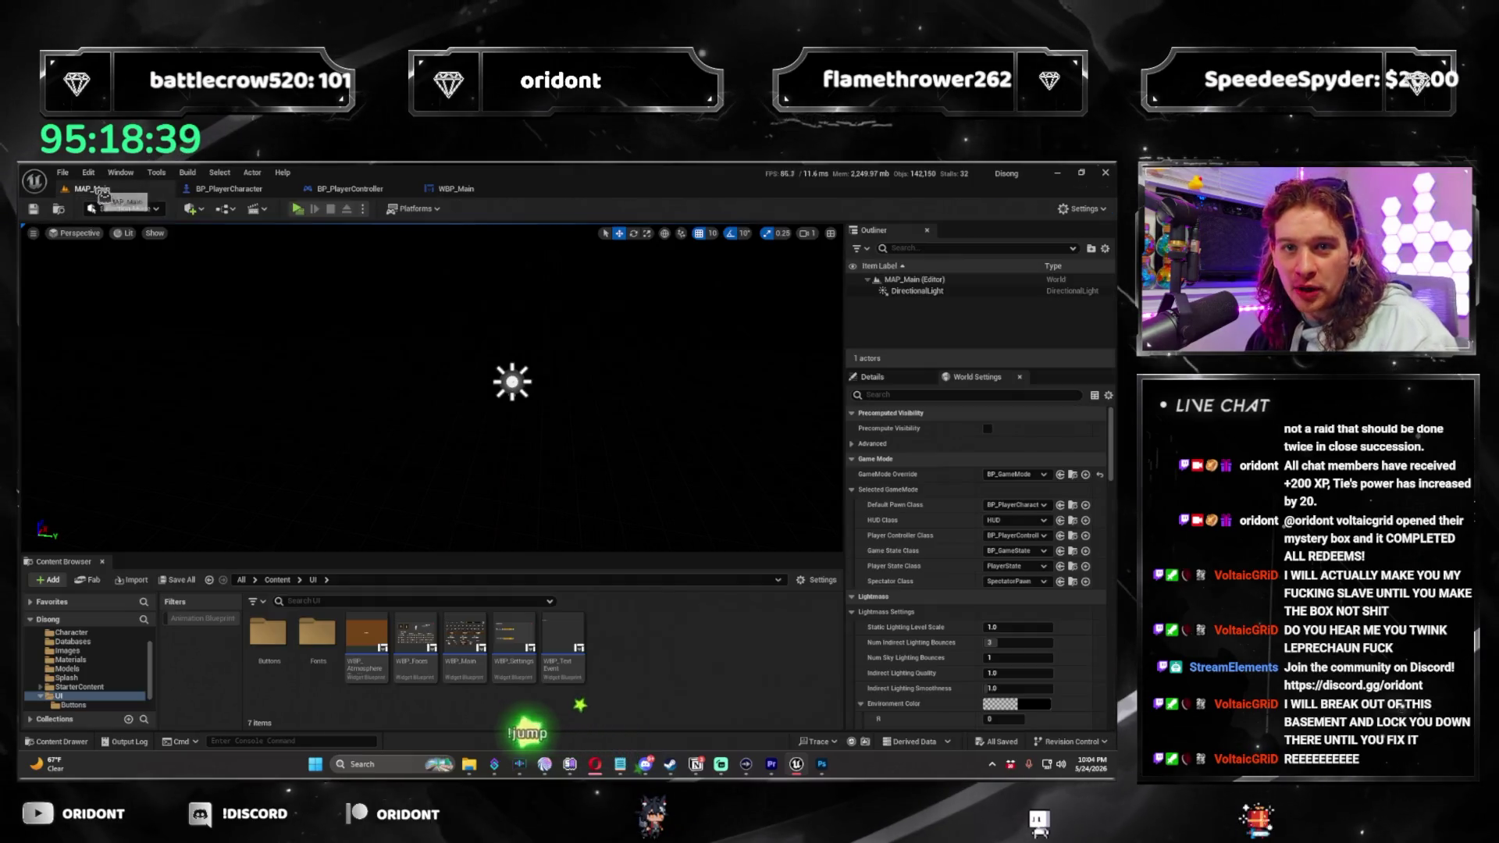
Start a standalone preview, slot the Reflective die, roll, then buy Atmosphere and take the Blooming die.
{"action": "left_click", "coordinate": [298, 211]}
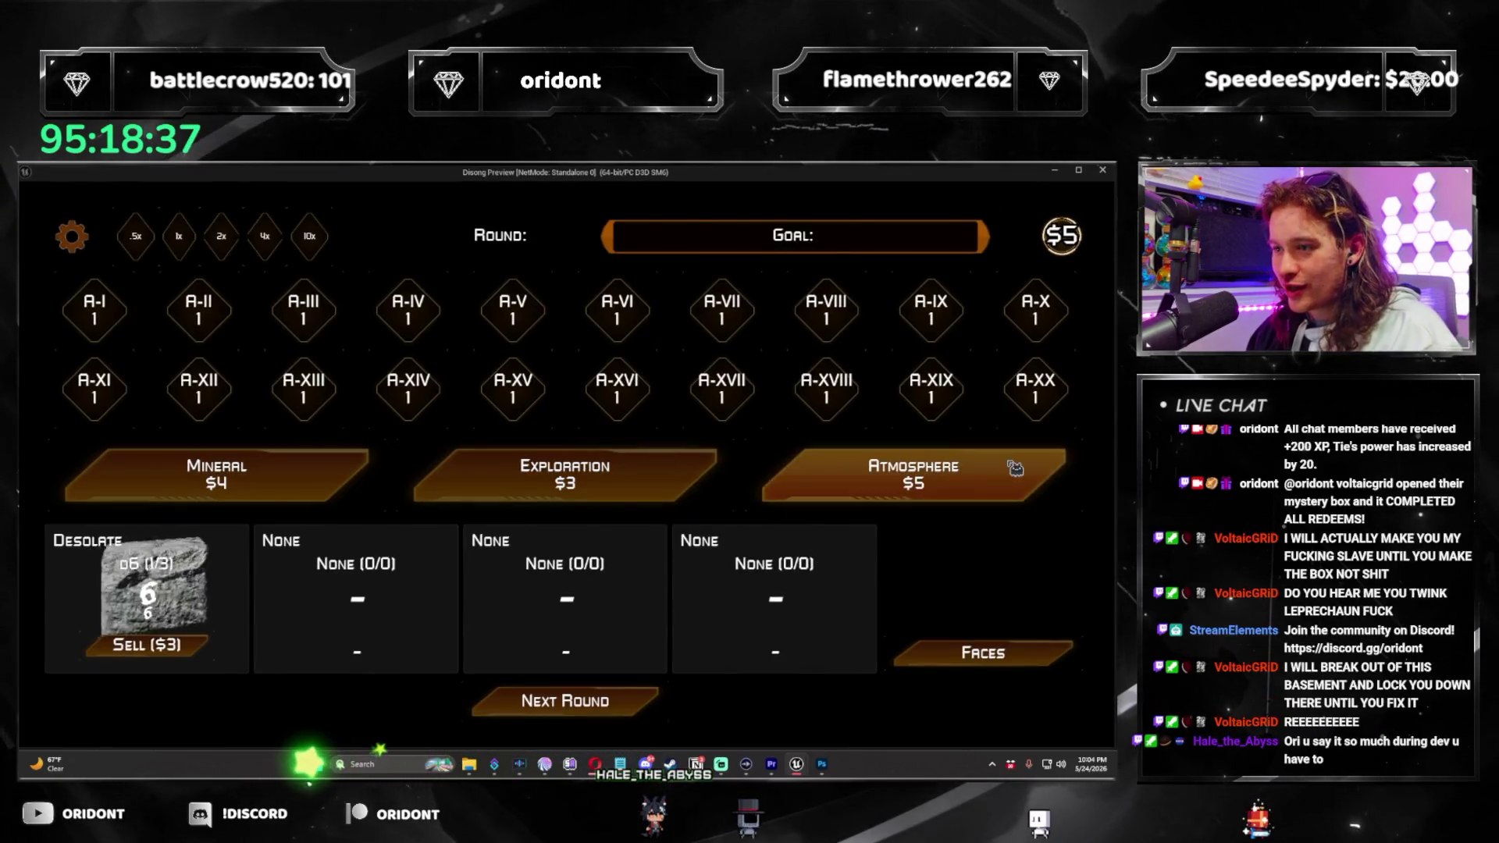
{"action": "left_click", "coordinate": [229, 596]}
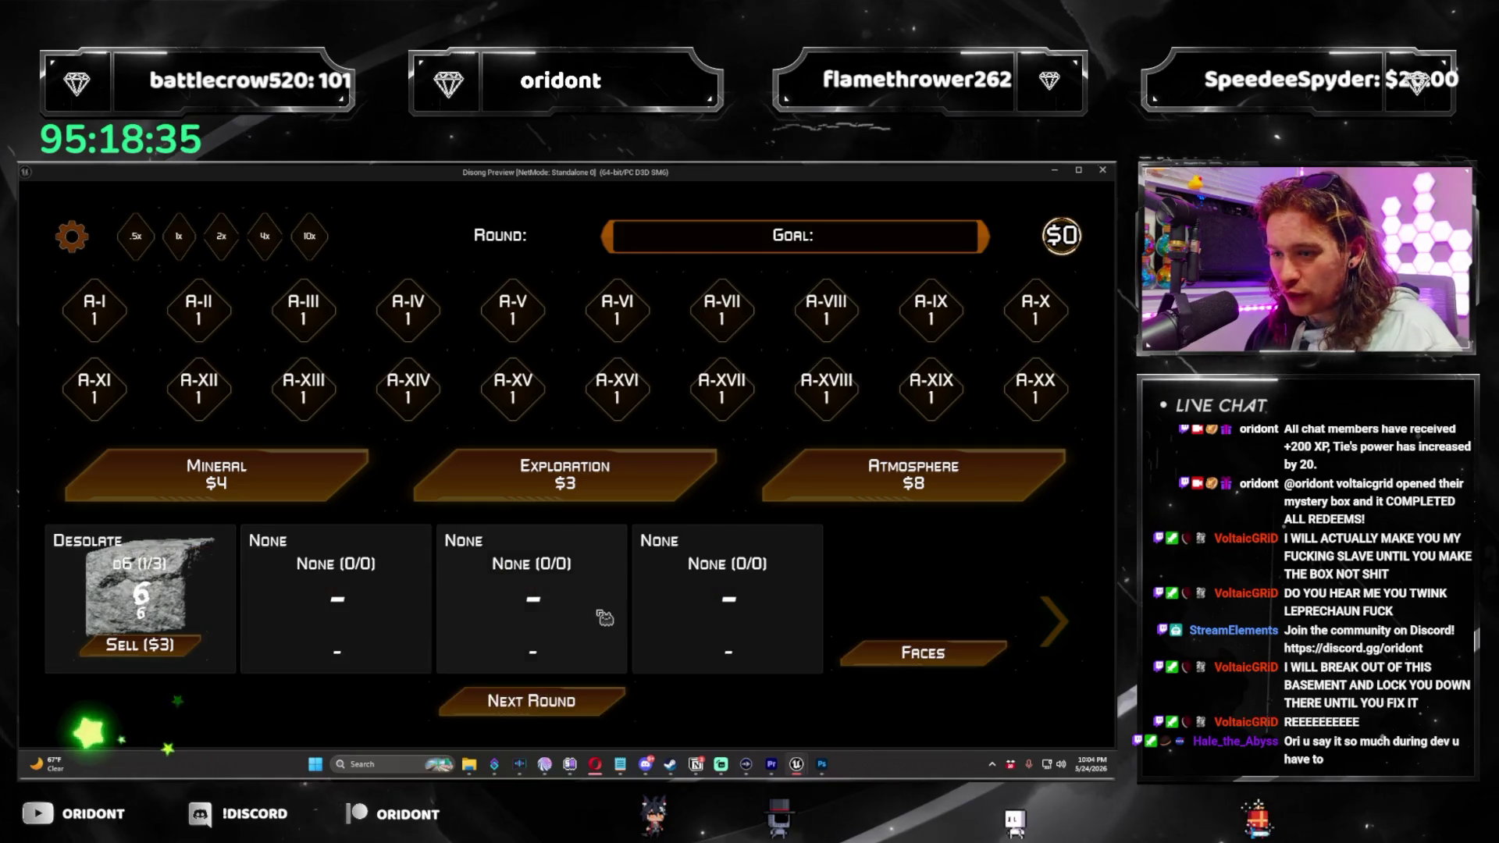
{"action": "left_click", "coordinate": [624, 707]}
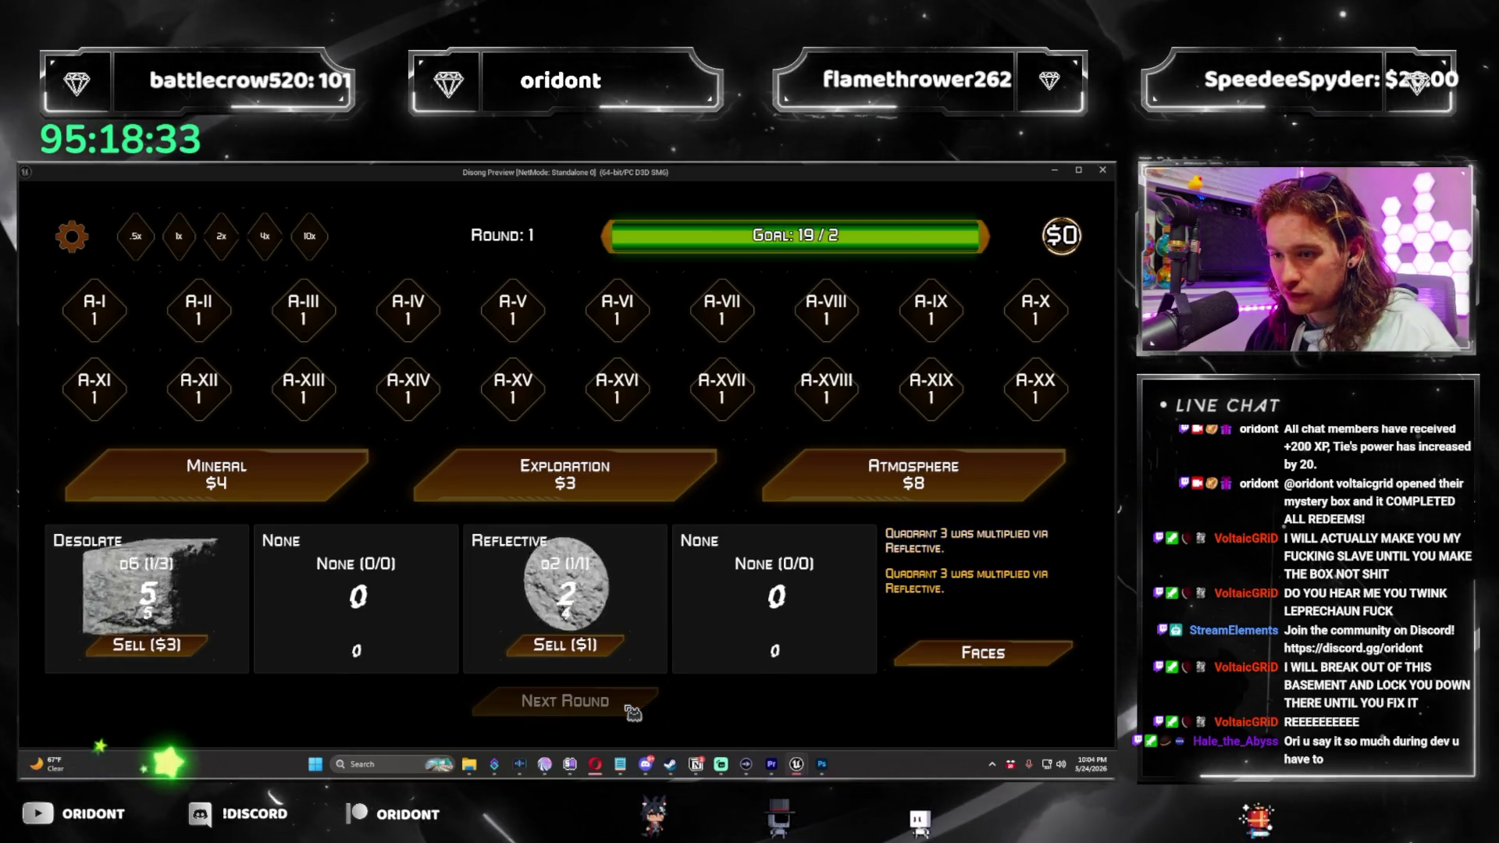
{"action": "left_click", "coordinate": [914, 474]}
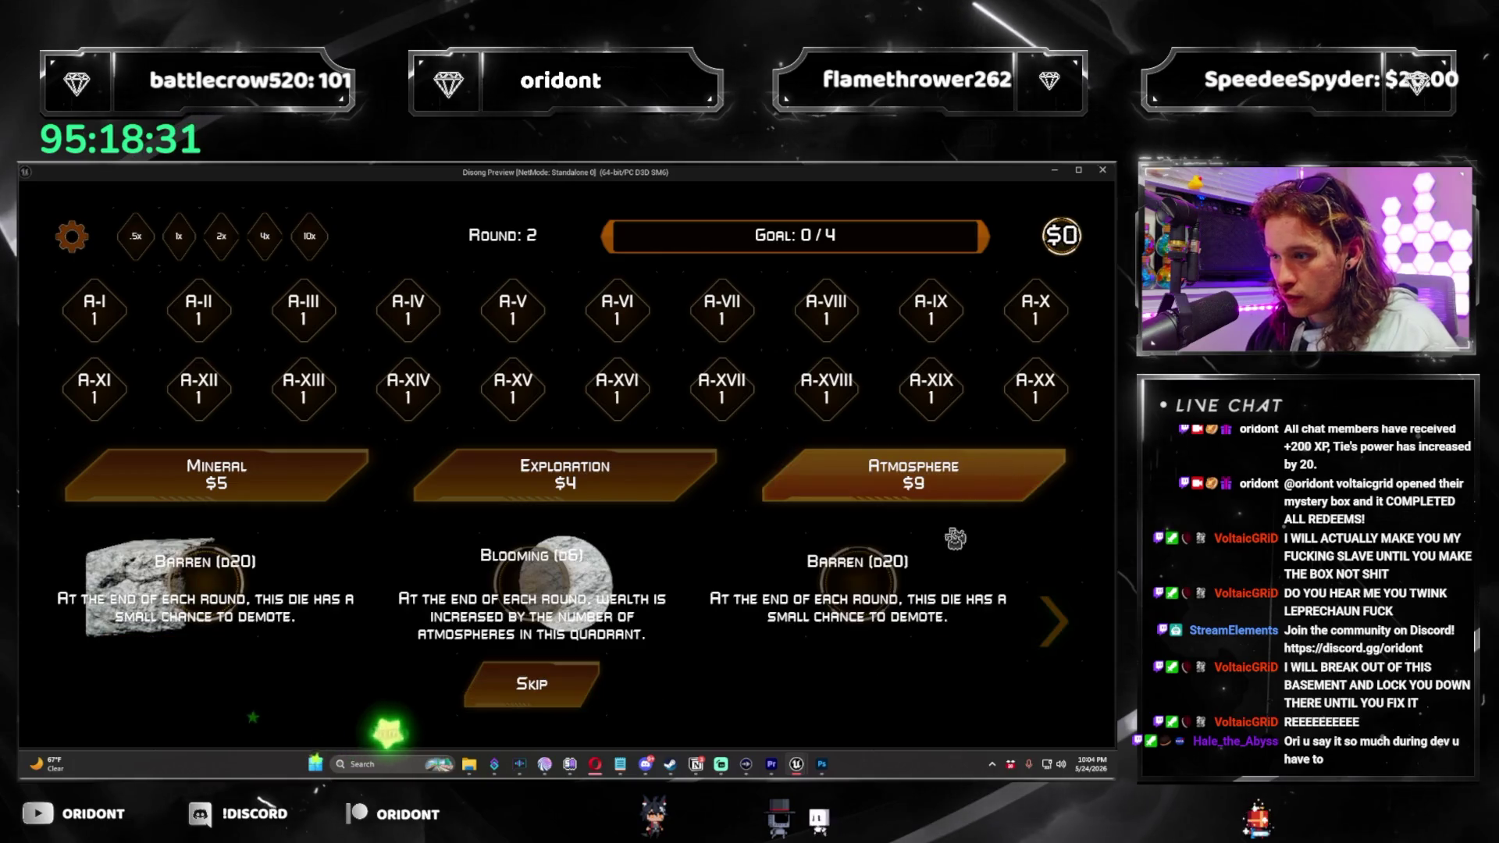
{"action": "left_click", "coordinate": [528, 586]}
{"action": "mouse_move", "coordinate": [303, 550]}
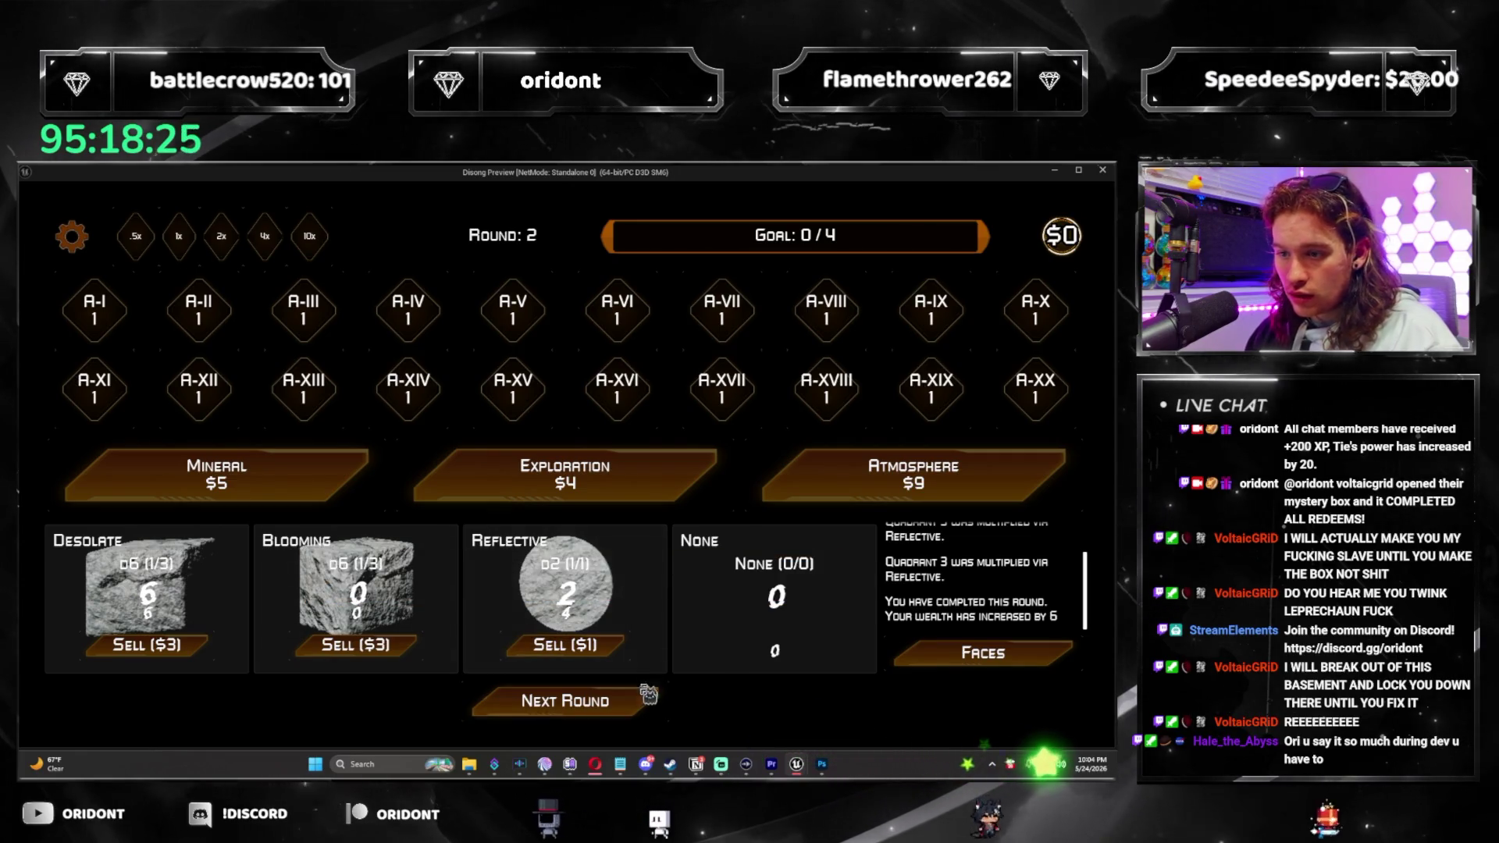
{"action": "left_click", "coordinate": [634, 709]}
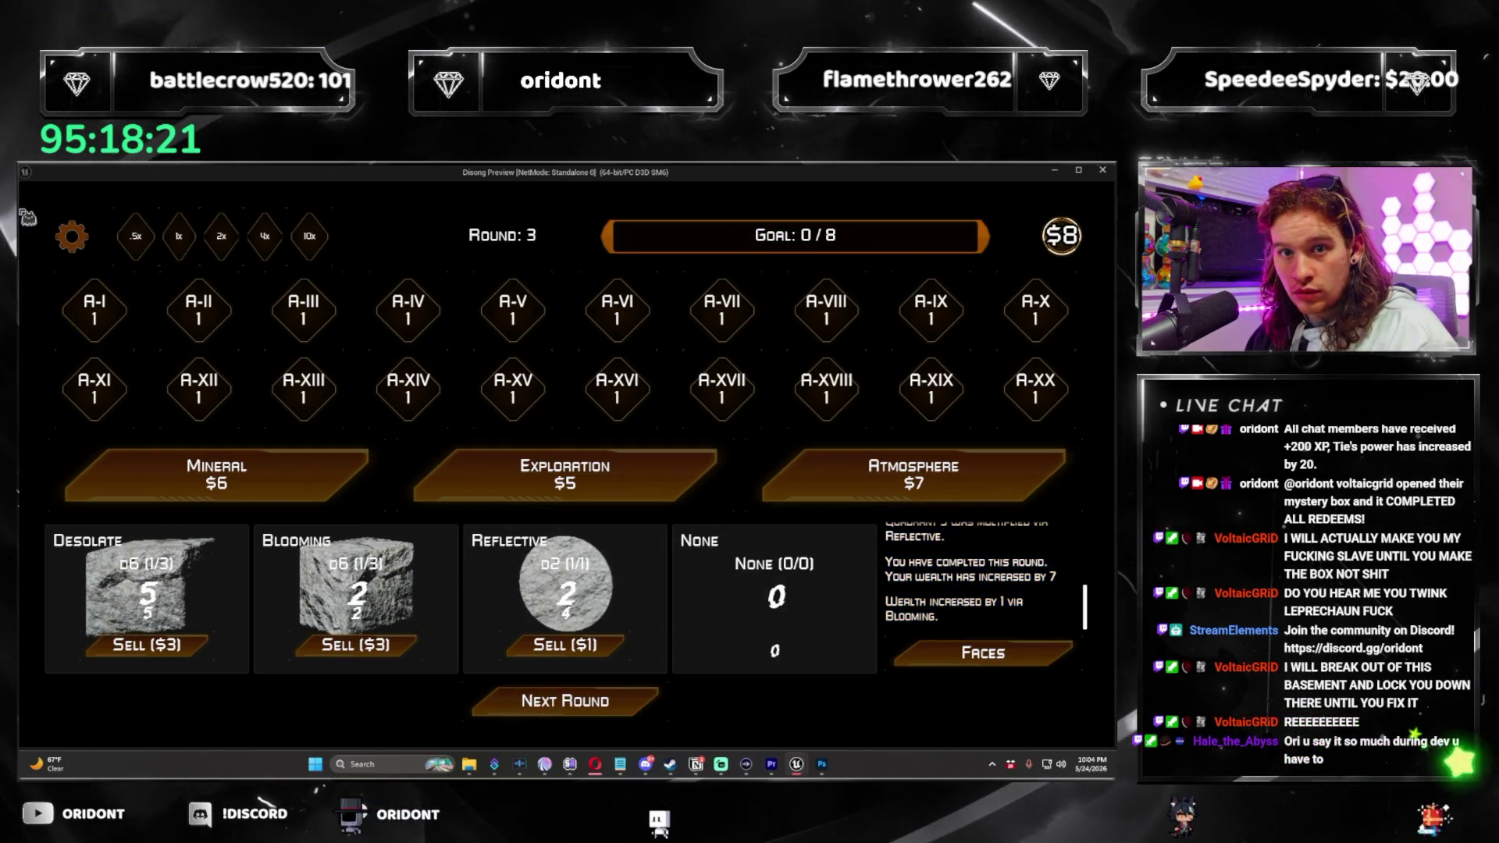
Check the settings panel, buy another Atmosphere pack, pick the Lunar die and roll round 3.
{"action": "key", "text": "Escape"}
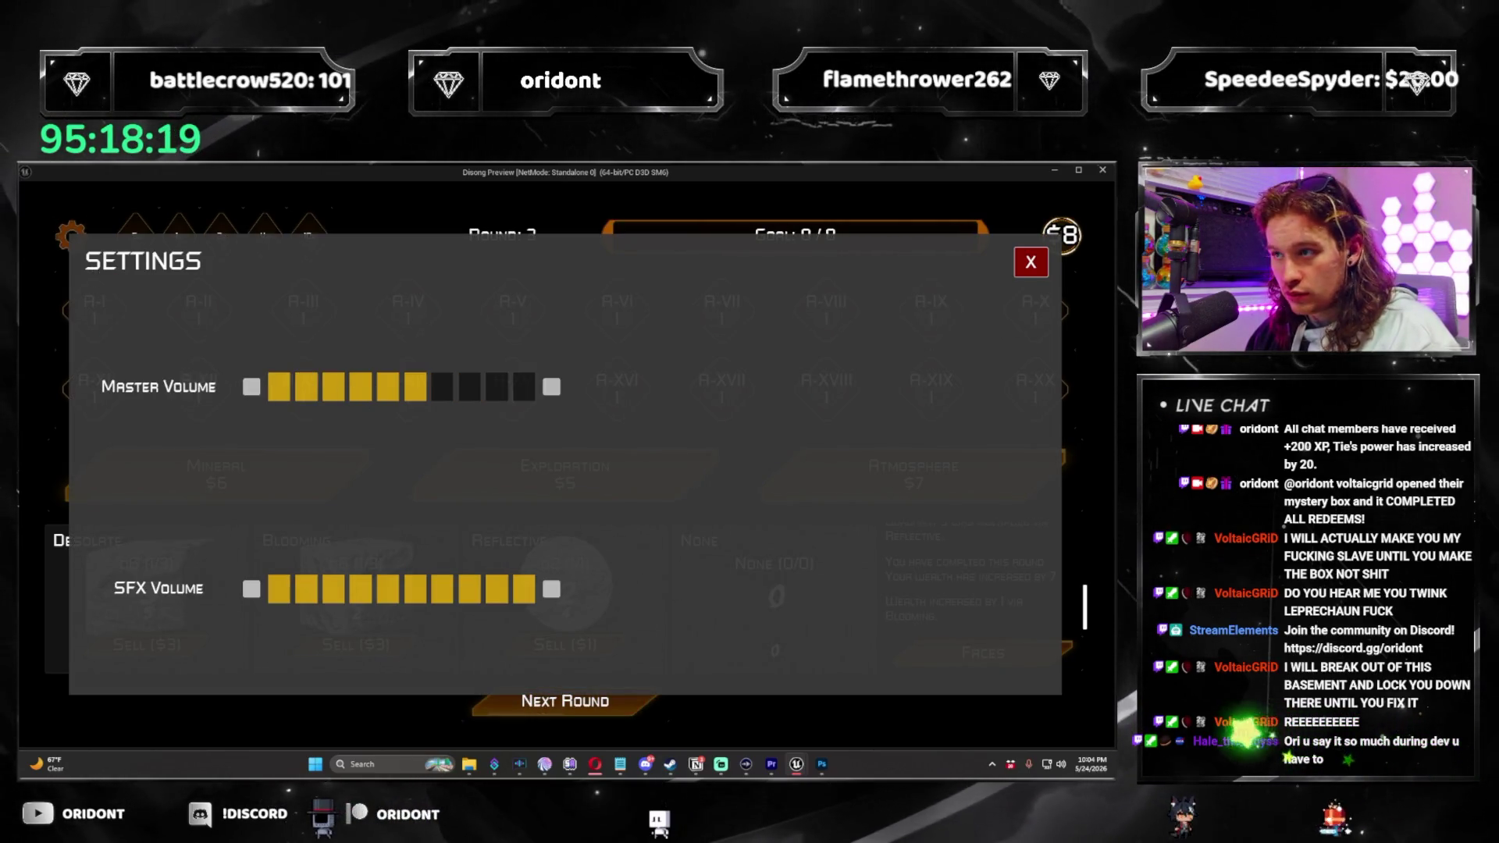
{"action": "left_click", "coordinate": [1032, 262]}
{"action": "left_click", "coordinate": [988, 475]}
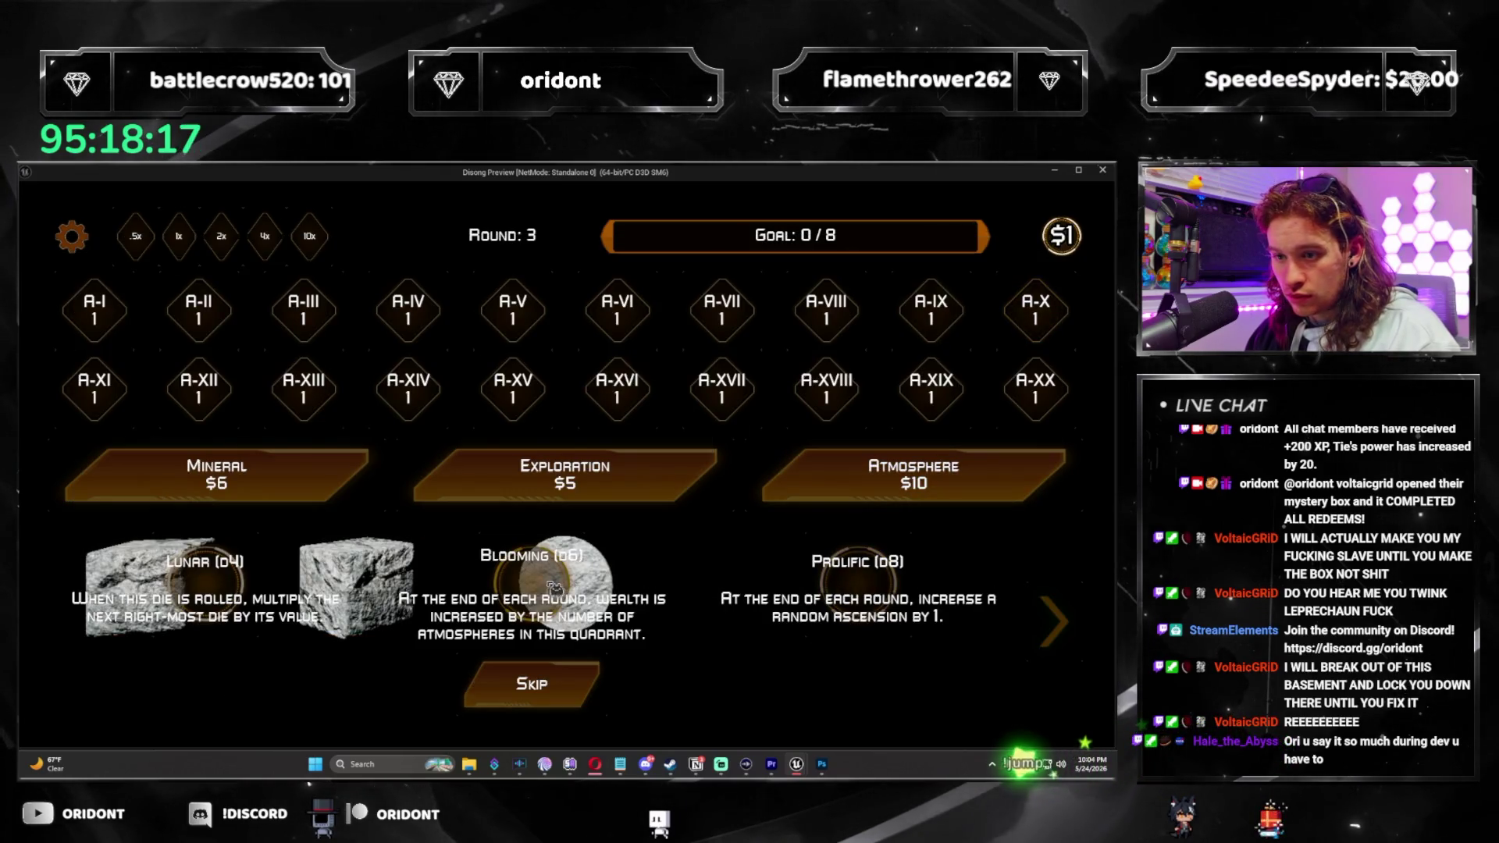
{"action": "left_click", "coordinate": [207, 577]}
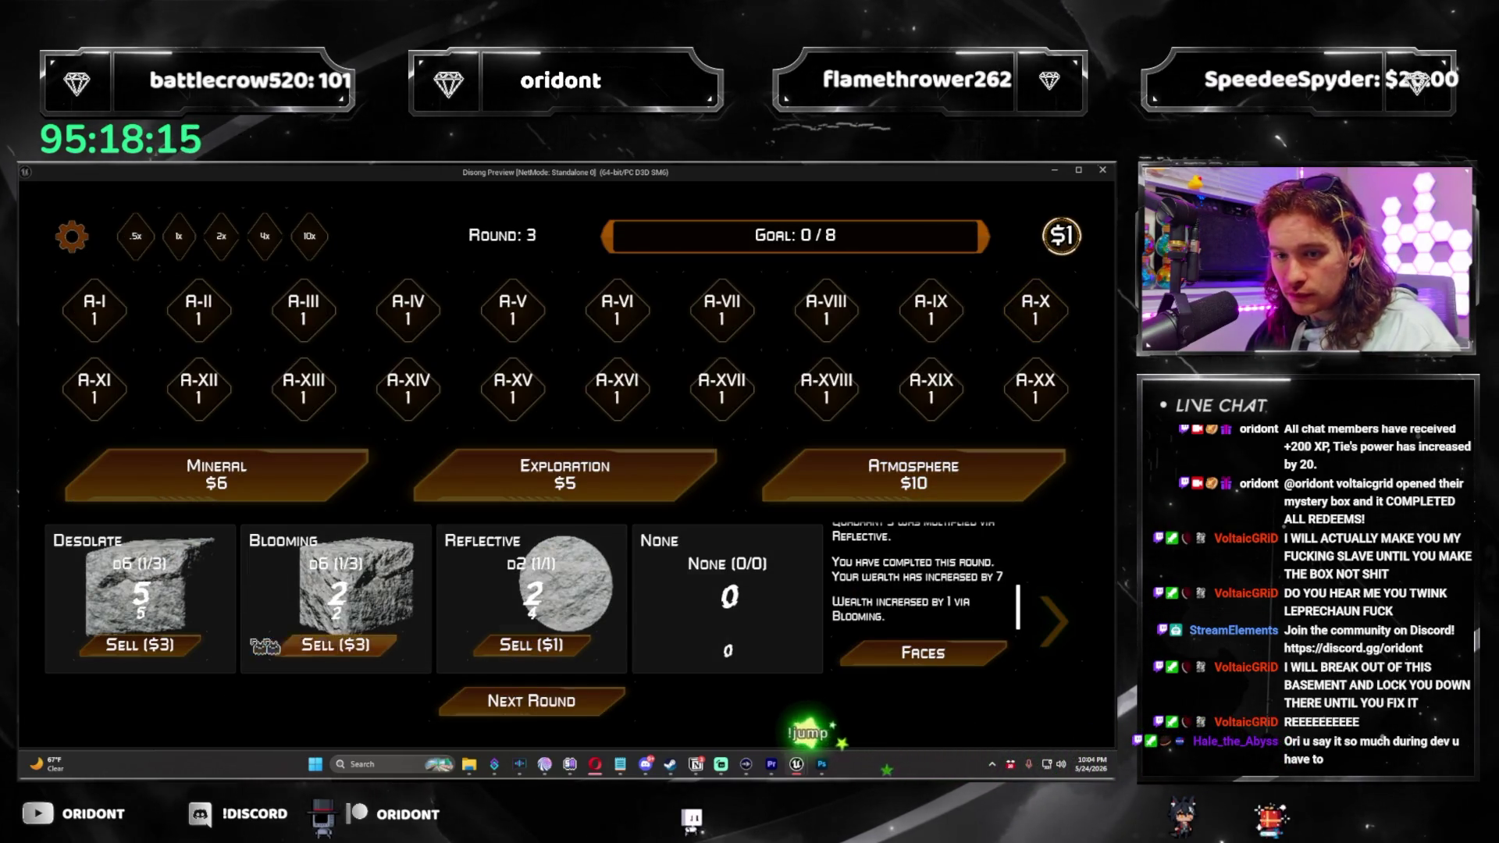
{"action": "left_click", "coordinate": [627, 712]}
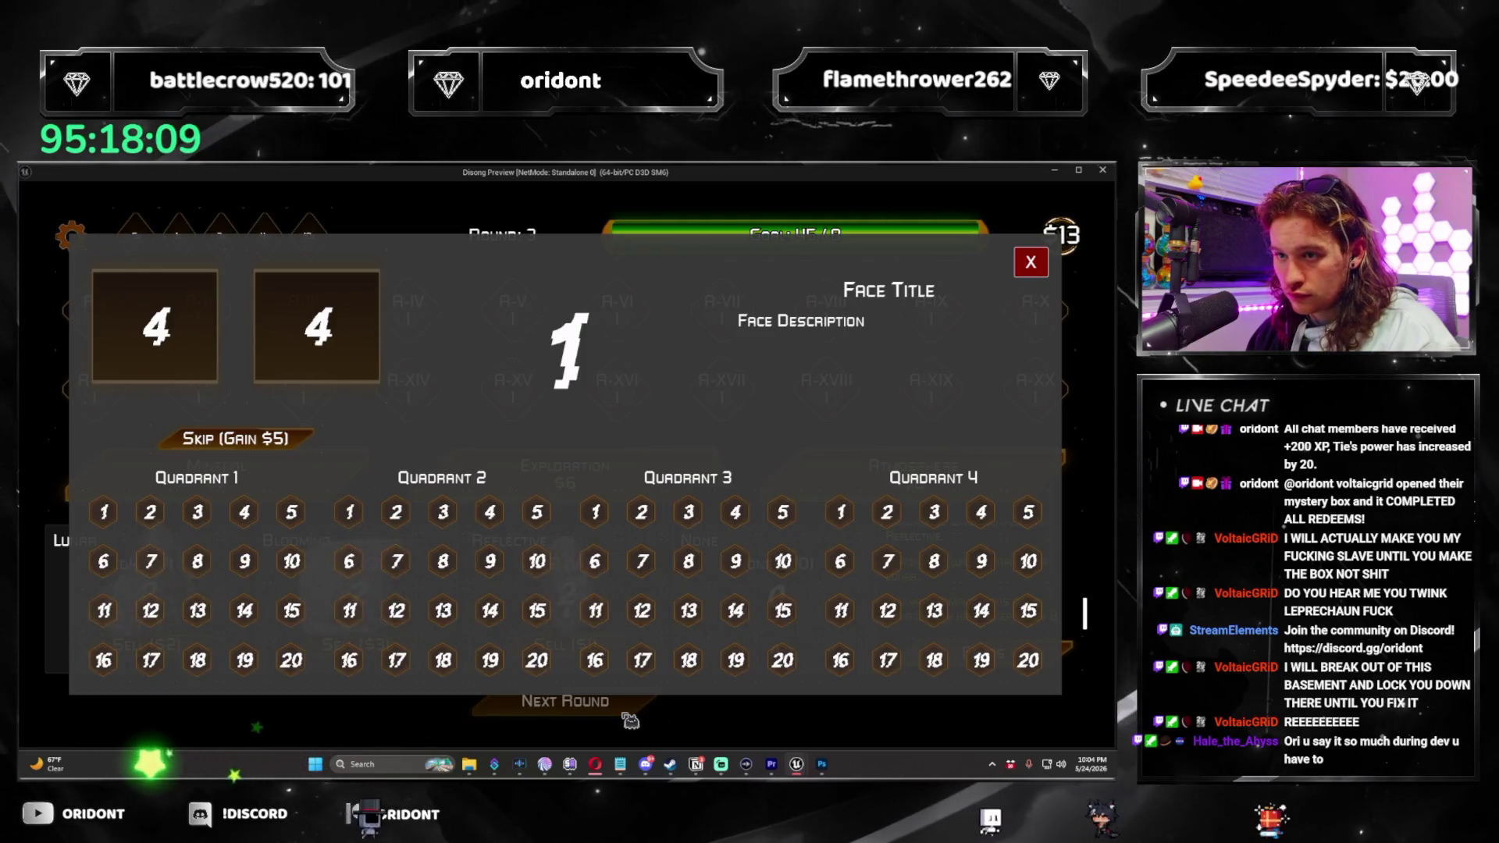
Skip the die offer for $5, add the Precipitous d10, and give Reflective the Bountiful effect.
{"action": "left_click", "coordinate": [307, 439]}
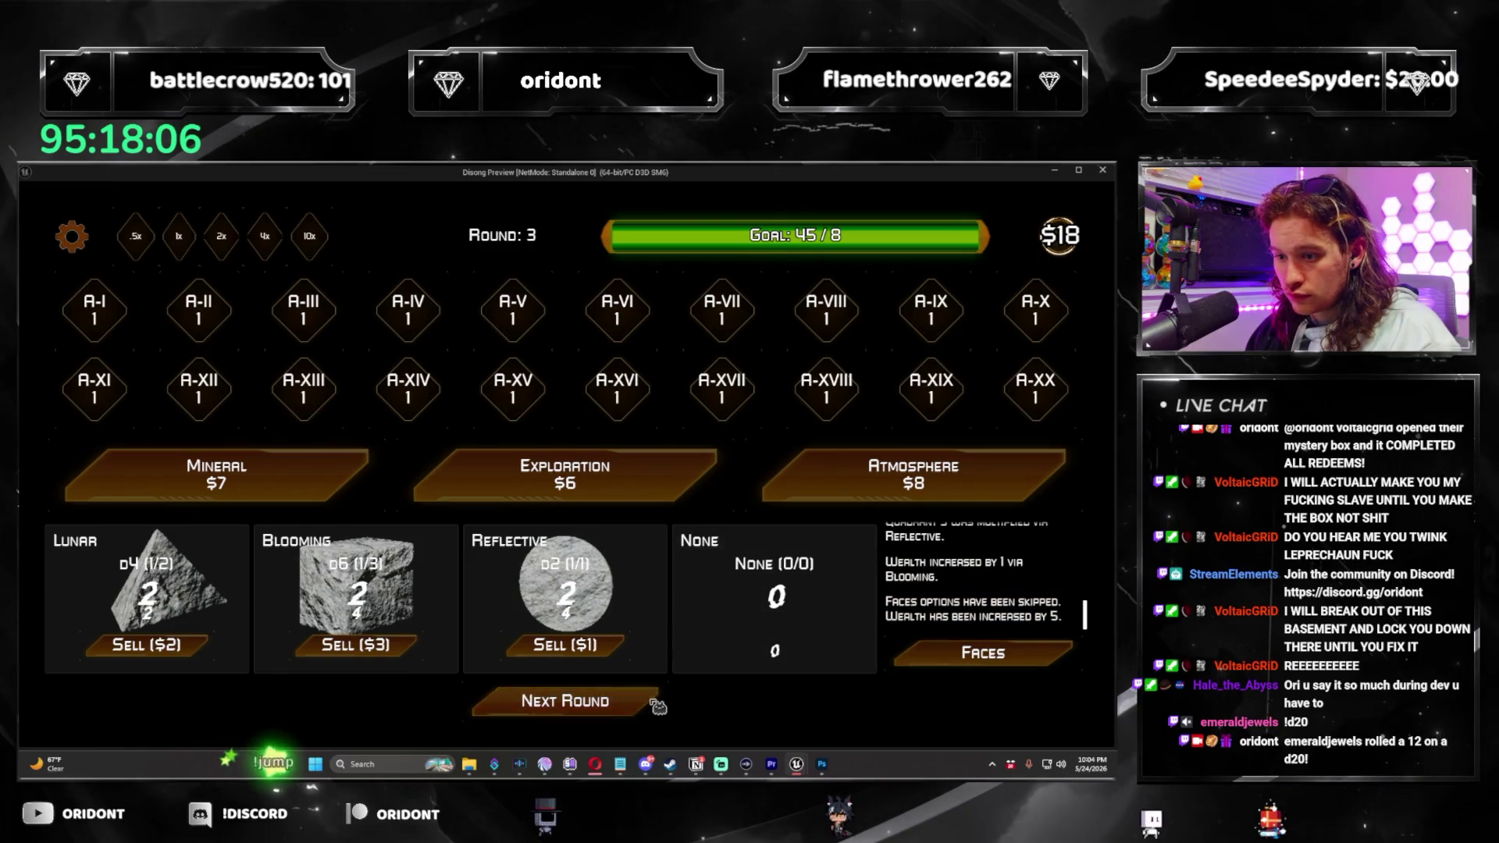
{"action": "left_click", "coordinate": [658, 707]}
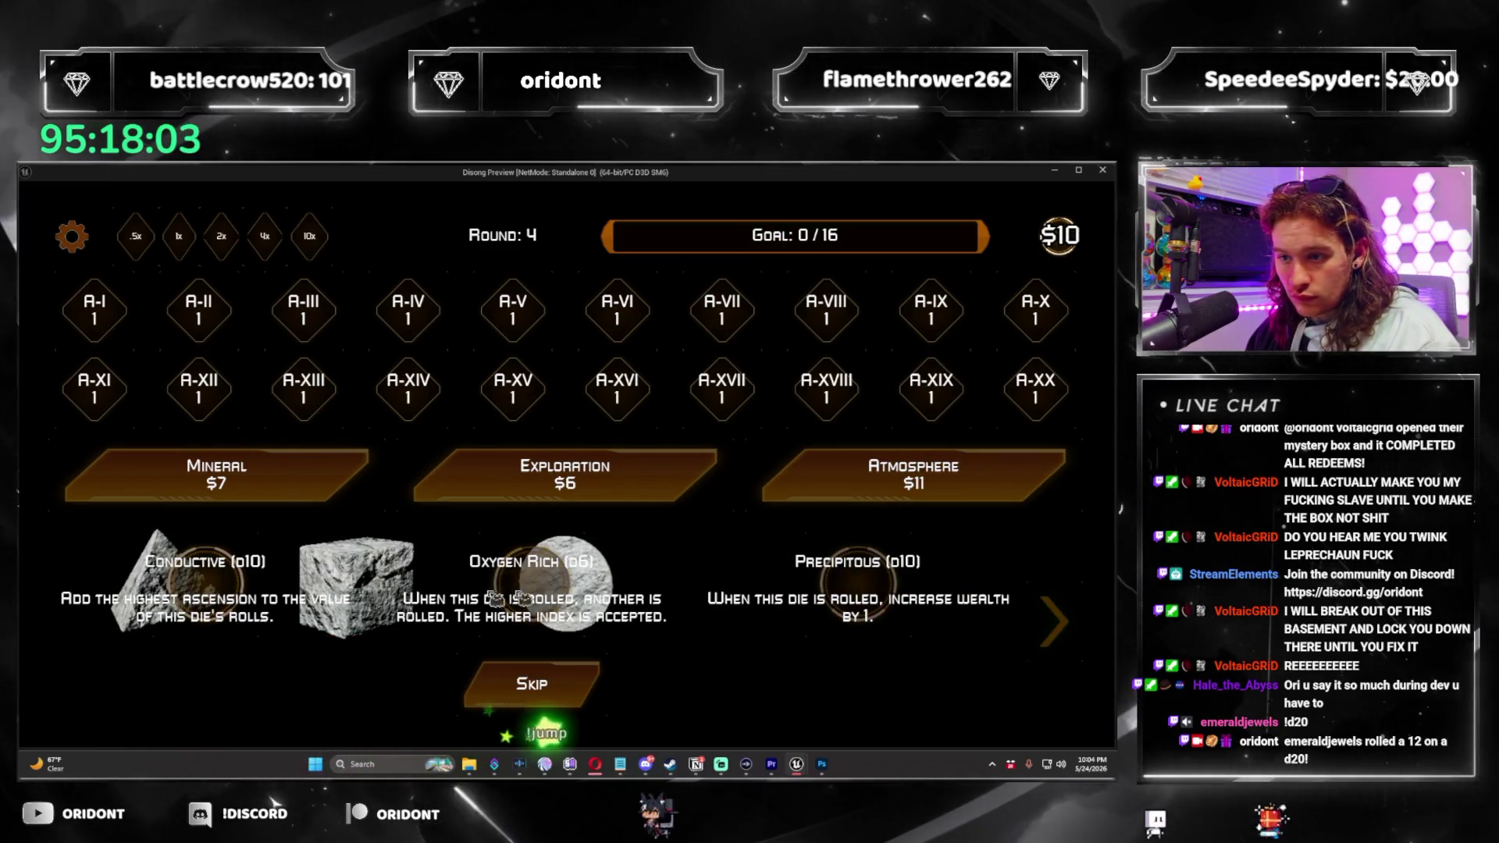
{"action": "left_click", "coordinate": [531, 684]}
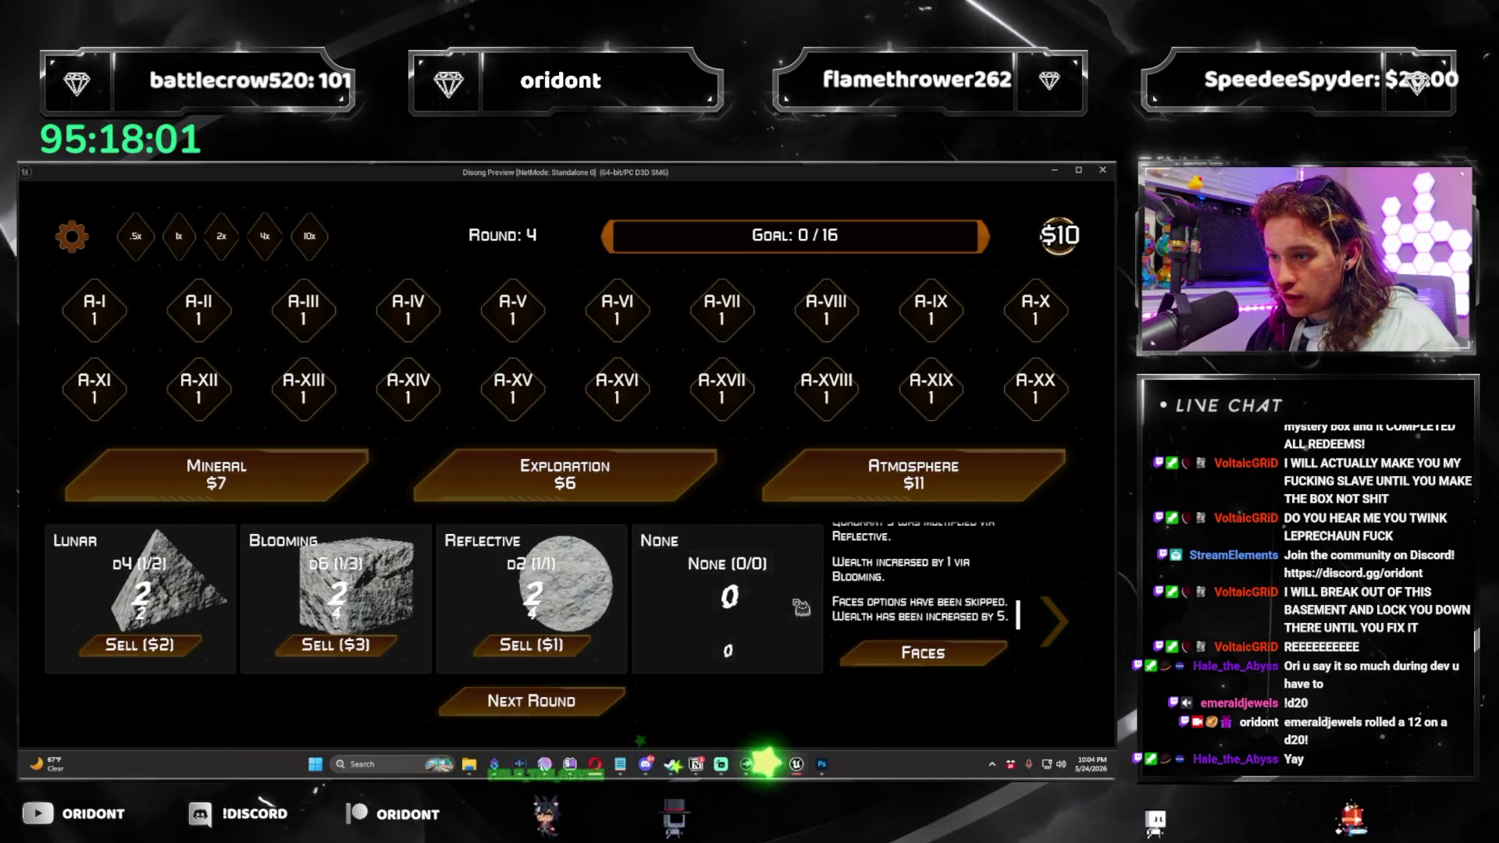
{"action": "left_click", "coordinate": [914, 475]}
{"action": "left_click", "coordinate": [623, 706]}
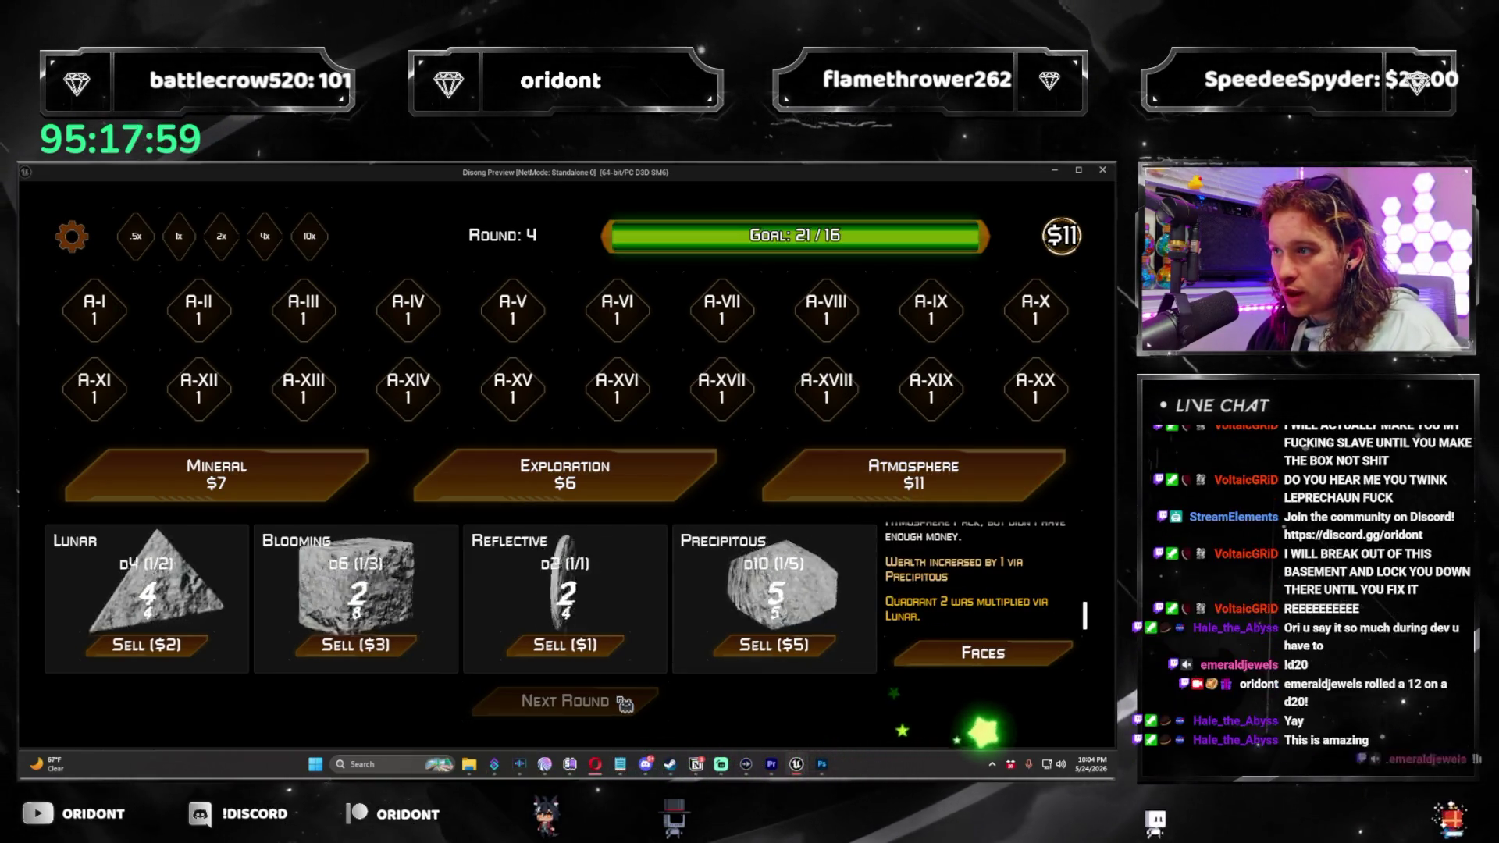
{"action": "left_click", "coordinate": [872, 588]}
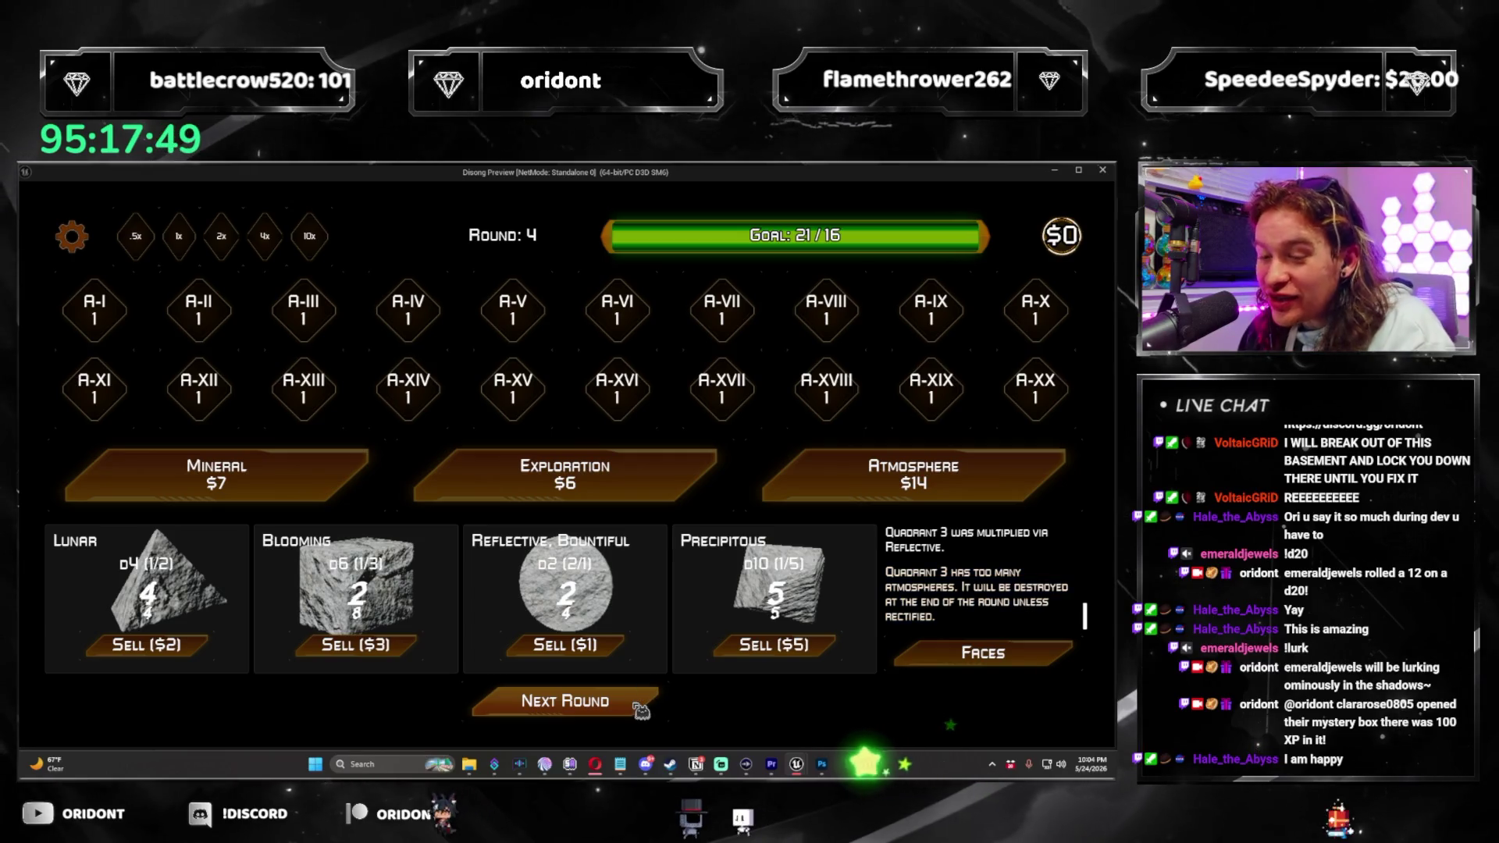
Roll through round 4, advance to round 5, and roll twice to pass the 32 goal.
{"action": "left_click", "coordinate": [639, 706]}
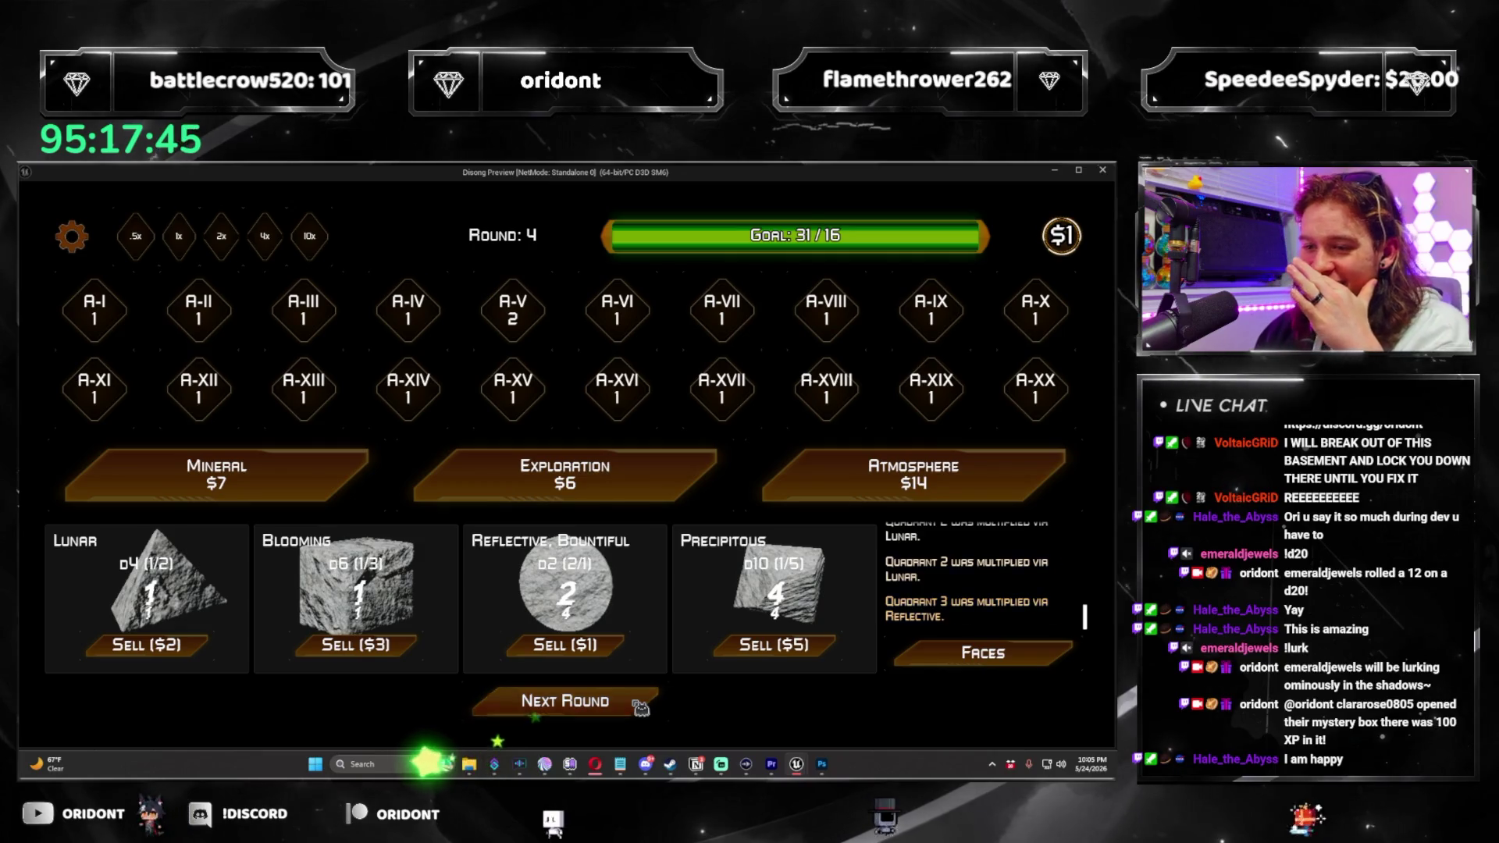
{"action": "left_click", "coordinate": [640, 708]}
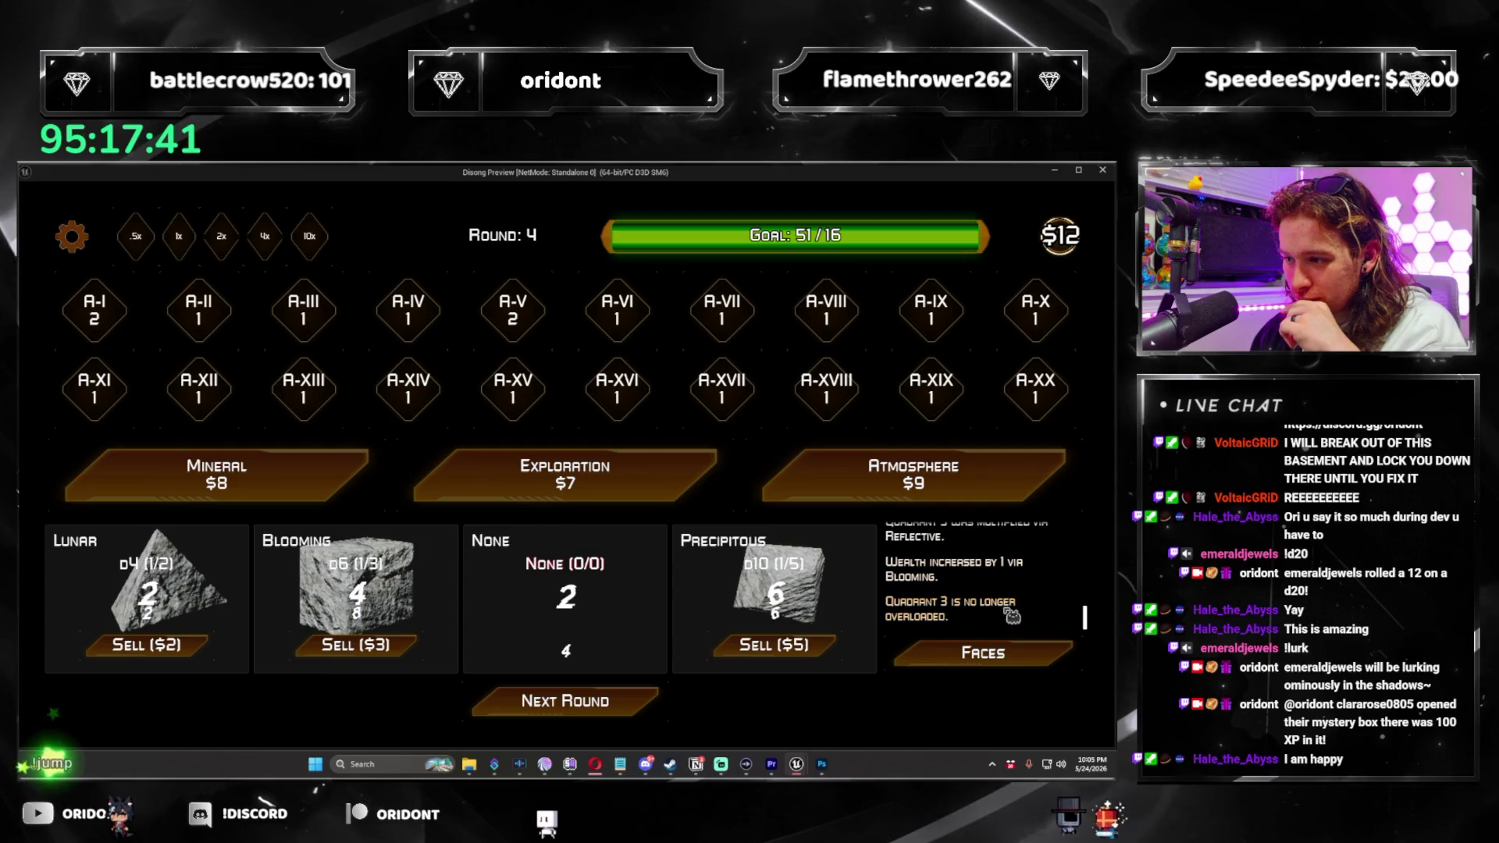
{"action": "left_click", "coordinate": [627, 712]}
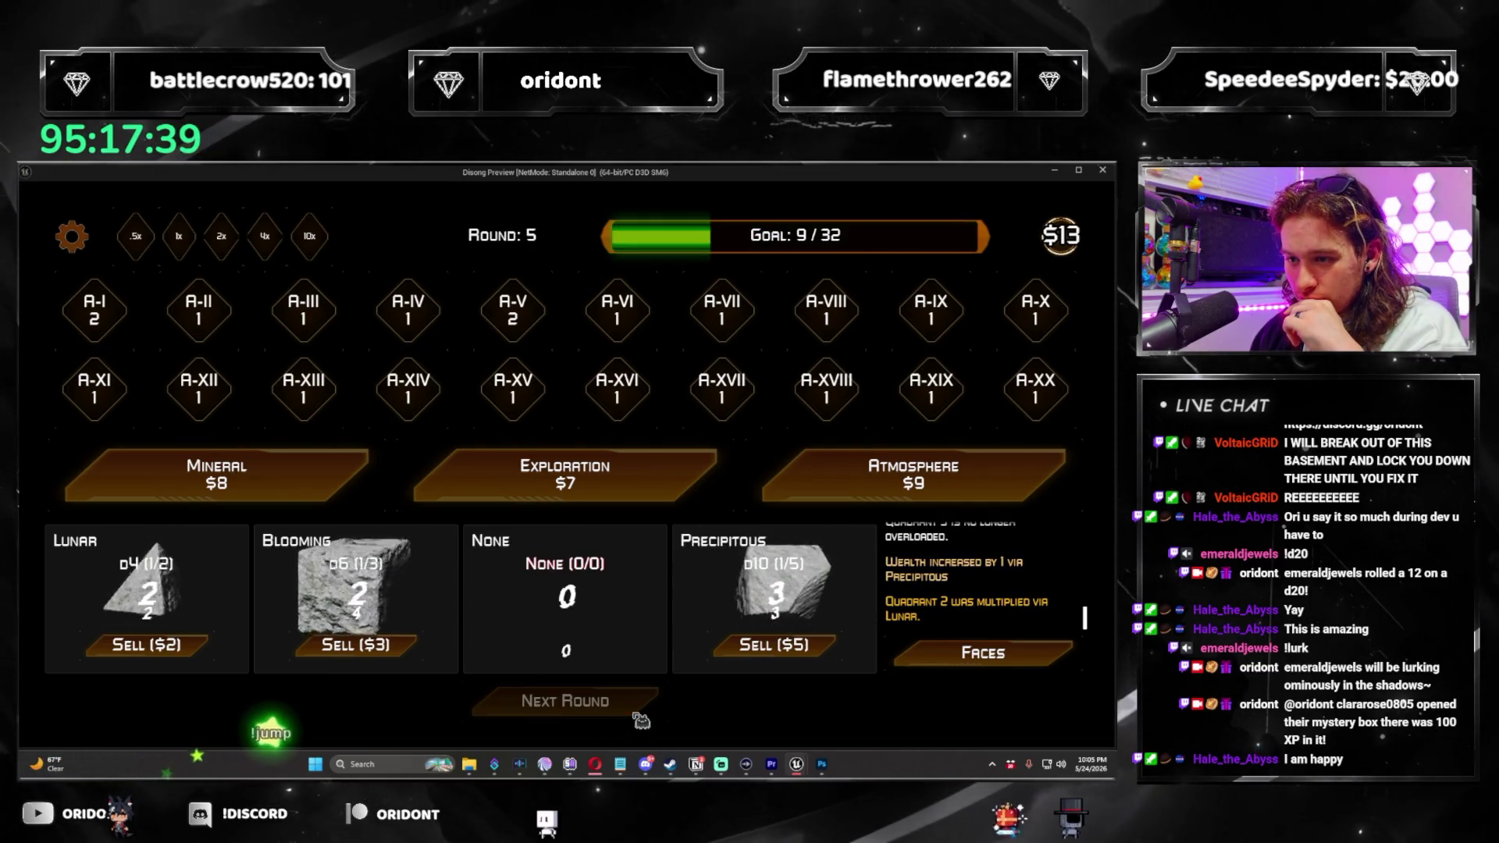
{"action": "left_click", "coordinate": [637, 717]}
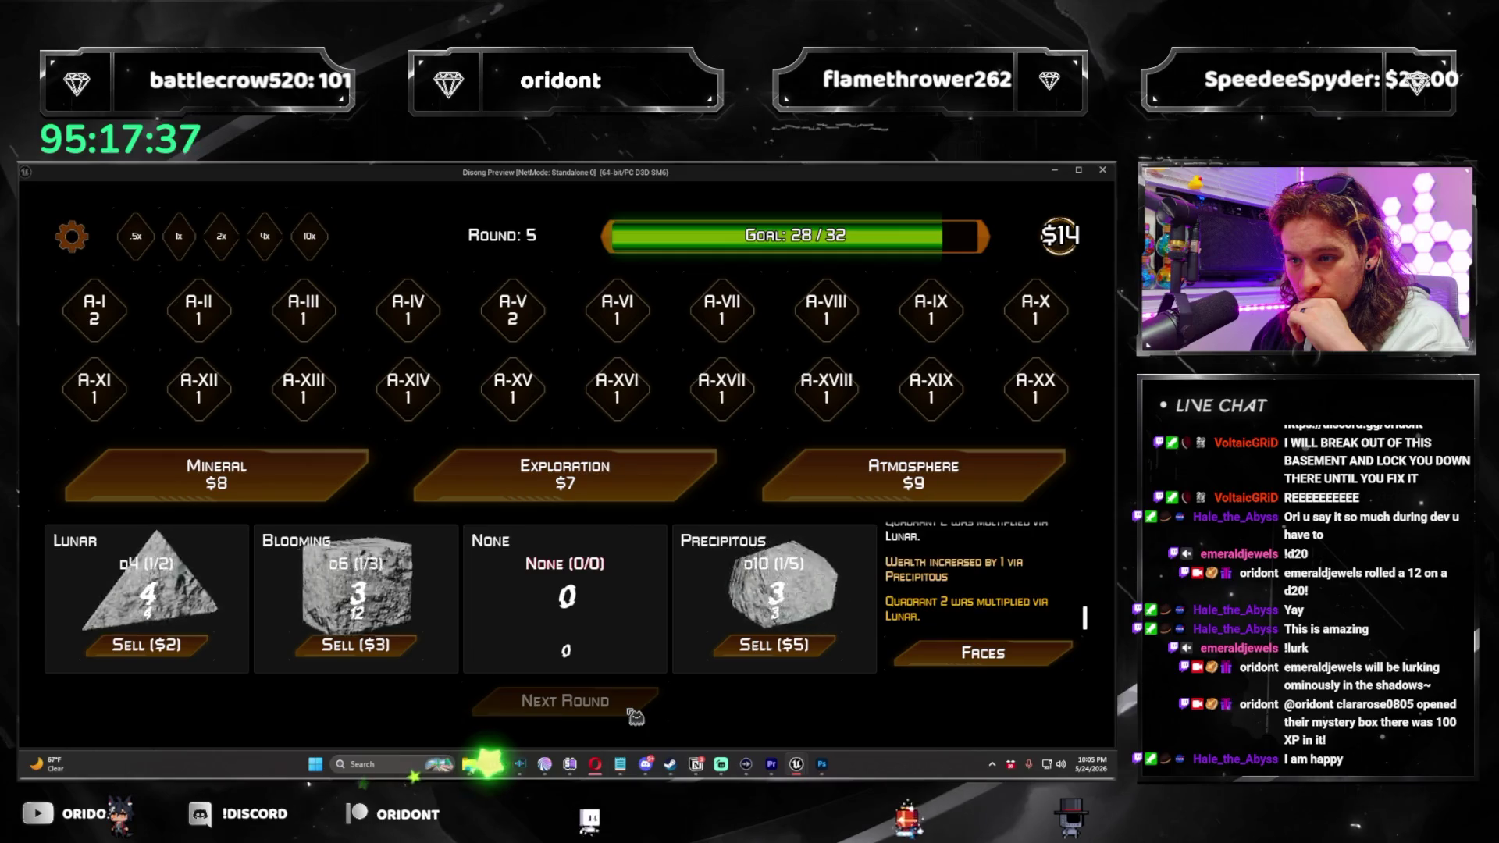
{"action": "left_click", "coordinate": [637, 717]}
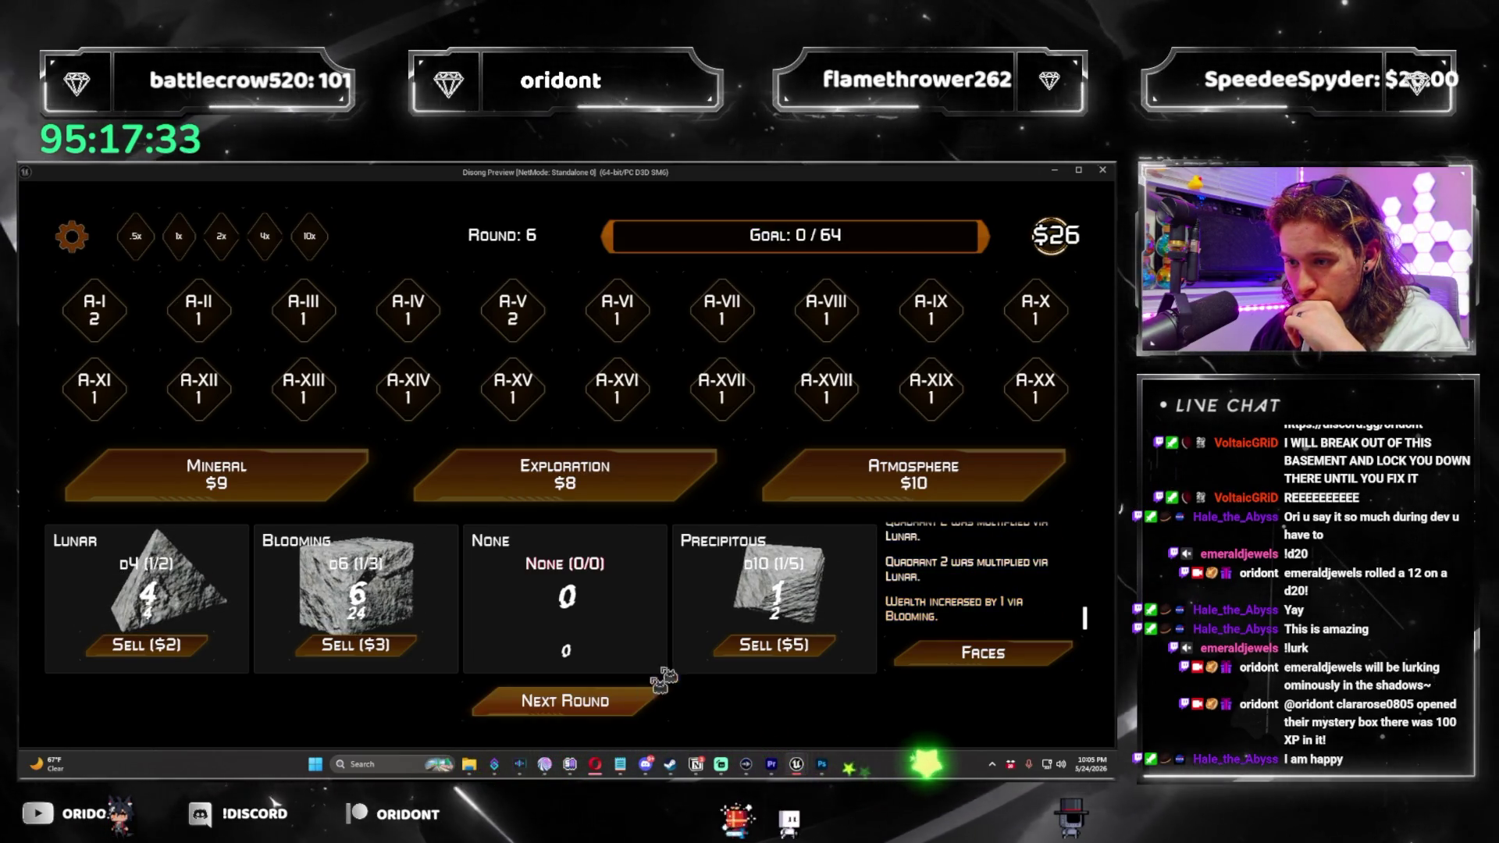
In round 6, buy an Atmosphere pack, roll past the 64 goal, and place Numerical II in Quadrant 1.
{"action": "left_click", "coordinate": [883, 477]}
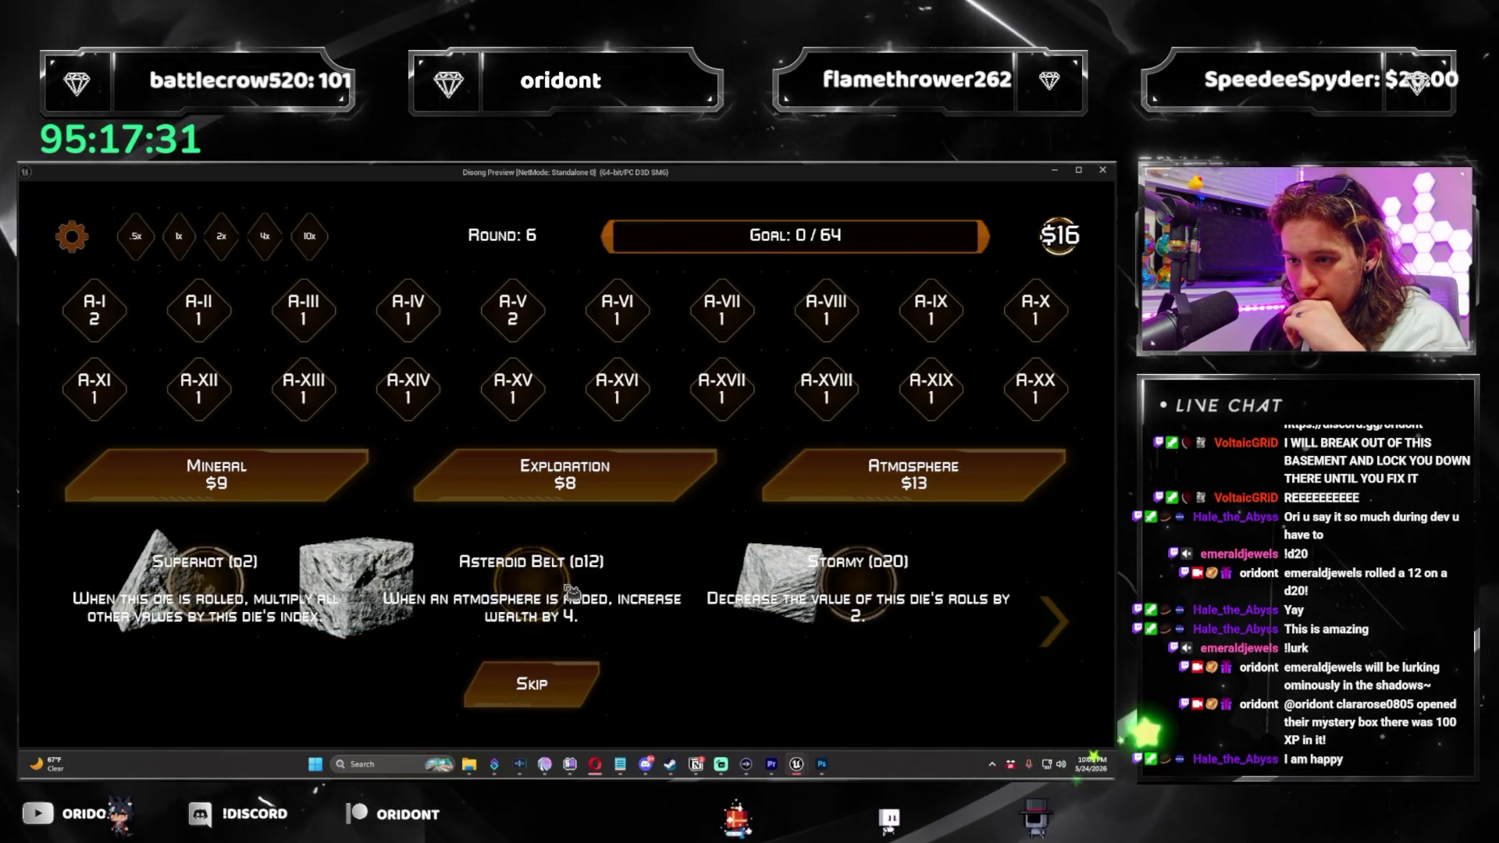
{"action": "left_click", "coordinate": [594, 681]}
{"action": "left_click", "coordinate": [598, 708]}
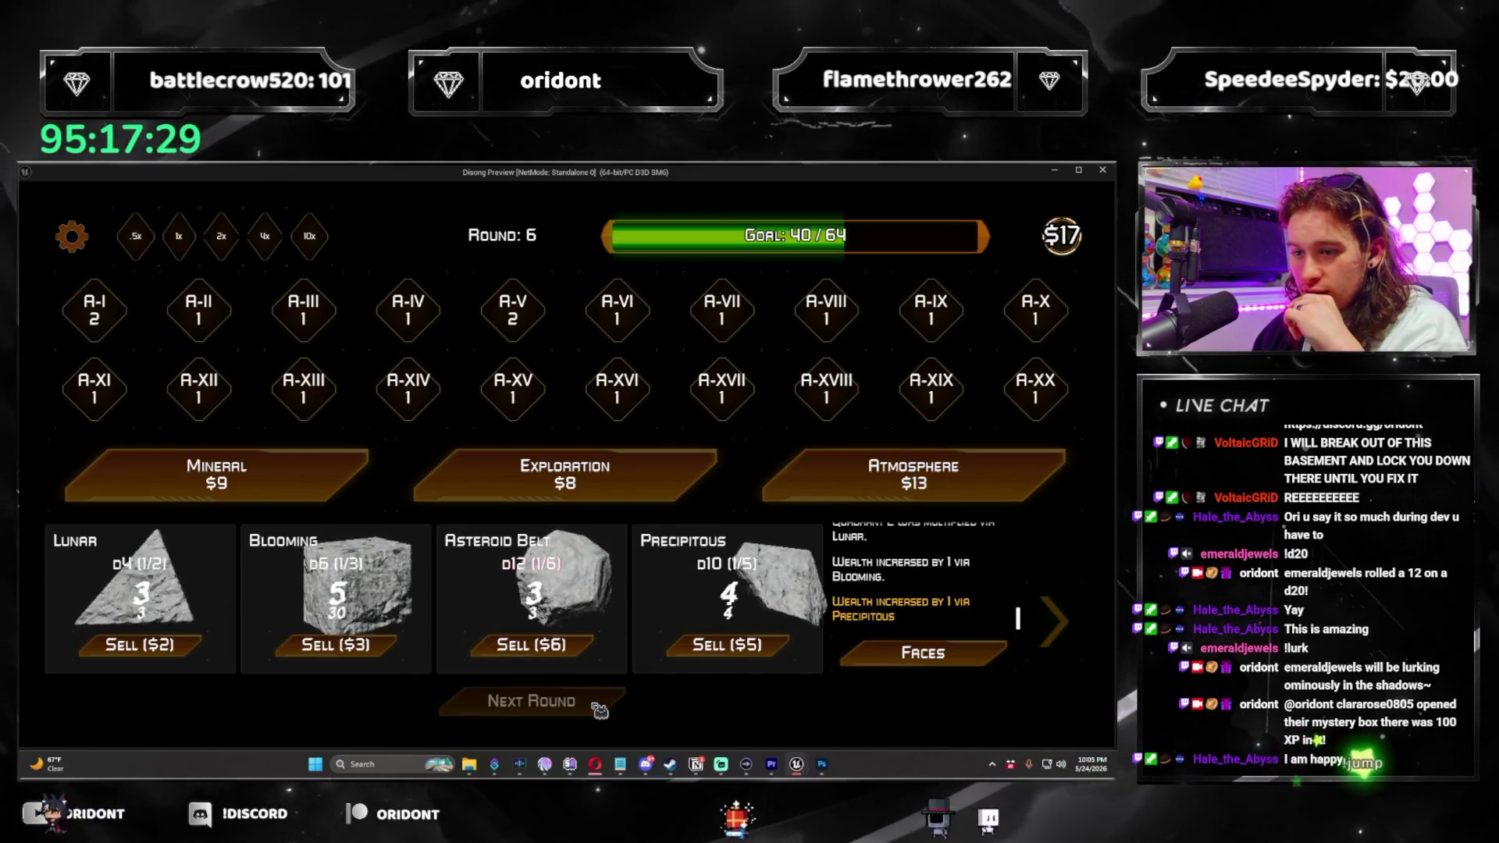
{"action": "left_click", "coordinate": [598, 707]}
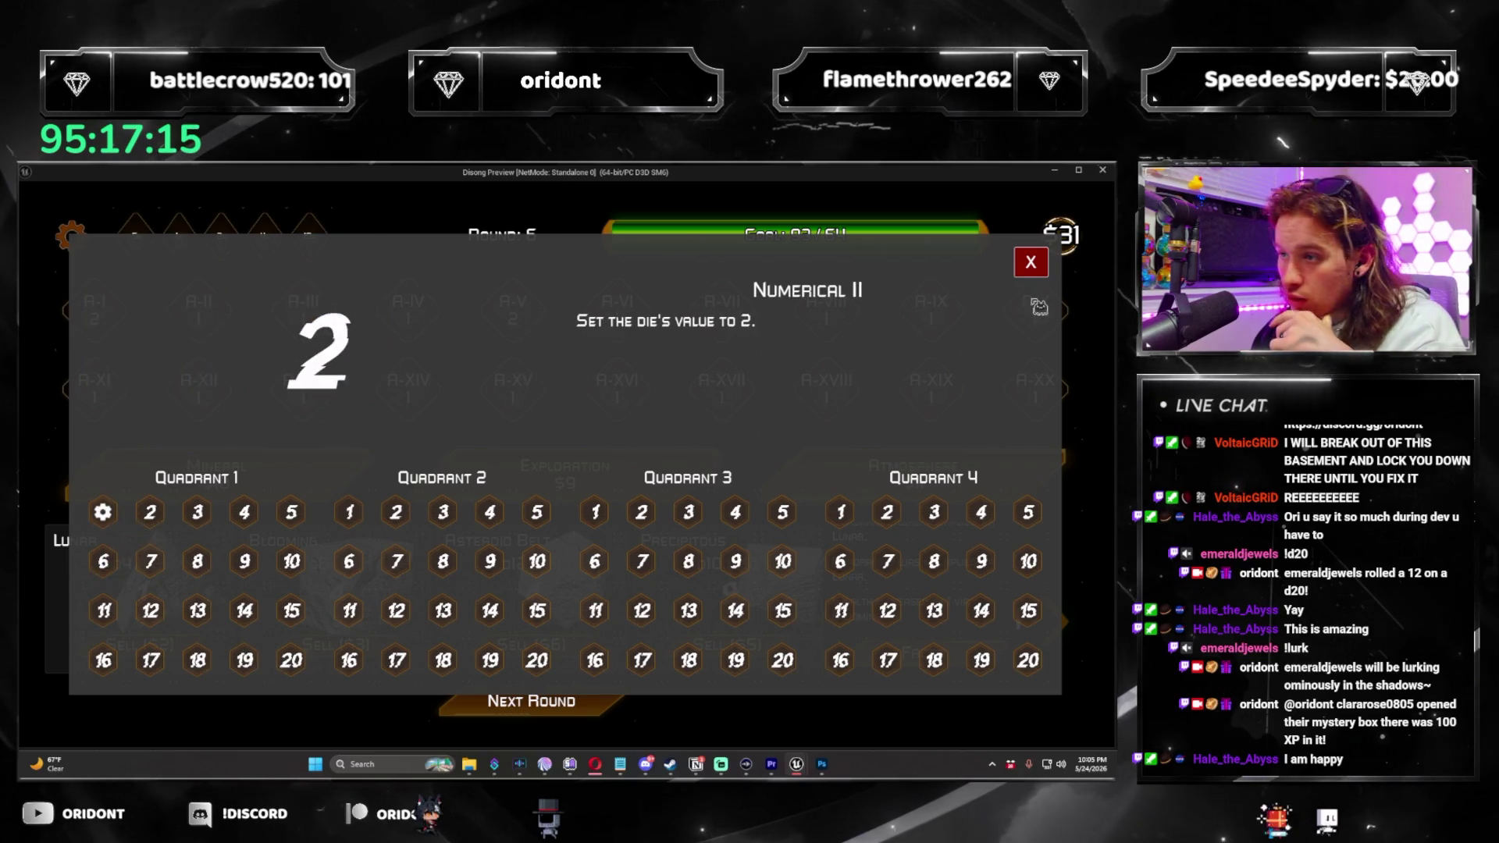
{"action": "left_click", "coordinate": [103, 512]}
{"action": "left_click", "coordinate": [531, 701]}
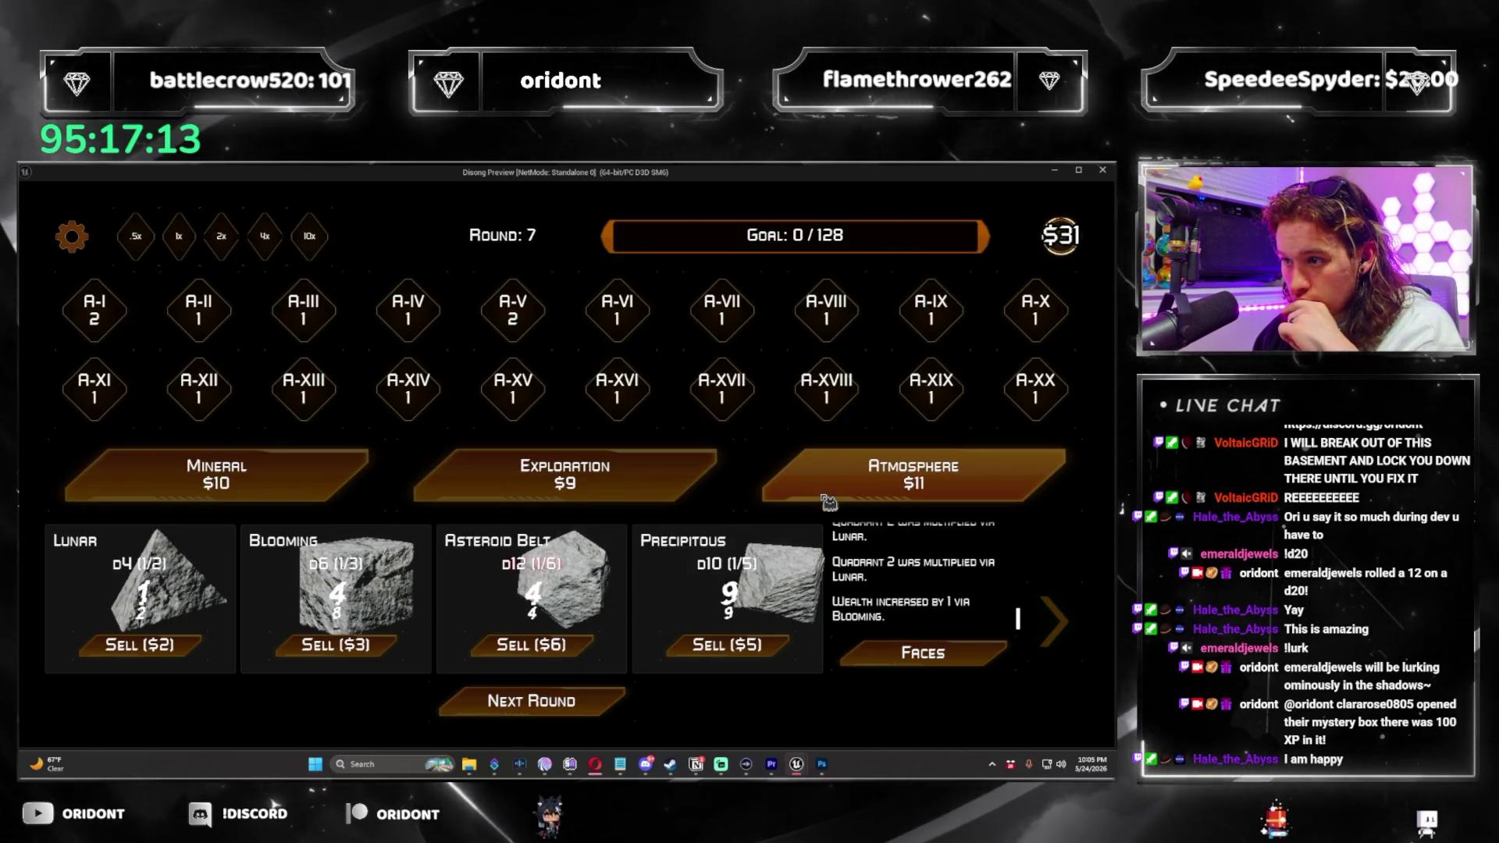
Add a second Blooming to the d6, take New Horizons from an exploration pack, and roll round 7.
{"action": "left_click", "coordinate": [828, 502]}
{"action": "left_click", "coordinate": [843, 600]}
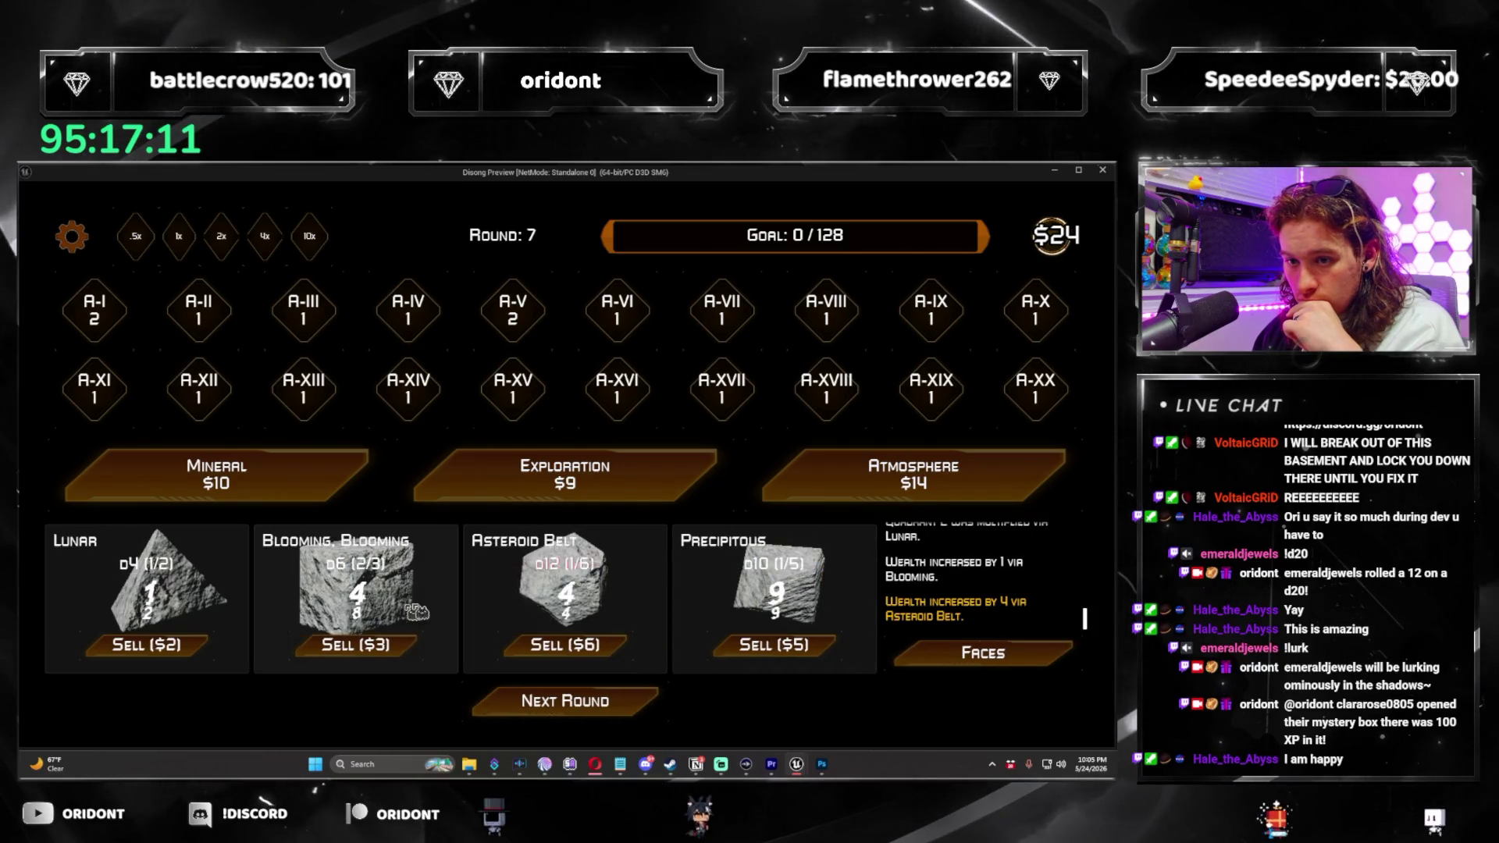
{"action": "left_click", "coordinate": [868, 490]}
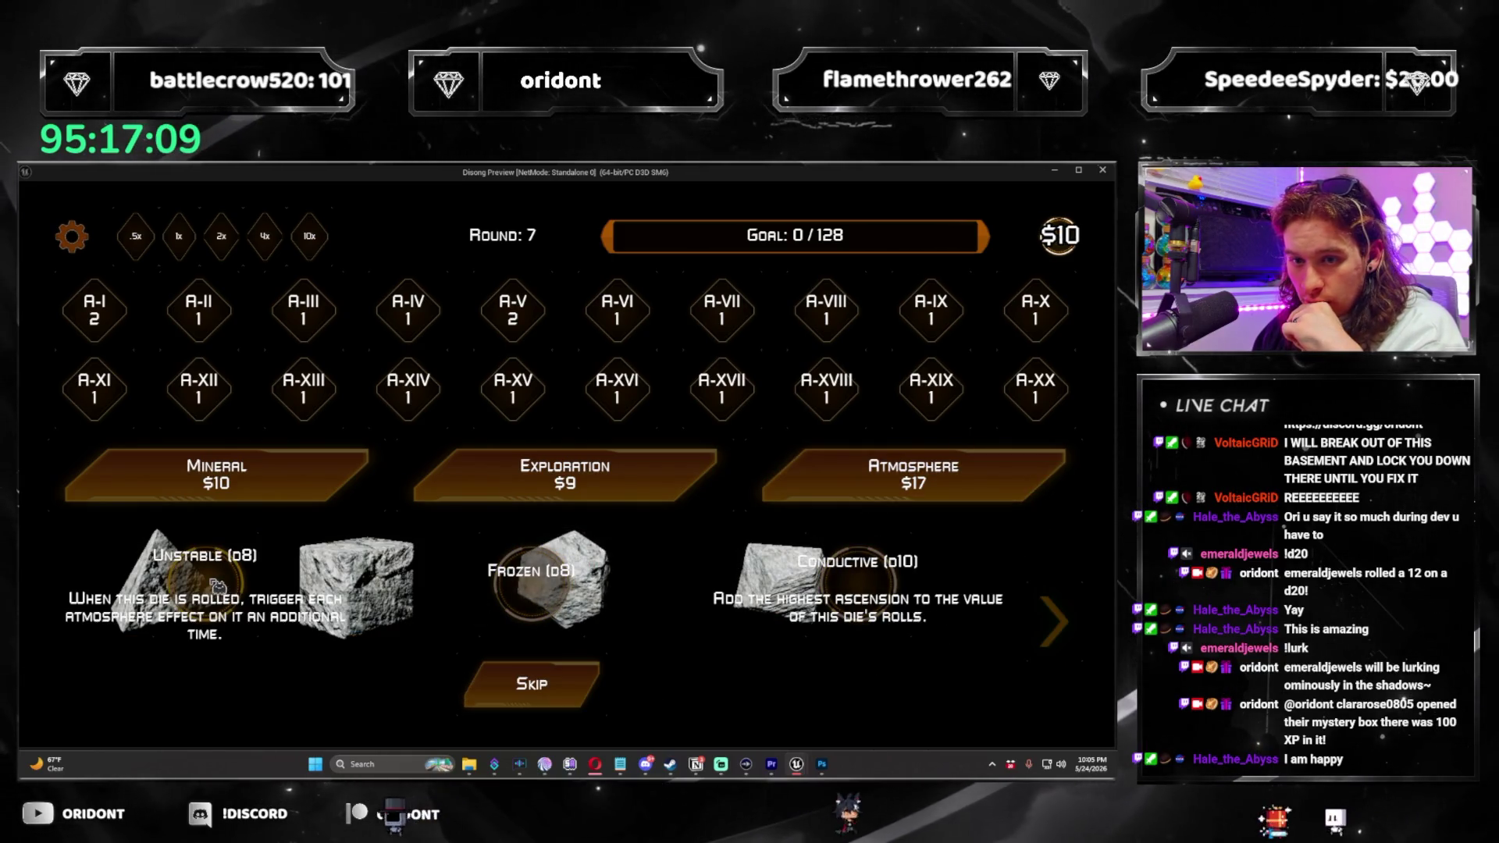
{"action": "left_click", "coordinate": [595, 623]}
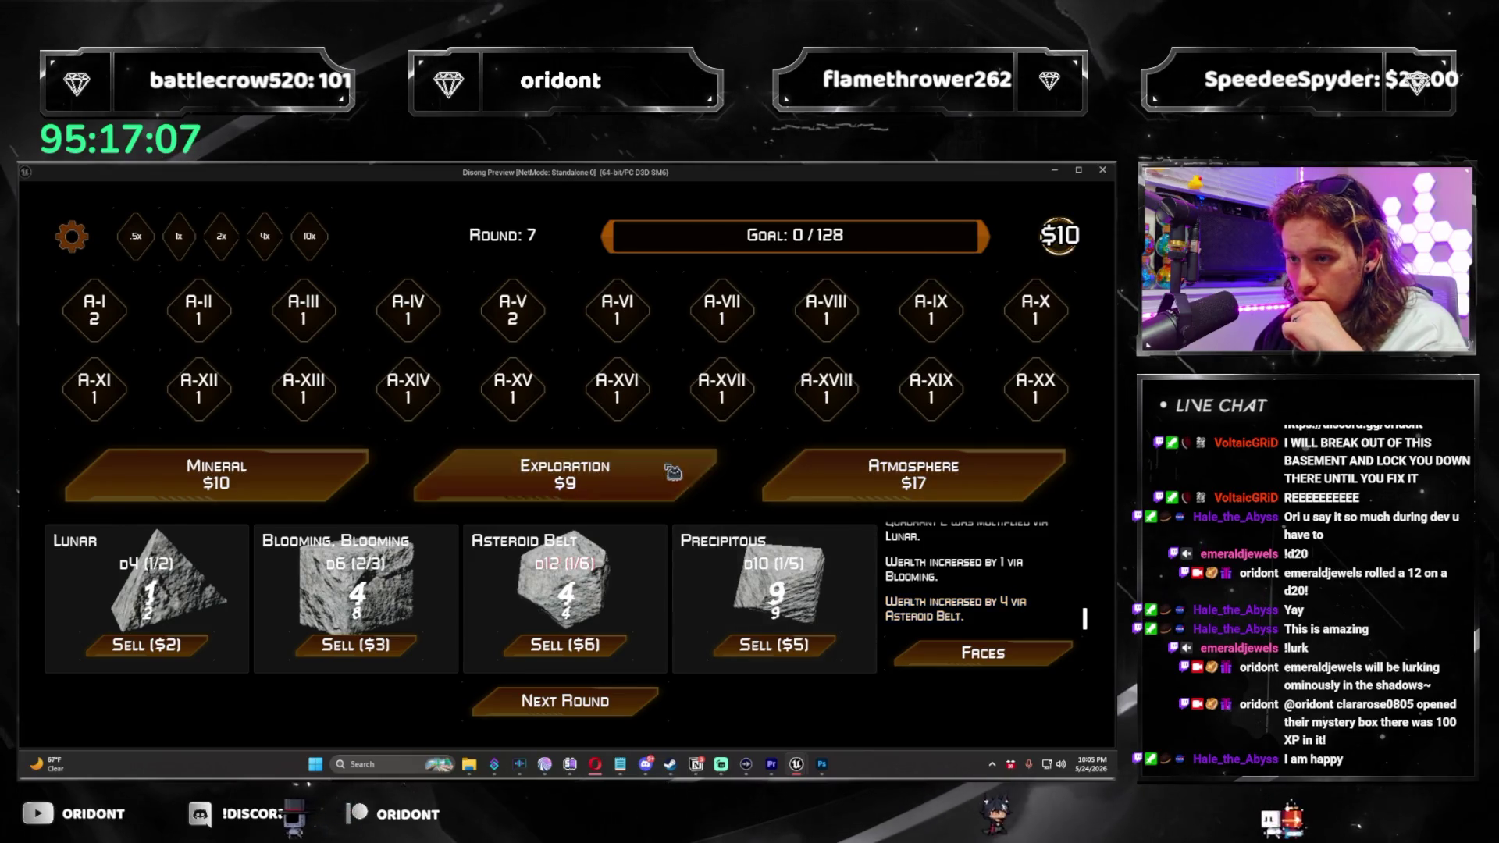
{"action": "left_click", "coordinate": [672, 473]}
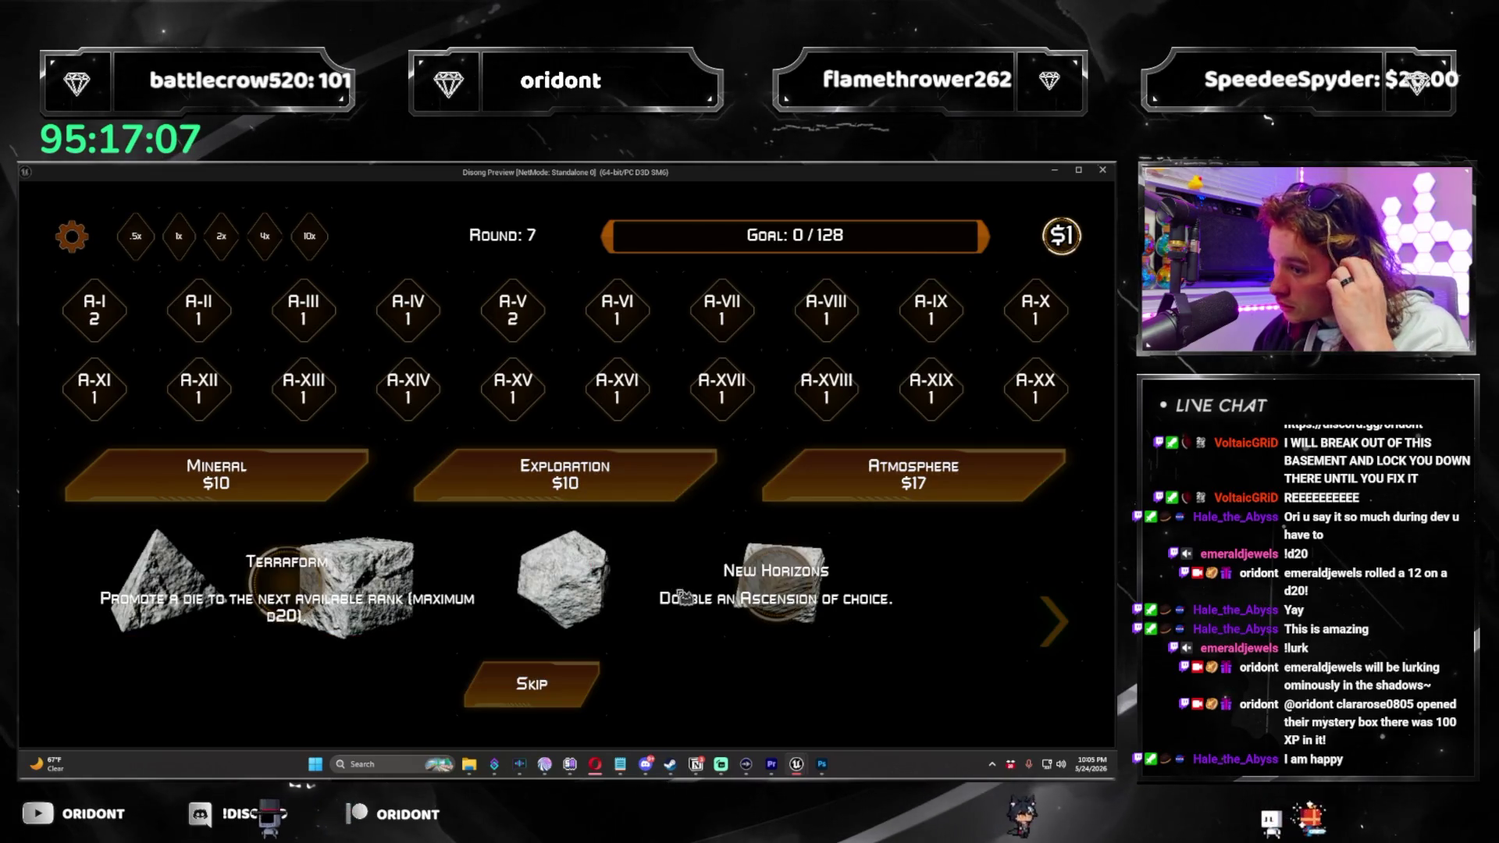
{"action": "left_click", "coordinate": [807, 593]}
{"action": "left_click", "coordinate": [631, 700]}
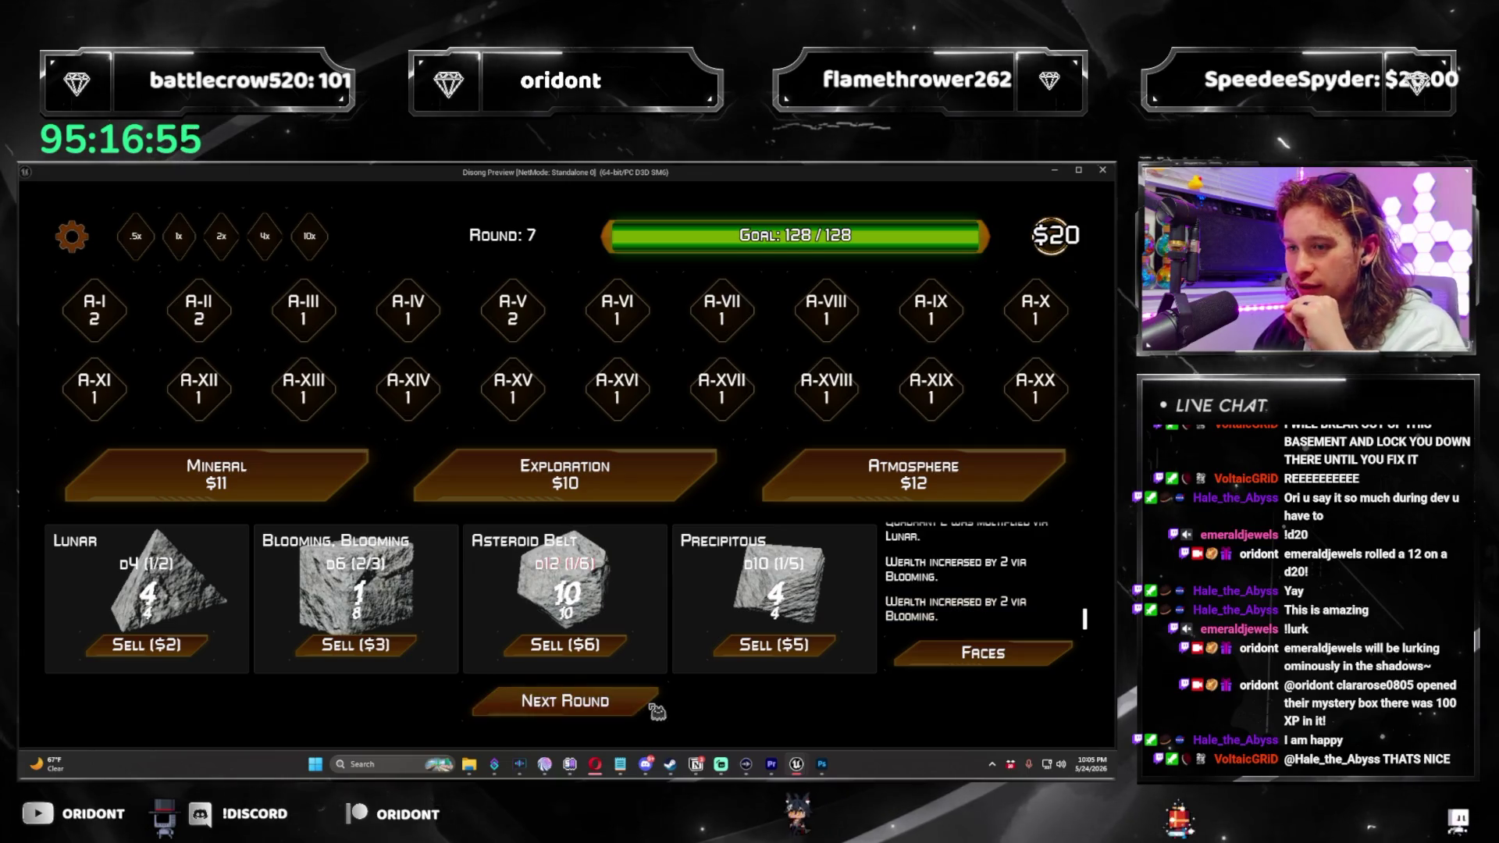
Add Asteroid Belt to the d12 in round 8, lose the roll, restart, and close the preview.
{"action": "left_click", "coordinate": [656, 706]}
{"action": "left_click", "coordinate": [877, 468]}
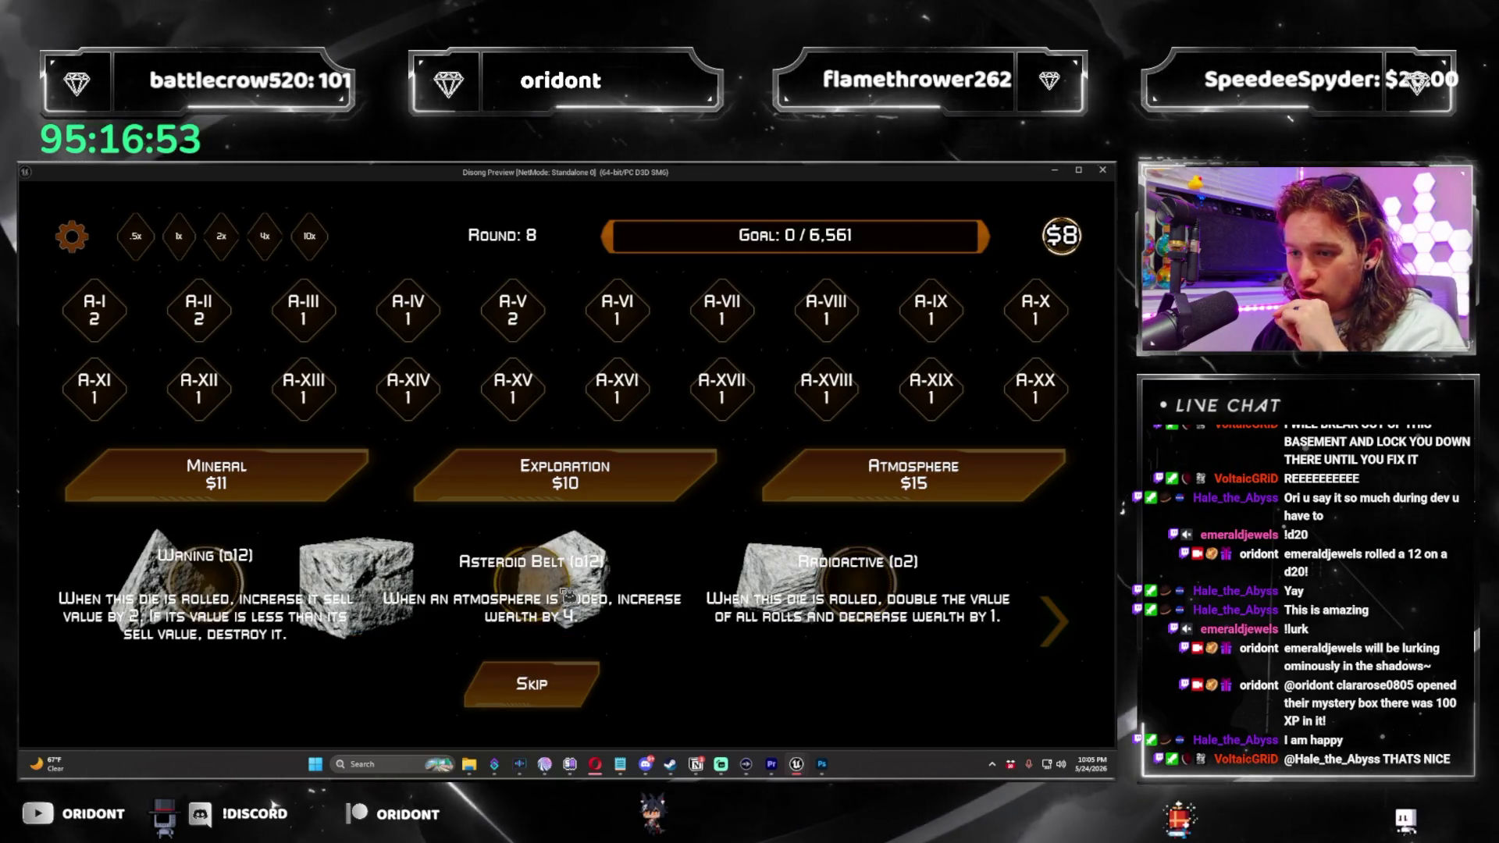
{"action": "left_click", "coordinate": [567, 596]}
{"action": "left_click", "coordinate": [795, 504]}
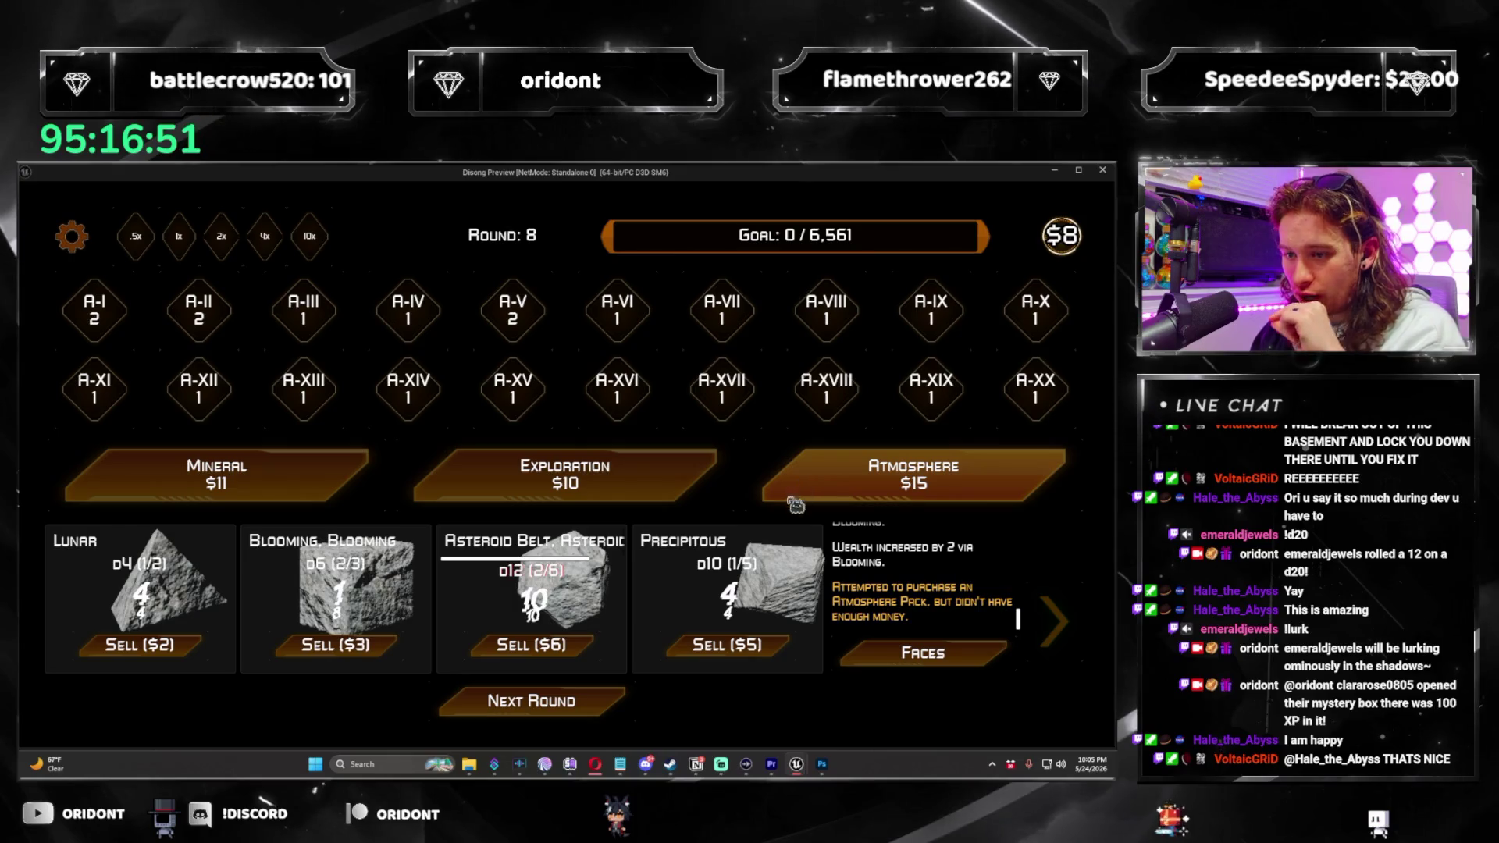
{"action": "left_click", "coordinate": [605, 695]}
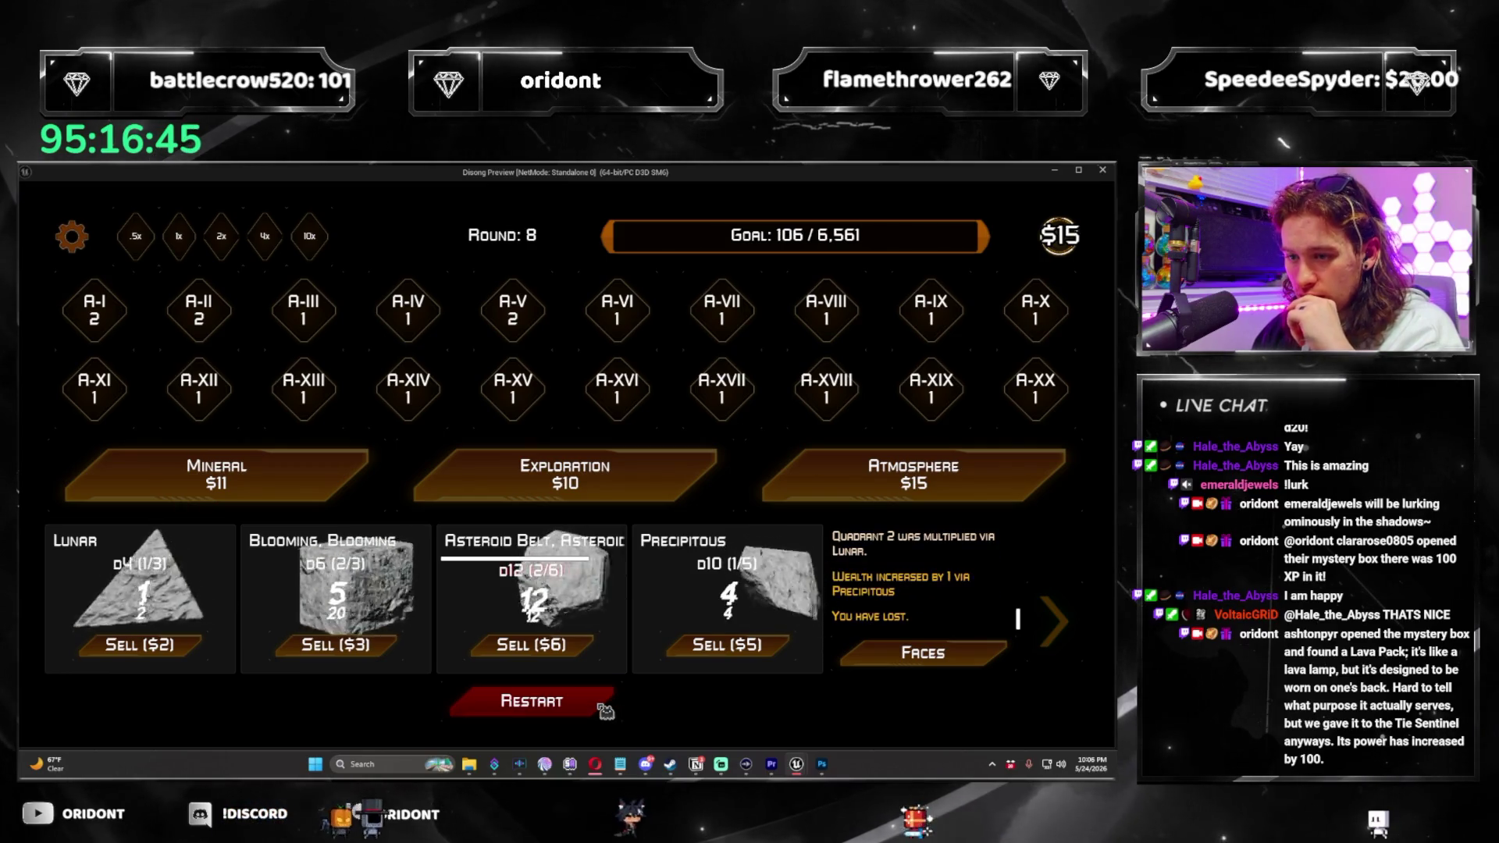
{"action": "left_click", "coordinate": [592, 708]}
{"action": "left_click", "coordinate": [1102, 171]}
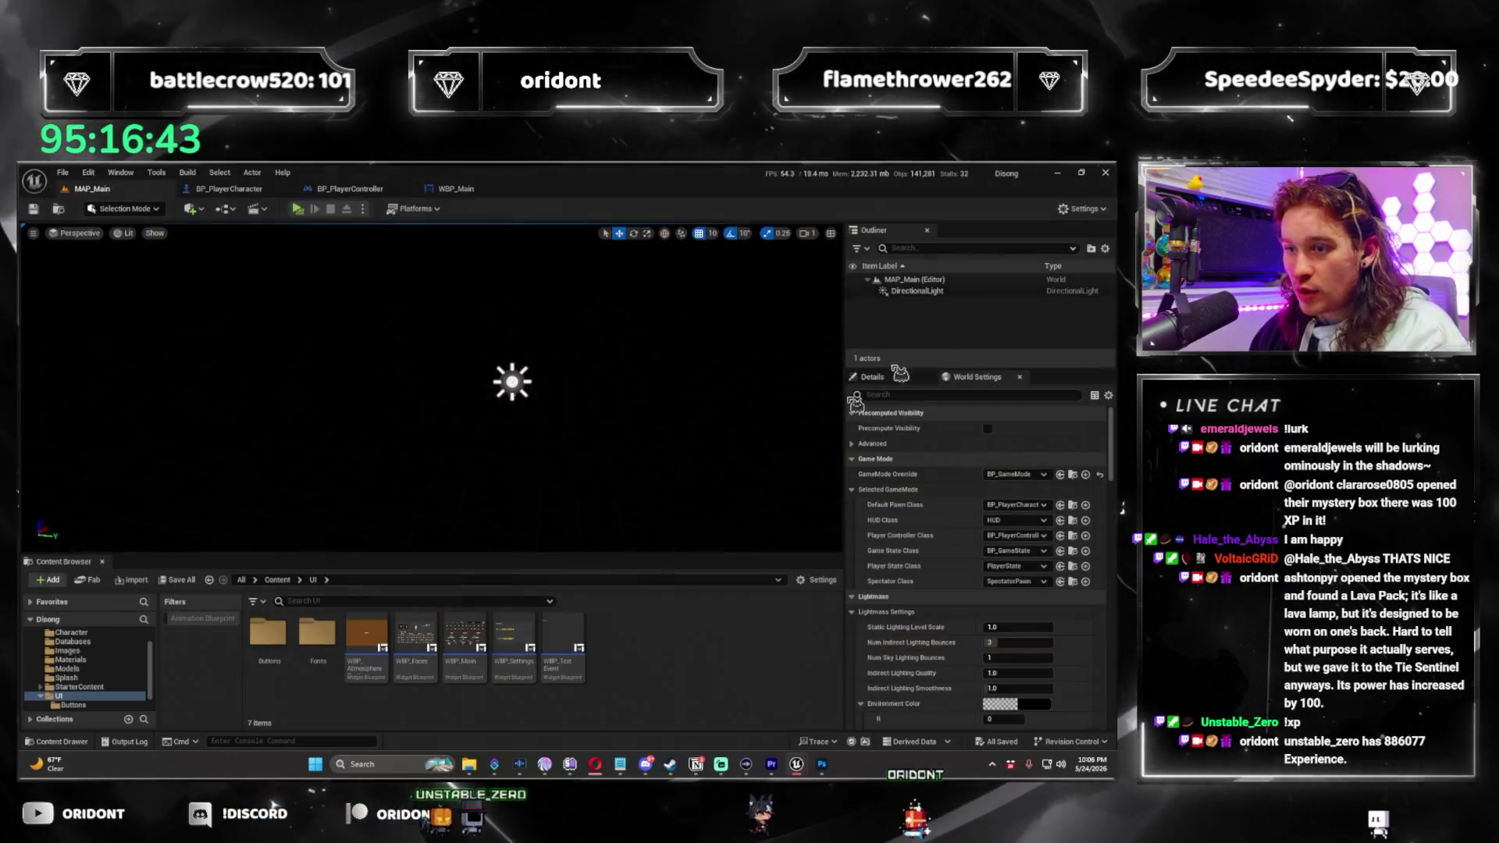
Inspect the Local Shadow Color nodes in Quadrant Overloaded, save WBP_Main, and return to MAP_Main.
{"action": "scroll", "coordinate": [717, 384], "scroll_direction": "down", "scroll_amount": 2}
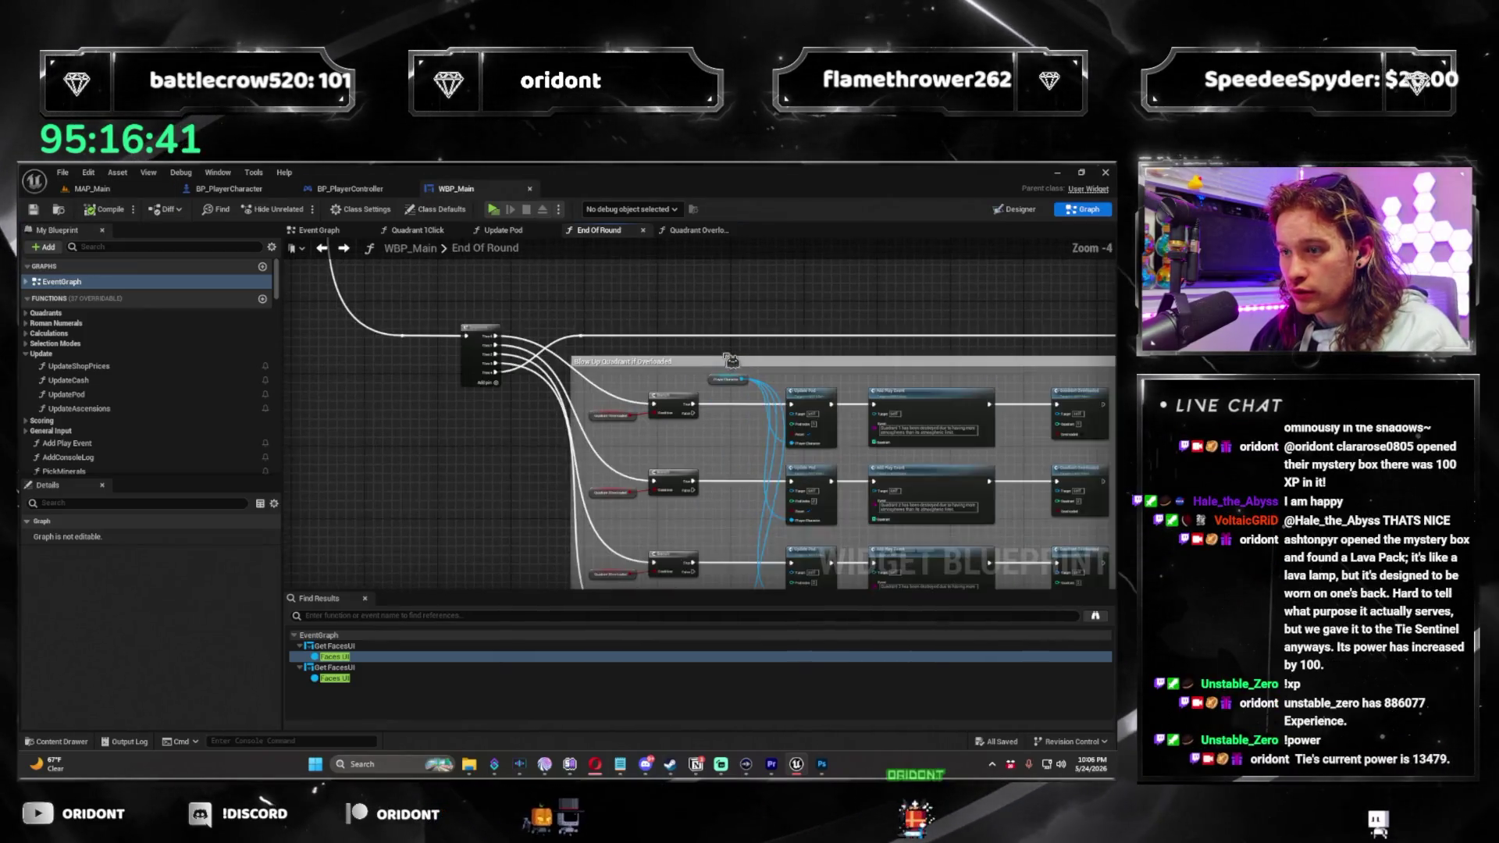
{"action": "scroll", "coordinate": [738, 424], "scroll_direction": "up", "scroll_amount": 3}
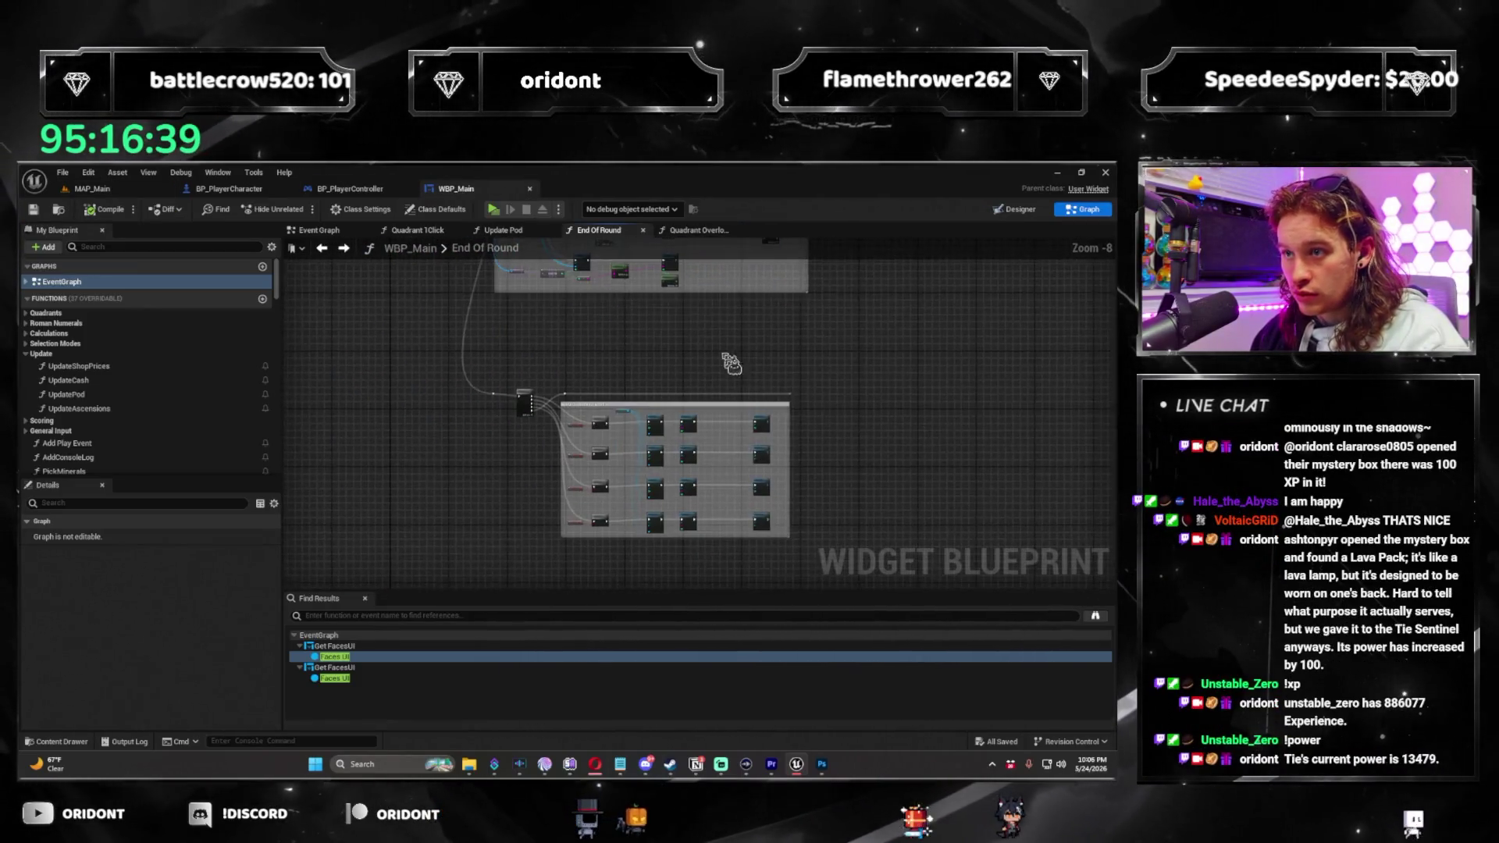
{"action": "left_click", "coordinate": [695, 230]}
{"action": "scroll", "coordinate": [682, 442], "scroll_direction": "up", "scroll_amount": 2}
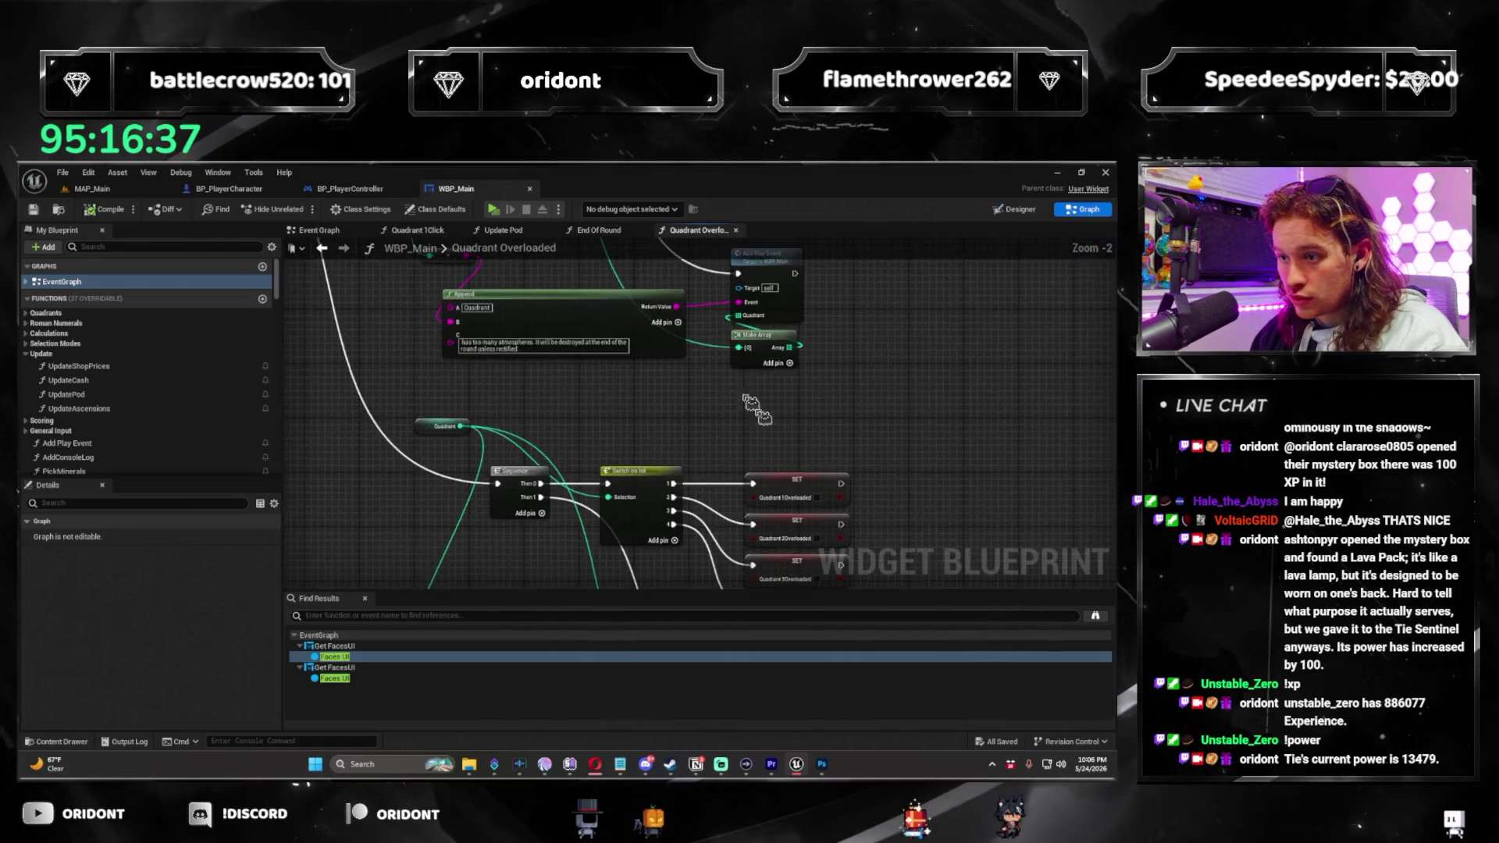
{"action": "mouse_move", "coordinate": [733, 373]}
{"action": "left_mouse_down"}
{"action": "mouse_move", "coordinate": [650, 519]}
{"action": "mouse_move", "coordinate": [582, 562]}
{"action": "left_mouse_up"}
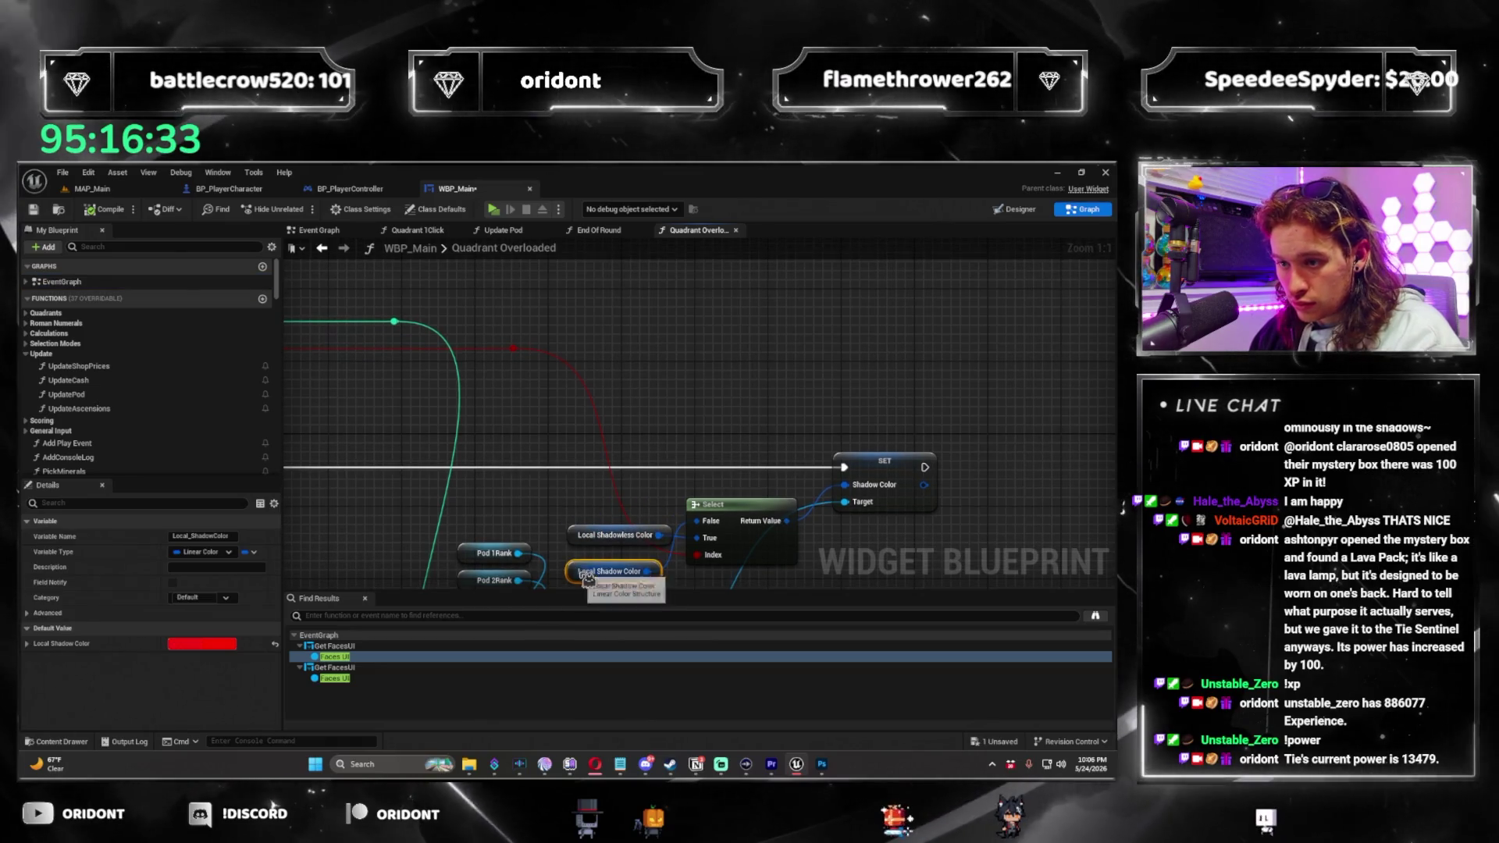
{"action": "left_click", "coordinate": [574, 535], "text": "ctrl"}
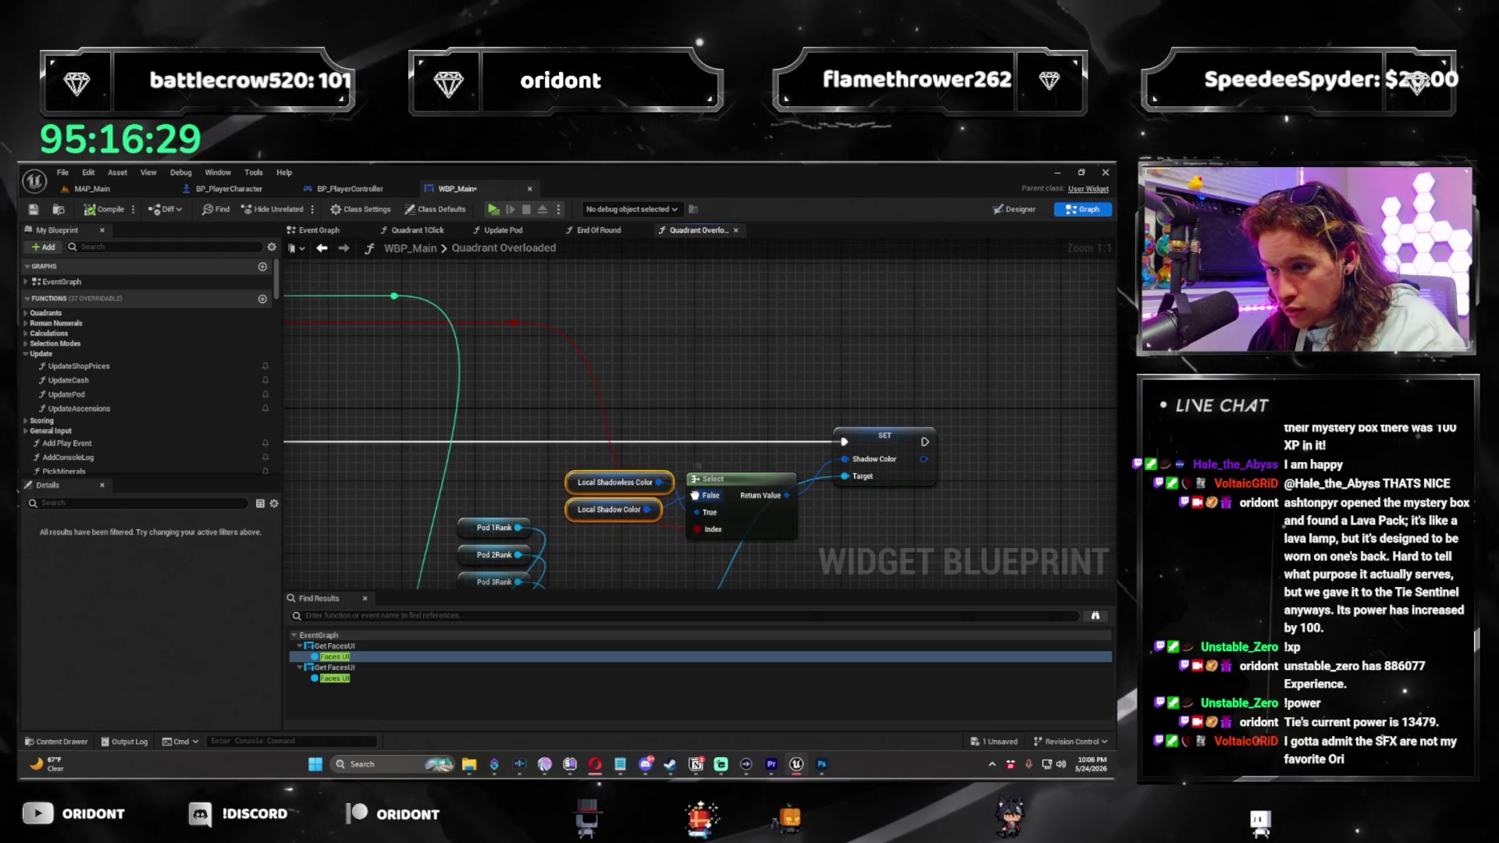
{"action": "scroll", "coordinate": [711, 511], "scroll_direction": "down", "scroll_amount": 2}
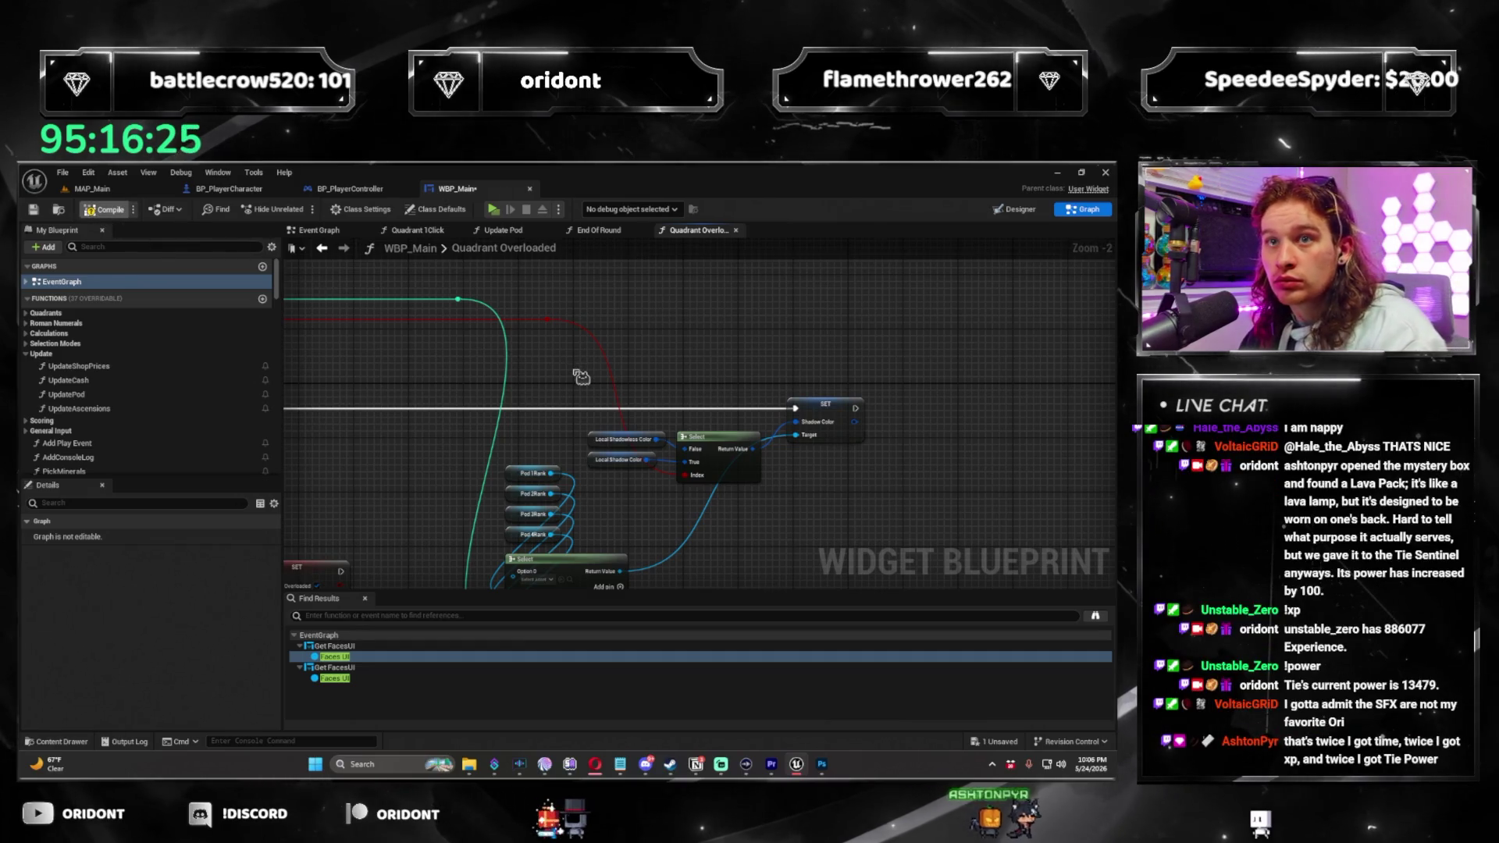
{"action": "key", "text": "ctrl+s"}
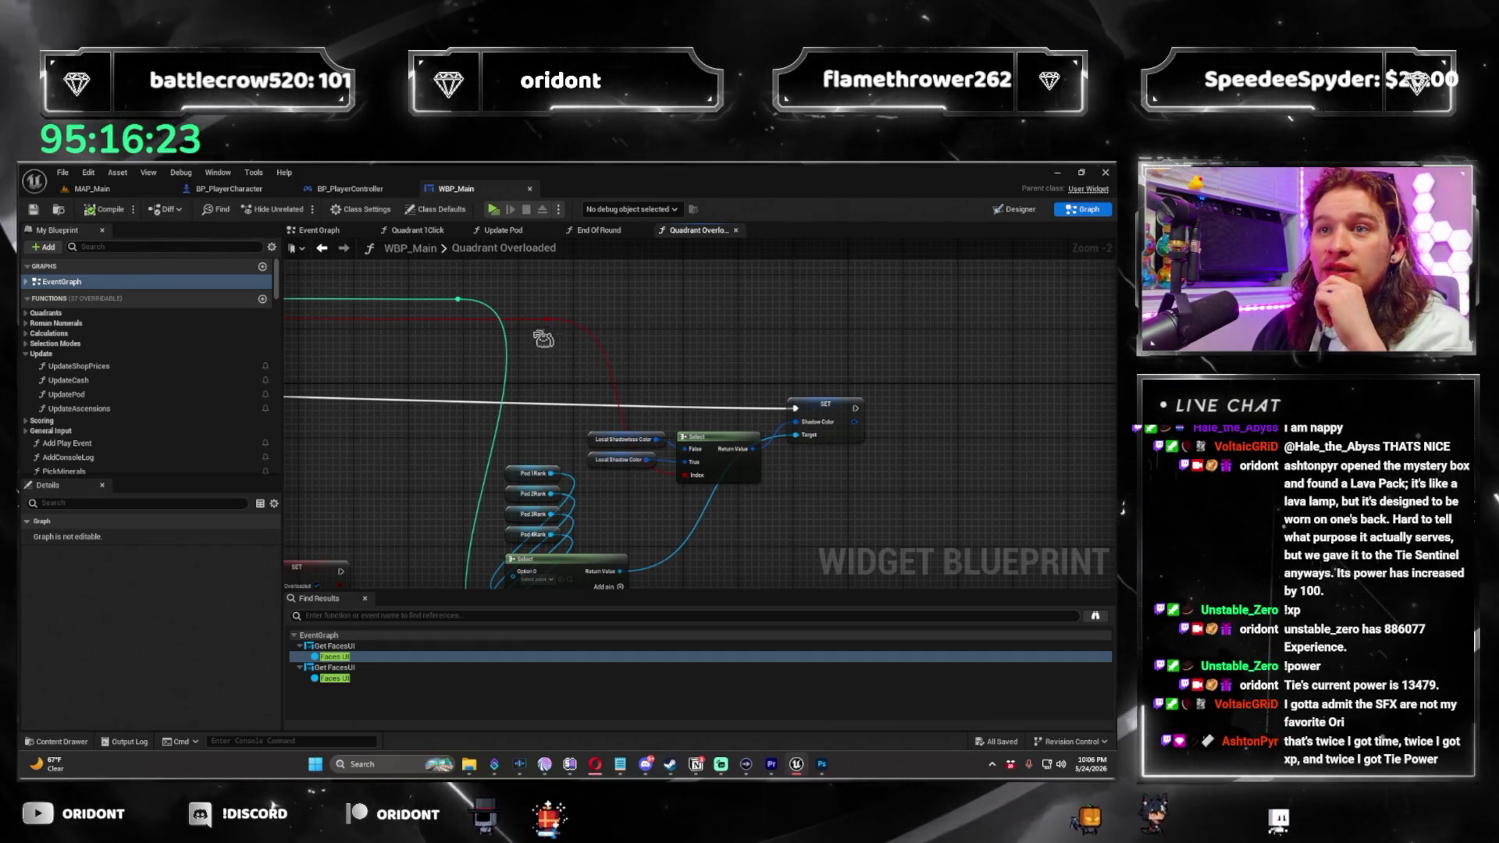
{"action": "left_click", "coordinate": [92, 188]}
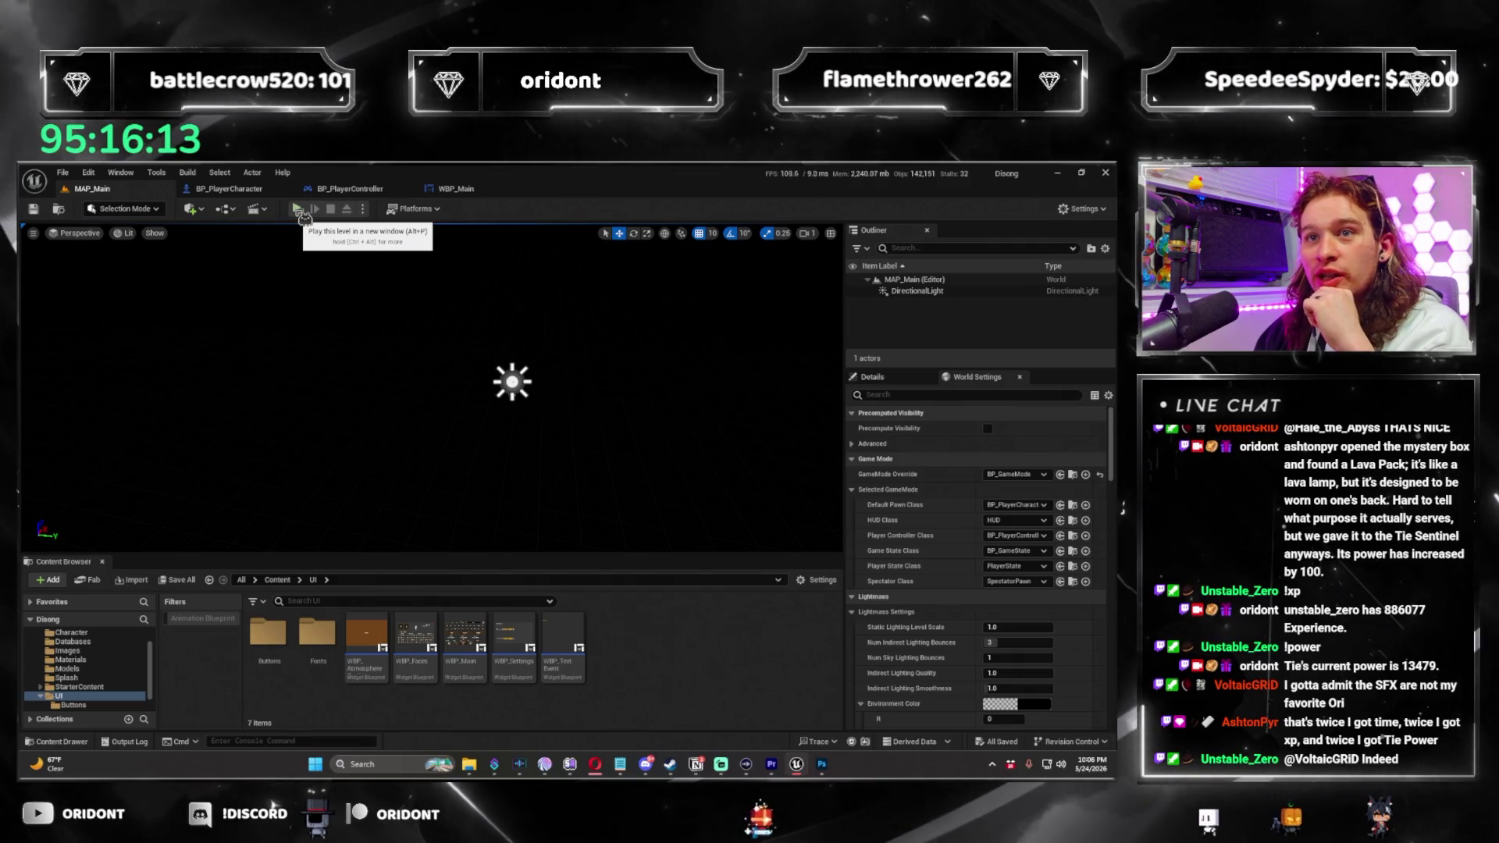
Launch the game in a Standalone preview, close Settings, and finish round 1 with a Bountiful die.
{"action": "left_click", "coordinate": [297, 210]}
{"action": "left_click", "coordinate": [70, 234]}
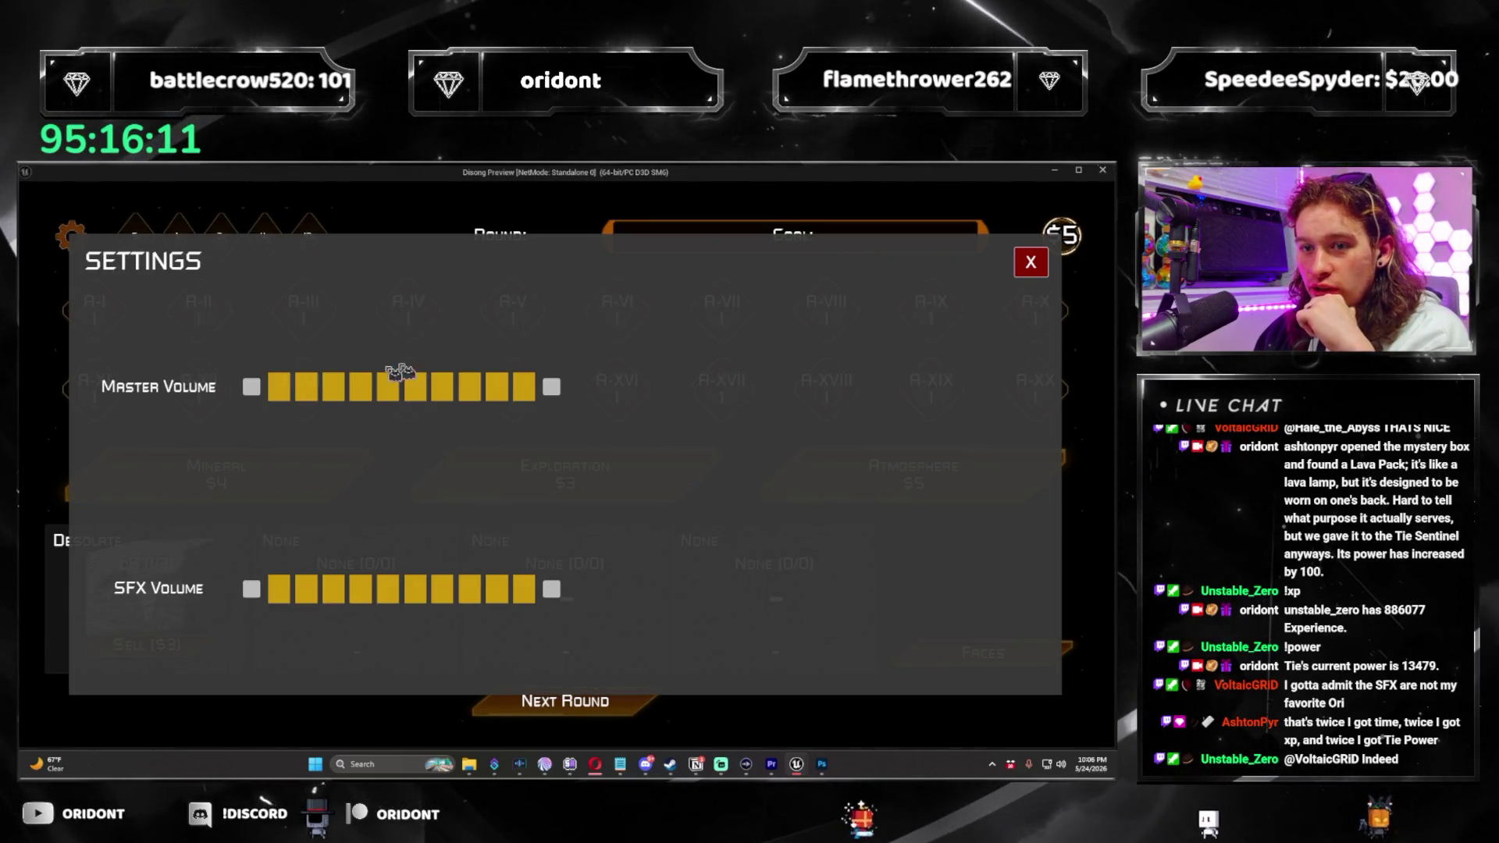
{"action": "left_click", "coordinate": [1031, 266]}
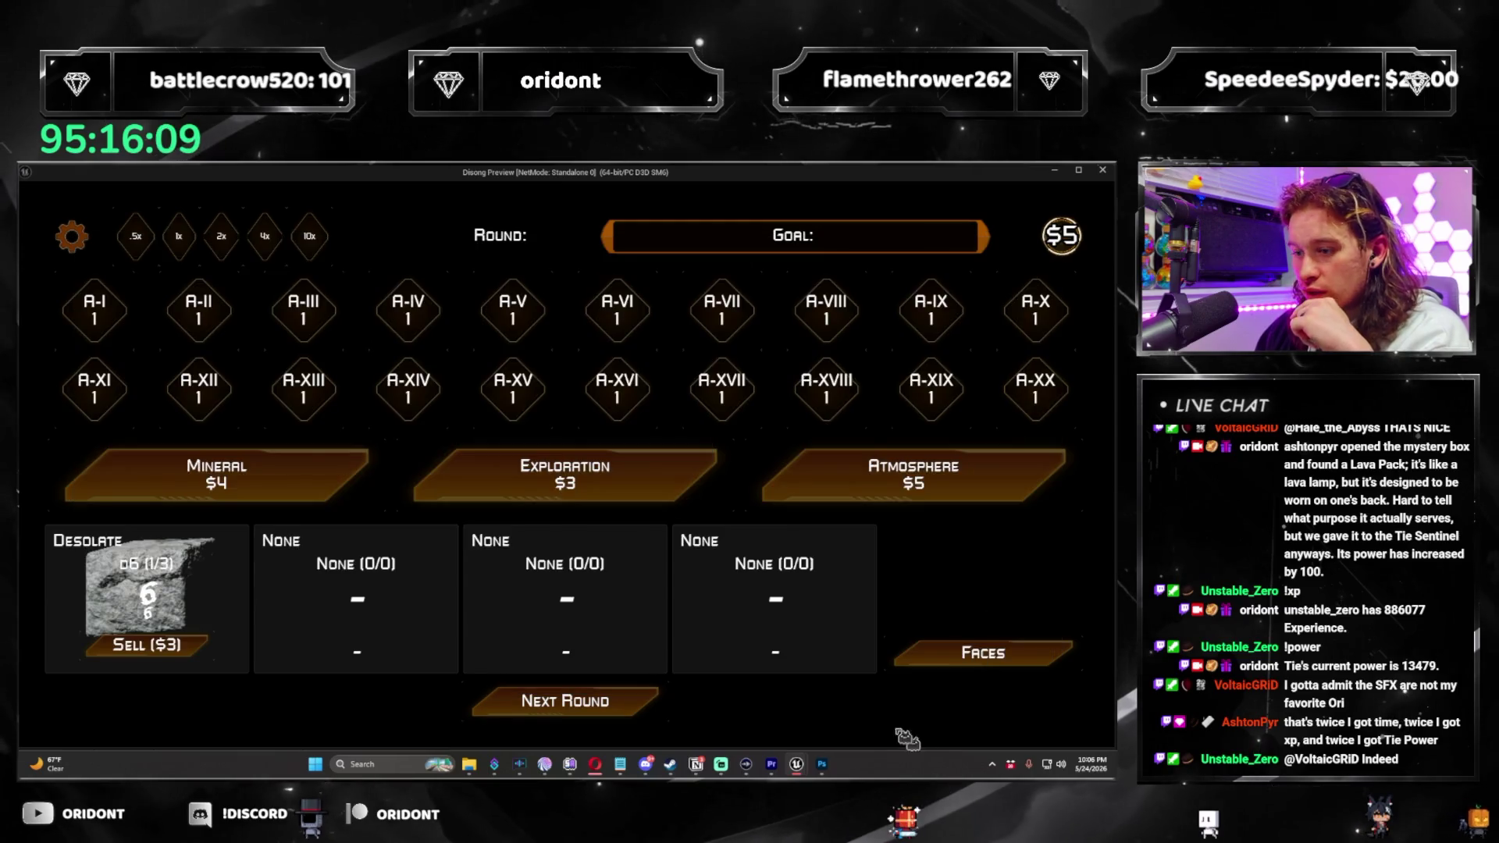
{"action": "left_click", "coordinate": [926, 490]}
{"action": "left_click", "coordinate": [881, 583]}
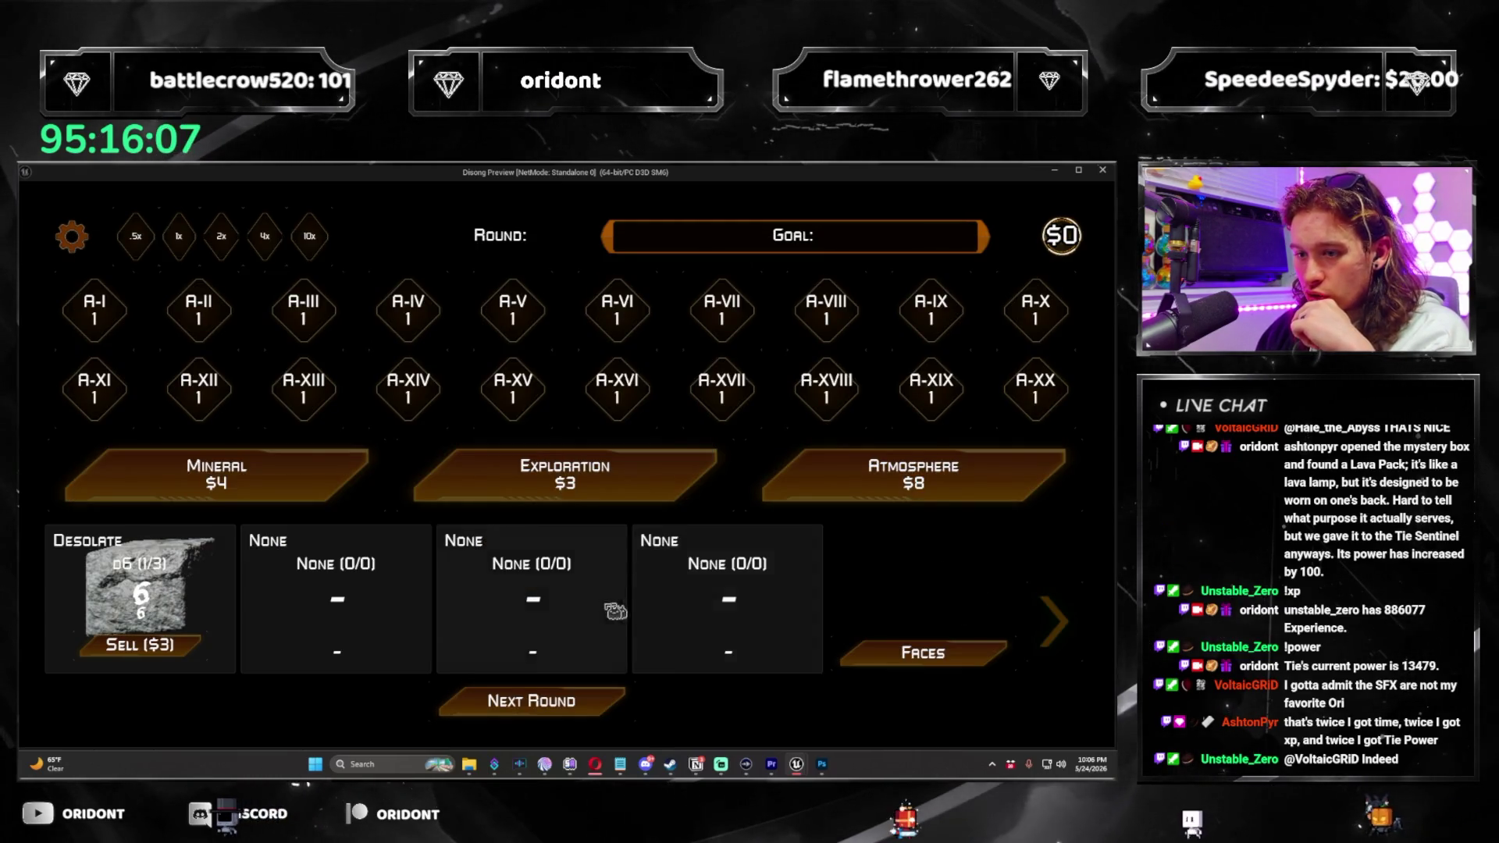
{"action": "left_click", "coordinate": [633, 709]}
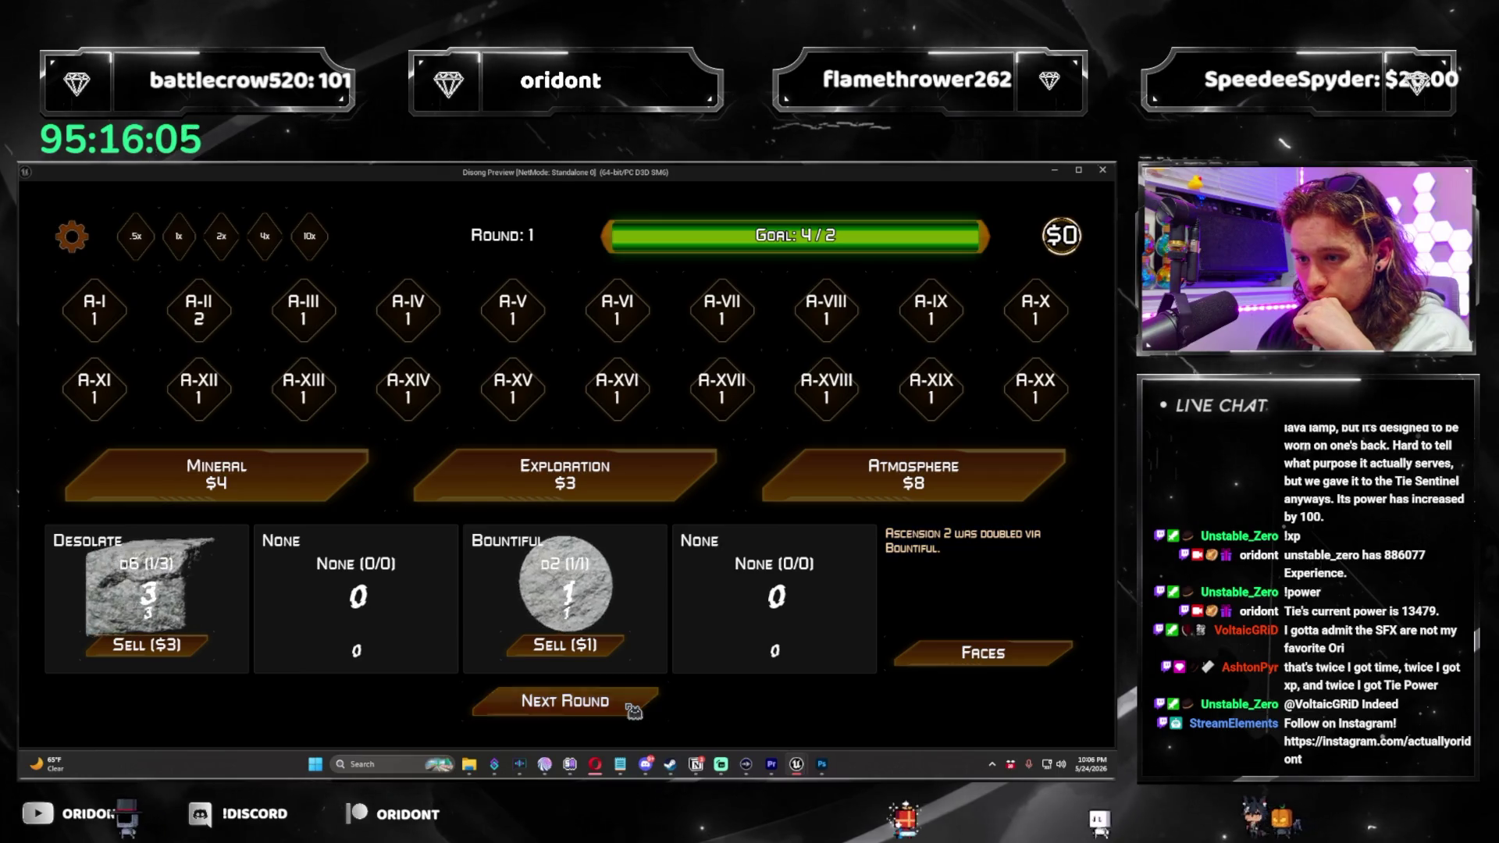
Buy packs for the Asteroid Belt die, Find Life reward and Glimmering die, then roll round 2.
{"action": "left_click", "coordinate": [913, 476]}
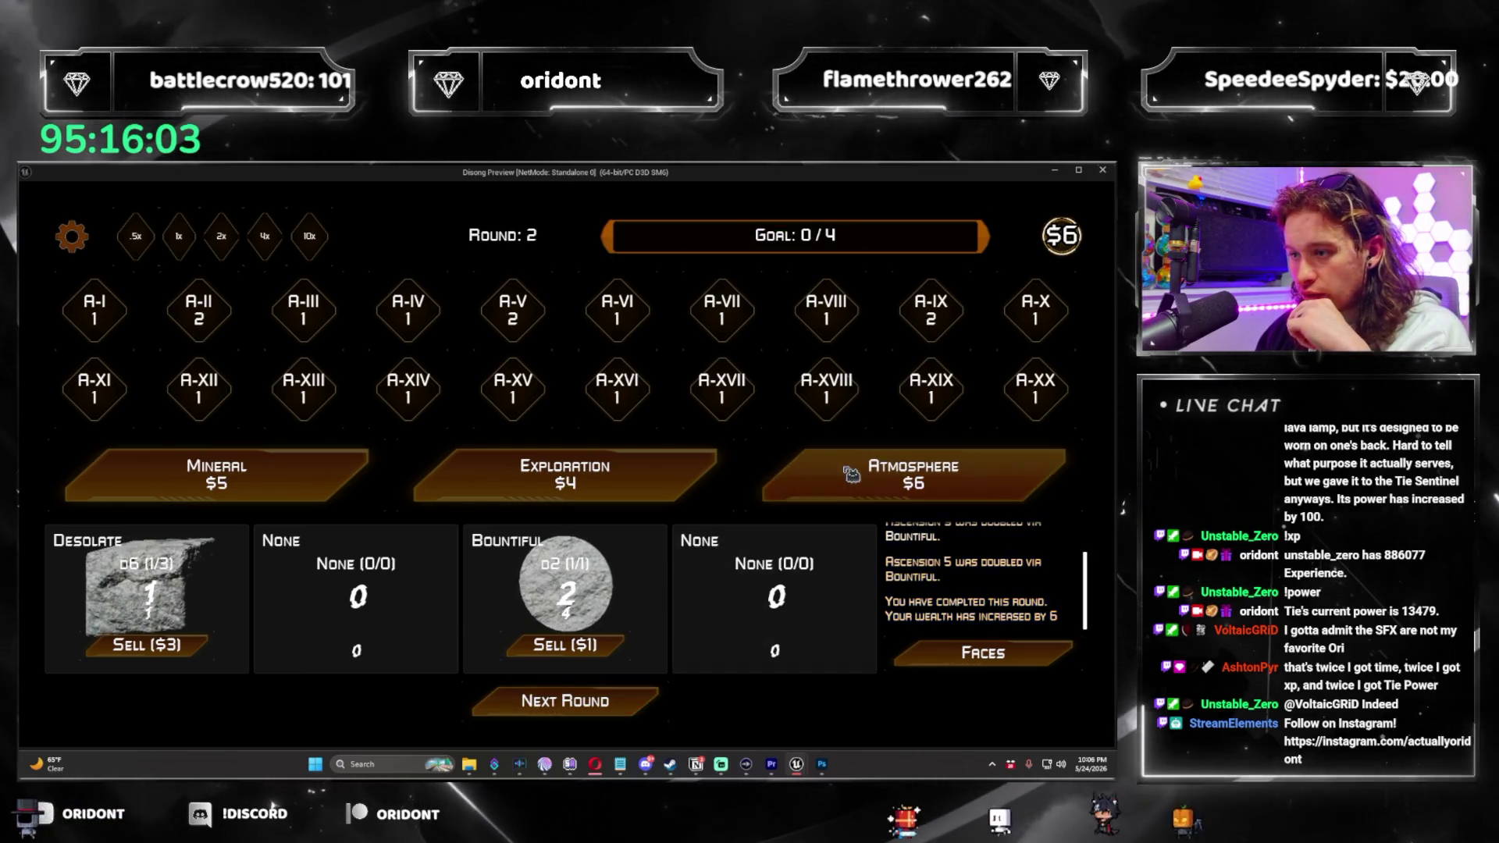
{"action": "left_click", "coordinate": [533, 595]}
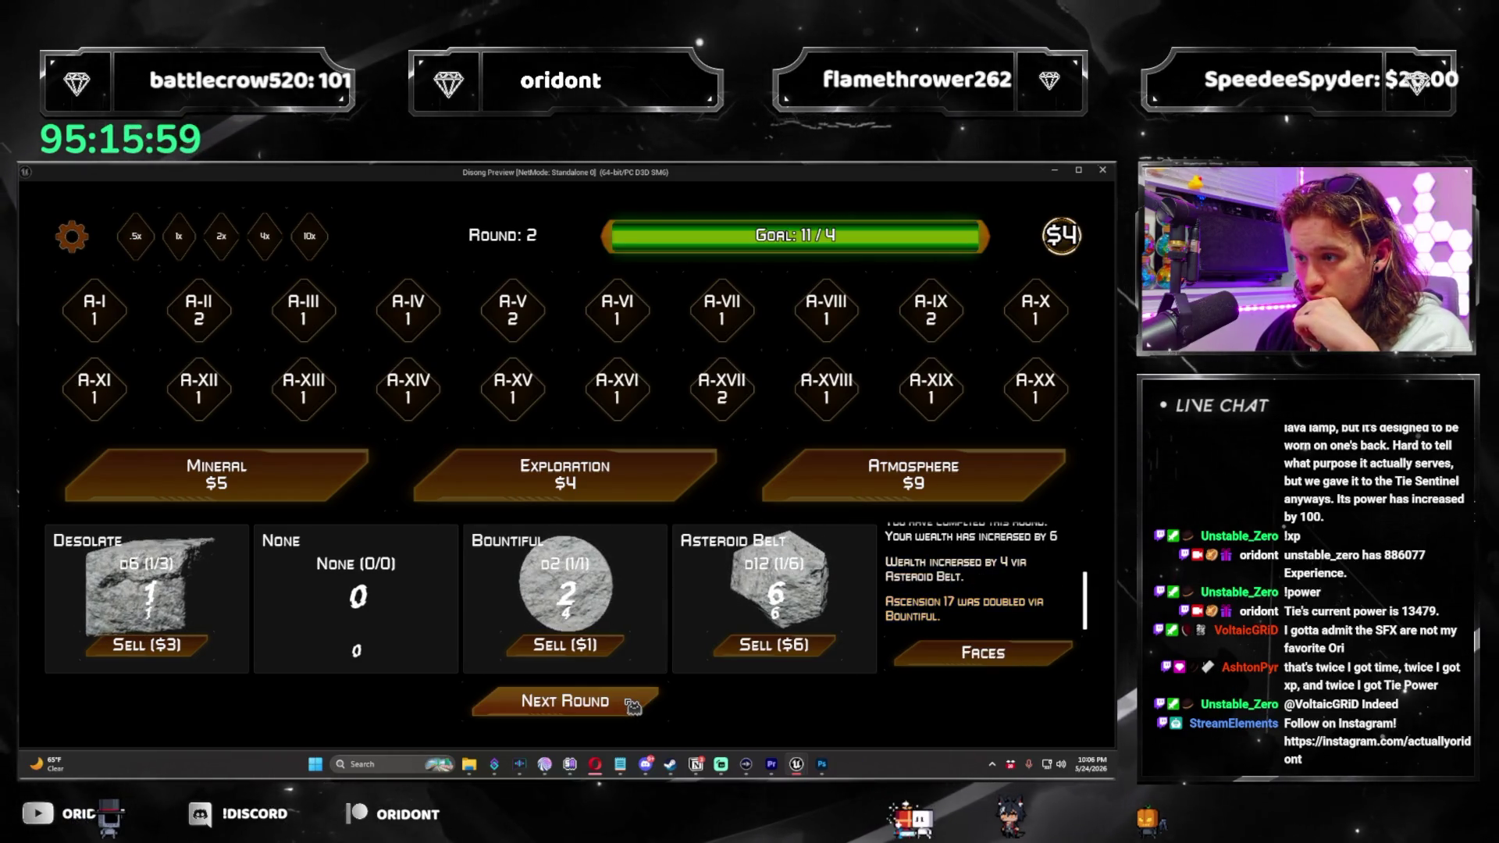
{"action": "left_click", "coordinate": [564, 474]}
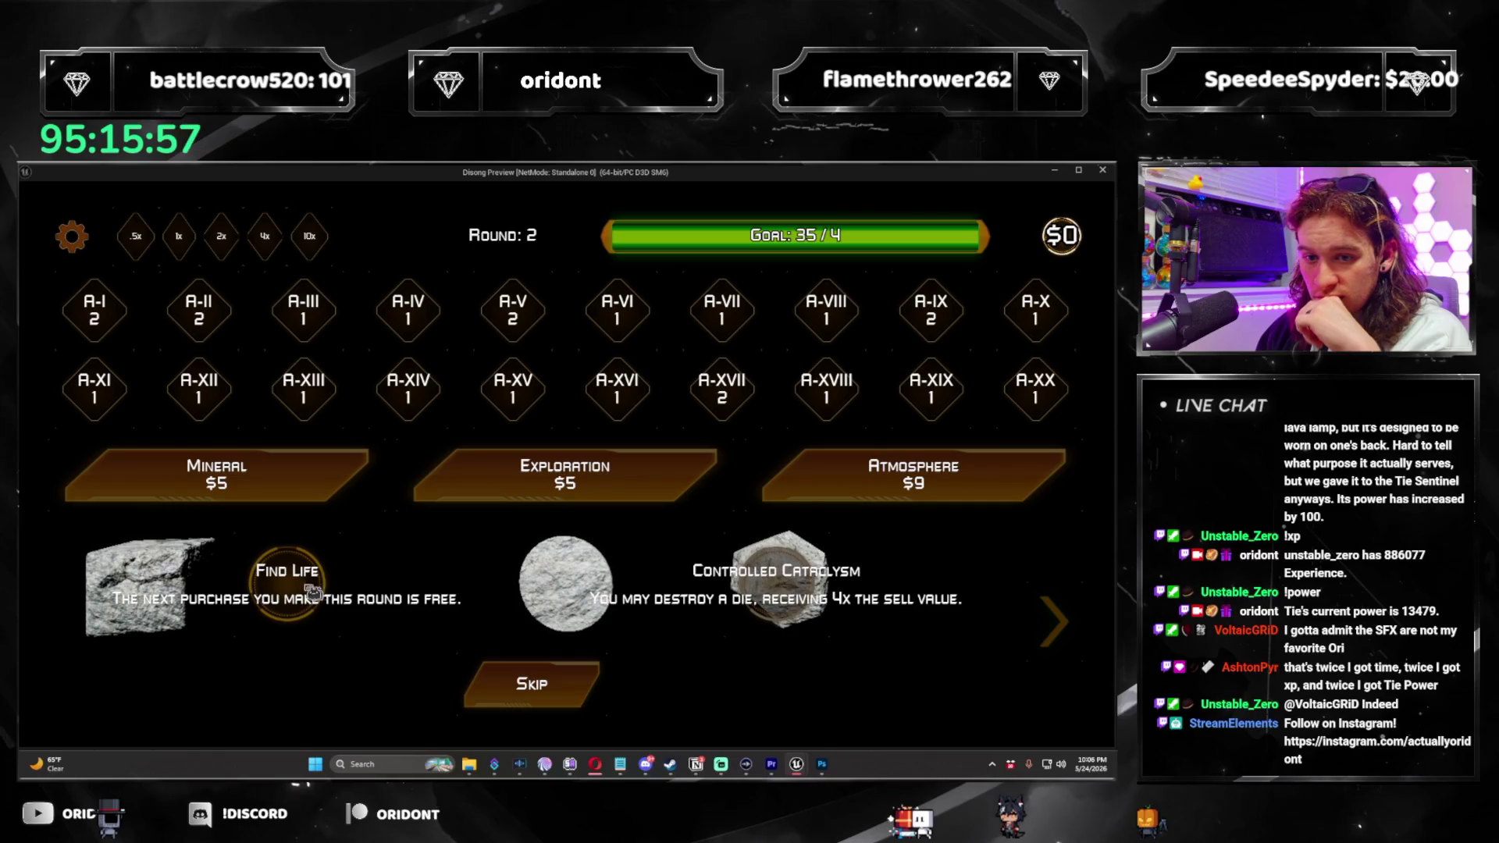
{"action": "left_click", "coordinate": [303, 595]}
{"action": "left_click", "coordinate": [914, 476]}
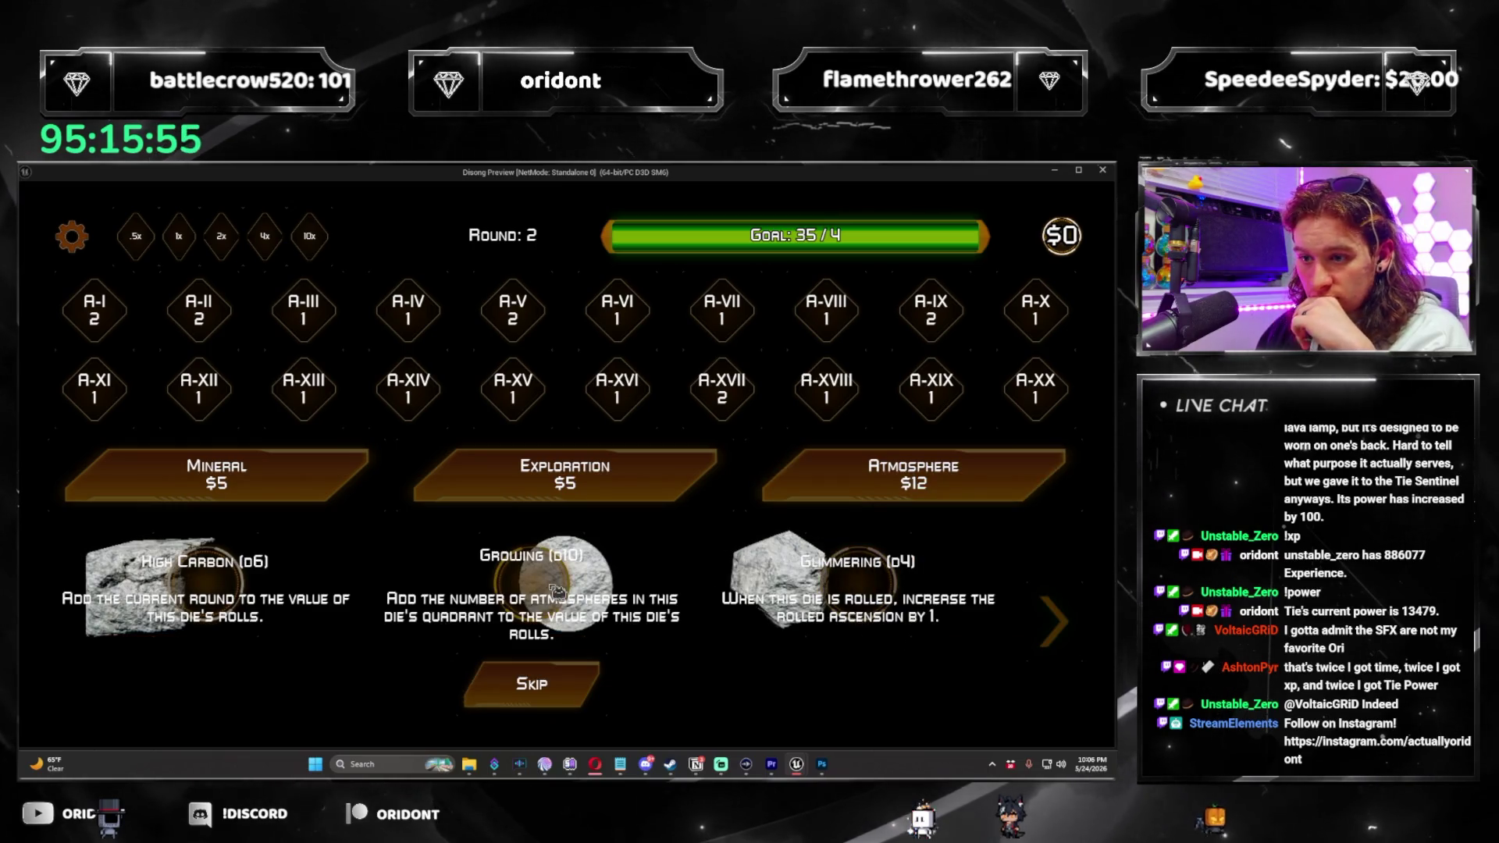
{"action": "left_click", "coordinate": [304, 595]}
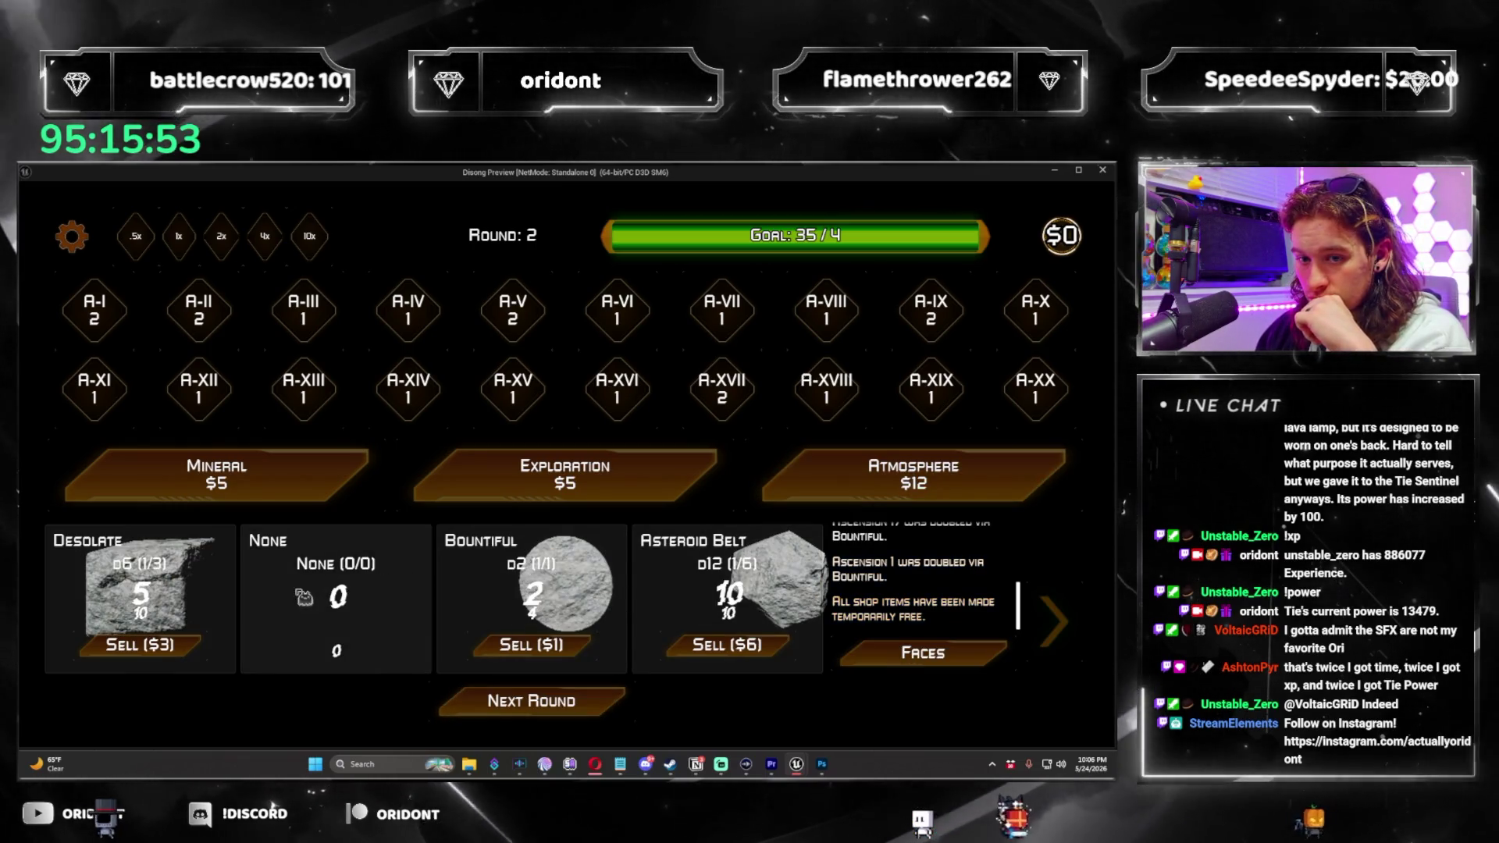
{"action": "left_click", "coordinate": [641, 707]}
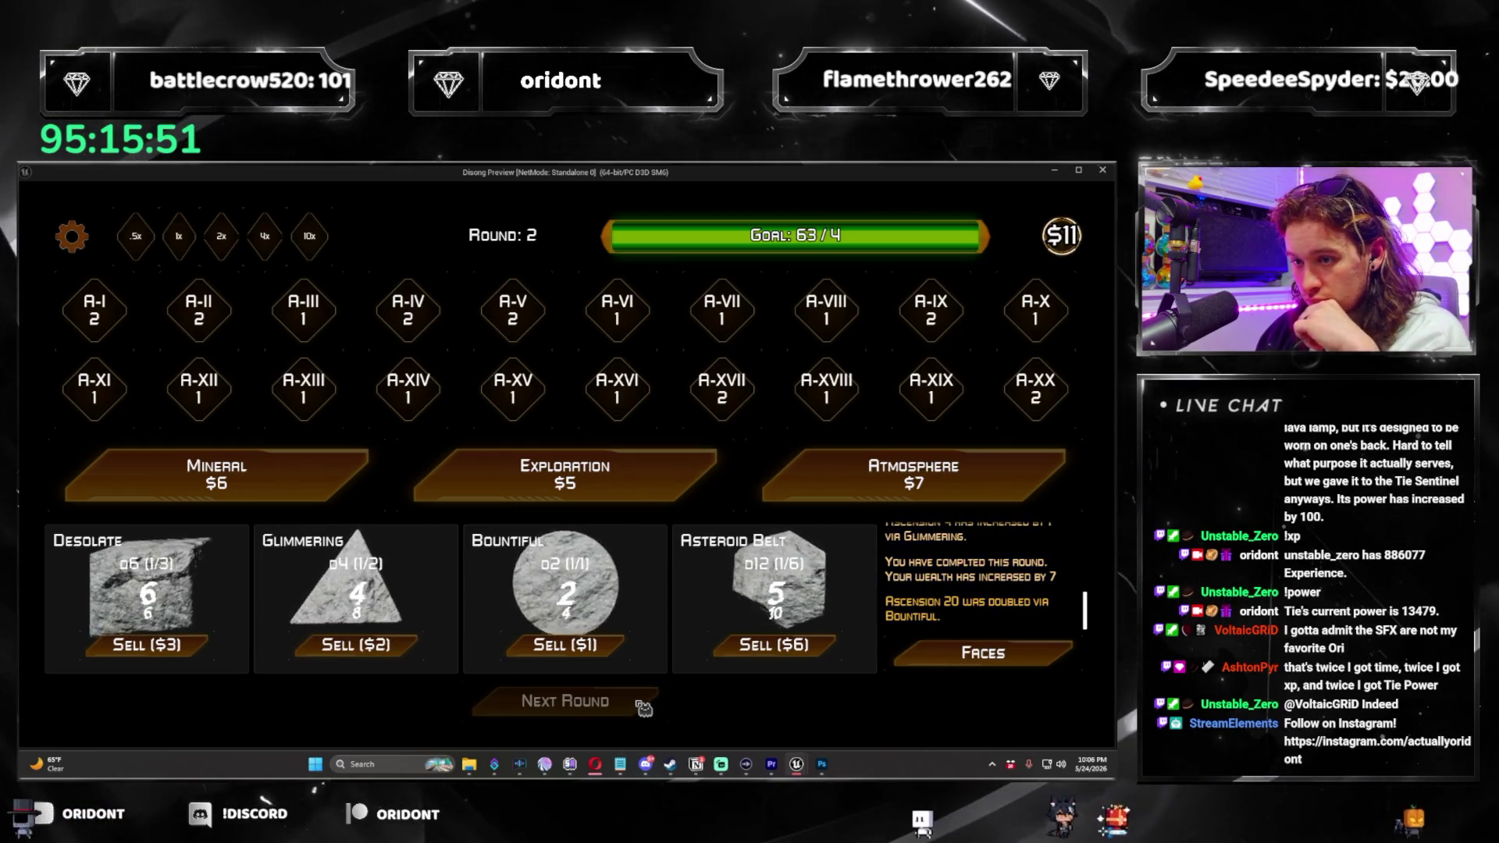
Add Dense to the Asteroid Belt die, roll round 3, and use Fissure to copy quadrant 2 into 1.
{"action": "left_click", "coordinate": [847, 492]}
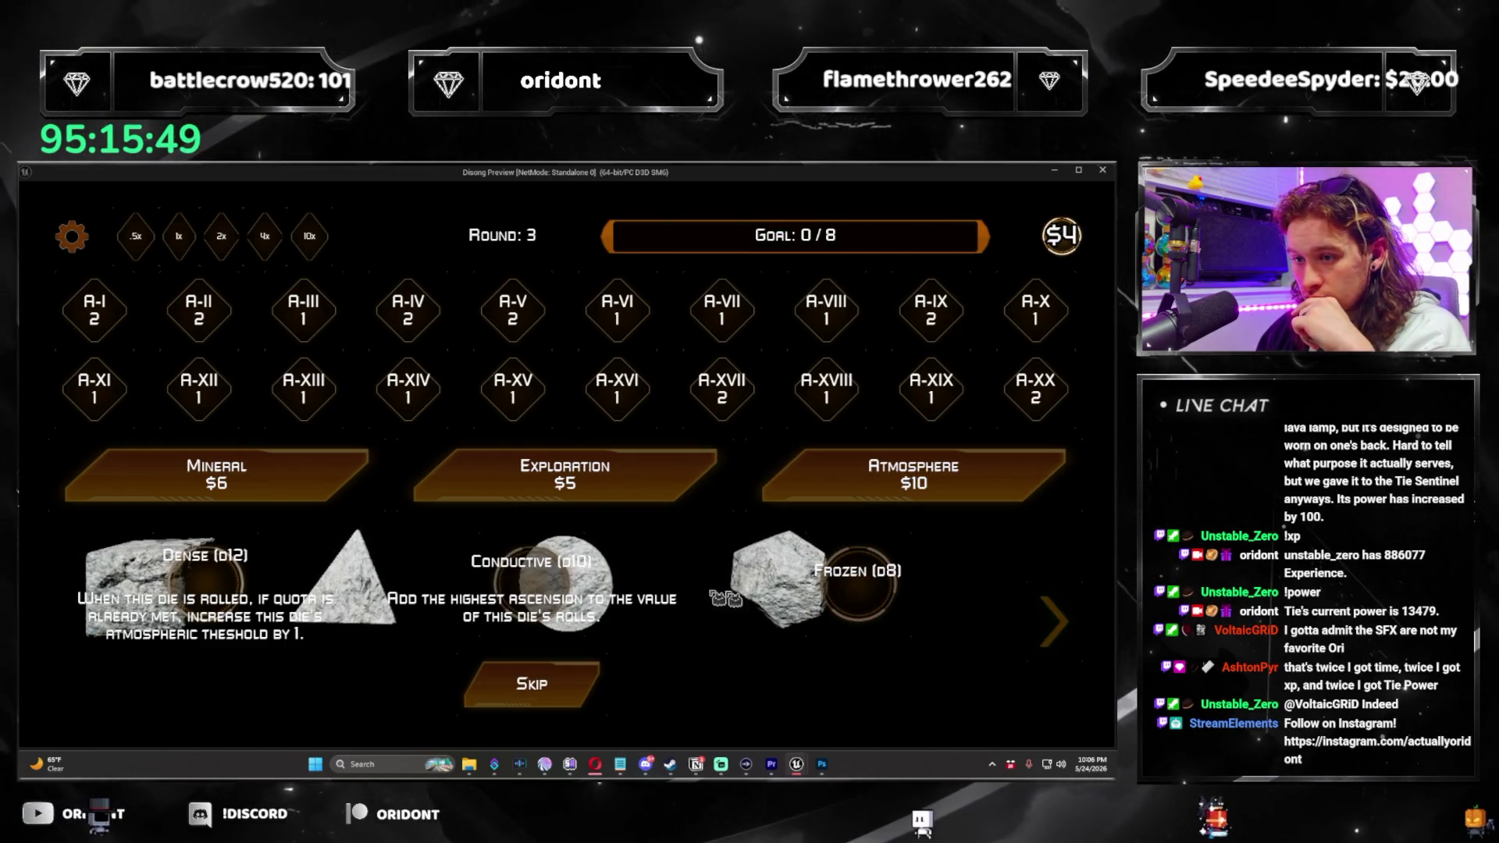
{"action": "left_click", "coordinate": [222, 590]}
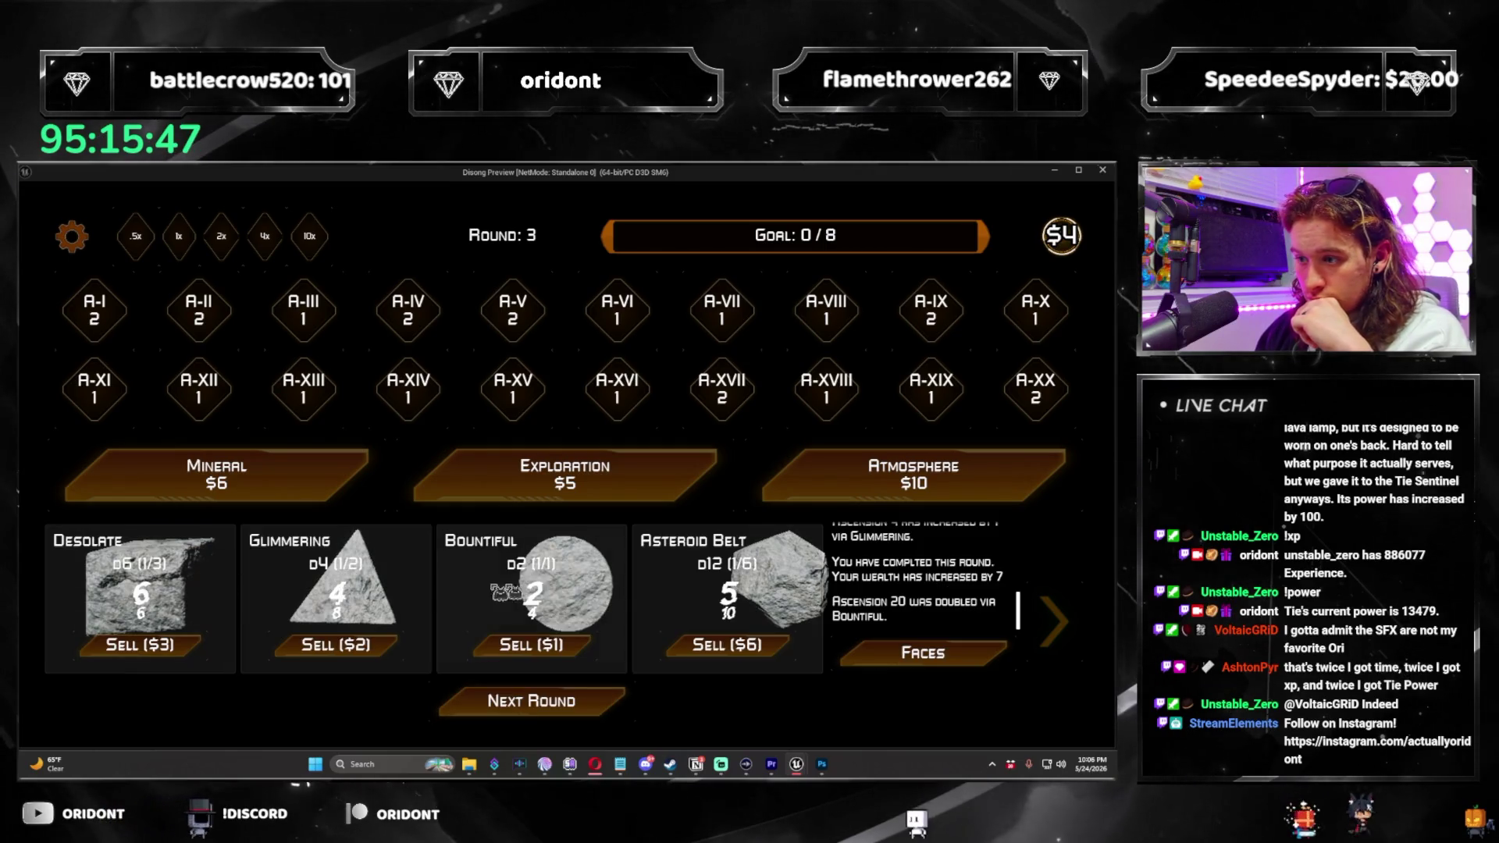
{"action": "left_click", "coordinate": [617, 703]}
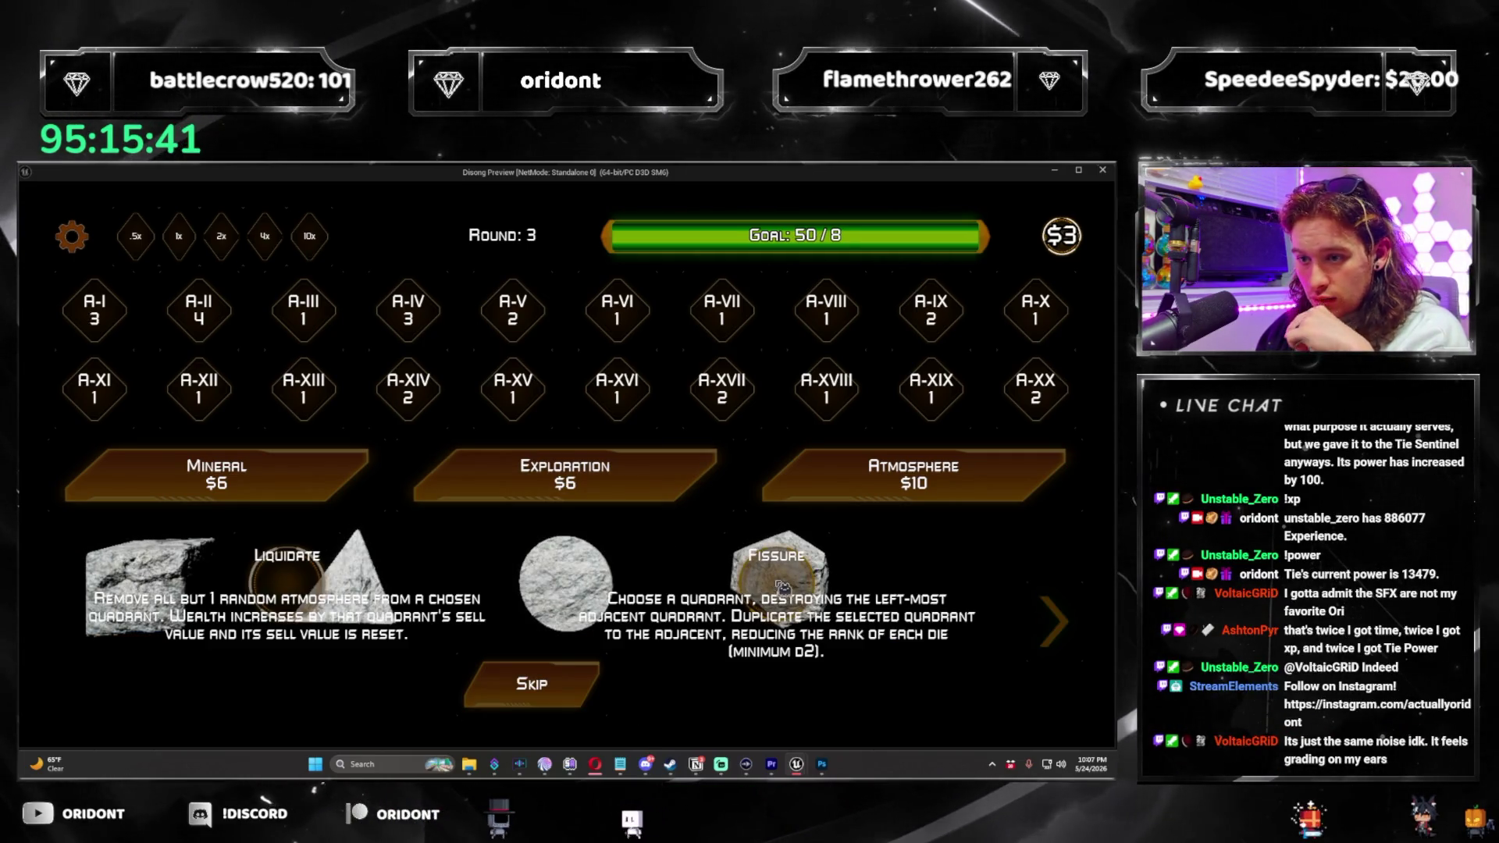
{"action": "left_click", "coordinate": [787, 590]}
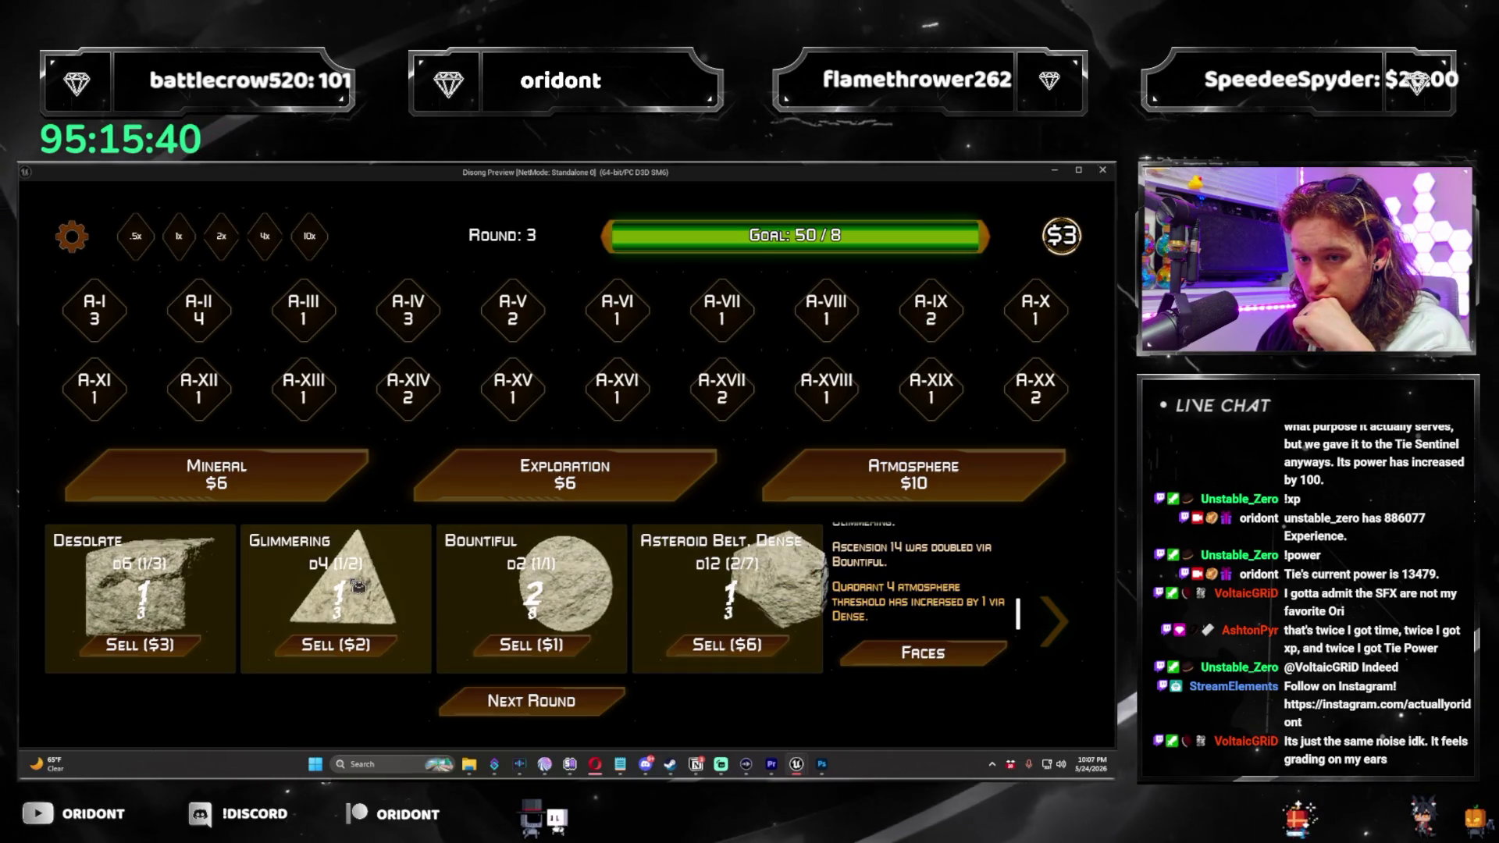
{"action": "left_click", "coordinate": [400, 607]}
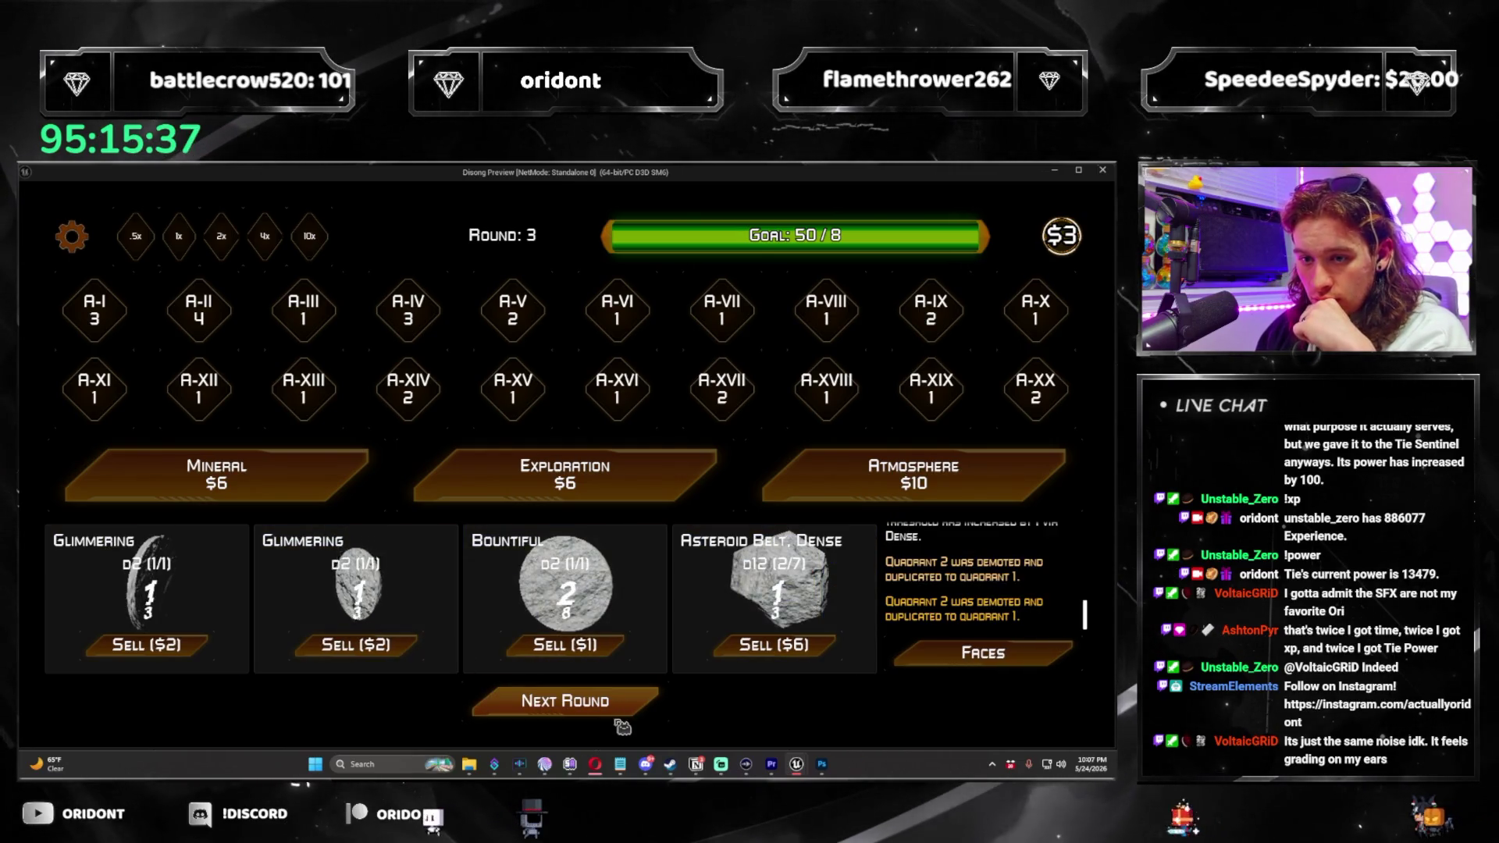
{"action": "left_click", "coordinate": [645, 718]}
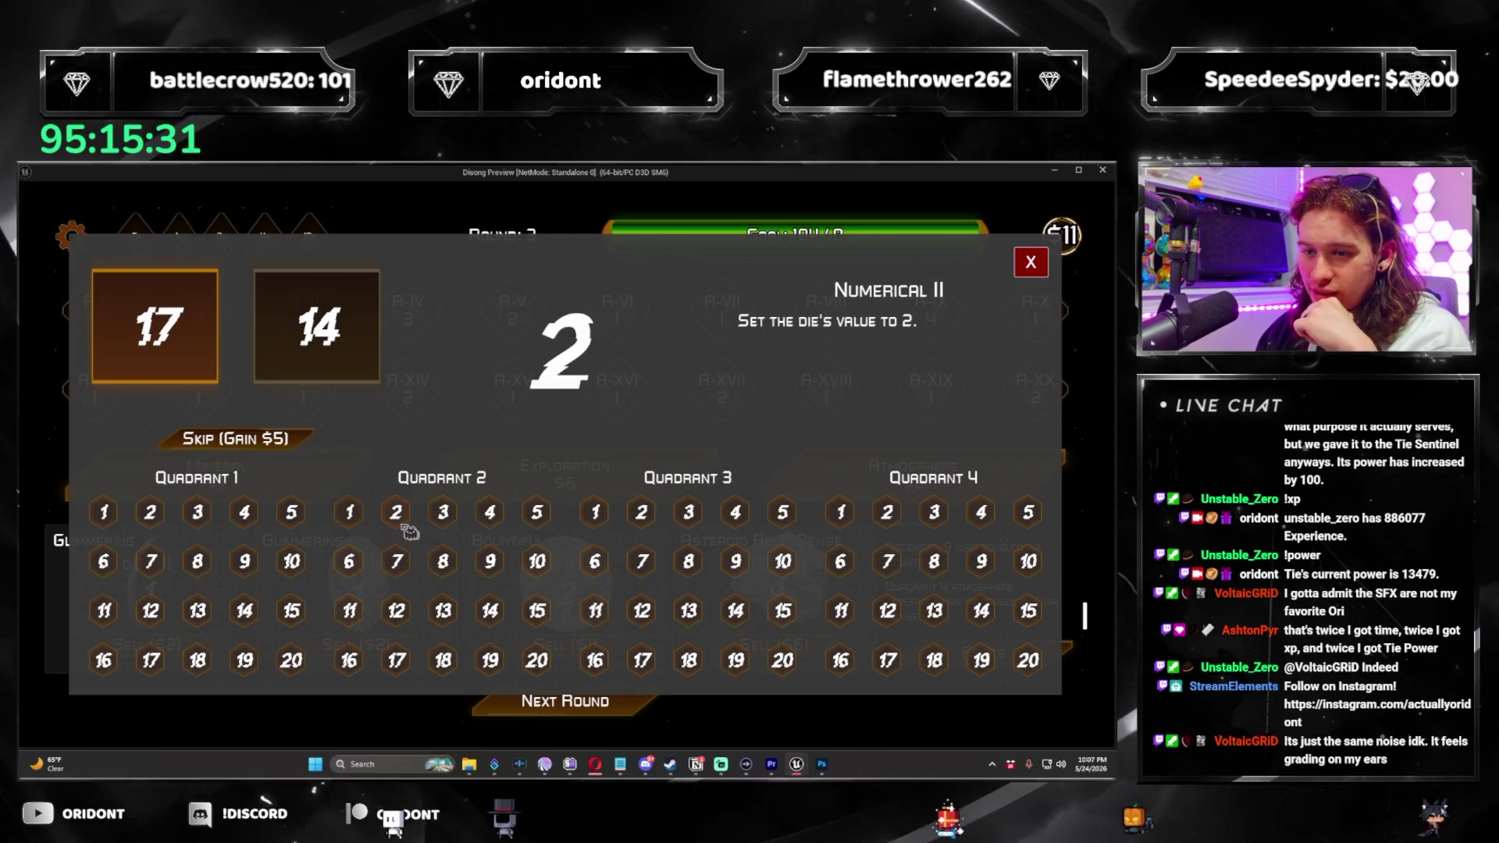
Put the 17 face on quadrant 2's die, add Waning to the Asteroid Belt die, and clear round 4.
{"action": "left_click", "coordinate": [364, 519]}
{"action": "left_click", "coordinate": [1031, 265]}
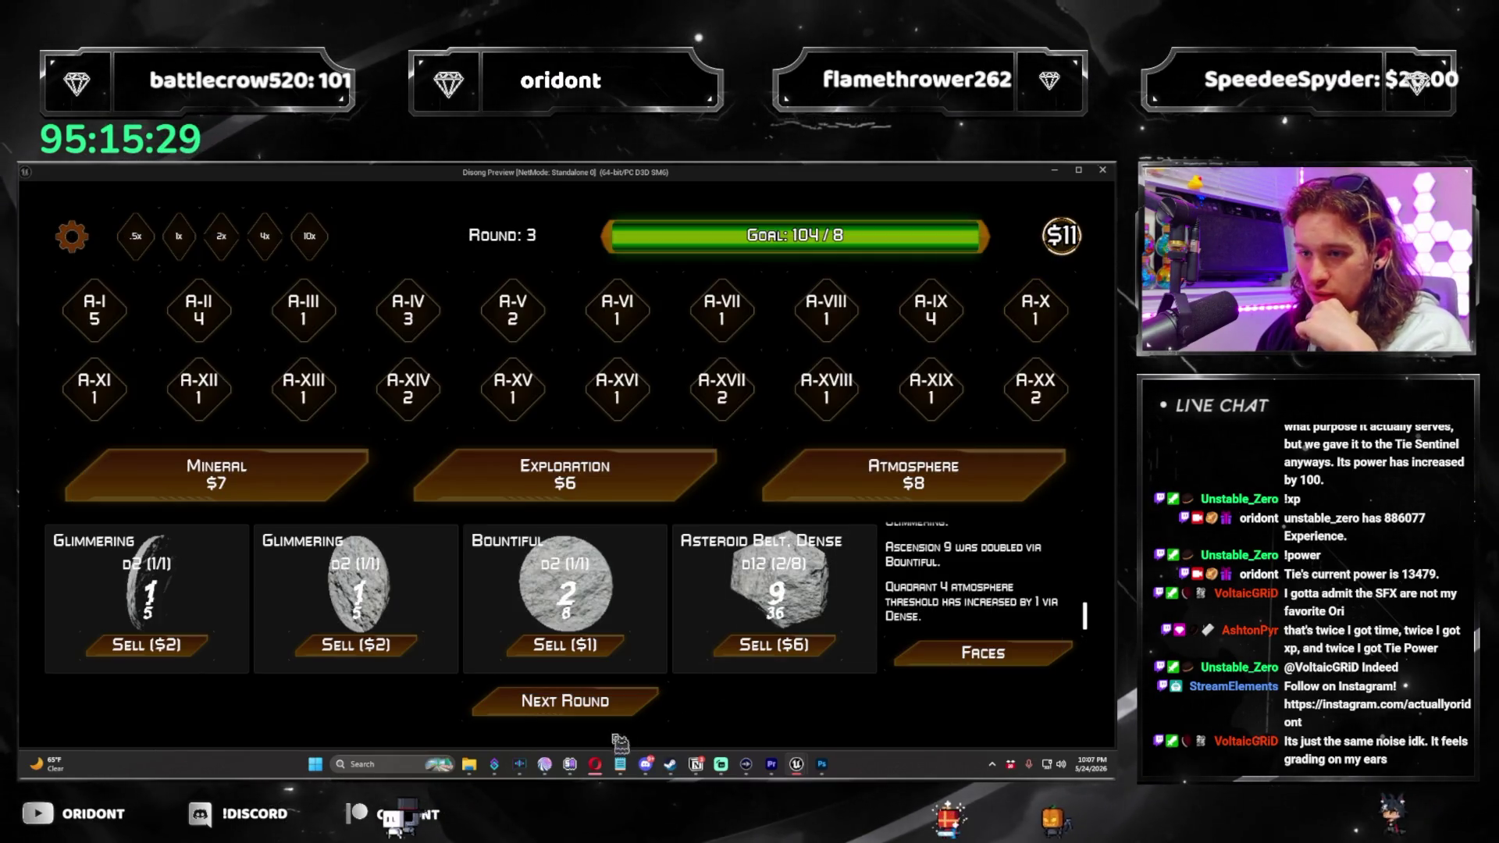
{"action": "left_click", "coordinate": [564, 701]}
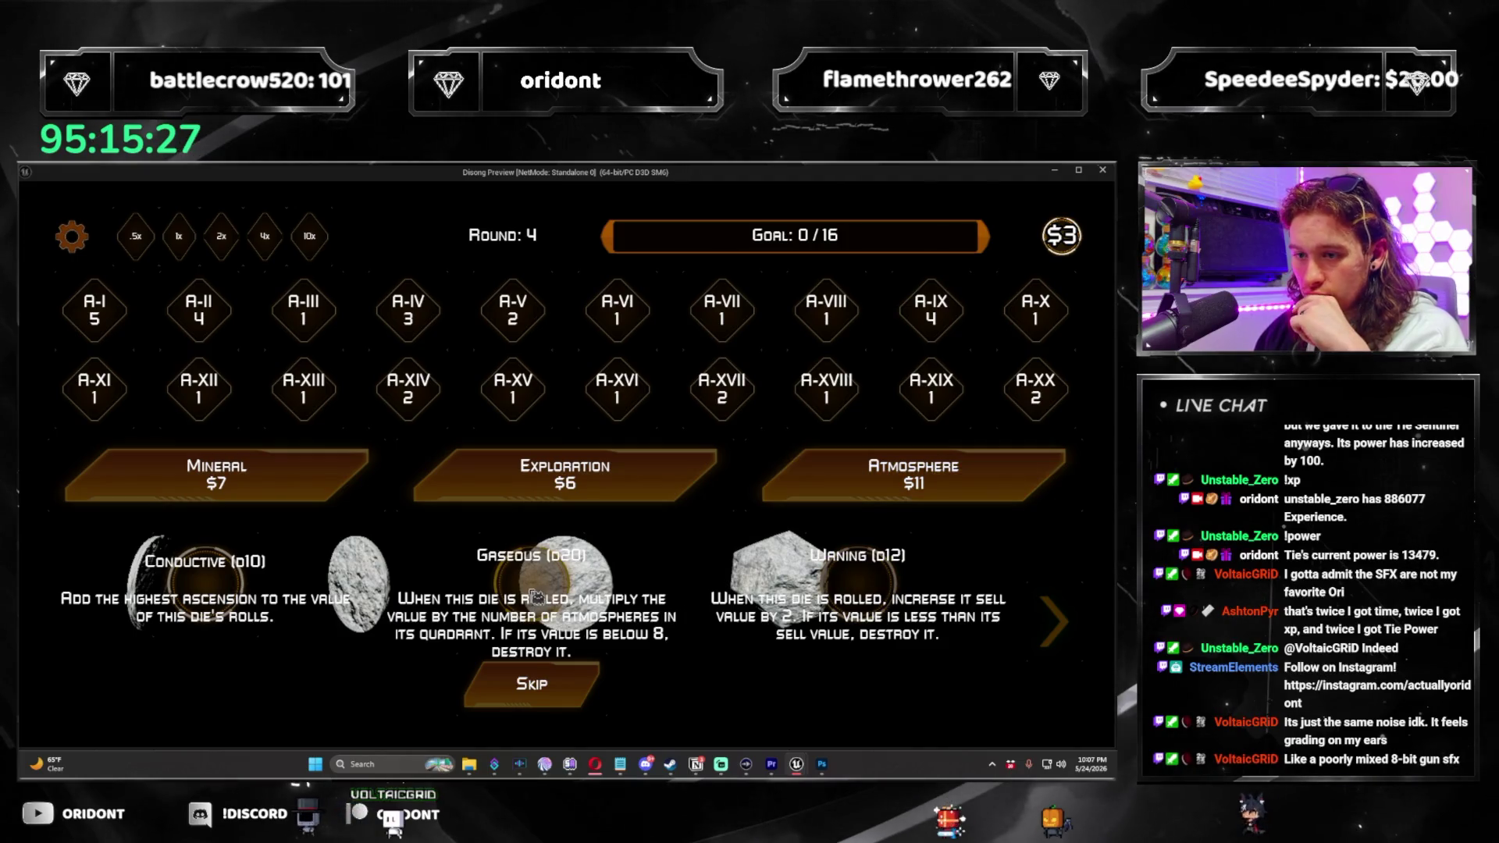
{"action": "left_click", "coordinate": [543, 590]}
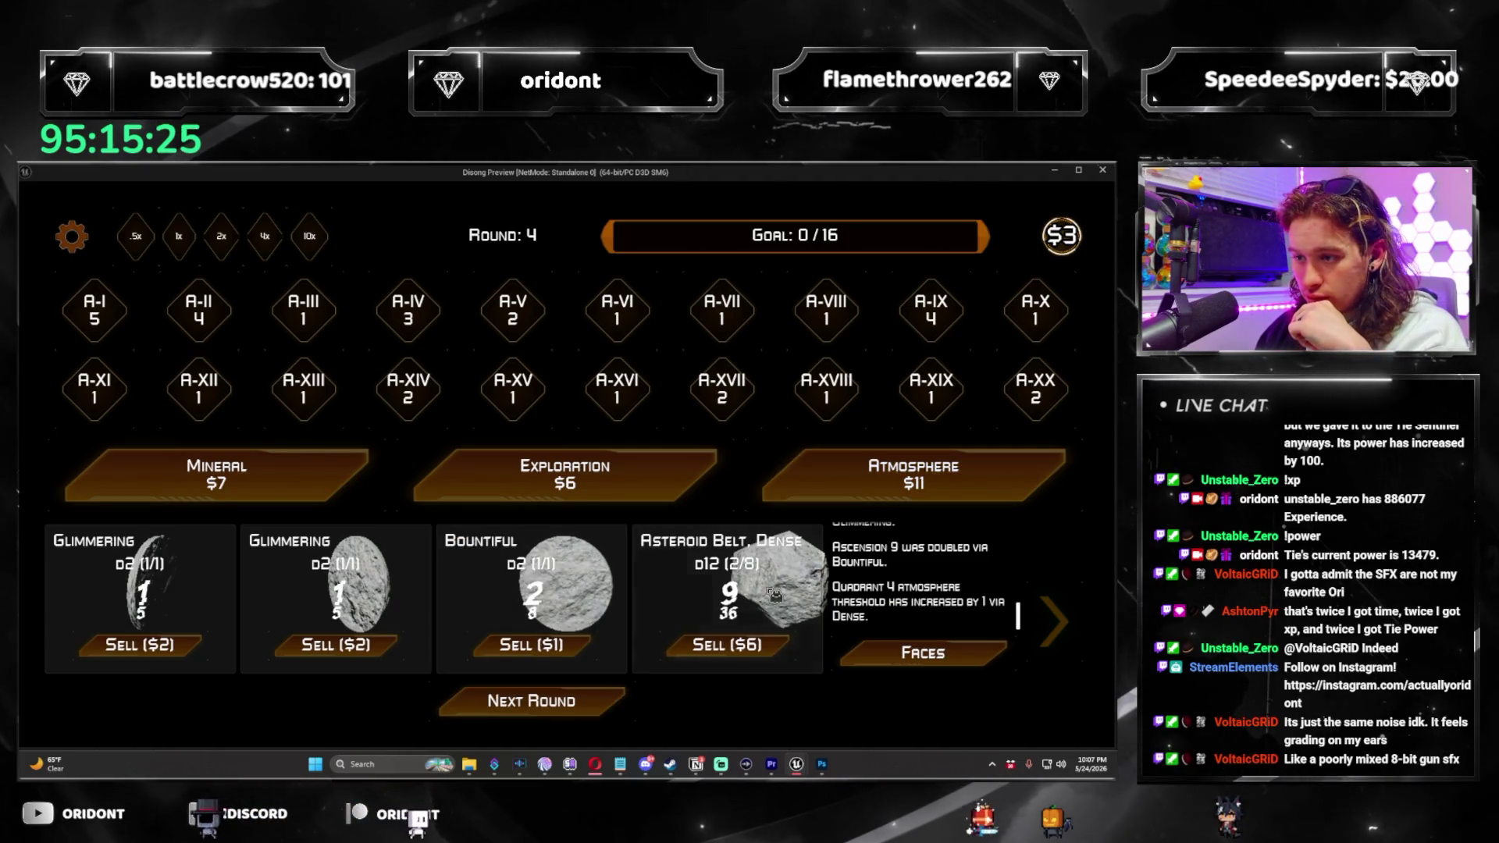
{"action": "left_click", "coordinate": [773, 595]}
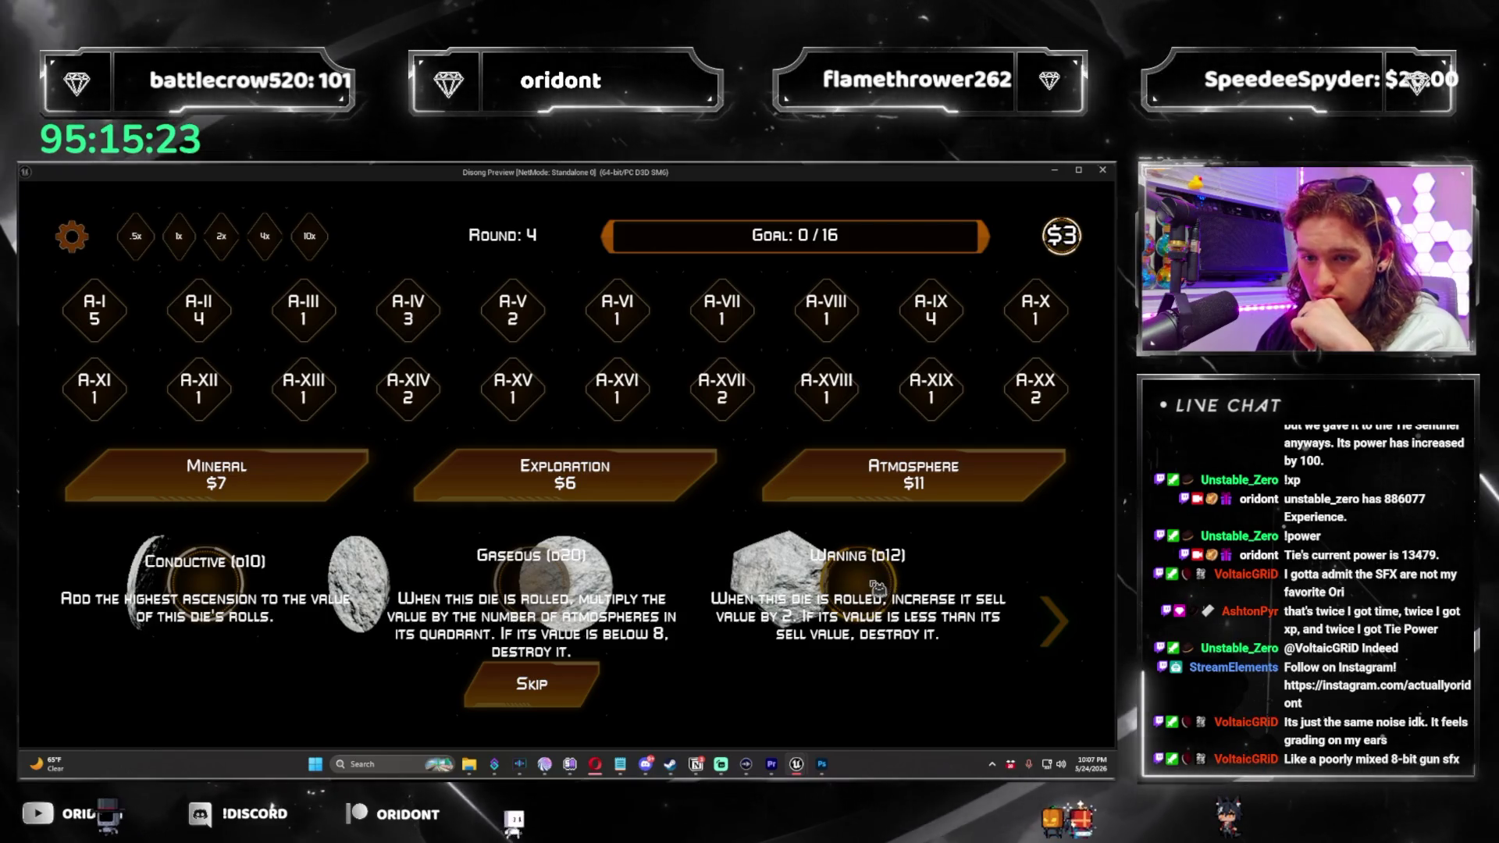
{"action": "left_click", "coordinate": [873, 590]}
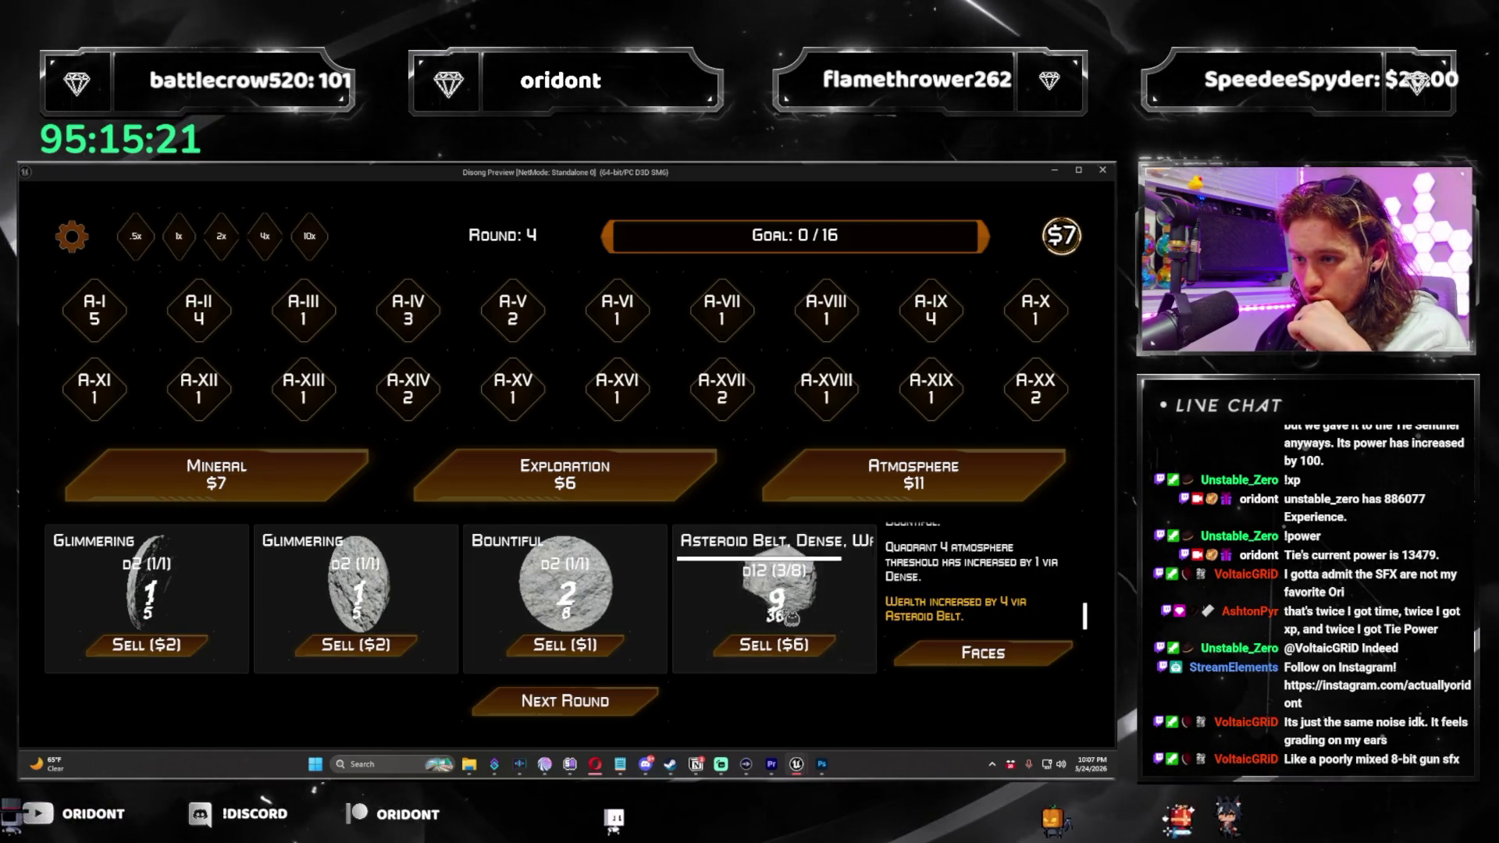
{"action": "left_click", "coordinate": [625, 701]}
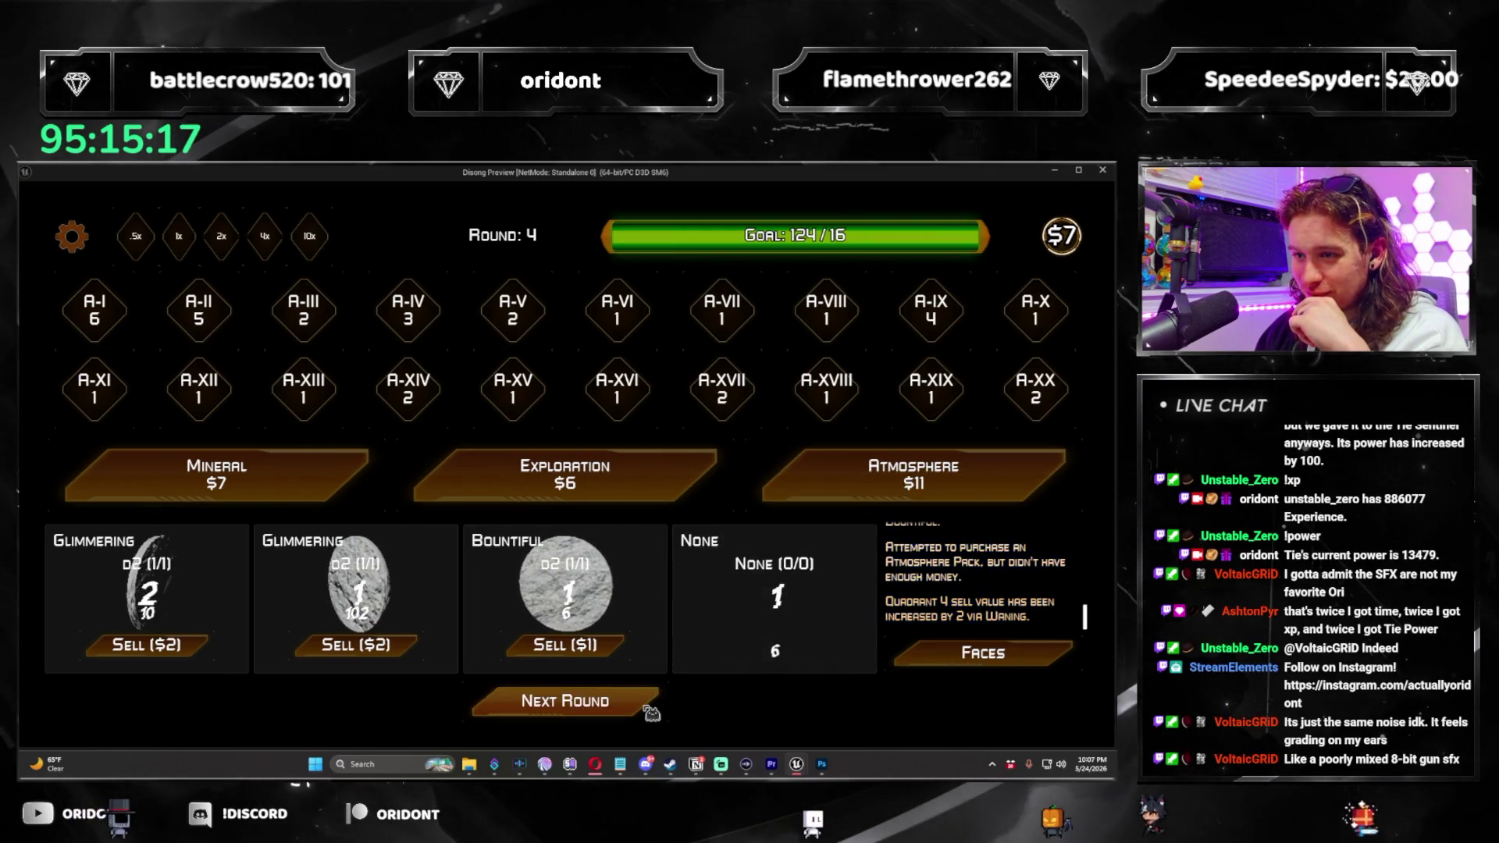
{"action": "left_click", "coordinate": [645, 708]}
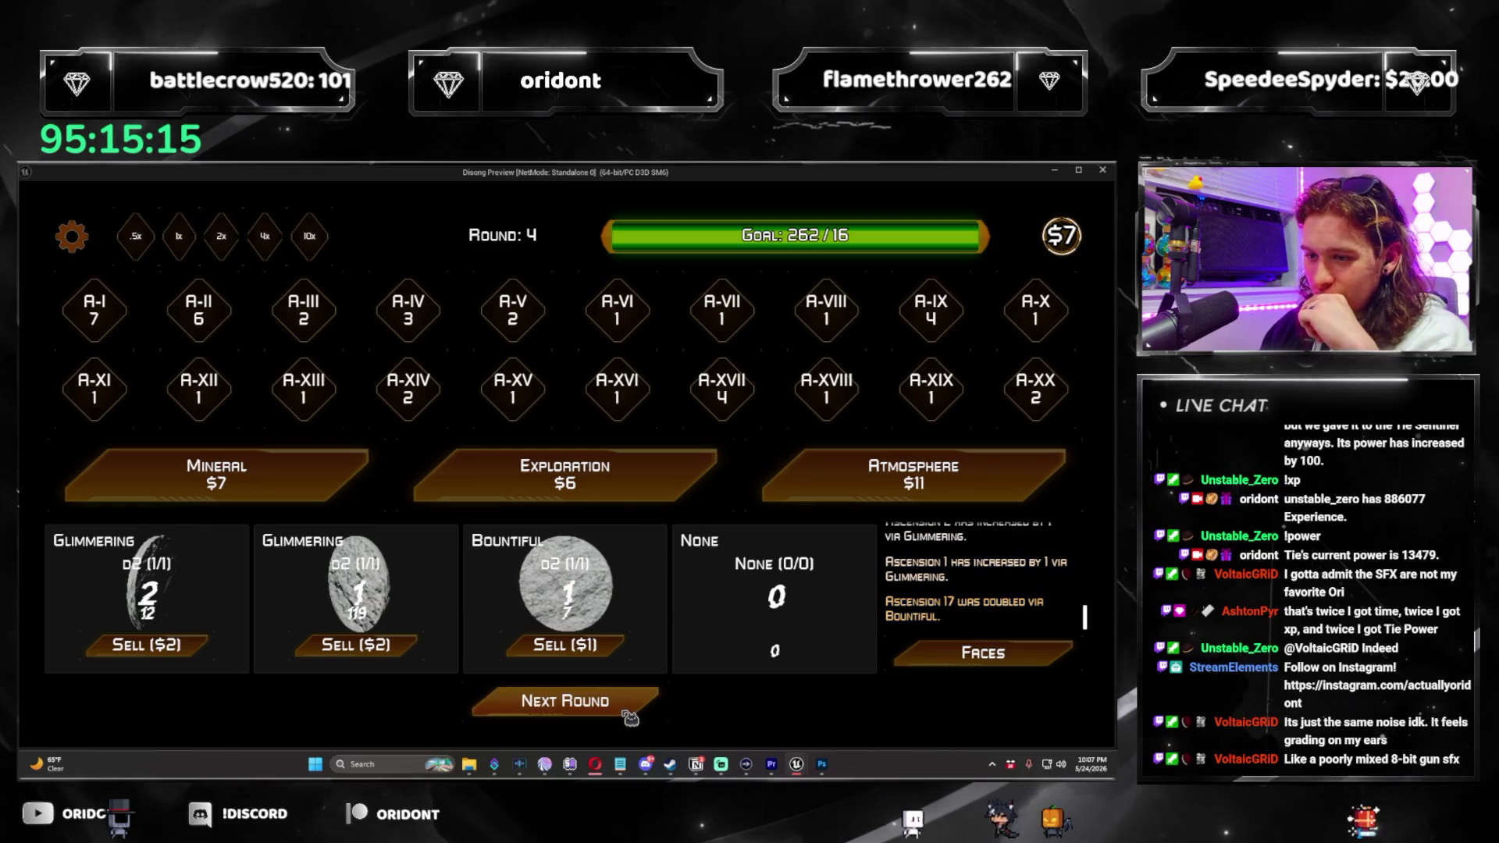
{"action": "left_click", "coordinate": [629, 716]}
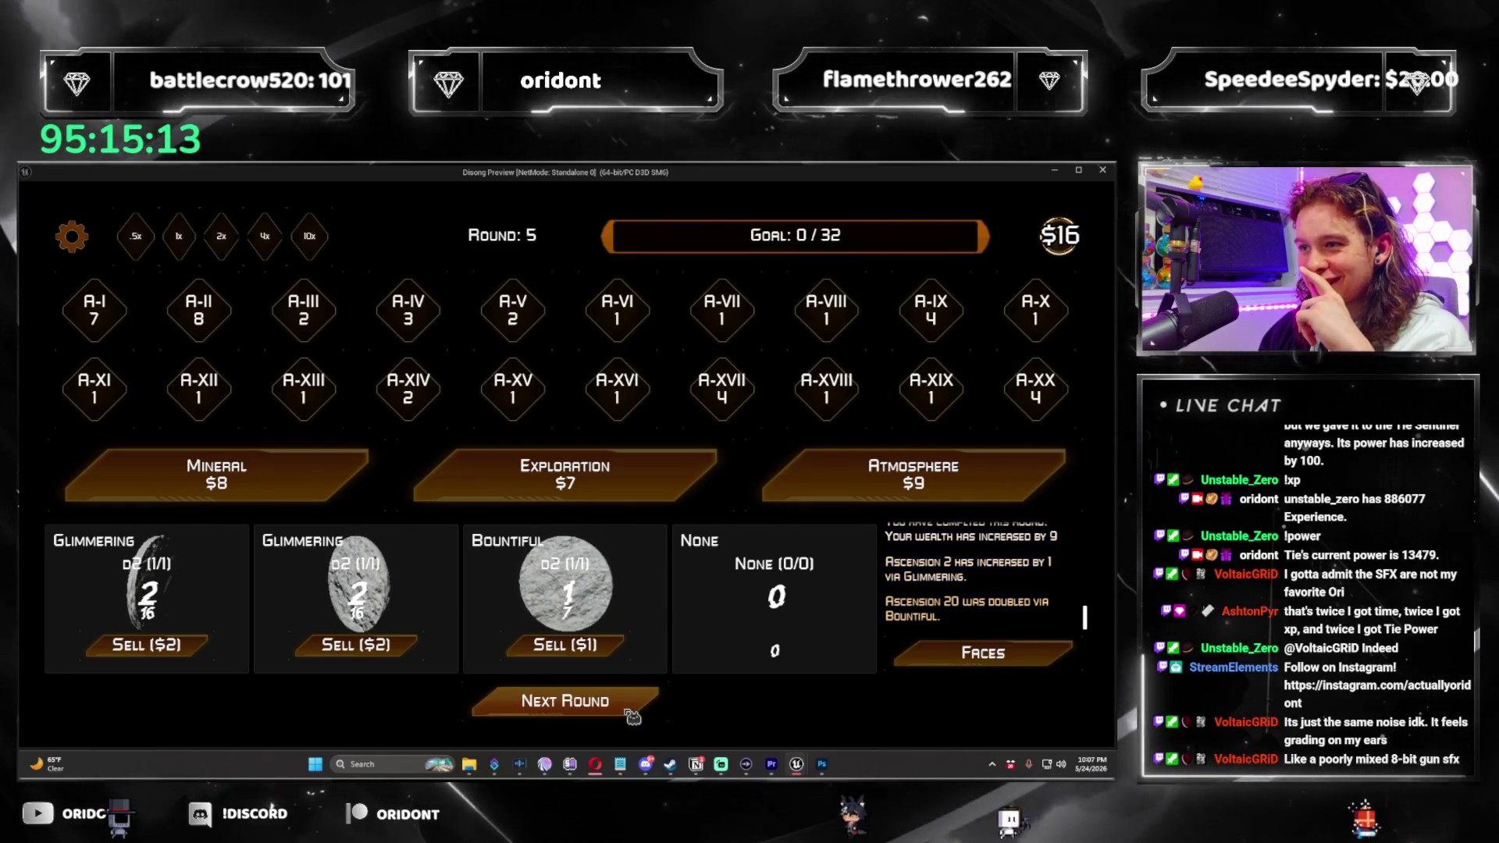
Apply Bountiful to the third quadrant's die, clear round 5, and close the preview.
{"action": "left_click", "coordinate": [913, 474]}
{"action": "left_click", "coordinate": [652, 611]}
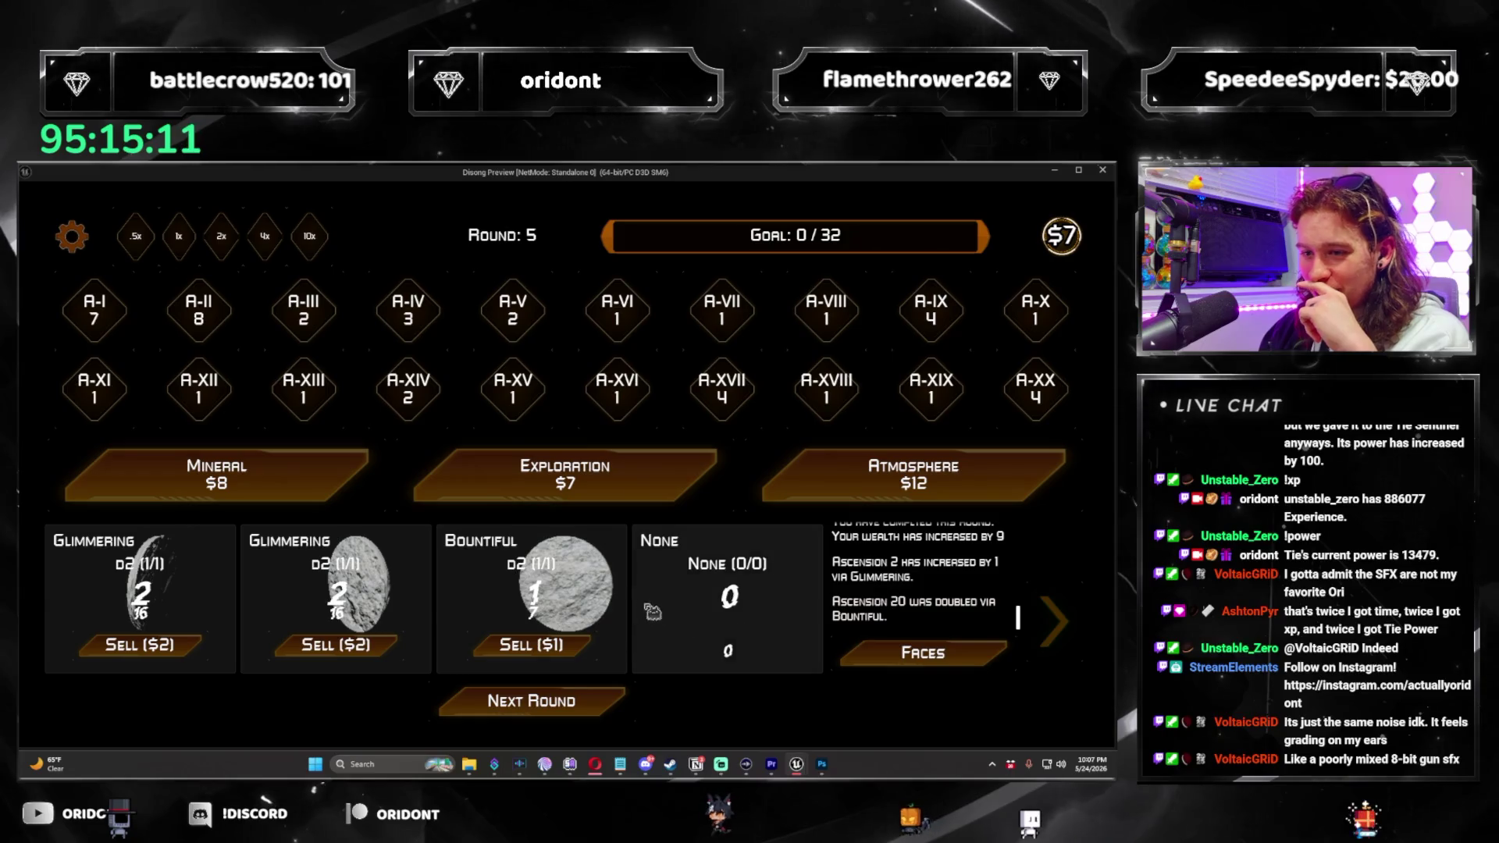
{"action": "left_click", "coordinate": [604, 599]}
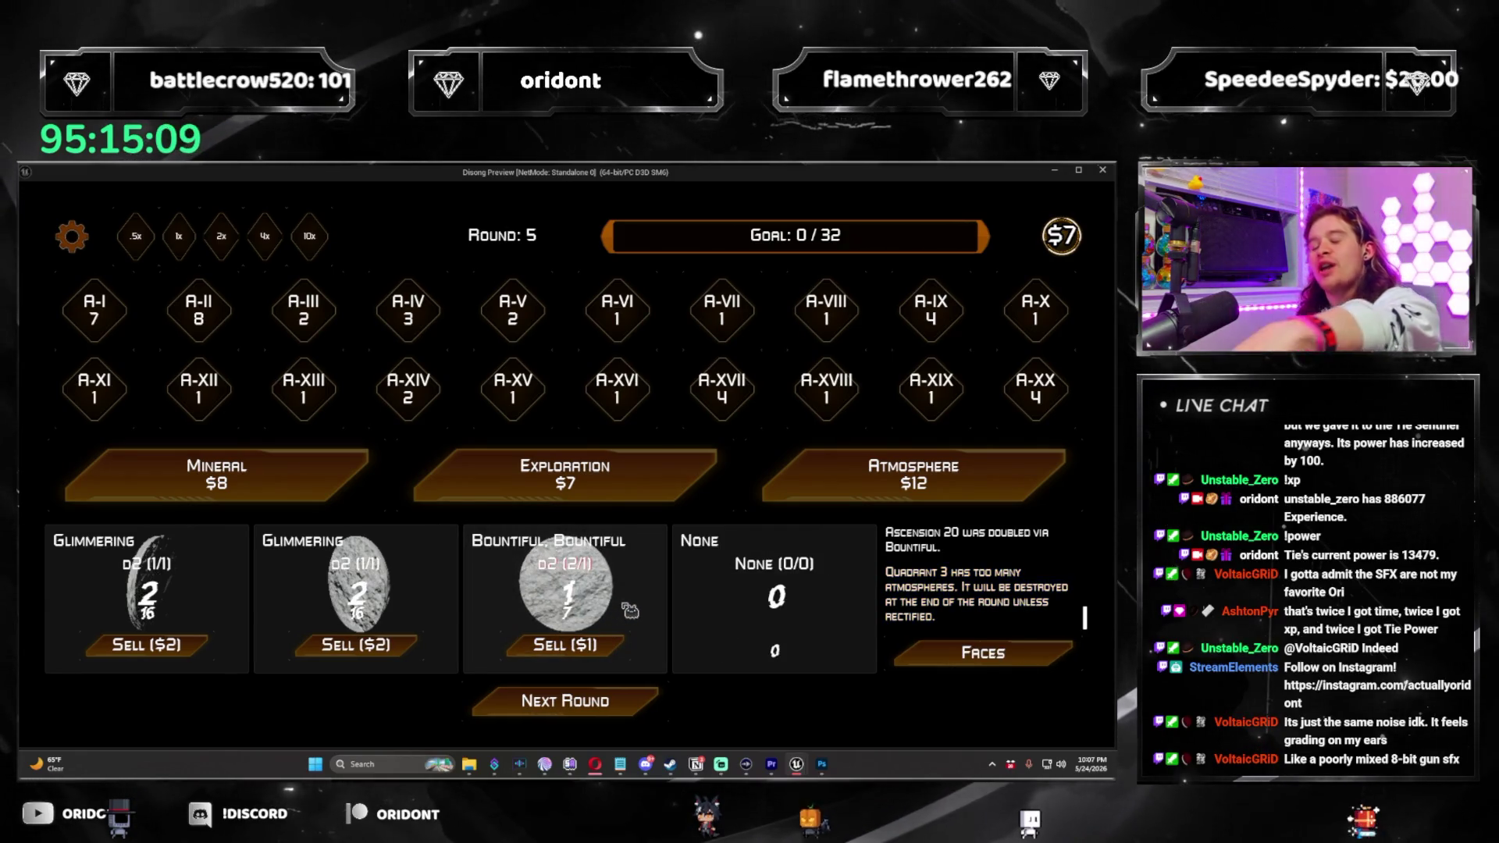
{"action": "left_click", "coordinate": [627, 711]}
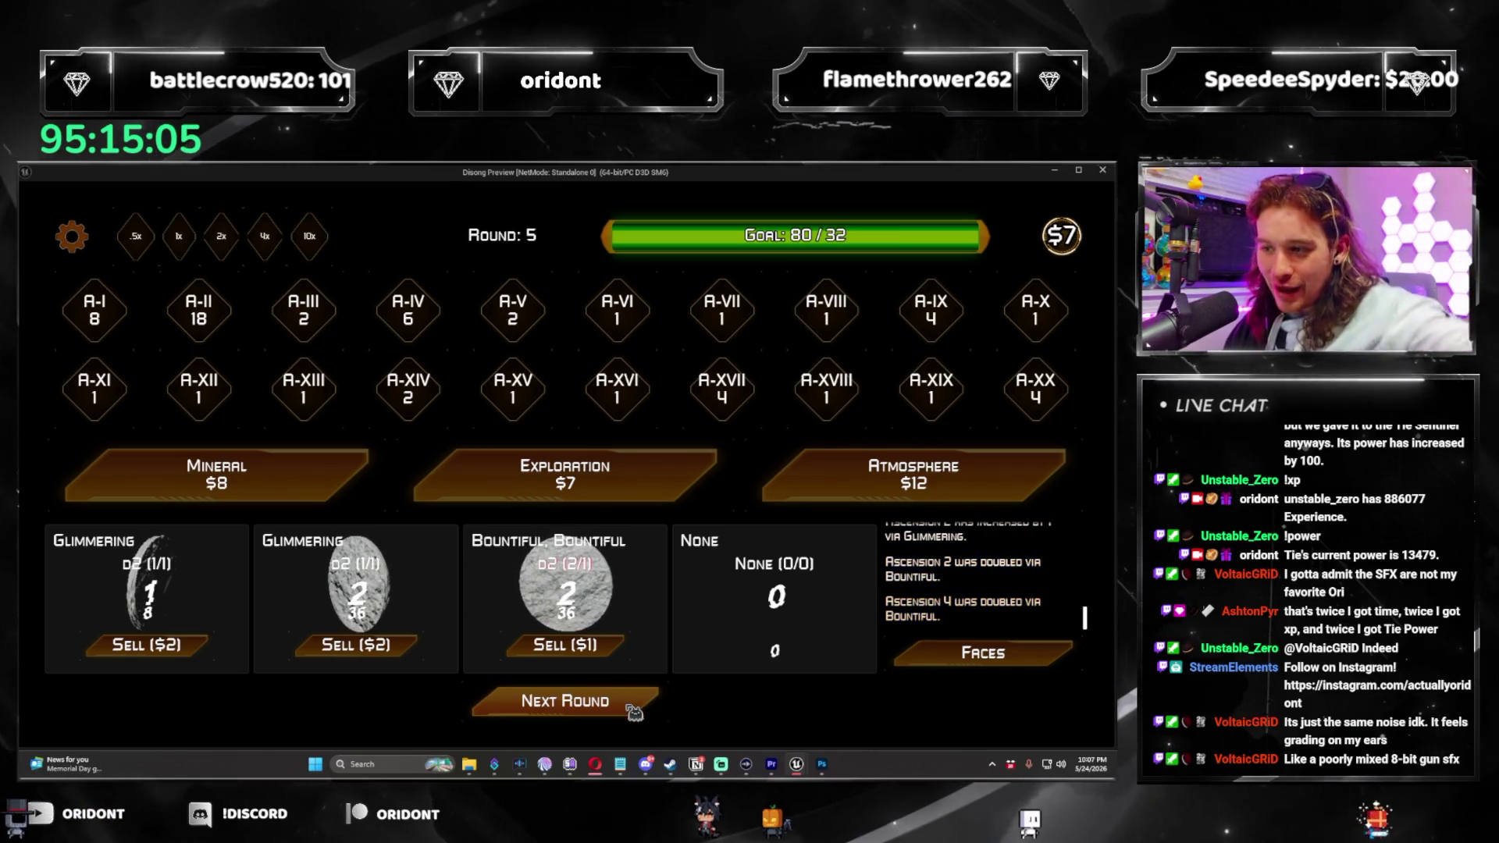
{"action": "left_click", "coordinate": [630, 709]}
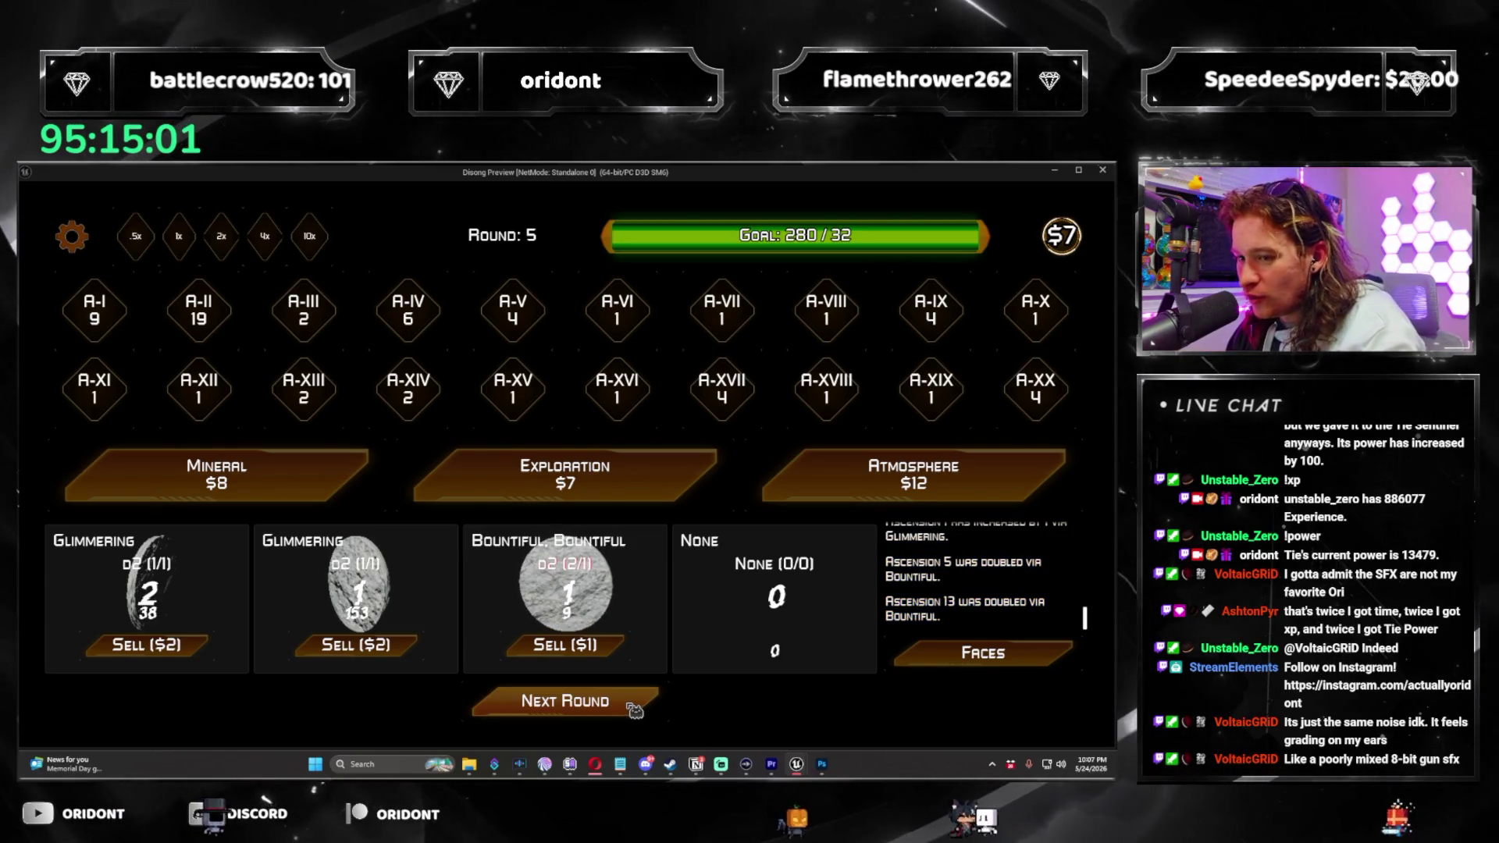
{"action": "left_click", "coordinate": [634, 709]}
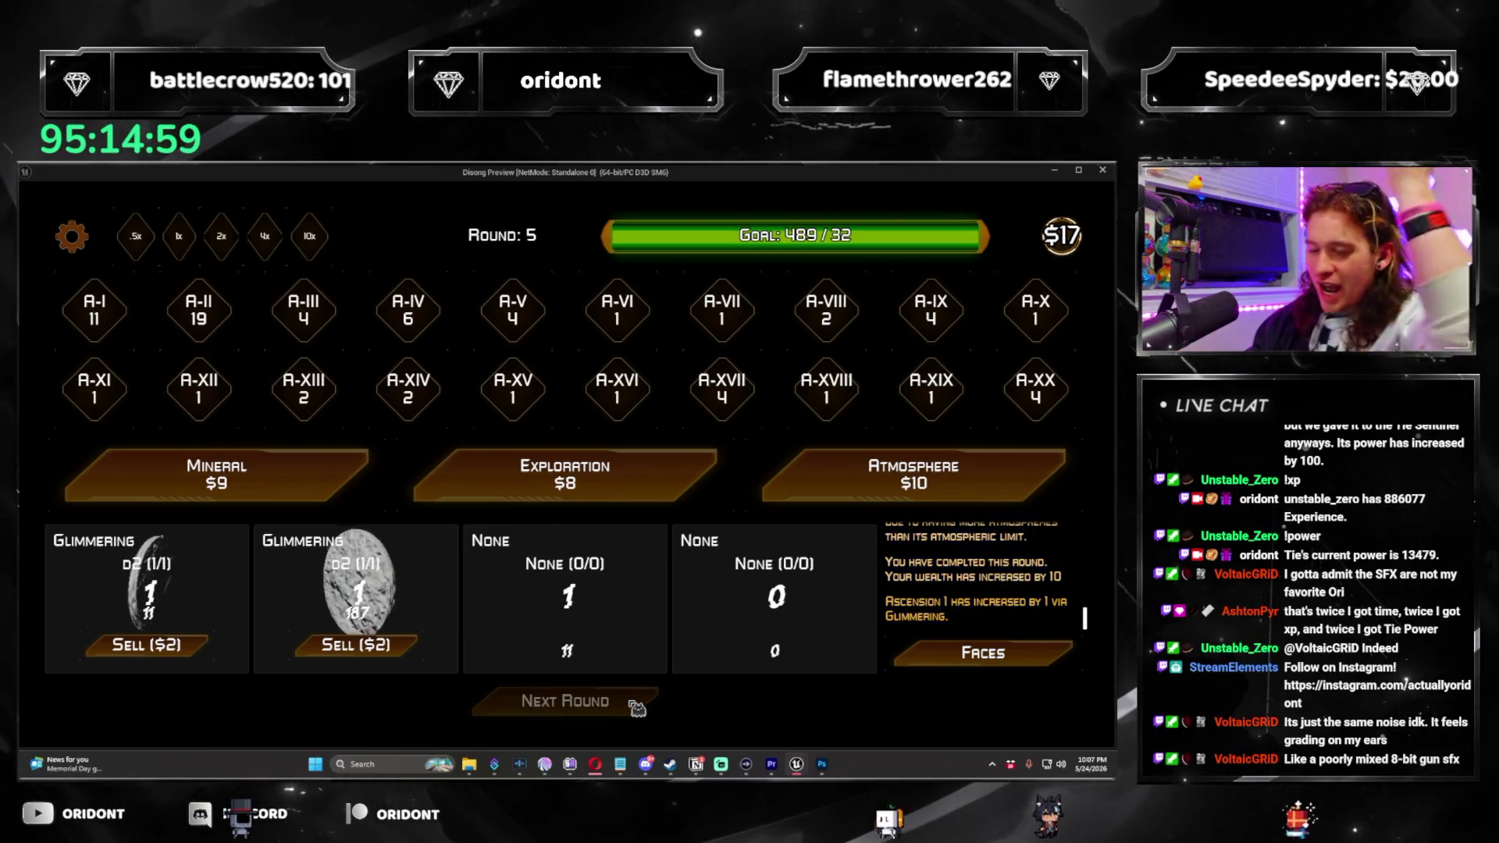
{"action": "left_click", "coordinate": [1103, 170]}
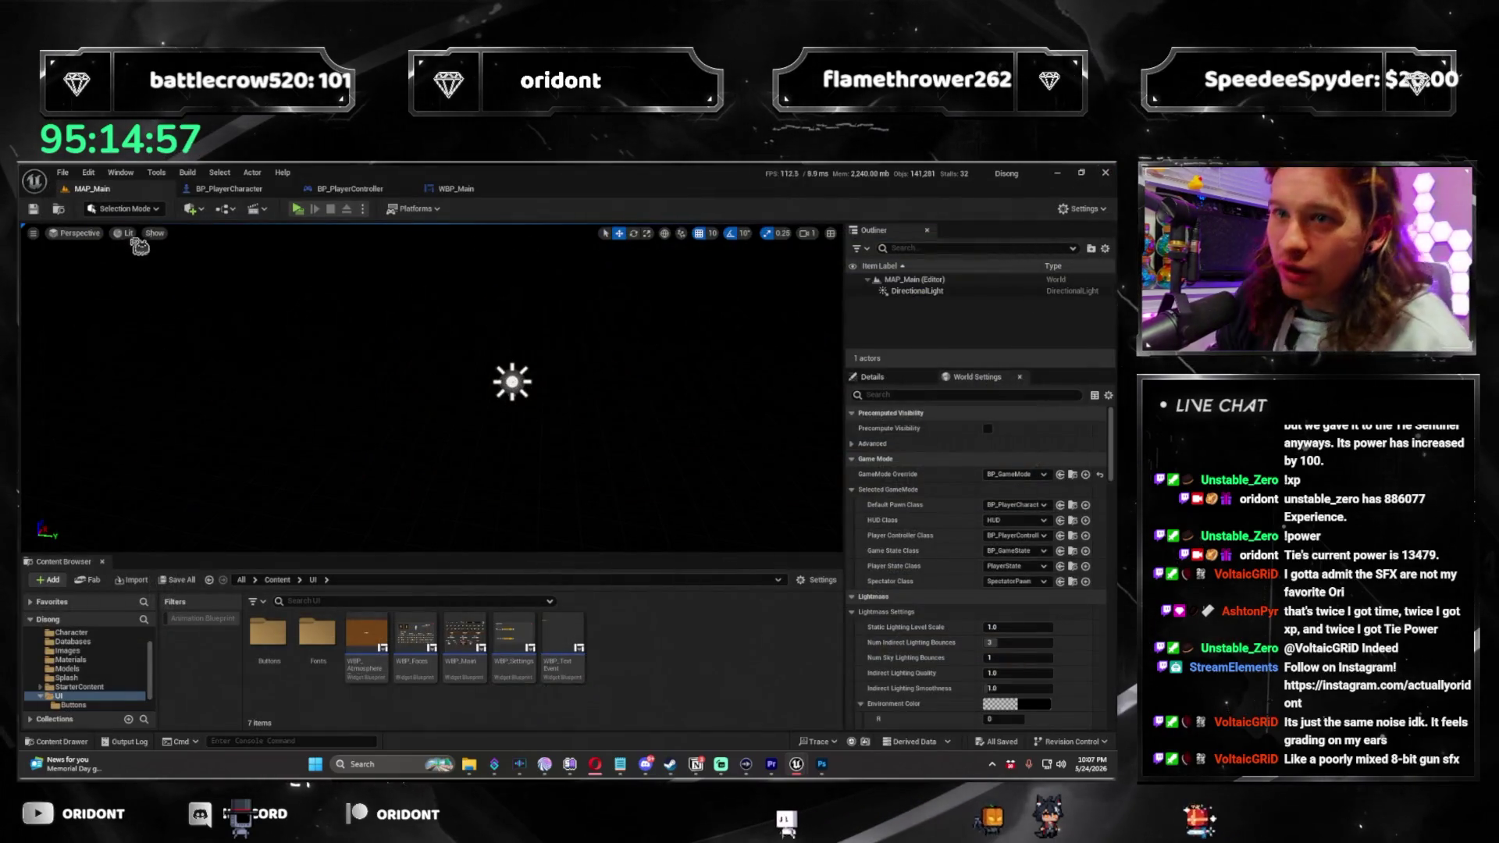
Open the WBP_Main widget blueprint in its Designer layout view.
{"action": "left_click", "coordinate": [344, 189]}
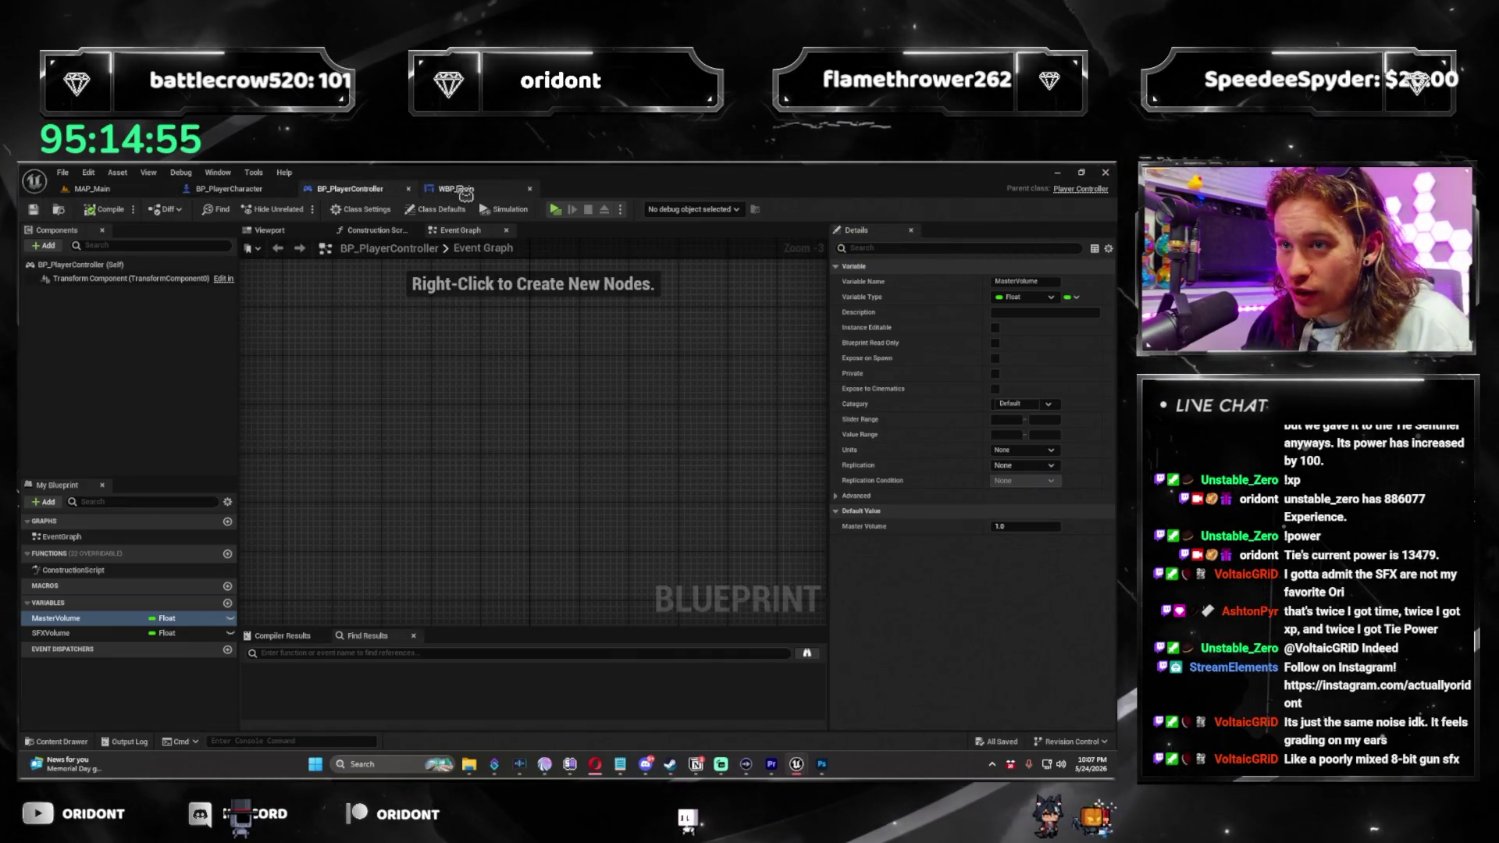
{"action": "left_click", "coordinate": [467, 189]}
{"action": "left_click", "coordinate": [1016, 209]}
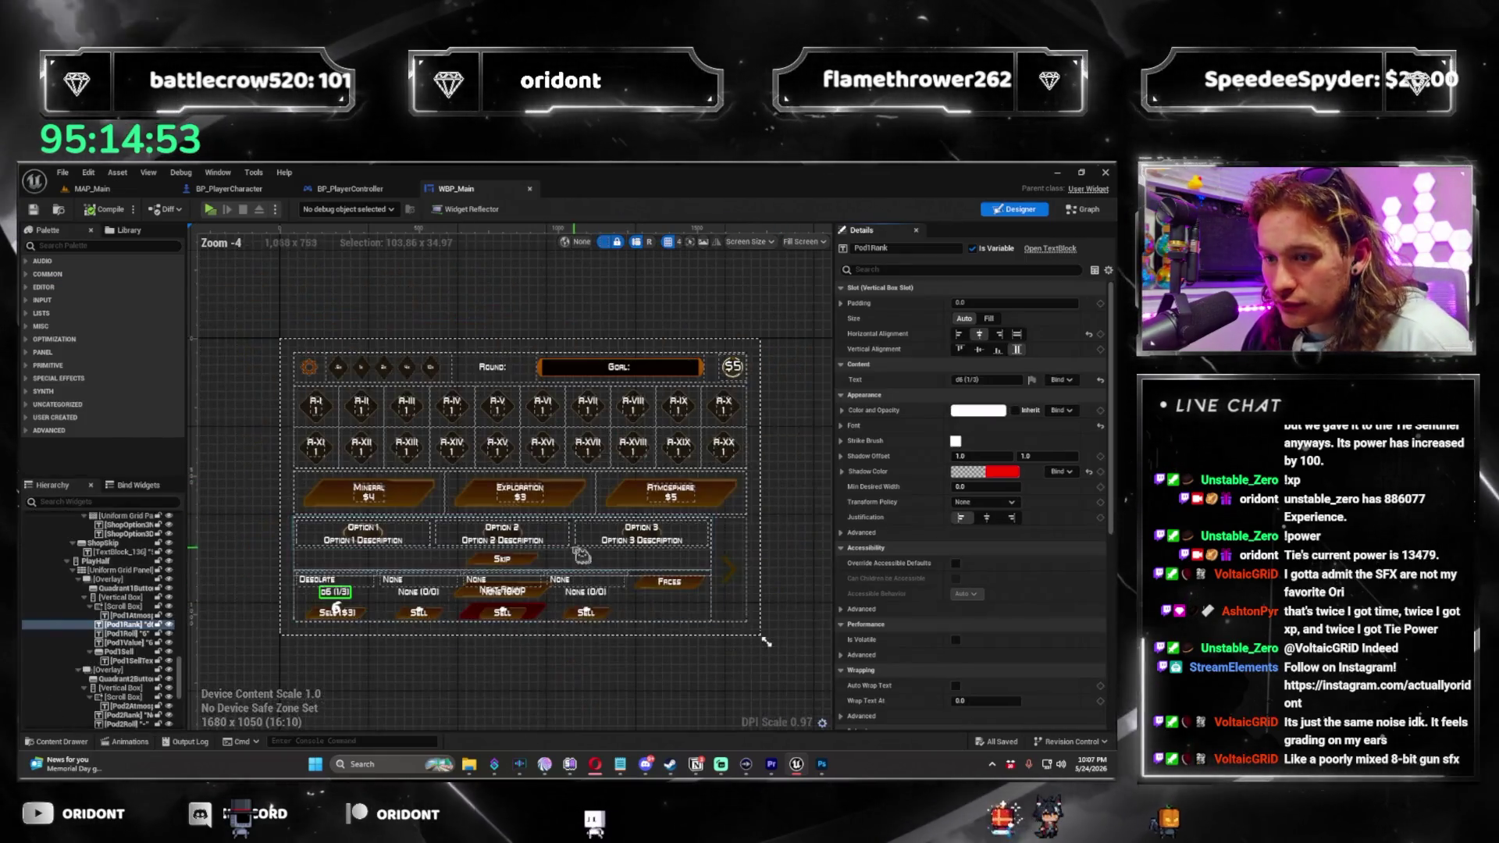
{"action": "scroll", "coordinate": [581, 555], "scroll_direction": "up", "scroll_amount": 3}
{"action": "scroll", "coordinate": [478, 492], "scroll_direction": "up", "scroll_amount": 2}
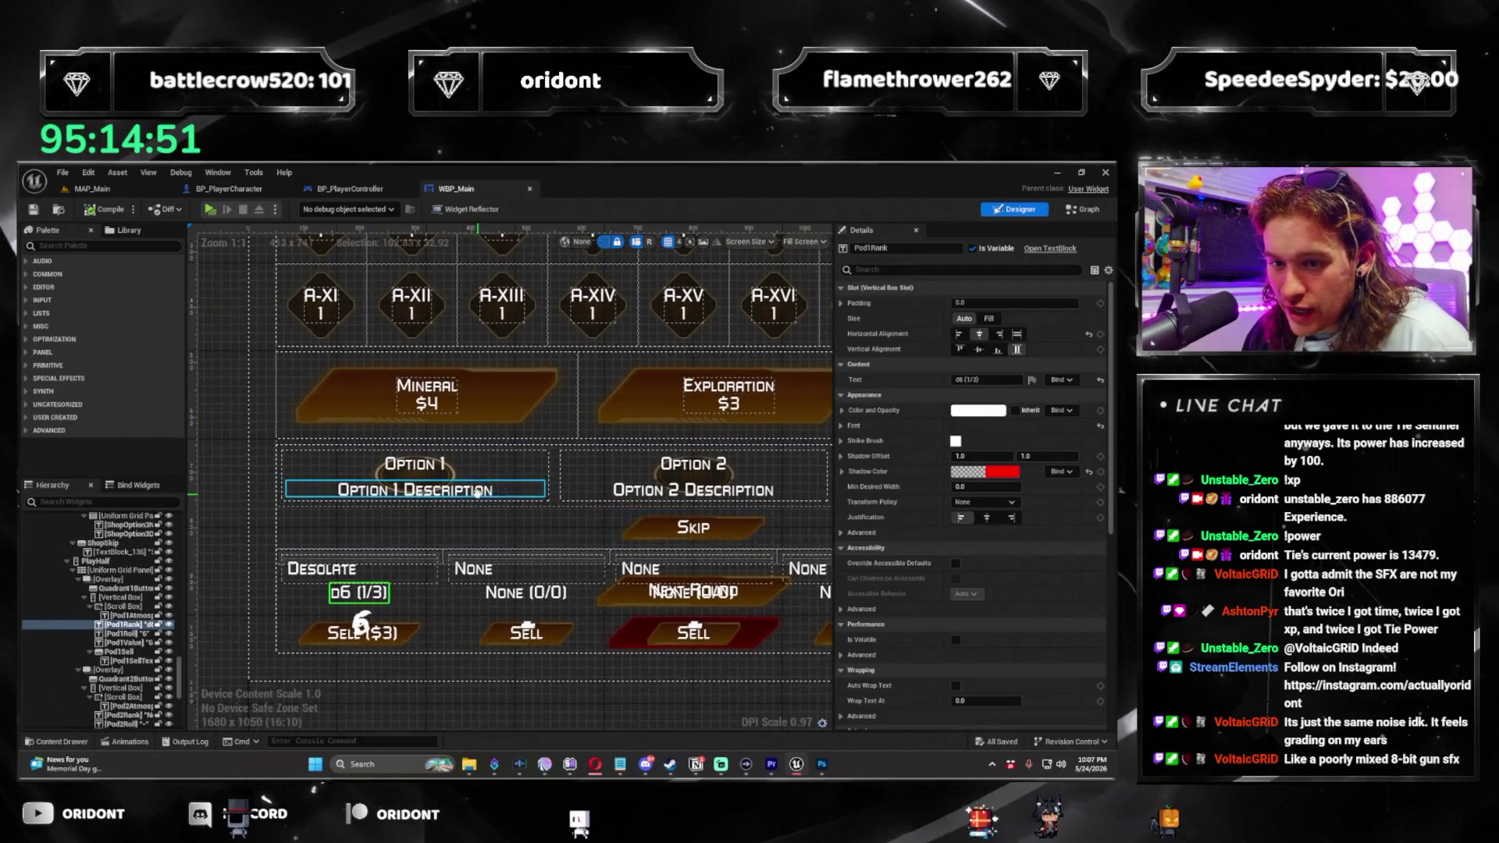
{"action": "scroll", "coordinate": [381, 598], "scroll_direction": "down", "scroll_amount": 1}
{"action": "scroll", "coordinate": [552, 535], "scroll_direction": "up", "scroll_amount": 1}
Set the first pod rank label's text shadow offset to 2.0 for X and Y.
{"action": "left_click", "coordinate": [1004, 472]}
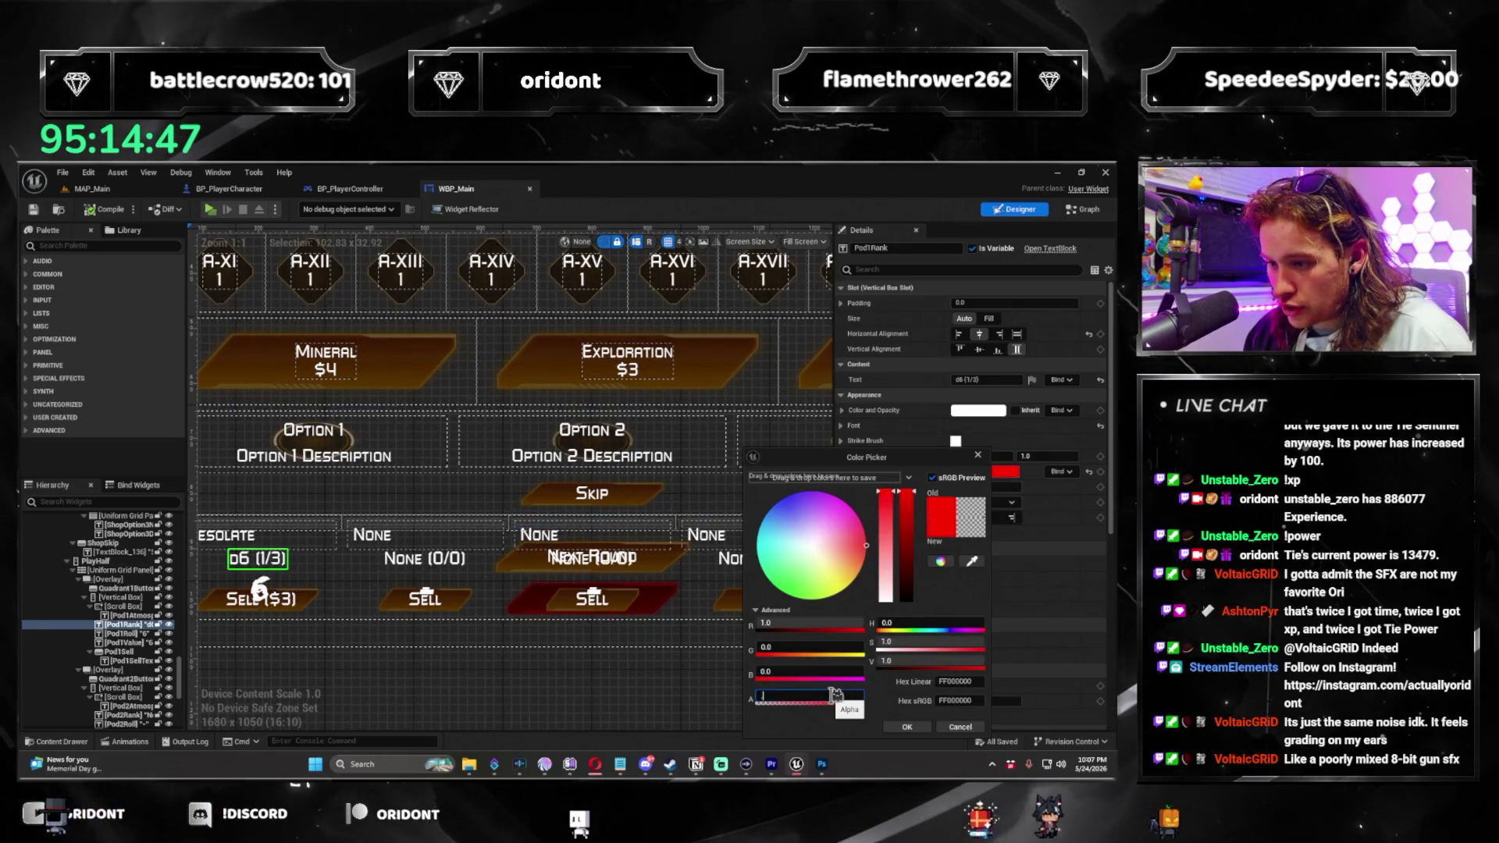
{"action": "left_click", "coordinate": [906, 727]}
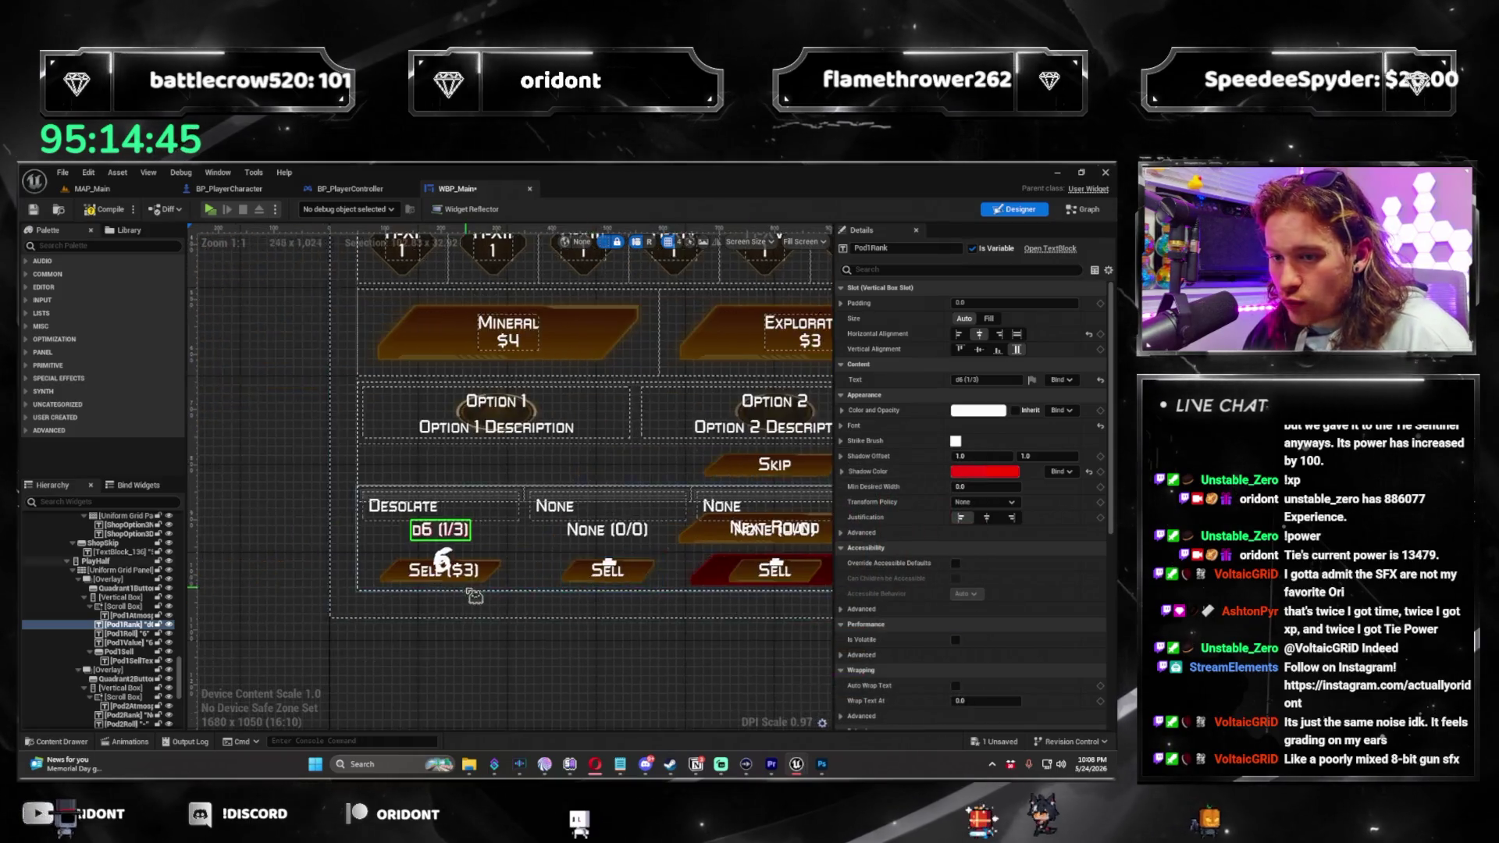
{"action": "scroll", "coordinate": [472, 589], "scroll_direction": "up", "scroll_amount": 4}
{"action": "left_click", "coordinate": [1007, 458]}
{"action": "type", "text": "2"}
{"action": "key", "text": "Tab"}
{"action": "type", "text": "2"}
{"action": "key", "text": "Return"}
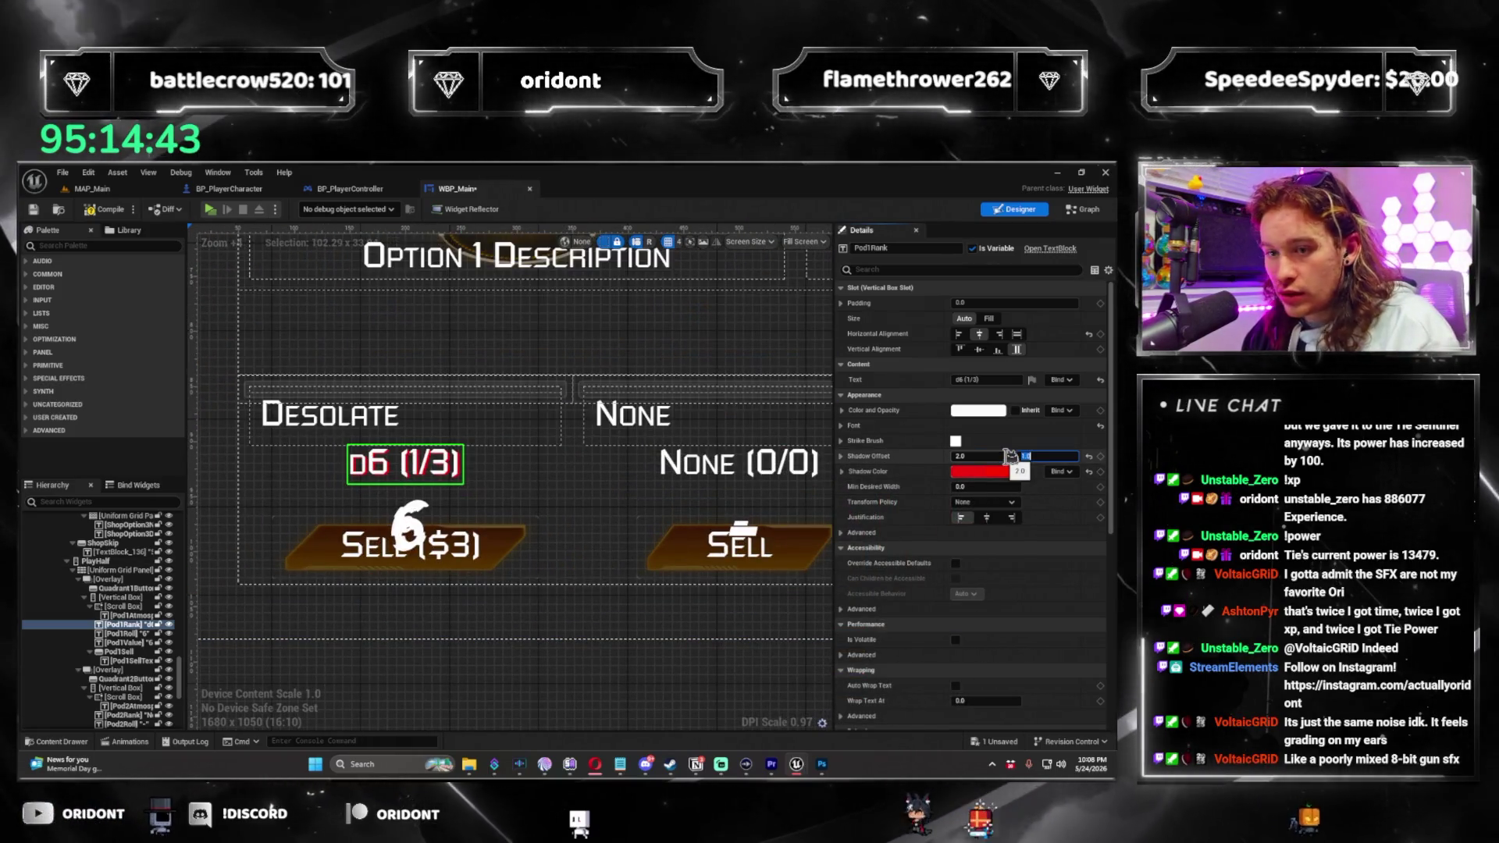
Set the second pod label's shadow offset, then inspect the Next Round text and red Sell button.
{"action": "mouse_move", "coordinate": [572, 510]}
{"action": "left_mouse_down"}
{"action": "mouse_move", "coordinate": [519, 553]}
{"action": "mouse_move", "coordinate": [479, 535]}
{"action": "mouse_move", "coordinate": [547, 512]}
{"action": "mouse_move", "coordinate": [691, 531]}
{"action": "left_mouse_up"}
{"action": "scroll", "coordinate": [480, 536], "scroll_direction": "down", "scroll_amount": 1}
{"action": "scroll", "coordinate": [648, 537], "scroll_direction": "down", "scroll_amount": 2}
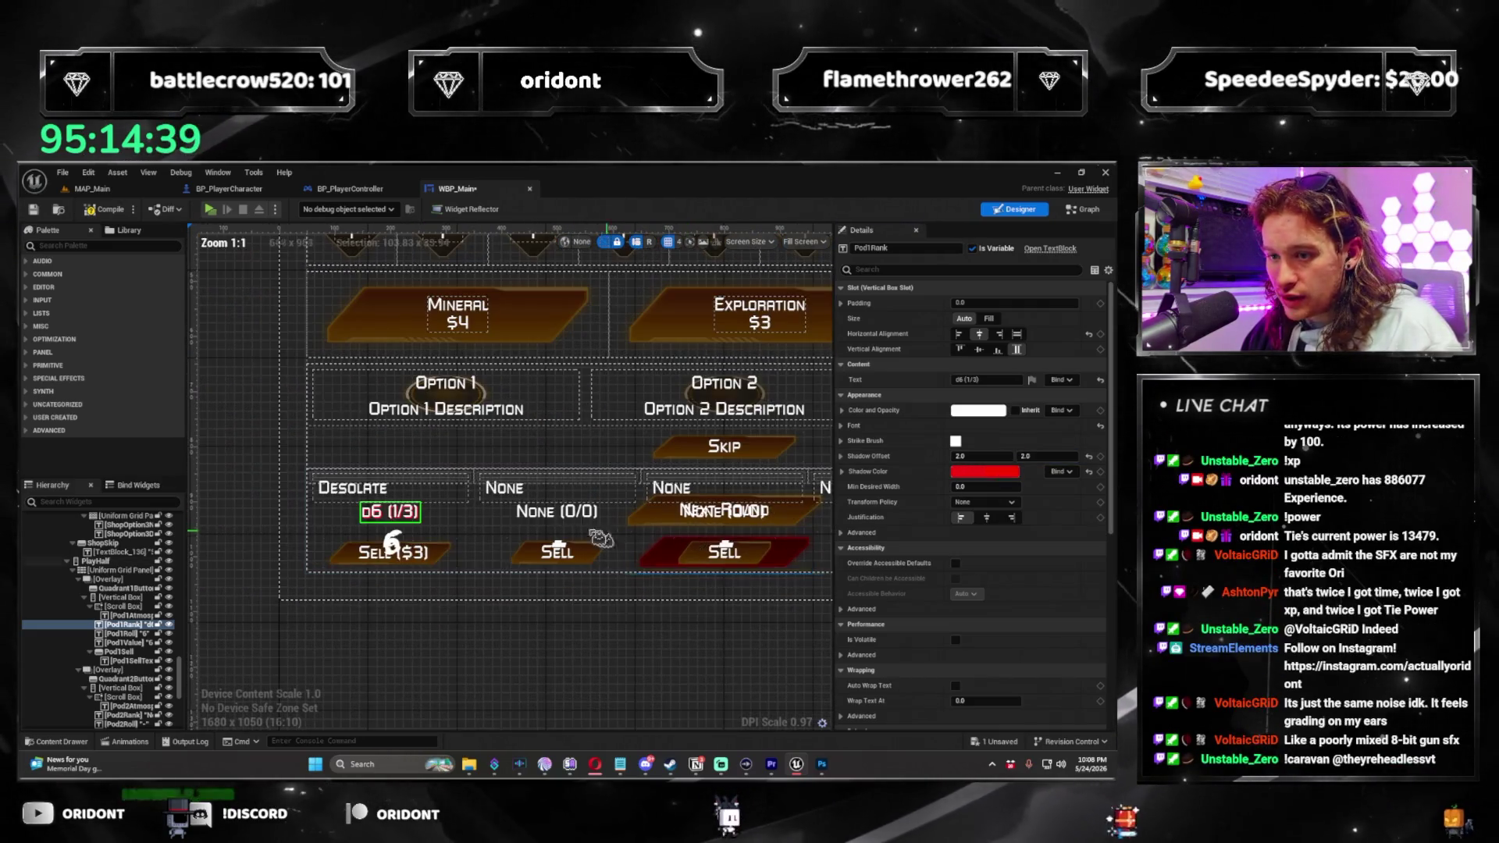
{"action": "left_click", "coordinate": [995, 453]}
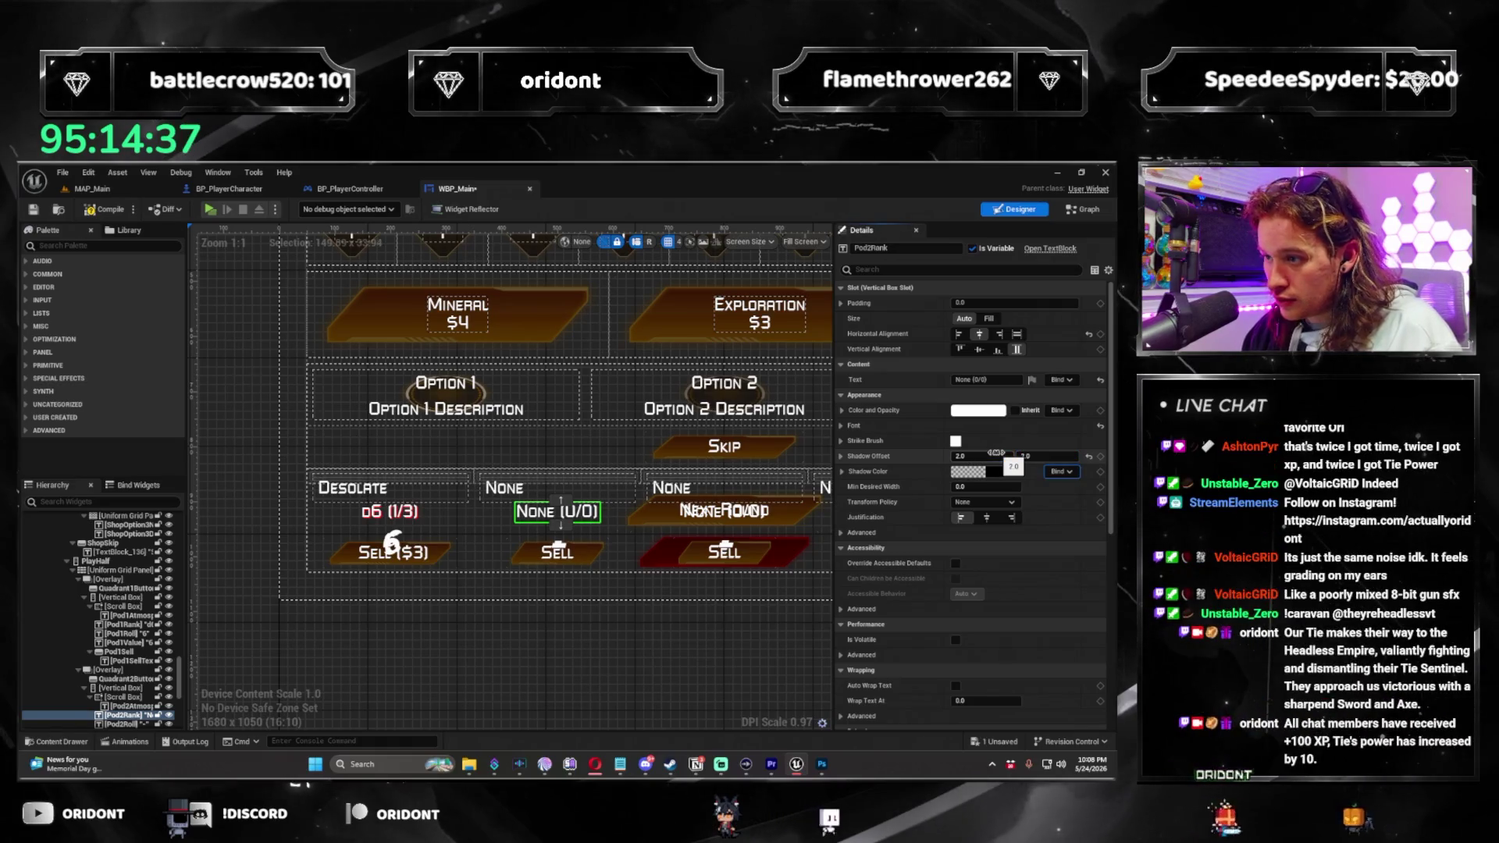
{"action": "left_click", "coordinate": [770, 522]}
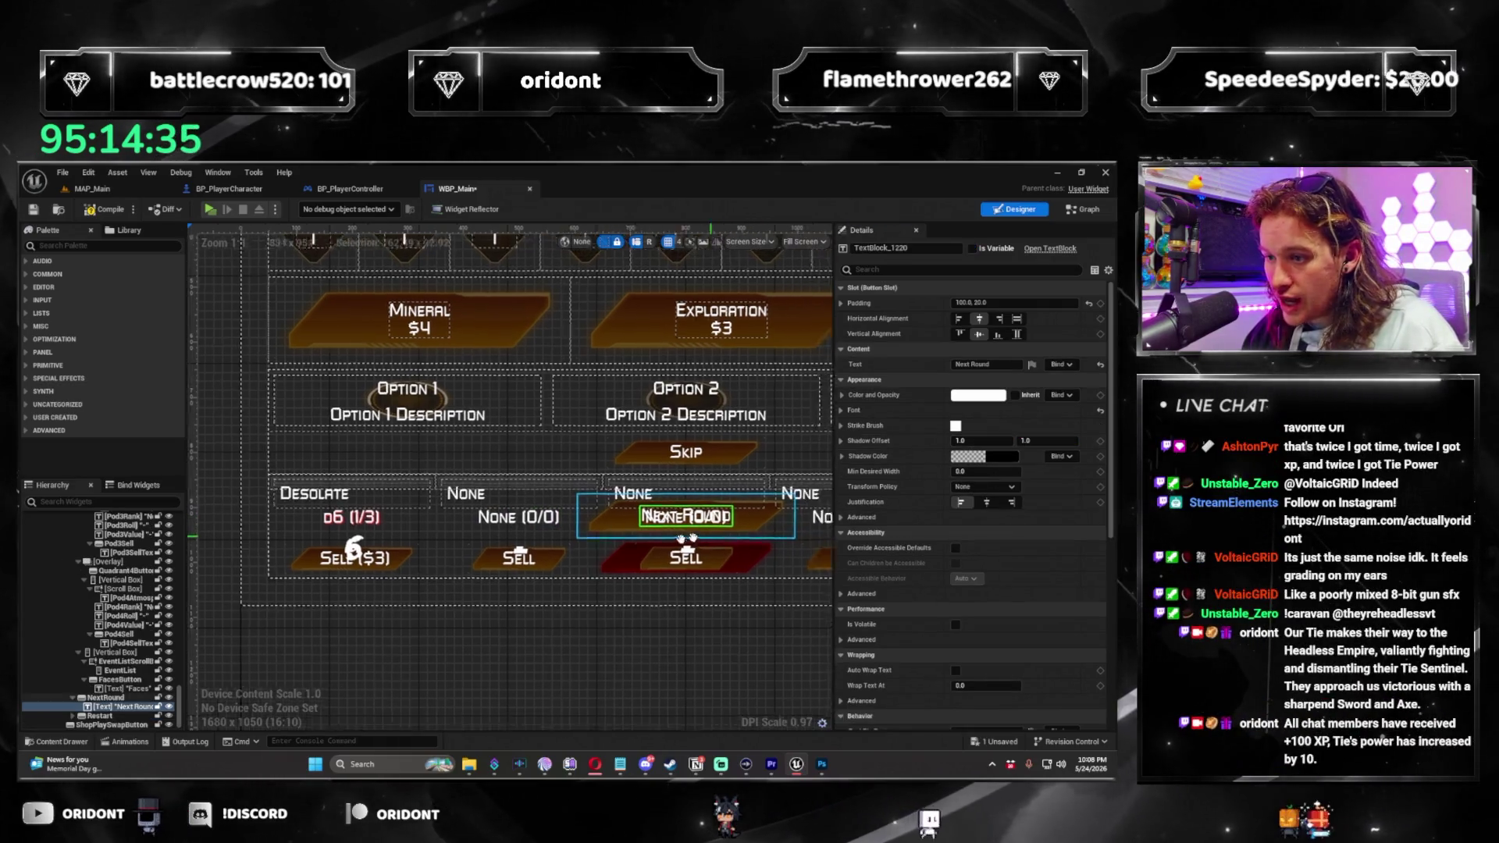
{"action": "scroll", "coordinate": [770, 521], "scroll_direction": "up", "scroll_amount": 4}
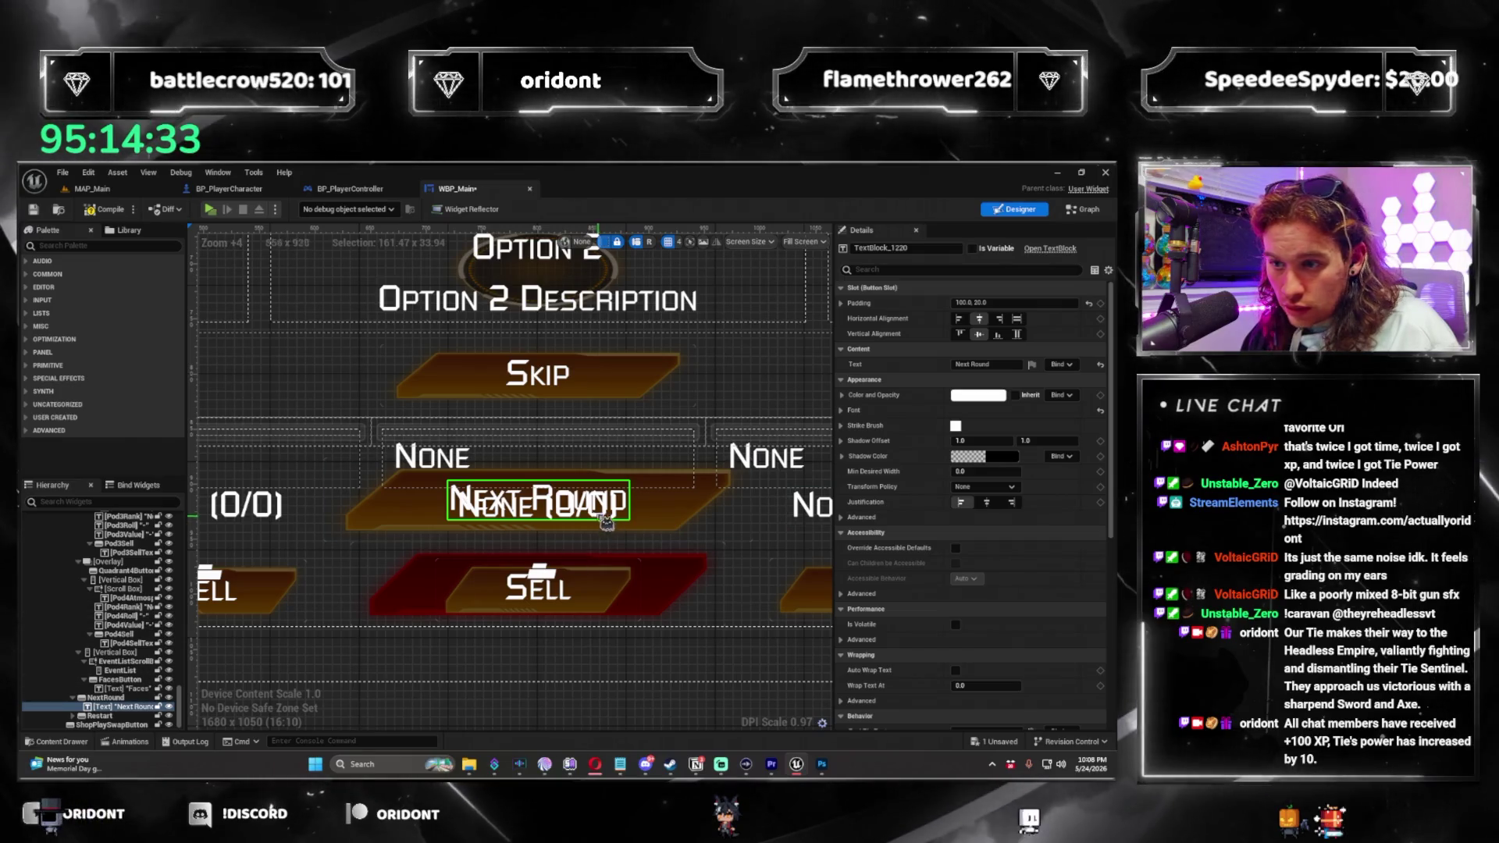
{"action": "left_click", "coordinate": [563, 557]}
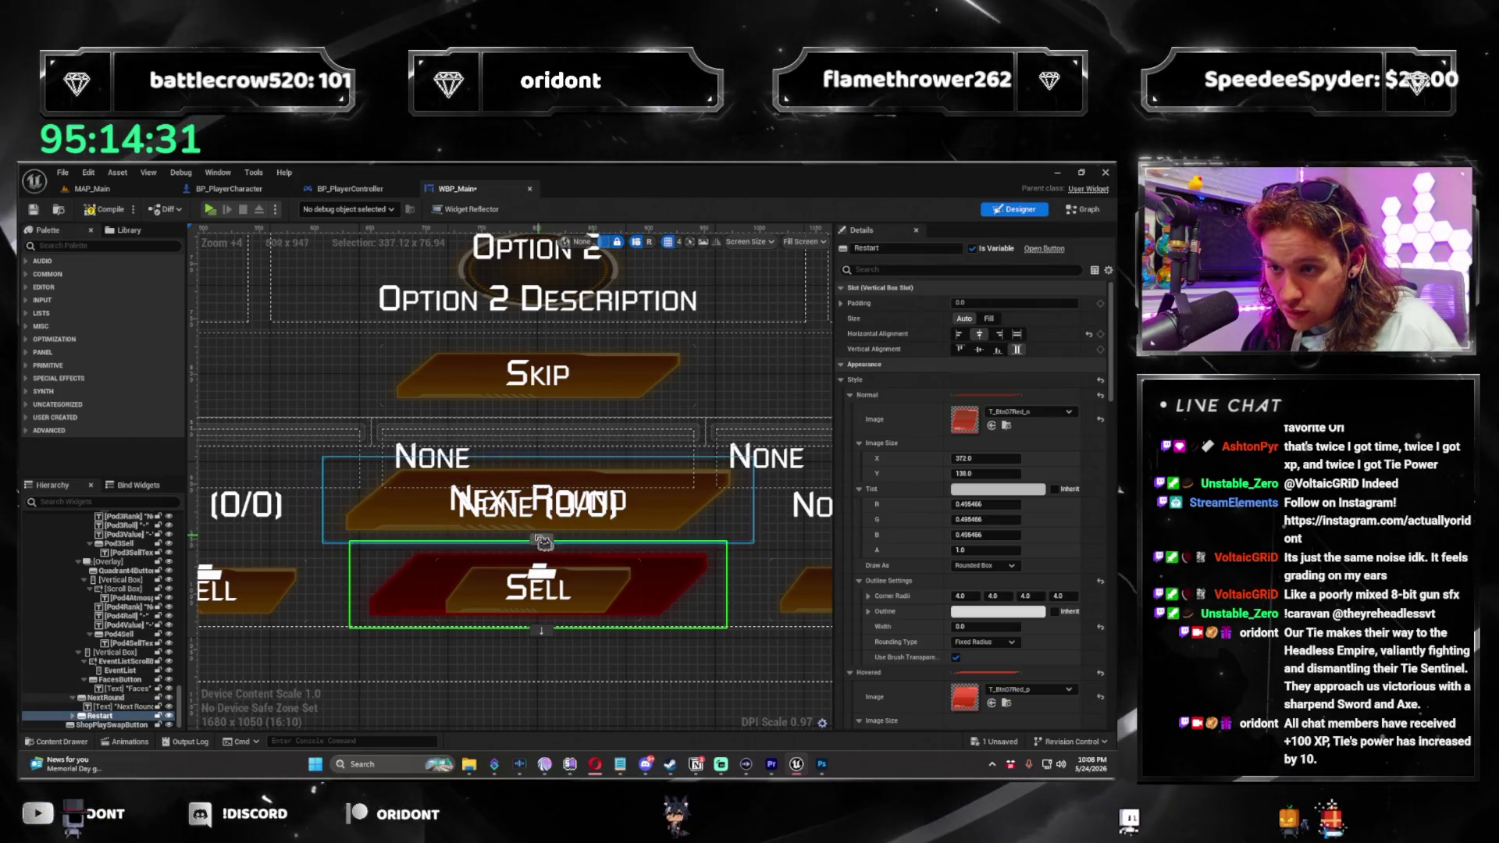
{"action": "left_click_drag", "start_coordinate": [742, 532], "coordinate": [654, 537]}
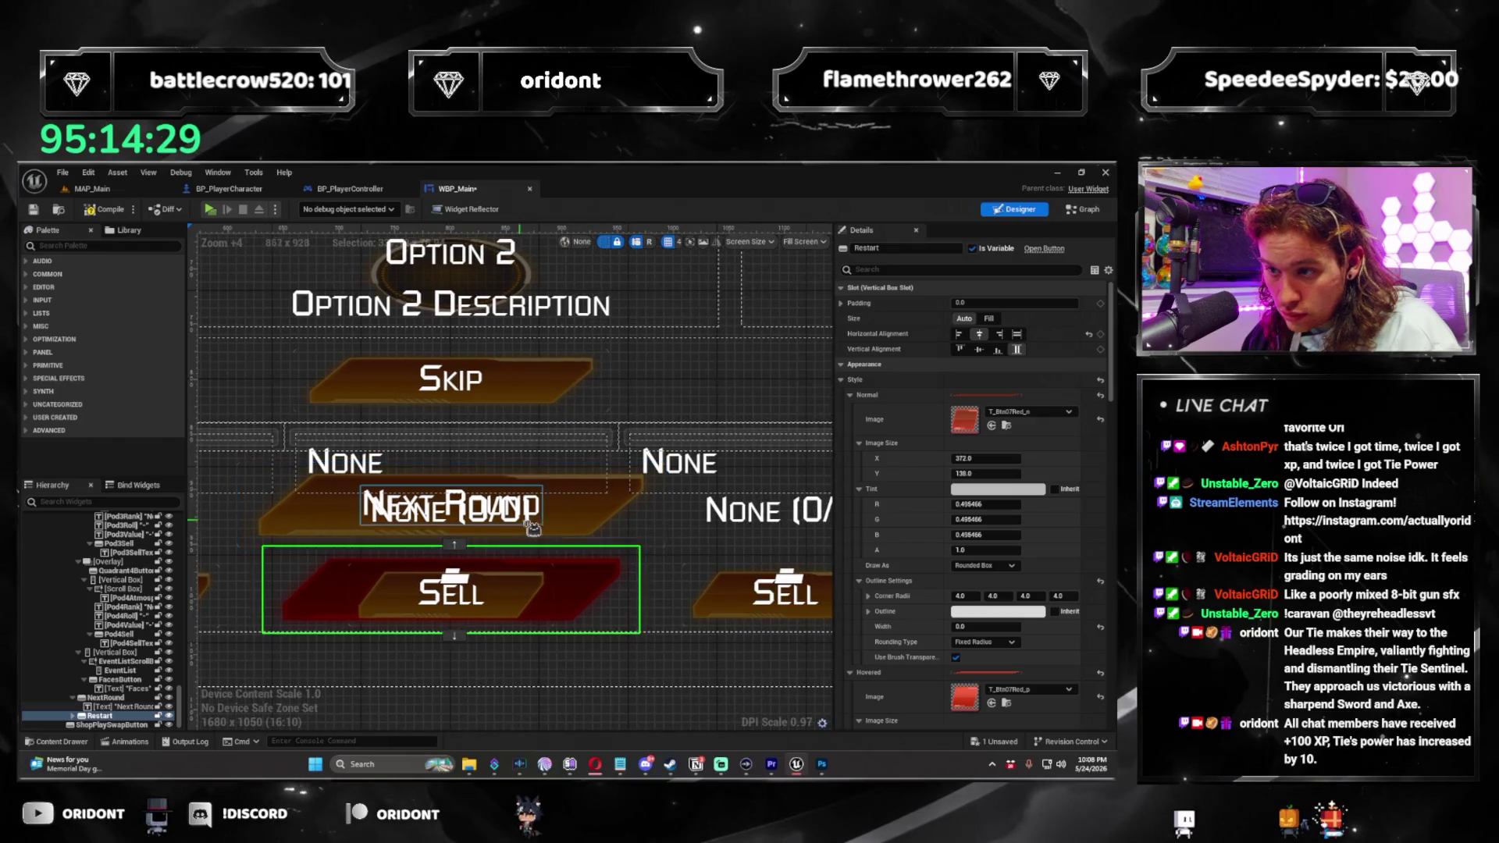
{"action": "scroll", "coordinate": [533, 529], "scroll_direction": "down", "scroll_amount": 1}
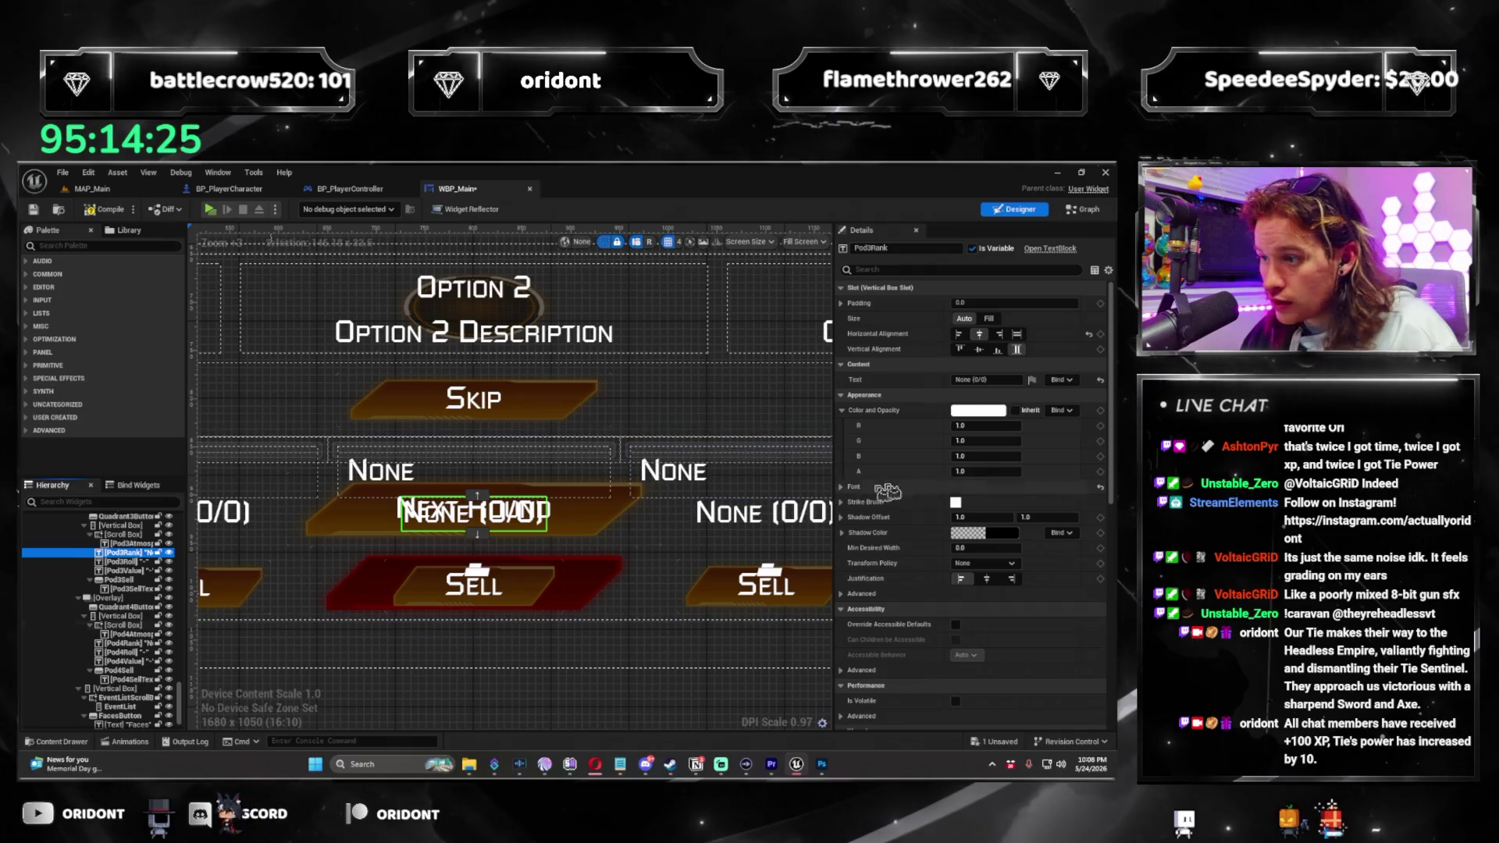
Set the third pod label's shadow offset to 2, select the fourth, and launch Standalone preview.
{"action": "left_click", "coordinate": [986, 517]}
{"action": "type", "text": "2"}
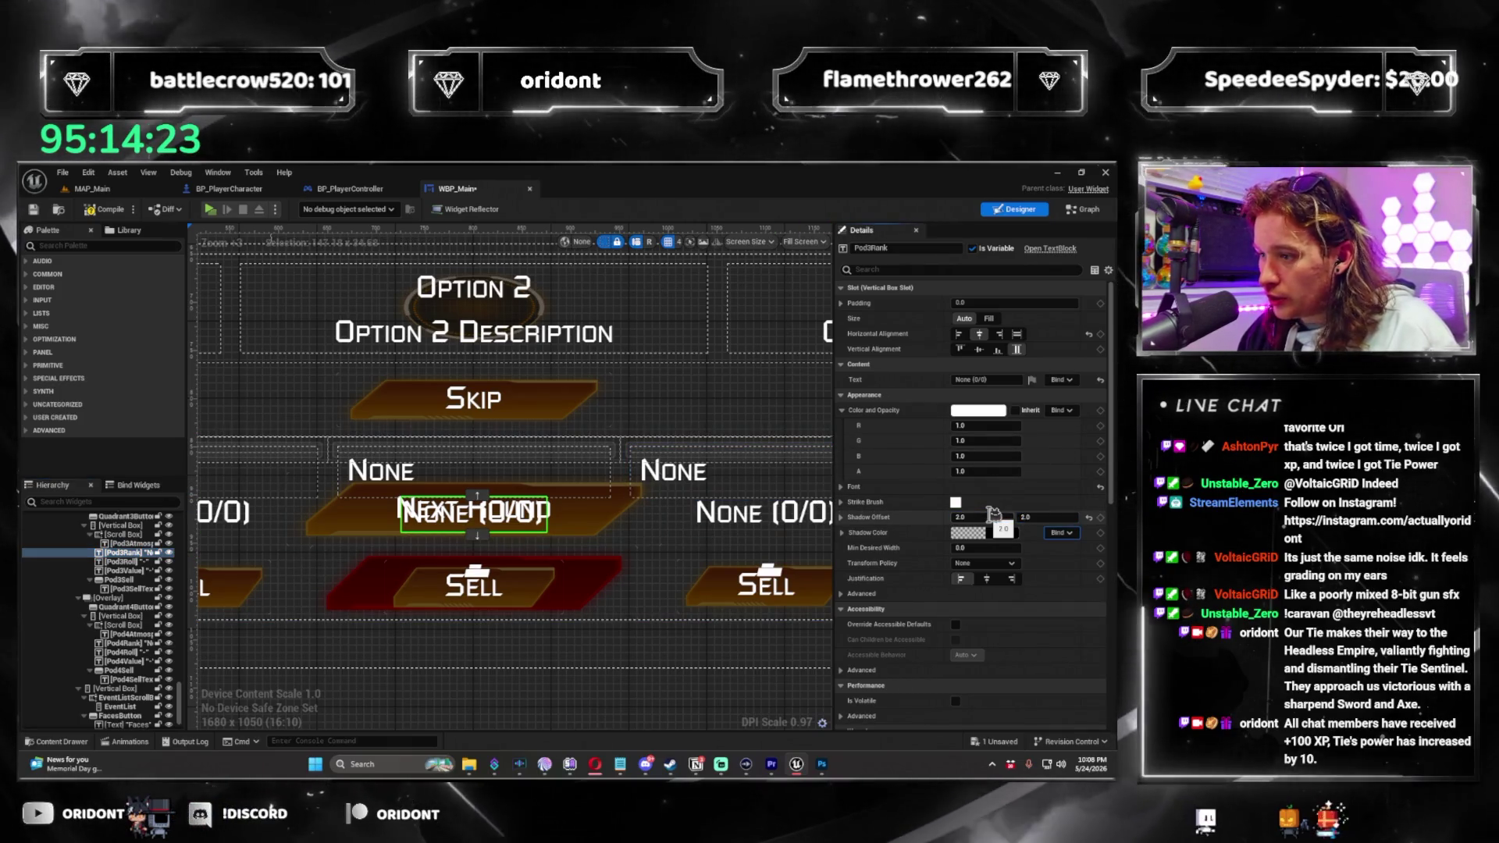
{"action": "left_click", "coordinate": [586, 513]}
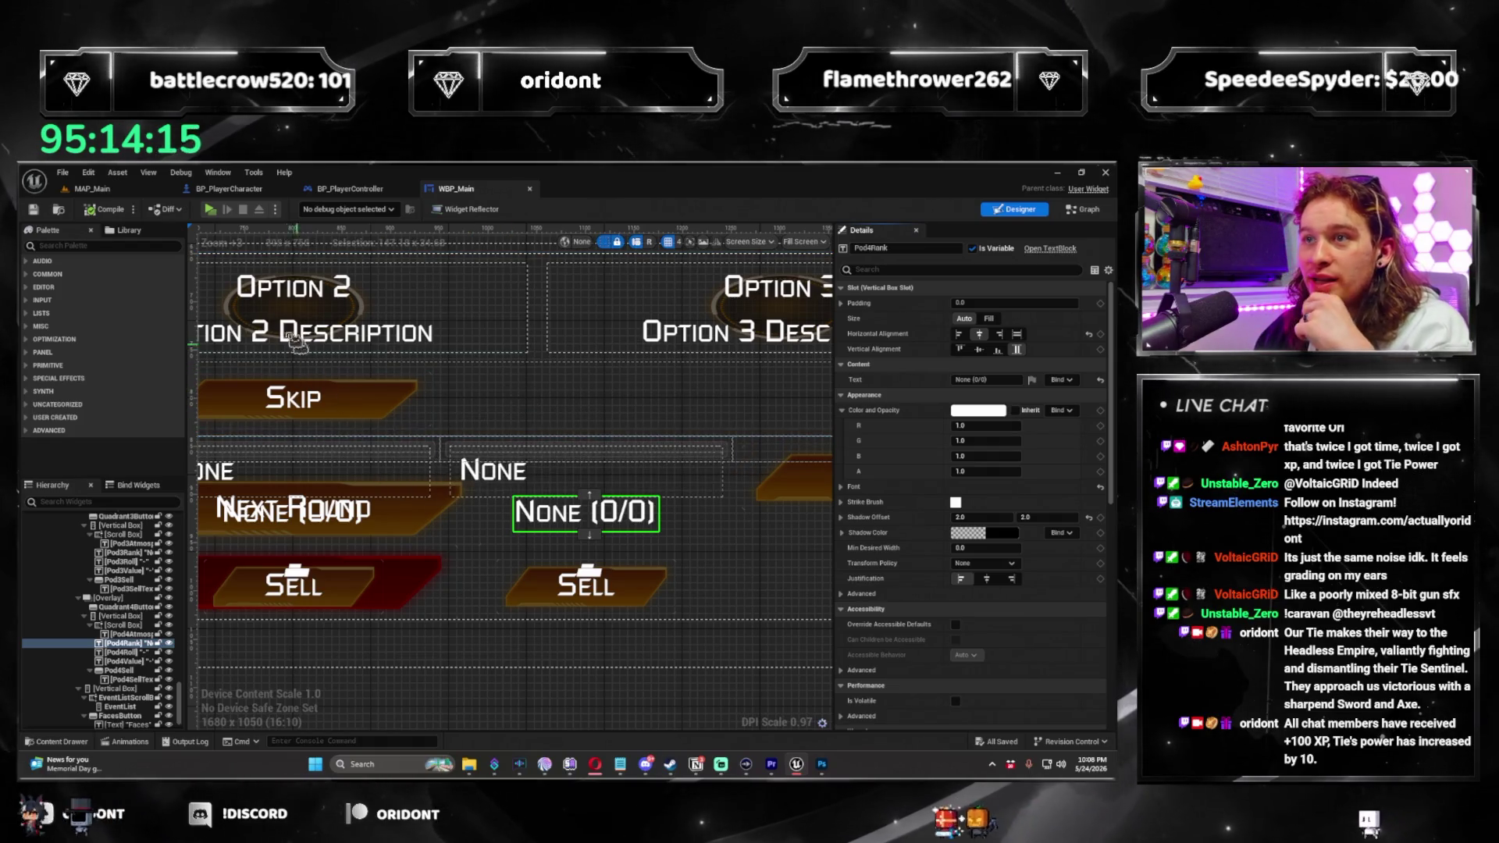
{"action": "key", "text": "alt+p"}
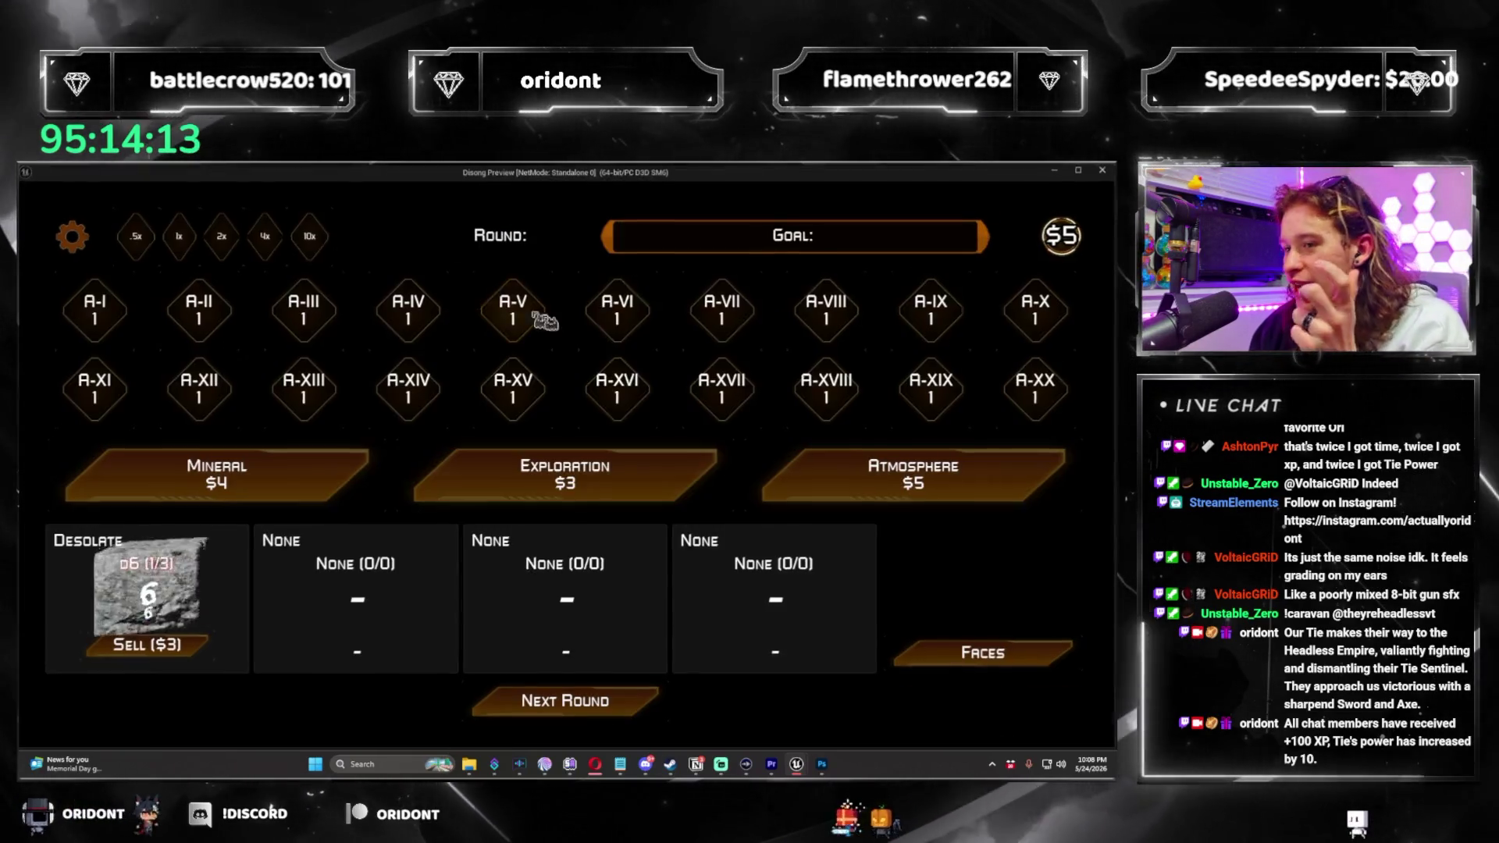
Buy a $5 Atmosphere die for a Tropical d6, roll, then take an Unstable d8 and roll again.
{"action": "left_click", "coordinate": [859, 474]}
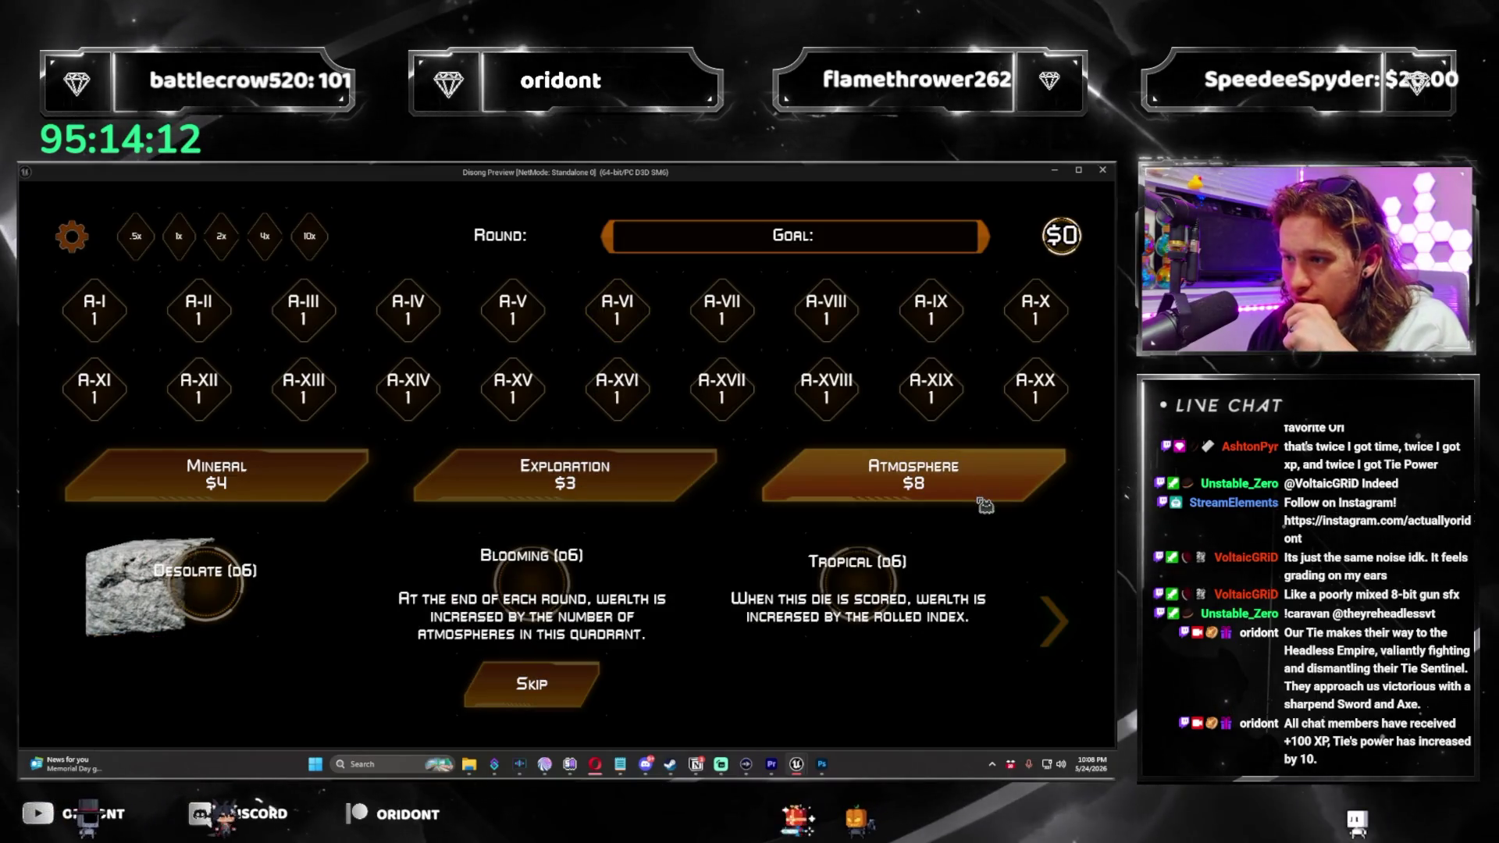
{"action": "left_click", "coordinate": [879, 592]}
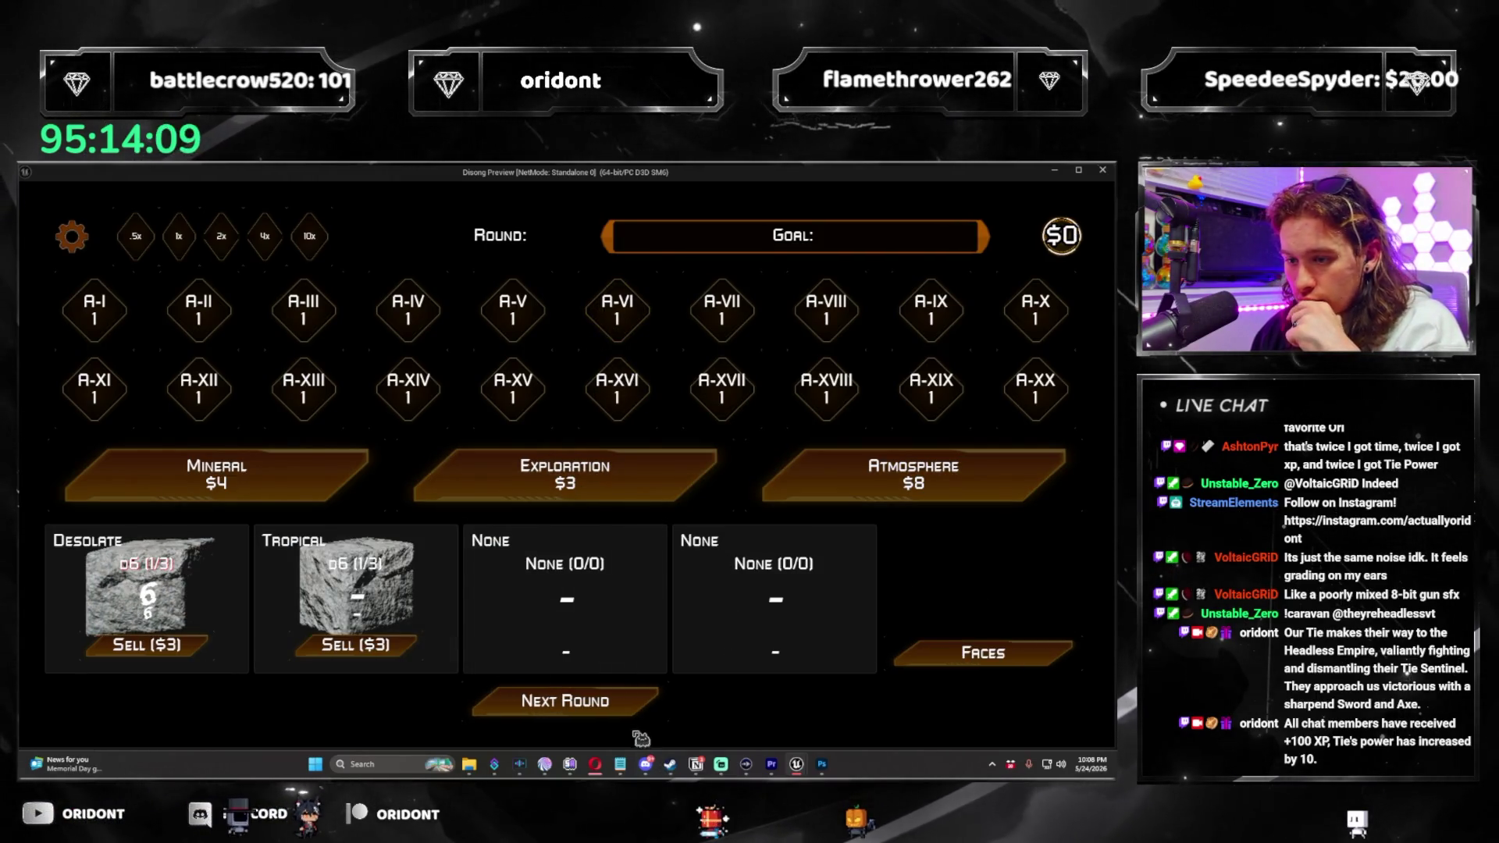
{"action": "left_click", "coordinate": [622, 711]}
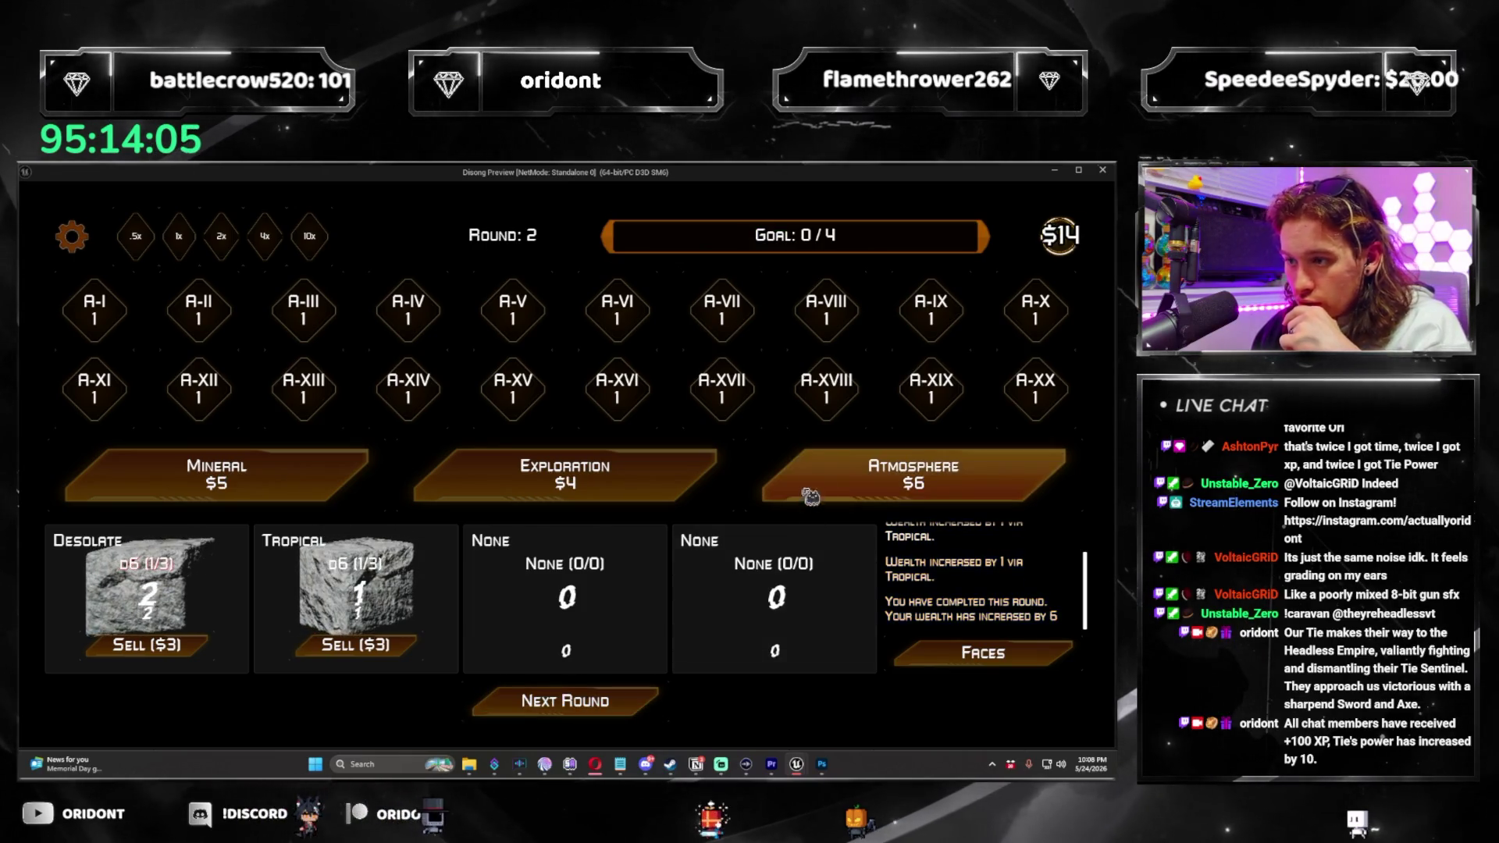
{"action": "left_click", "coordinate": [537, 683]}
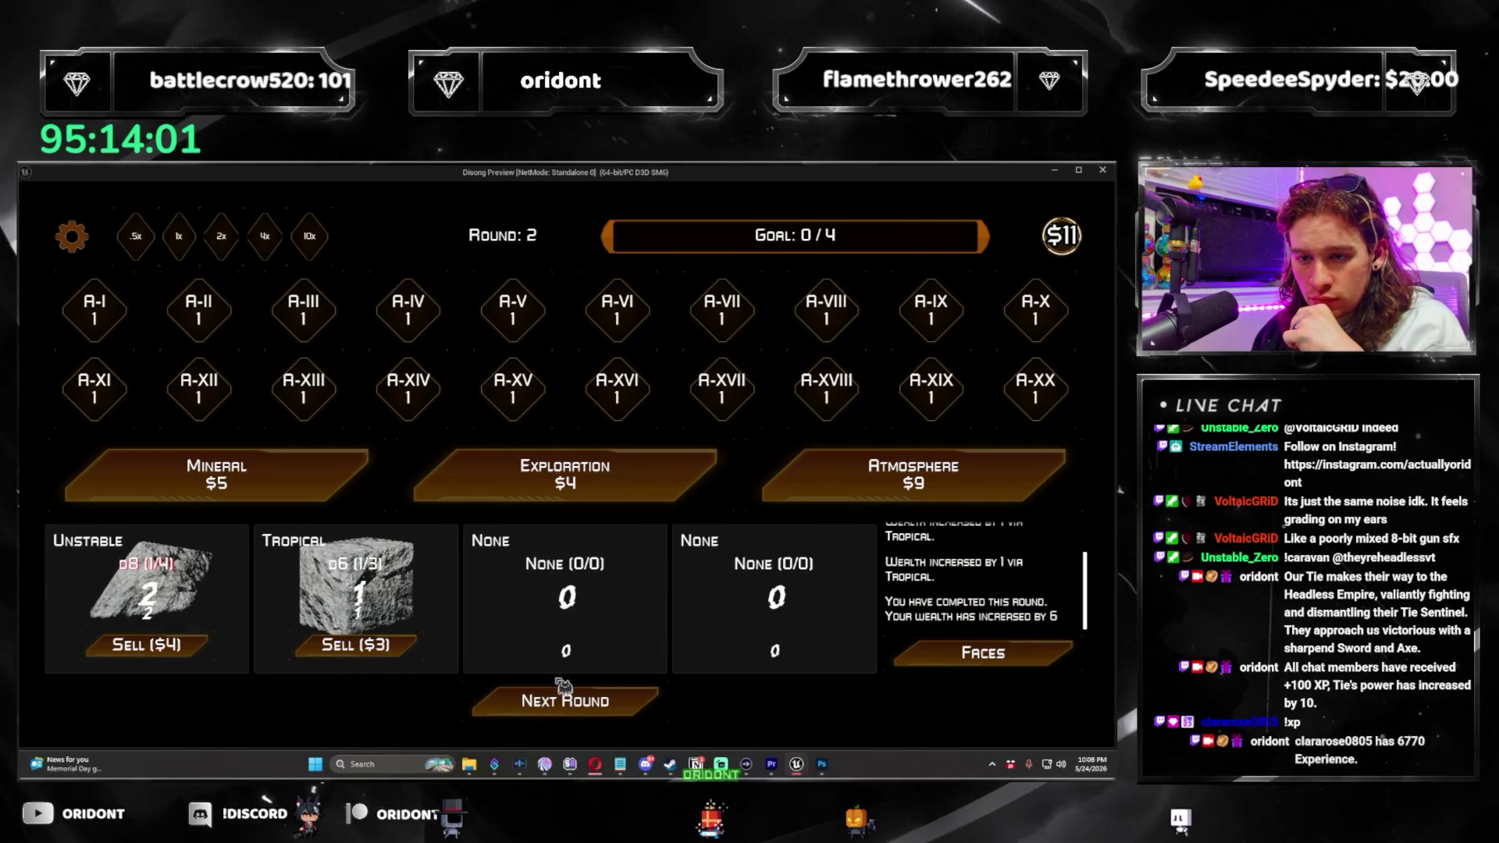
{"action": "left_click", "coordinate": [607, 709]}
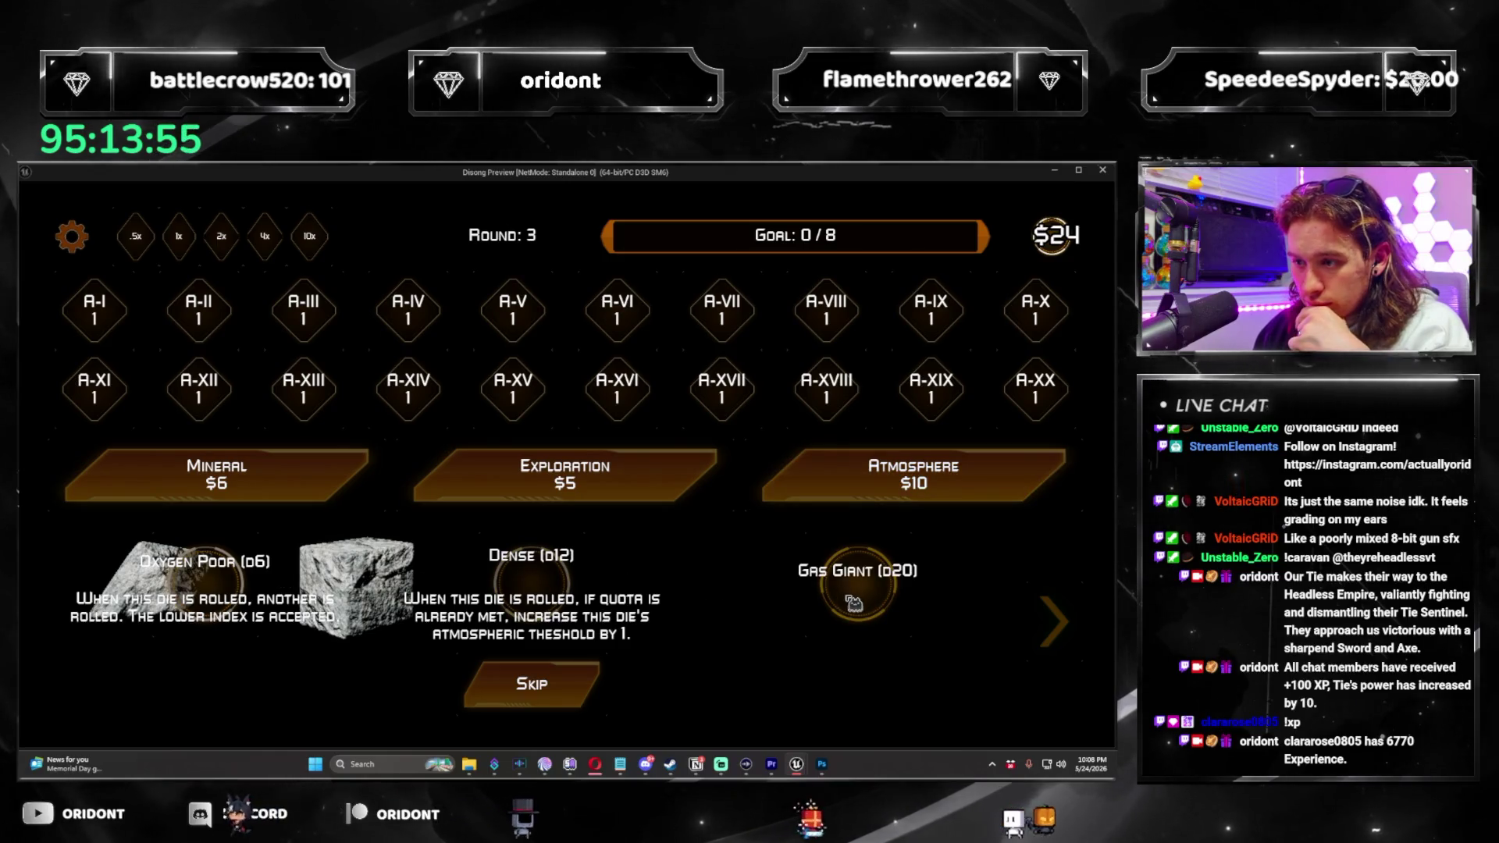
Add a Gas Giant d20, a Lunar d4 and a Gaseous d20 from Atmosphere packs.
{"action": "left_click", "coordinate": [854, 602]}
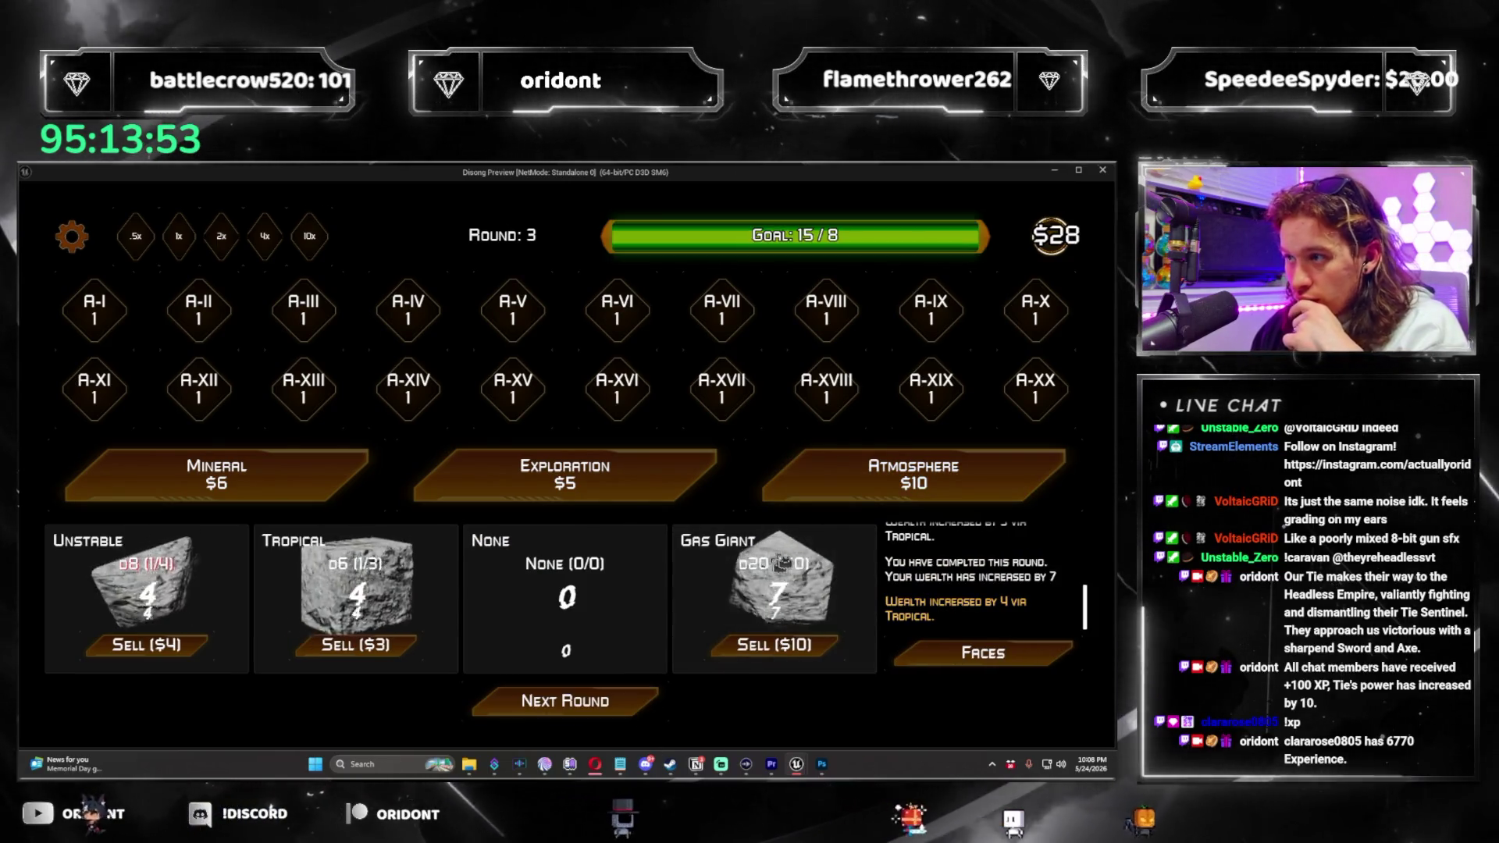
{"action": "left_click", "coordinate": [913, 474]}
{"action": "left_click", "coordinate": [628, 676]}
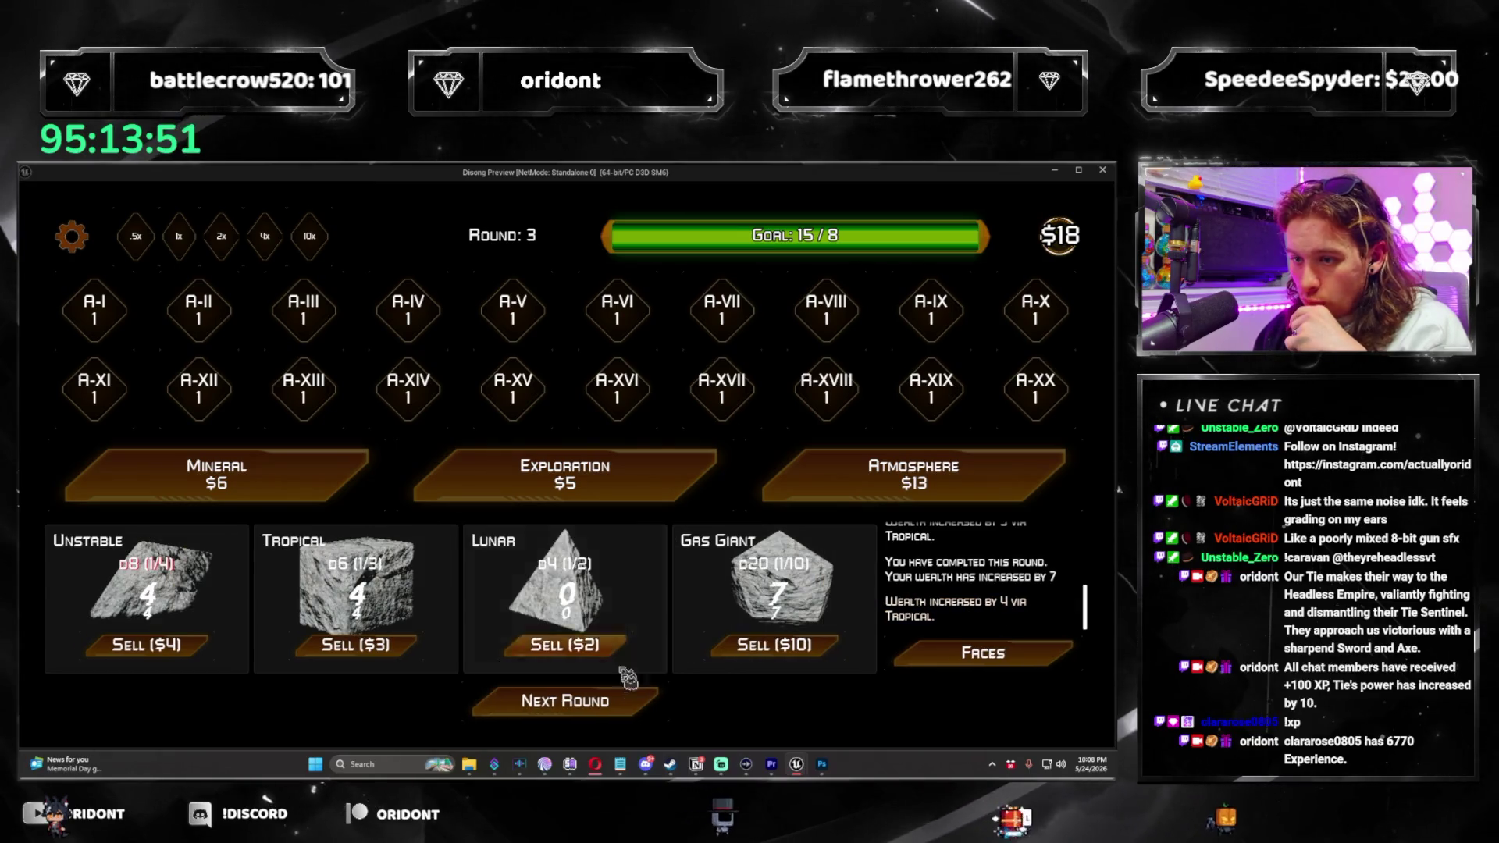
{"action": "left_click", "coordinate": [866, 483]}
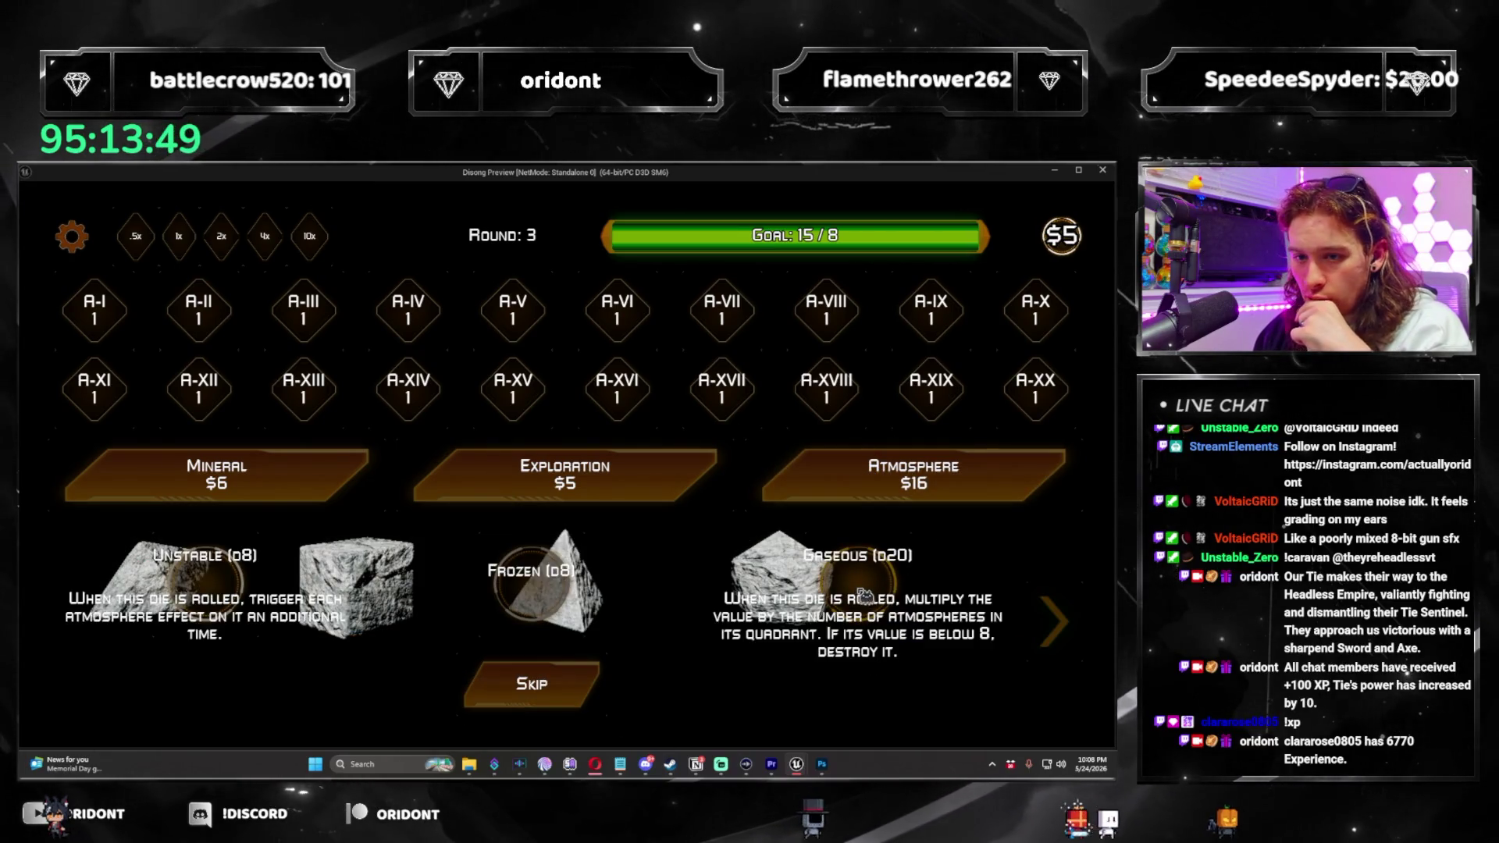
{"action": "left_click", "coordinate": [863, 595]}
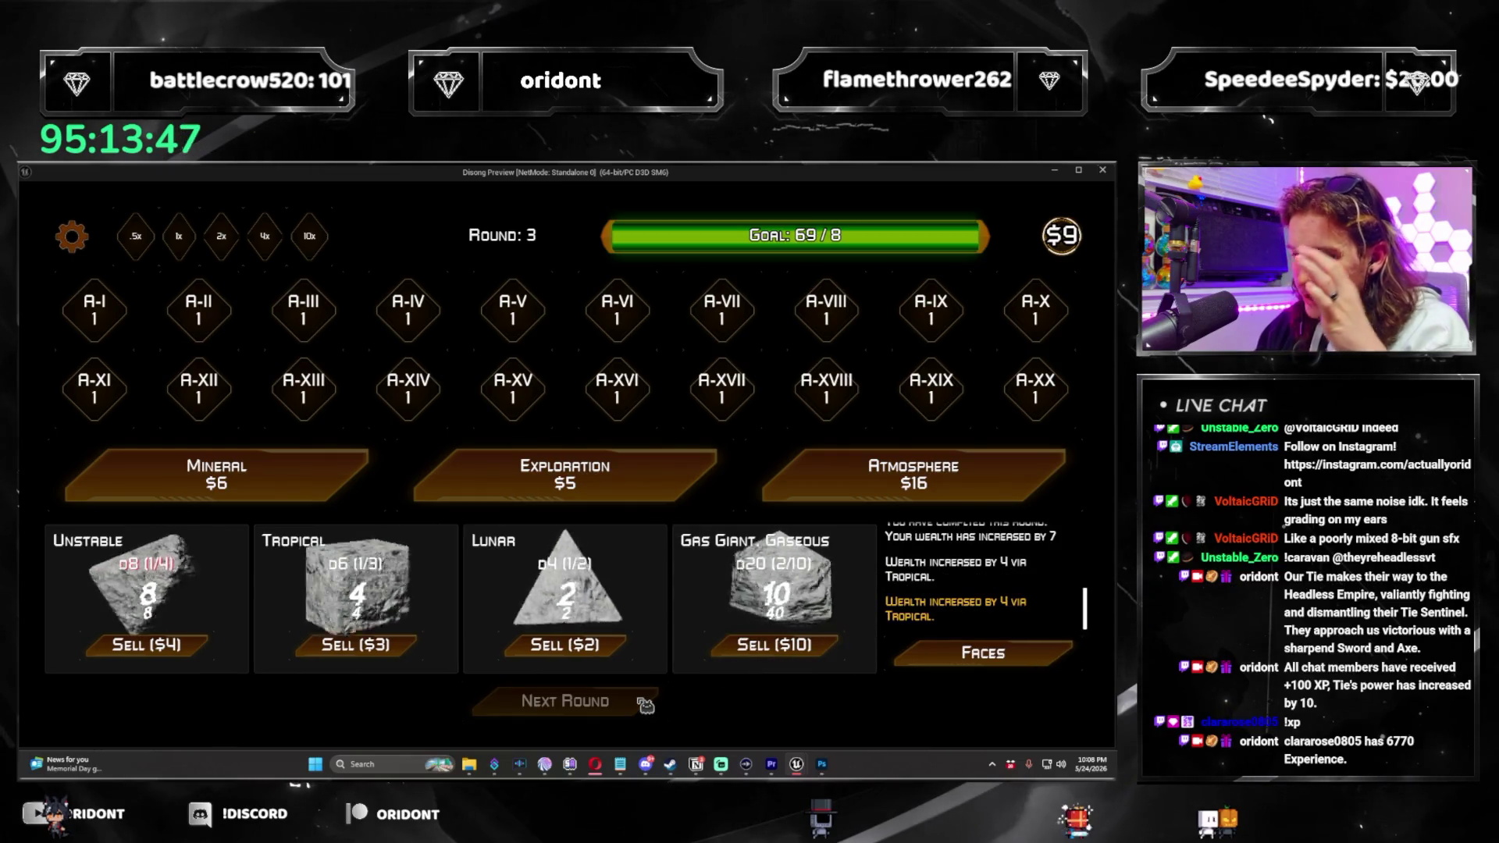
Lower the game's Master Volume in the settings panel.
{"action": "left_click", "coordinate": [72, 235]}
{"action": "left_click", "coordinate": [251, 387]}
{"action": "left_click", "coordinate": [251, 387]}
{"action": "left_click", "coordinate": [251, 387]}
{"action": "left_click", "coordinate": [251, 387]}
{"action": "left_click", "coordinate": [251, 387]}
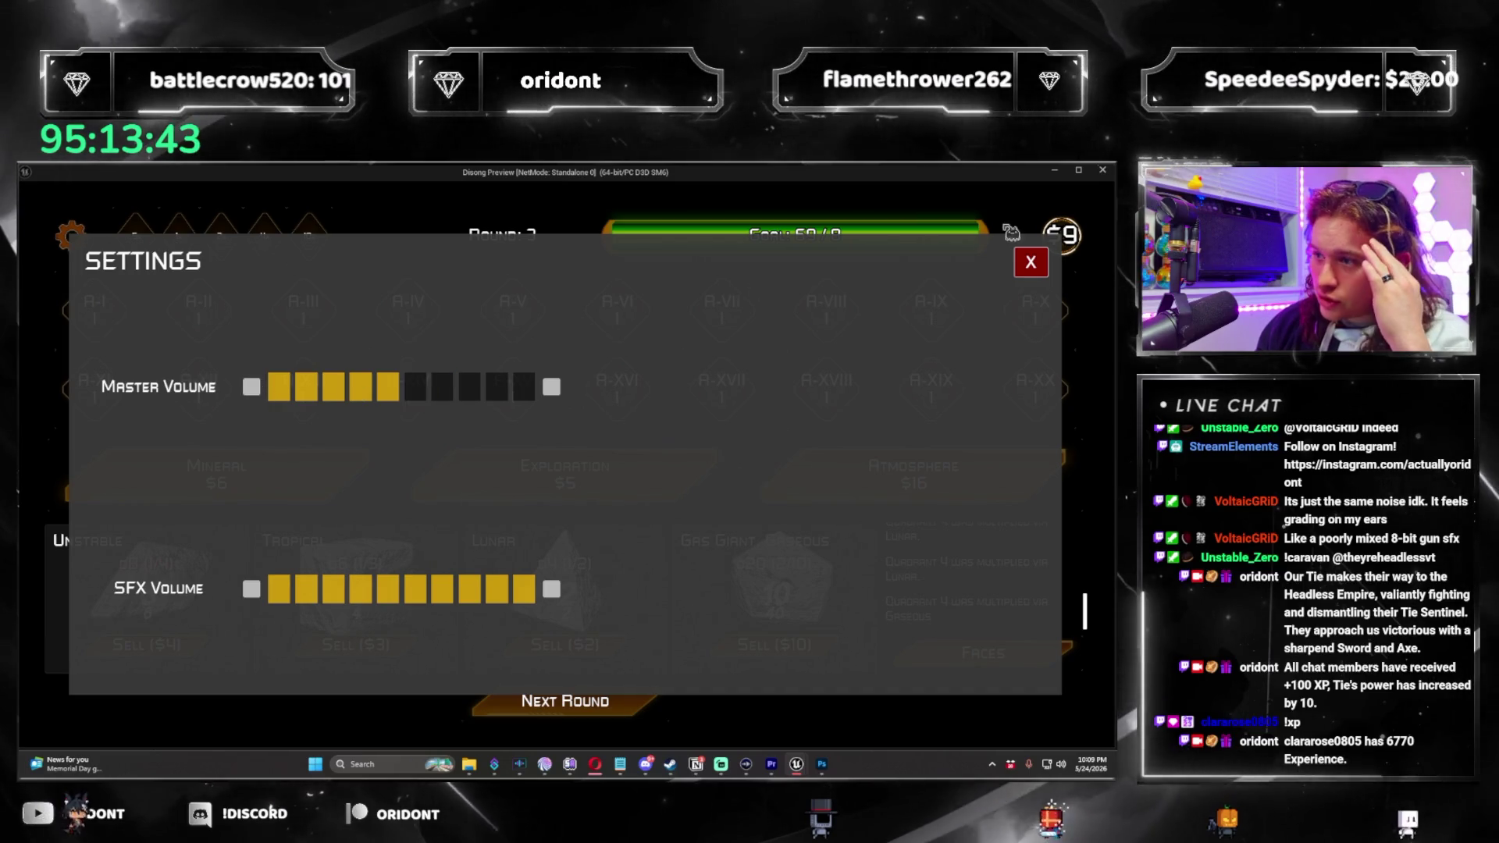
Place the water-drop face in Quadrant 3 slot 4 and advance to round 4.
{"action": "key", "text": "Escape"}
{"action": "left_click", "coordinate": [566, 701]}
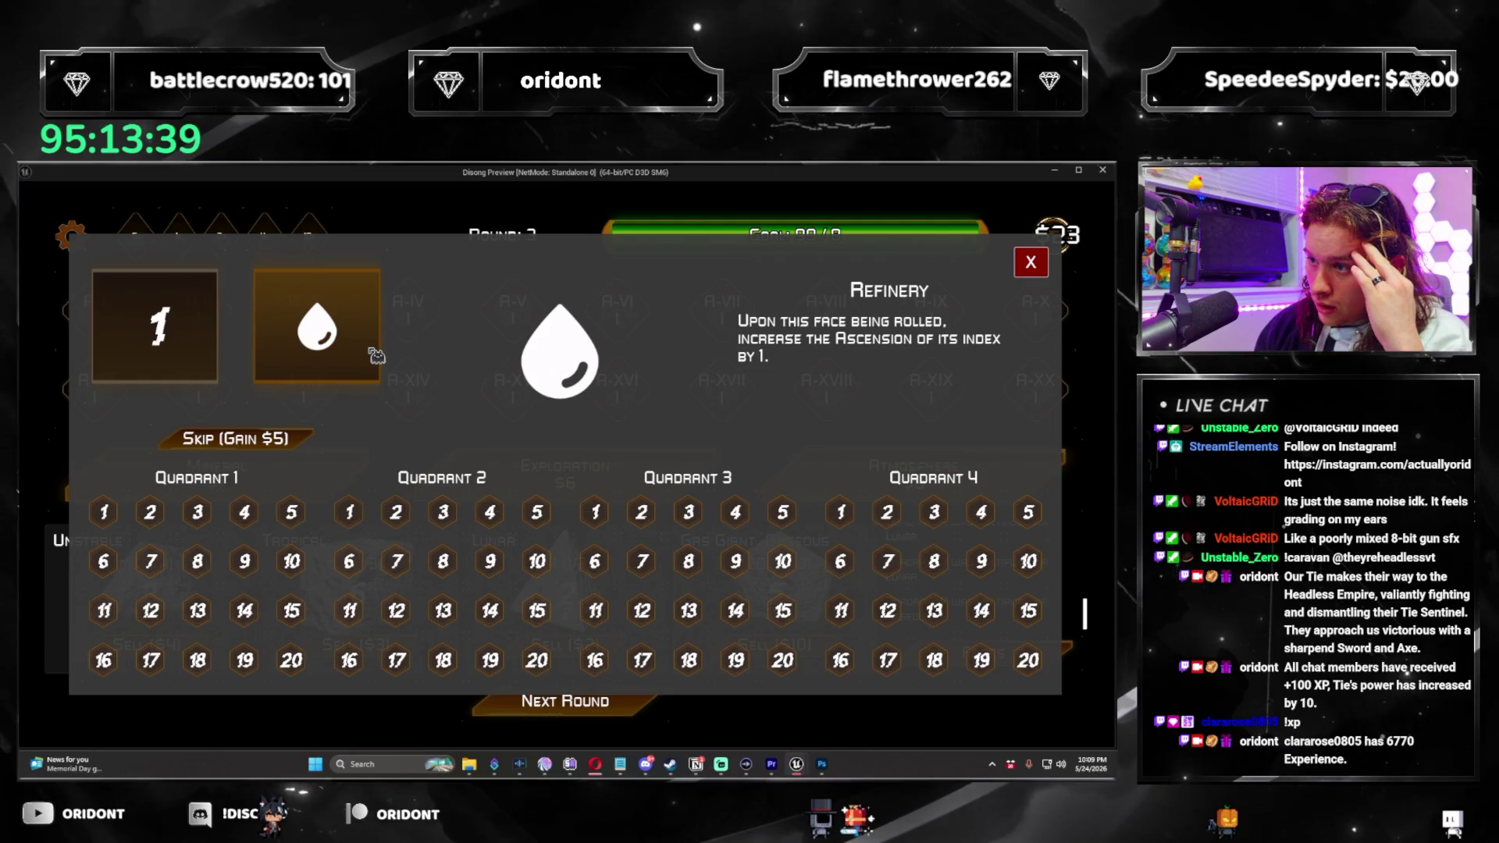
{"action": "left_click", "coordinate": [734, 512]}
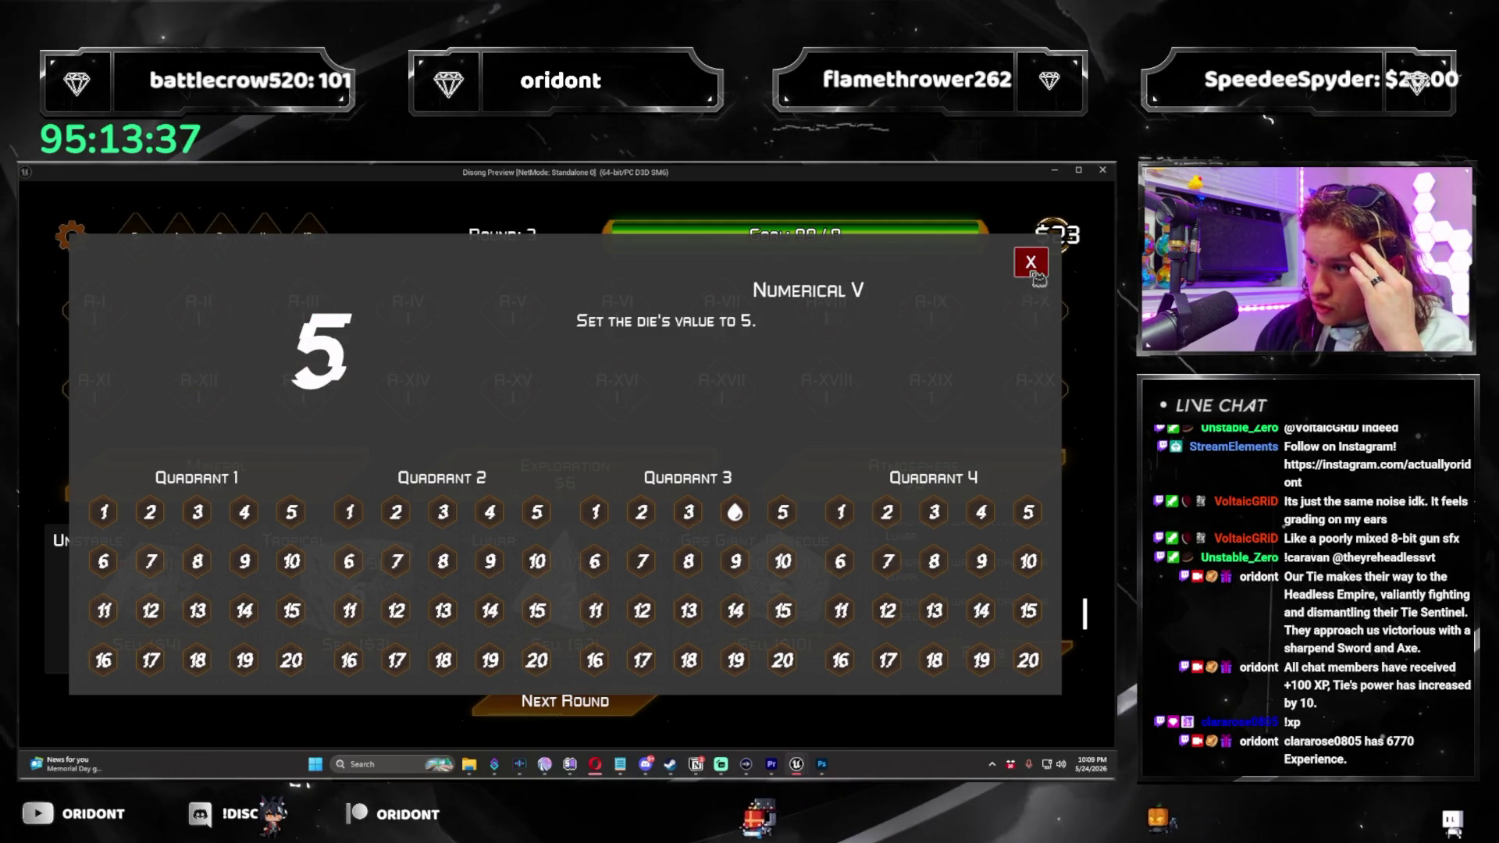
{"action": "left_click", "coordinate": [1033, 265]}
{"action": "left_click", "coordinate": [614, 714]}
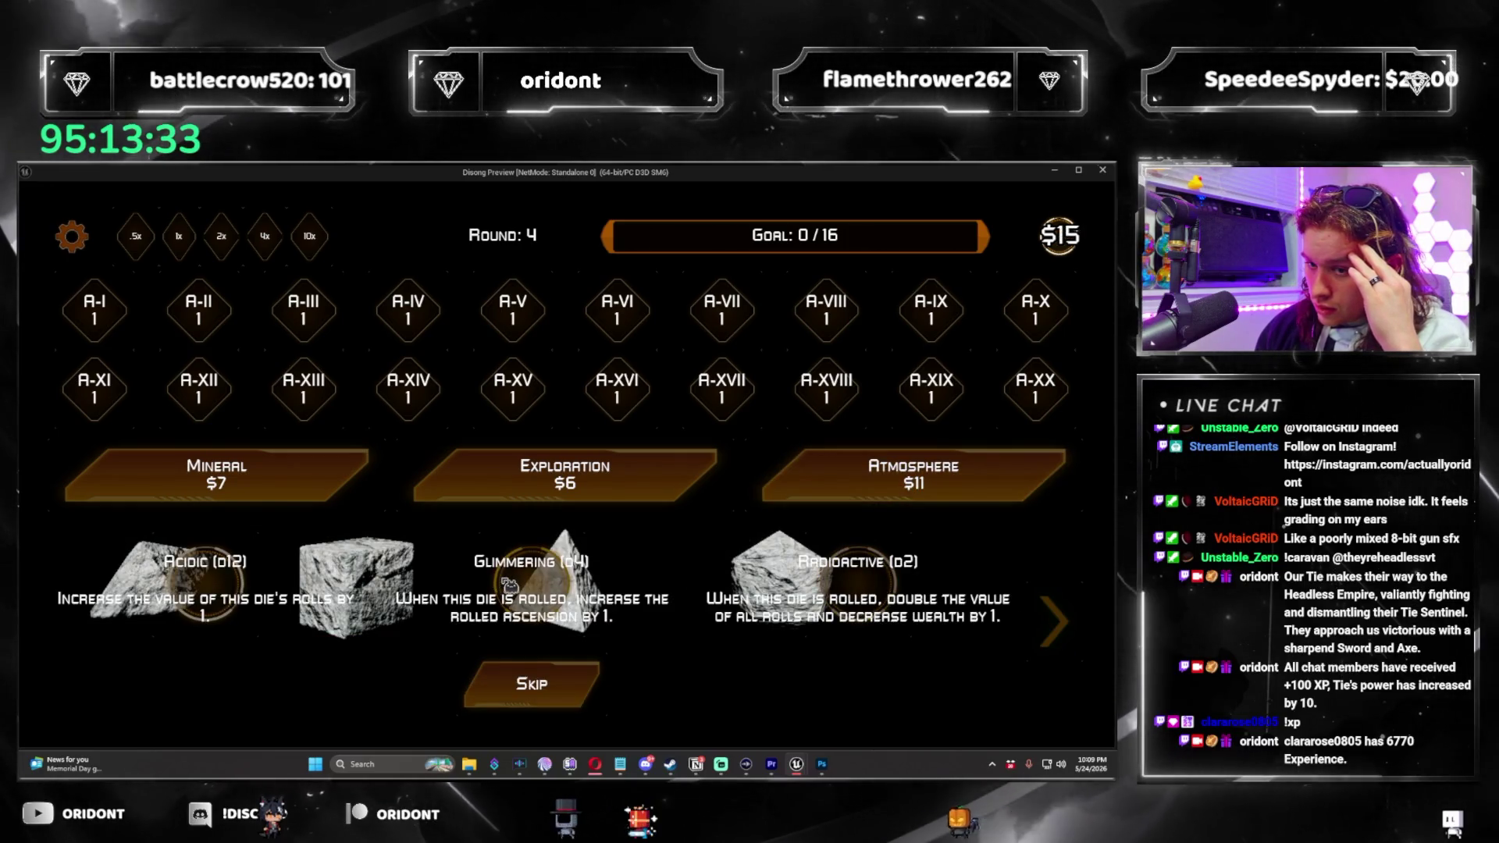
Add Glimmering to the Lunar die, take Artificial Gravity, and clear round 4.
{"action": "left_click", "coordinate": [538, 585]}
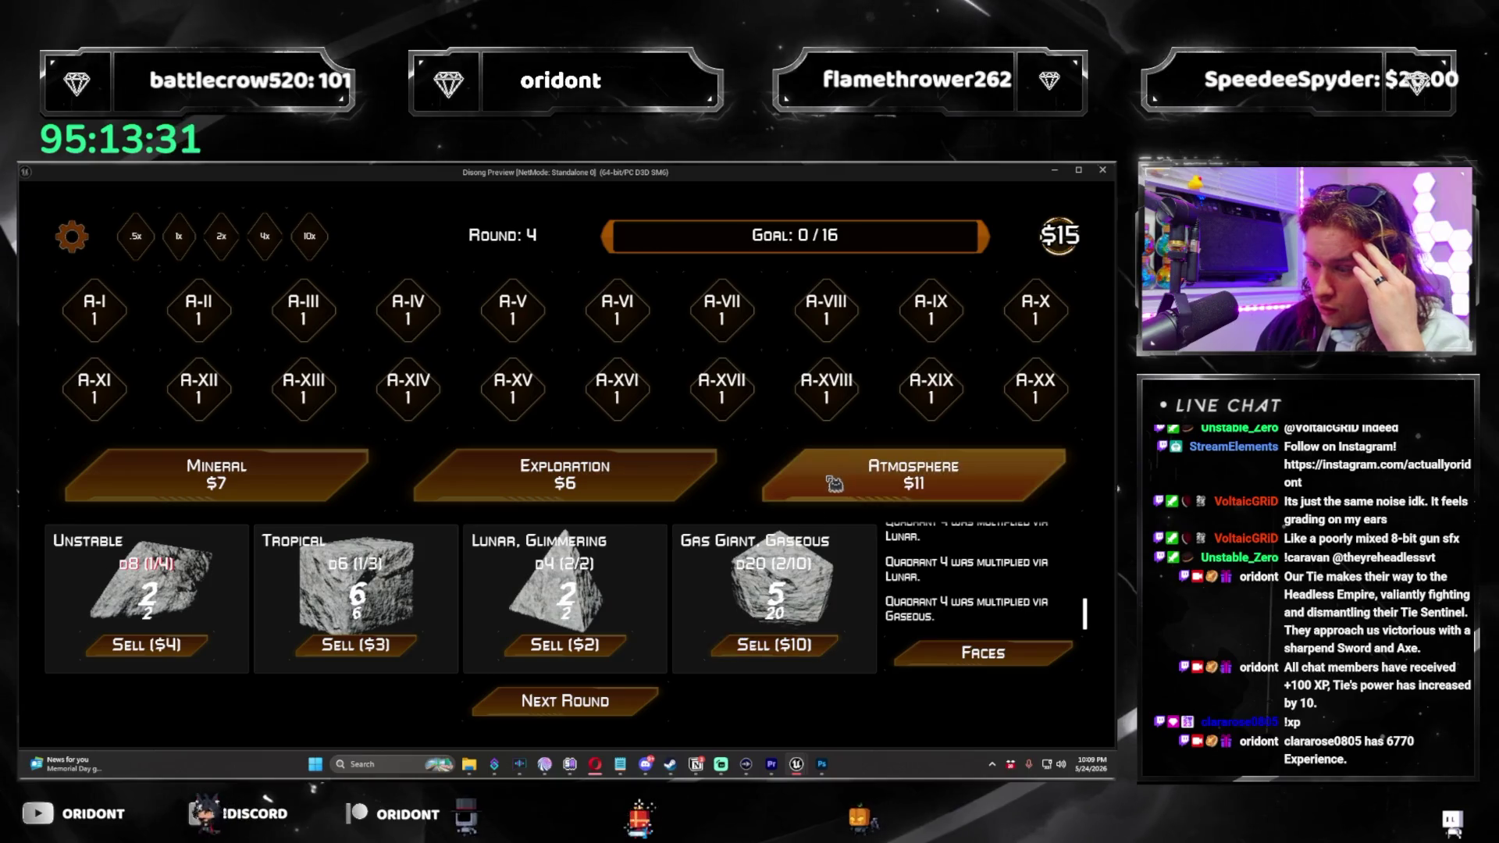
{"action": "left_click", "coordinate": [875, 478]}
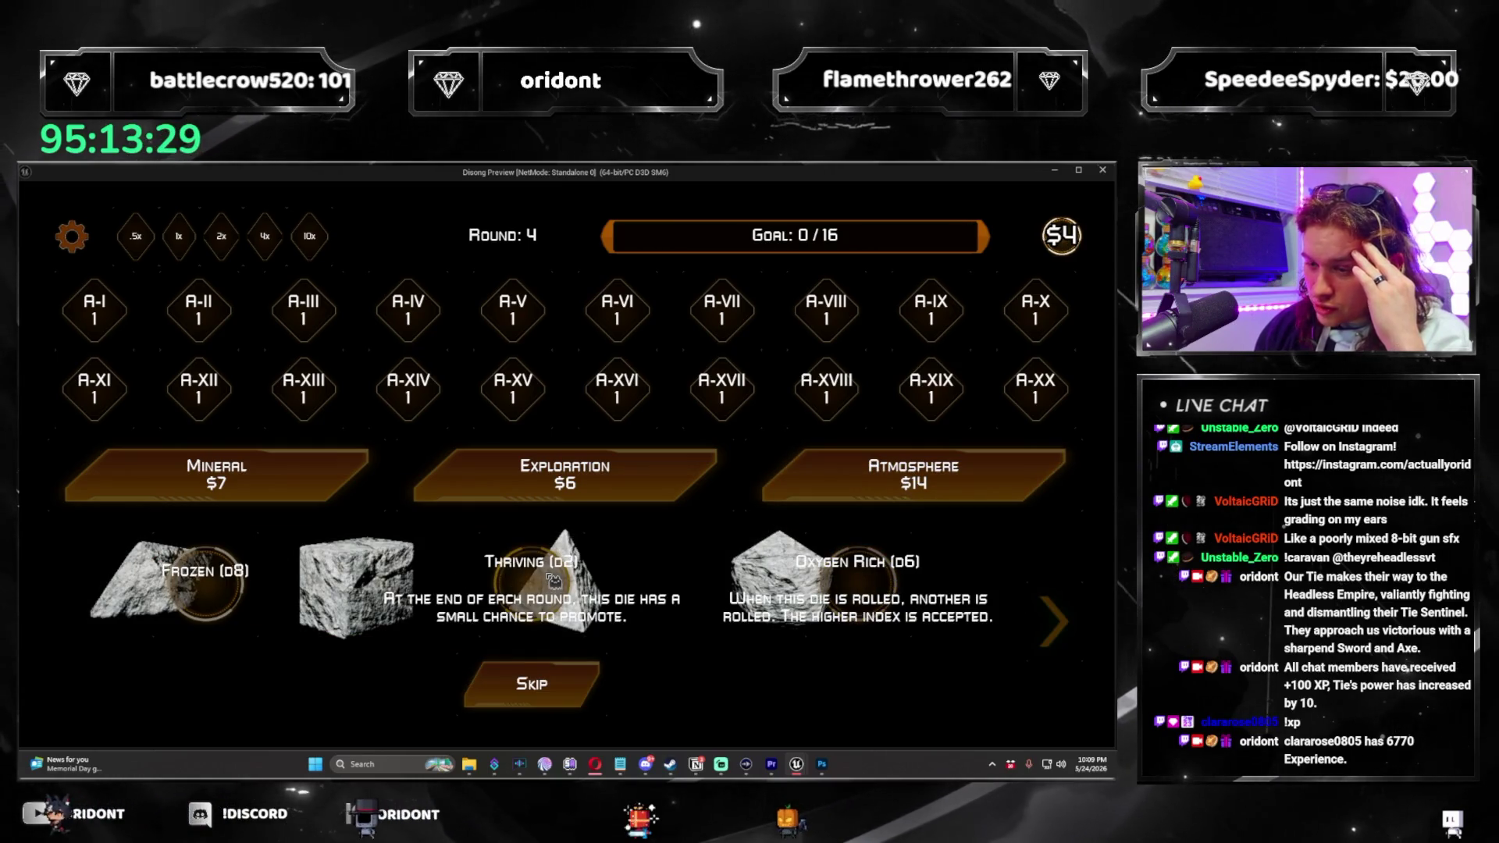
{"action": "left_click", "coordinate": [568, 686]}
{"action": "left_click", "coordinate": [621, 703]}
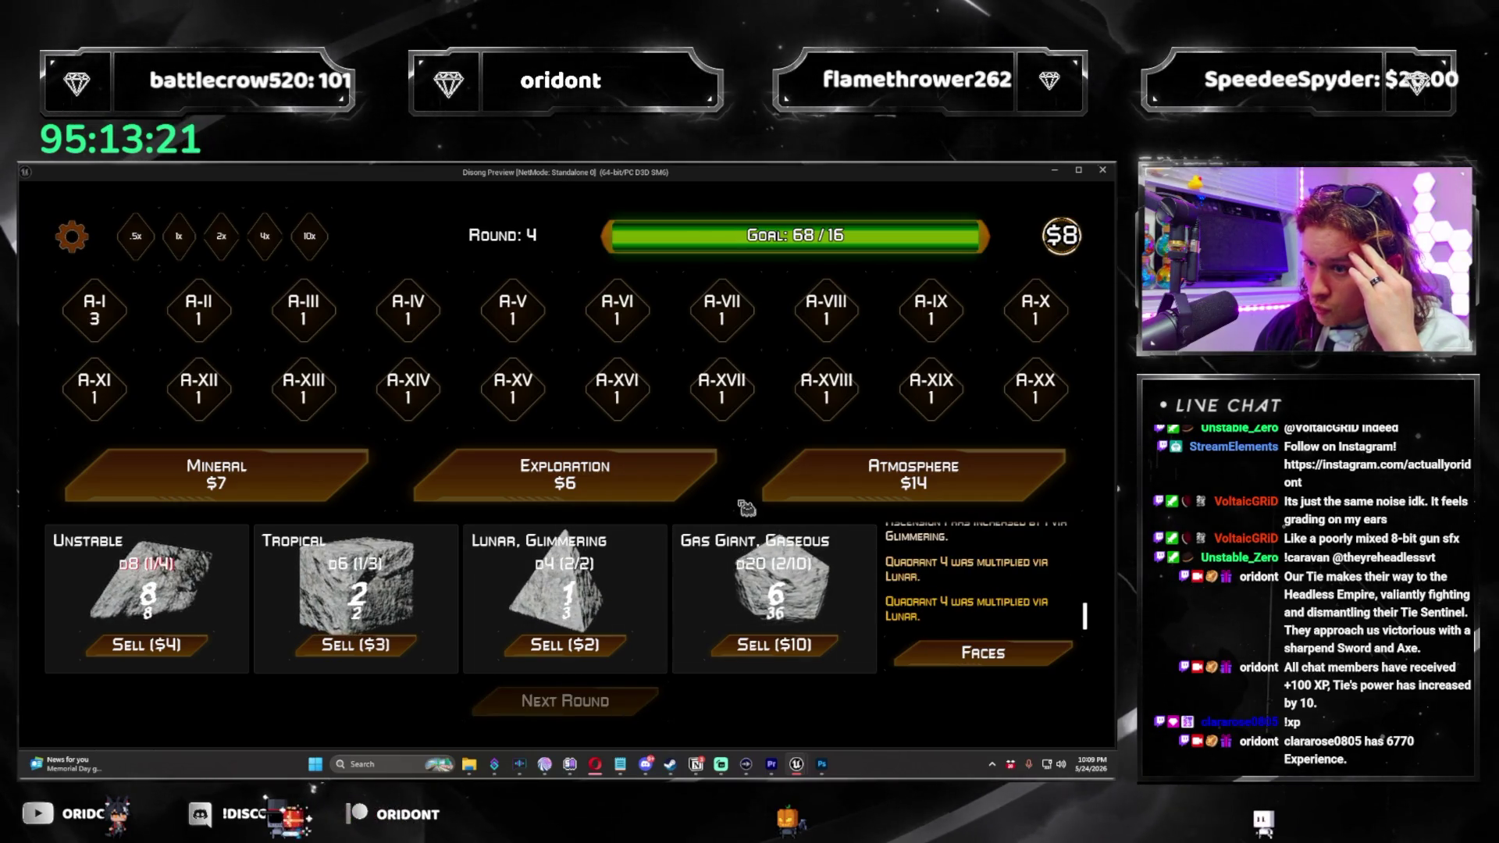
{"action": "left_click", "coordinate": [688, 485]}
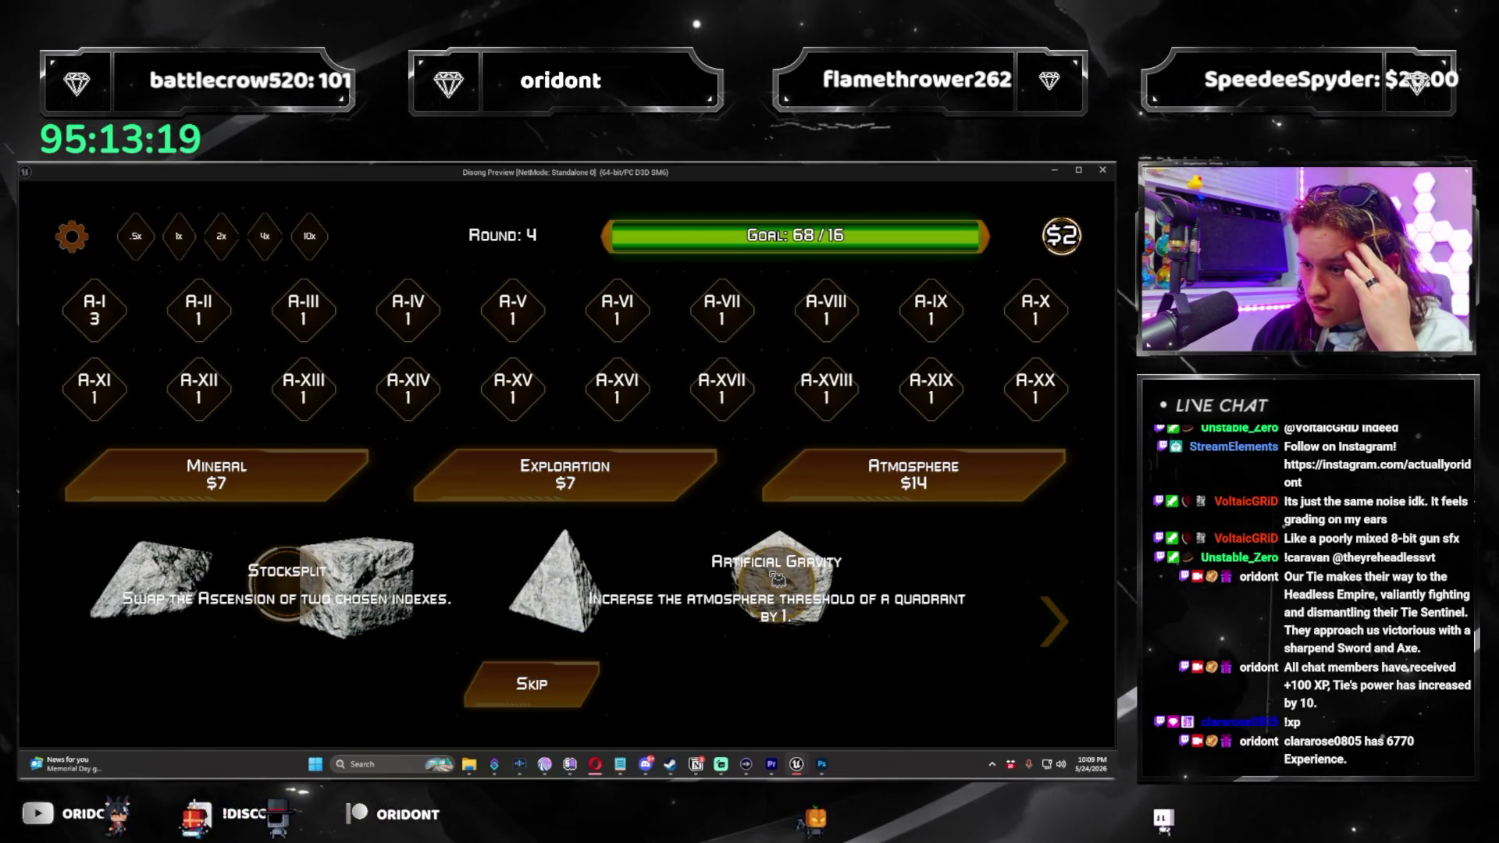
{"action": "left_click", "coordinate": [777, 590]}
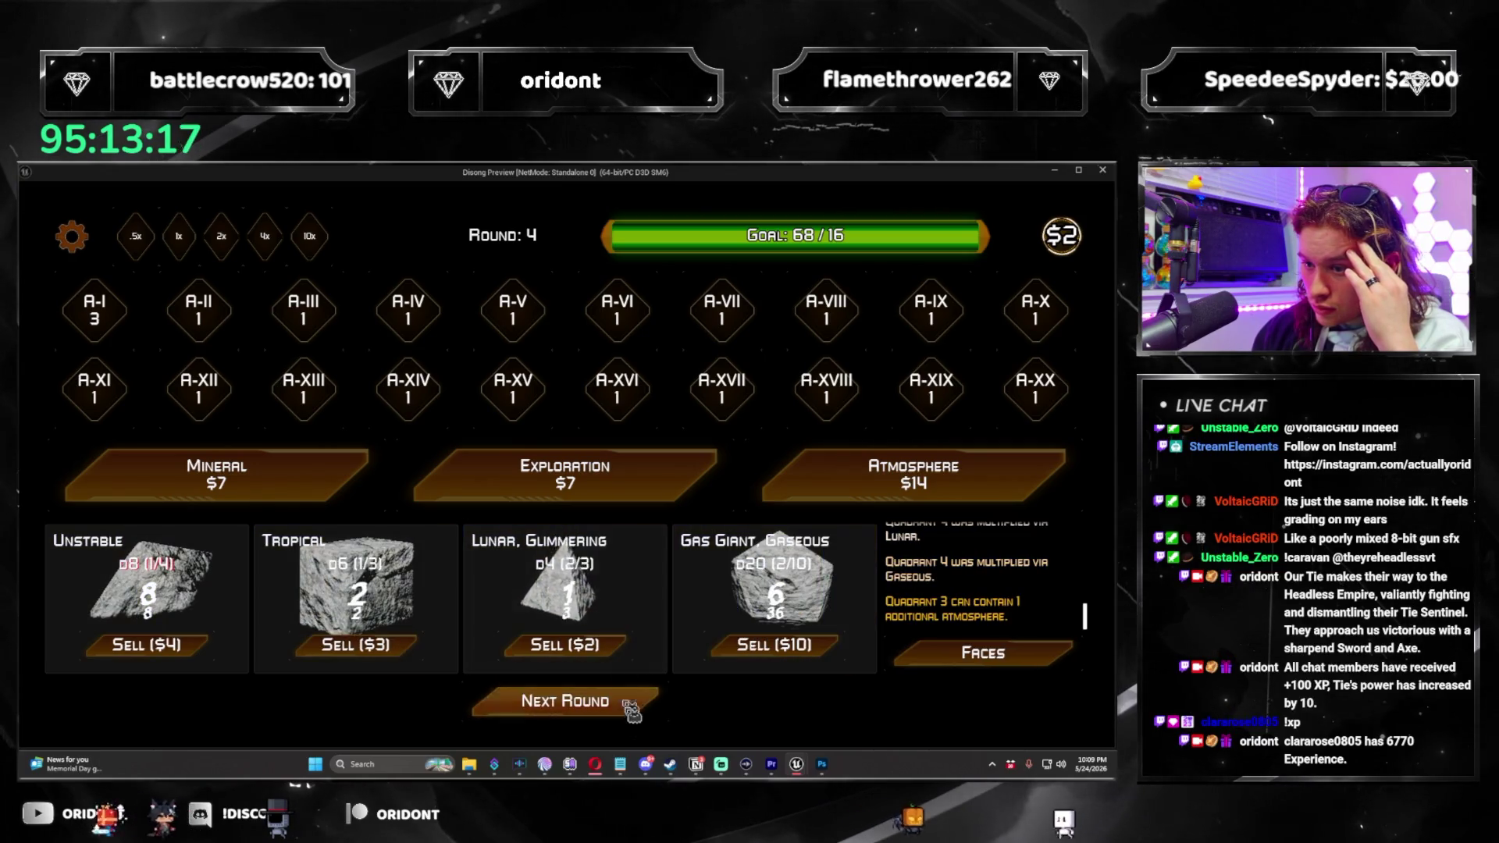
{"action": "left_click", "coordinate": [645, 714]}
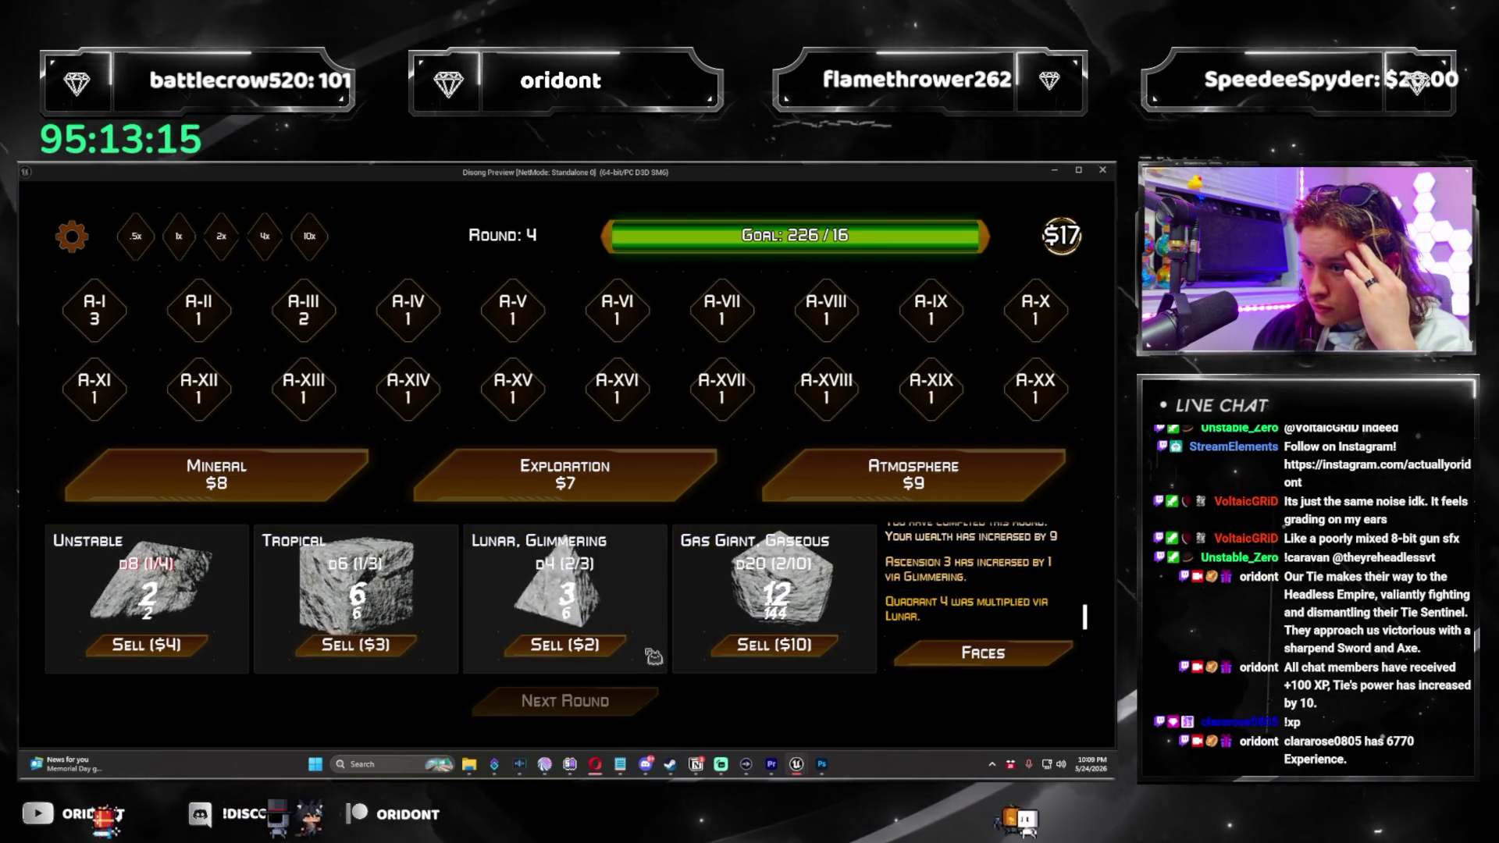
{"action": "left_click", "coordinate": [620, 705]}
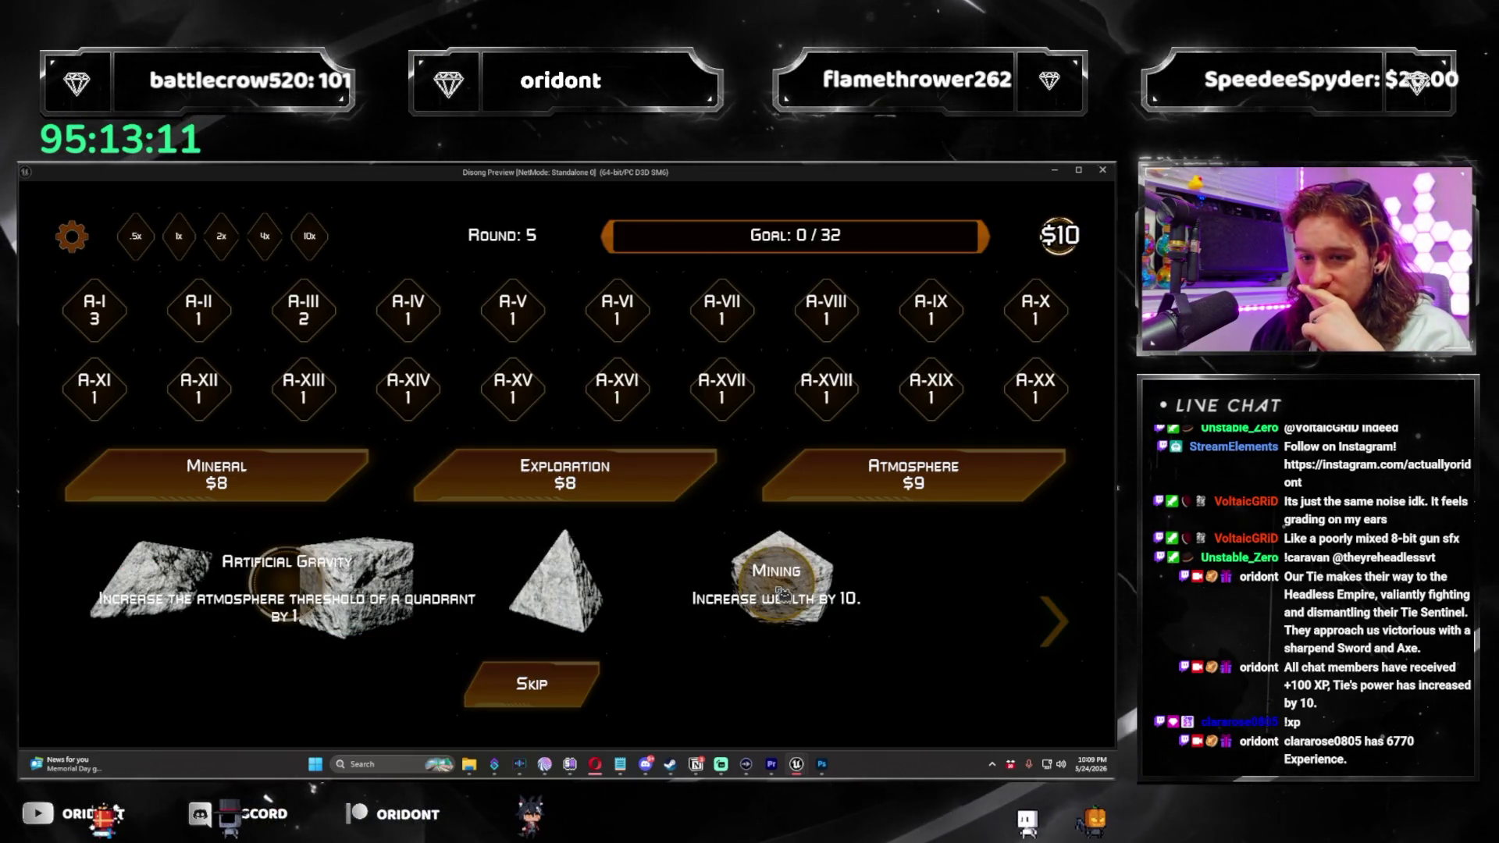
Take Mining, a Gaseous die and Core Enforcement, then roll through round 5.
{"action": "left_click", "coordinate": [782, 594]}
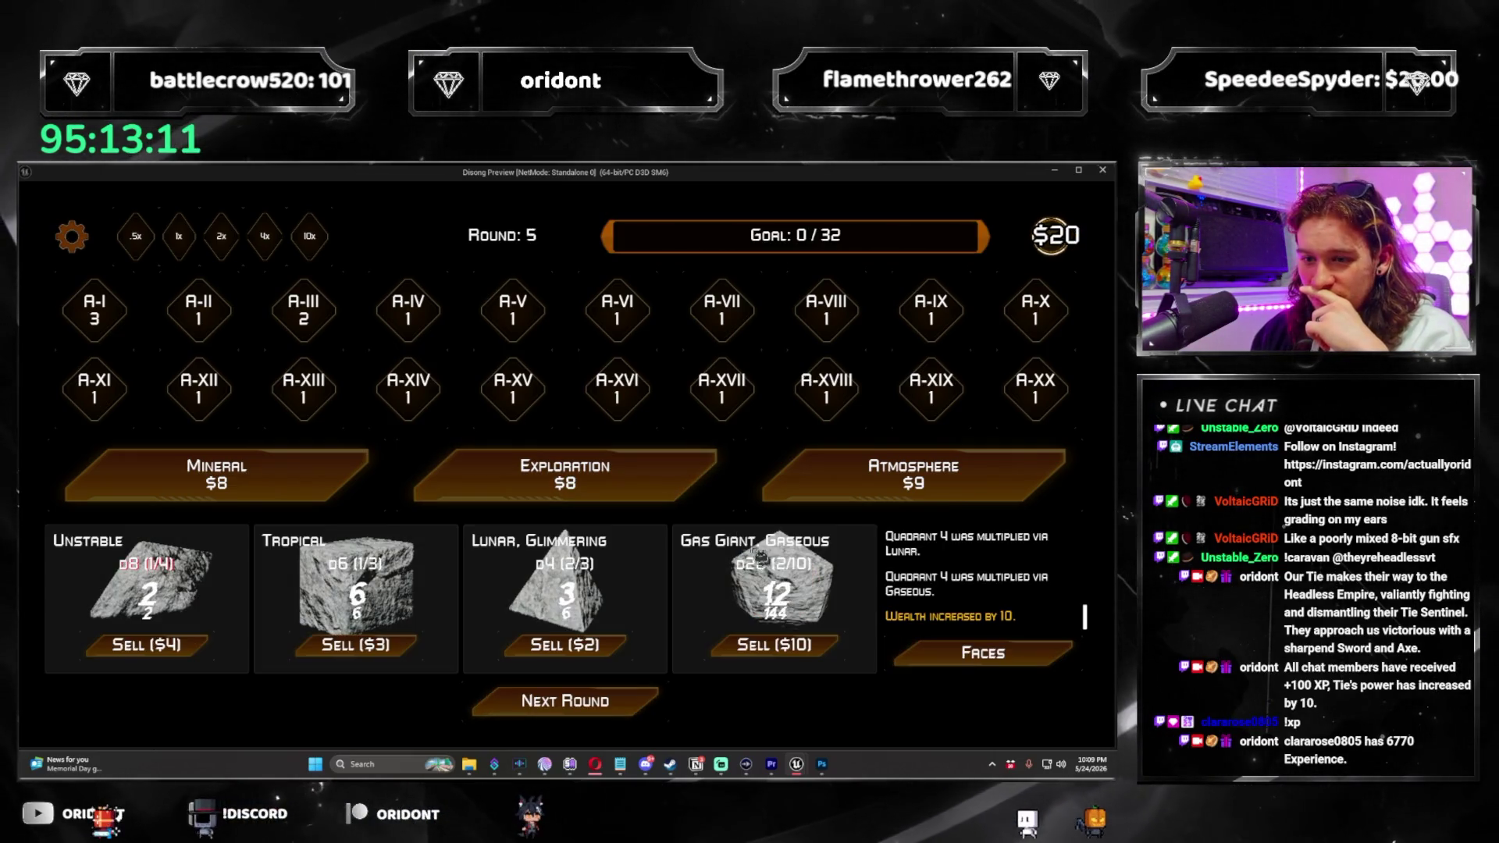
{"action": "left_click", "coordinate": [839, 504]}
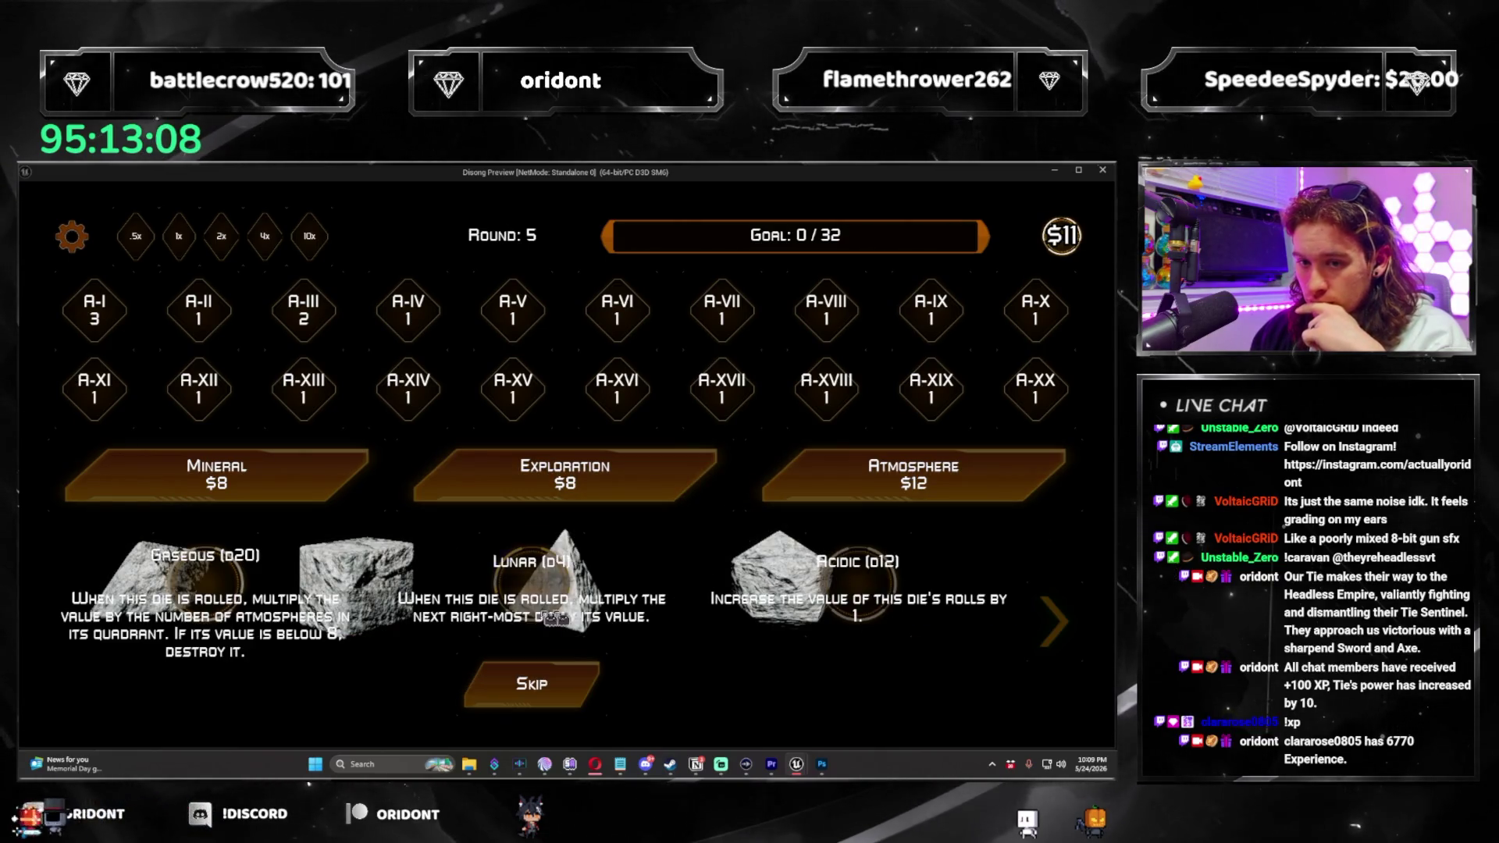
{"action": "left_click", "coordinate": [203, 584]}
{"action": "left_click", "coordinate": [789, 469]}
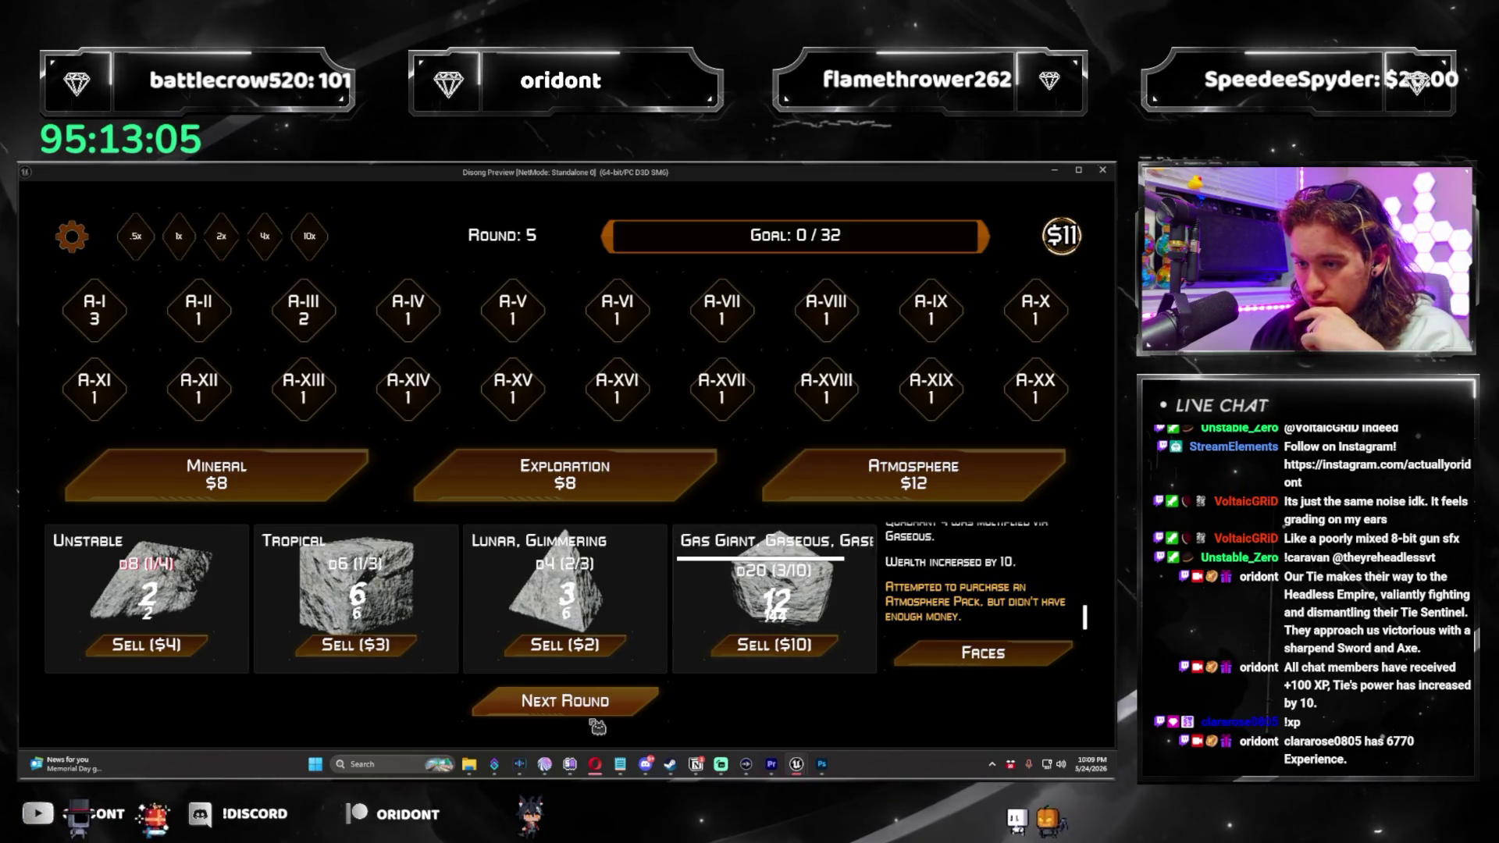
{"action": "left_click", "coordinate": [564, 474]}
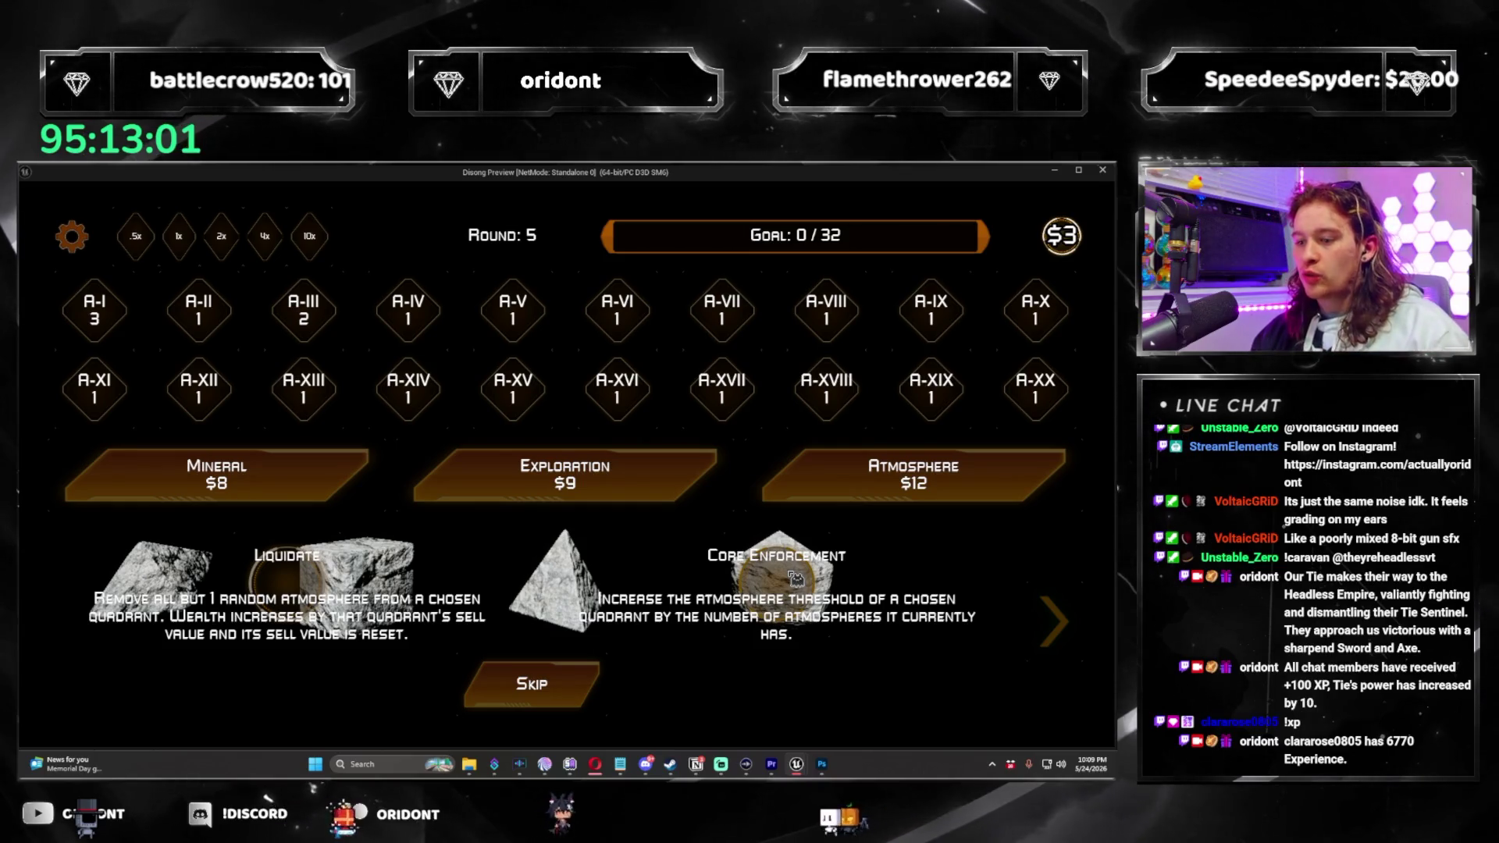
{"action": "left_click", "coordinate": [794, 577]}
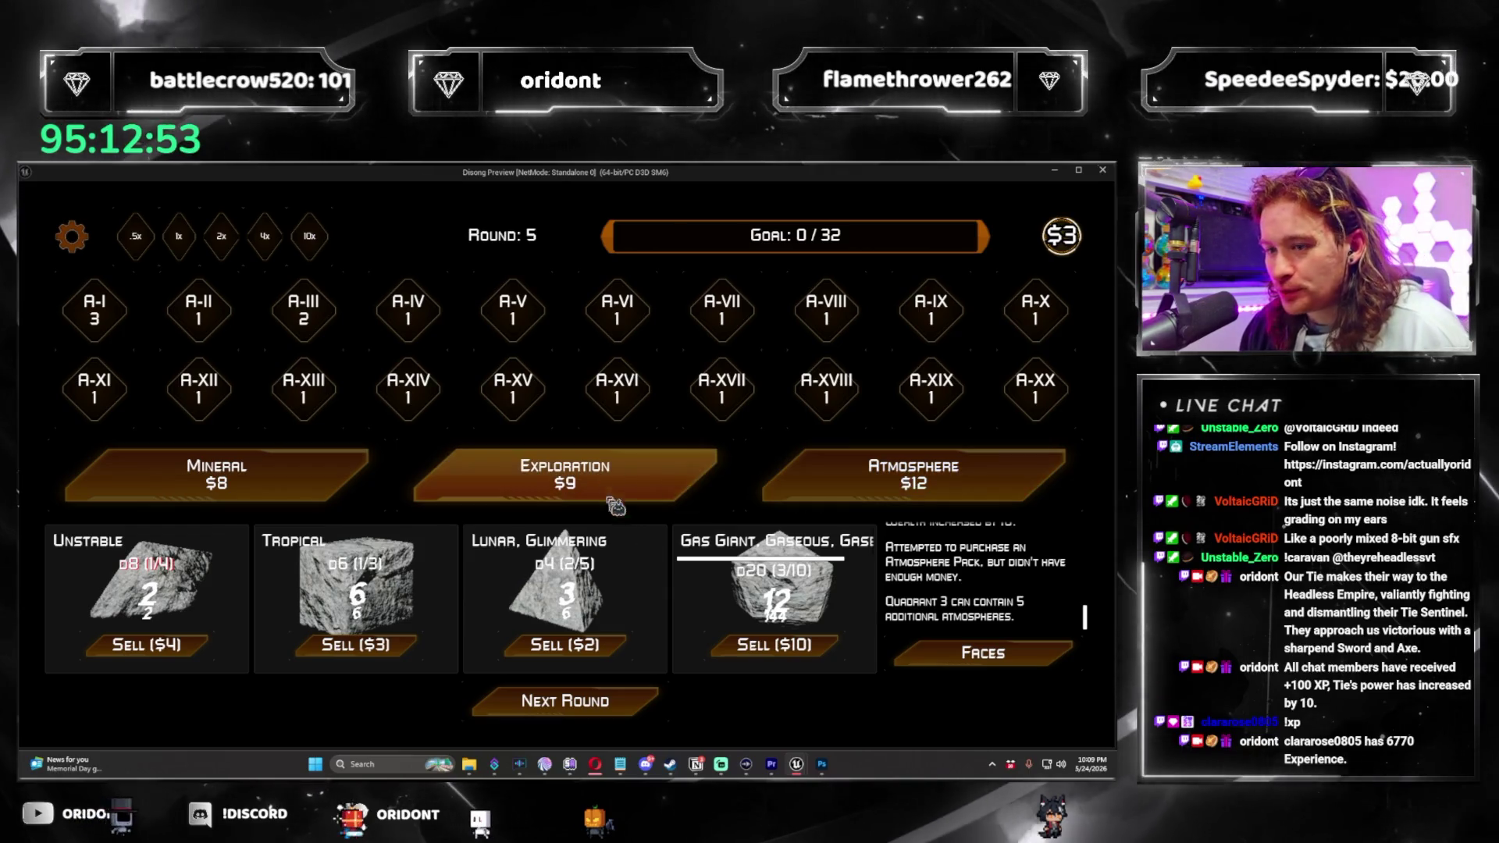
{"action": "left_click", "coordinate": [648, 705]}
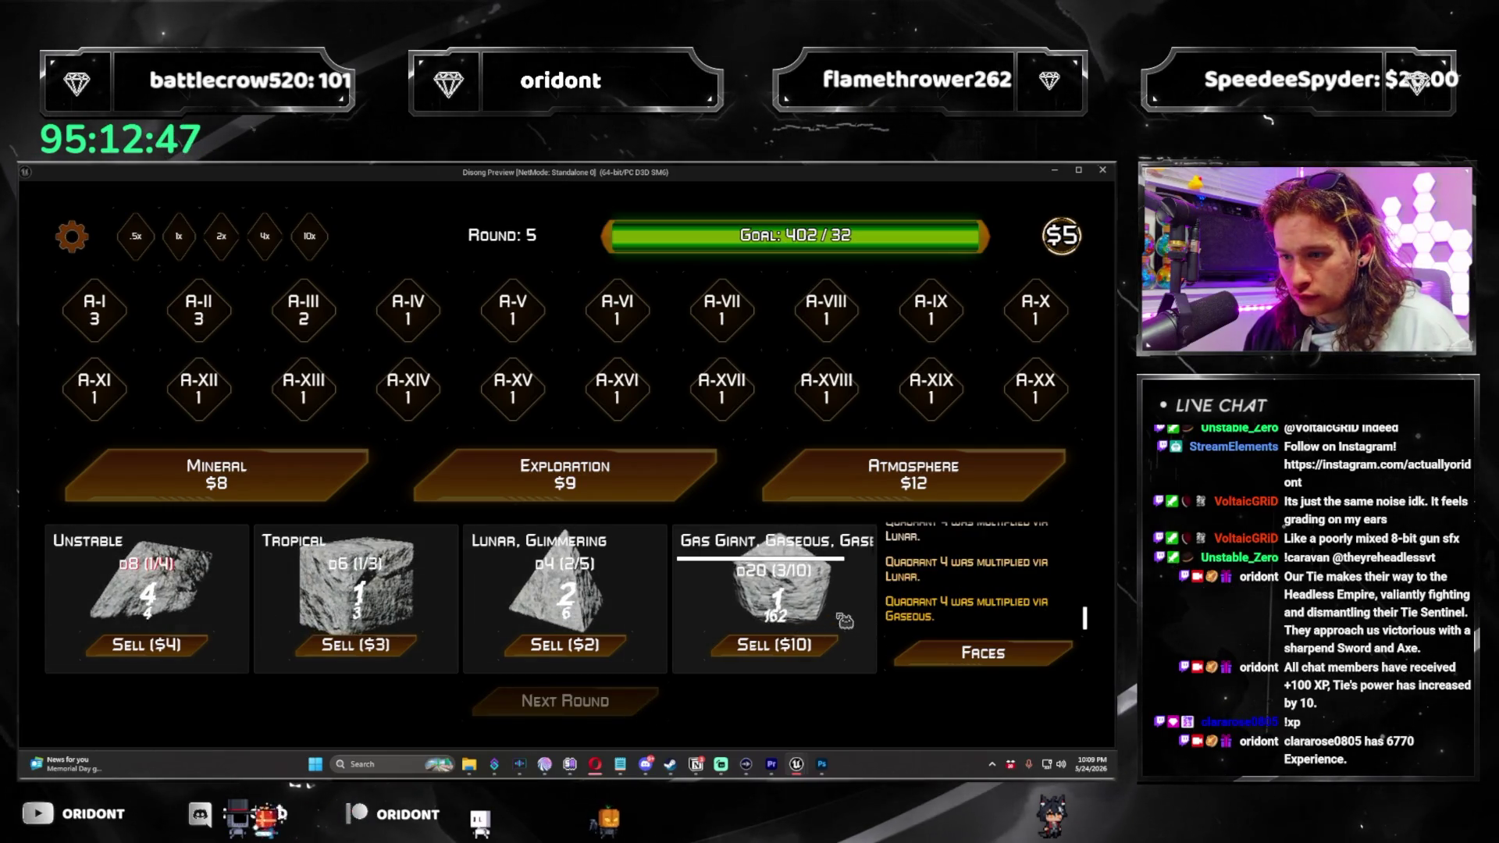
{"action": "left_click", "coordinate": [637, 713]}
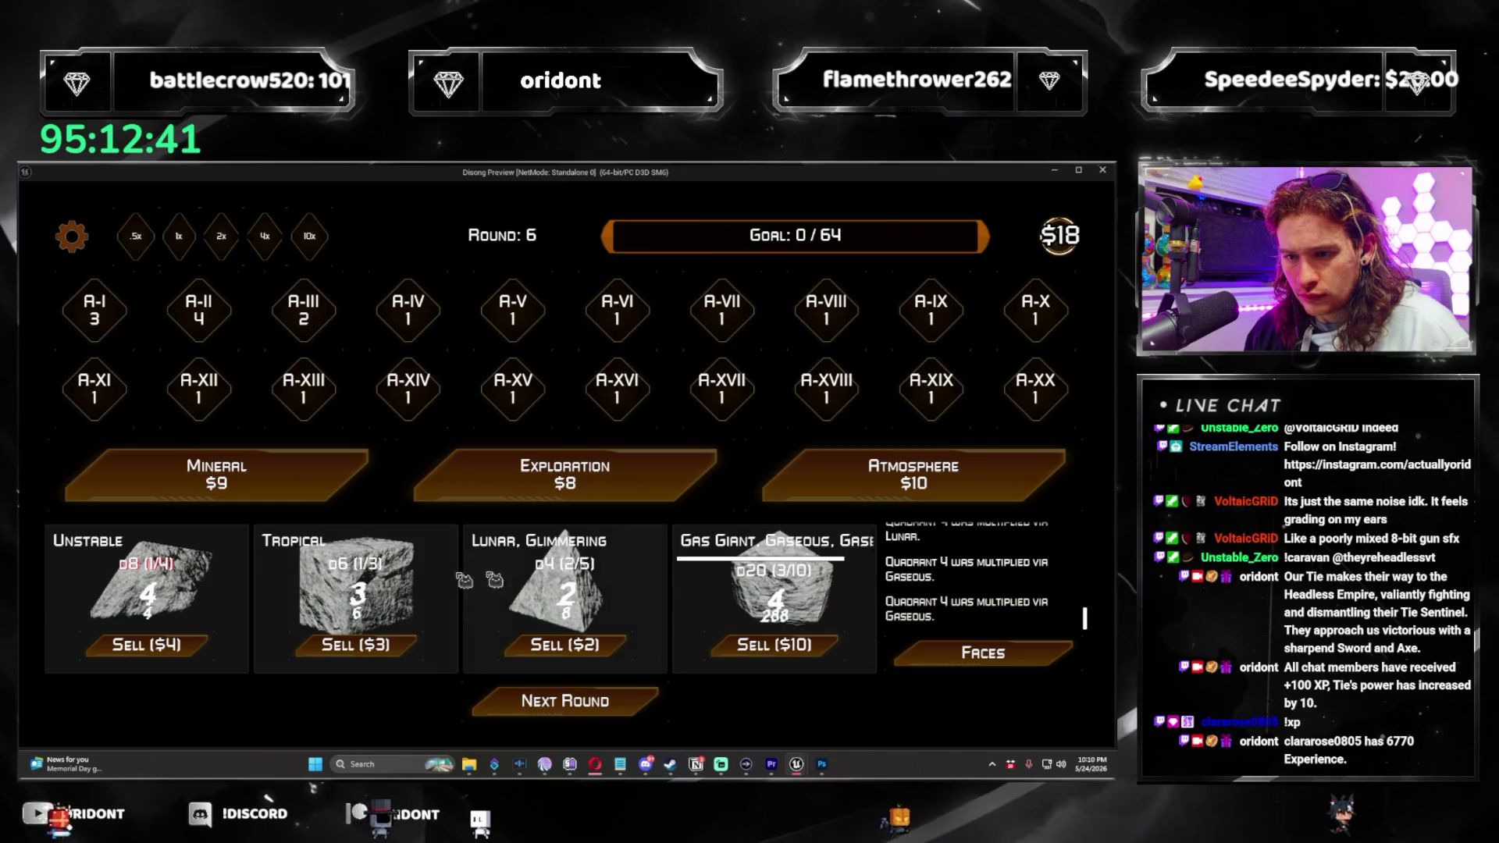
Skip the Atmosphere dice, take Mining and Core Enforcement upgrades, and roll round 6.
{"action": "left_click", "coordinate": [800, 498]}
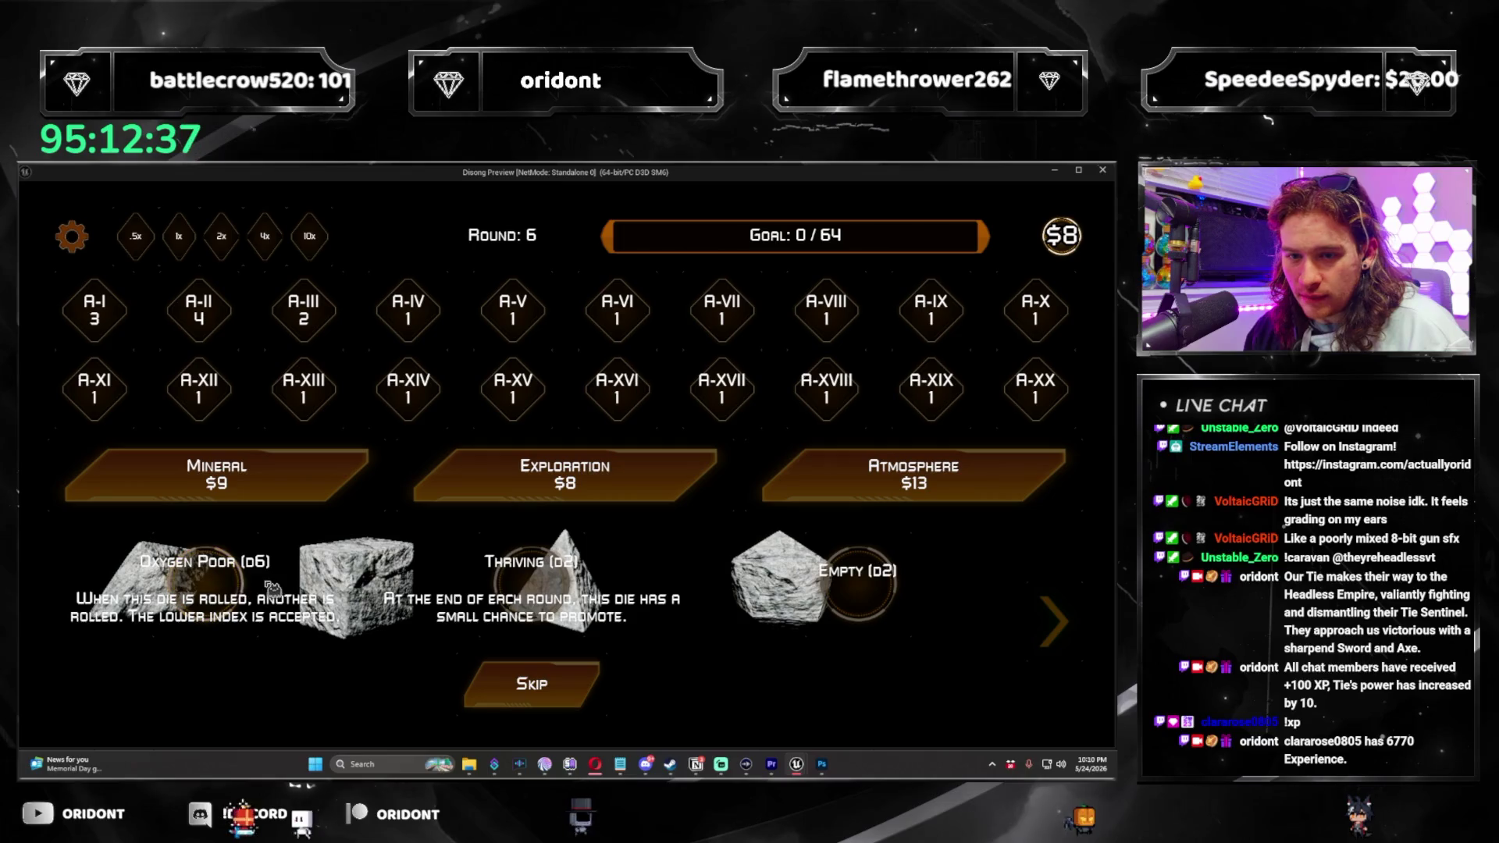
{"action": "left_click", "coordinate": [541, 685]}
{"action": "left_click", "coordinate": [565, 474]}
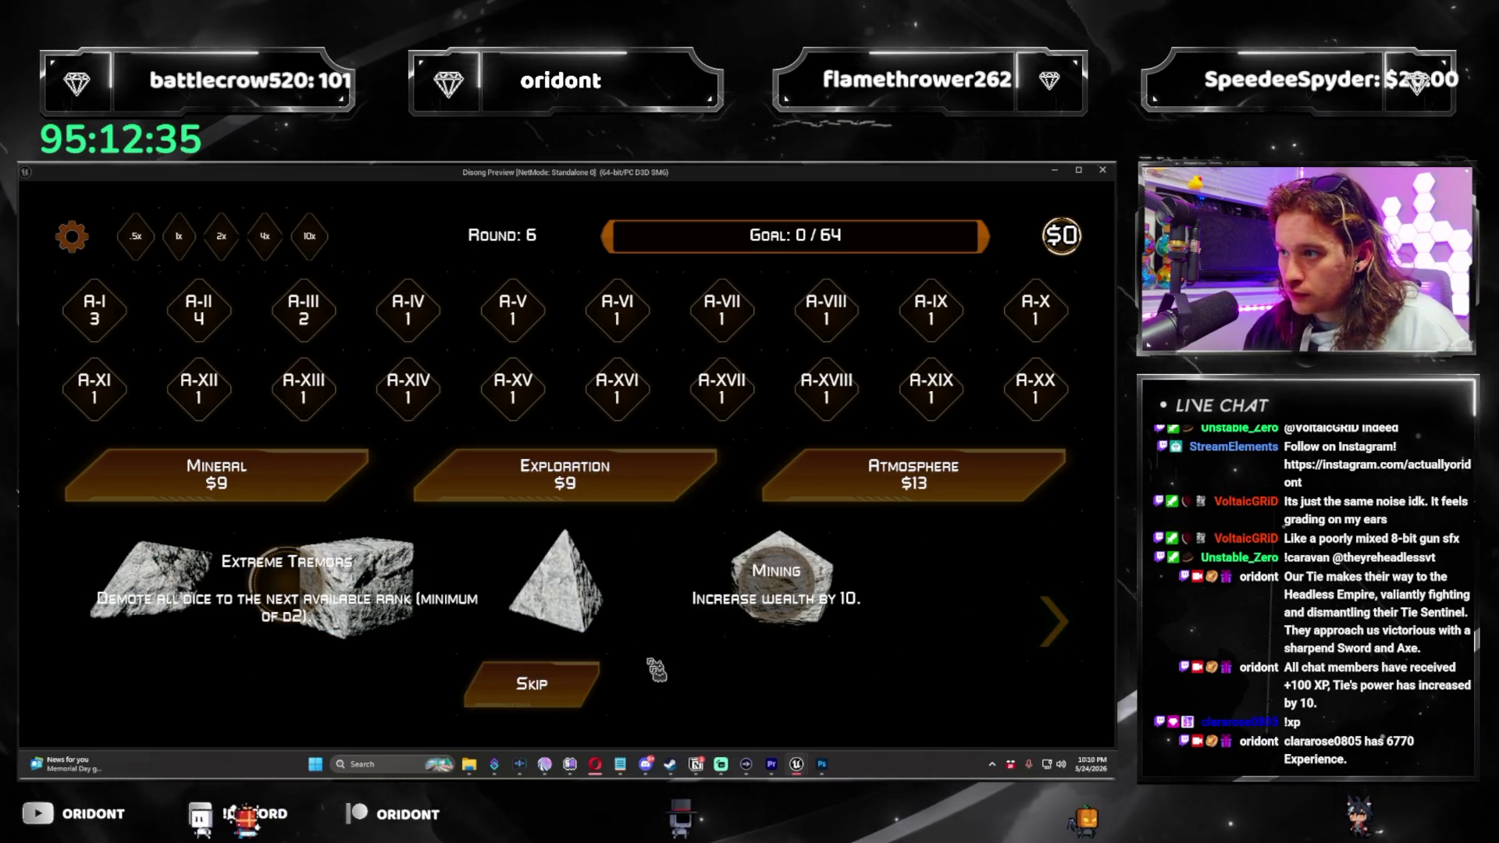
{"action": "left_click", "coordinate": [787, 592]}
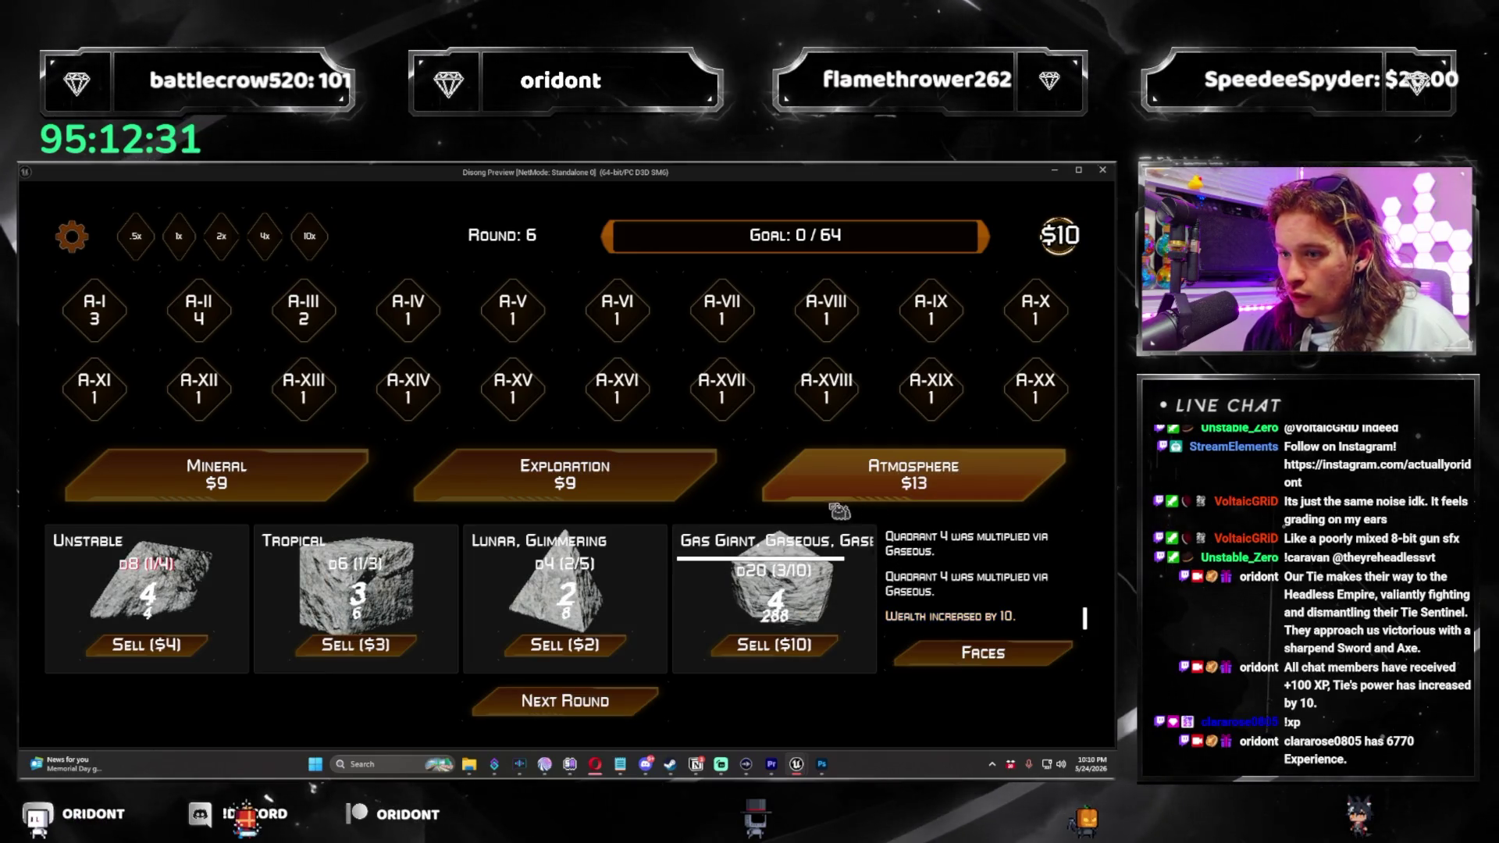
{"action": "left_click", "coordinate": [566, 474]}
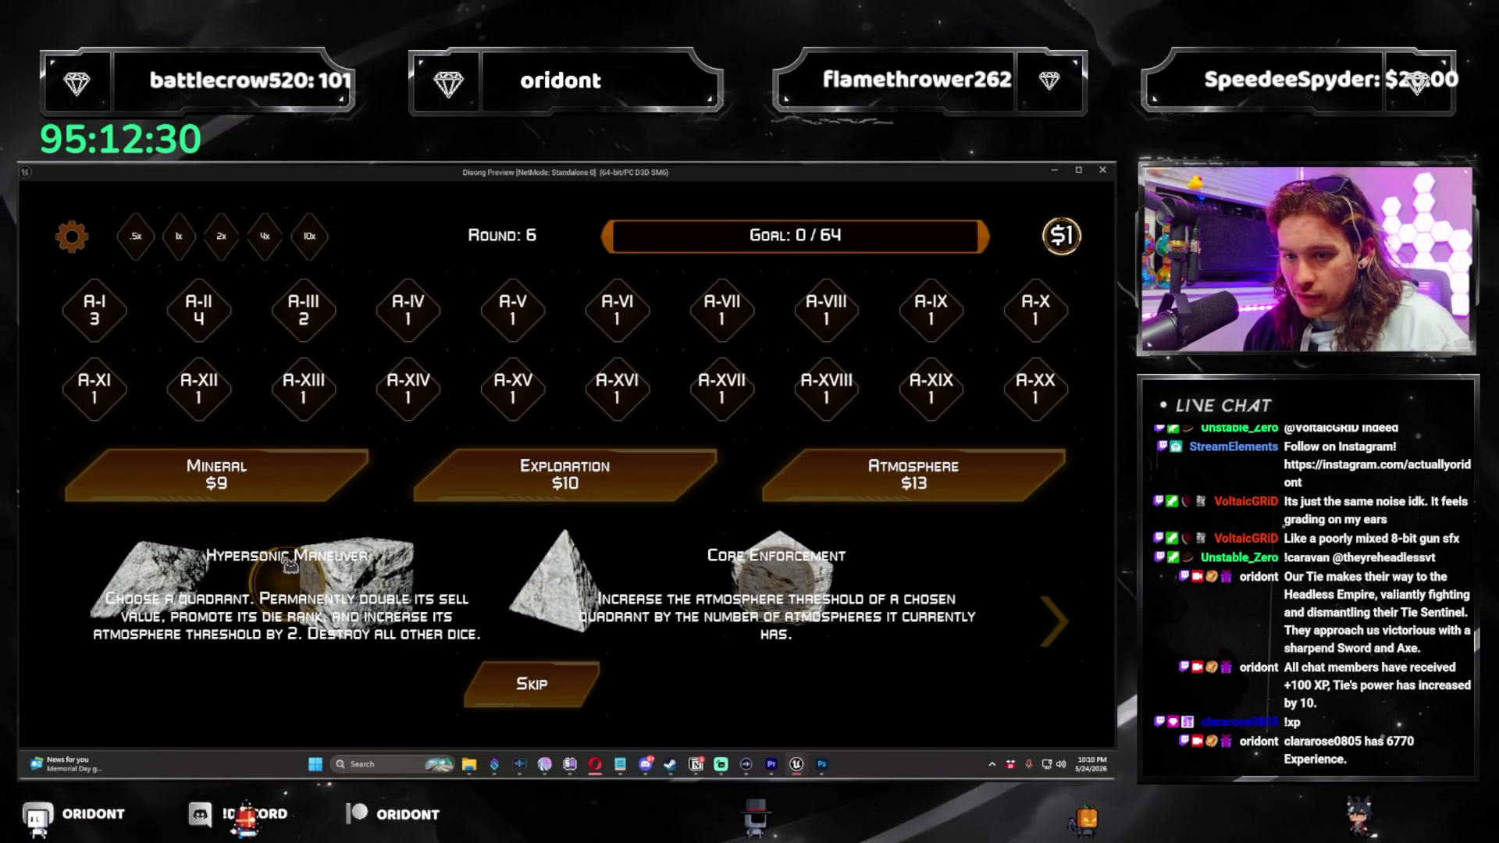
{"action": "left_click", "coordinate": [808, 577]}
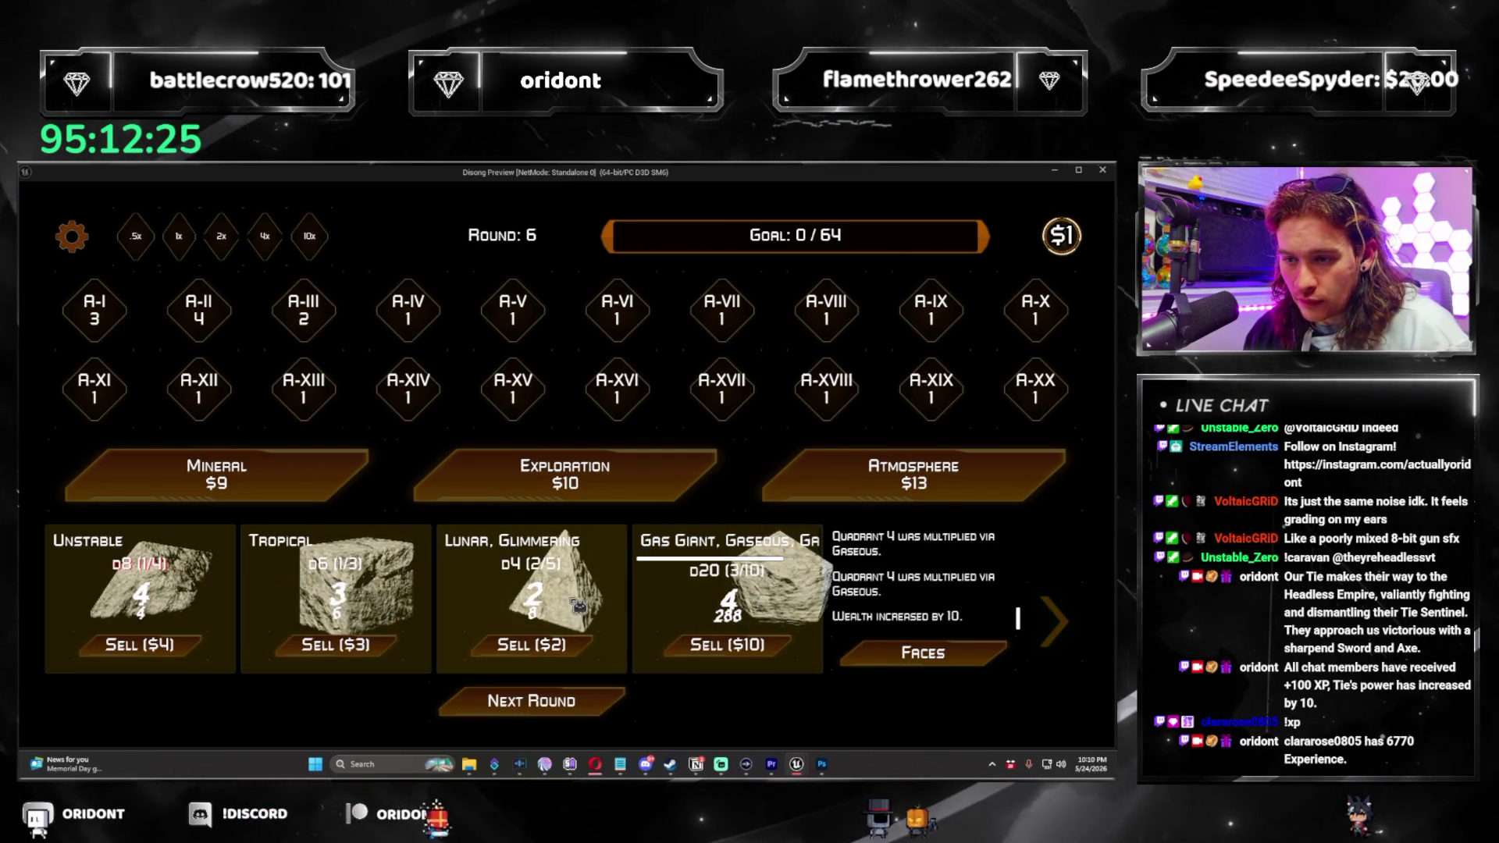
{"action": "left_click", "coordinate": [539, 700]}
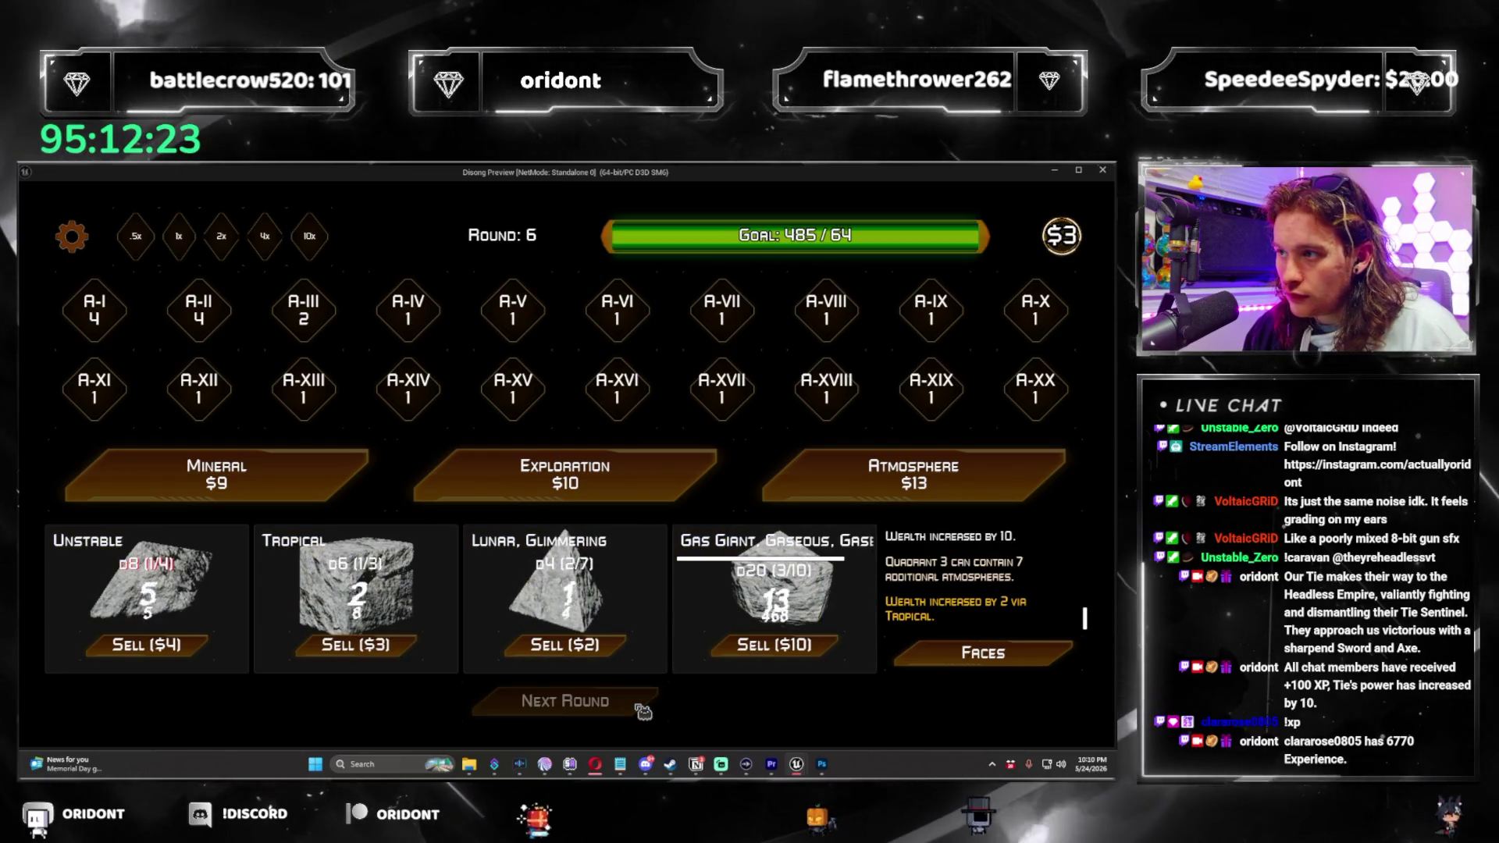
Take the value 5 card from the numerical offer and advance to round 7.
{"action": "left_click", "coordinate": [577, 478]}
{"action": "left_click", "coordinate": [876, 496]}
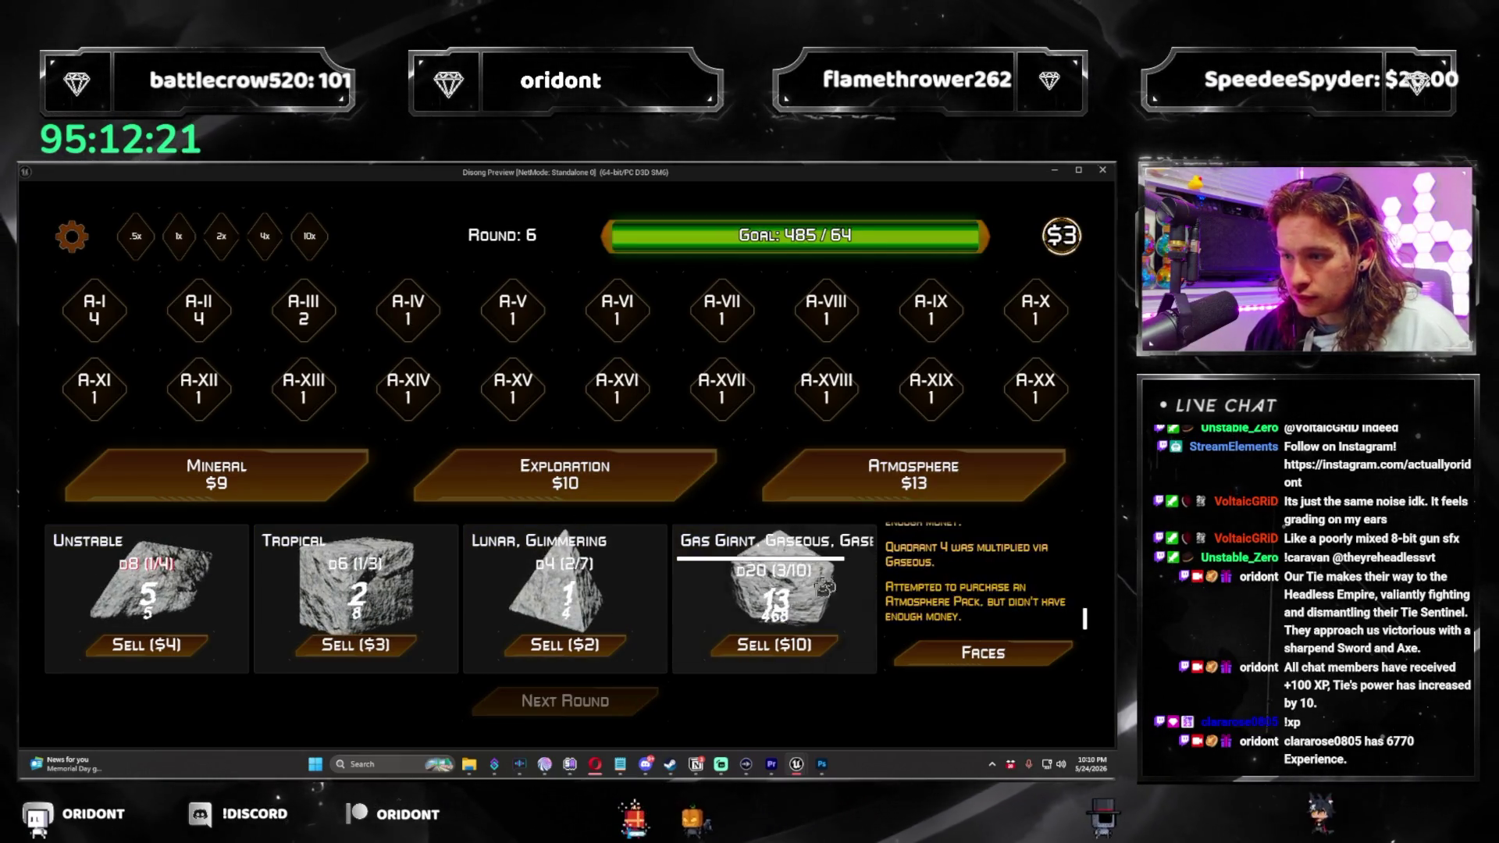
{"action": "left_click", "coordinate": [821, 492]}
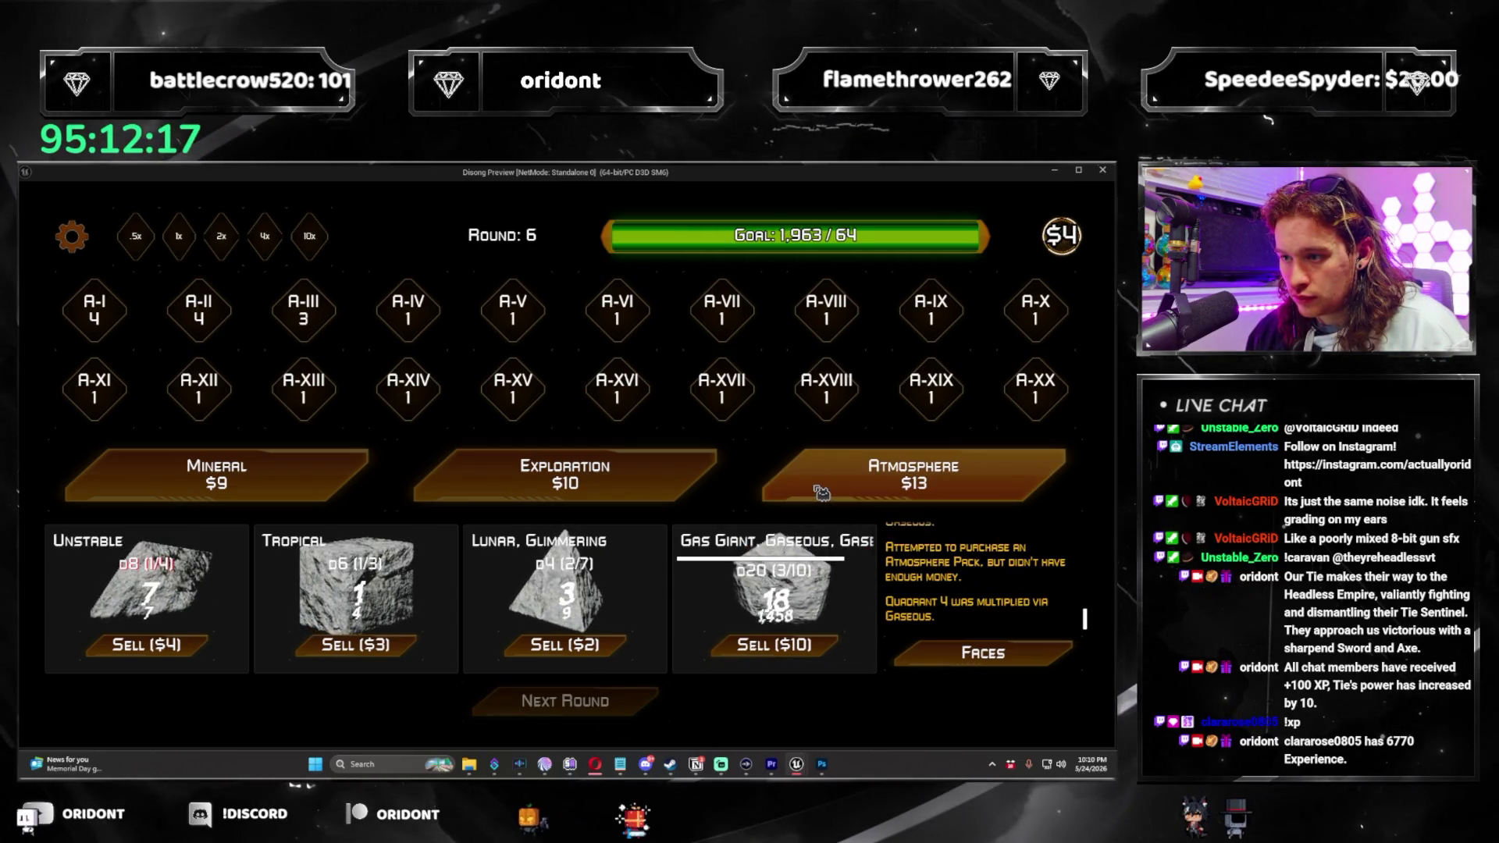
{"action": "left_click", "coordinate": [622, 704]}
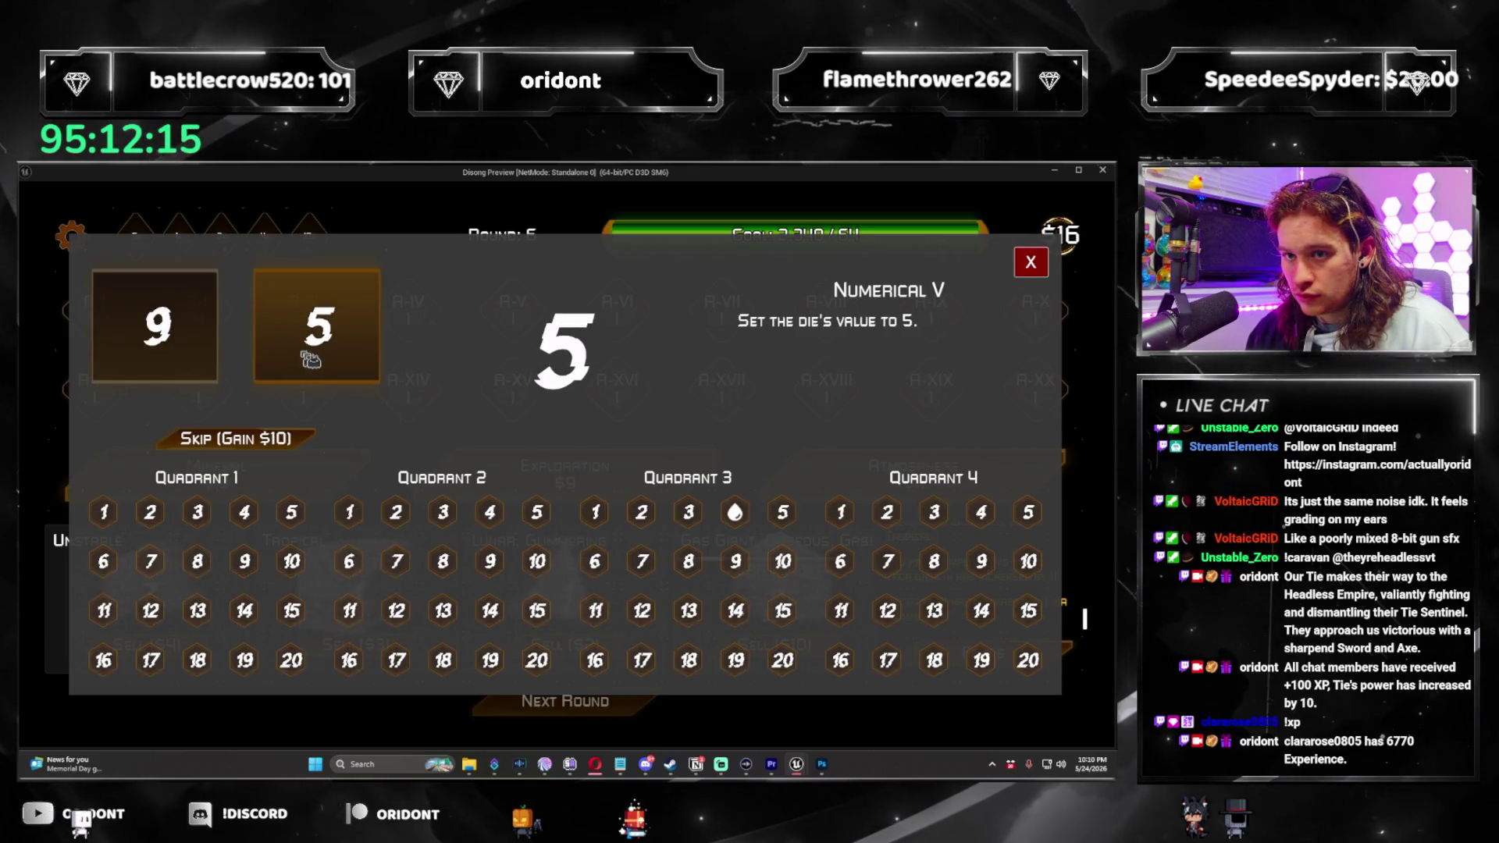
{"action": "left_click", "coordinate": [316, 326]}
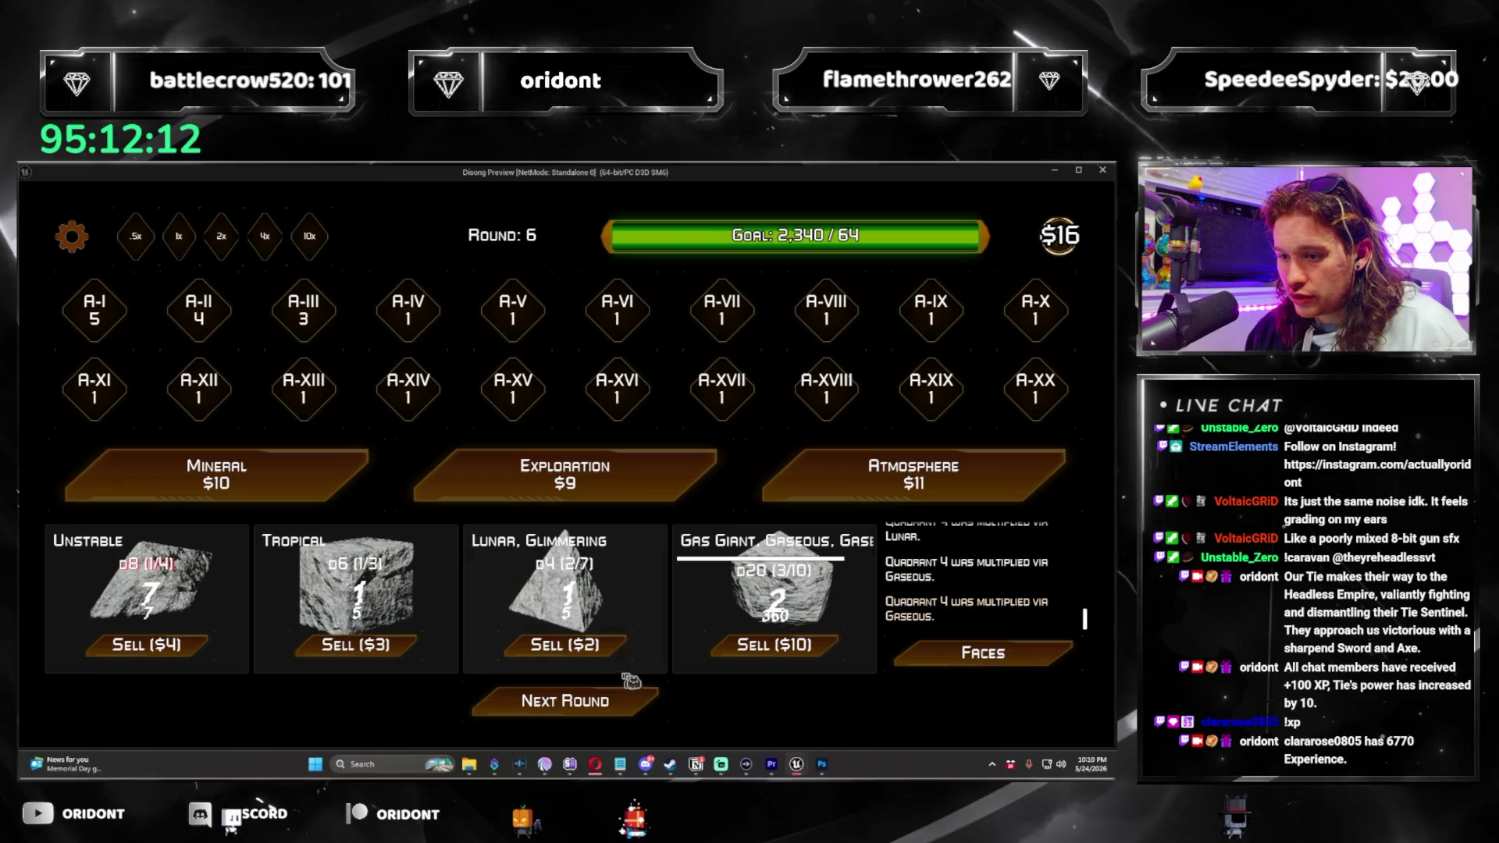
{"action": "left_click", "coordinate": [630, 691]}
Add a second Tropical die, roll round 7, and buy another Atmosphere pack.
{"action": "left_click", "coordinate": [914, 473]}
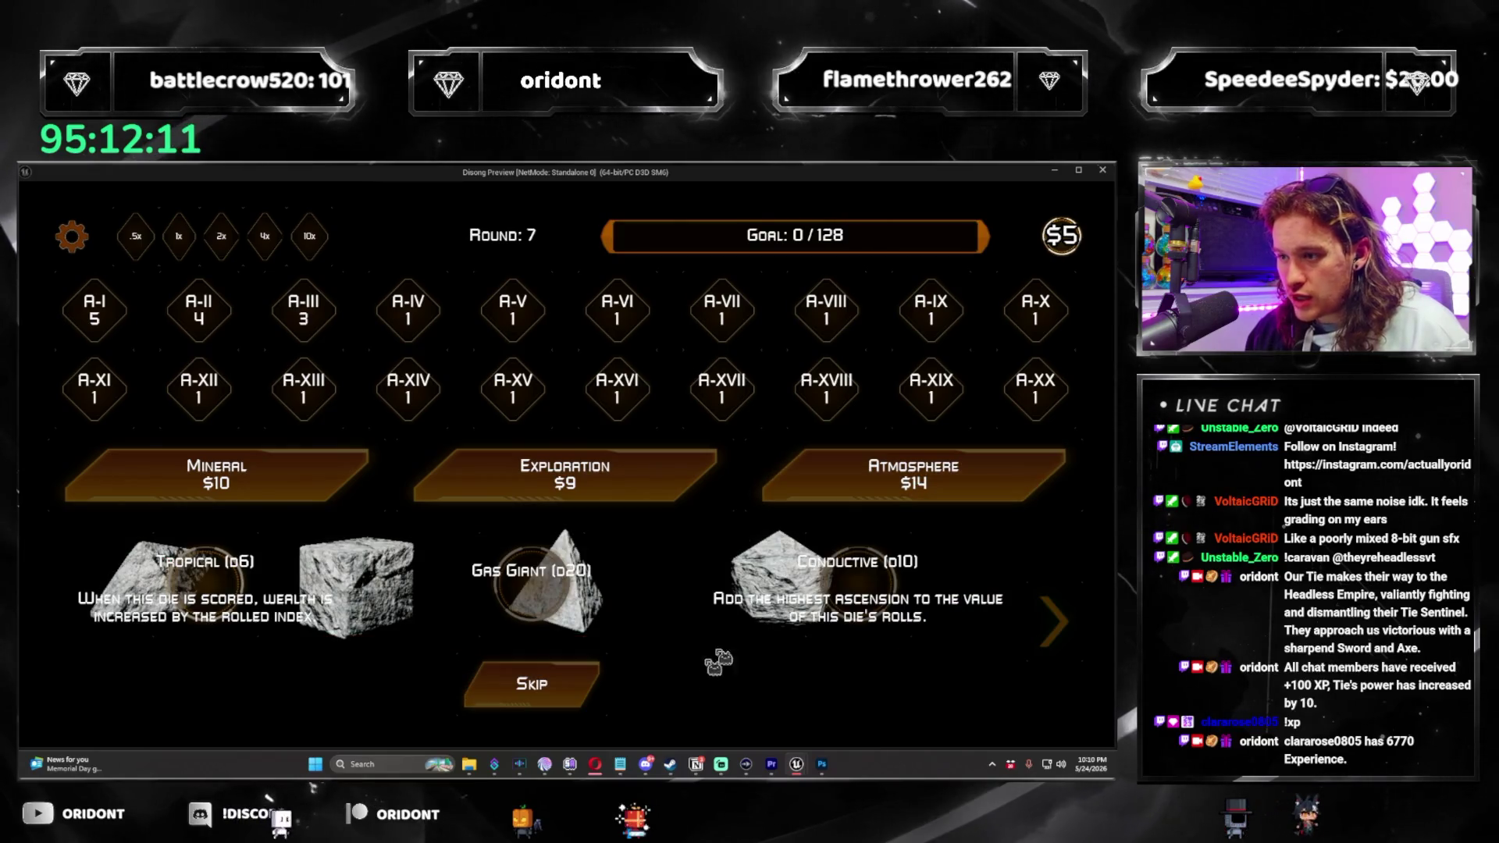
{"action": "left_click", "coordinate": [224, 591]}
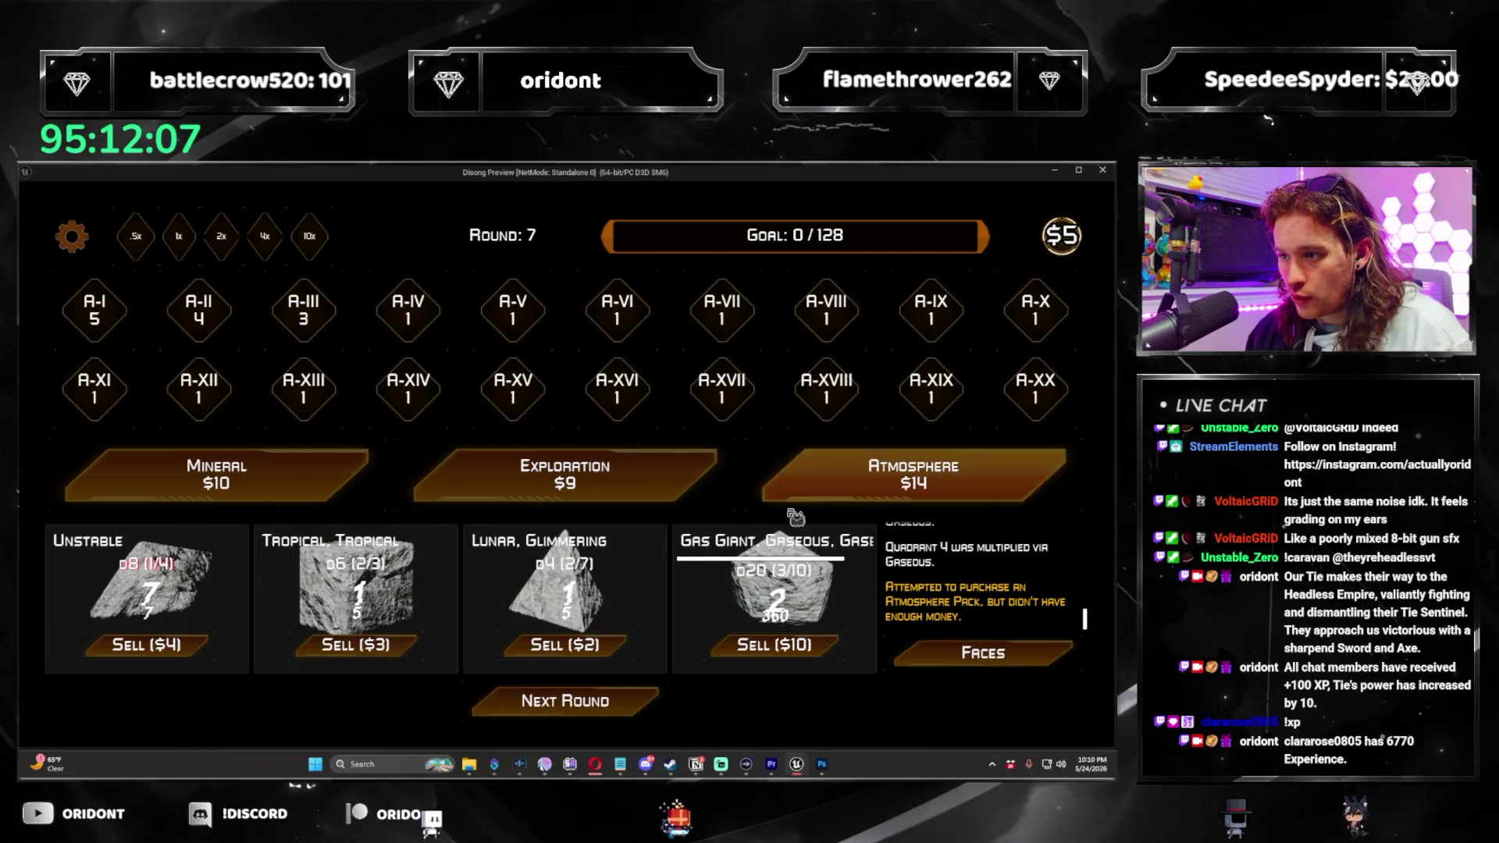
{"action": "left_click", "coordinate": [662, 697]}
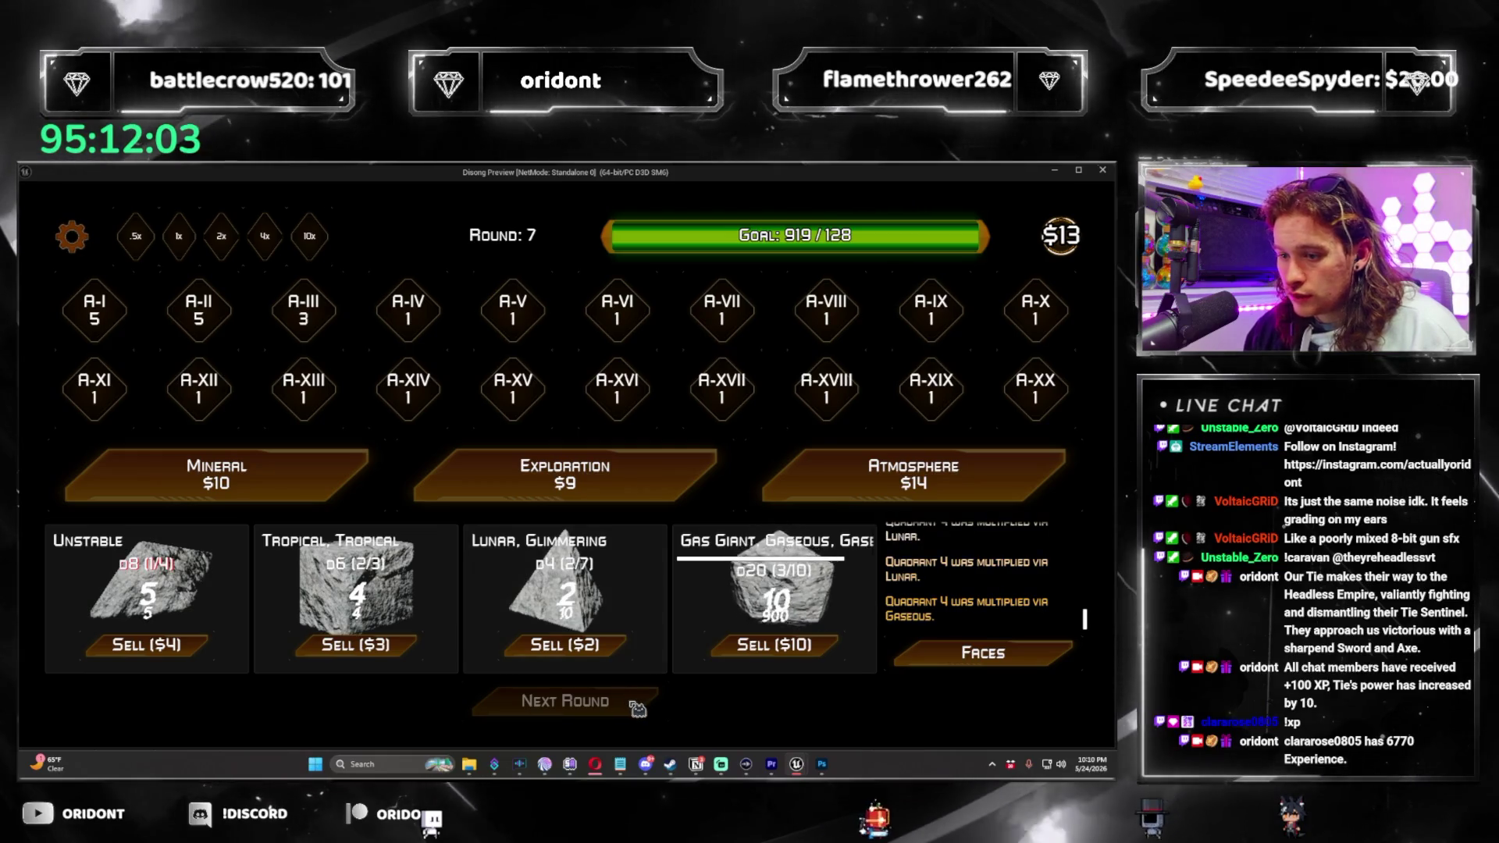
{"action": "left_click", "coordinate": [875, 481]}
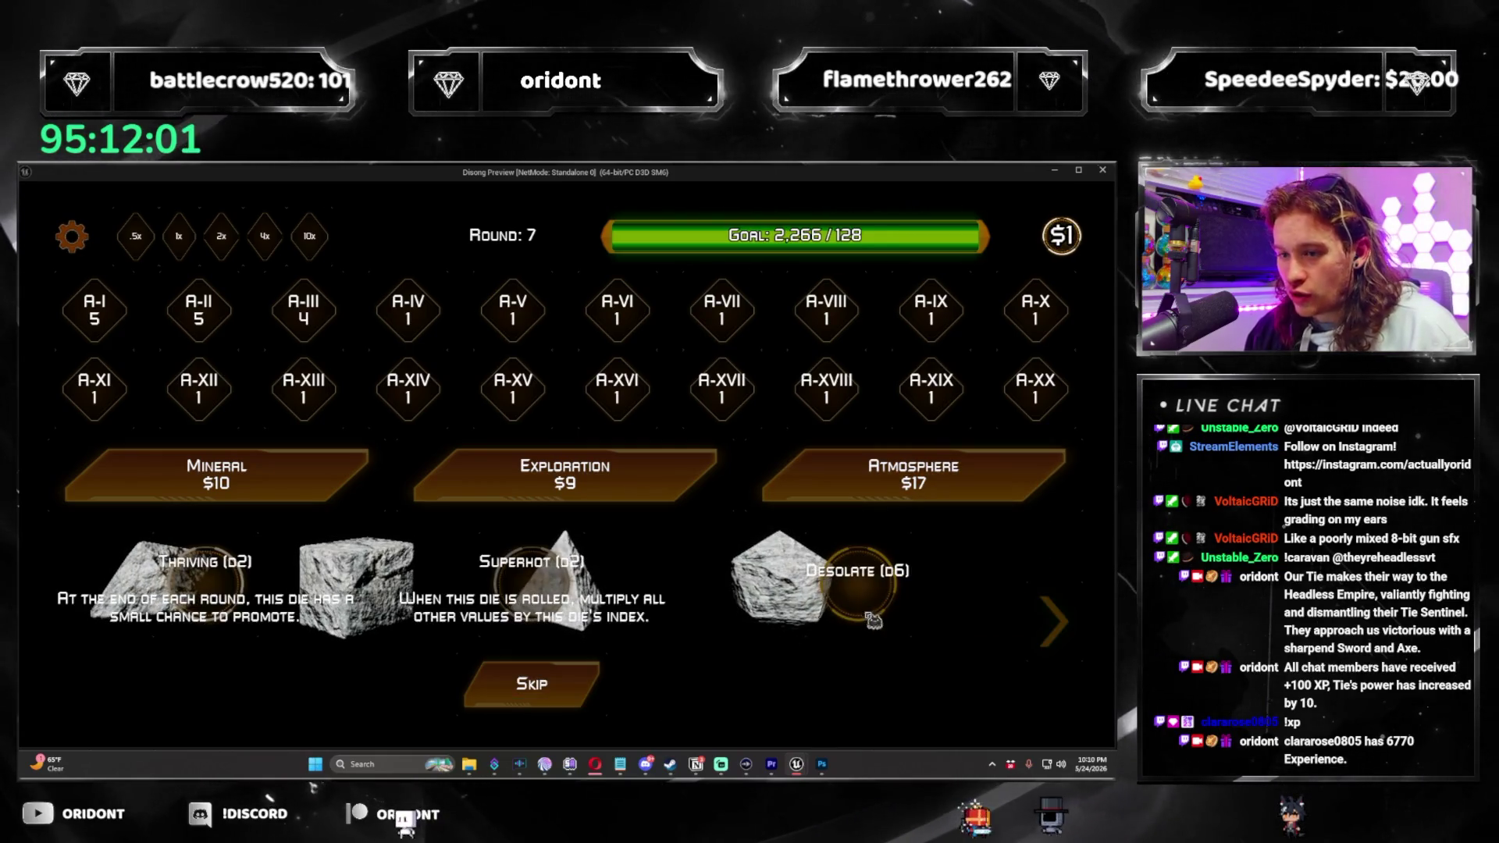
Check the volume settings, pass on the dice, and start round 8 with an Atmosphere pack.
{"action": "left_click", "coordinate": [49, 255]}
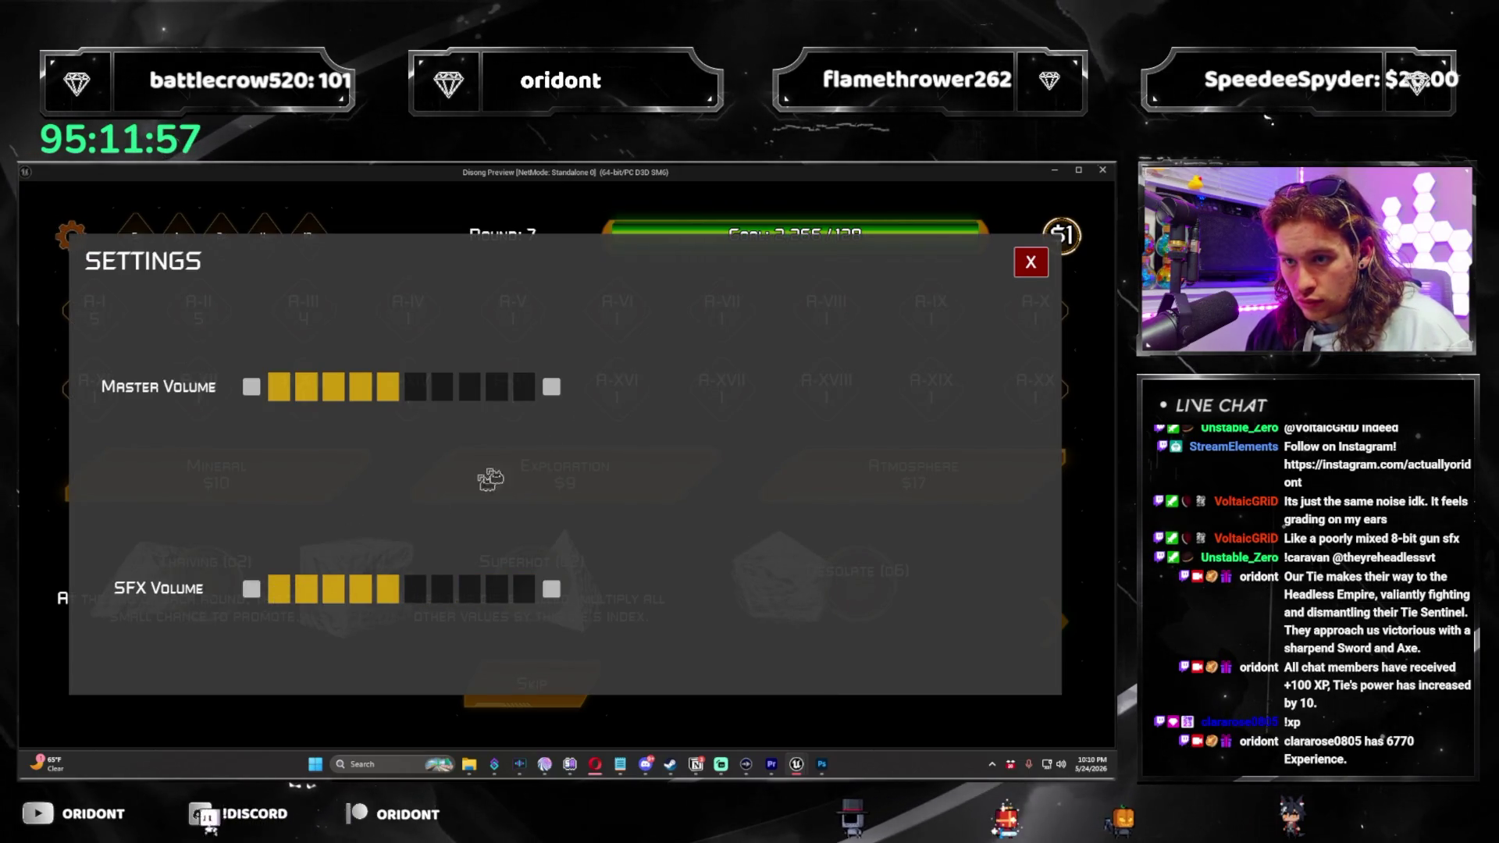
{"action": "left_click", "coordinate": [1031, 261]}
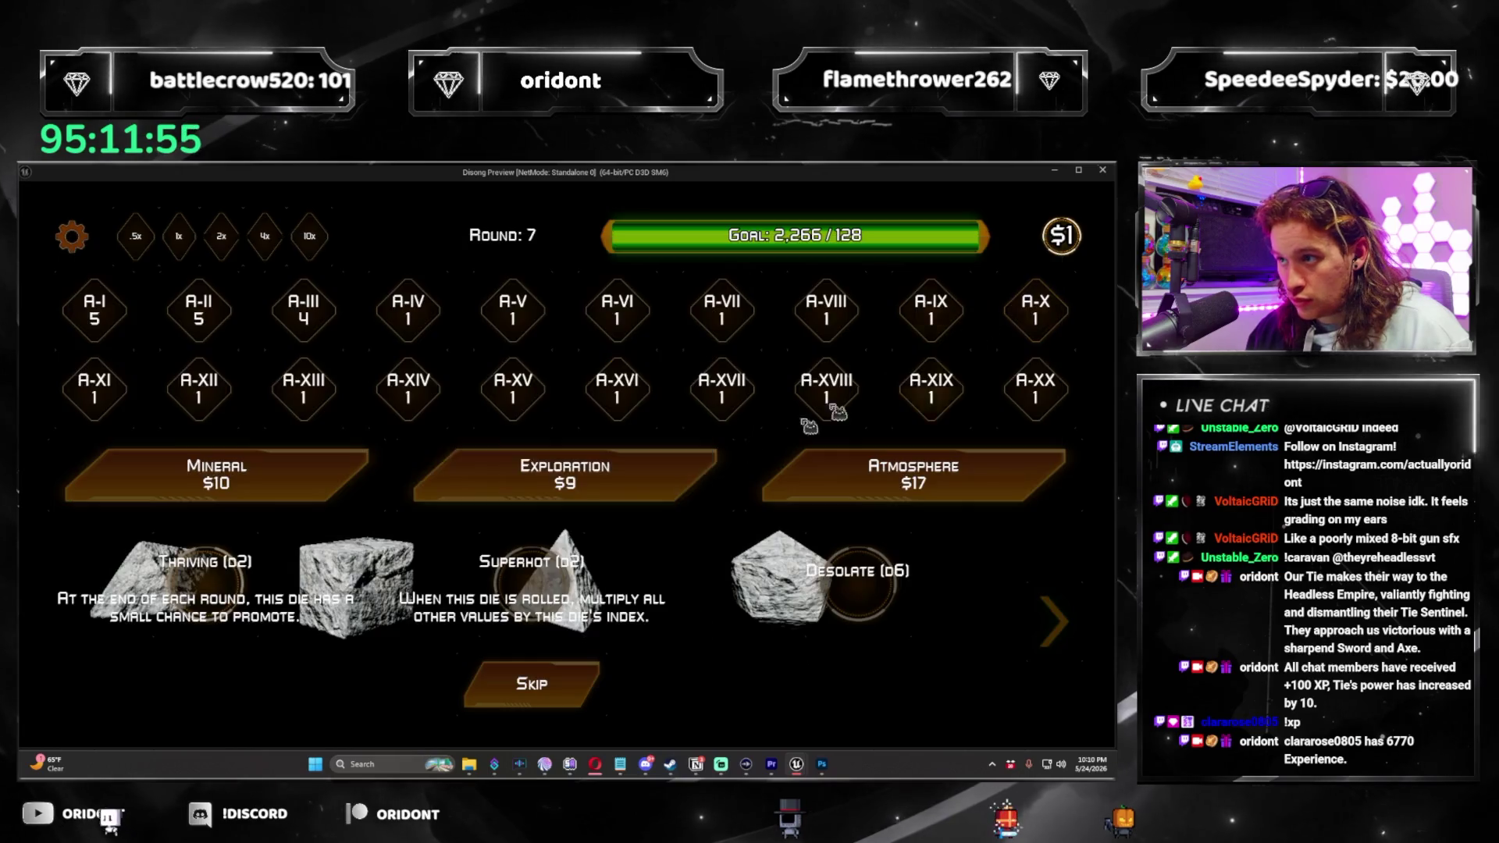
{"action": "left_click", "coordinate": [550, 697]}
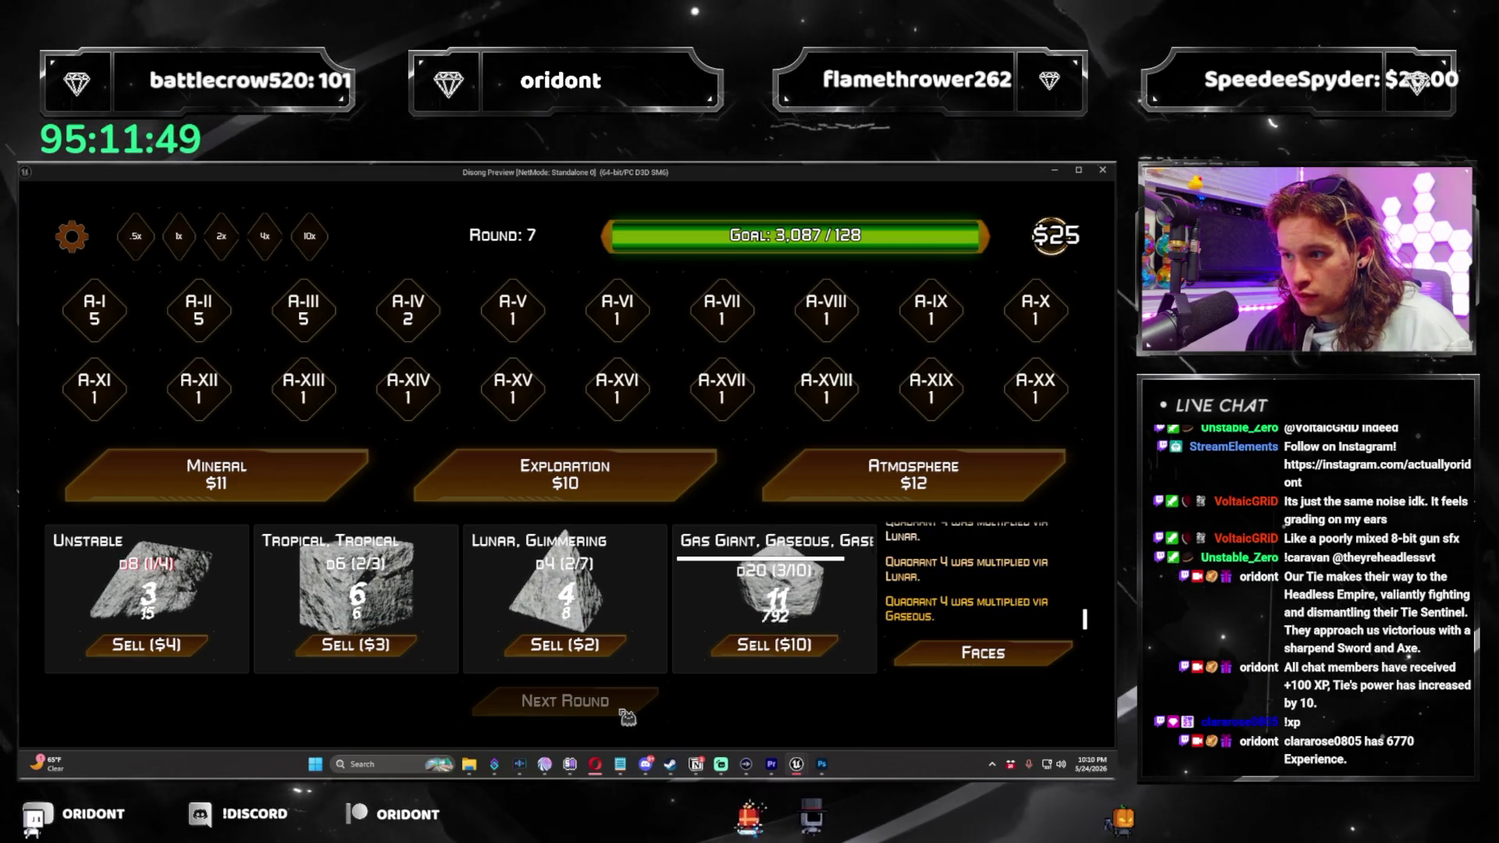
{"action": "key", "text": "Escape"}
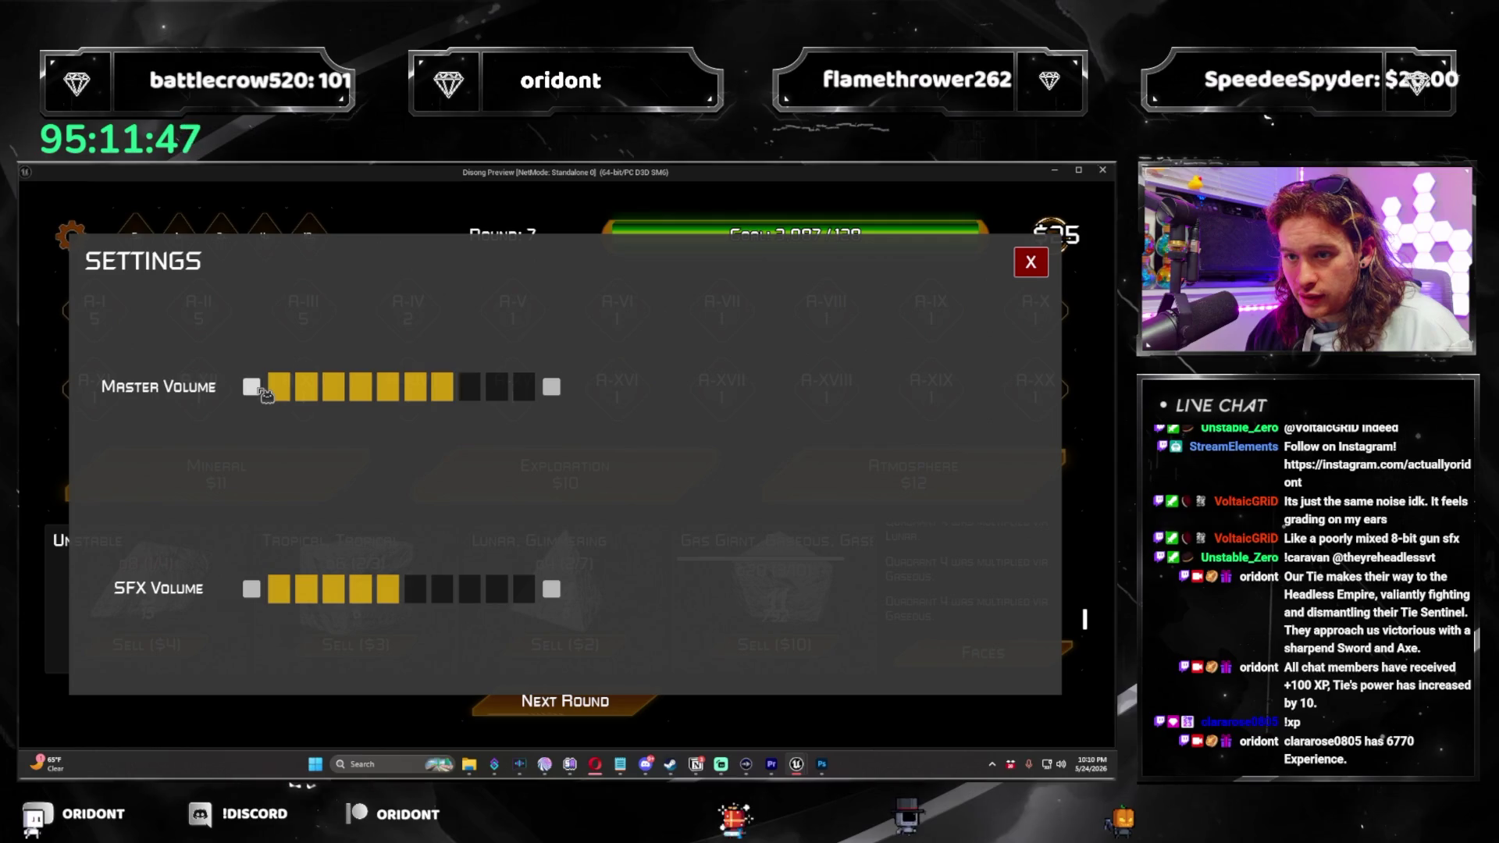
{"action": "left_click", "coordinate": [1031, 262]}
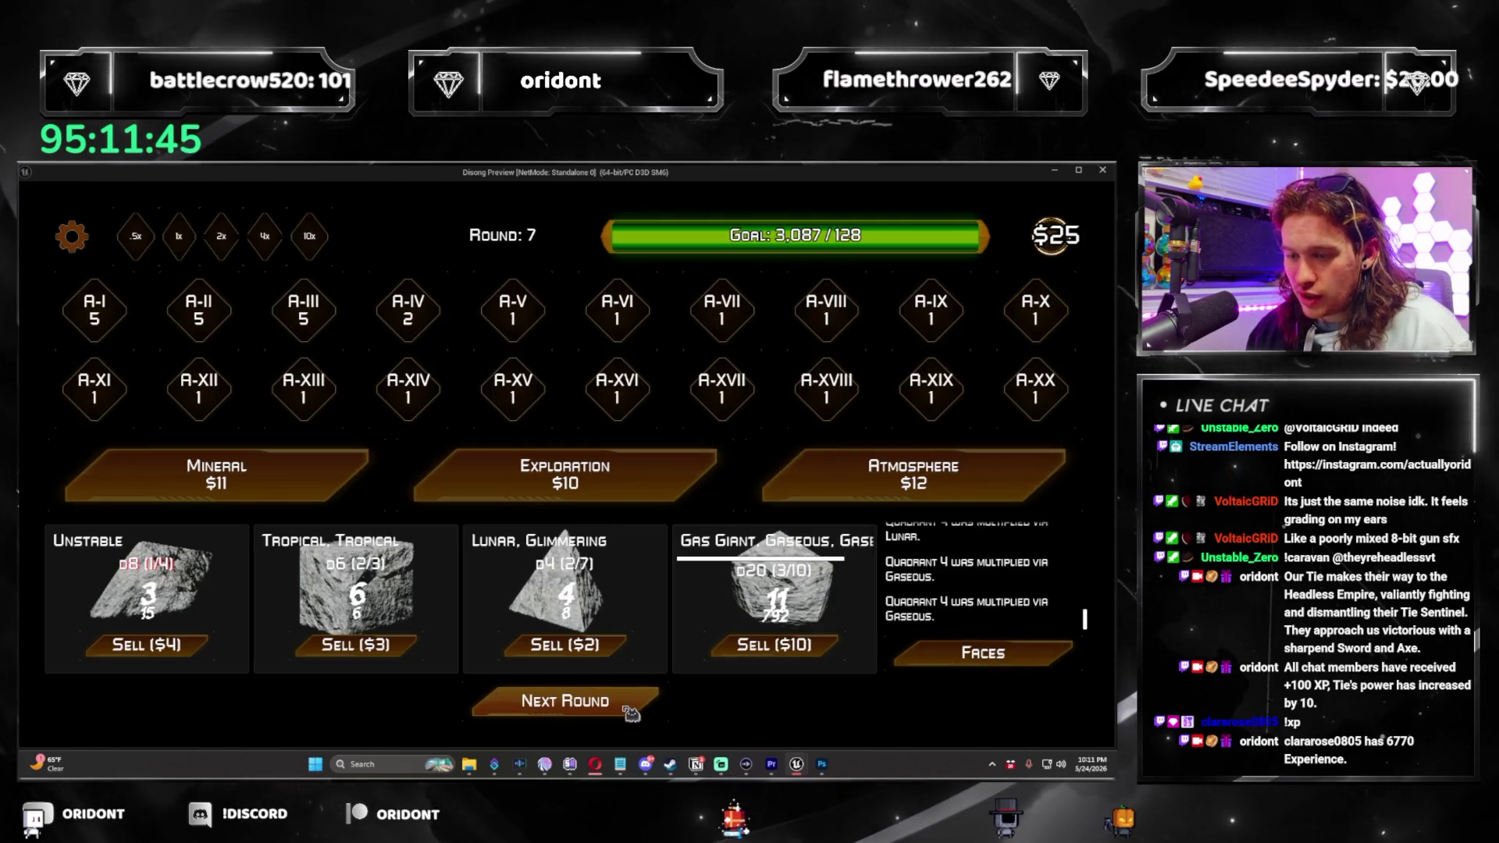
{"action": "left_click", "coordinate": [554, 701]}
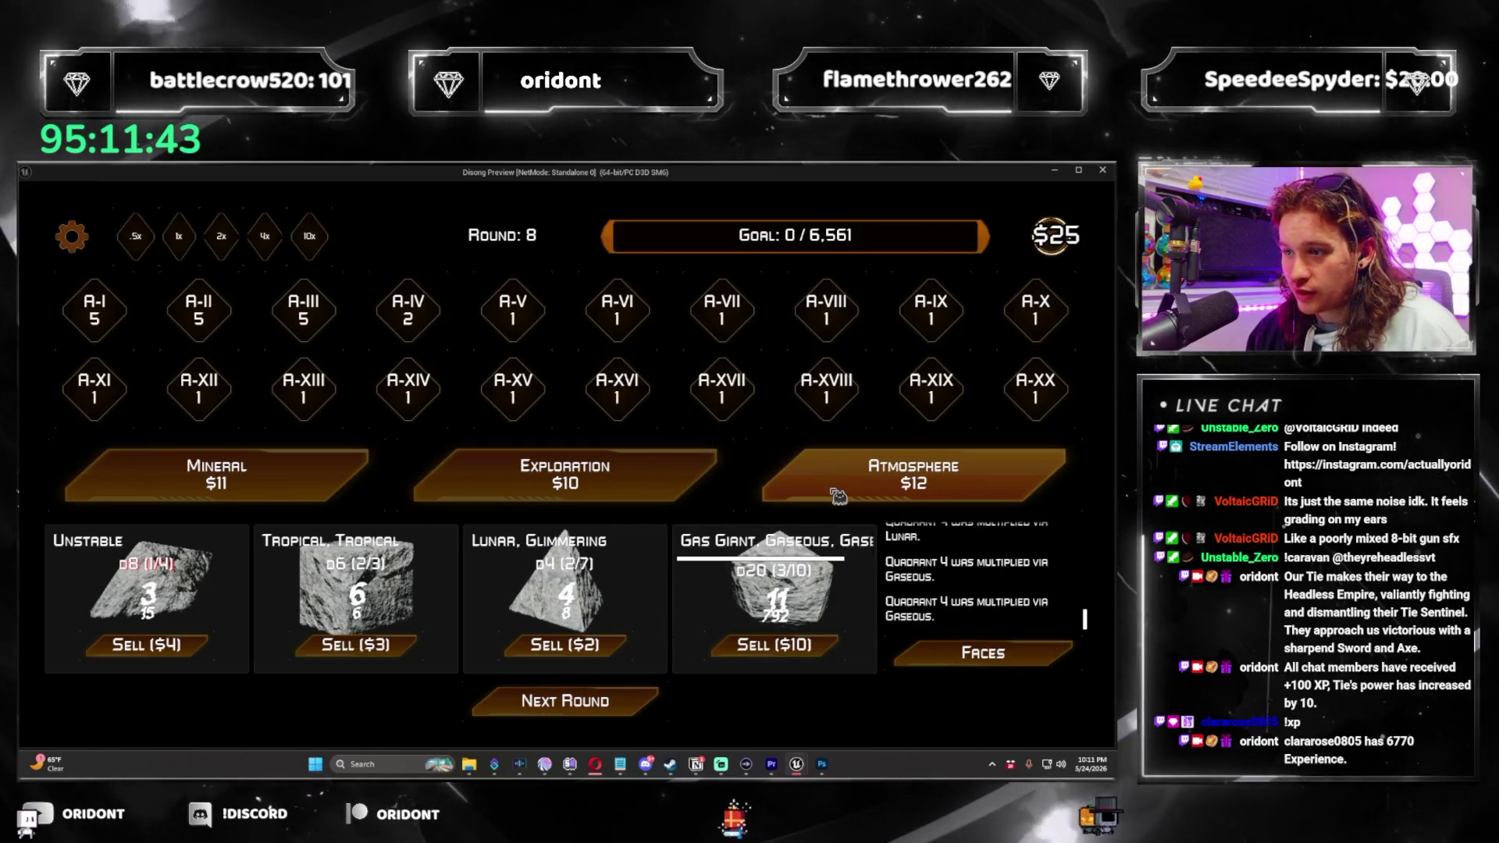
{"action": "left_click", "coordinate": [914, 474]}
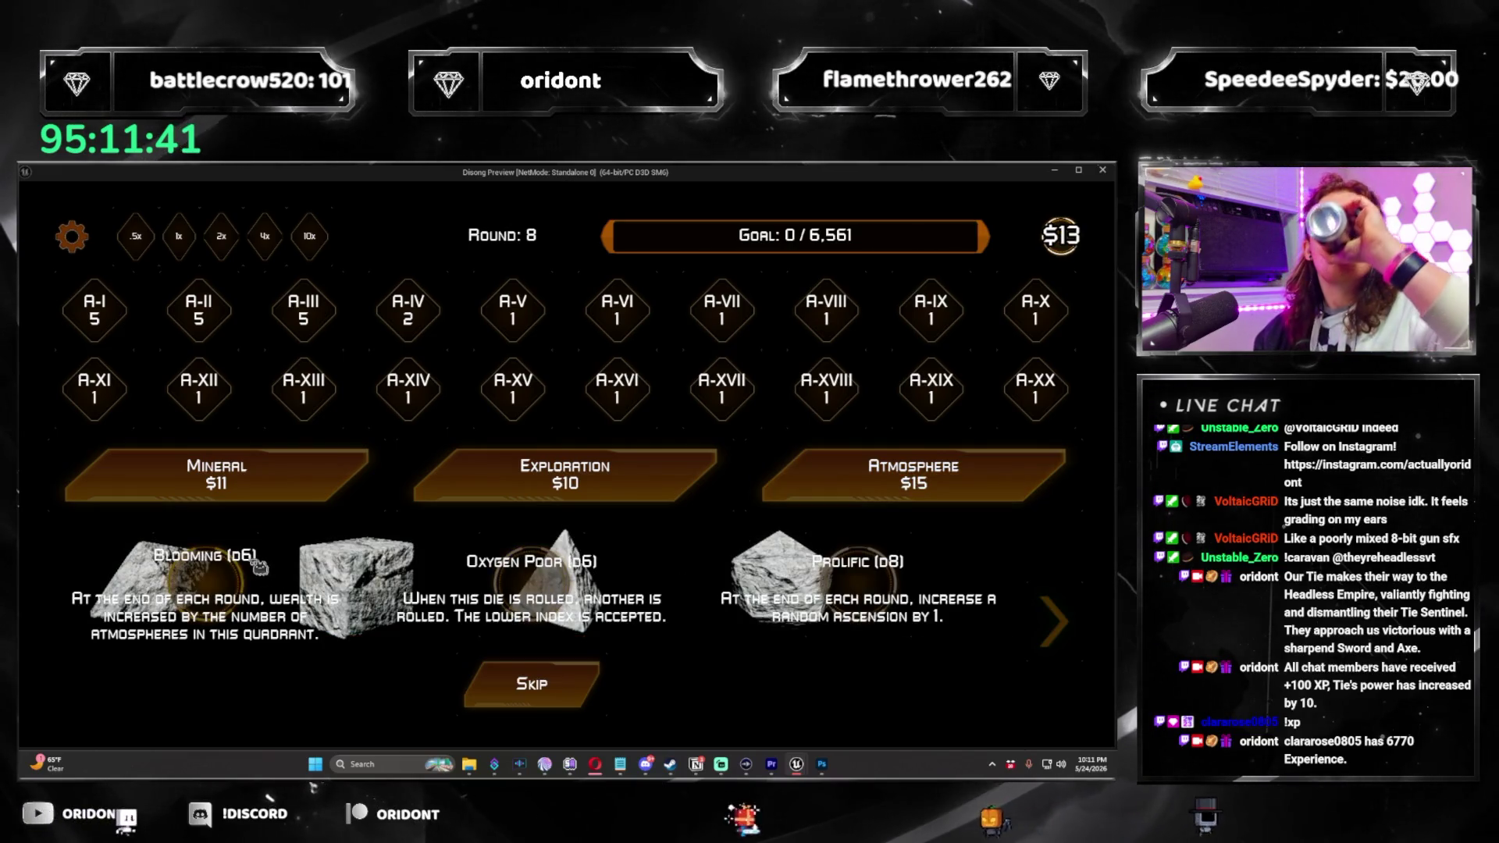
Take the Blooming die, merge the Tropical pod into the Unstable pod, and roll.
{"action": "left_click", "coordinate": [233, 582]}
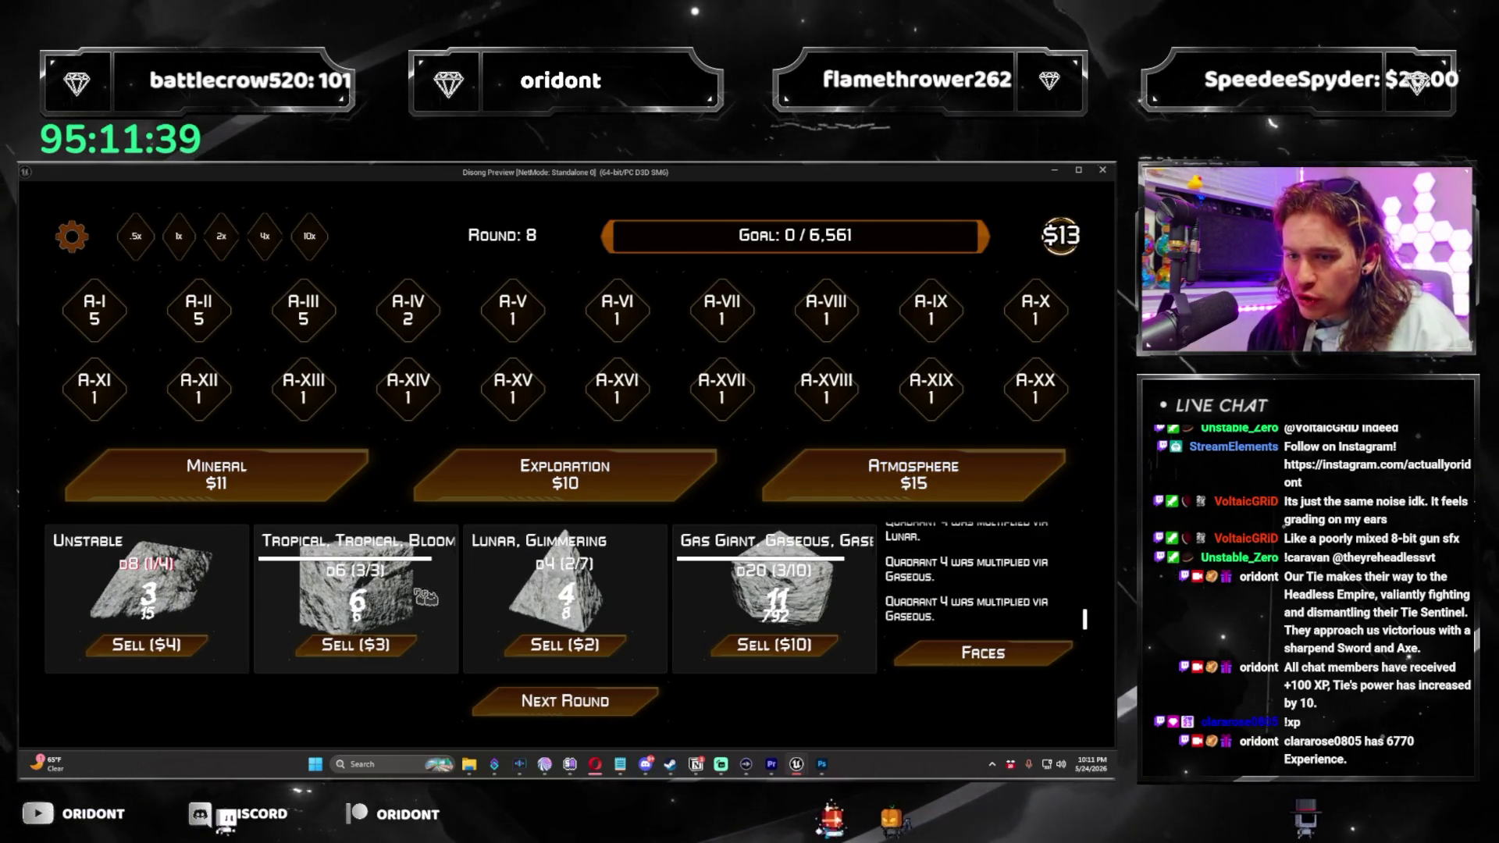
{"action": "left_click", "coordinate": [641, 472]}
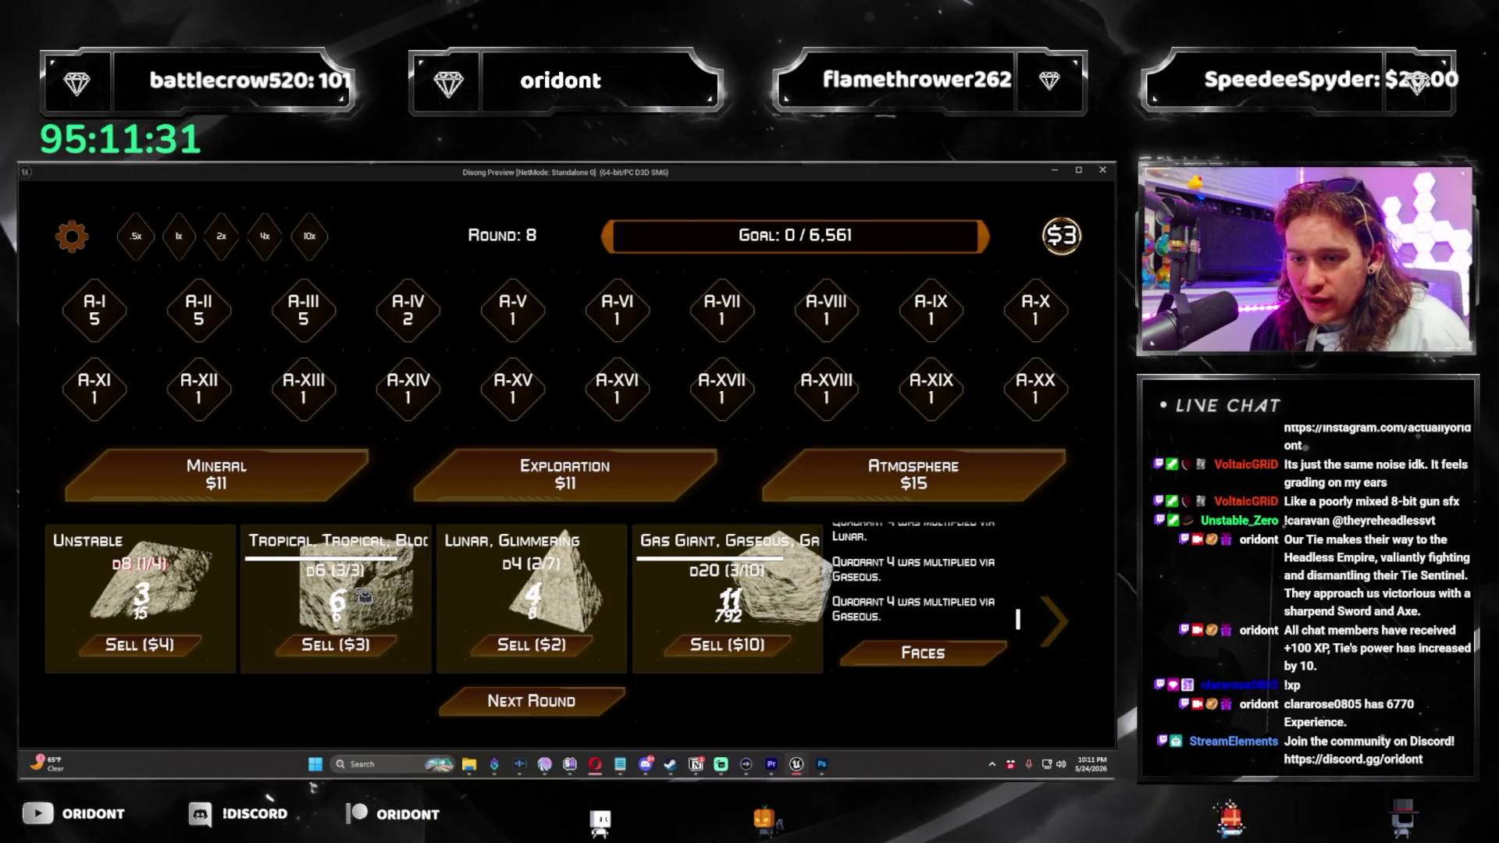
{"action": "left_click_drag", "start_coordinate": [189, 595], "coordinate": [283, 614]}
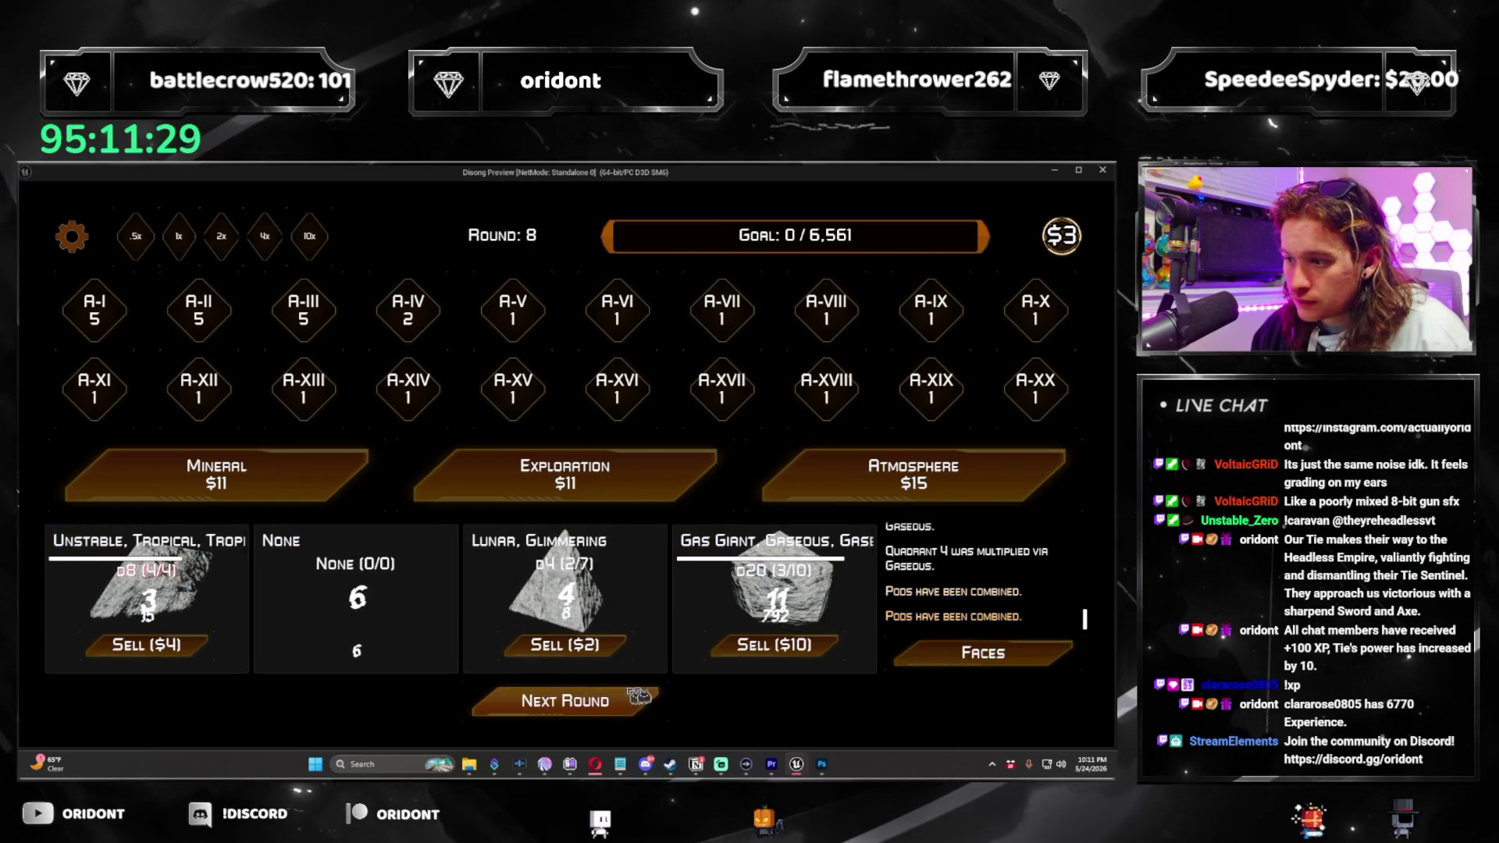
{"action": "left_click", "coordinate": [809, 486]}
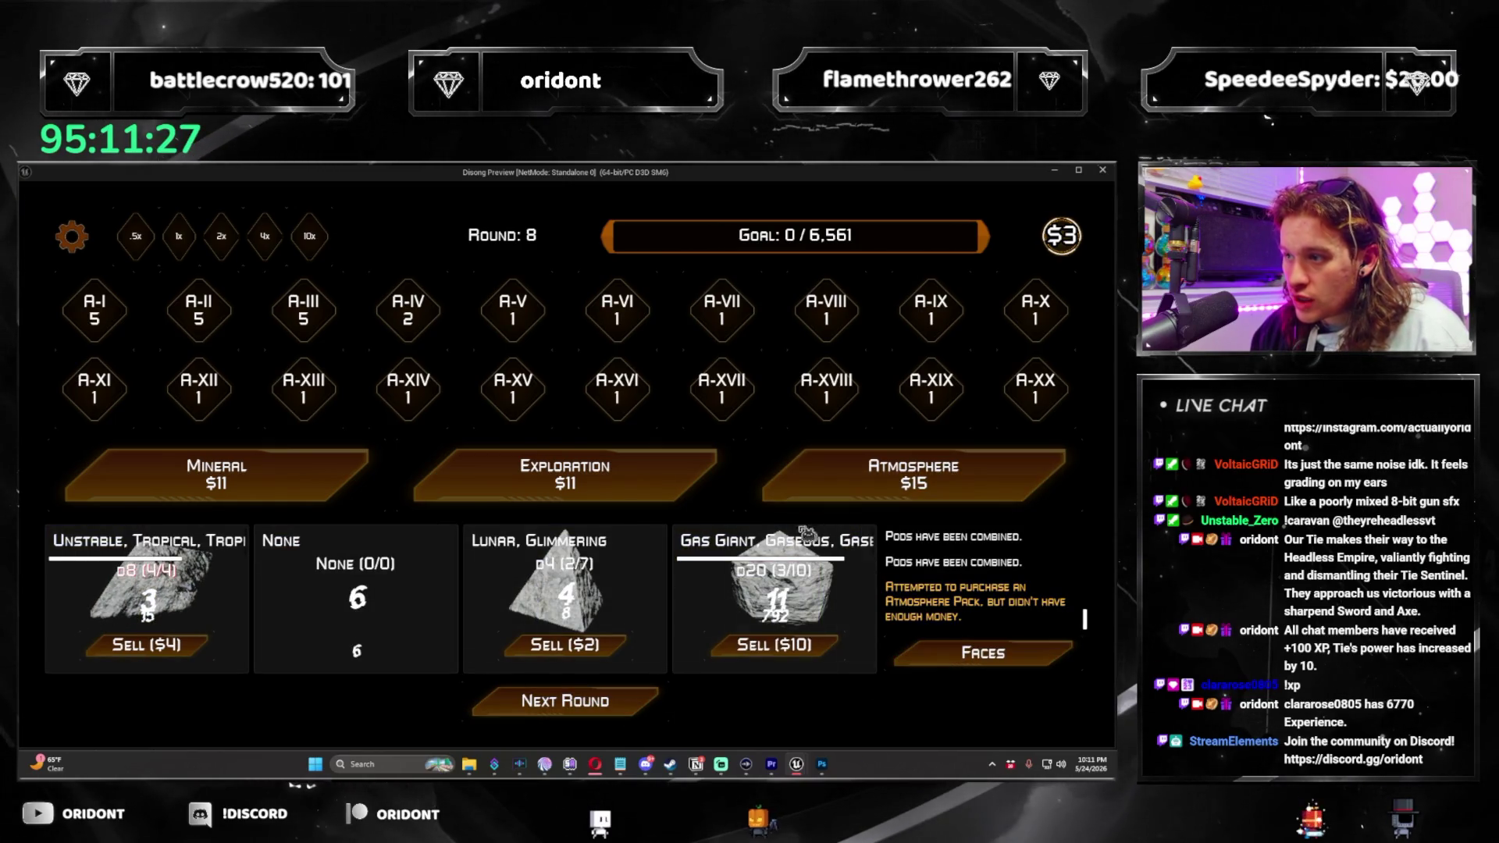
{"action": "left_click", "coordinate": [645, 695]}
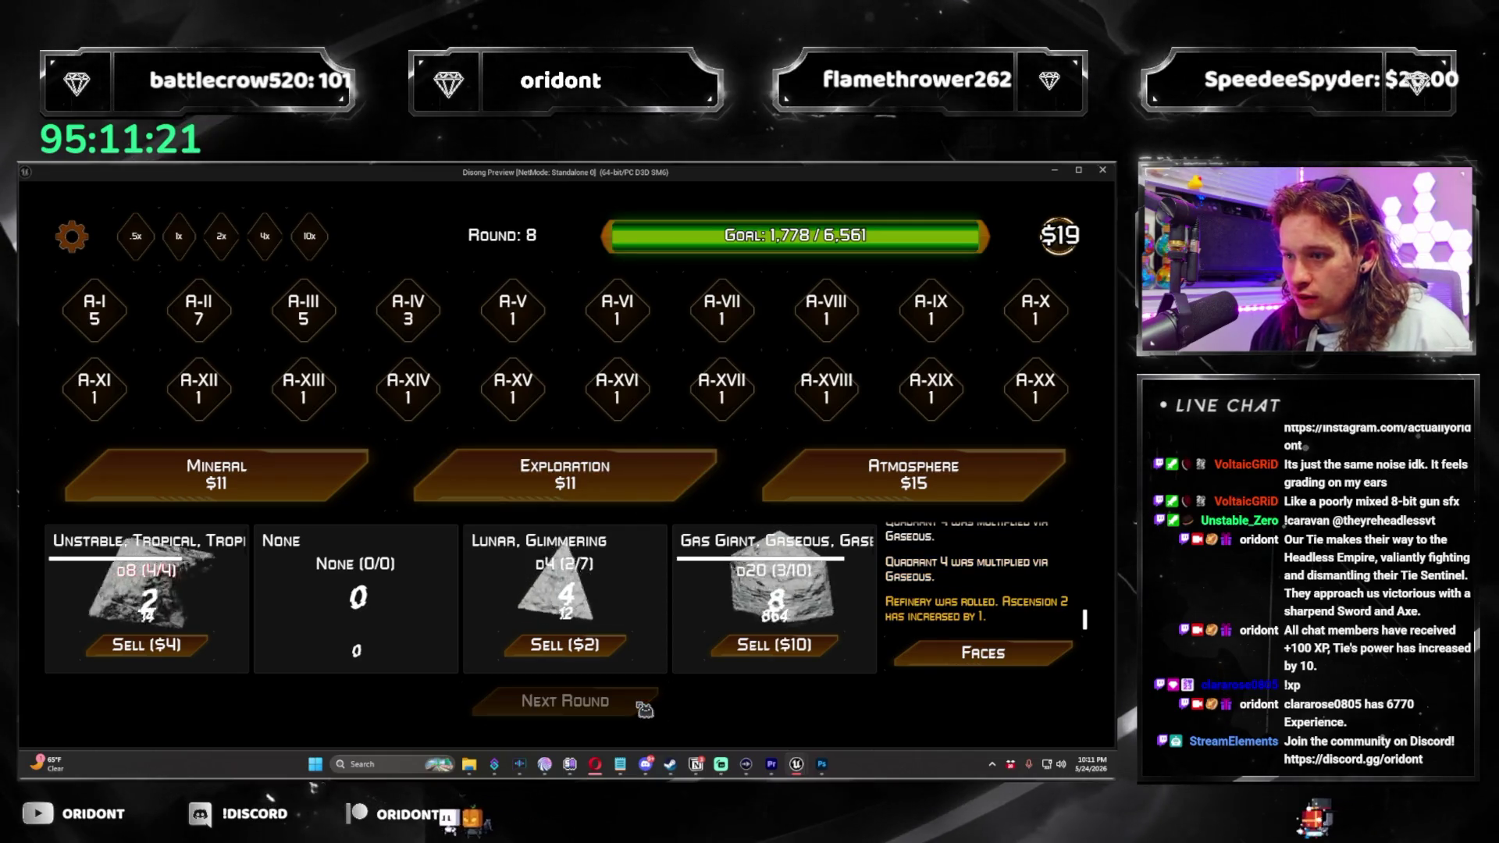
Add Glimmering and Blooming dice from Atmosphere packs, finish round 8, and close the preview.
{"action": "left_click", "coordinate": [837, 492]}
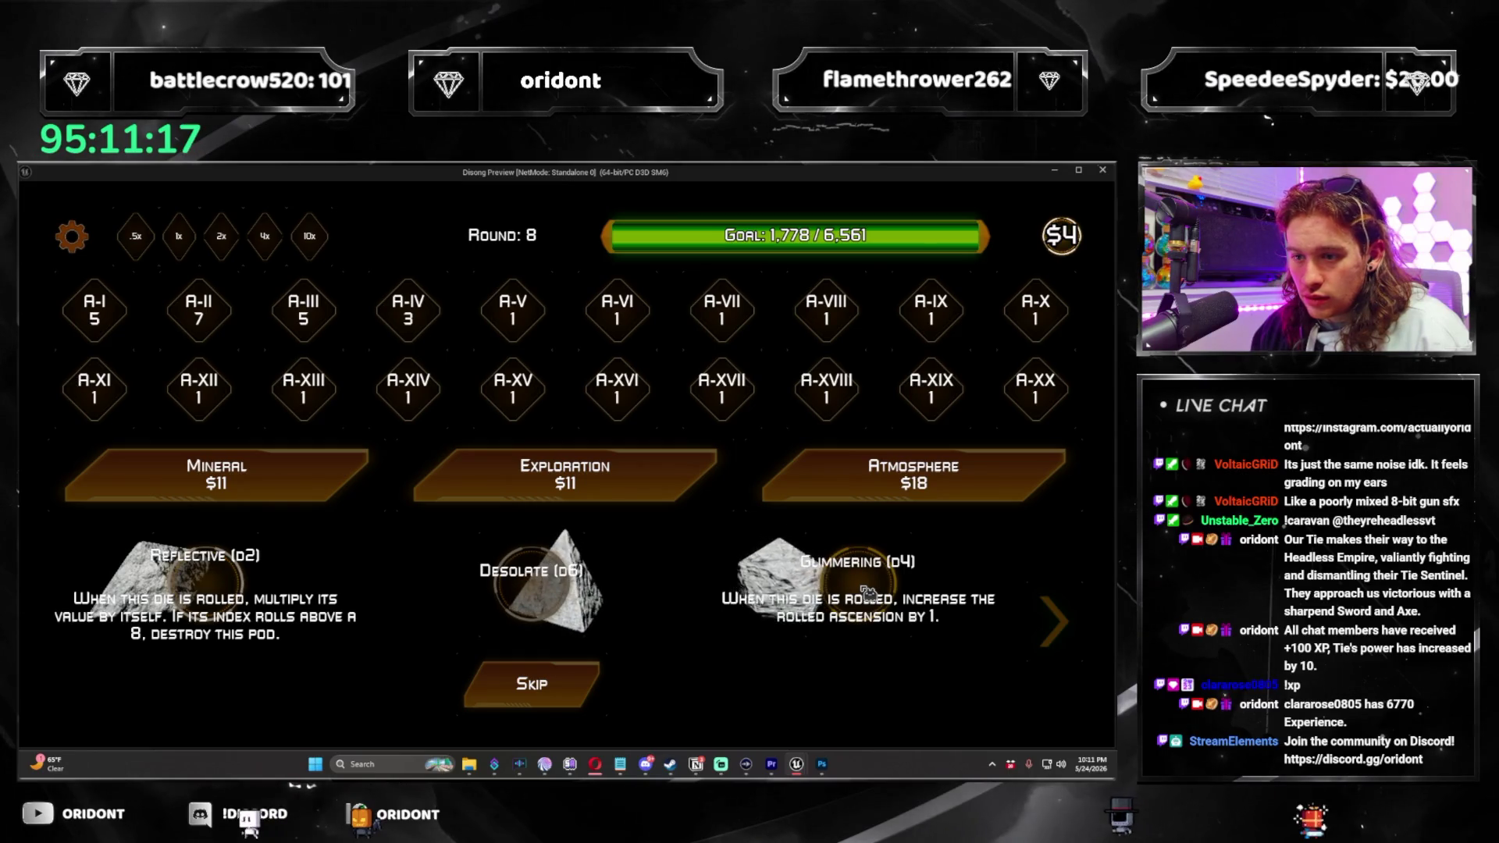
{"action": "left_click", "coordinate": [869, 592]}
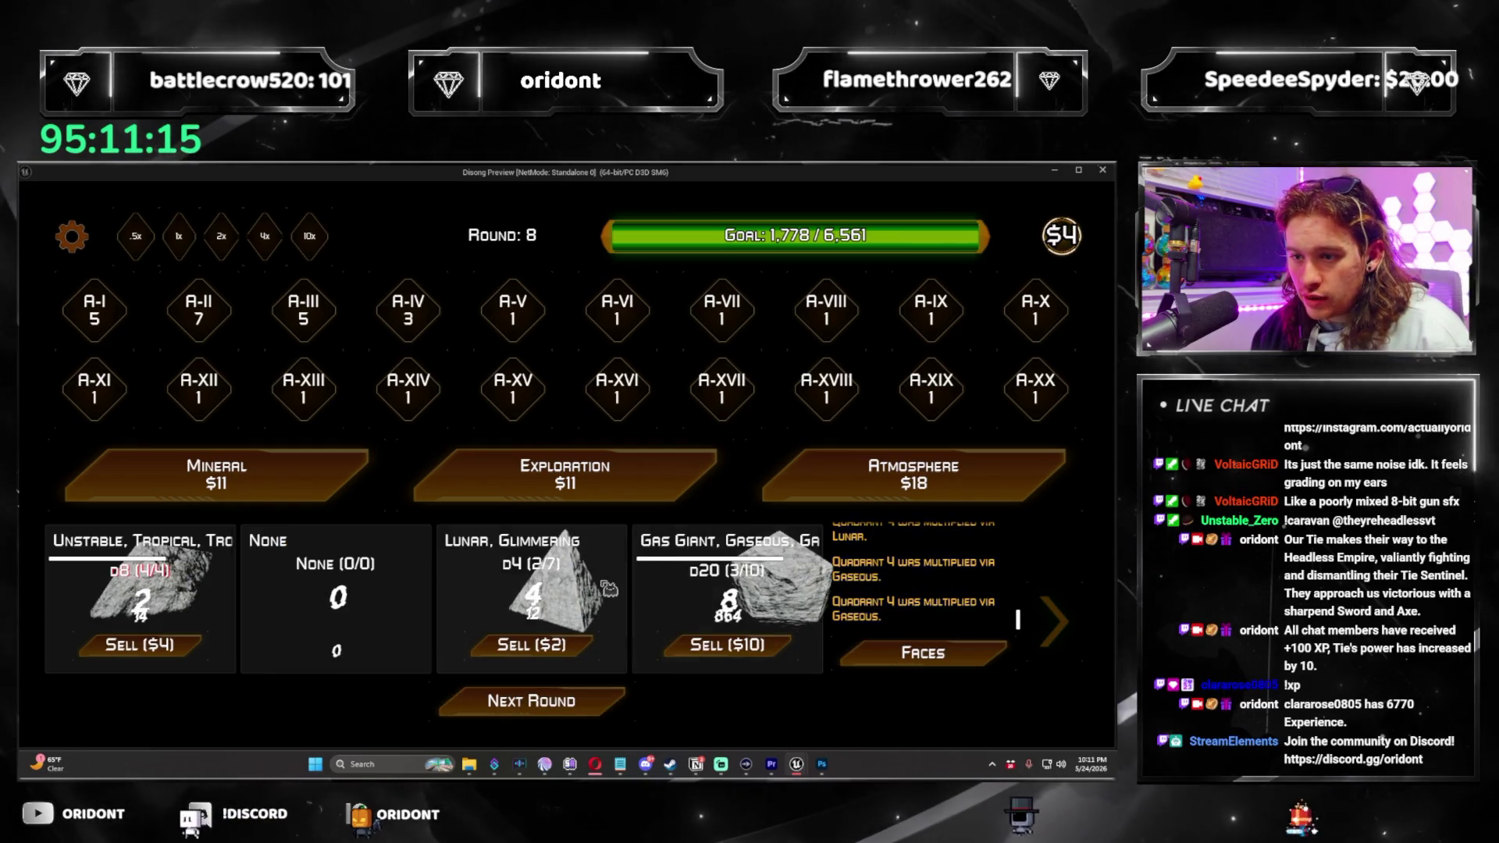
{"action": "left_click", "coordinate": [648, 701]}
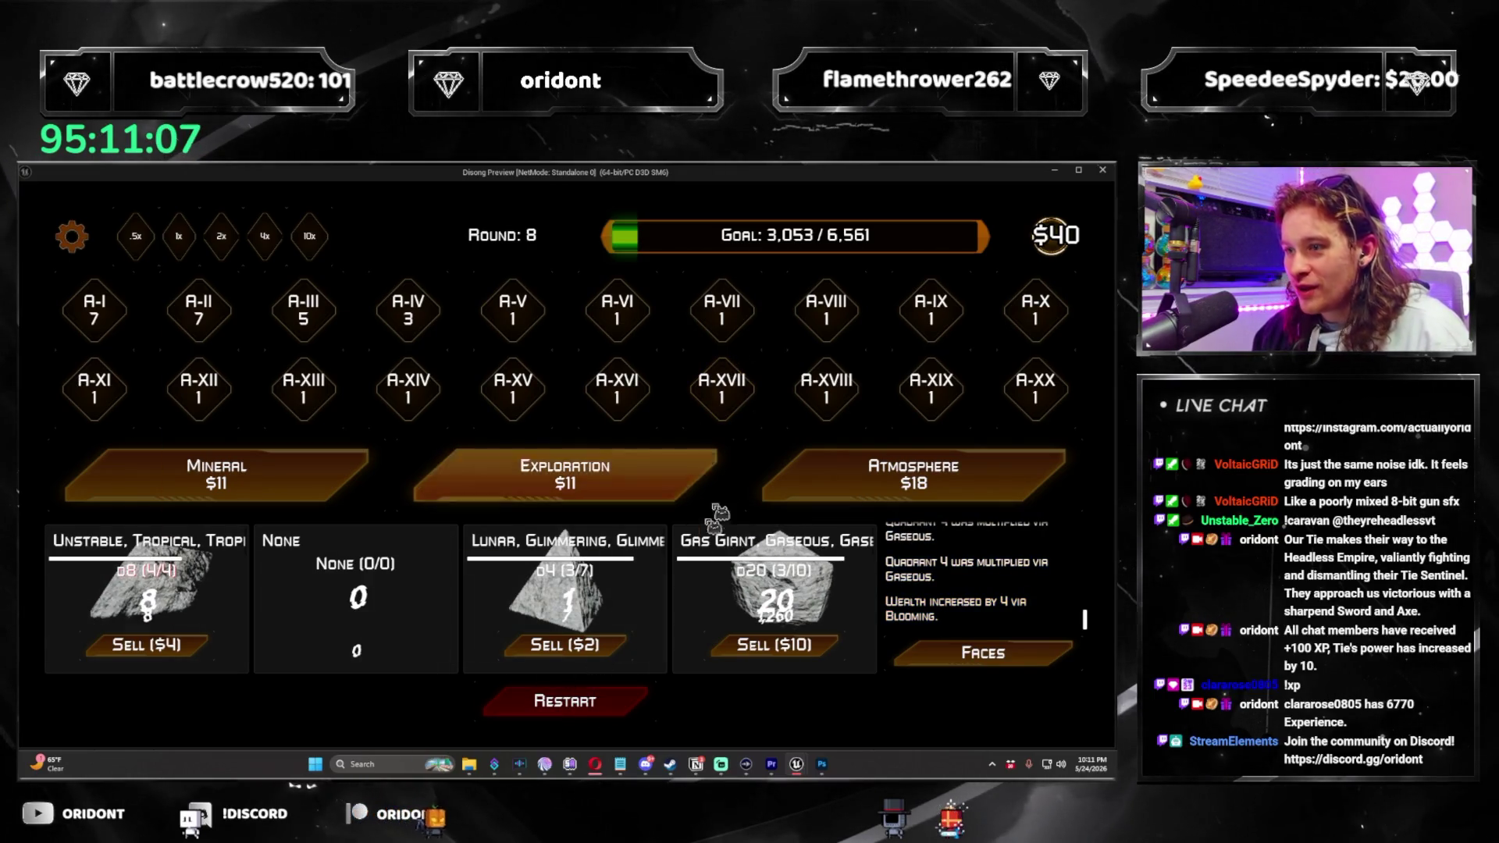
{"action": "left_click", "coordinate": [816, 489]}
{"action": "left_click", "coordinate": [476, 596]}
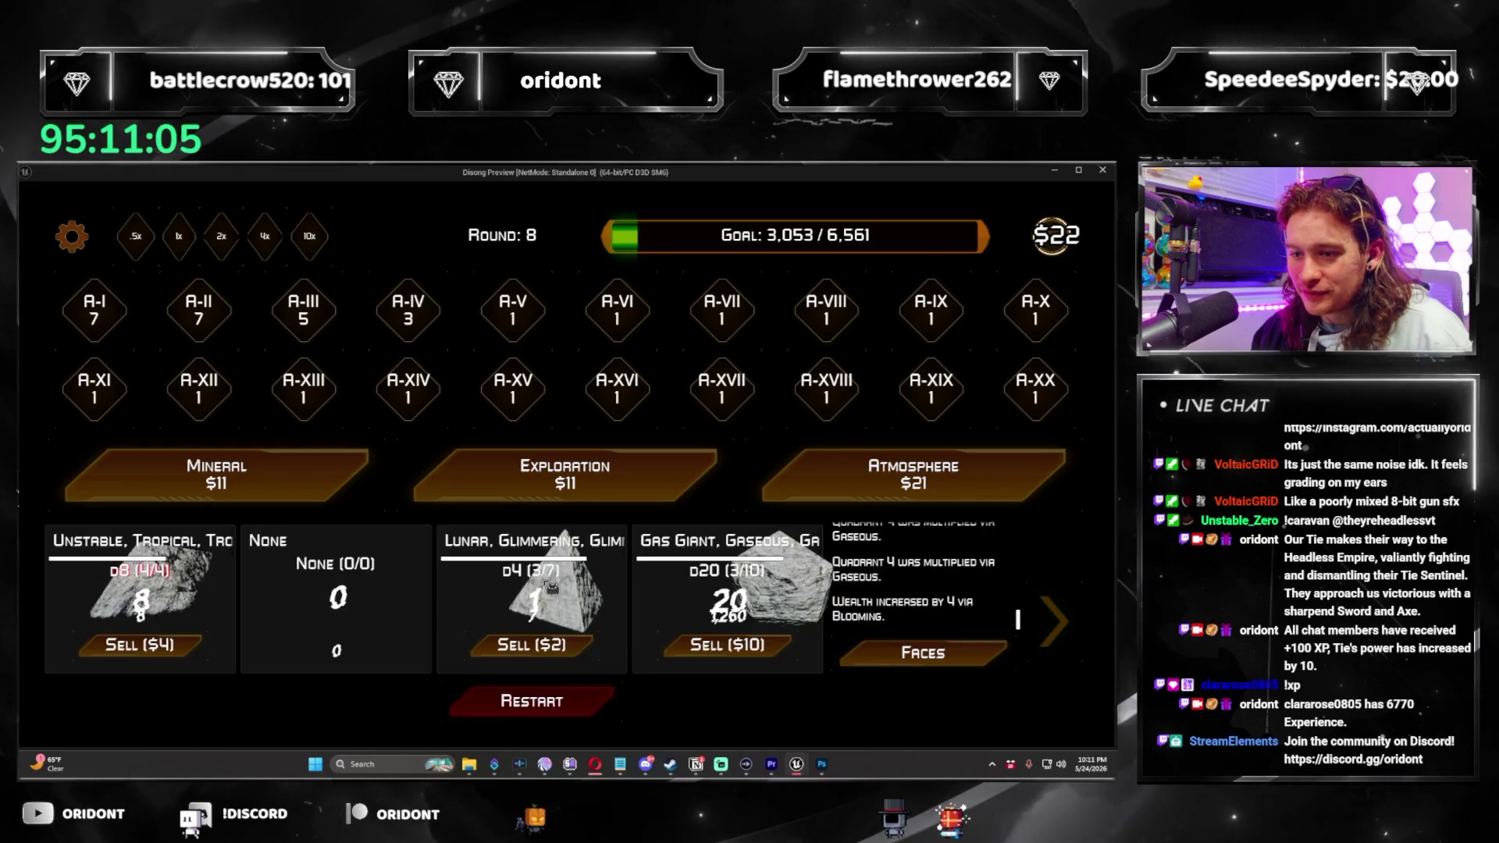
{"action": "key", "text": "Escape"}
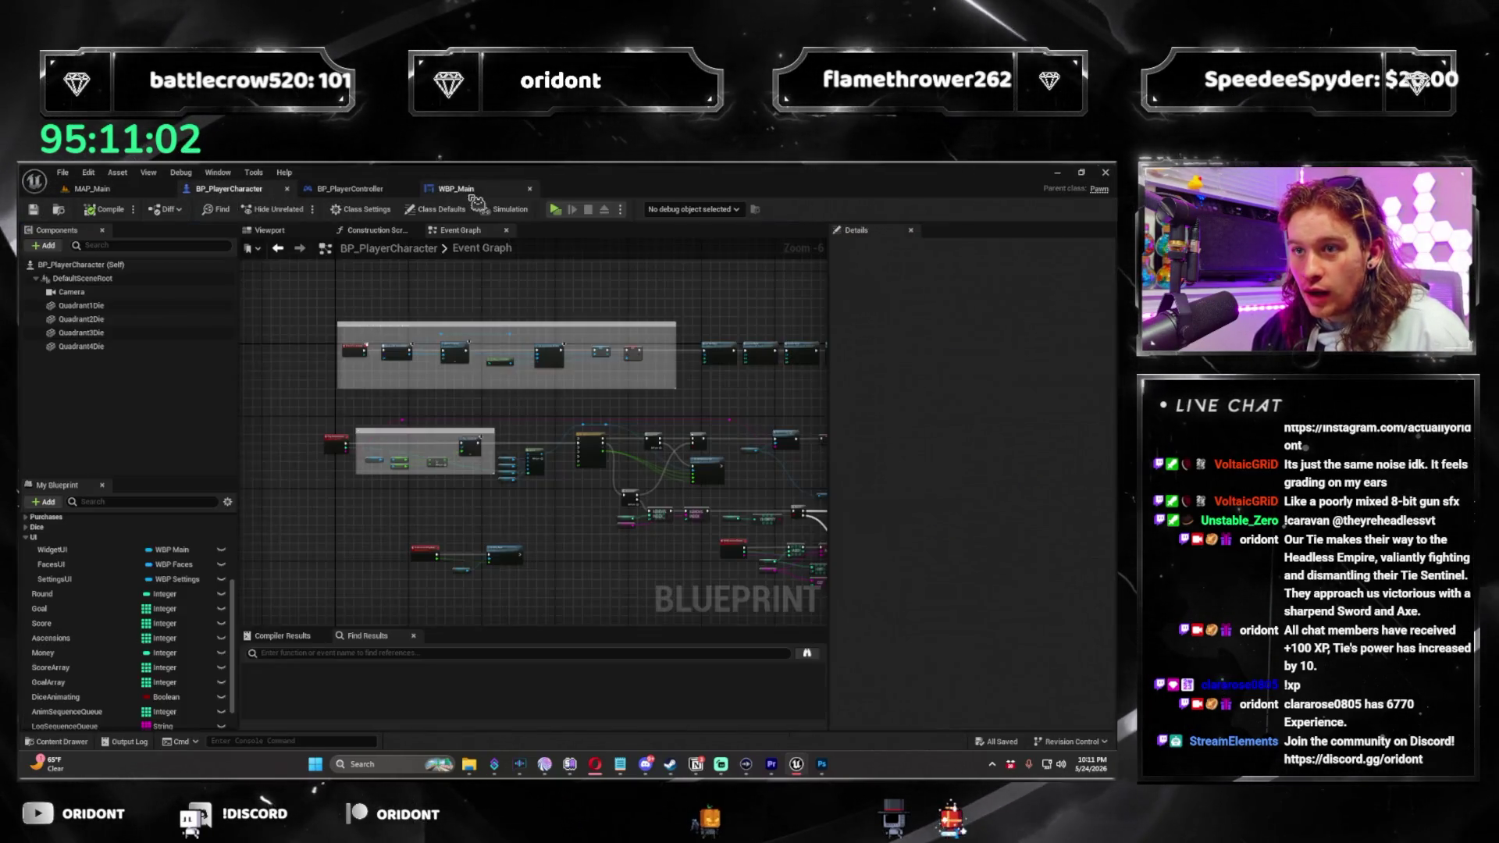
Confirm Pod1Rank's red text shadow in WBP_Main, save it, and relaunch the standalone preview from MAP_Main.
{"action": "left_click", "coordinate": [456, 189]}
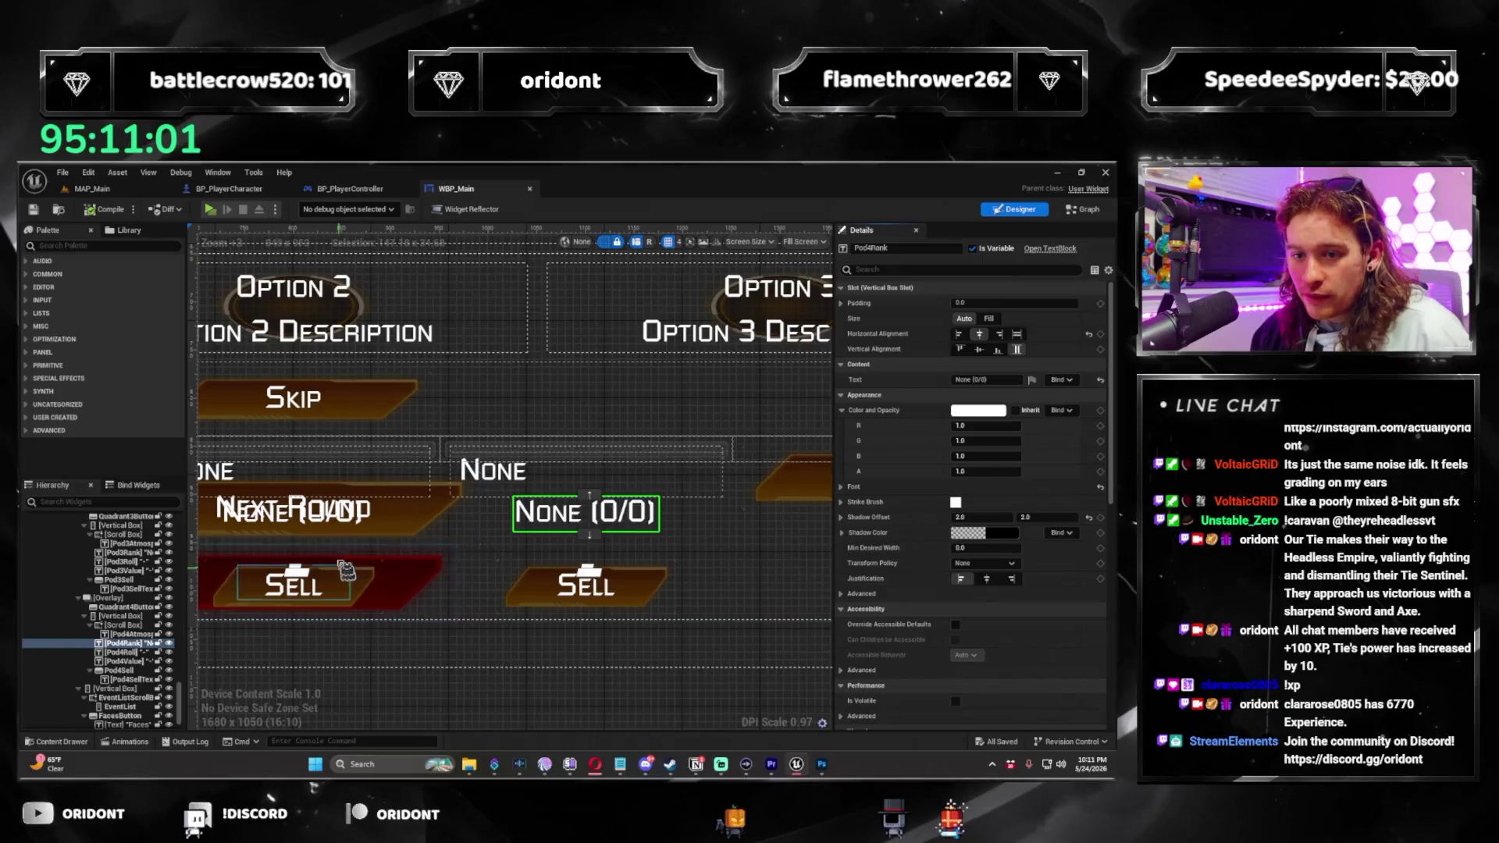
{"action": "left_click", "coordinate": [427, 516]}
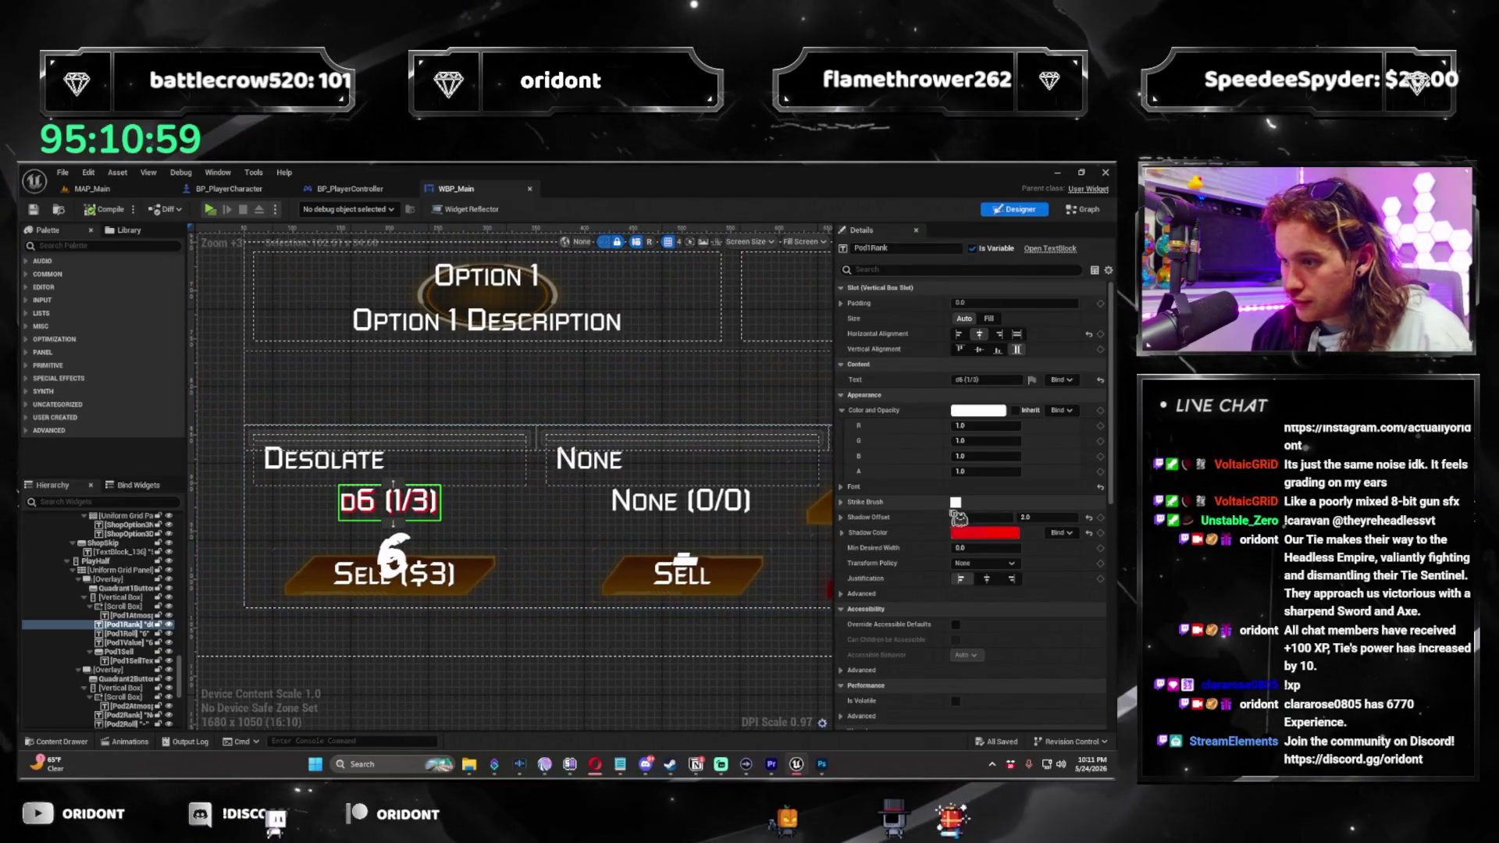
{"action": "left_click", "coordinate": [976, 543]}
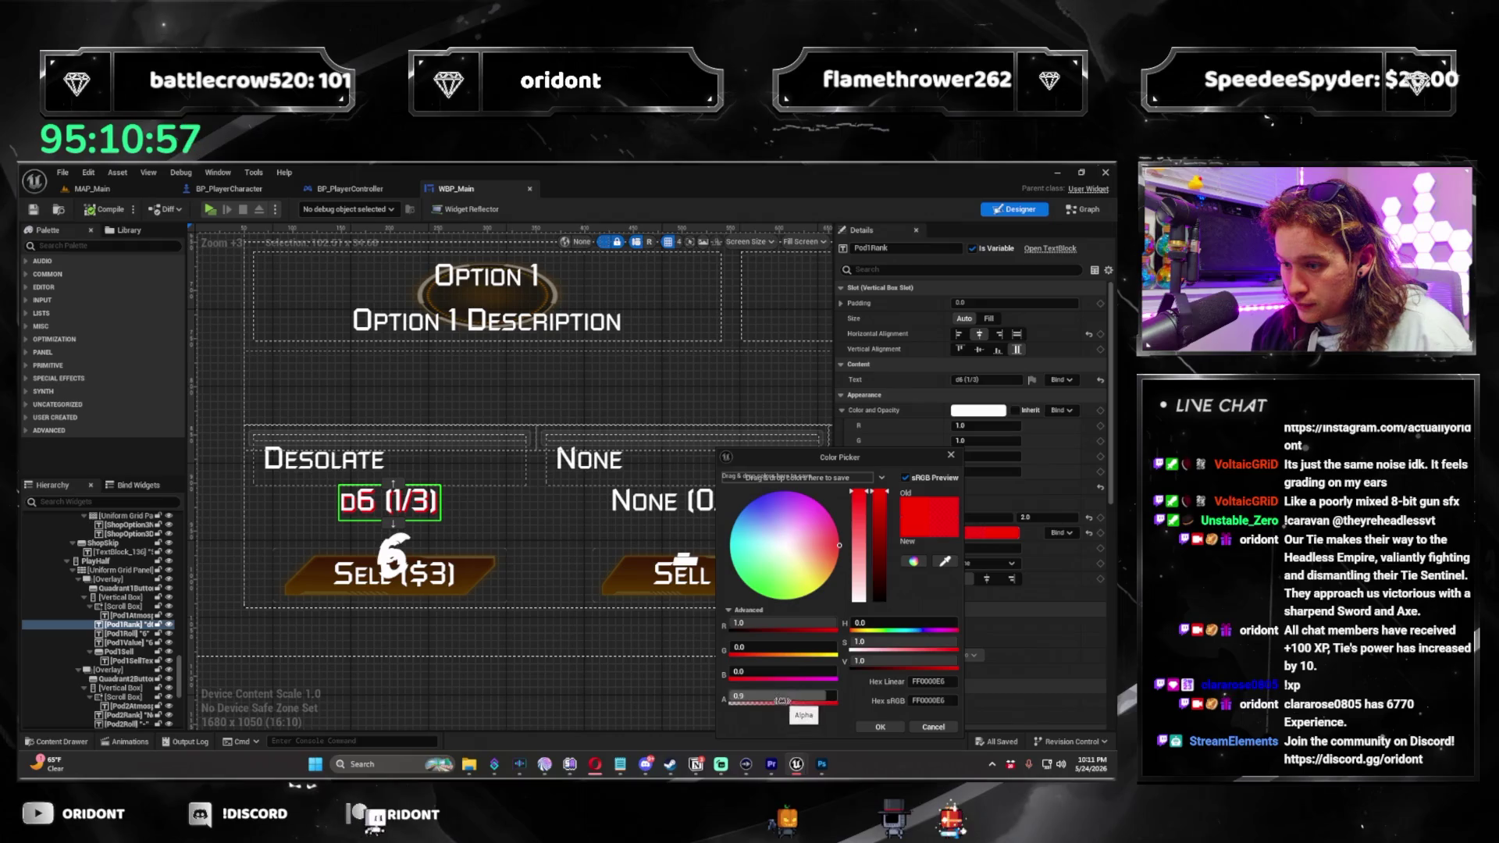
{"action": "left_click", "coordinate": [880, 727]}
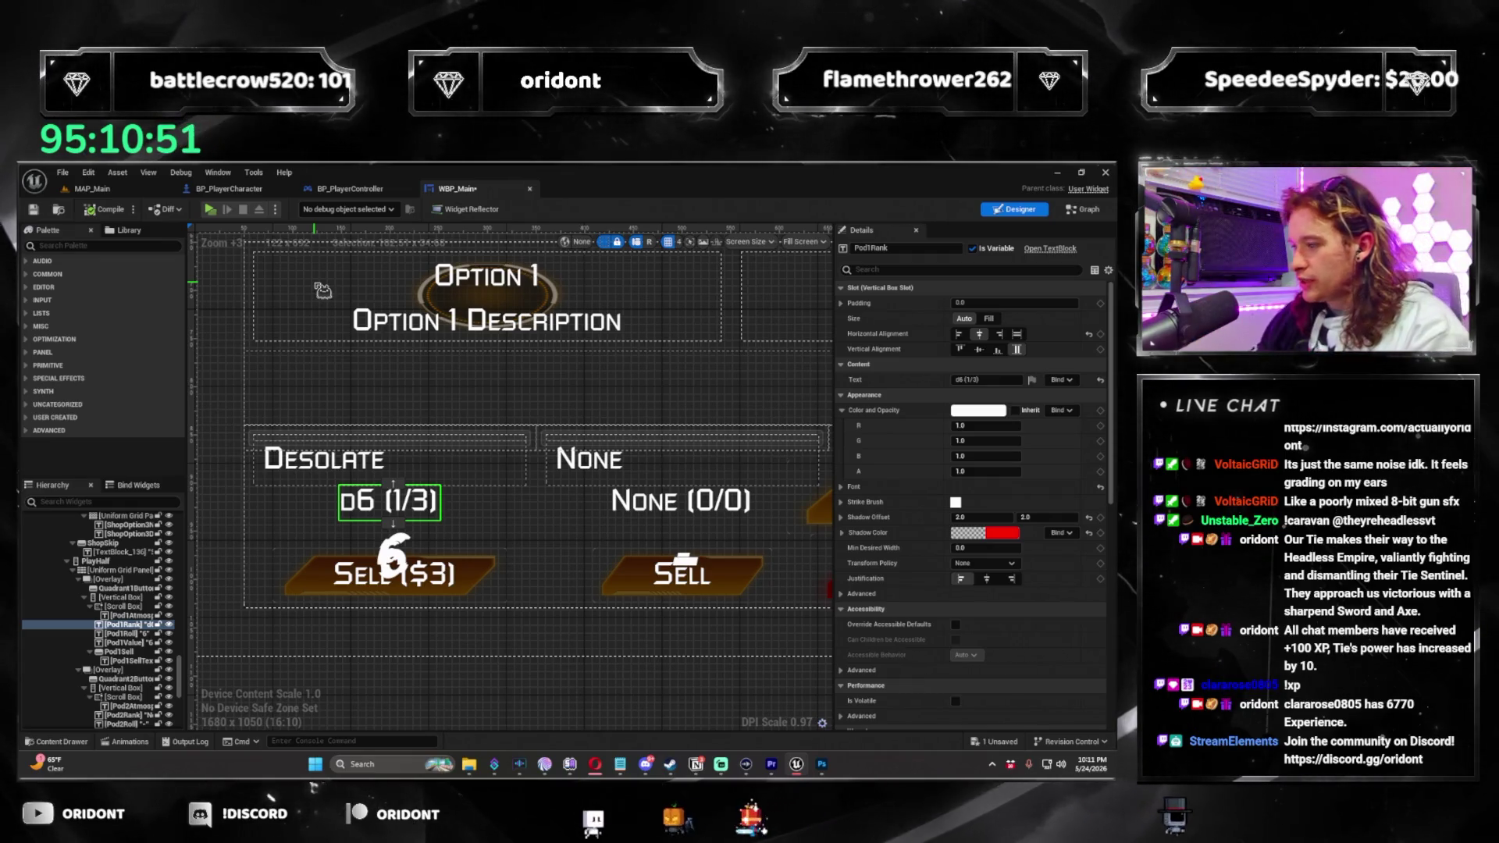
{"action": "key", "text": "ctrl+s"}
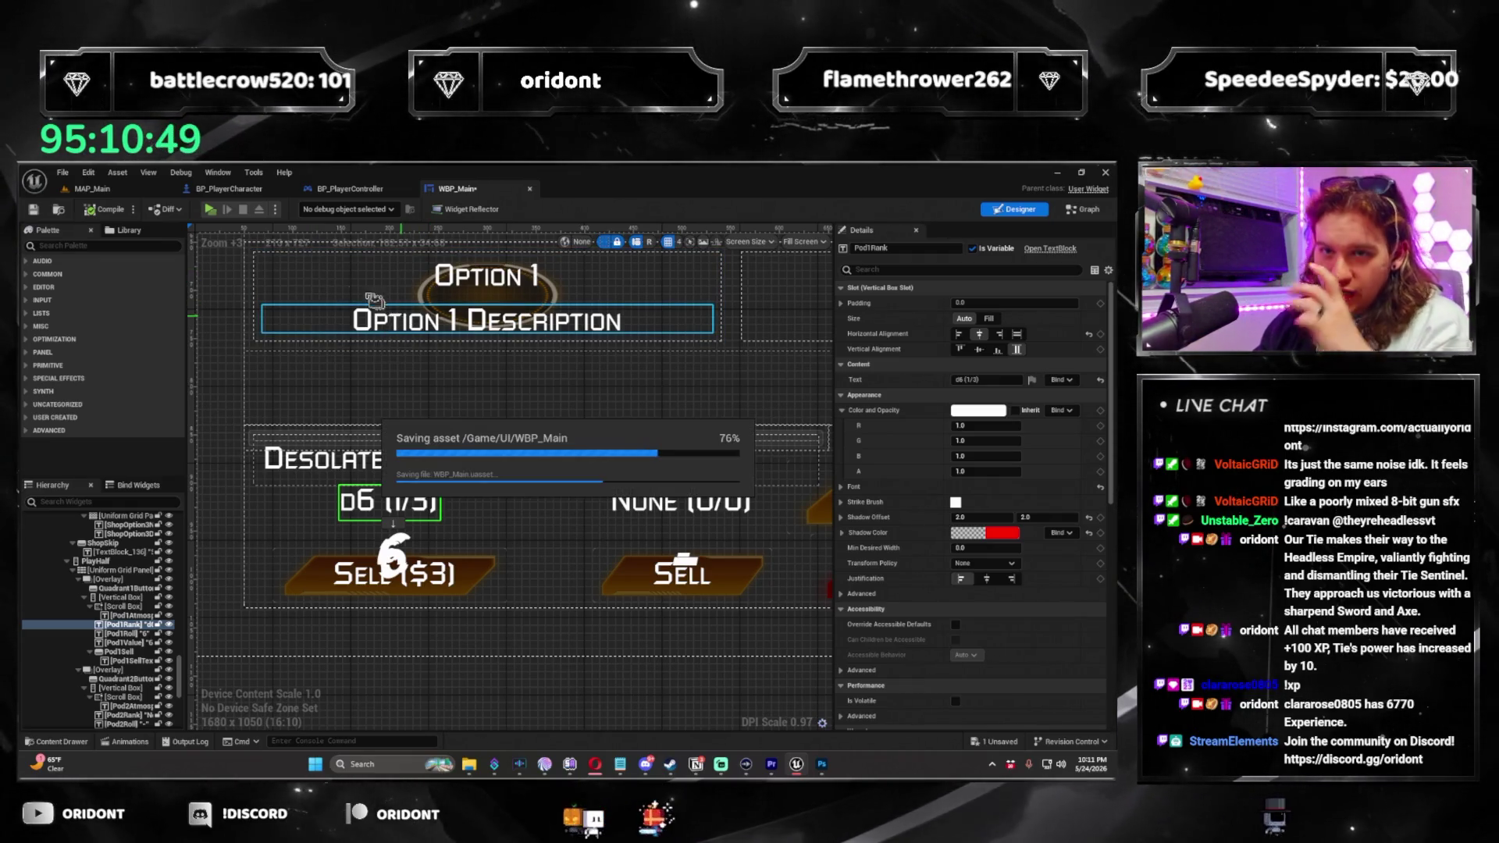
{"action": "left_click", "coordinate": [116, 194]}
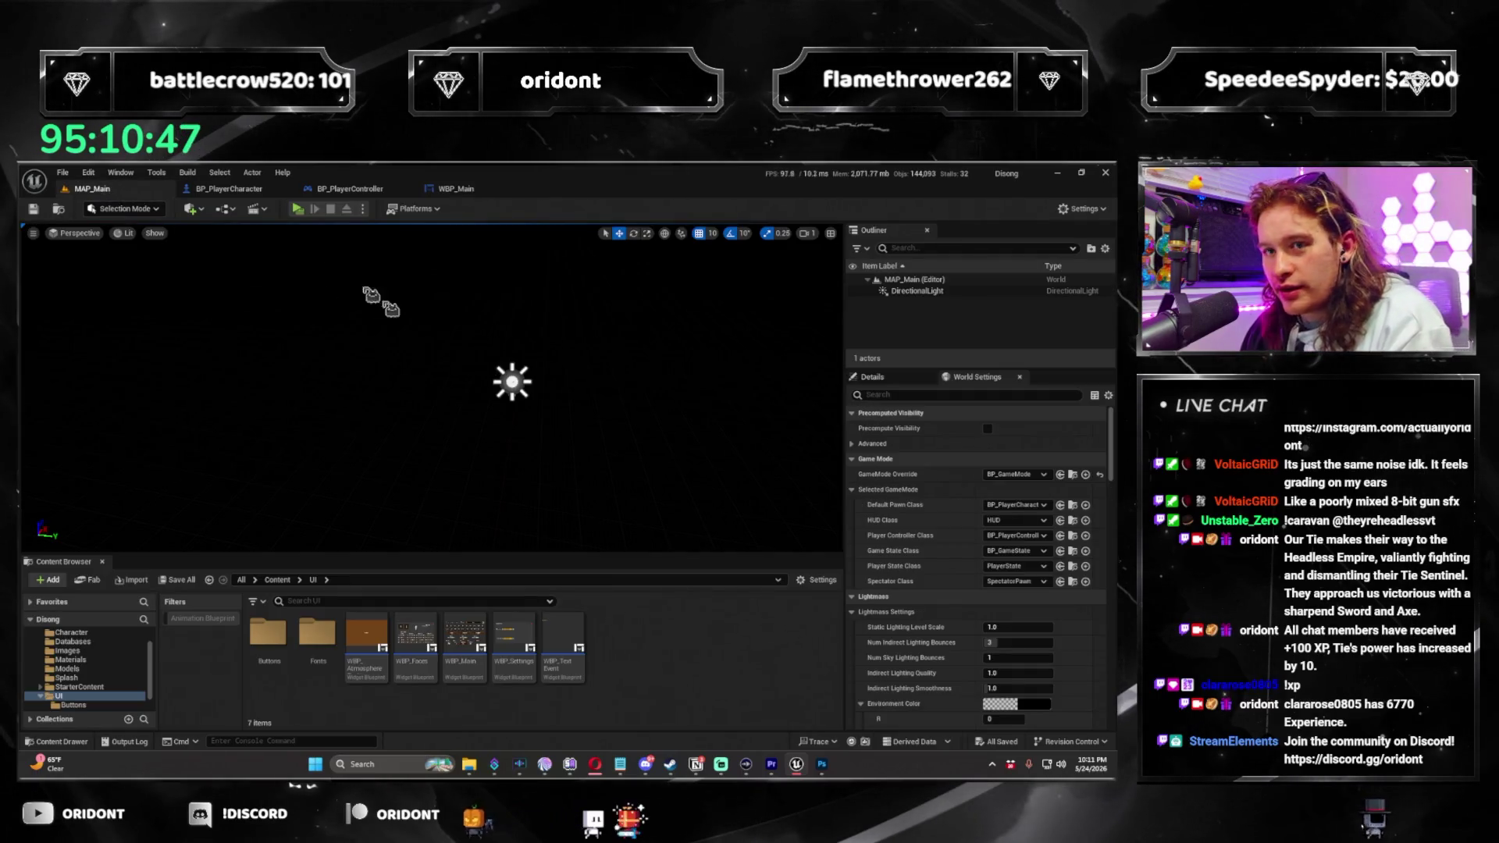
{"action": "left_click", "coordinate": [298, 209]}
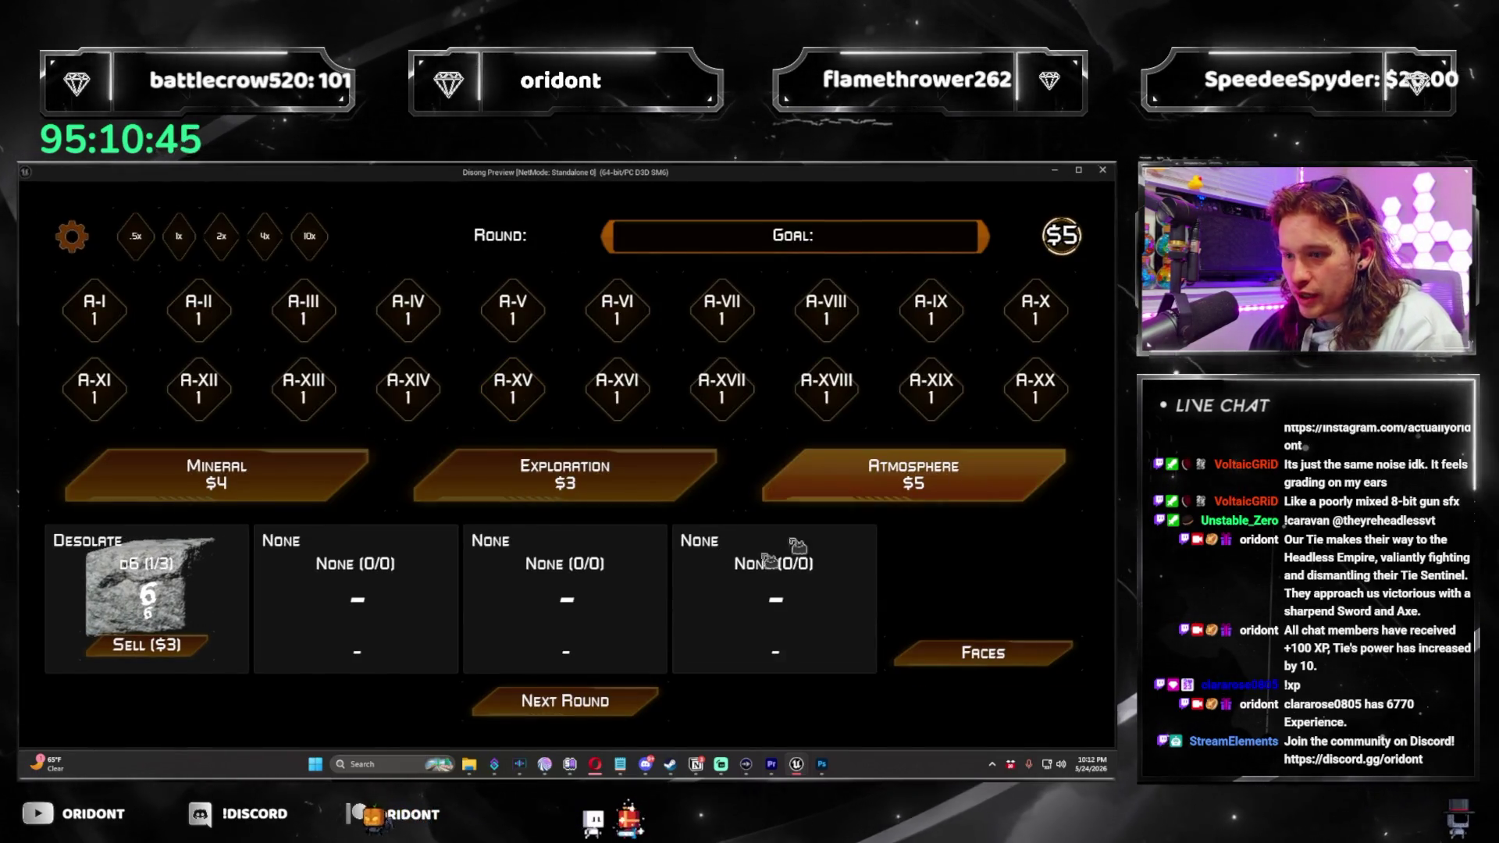
Review the die faces overview and settings panel, then close the preview and return to Photoshop.
{"action": "left_click", "coordinate": [1008, 656]}
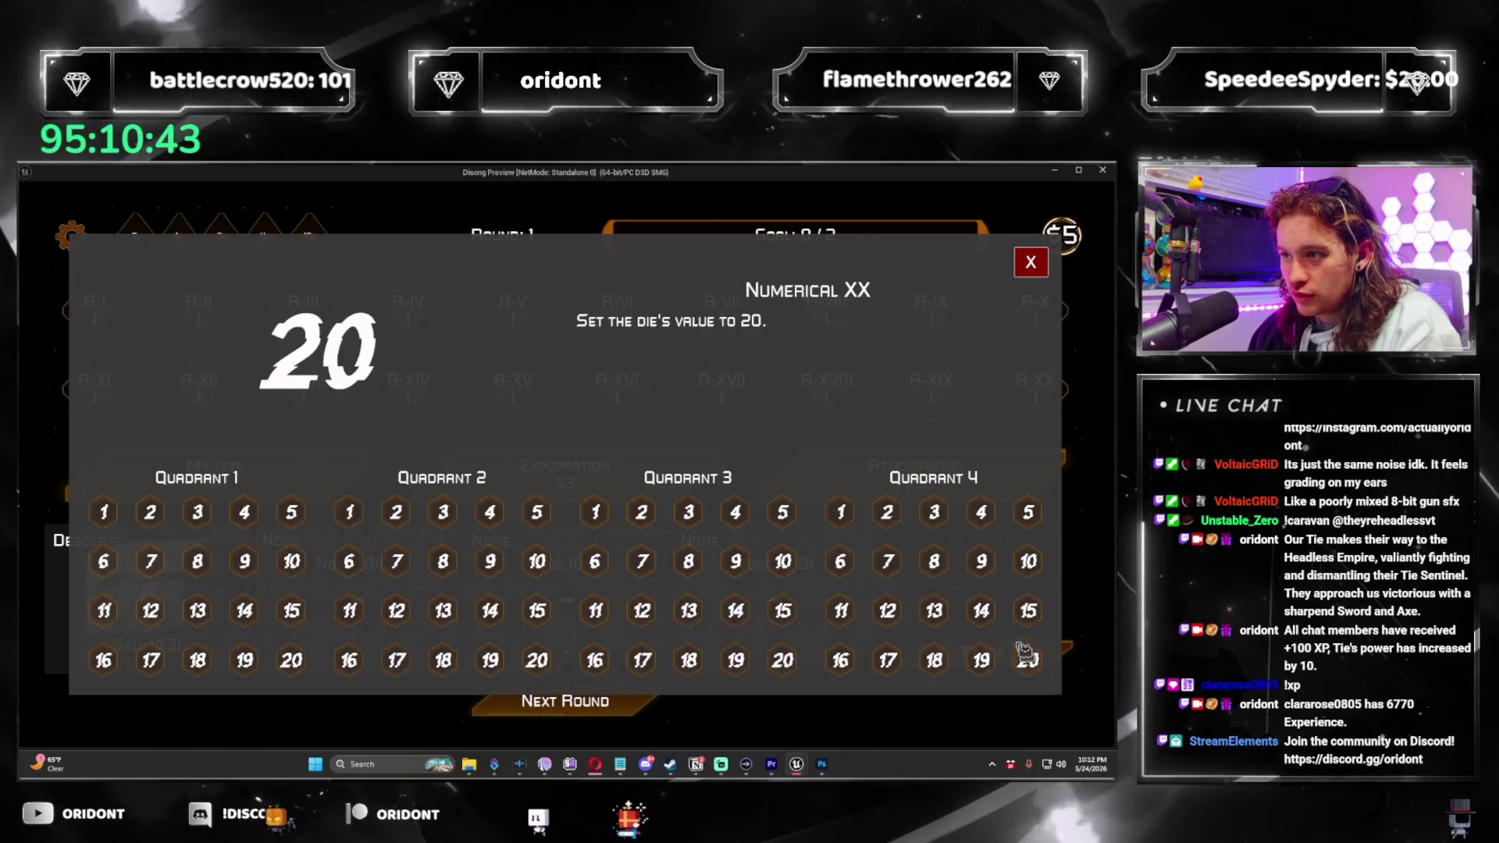
{"action": "left_click", "coordinate": [1038, 269]}
{"action": "key", "text": "Escape"}
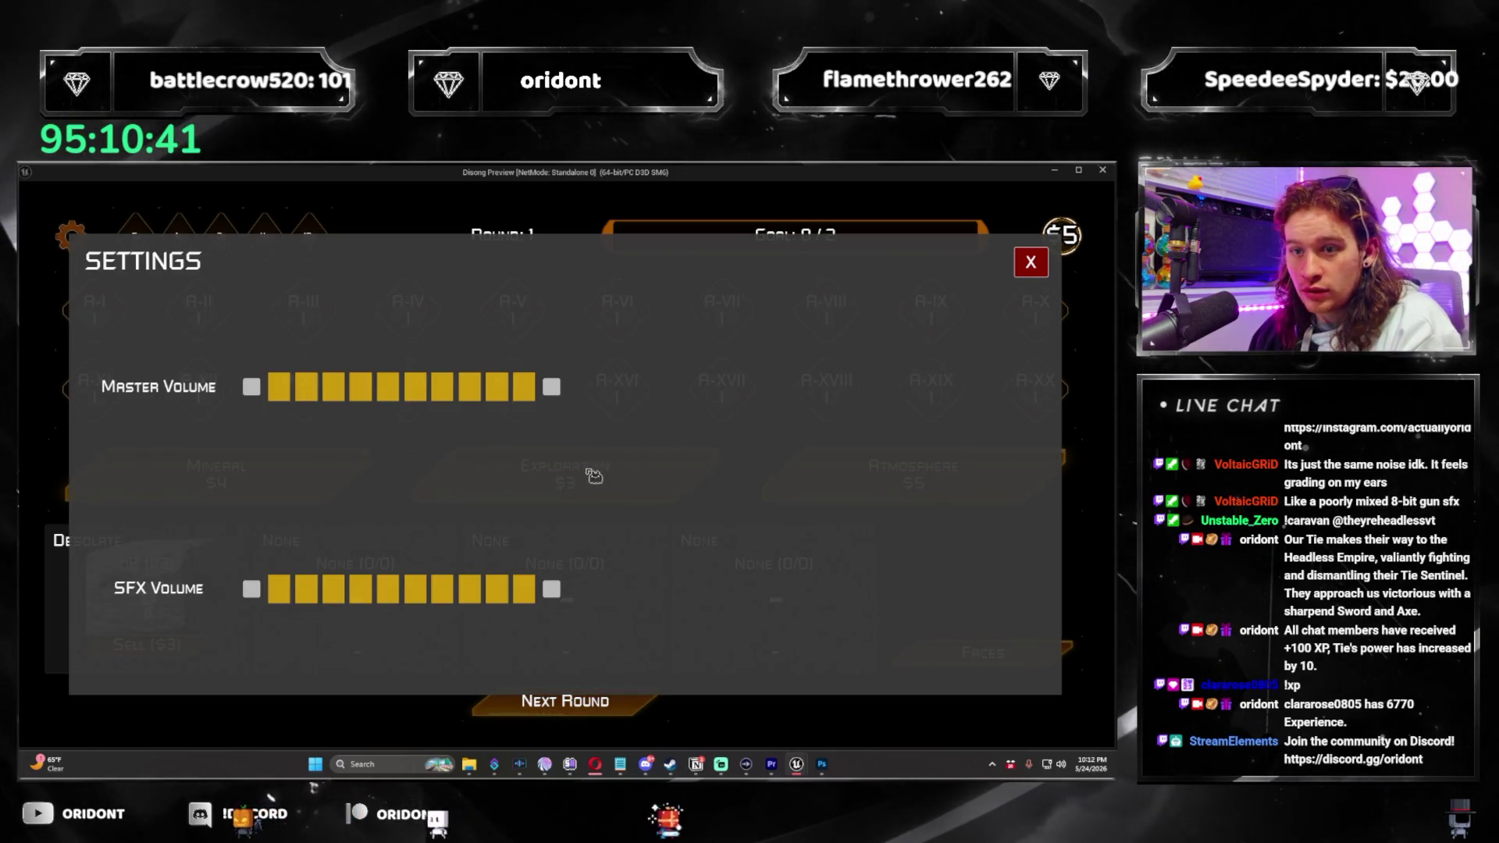
{"action": "left_click", "coordinate": [1039, 266]}
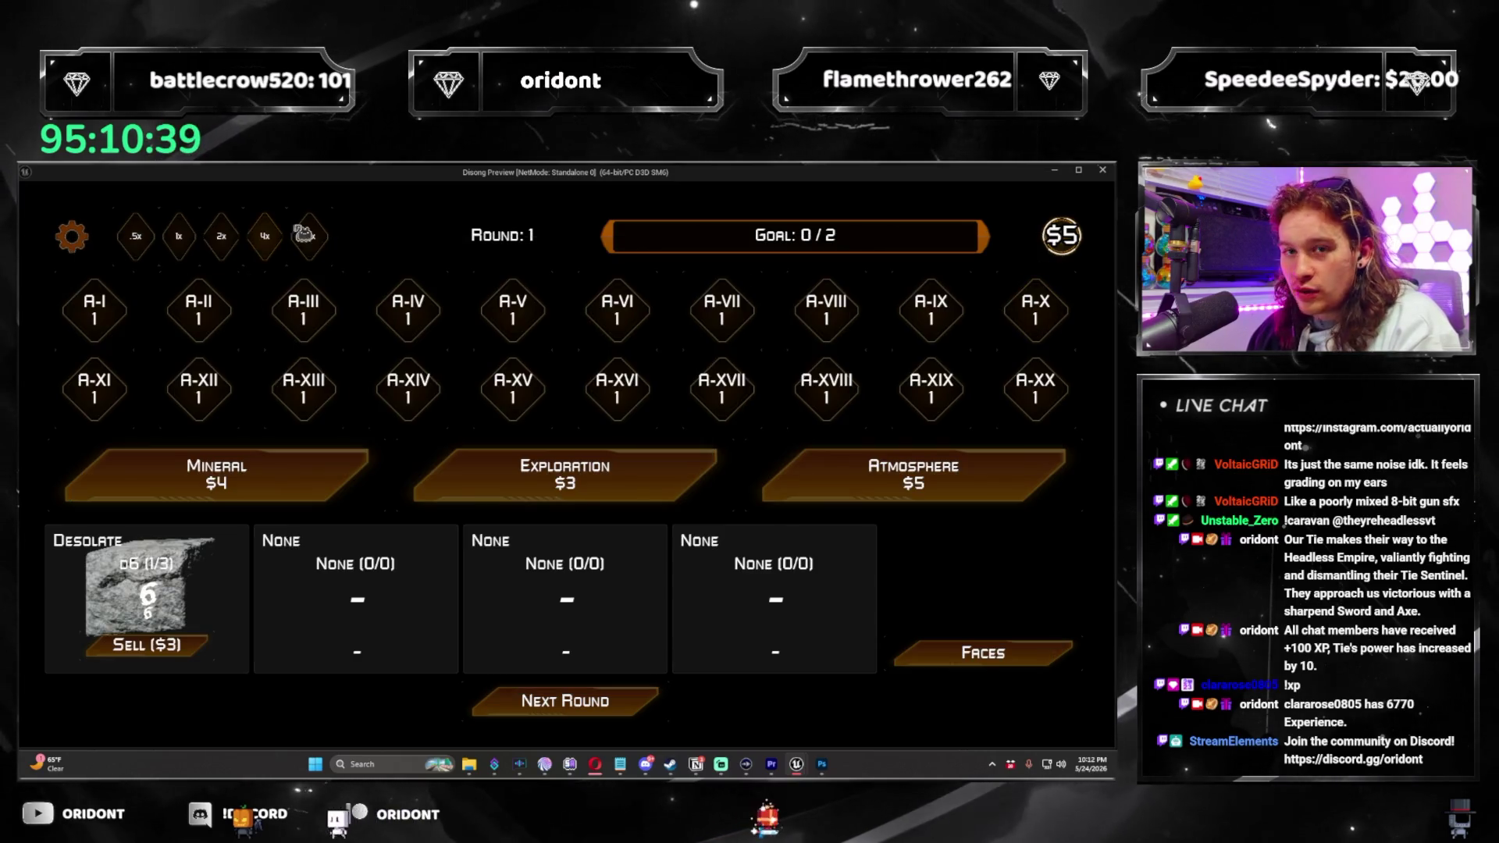
{"action": "left_click", "coordinate": [91, 241]}
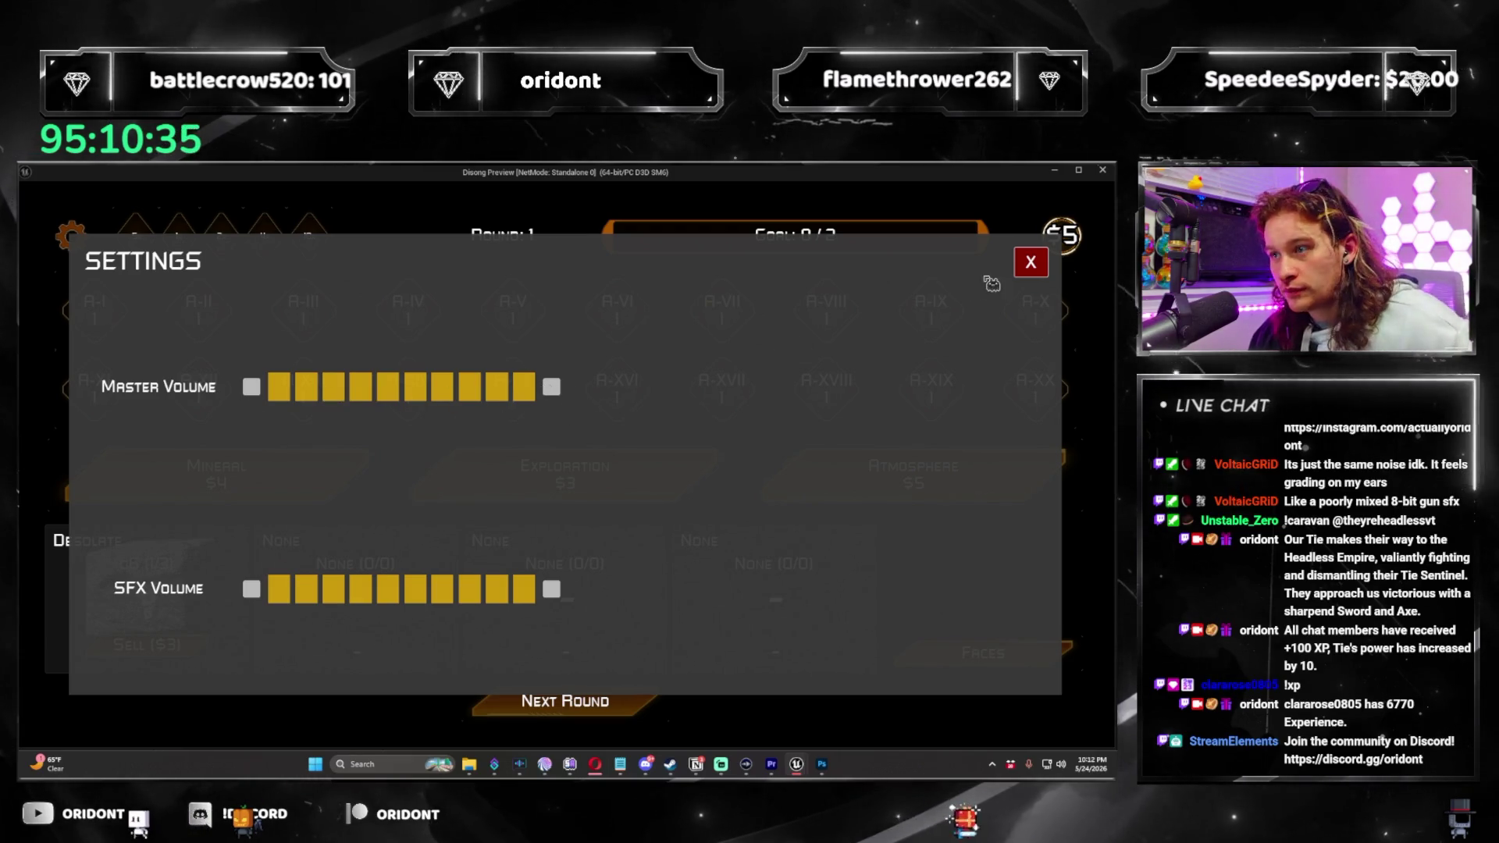
{"action": "left_click", "coordinate": [1031, 262]}
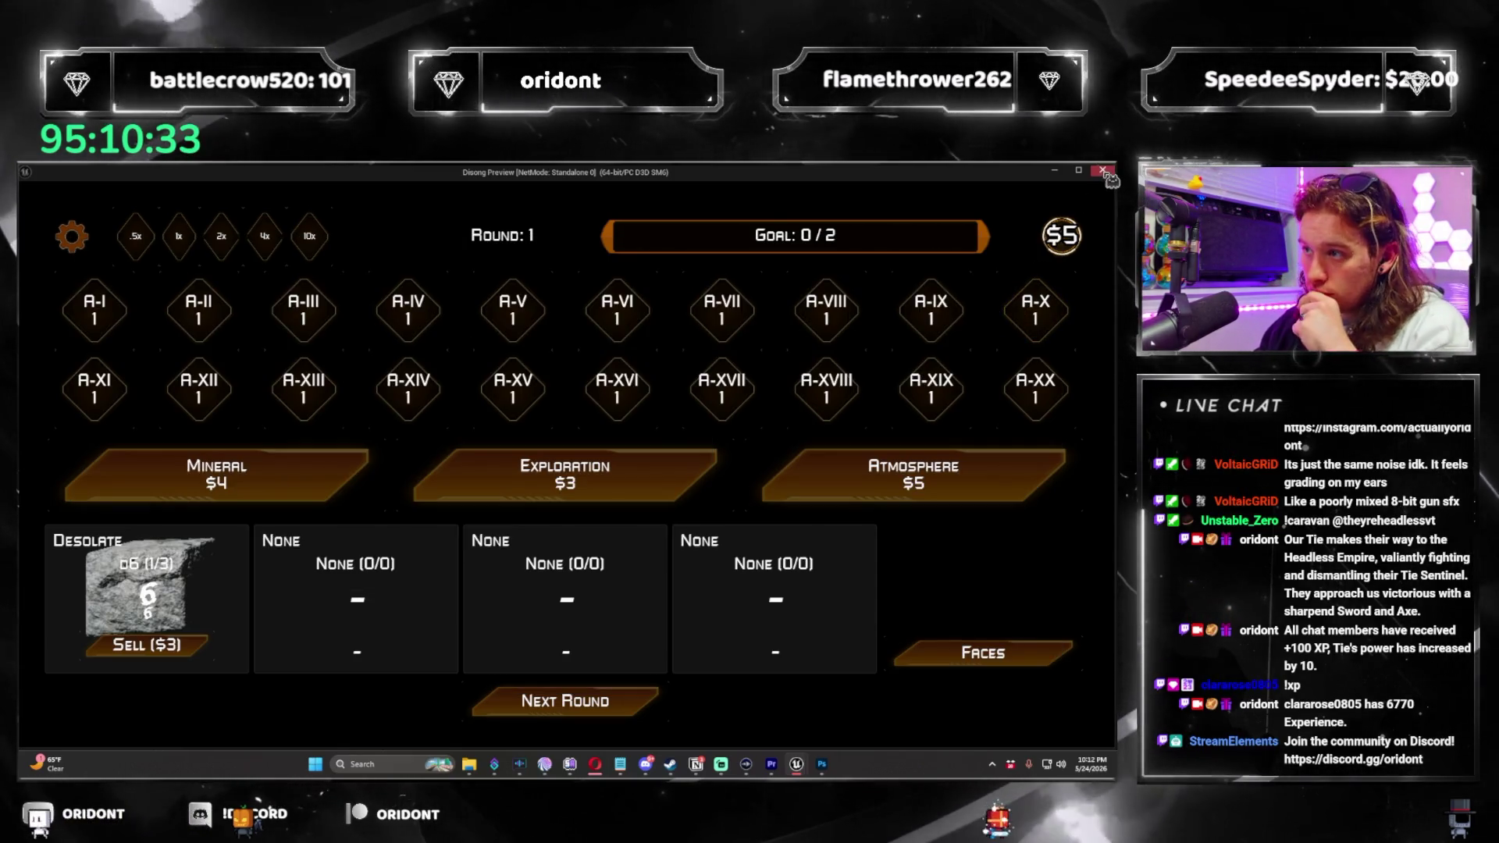
{"action": "left_click", "coordinate": [1103, 170]}
{"action": "key", "text": "alt+Tab"}
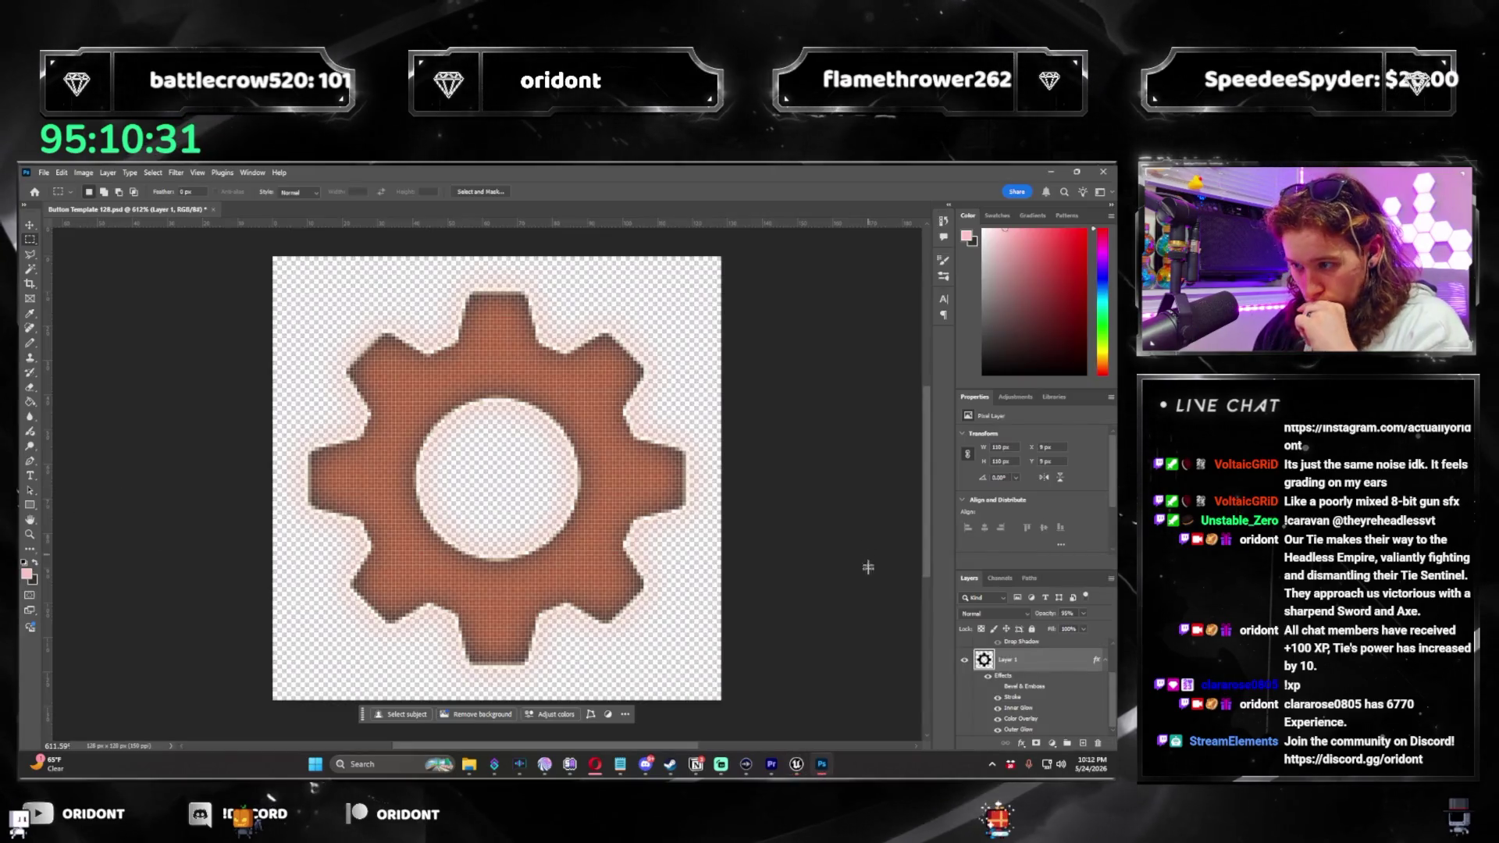
Add a '+' text layer on the canvas and colour it black.
{"action": "scroll", "coordinate": [1070, 710], "scroll_direction": "up", "scroll_amount": 2}
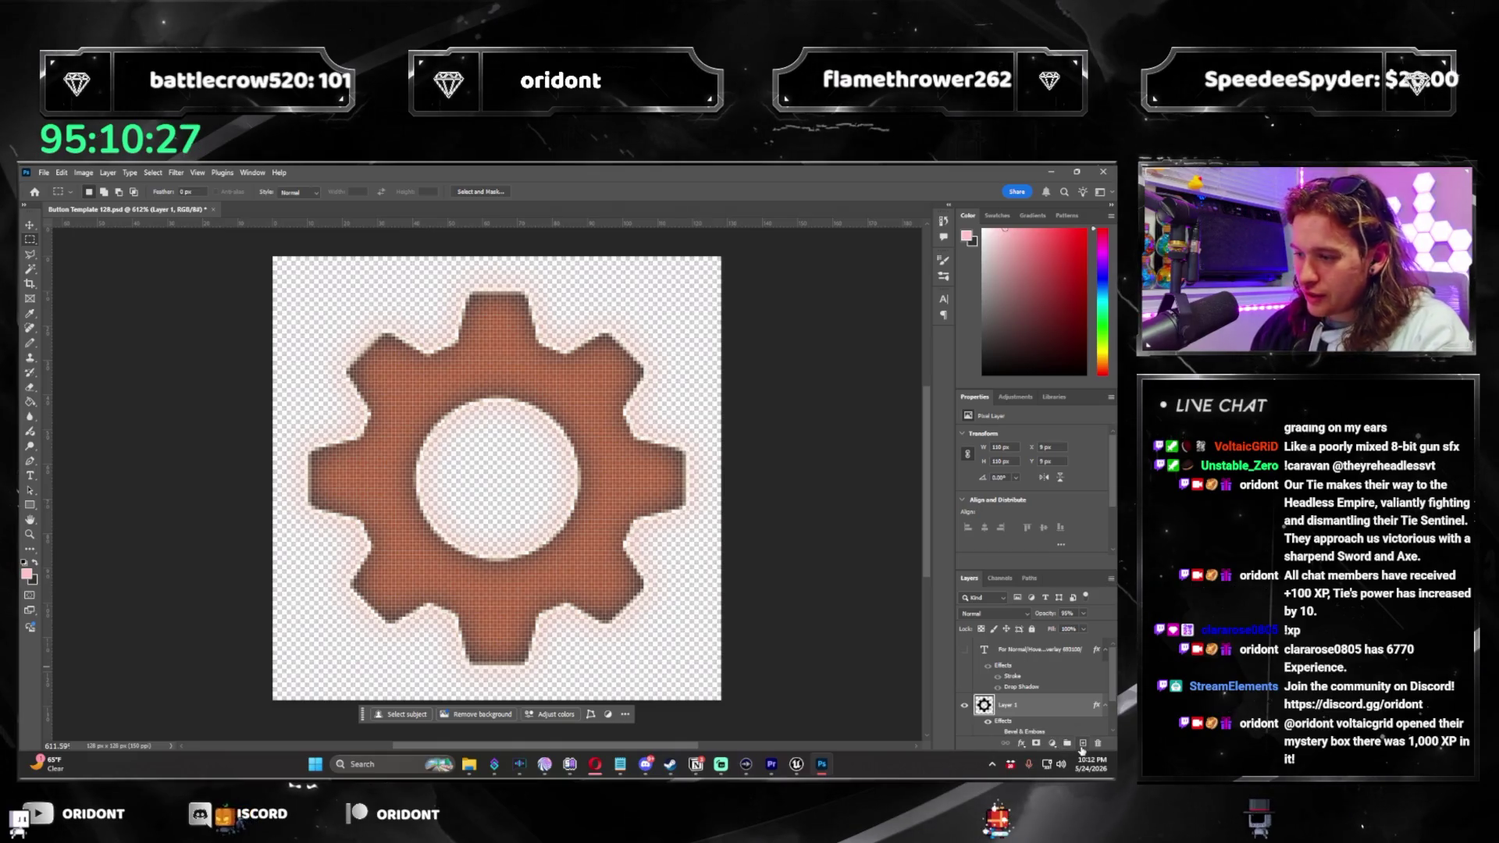
{"action": "left_click", "coordinate": [532, 474]}
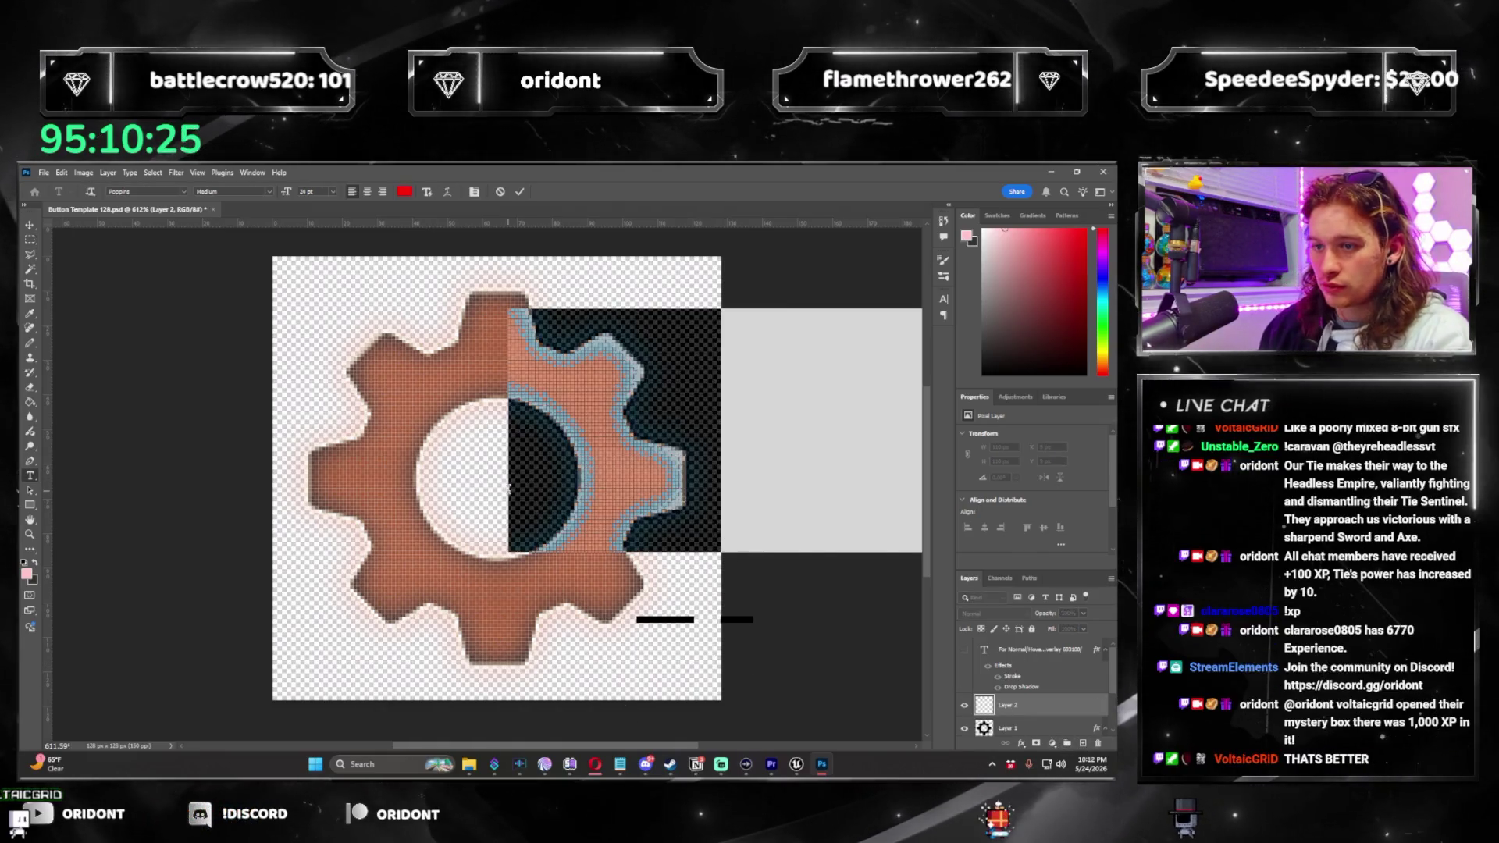
{"action": "type", "text": "+"}
{"action": "key", "text": "ctrl+a"}
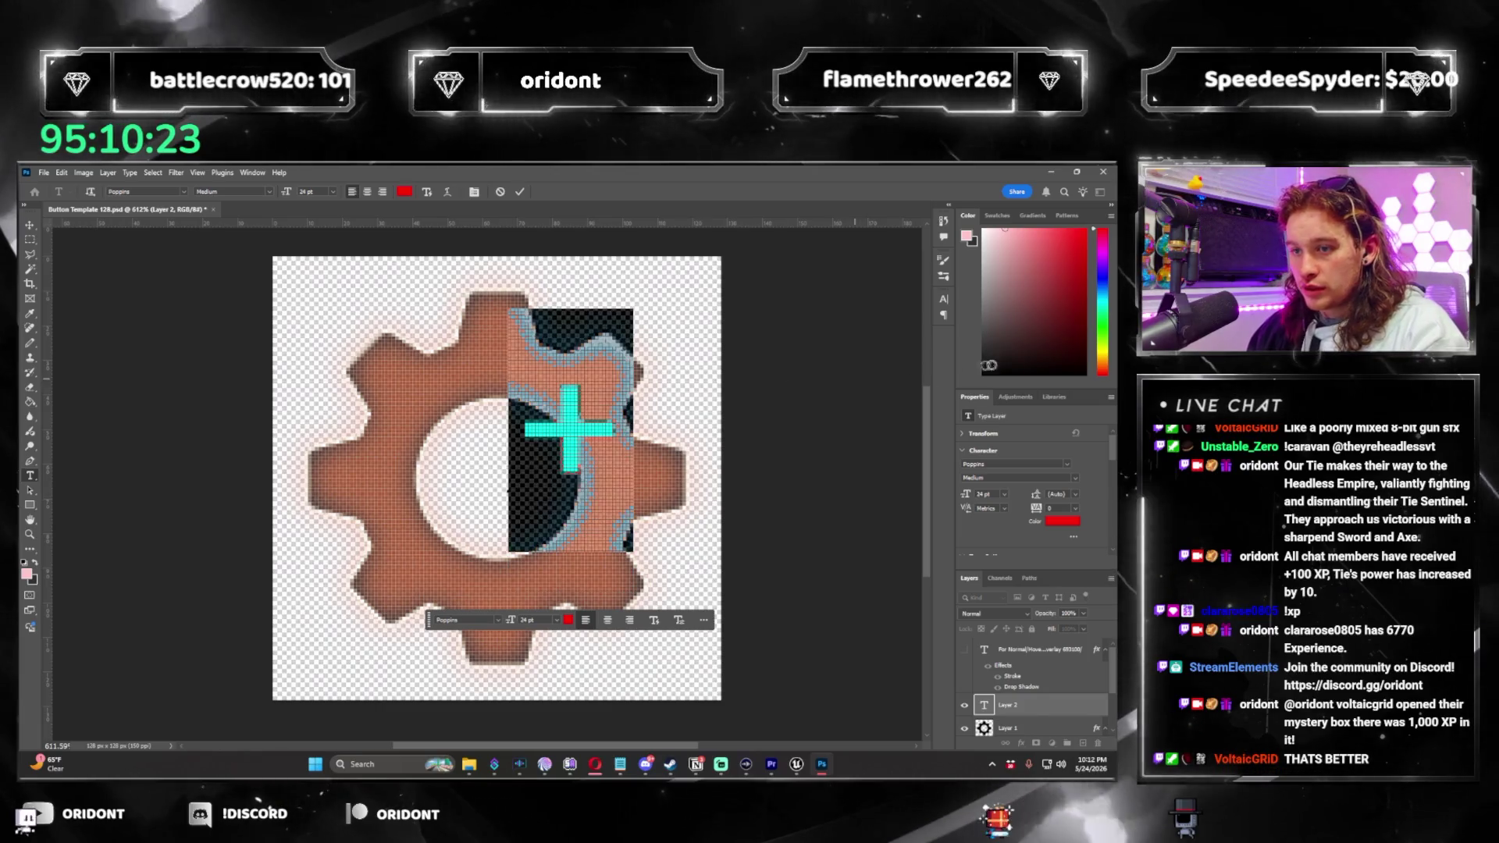
{"action": "left_click", "coordinate": [24, 562]}
{"action": "left_click", "coordinate": [29, 225]}
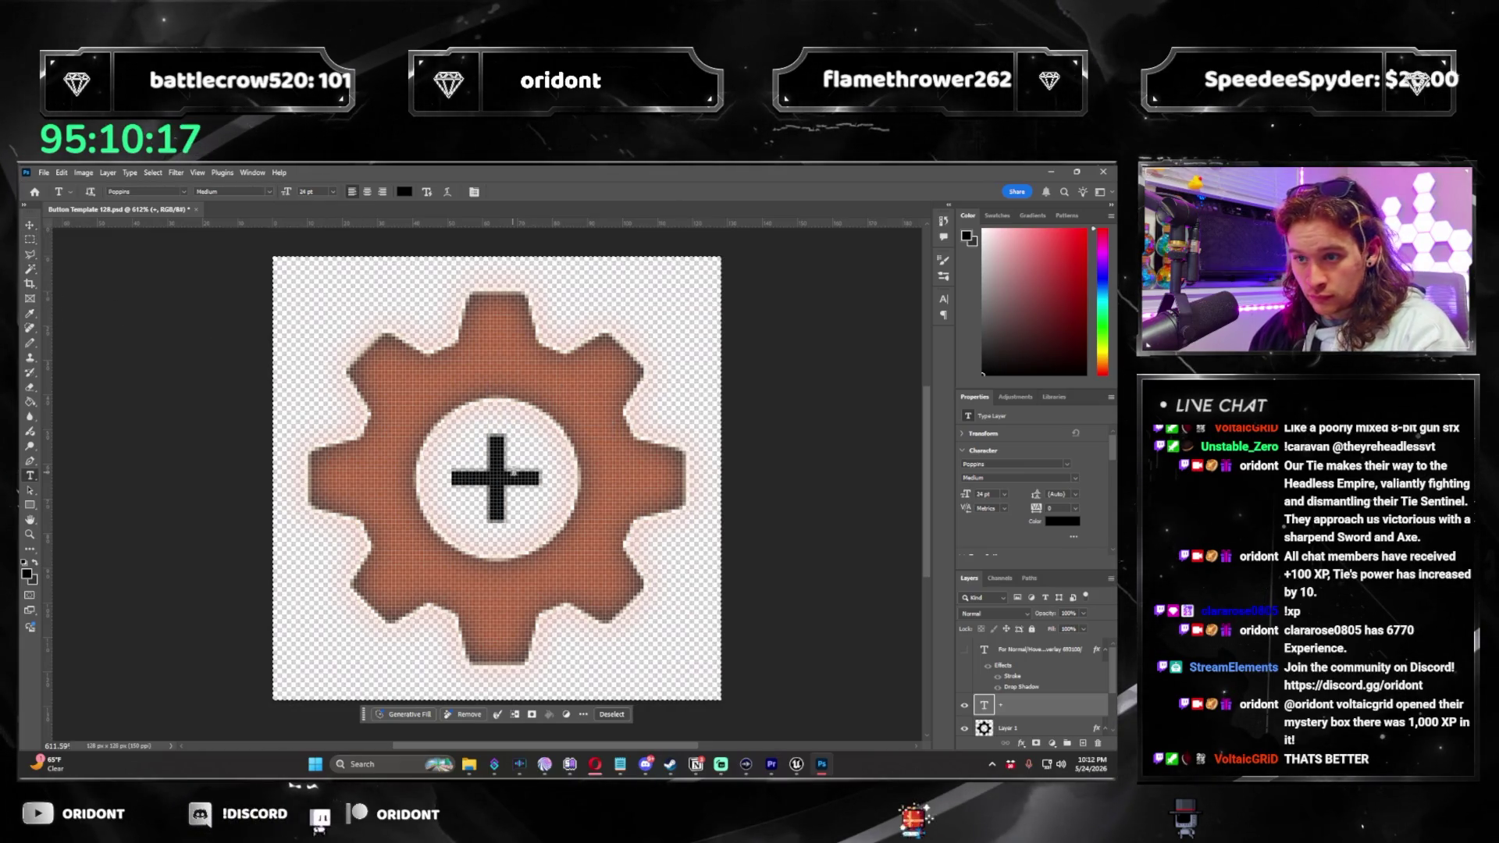
Centre-align the plus at 80 pt, centre it on the canvas, and scale it over the gear.
{"action": "double_click", "coordinate": [512, 472]}
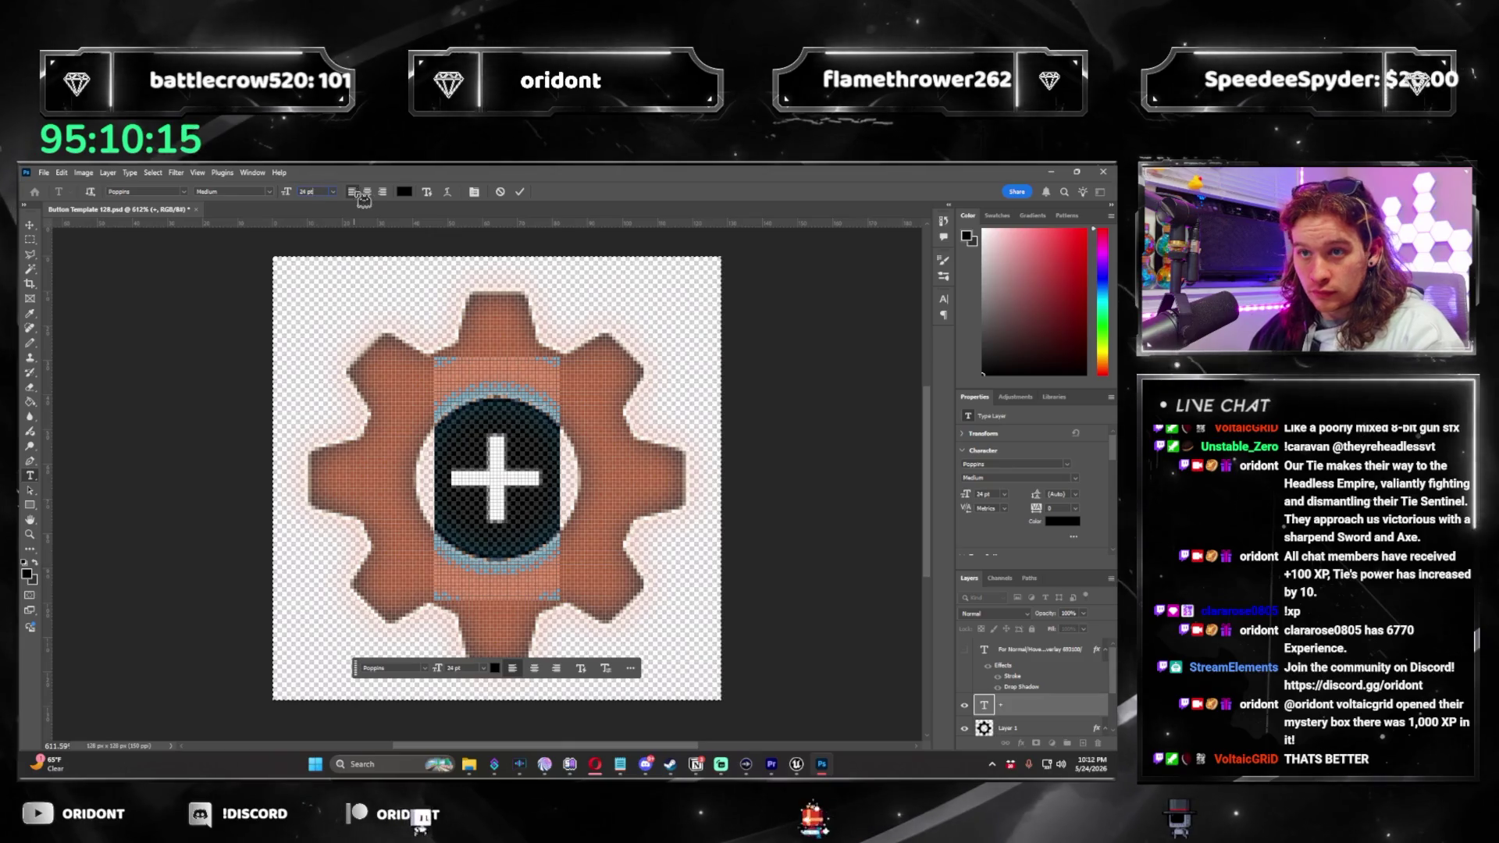
{"action": "left_click", "coordinate": [367, 191]}
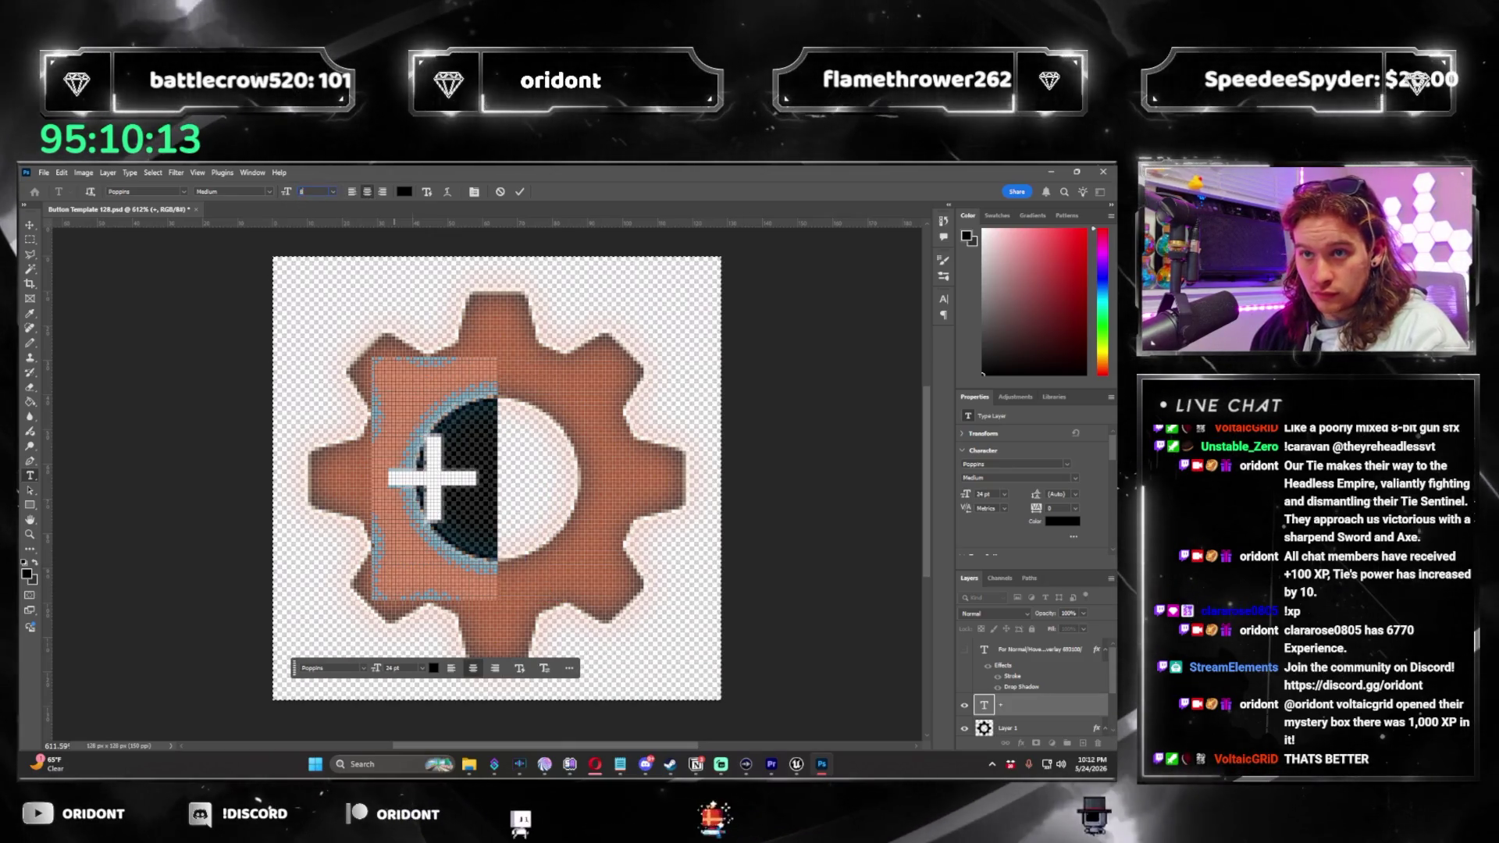
{"action": "type", "text": "80"}
{"action": "key", "text": "Return"}
{"action": "left_click", "coordinate": [31, 226]}
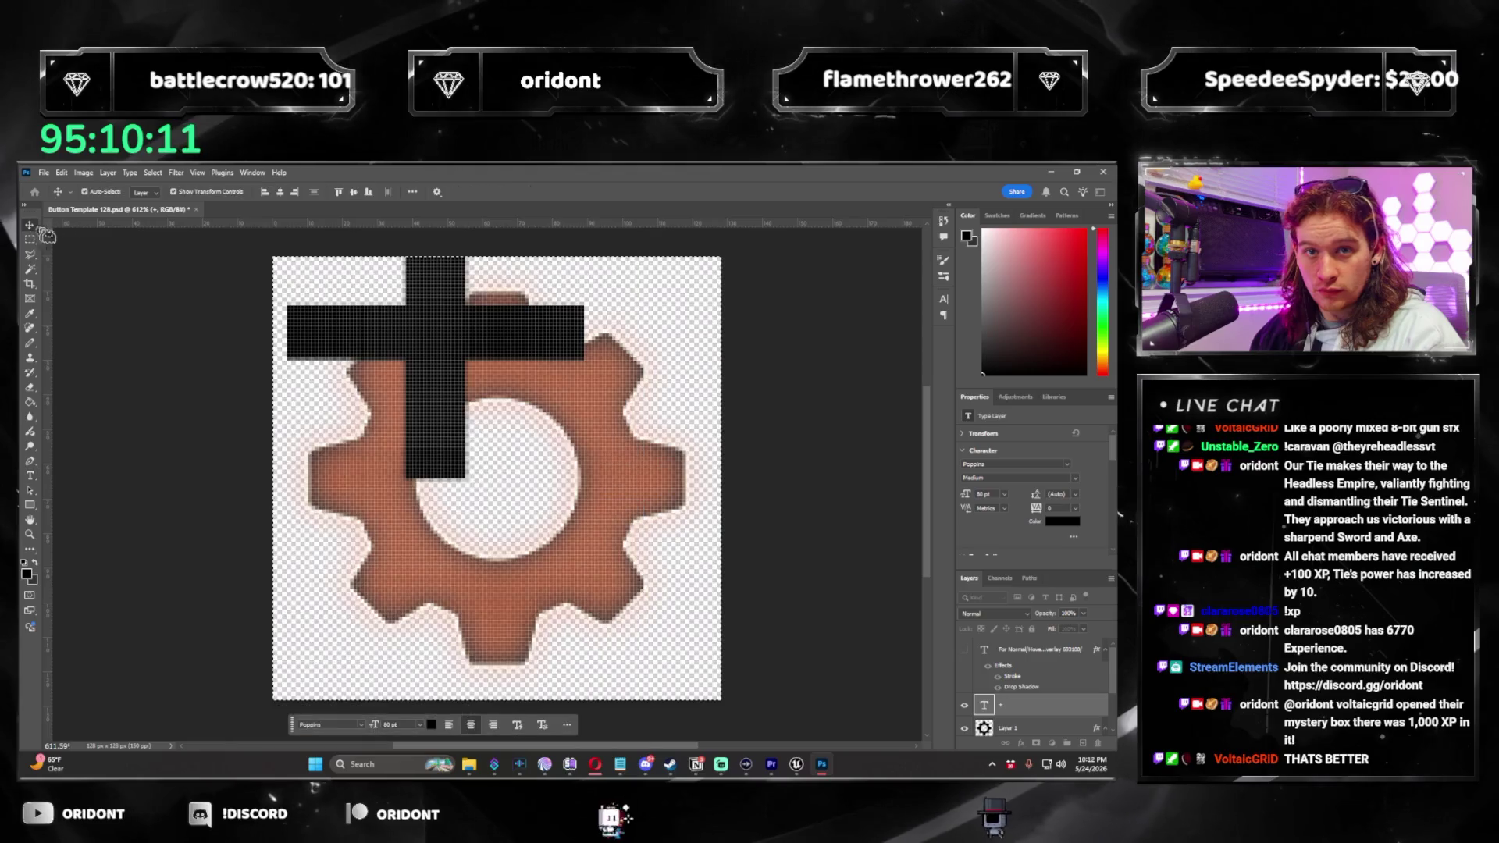
{"action": "left_click", "coordinate": [281, 192]}
{"action": "left_click", "coordinate": [353, 193]}
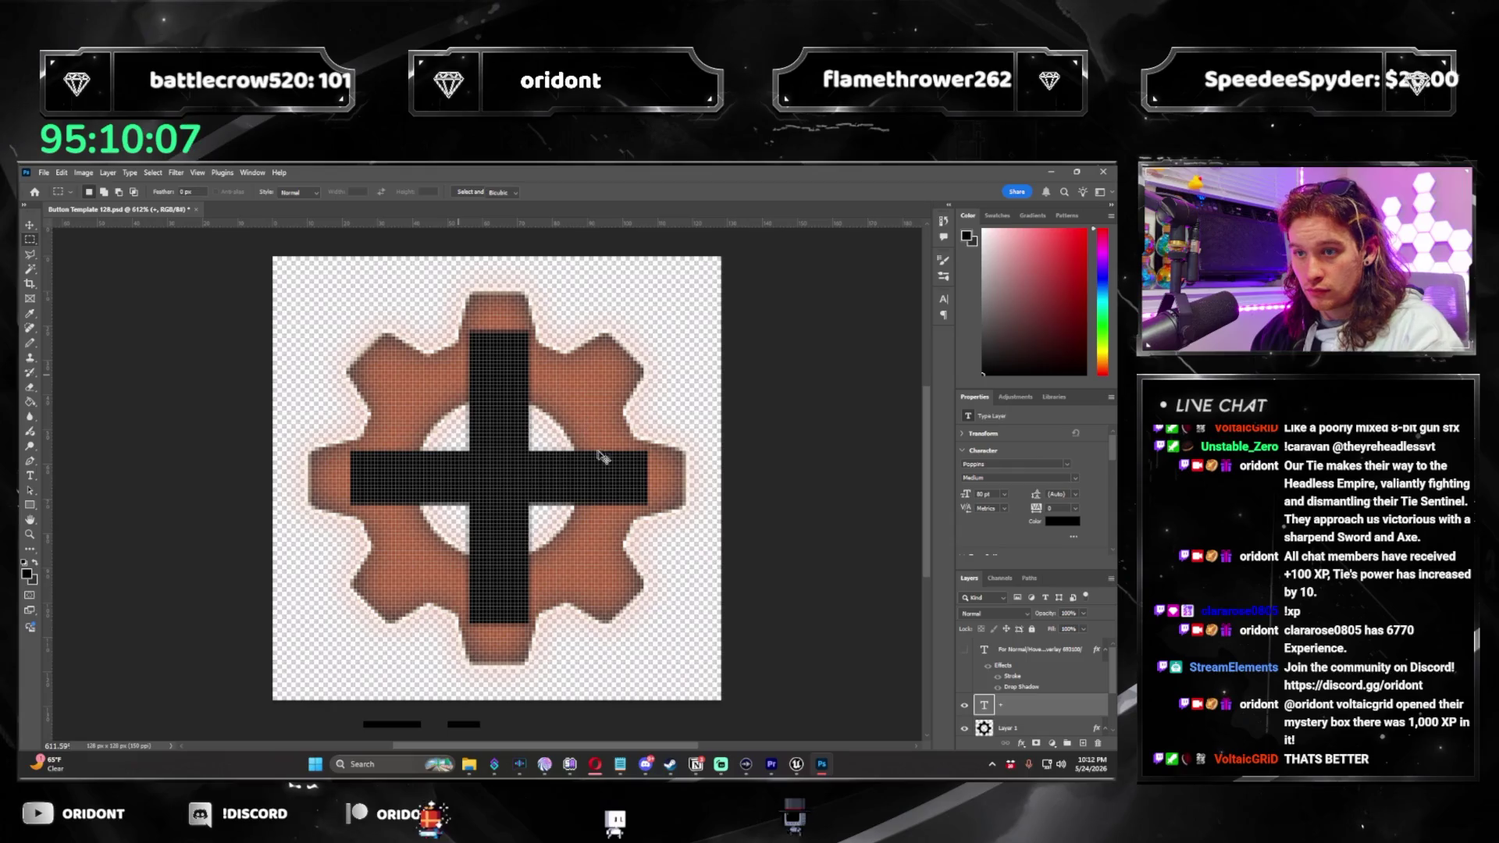
{"action": "left_click_drag", "start_coordinate": [707, 478], "coordinate": [767, 482]}
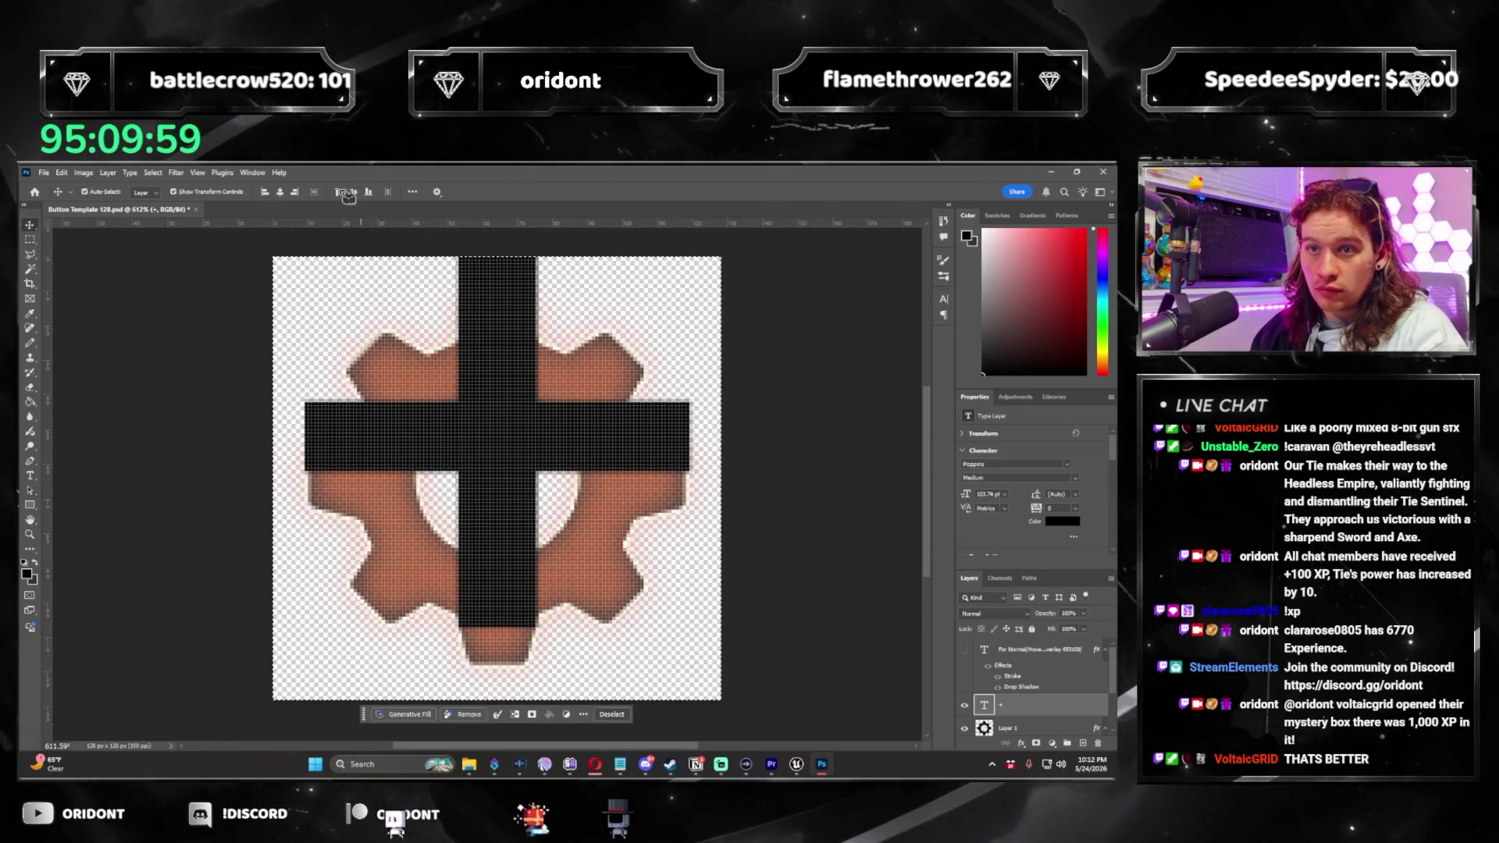
Recentre the plus vertically and paste the gear layer's style onto it.
{"action": "left_click", "coordinate": [360, 195]}
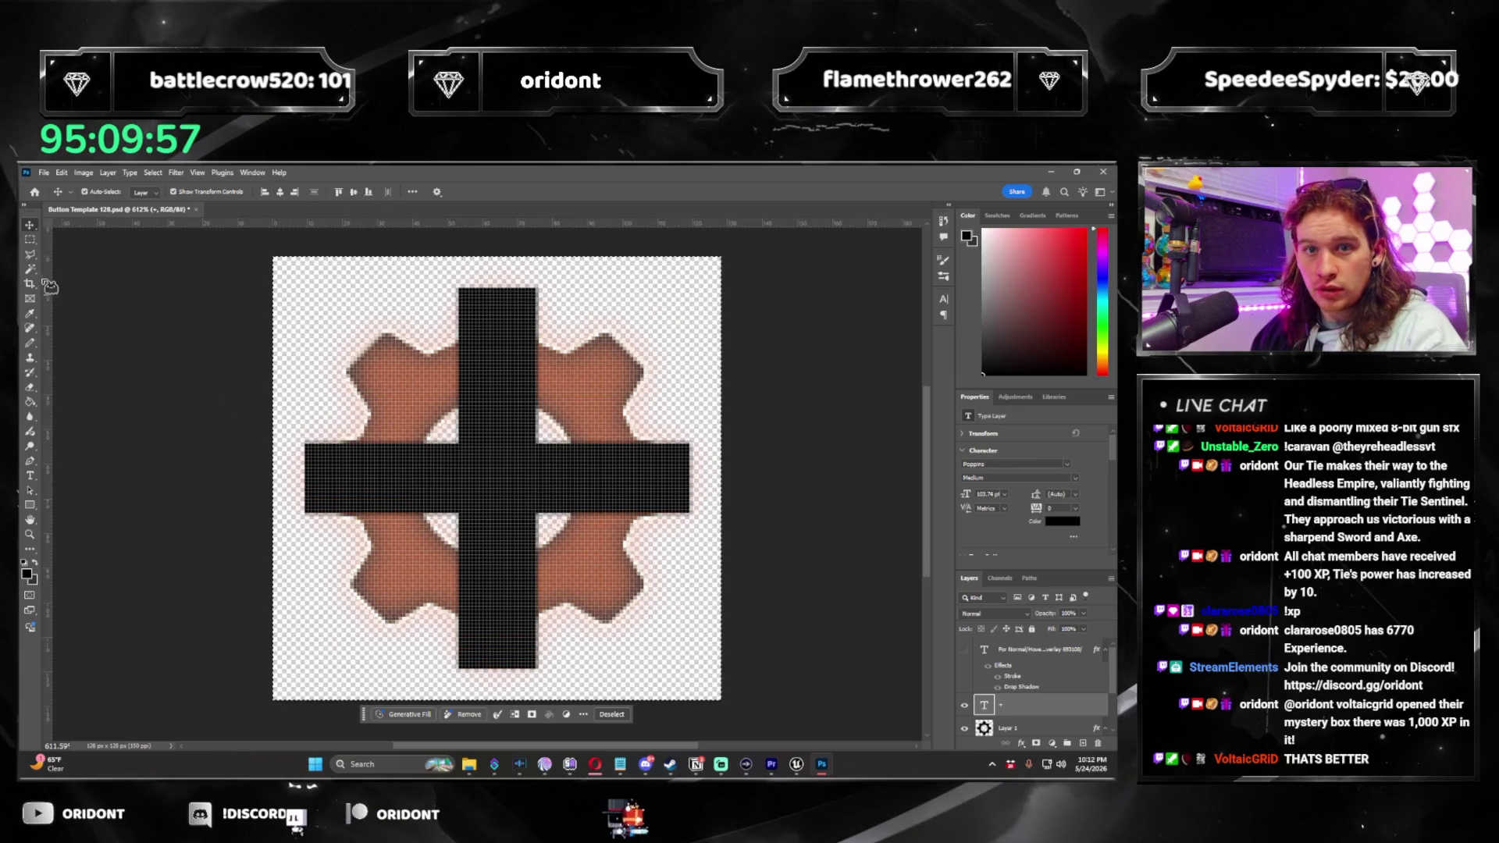
{"action": "left_click", "coordinate": [1015, 728]}
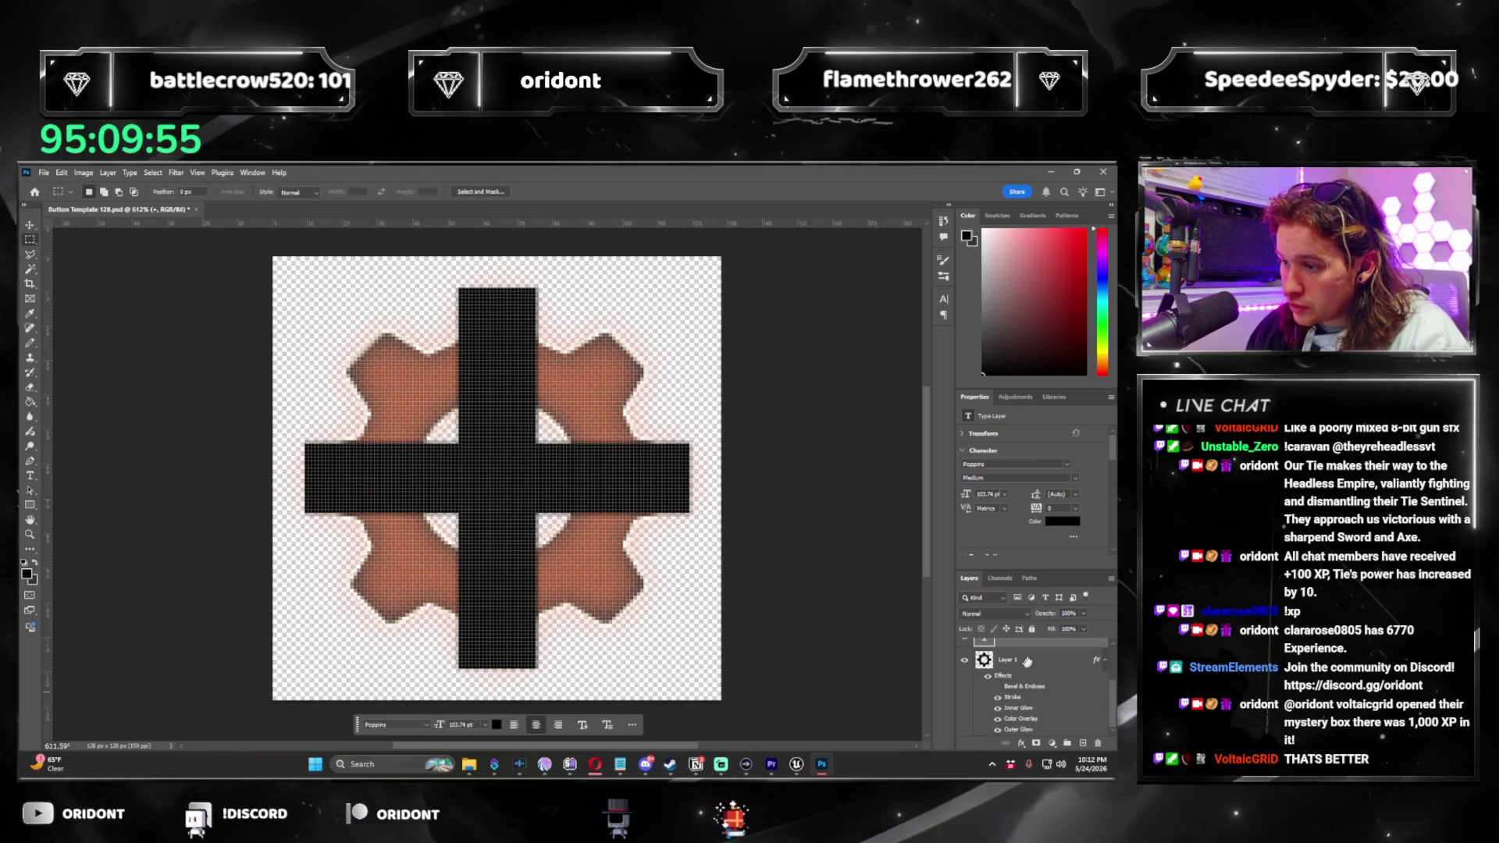
{"action": "right_click", "coordinate": [1007, 659]}
{"action": "key", "text": "Escape"}
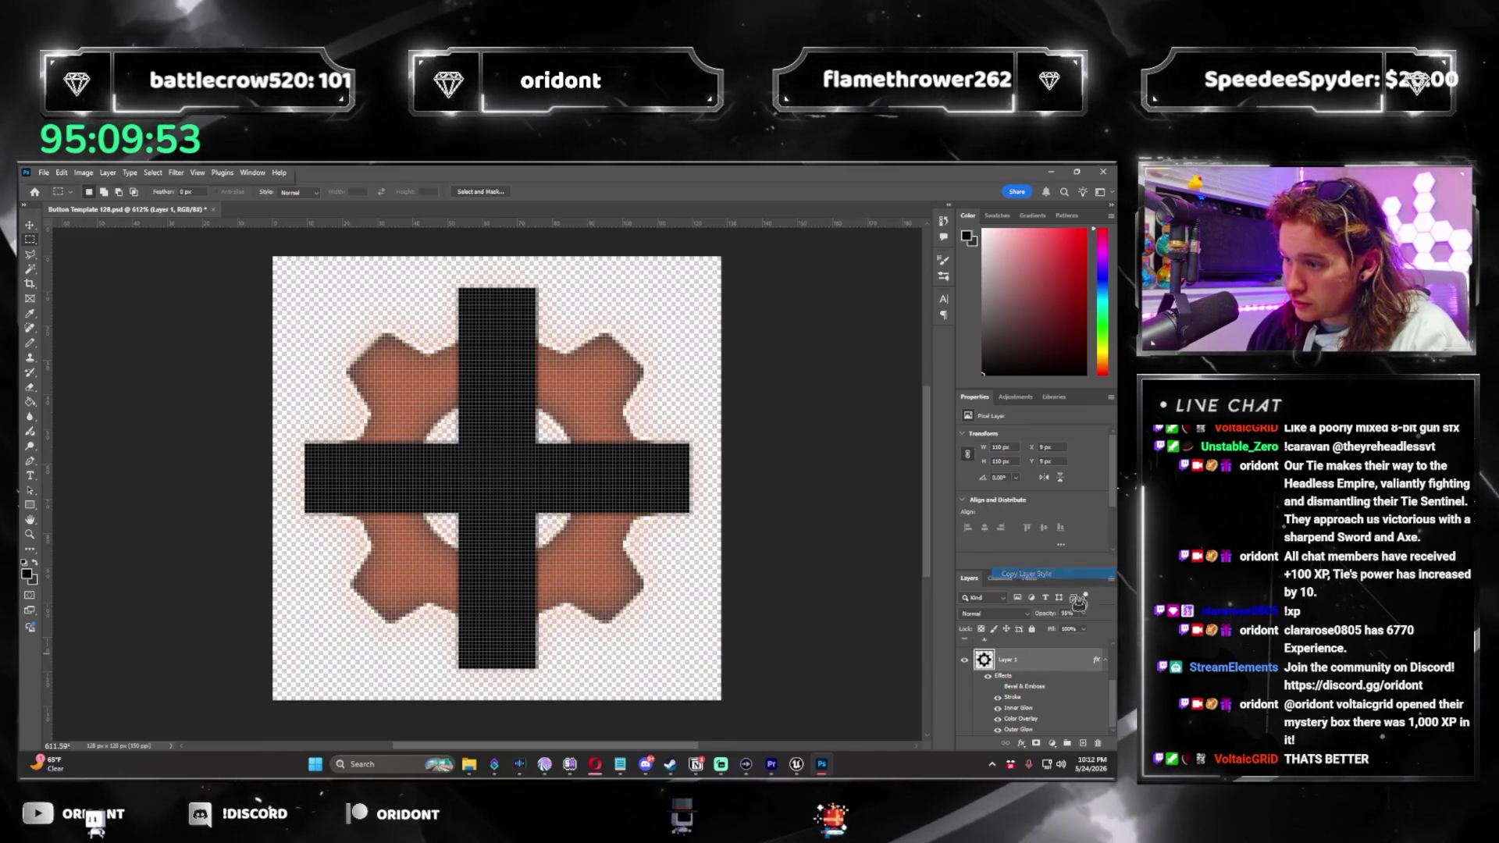
{"action": "scroll", "coordinate": [1024, 687], "scroll_direction": "up", "scroll_amount": 2}
{"action": "left_click", "coordinate": [1024, 713]}
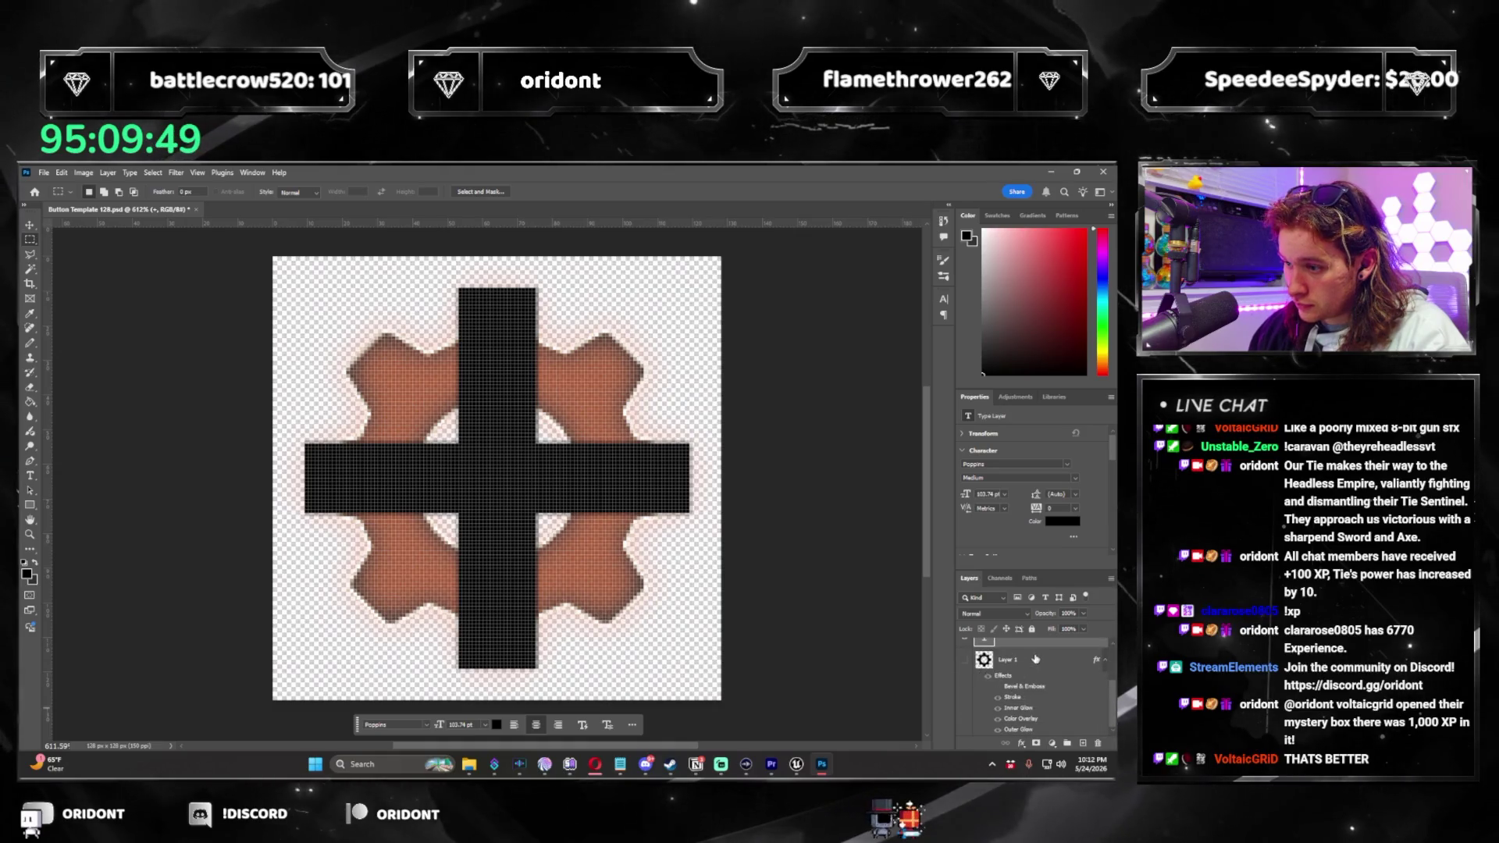
{"action": "scroll", "coordinate": [1036, 664], "scroll_direction": "up", "scroll_amount": 1}
{"action": "right_click", "coordinate": [1037, 699]}
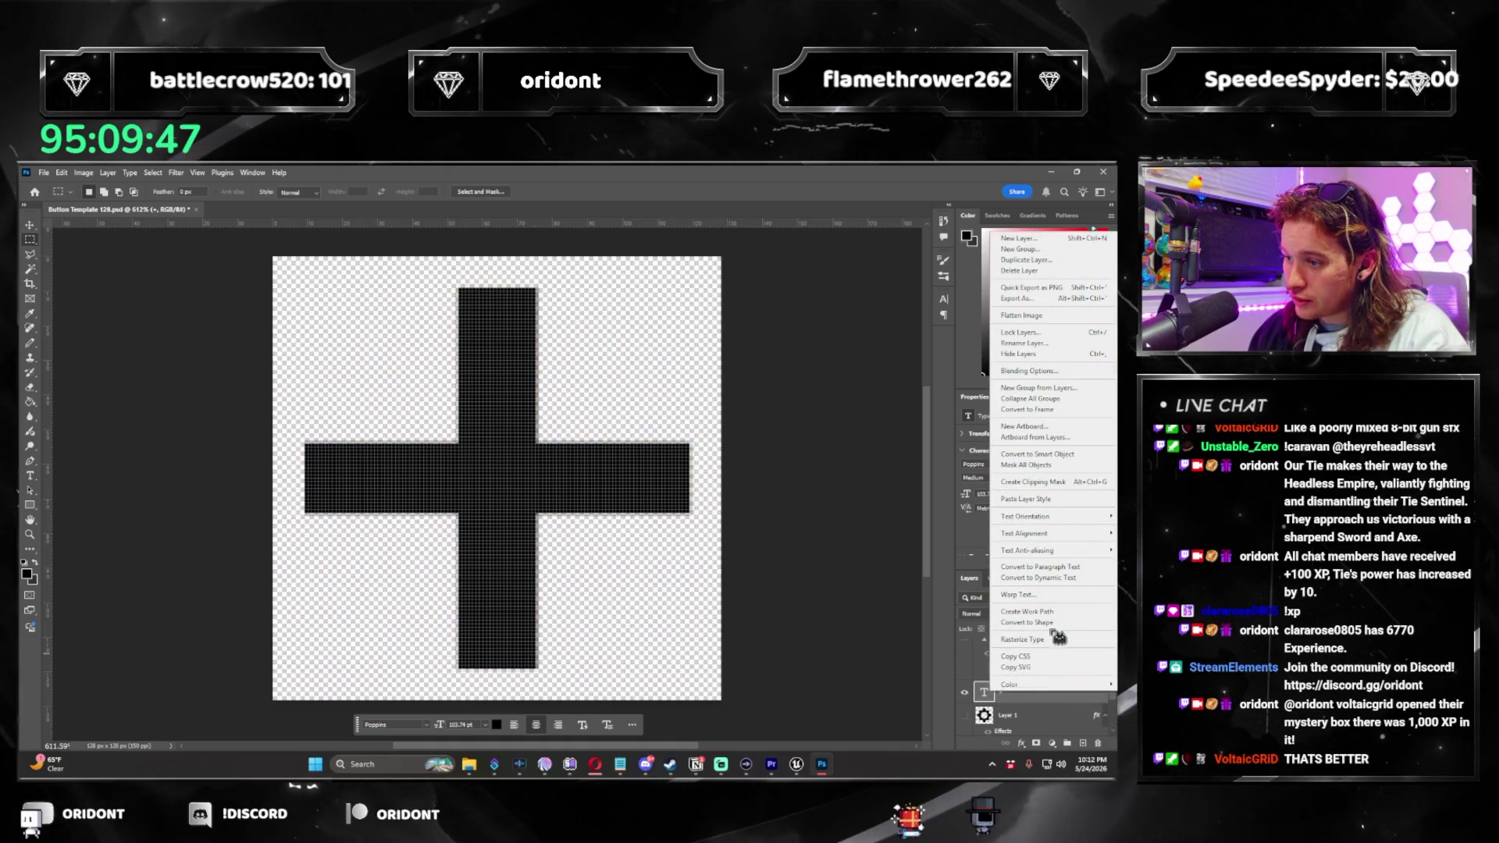
{"action": "left_click", "coordinate": [1047, 501]}
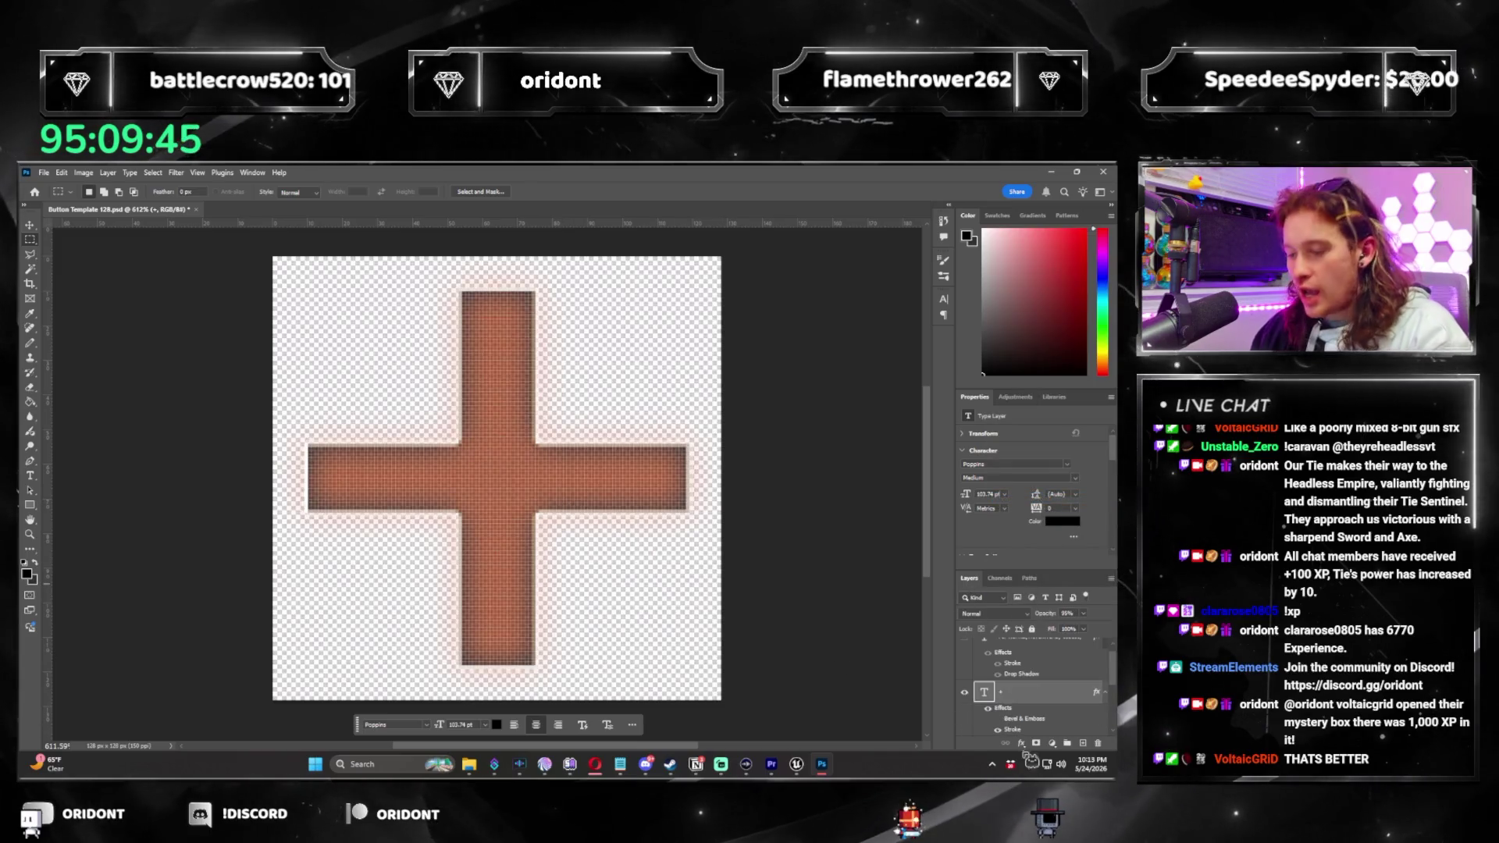
Quick-export the styled orange cross as a PNG.
{"action": "scroll", "coordinate": [1039, 695], "scroll_direction": "down", "scroll_amount": 1}
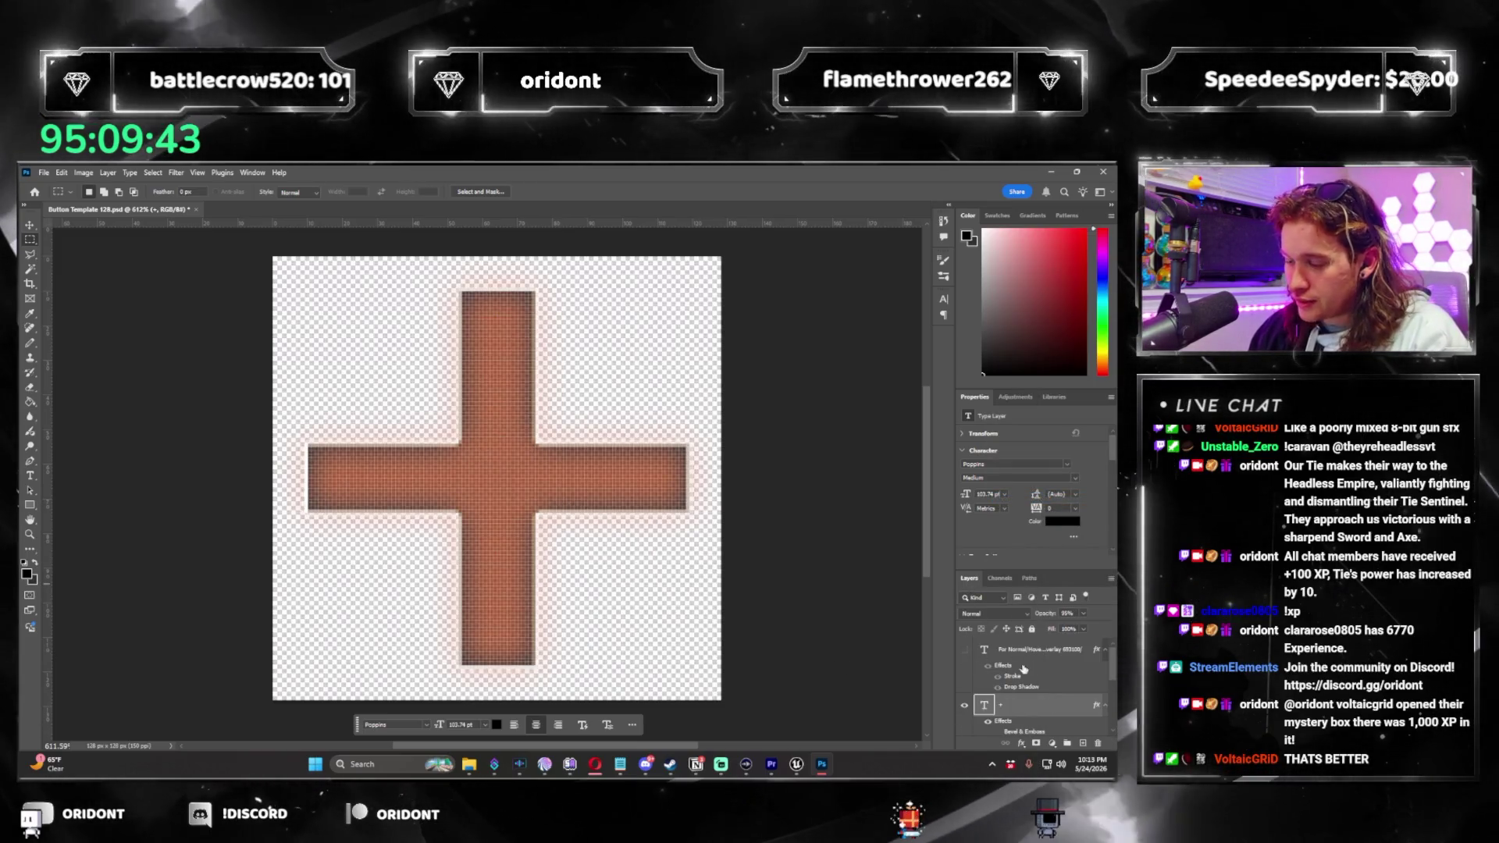
{"action": "scroll", "coordinate": [1030, 684], "scroll_direction": "up", "scroll_amount": 1}
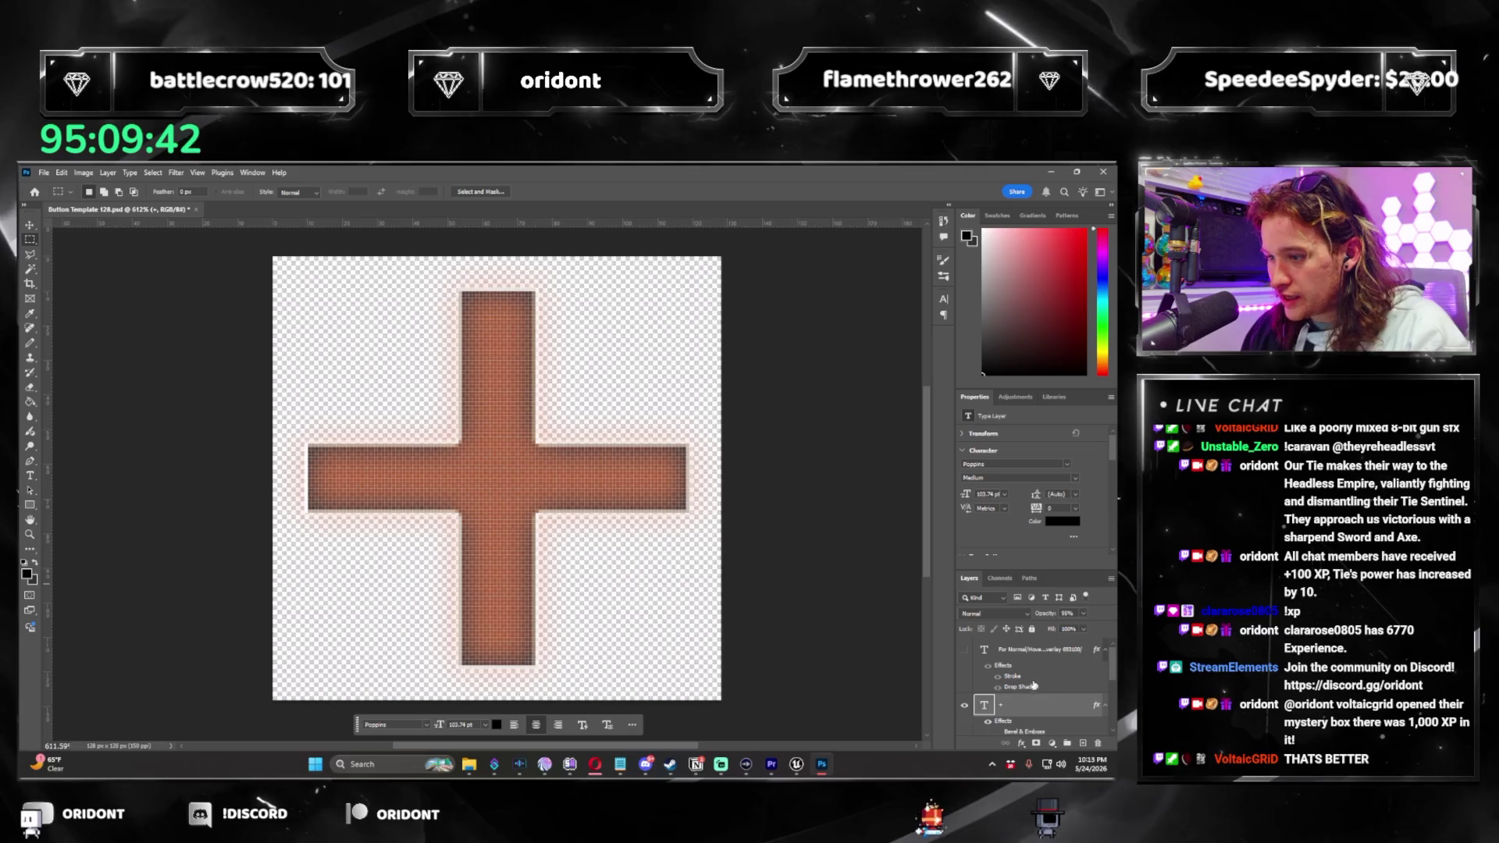
{"action": "left_click", "coordinate": [44, 173]}
{"action": "mouse_move", "coordinate": [157, 371]}
{"action": "left_click", "coordinate": [225, 370]}
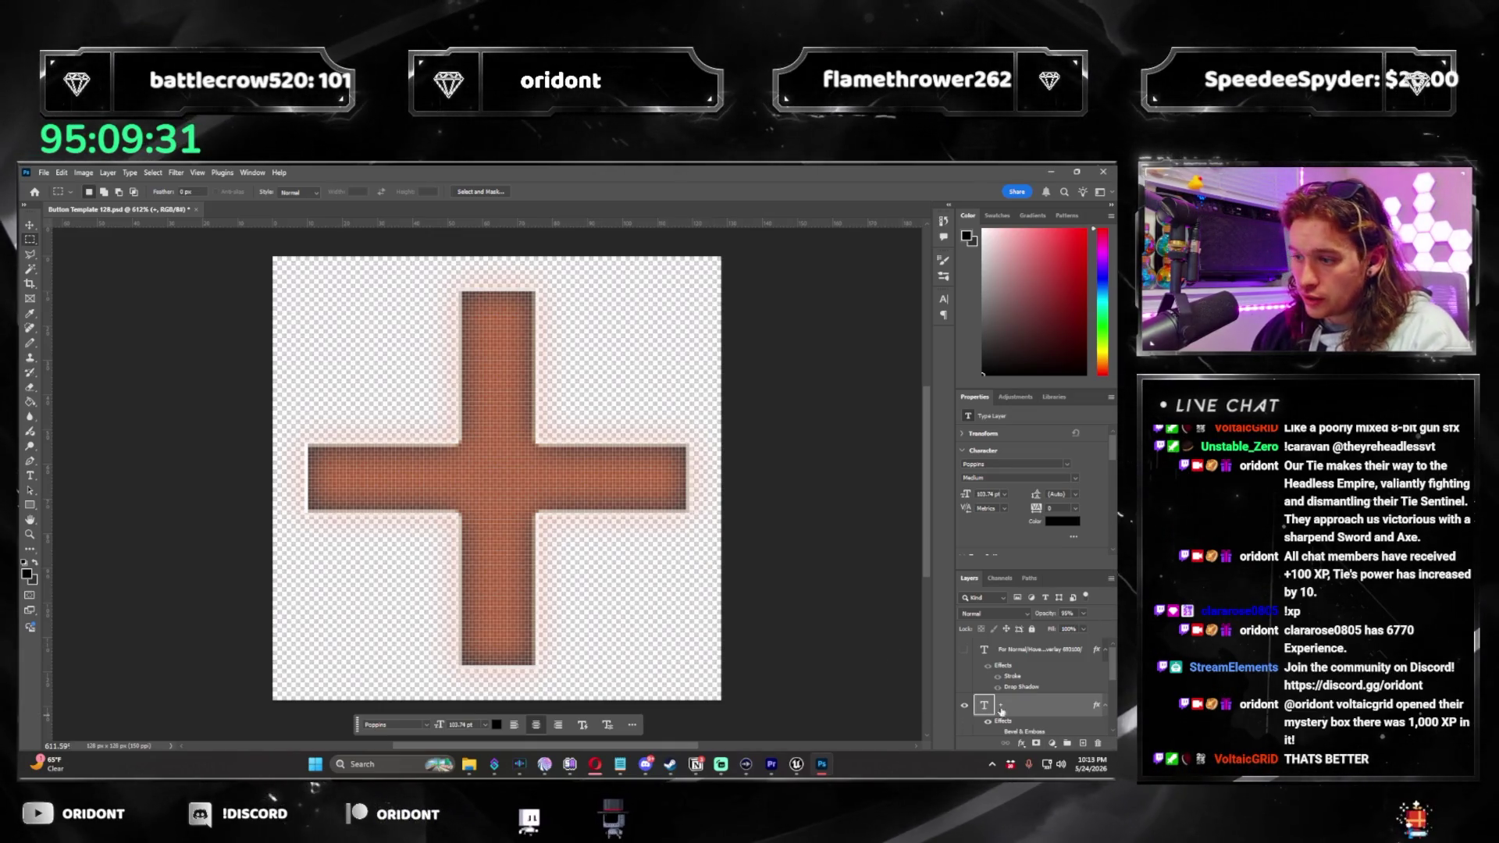
Look up the hover colour code in the button-state notes layer.
{"action": "left_click", "coordinate": [964, 649]}
{"action": "key", "text": "t"}
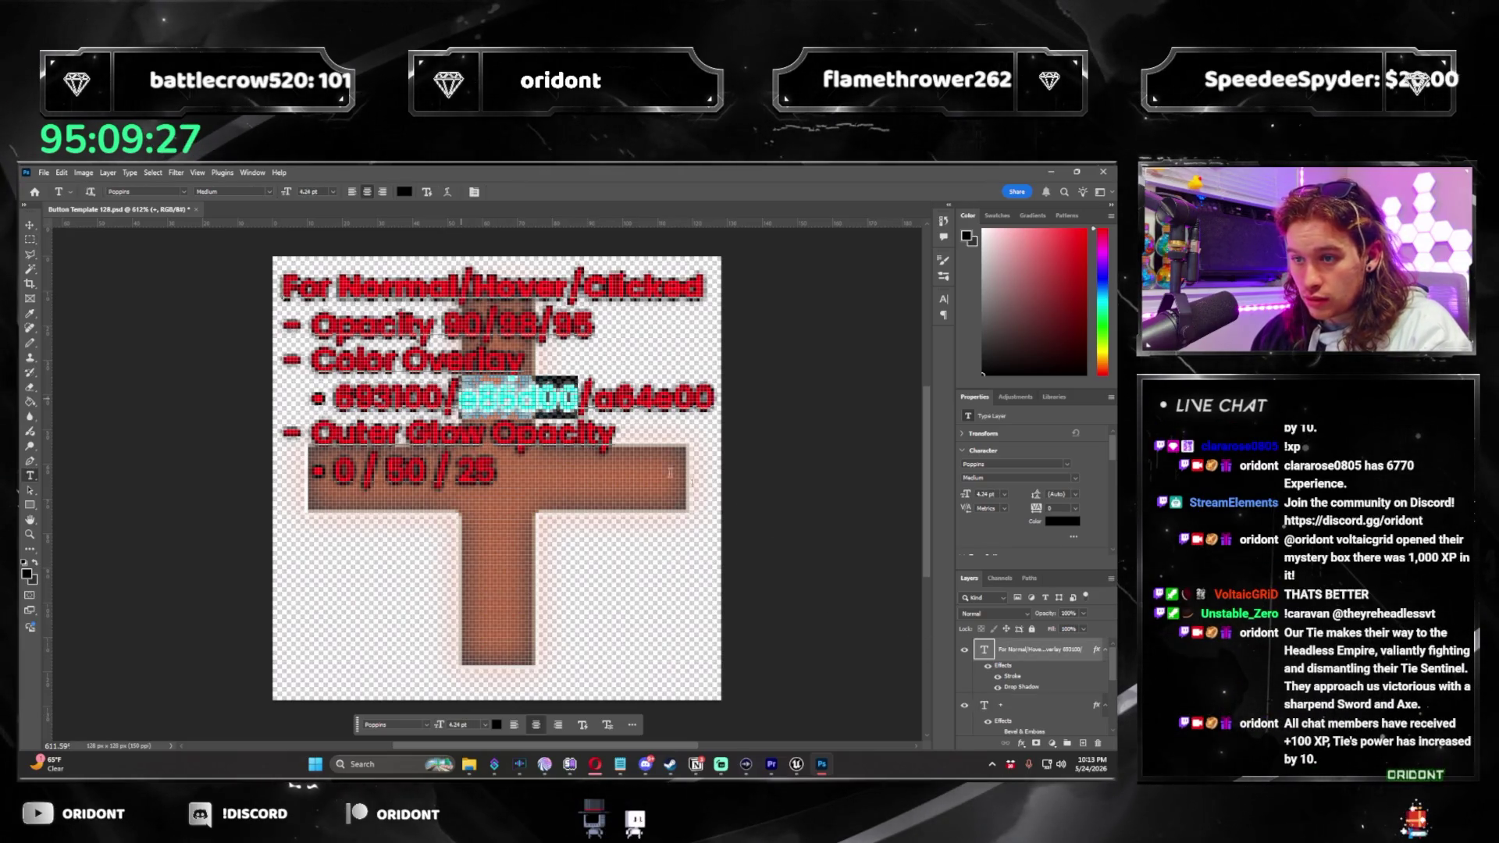
{"action": "key", "text": "Escape"}
{"action": "left_click", "coordinate": [965, 649]}
{"action": "scroll", "coordinate": [1049, 687], "scroll_direction": "down", "scroll_amount": 2}
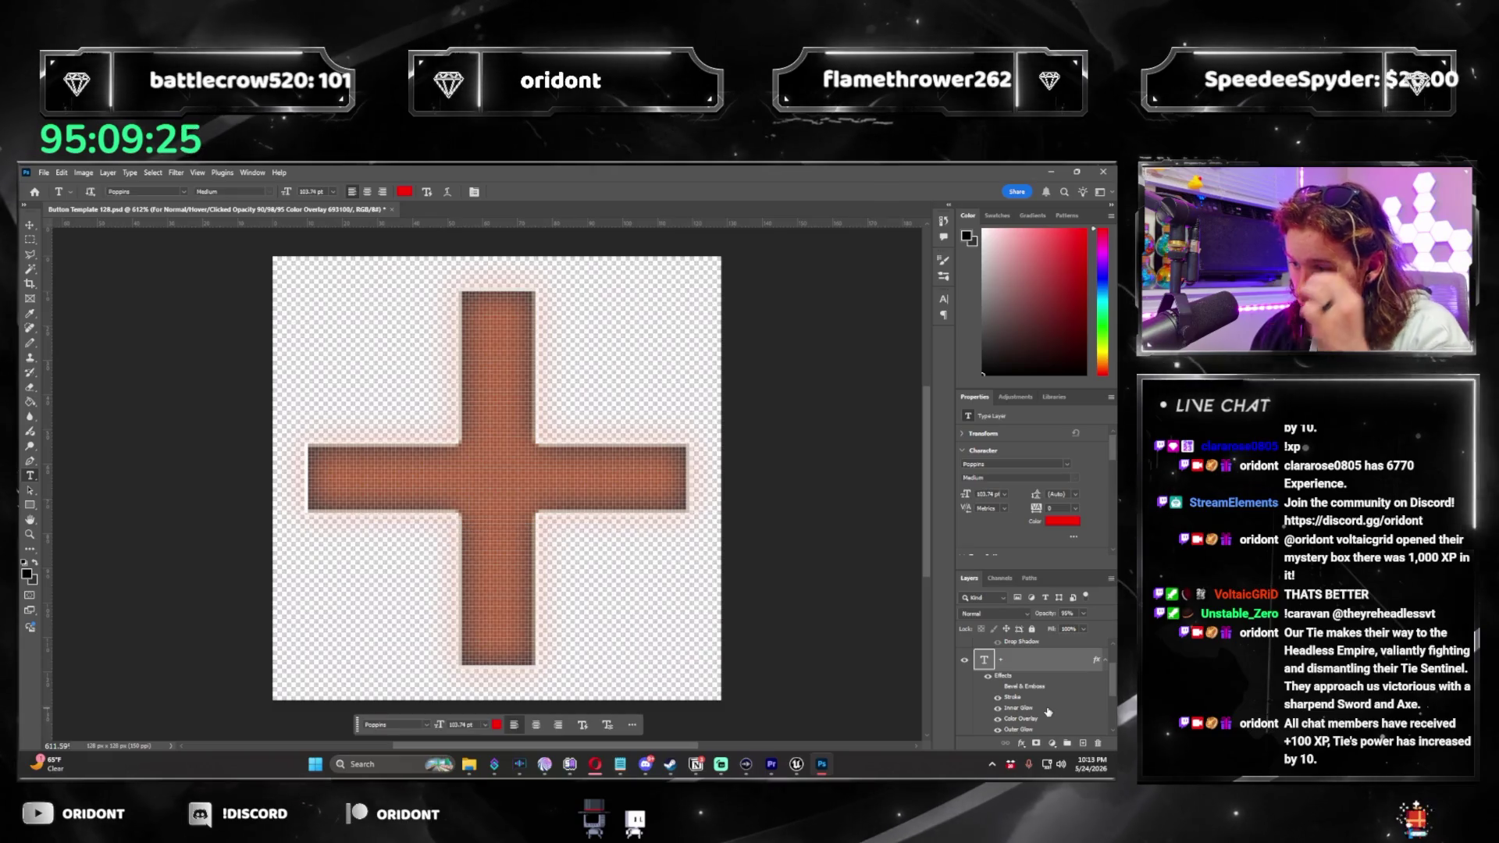
Strengthen the plus layer's outer glow and set its colour overlay to #e86d00.
{"action": "double_click", "coordinate": [1047, 709]}
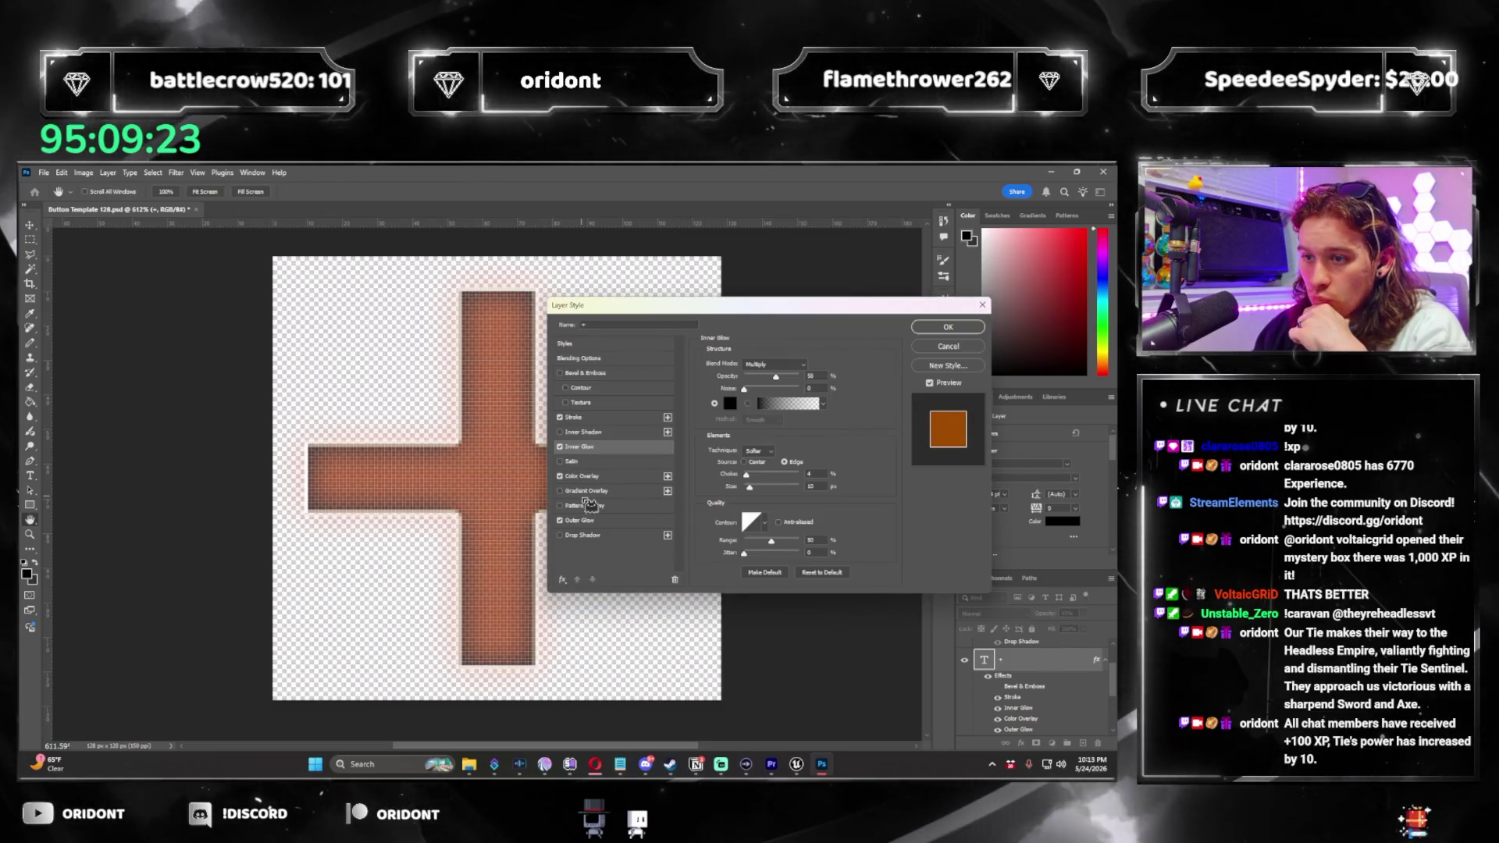
{"action": "left_click", "coordinate": [579, 520]}
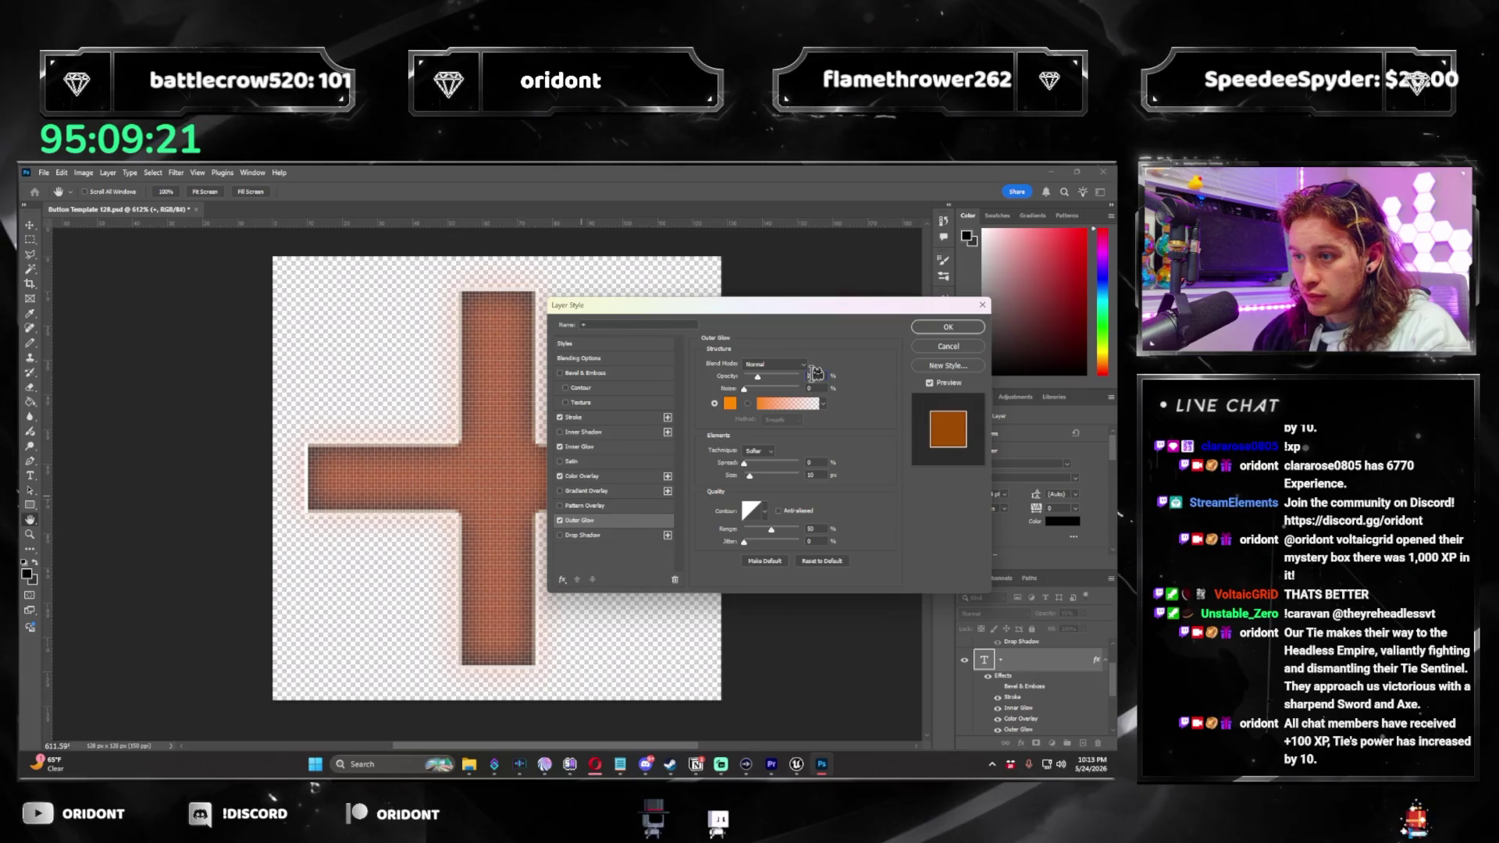
{"action": "key", "text": "Return"}
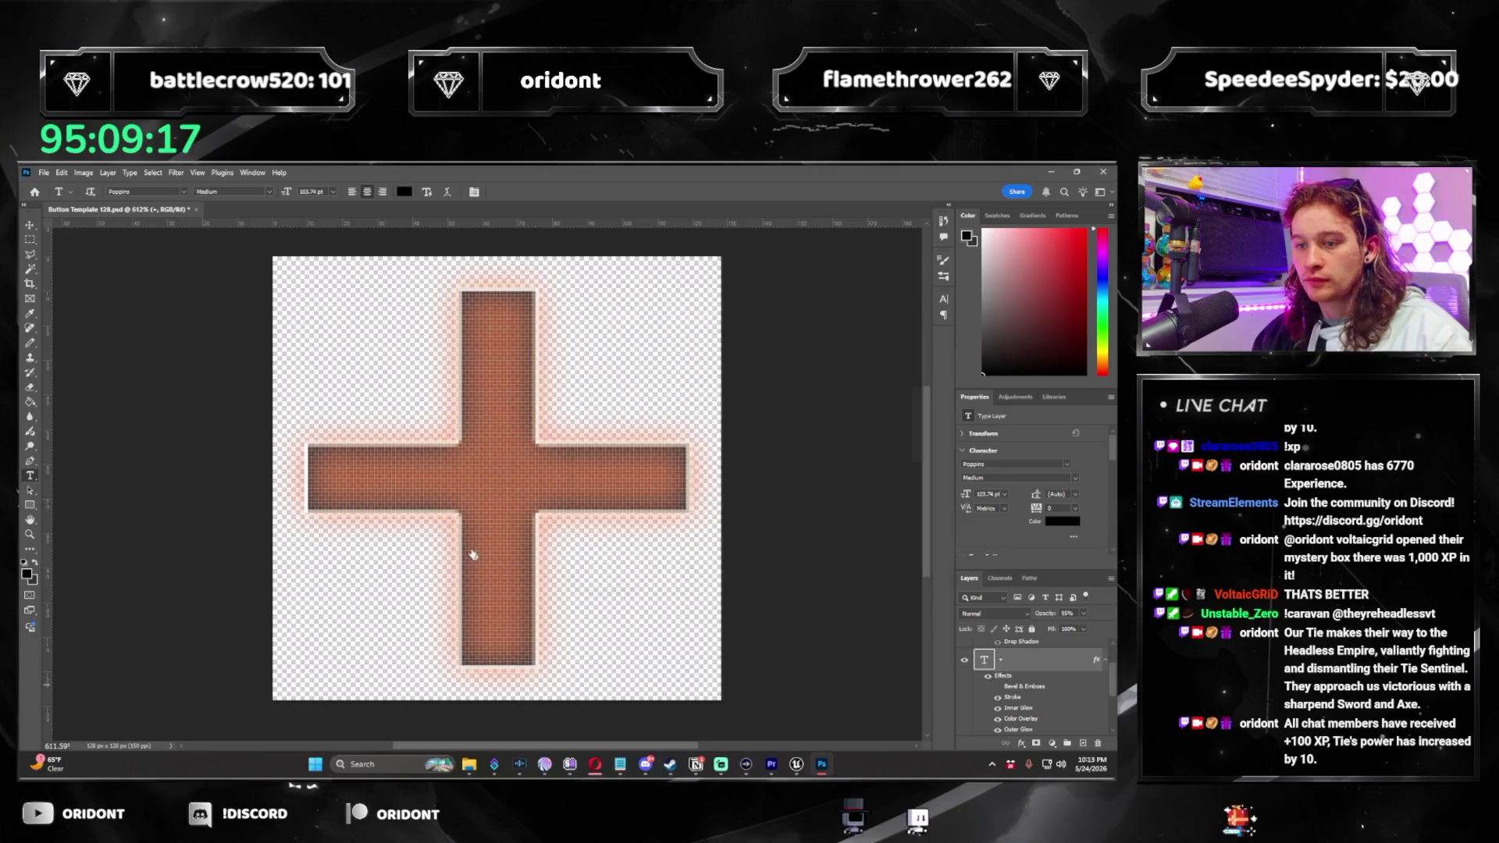
{"action": "left_click", "coordinate": [582, 475]}
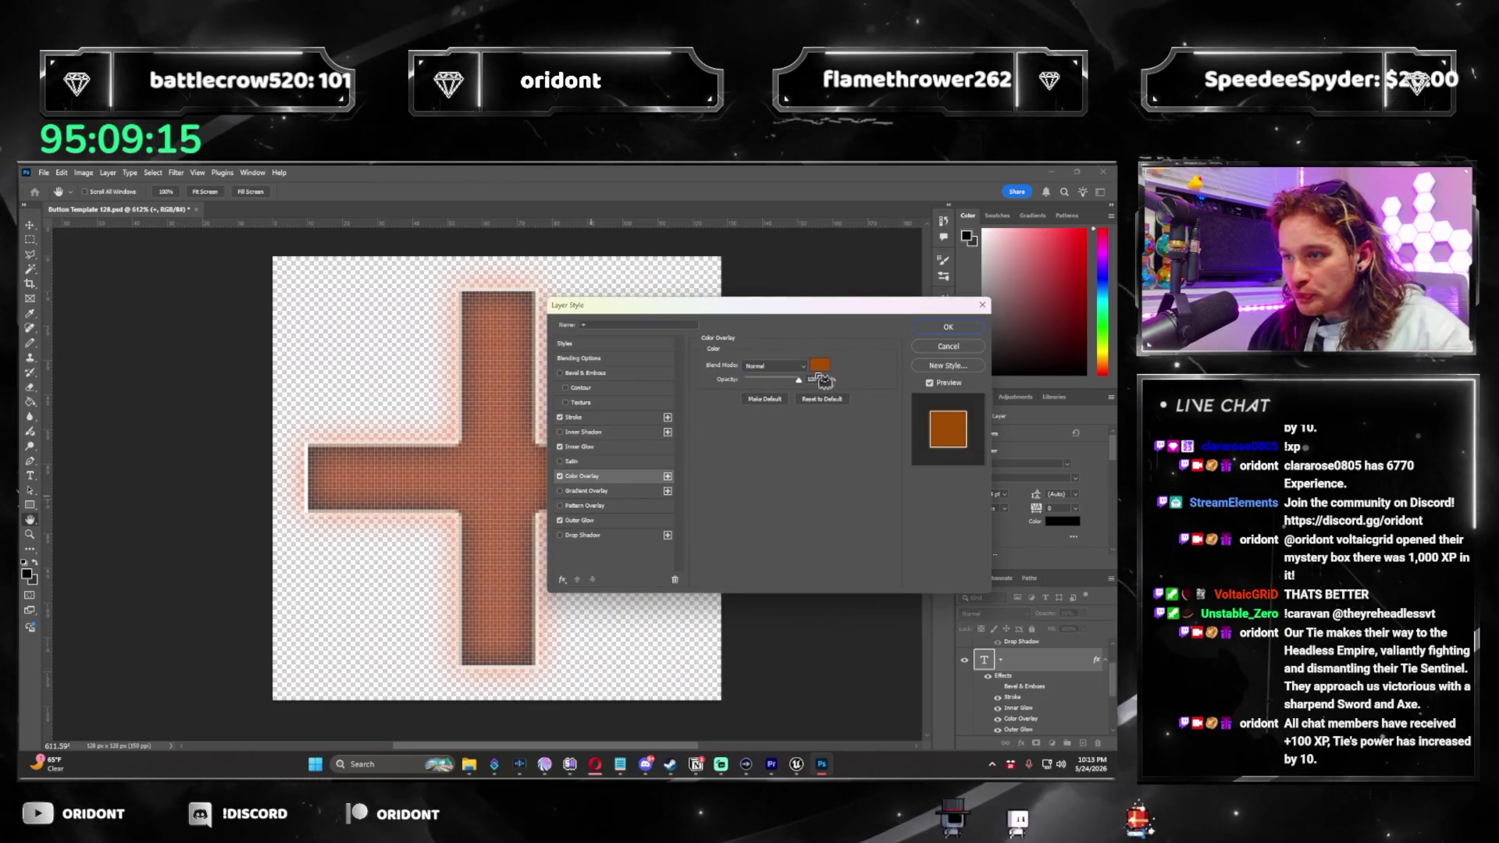
{"action": "left_click", "coordinate": [743, 342]}
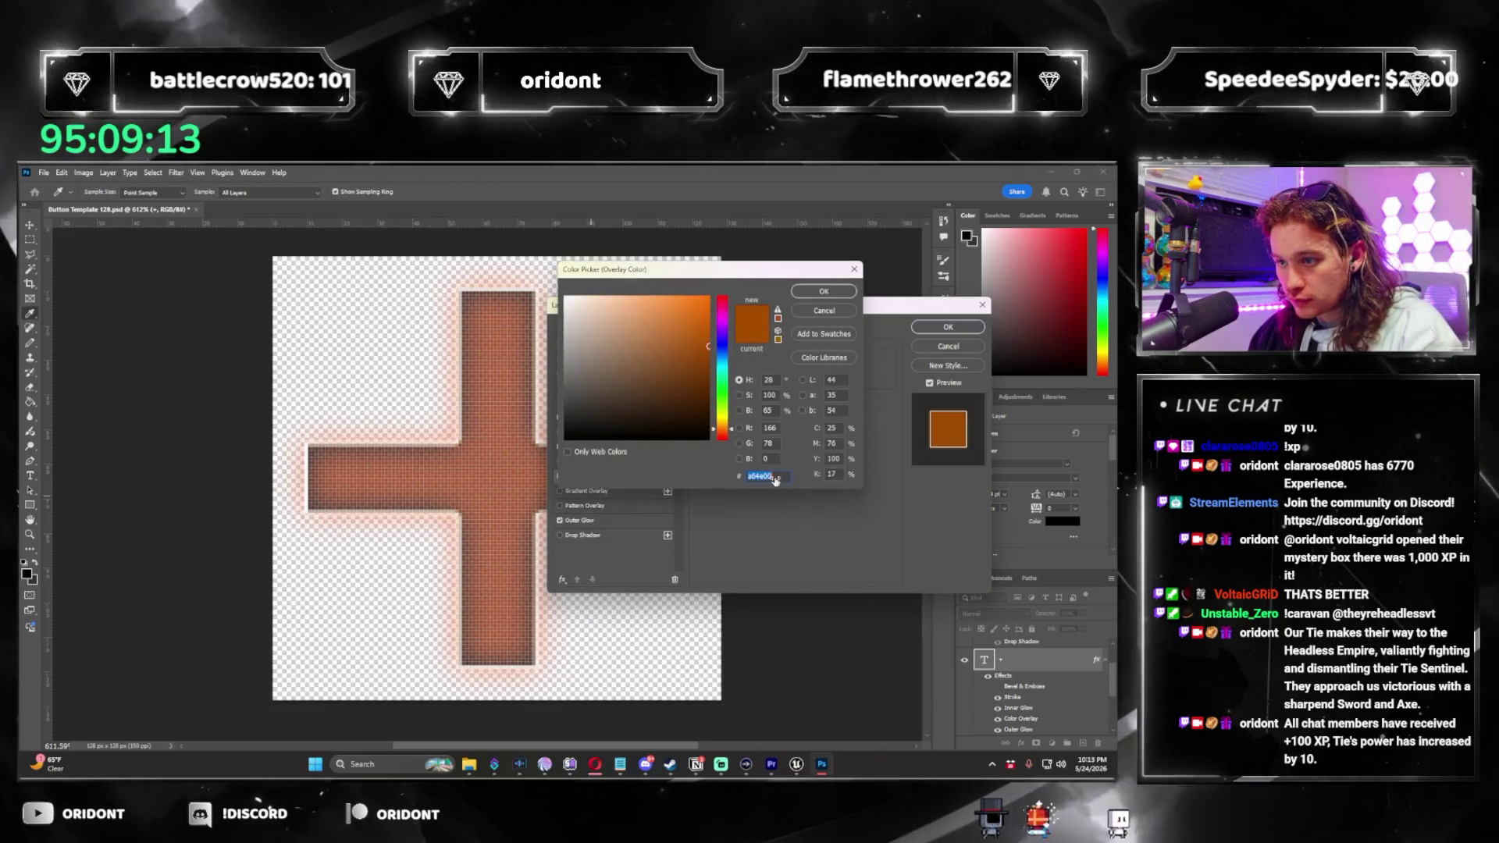
{"action": "type", "text": "e86d00"}
{"action": "left_click", "coordinate": [825, 291]}
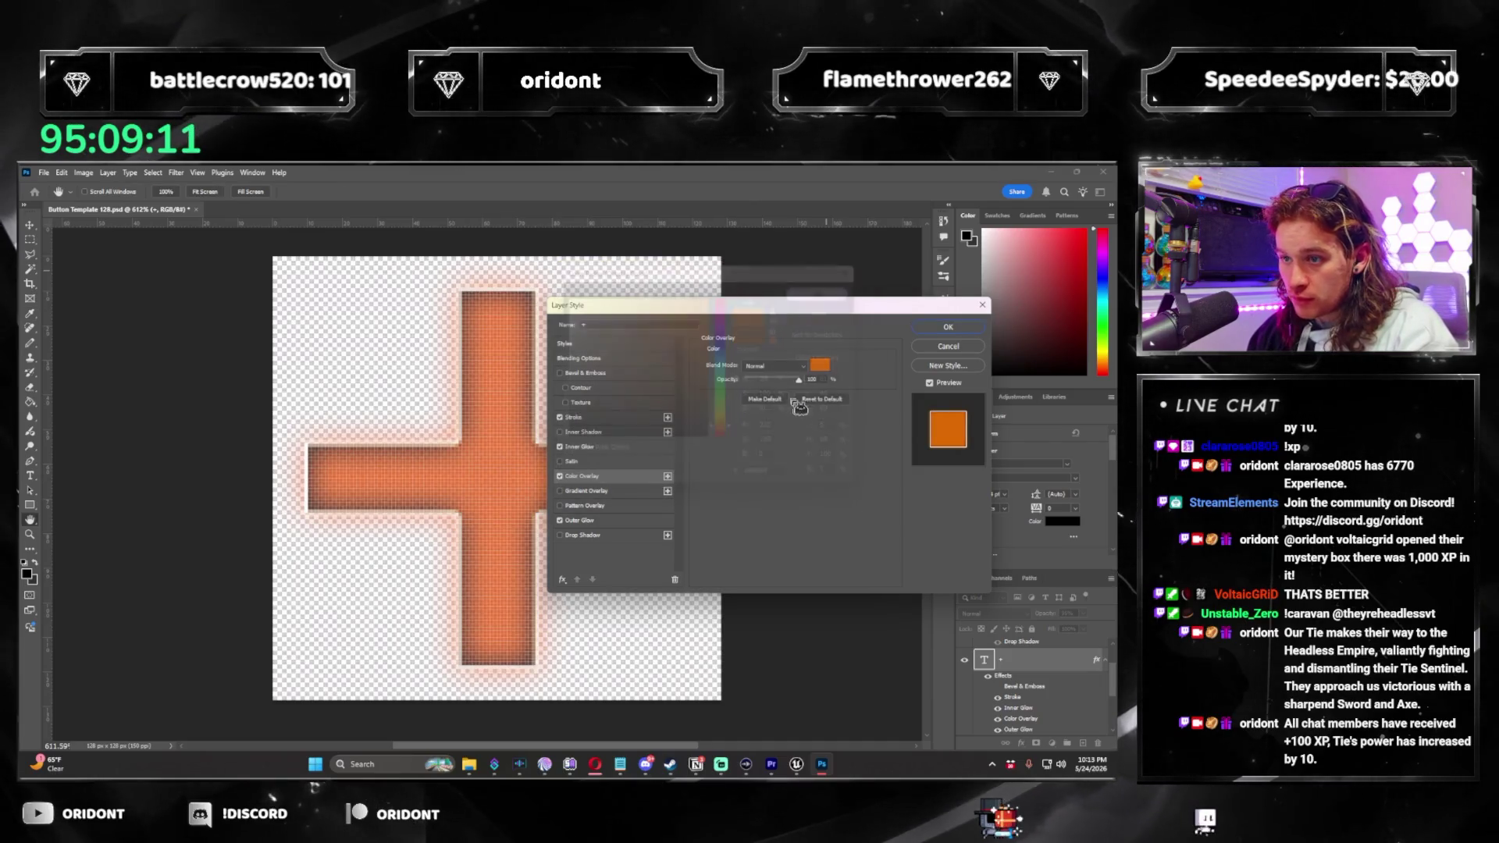
{"action": "key", "text": "Return"}
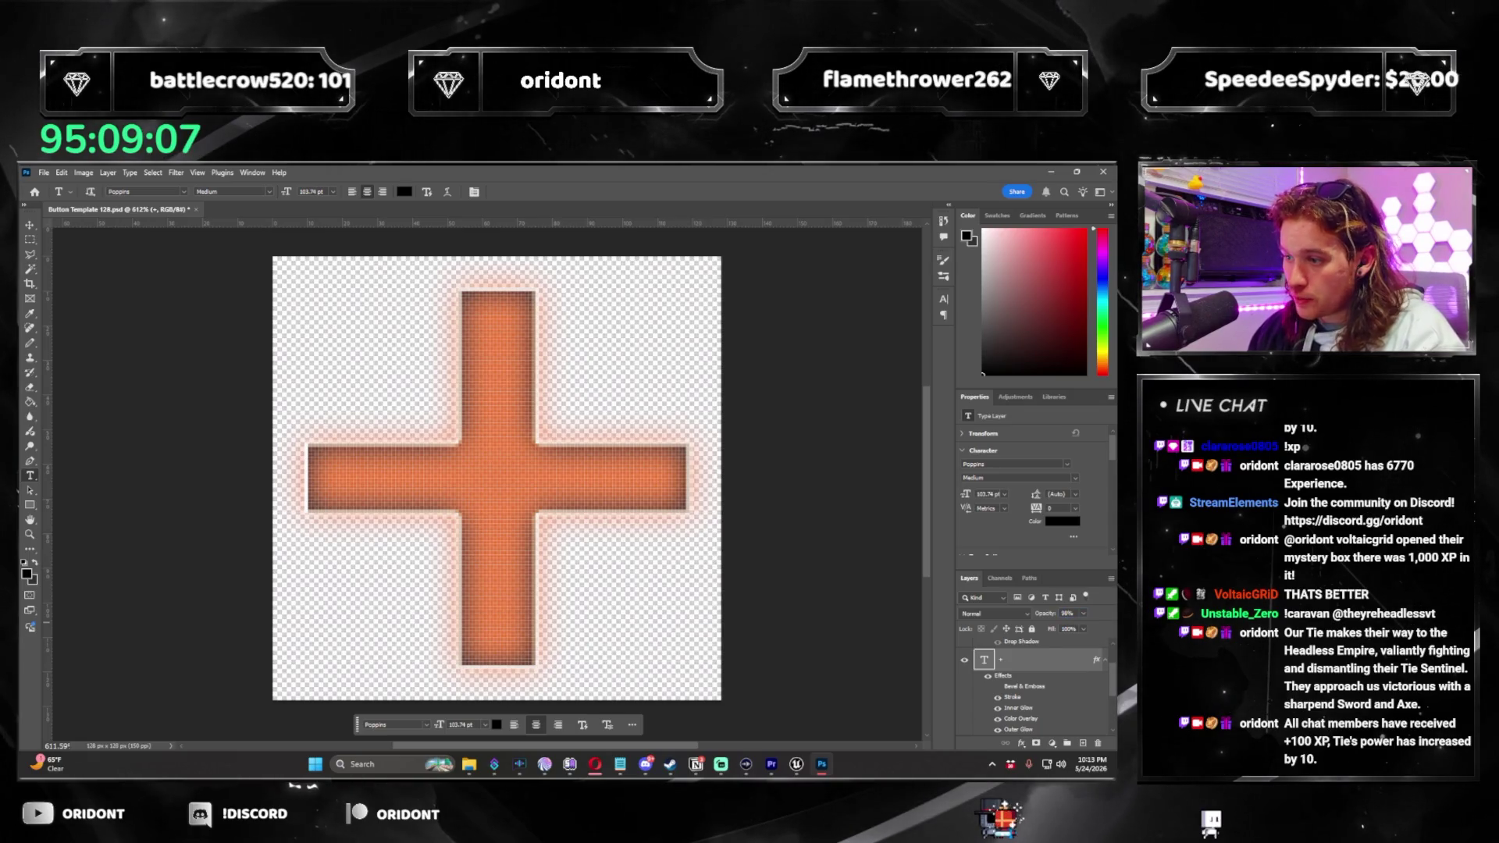
Quick-export the hover-state cross as a PNG.
{"action": "left_click", "coordinate": [49, 172]}
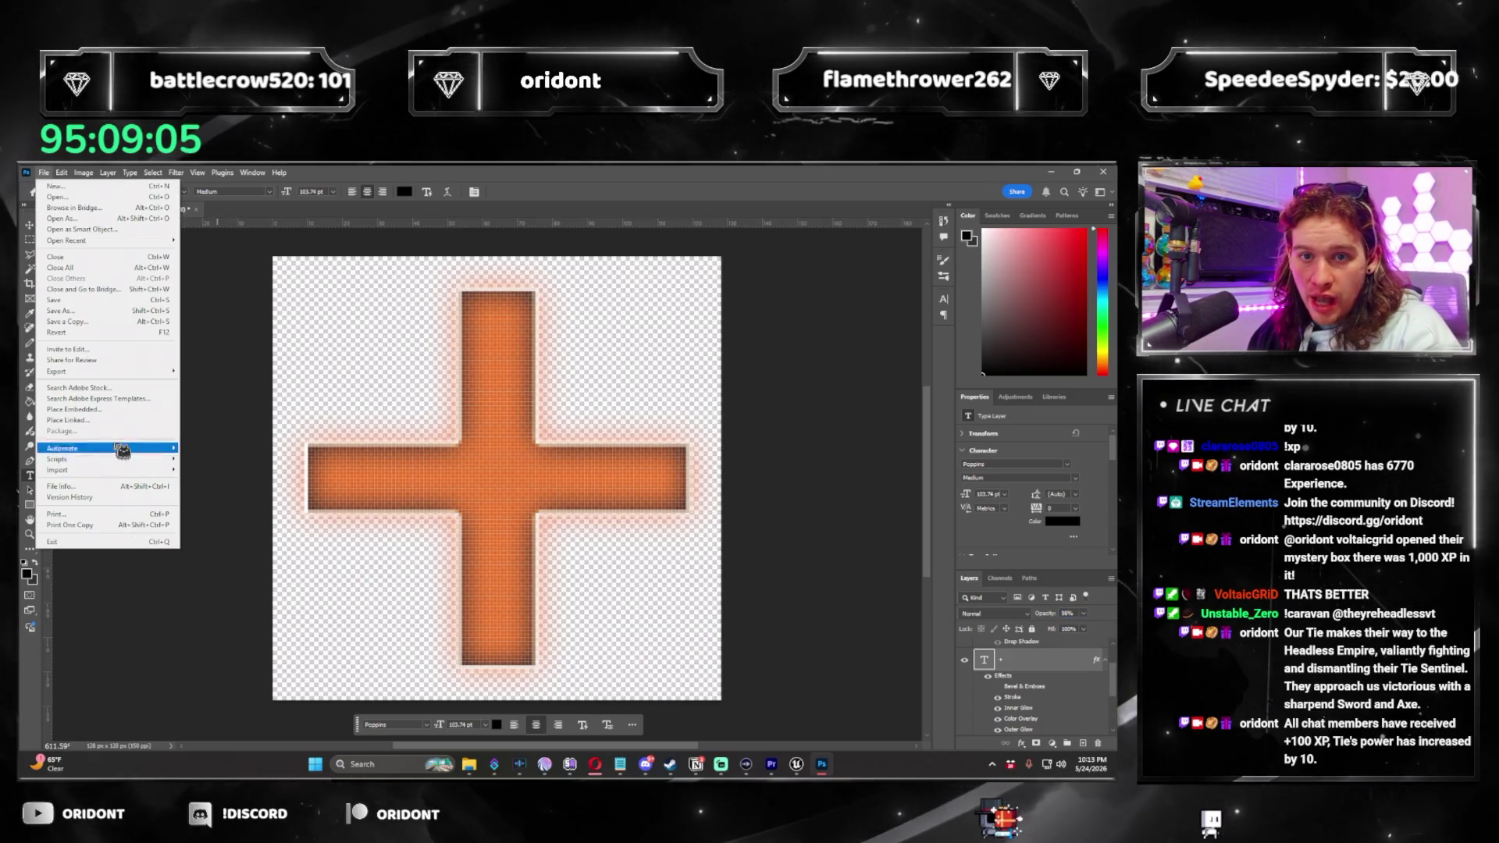
{"action": "mouse_move", "coordinate": [156, 372]}
{"action": "left_click", "coordinate": [203, 372]}
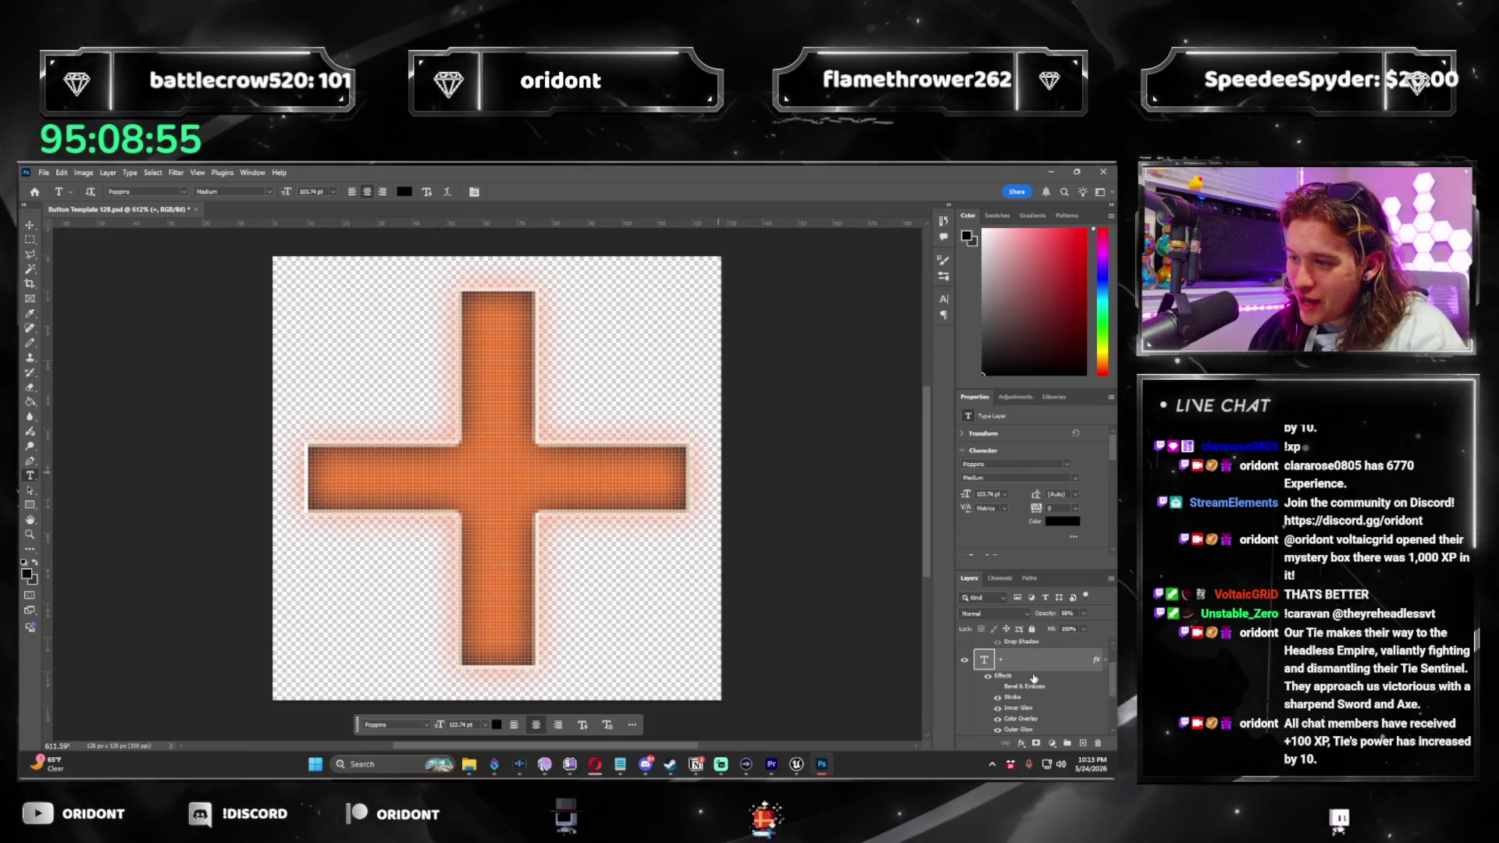
Check the notes layer, hide it again, and reselect the plus layer.
{"action": "scroll", "coordinate": [1056, 662], "scroll_direction": "down", "scroll_amount": 1}
{"action": "scroll", "coordinate": [1056, 662], "scroll_direction": "up", "scroll_amount": 2}
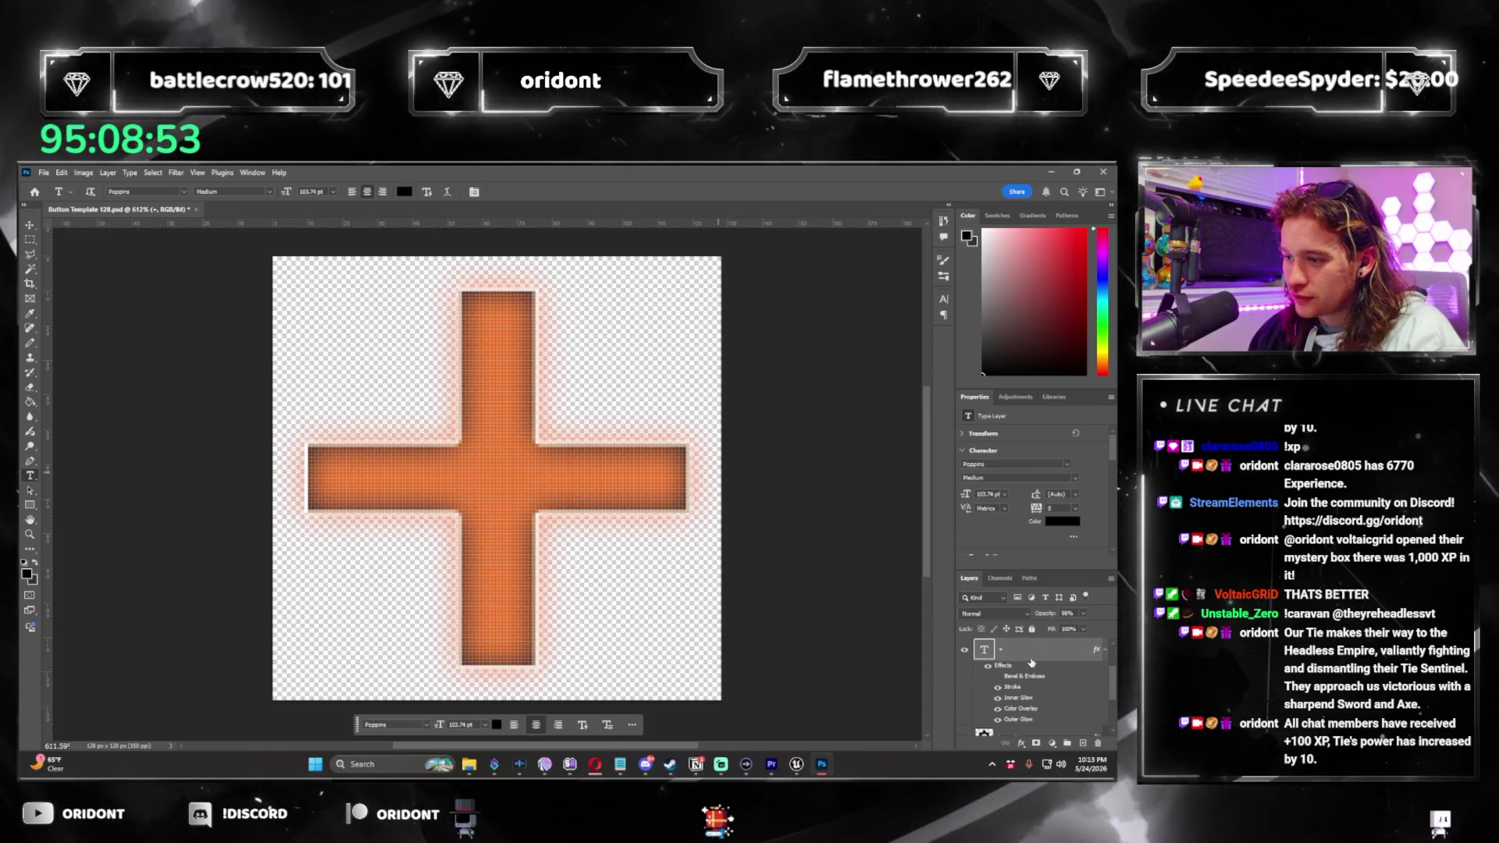
{"action": "left_click", "coordinate": [1038, 649]}
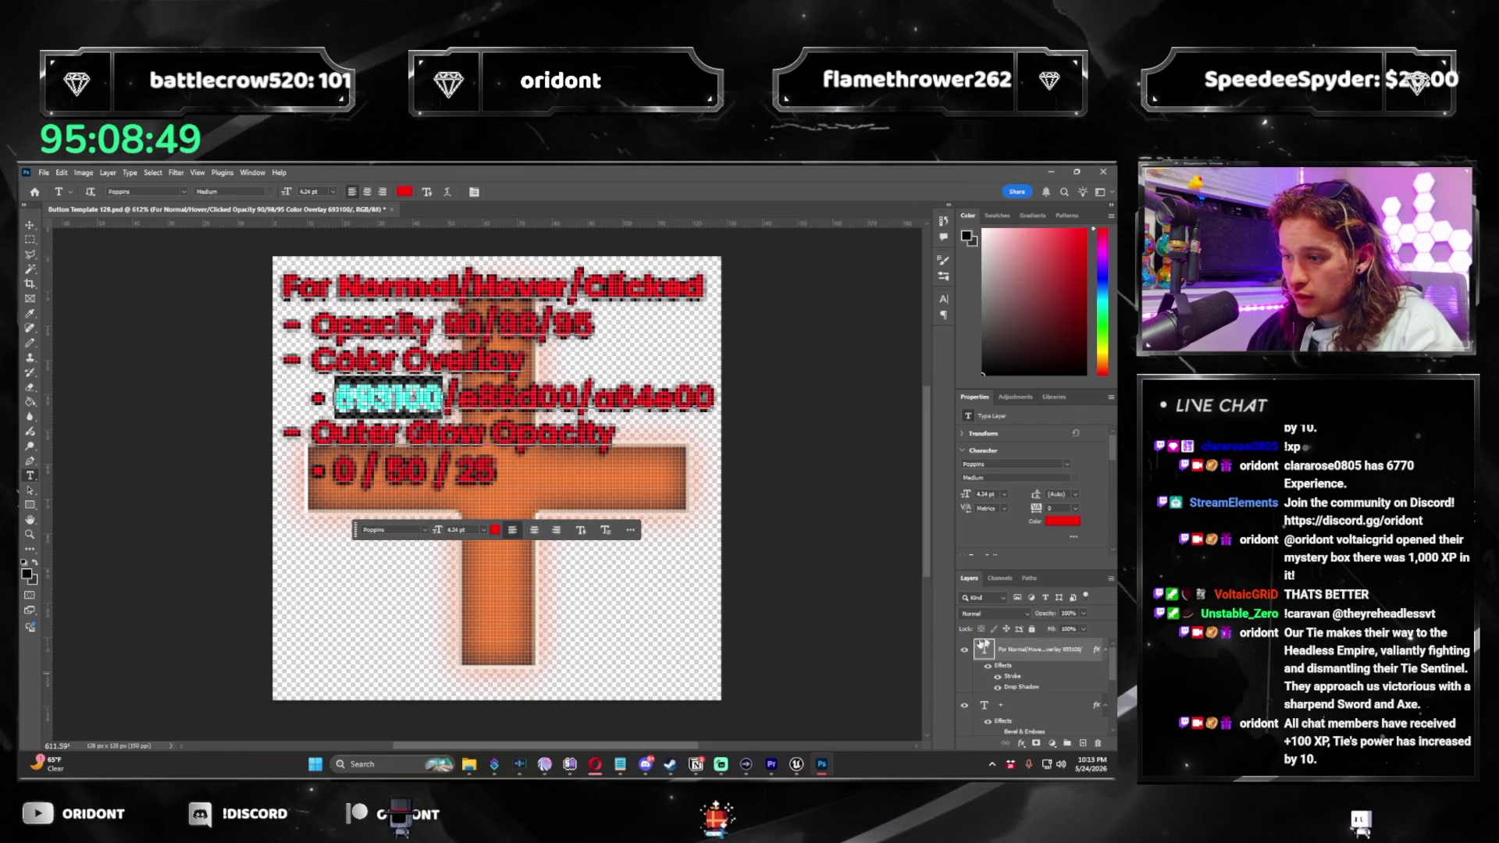
{"action": "left_click", "coordinate": [964, 649]}
{"action": "left_click", "coordinate": [1066, 662]}
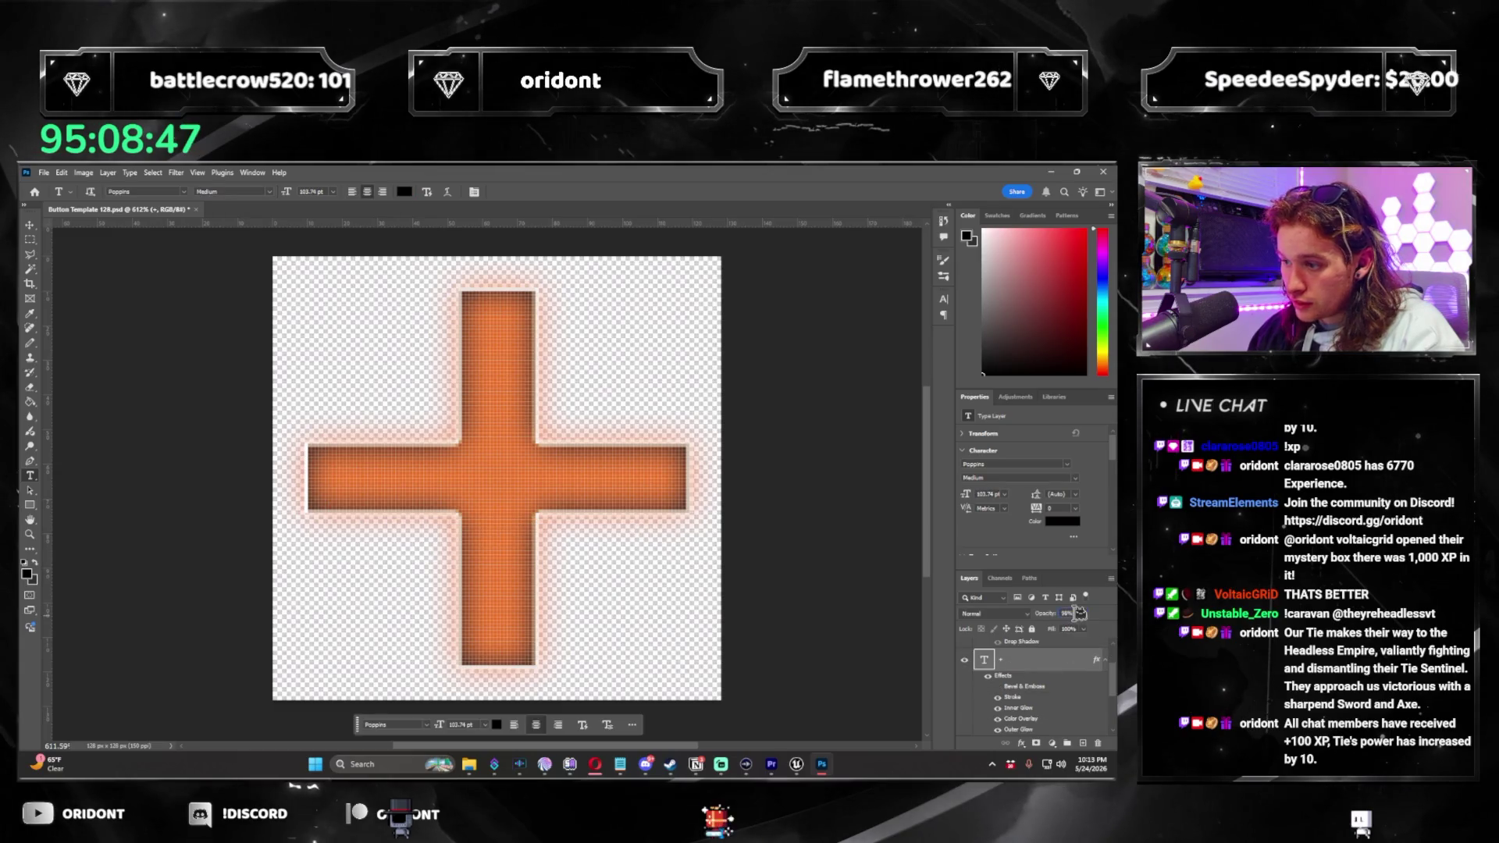
Set the plus layer's outer glow opacity to 0 and its colour overlay to #5c2a00.
{"action": "double_click", "coordinate": [1048, 679]}
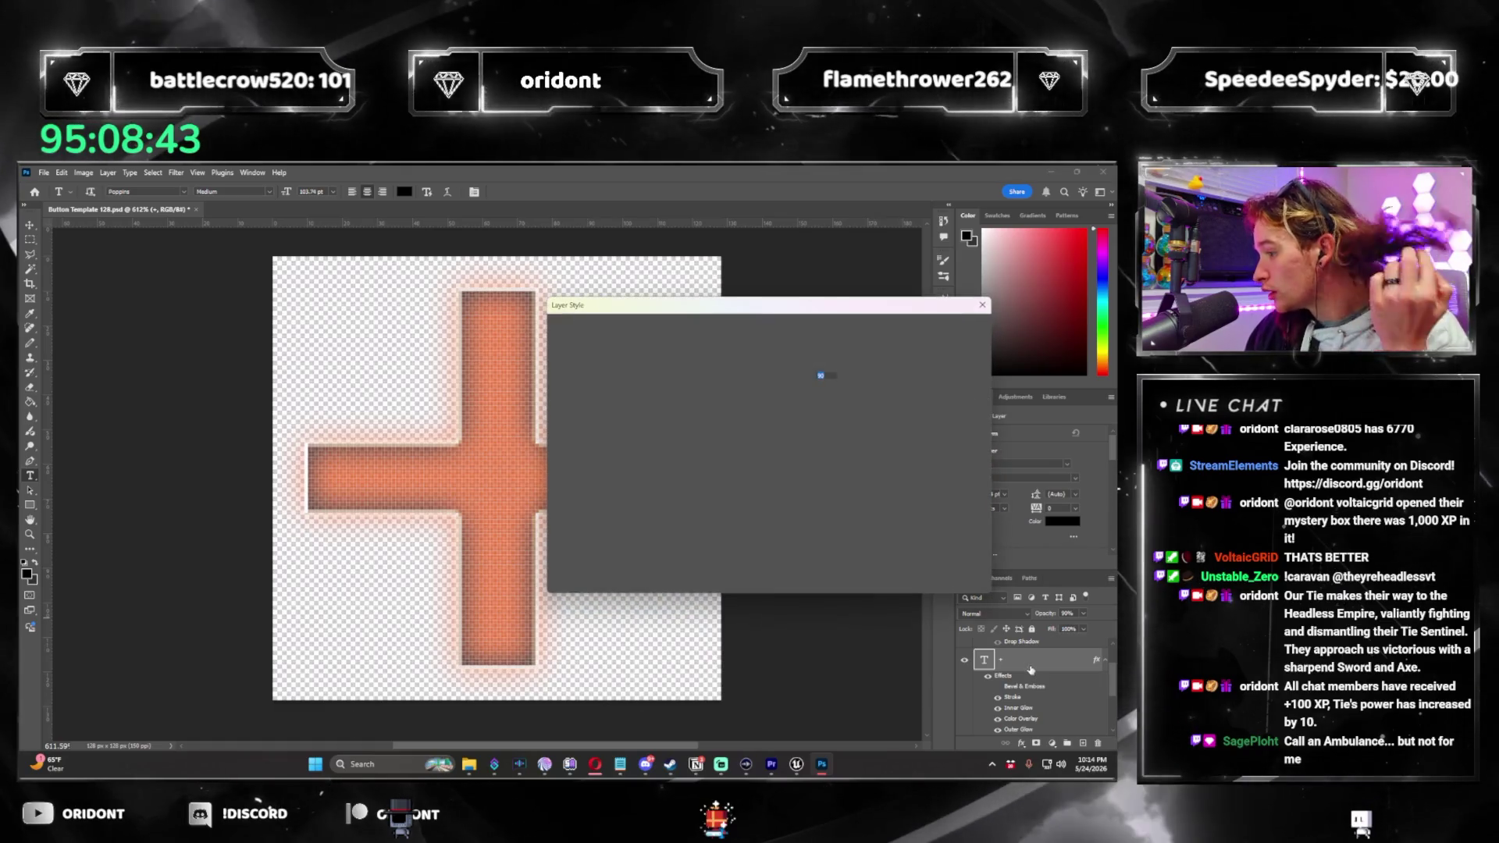
{"action": "left_click", "coordinate": [579, 520]}
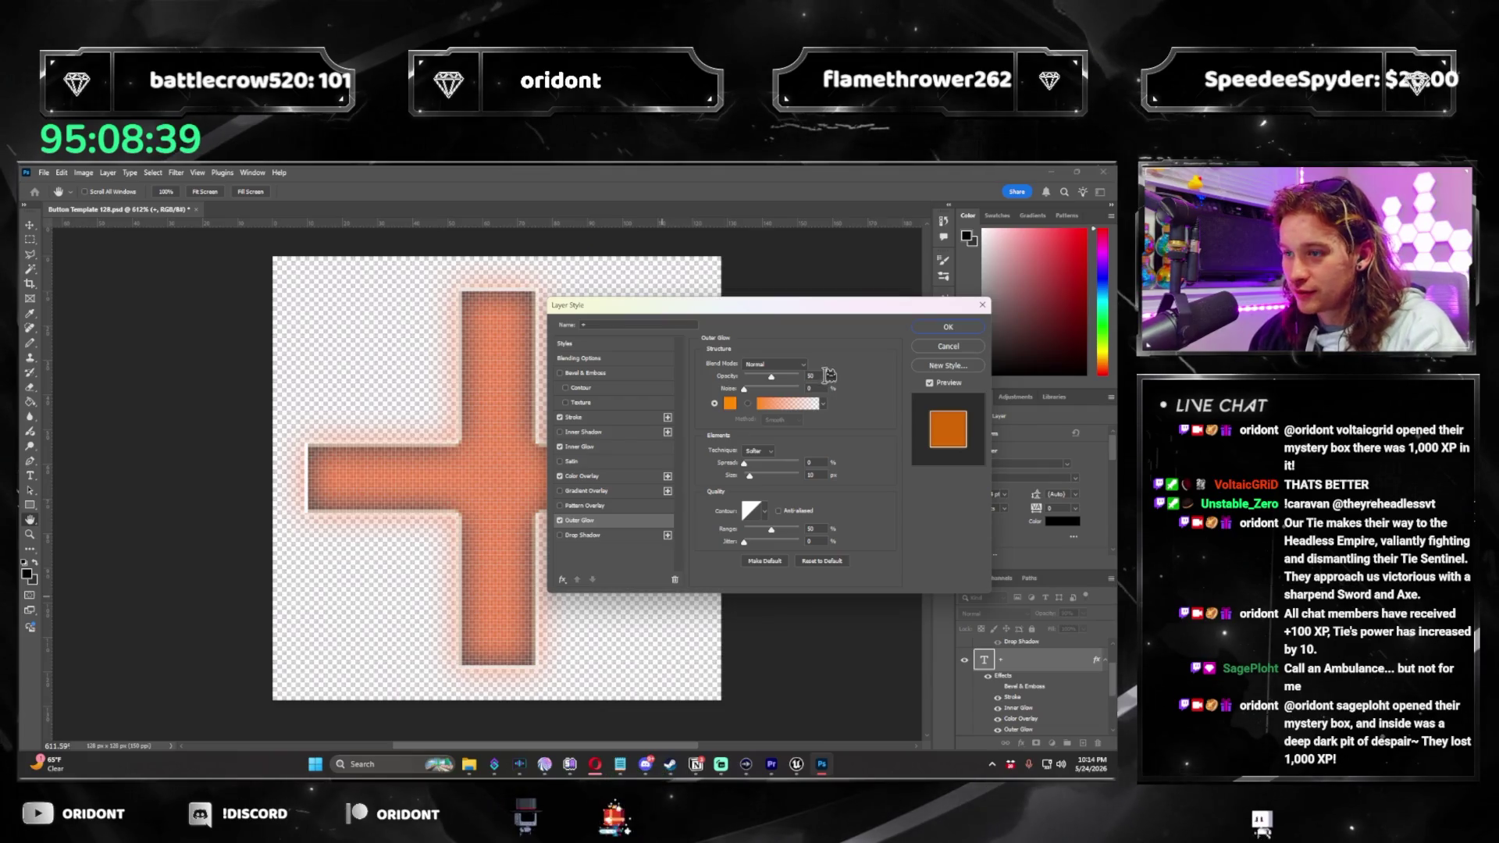
{"action": "type", "text": "0"}
{"action": "left_click", "coordinate": [623, 478]}
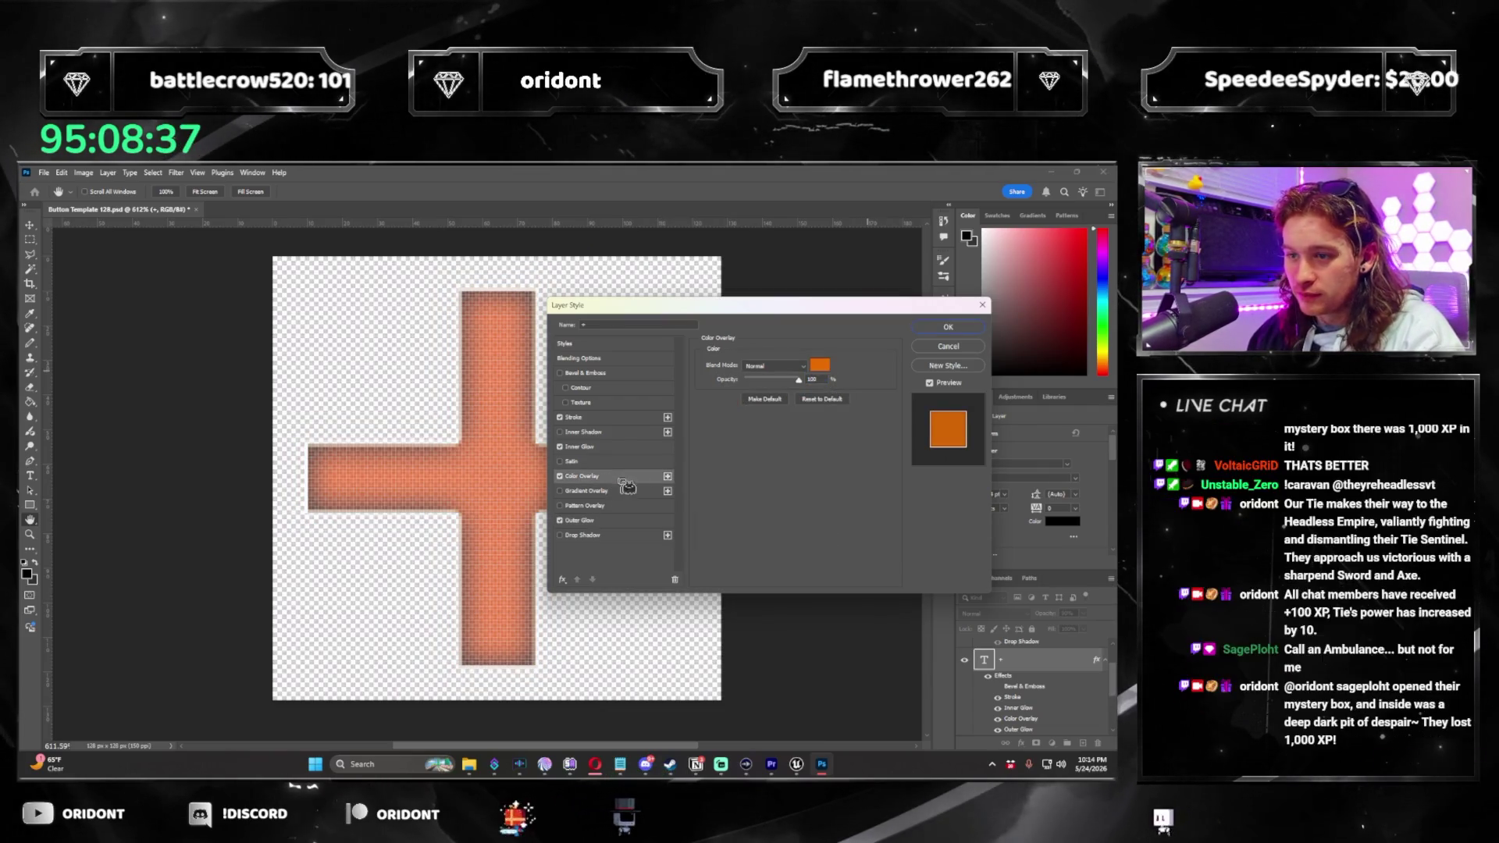
{"action": "left_click", "coordinate": [820, 364]}
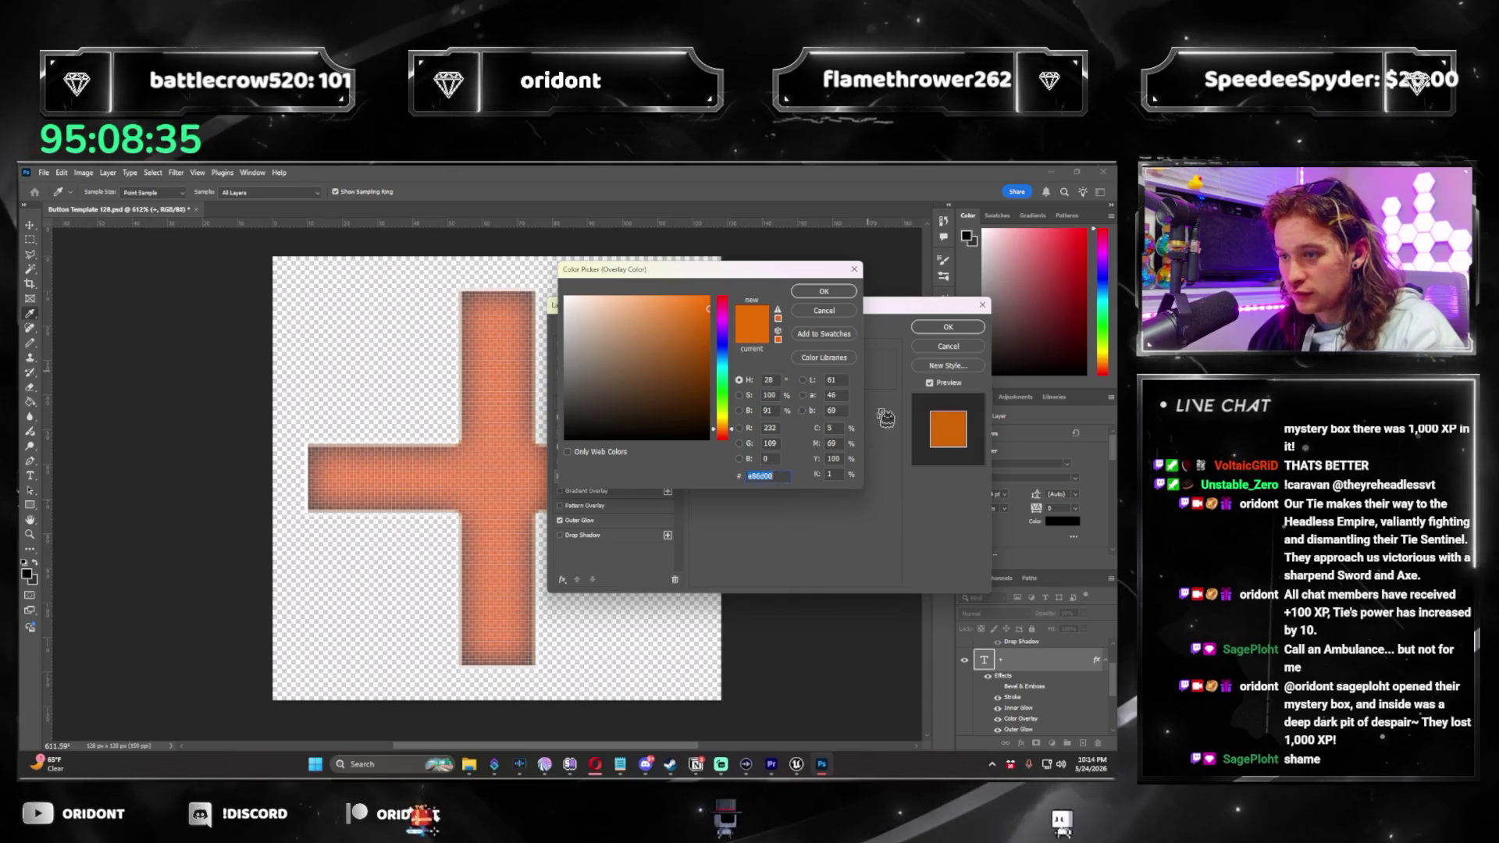
{"action": "type", "text": "5c2a00"}
{"action": "key", "text": "Return"}
{"action": "left_click", "coordinate": [967, 331]}
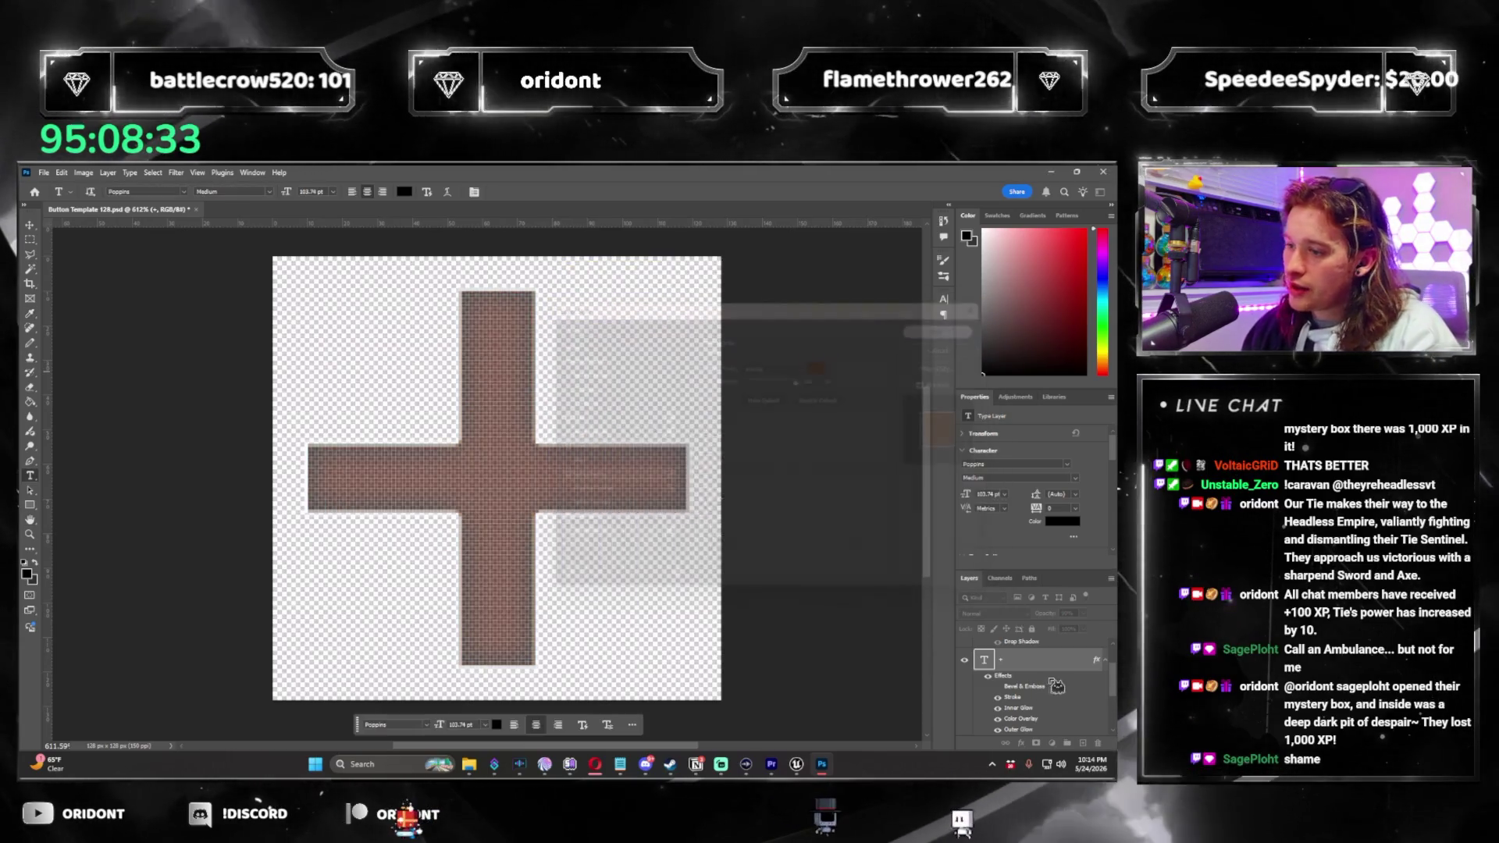
Quick-export the normal-state plus icon as a PNG.
{"action": "left_click", "coordinate": [44, 173]}
{"action": "mouse_move", "coordinate": [118, 381]}
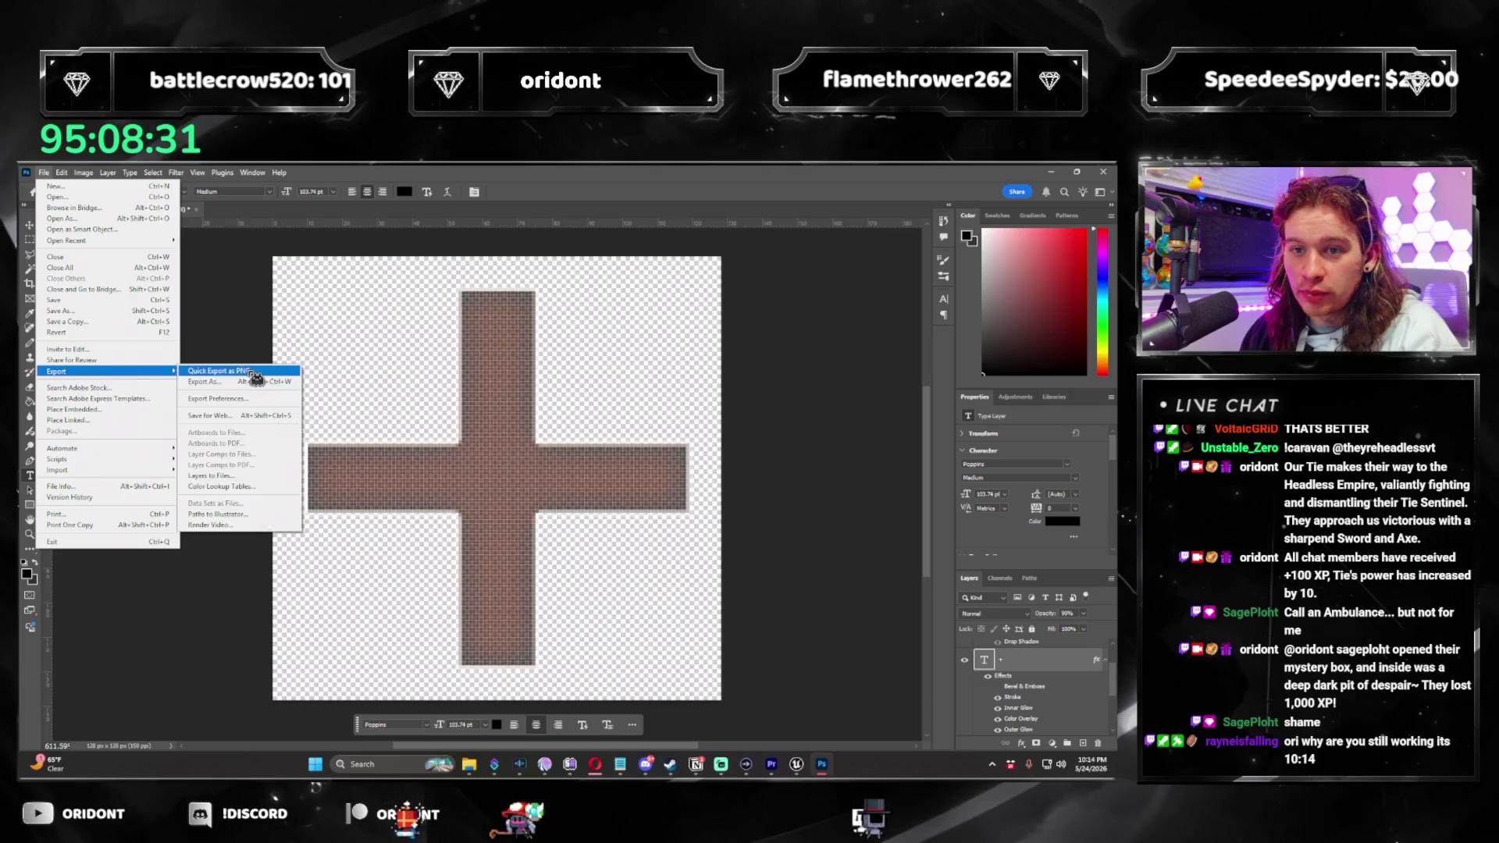
{"action": "left_click", "coordinate": [256, 378]}
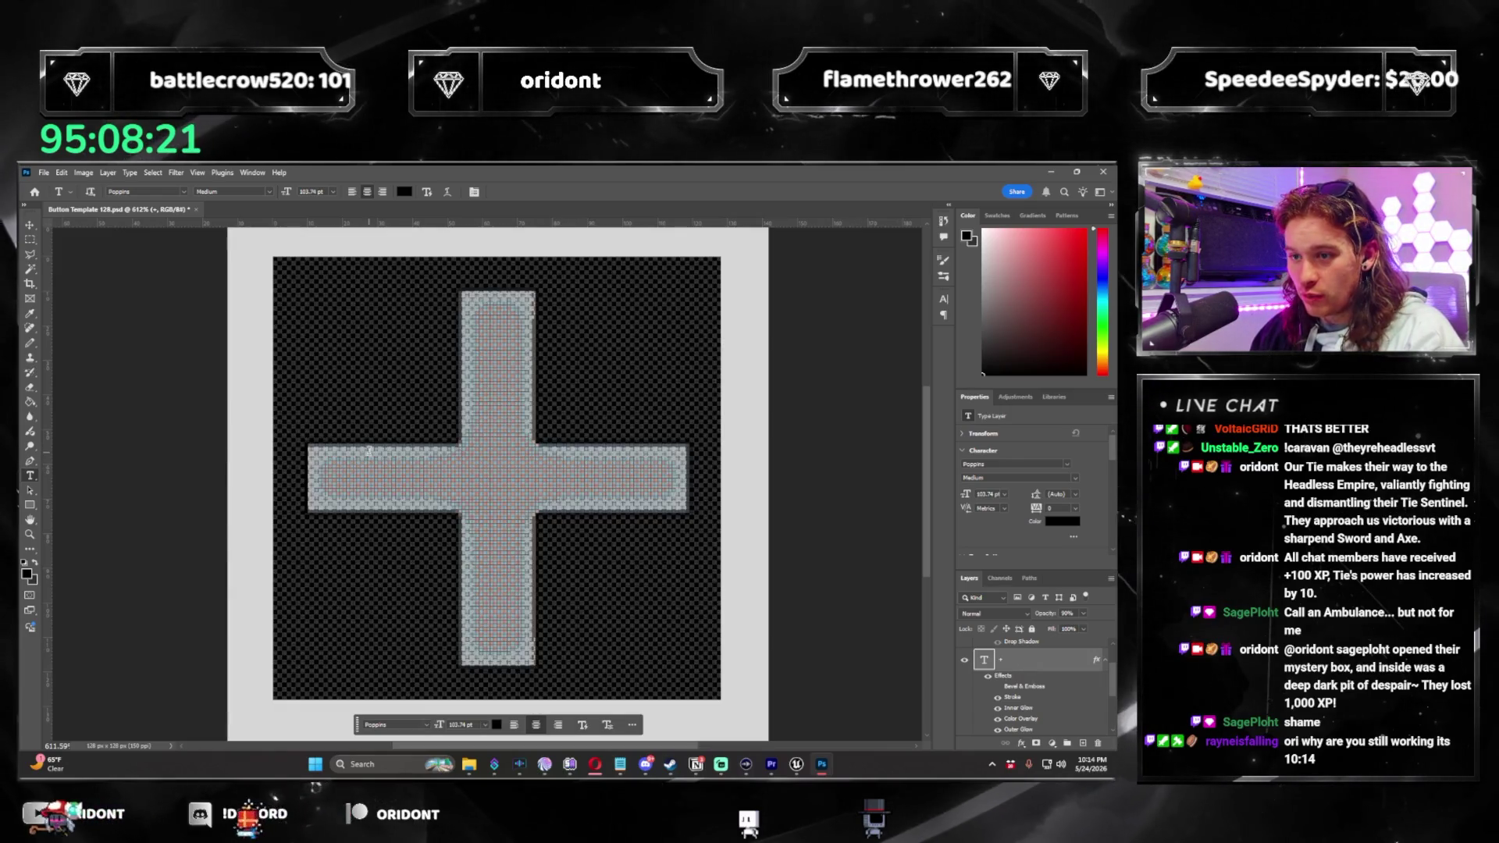
Change the glyph to '-', widen it to about 126%, and centre it vertically.
{"action": "type", "text": "-"}
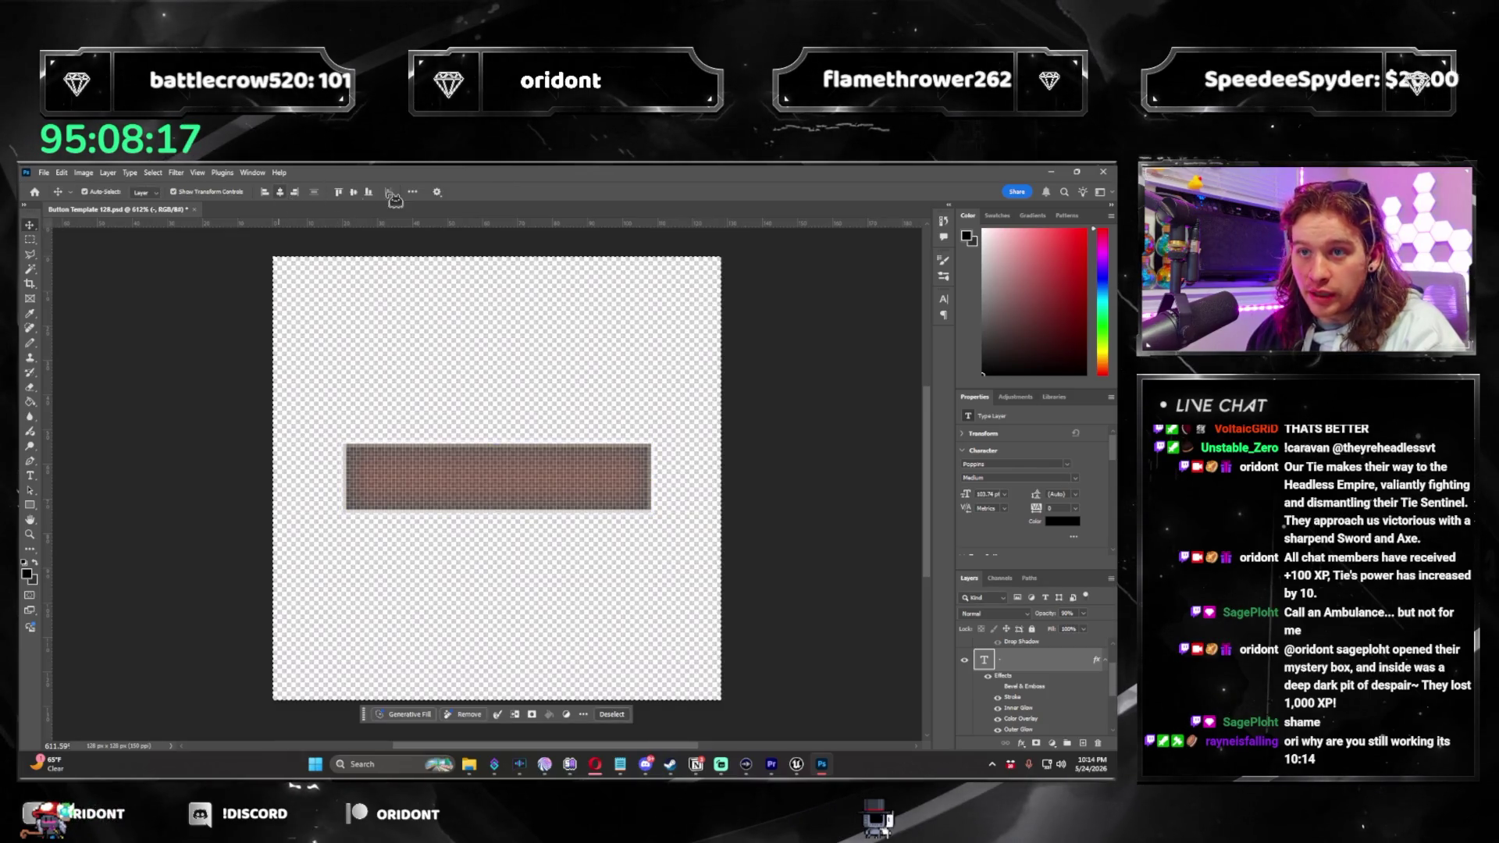
{"action": "key", "text": "ctrl+t"}
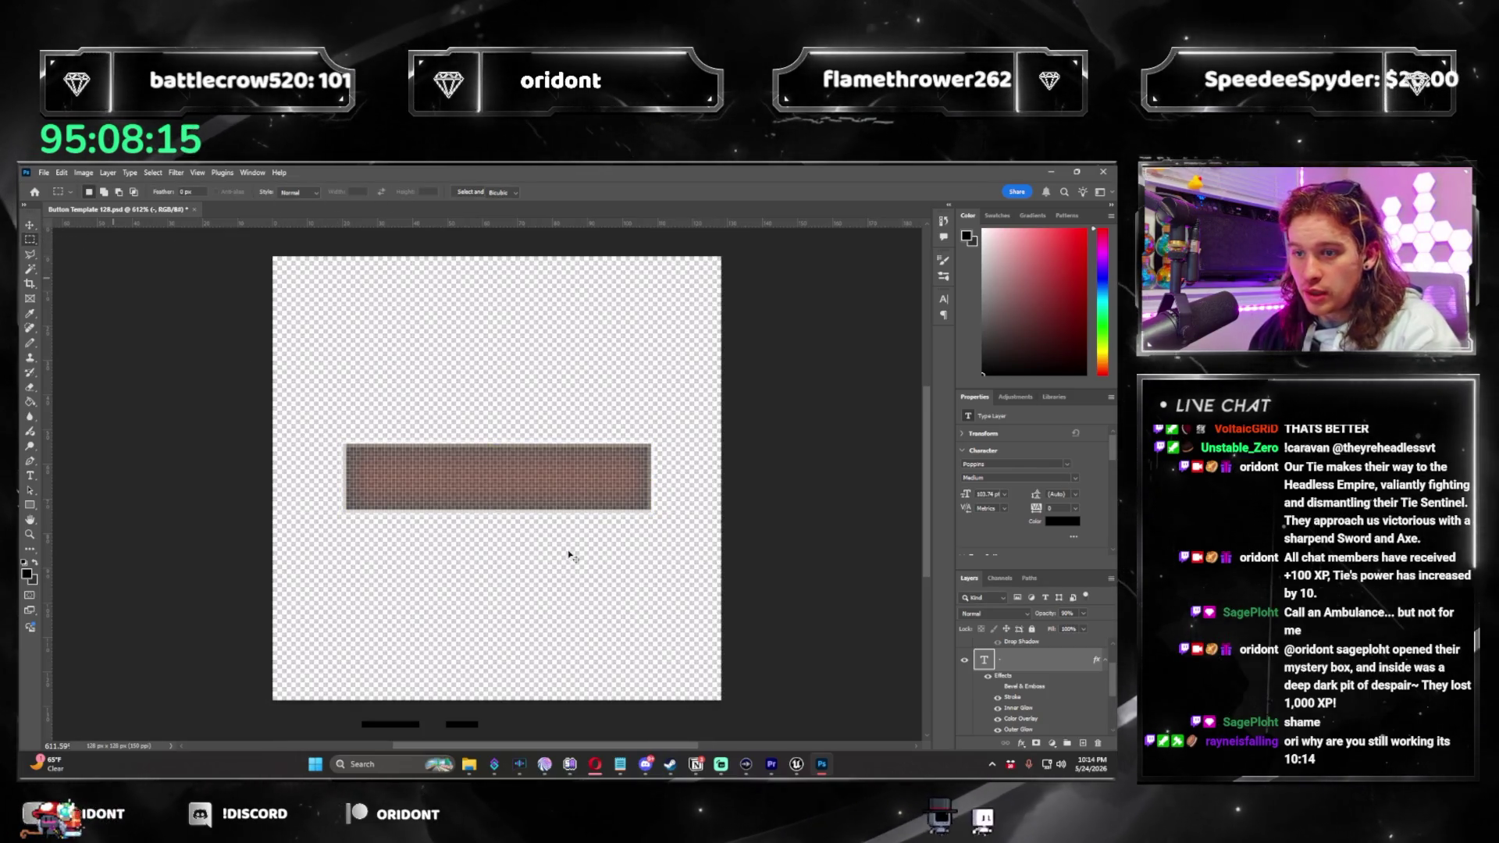
{"action": "left_click_drag", "start_coordinate": [719, 490], "coordinate": [781, 506]}
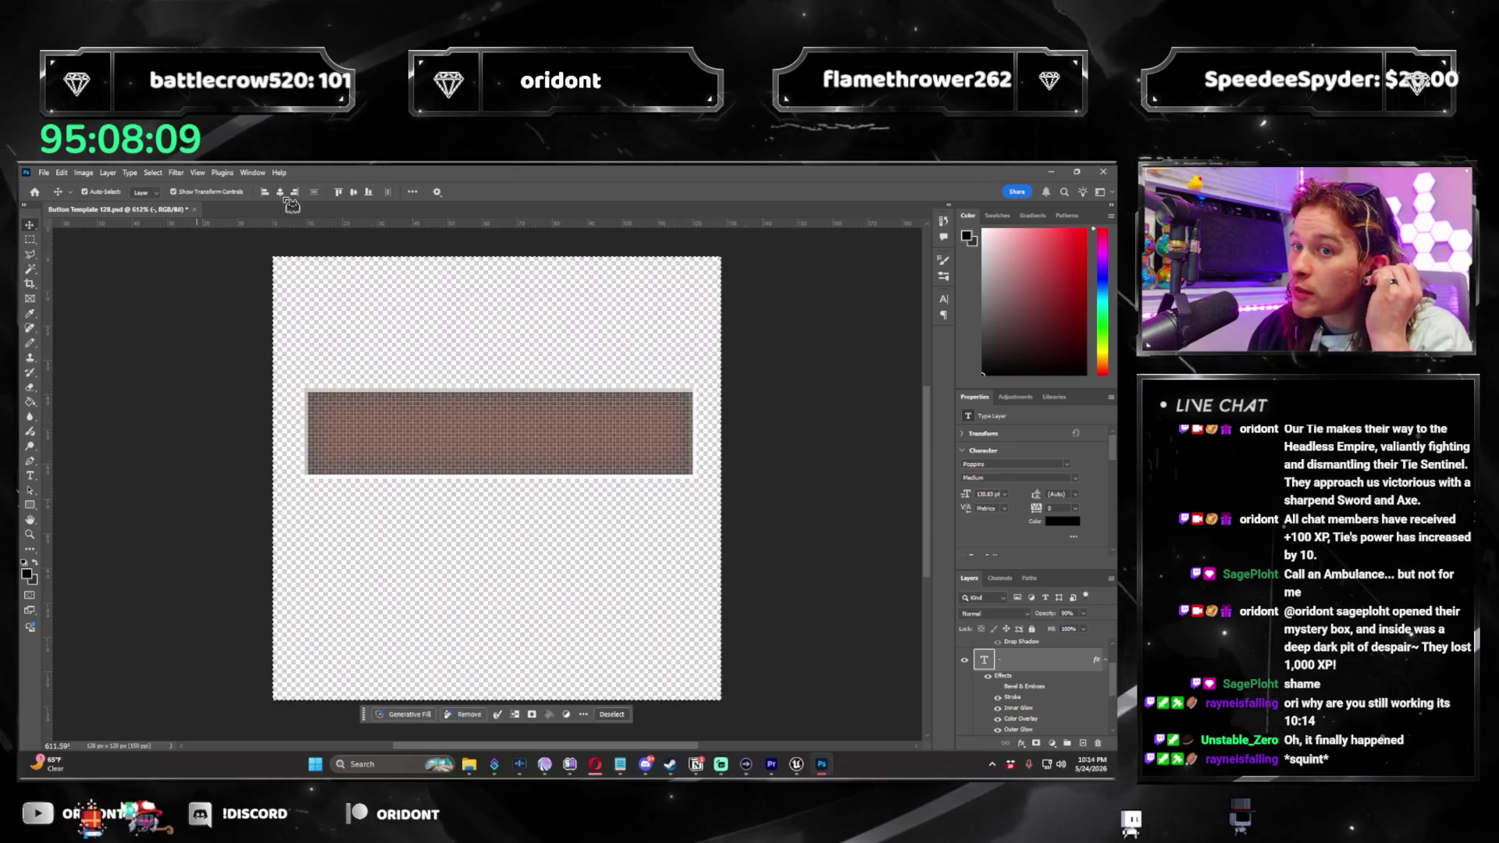
{"action": "left_click", "coordinate": [354, 193]}
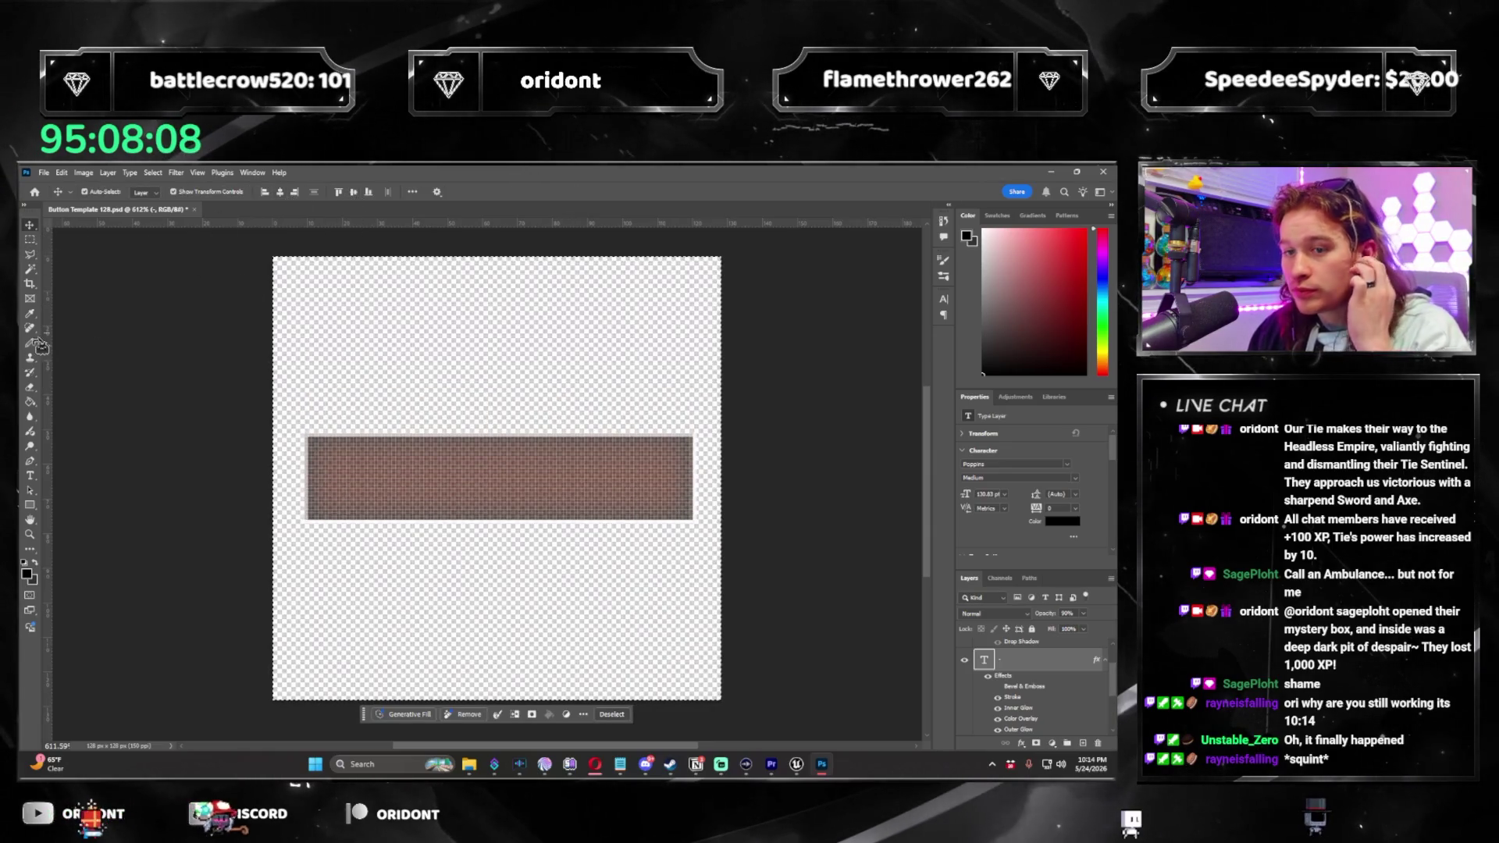
{"action": "left_click", "coordinate": [29, 240]}
Quick-export the minus icon as a PNG.
{"action": "left_click", "coordinate": [45, 174]}
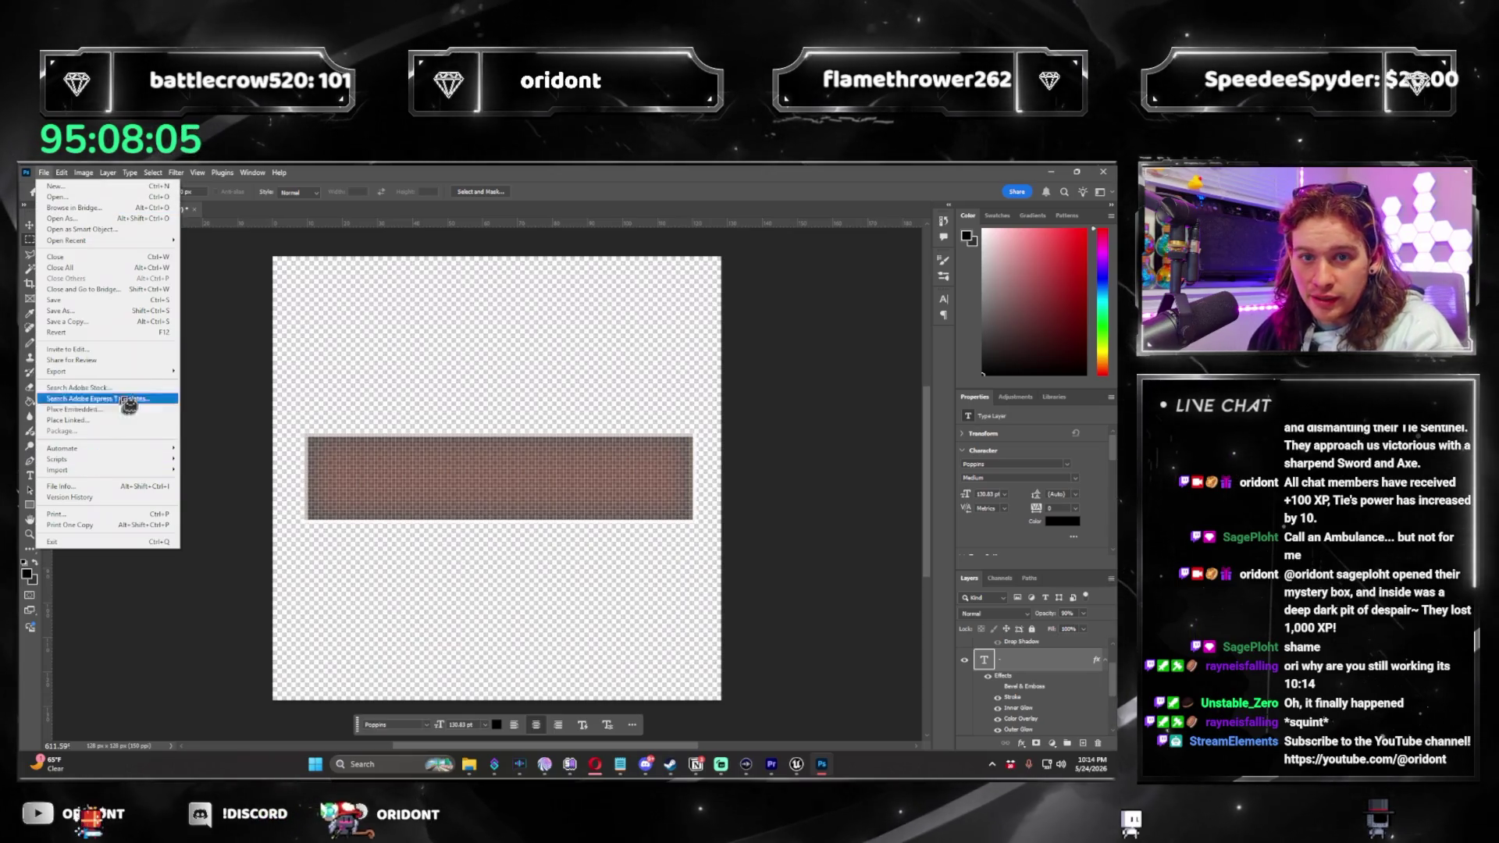
{"action": "mouse_move", "coordinate": [86, 371]}
{"action": "left_click", "coordinate": [221, 372]}
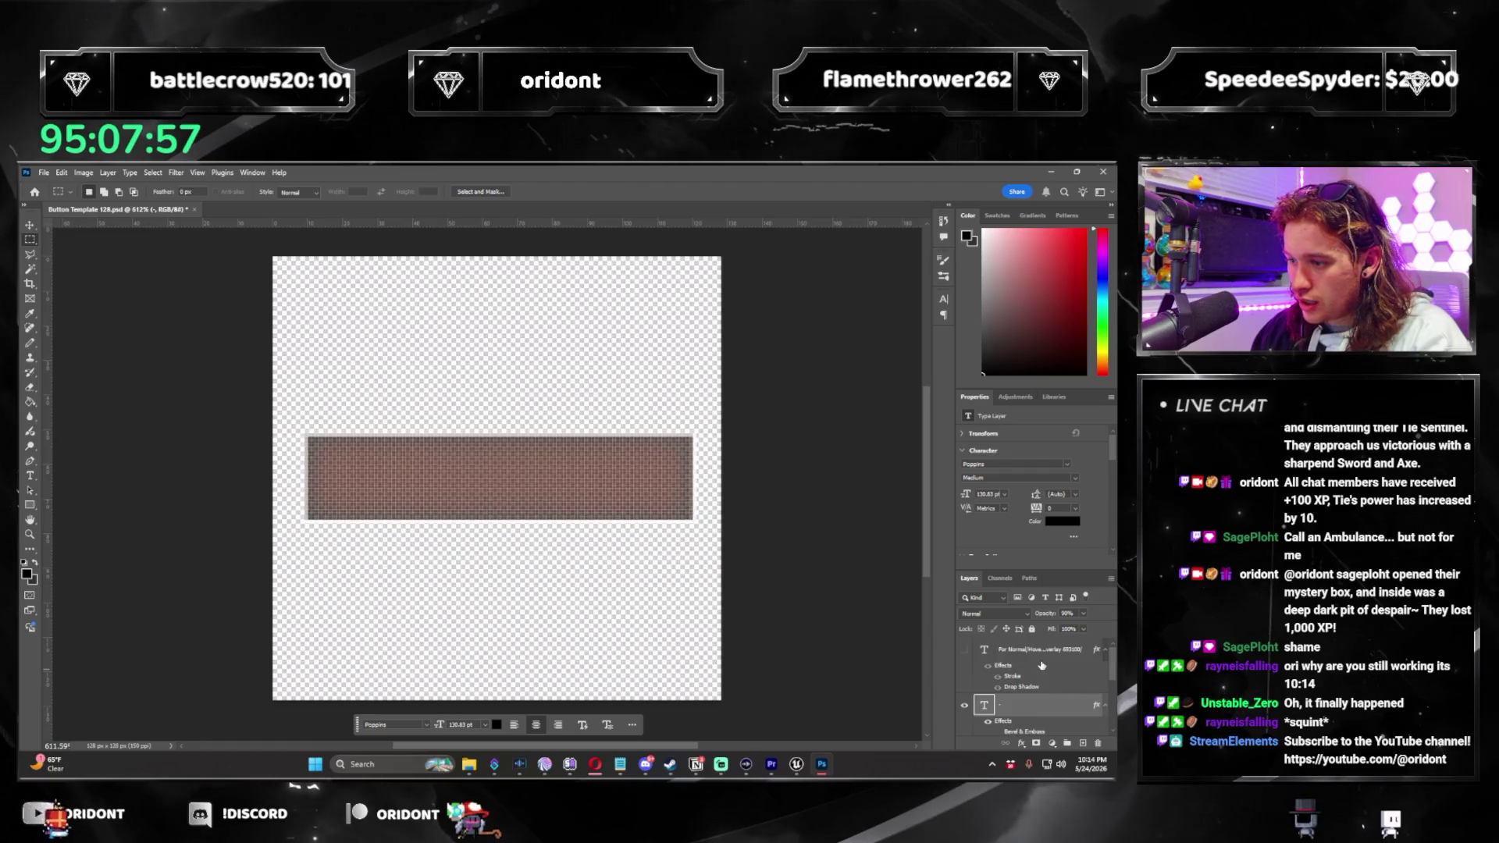
Read the hover colour e86d00 from the state-settings note, then hide it.
{"action": "key", "text": "t"}
{"action": "left_click", "coordinate": [608, 484]}
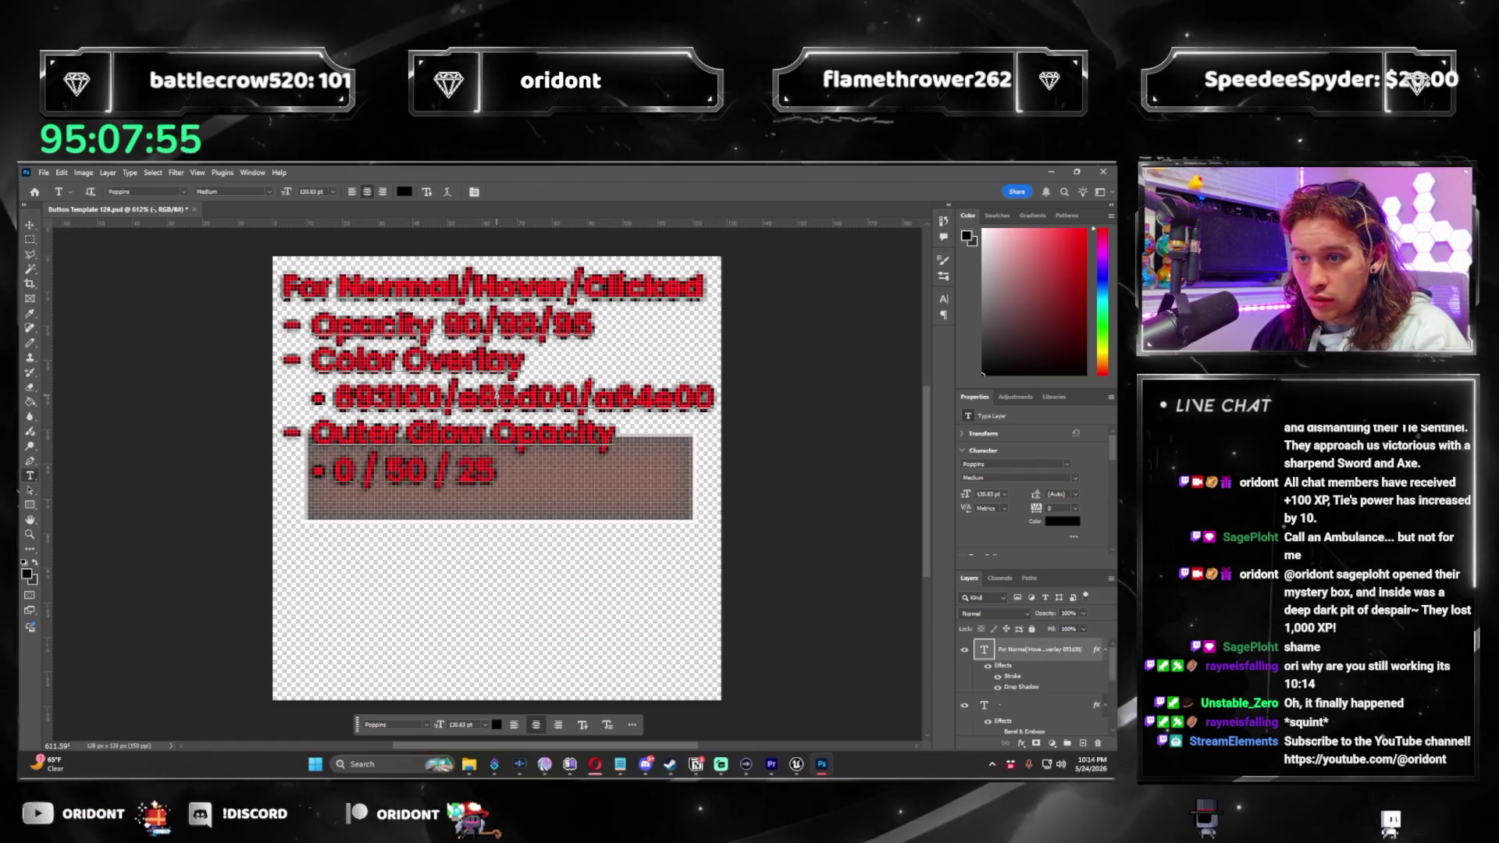
{"action": "double_click", "coordinate": [519, 398]}
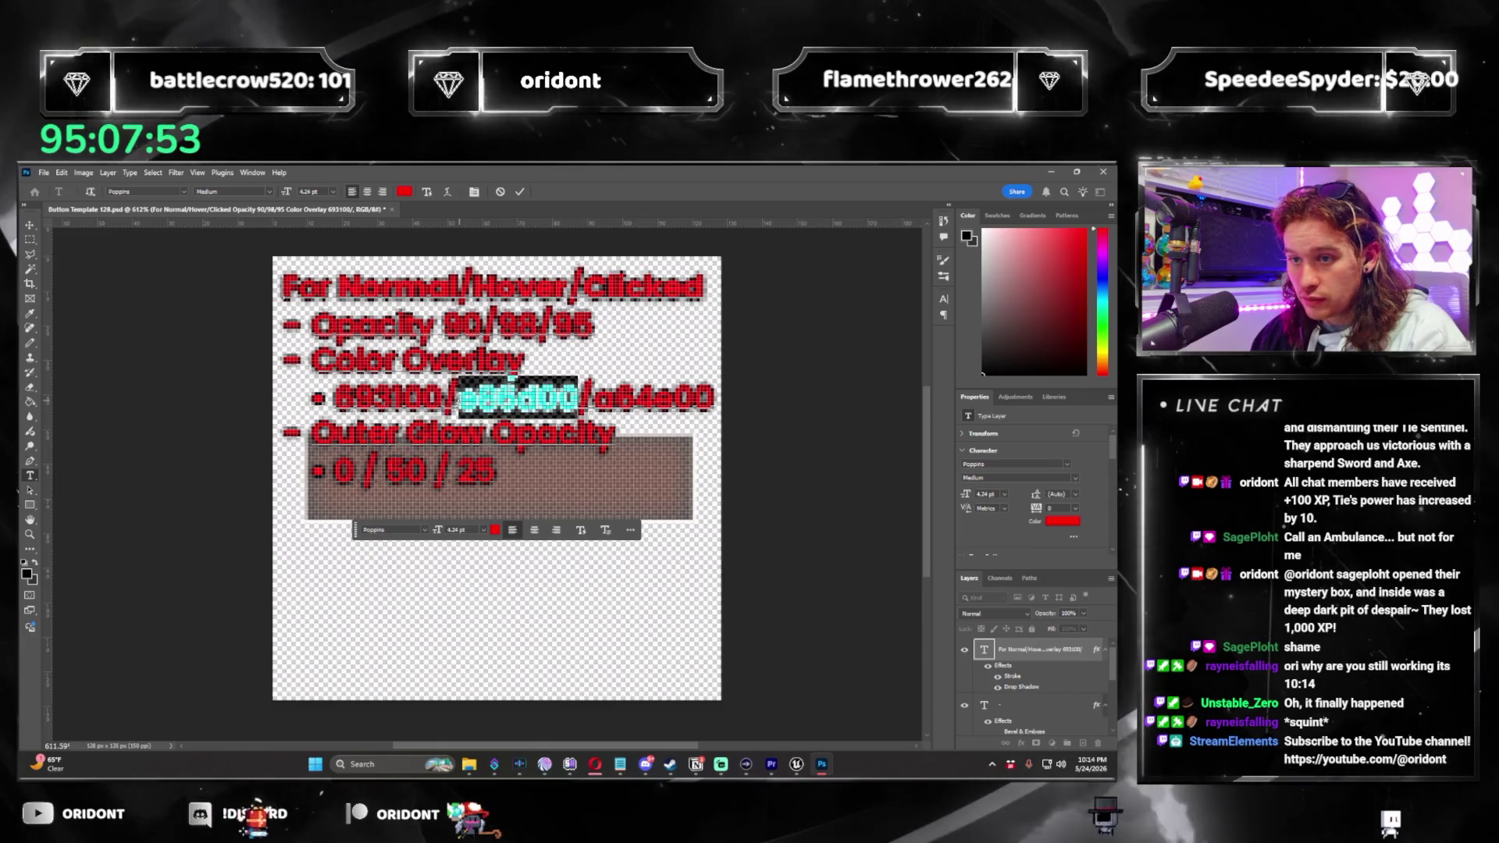
{"action": "left_click", "coordinate": [964, 649]}
Raise the minus layer's outer glow and set its colour overlay to #e86d00.
{"action": "left_click", "coordinate": [1044, 660]}
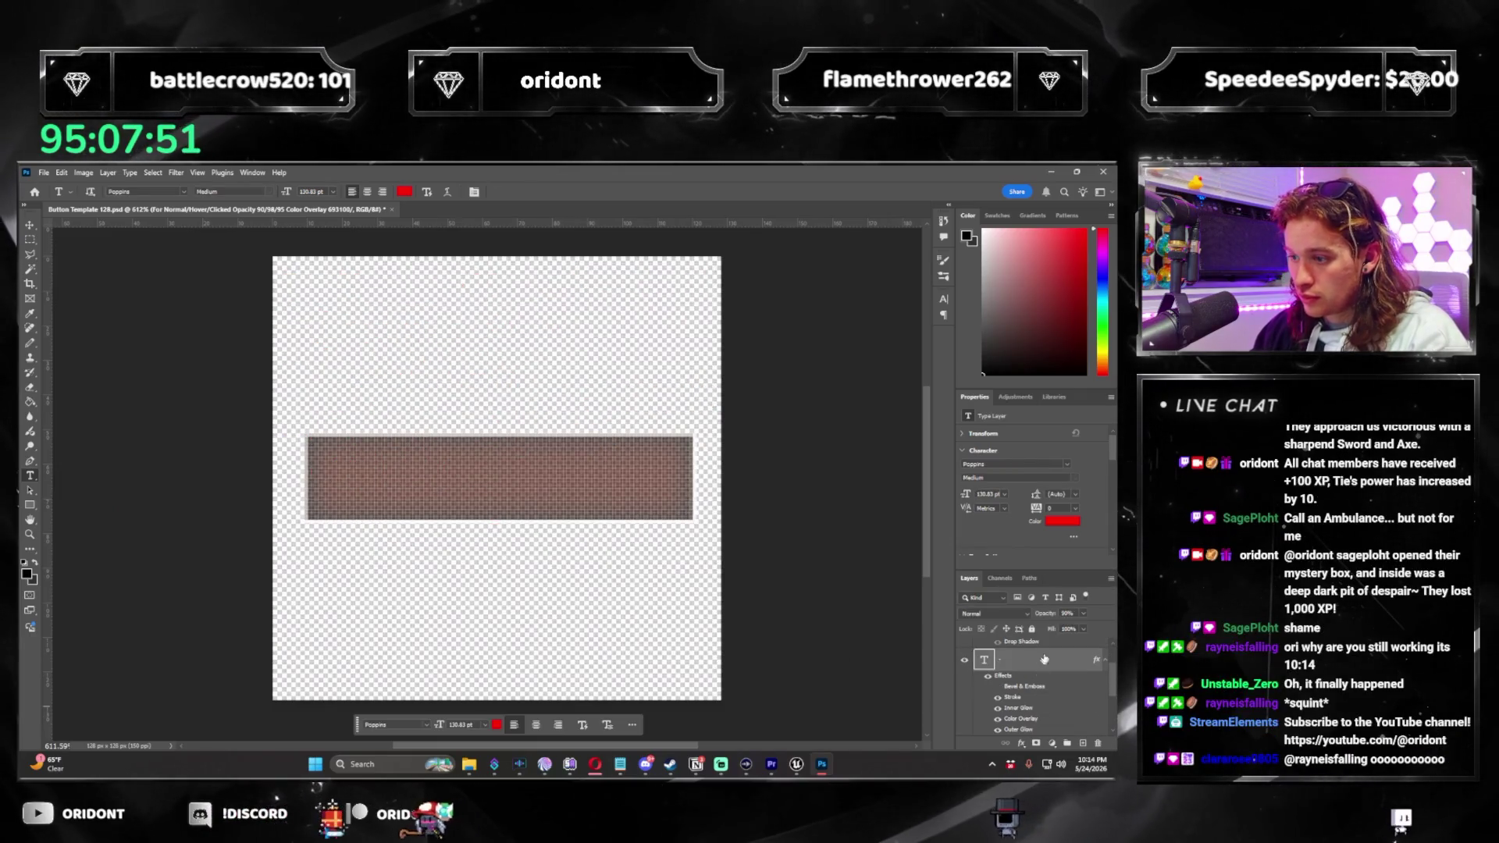
{"action": "double_click", "coordinate": [1018, 707]}
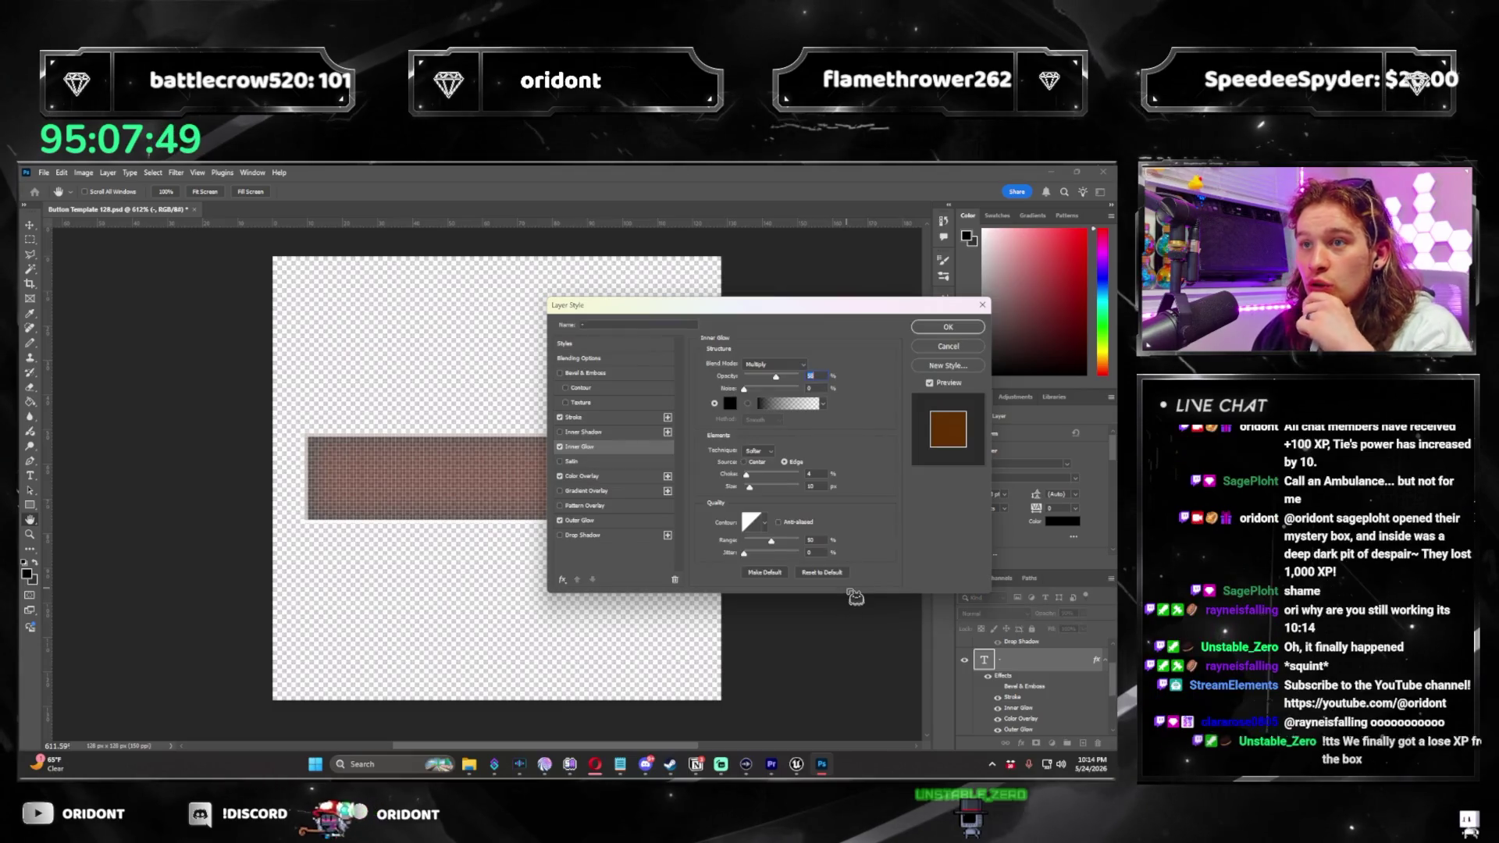
{"action": "left_click", "coordinate": [603, 524]}
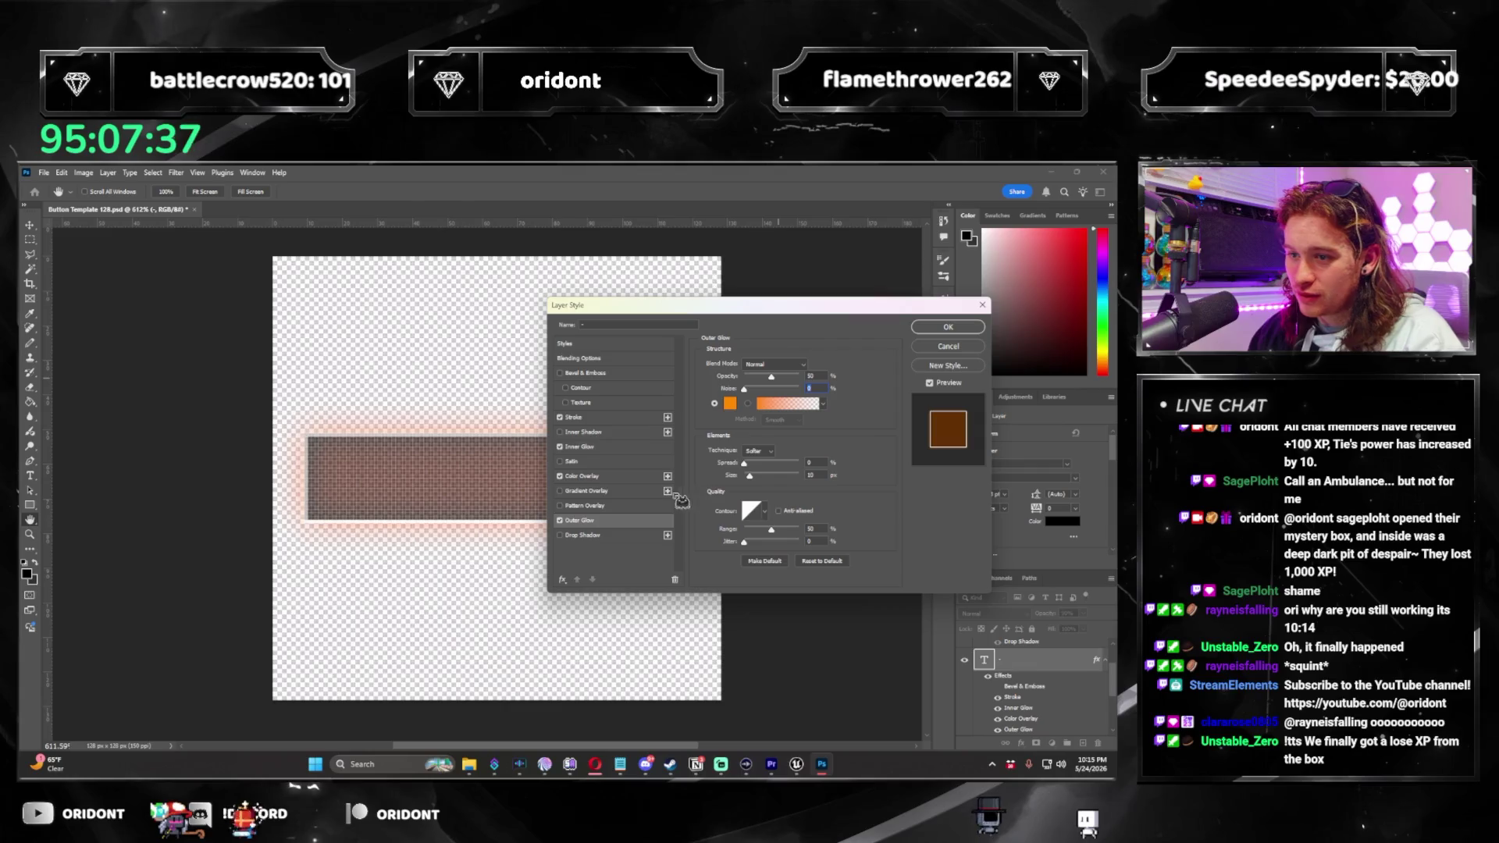
{"action": "left_click", "coordinate": [823, 369]}
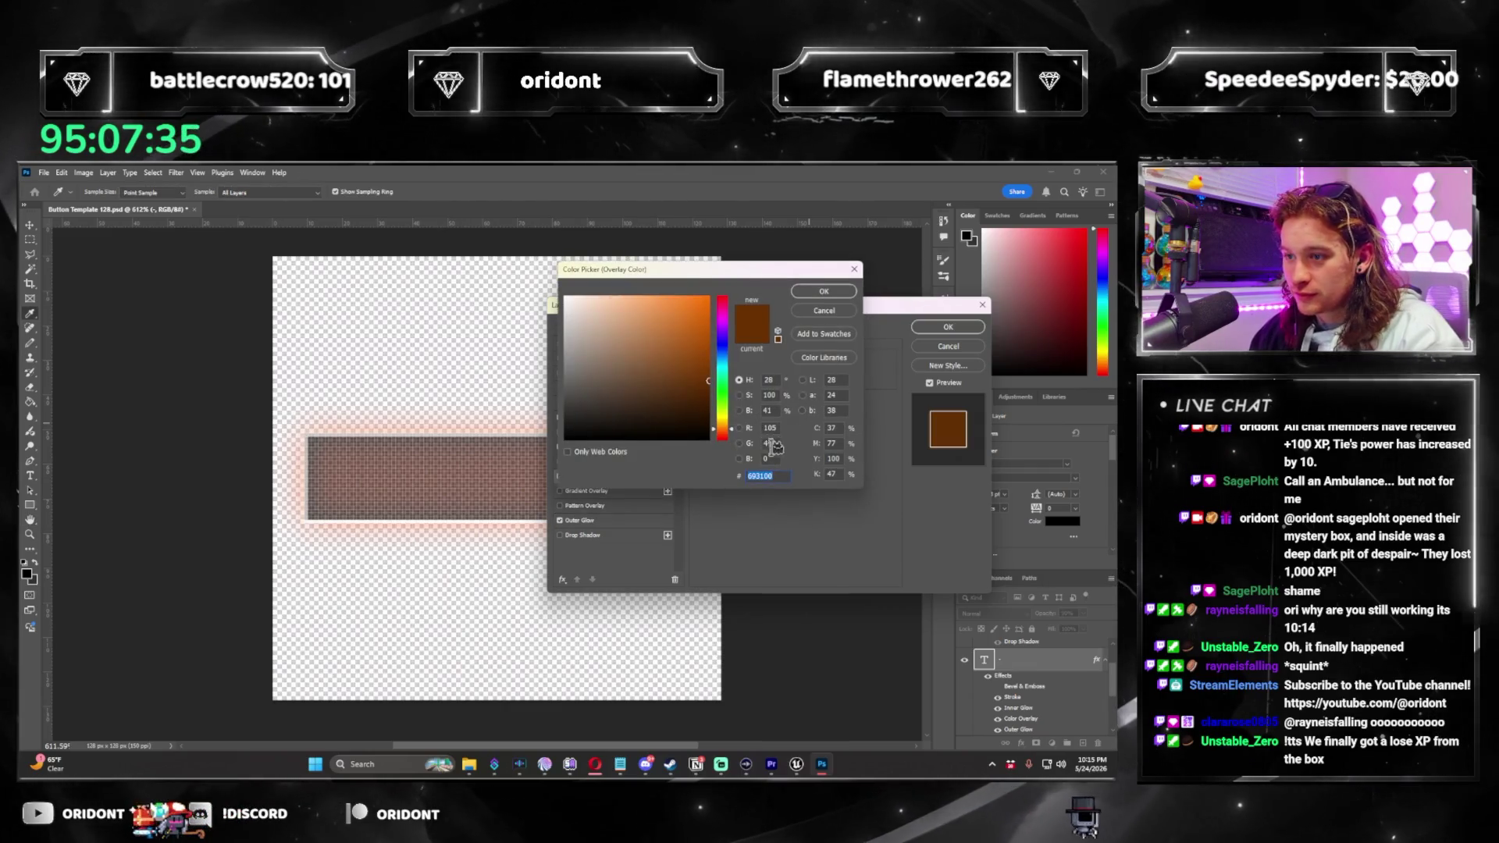
{"action": "key", "text": "Return"}
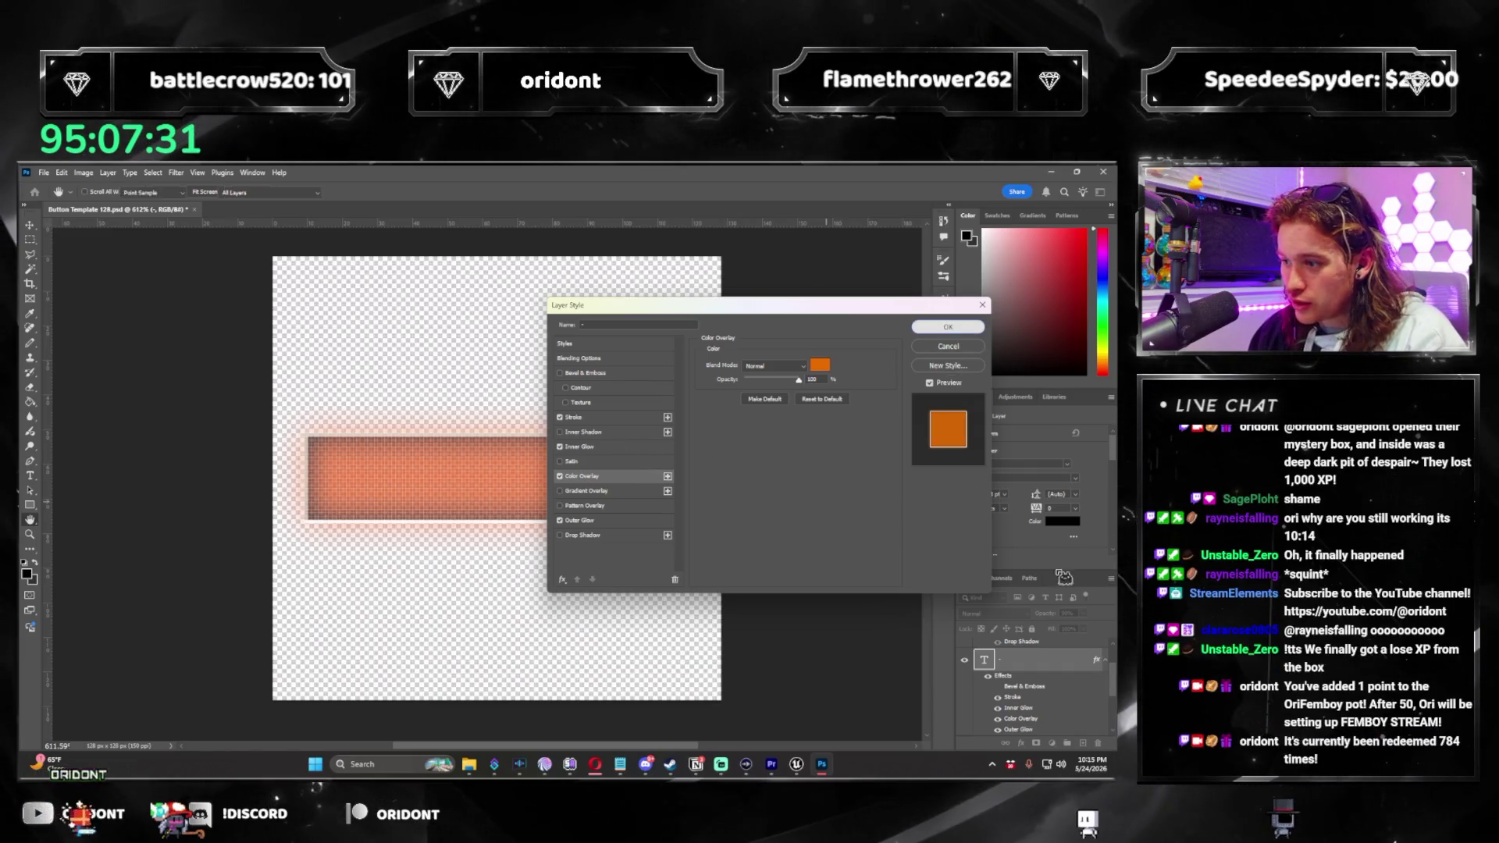
{"action": "key", "text": "Return"}
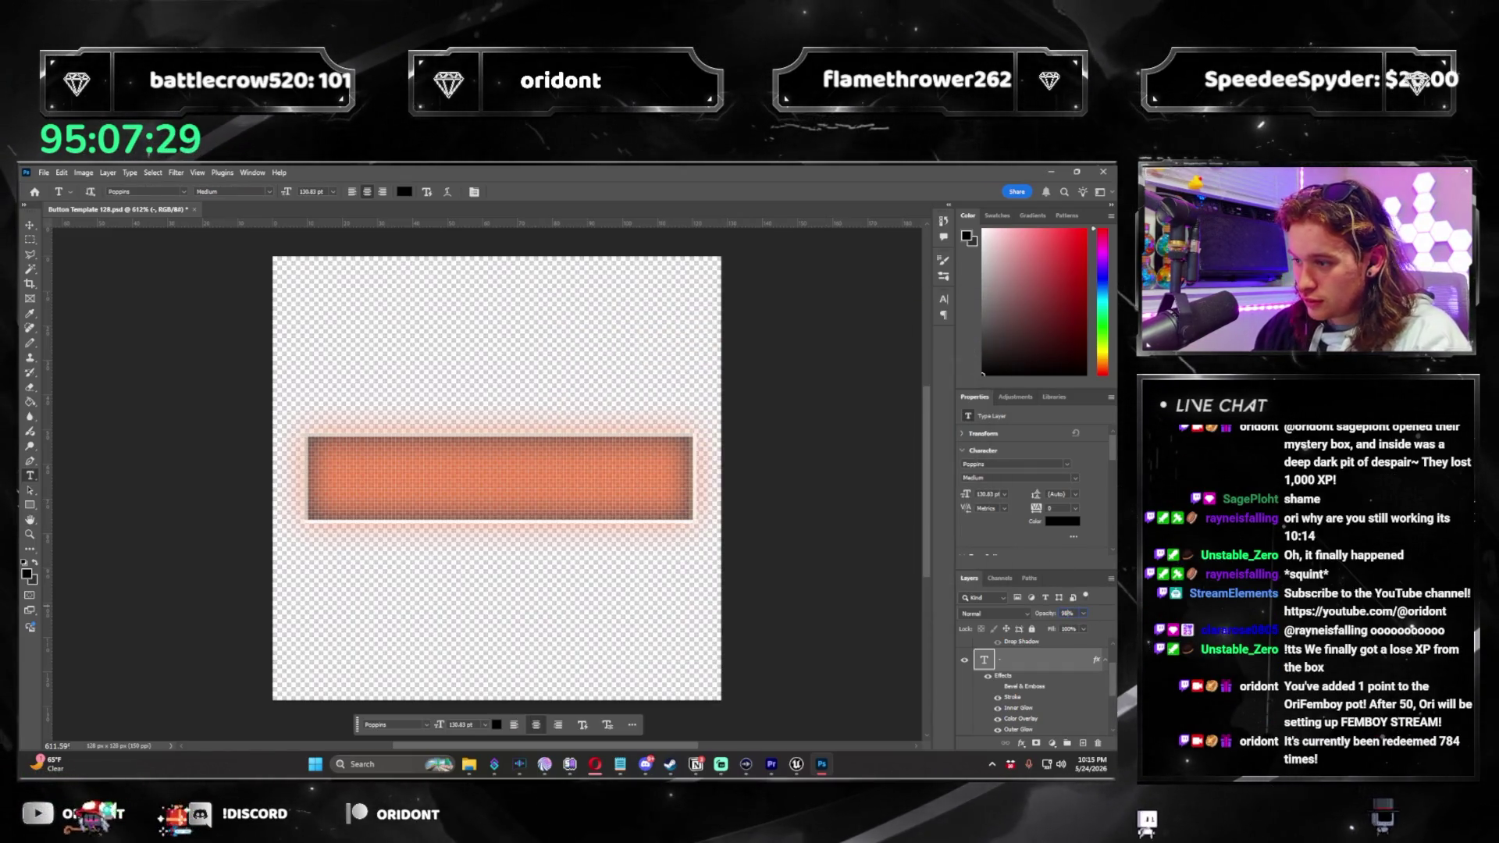
Quick-export the hover-state minus as a PNG and bring the notes layer back.
{"action": "left_click", "coordinate": [48, 175]}
{"action": "mouse_move", "coordinate": [94, 375]}
{"action": "left_click", "coordinate": [226, 369]}
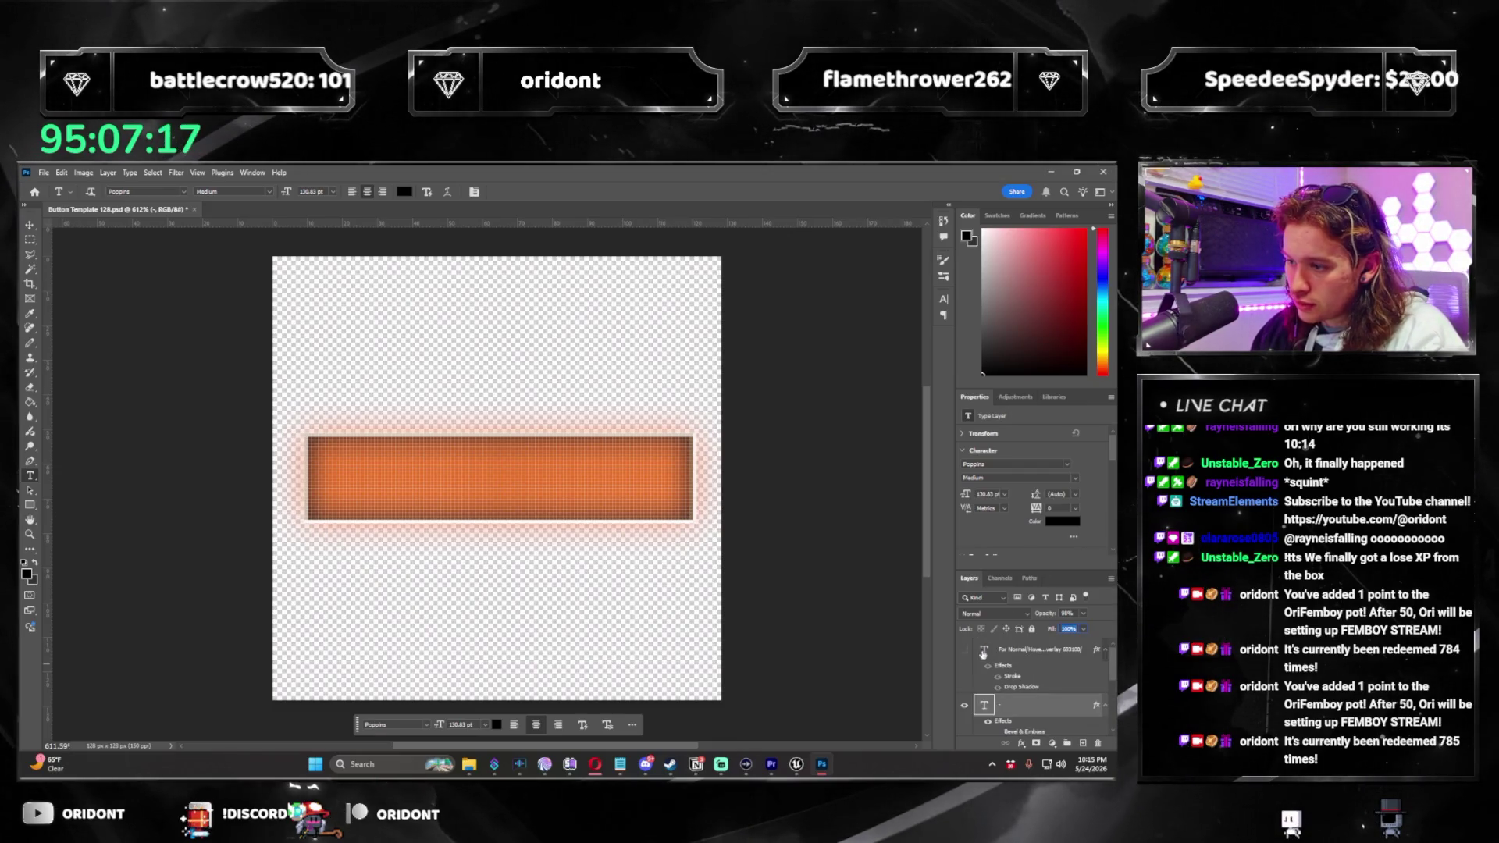
{"action": "key", "text": "ctrl+z"}
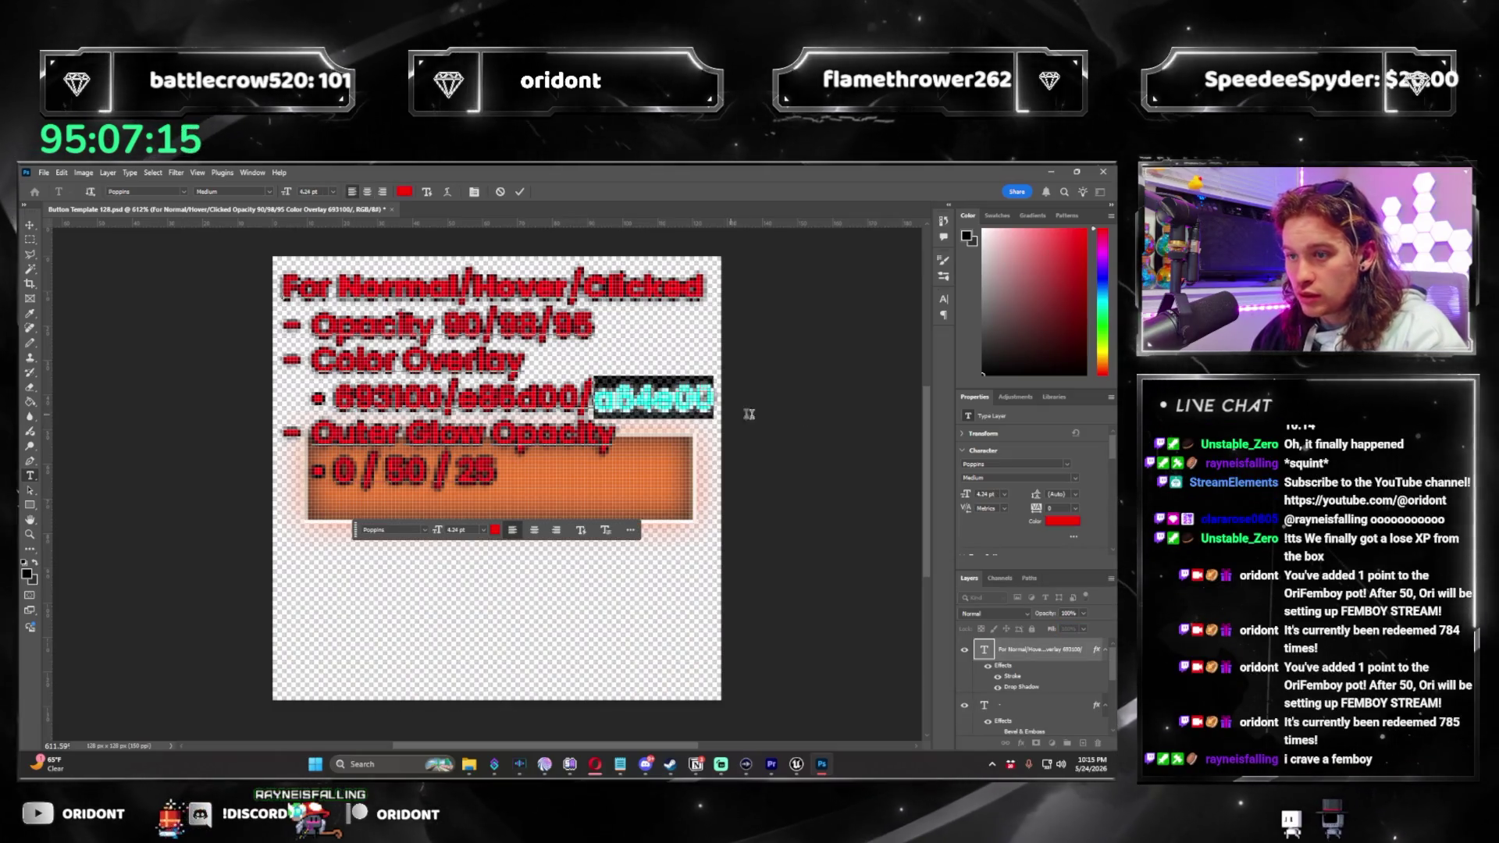
Hide the notes and give the minus layer a darker a64e00 colour overlay.
{"action": "left_click", "coordinate": [1059, 666]}
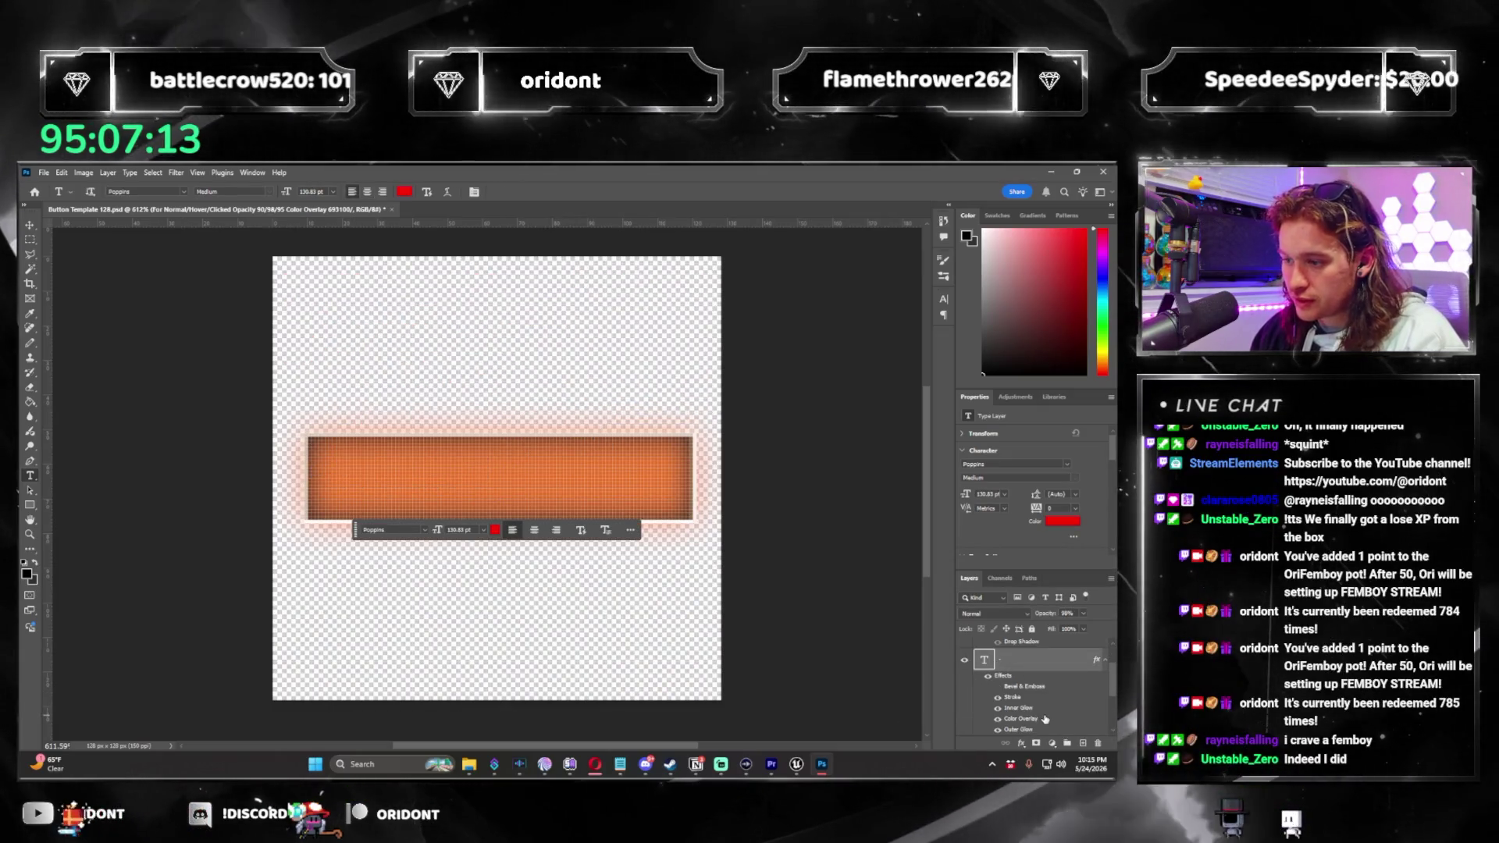
{"action": "double_click", "coordinate": [1055, 685]}
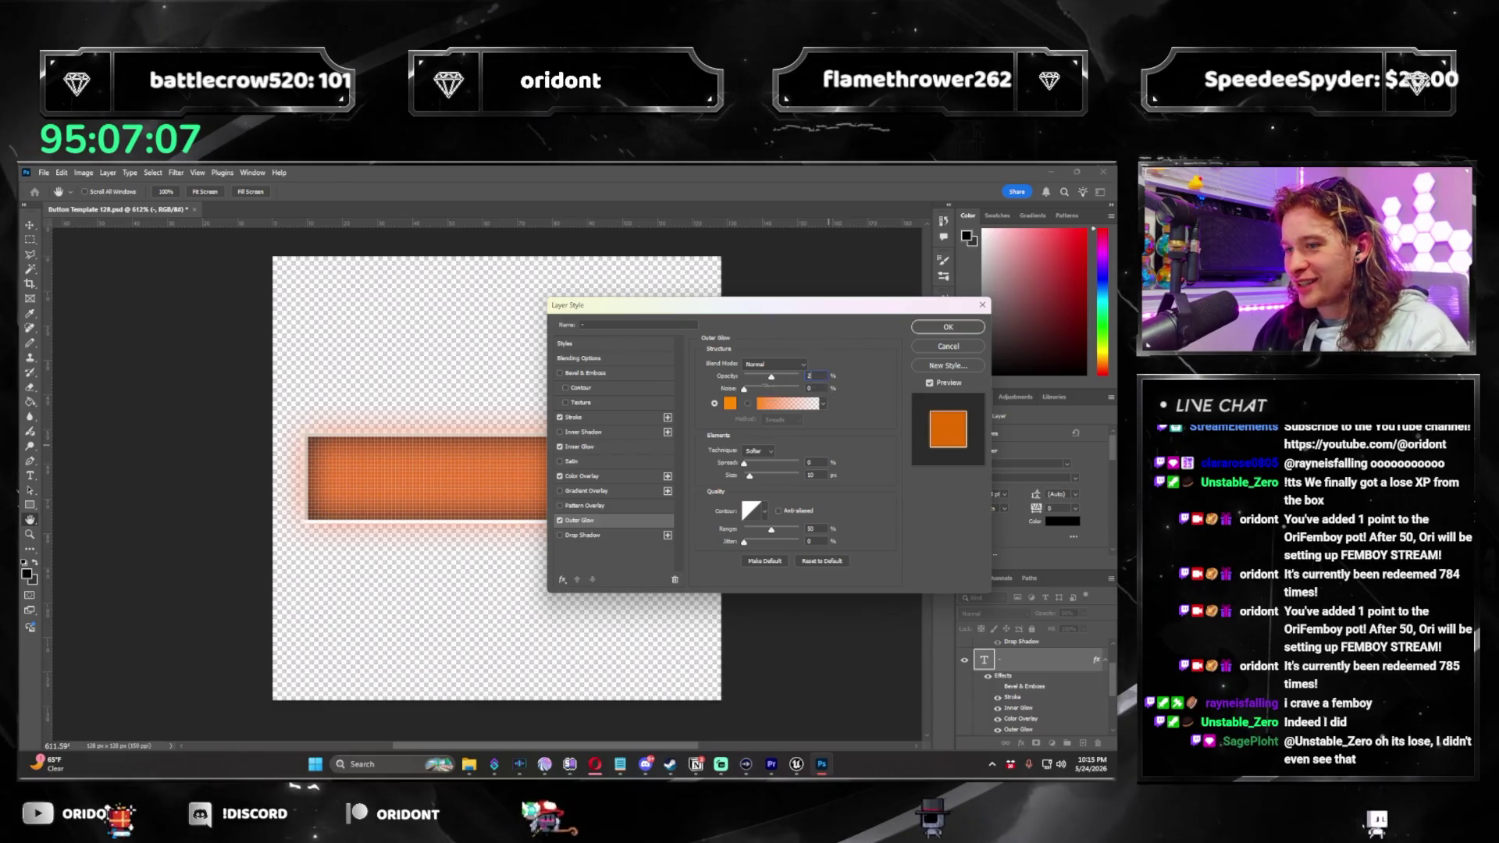
{"action": "left_click", "coordinate": [584, 476]}
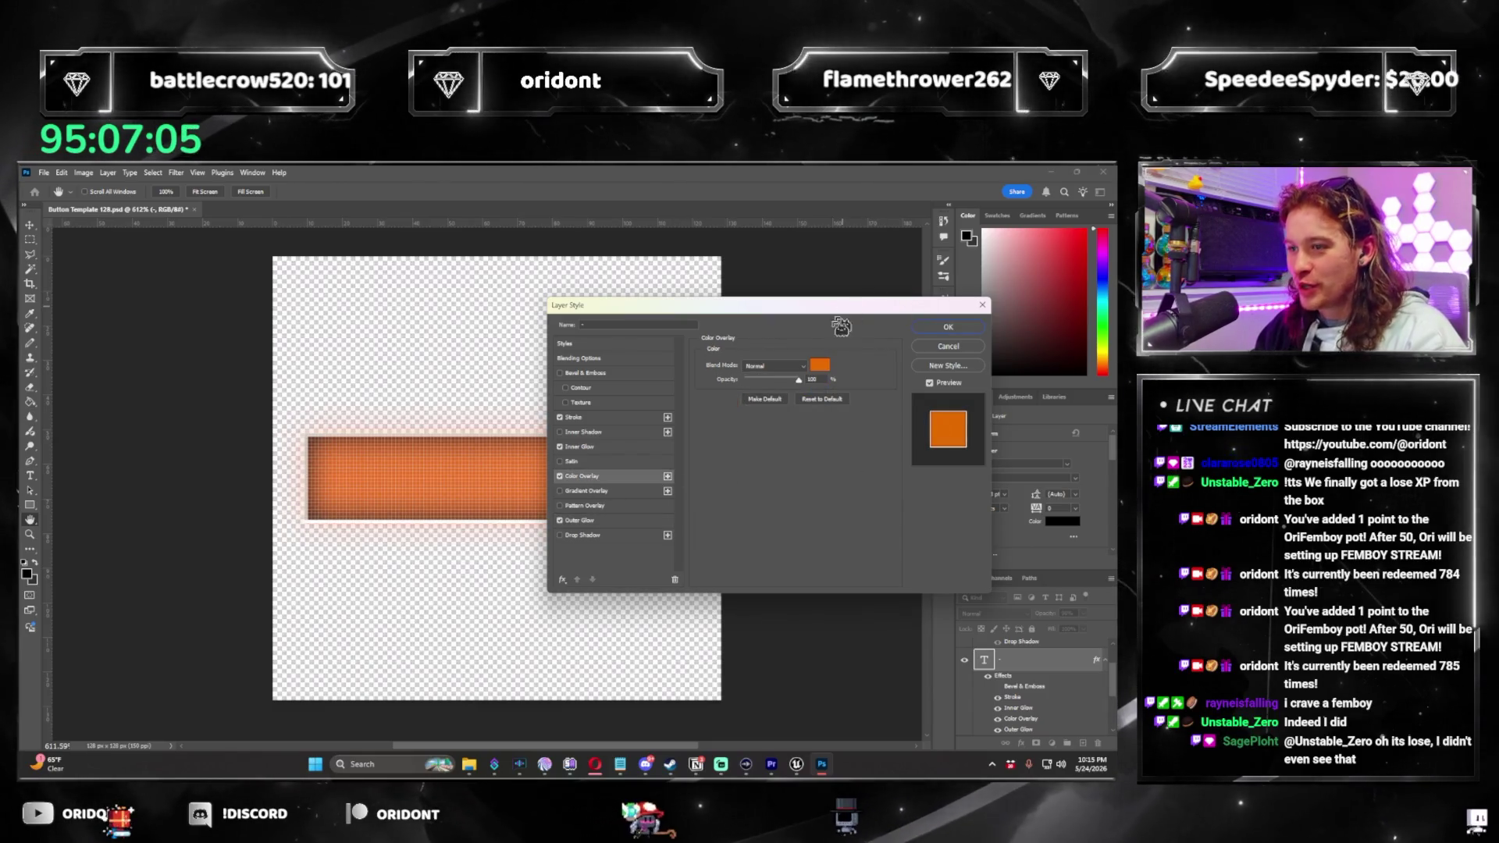
{"action": "left_click", "coordinate": [814, 364]}
{"action": "type", "text": "b35900"}
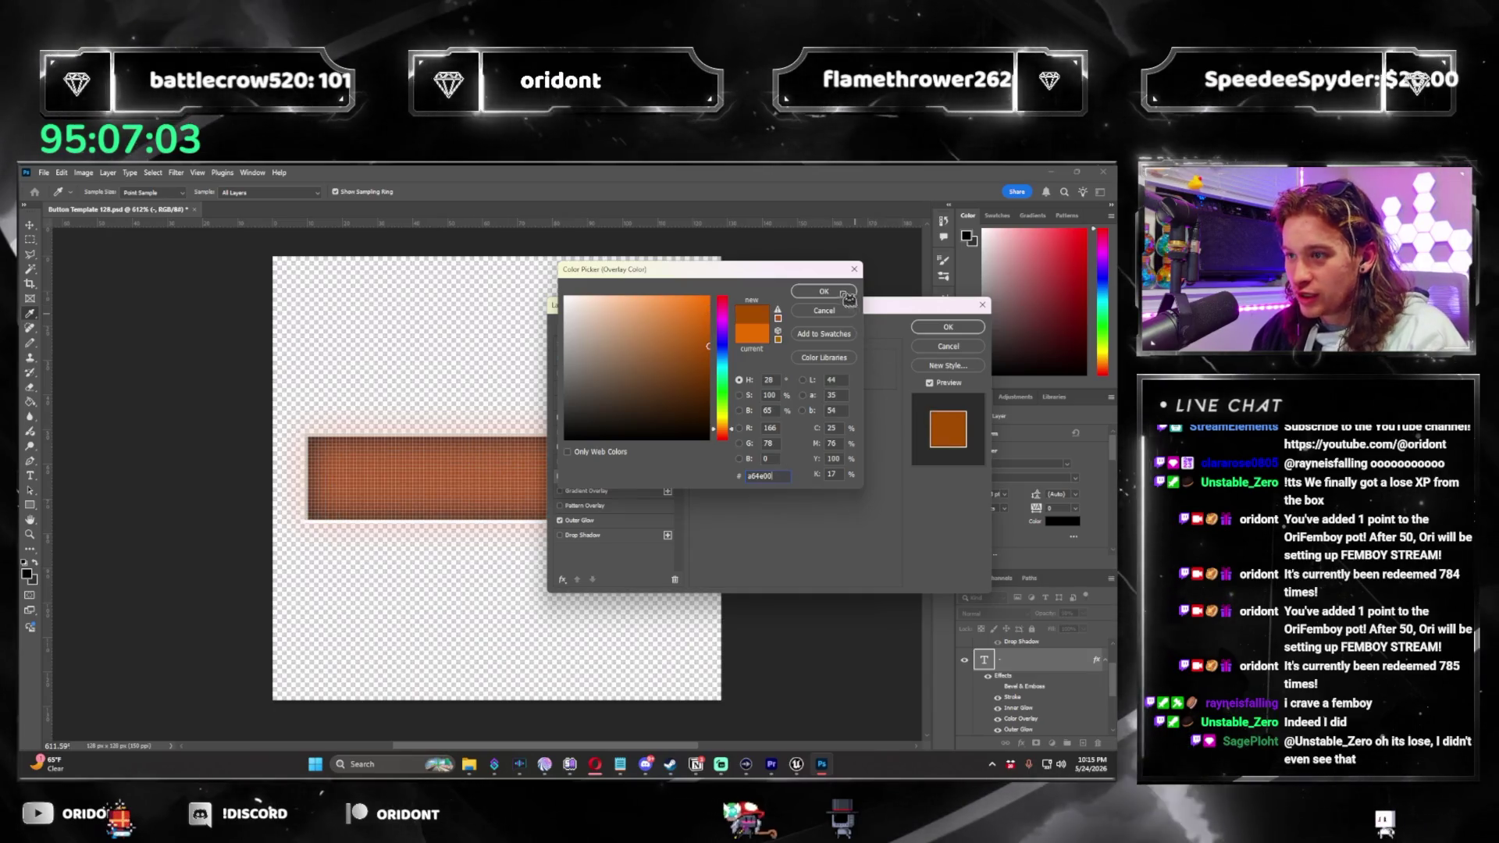
{"action": "key", "text": "Return"}
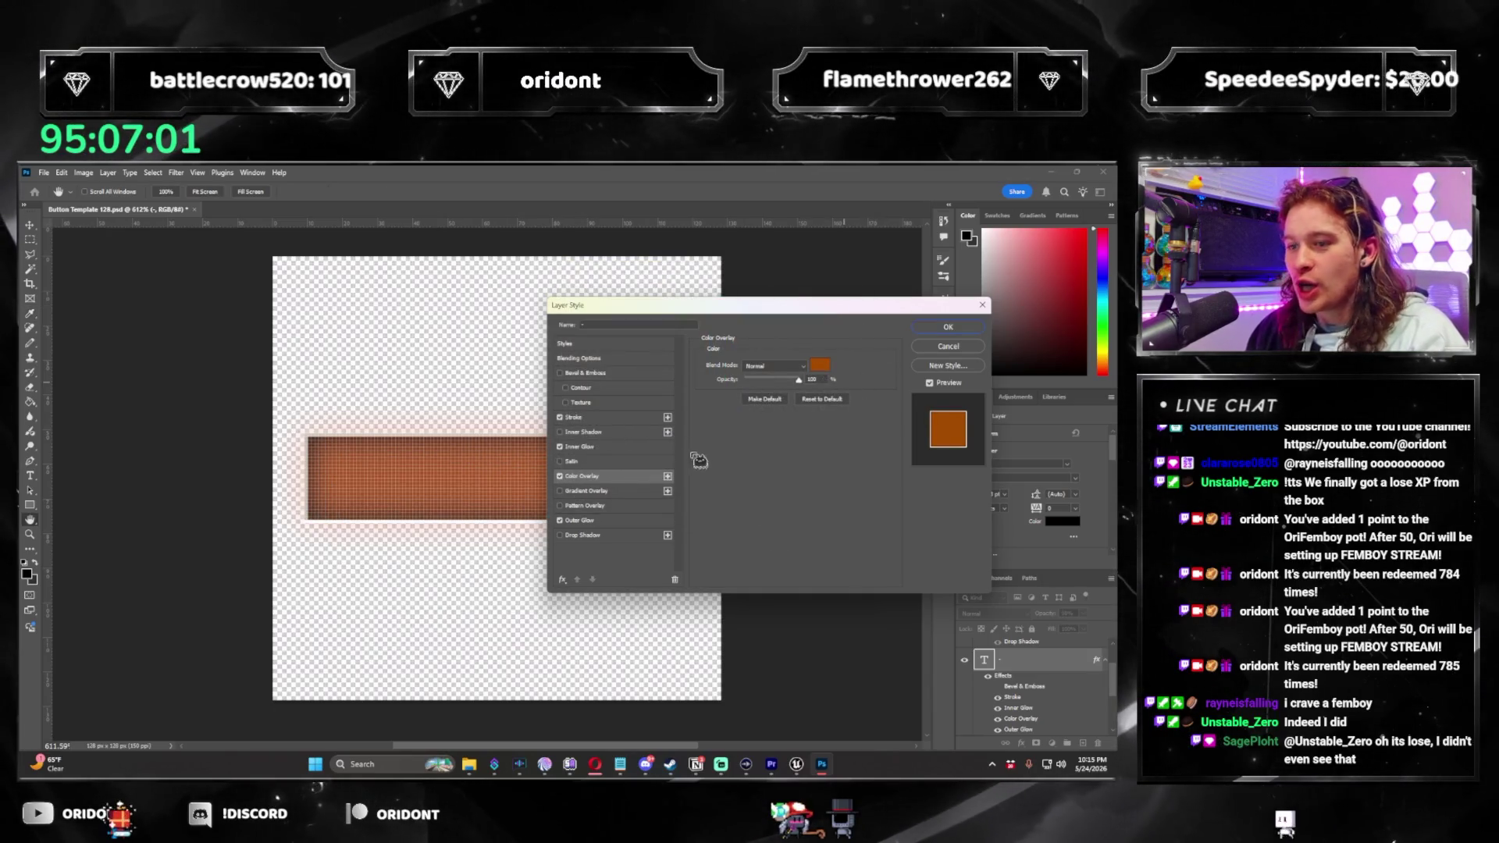
{"action": "key", "text": "Return"}
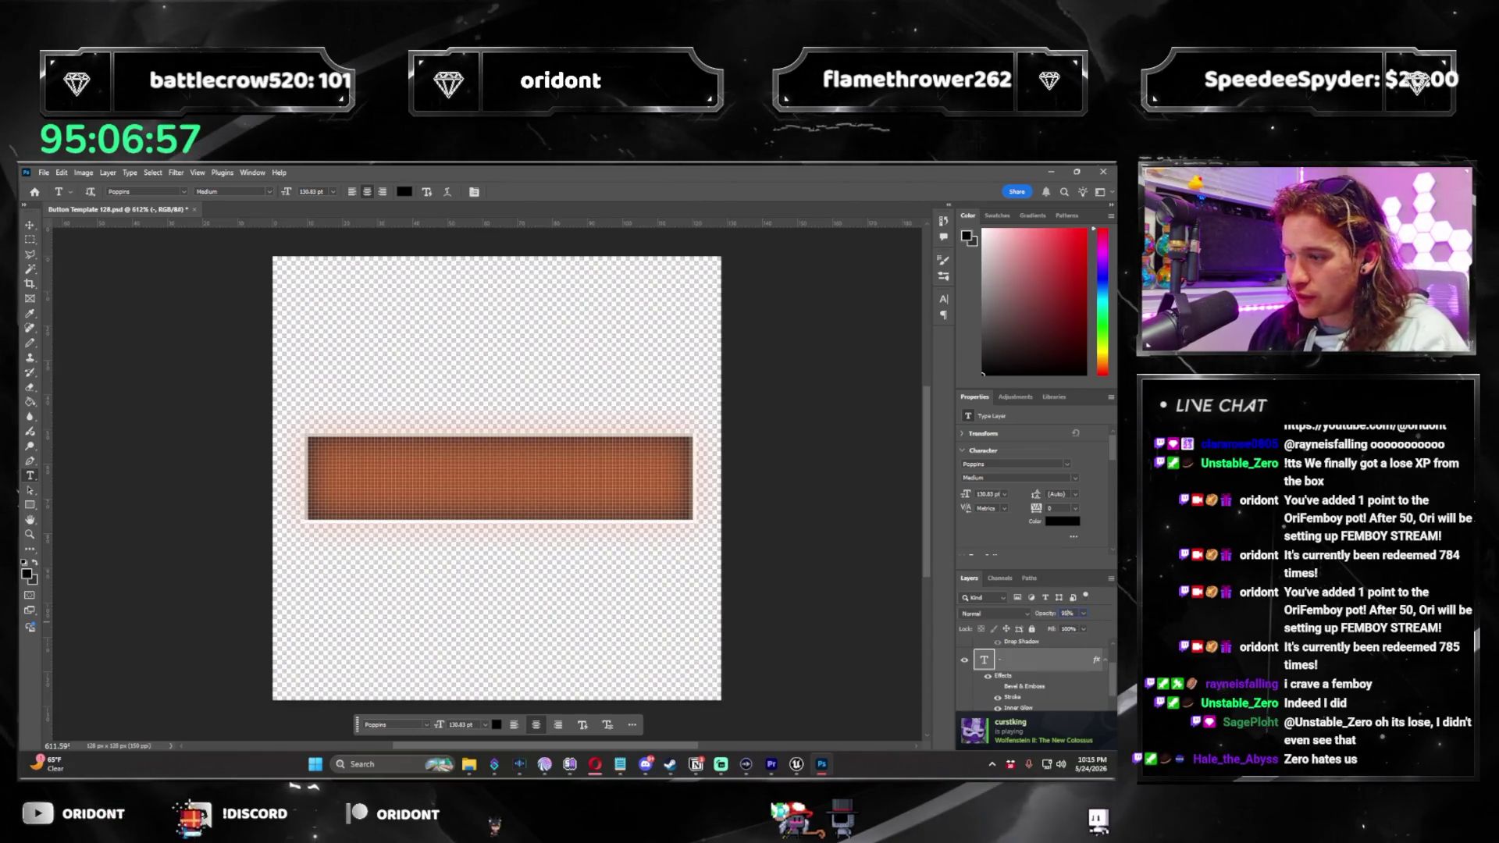
Quick-export the clicked-state minus as a PNG.
{"action": "left_click", "coordinate": [44, 172]}
{"action": "mouse_move", "coordinate": [118, 371]}
{"action": "left_click", "coordinate": [234, 371]}
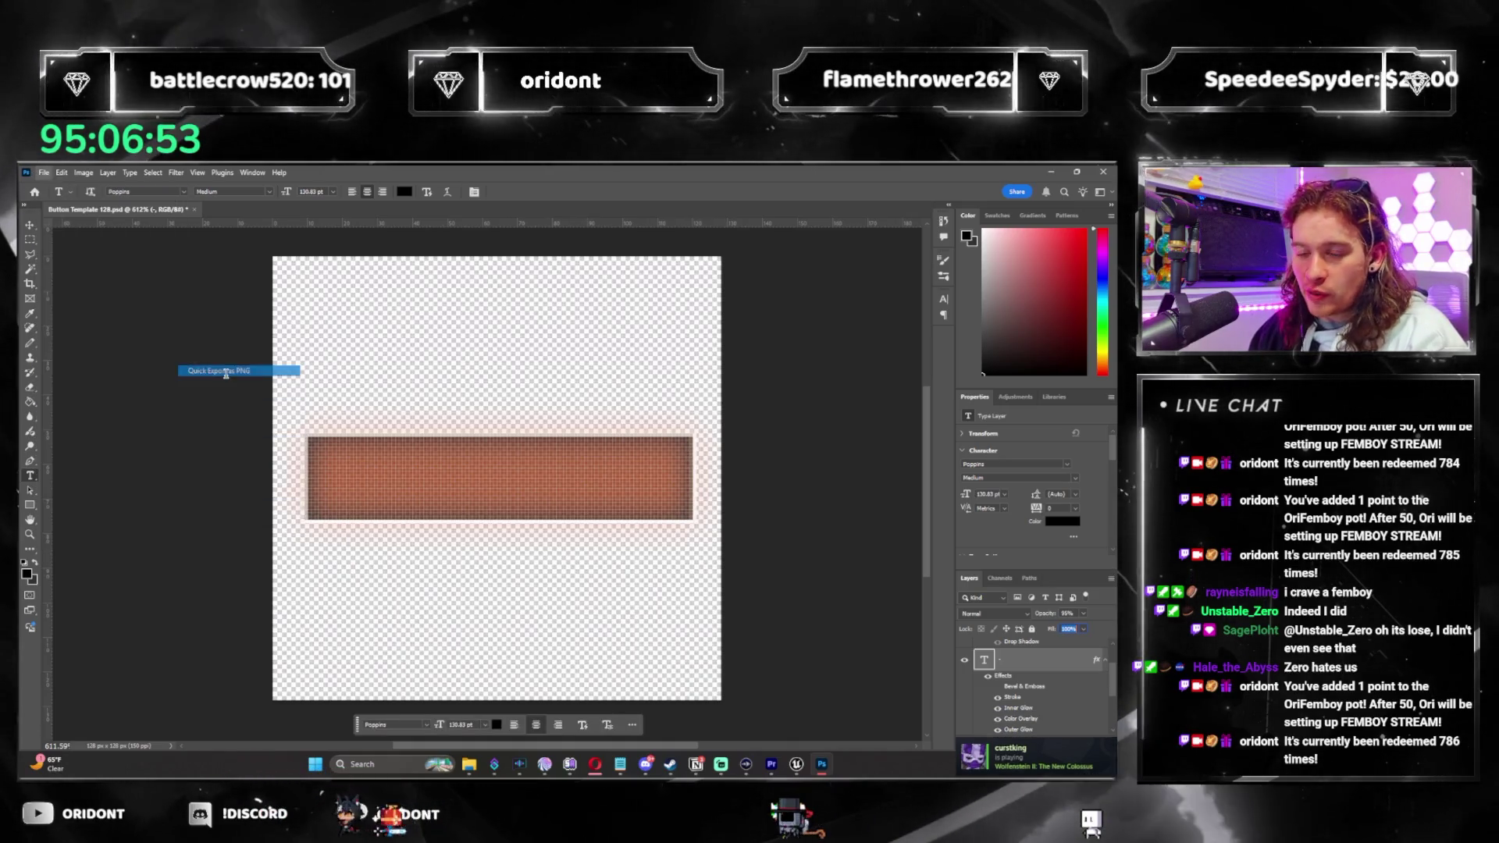
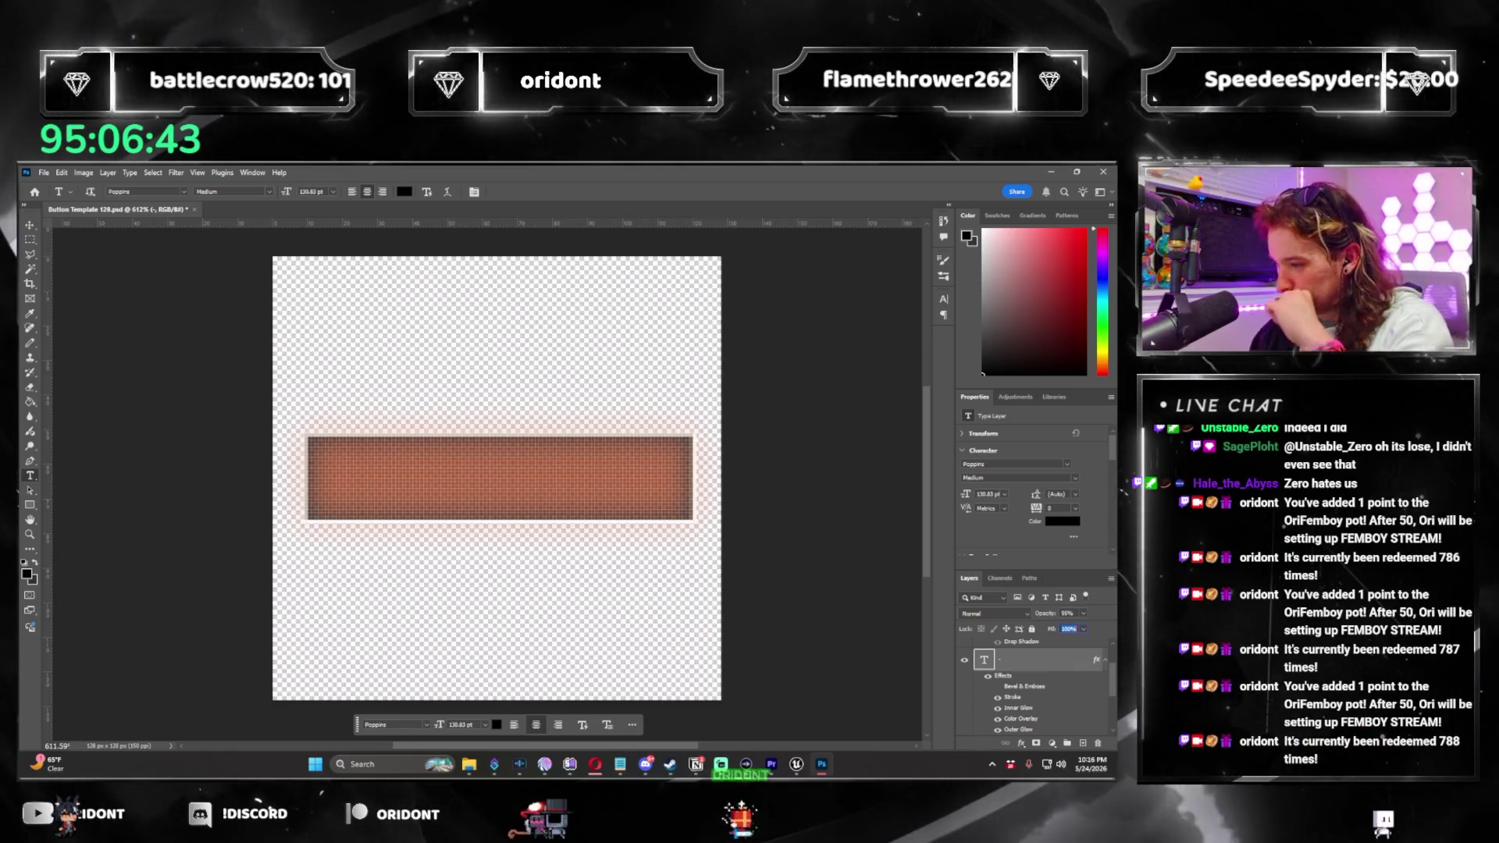
Import the six exported minus and plus button PNGs into Content/UI/Buttons and save all.
{"action": "left_click", "coordinate": [1059, 172]}
{"action": "double_click", "coordinate": [284, 645]}
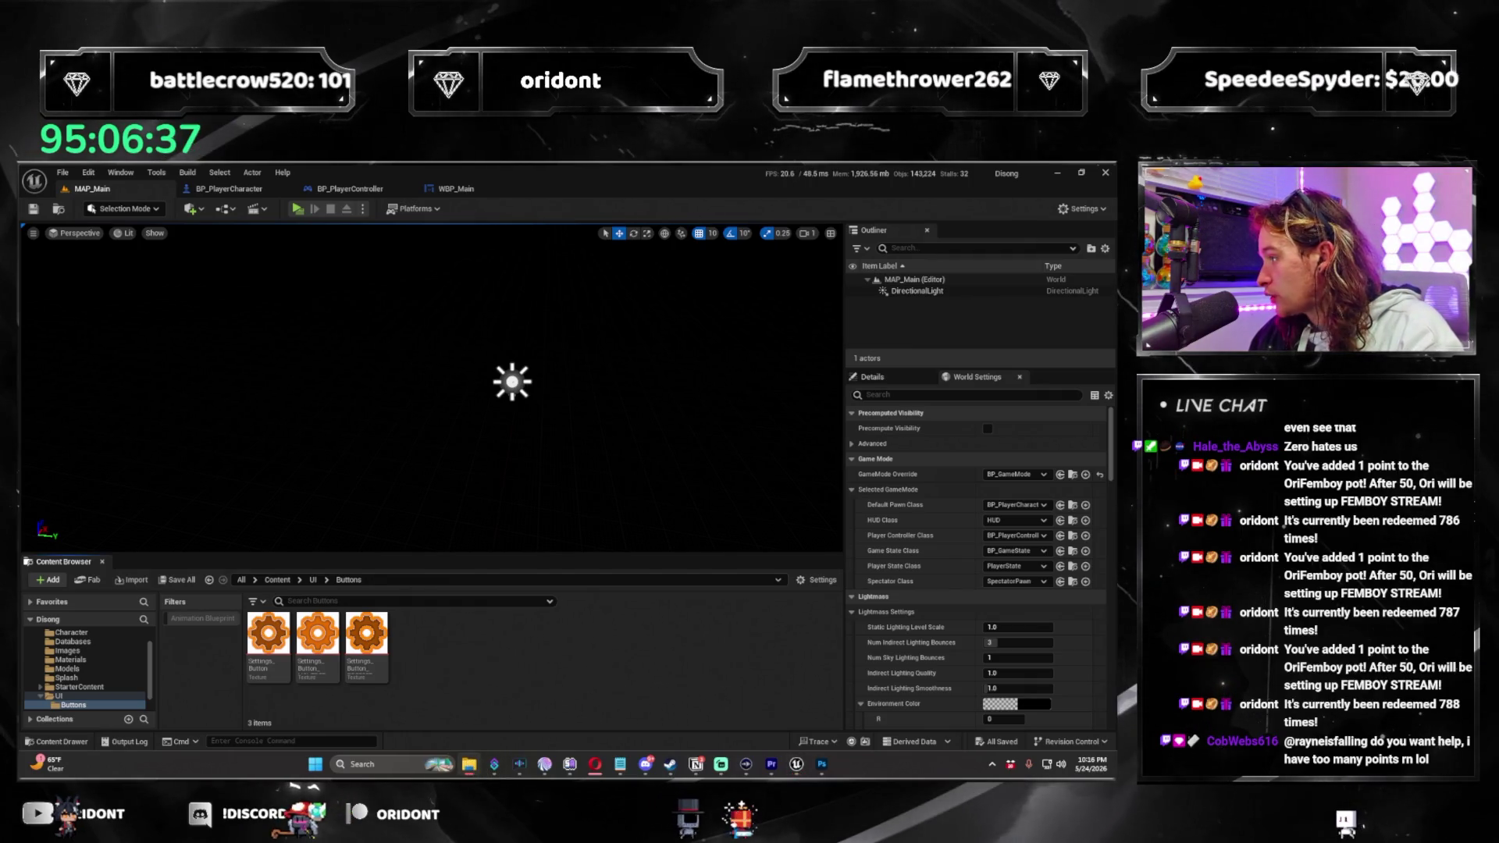
{"action": "left_click_drag", "start_coordinate": [501, 687], "coordinate": [504, 686]}
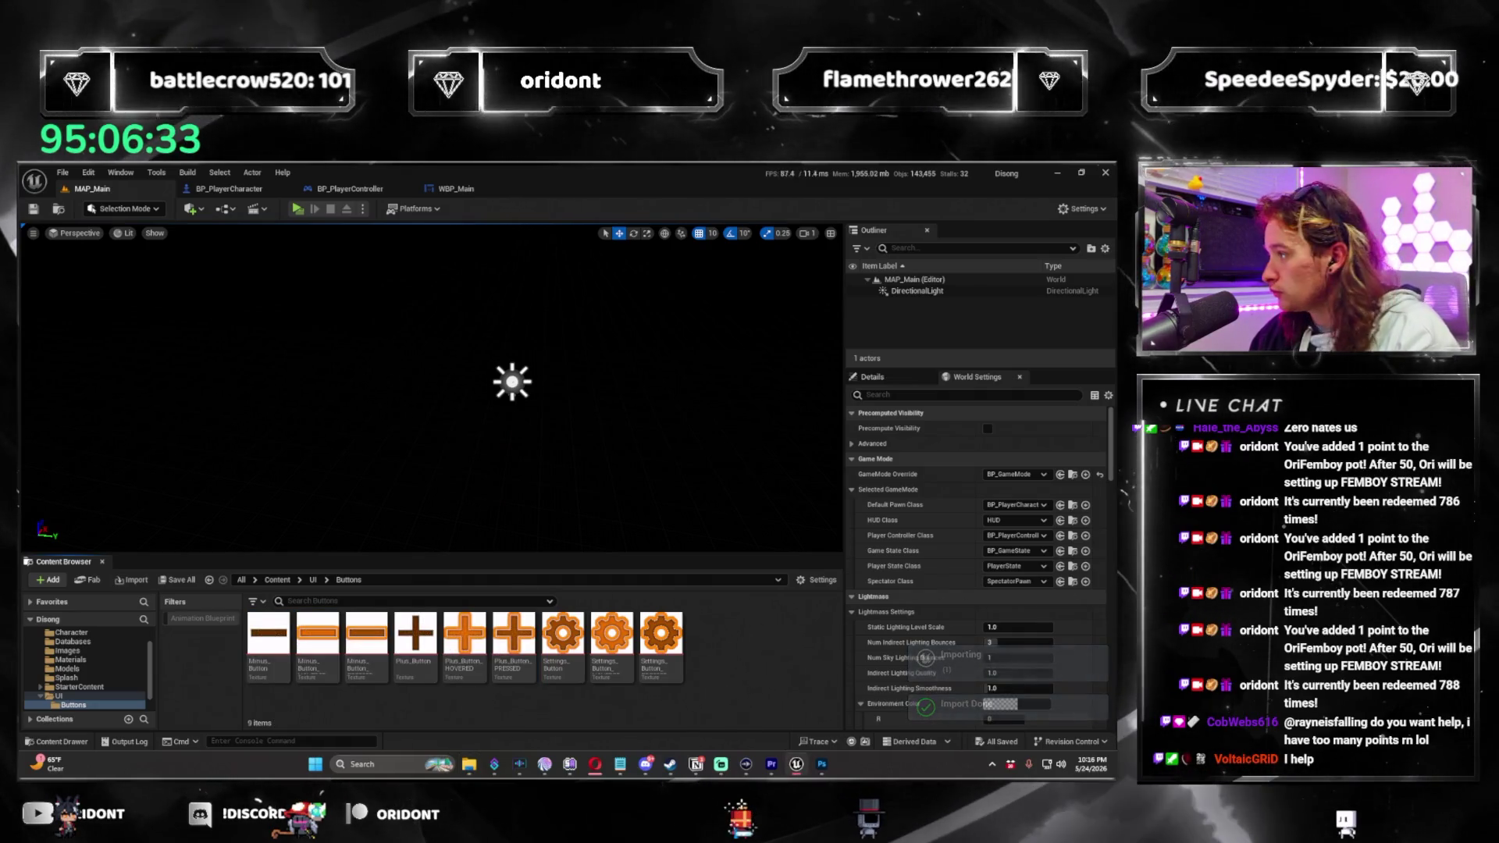
{"action": "key", "text": "ctrl+shift+s"}
Go up to the UI folder and open the WBP_Settings widget.
{"action": "left_click", "coordinate": [469, 190]}
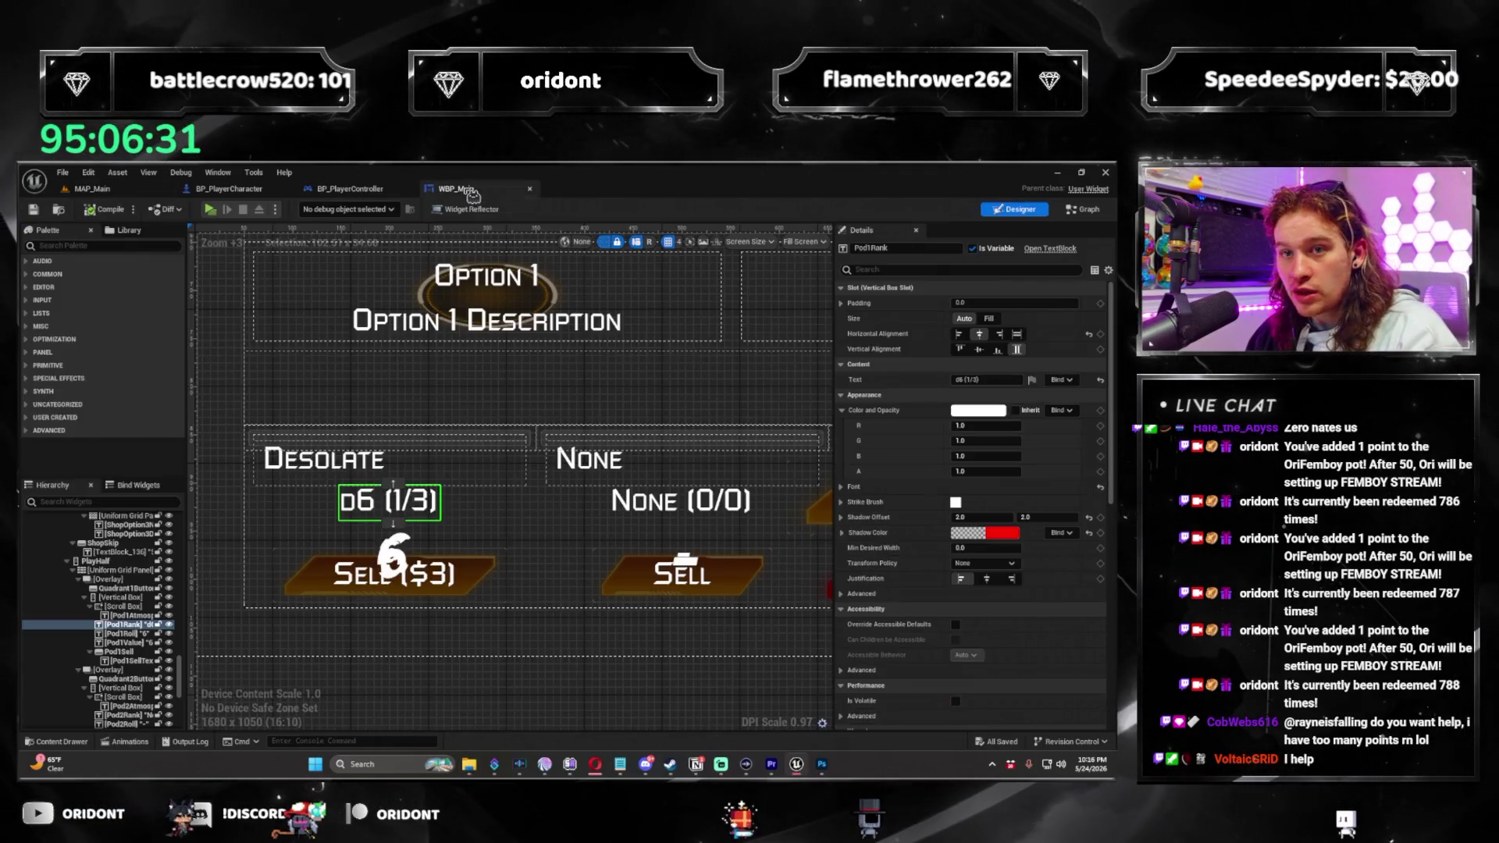
{"action": "left_click", "coordinate": [117, 190]}
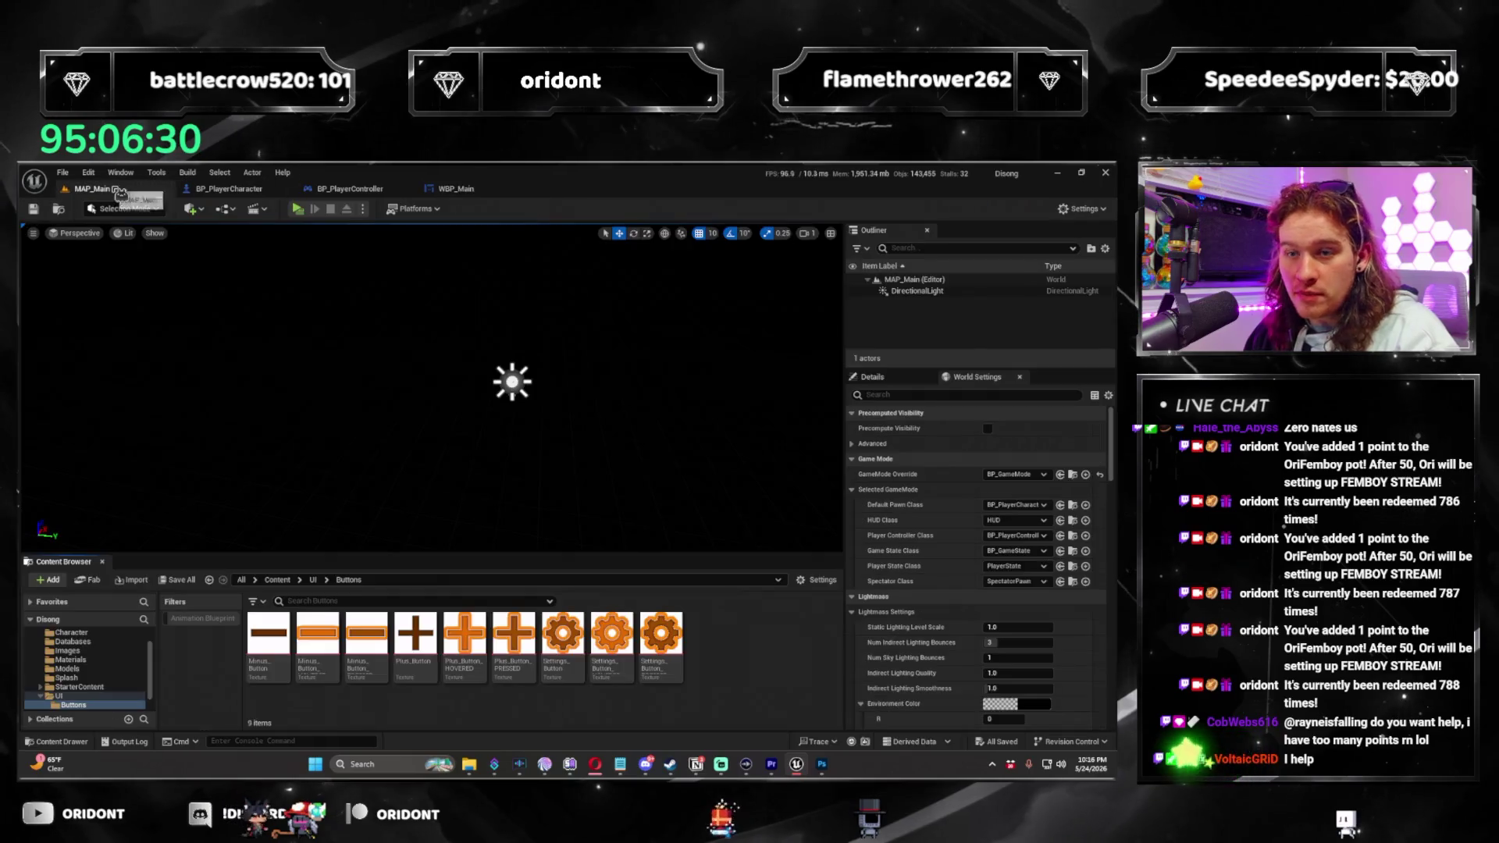
{"action": "left_click", "coordinate": [317, 581]}
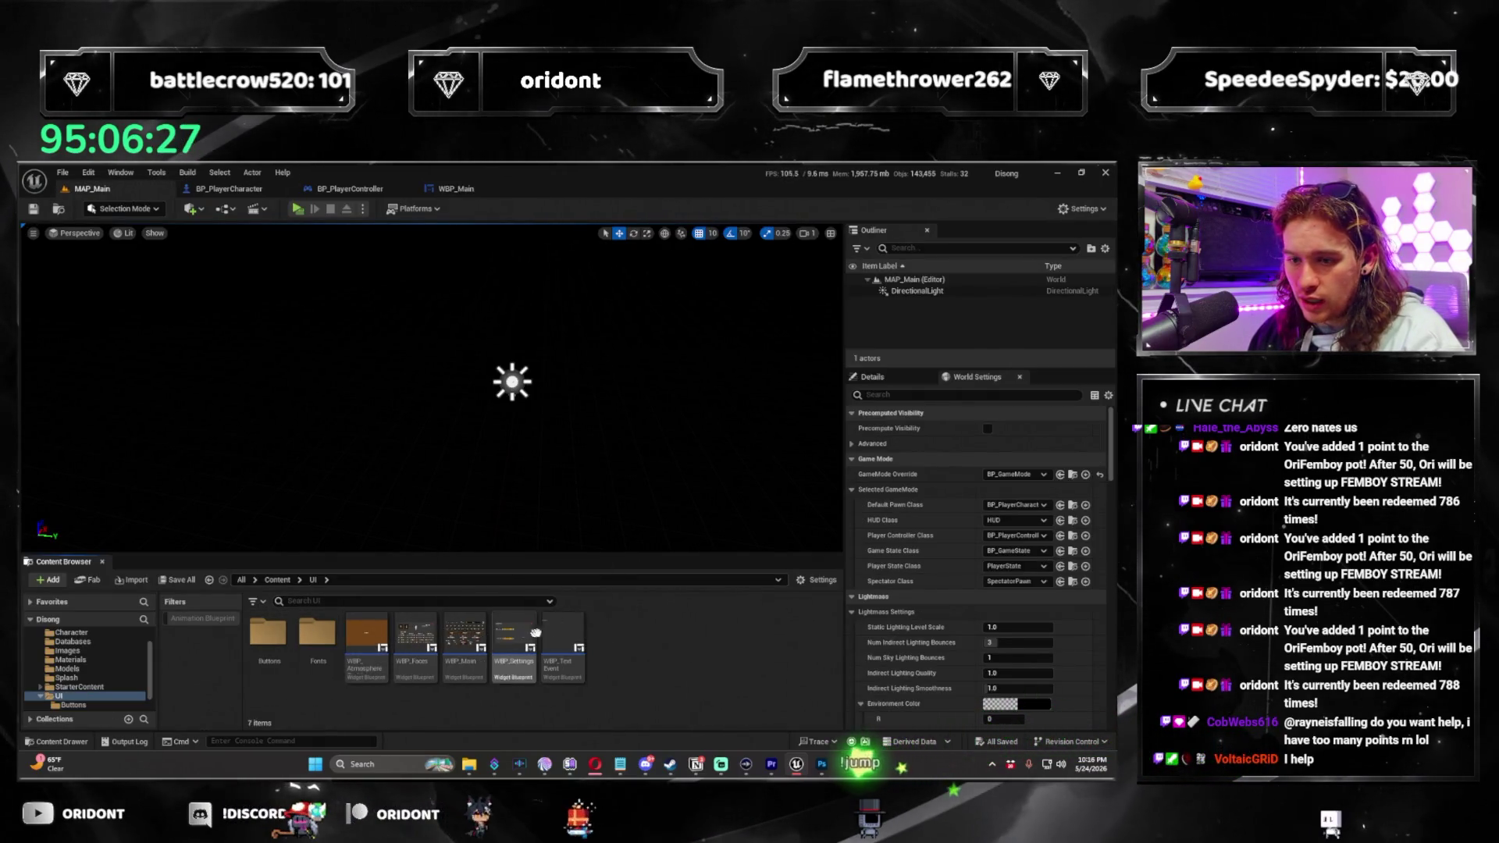
{"action": "double_click", "coordinate": [501, 634]}
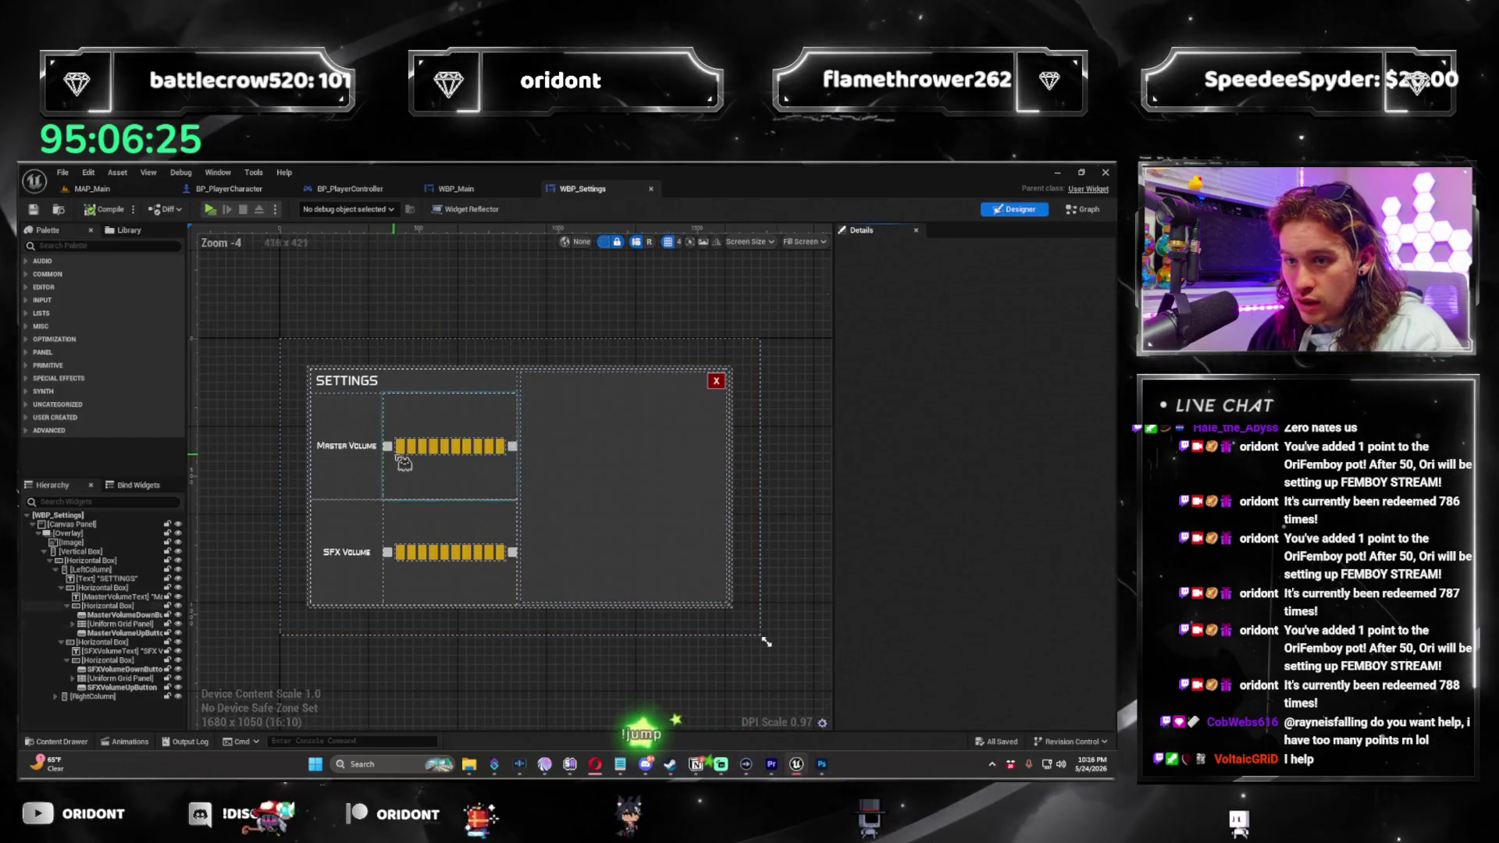
Set the Master Volume down button's normal image to Minus_Button.
{"action": "left_click", "coordinate": [382, 439]}
{"action": "left_click", "coordinate": [1029, 412]}
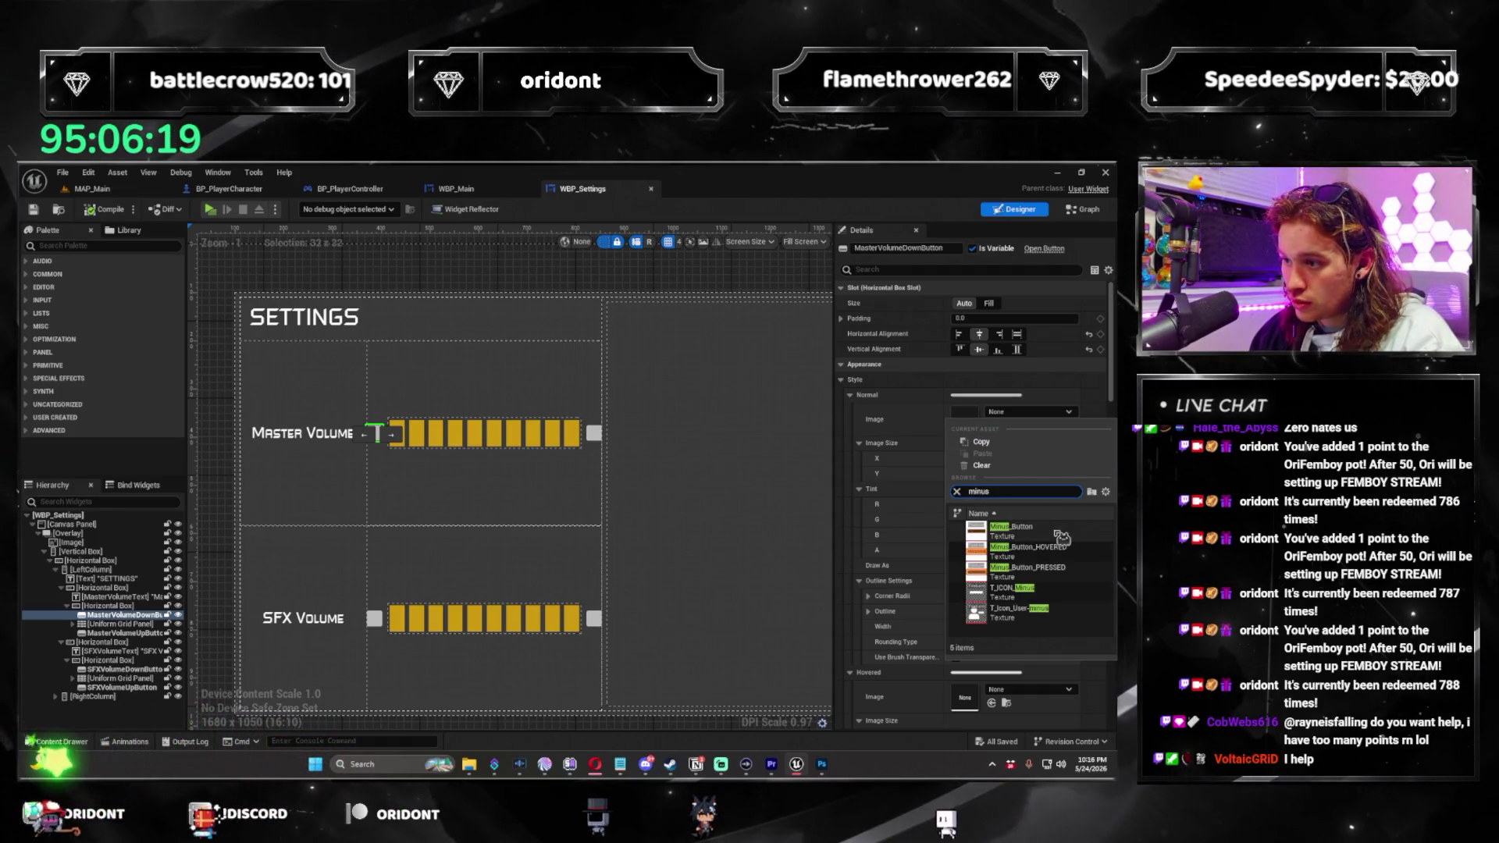
{"action": "left_click", "coordinate": [1061, 535]}
{"action": "left_click", "coordinate": [993, 460]}
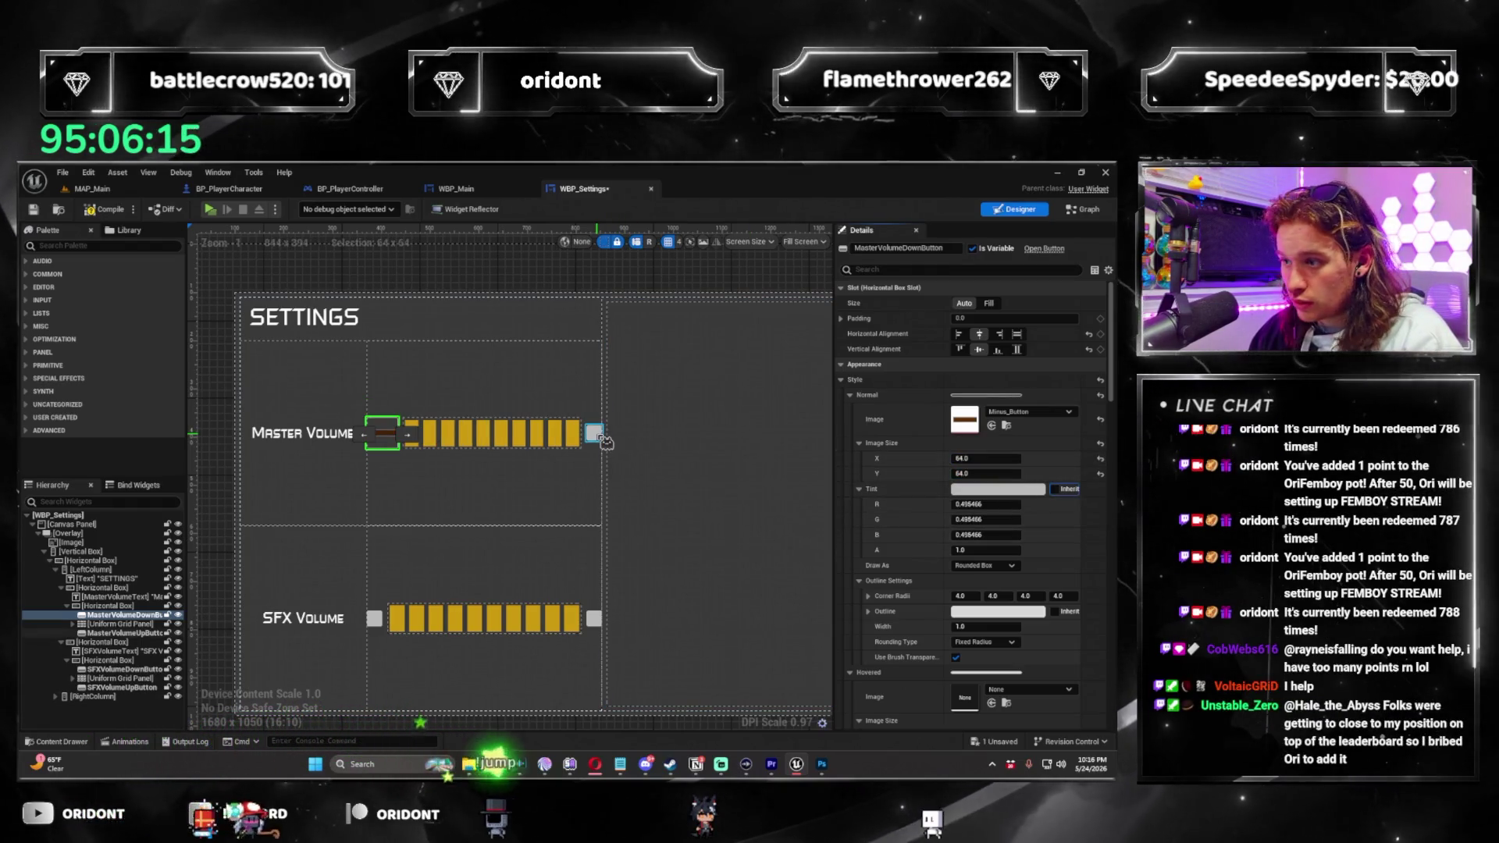
{"action": "left_click", "coordinate": [595, 433]}
{"action": "left_click", "coordinate": [382, 437]}
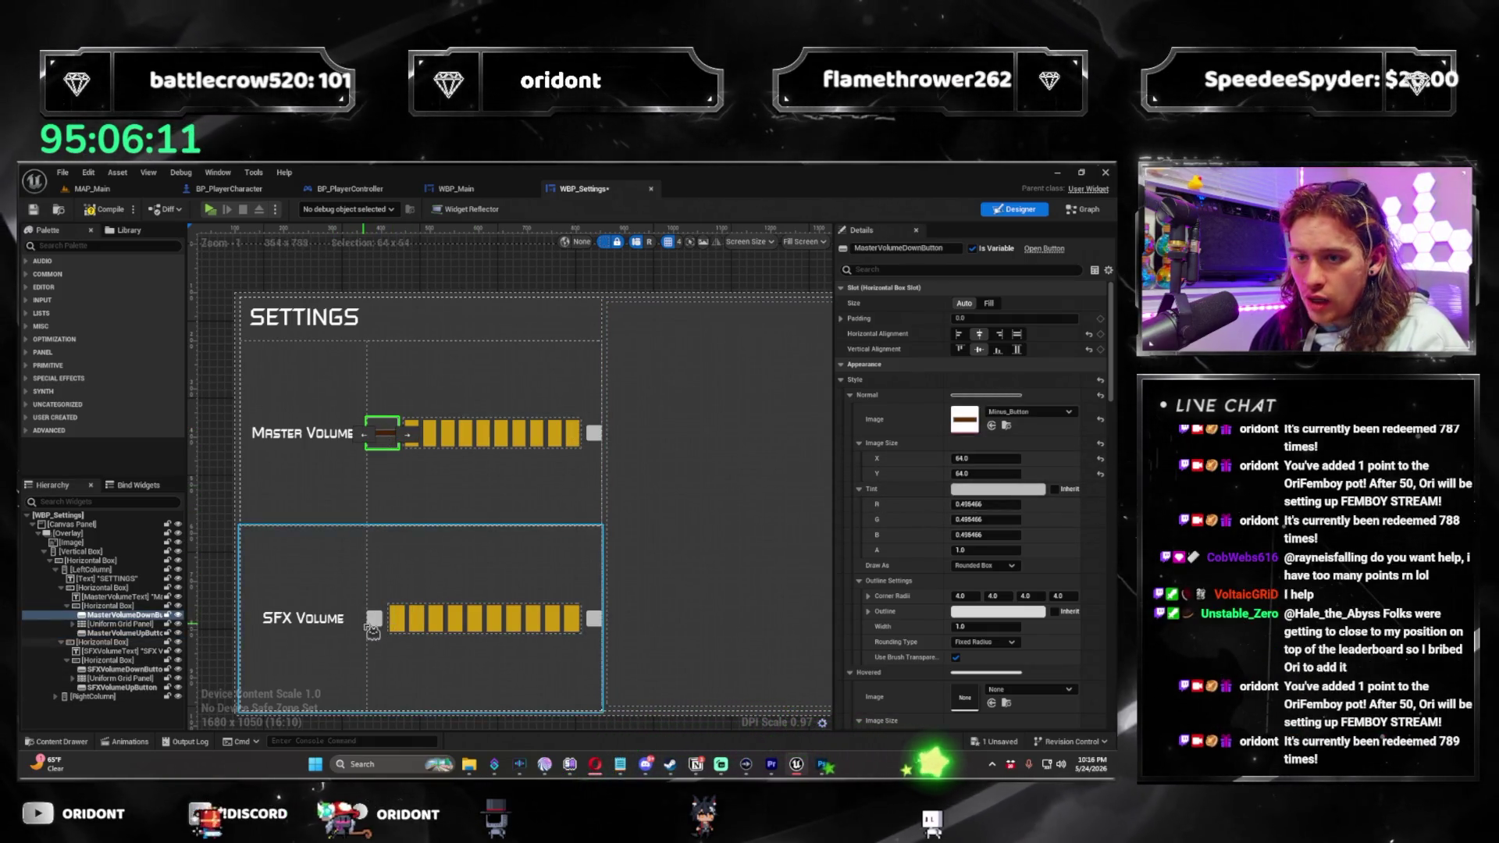
Set its hovered image to Minus_Button_HOVERED sized 64×64.
{"action": "scroll", "coordinate": [912, 567], "scroll_direction": "down", "scroll_amount": 1}
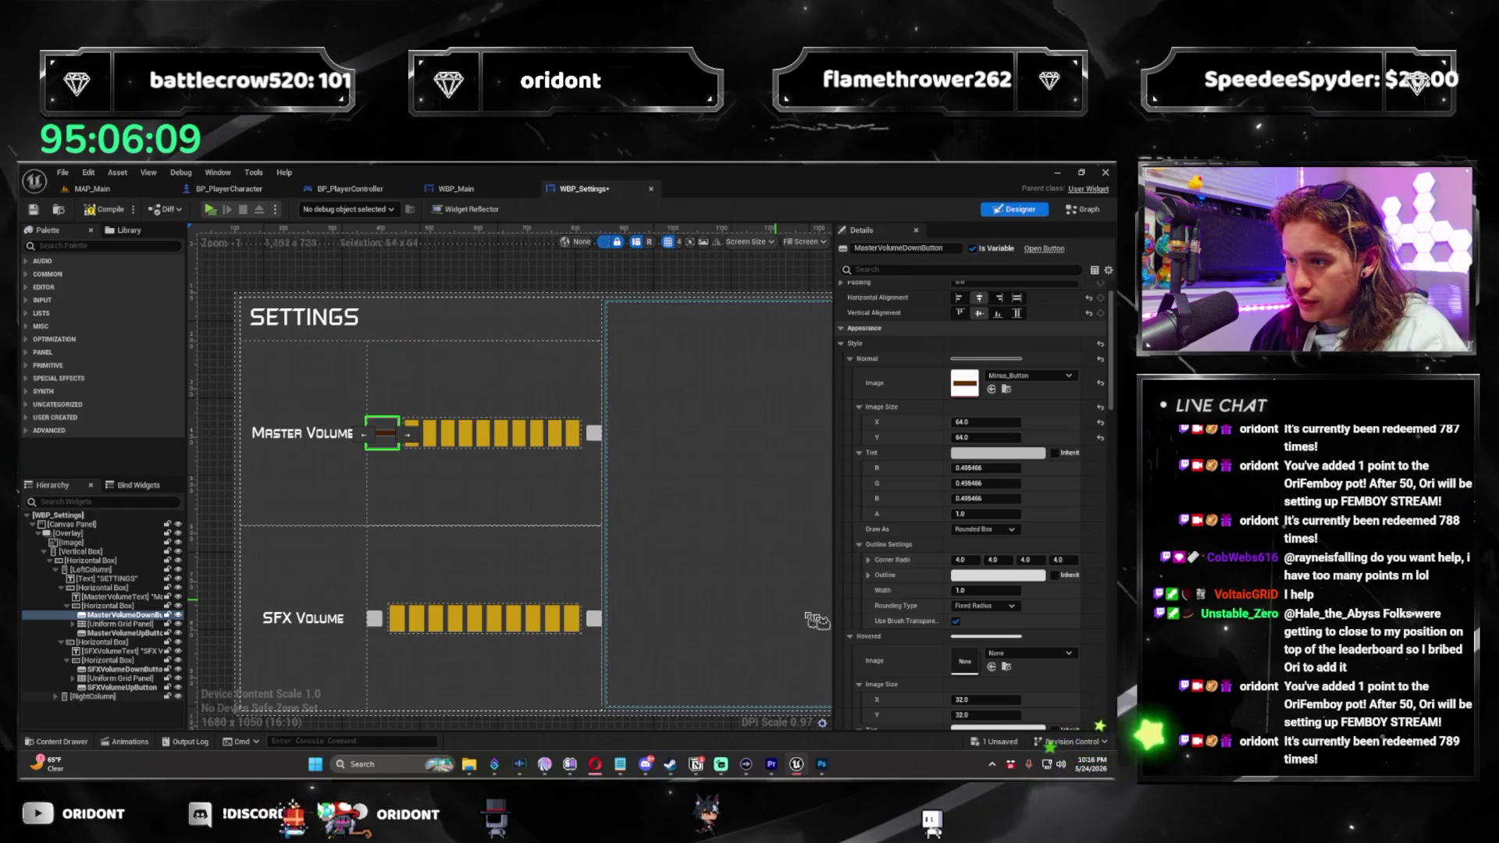
{"action": "scroll", "coordinate": [913, 501], "scroll_direction": "down", "scroll_amount": 3}
{"action": "left_click", "coordinate": [1030, 550]}
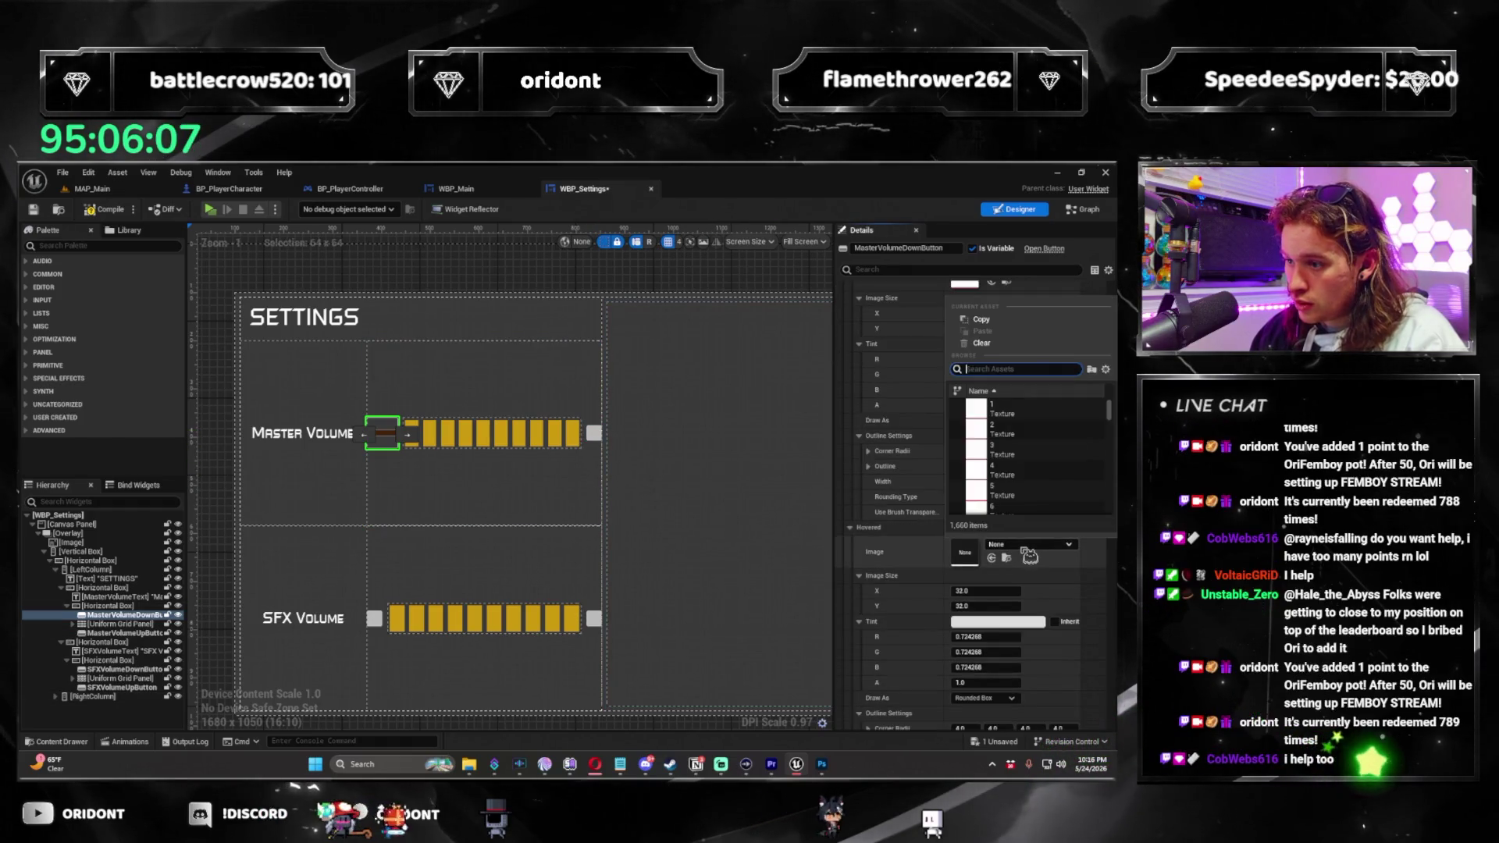
{"action": "type", "text": "minus"}
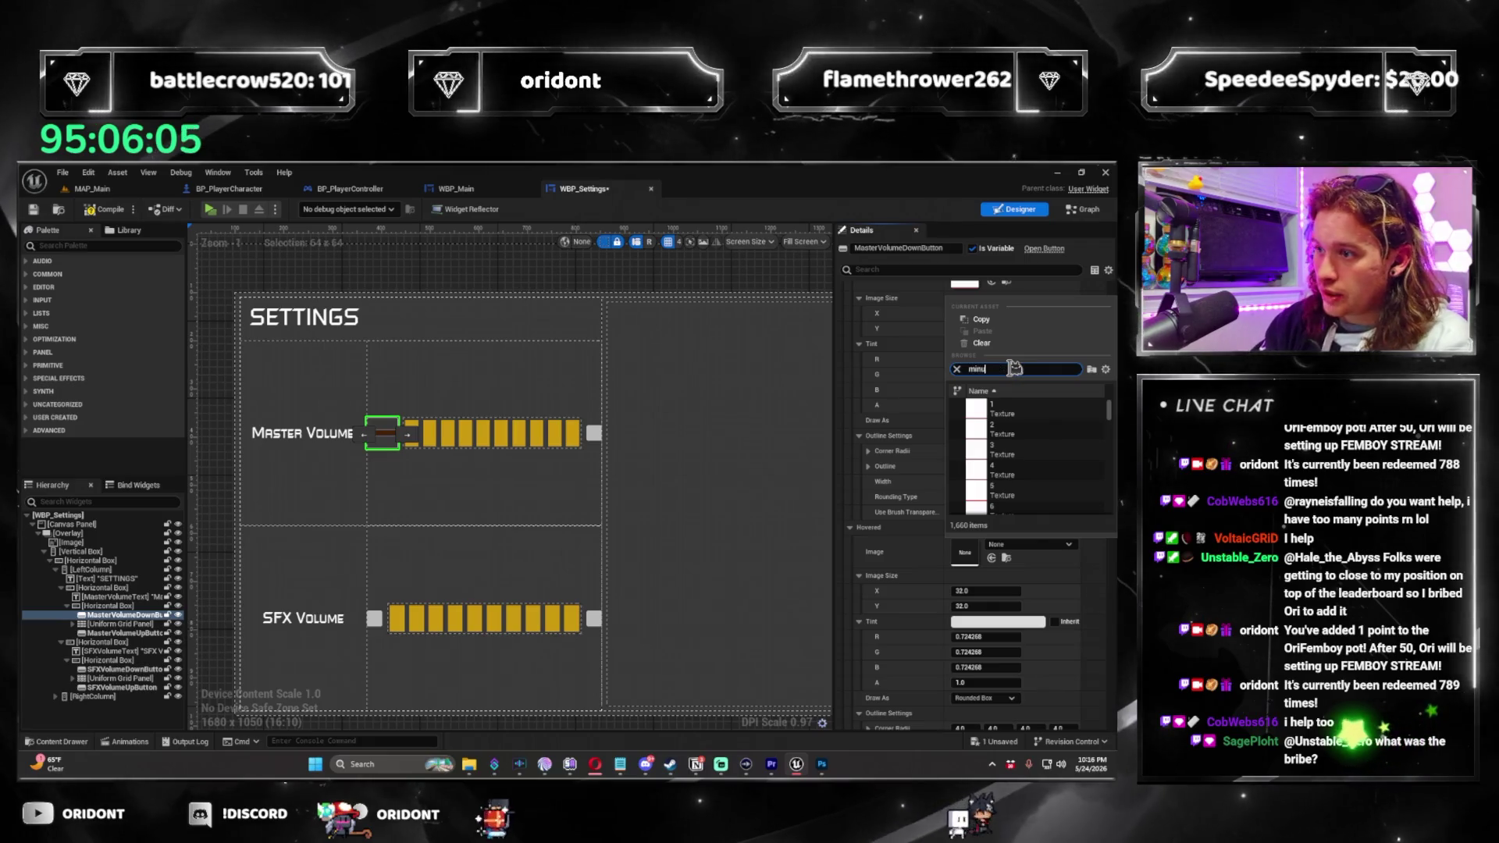
{"action": "left_click", "coordinate": [1012, 425]}
{"action": "left_click", "coordinate": [988, 591]}
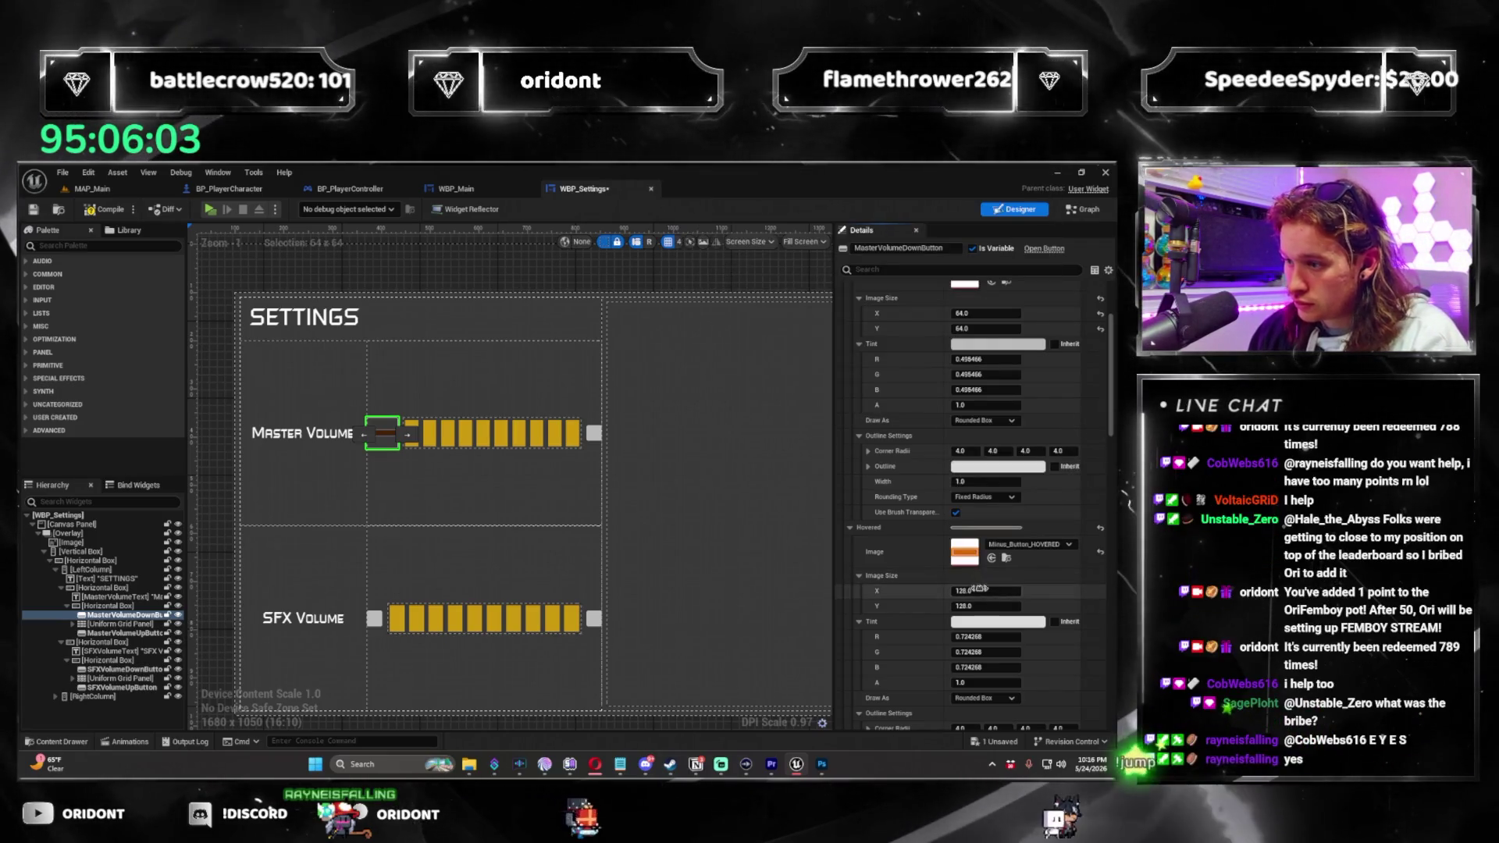
{"action": "type", "text": "64"}
{"action": "key", "text": "Tab"}
{"action": "type", "text": "6"}
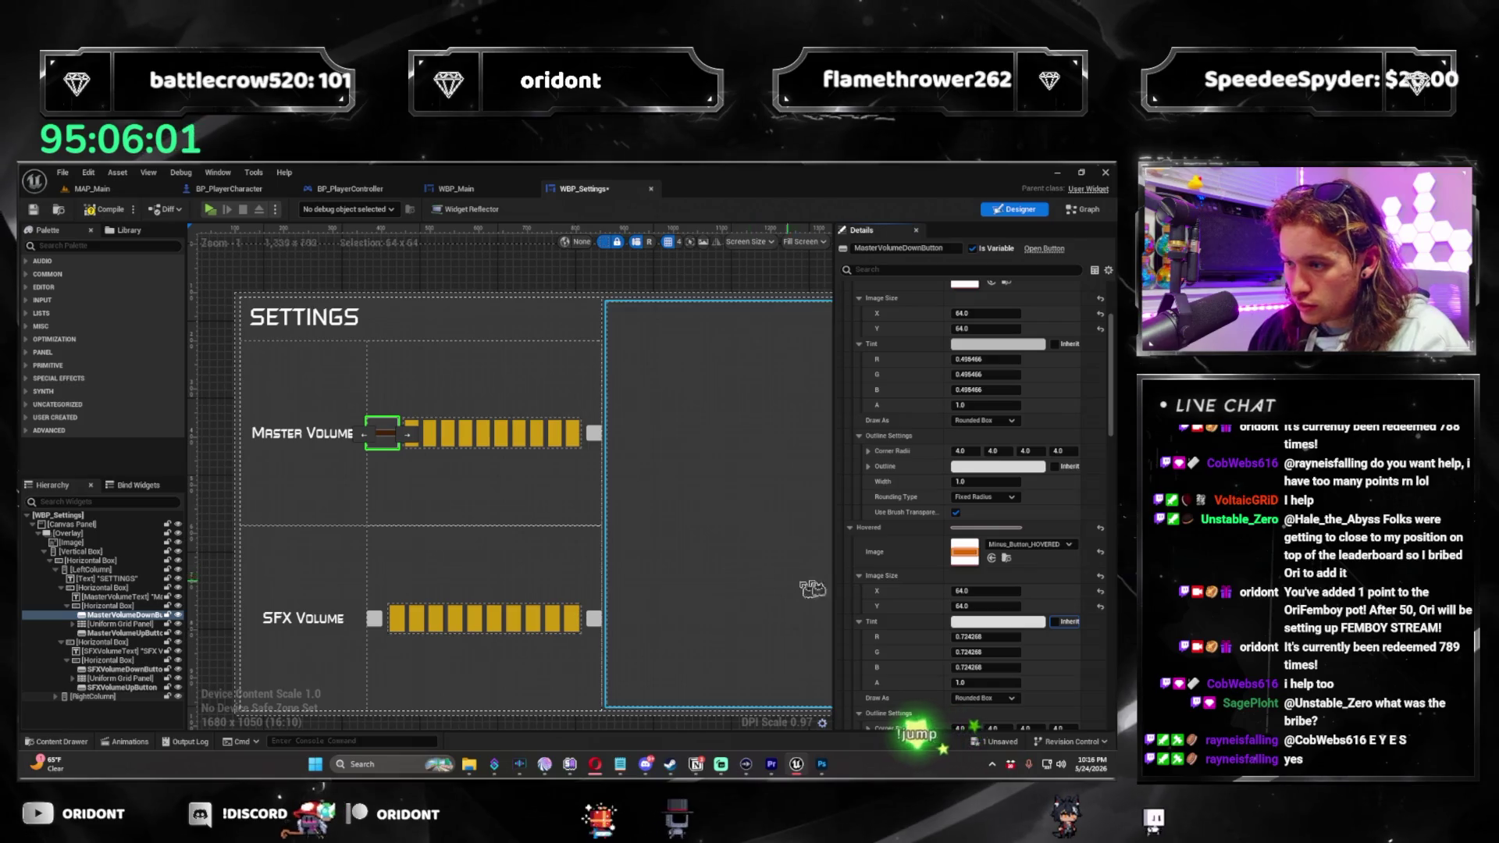
Set its pressed image to Minus_Button_PRESSED sized 64×64.
{"action": "scroll", "coordinate": [961, 591], "scroll_direction": "down", "scroll_amount": 5}
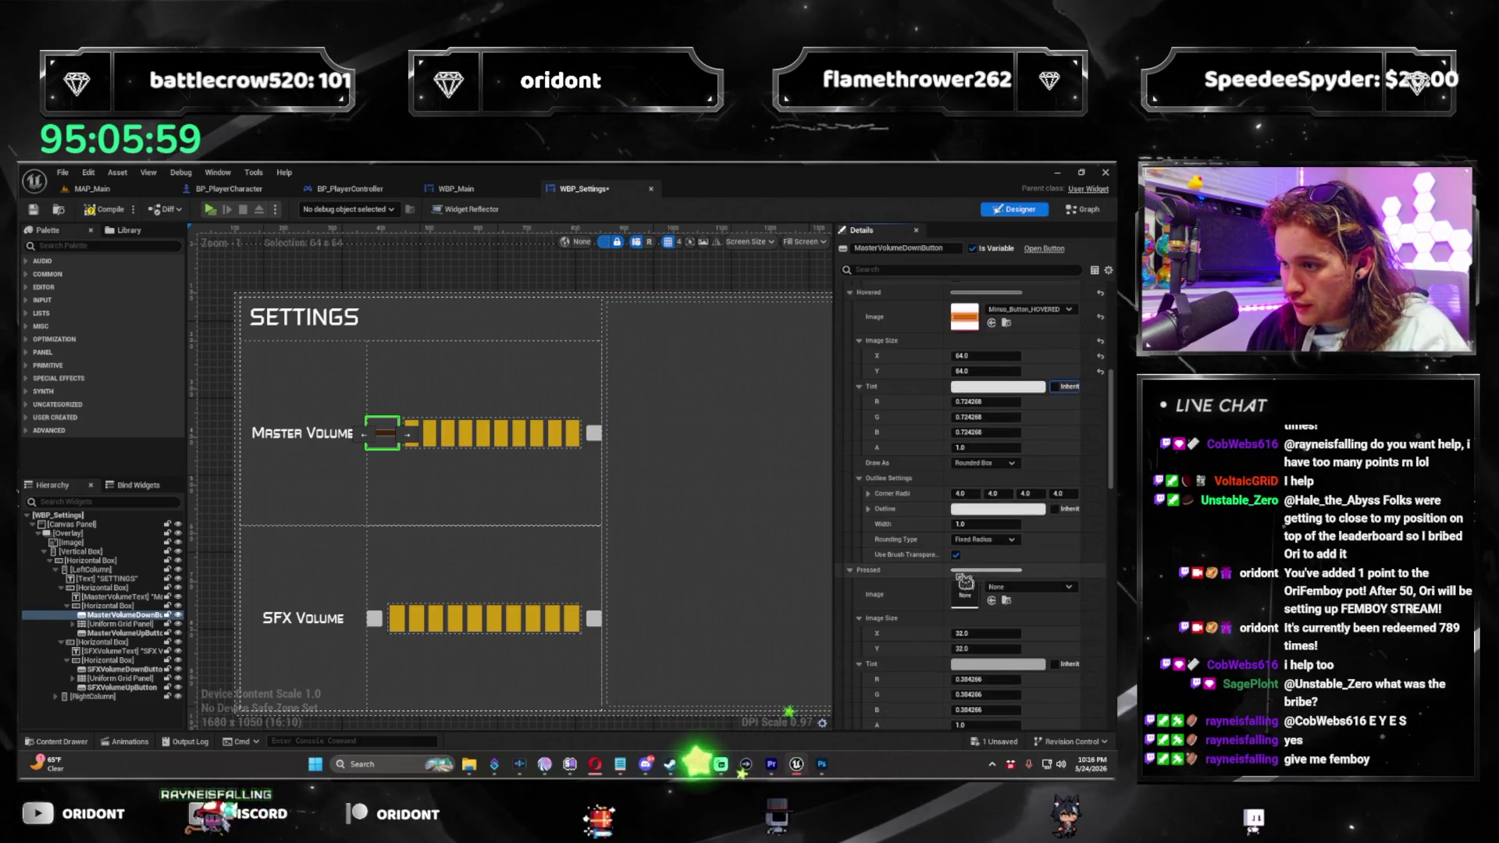
{"action": "scroll", "coordinate": [939, 499], "scroll_direction": "down", "scroll_amount": 1}
{"action": "left_click", "coordinate": [1029, 533]}
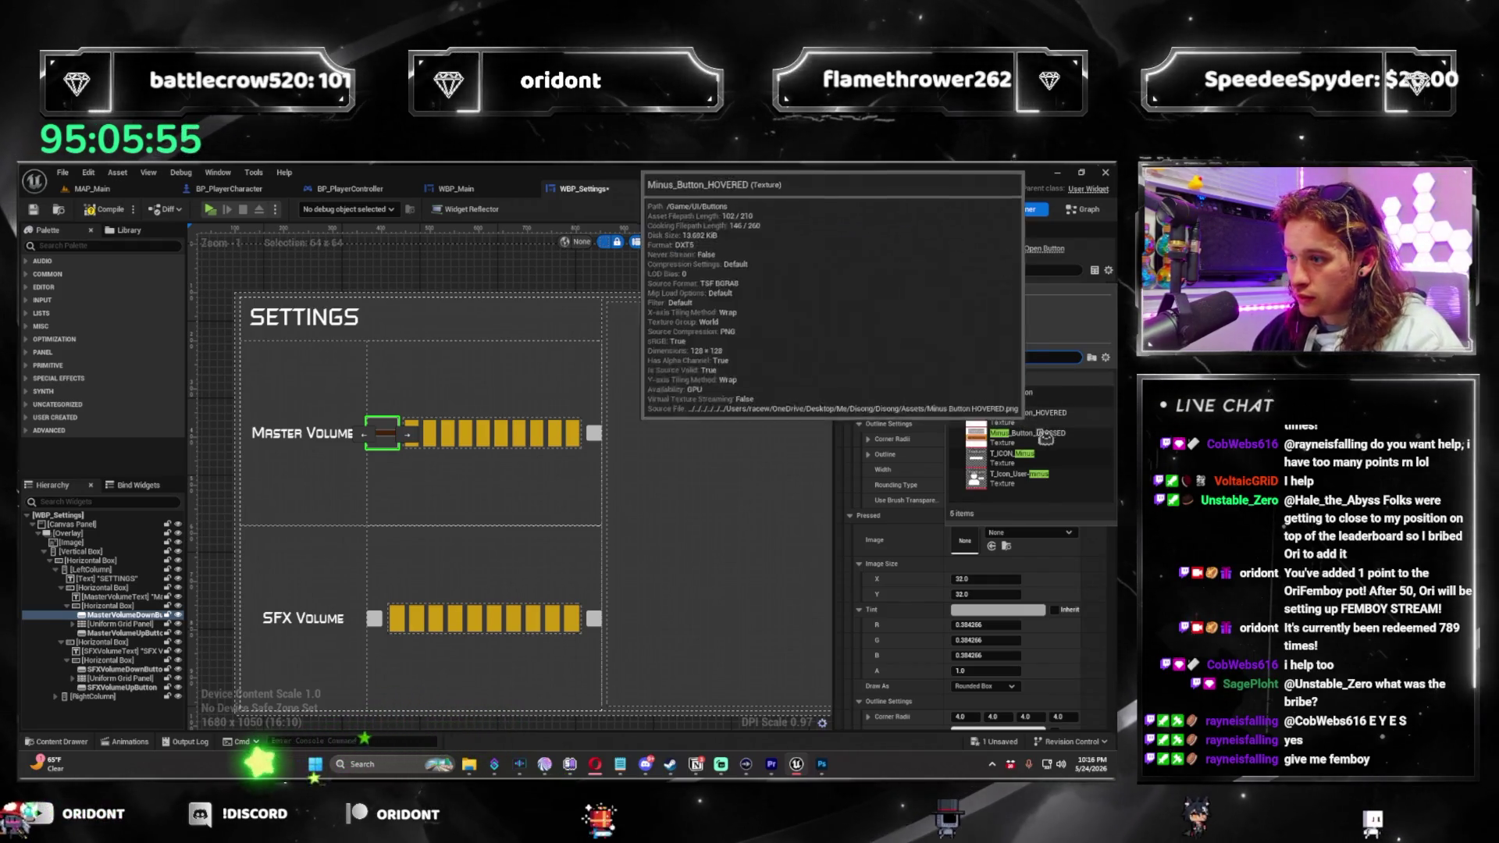
{"action": "left_click", "coordinate": [1081, 438]}
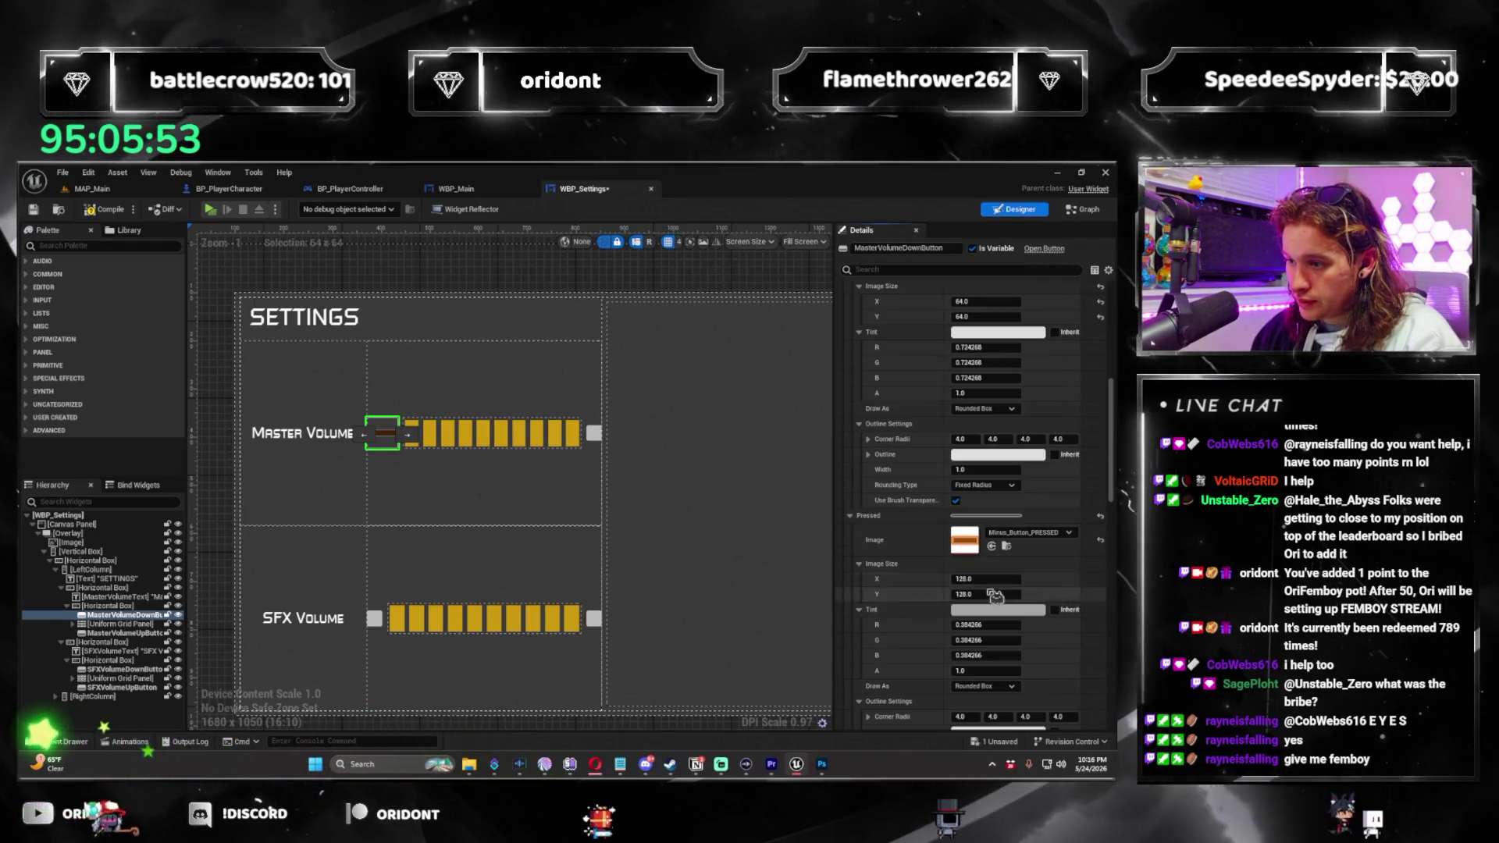
{"action": "left_click", "coordinate": [988, 579]}
{"action": "type", "text": "64"}
{"action": "key", "text": "Tab"}
{"action": "type", "text": "64"}
{"action": "key", "text": "Tab"}
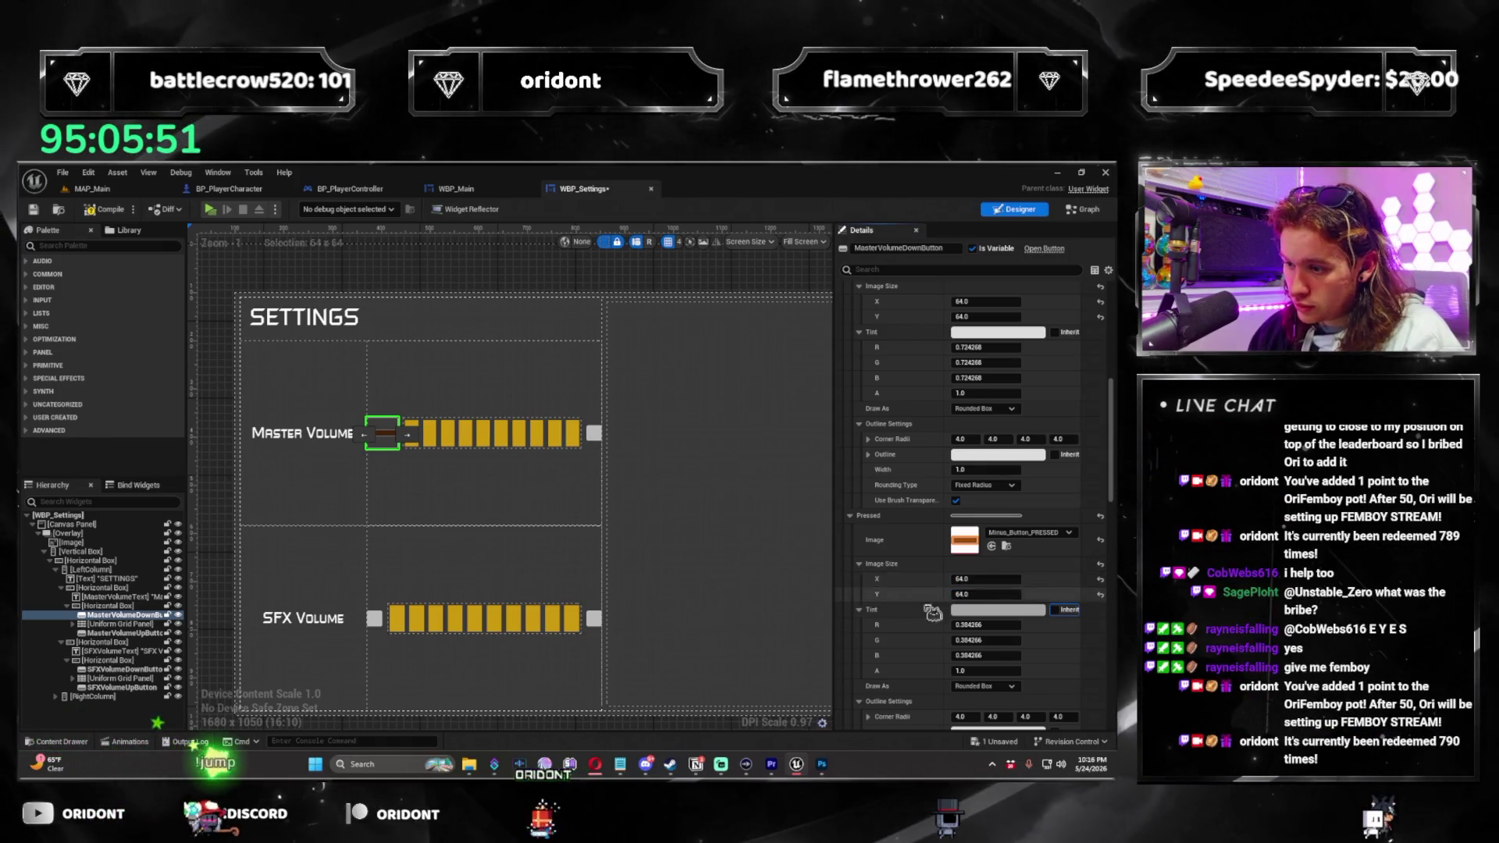
{"action": "scroll", "coordinate": [930, 629], "scroll_direction": "down", "scroll_amount": 1}
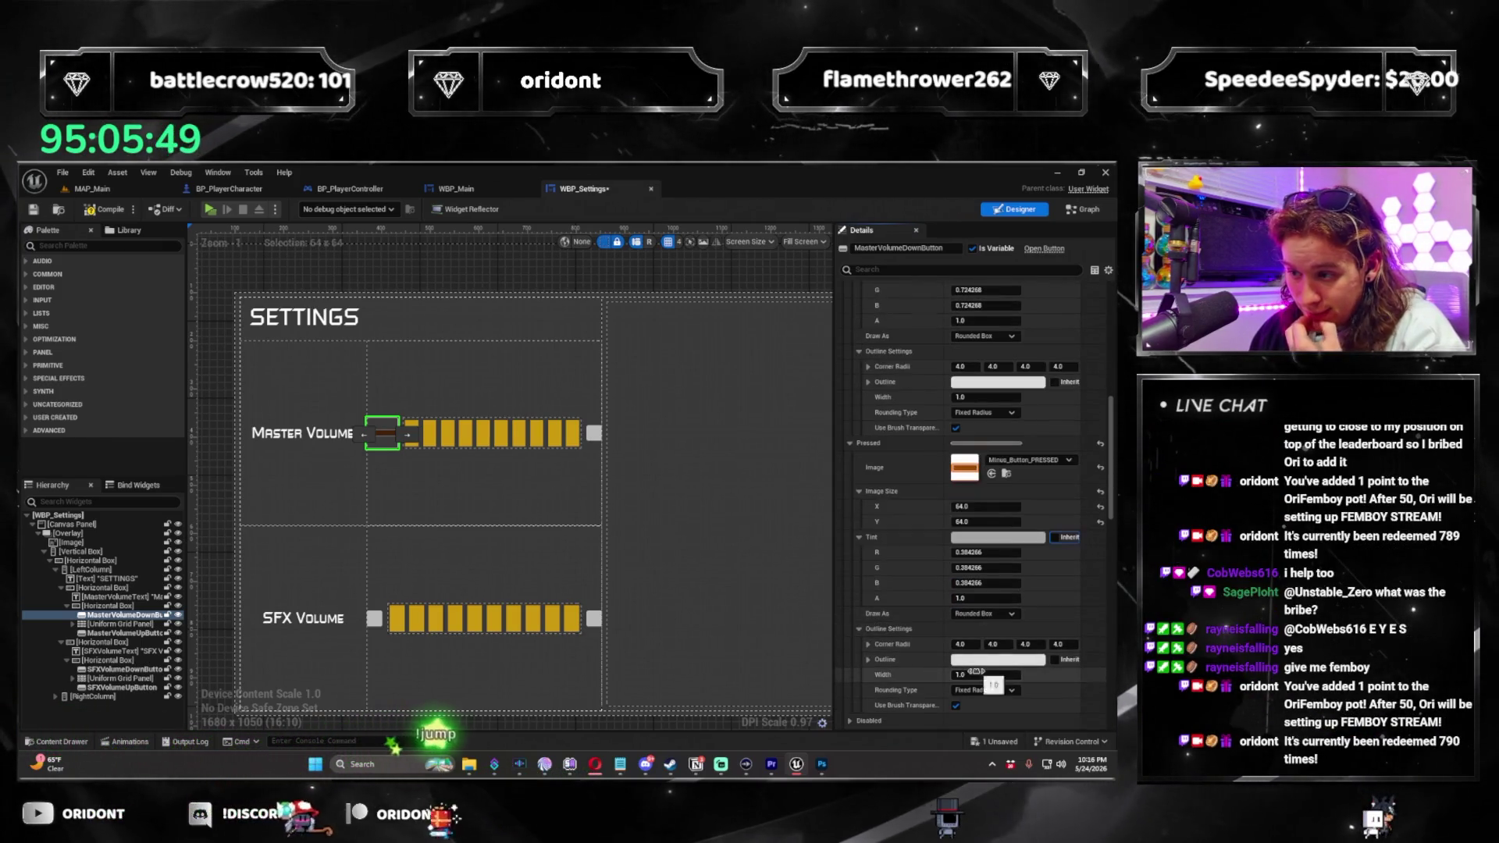
{"action": "scroll", "coordinate": [936, 567], "scroll_direction": "up", "scroll_amount": 1}
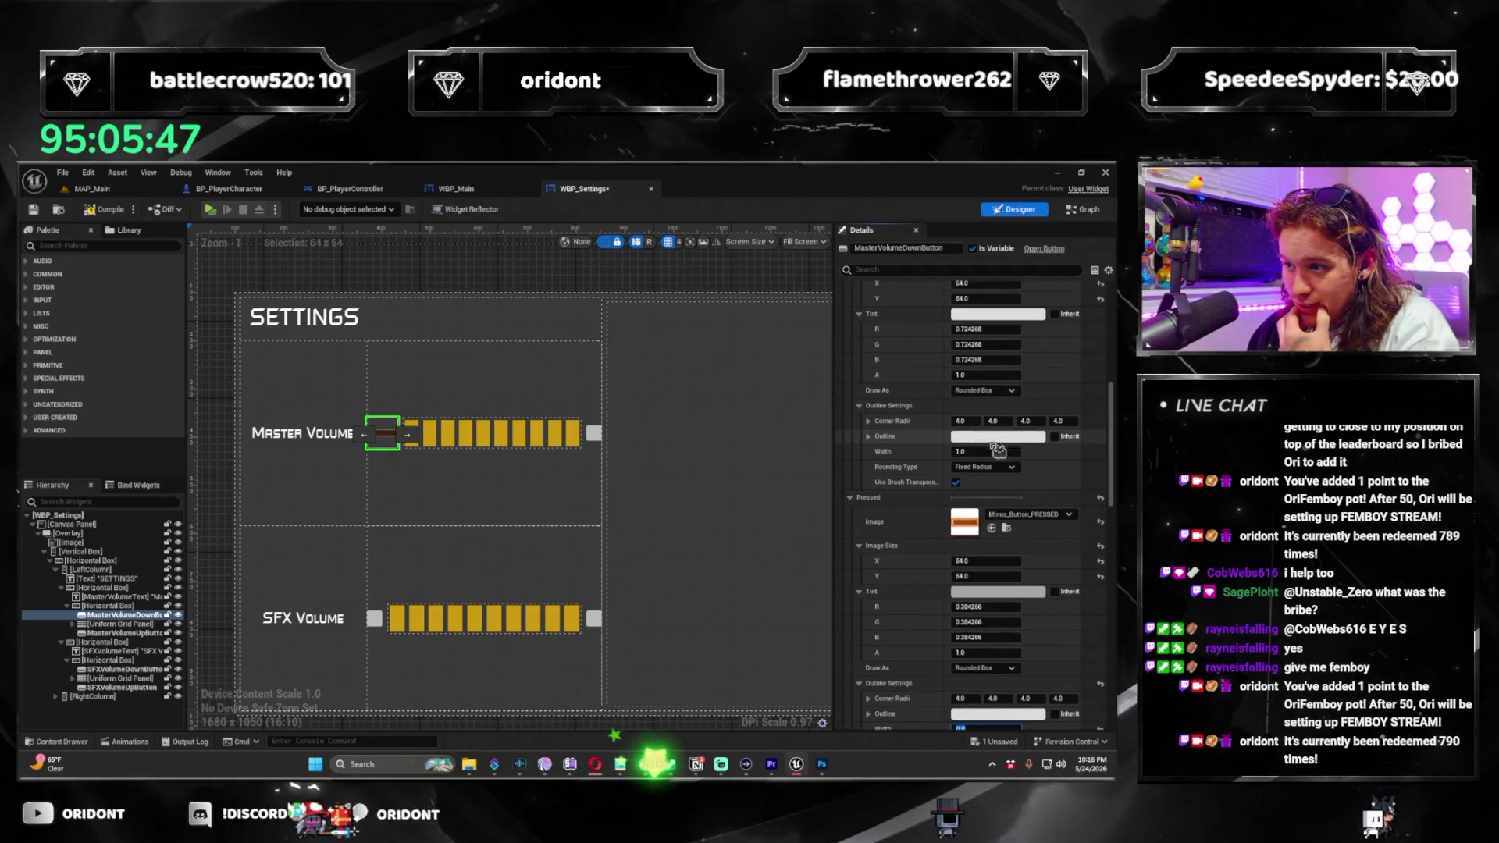
{"action": "scroll", "coordinate": [988, 461], "scroll_direction": "up", "scroll_amount": 3}
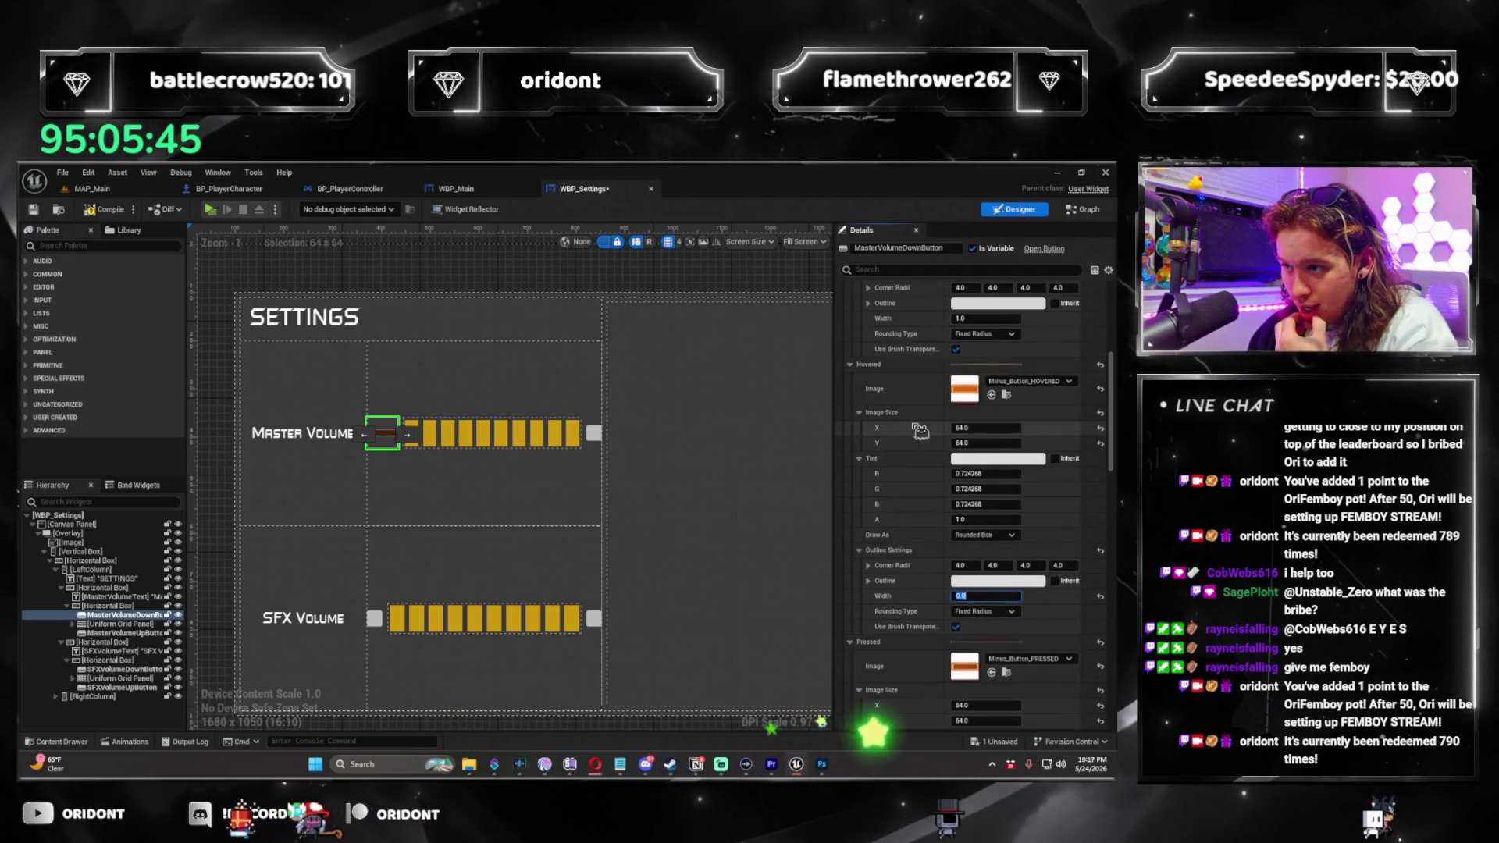
{"action": "left_click", "coordinate": [376, 619]}
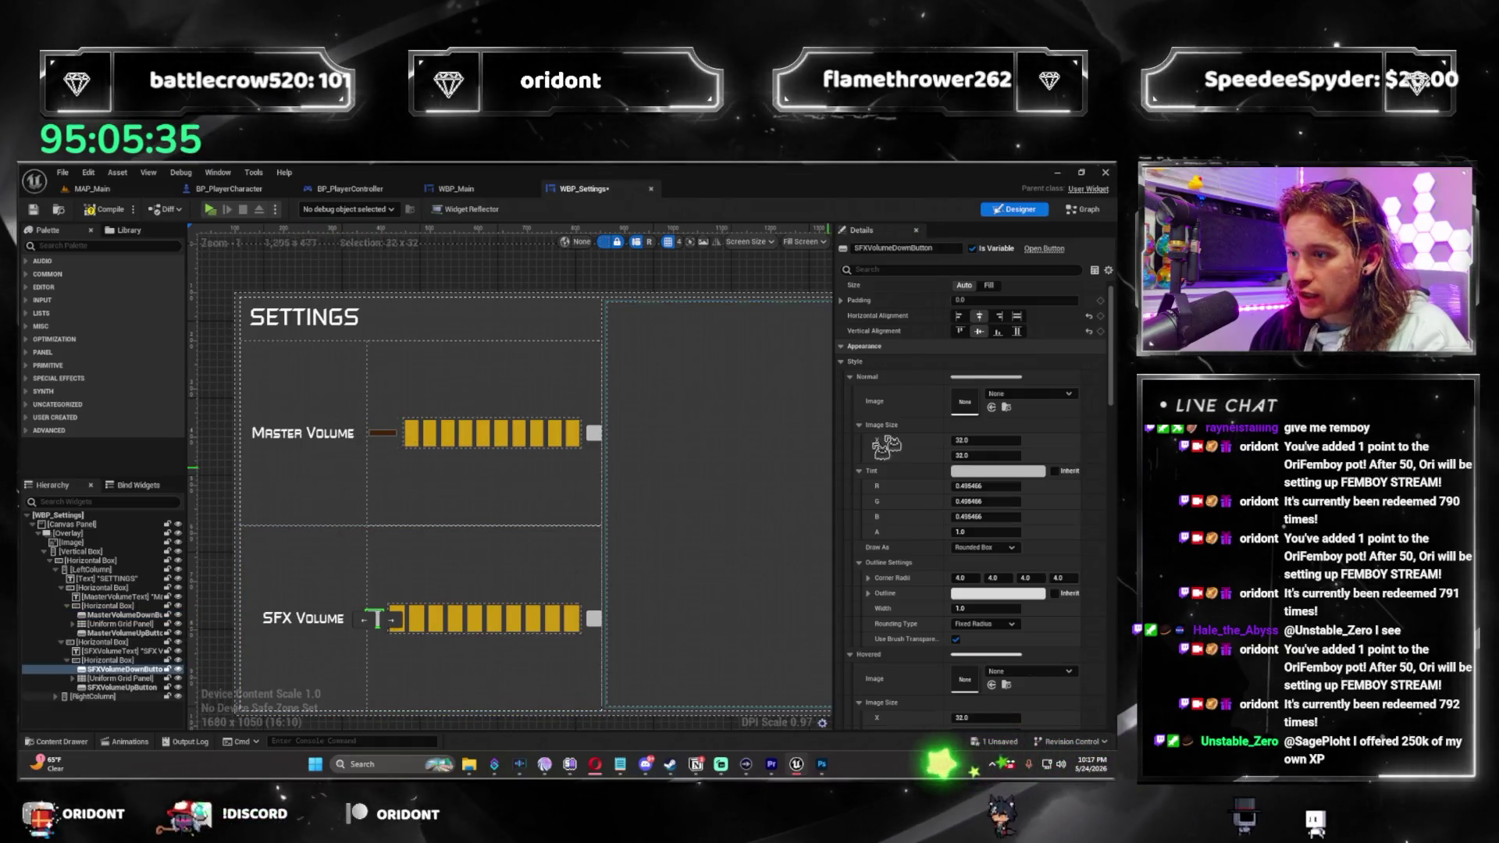
Paste the copied minus-button style onto the SFX Volume down and up buttons.
{"action": "right_click", "coordinate": [906, 369]}
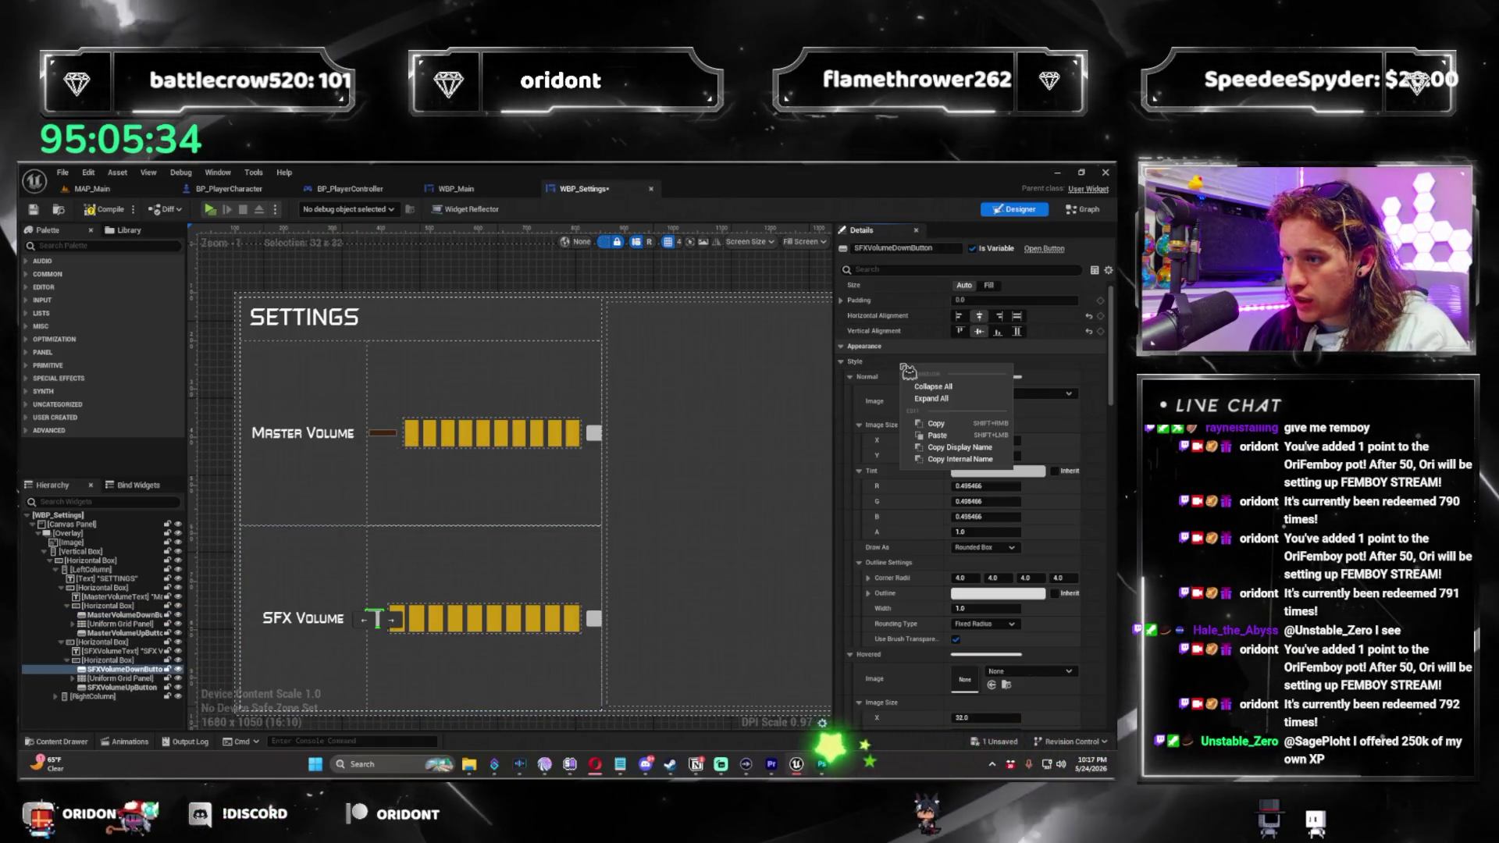
{"action": "left_click", "coordinate": [937, 435]}
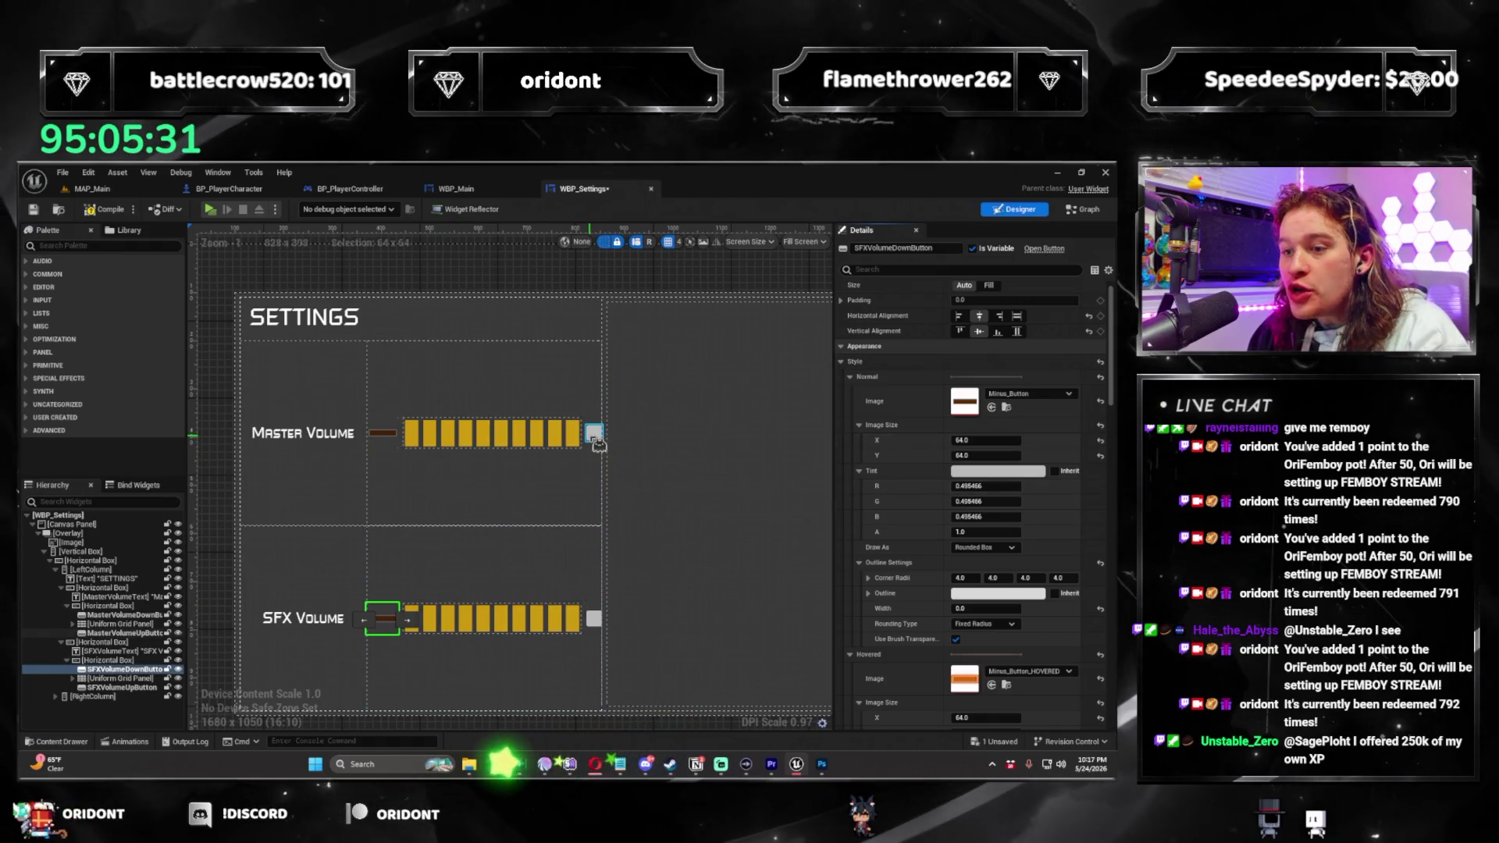
{"action": "left_click", "coordinate": [595, 435]}
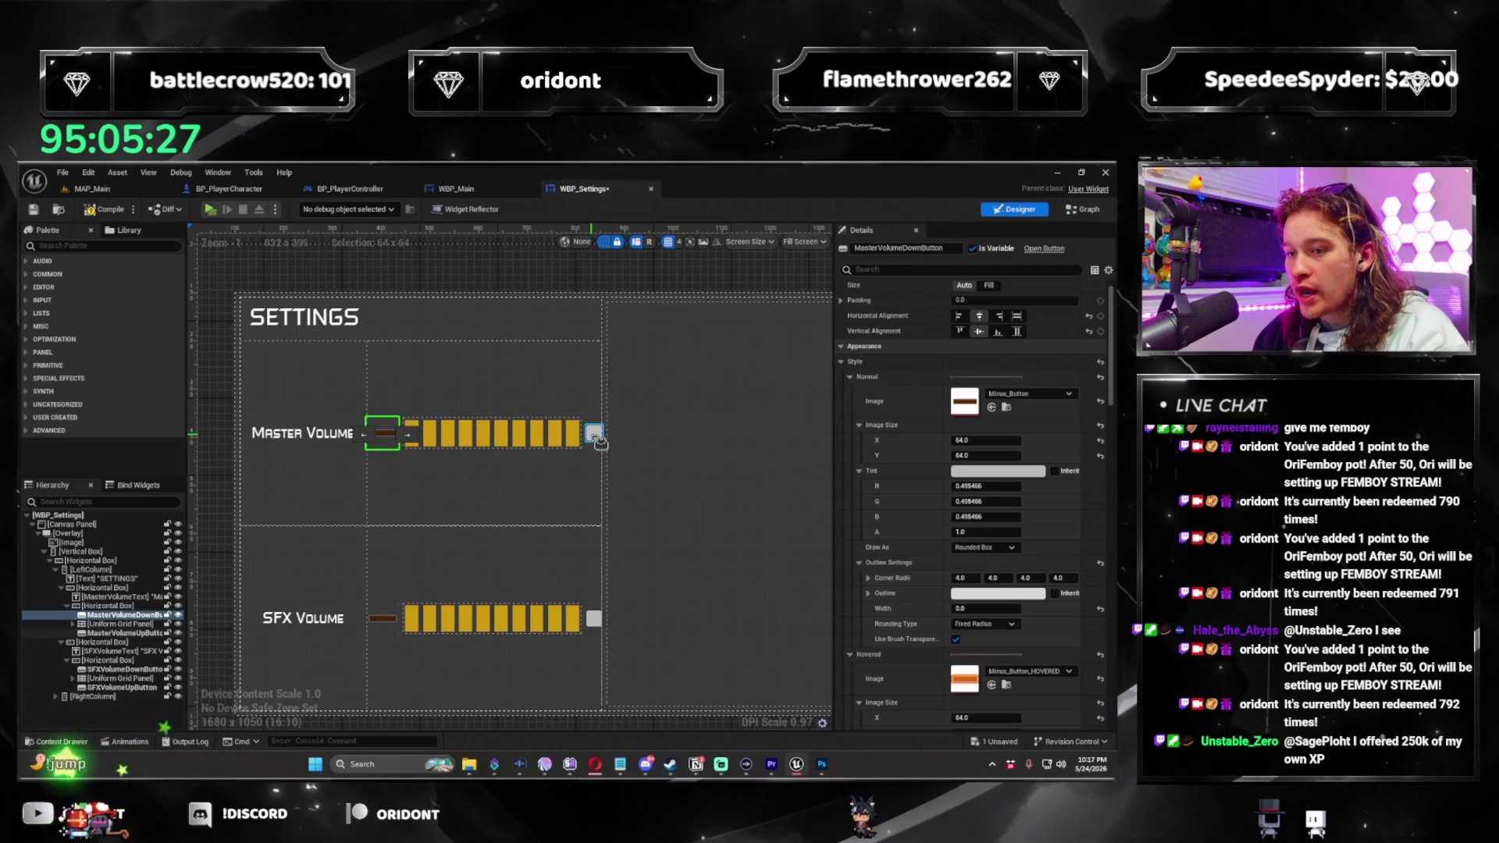
{"action": "left_click", "coordinate": [595, 434]}
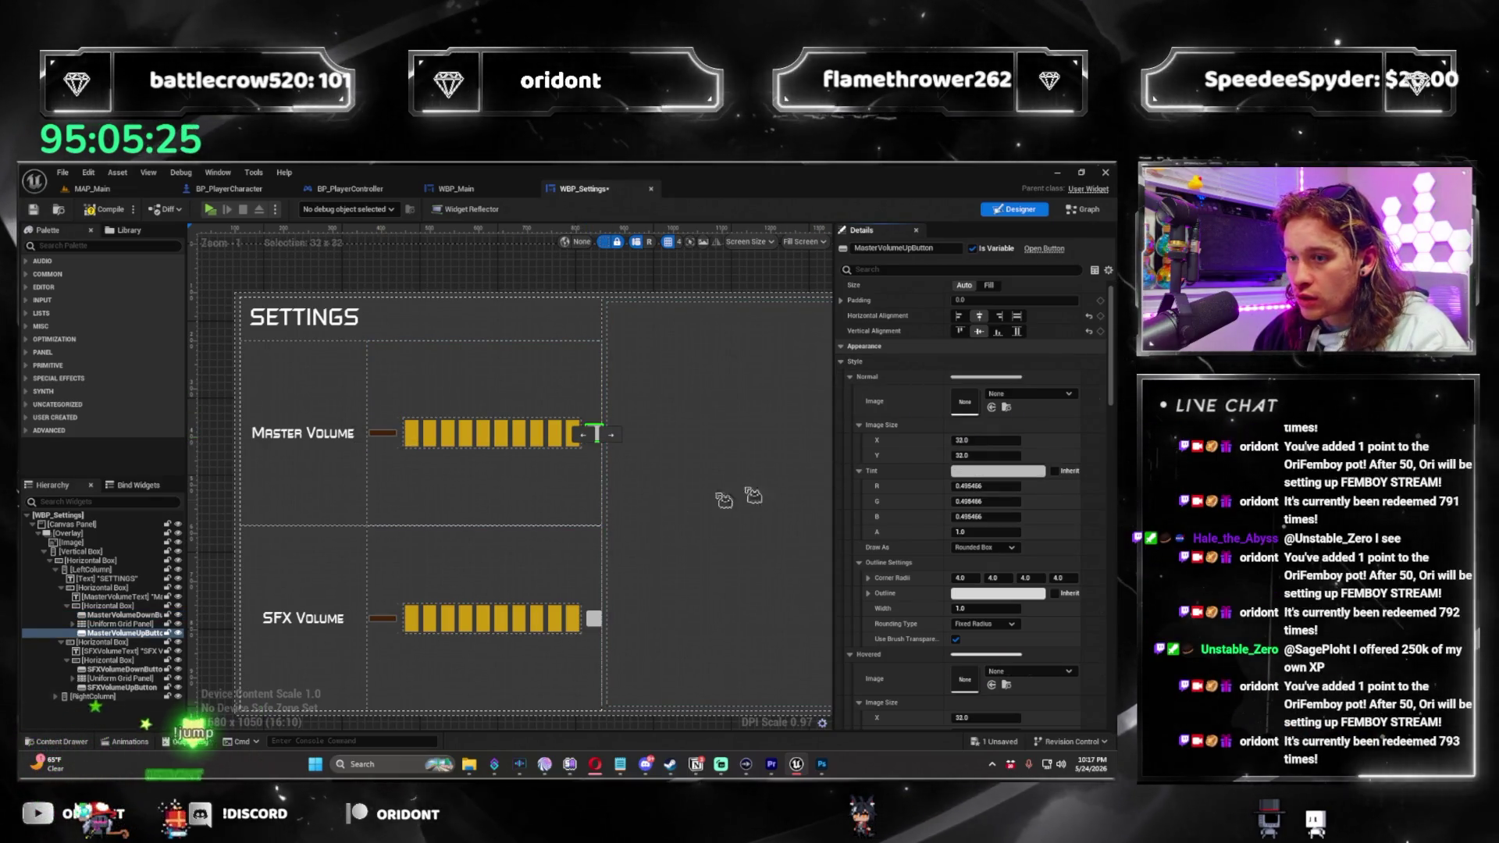
{"action": "left_click", "coordinate": [594, 618]}
{"action": "right_click", "coordinate": [949, 371]}
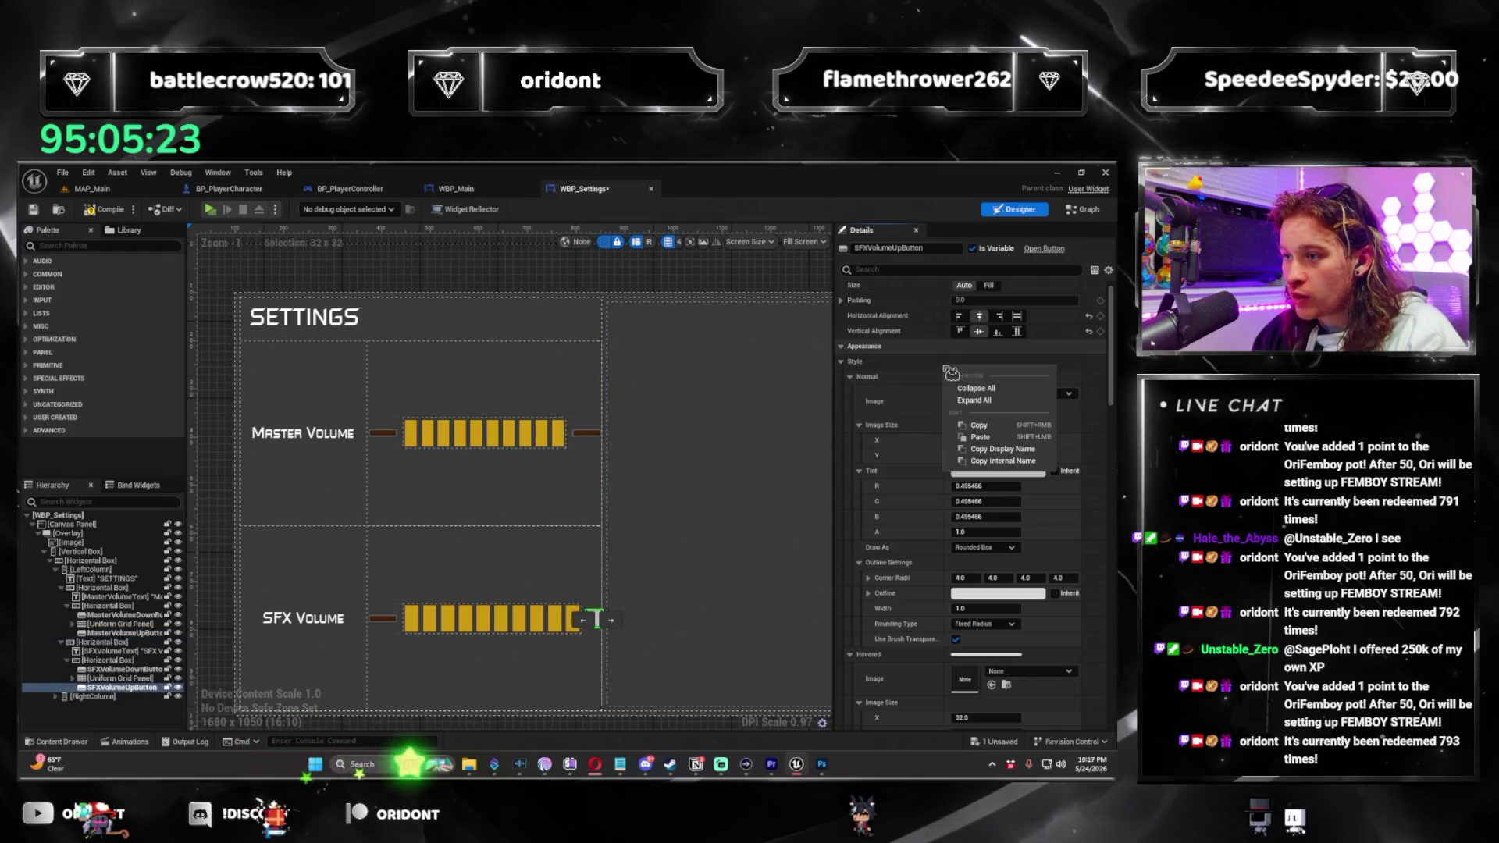
{"action": "left_click", "coordinate": [980, 436]}
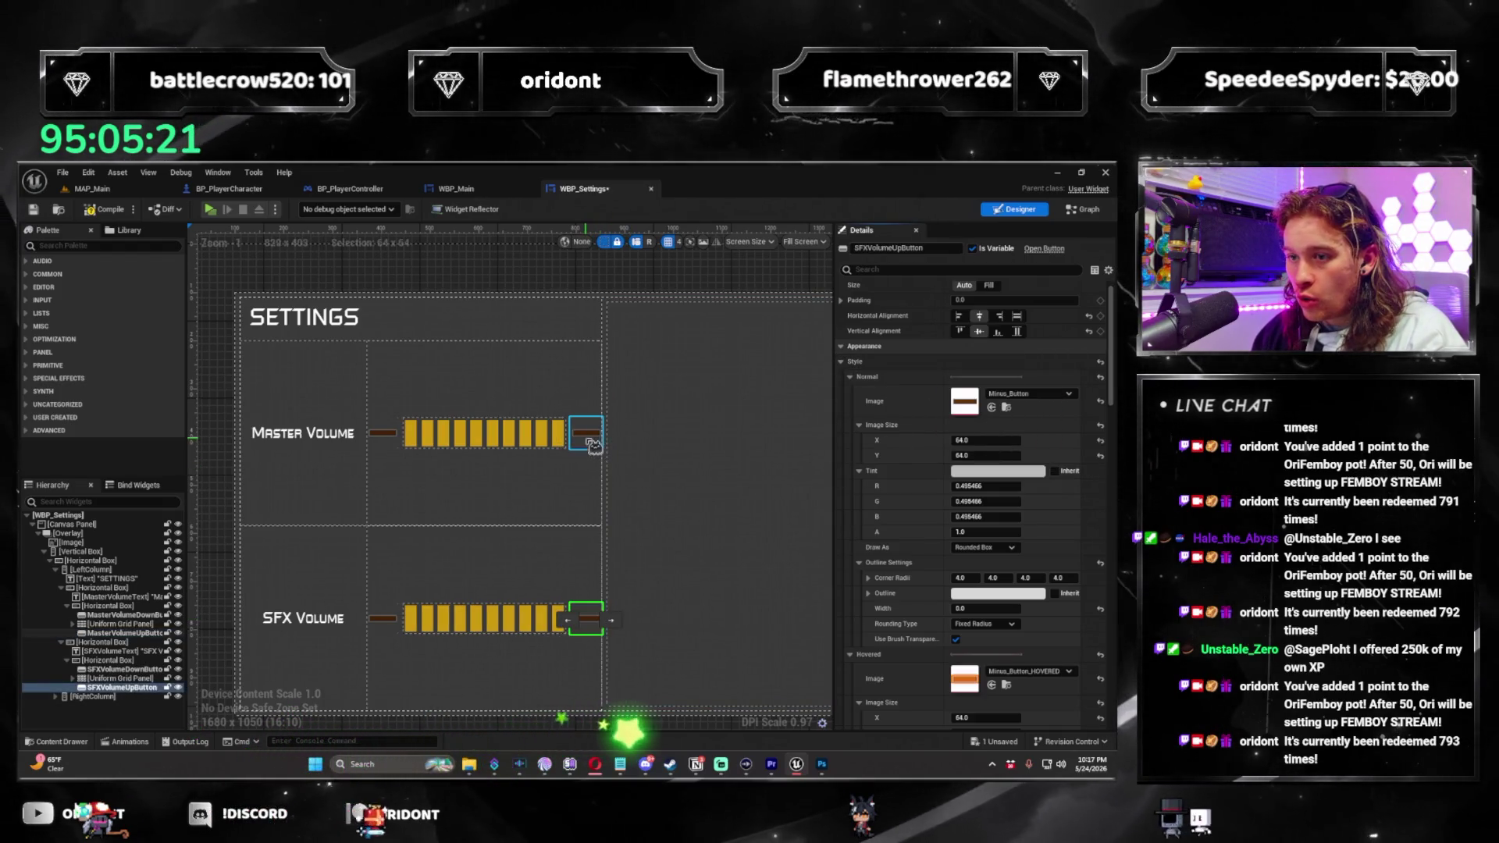
Set the up button's normal image to Plus_Button at 64×64.
{"action": "left_click", "coordinate": [1035, 400]}
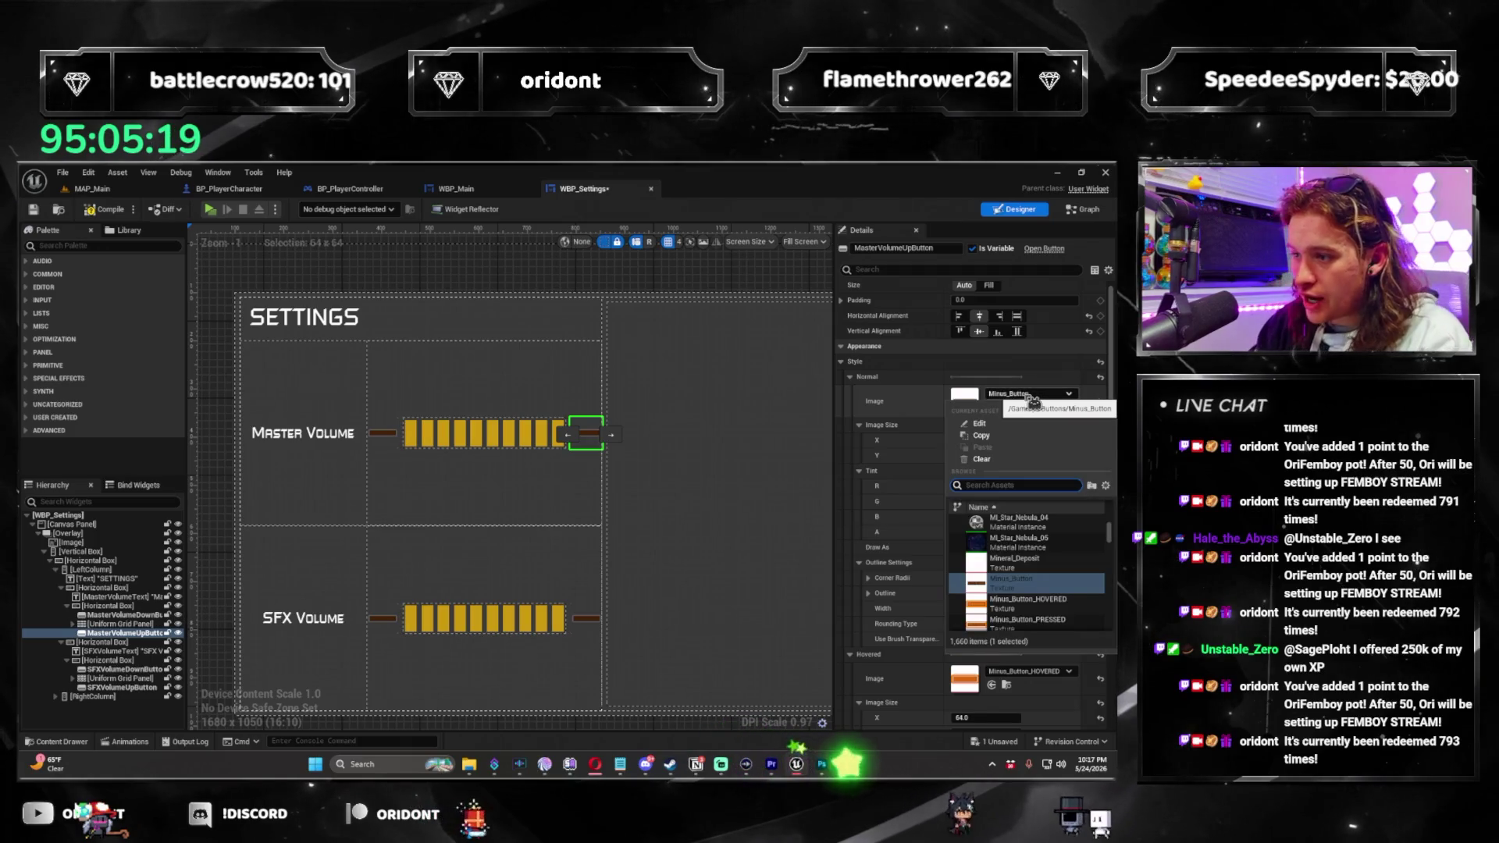
{"action": "left_click", "coordinate": [1069, 530]}
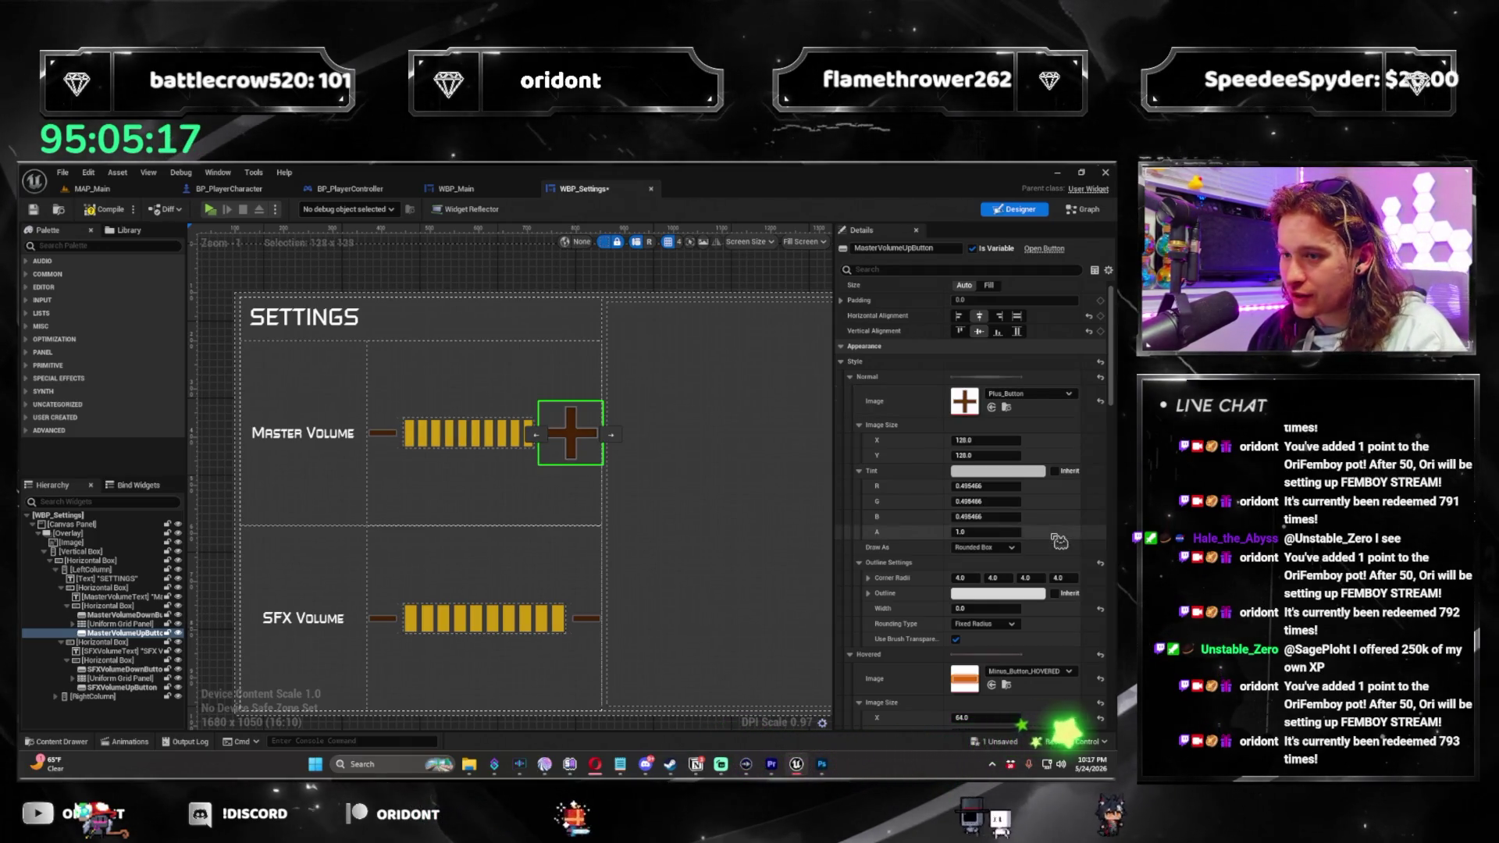
{"action": "left_click", "coordinate": [1000, 441]}
{"action": "type", "text": "64"}
{"action": "key", "text": "Tab"}
{"action": "type", "text": "64"}
{"action": "key", "text": "Return"}
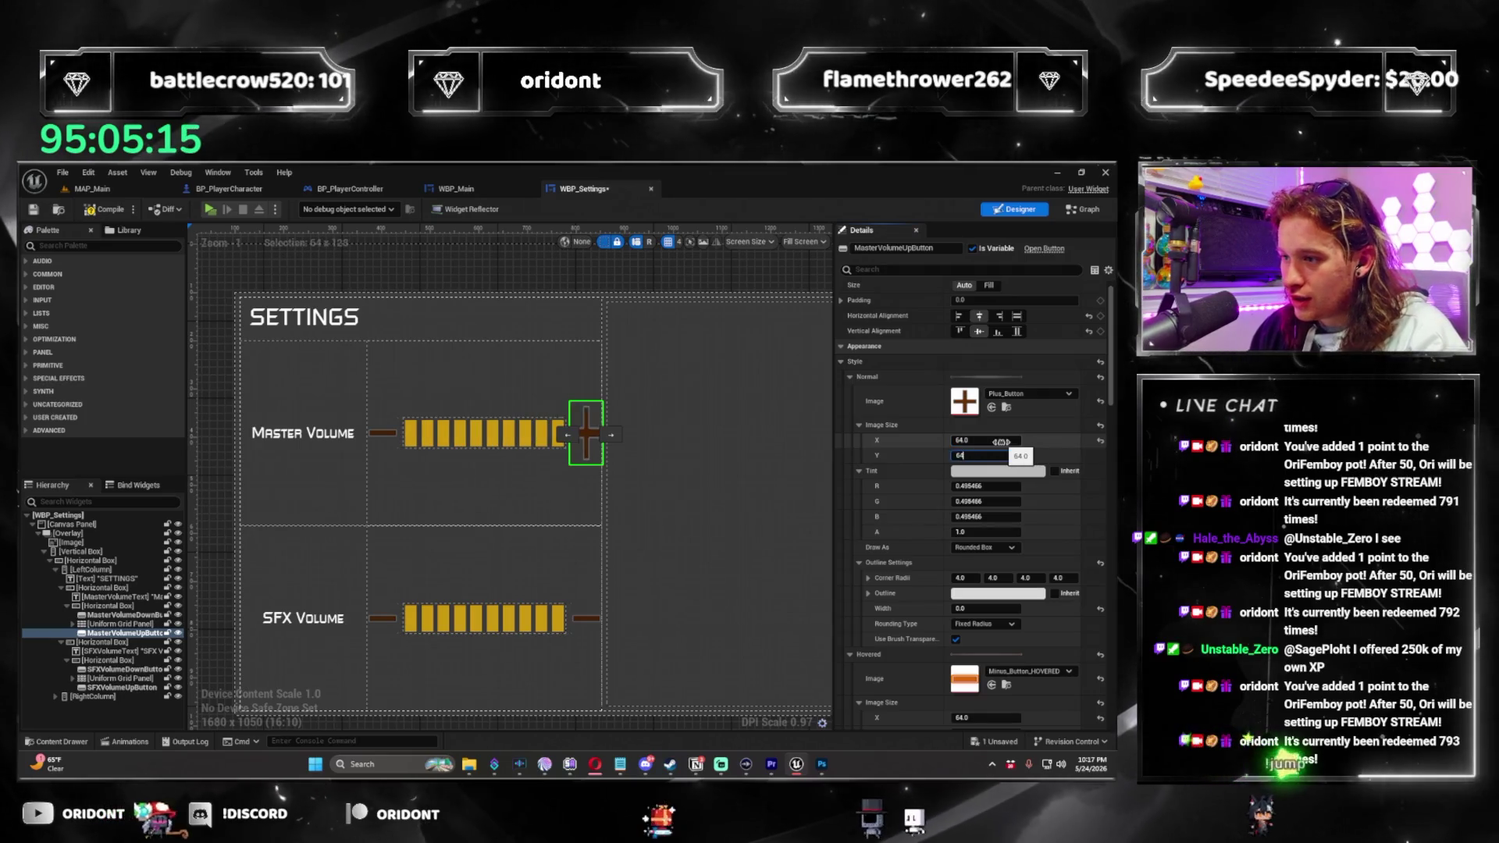
{"action": "scroll", "coordinate": [1046, 573], "scroll_direction": "down", "scroll_amount": 2}
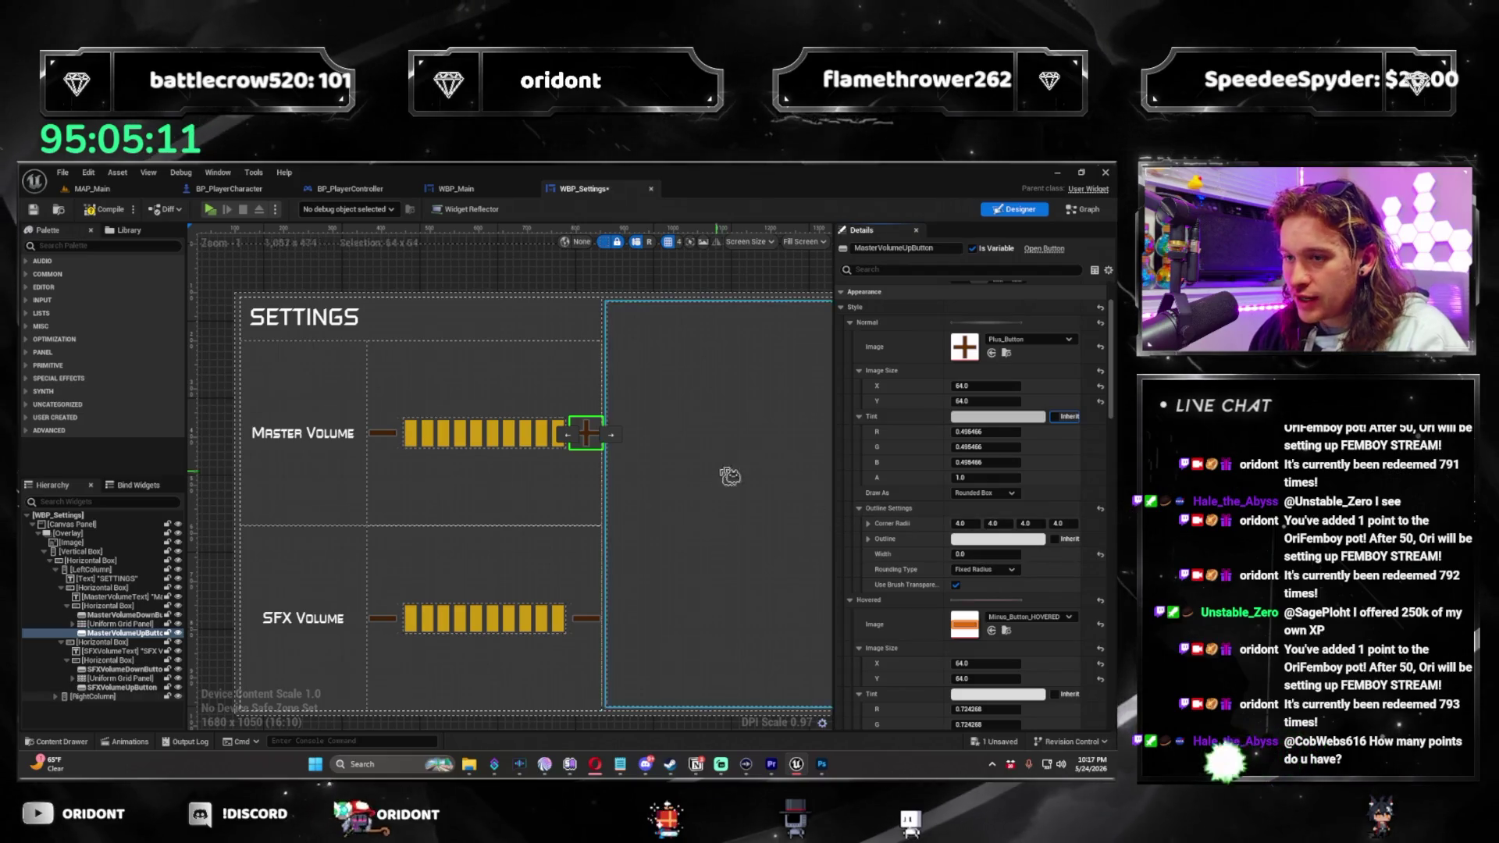
{"action": "scroll", "coordinate": [976, 546], "scroll_direction": "down", "scroll_amount": 4}
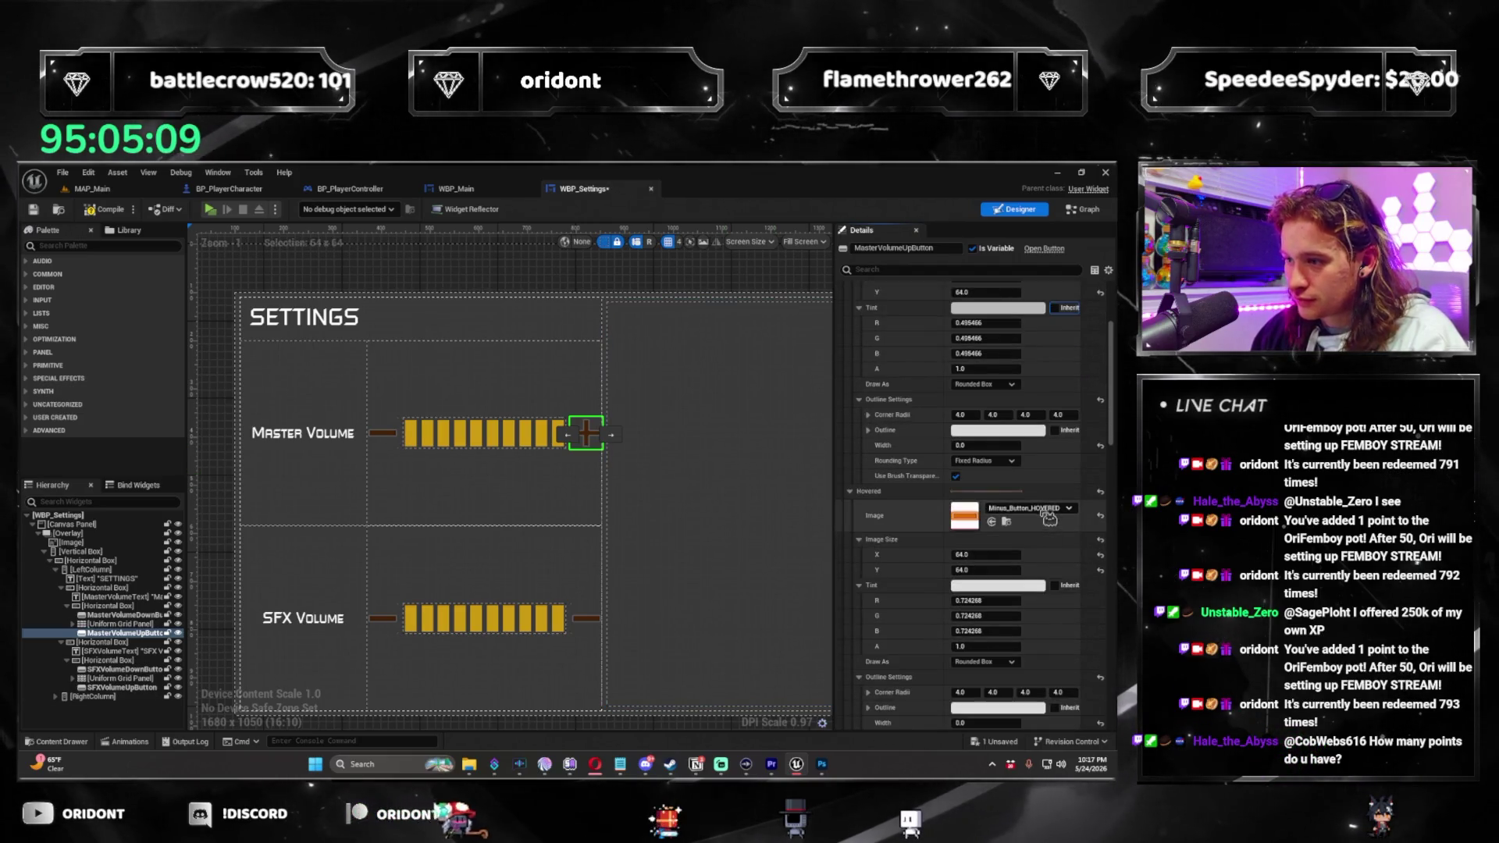
Set the hovered image to Plus_Button_HOVERED at 64×64.
{"action": "left_click", "coordinate": [1049, 508]}
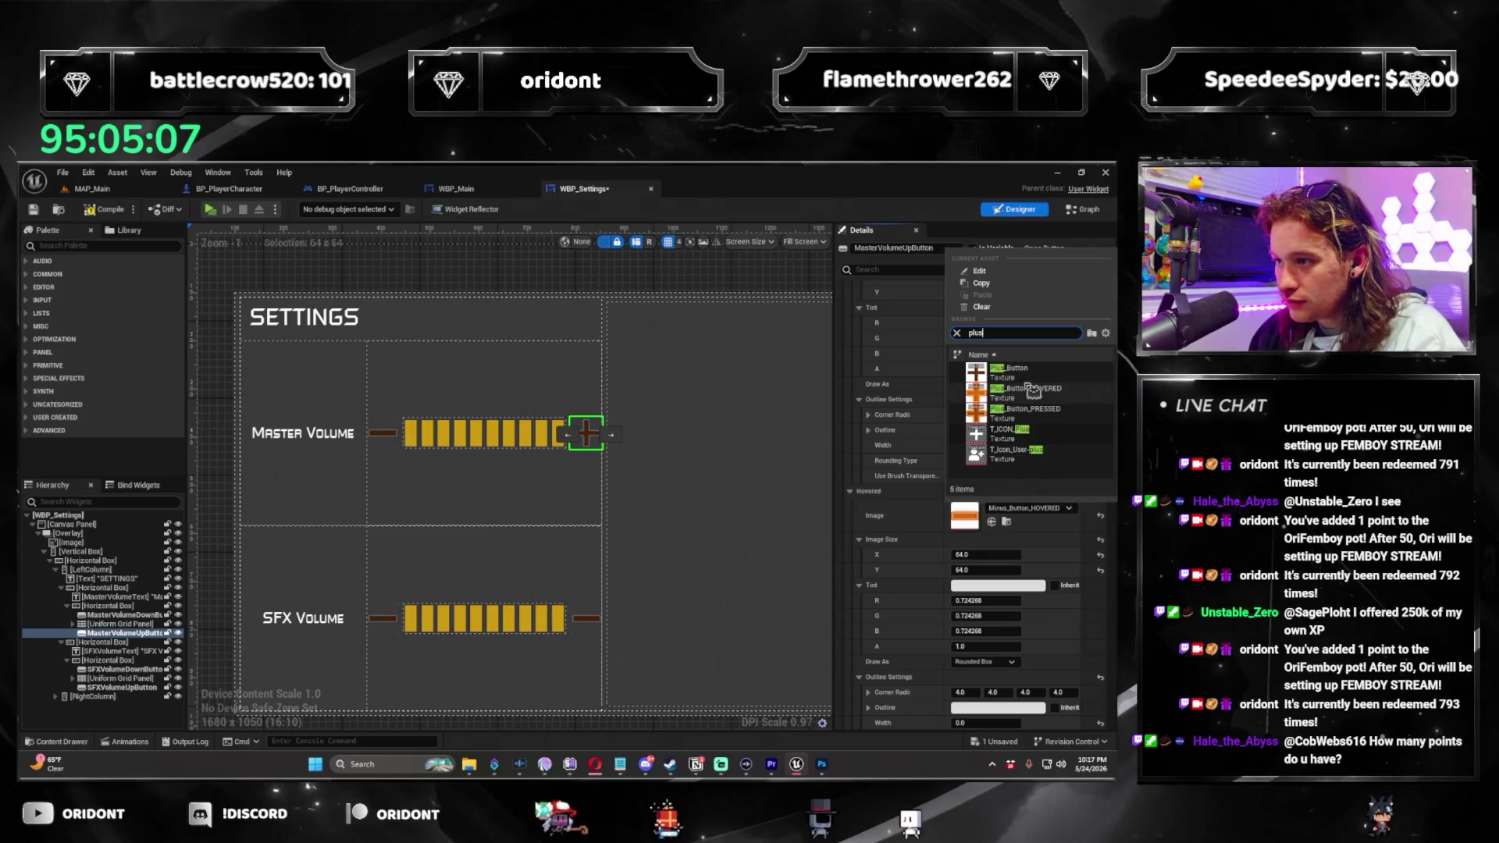
{"action": "left_click", "coordinate": [1032, 391]}
{"action": "scroll", "coordinate": [989, 577], "scroll_direction": "down", "scroll_amount": 2}
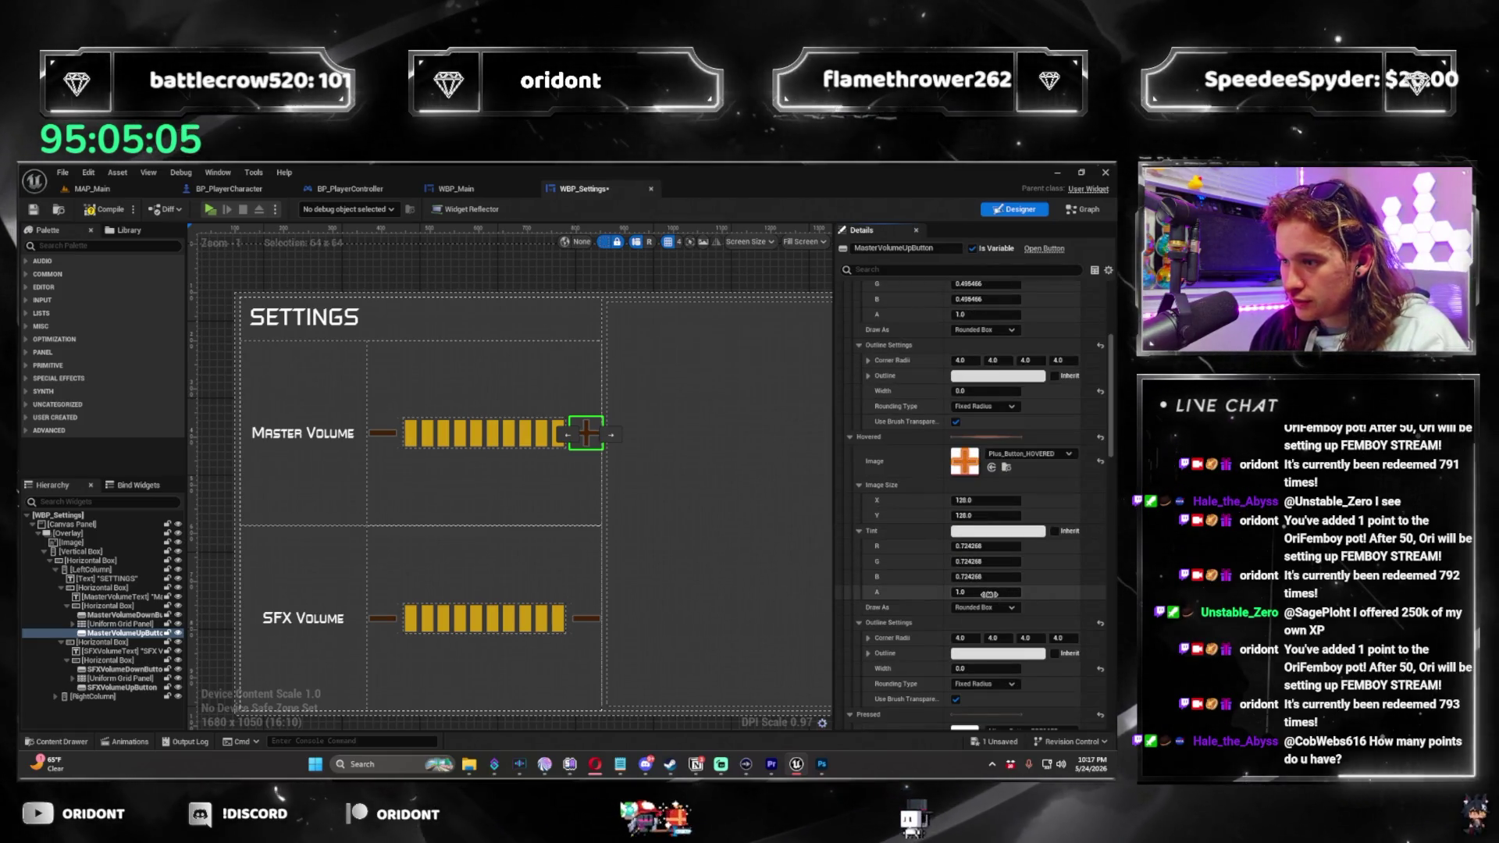
{"action": "left_click", "coordinate": [994, 500]}
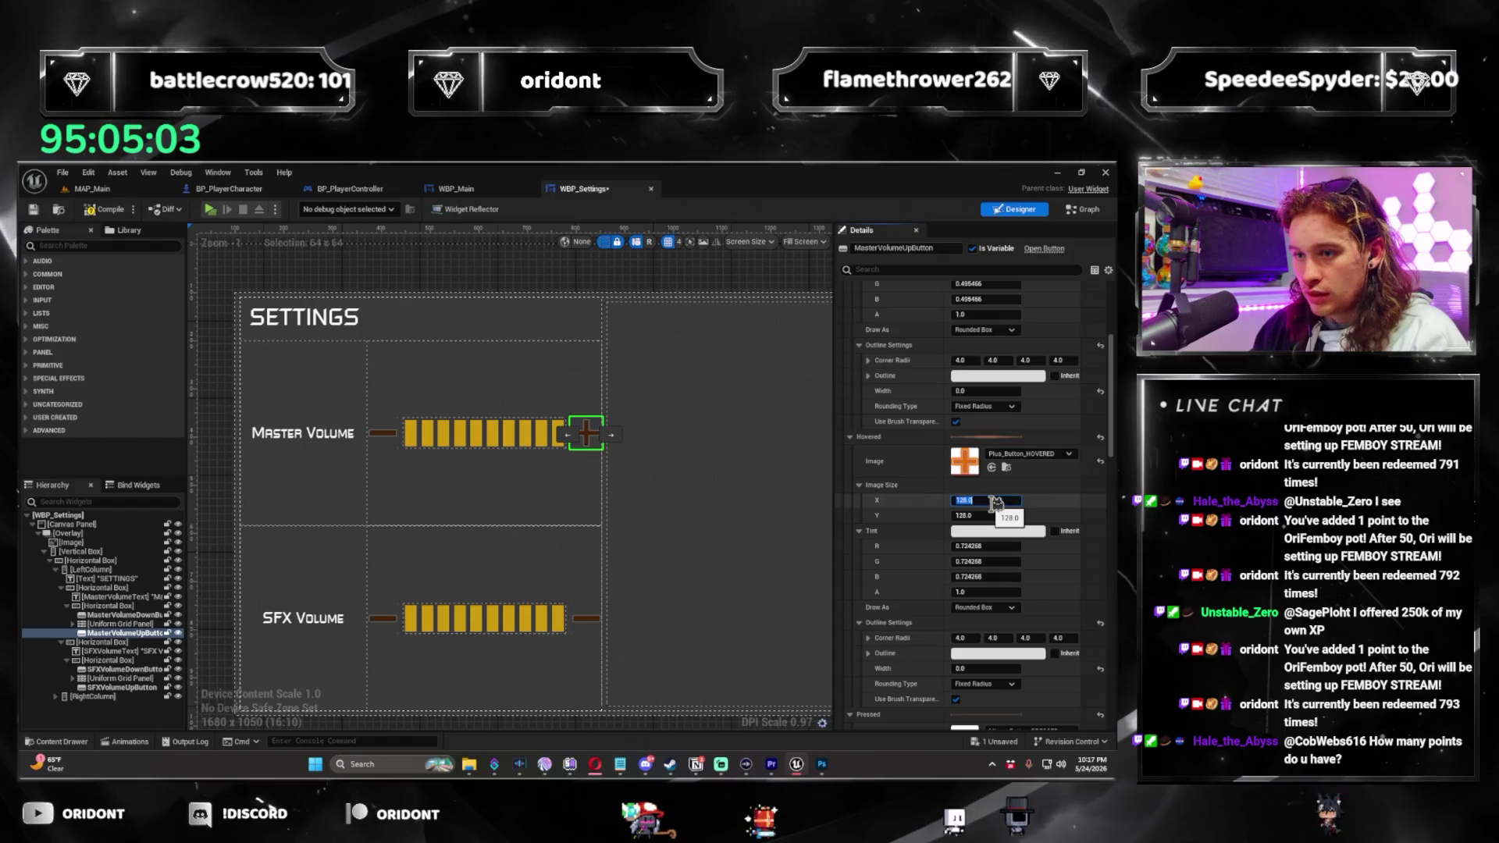
{"action": "type", "text": "64"}
{"action": "key", "text": "Tab"}
{"action": "type", "text": "64"}
{"action": "key", "text": "Return"}
{"action": "scroll", "coordinate": [937, 531], "scroll_direction": "down", "scroll_amount": 5}
{"action": "scroll", "coordinate": [938, 532], "scroll_direction": "down", "scroll_amount": 3}
Set the pressed image to Plus_Button_PRESSED at 64×64.
{"action": "left_click", "coordinate": [1038, 534]}
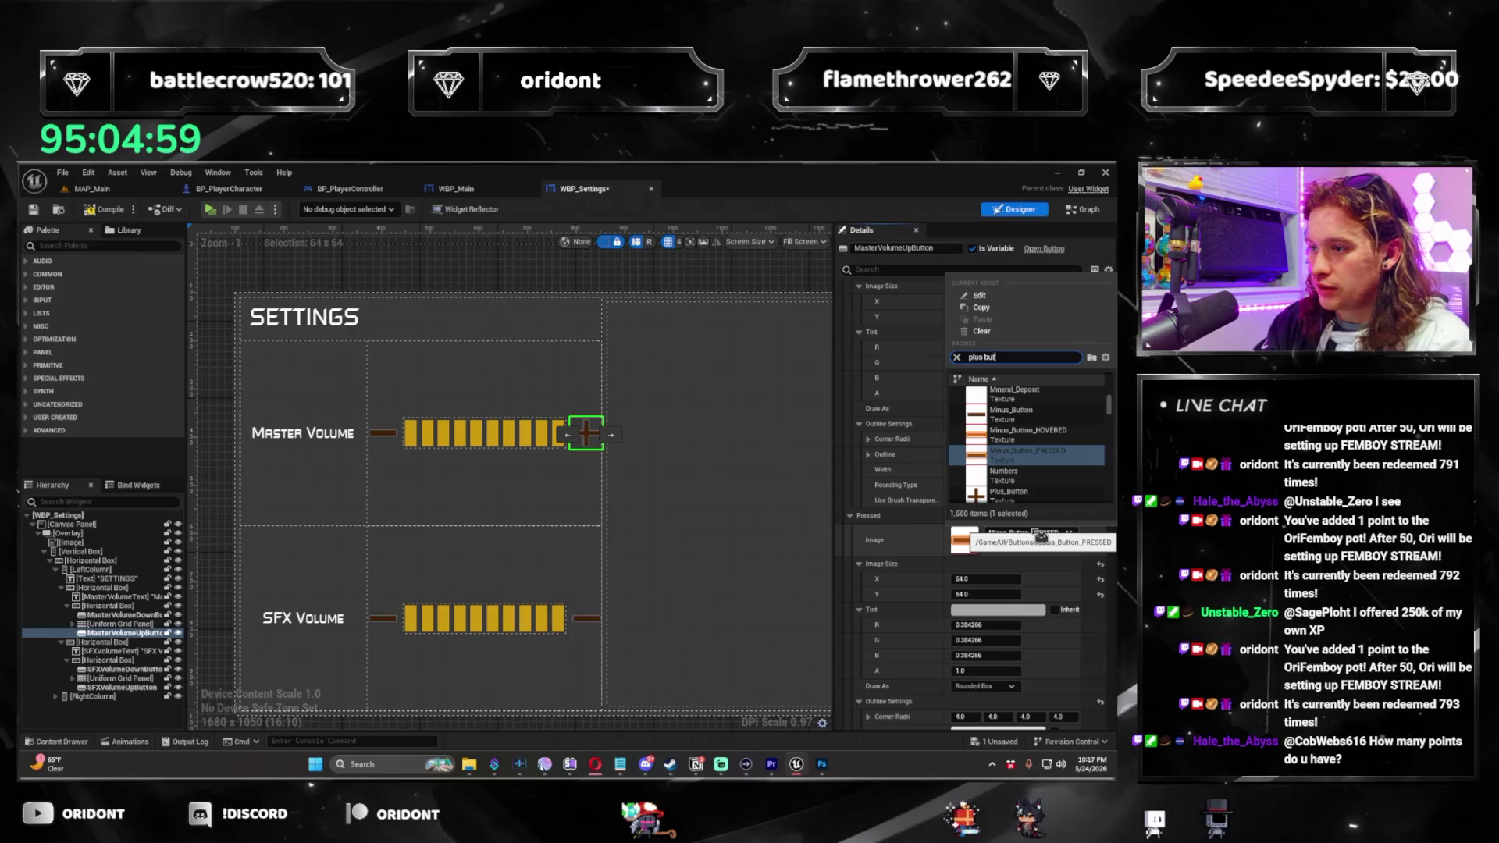
{"action": "left_click", "coordinate": [1046, 442]}
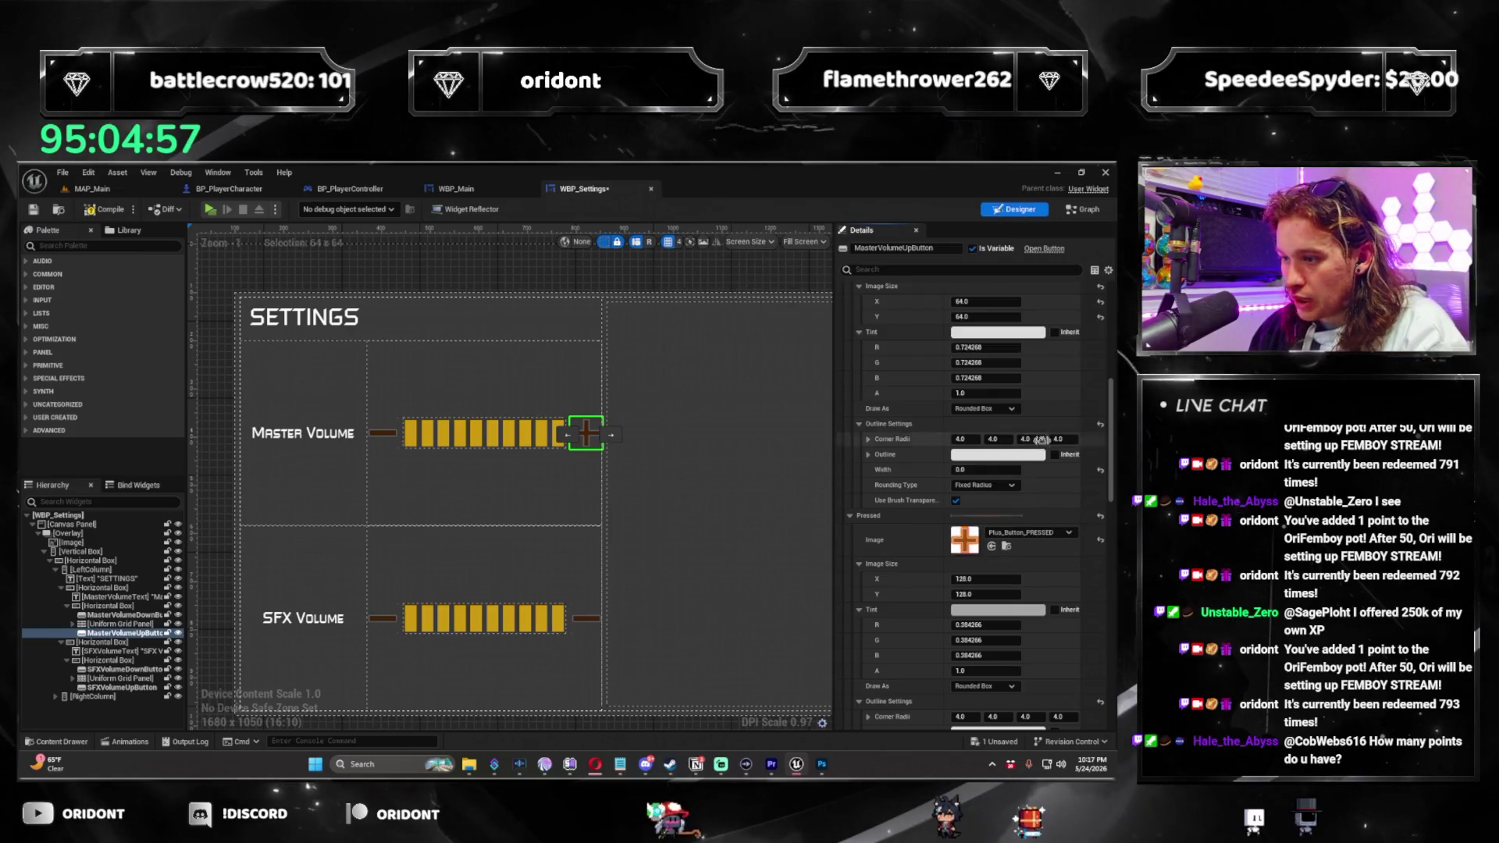
{"action": "left_click", "coordinate": [985, 579]}
{"action": "type", "text": "64"}
{"action": "key", "text": "Tab"}
{"action": "type", "text": "64"}
{"action": "key", "text": "Tab"}
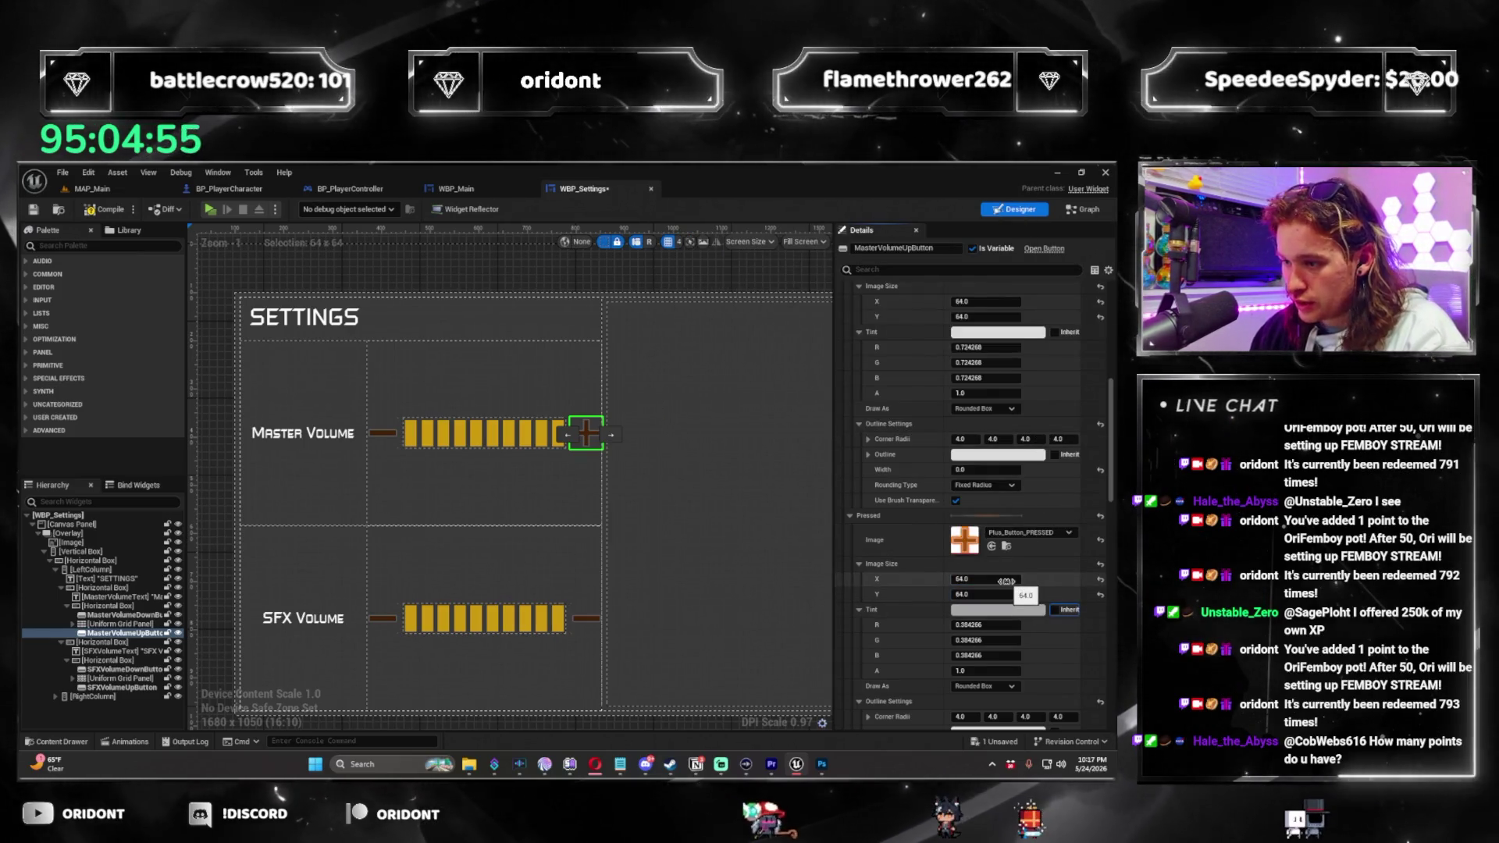
{"action": "scroll", "coordinate": [1008, 685], "scroll_direction": "down", "scroll_amount": 4}
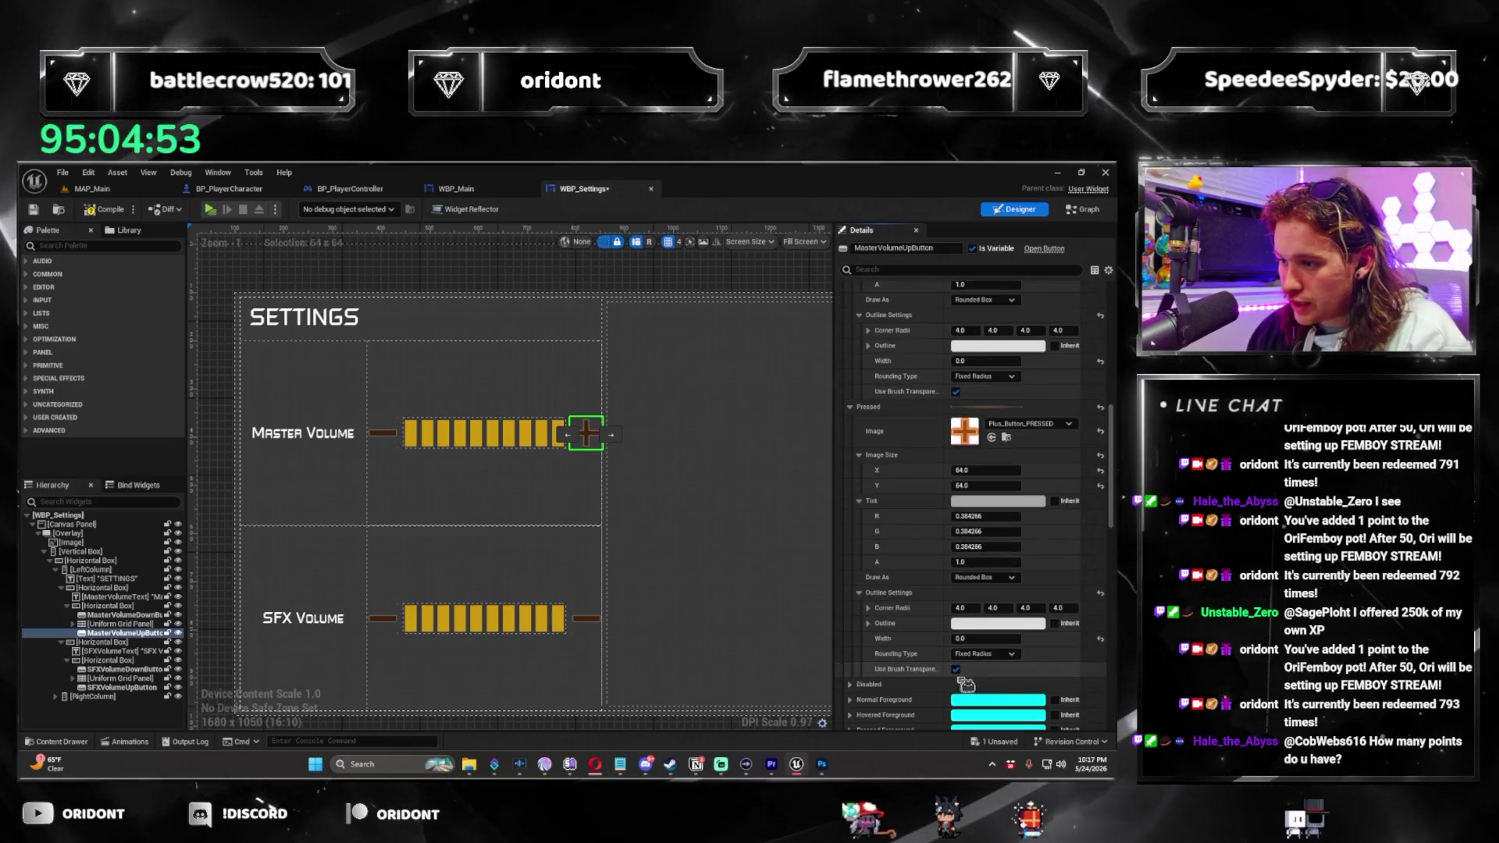
{"action": "scroll", "coordinate": [1008, 685], "scroll_direction": "up", "scroll_amount": 12}
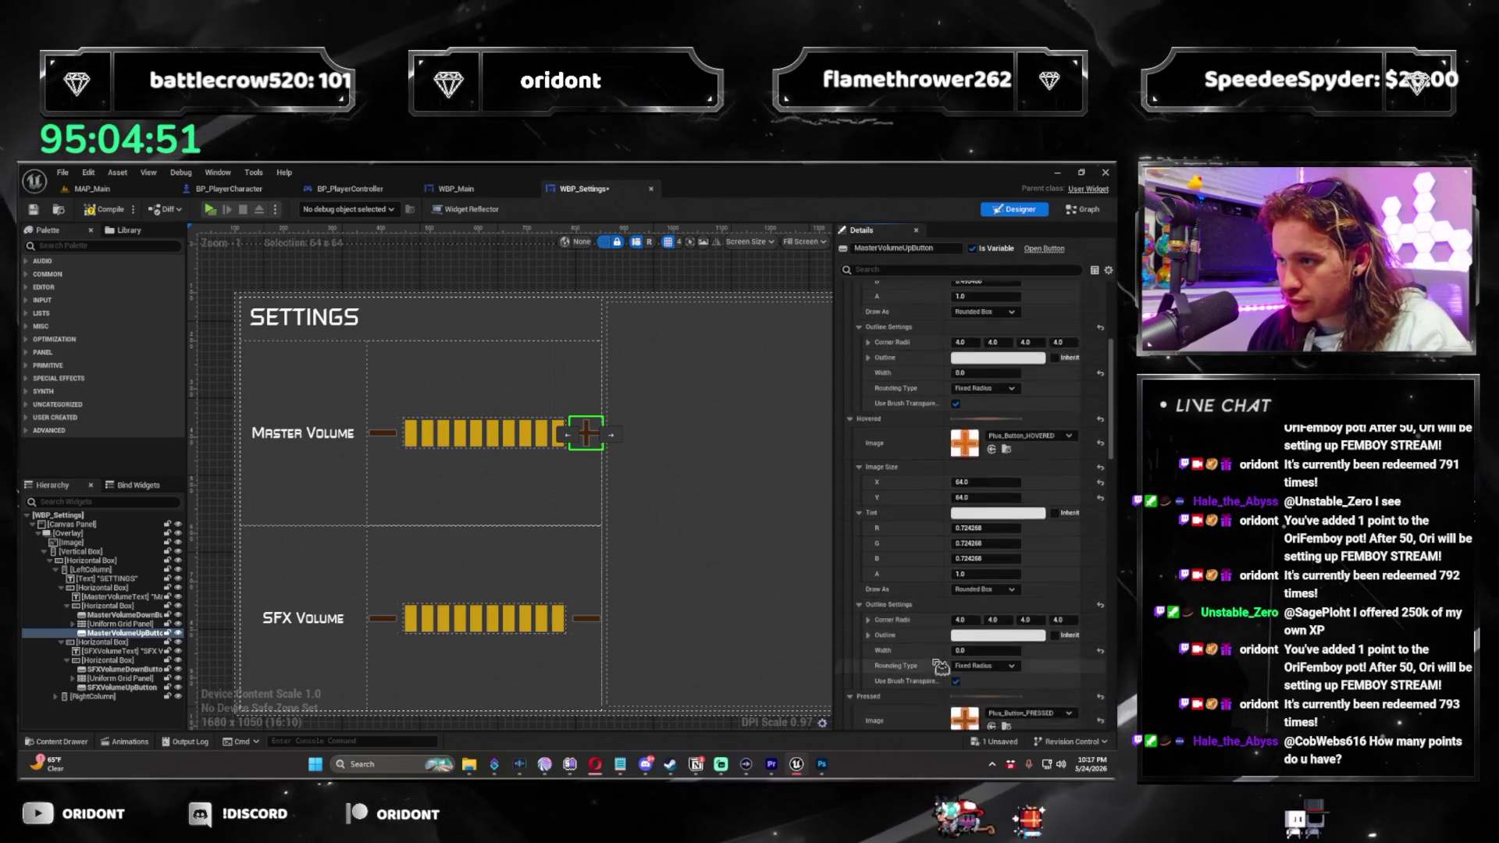
{"action": "scroll", "coordinate": [934, 594], "scroll_direction": "up", "scroll_amount": 5}
Copy the Master Volume up button's plus style and paste it onto the SFX Volume up button.
{"action": "right_click", "coordinate": [887, 372]}
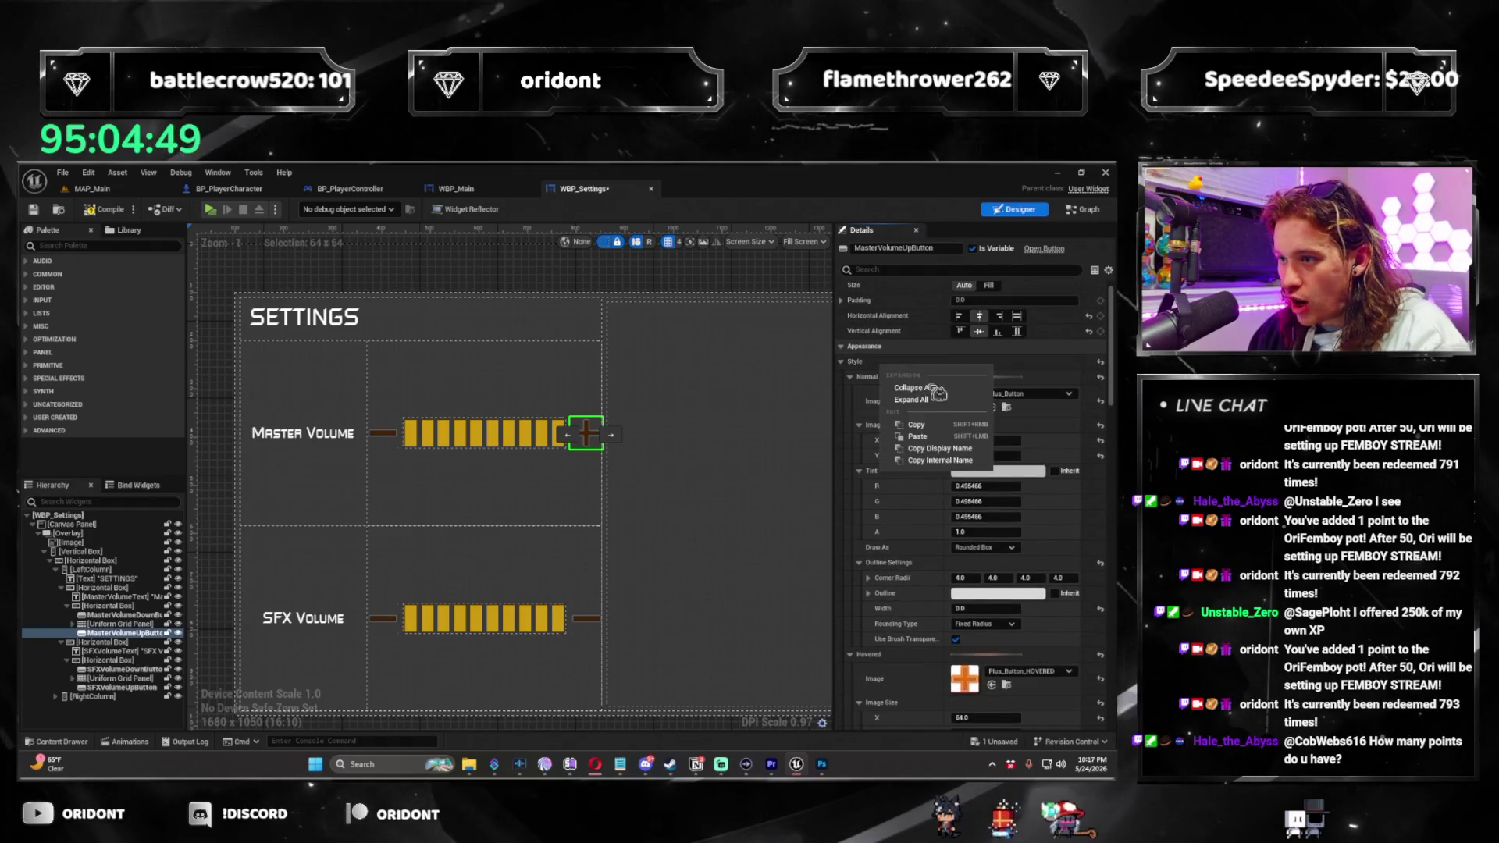
{"action": "left_click", "coordinate": [946, 432]}
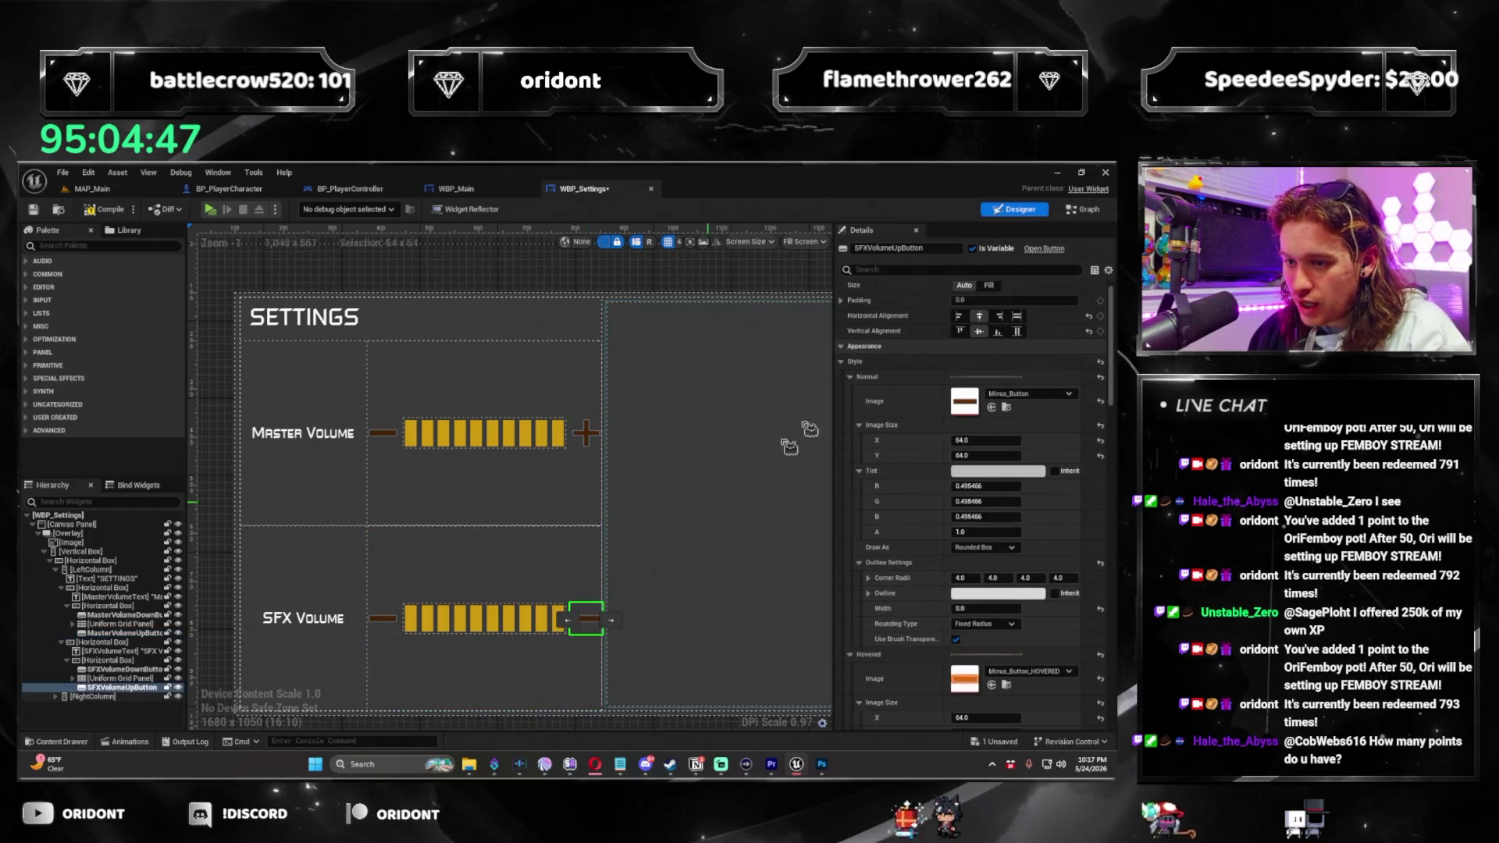
{"action": "right_click", "coordinate": [900, 365]}
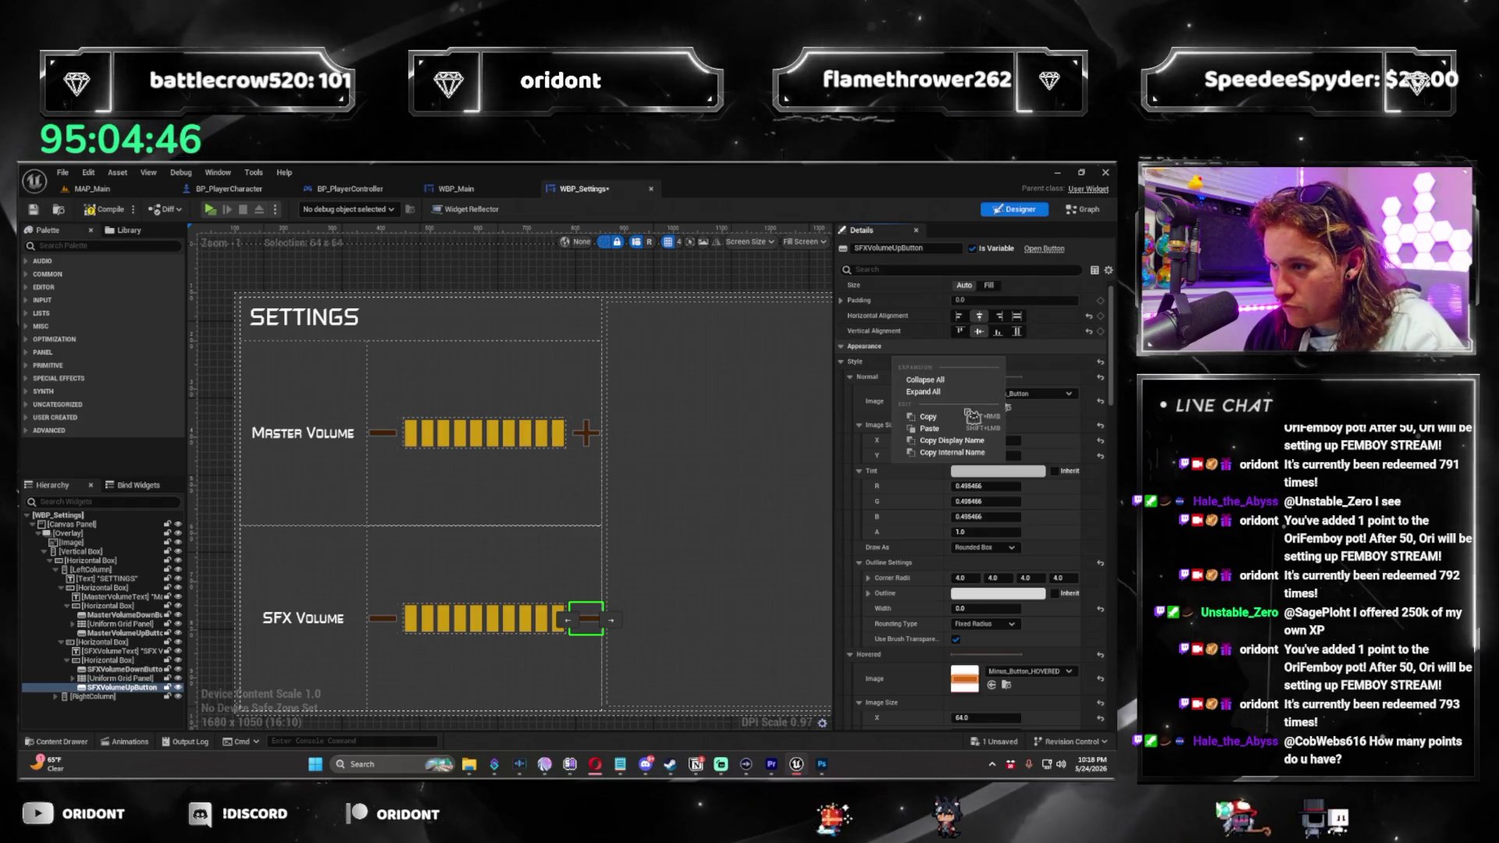
{"action": "left_click", "coordinate": [945, 444]}
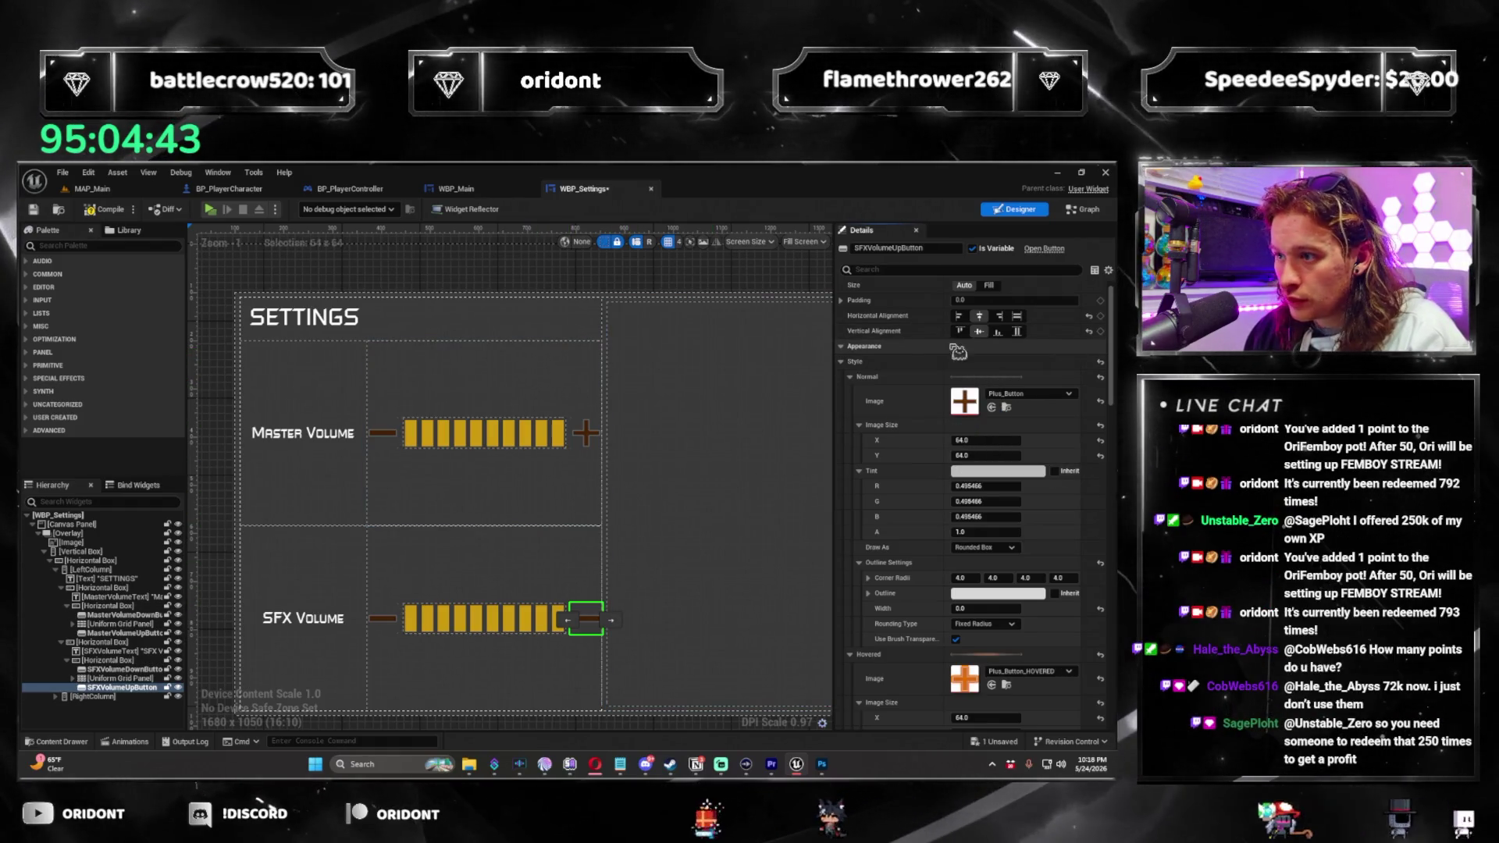
{"action": "right_click", "coordinate": [910, 374]}
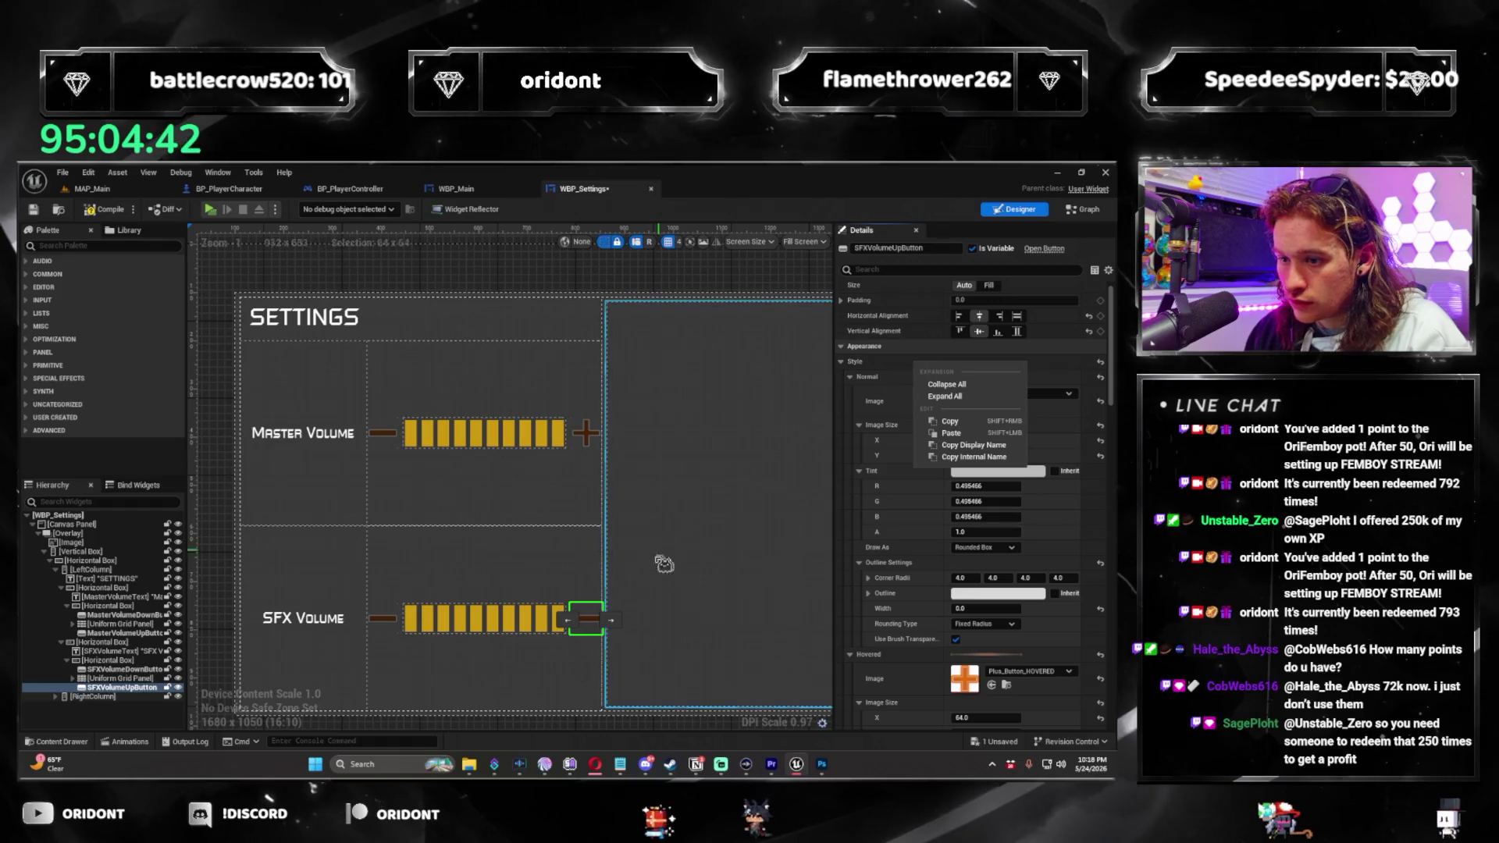
{"action": "left_click", "coordinate": [960, 434]}
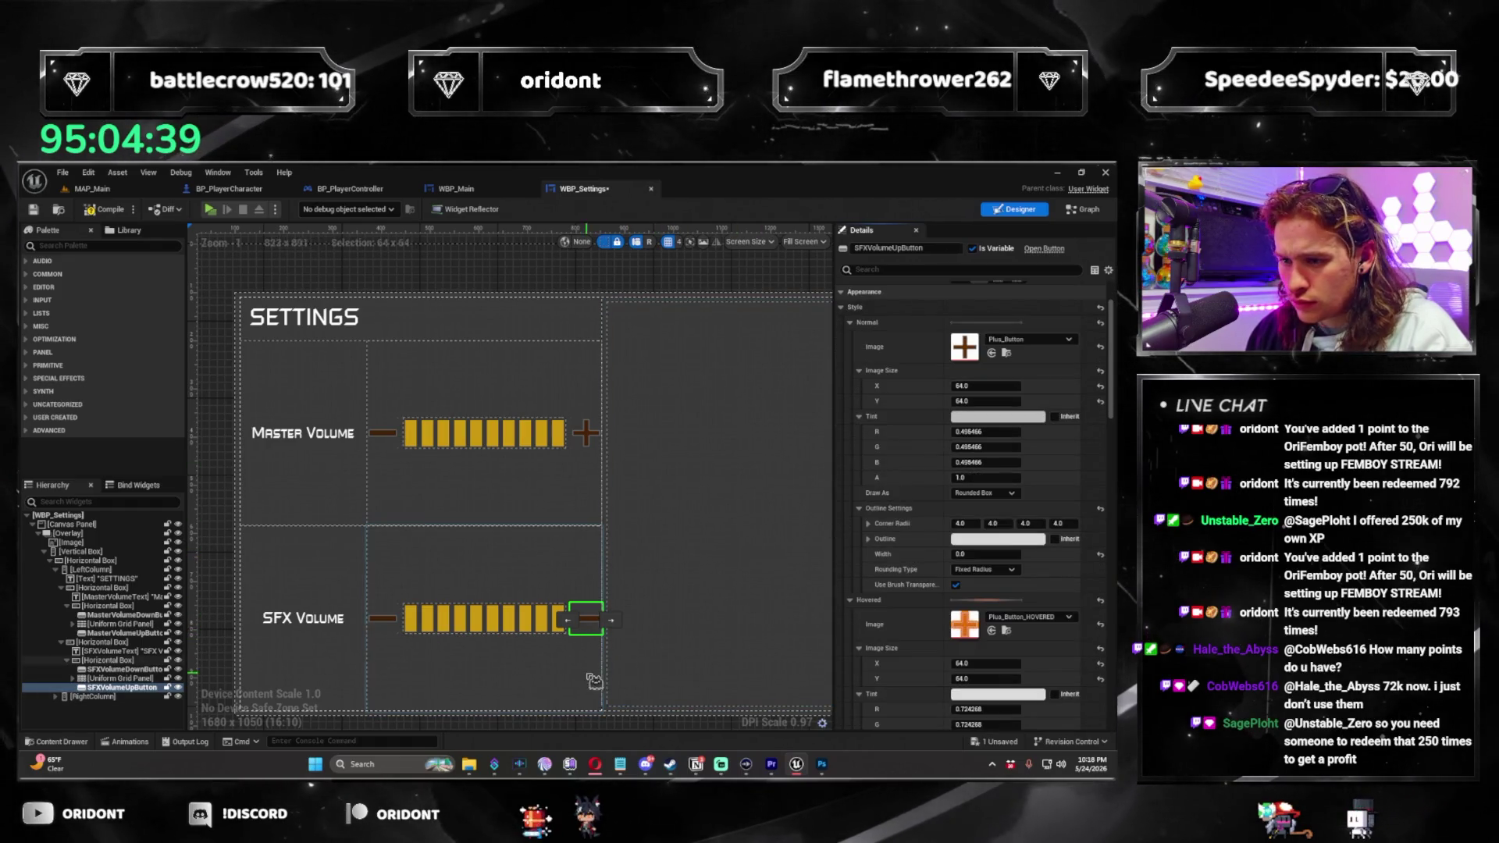
{"action": "left_click", "coordinate": [664, 580]}
{"action": "left_click", "coordinate": [592, 622]}
{"action": "scroll", "coordinate": [942, 436], "scroll_direction": "down", "scroll_amount": 3}
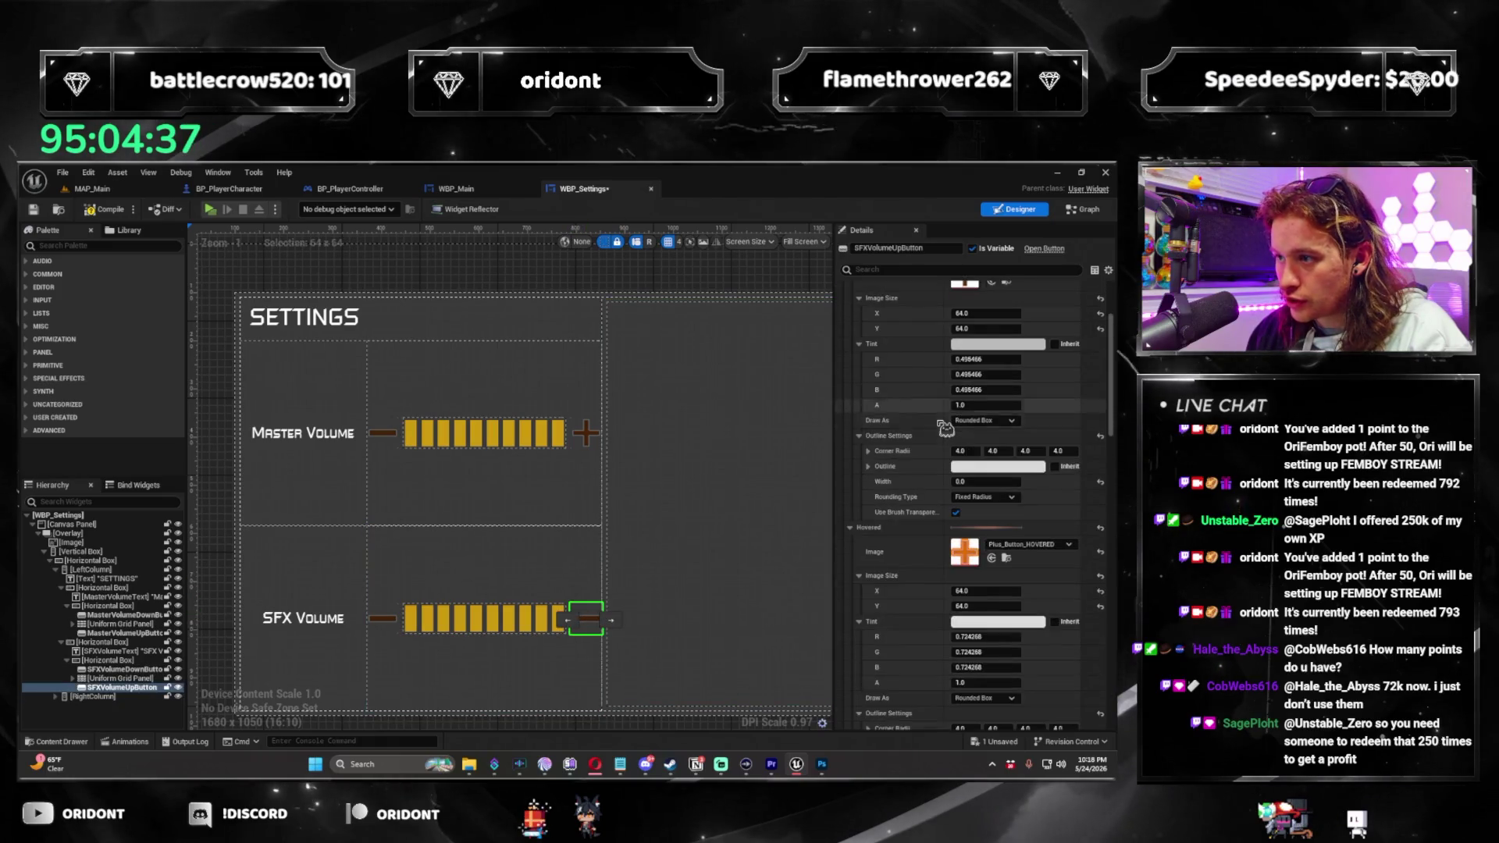
{"action": "scroll", "coordinate": [943, 436], "scroll_direction": "down", "scroll_amount": 2}
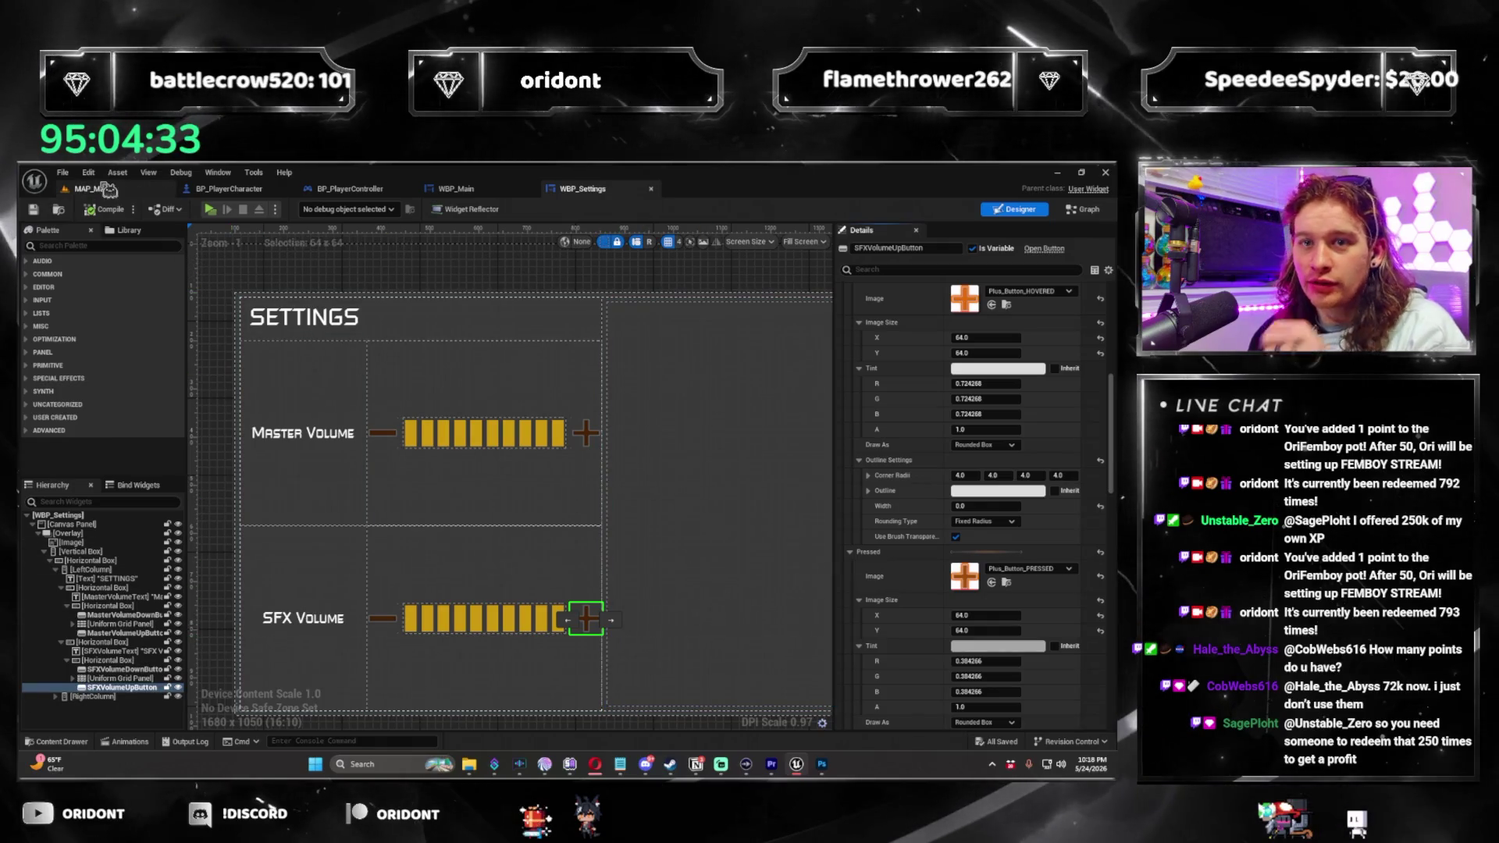
{"action": "left_click", "coordinate": [210, 209]}
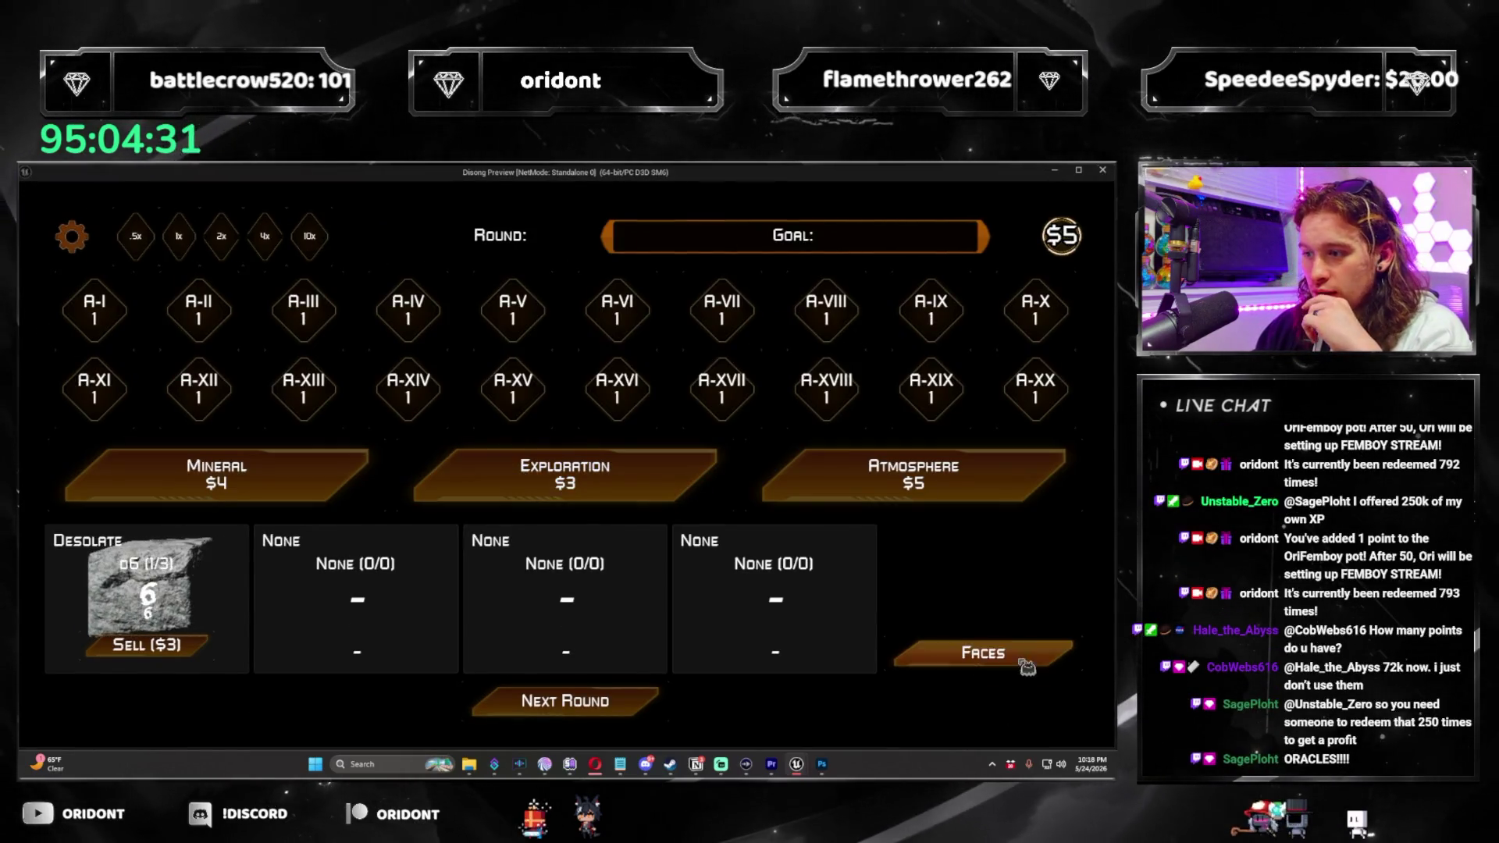
In play, open Settings, lower and raise both volume bars, close the menu and stop.
{"action": "left_click", "coordinate": [88, 234]}
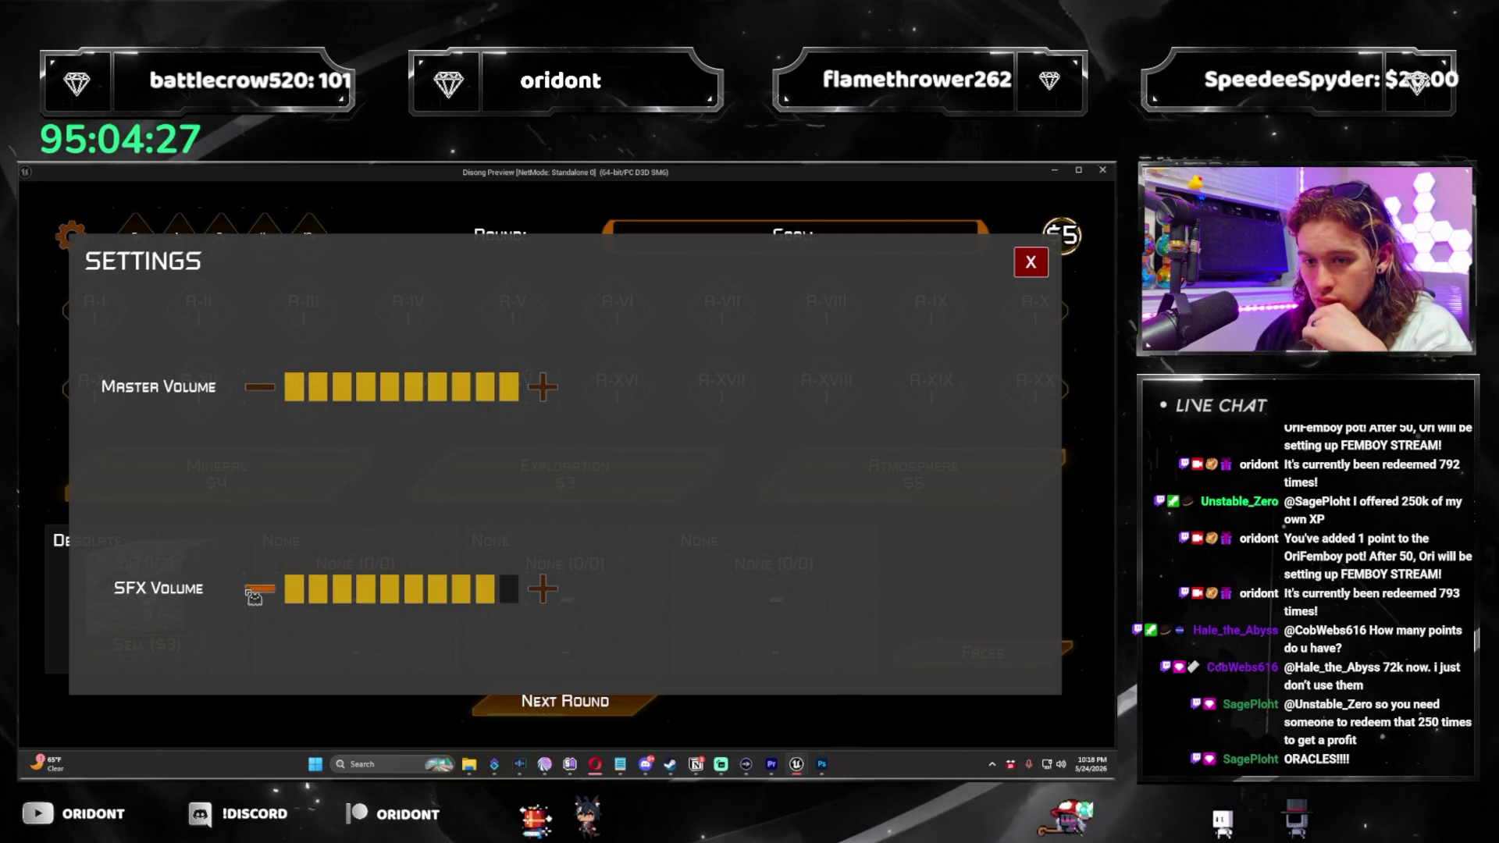
{"action": "left_click", "coordinate": [260, 387]}
{"action": "left_click", "coordinate": [260, 388]}
{"action": "left_click", "coordinate": [260, 387]}
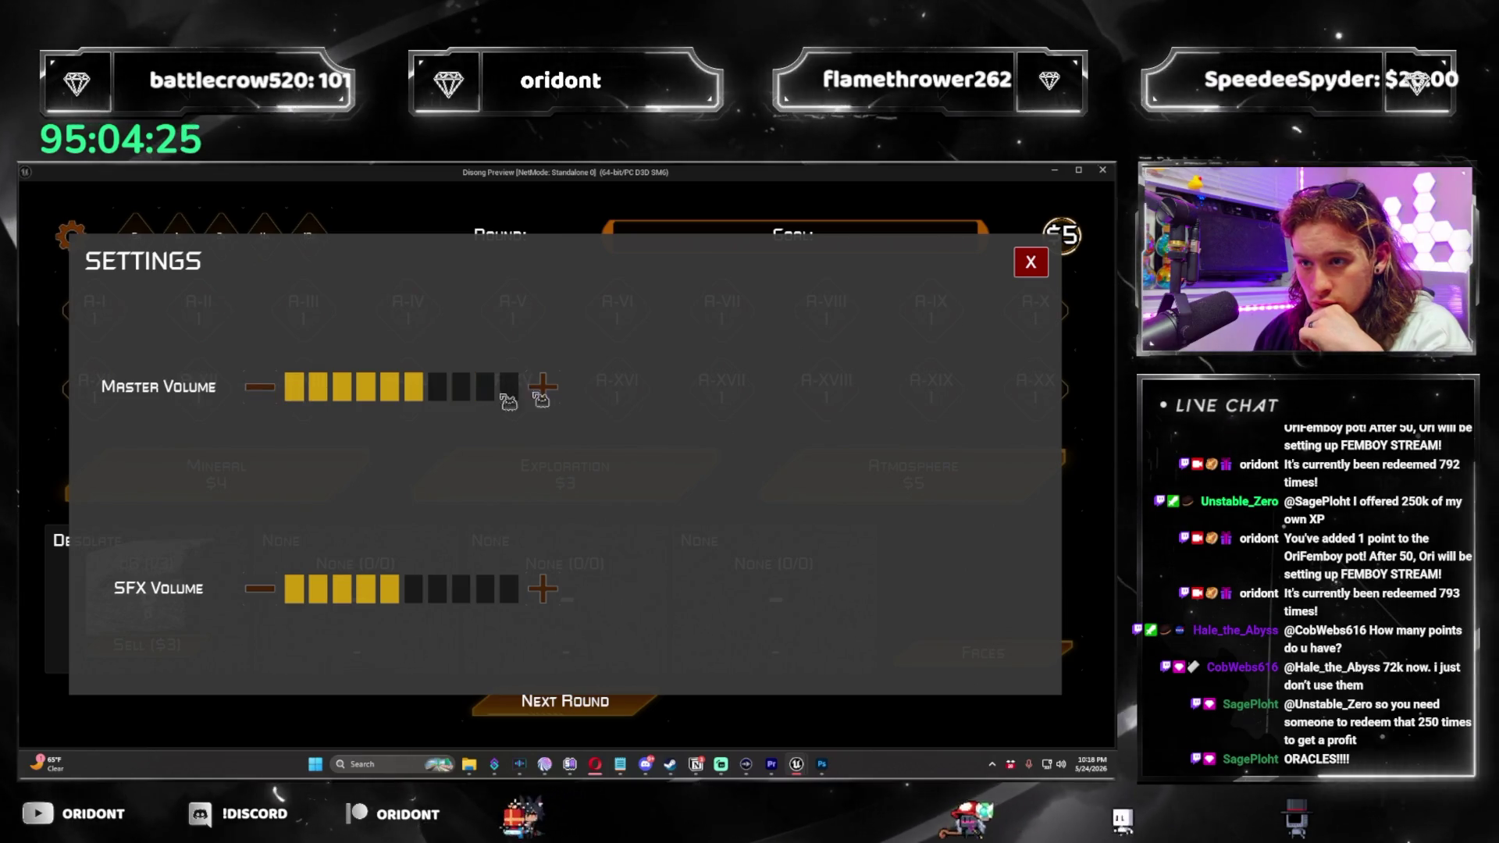
{"action": "left_click", "coordinate": [542, 589]}
{"action": "left_click", "coordinate": [543, 590]}
{"action": "left_click", "coordinate": [543, 589]}
{"action": "left_click", "coordinate": [543, 590]}
{"action": "left_click", "coordinate": [543, 590]}
{"action": "left_click", "coordinate": [543, 387]}
{"action": "left_click", "coordinate": [542, 387]}
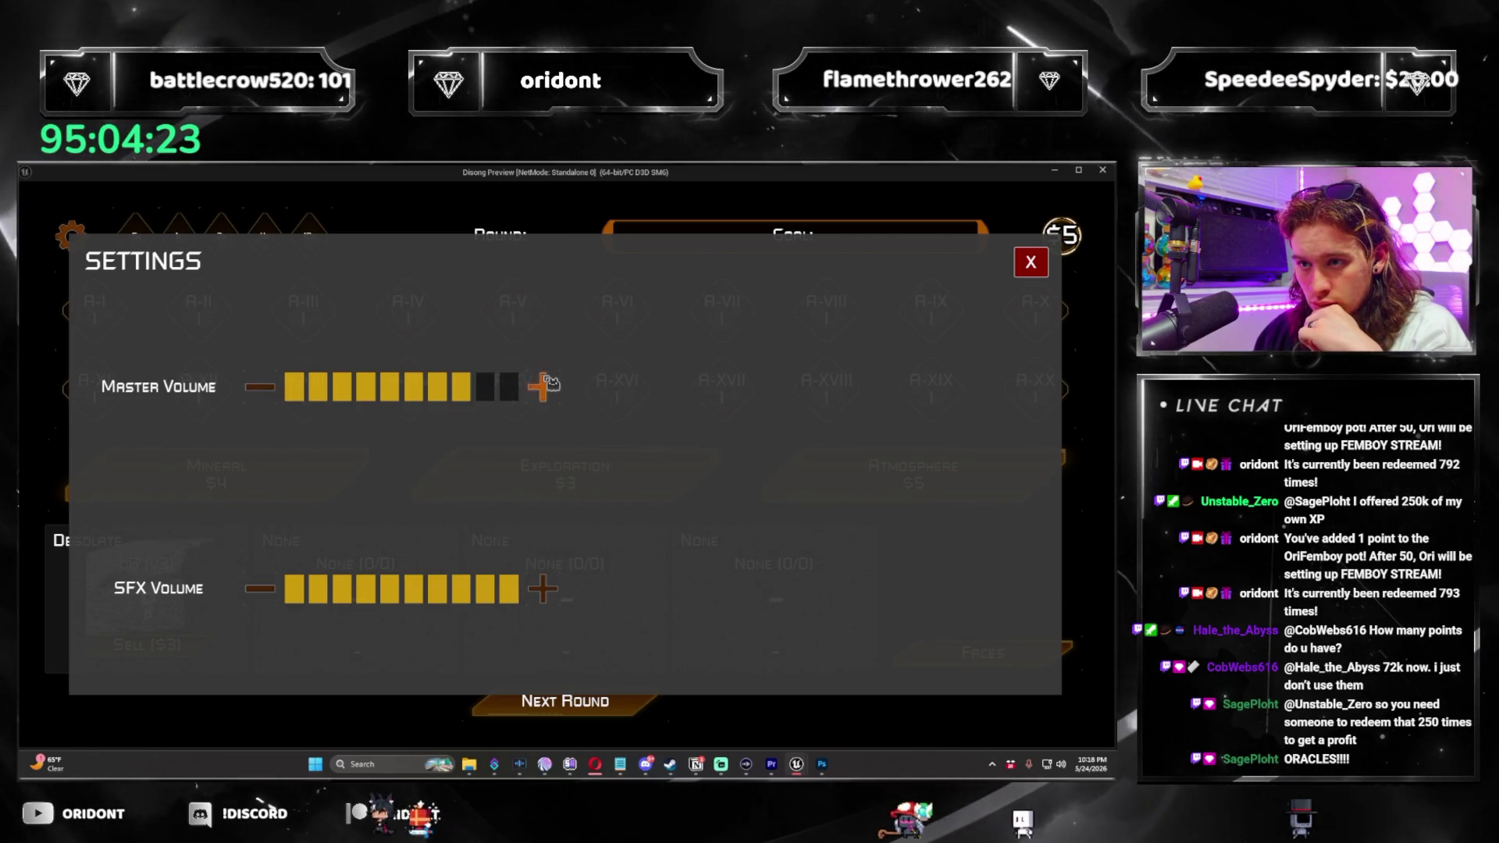
{"action": "left_click", "coordinate": [542, 388]}
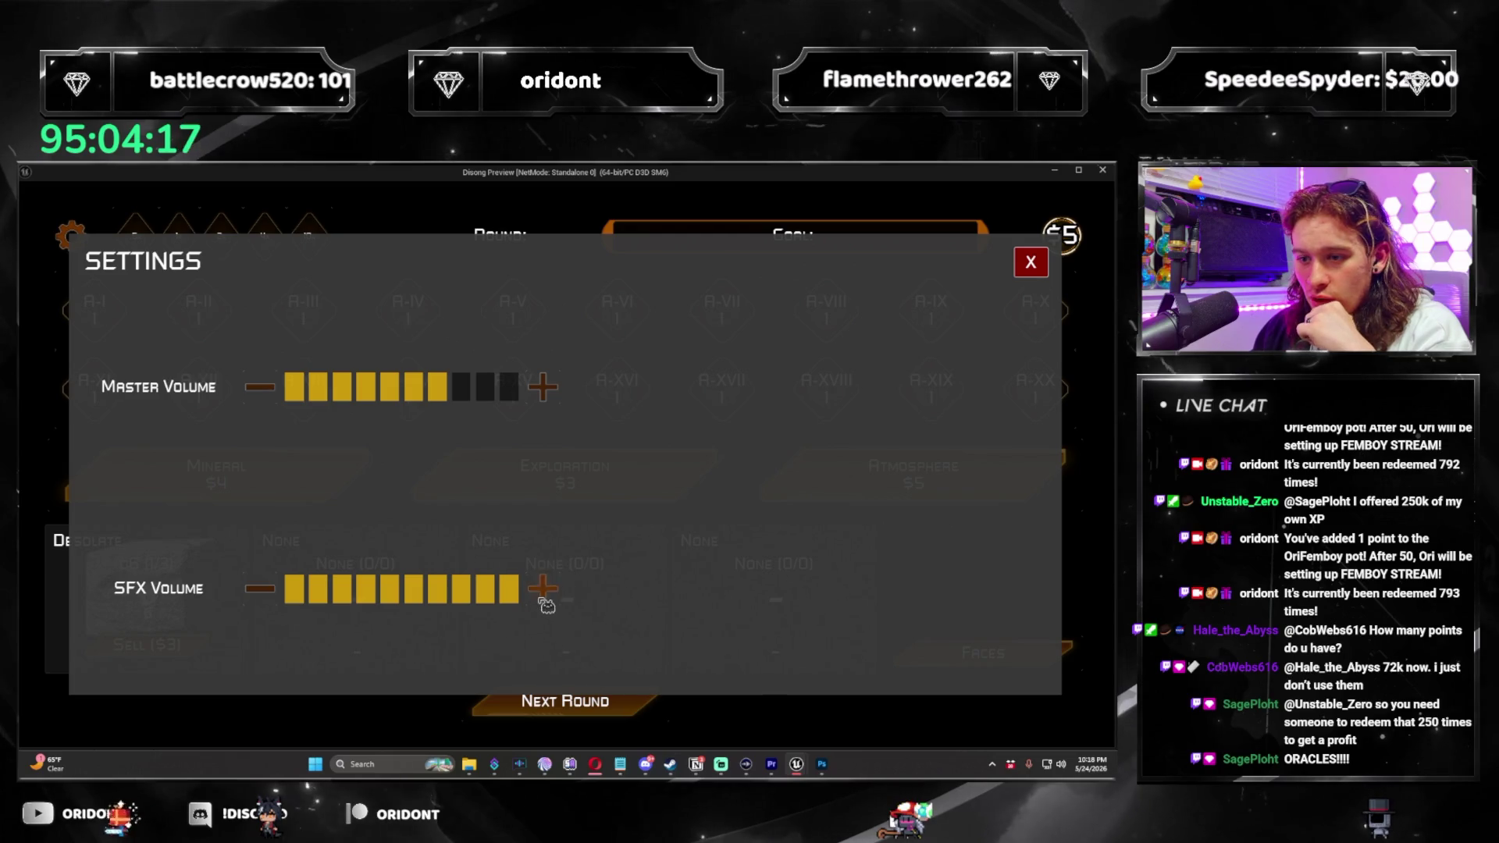
{"action": "left_click", "coordinate": [1029, 263]}
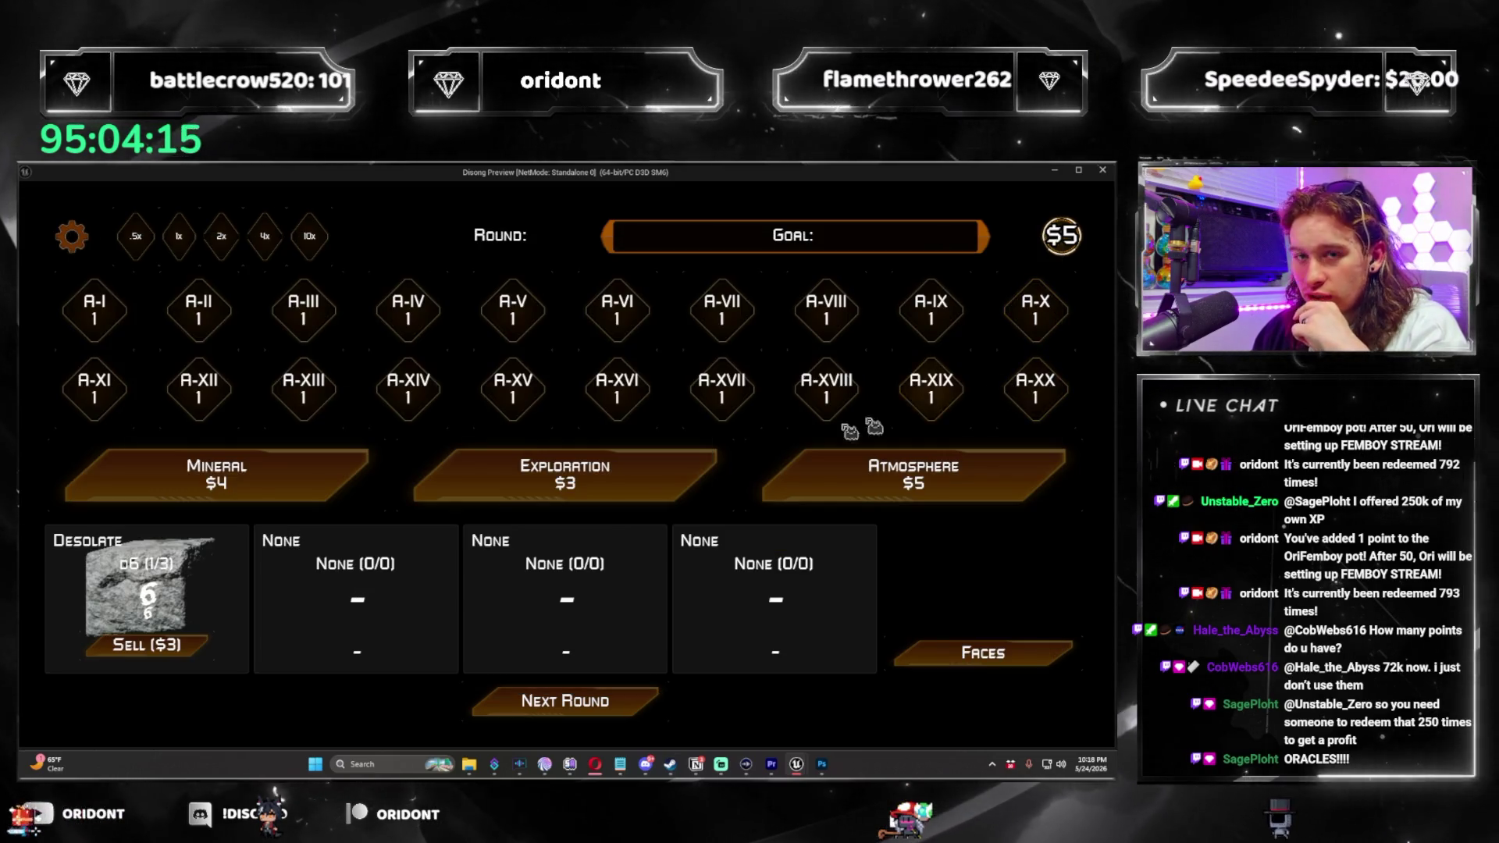
{"action": "key", "text": "Escape"}
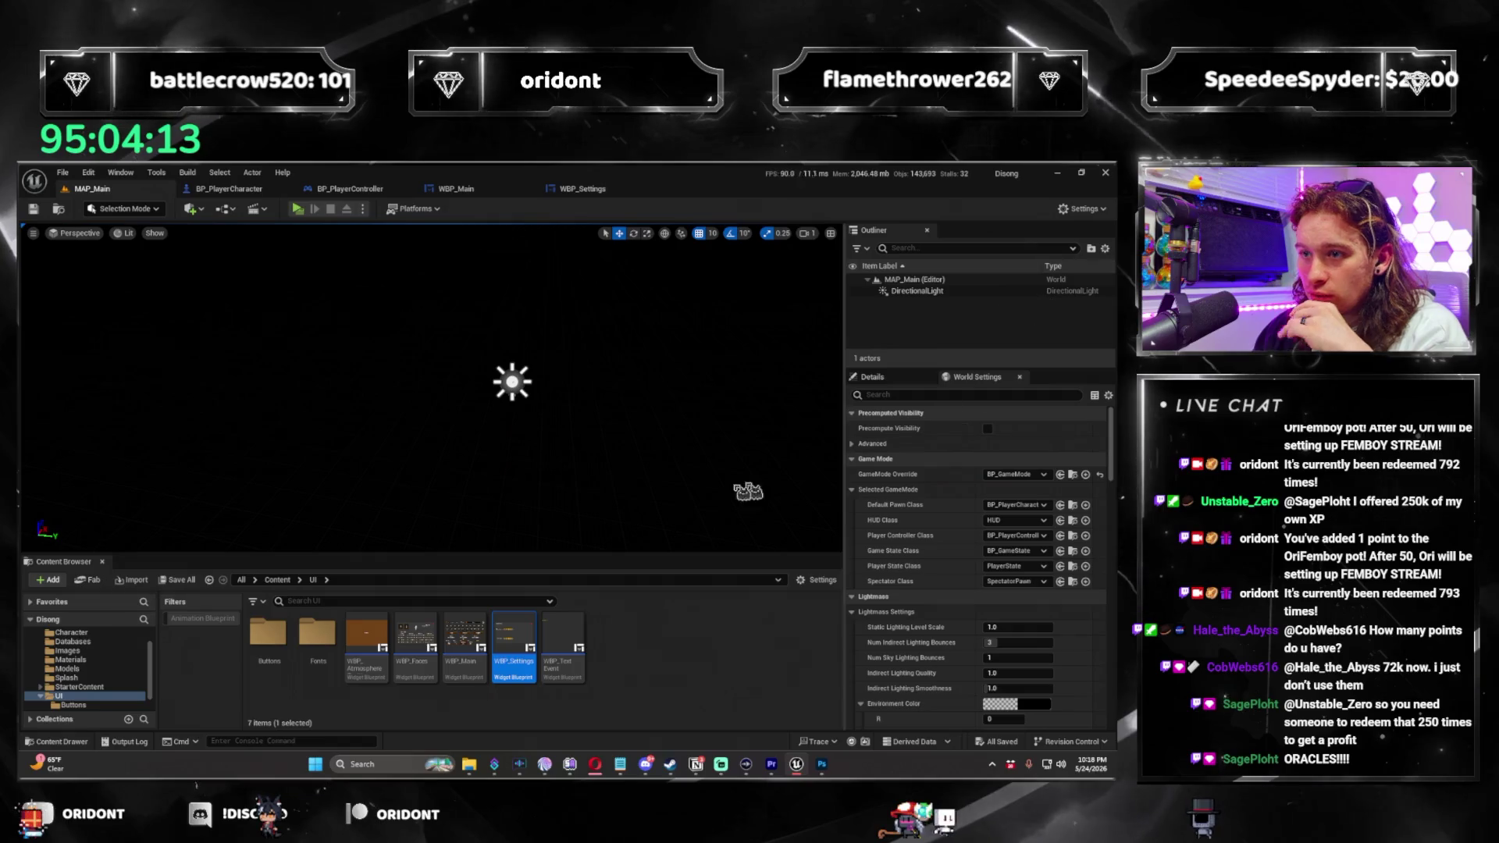
In Button Template 128.psd, hide the orange button layer and draw a grey-filled rectangle.
{"action": "left_click", "coordinate": [821, 773]}
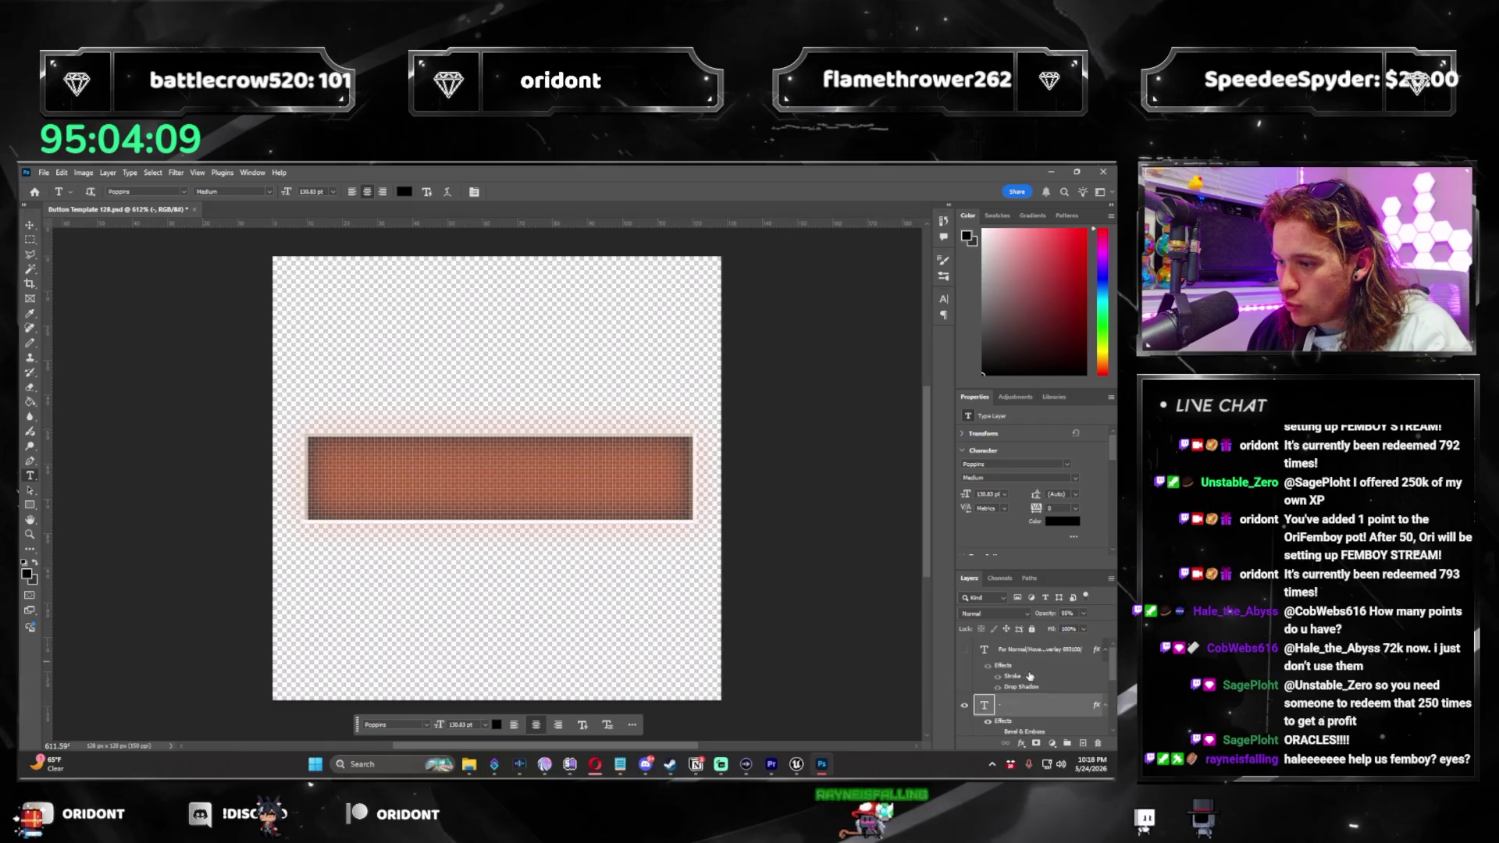
{"action": "left_click", "coordinate": [965, 706]}
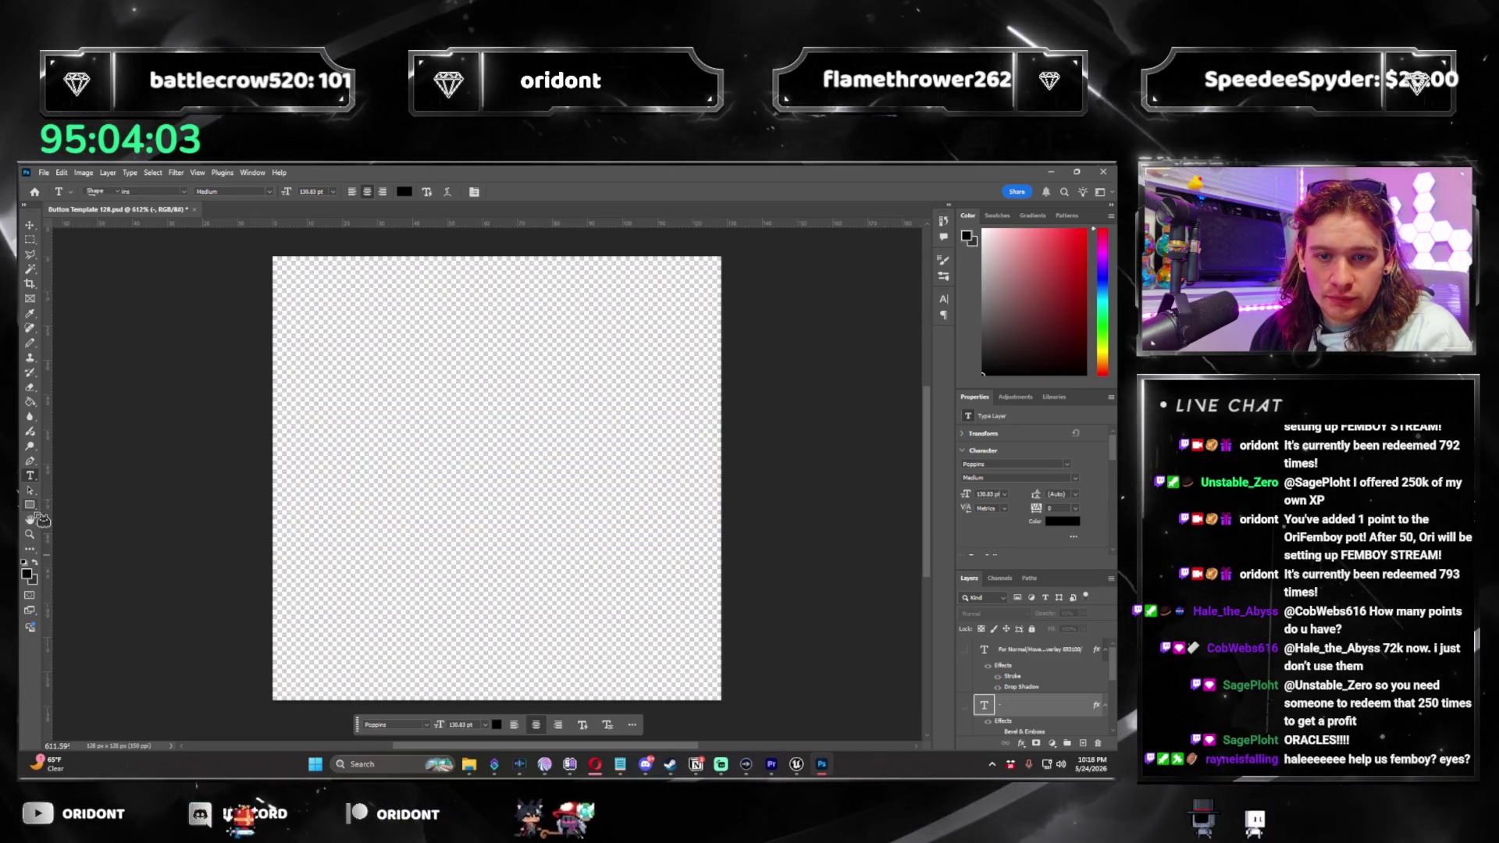
{"action": "left_click", "coordinate": [29, 505]}
{"action": "left_click_drag", "start_coordinate": [349, 274], "coordinate": [420, 353]}
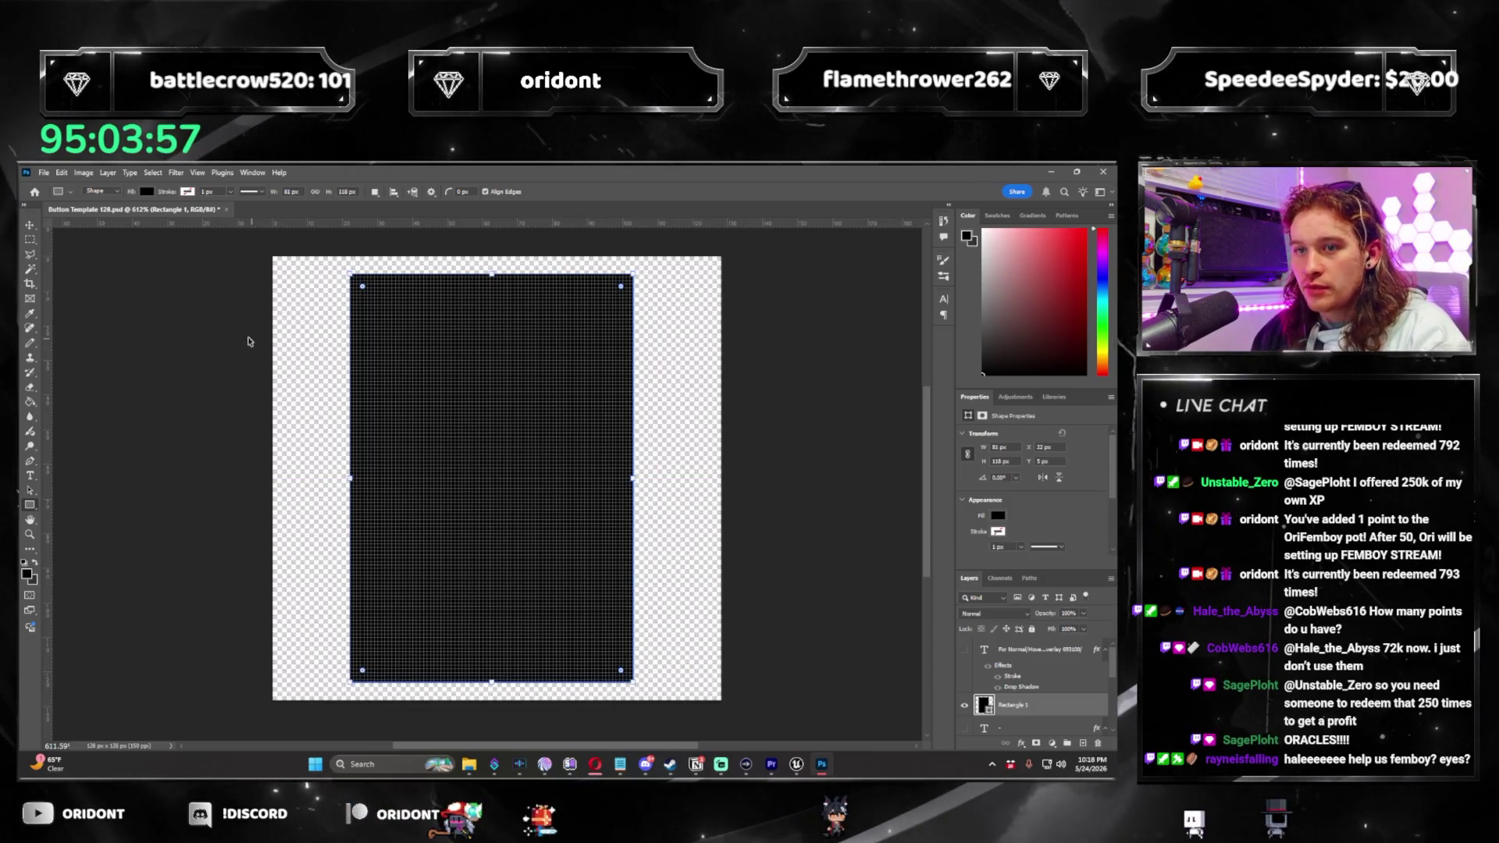
{"action": "key", "text": "v"}
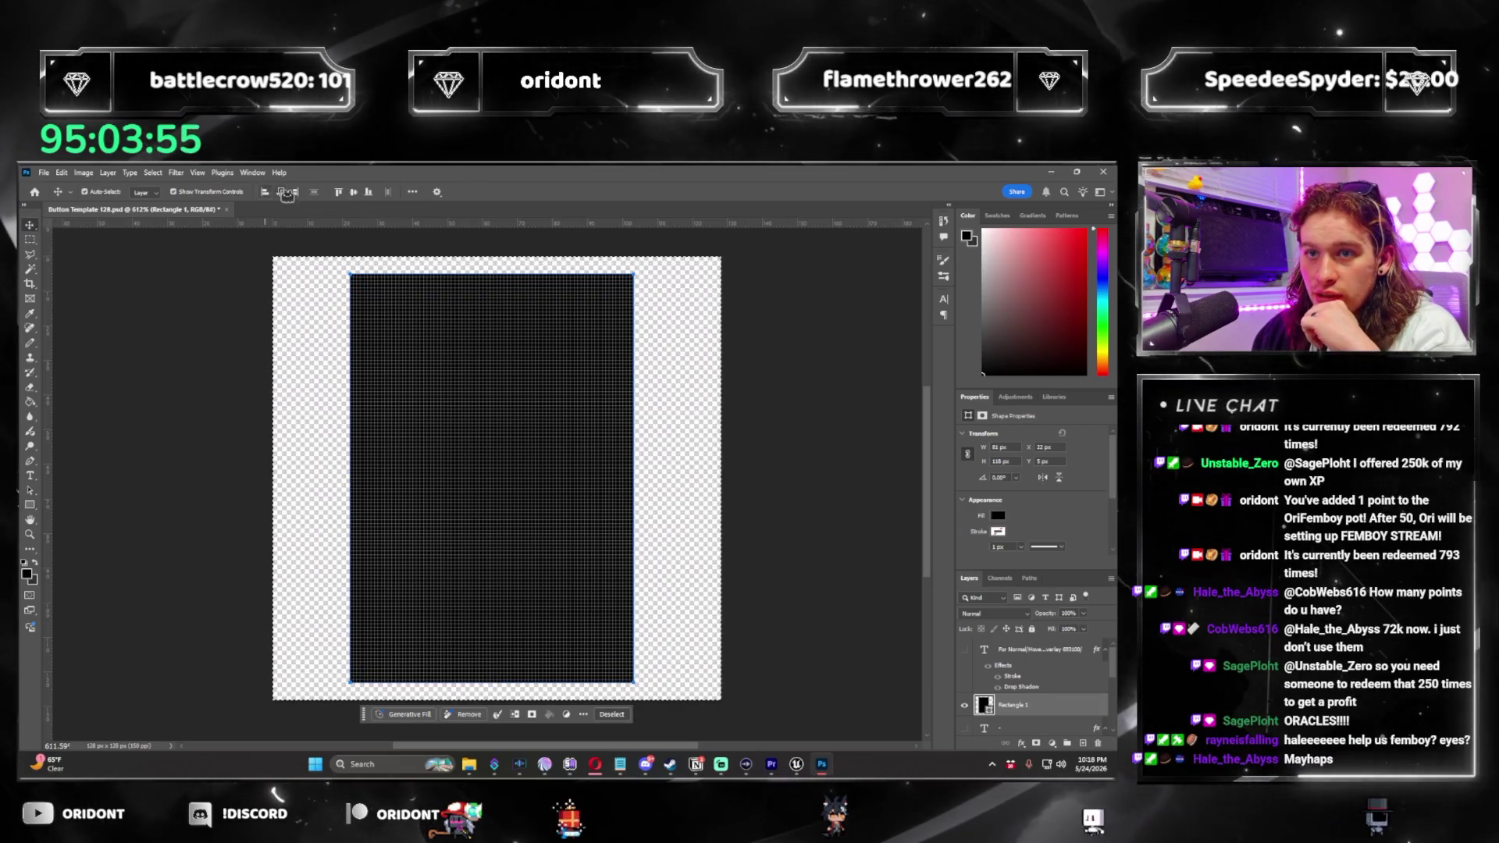
{"action": "left_click", "coordinate": [363, 195]}
{"action": "key", "text": "m"}
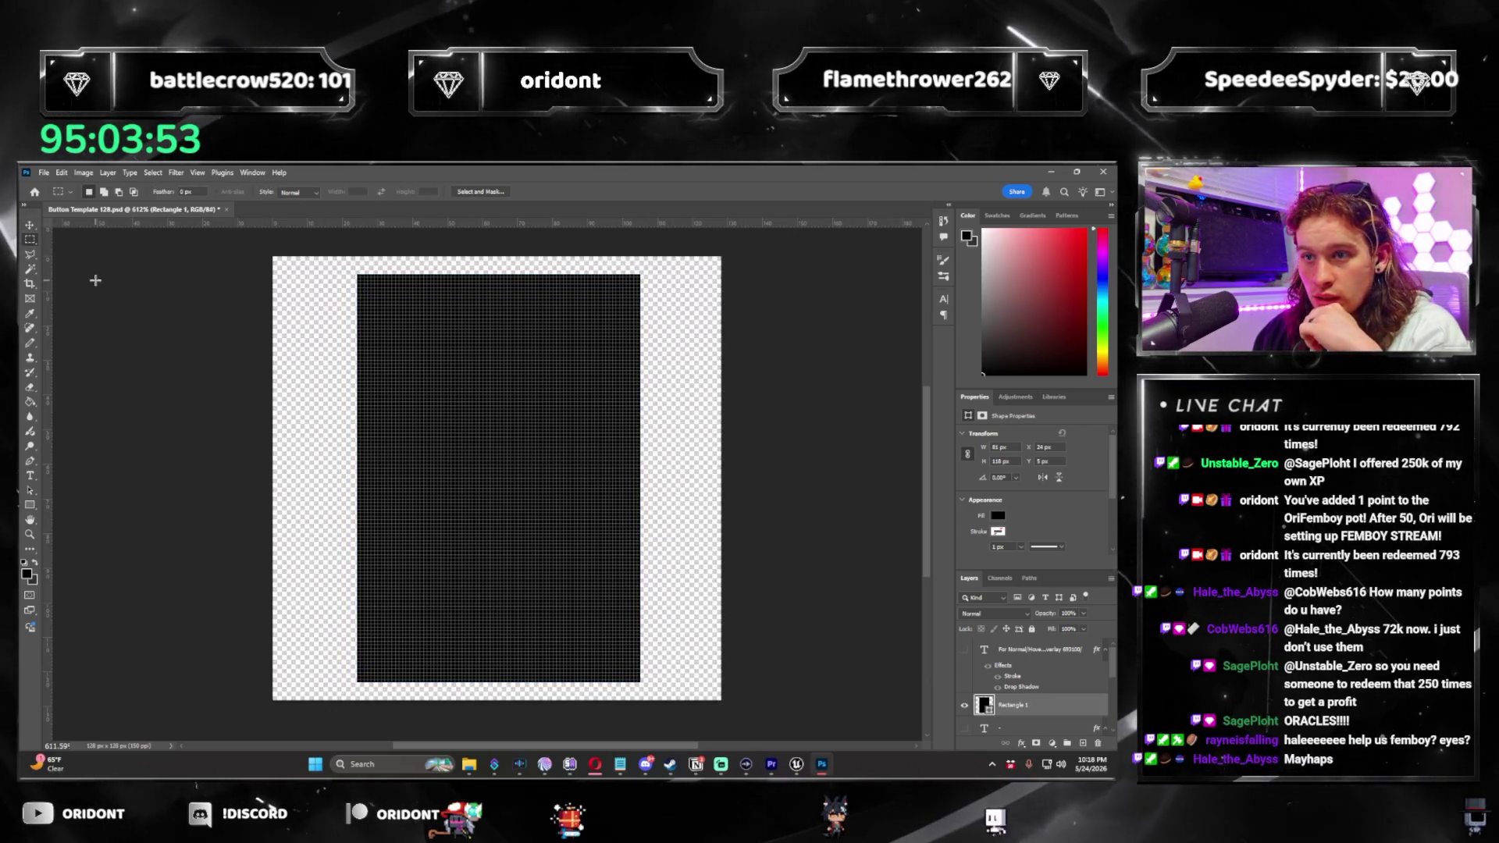
{"action": "left_click", "coordinate": [1009, 304]}
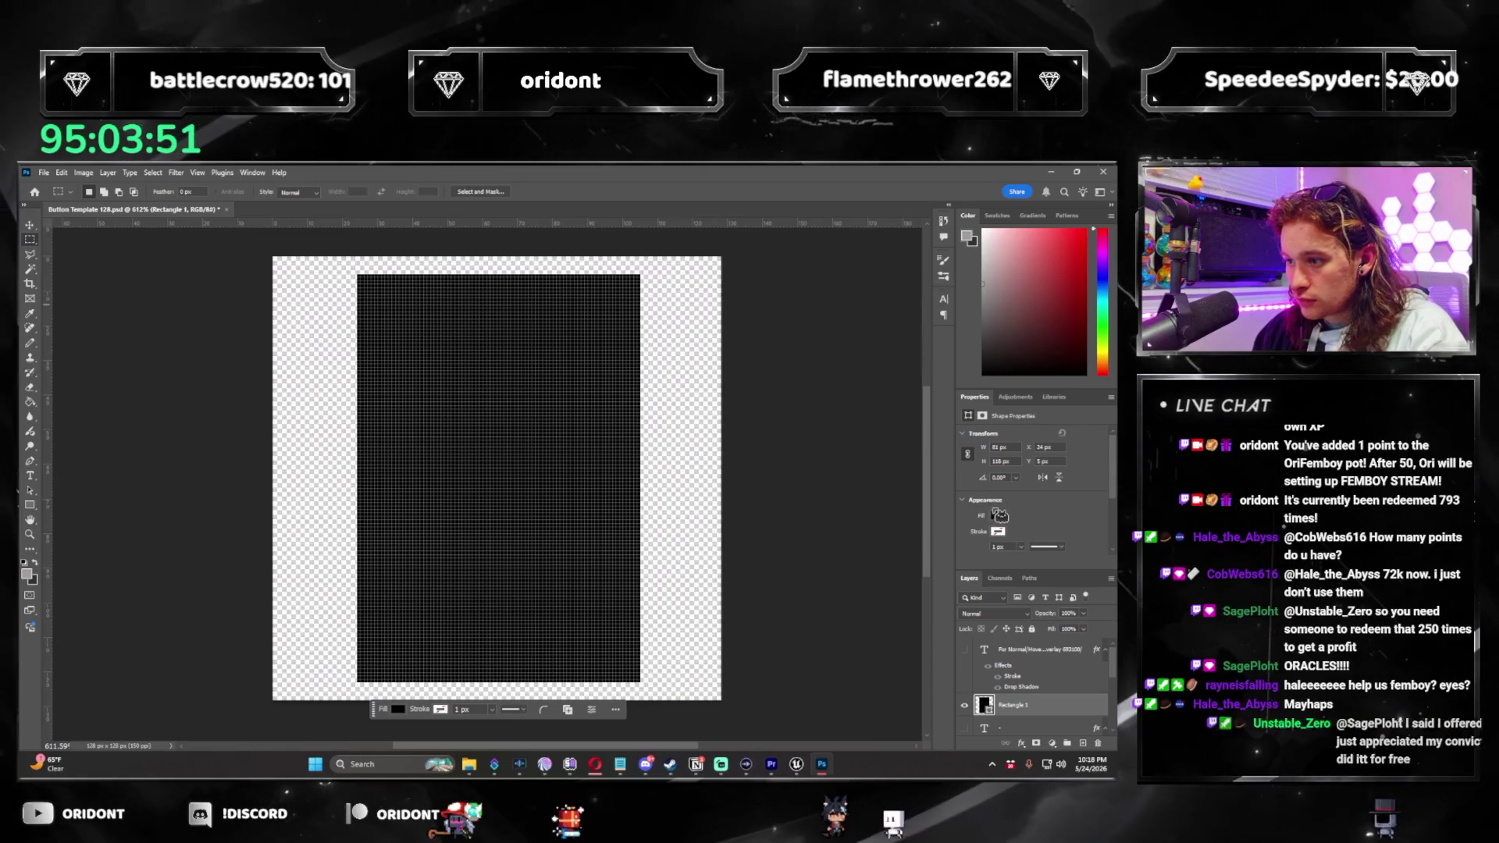
{"action": "left_click", "coordinate": [998, 516]}
{"action": "left_click", "coordinate": [962, 576]}
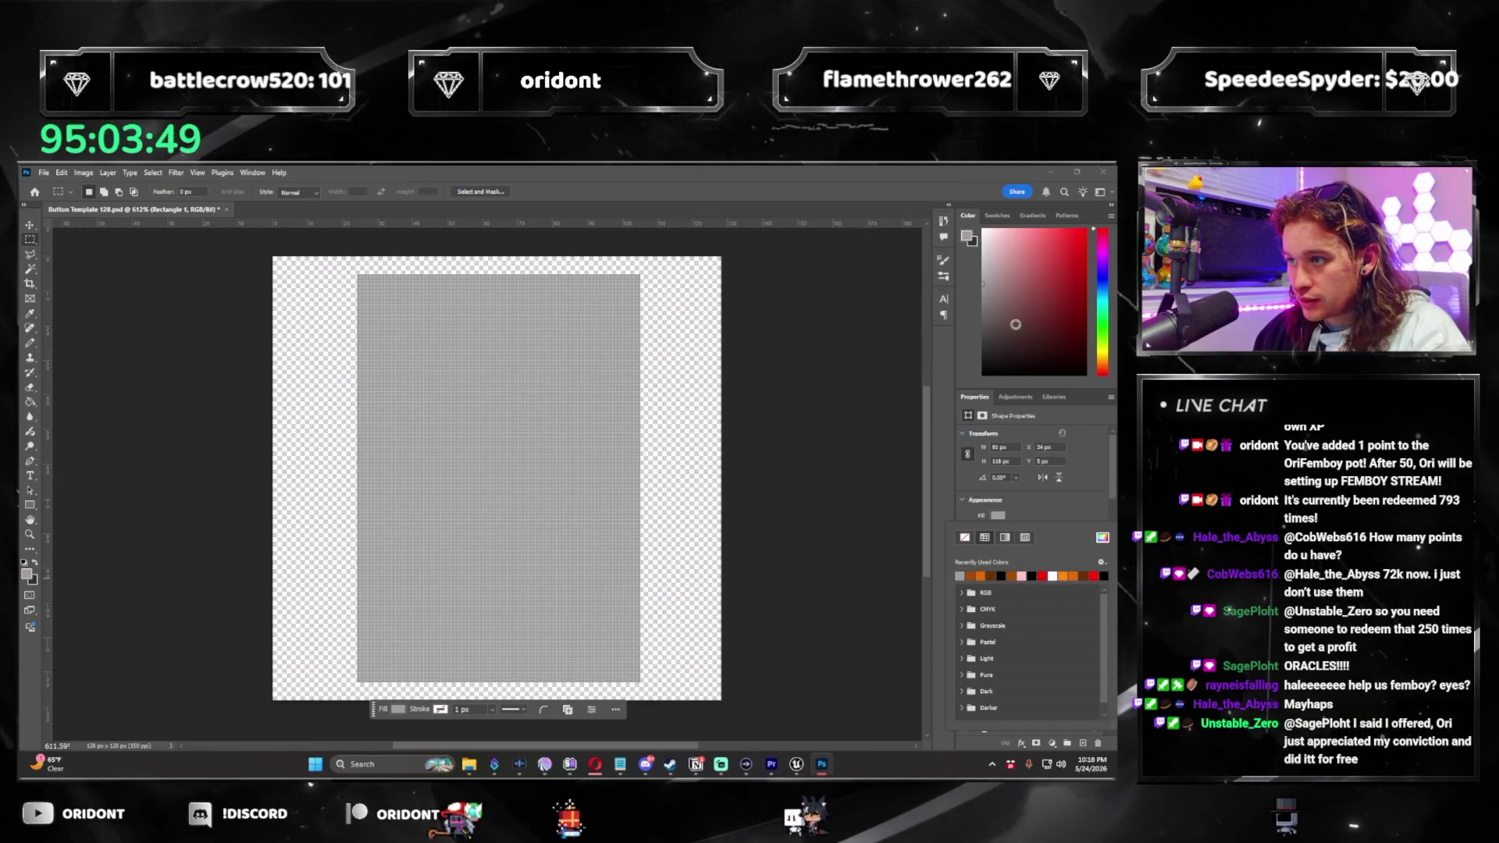
{"action": "left_click", "coordinate": [985, 377]}
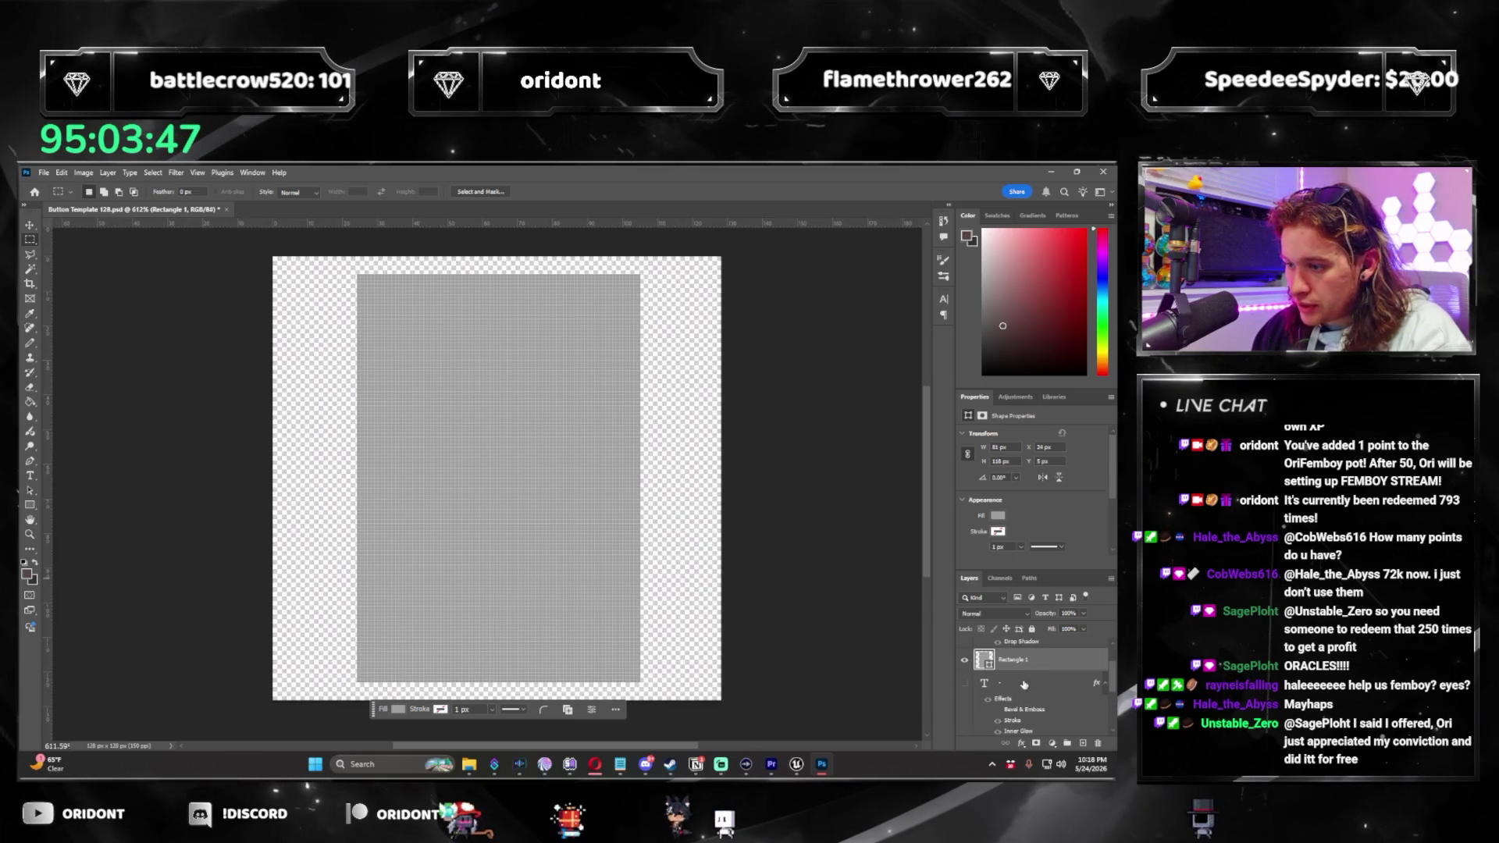
Copy the text layer's style and paste it onto Rectangle 1.
{"action": "right_click", "coordinate": [1023, 685]}
{"action": "left_click", "coordinate": [1046, 484]}
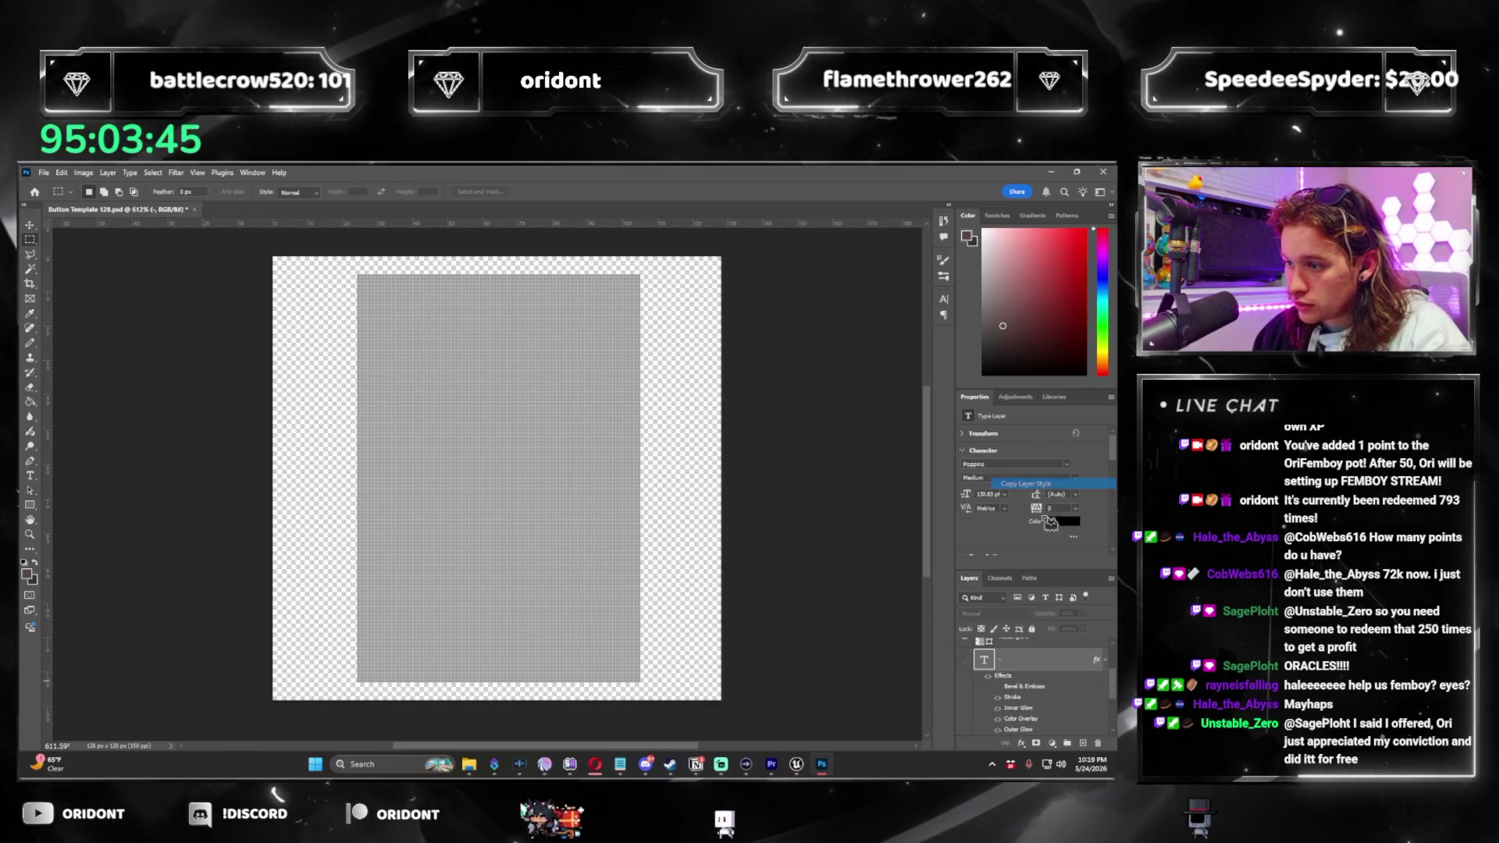
{"action": "right_click", "coordinate": [992, 707]}
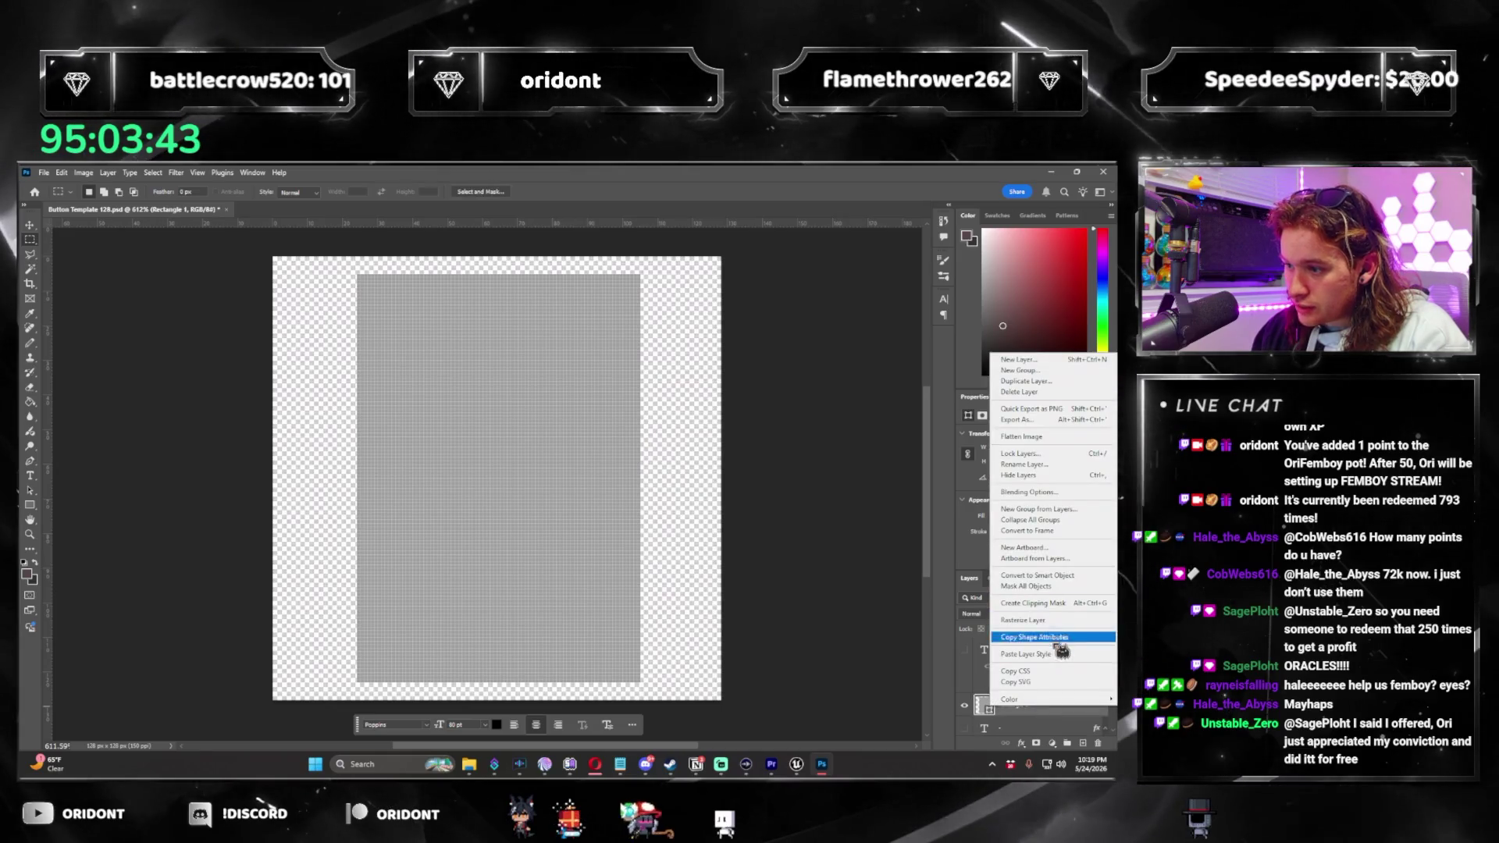
{"action": "left_click", "coordinate": [1051, 654]}
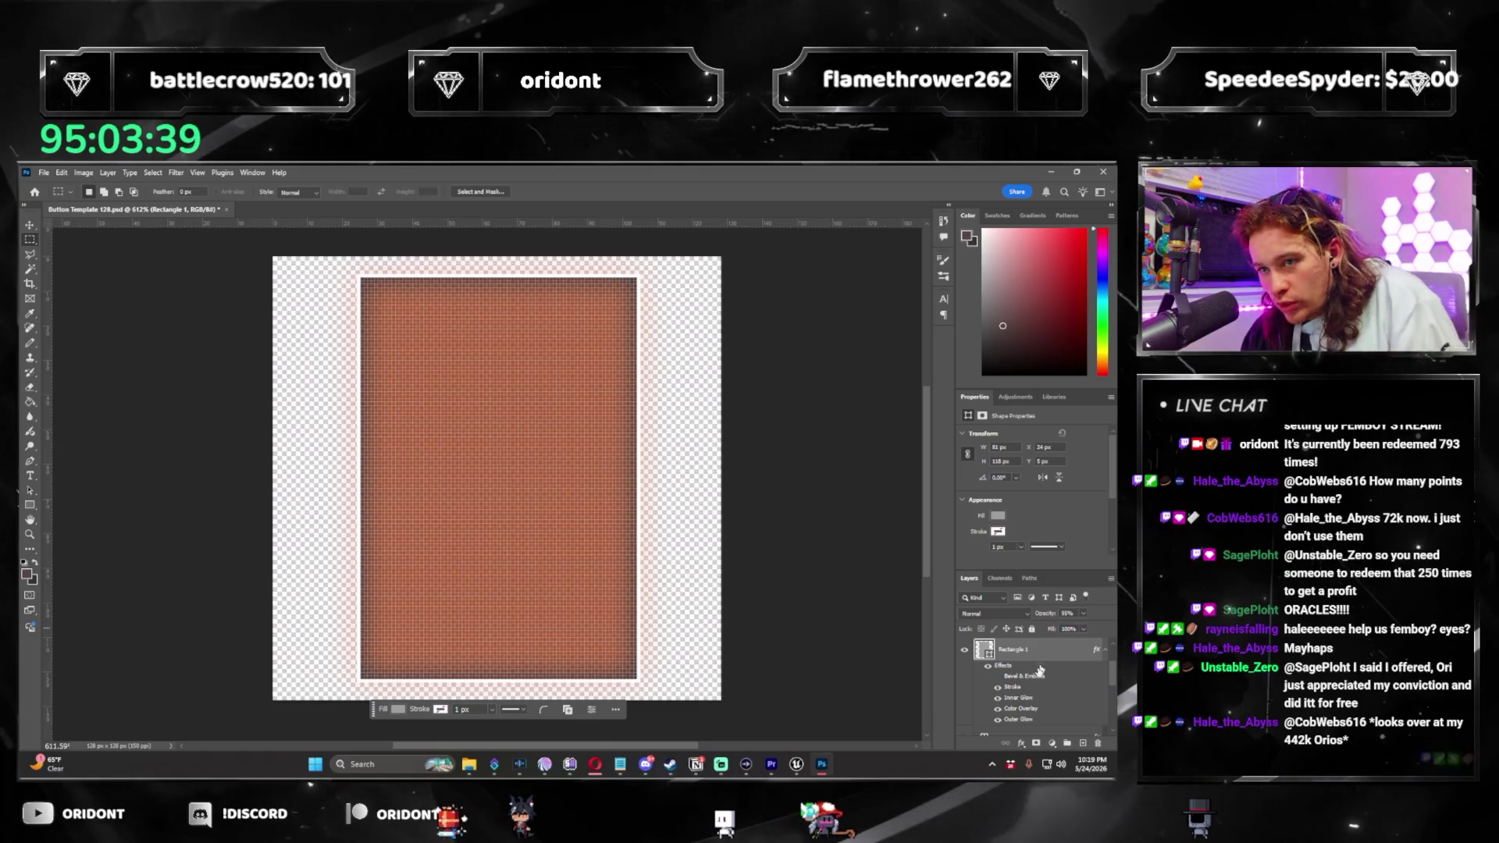
Change Rectangle 1's Color Overlay to grey 959595 and its Outer Glow to light grey.
{"action": "double_click", "coordinate": [973, 654]}
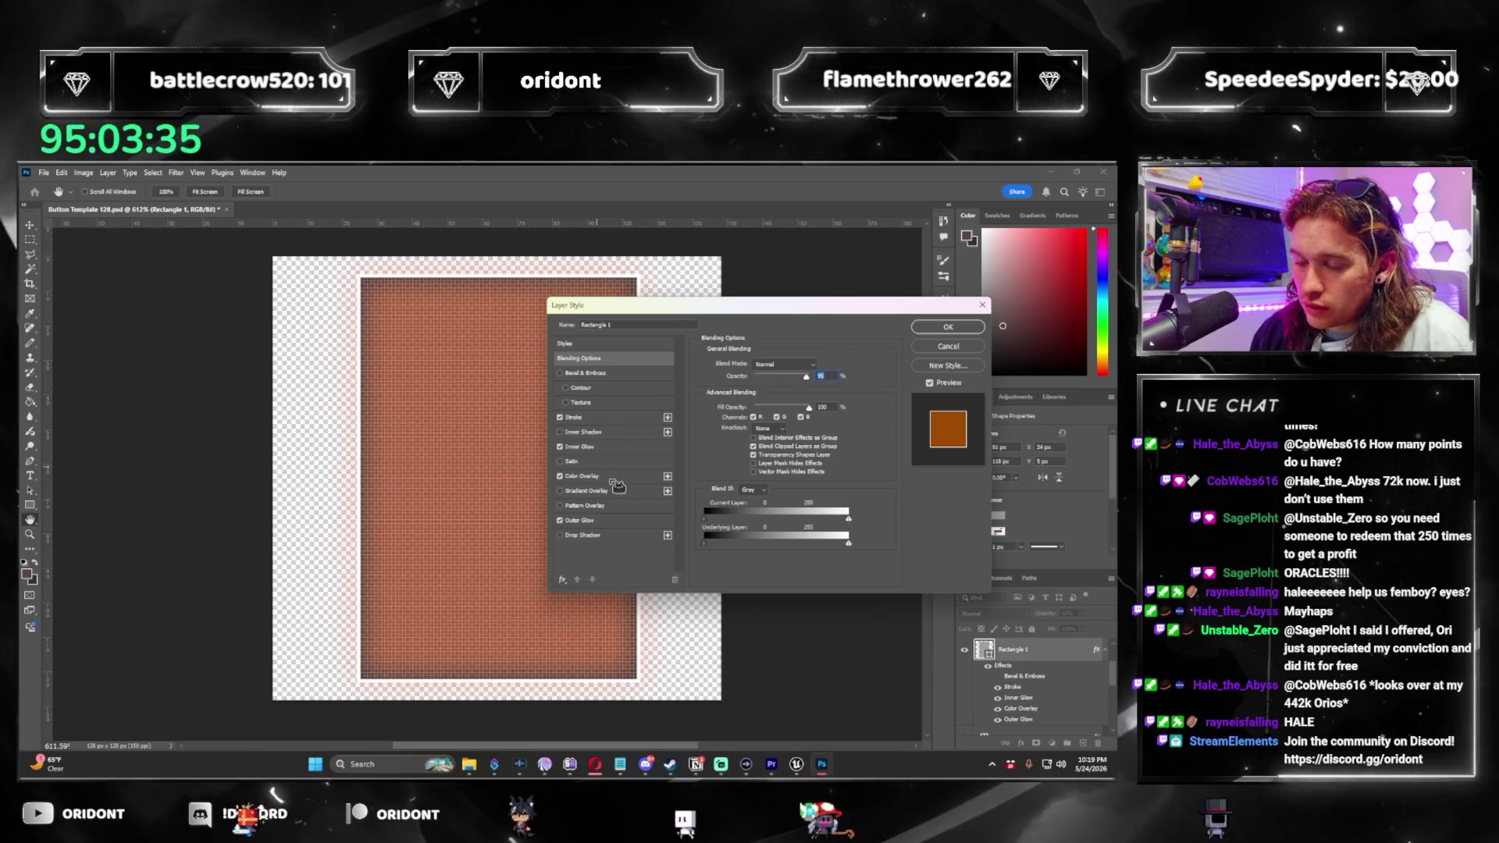
{"action": "left_click", "coordinate": [582, 476]}
{"action": "left_click", "coordinate": [818, 367]}
{"action": "left_click", "coordinate": [565, 356]}
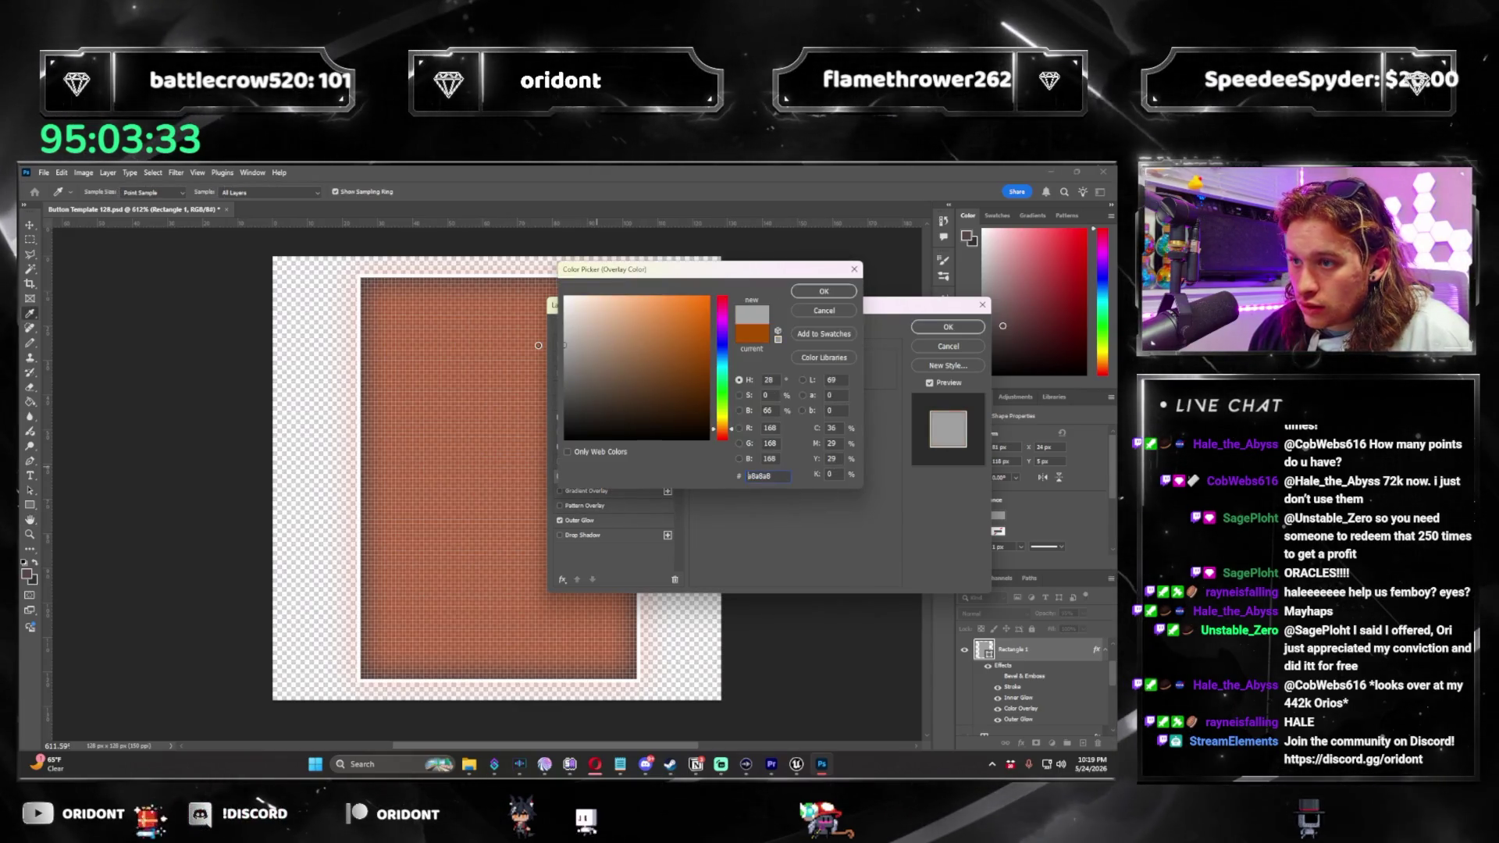
{"action": "left_click", "coordinate": [813, 300]}
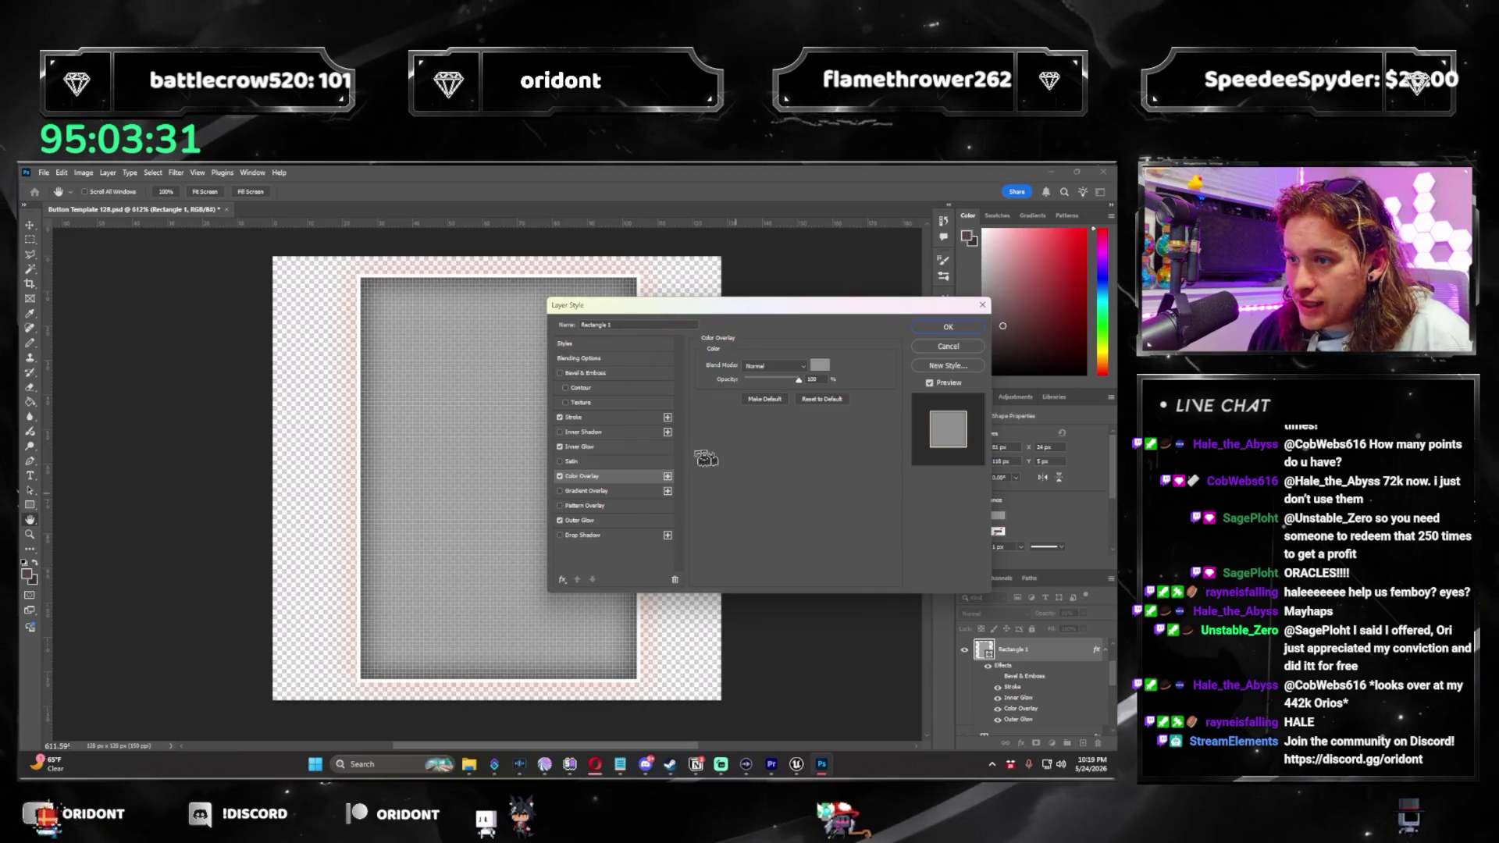
{"action": "left_click", "coordinate": [598, 521]}
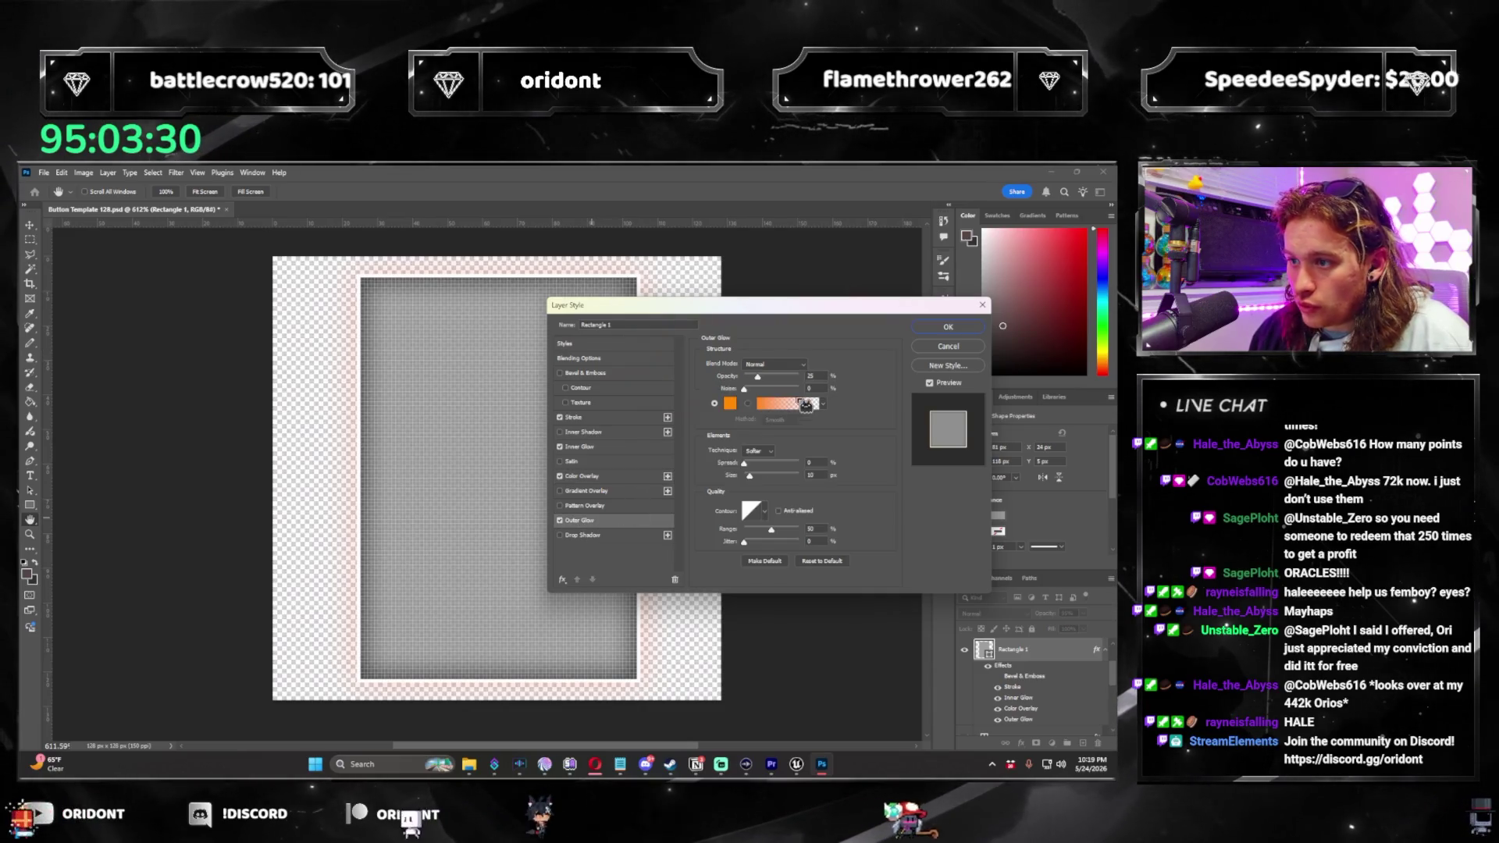
{"action": "left_click", "coordinate": [731, 404]}
{"action": "left_click", "coordinate": [485, 313]}
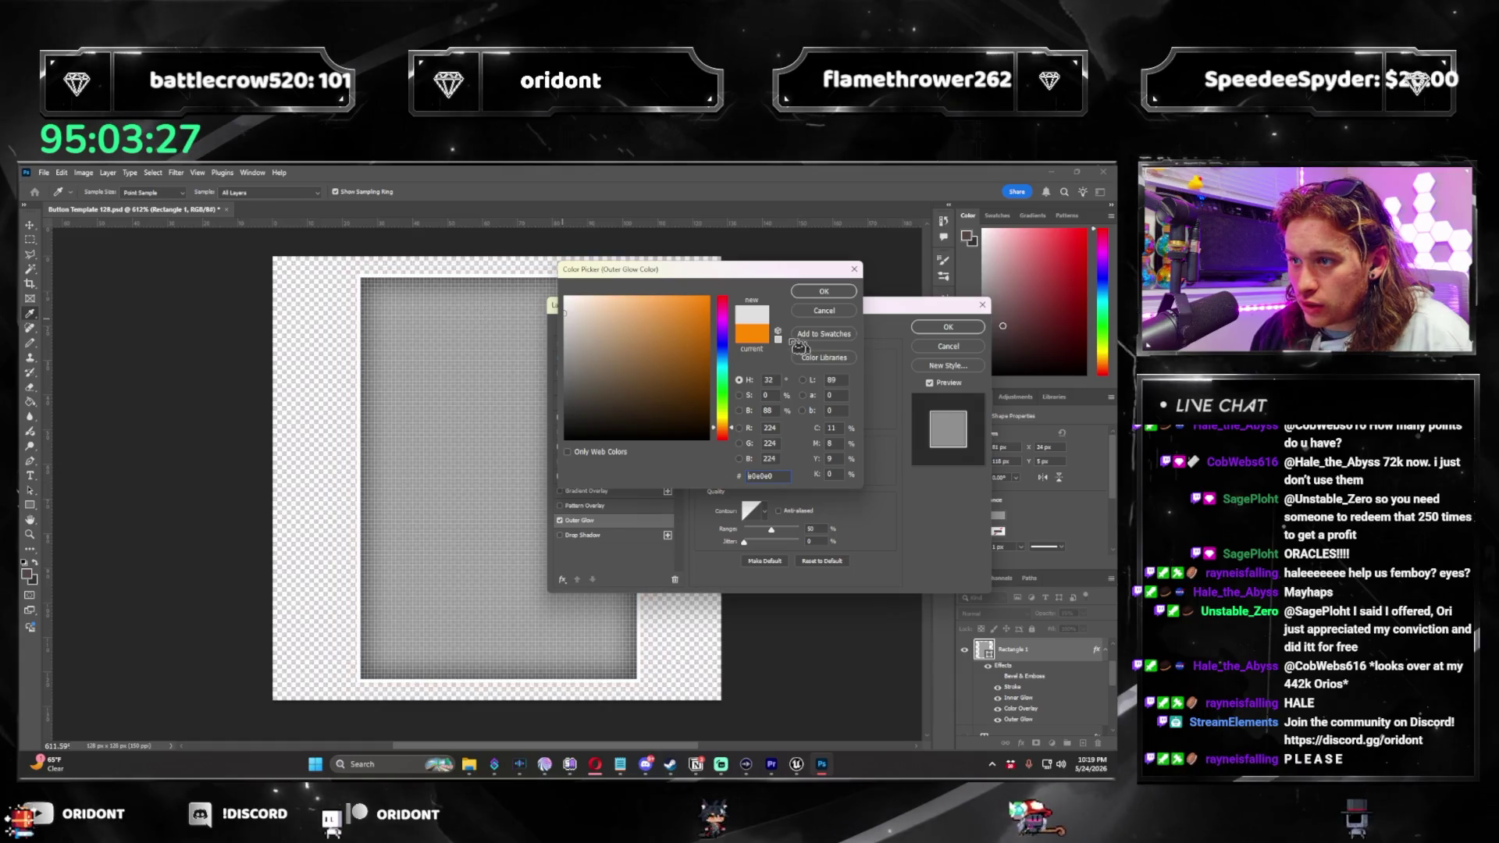
{"action": "left_click", "coordinate": [824, 291]}
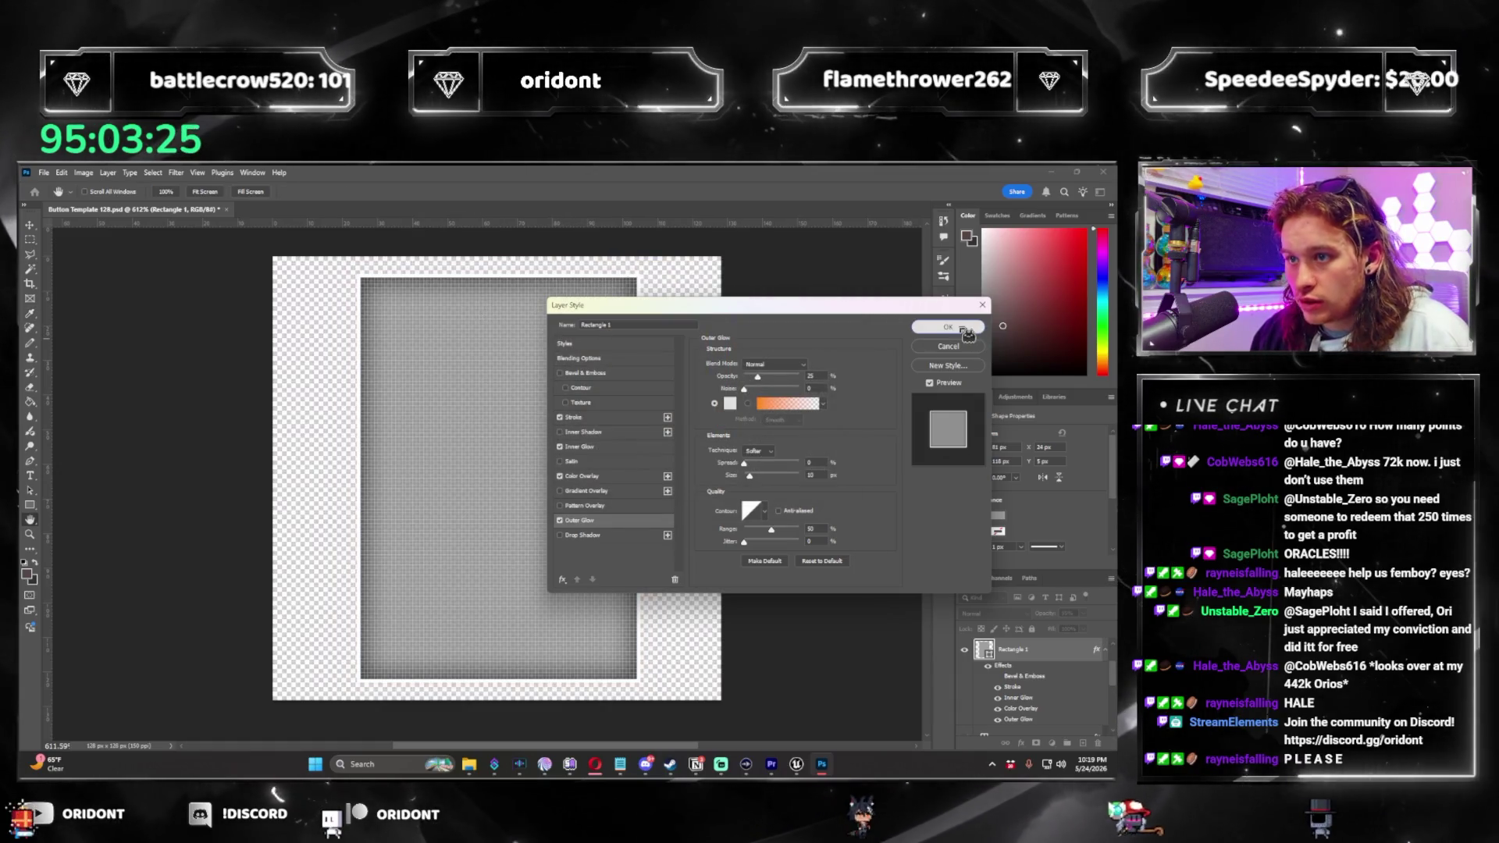
{"action": "left_click", "coordinate": [954, 332]}
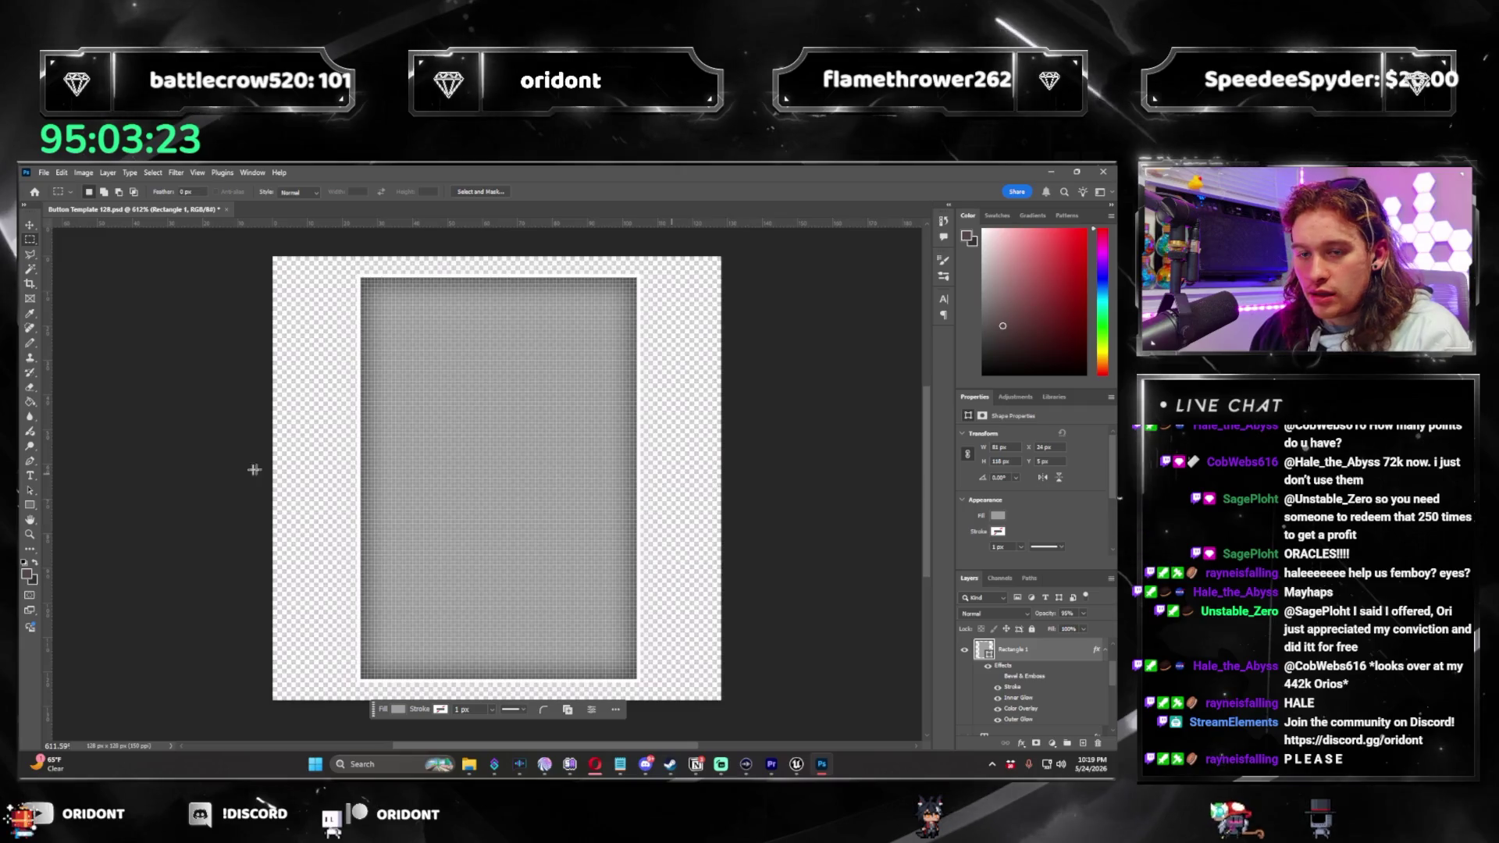
Crop the canvas narrower to 92 px wide, leaving Canvas Size unchanged.
{"action": "key", "text": "ctrl+alt+c"}
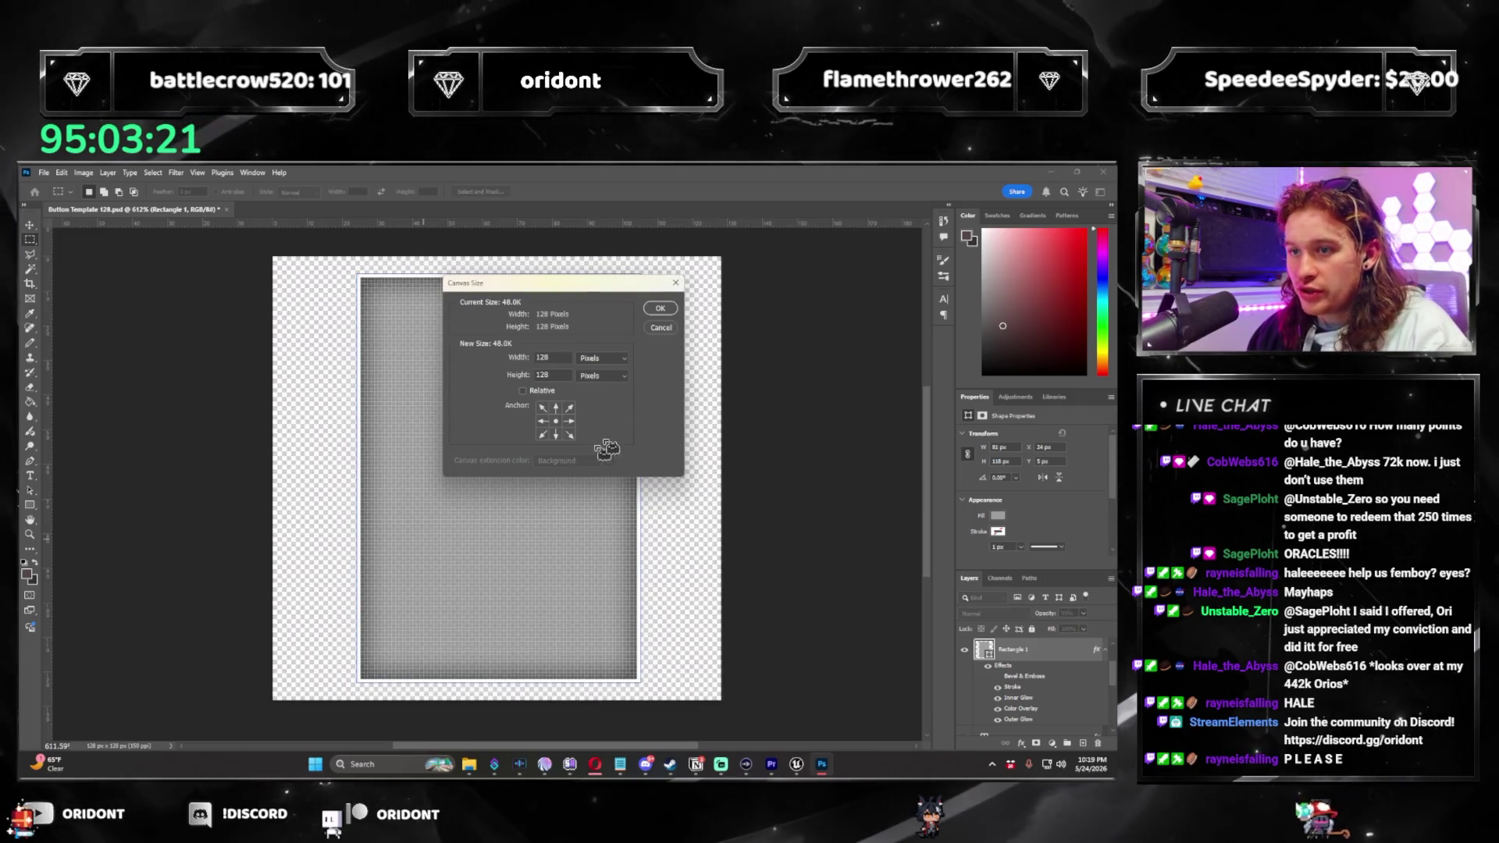
{"action": "left_click", "coordinate": [662, 328]}
{"action": "left_click", "coordinate": [30, 284]}
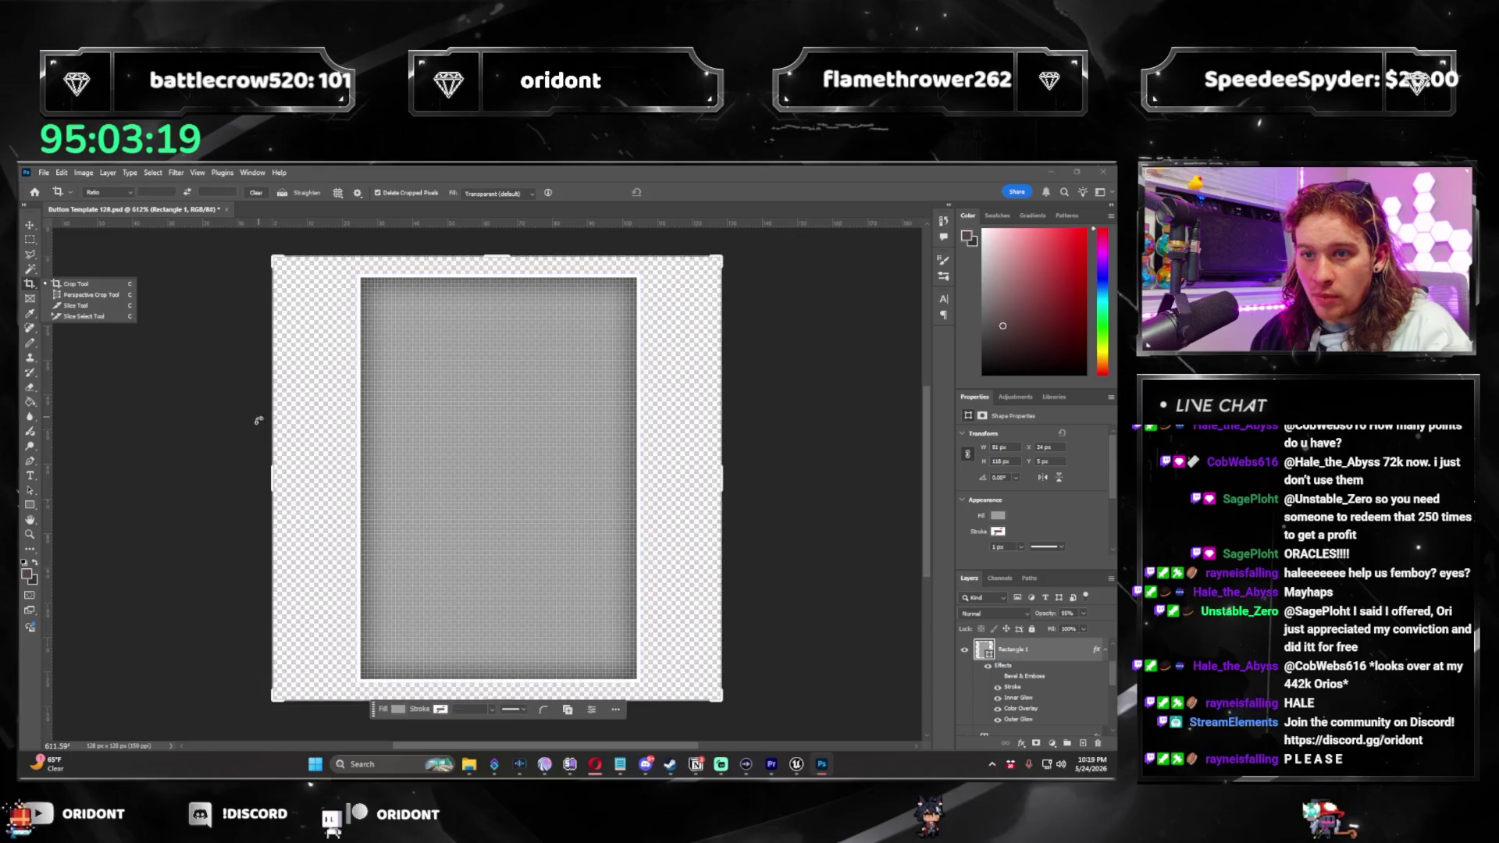
{"action": "left_click_drag", "start_coordinate": [272, 466], "coordinate": [341, 480]}
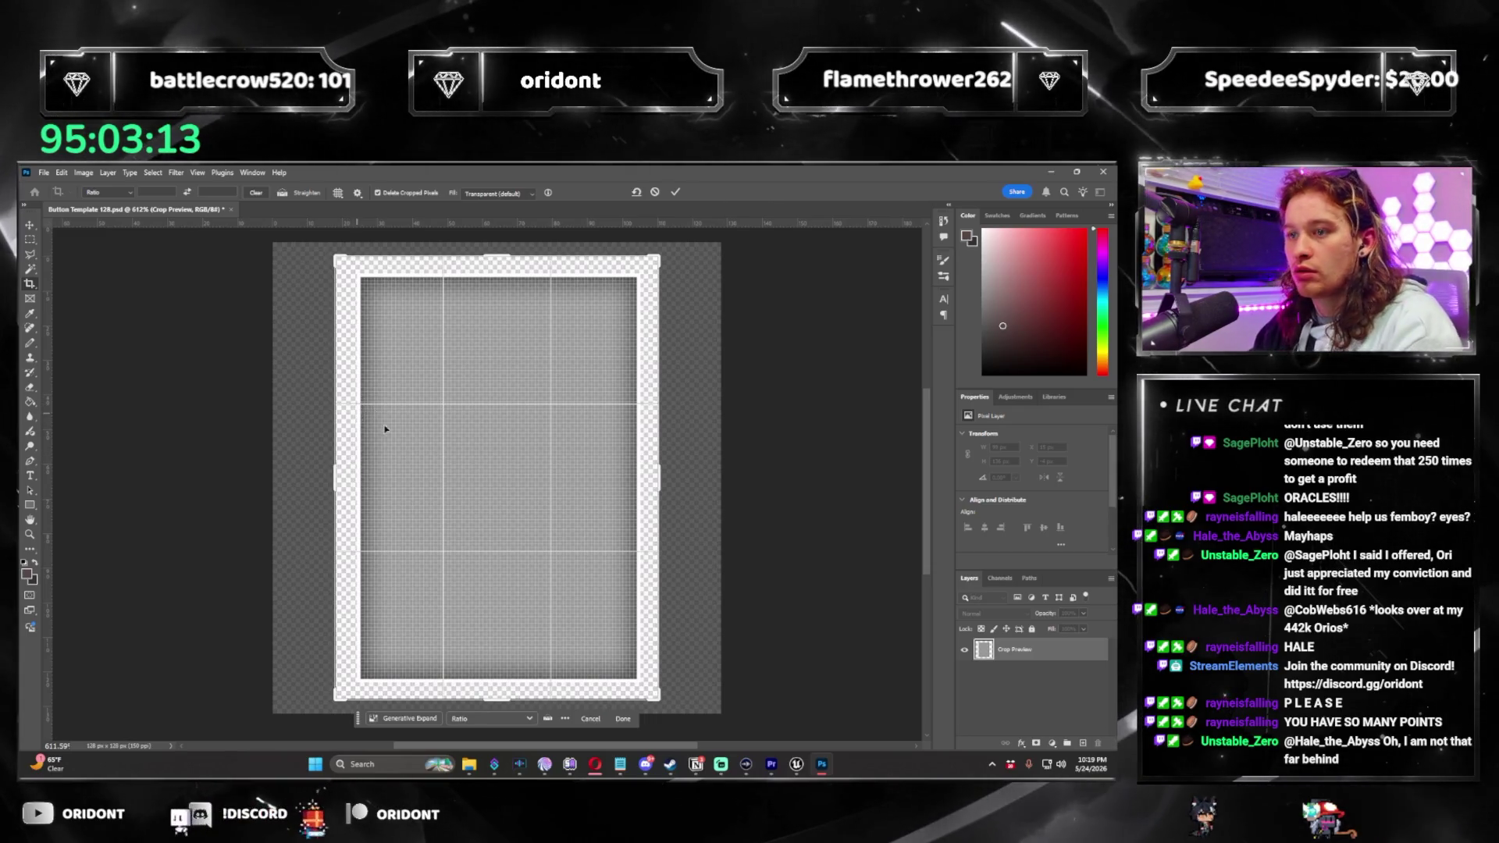
{"action": "key", "text": "Return"}
{"action": "left_click", "coordinate": [101, 194]}
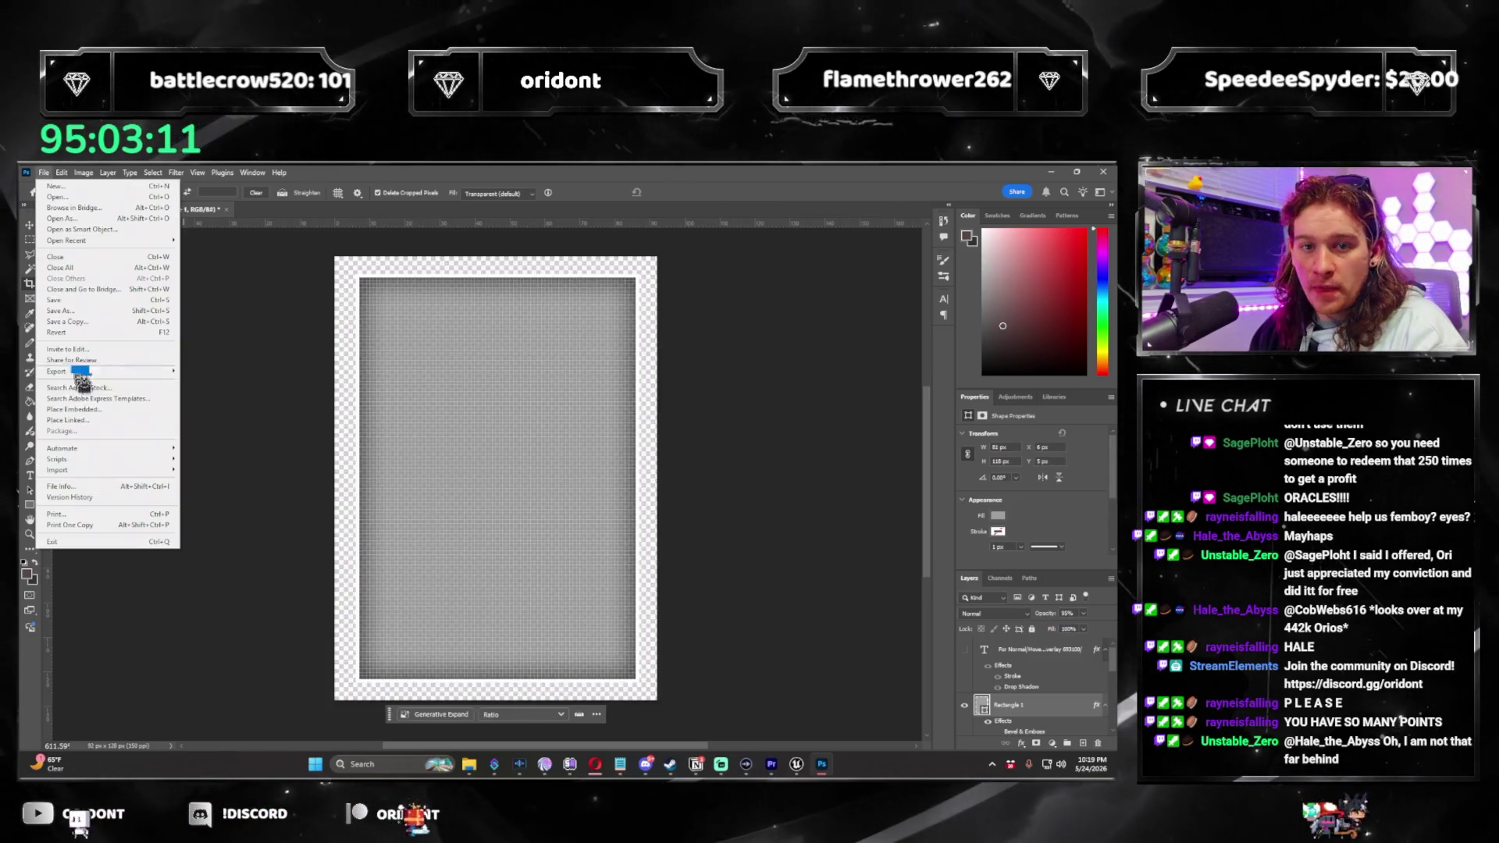
{"action": "key", "text": "Escape"}
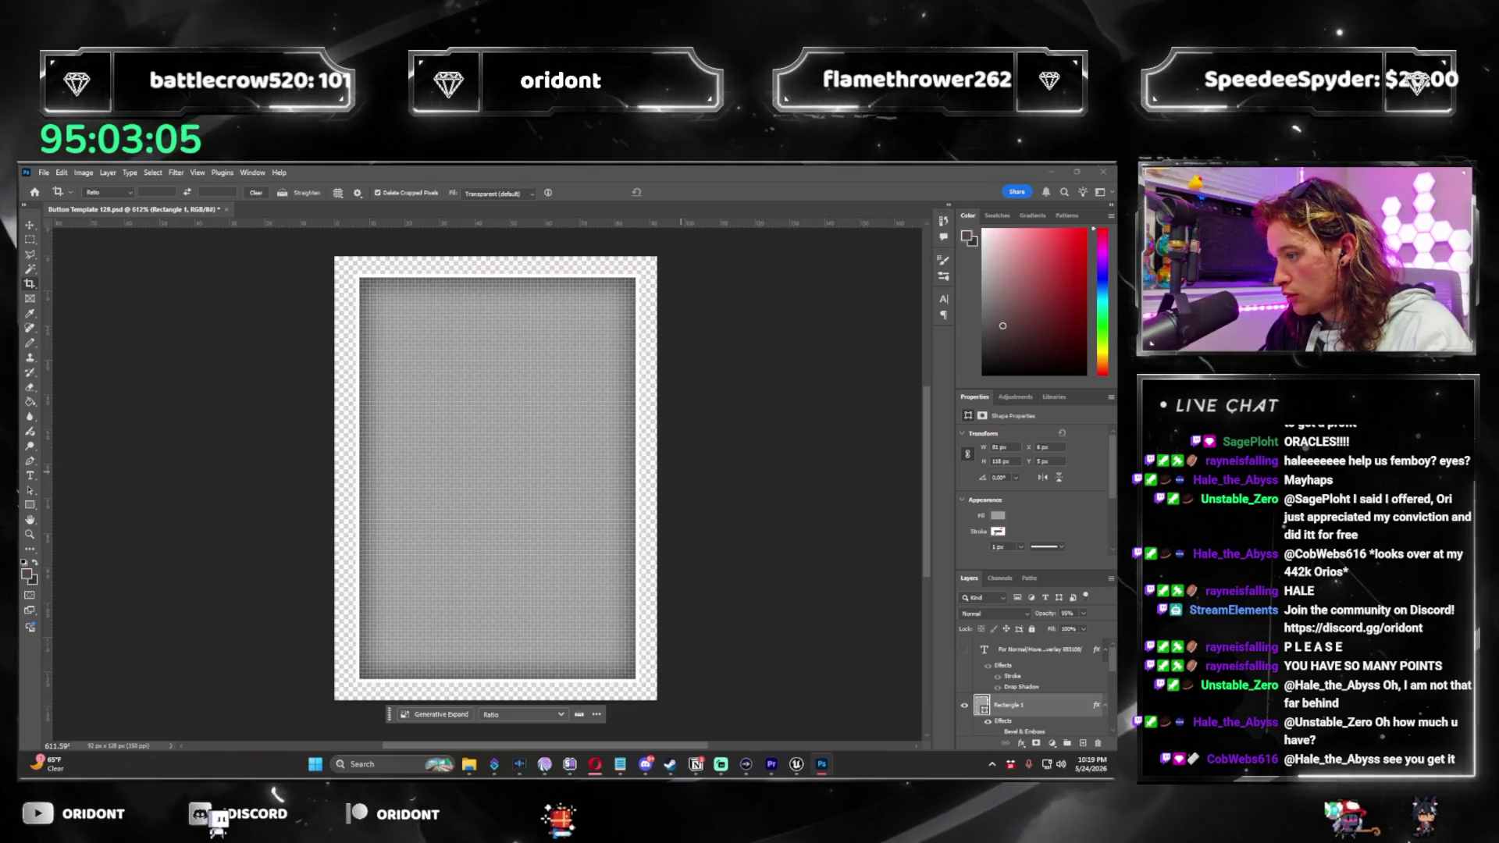
{"action": "left_click", "coordinate": [770, 479]}
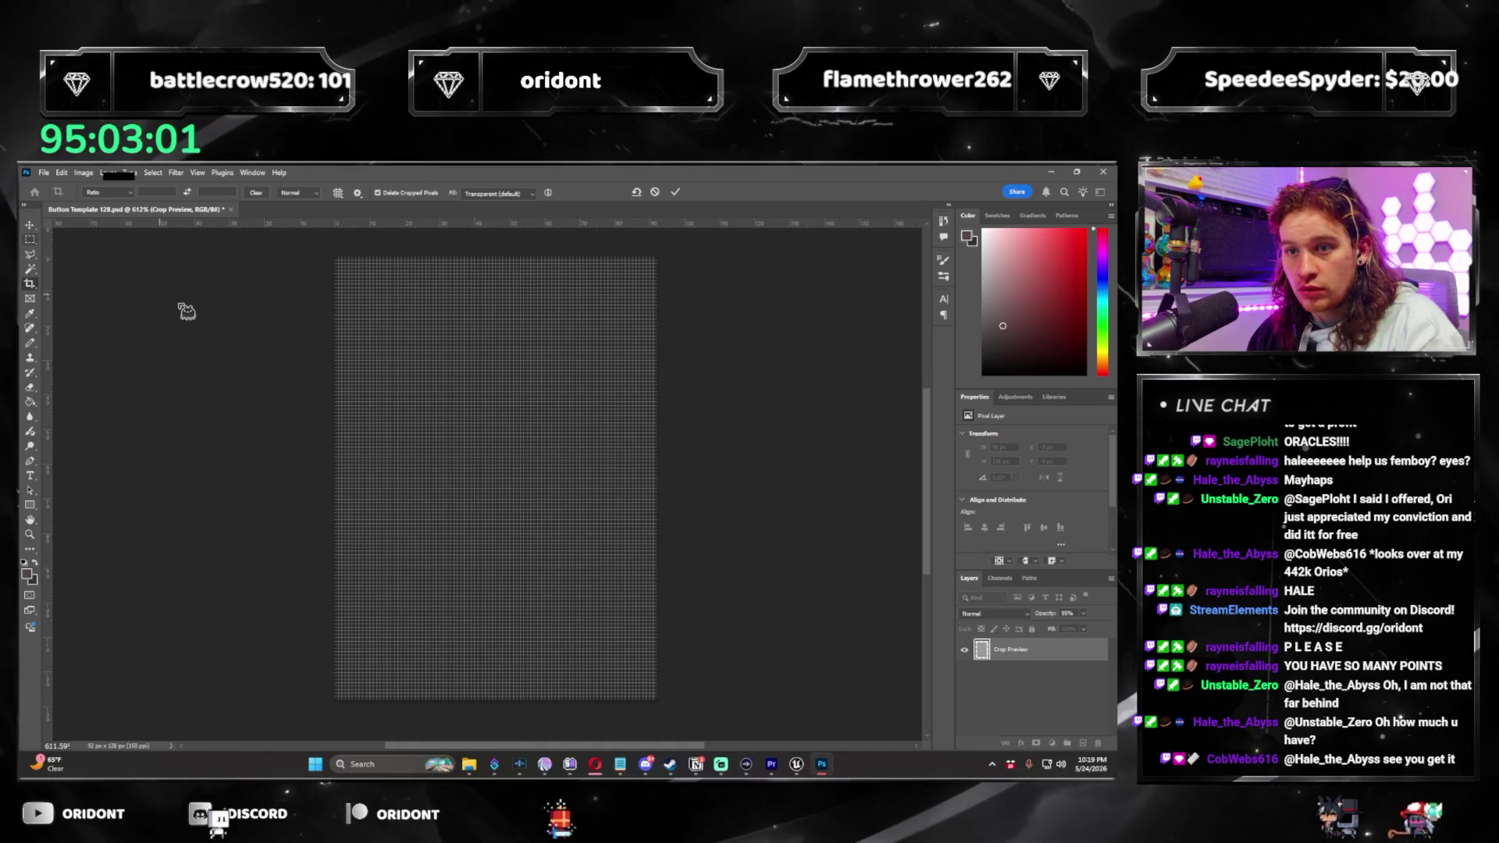
{"action": "key", "text": "Escape"}
{"action": "key", "text": "m"}
Undo the crop and rectangle edits back to the brown gear icon layer.
{"action": "key", "text": "ctrl+z"}
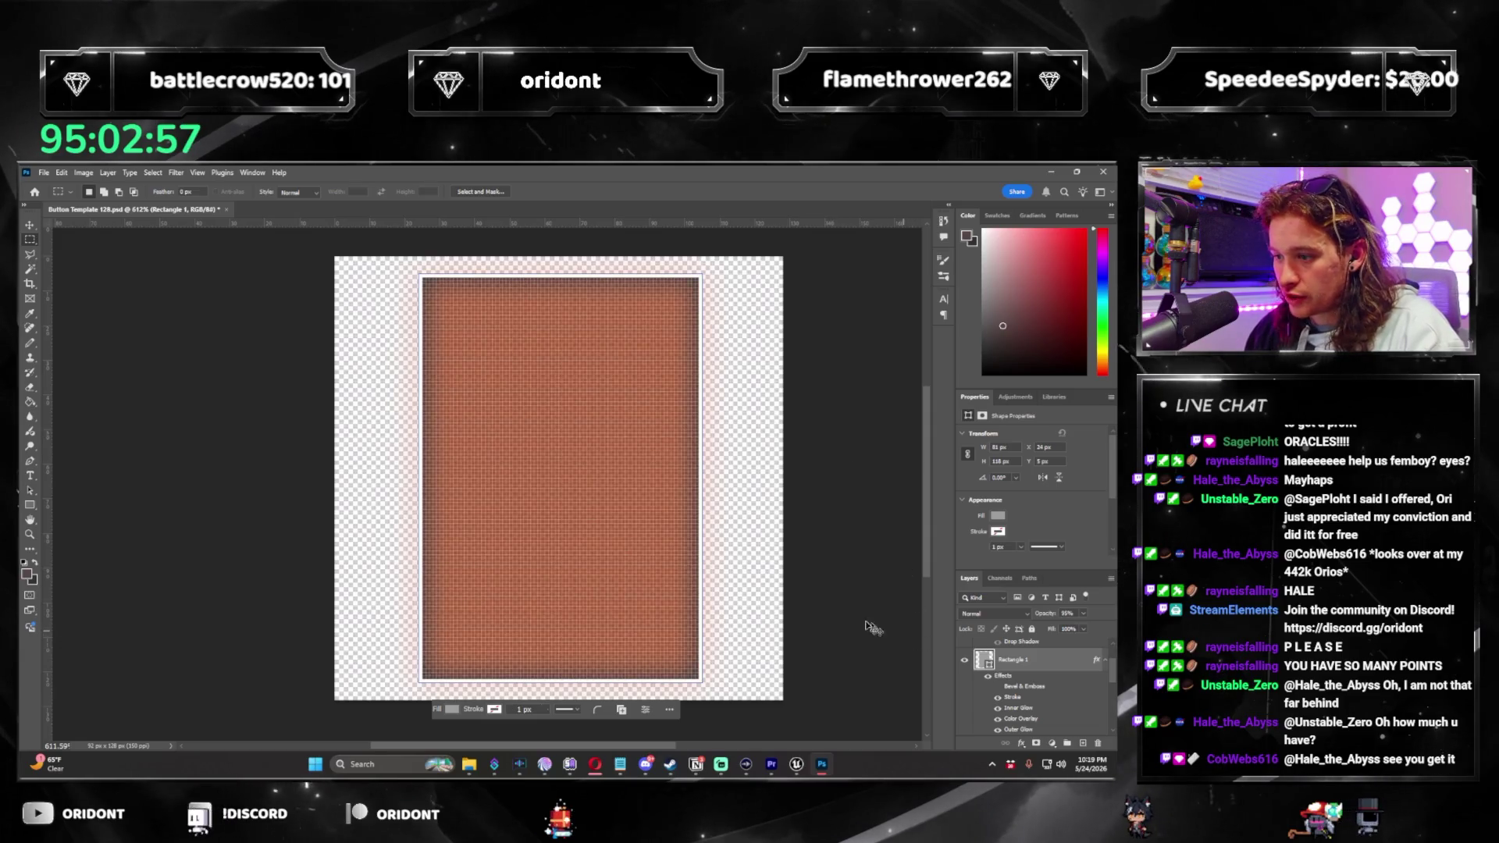
{"action": "key", "text": "ctrl+z"}
{"action": "key", "text": "ctrl+z"}
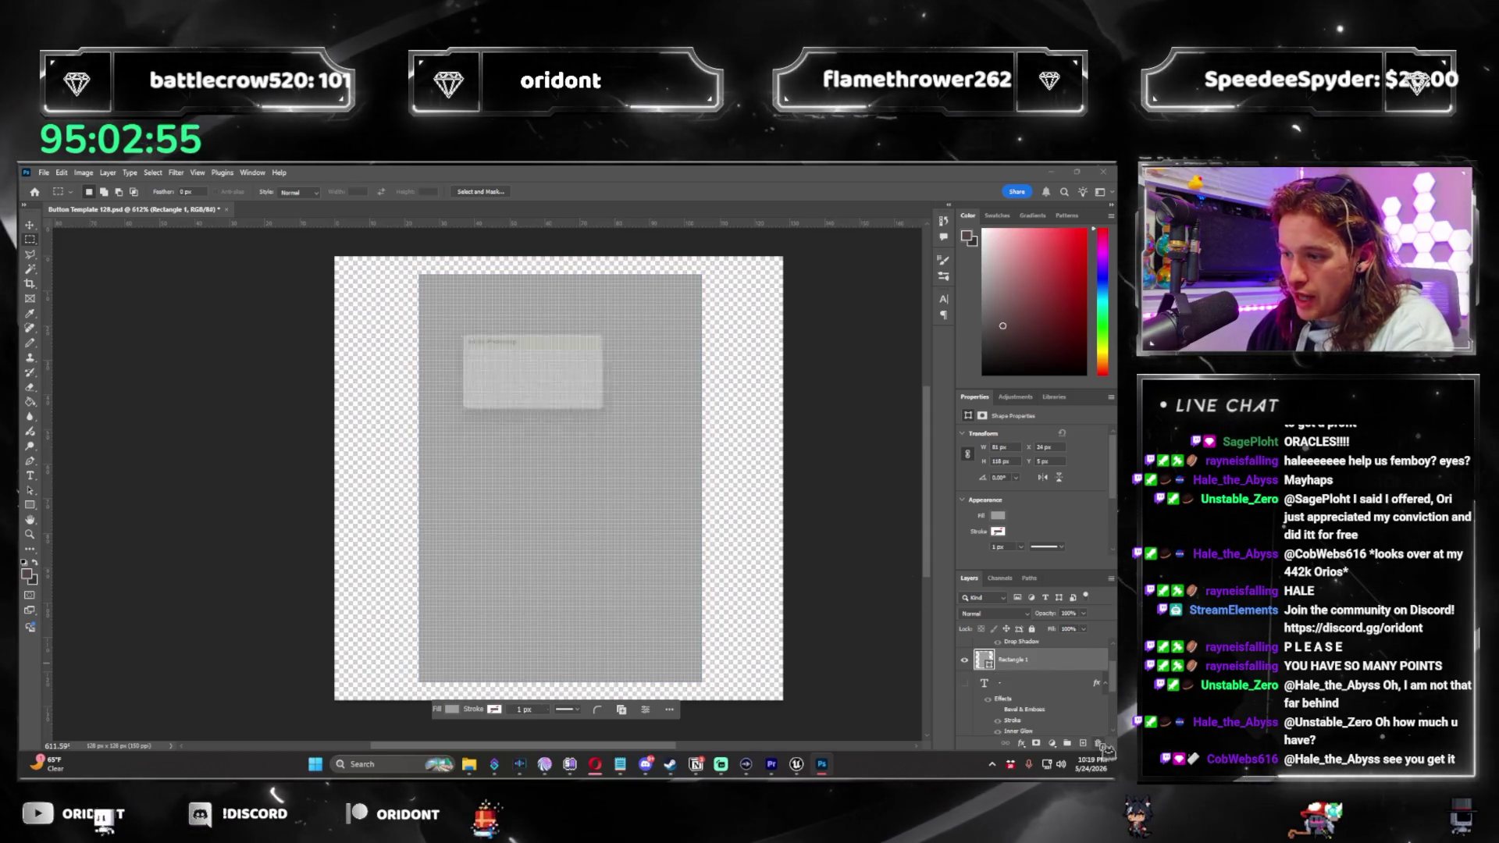
{"action": "key", "text": "ctrl+z"}
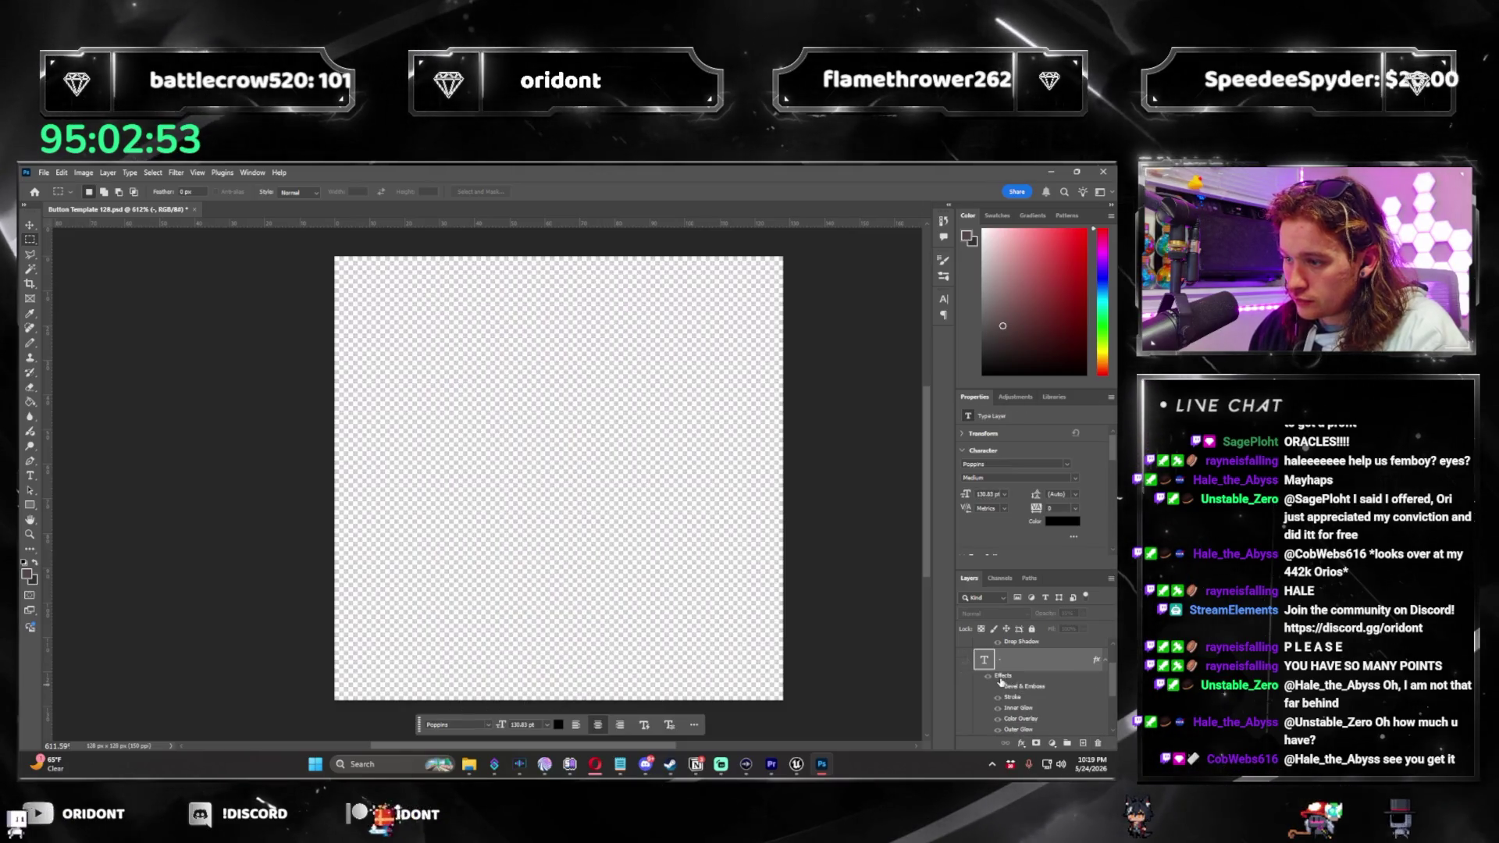
{"action": "key", "text": "ctrl+z"}
{"action": "key", "text": "ctrl+z"}
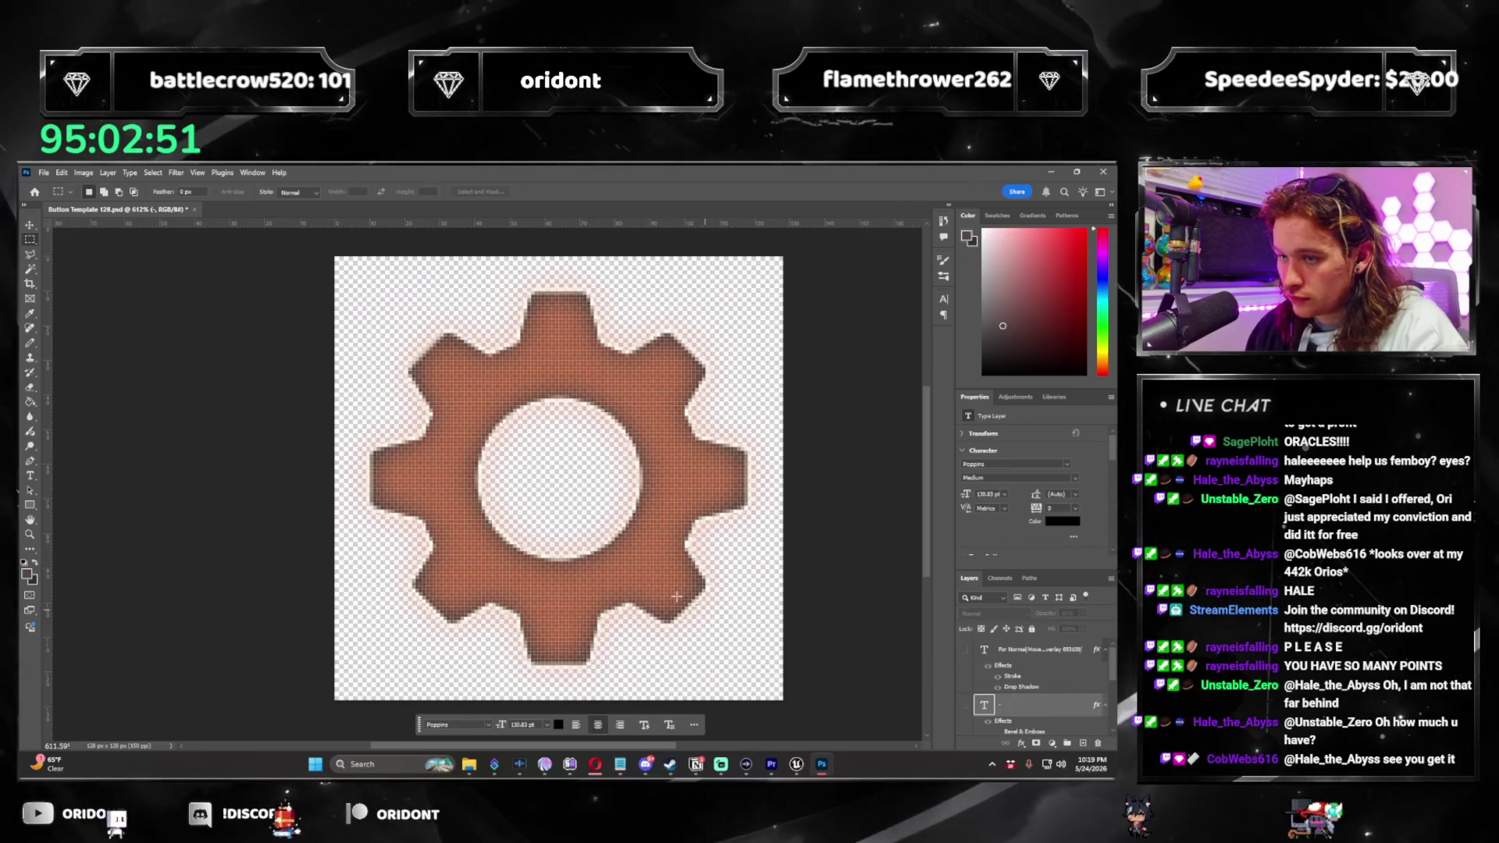
{"action": "scroll", "coordinate": [412, 422], "scroll_direction": "down", "scroll_amount": 3}
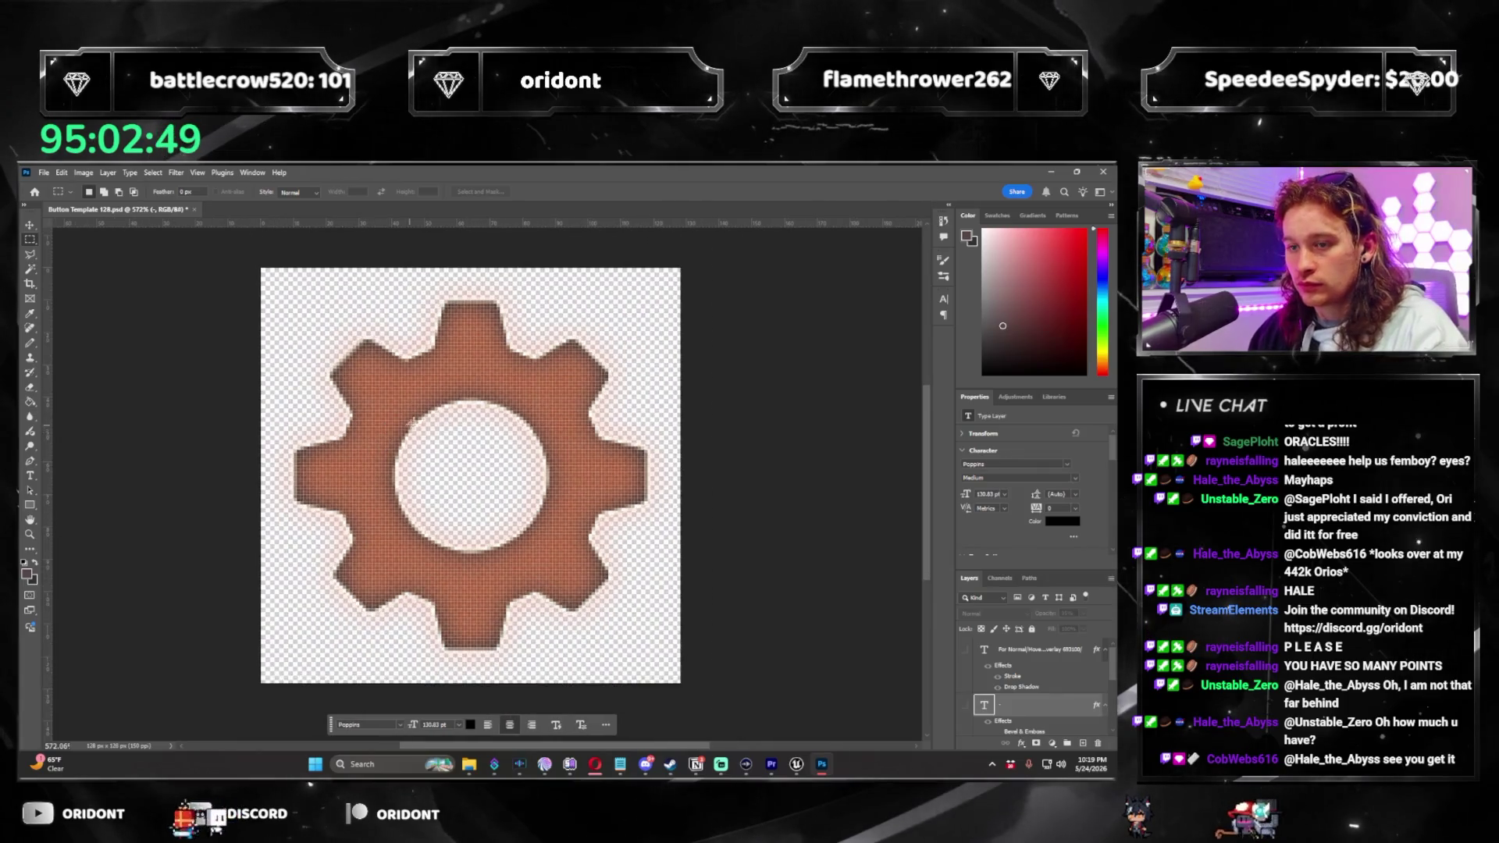
{"action": "left_click", "coordinate": [798, 766]}
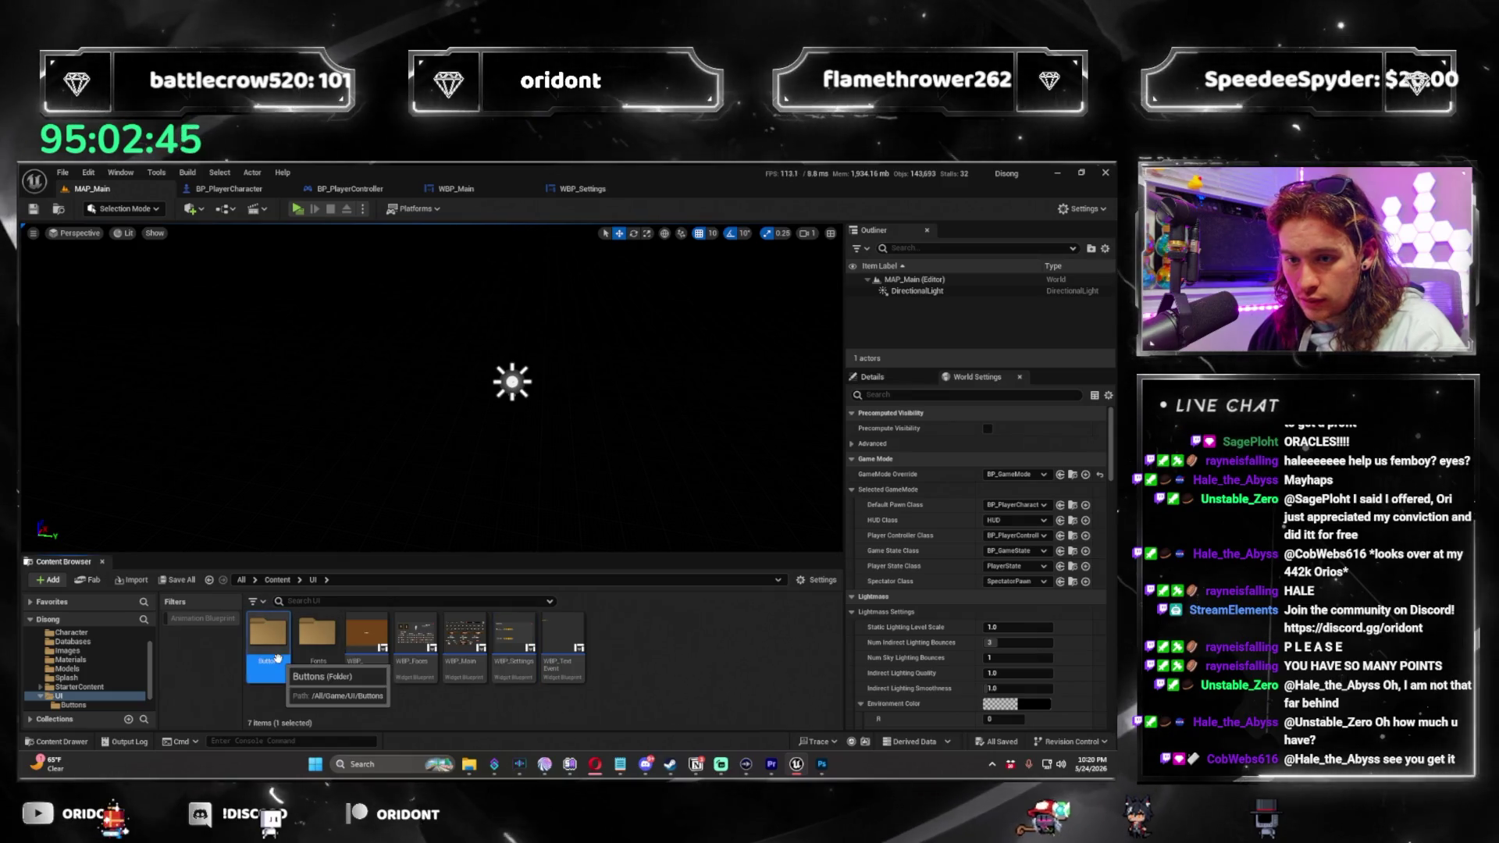
Import the Volume_Bar texture into UI/Buttons, save all, and reopen WBP_Settings.
{"action": "double_click", "coordinate": [277, 636]}
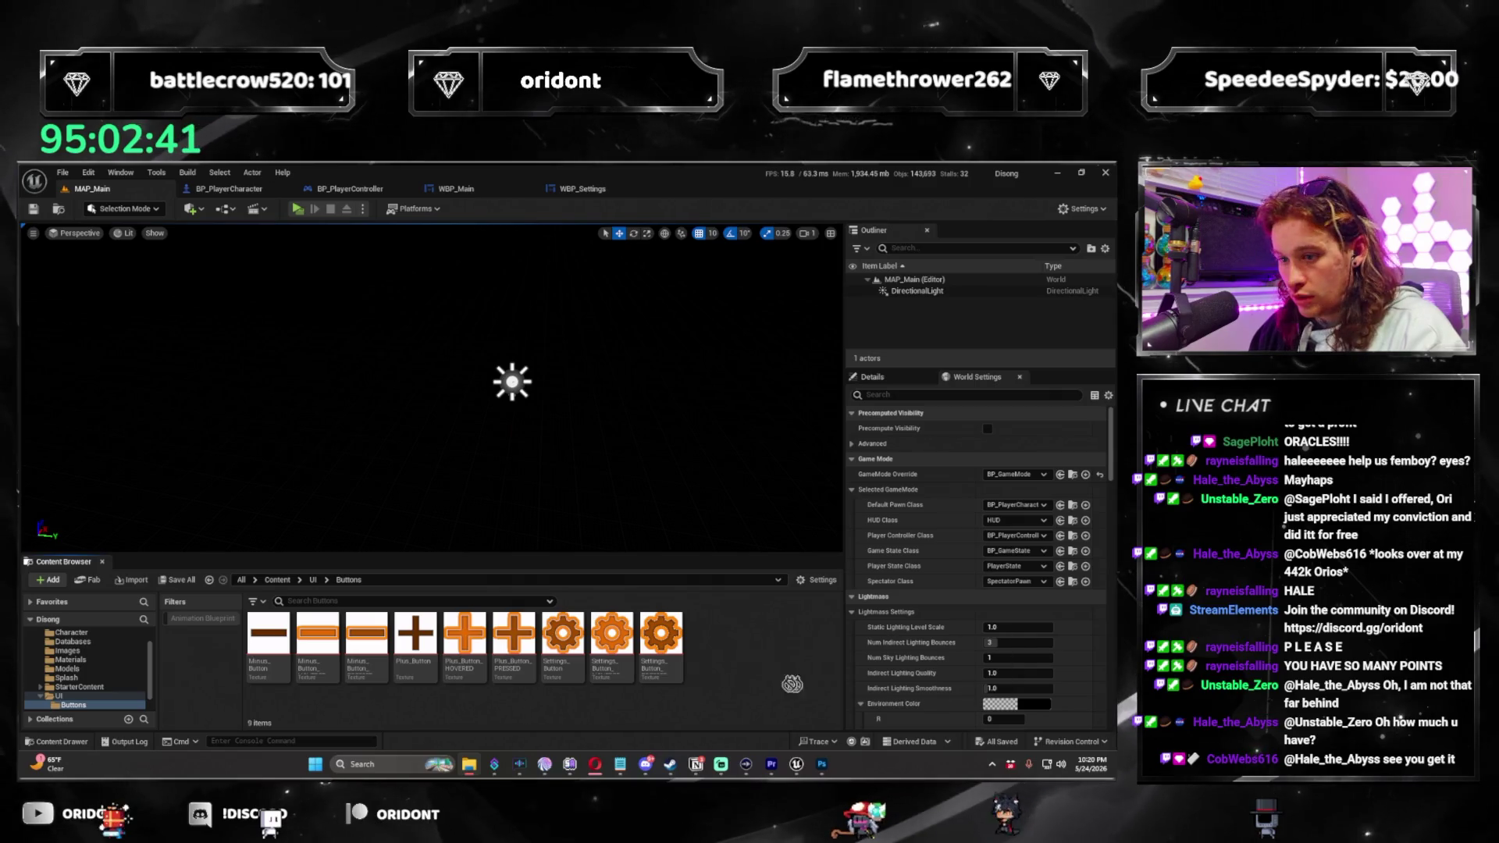
{"action": "left_click", "coordinate": [778, 662]}
{"action": "key", "text": "ctrl+shift+s"}
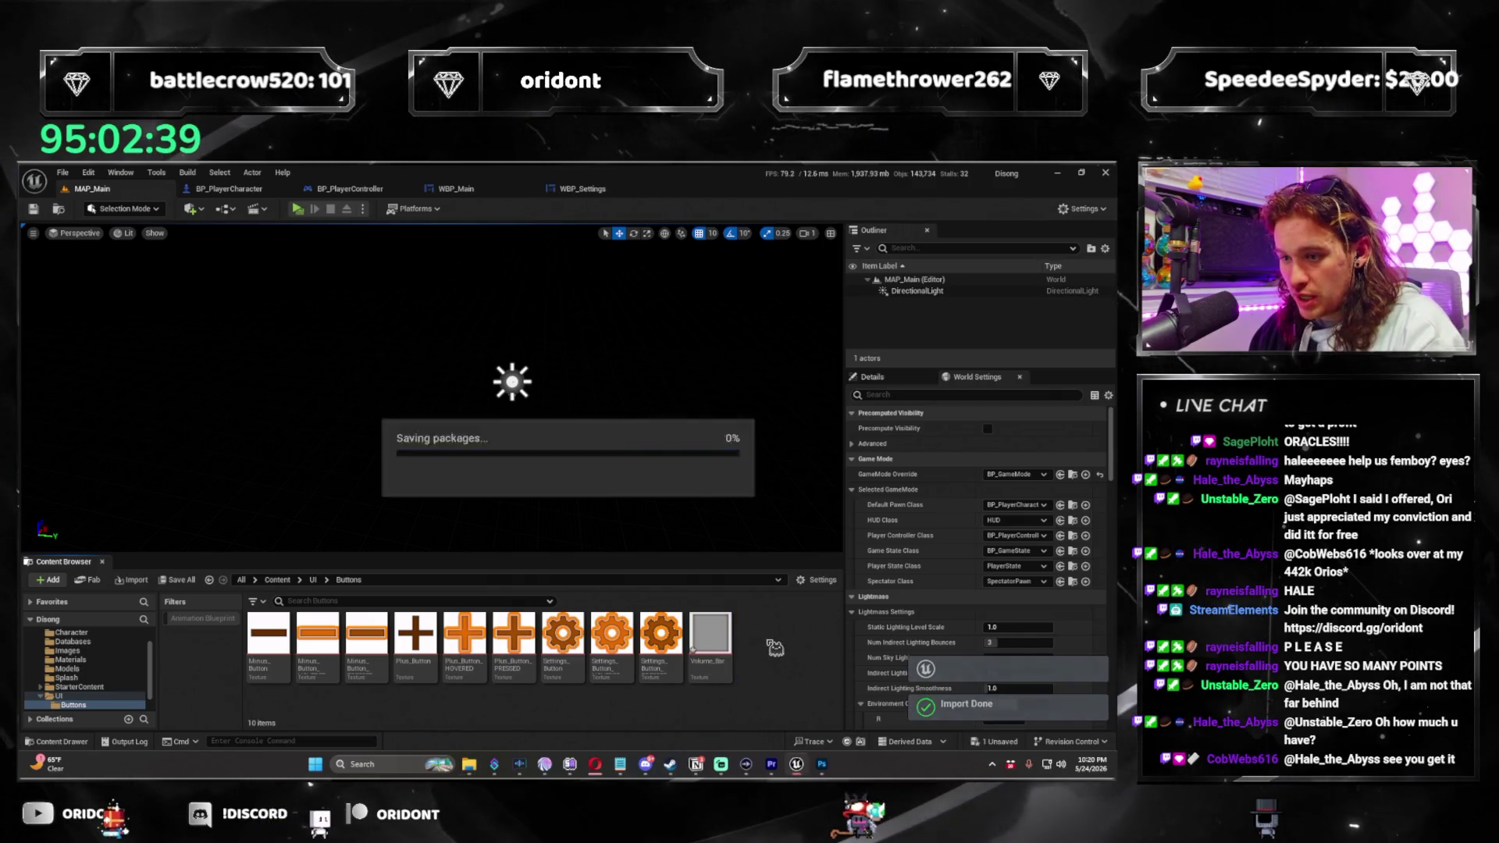
{"action": "left_click", "coordinate": [325, 581]}
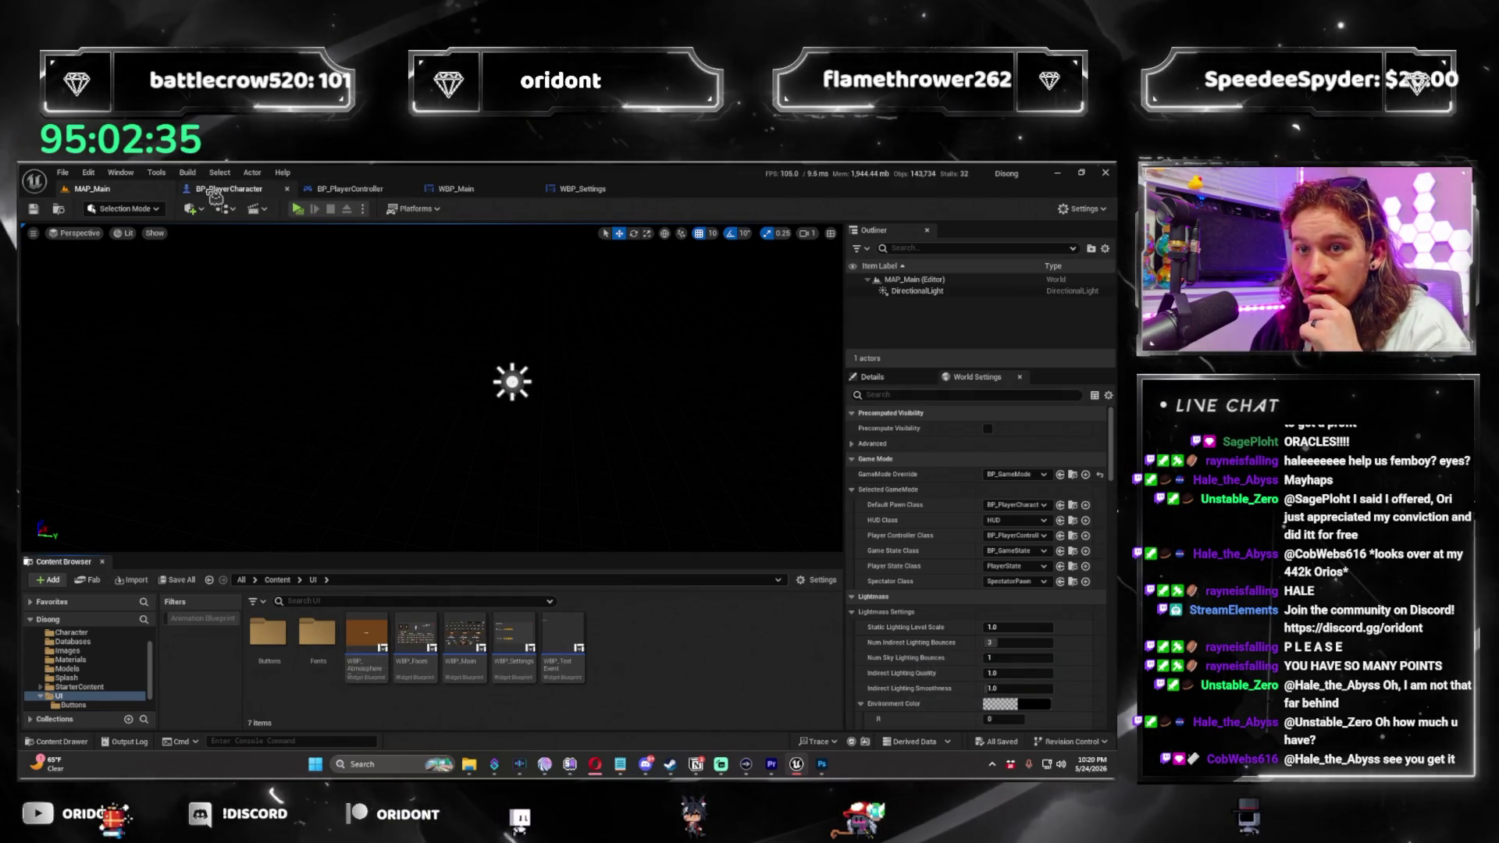
{"action": "left_click", "coordinate": [622, 196]}
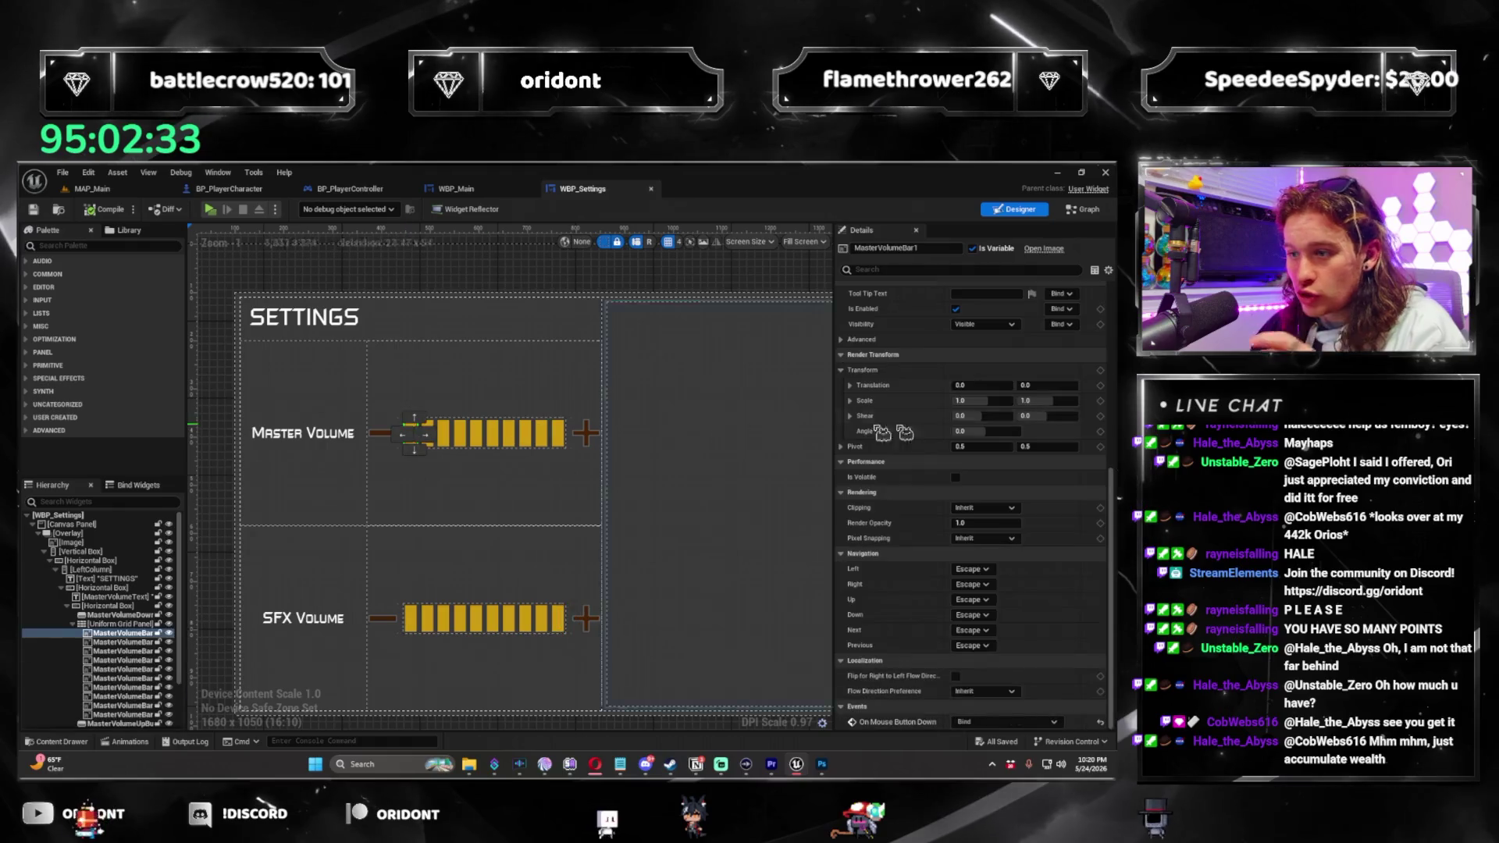
Set the first Master Volume bar's Brush Image to the Volume_Bar texture.
{"action": "scroll", "coordinate": [1043, 421], "scroll_direction": "up", "scroll_amount": 10}
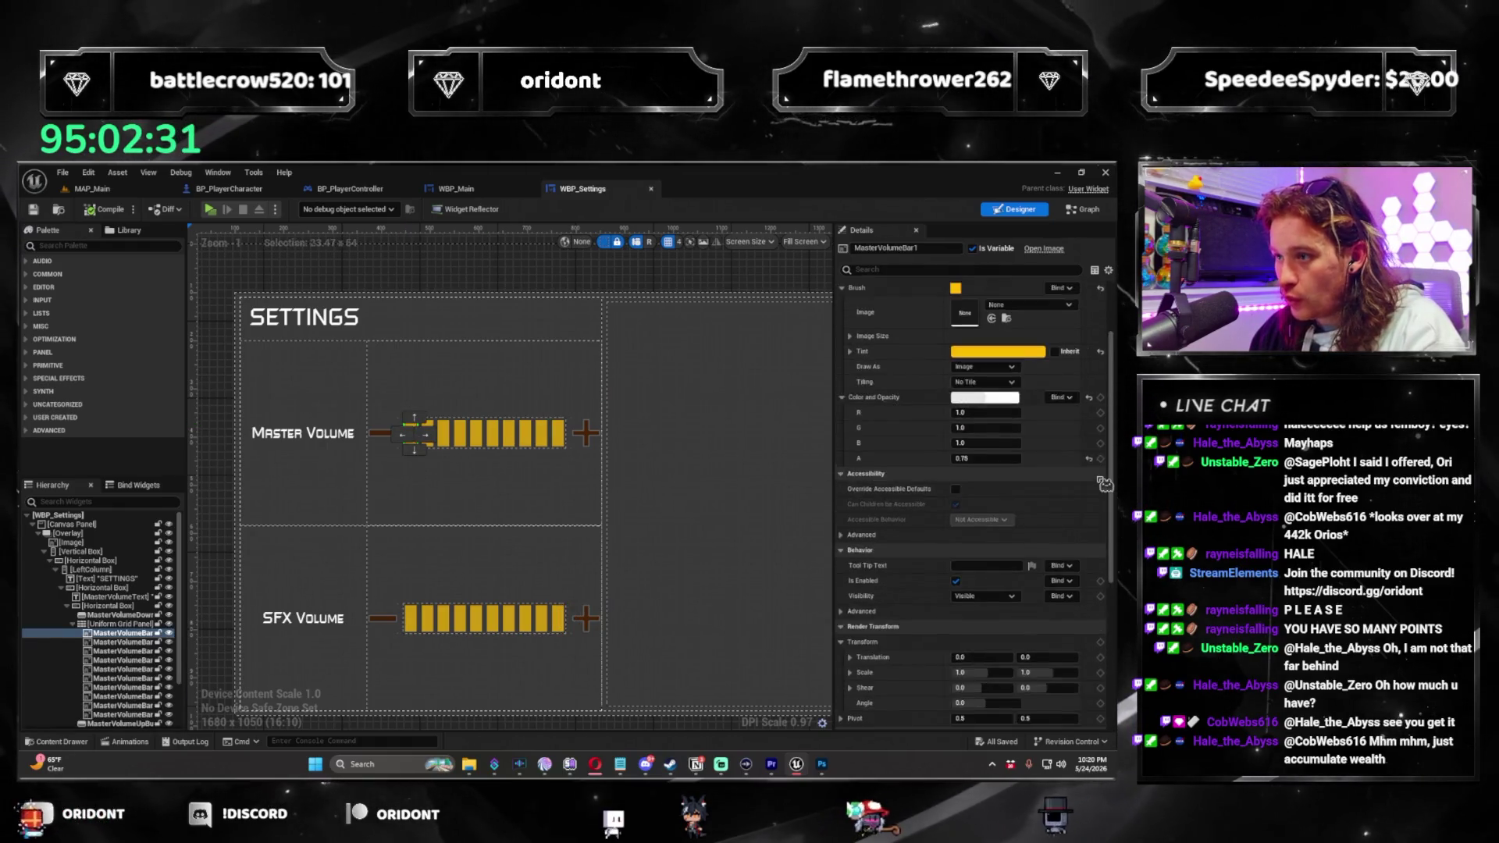
{"action": "left_click", "coordinate": [1031, 398]}
{"action": "type", "text": "volume"}
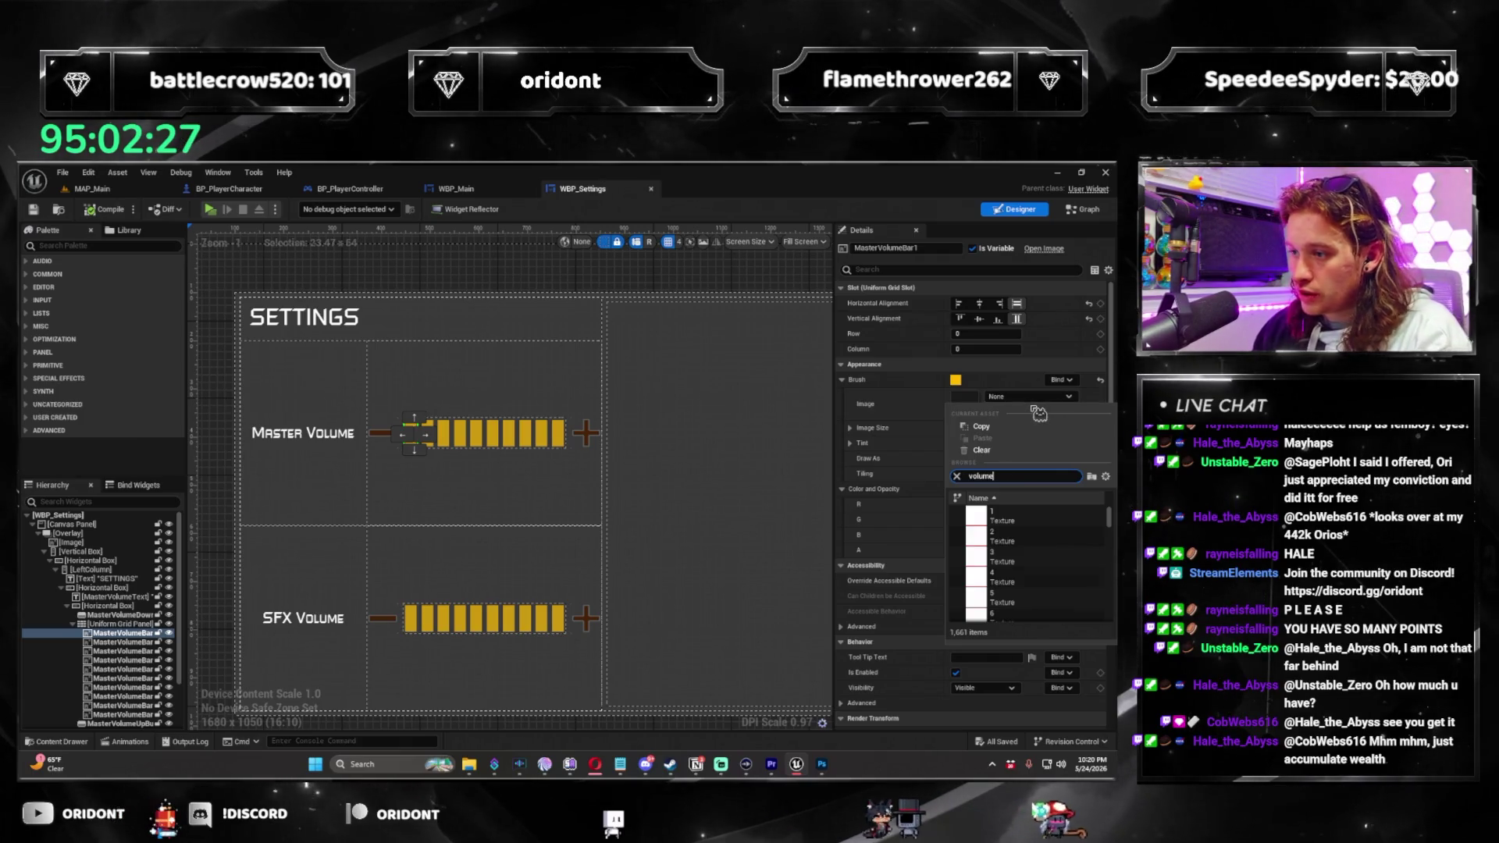
{"action": "left_click", "coordinate": [1007, 556]}
{"action": "scroll", "coordinate": [480, 515], "scroll_direction": "up", "scroll_amount": 2}
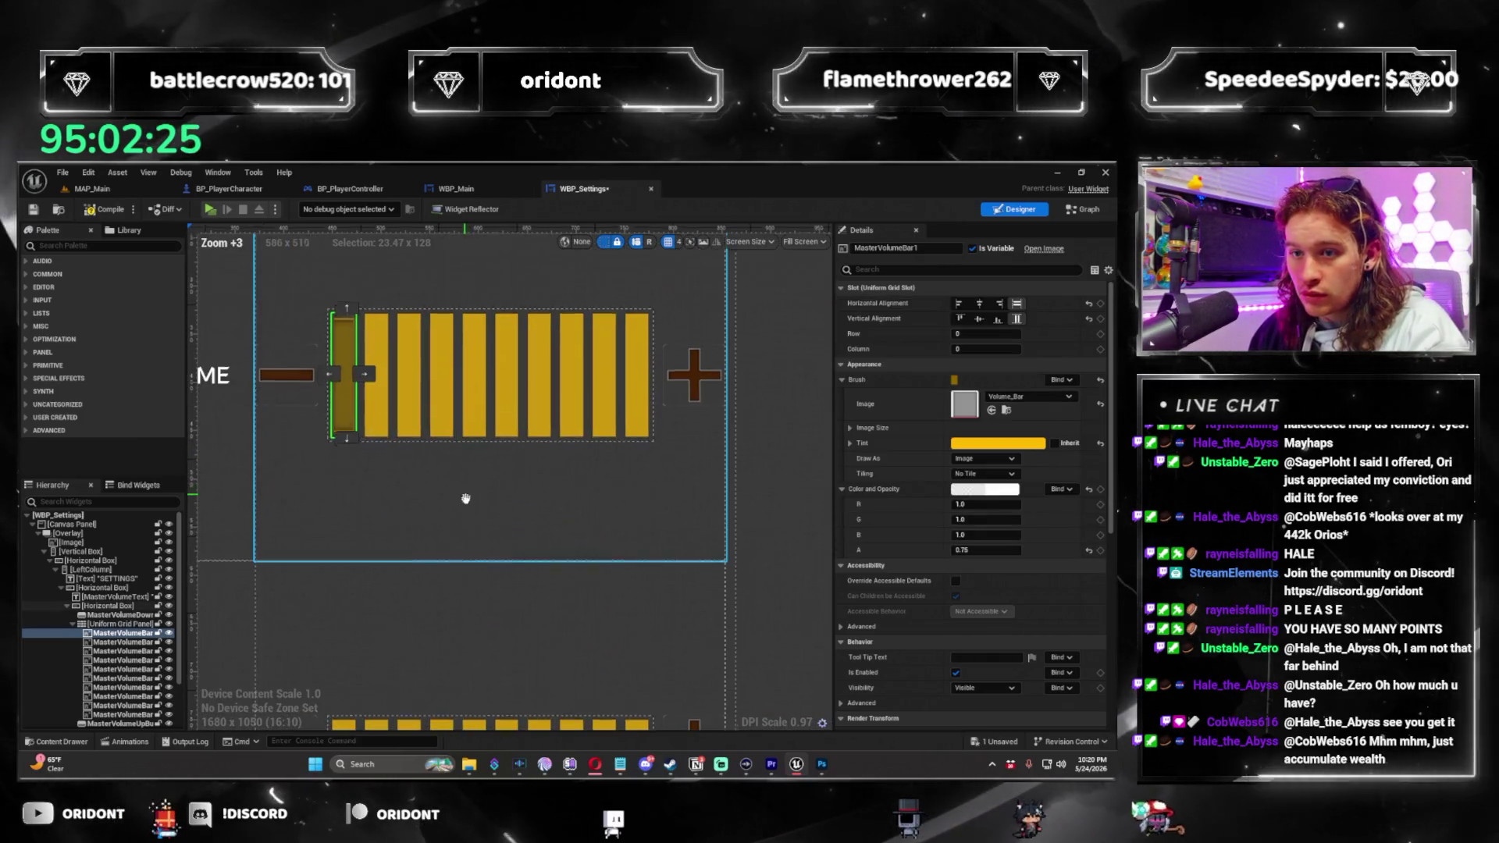
{"action": "scroll", "coordinate": [437, 534], "scroll_direction": "up", "scroll_amount": 1}
{"action": "scroll", "coordinate": [422, 535], "scroll_direction": "up", "scroll_amount": 1}
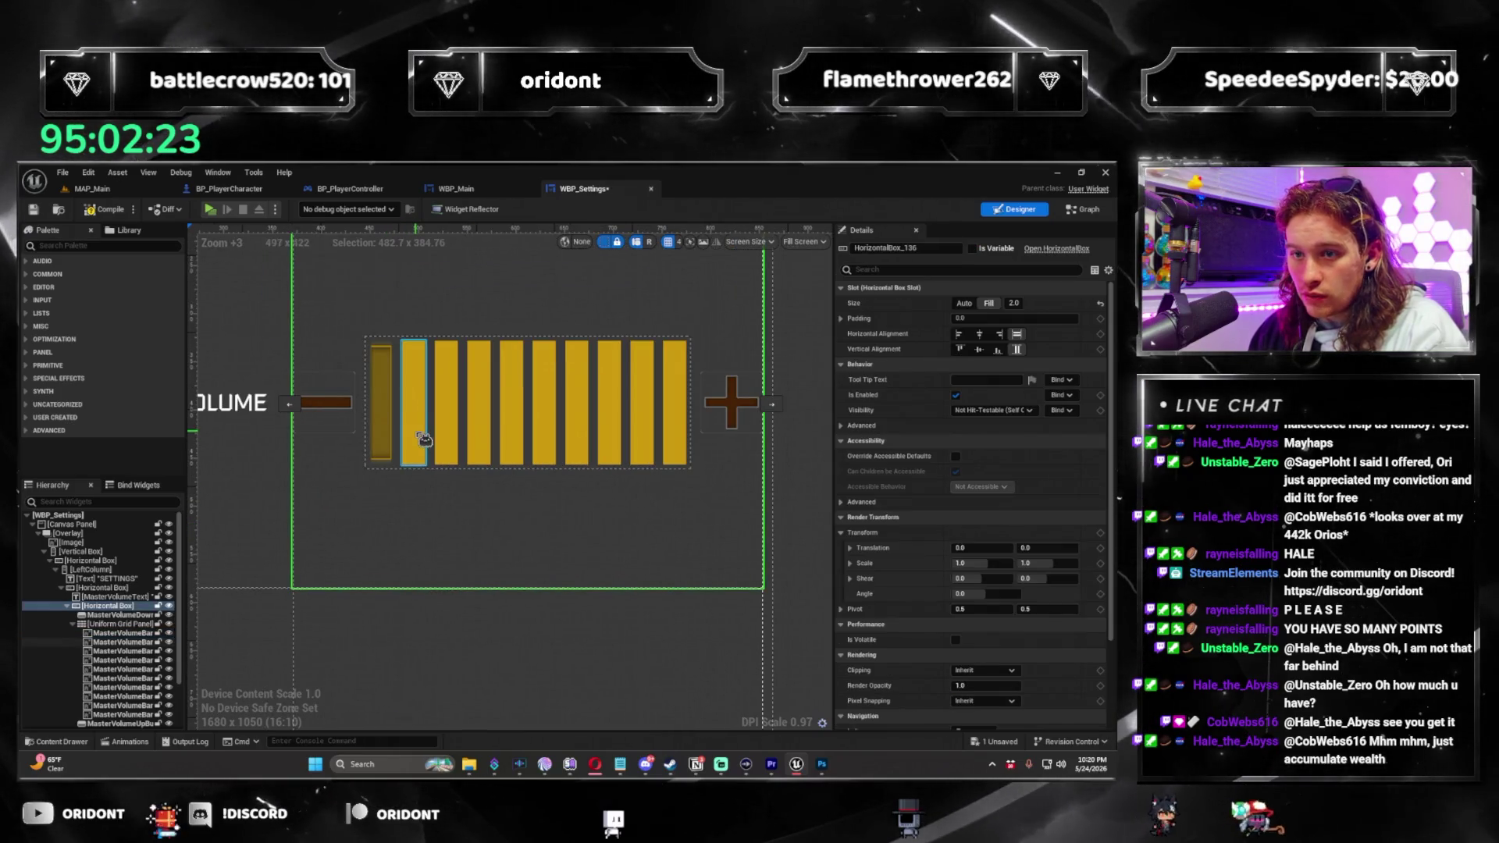
Multi-select the remaining Master Volume bars and give them the Volume_Bar image.
{"action": "left_click", "coordinate": [388, 433]}
{"action": "left_click", "coordinate": [388, 432]}
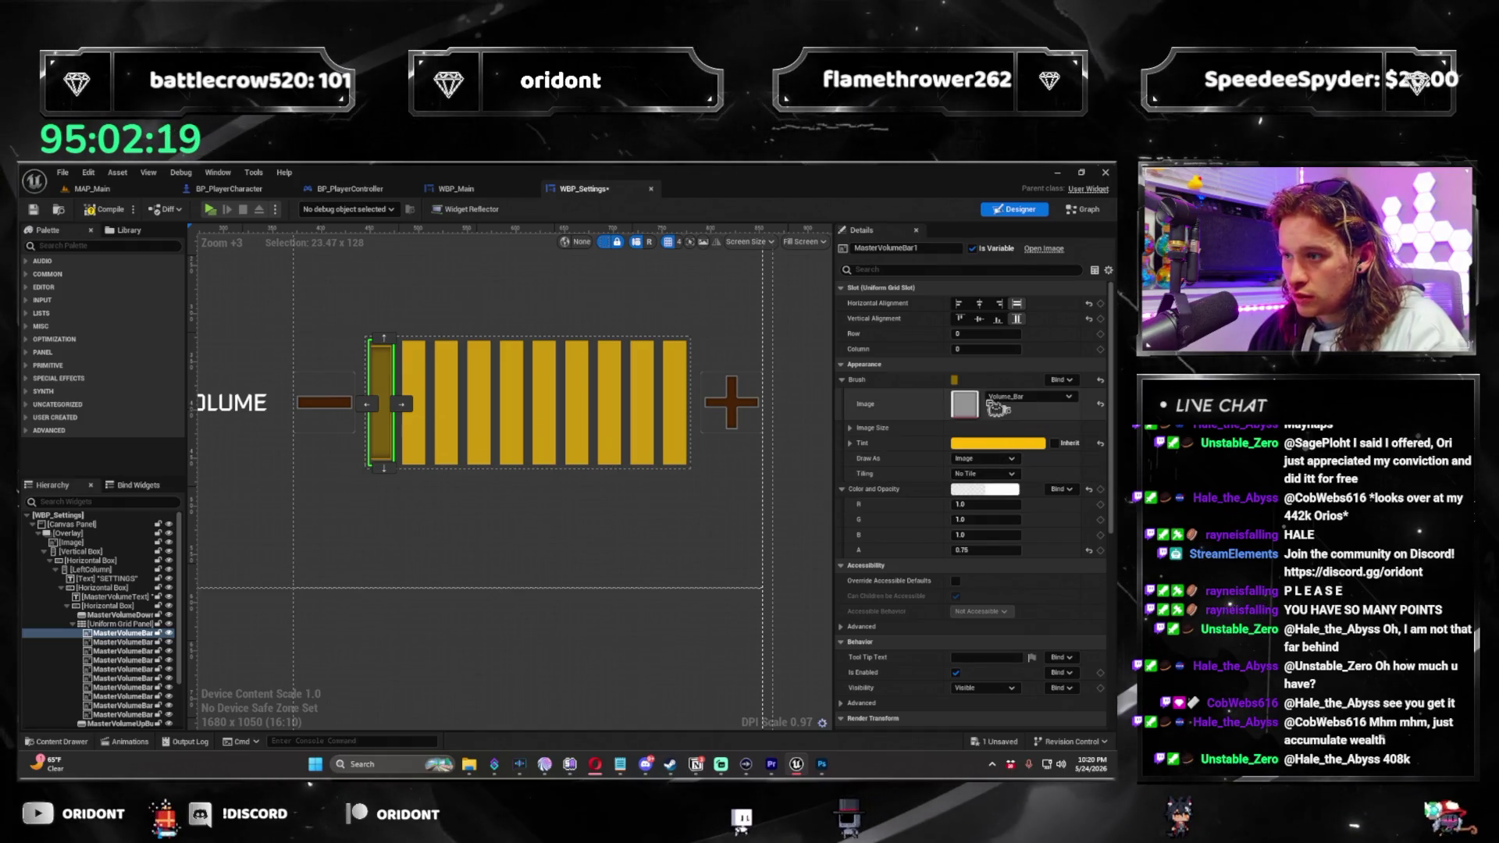
{"action": "left_click", "coordinate": [457, 372], "text": "ctrl"}
{"action": "left_click", "coordinate": [478, 375], "text": "ctrl"}
{"action": "left_click", "coordinate": [511, 377], "text": "ctrl"}
{"action": "left_click", "coordinate": [544, 379], "text": "ctrl"}
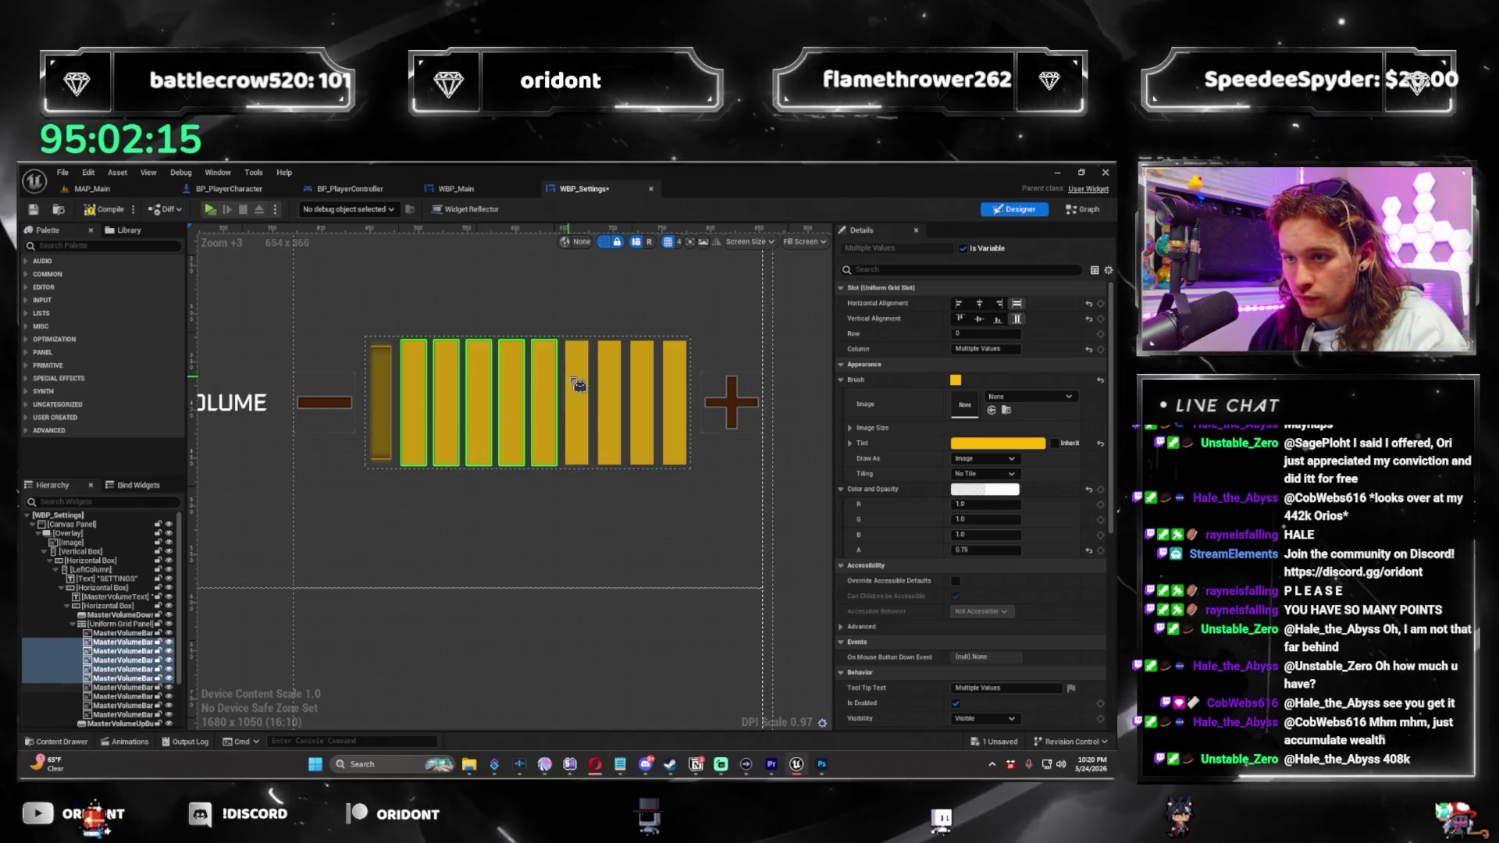
{"action": "left_click", "coordinate": [577, 384], "text": "ctrl"}
{"action": "left_click", "coordinate": [610, 388], "text": "ctrl"}
{"action": "left_click", "coordinate": [644, 392], "text": "ctrl"}
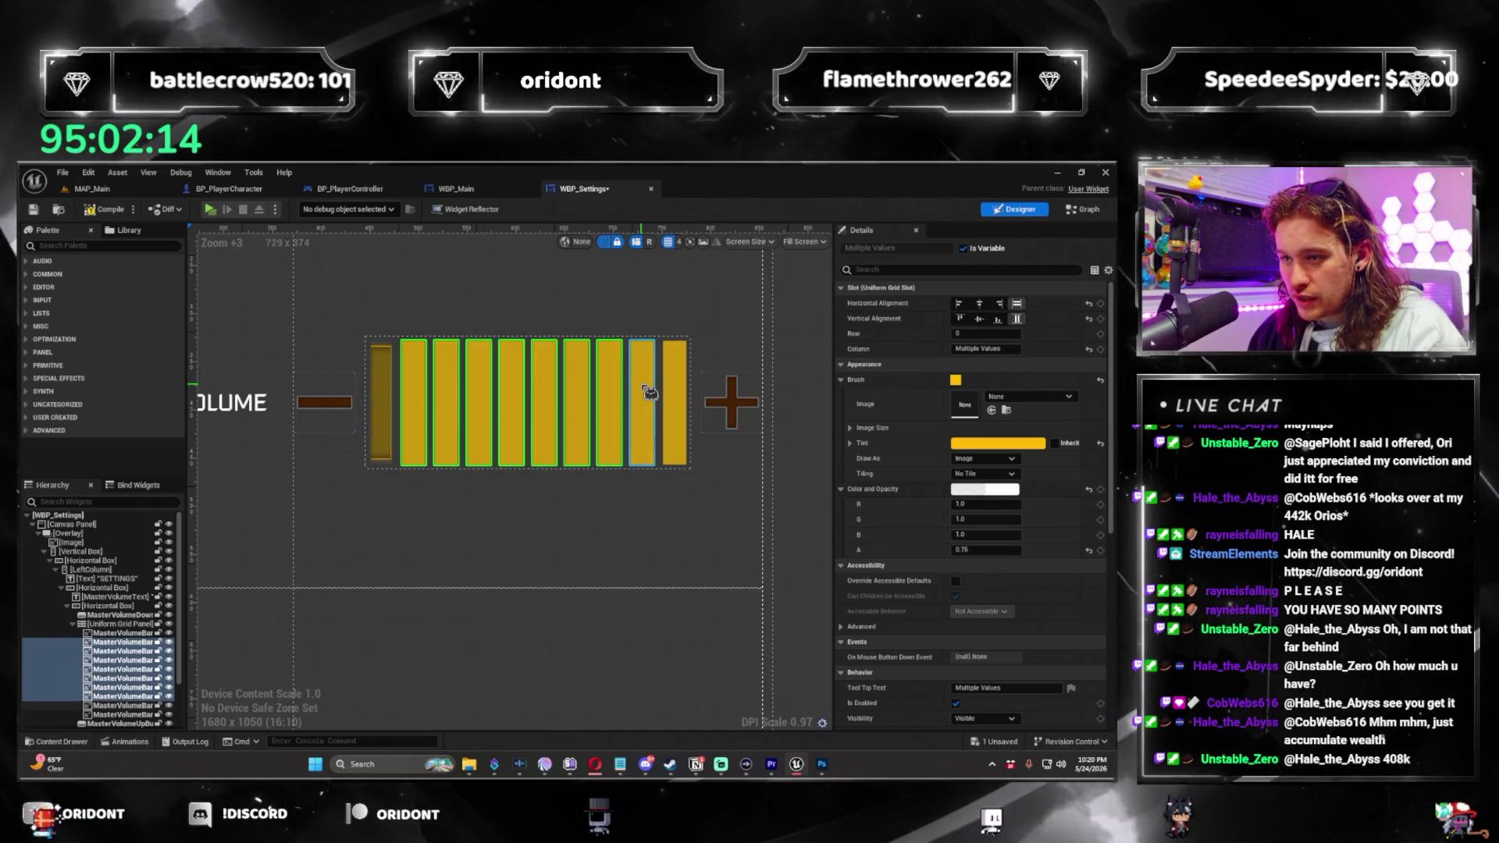
{"action": "left_click", "coordinate": [1033, 405]}
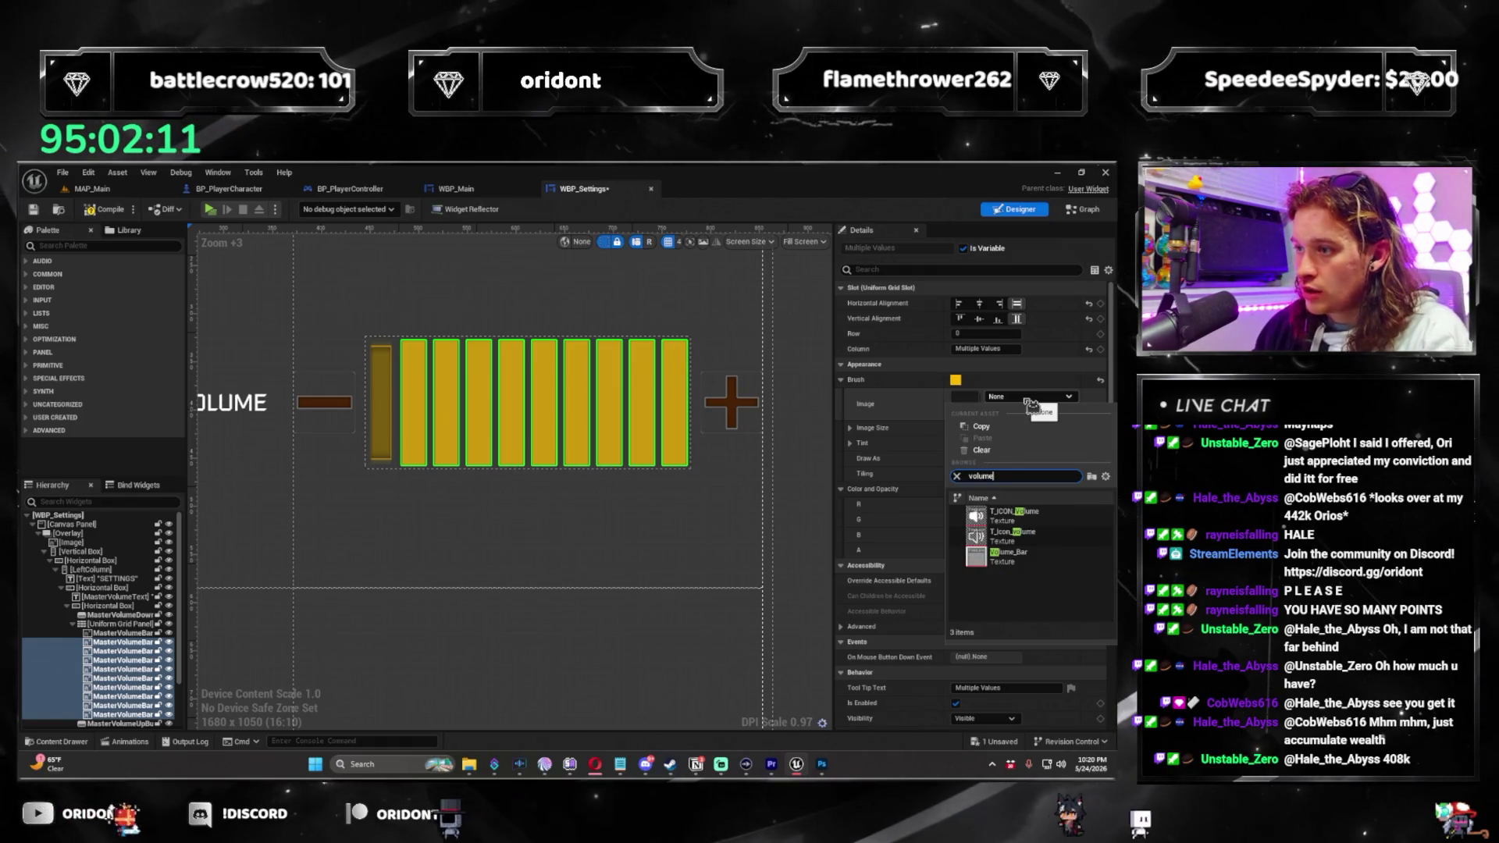
{"action": "left_click", "coordinate": [1015, 554]}
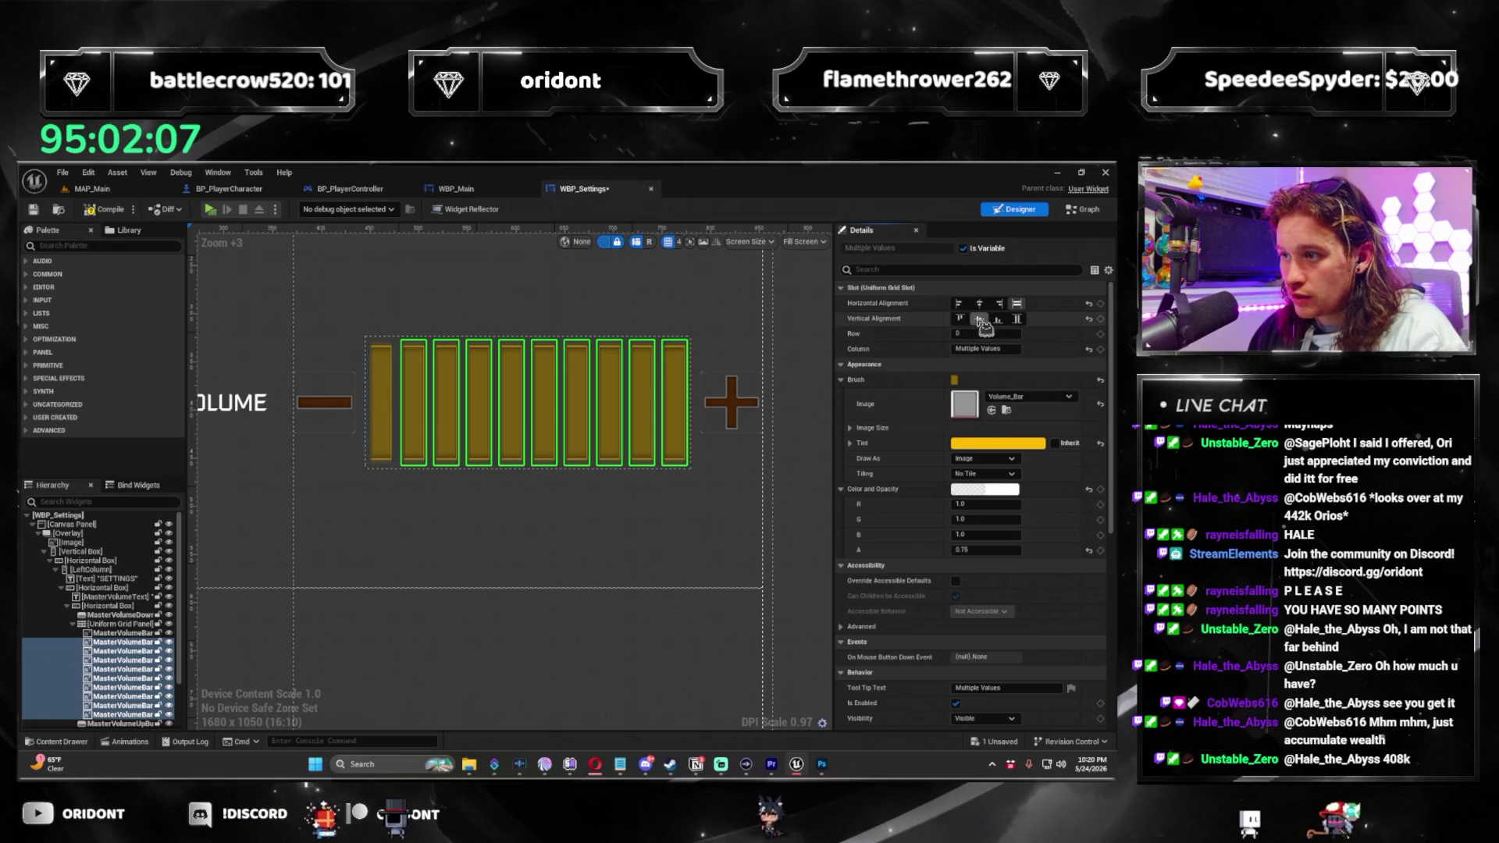
Center the bars vertically and set the Uniform Grid Panel to Fill.
{"action": "left_click", "coordinate": [617, 445]}
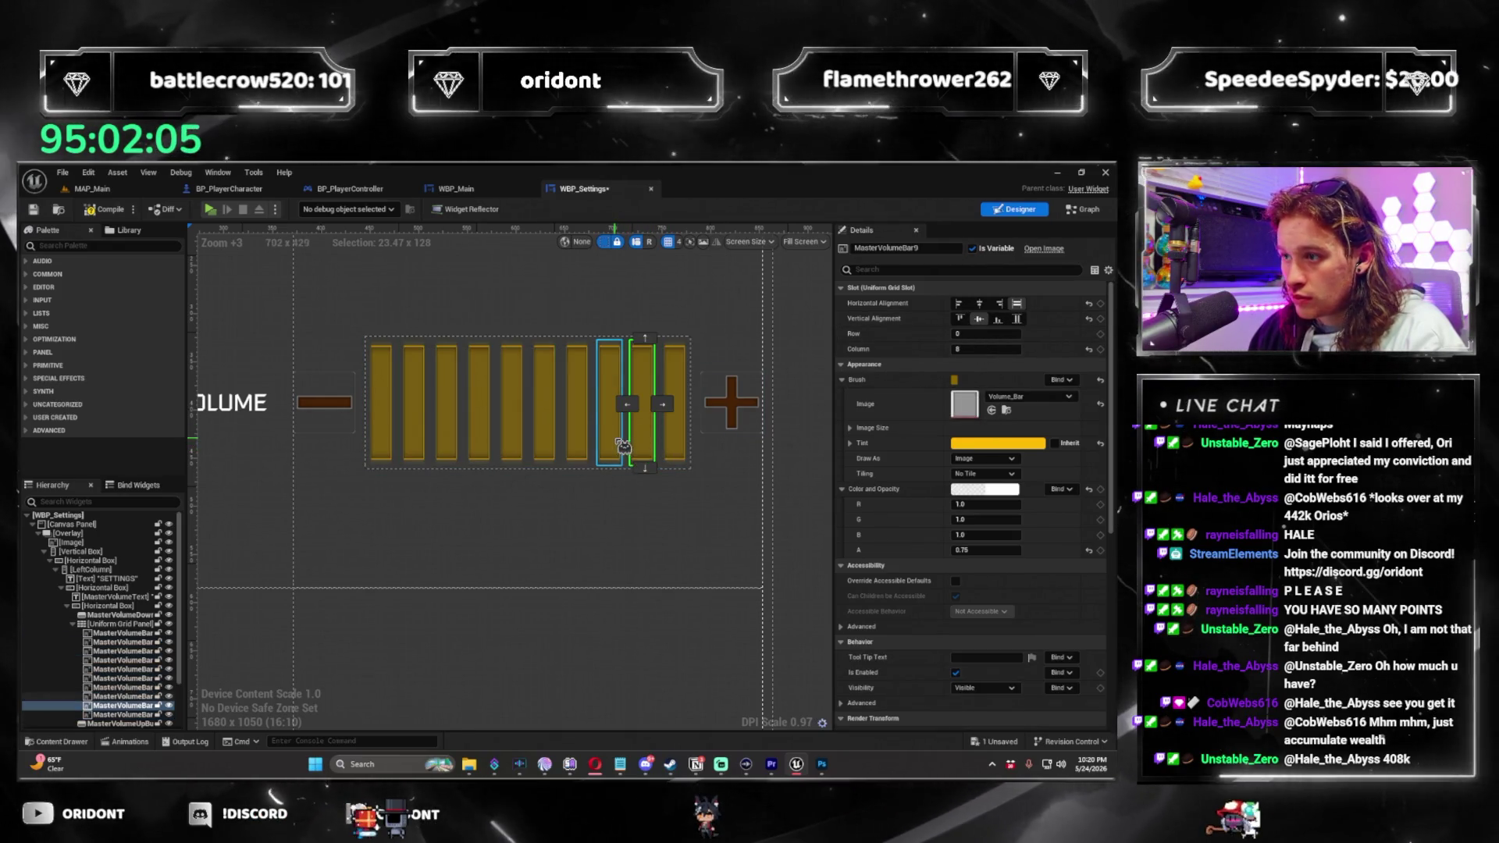
{"action": "left_click", "coordinate": [381, 402]}
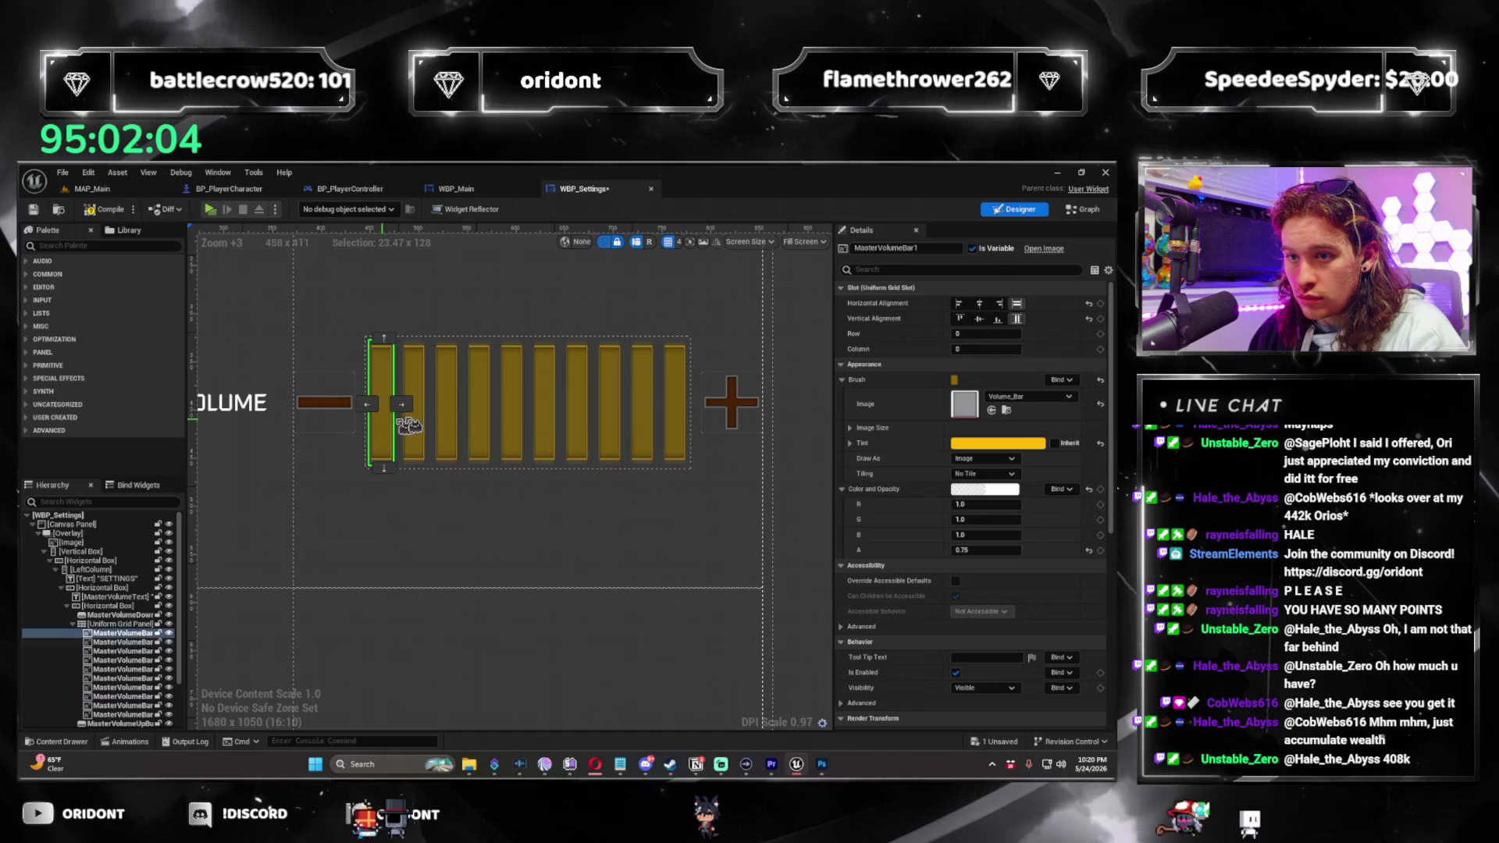
{"action": "left_click", "coordinate": [979, 319]}
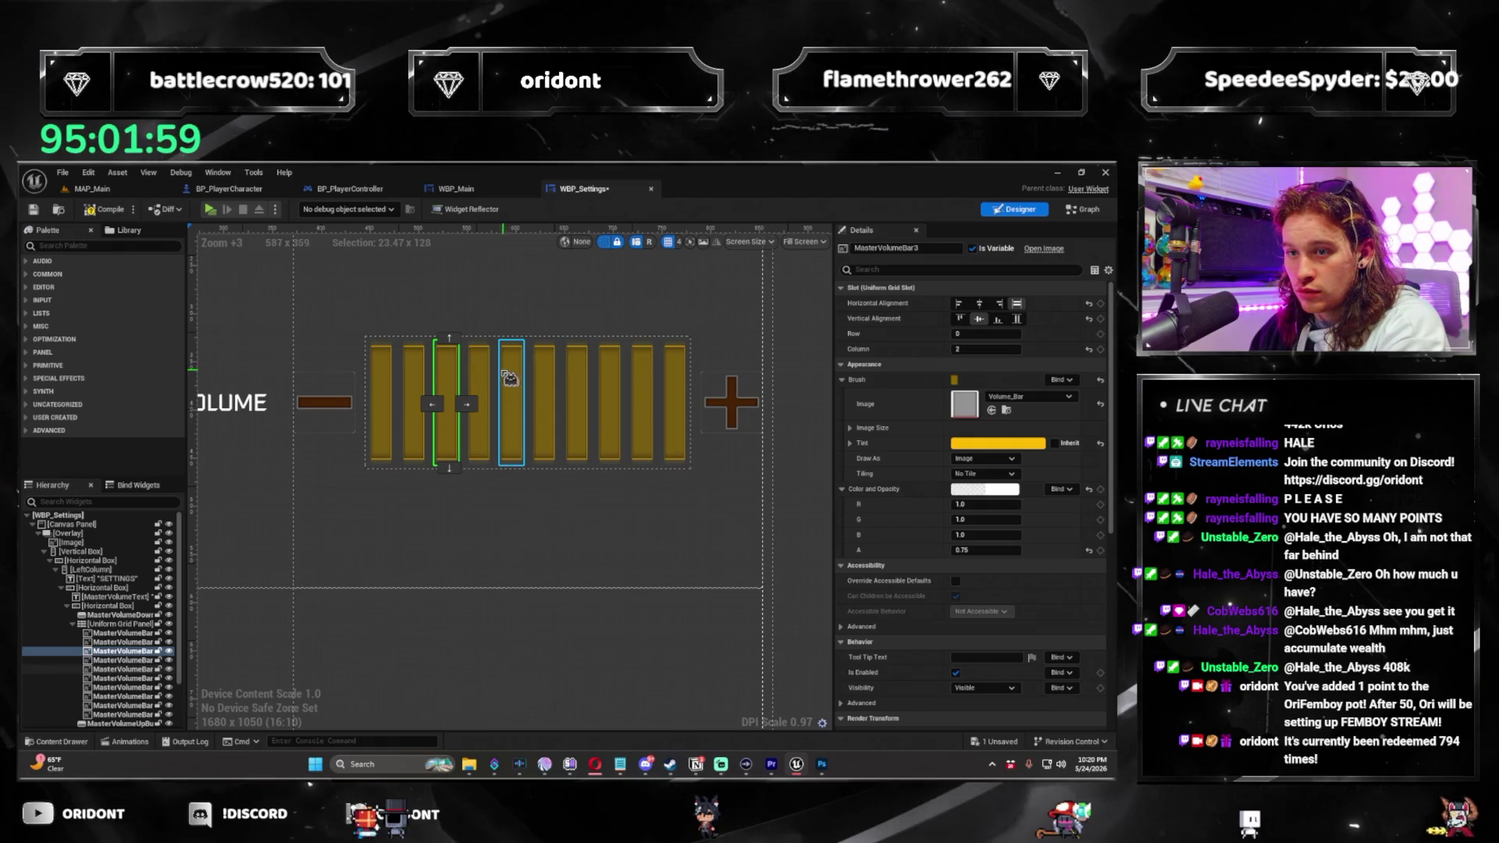
{"action": "left_click", "coordinate": [562, 381]}
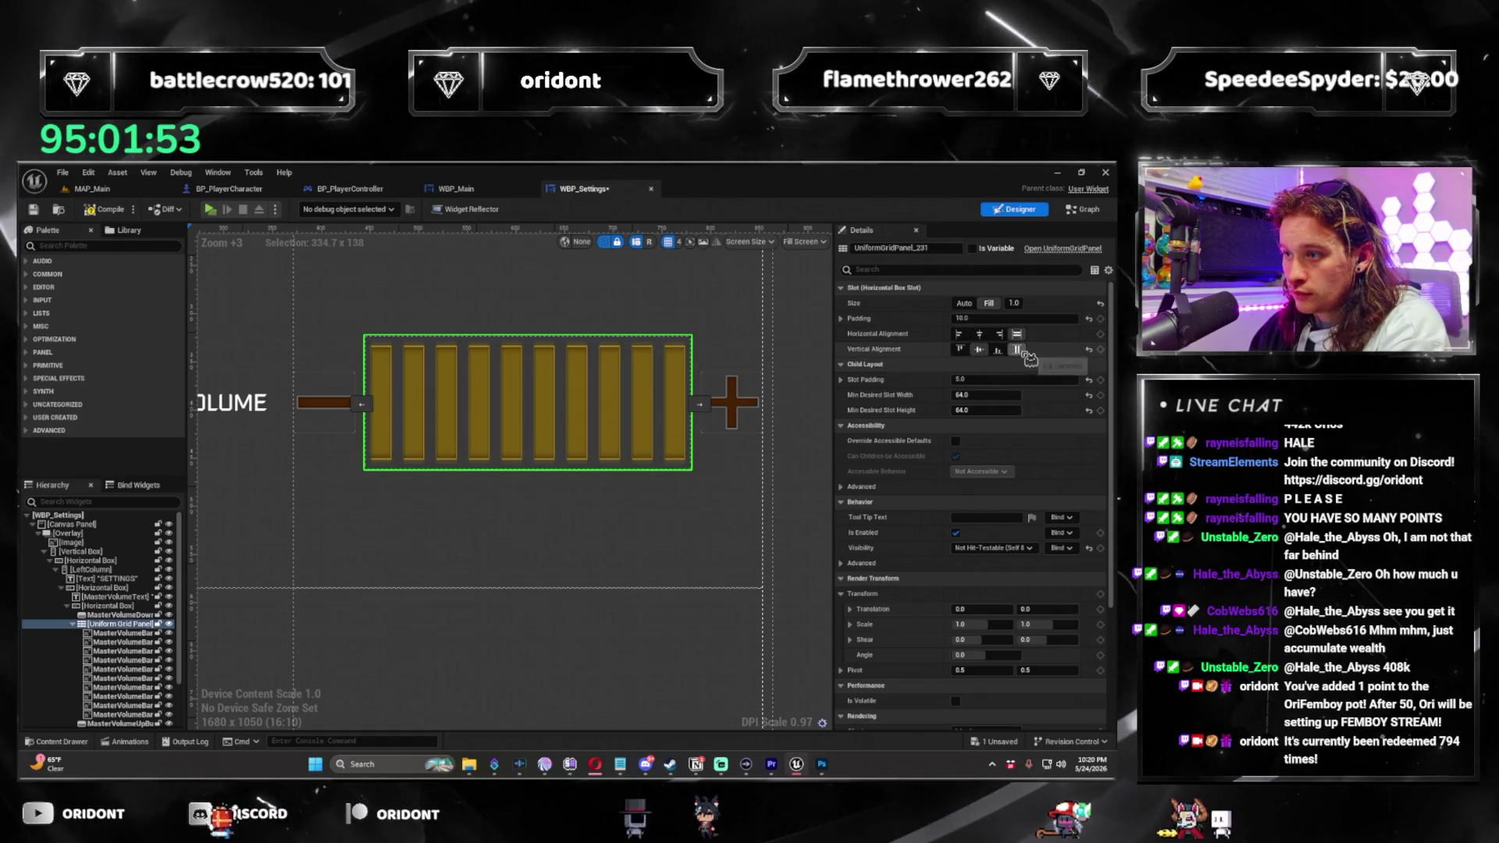
{"action": "left_click", "coordinate": [1017, 350]}
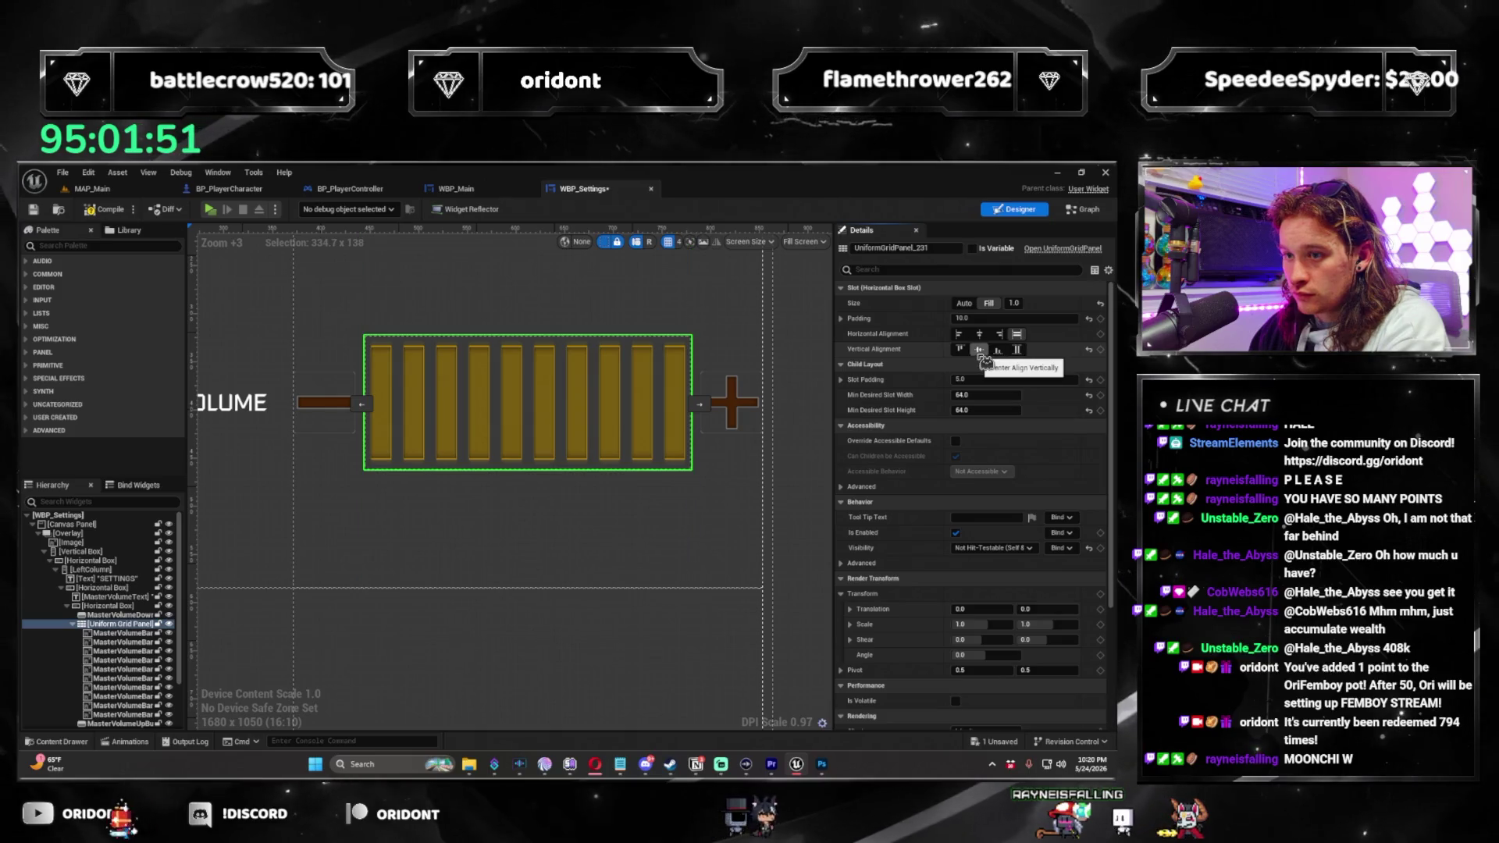
{"action": "left_click", "coordinate": [680, 444]}
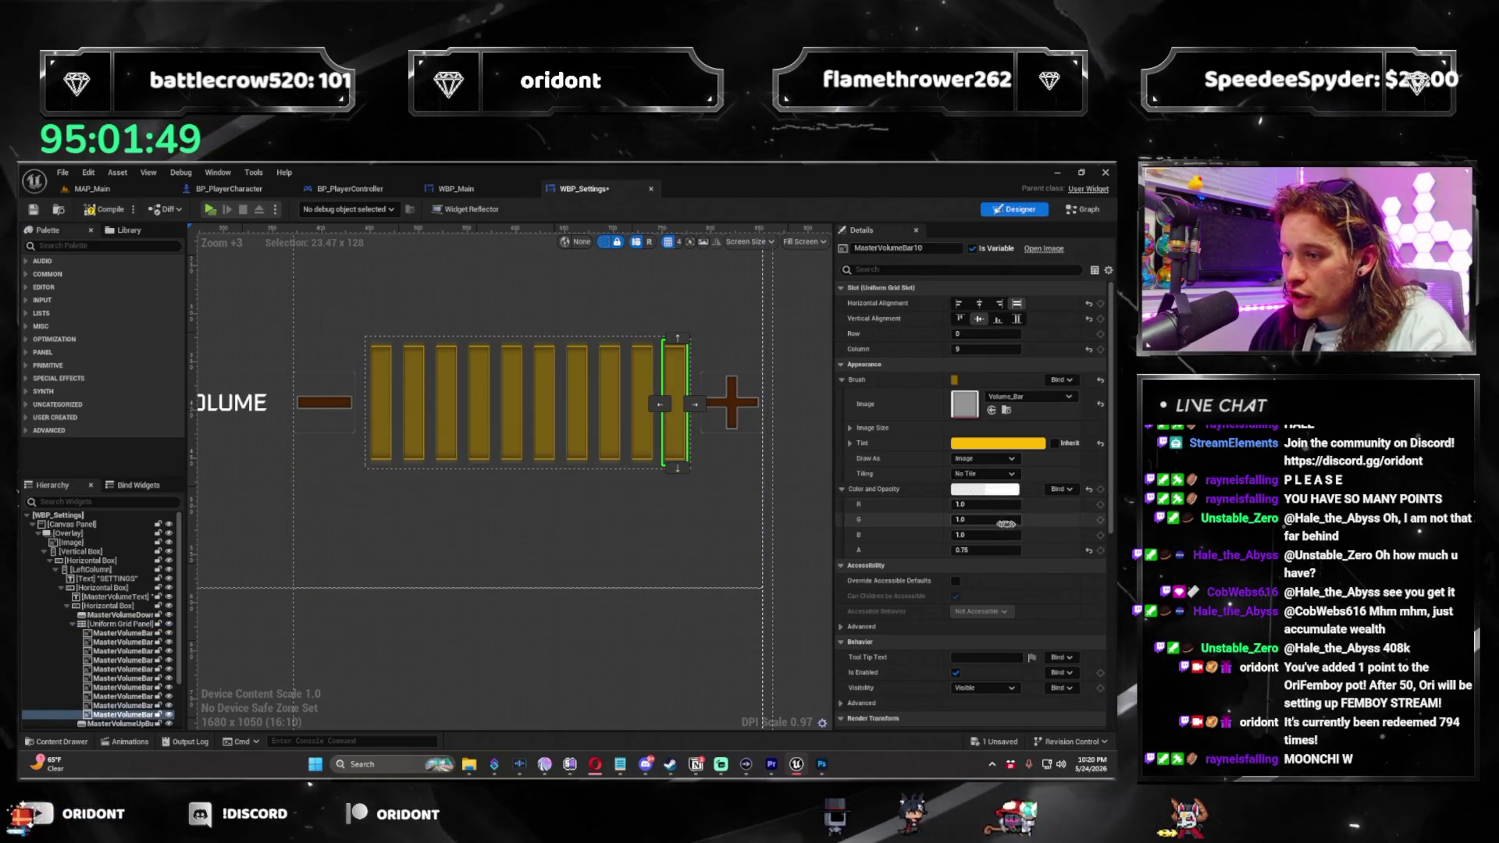
{"action": "left_click", "coordinate": [861, 432]}
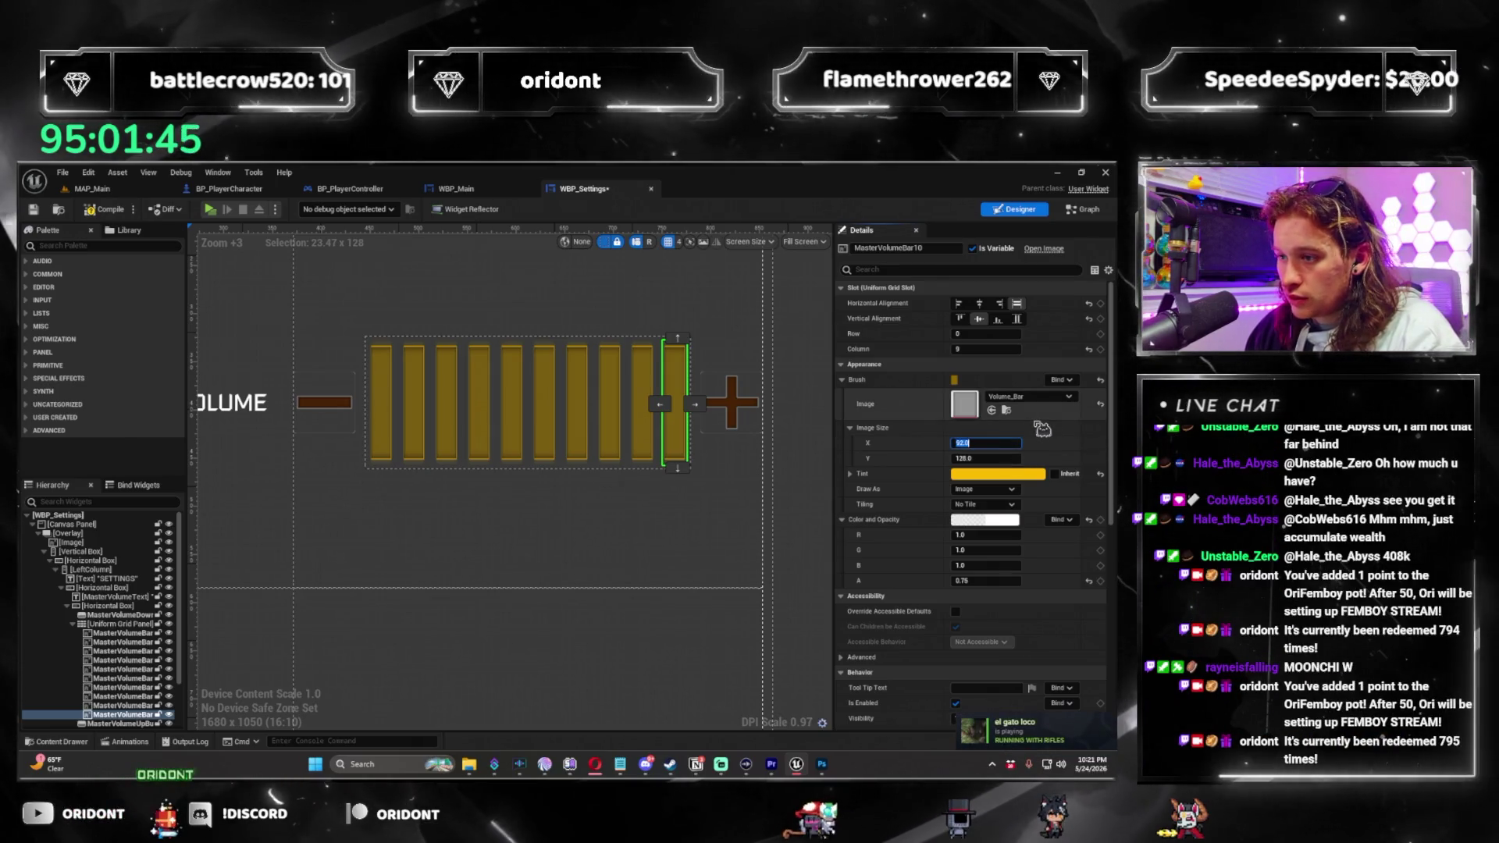
Set MasterVolumeBar10's Image Size to 64 x 64 and copy its Brush.
{"action": "key", "text": "Tab"}
{"action": "type", "text": "64"}
{"action": "key", "text": "Tab"}
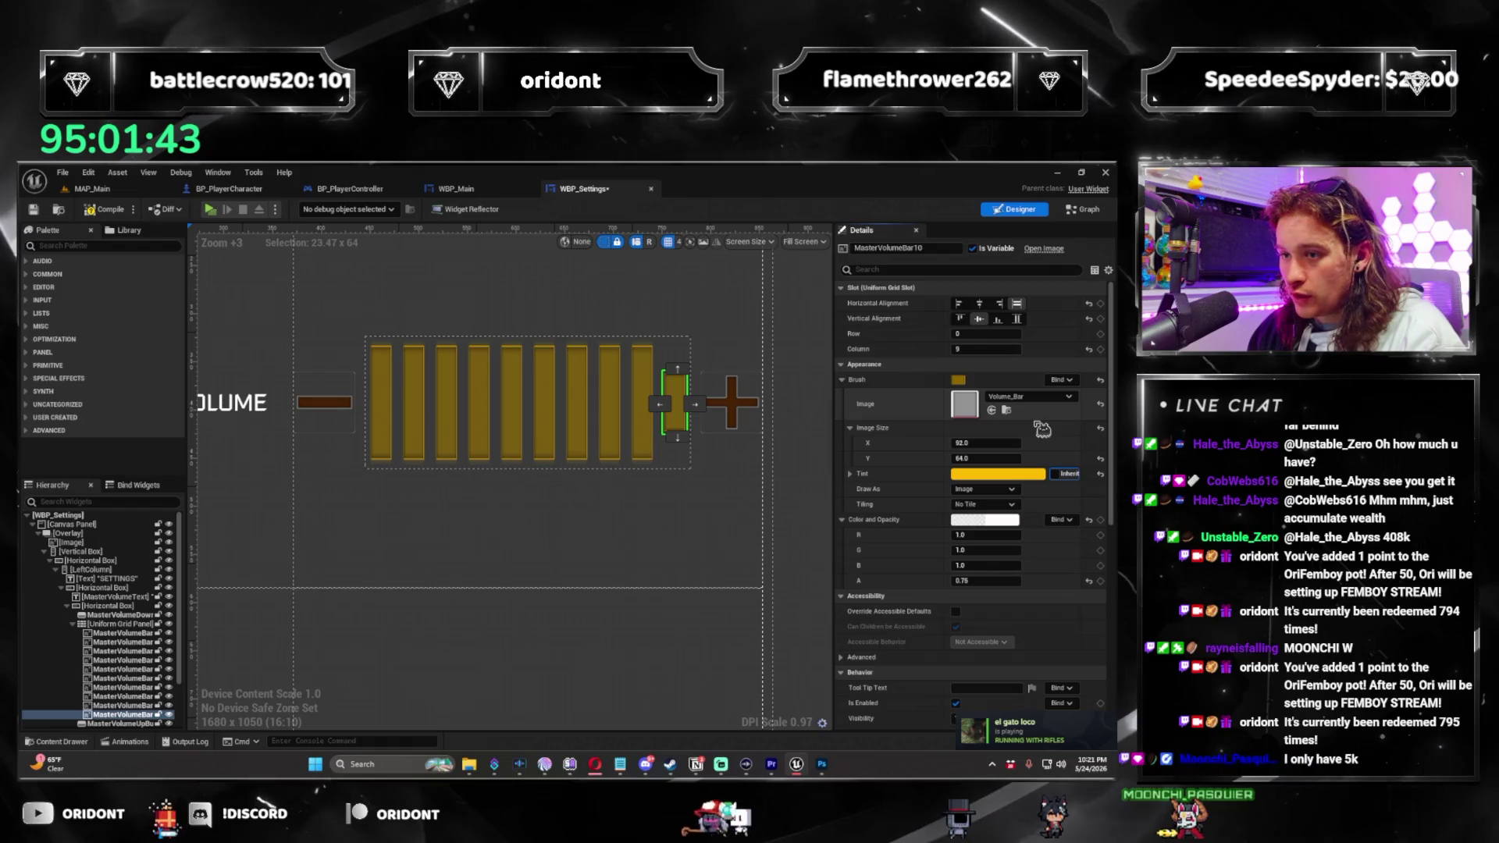
{"action": "key", "text": "shift+Tab"}
{"action": "key", "text": "shift+Tab"}
{"action": "type", "text": "64"}
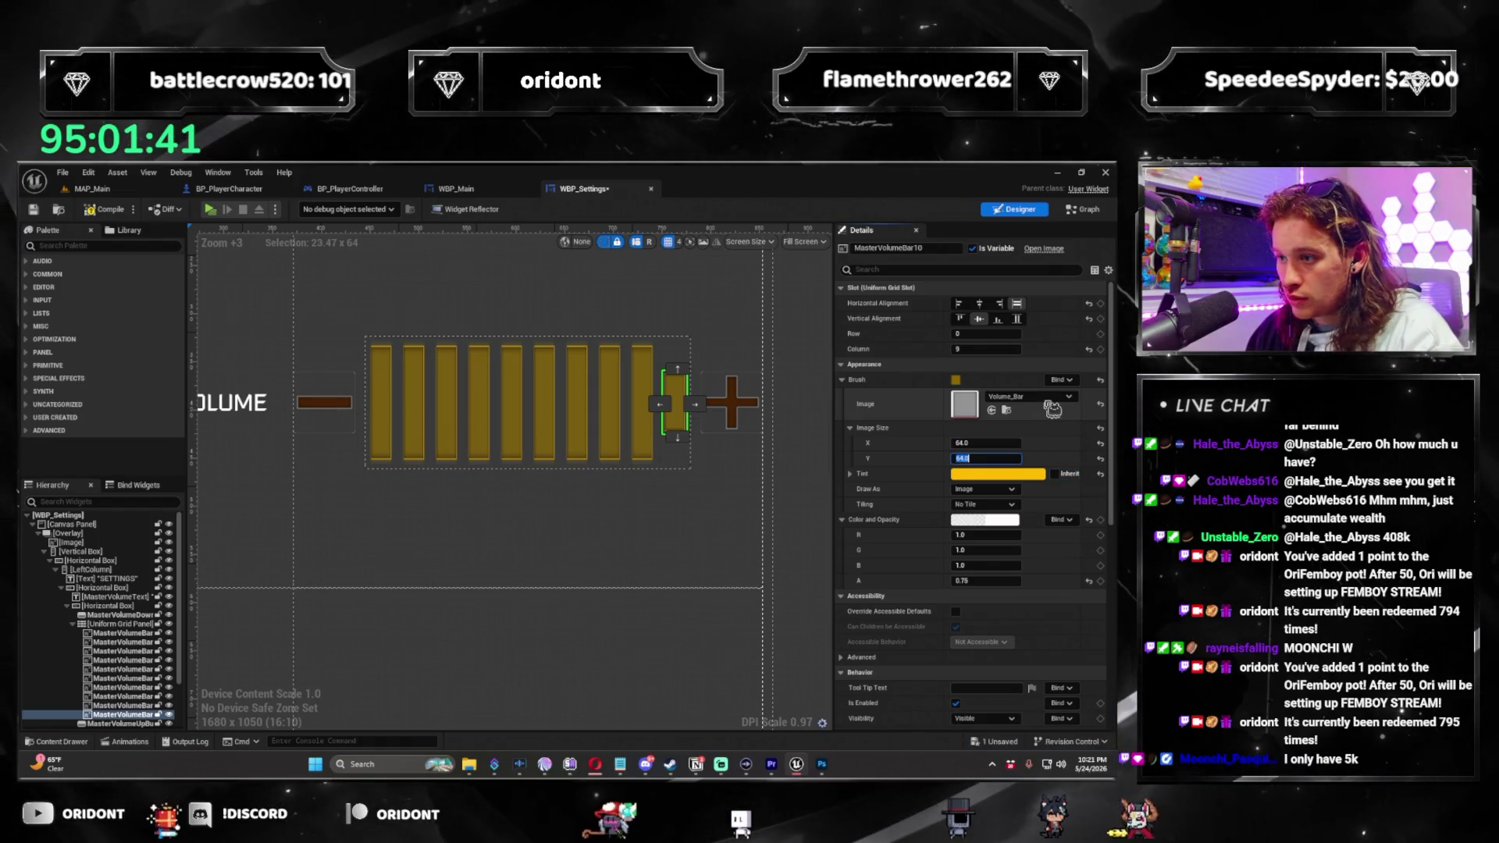
{"action": "left_click", "coordinate": [890, 380]}
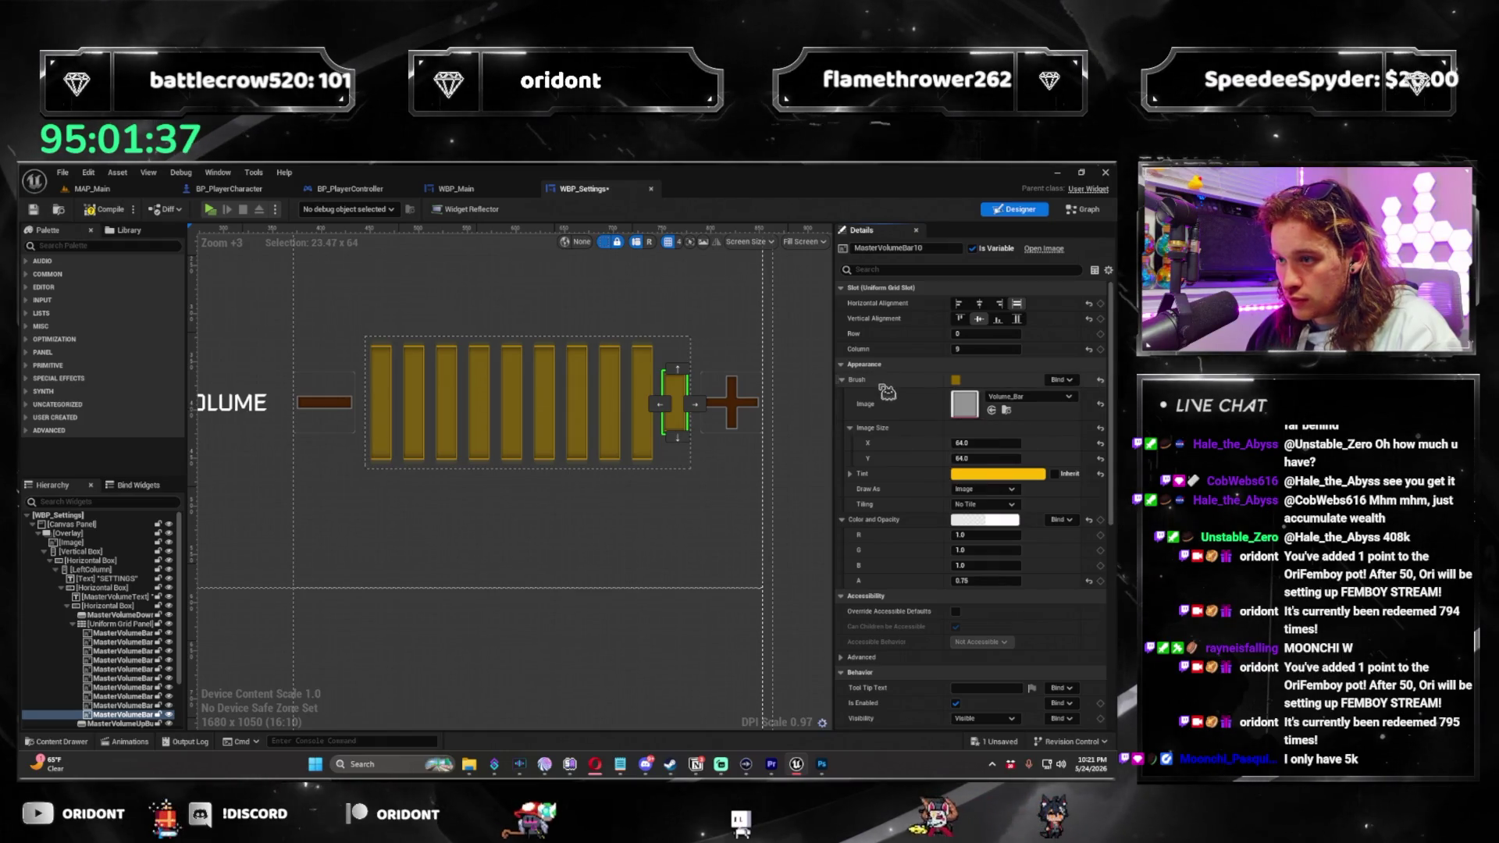
{"action": "right_click", "coordinate": [890, 381]}
{"action": "key", "text": "Escape"}
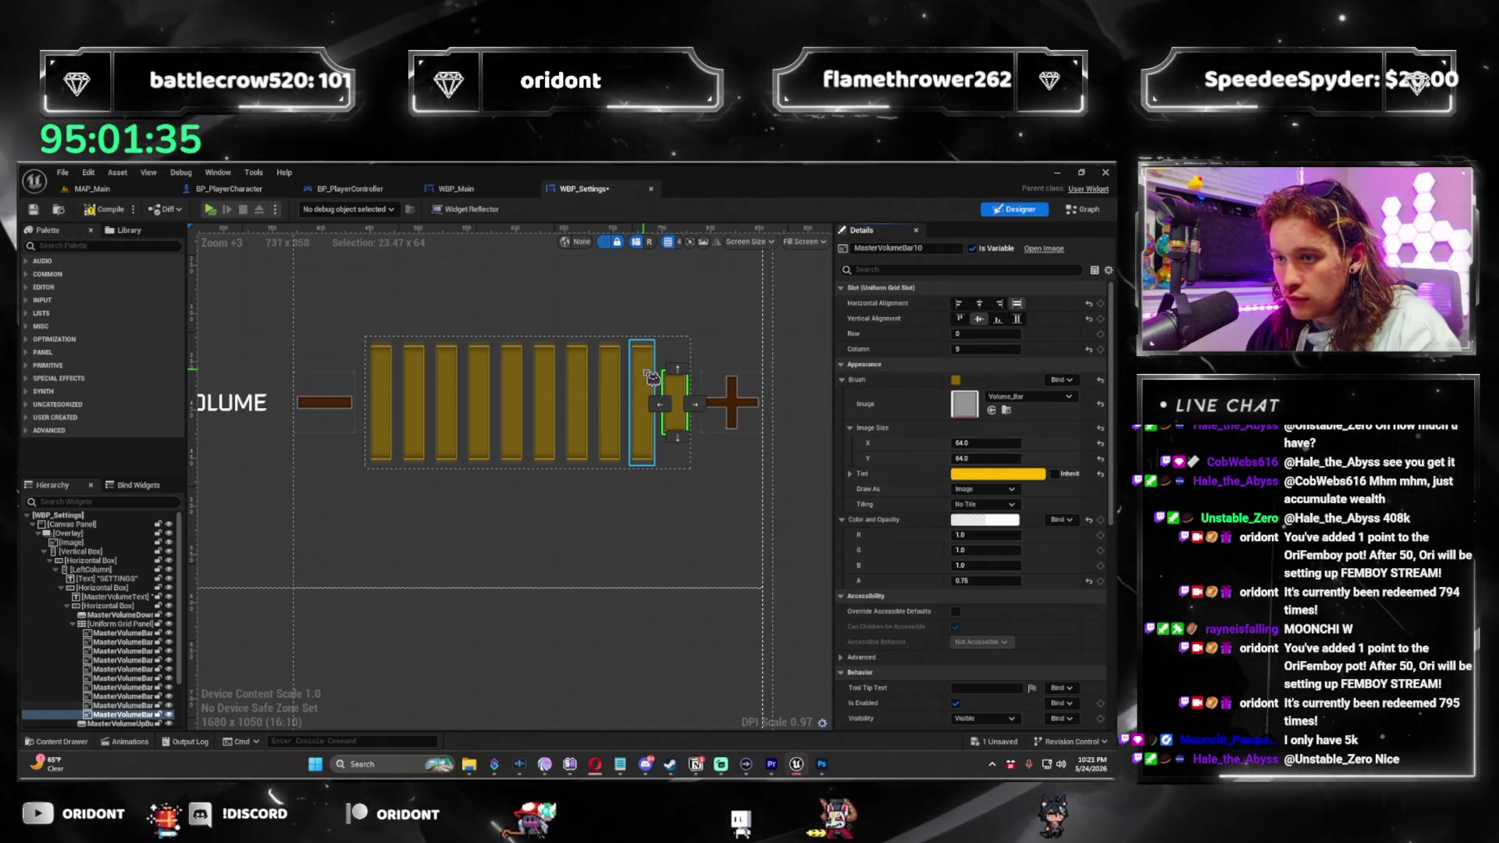
Paste the copied 64 x 64 Brush onto the other Master Volume bars.
{"action": "left_click", "coordinate": [642, 402]}
{"action": "left_click", "coordinate": [610, 403], "text": "ctrl"}
{"action": "left_click", "coordinate": [577, 402], "text": "ctrl"}
{"action": "left_click", "coordinate": [544, 402], "text": "ctrl"}
{"action": "left_click", "coordinate": [511, 403], "text": "ctrl"}
{"action": "left_click", "coordinate": [479, 402], "text": "ctrl"}
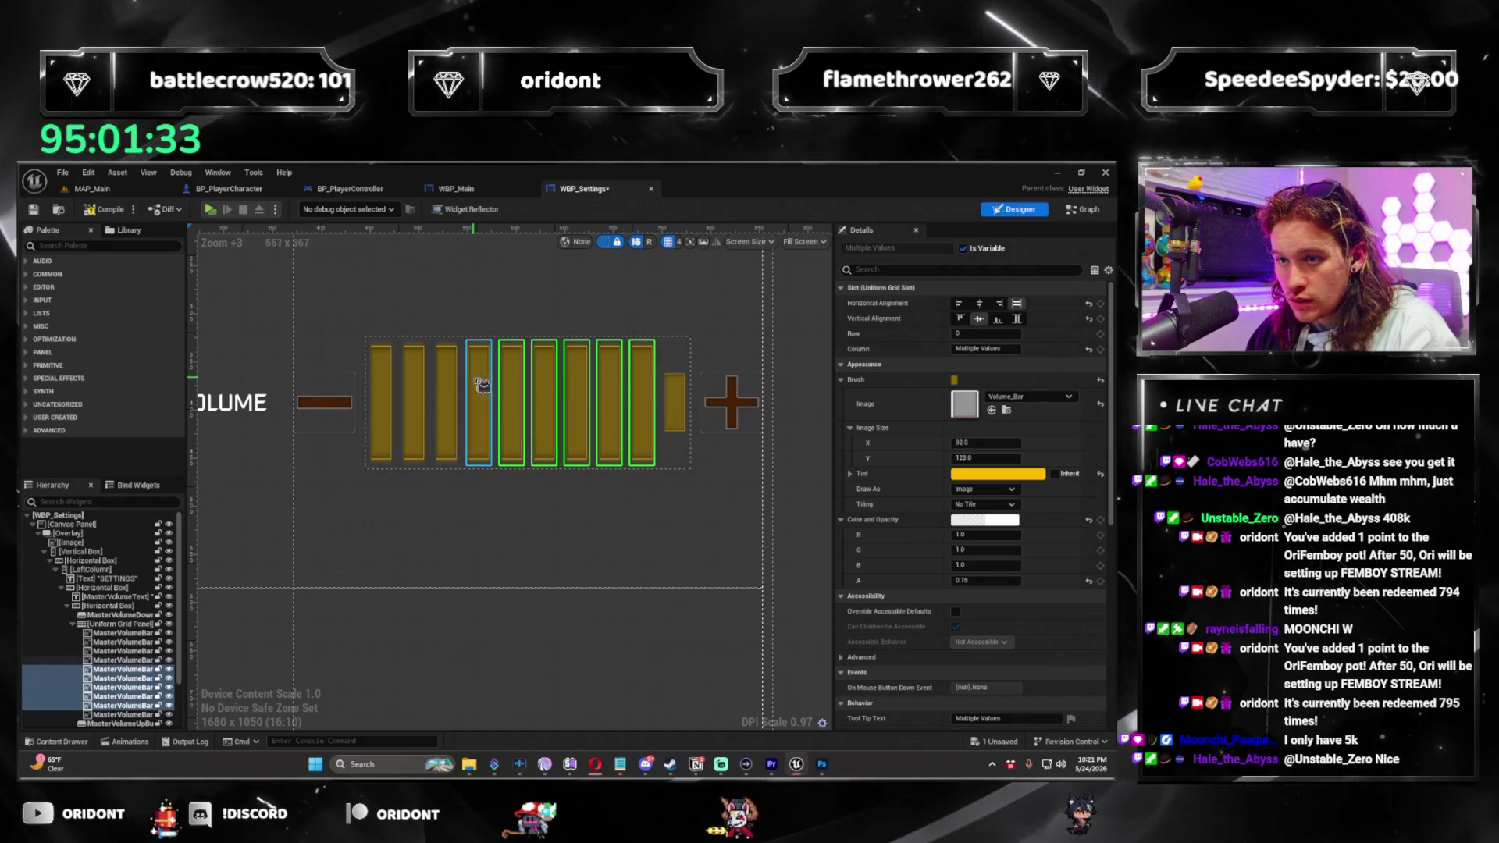
{"action": "left_click", "coordinate": [446, 402], "text": "ctrl"}
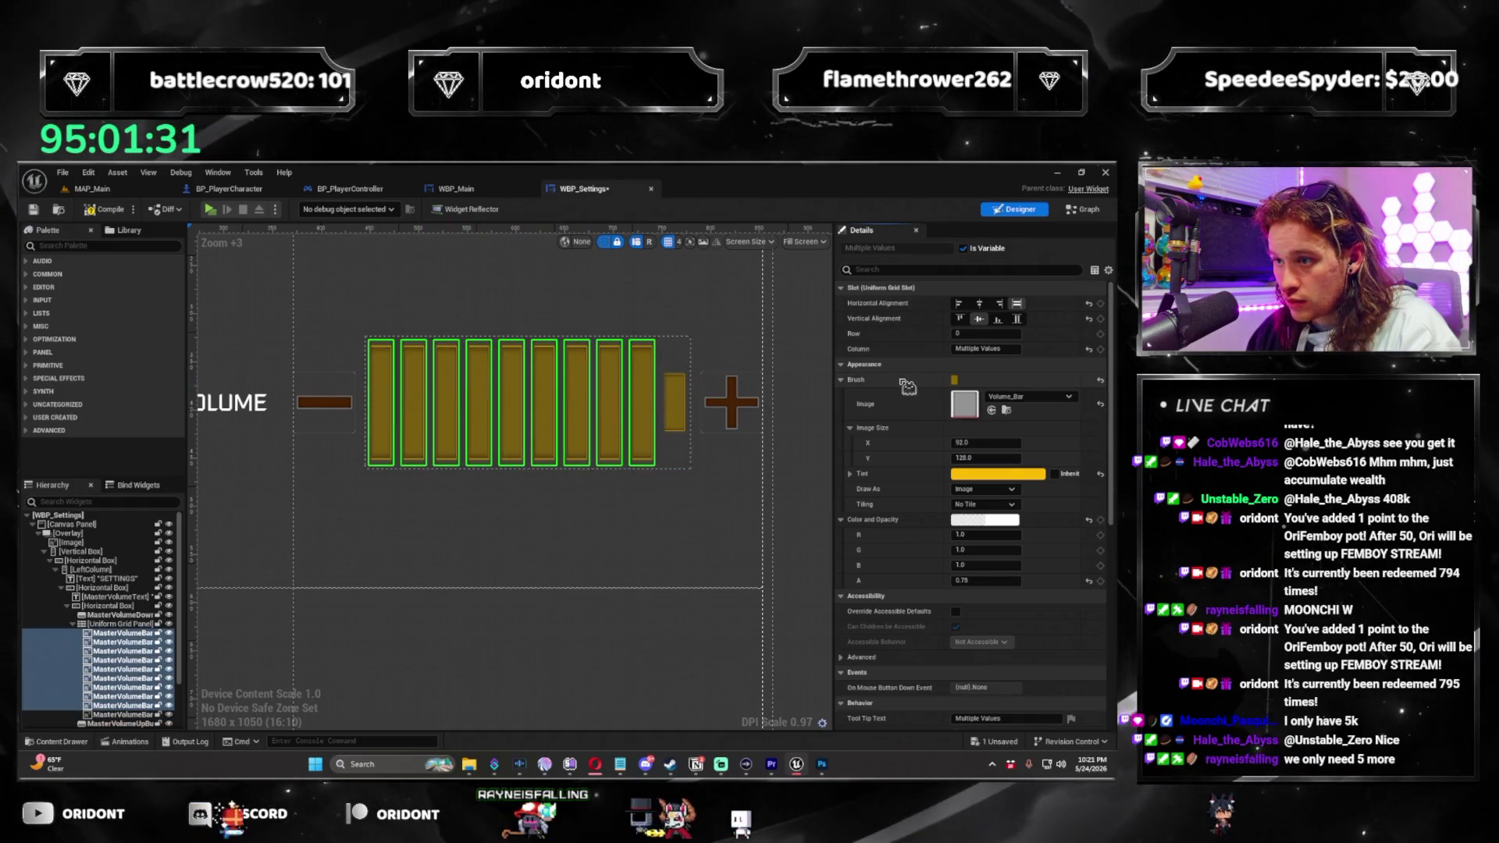
{"action": "right_click", "coordinate": [904, 383]}
{"action": "left_click", "coordinate": [953, 452]}
{"action": "left_click", "coordinate": [546, 515]}
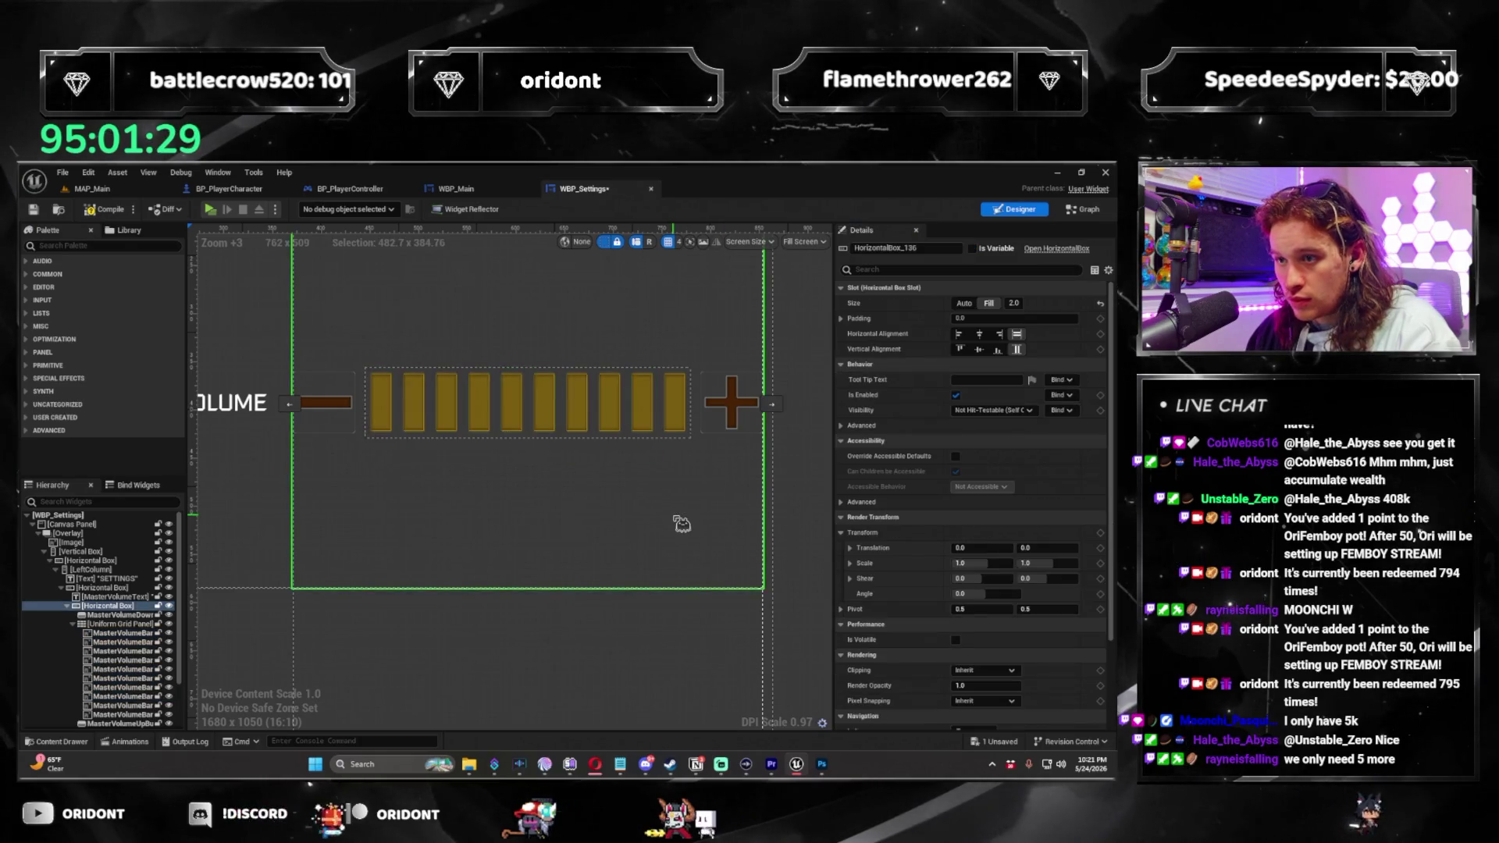
Paste the Master Volume bar Brush onto all ten SFXVolumeBar widgets.
{"action": "scroll", "coordinate": [551, 553], "scroll_direction": "down", "scroll_amount": 2}
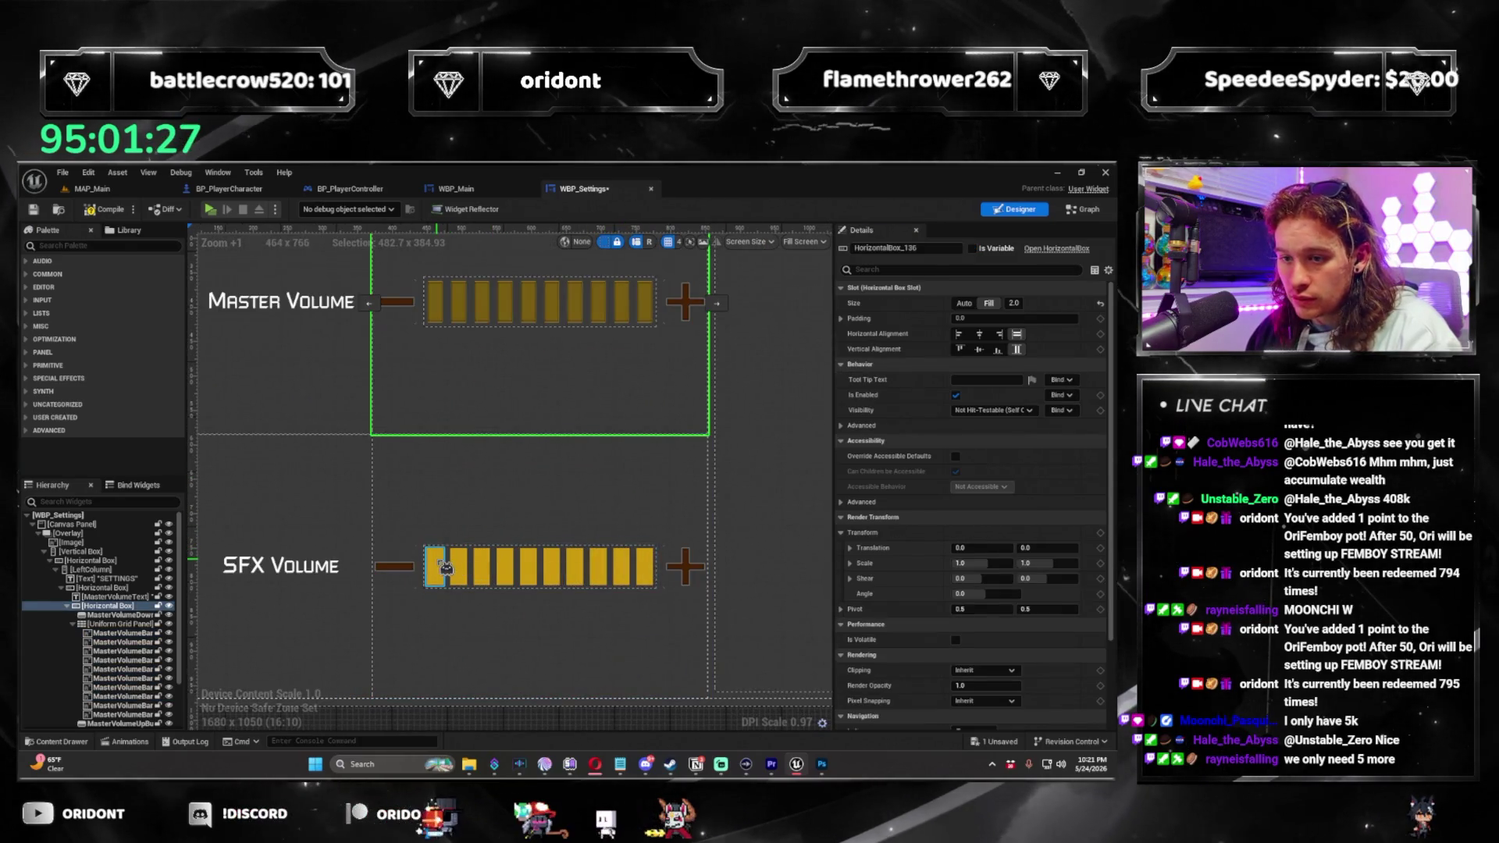
{"action": "left_click", "coordinate": [445, 567]}
{"action": "left_click", "coordinate": [459, 566], "text": "ctrl"}
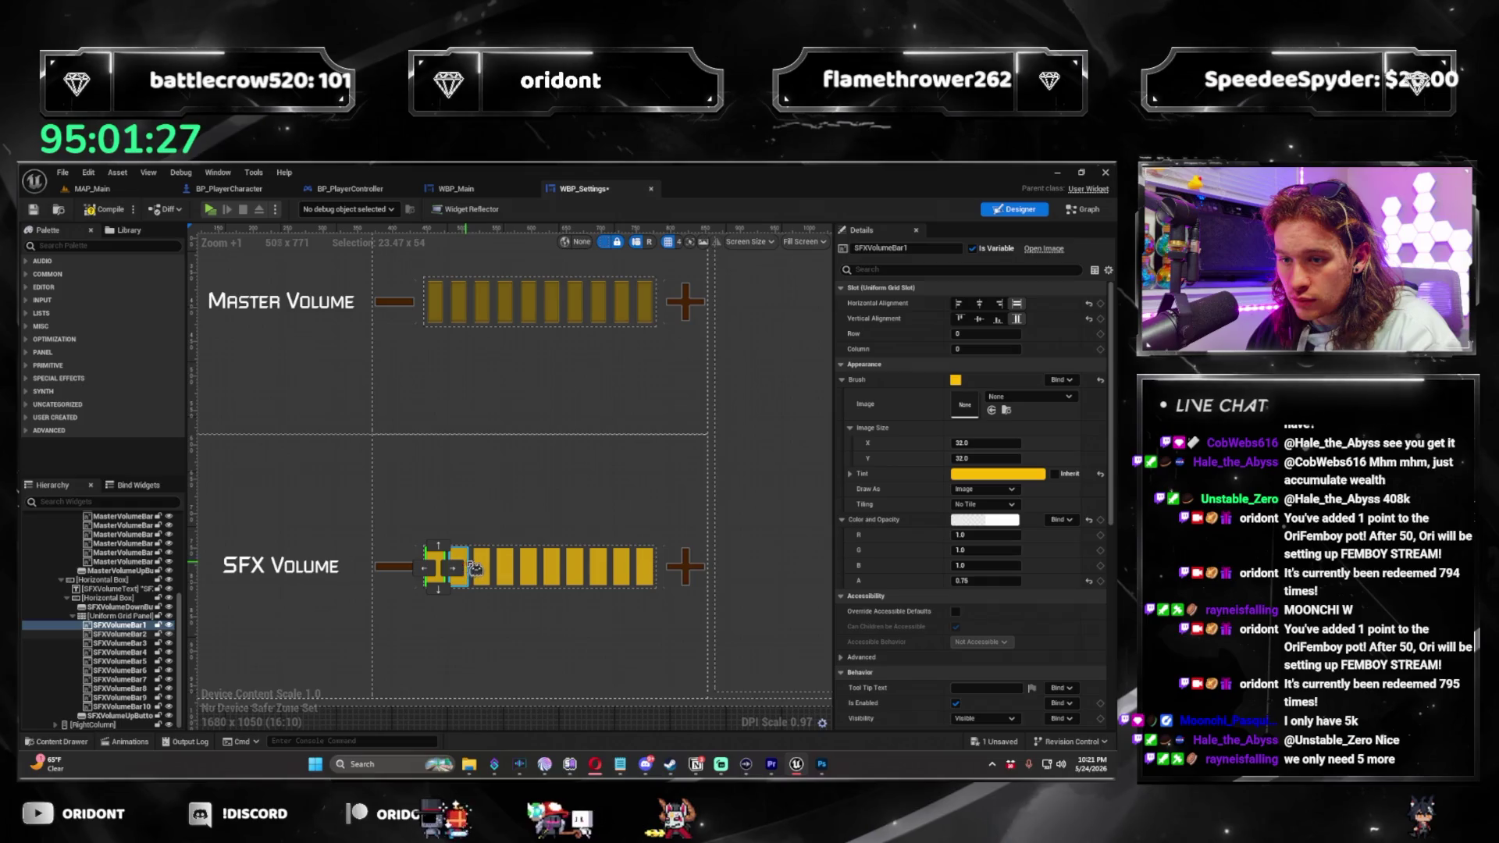
{"action": "left_click", "coordinate": [125, 707], "text": "shift"}
{"action": "right_click", "coordinate": [894, 383]}
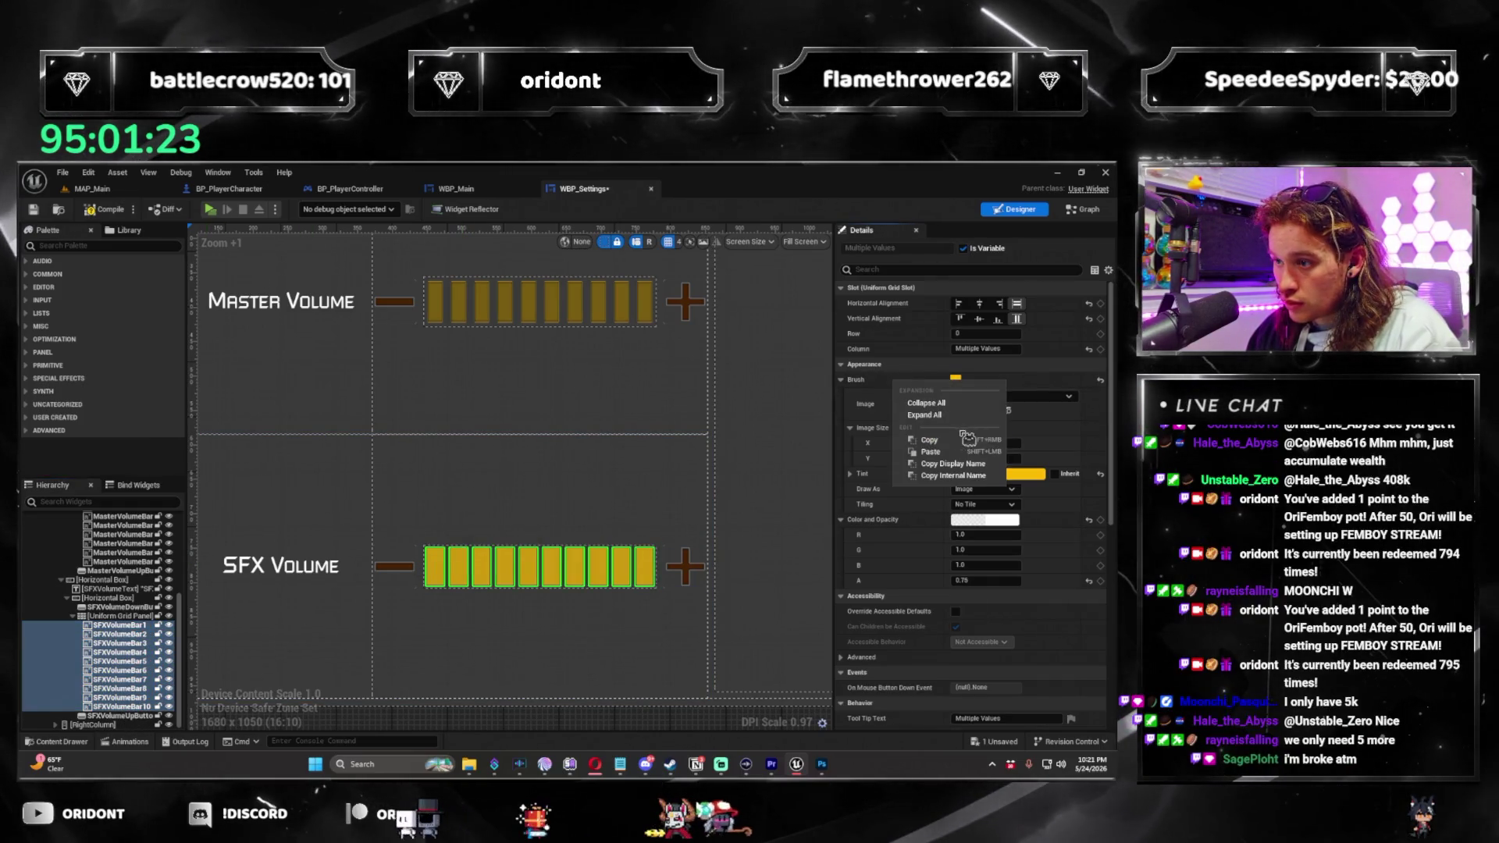
{"action": "left_click", "coordinate": [954, 451]}
{"action": "left_click", "coordinate": [619, 496]}
Return to the MAP_Main level editor.
{"action": "scroll", "coordinate": [606, 492], "scroll_direction": "down", "scroll_amount": 4}
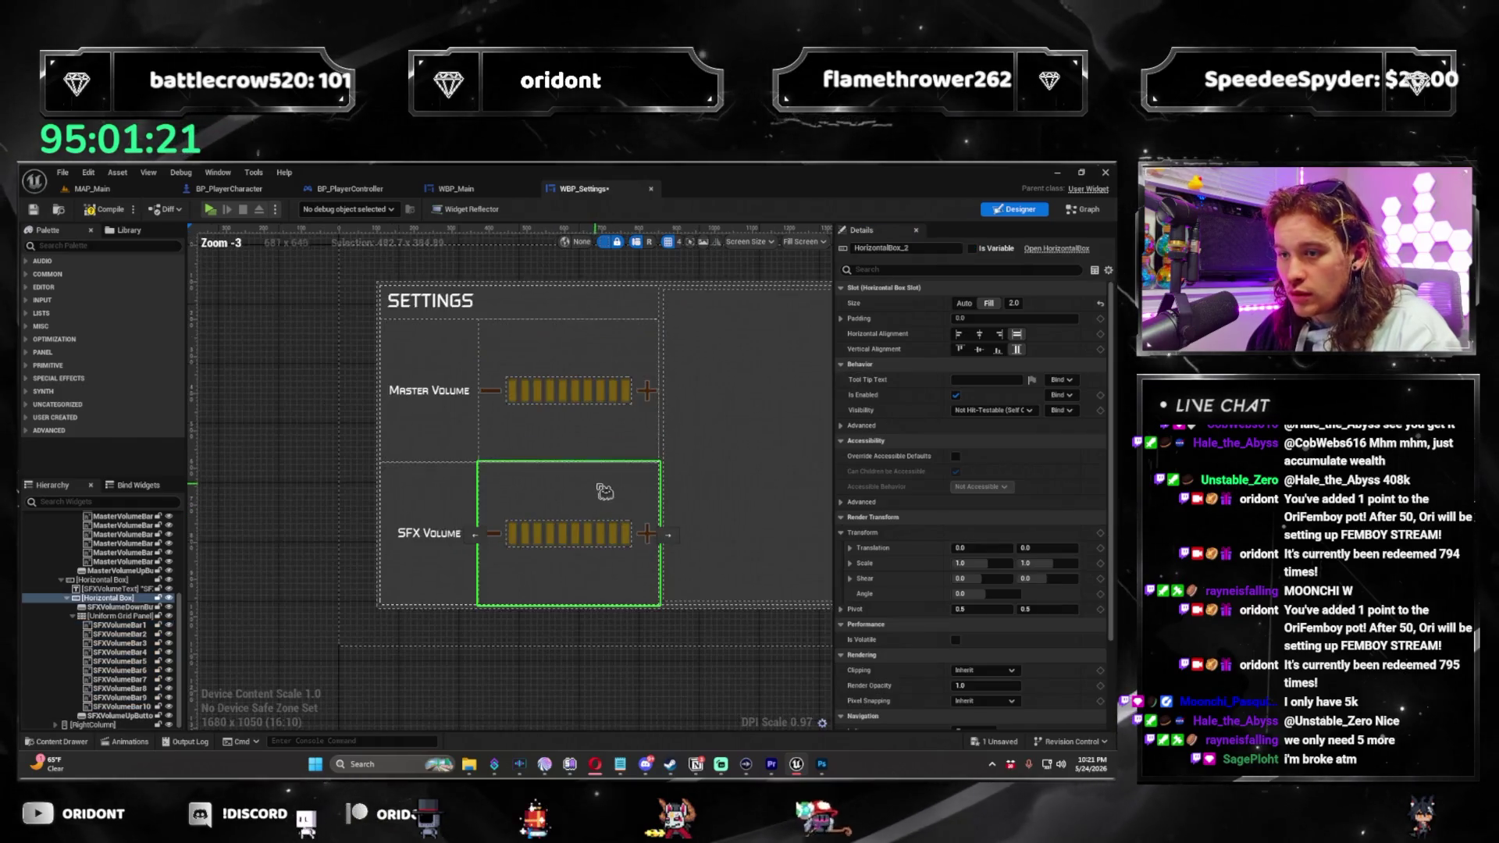
{"action": "left_click_drag", "start_coordinate": [605, 492], "coordinate": [555, 534]}
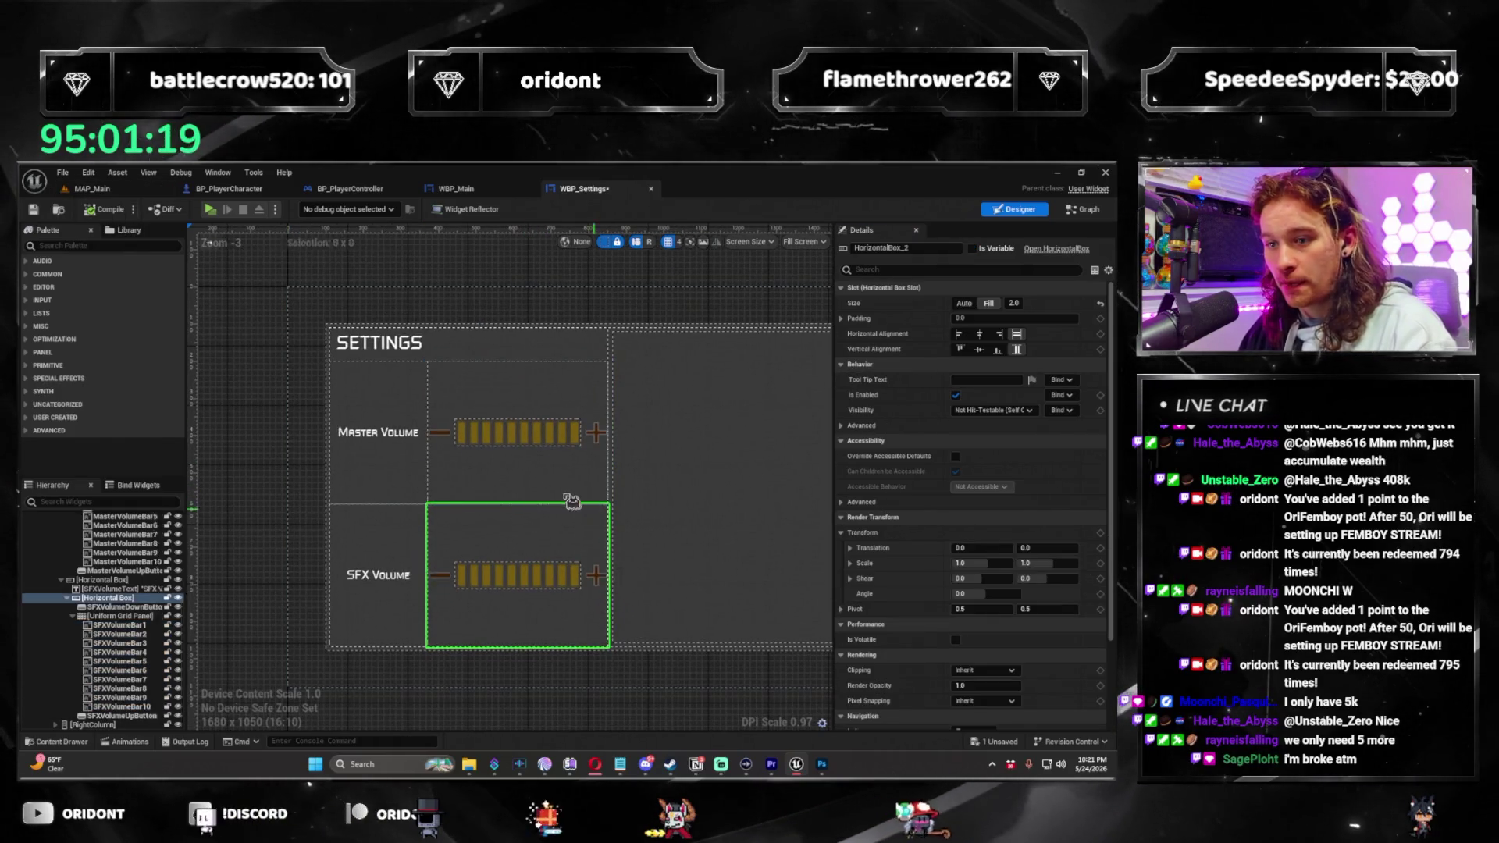
{"action": "left_click", "coordinate": [118, 189]}
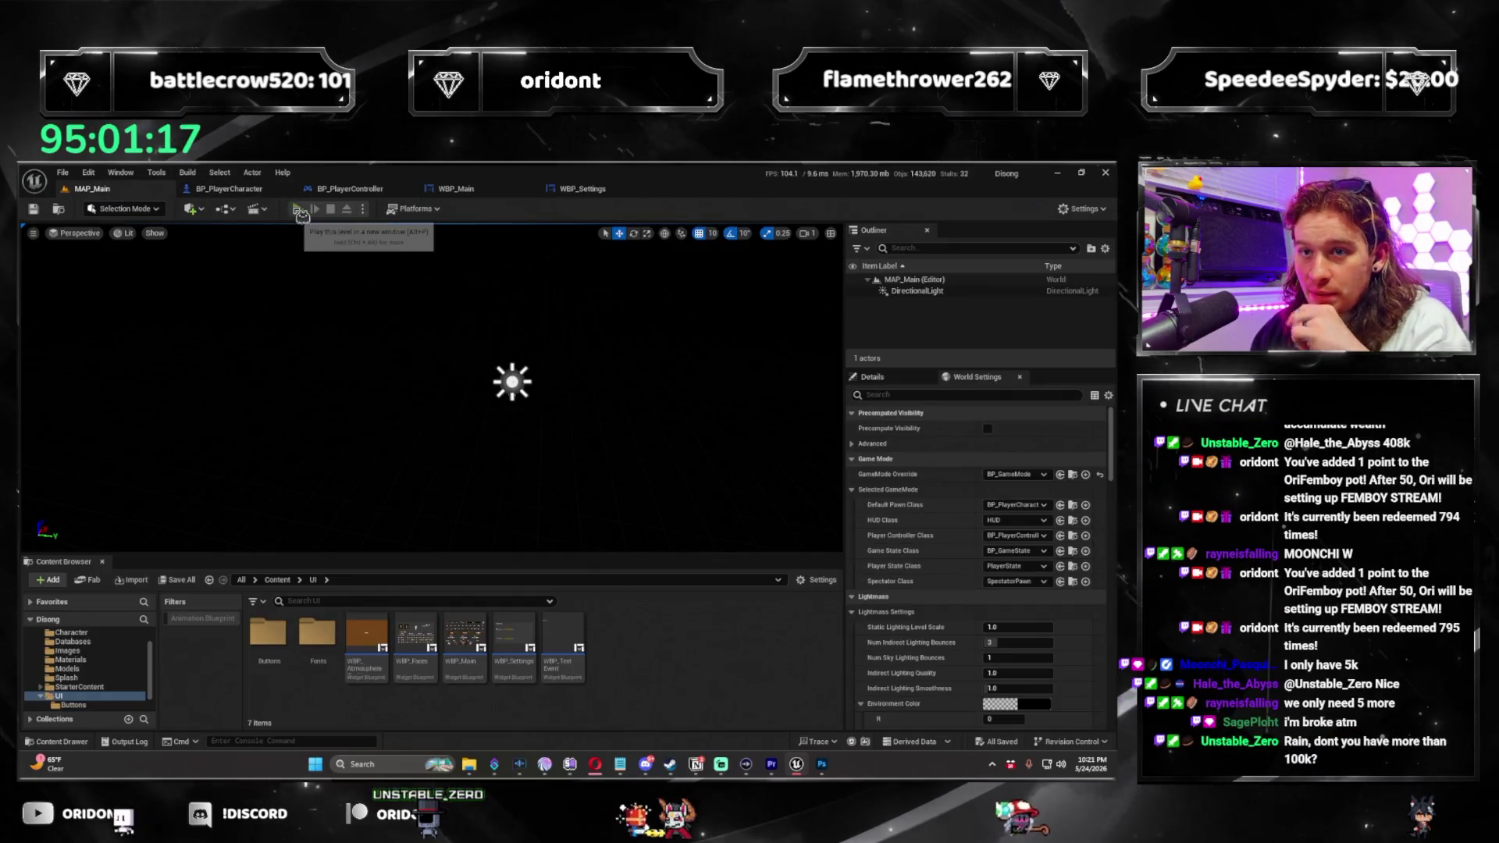
Play-test the game and lower the Master and SFX volume bars in Settings.
{"action": "left_click", "coordinate": [299, 211]}
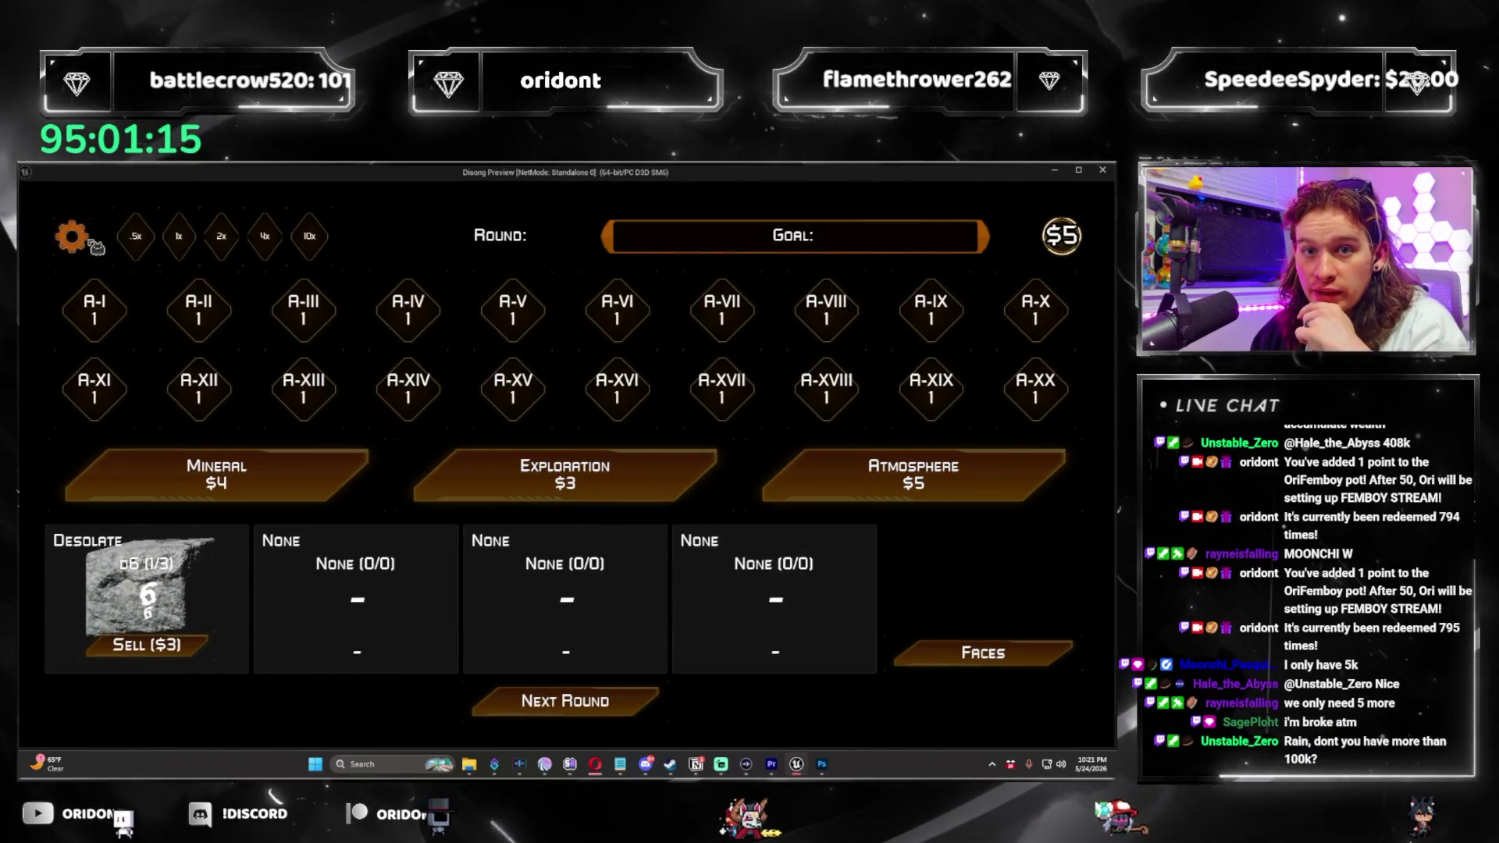
{"action": "left_click", "coordinate": [92, 244]}
{"action": "left_click", "coordinate": [261, 389]}
{"action": "left_click", "coordinate": [261, 389]}
{"action": "left_click", "coordinate": [261, 389]}
{"action": "left_click", "coordinate": [261, 388]}
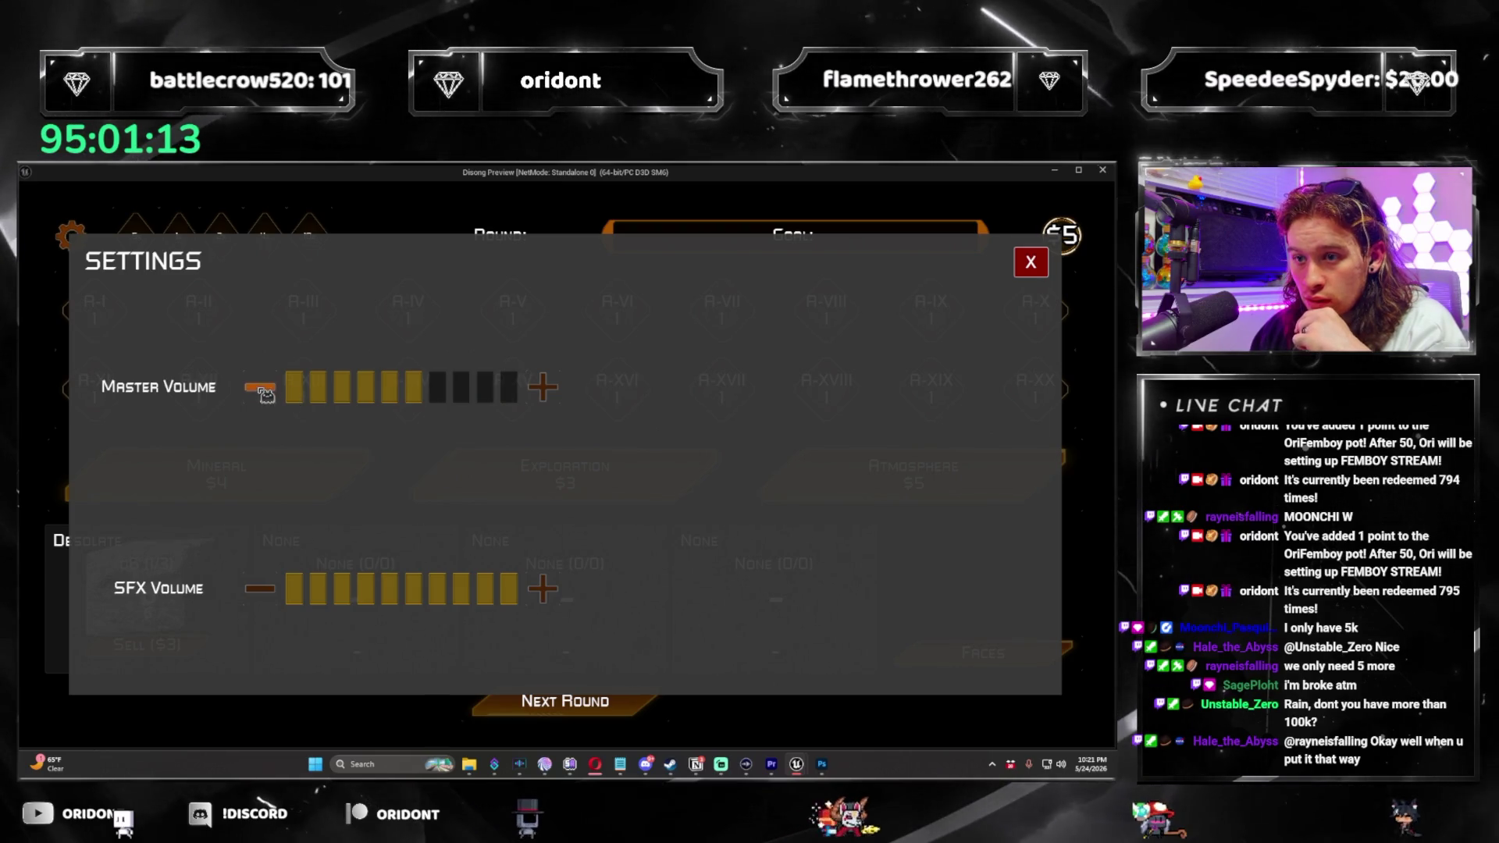
{"action": "left_click", "coordinate": [262, 389]}
{"action": "left_click", "coordinate": [262, 389]}
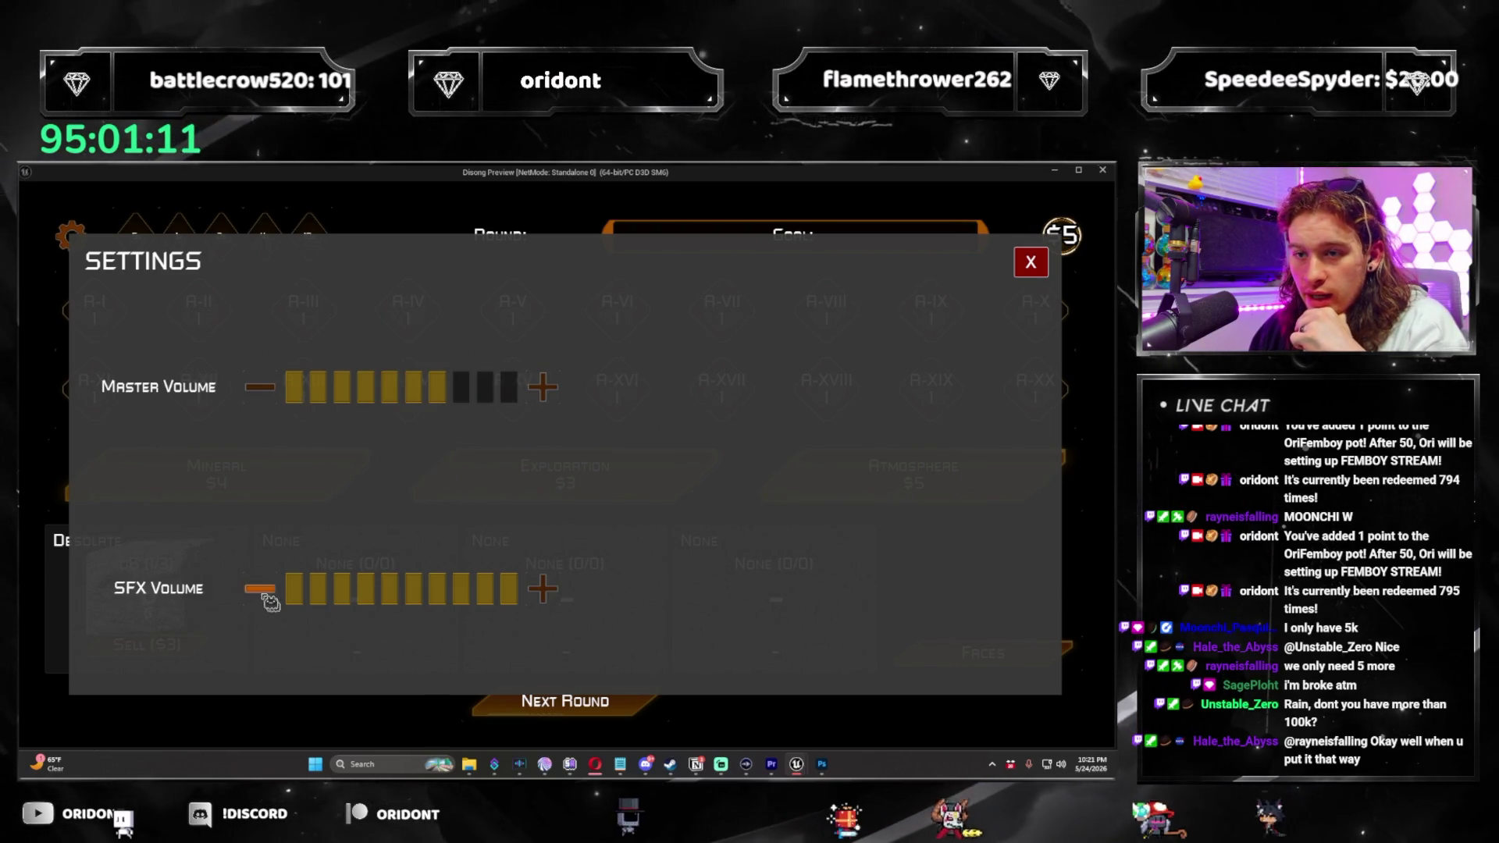
{"action": "left_click", "coordinate": [264, 593]}
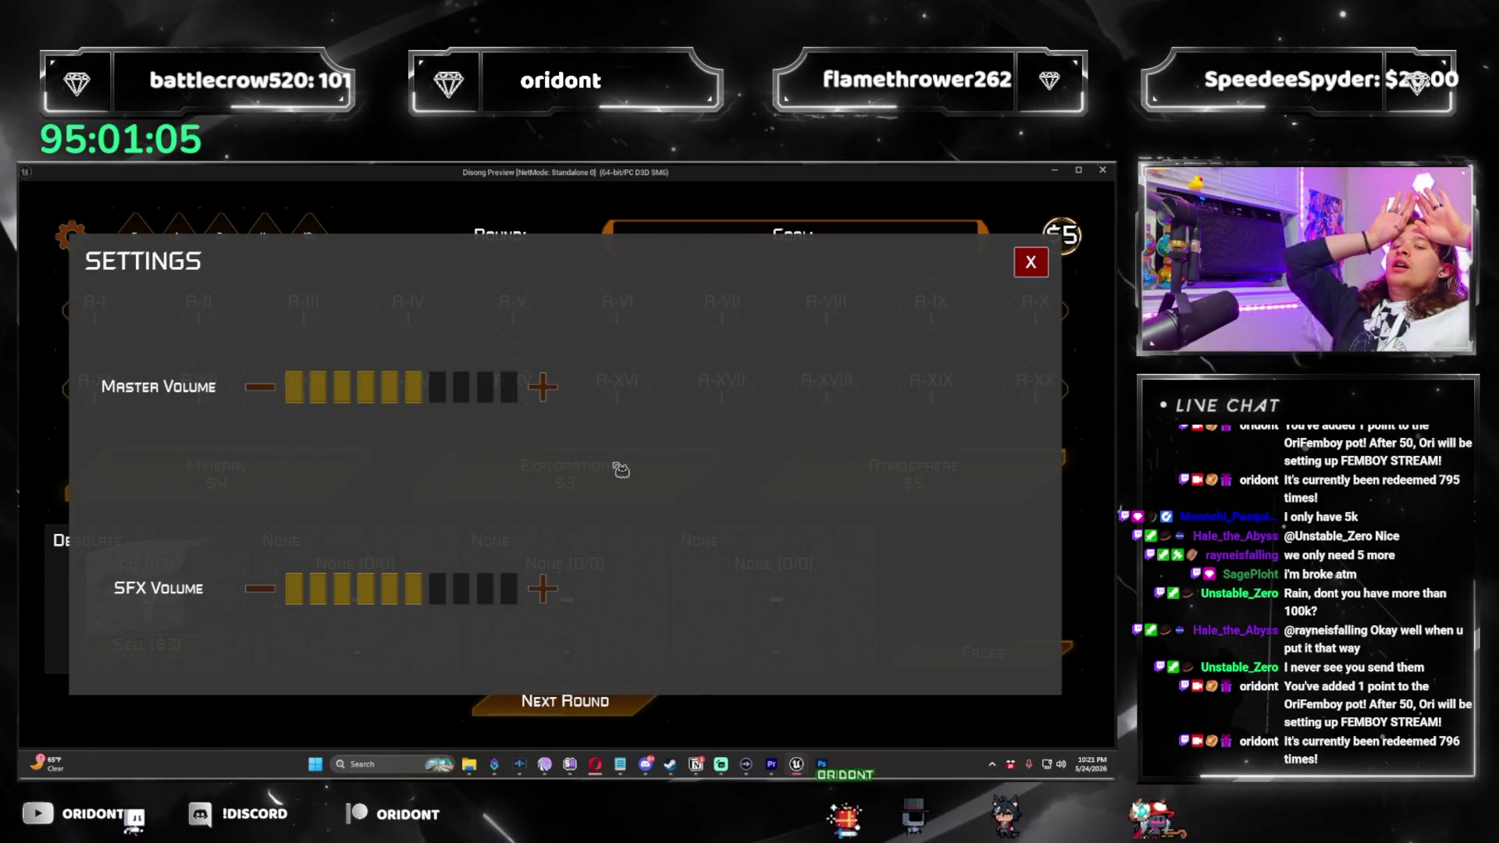
{"action": "left_click", "coordinate": [1031, 262]}
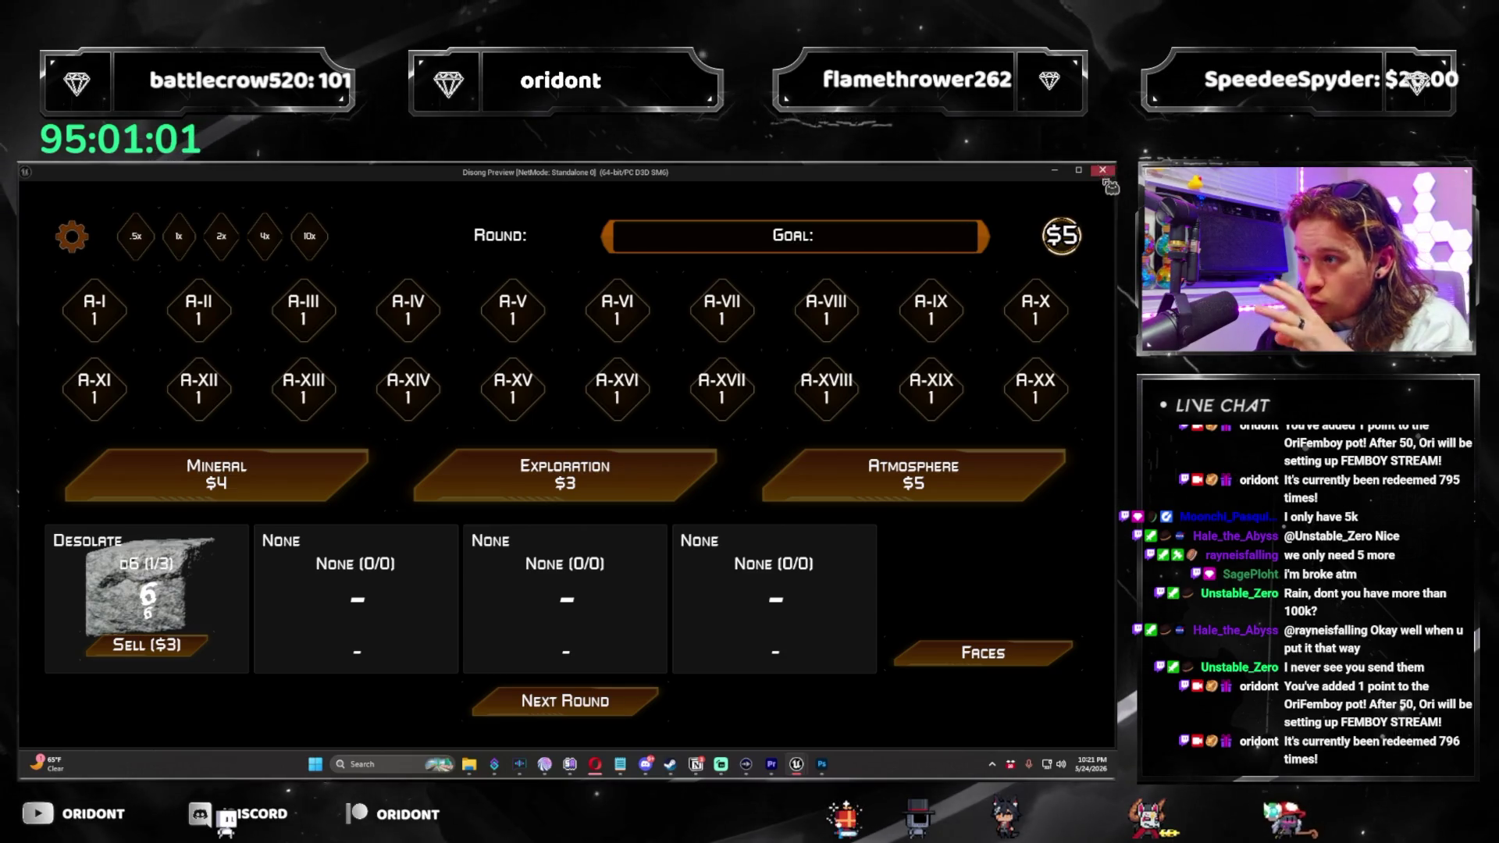
Open and close the Faces popup, then stop the game preview.
{"action": "left_click", "coordinate": [1012, 670]}
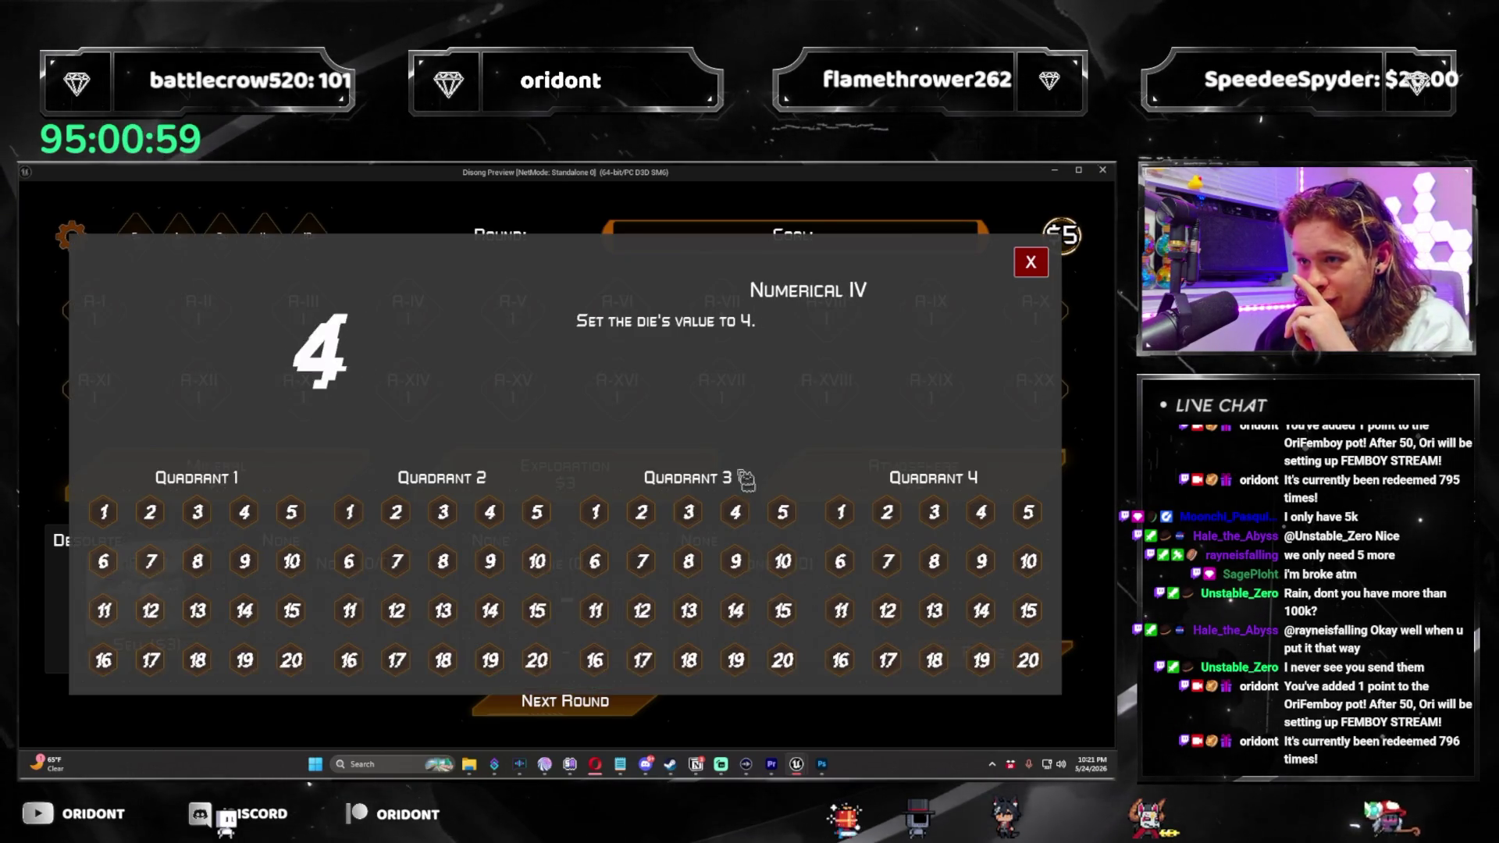
{"action": "key", "text": "Escape"}
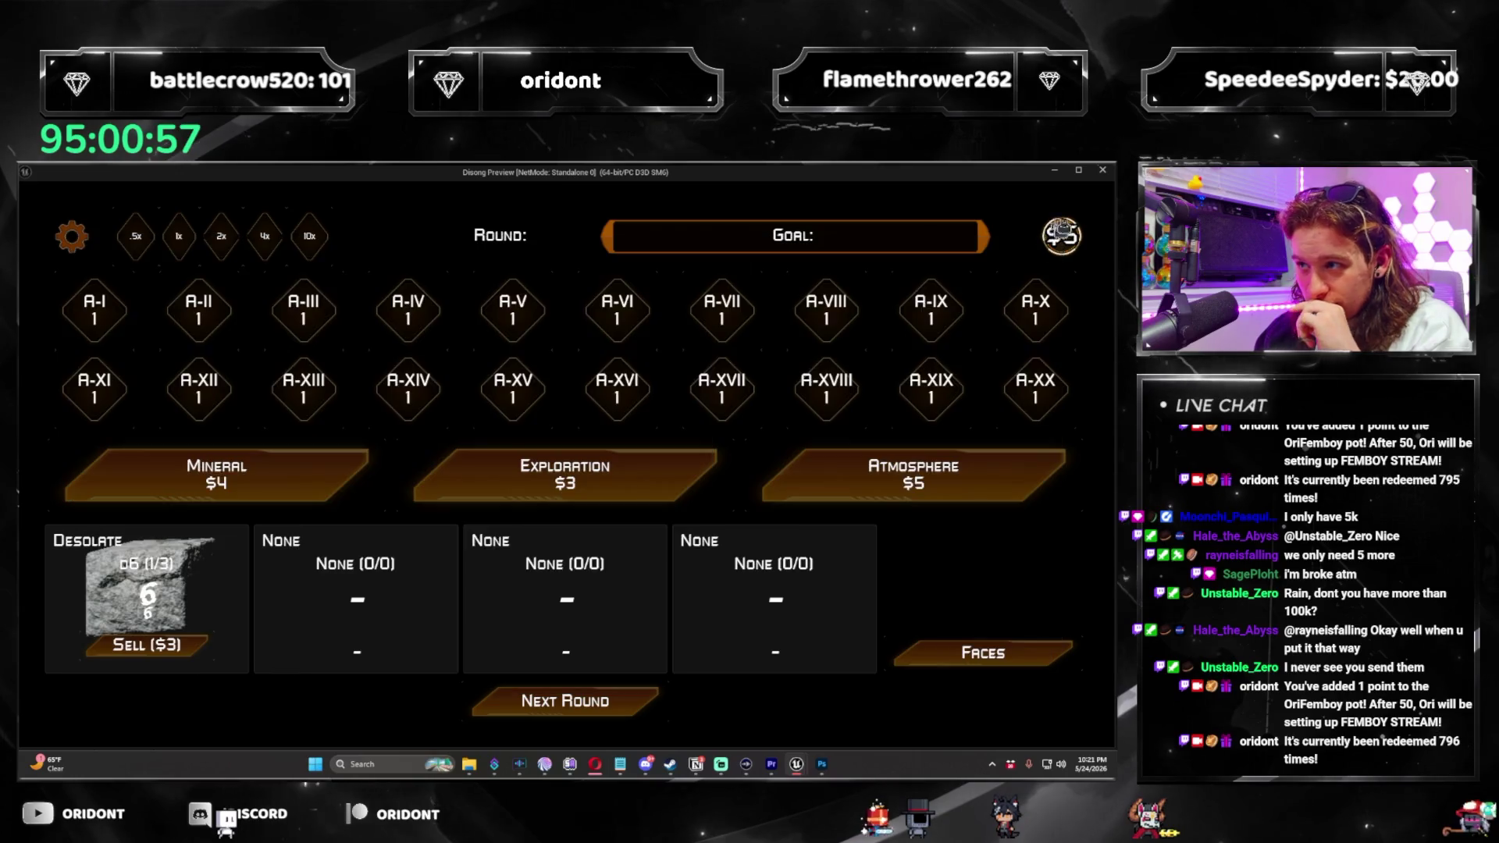
{"action": "left_click", "coordinate": [1103, 171]}
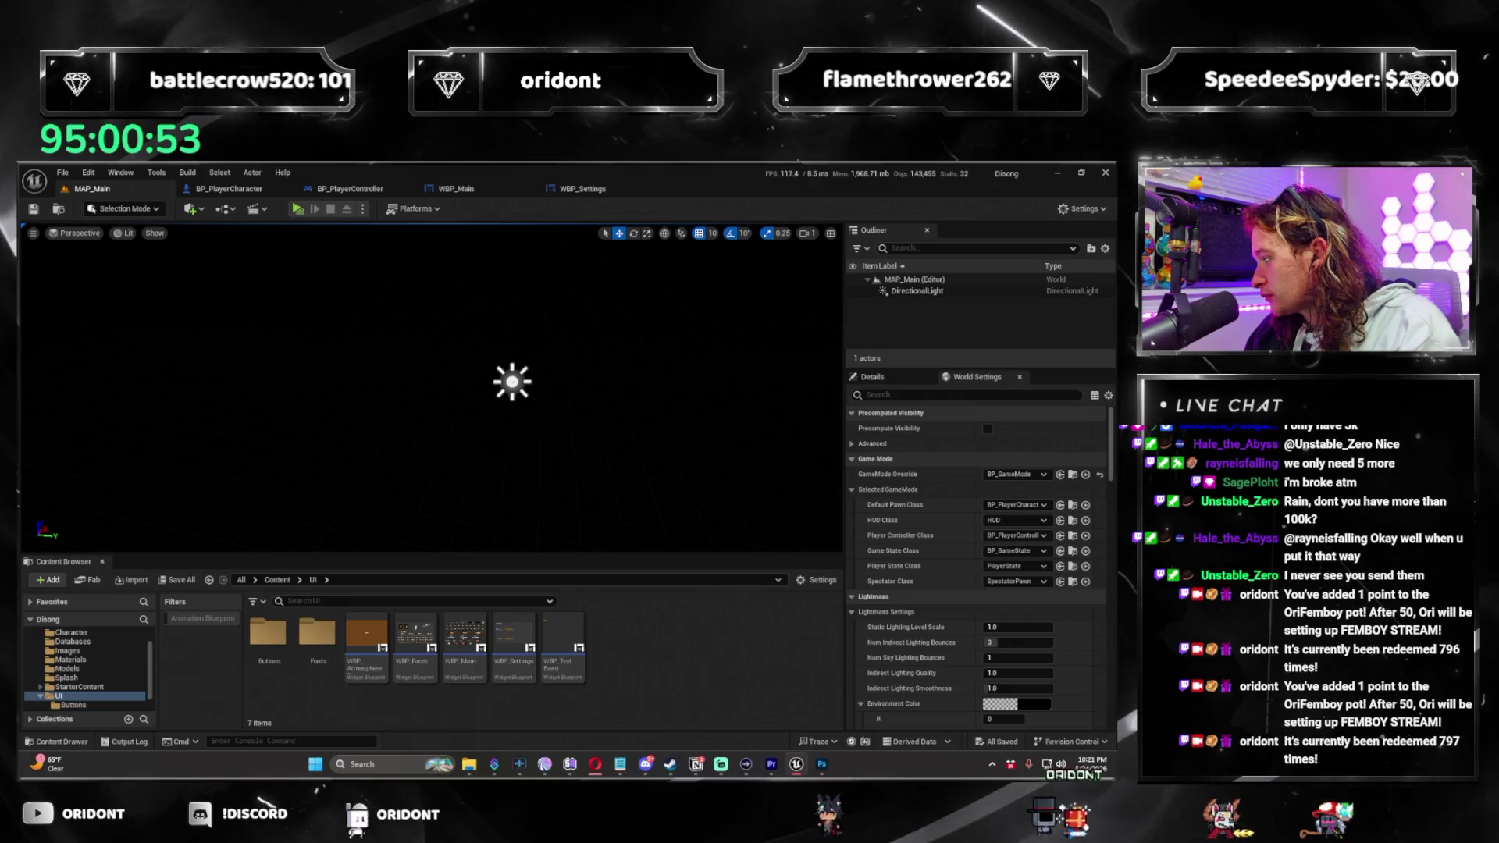
Open Button Template 600.psd in Photoshop.
{"action": "key", "text": "alt+Tab"}
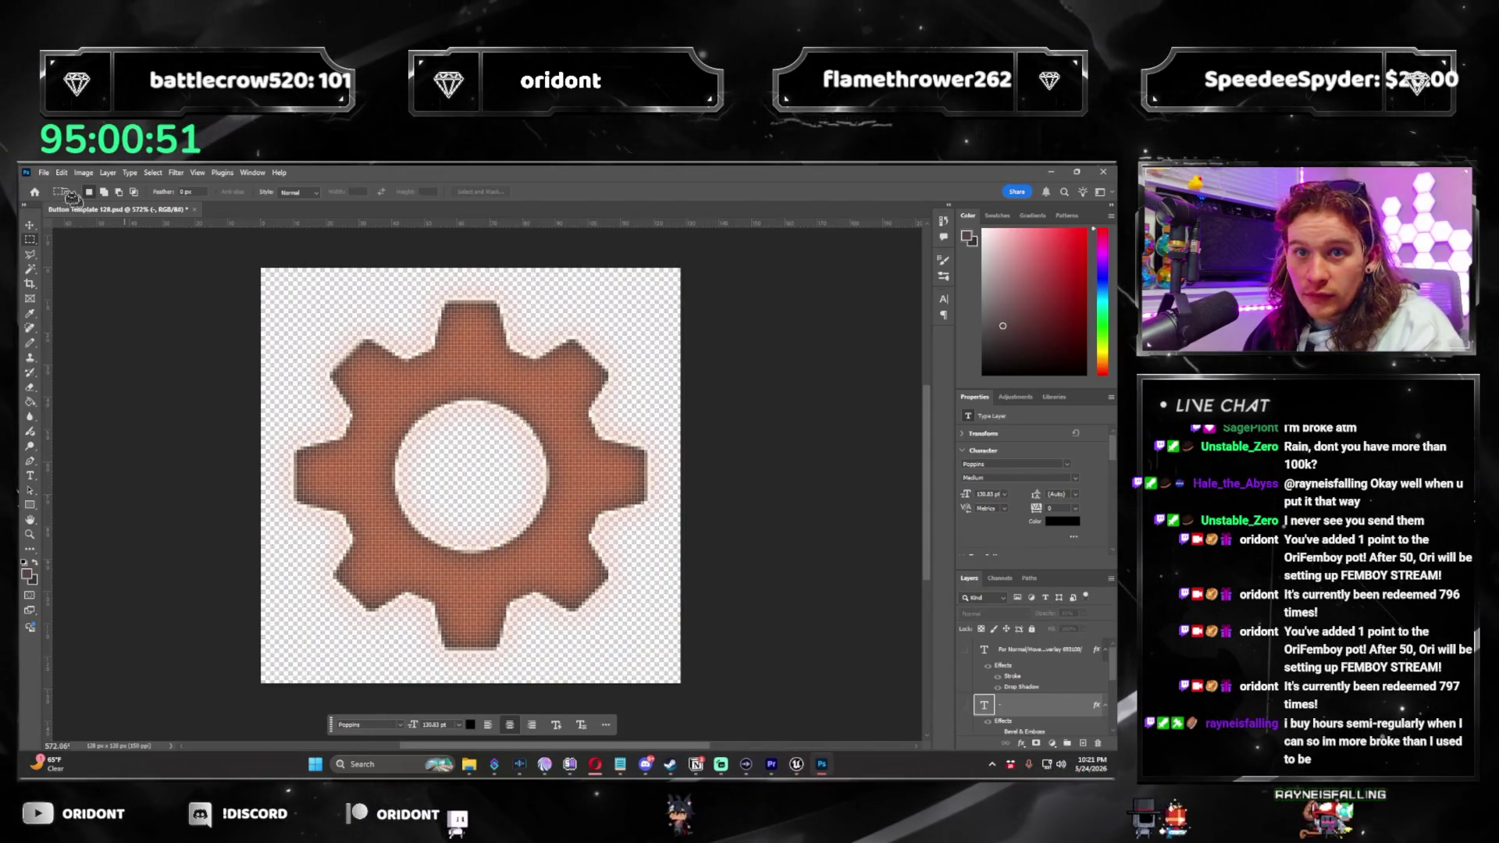
{"action": "left_click", "coordinate": [44, 173]}
{"action": "left_click", "coordinate": [1086, 701]}
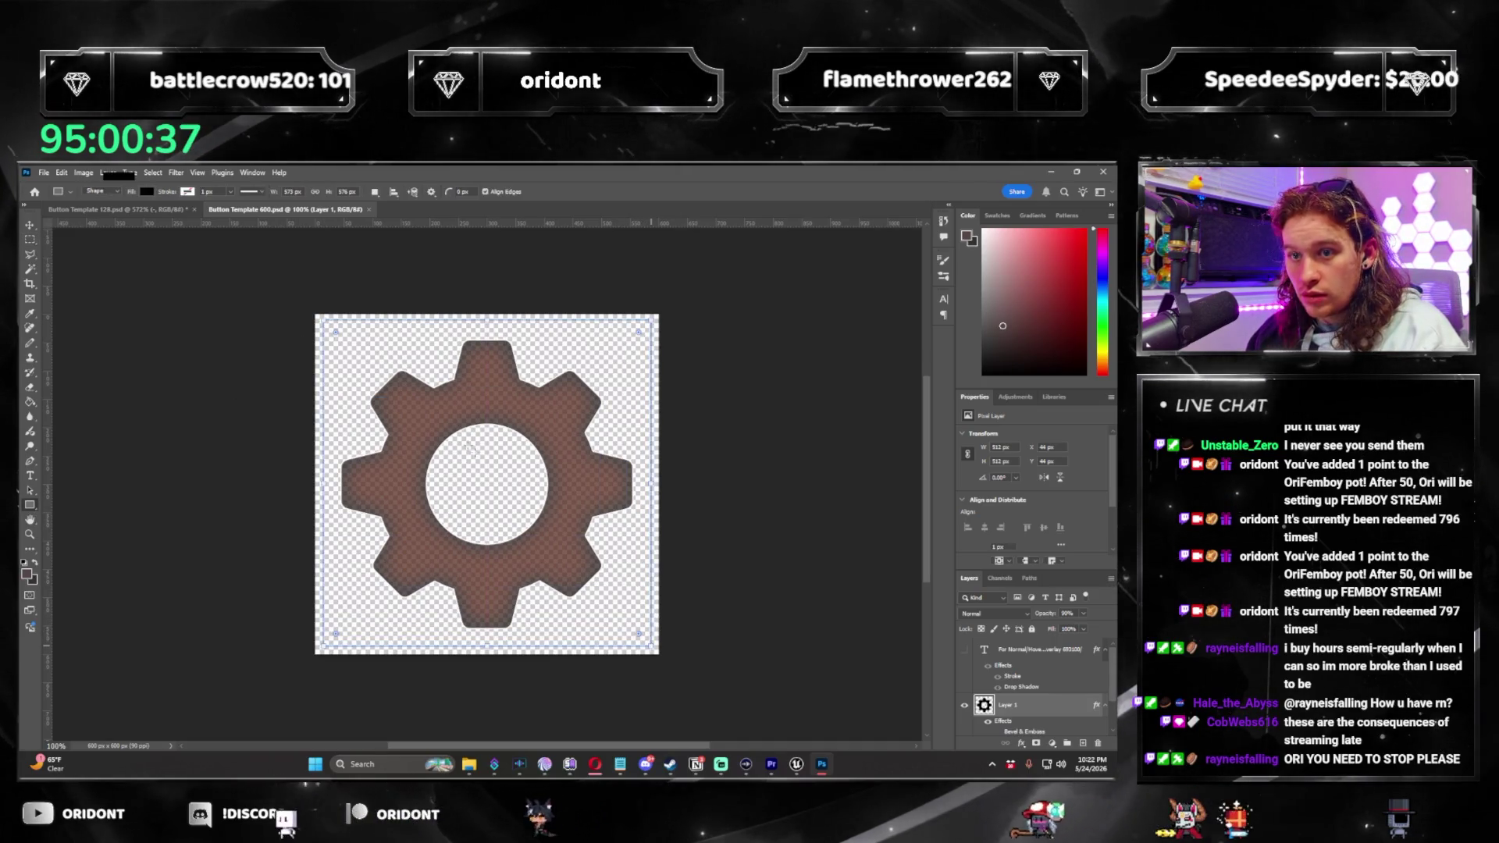
Paste a rounded rectangle filling the canvas and give it a grey fill.
{"action": "key", "text": "ctrl+v"}
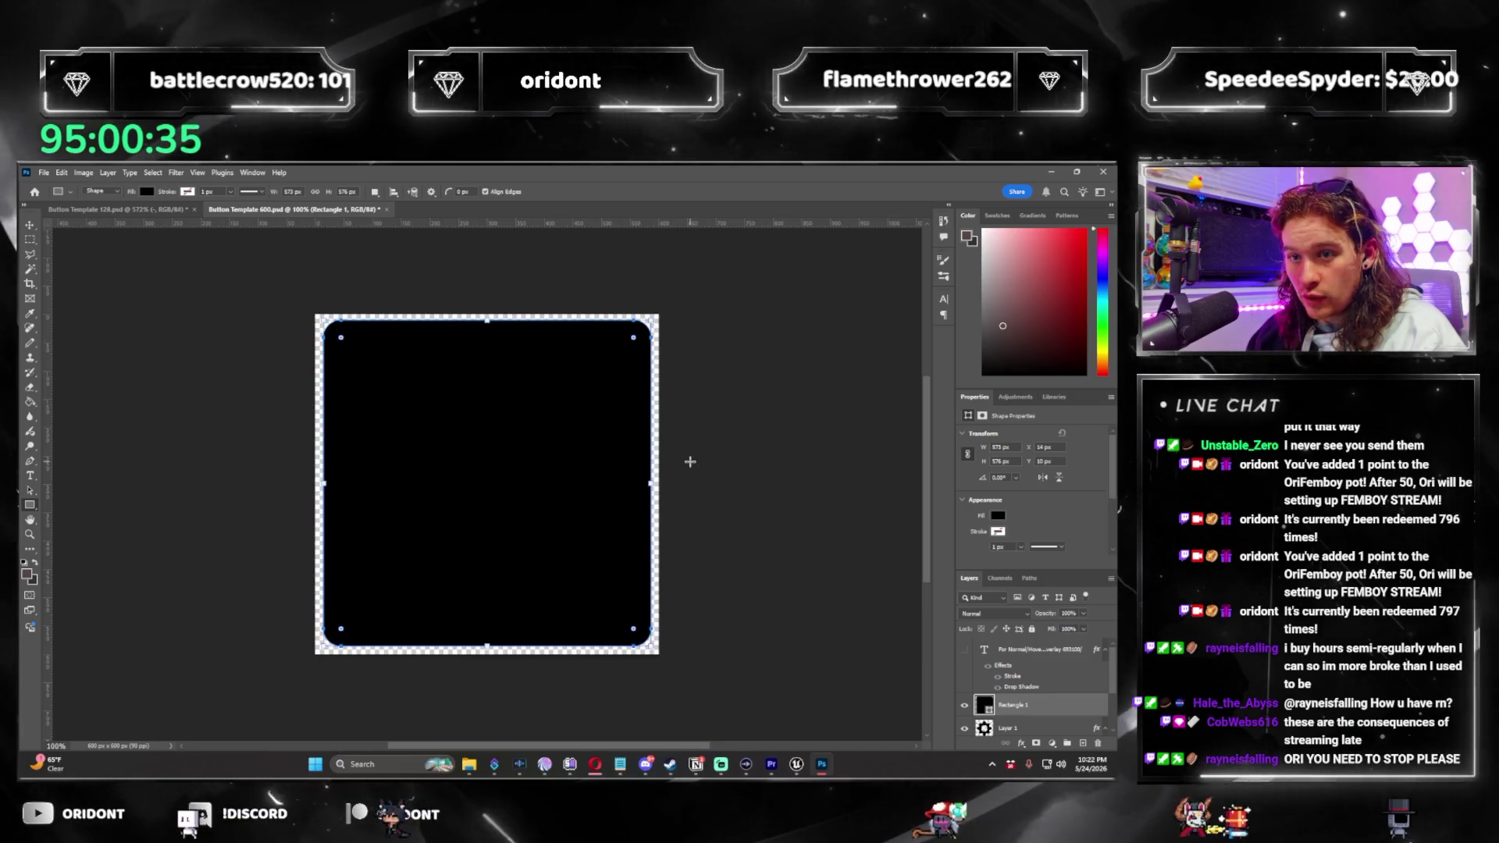
{"action": "left_click", "coordinate": [998, 516]}
{"action": "left_click", "coordinate": [972, 576]}
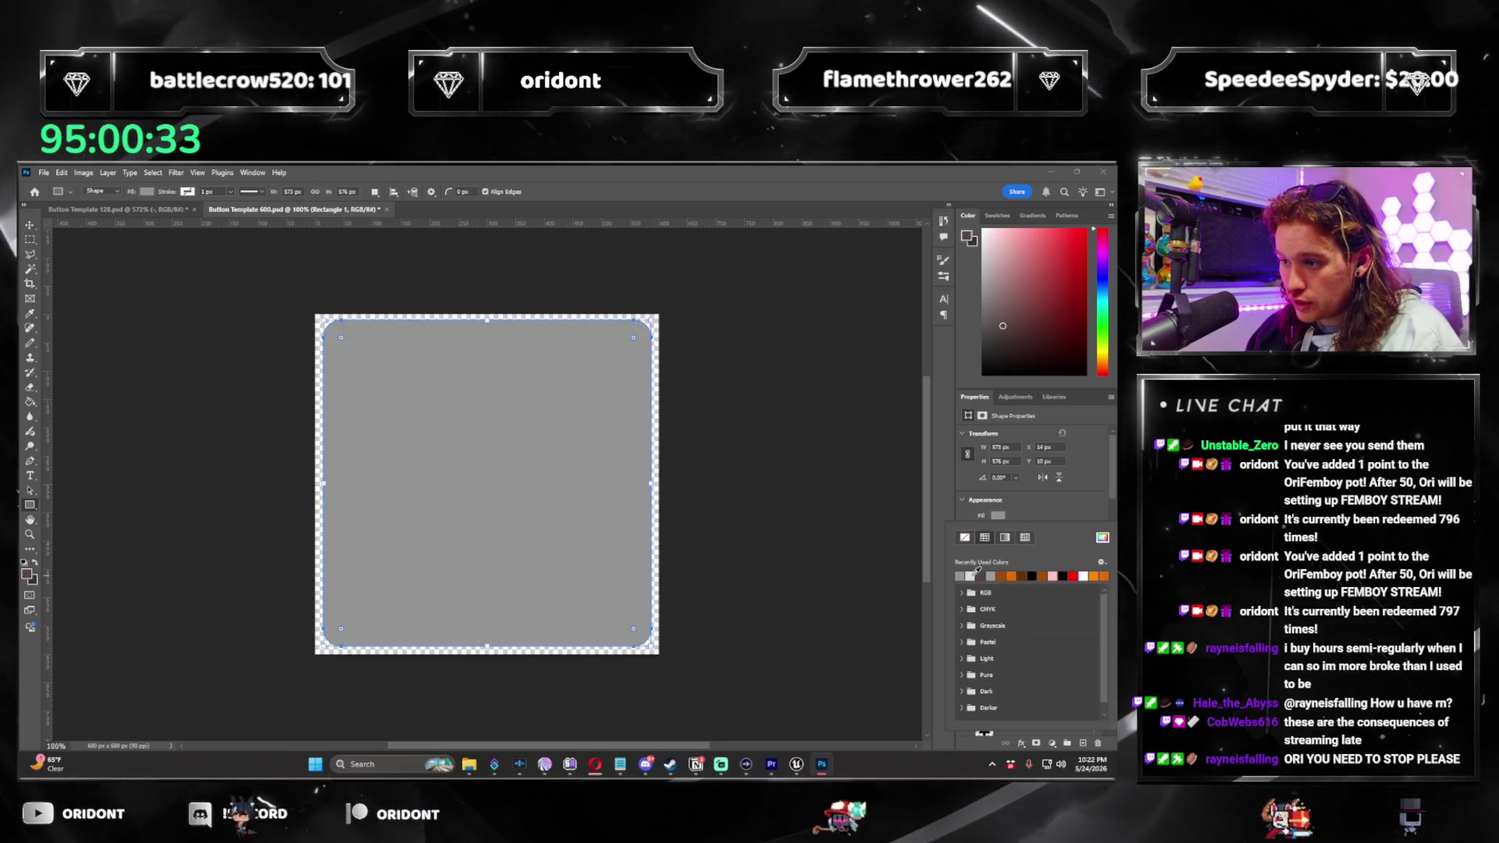
{"action": "left_click", "coordinate": [1064, 509]}
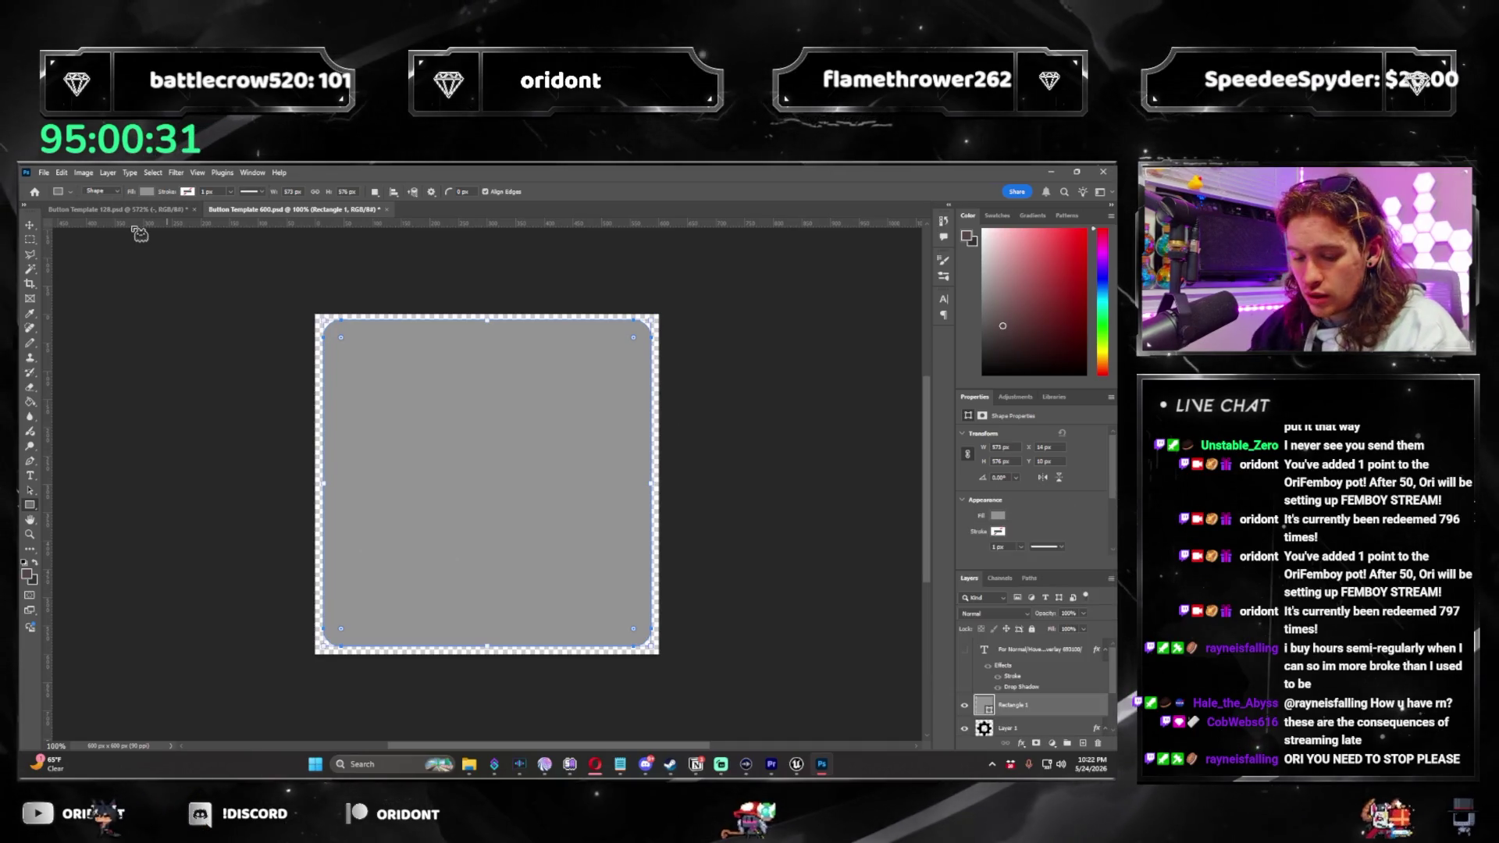
{"action": "key", "text": "ctrl+alt+c"}
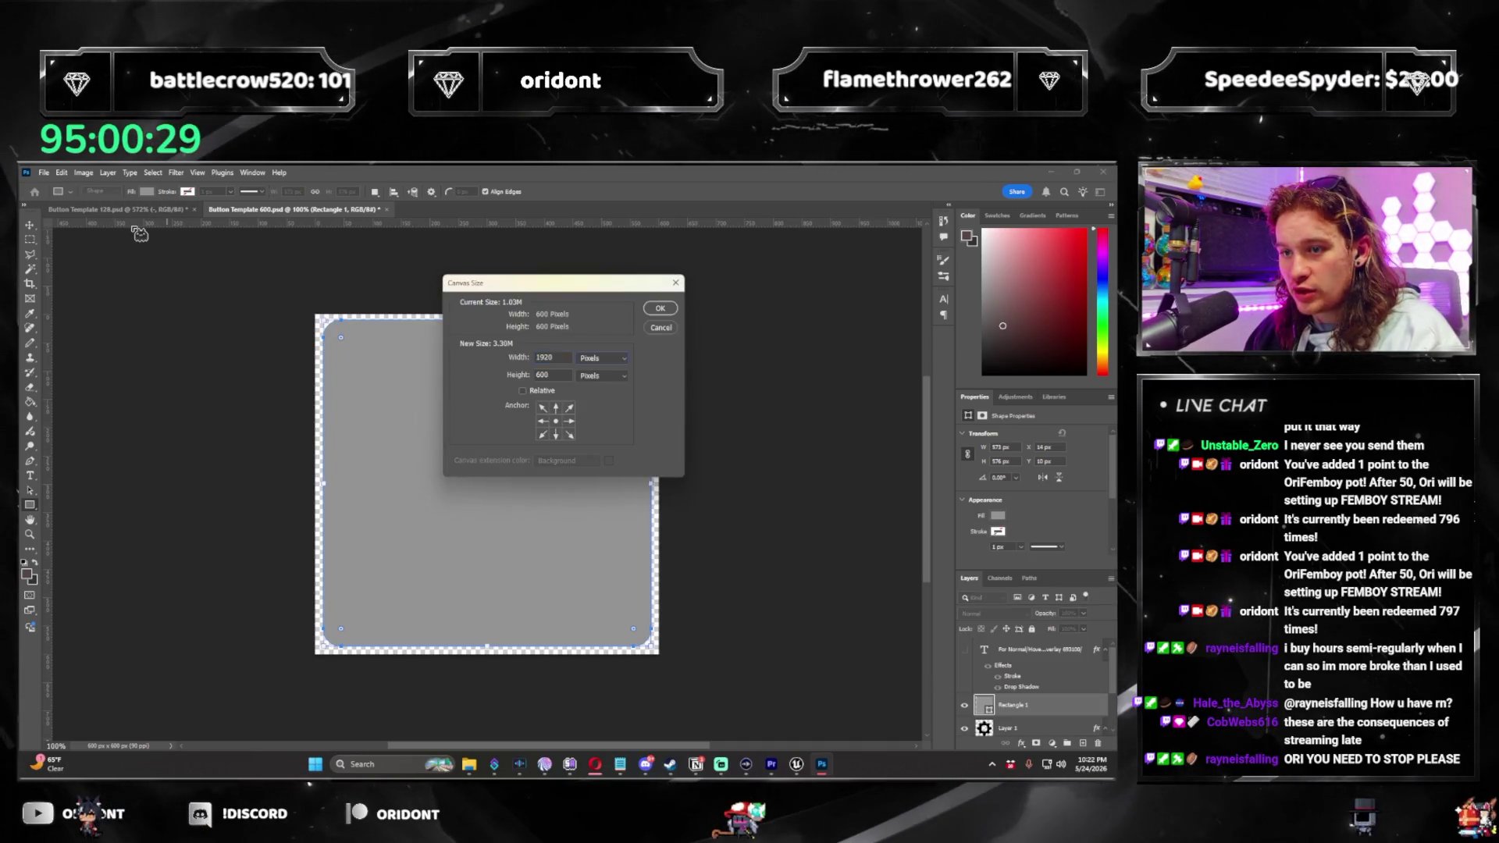
Resize the canvas to 1920 × 1080 and stretch the rounded rectangle across it.
{"action": "key", "text": "Return"}
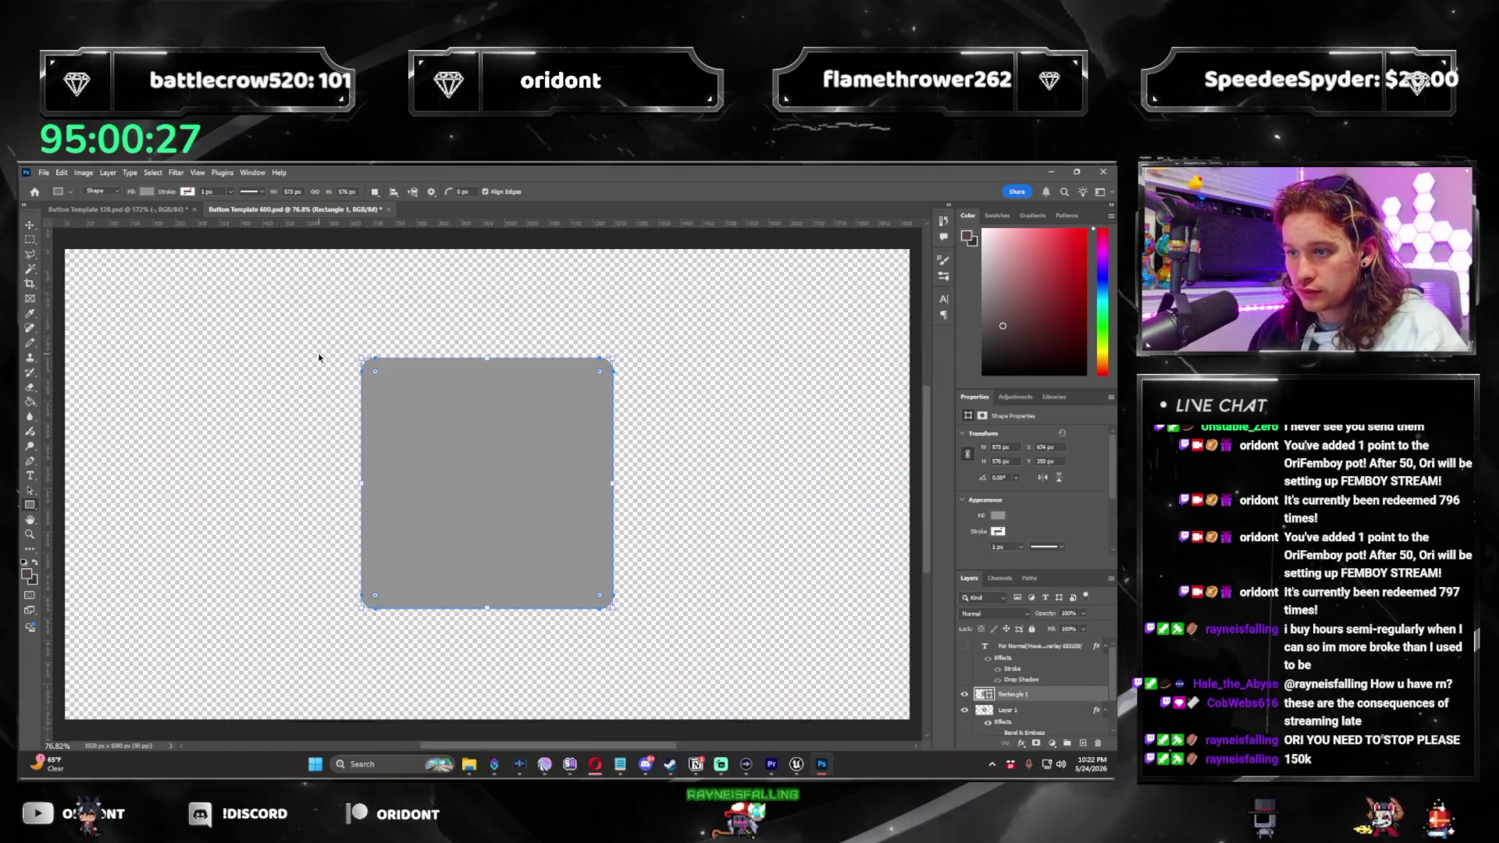
{"action": "scroll", "coordinate": [402, 486], "scroll_direction": "down", "scroll_amount": 1}
{"action": "left_click_drag", "start_coordinate": [367, 485], "coordinate": [161, 496]}
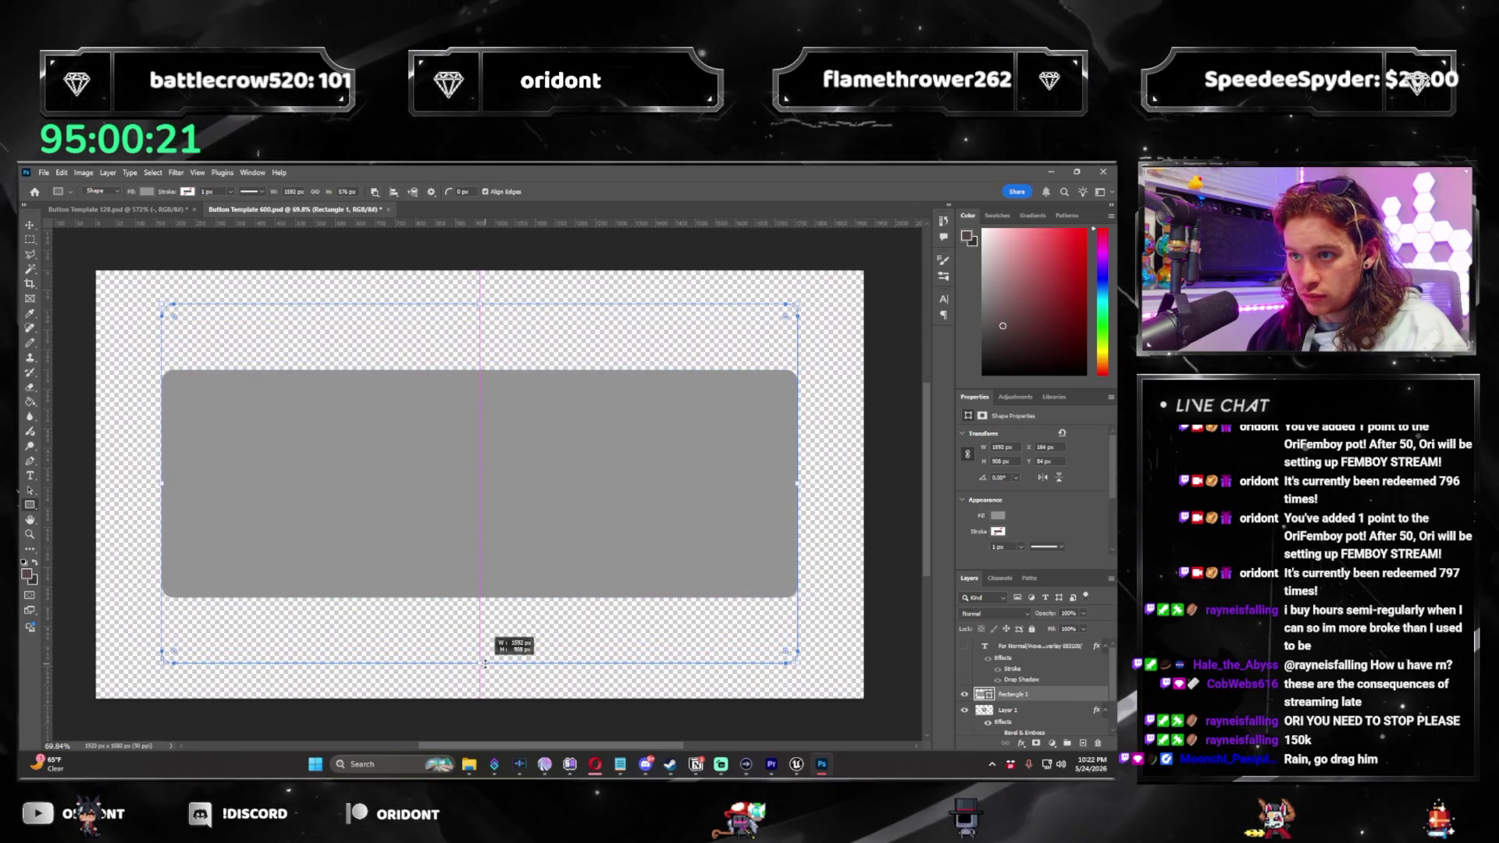
{"action": "left_click_drag", "start_coordinate": [484, 664], "coordinate": [484, 664]}
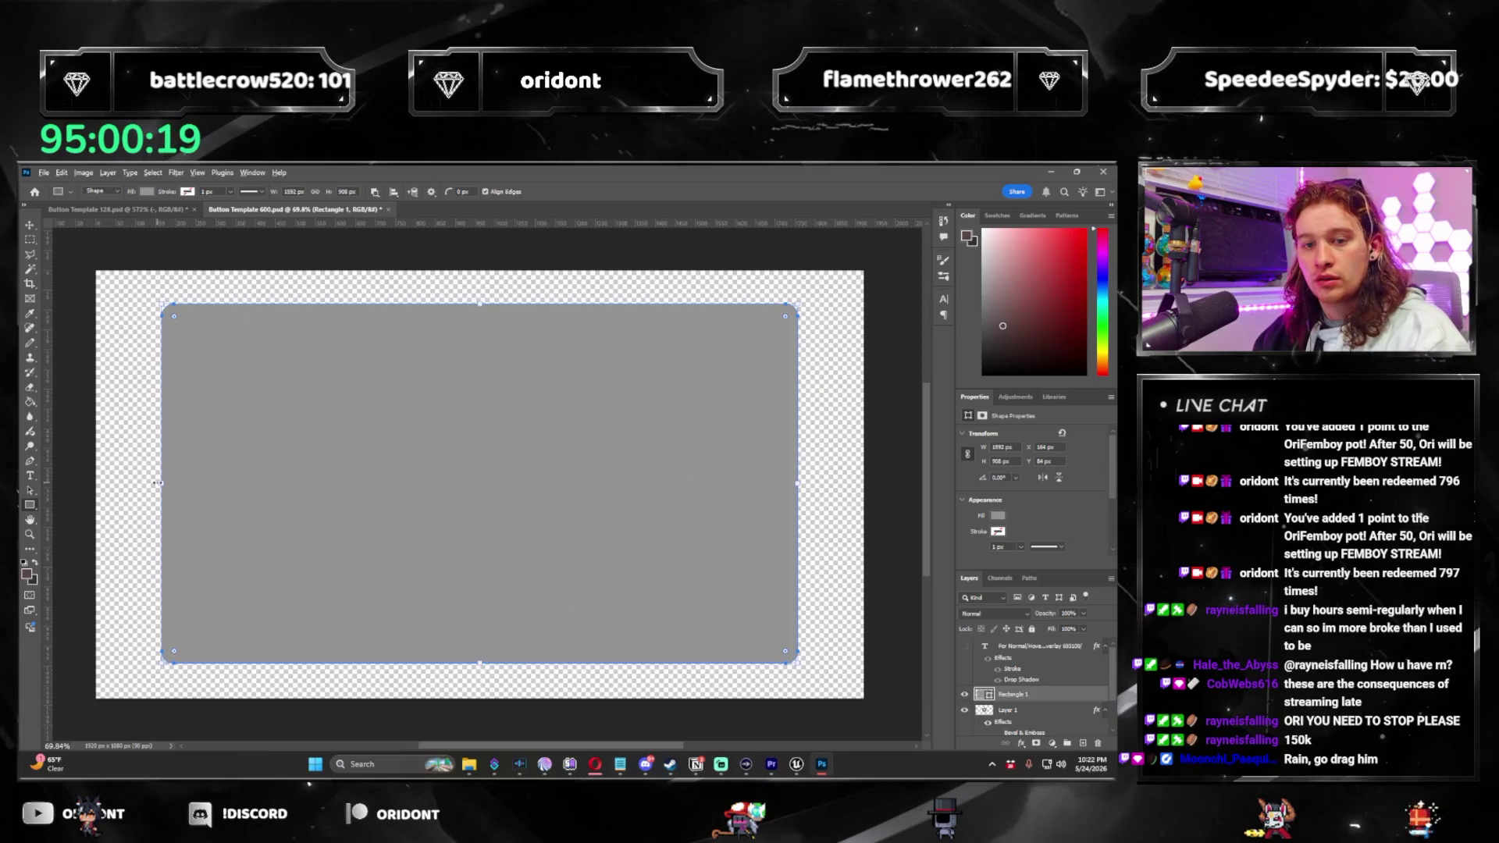
{"action": "left_click_drag", "start_coordinate": [132, 487], "coordinate": [131, 490]}
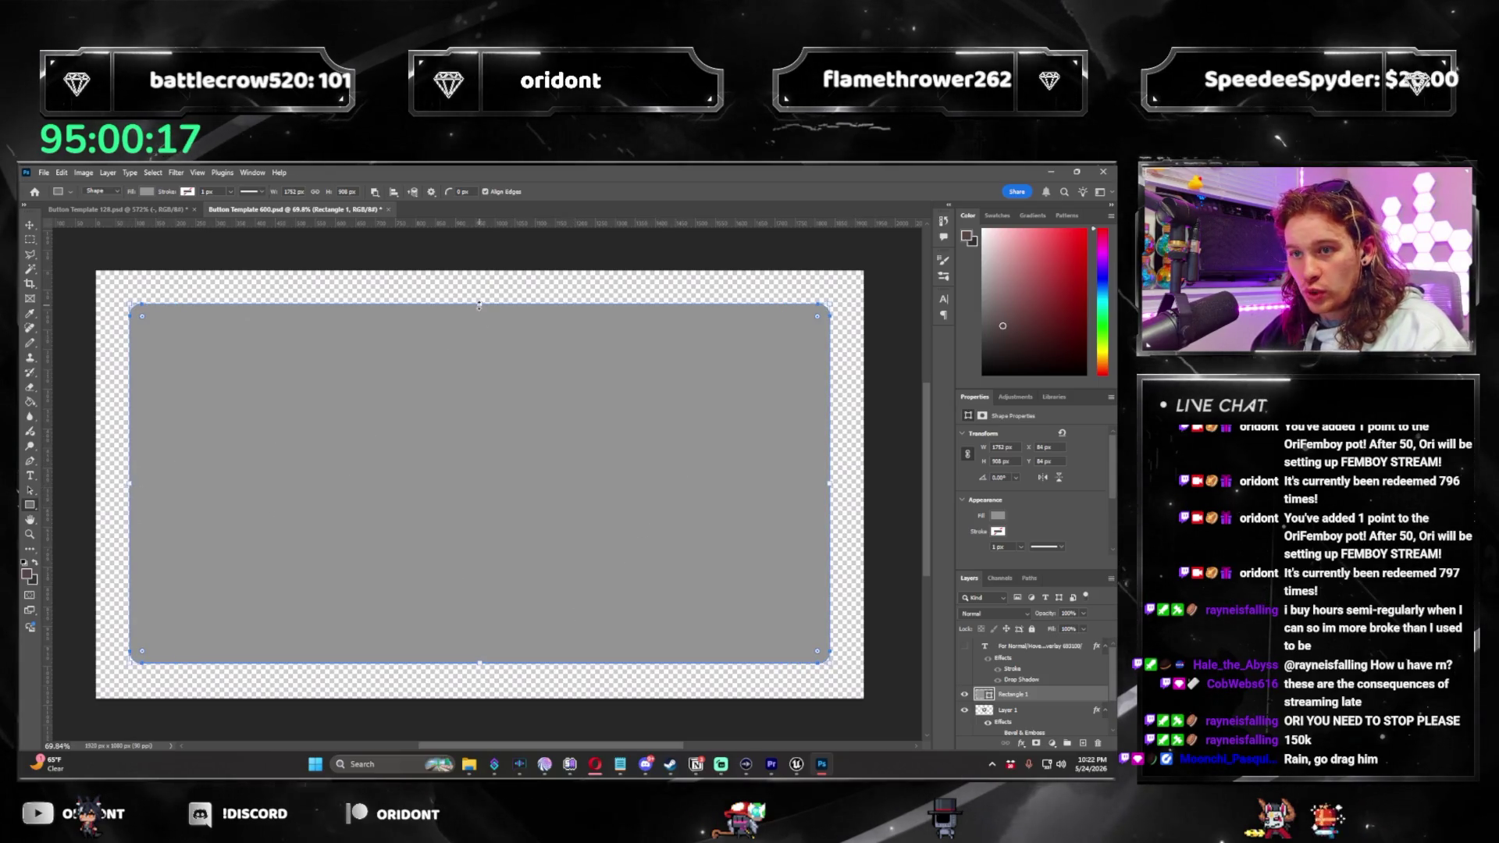
{"action": "left_click_drag", "start_coordinate": [481, 303], "coordinate": [482, 301]}
Copy Layer 1's layer style onto Rectangle 1 and hide the gear layer.
{"action": "left_click", "coordinate": [1040, 673]}
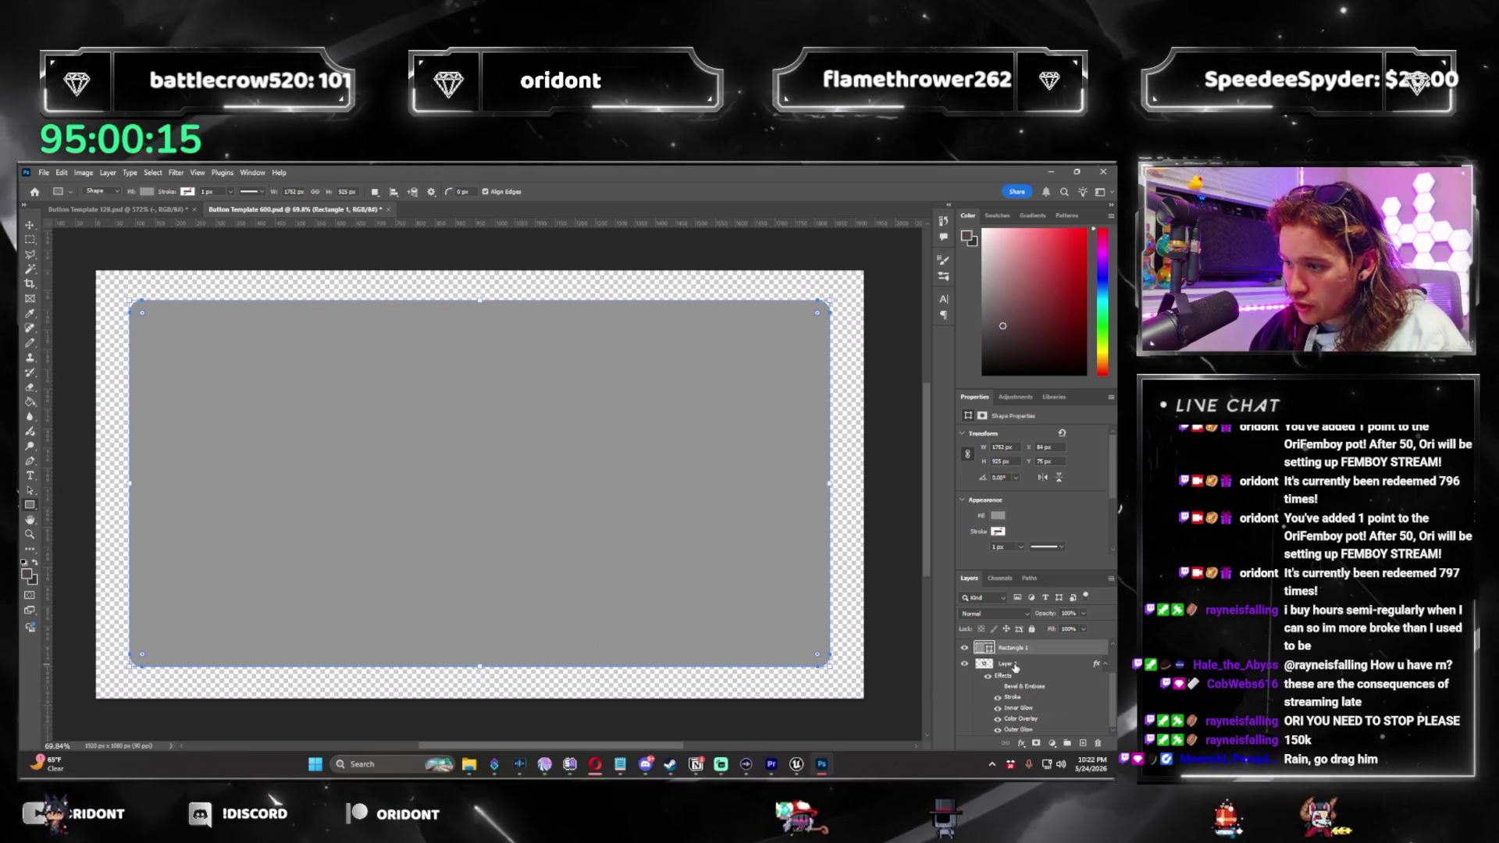
{"action": "right_click", "coordinate": [1039, 676]}
{"action": "key", "text": "Escape"}
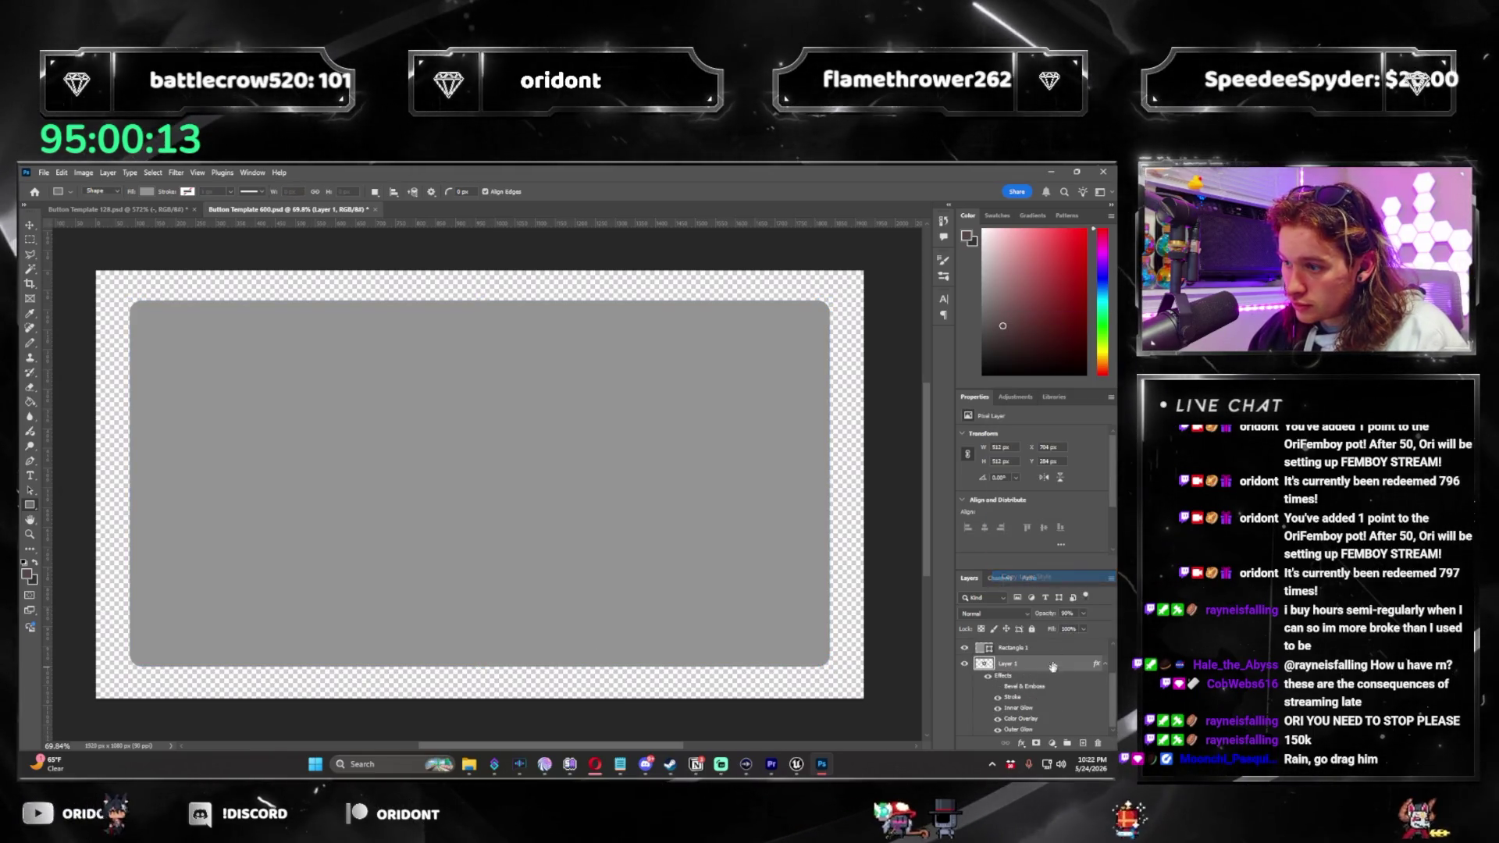
{"action": "right_click", "coordinate": [1026, 654]}
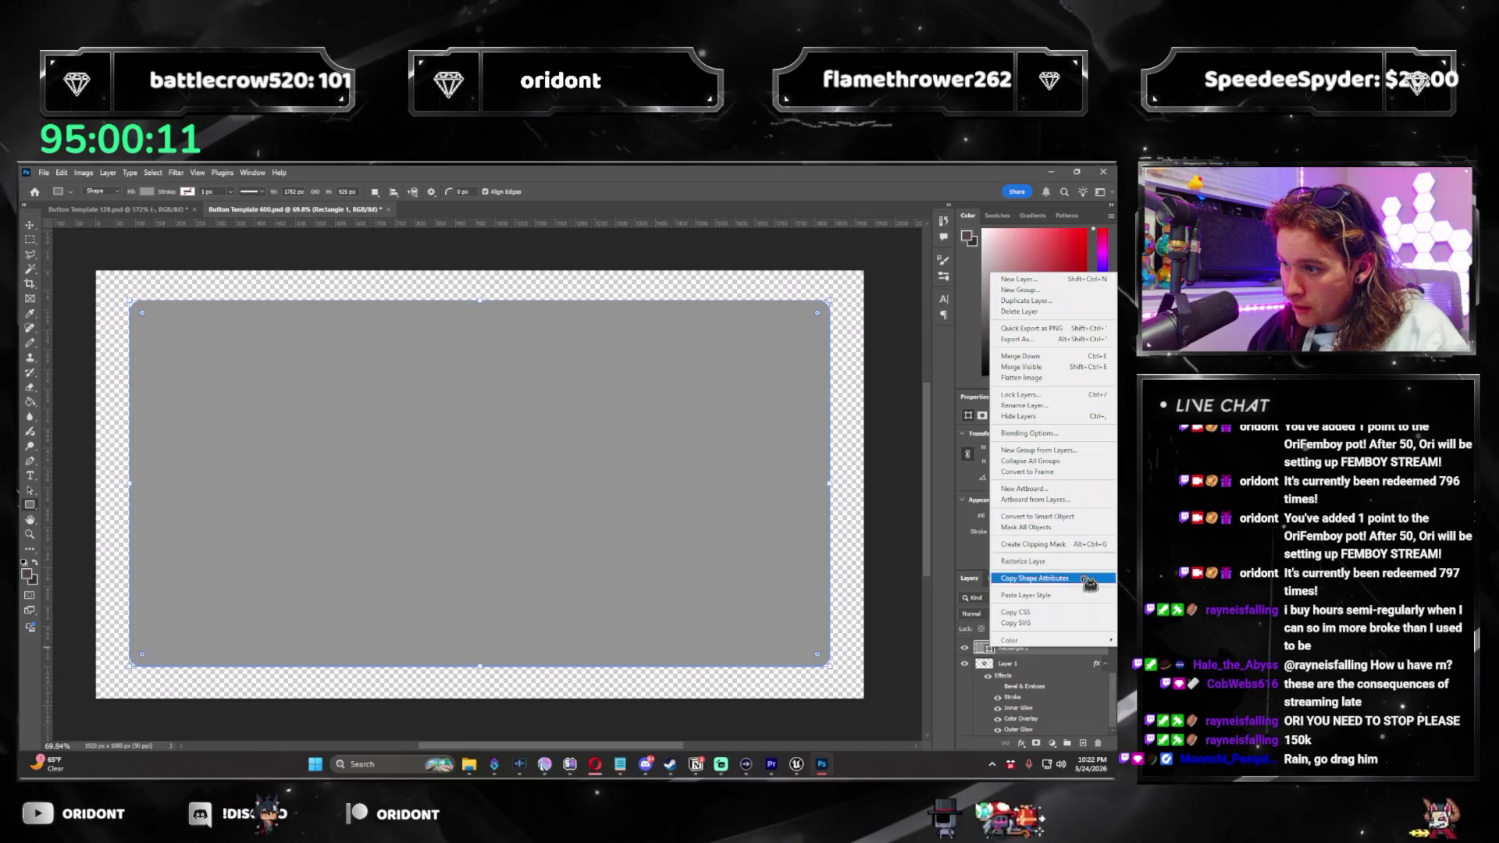
{"action": "left_click", "coordinate": [1081, 598]}
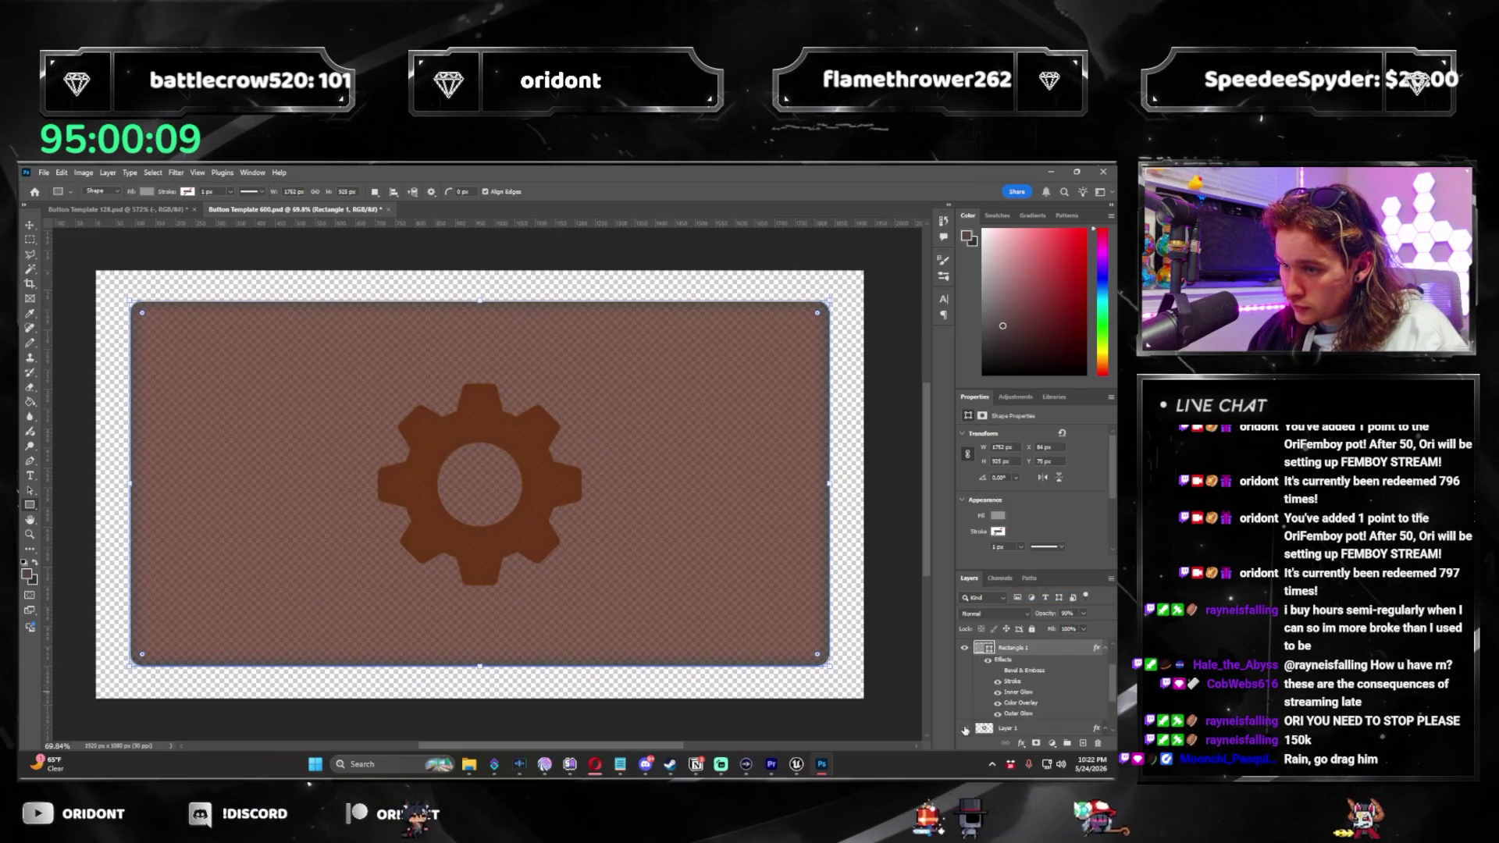
{"action": "left_click", "coordinate": [965, 728]}
{"action": "left_click", "coordinate": [877, 469]}
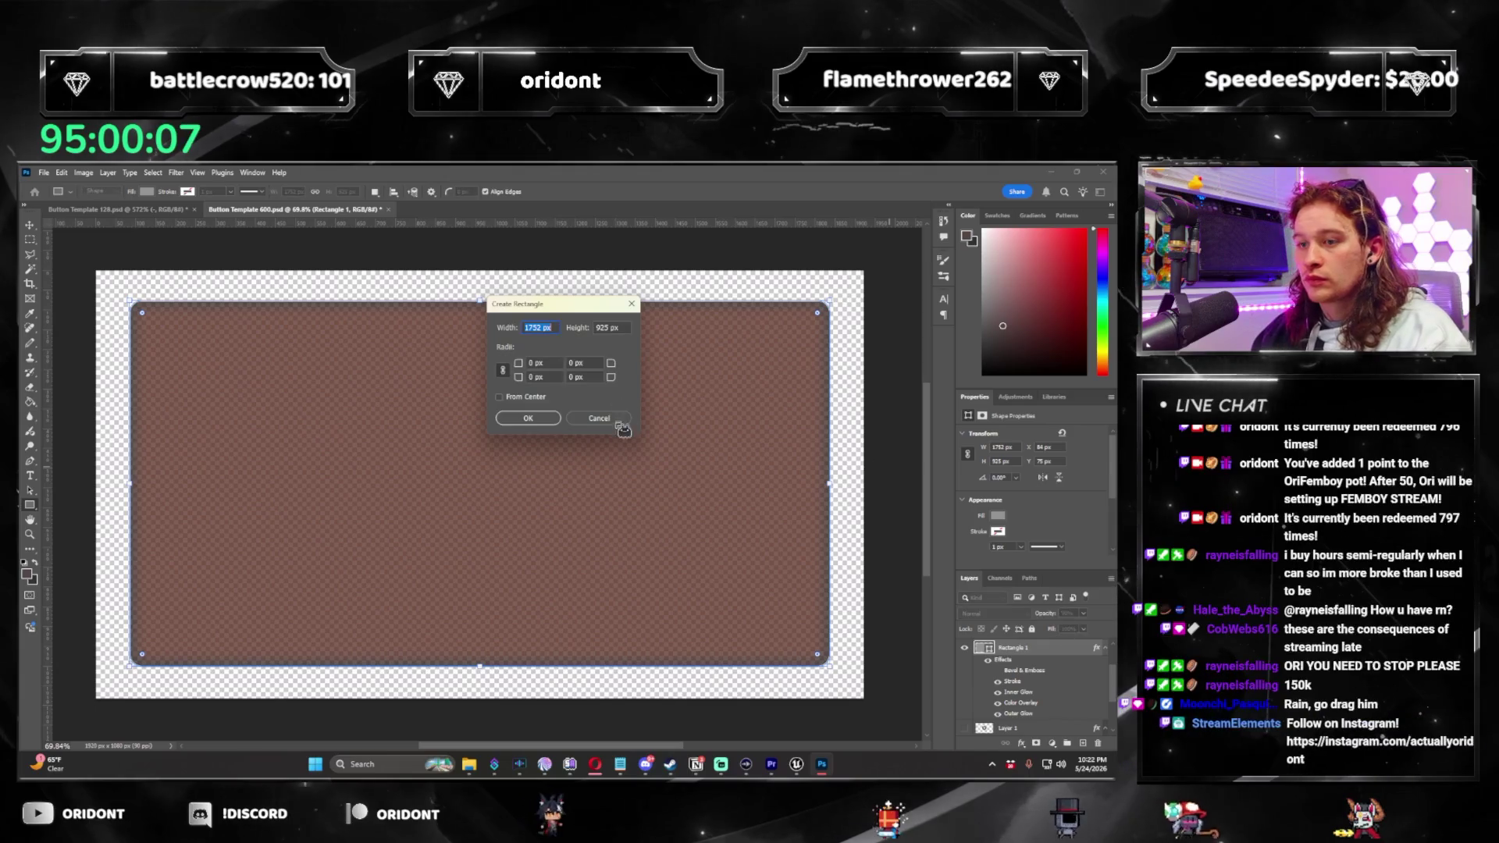
{"action": "key", "text": "Escape"}
{"action": "key", "text": "m"}
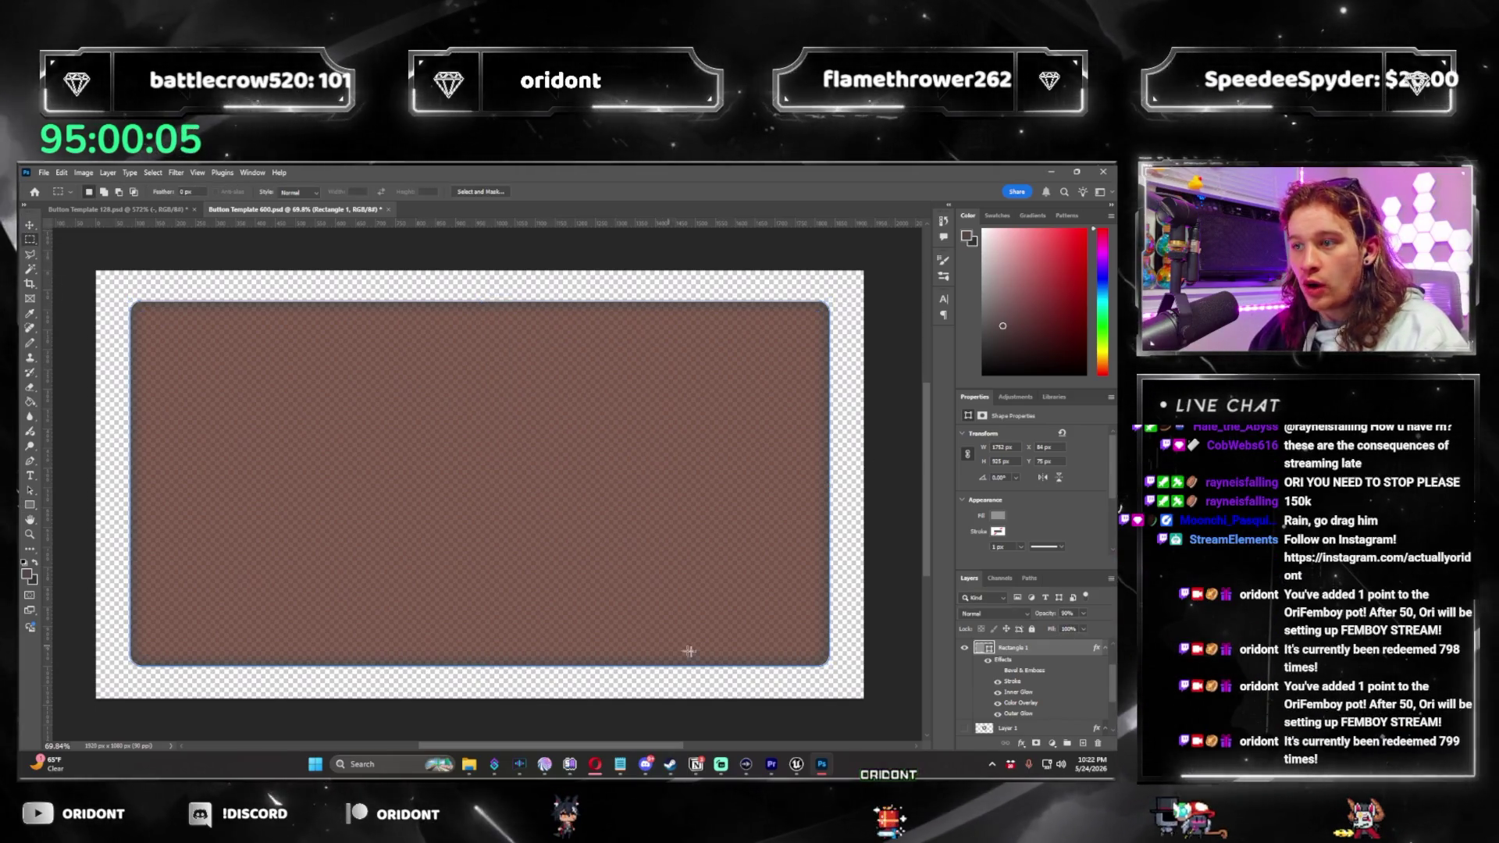
{"action": "double_click", "coordinate": [1015, 713]}
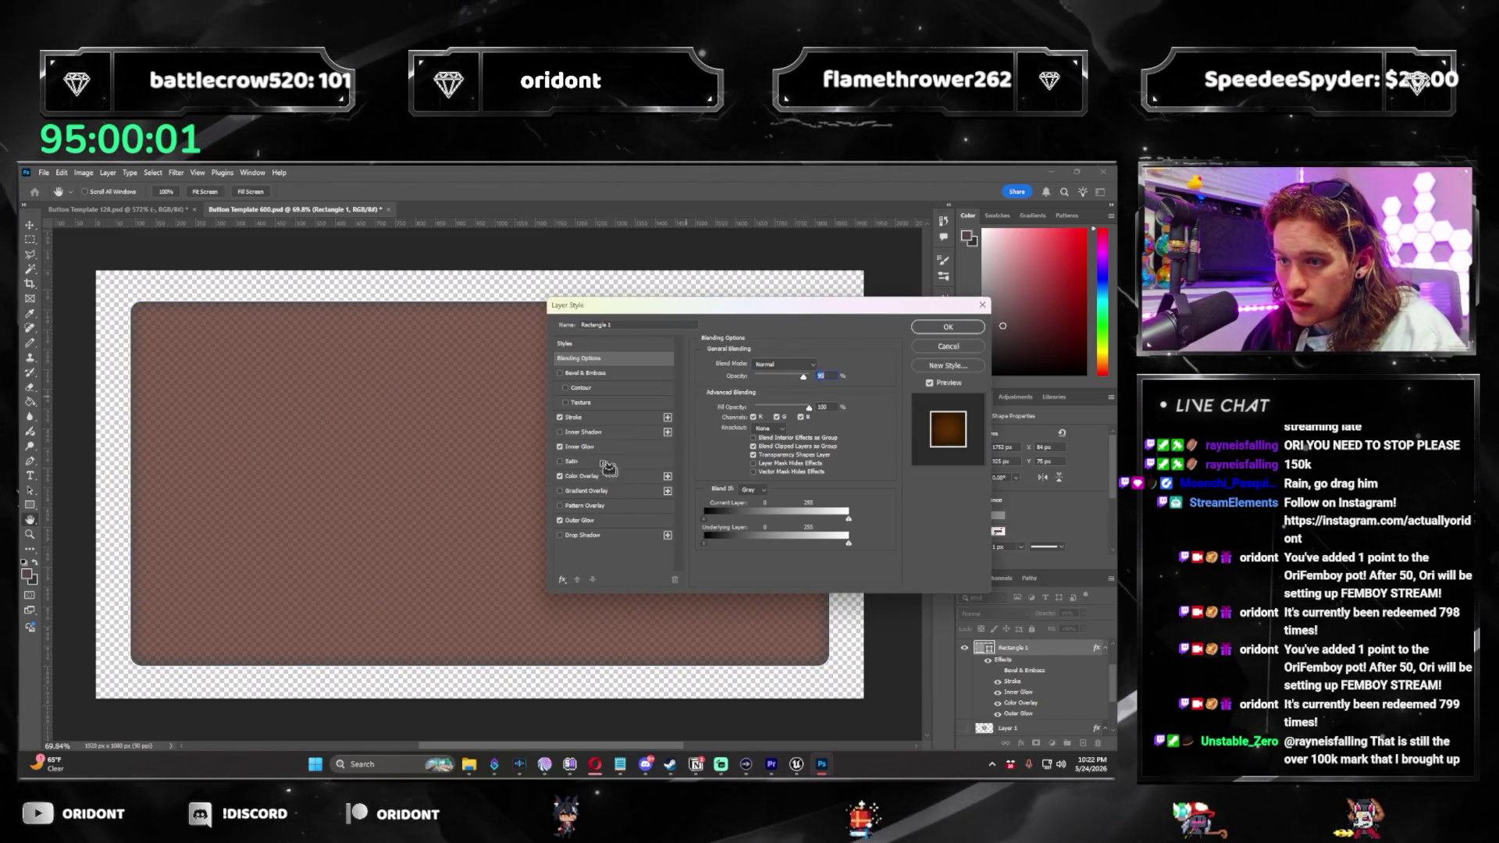
Set the Color Overlay to #929292 and quick-export the button as PNG.
{"action": "left_click", "coordinate": [820, 365]}
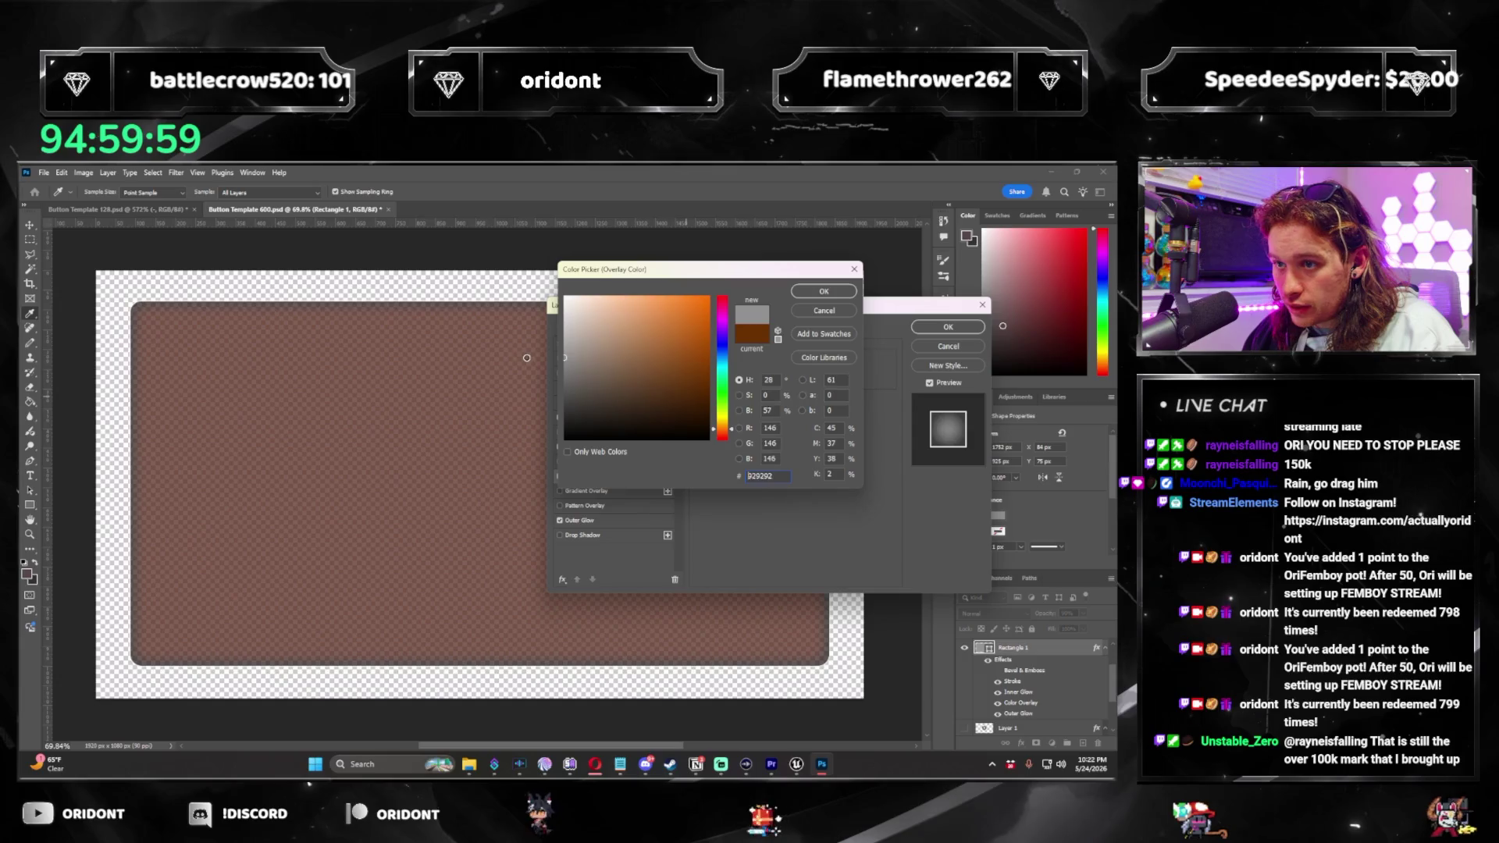
{"action": "key", "text": "Return"}
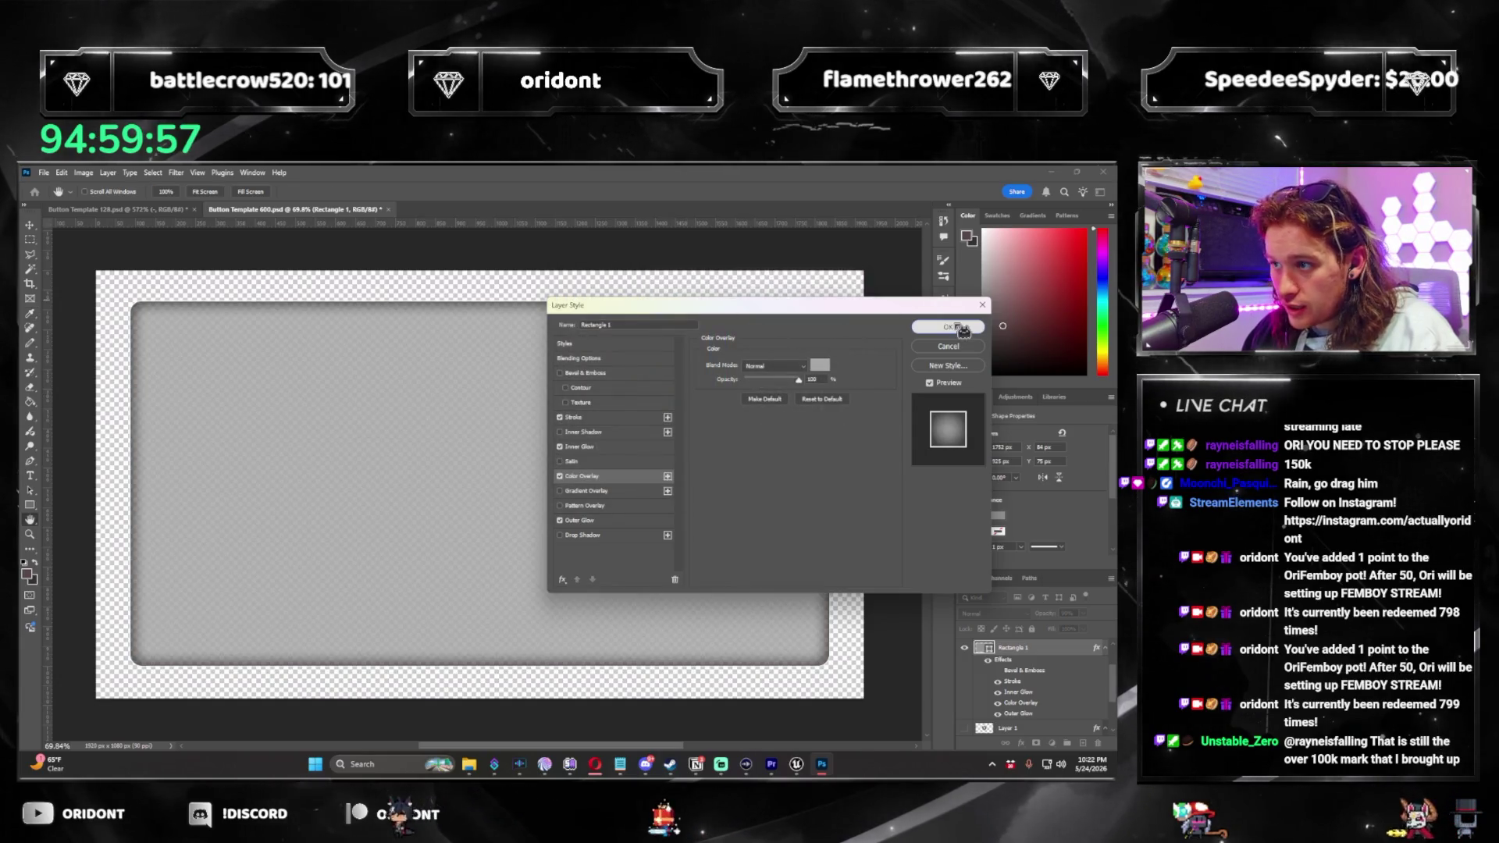
{"action": "key", "text": "Return"}
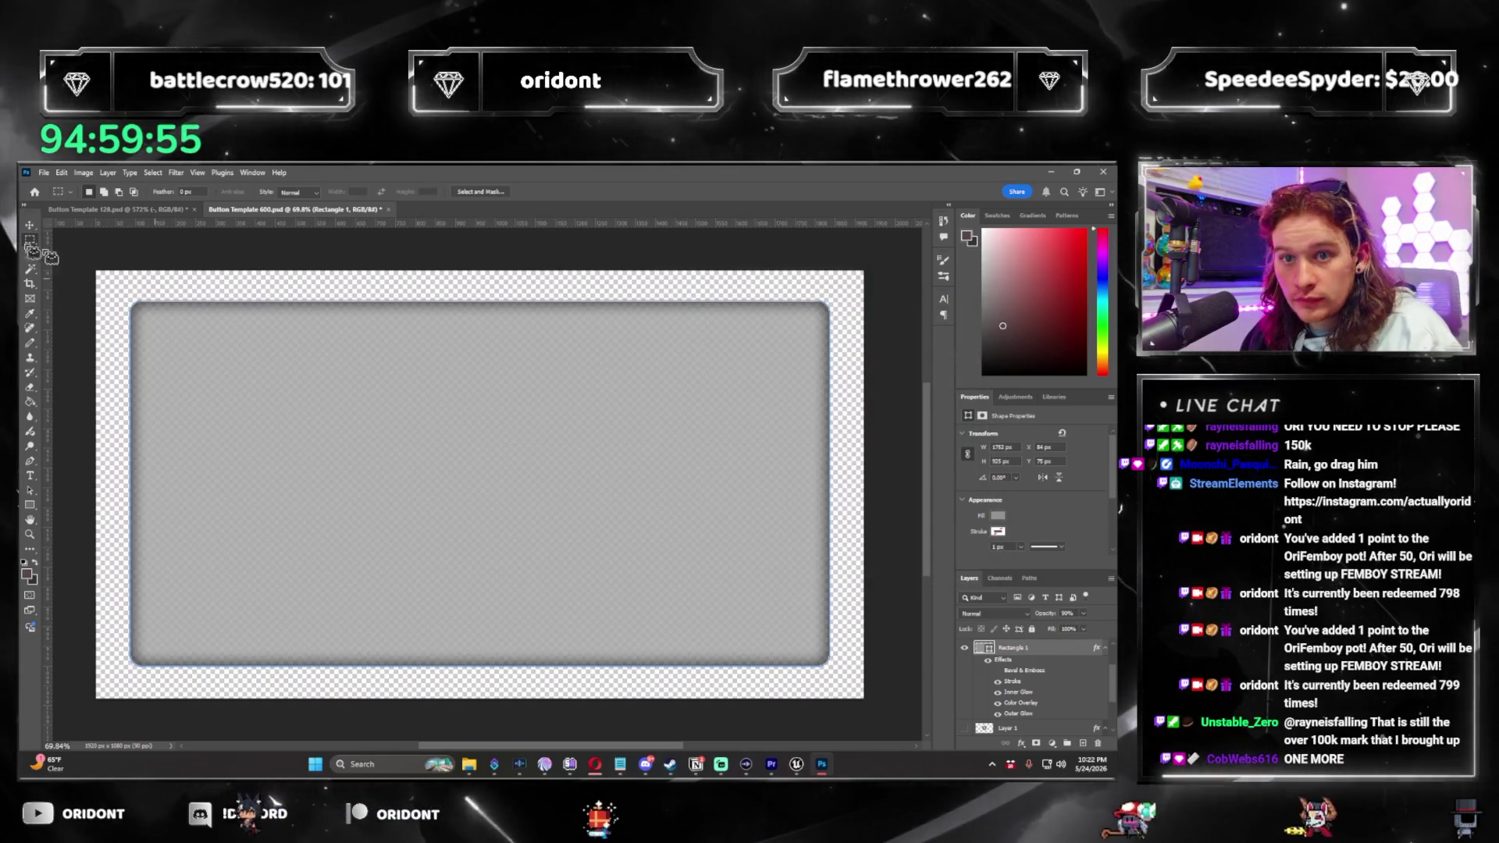
{"action": "left_click", "coordinate": [44, 172]}
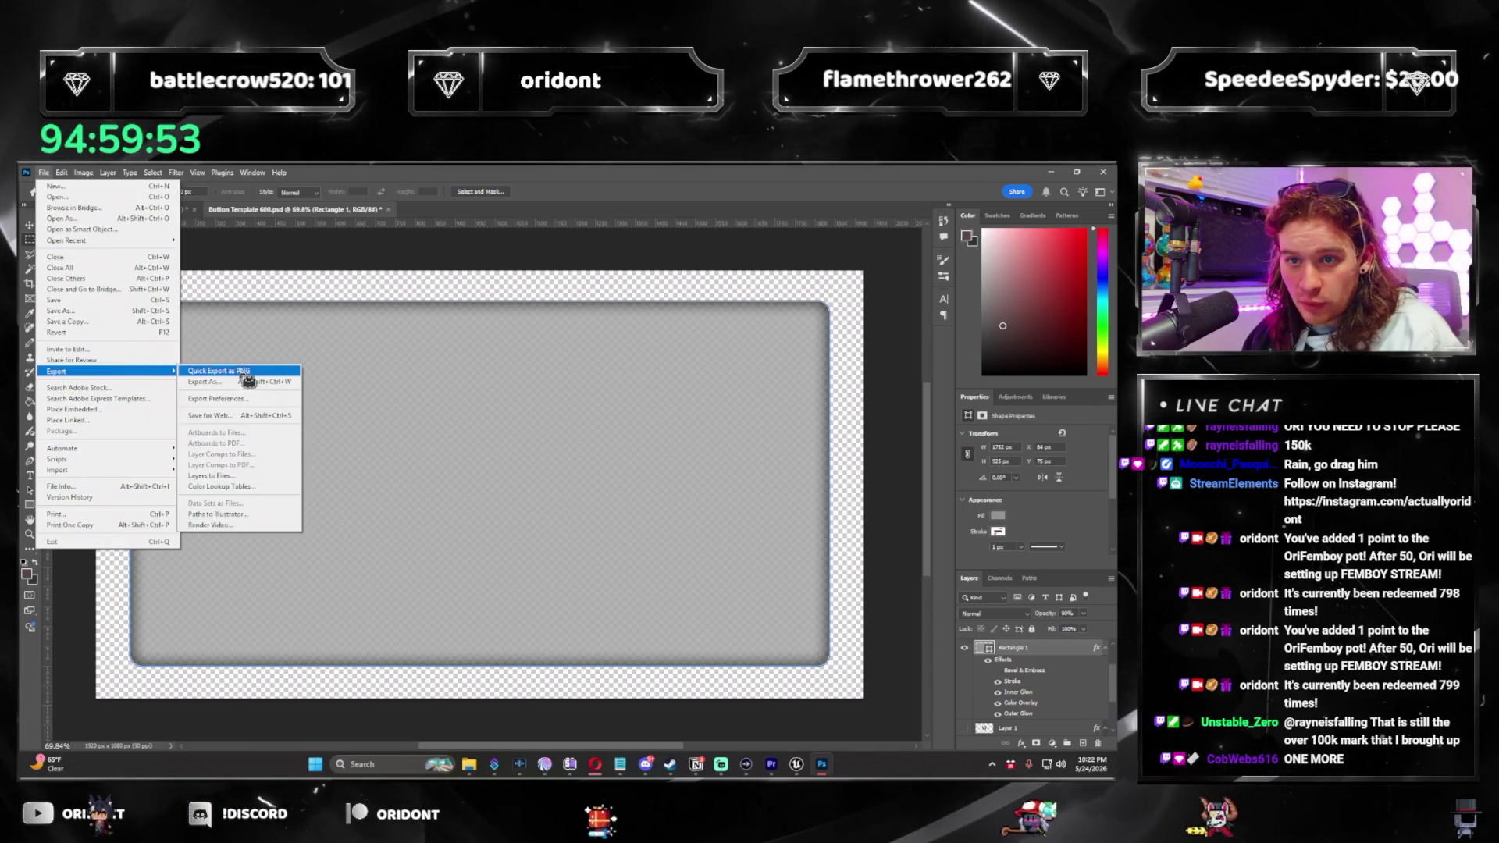
{"action": "left_click", "coordinate": [234, 370]}
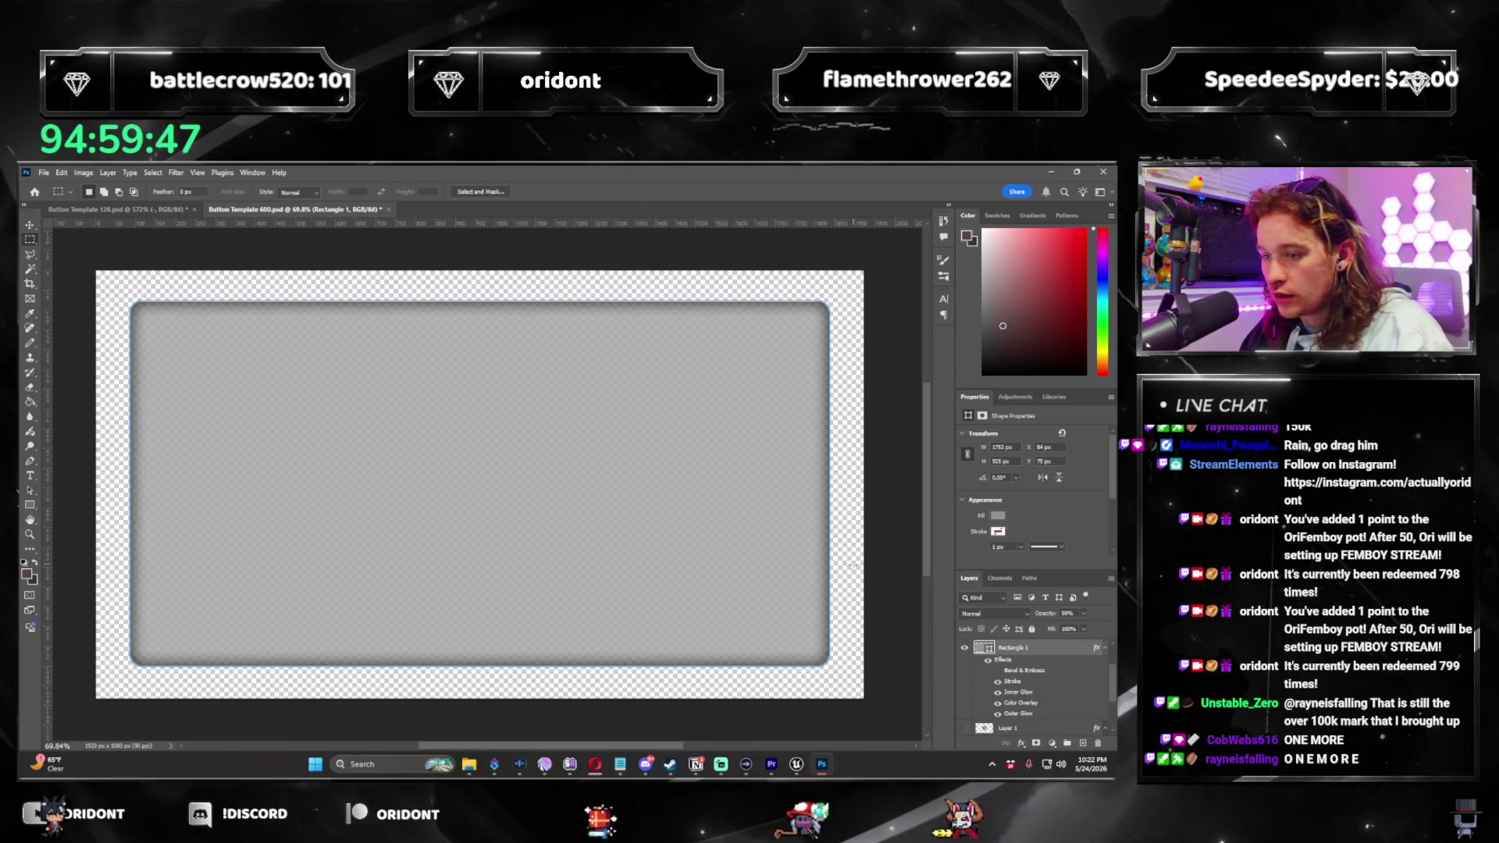
Undo back to the original gear graphic and return to Unreal Engine.
{"action": "key", "text": "ctrl+z"}
{"action": "key", "text": "ctrl+z"}
{"action": "key", "text": "ctrl+z"}
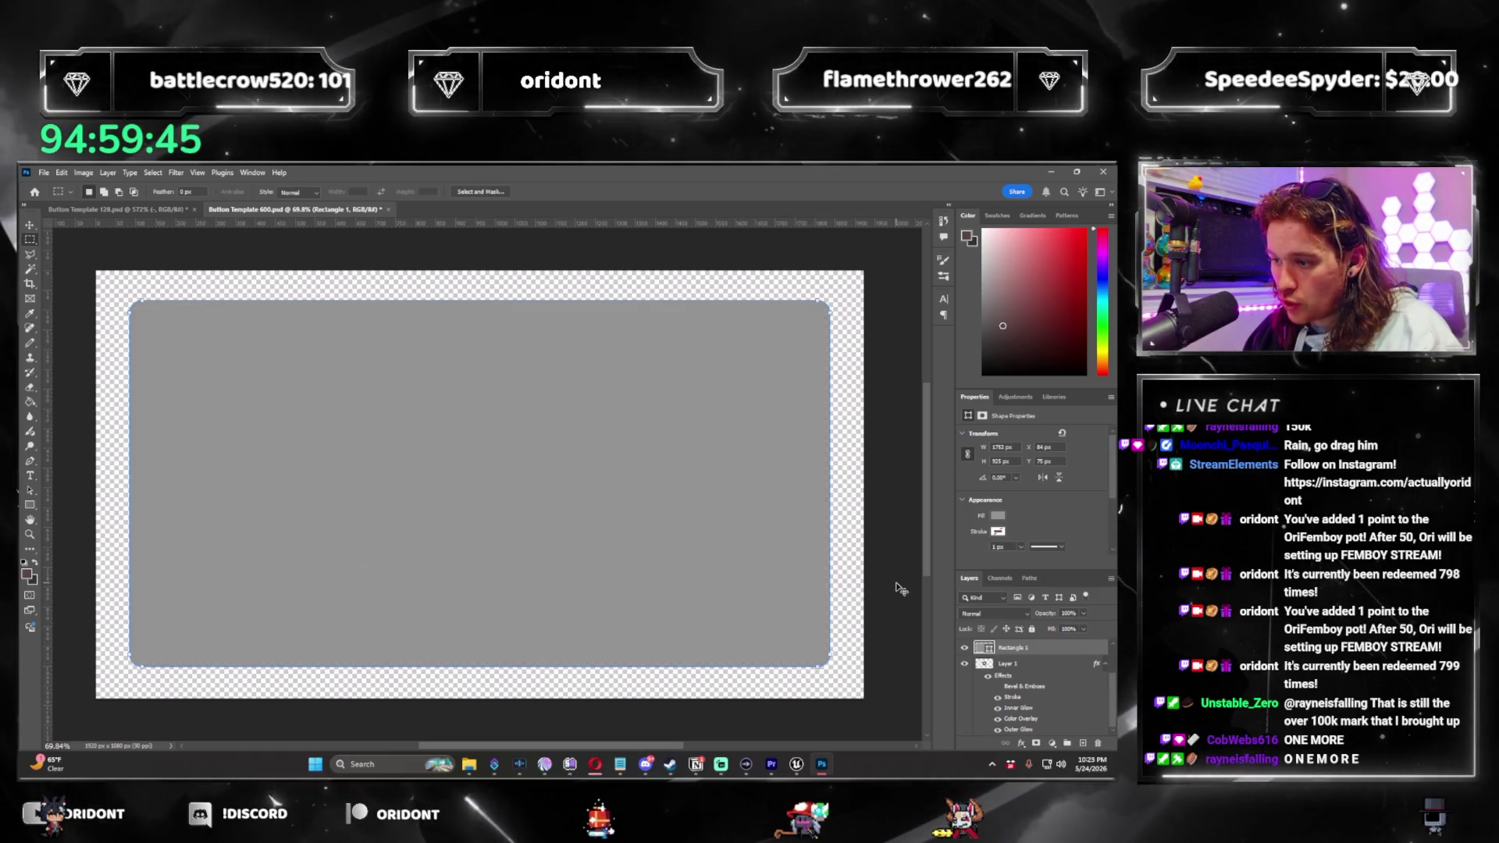
{"action": "key", "text": "ctrl+z"}
{"action": "key", "text": "ctrl+z"}
{"action": "key", "text": "ctrl+z"}
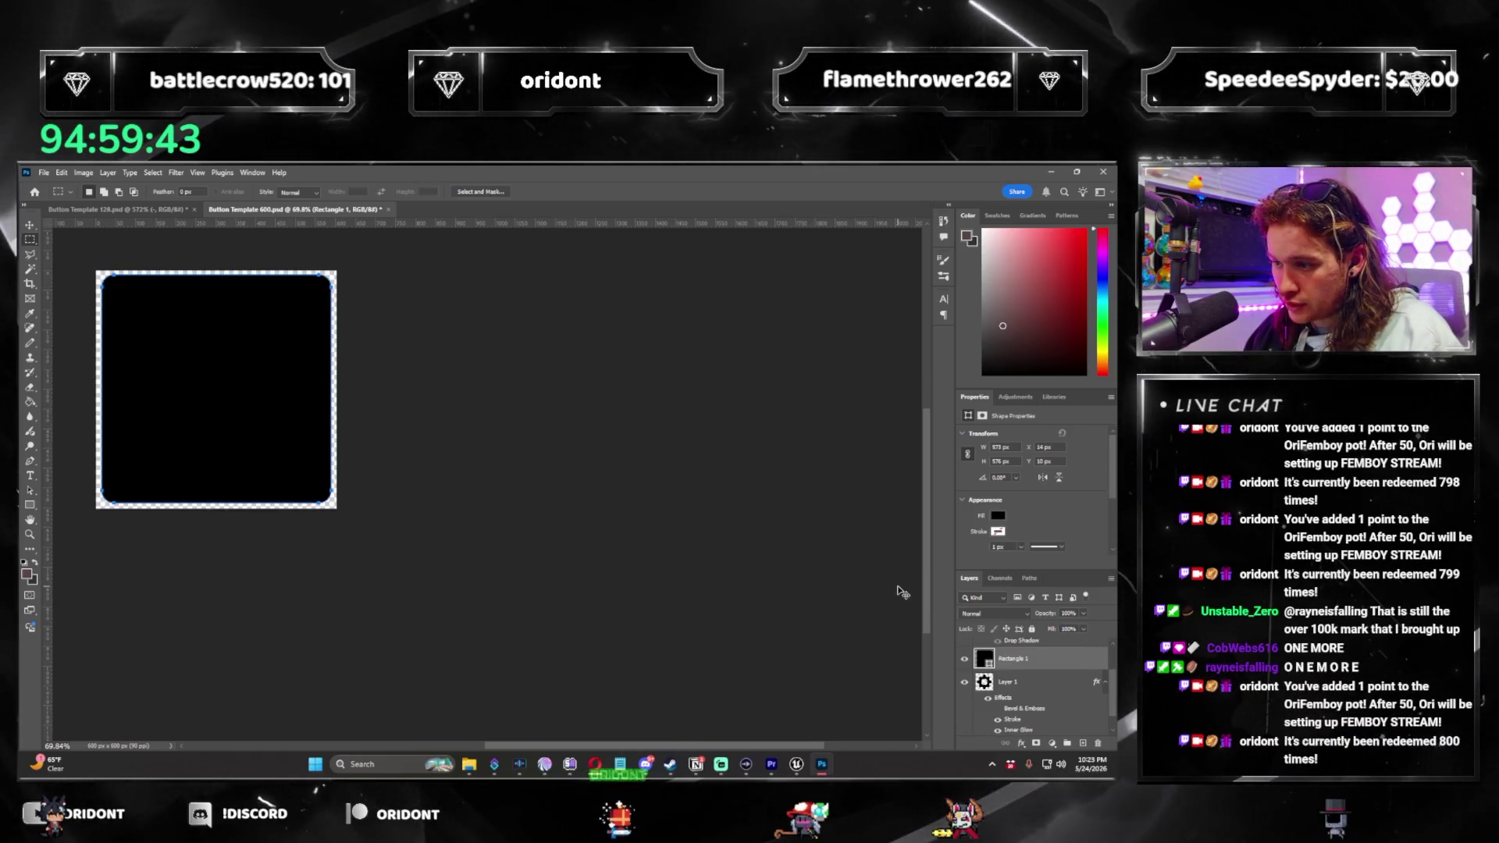
{"action": "key", "text": "ctrl+z"}
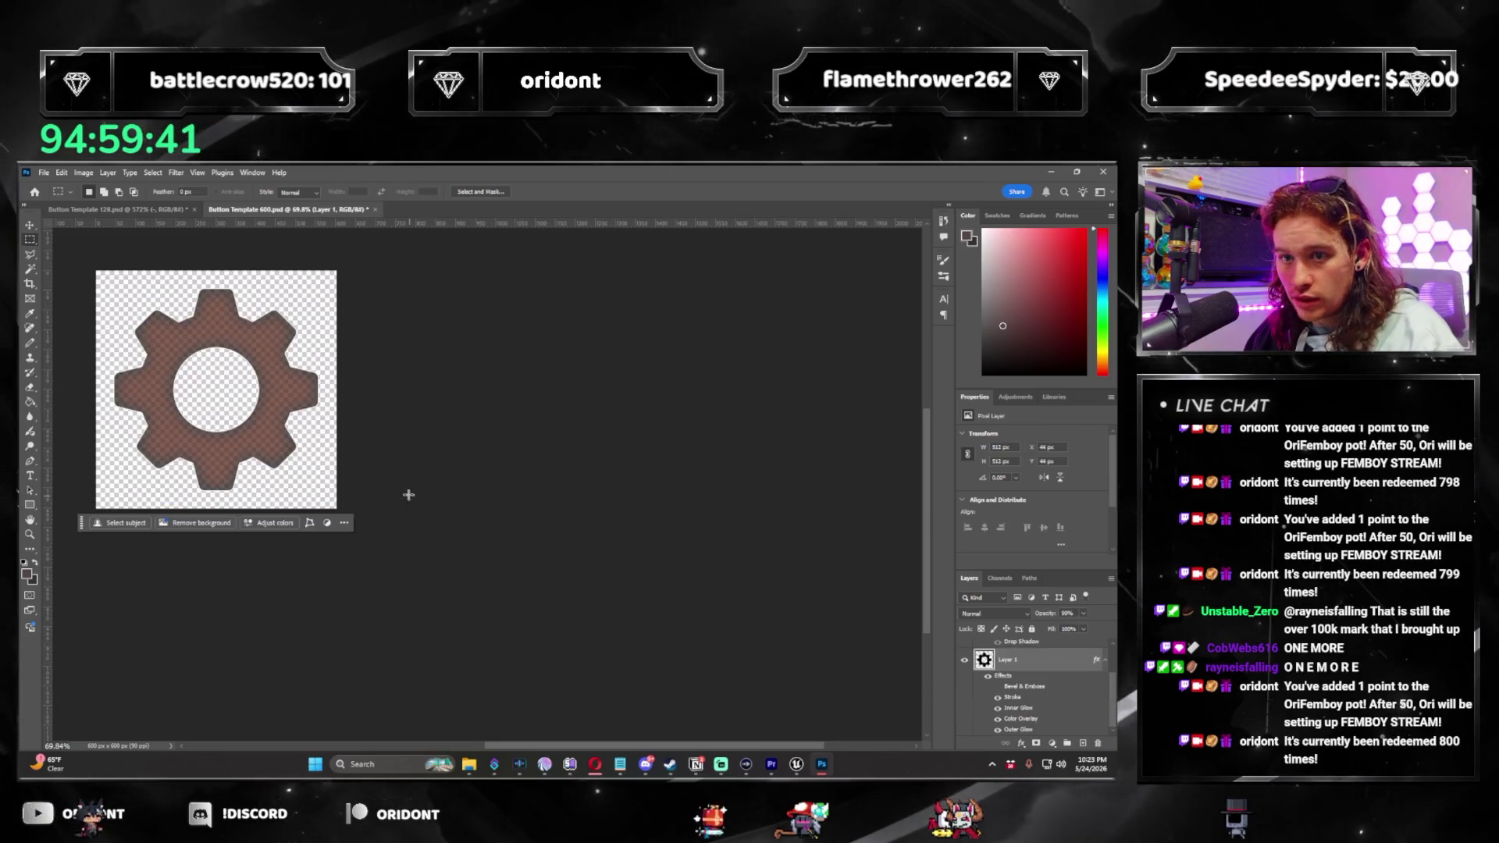
{"action": "key", "text": "ctrl+0"}
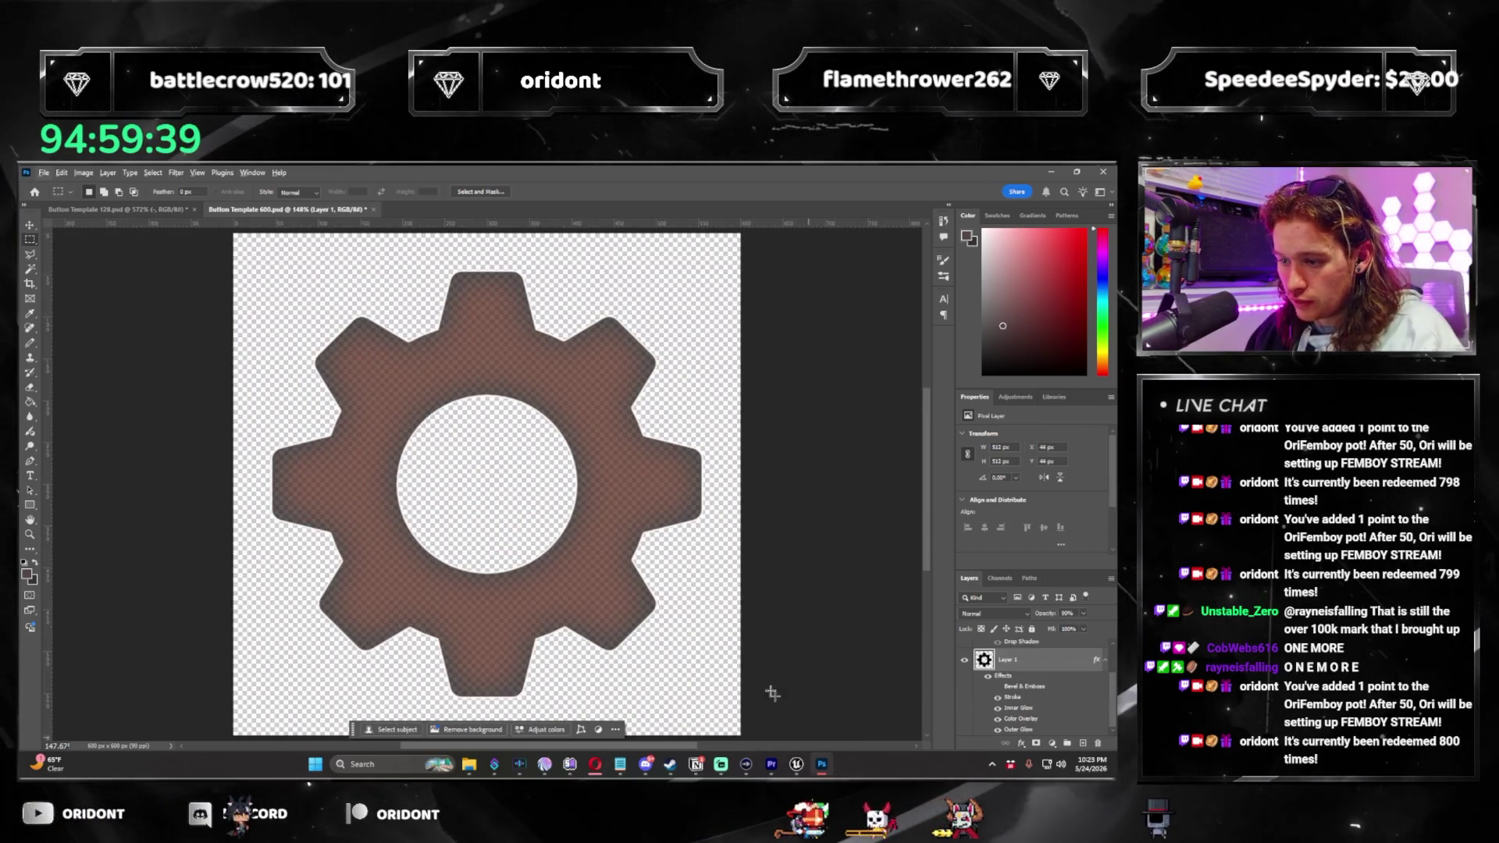
{"action": "key", "text": "alt+Tab"}
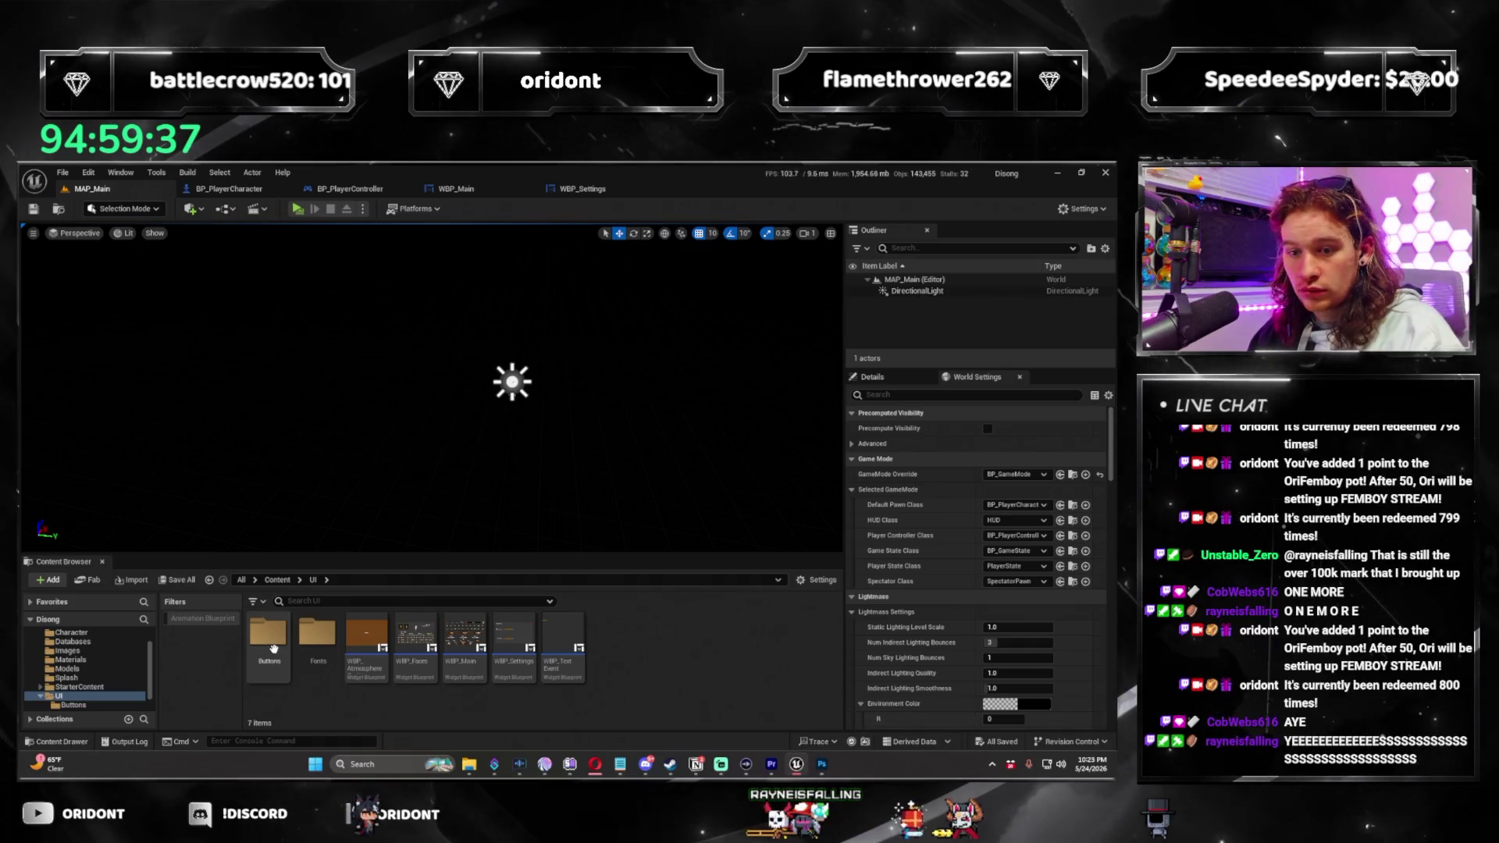
Open the UI/Buttons folder, then go through WBP_Main to the WBP_Settings widget.
{"action": "double_click", "coordinate": [269, 645]}
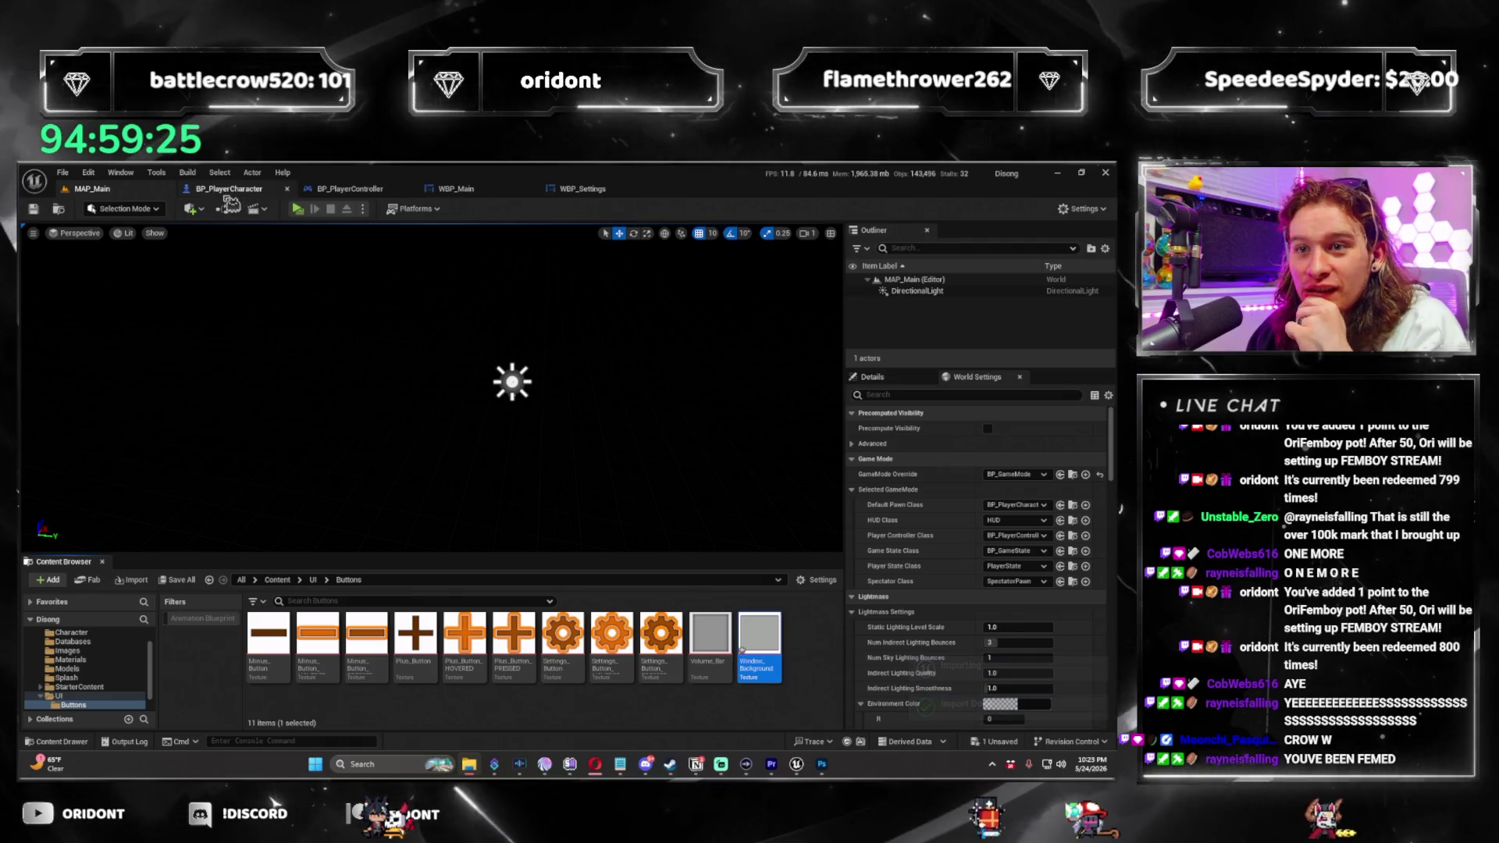
{"action": "left_click", "coordinate": [456, 189]}
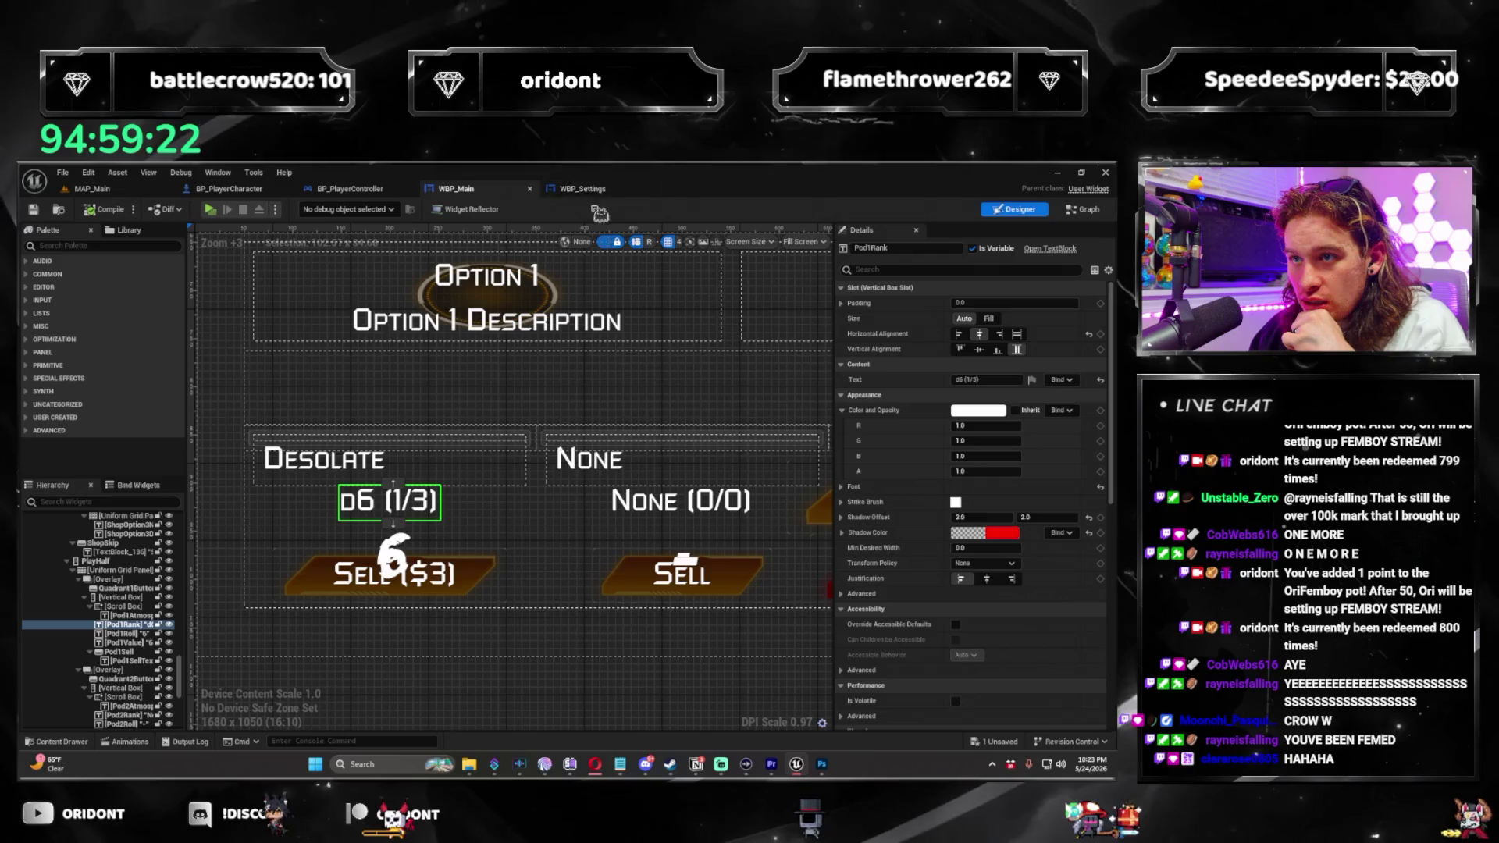
{"action": "left_click", "coordinate": [584, 189]}
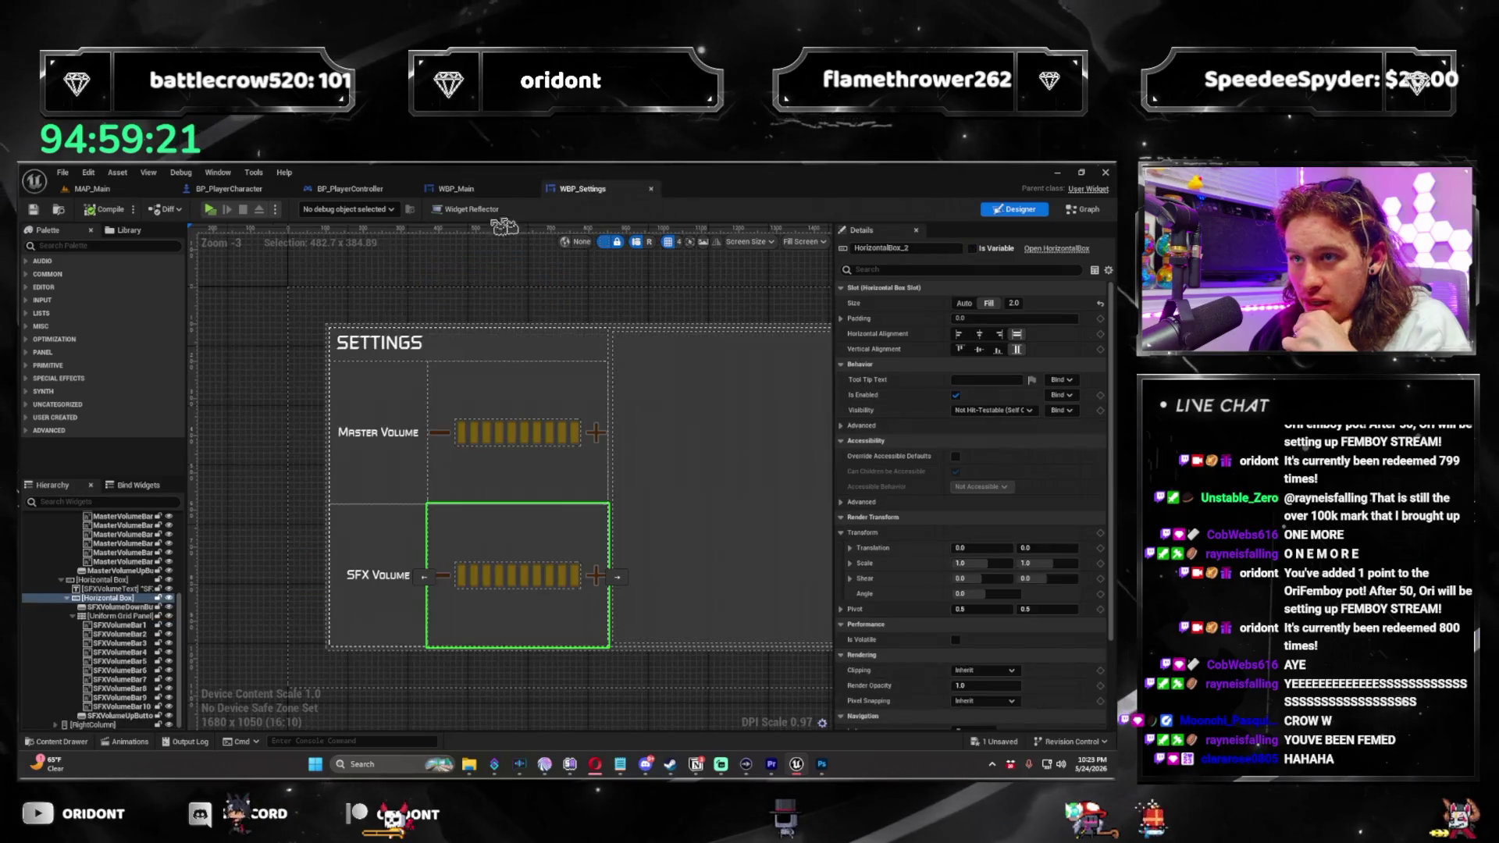
Set the Settings panel's background Image brush to the Window_Background texture.
{"action": "left_click", "coordinate": [702, 333]}
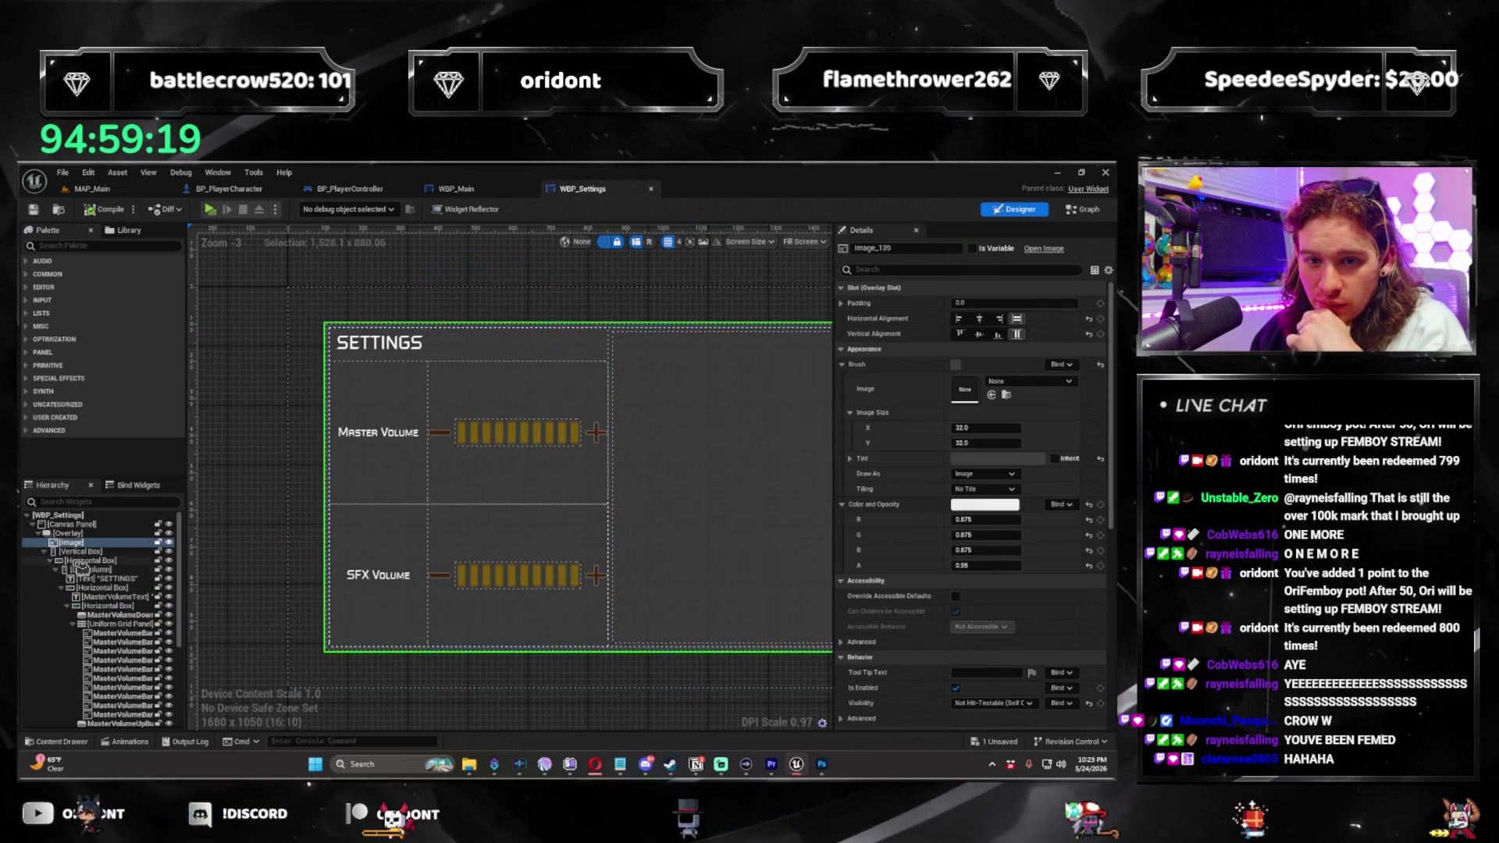
{"action": "left_click", "coordinate": [1031, 381]}
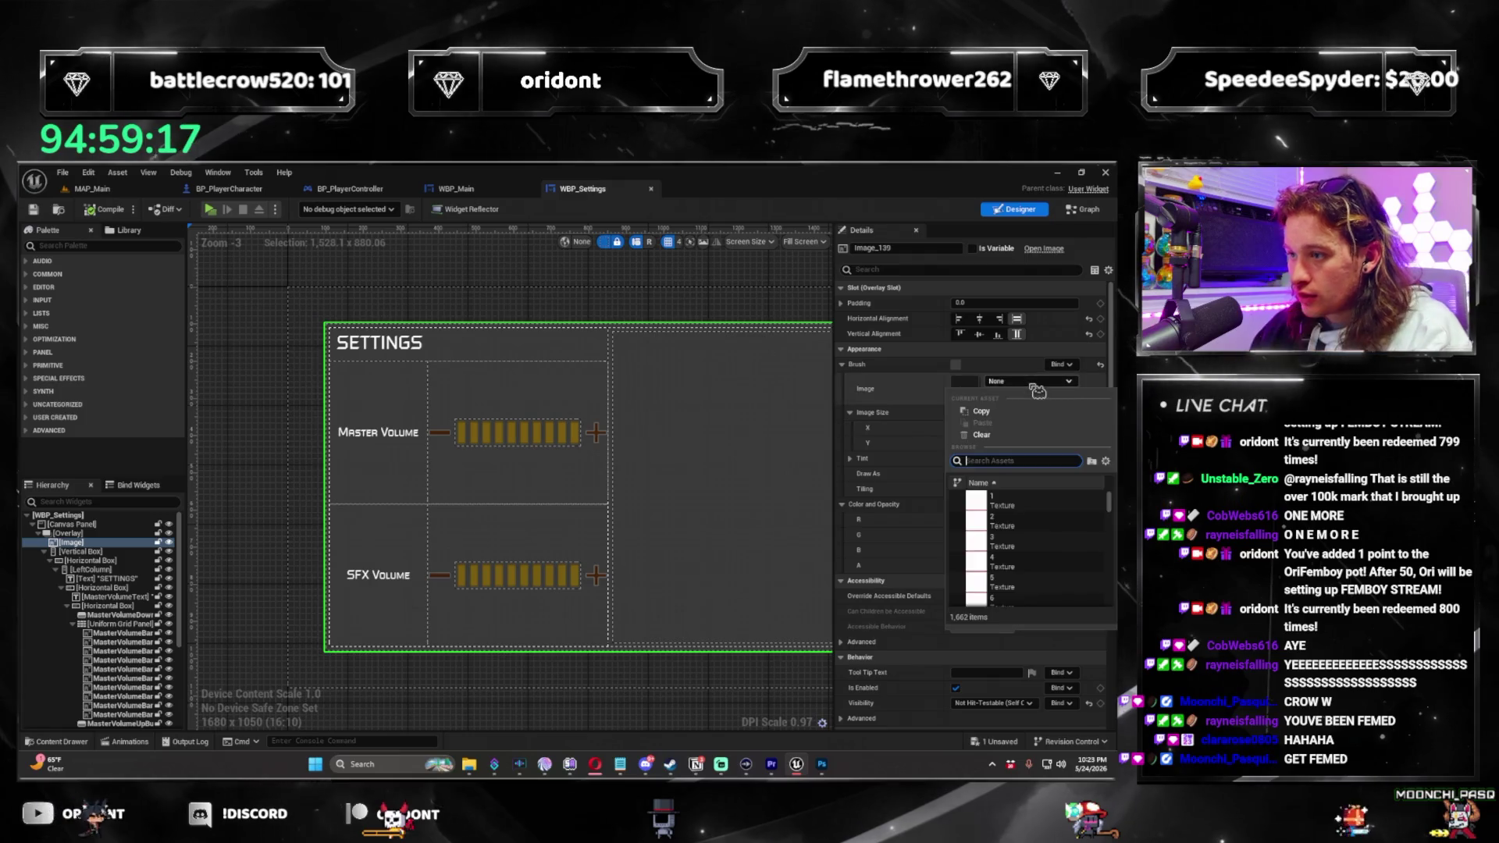
{"action": "type", "text": "window"}
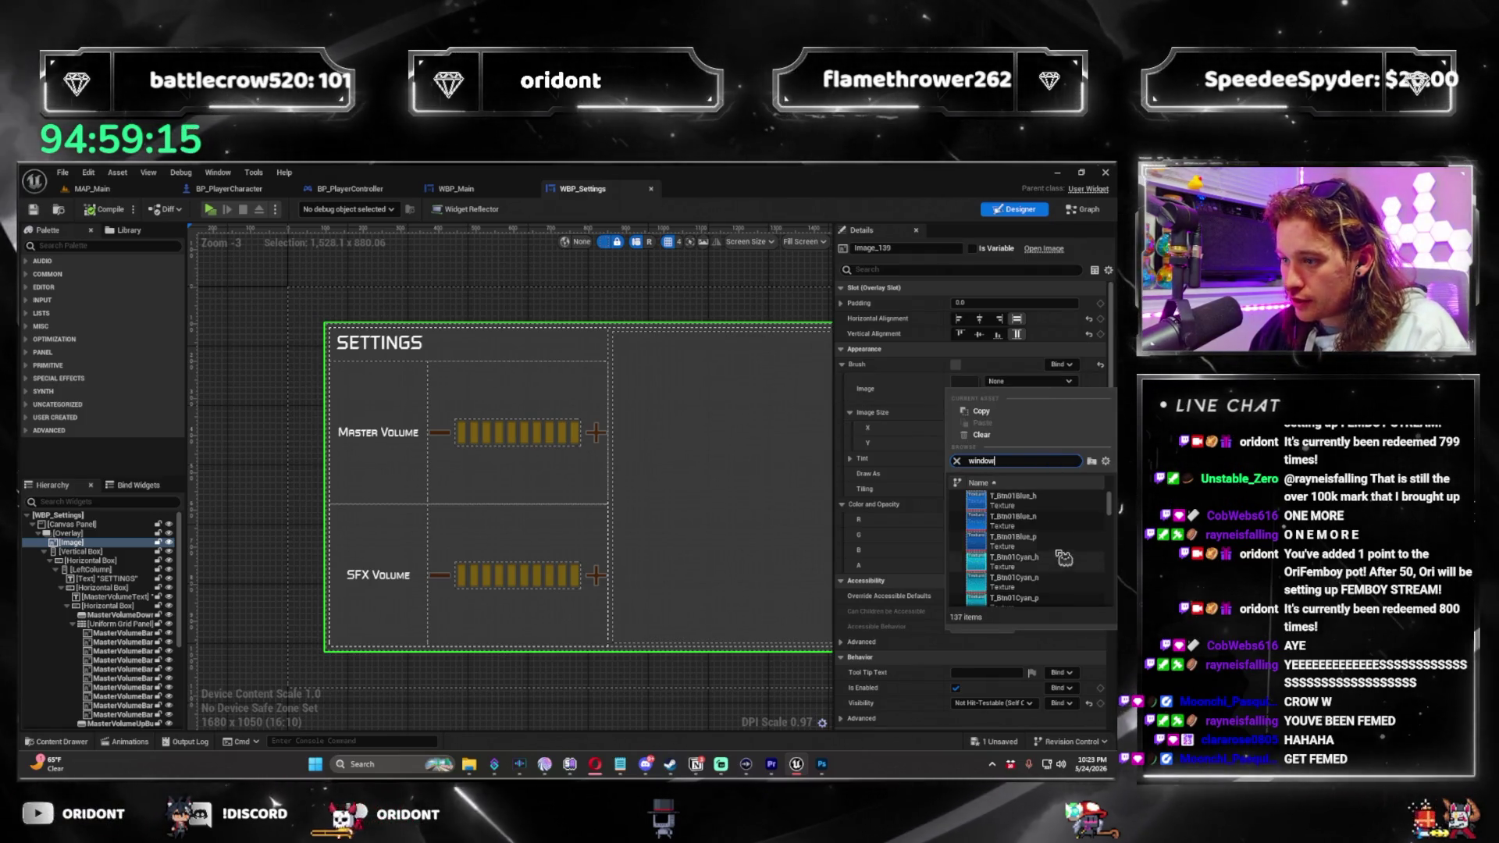
{"action": "type", "text": " background"}
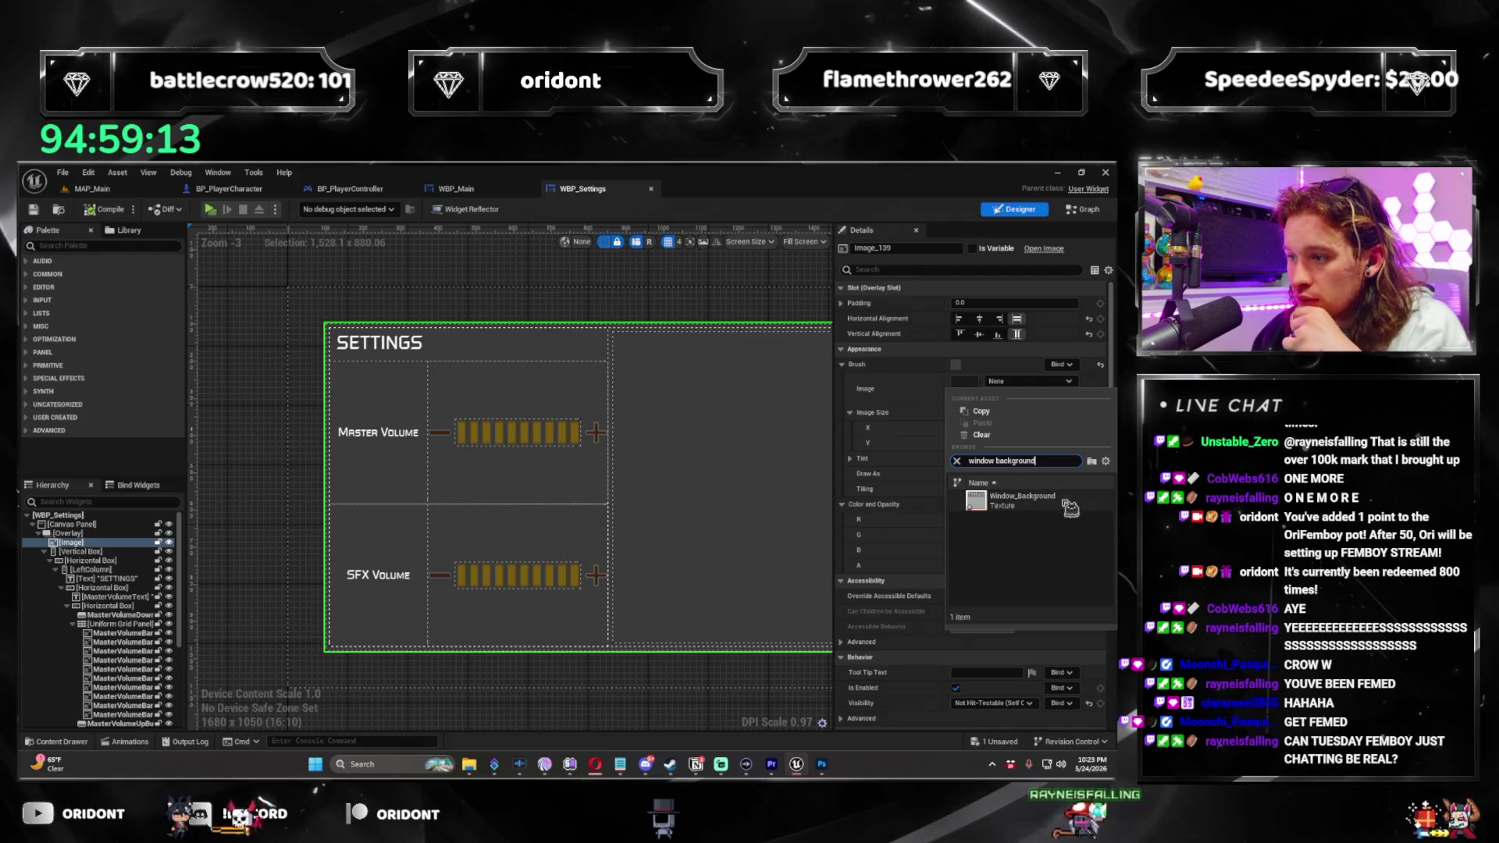
{"action": "left_click", "coordinate": [1062, 500]}
{"action": "mouse_move", "coordinate": [666, 321]}
{"action": "left_mouse_down"}
{"action": "mouse_move", "coordinate": [506, 298]}
{"action": "mouse_move", "coordinate": [624, 323]}
{"action": "left_mouse_up"}
{"action": "scroll", "coordinate": [506, 297], "scroll_direction": "up", "scroll_amount": 1}
{"action": "scroll", "coordinate": [625, 325], "scroll_direction": "down", "scroll_amount": 2}
{"action": "scroll", "coordinate": [577, 328], "scroll_direction": "up", "scroll_amount": 1}
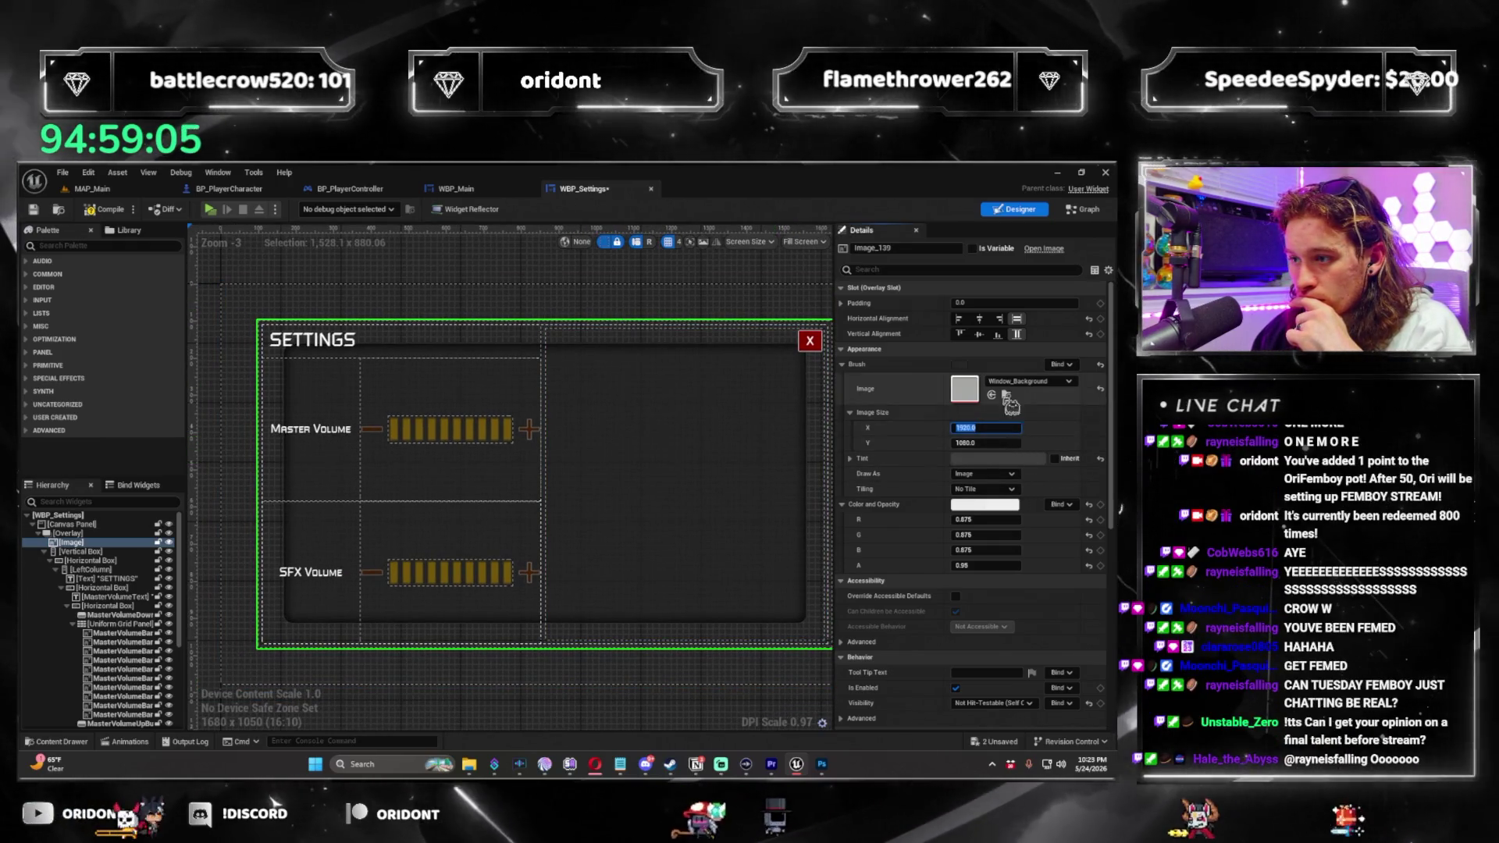
Save the WBP_Settings widget and switch to Photoshop.
{"action": "left_click", "coordinate": [484, 285]}
{"action": "left_click", "coordinate": [484, 285]}
{"action": "scroll", "coordinate": [401, 395], "scroll_direction": "up", "scroll_amount": 1}
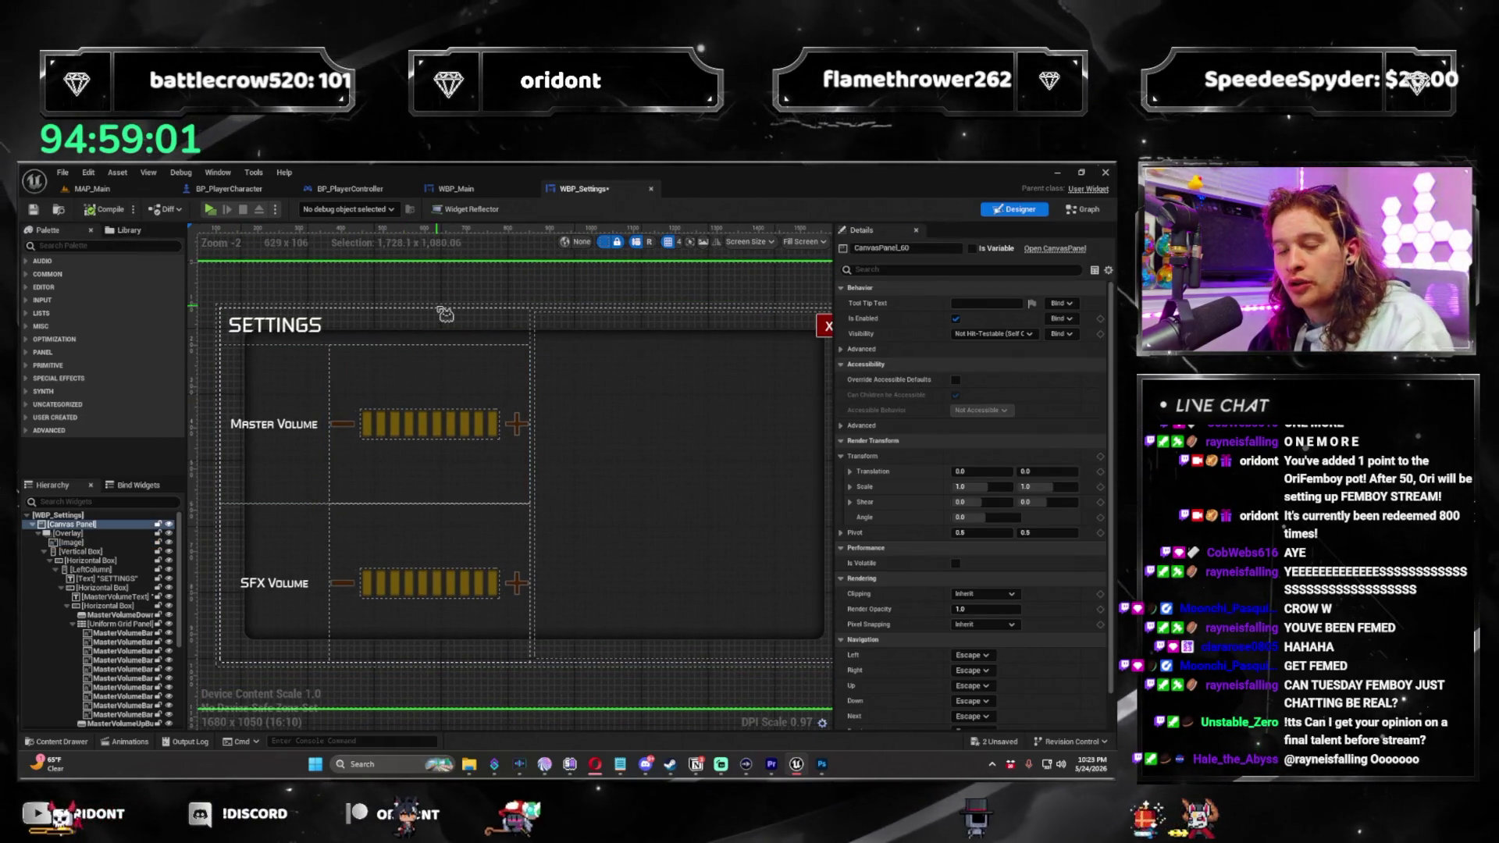
{"action": "key", "text": "ctrl+s"}
{"action": "left_click", "coordinate": [822, 767]}
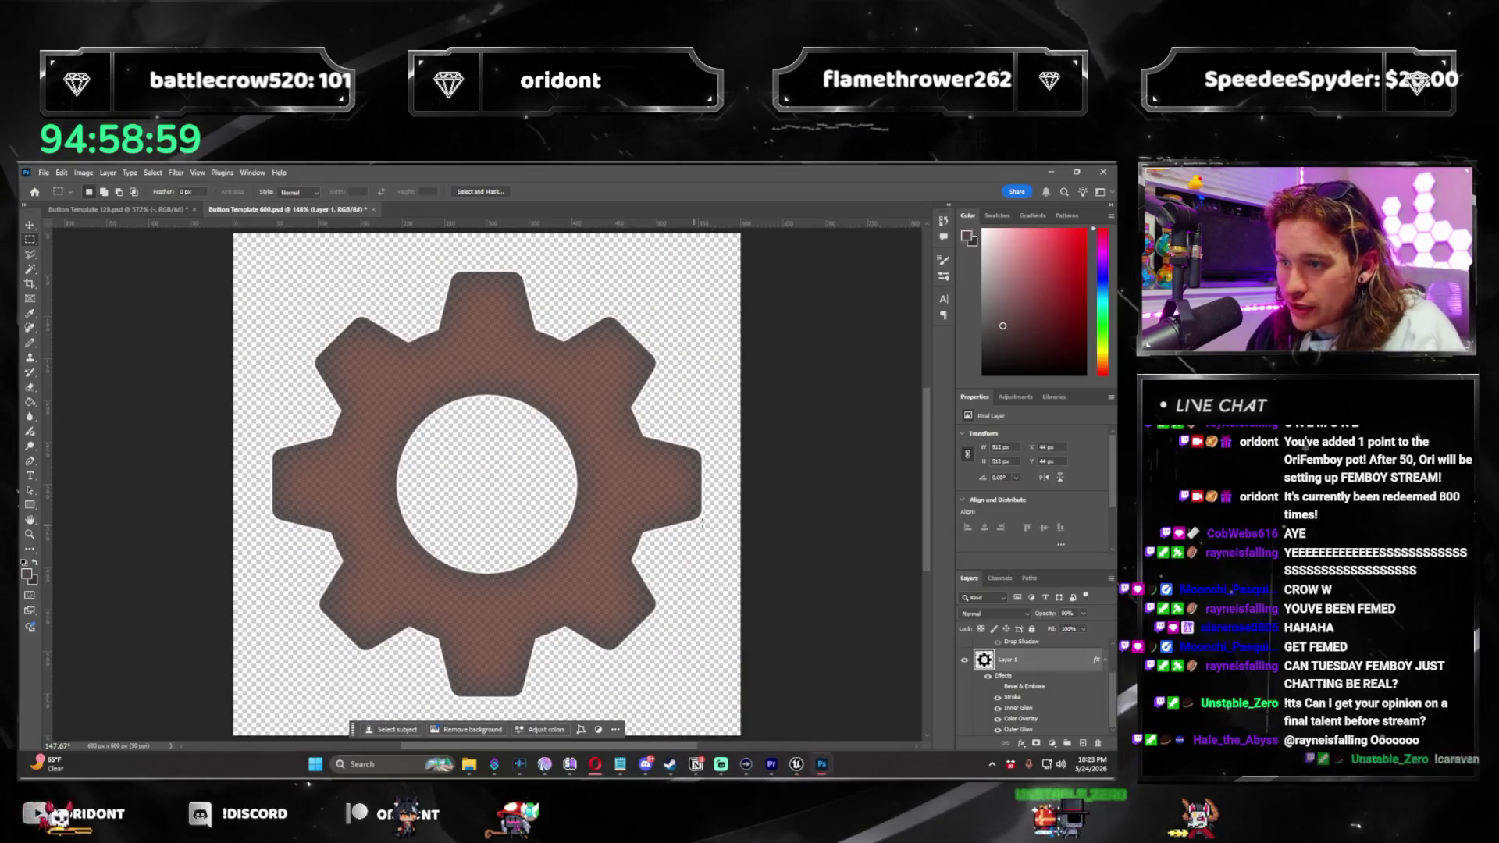
Paste the grey rounded rectangle and stretch it to fill the canvas.
{"action": "key", "text": "ctrl+v"}
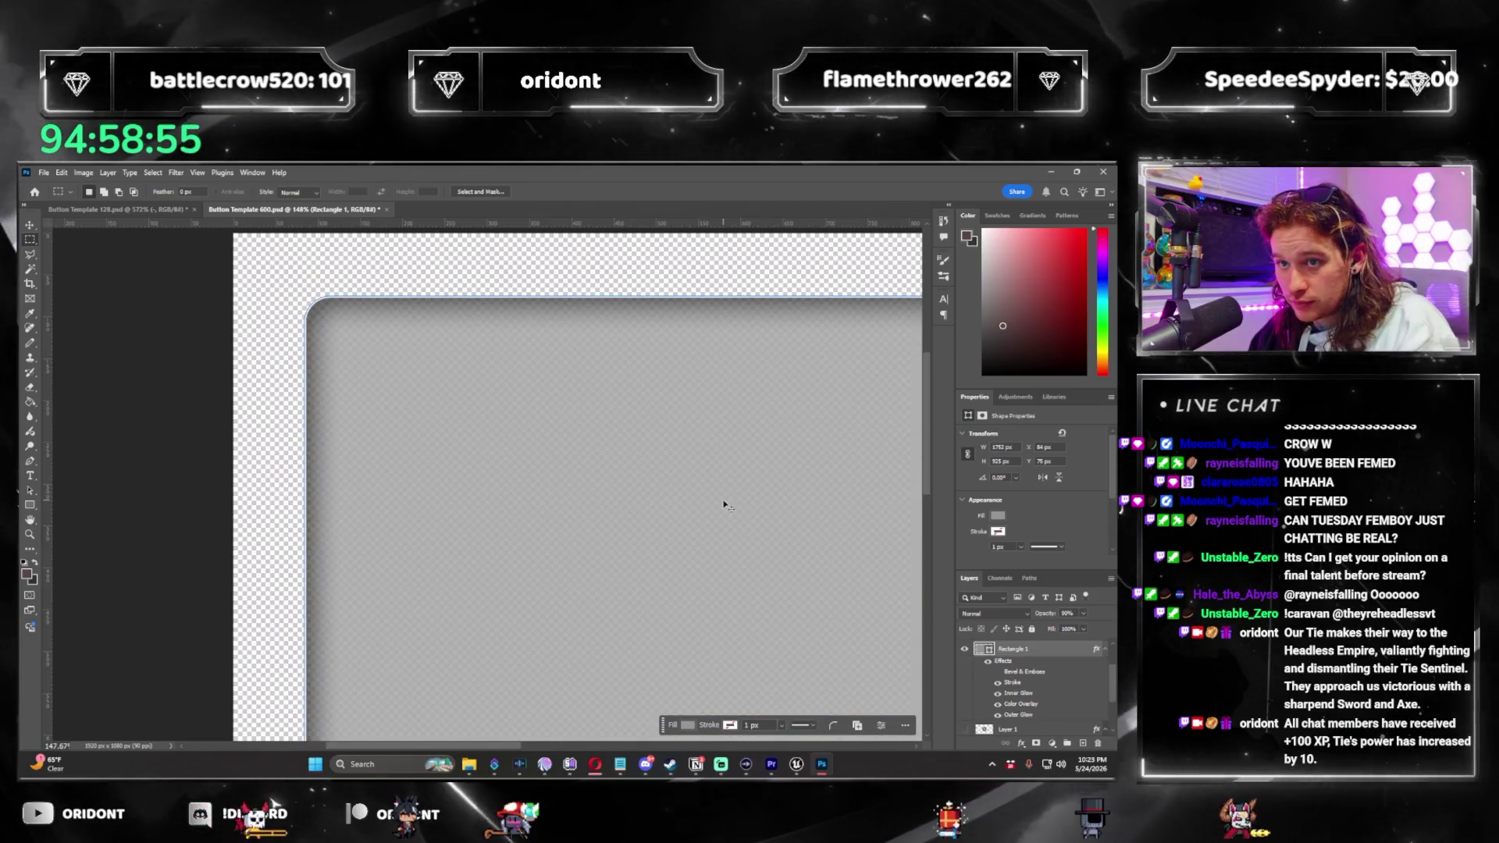
{"action": "key", "text": "ctrl+0"}
{"action": "scroll", "coordinate": [411, 415], "scroll_direction": "down", "scroll_amount": 1}
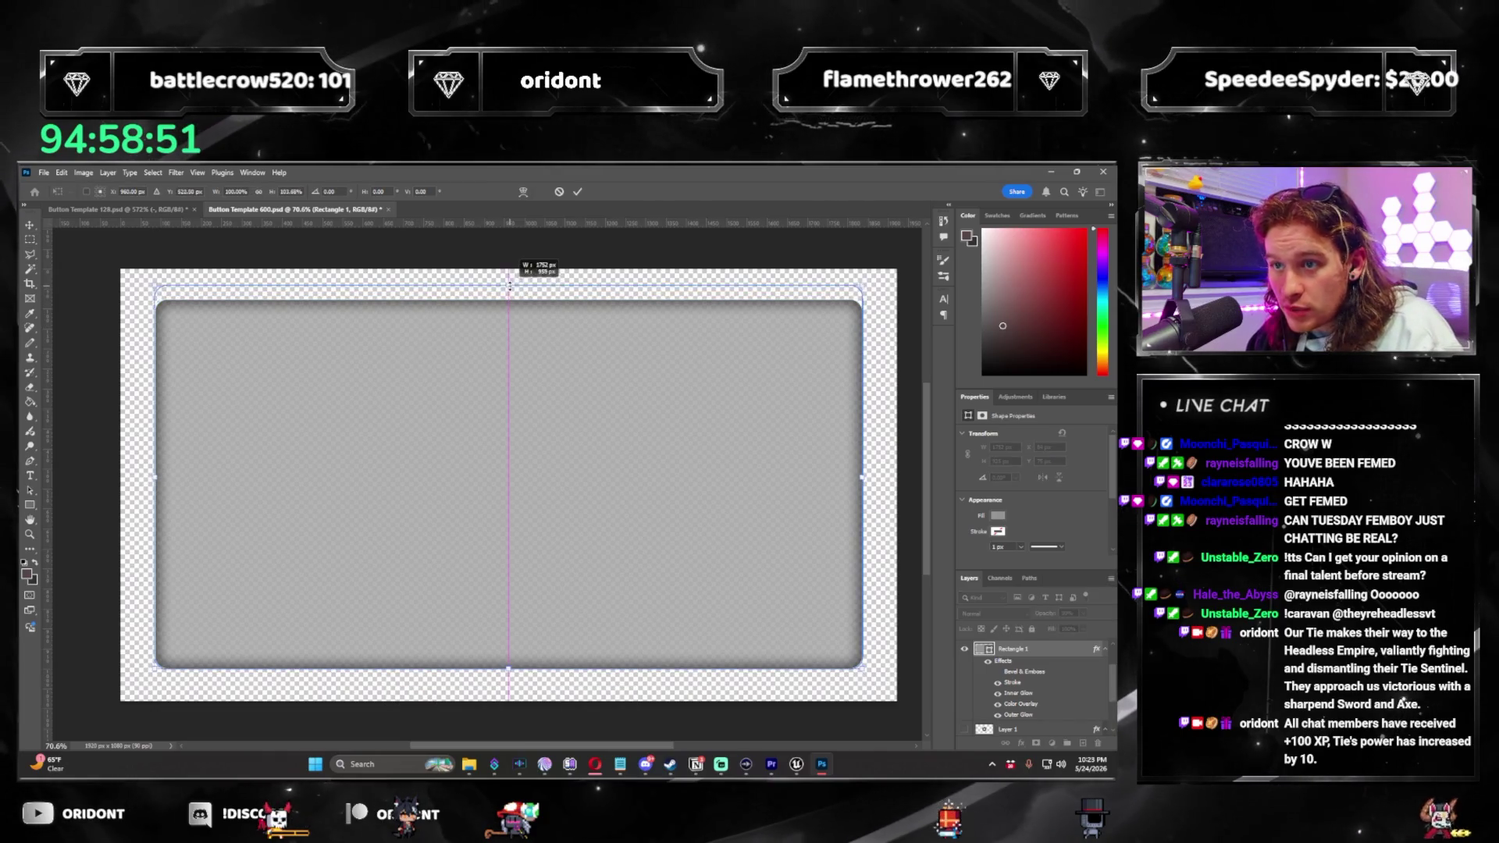
{"action": "left_click_drag", "start_coordinate": [511, 277], "coordinate": [515, 272]}
{"action": "left_click_drag", "start_coordinate": [863, 484], "coordinate": [894, 479]}
{"action": "left_click", "coordinate": [62, 193]}
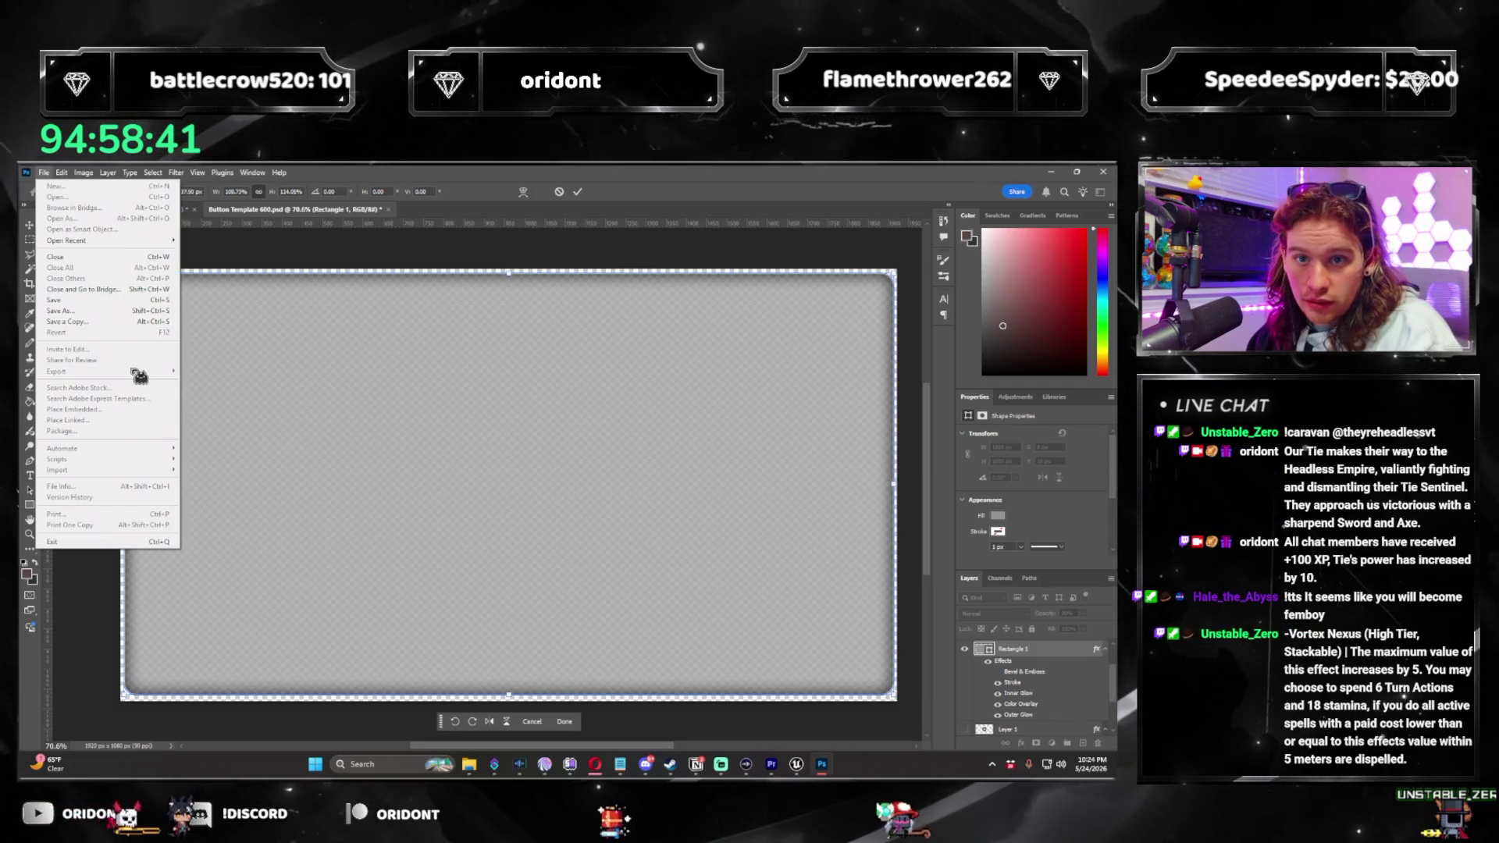
{"action": "left_click", "coordinate": [296, 232]}
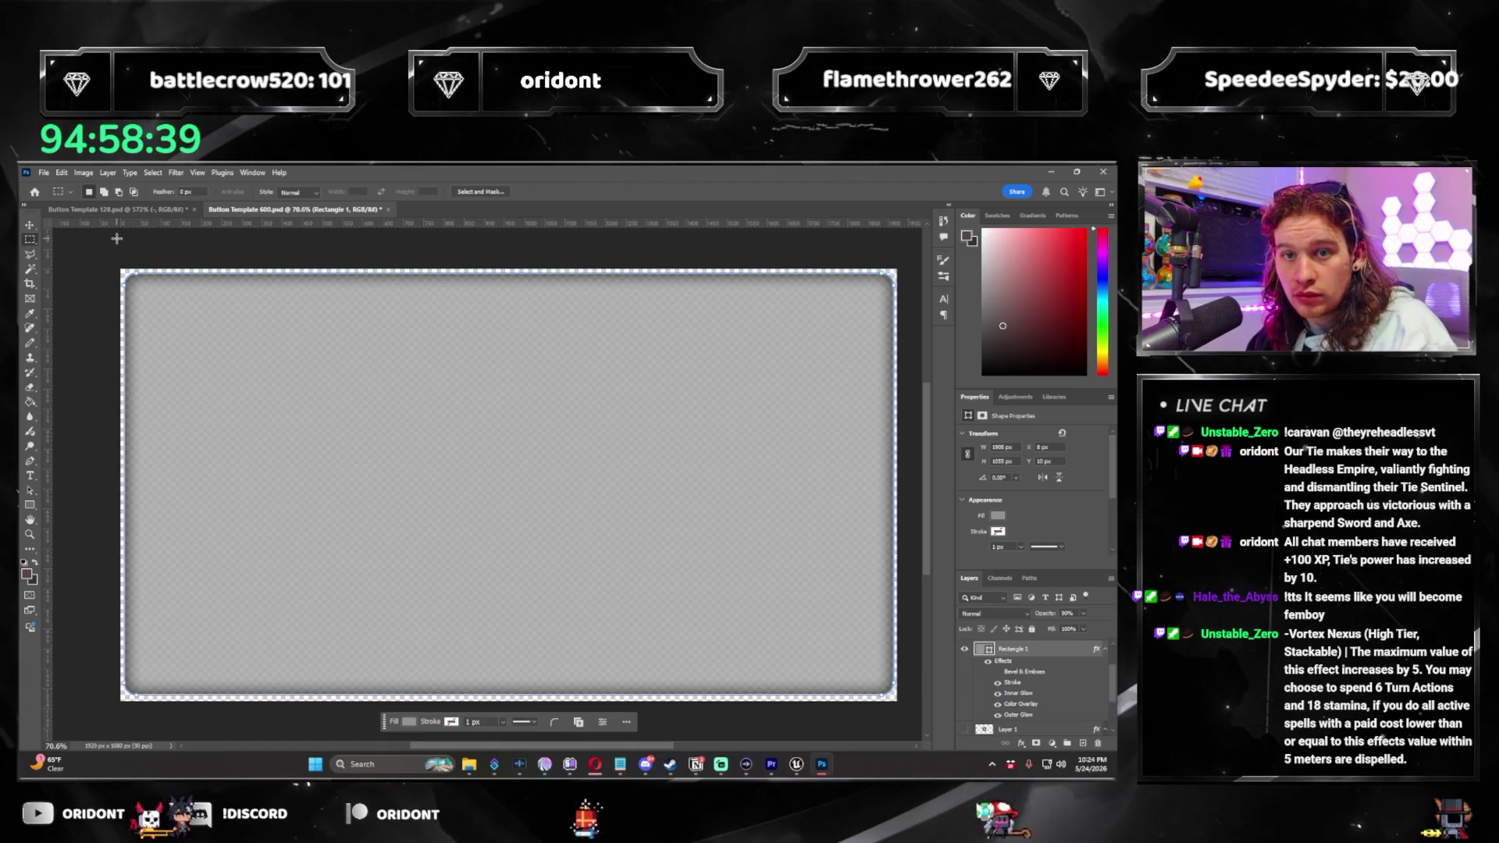
Quick-export the background as PNG, undo back to the gear, and return to Unreal.
{"action": "left_click", "coordinate": [45, 173]}
{"action": "mouse_move", "coordinate": [101, 368]}
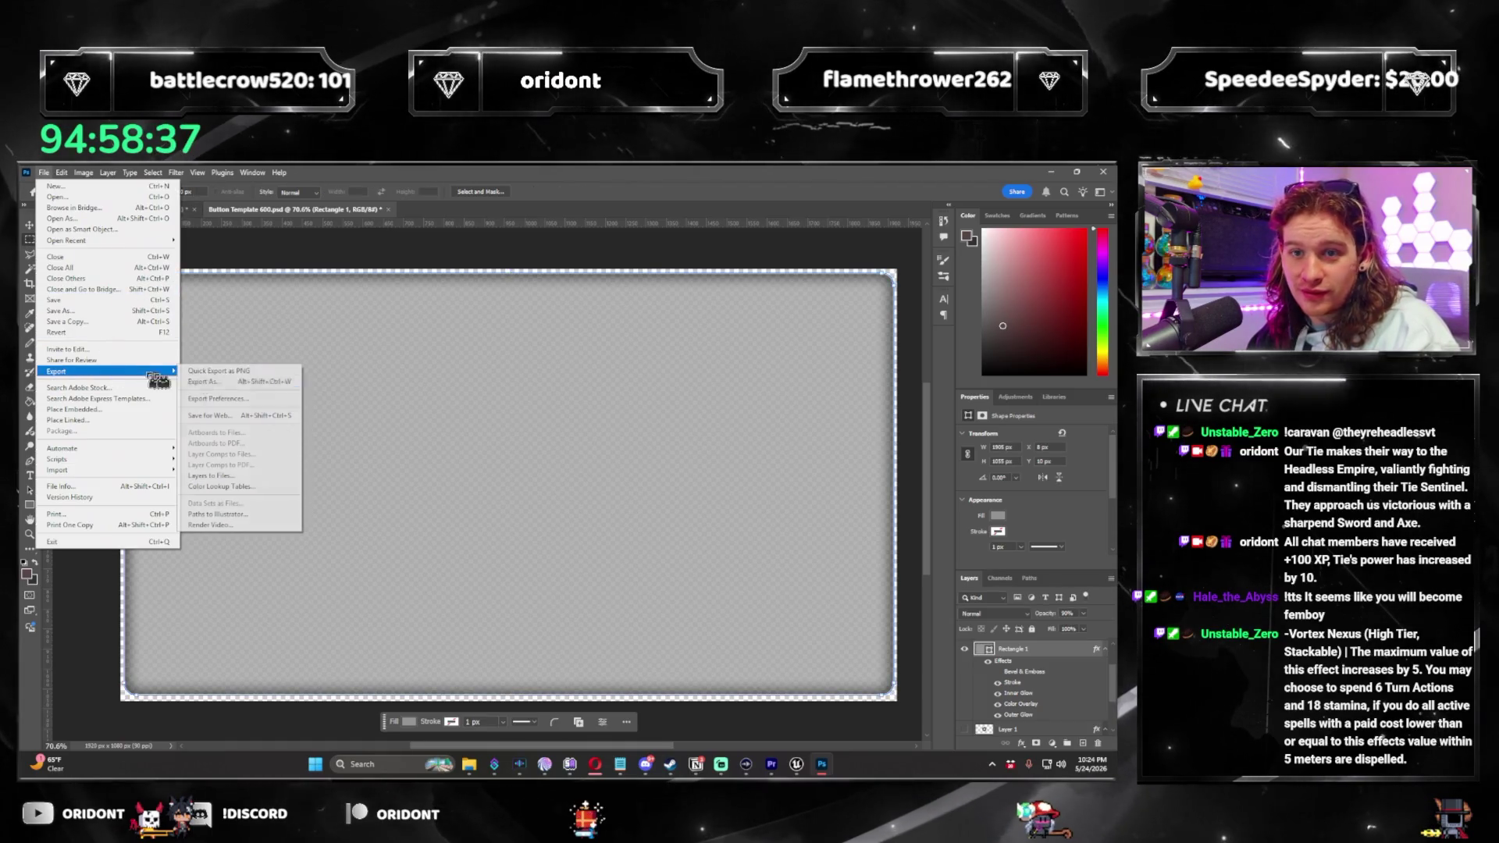
{"action": "left_click", "coordinate": [223, 369]}
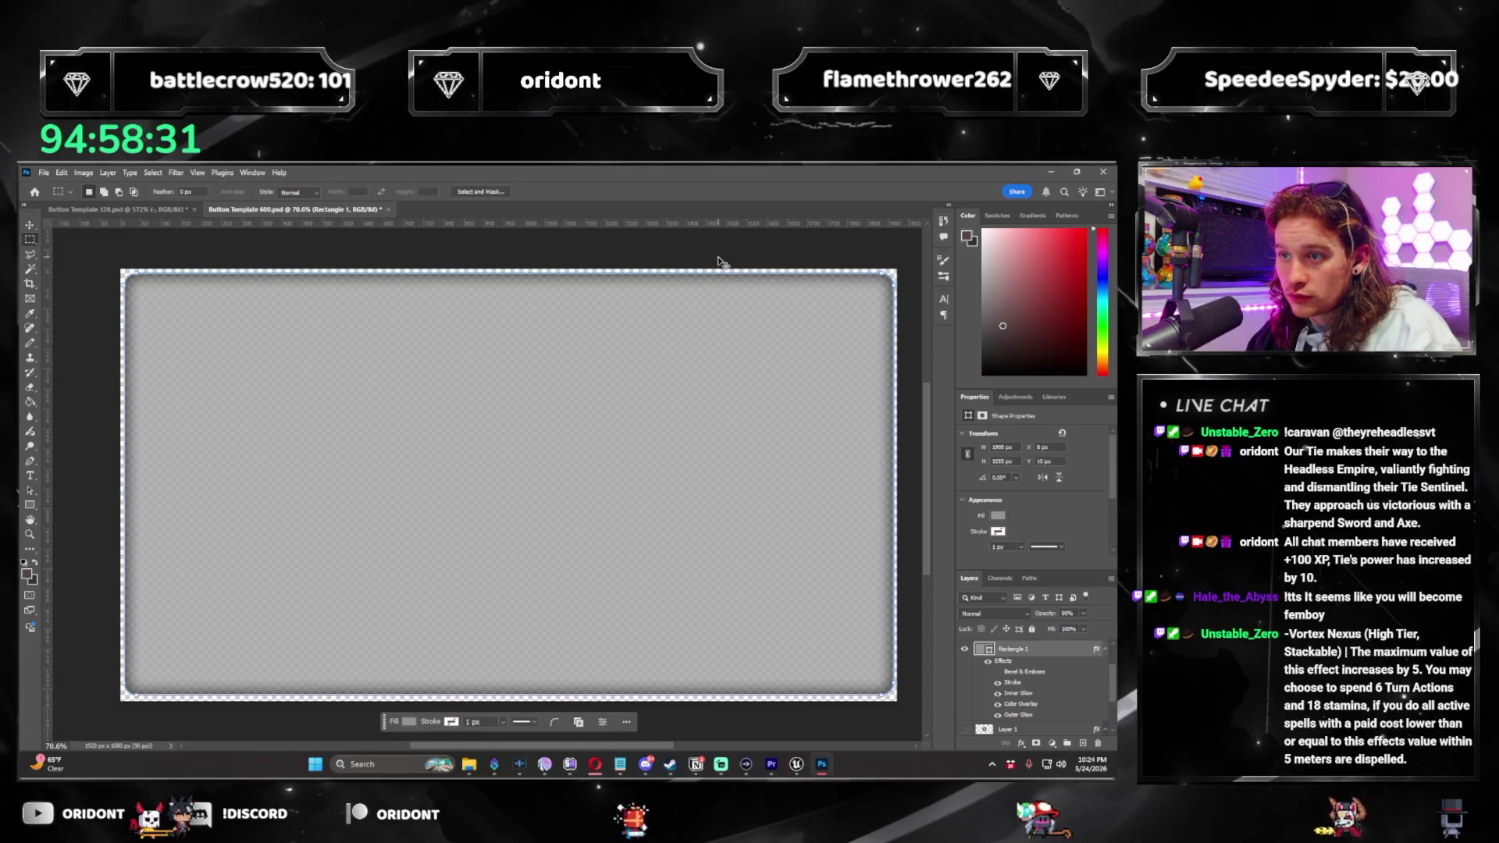
{"action": "key", "text": "ctrl+z"}
{"action": "key", "text": "ctrl+z"}
{"action": "key", "text": "ctrl+z"}
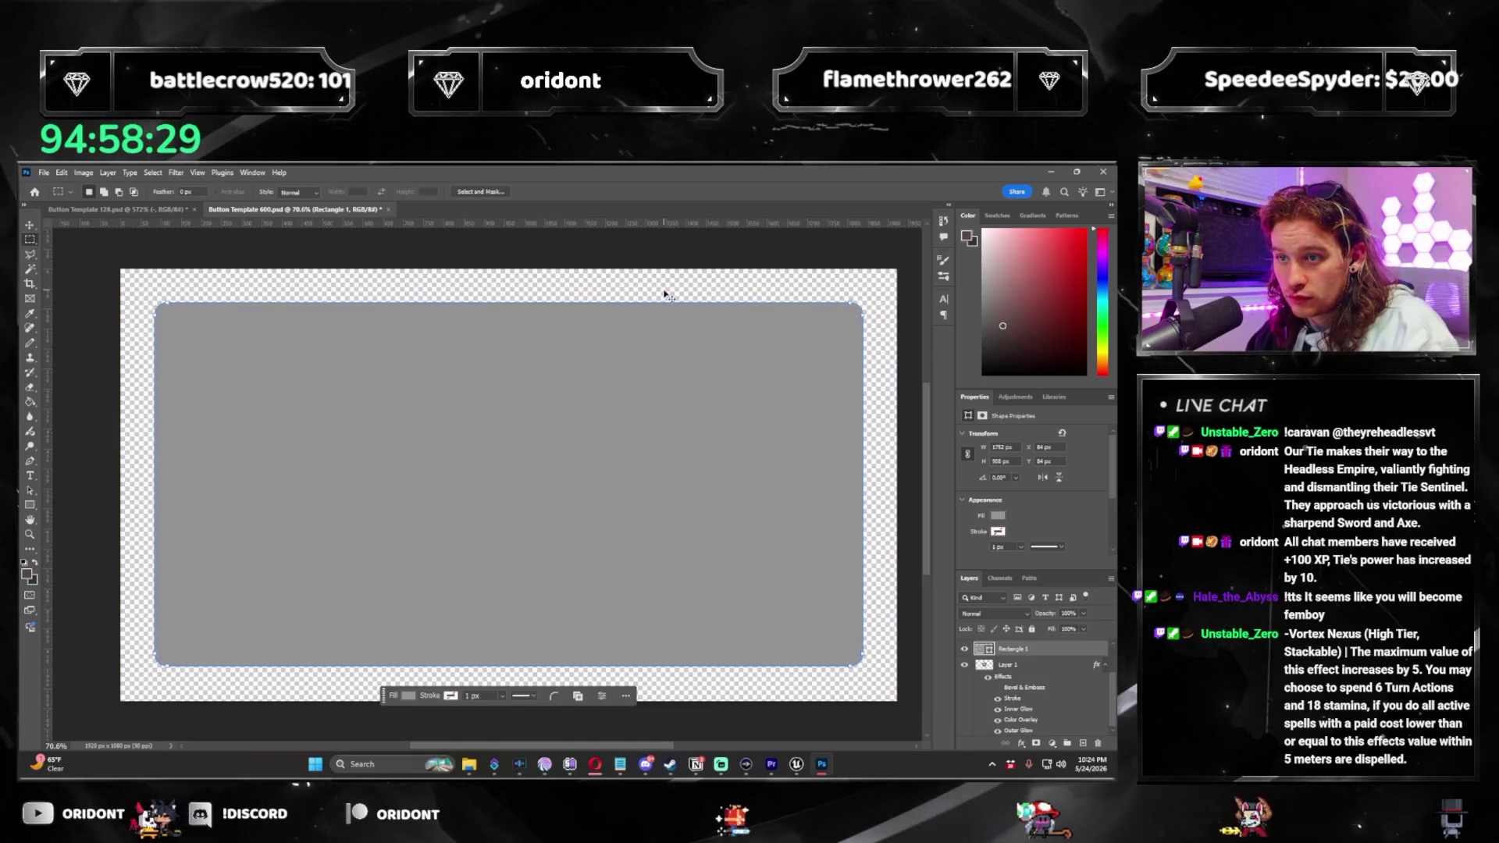
{"action": "key", "text": "ctrl+z"}
{"action": "key", "text": "ctrl+z"}
{"action": "key", "text": "ctrl+z"}
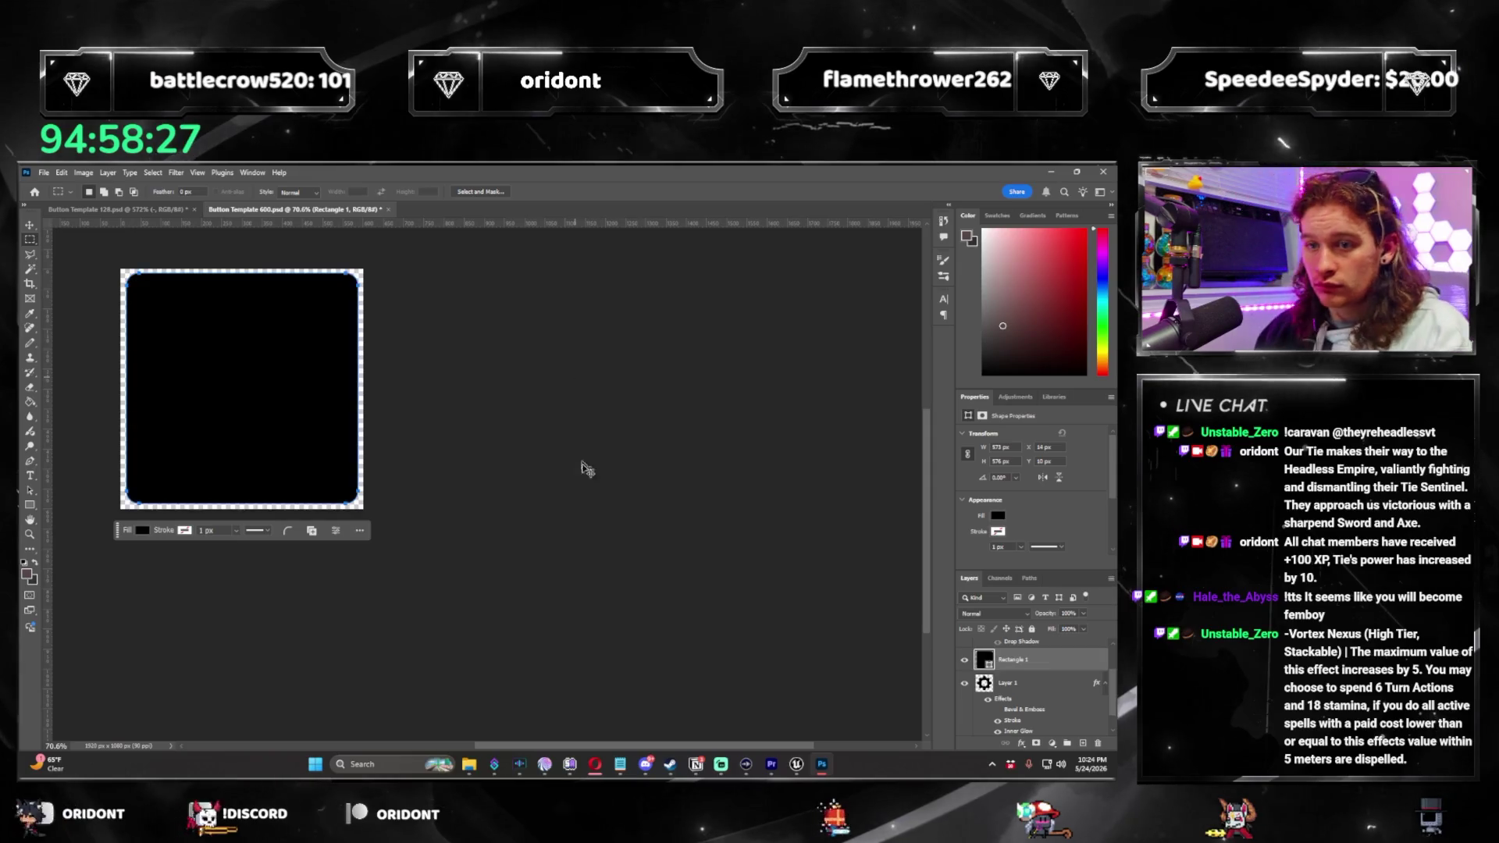
{"action": "key", "text": "ctrl+z"}
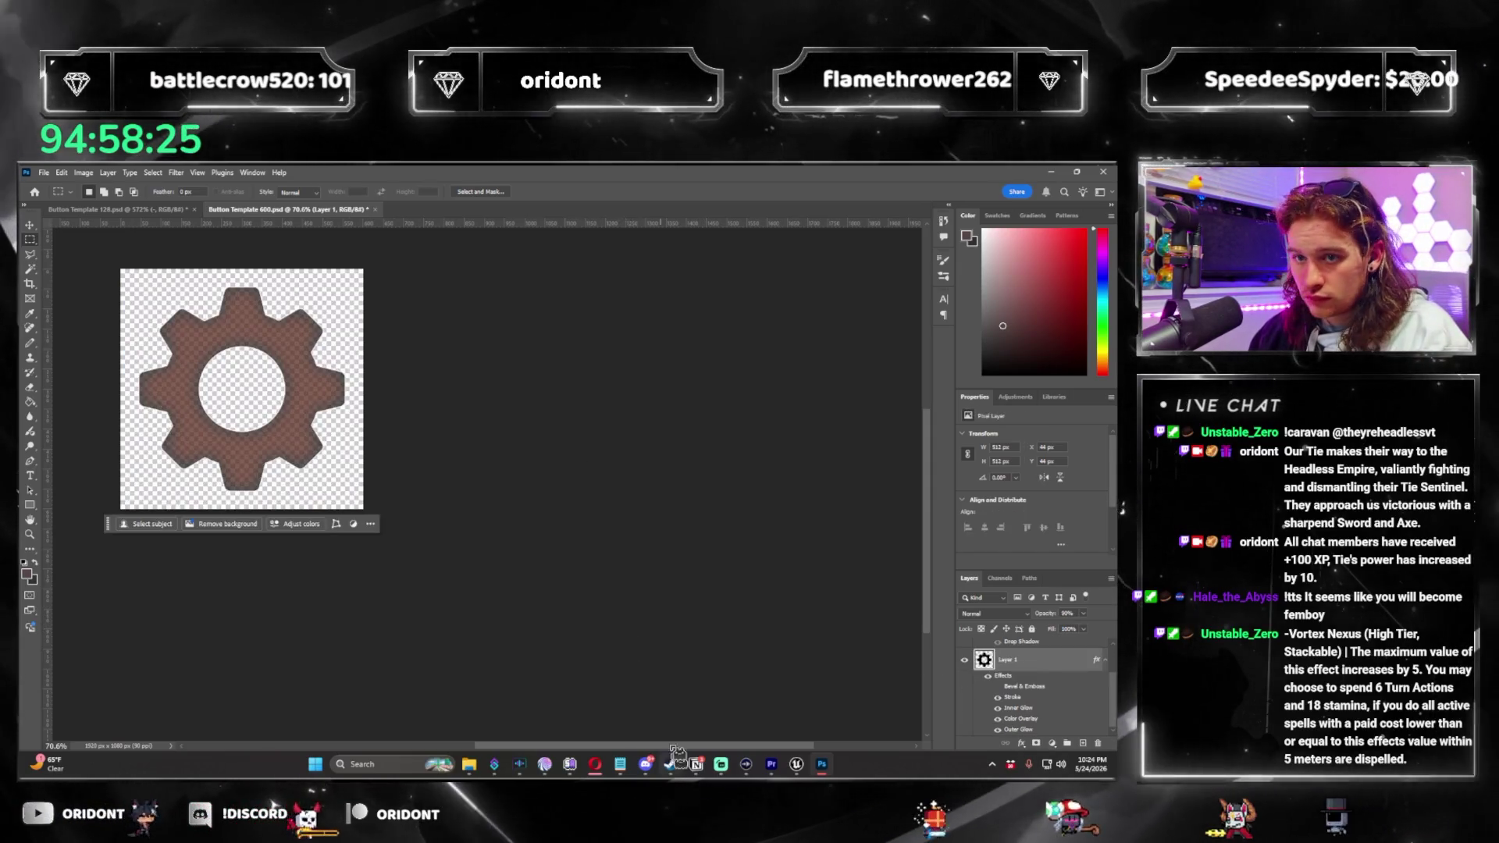
{"action": "left_click", "coordinate": [797, 765]}
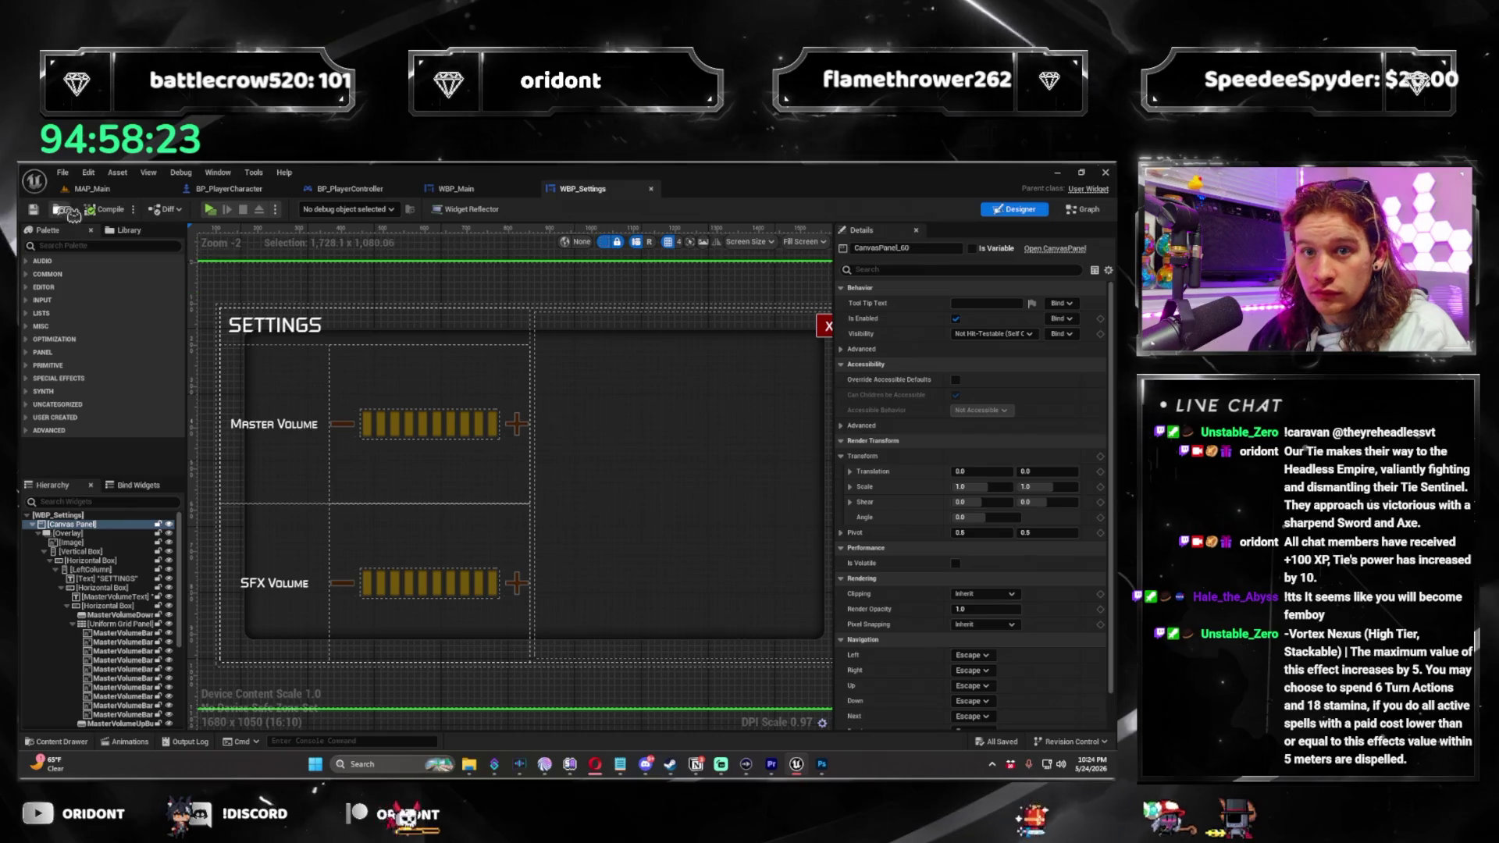
Reimport the Window_Background texture from the MAP_Main Content Browser.
{"action": "left_click", "coordinate": [90, 189]}
{"action": "right_click", "coordinate": [757, 642]}
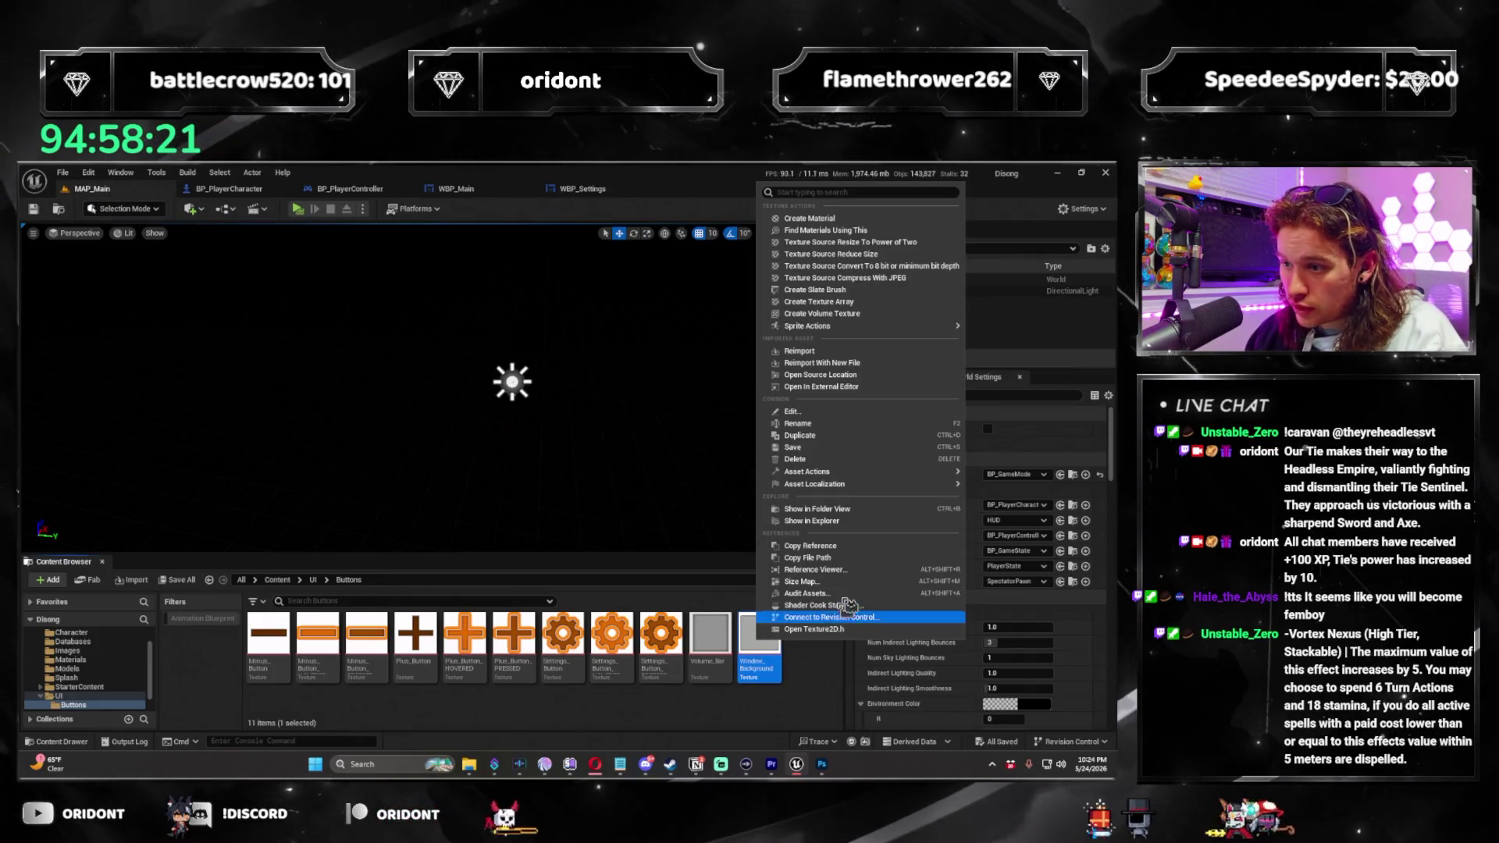
{"action": "left_click", "coordinate": [878, 353]}
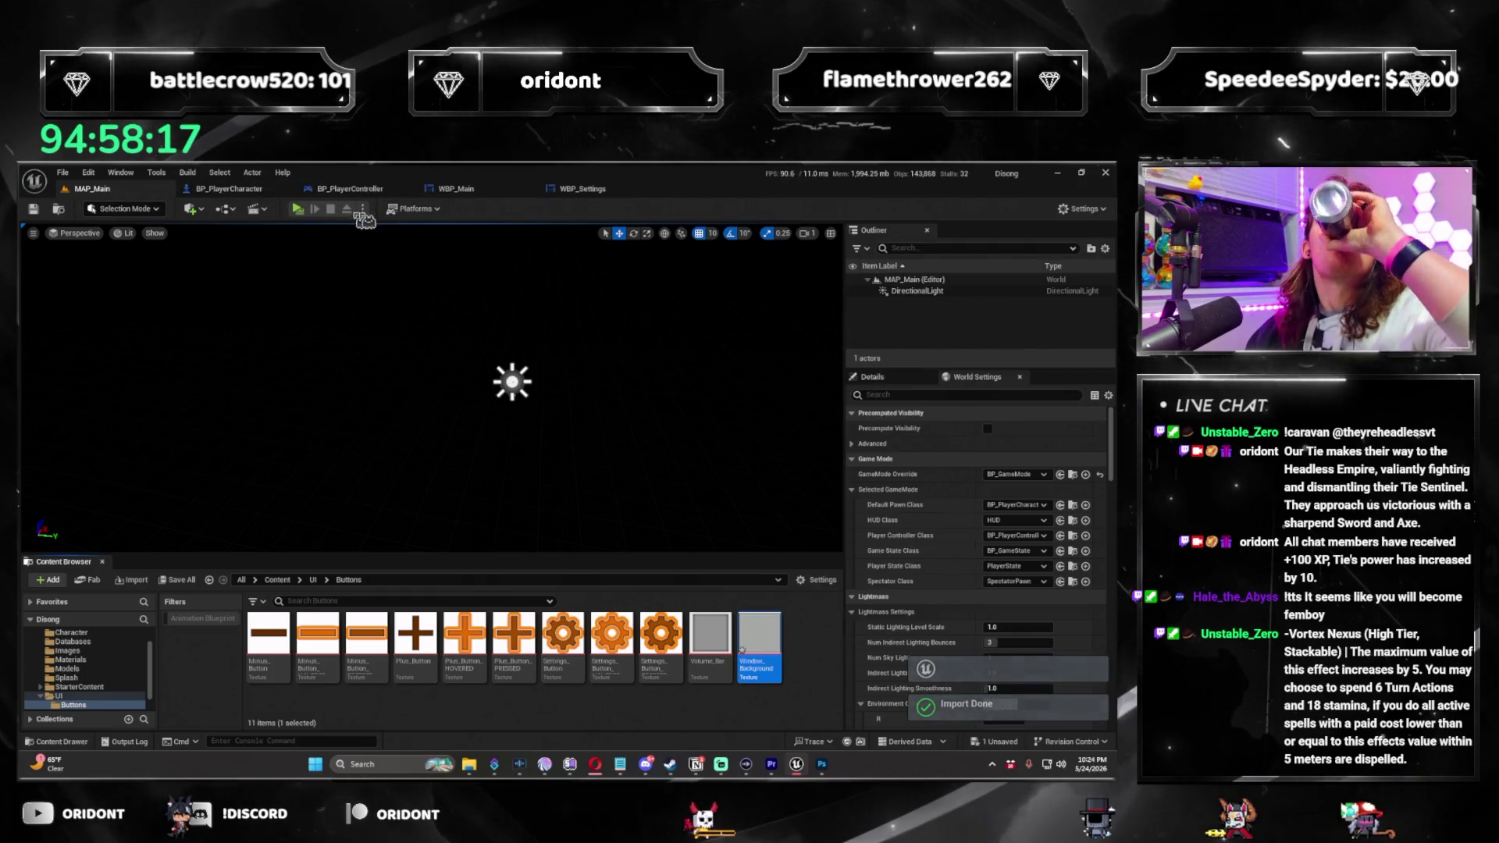
Check that the WBP_Settings popup shows the updated grey background, then go back to MAP_Main.
{"action": "left_click", "coordinate": [583, 188]}
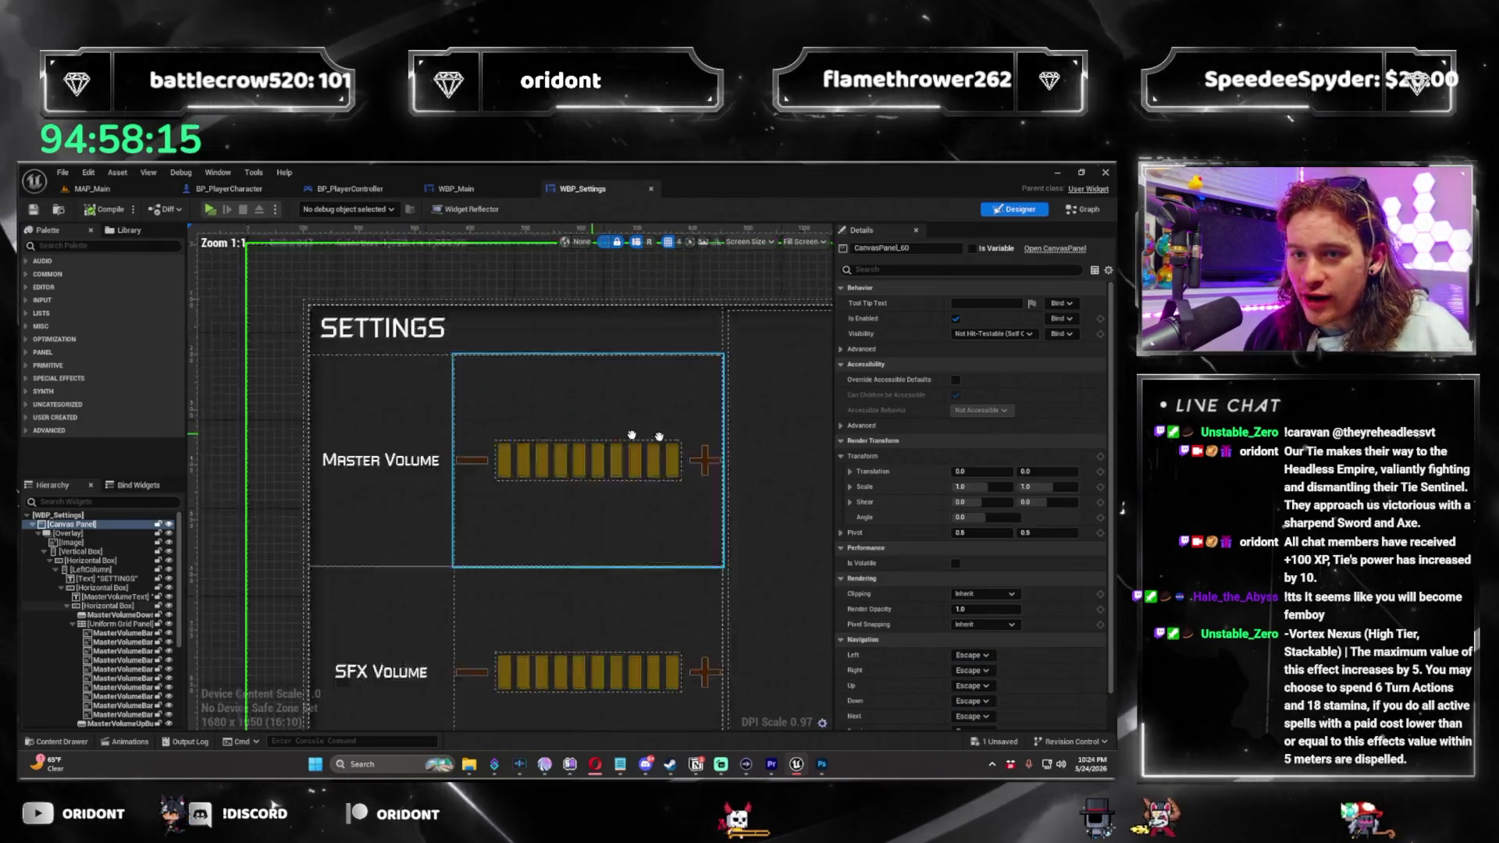
{"action": "scroll", "coordinate": [659, 436], "scroll_direction": "up", "scroll_amount": 1}
{"action": "scroll", "coordinate": [660, 436], "scroll_direction": "down", "scroll_amount": 2}
{"action": "scroll", "coordinate": [503, 485], "scroll_direction": "up", "scroll_amount": 2}
{"action": "left_click_drag", "start_coordinate": [502, 486], "coordinate": [334, 509]}
{"action": "scroll", "coordinate": [335, 509], "scroll_direction": "down", "scroll_amount": 3}
{"action": "scroll", "coordinate": [525, 452], "scroll_direction": "up", "scroll_amount": 2}
{"action": "scroll", "coordinate": [519, 512], "scroll_direction": "down", "scroll_amount": 4}
{"action": "scroll", "coordinate": [553, 500], "scroll_direction": "up", "scroll_amount": 1}
{"action": "left_click", "coordinate": [100, 189]}
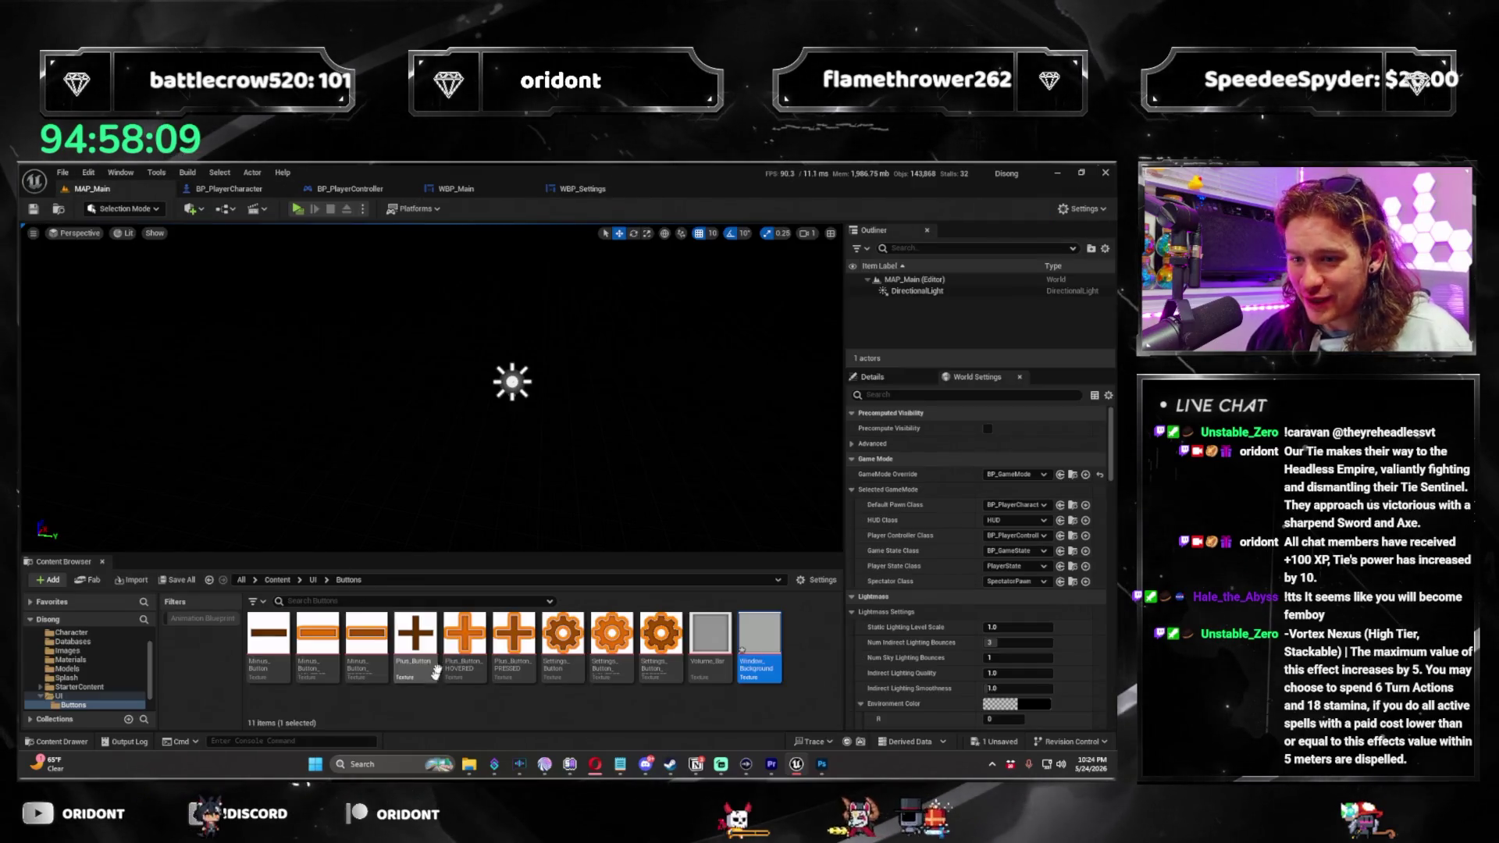
Set the WBP_Faces background Image brush to Window_Background, save the widget and return to MAP_Main.
{"action": "left_click", "coordinate": [313, 580]}
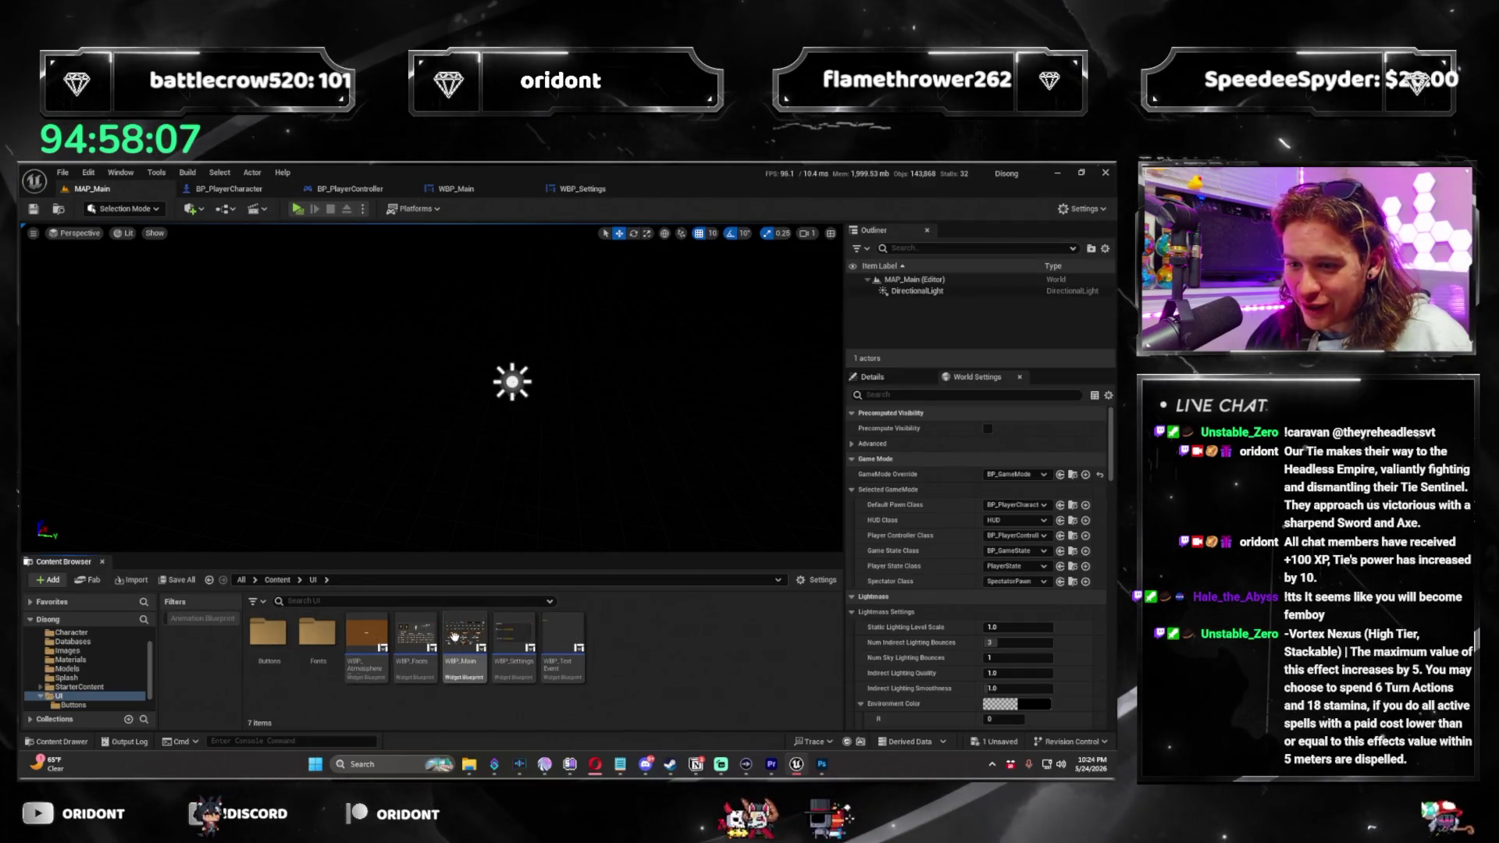
{"action": "double_click", "coordinate": [415, 634]}
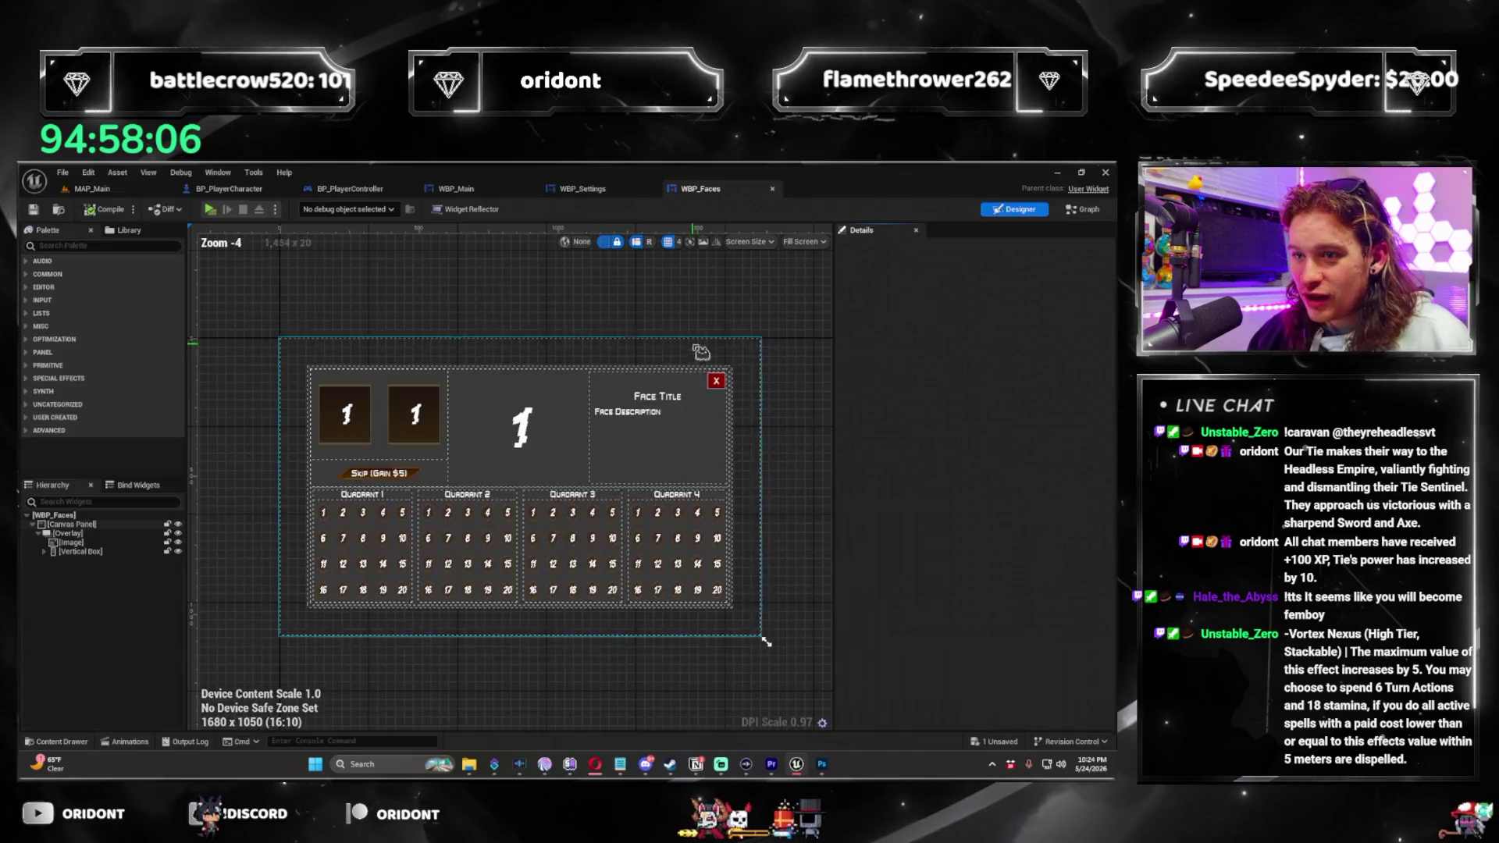
{"action": "left_click", "coordinate": [582, 375]}
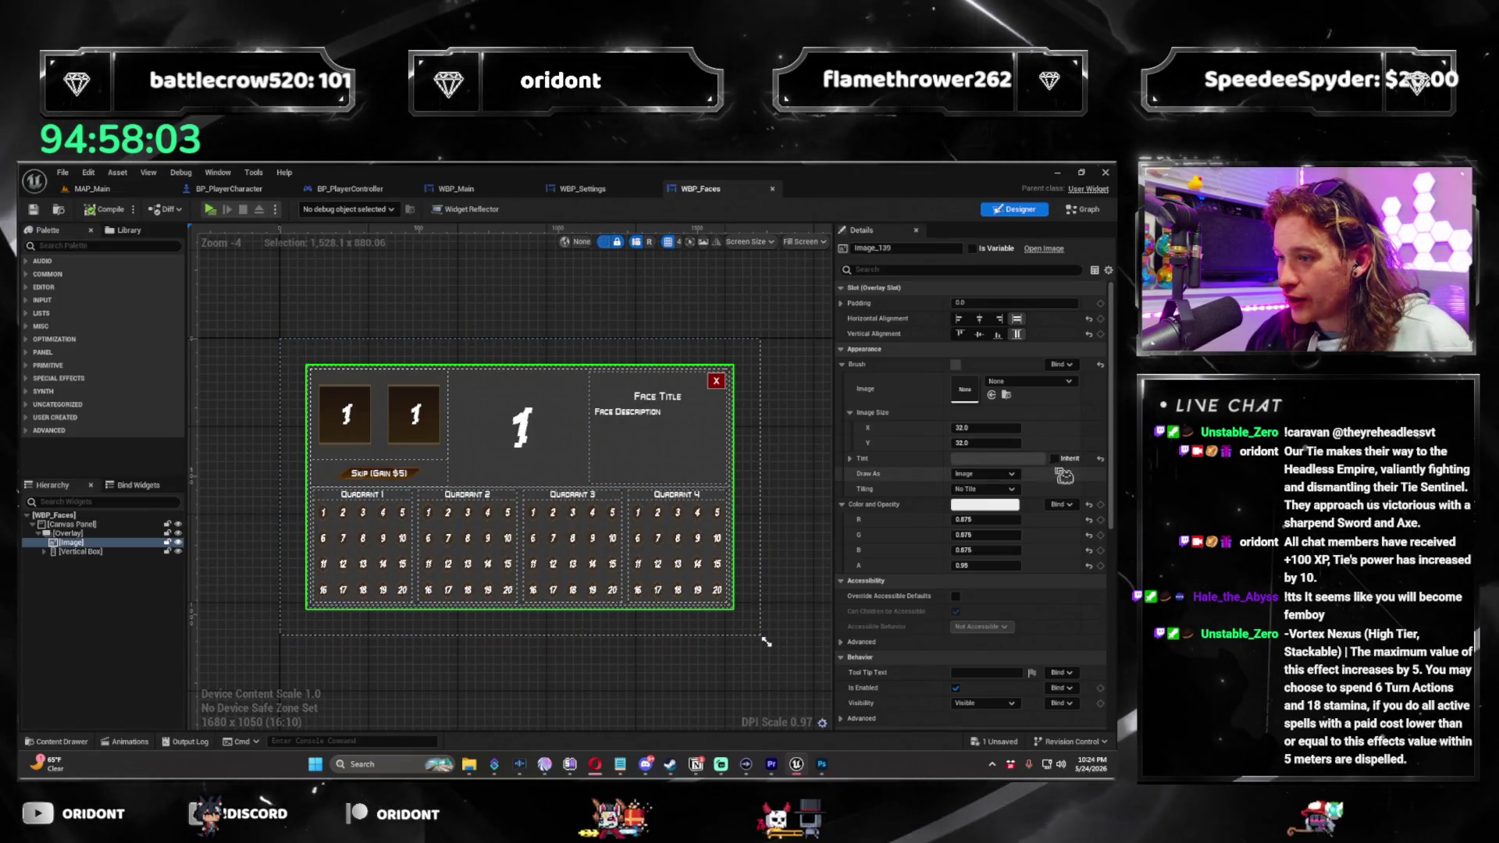
{"action": "left_click", "coordinate": [1049, 382]}
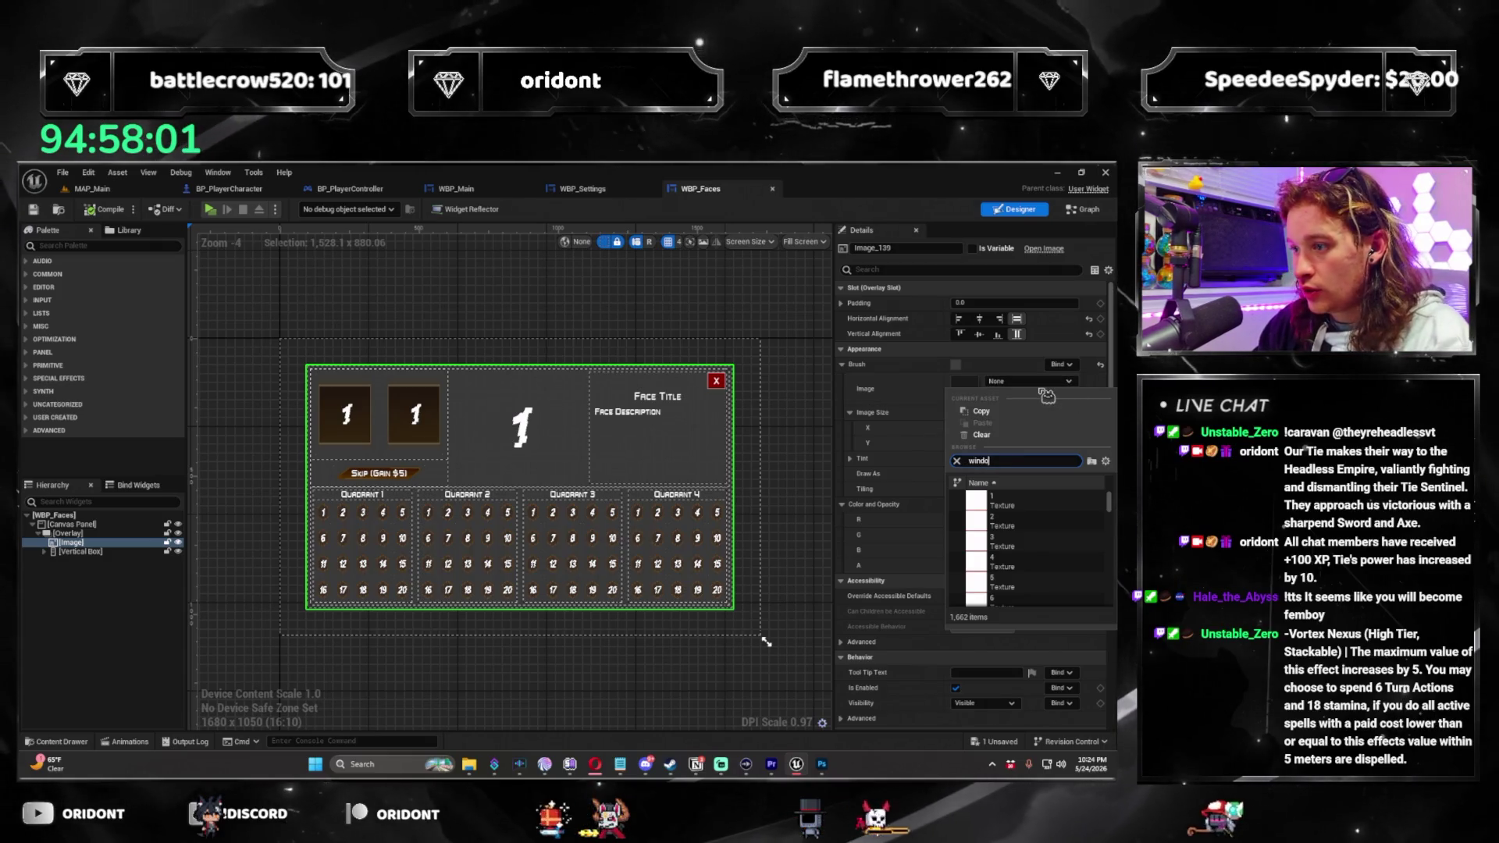
{"action": "left_click", "coordinate": [1016, 500]}
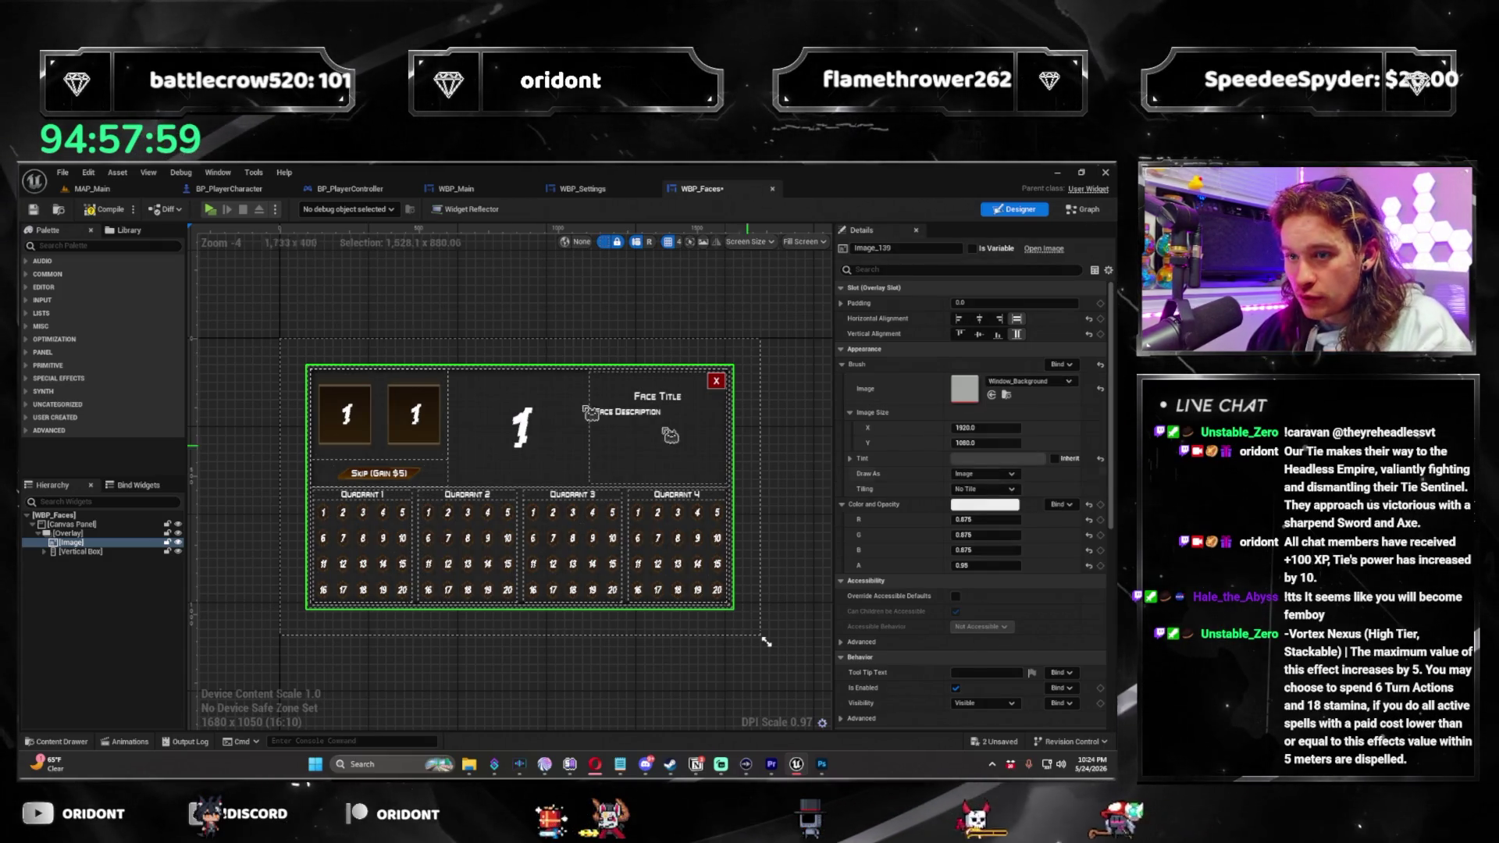
{"action": "key", "text": "ctrl+s"}
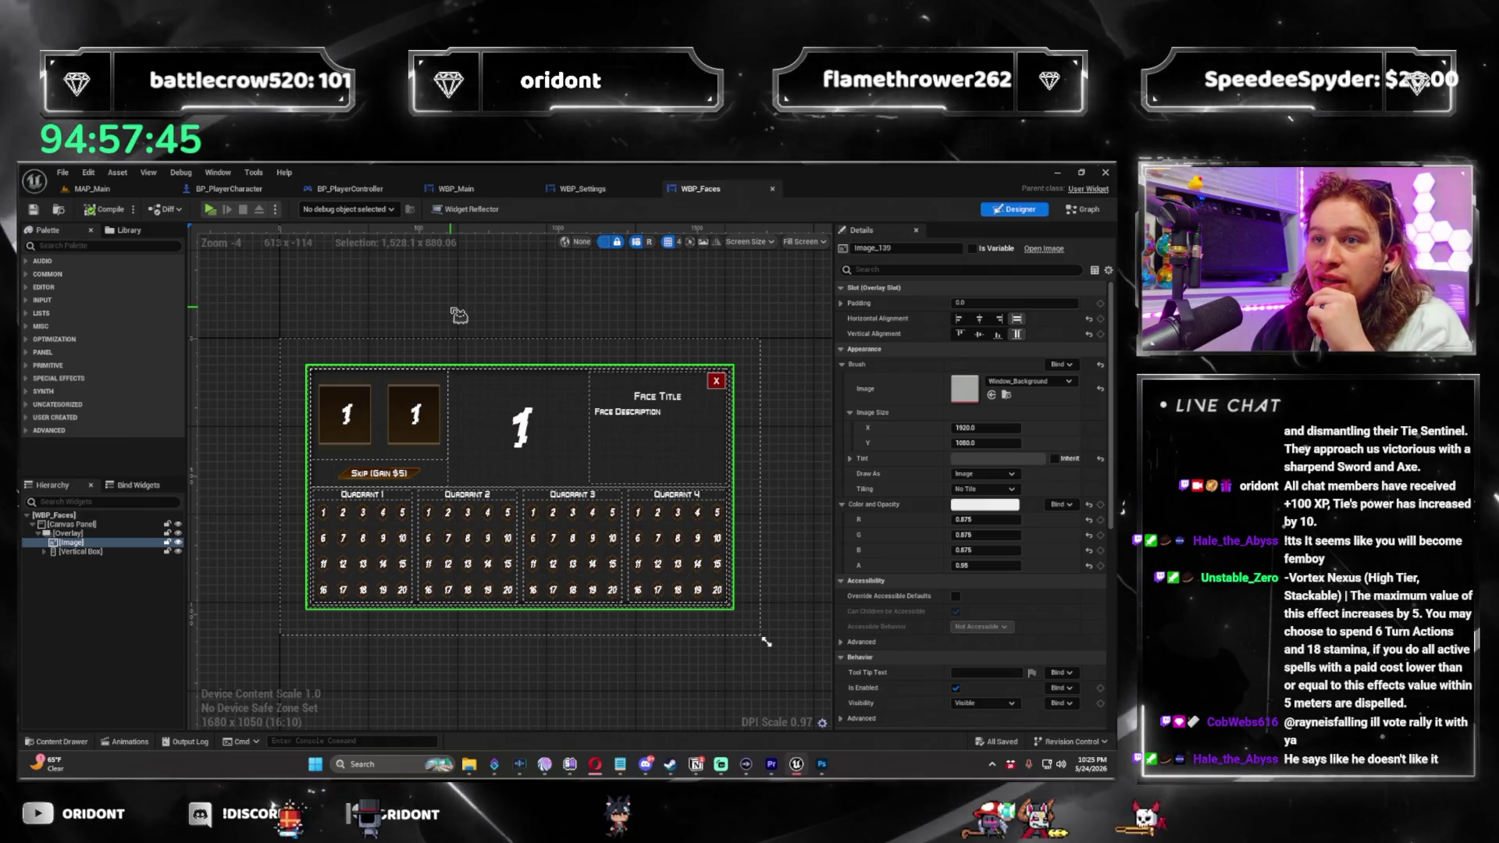
{"action": "left_click", "coordinate": [125, 191]}
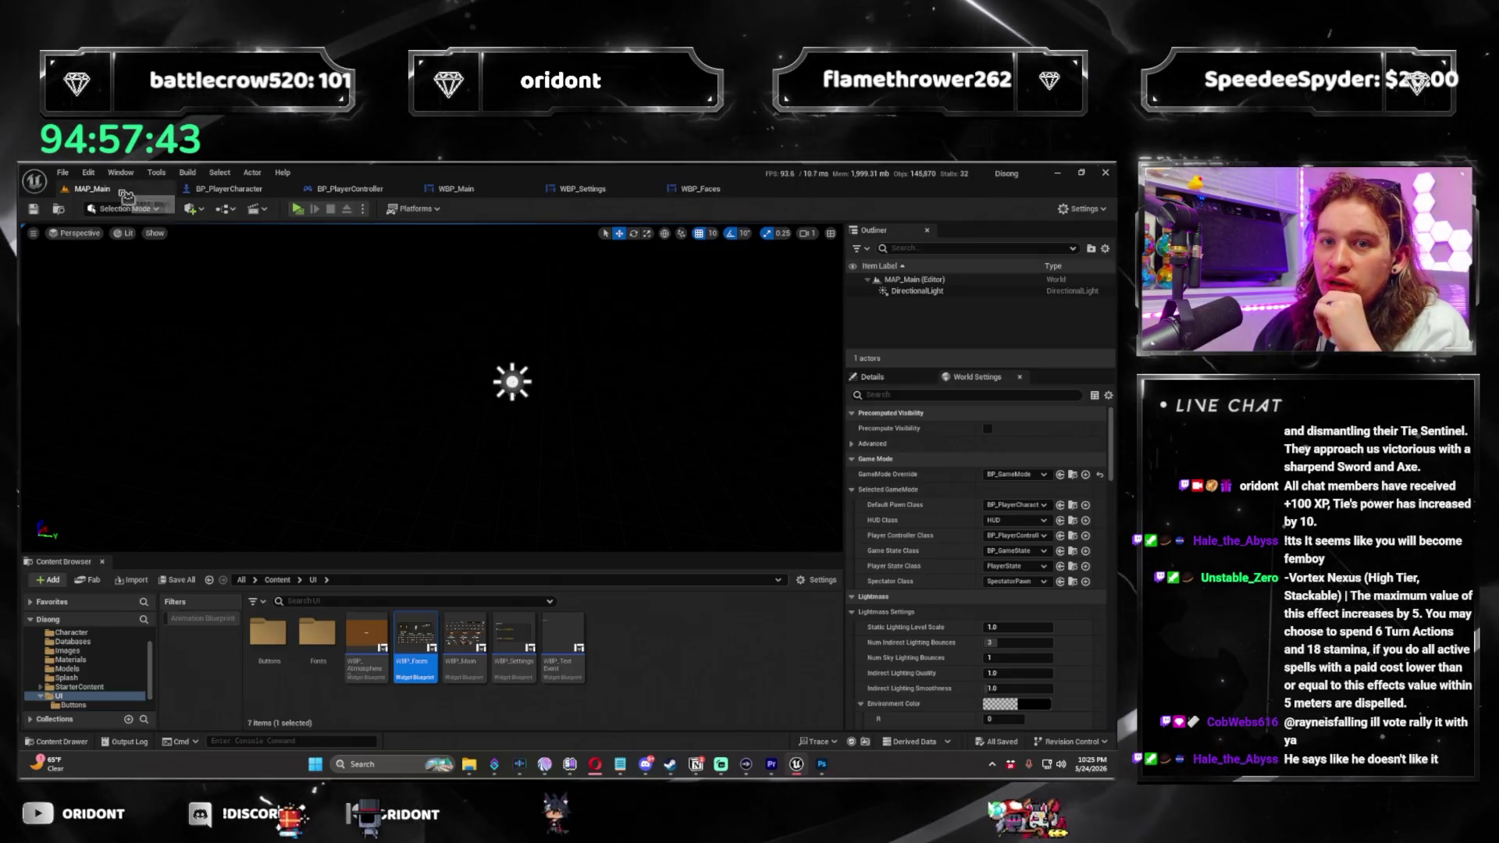
{"action": "left_click", "coordinate": [300, 210]}
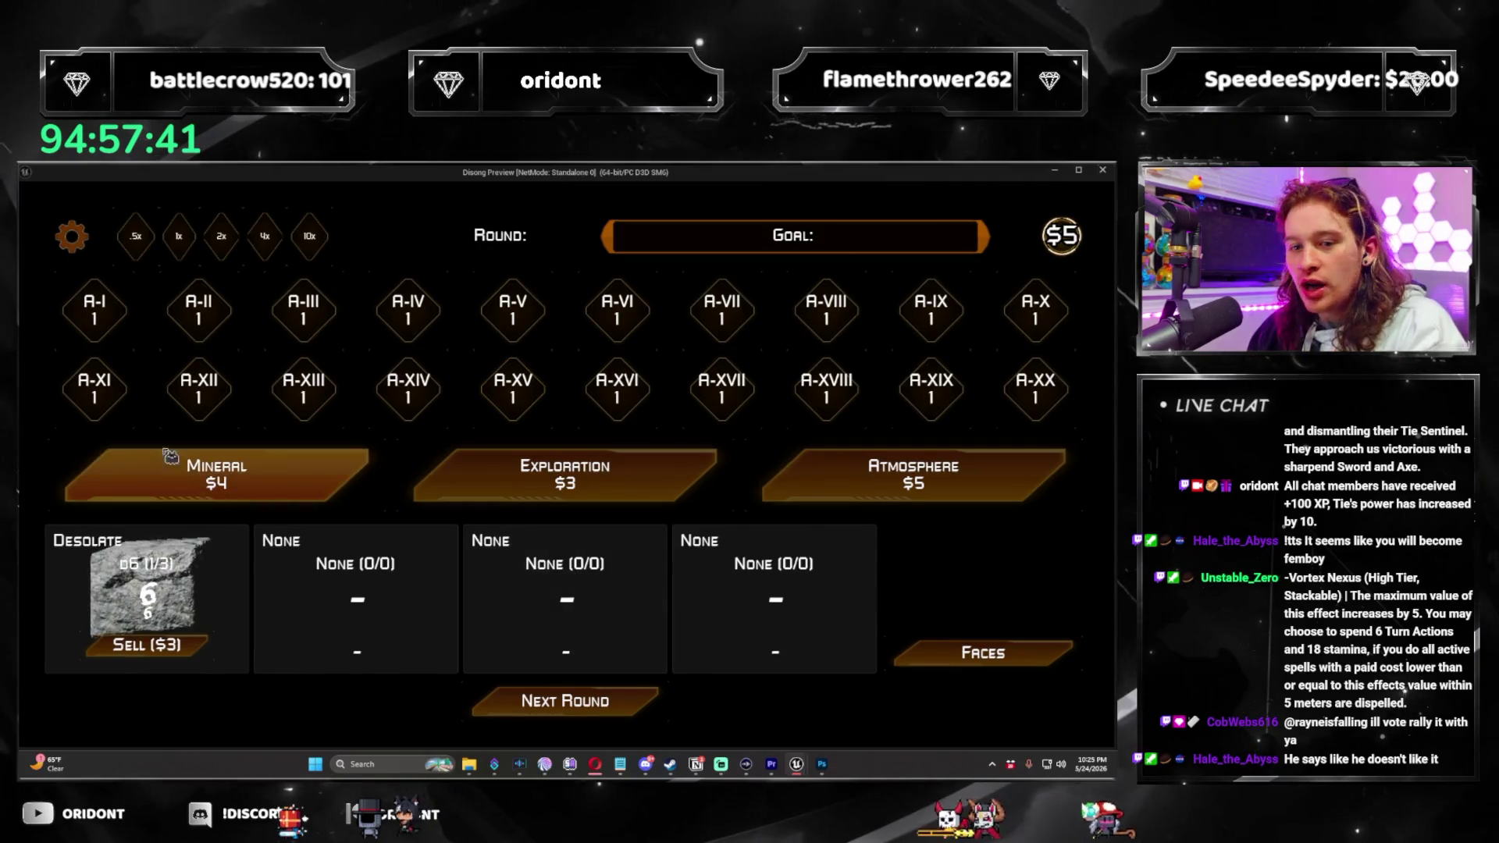
{"action": "left_click", "coordinate": [948, 659]}
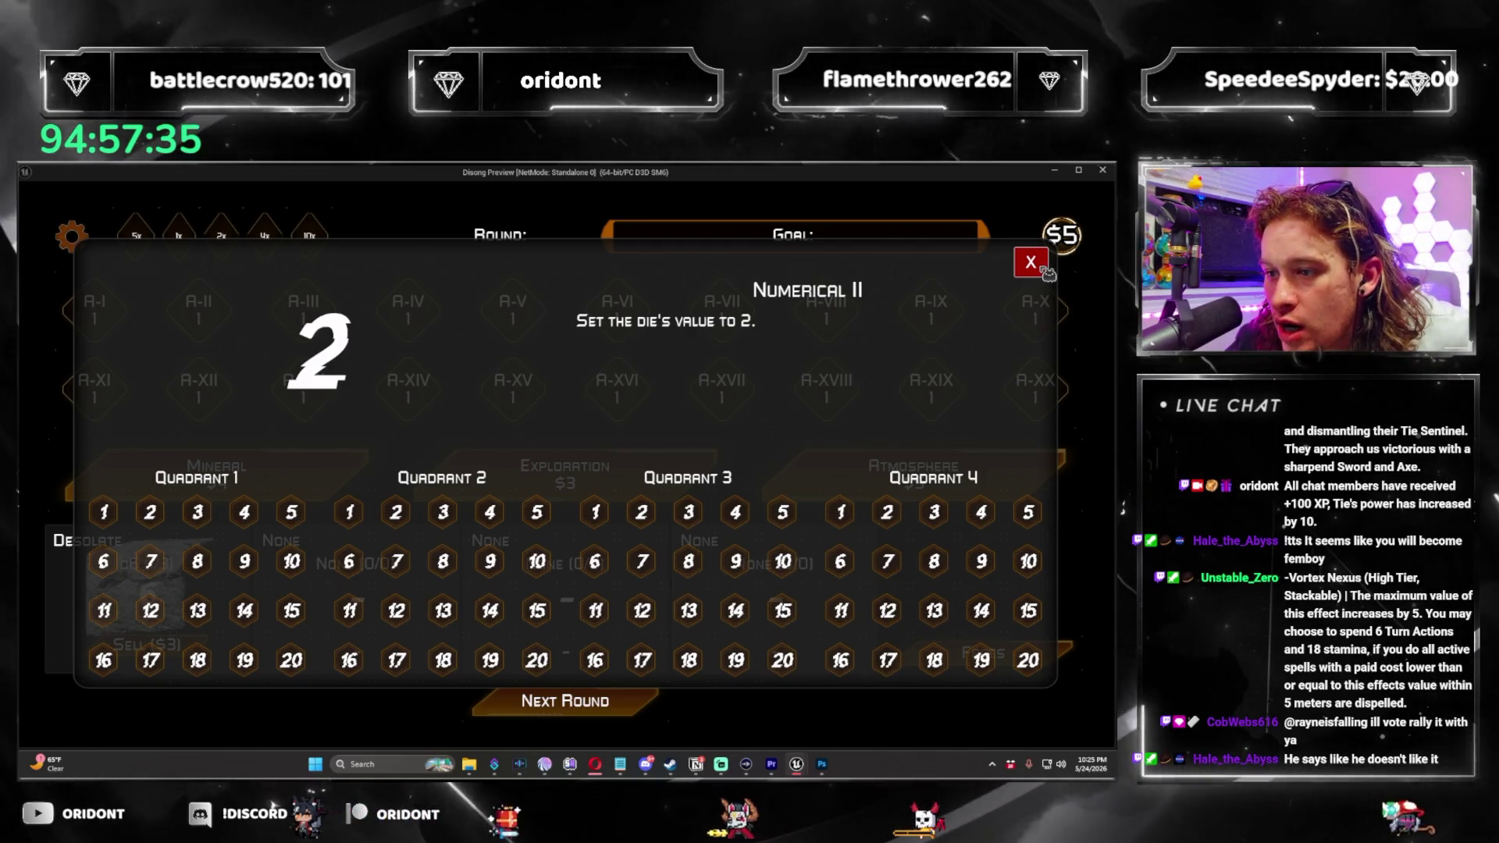
{"action": "left_click", "coordinate": [1043, 267]}
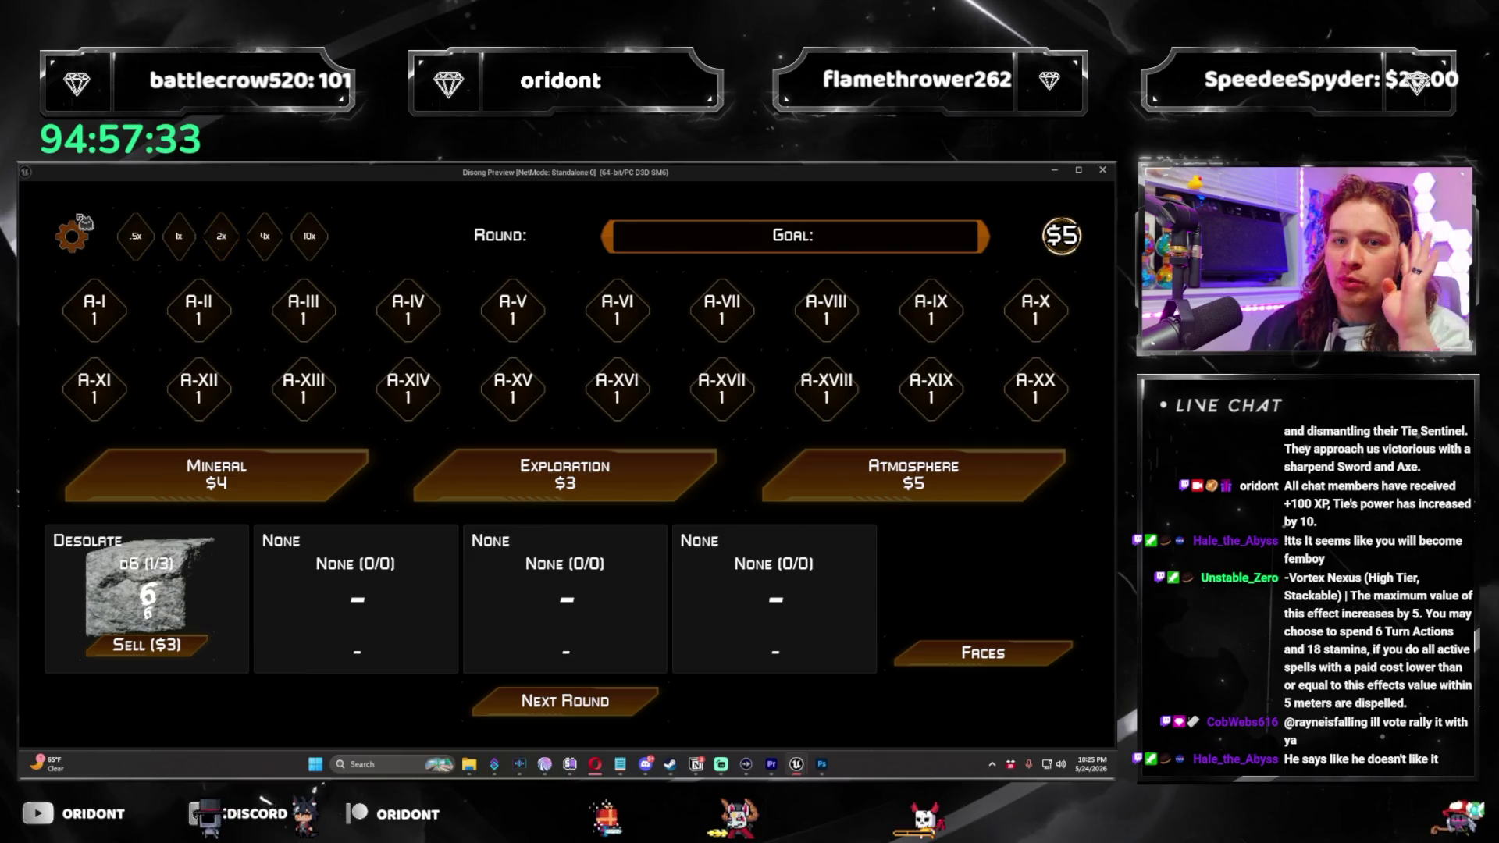
{"action": "left_click", "coordinate": [81, 226]}
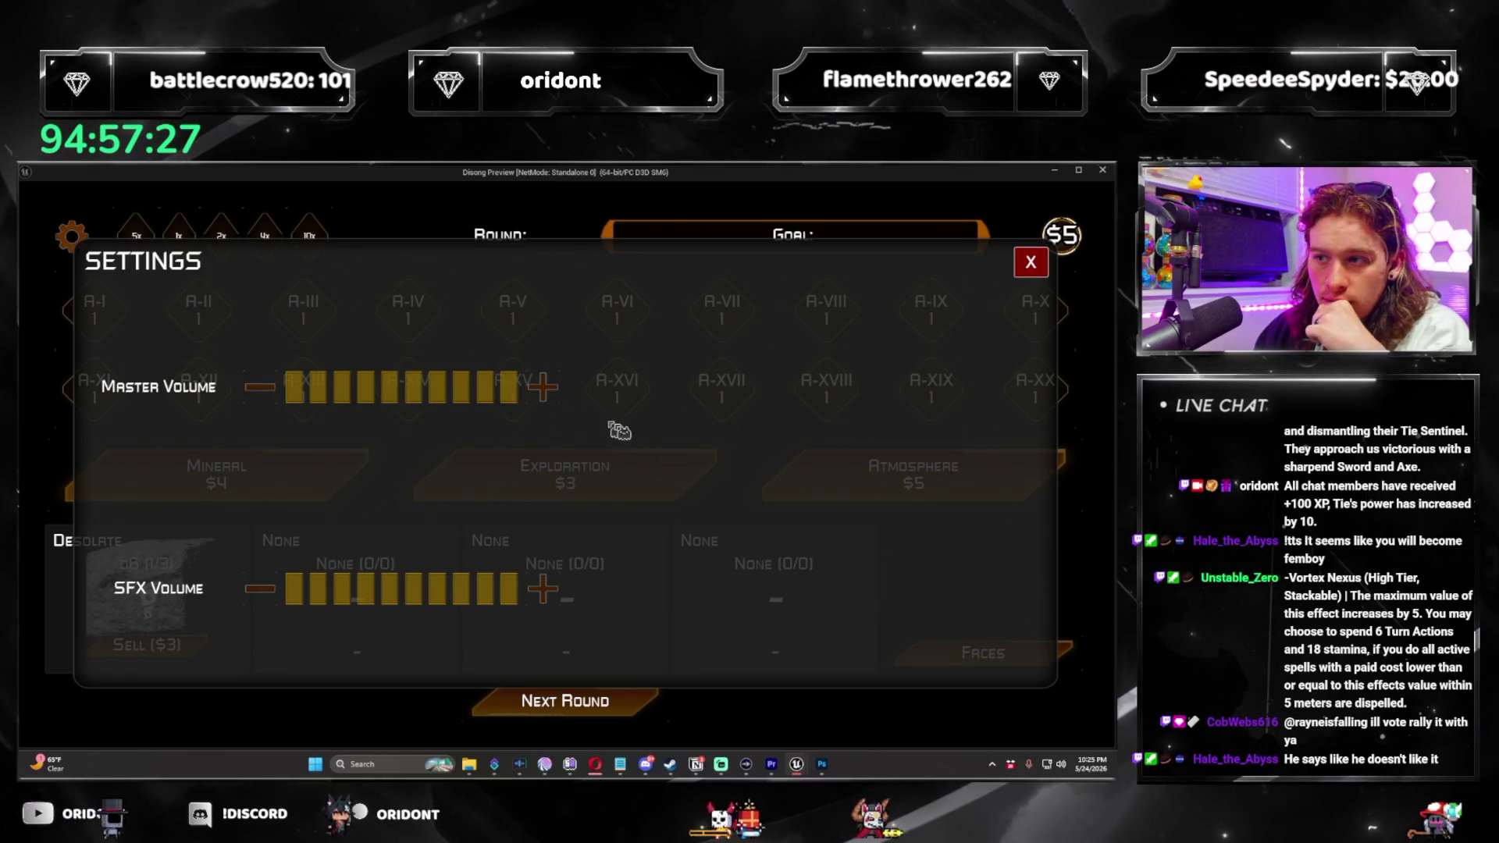
{"action": "left_click", "coordinate": [1031, 262]}
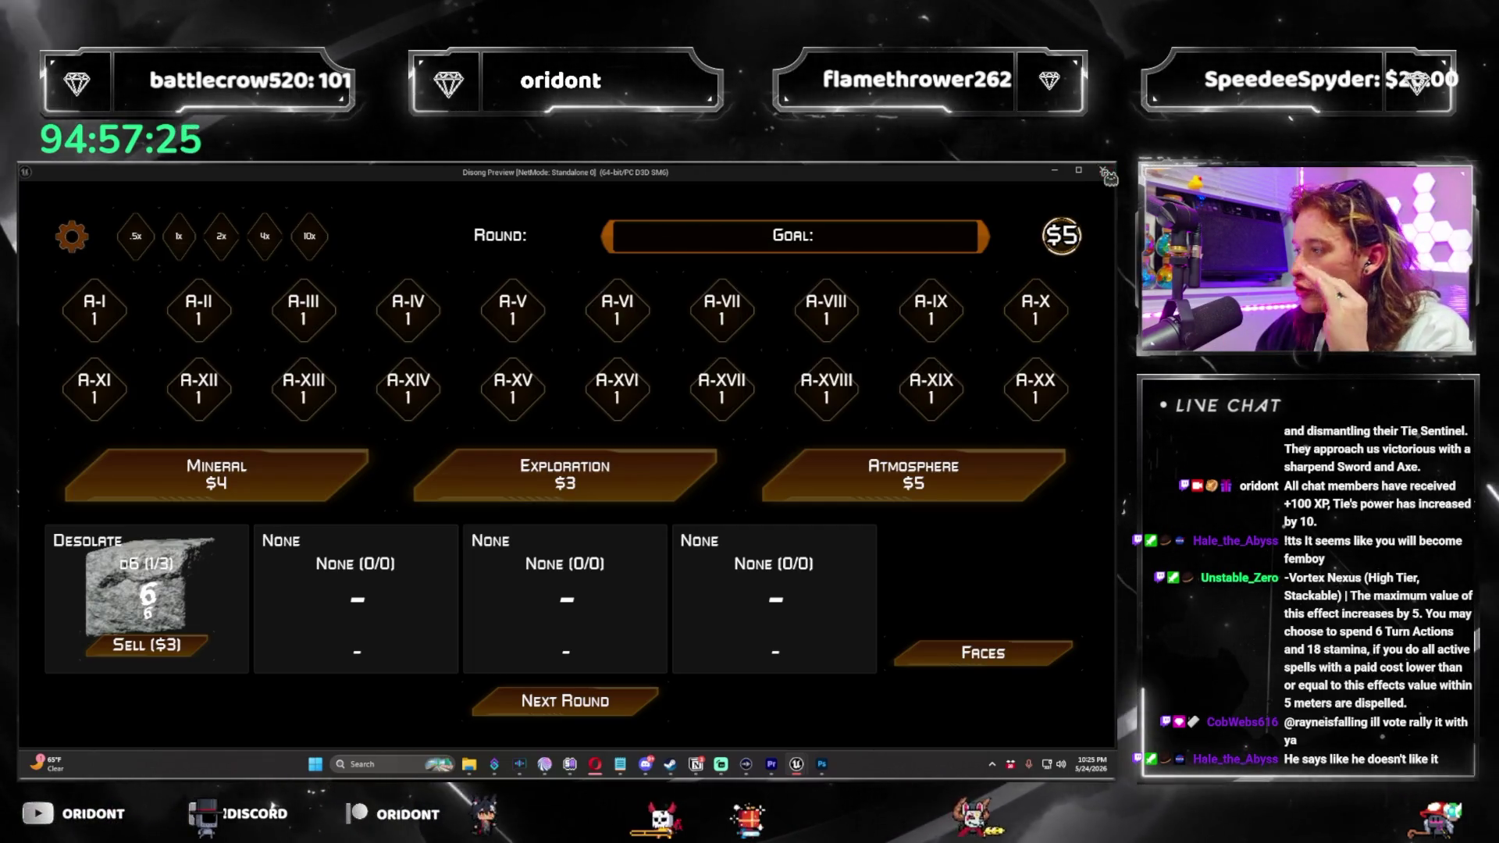
{"action": "left_click", "coordinate": [1104, 172]}
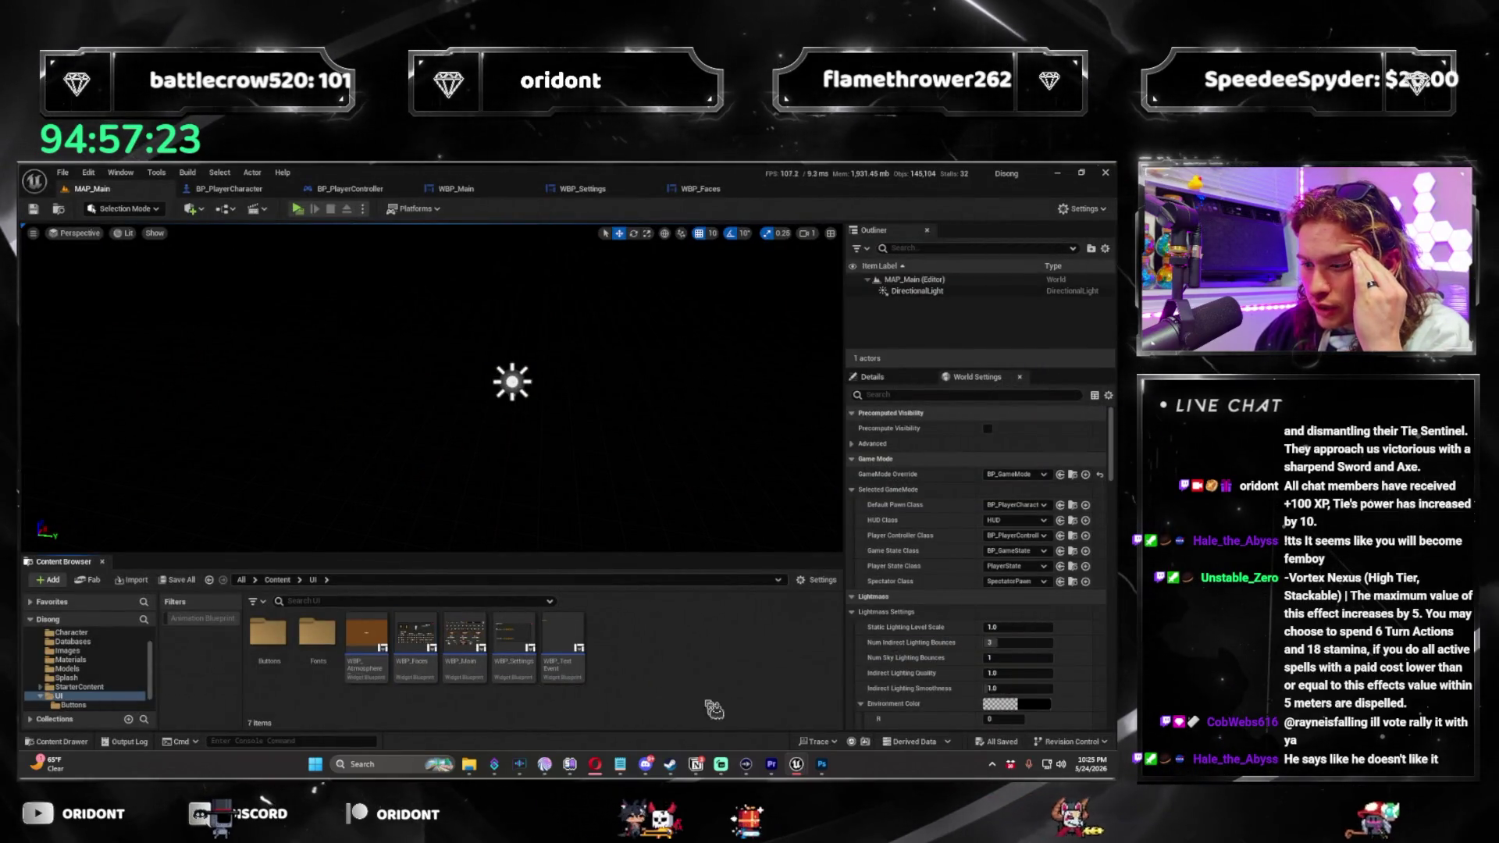
{"action": "left_click", "coordinate": [822, 766]}
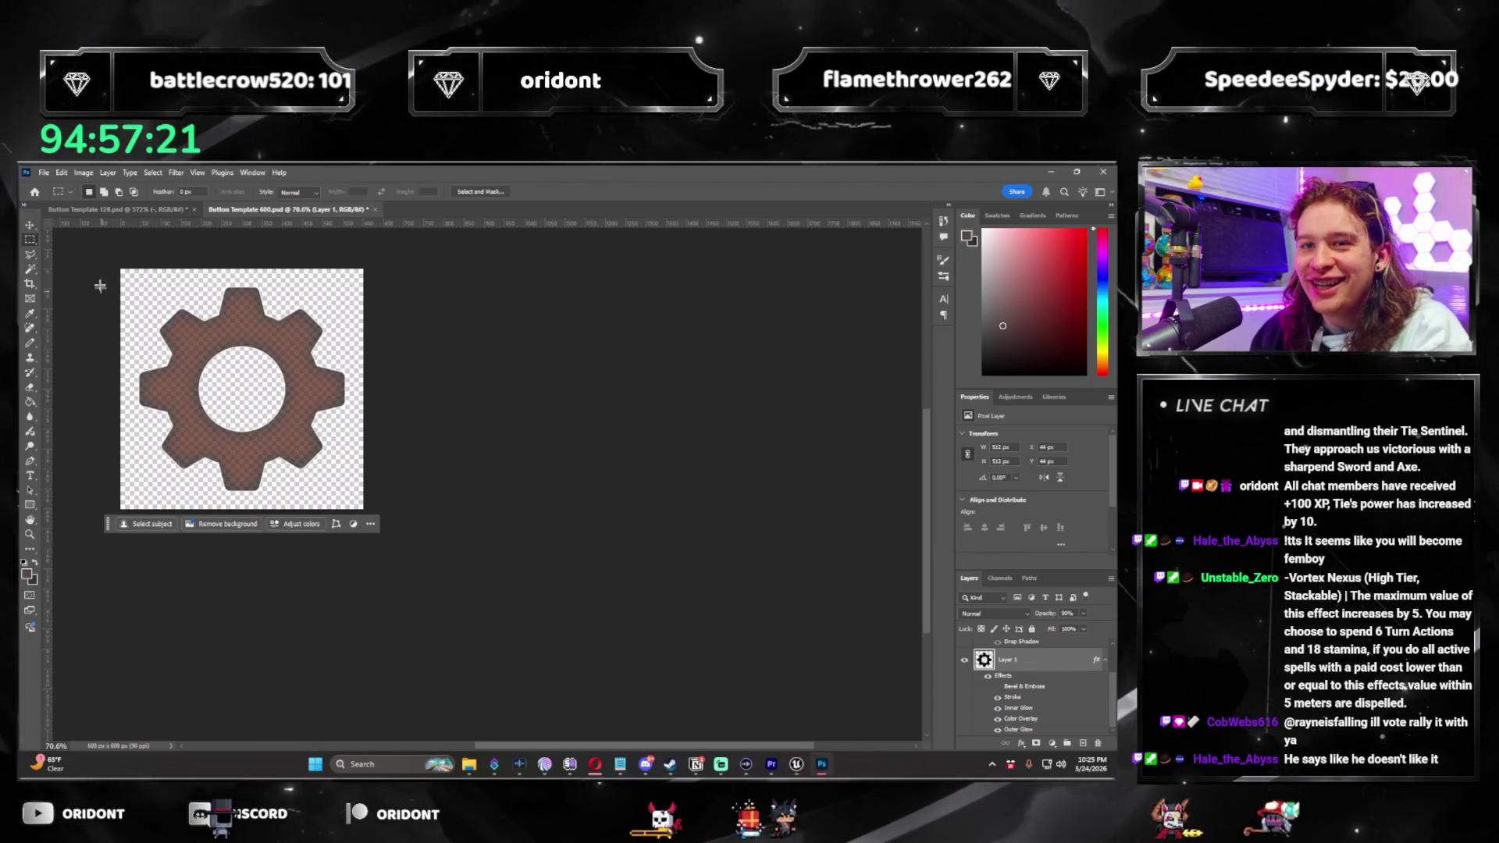
Pick Photoshop's 128 px button template, then inspect the ExitButton in WBP_Faces.
{"action": "left_click", "coordinate": [130, 210]}
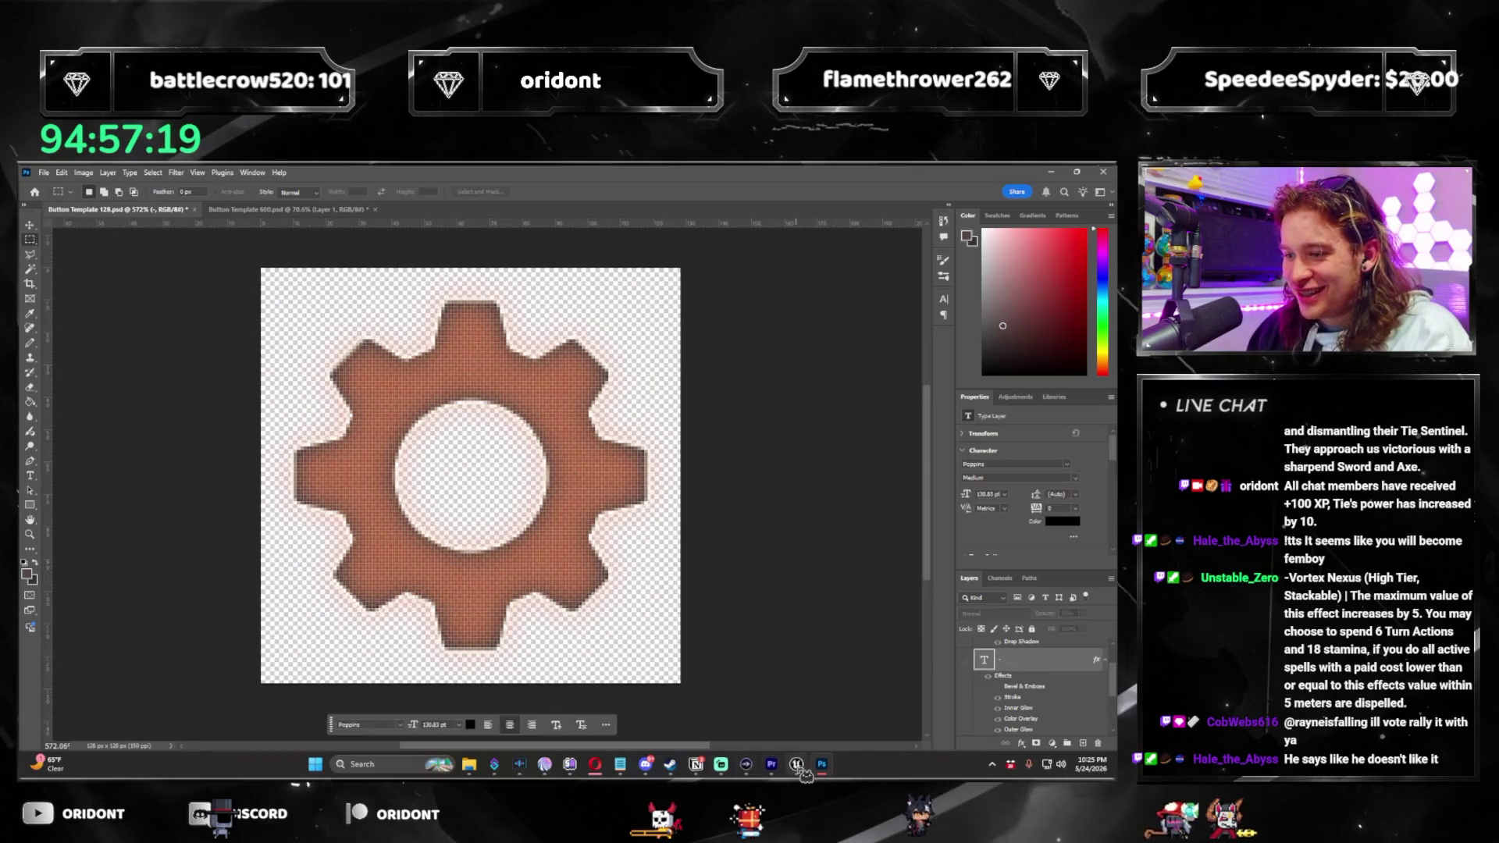
{"action": "key", "text": "alt+Tab"}
{"action": "left_click", "coordinate": [697, 189]}
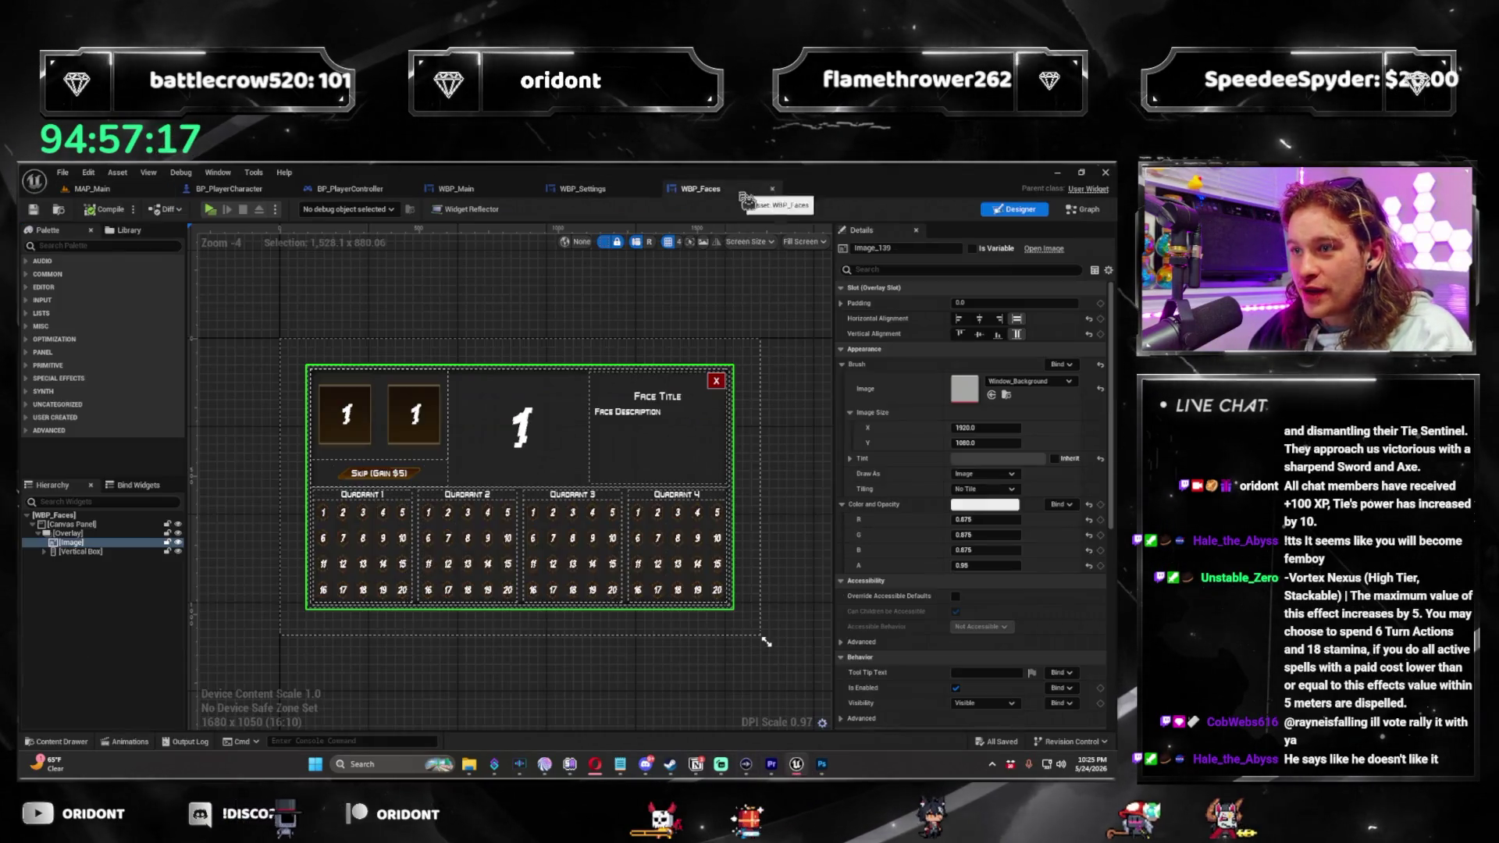
{"action": "left_click", "coordinate": [732, 392]}
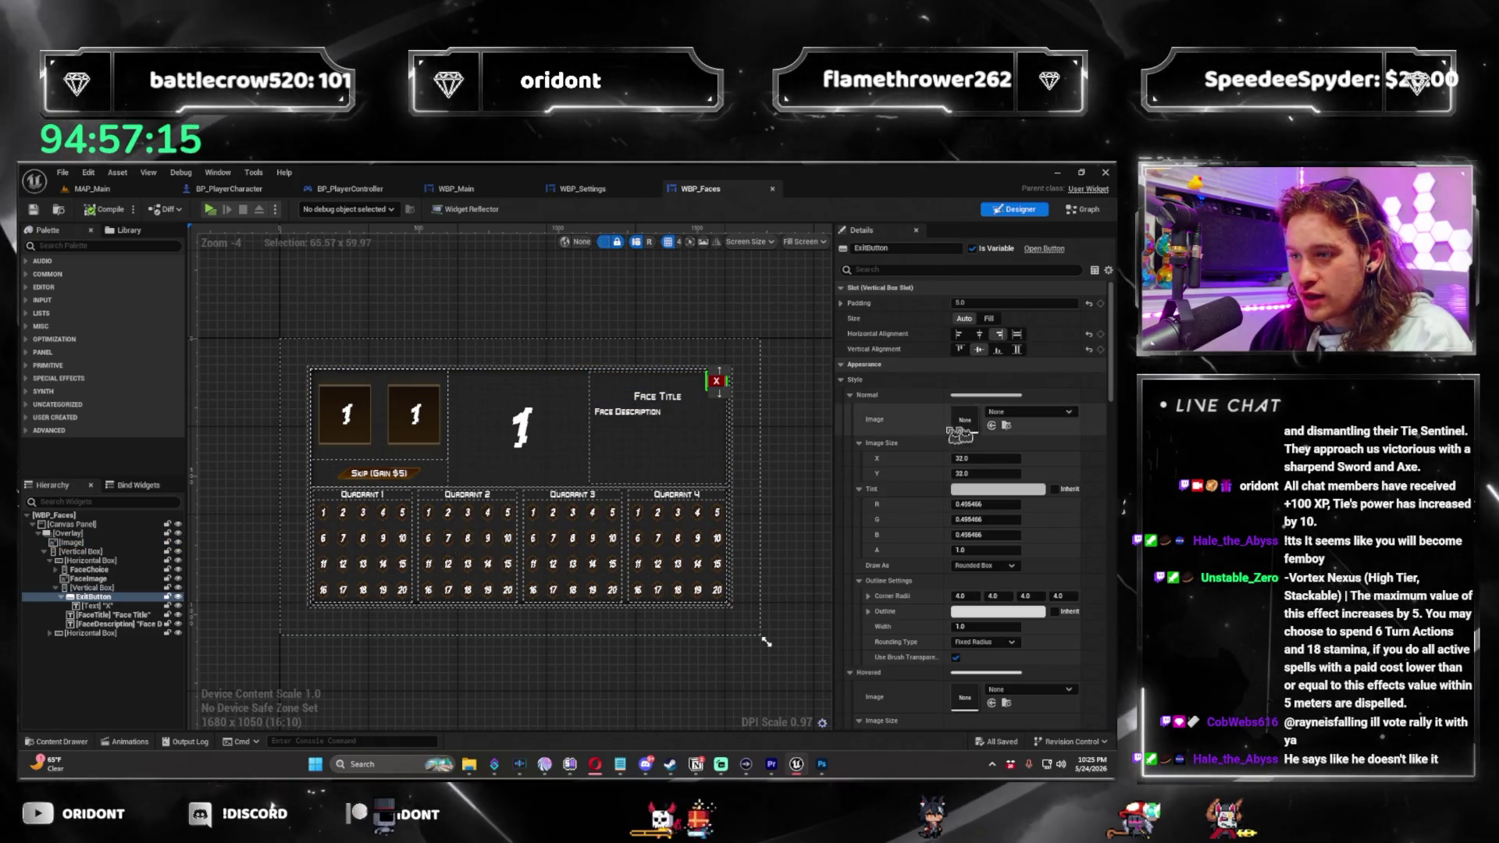
{"action": "scroll", "coordinate": [729, 395], "scroll_direction": "up", "scroll_amount": 5}
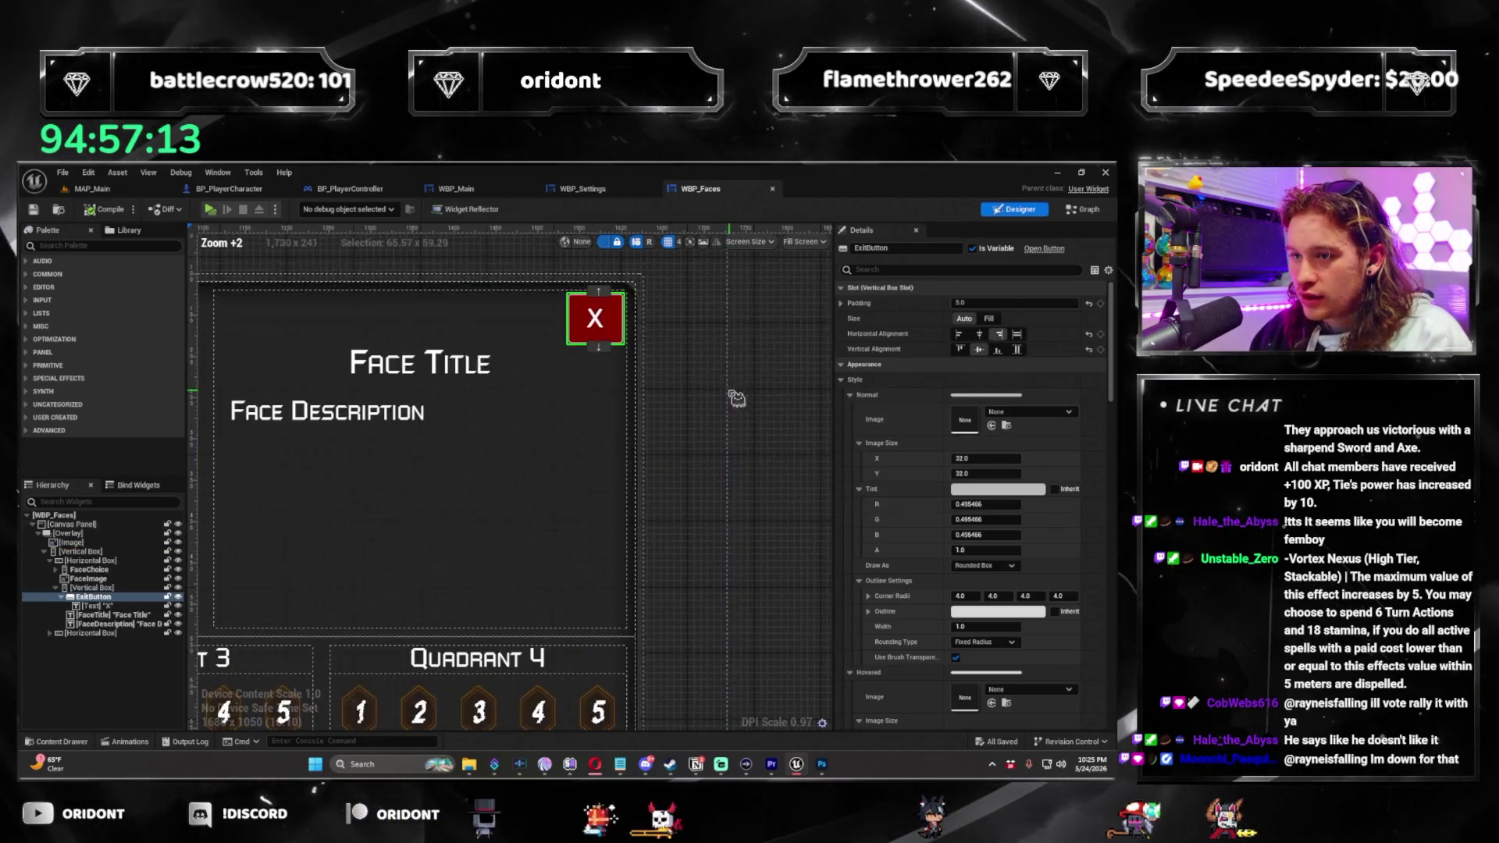
{"action": "scroll", "coordinate": [723, 399], "scroll_direction": "down", "scroll_amount": 4}
{"action": "scroll", "coordinate": [325, 426], "scroll_direction": "up", "scroll_amount": 2}
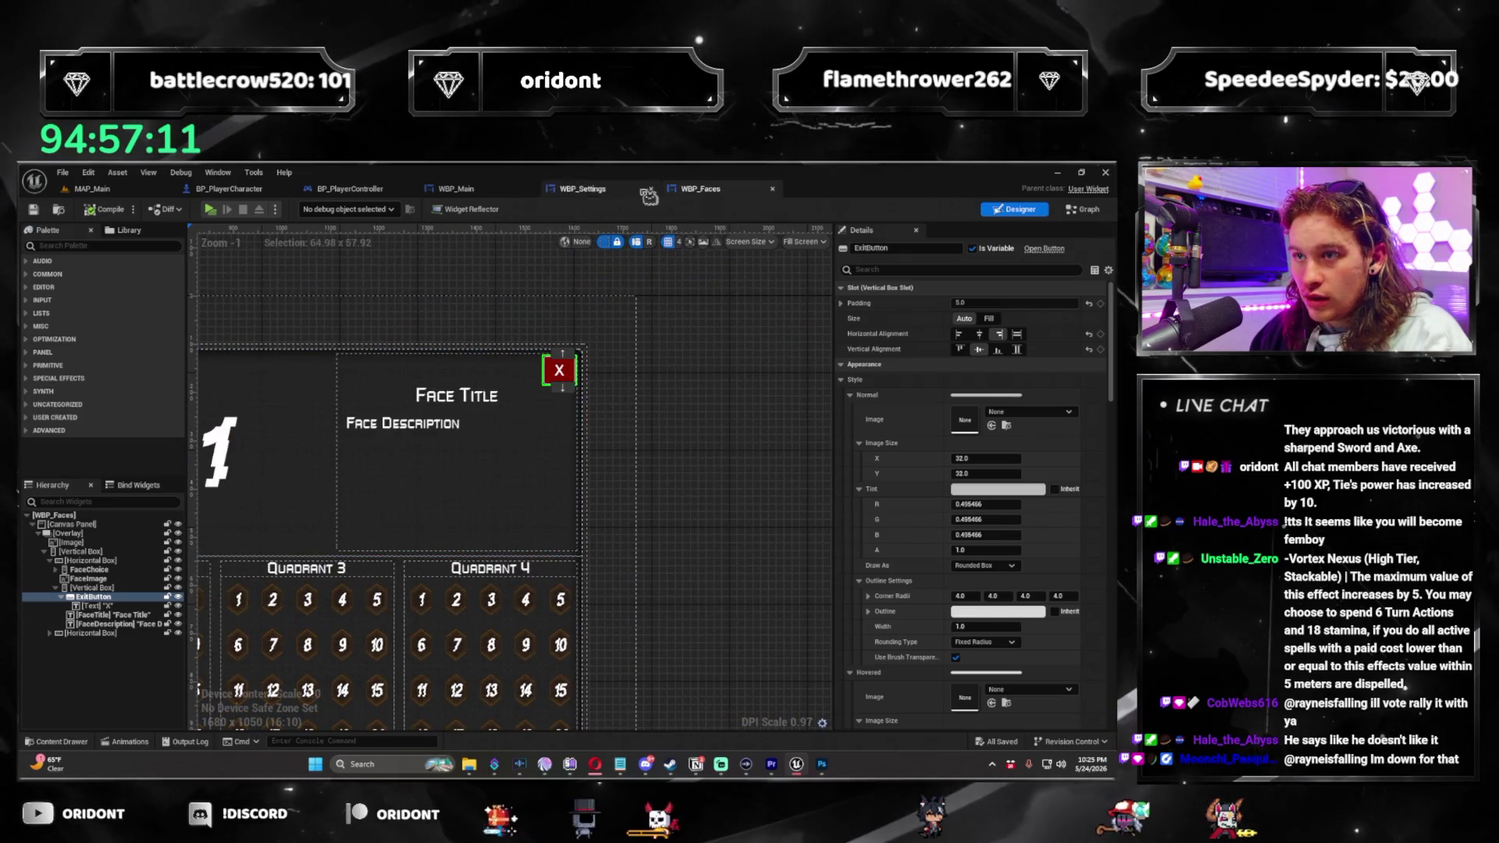
Inspect the X close-button label in WBP_Settings, then return to Photoshop.
{"action": "left_click", "coordinate": [583, 189]}
{"action": "scroll", "coordinate": [569, 395], "scroll_direction": "up", "scroll_amount": 2}
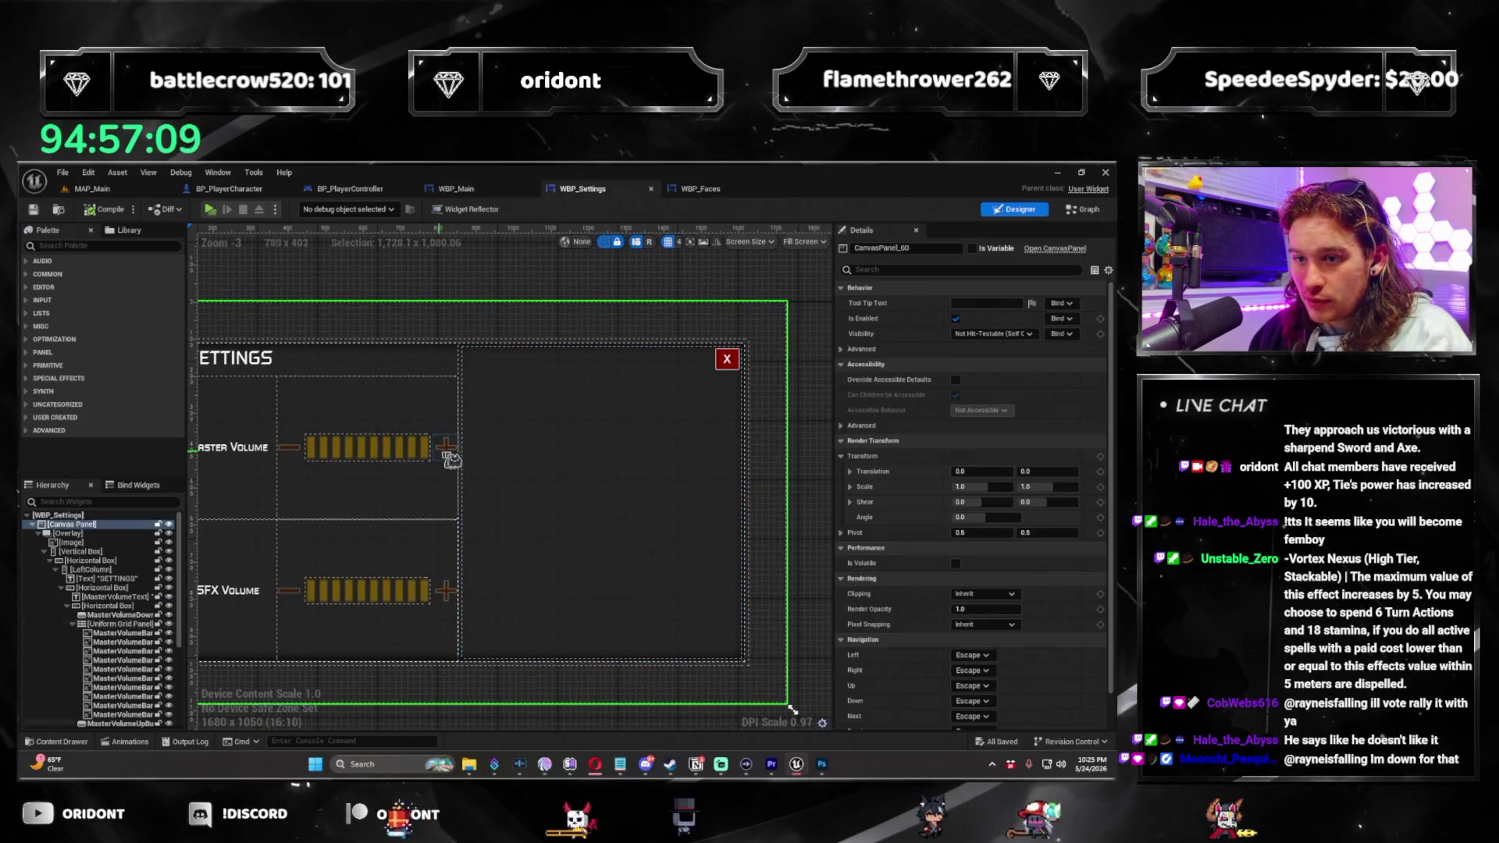
{"action": "left_click", "coordinate": [447, 449]}
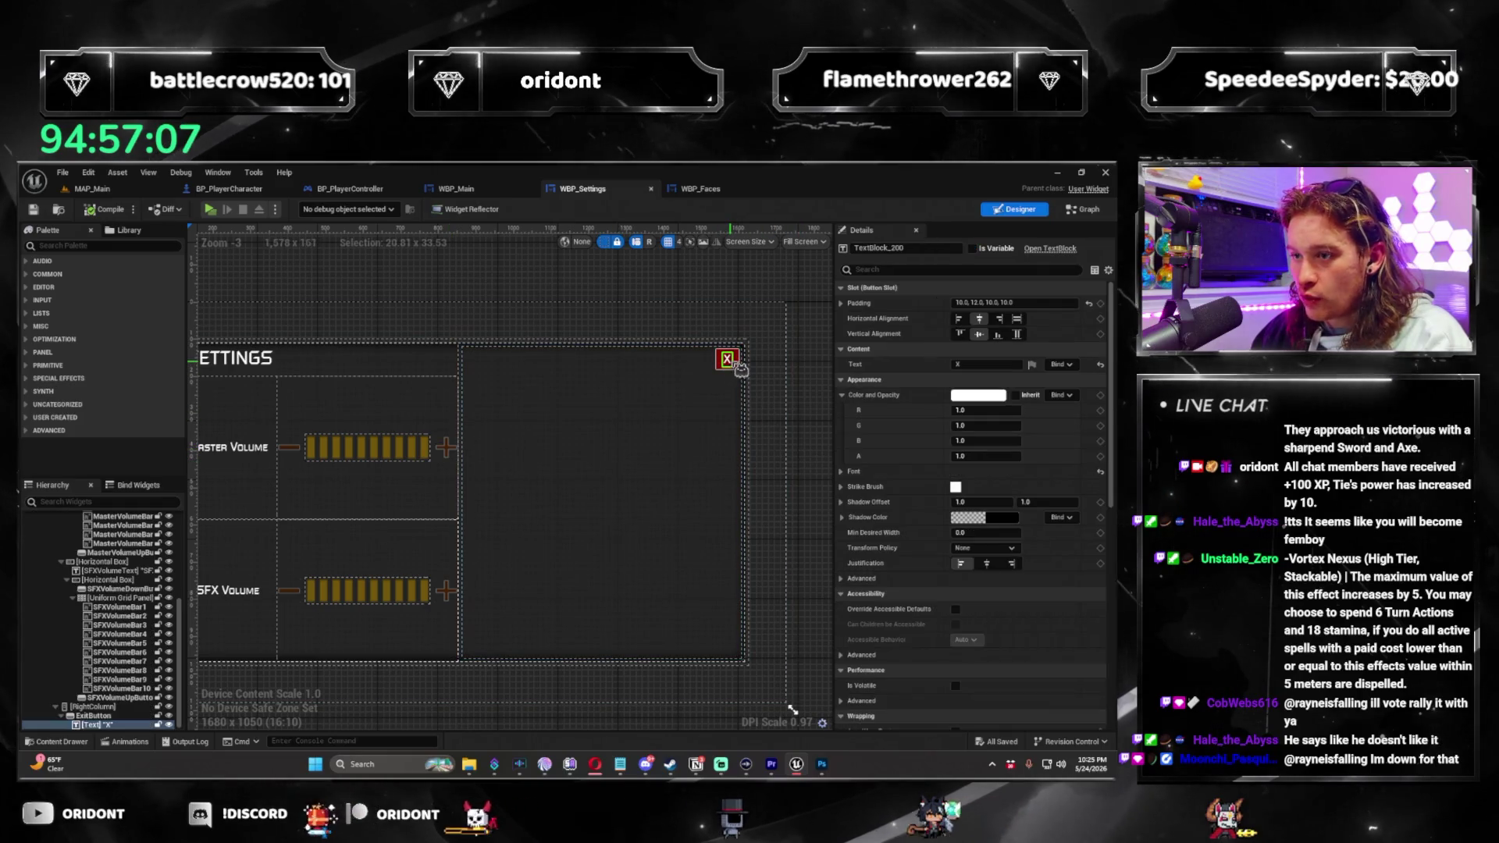
{"action": "key", "text": "alt+Tab"}
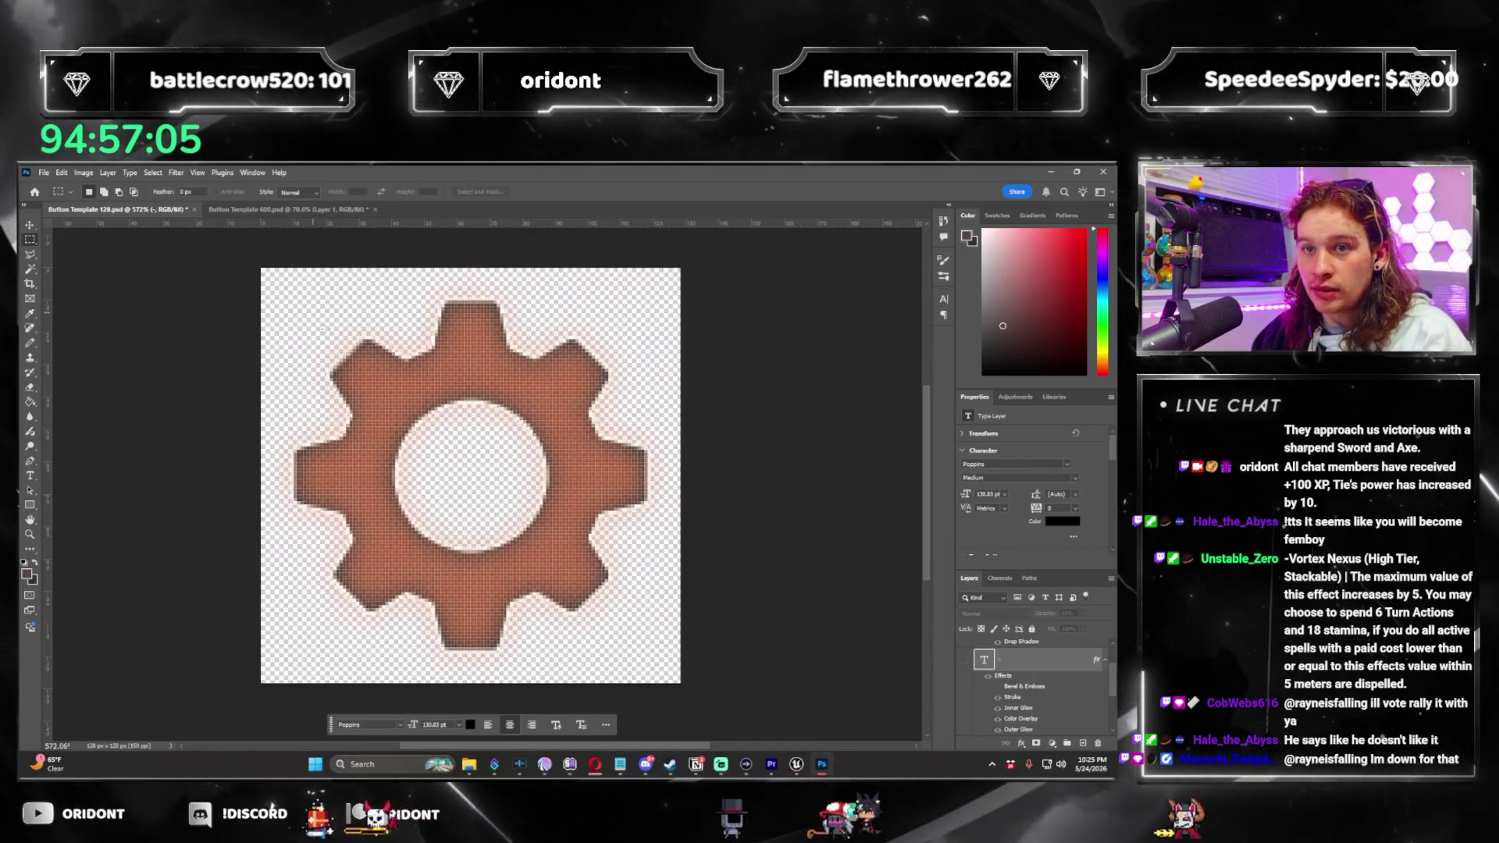
Show the orange bar layer and try retyping its text as X, then cancel the edit.
{"action": "scroll", "coordinate": [963, 710], "scroll_direction": "up", "scroll_amount": 2}
{"action": "left_click", "coordinate": [964, 706]}
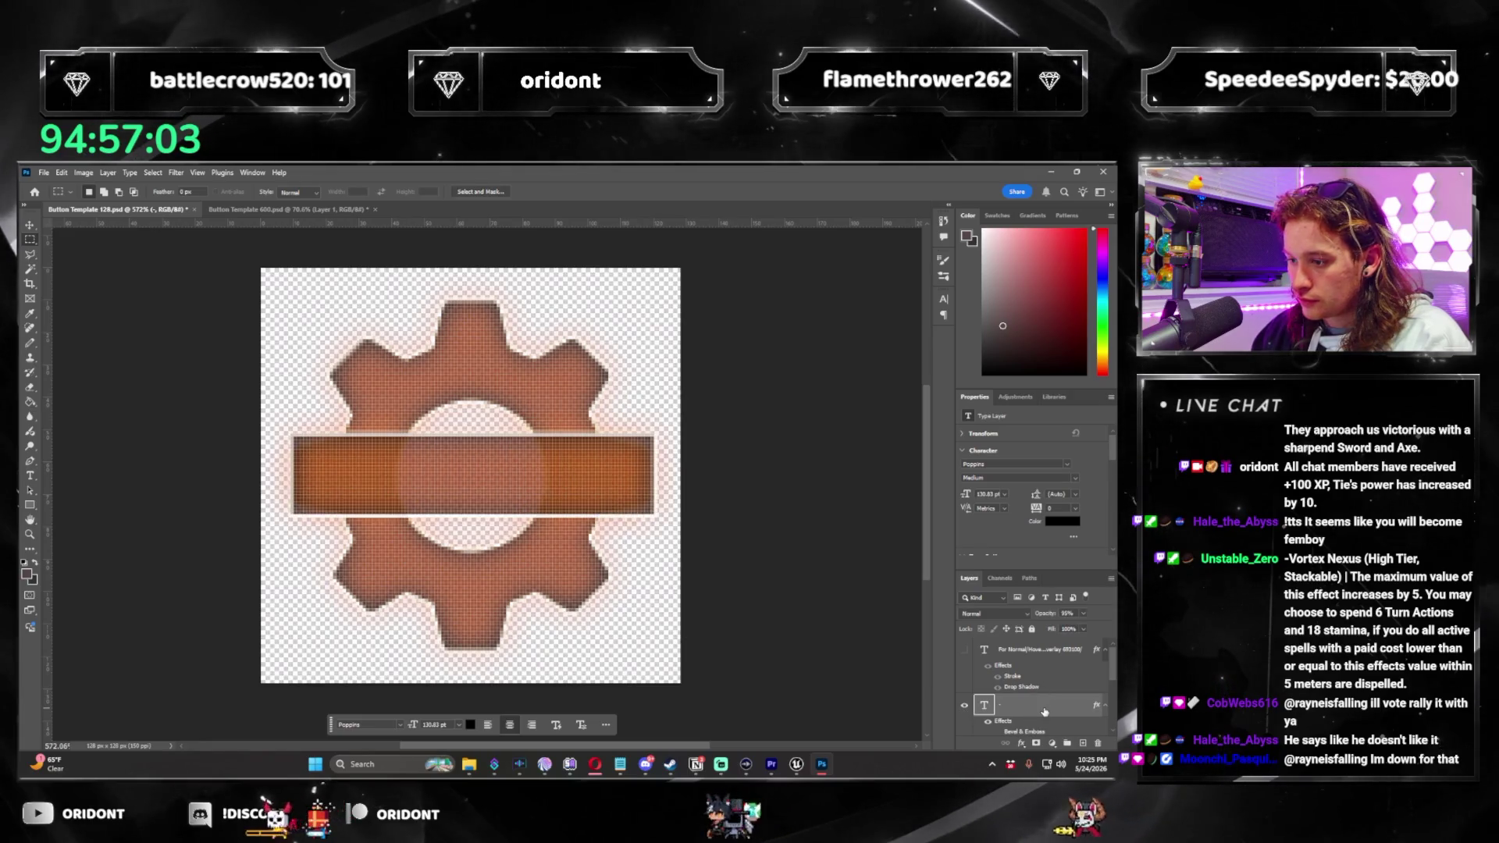
{"action": "double_click", "coordinate": [599, 480]}
{"action": "type", "text": "X"}
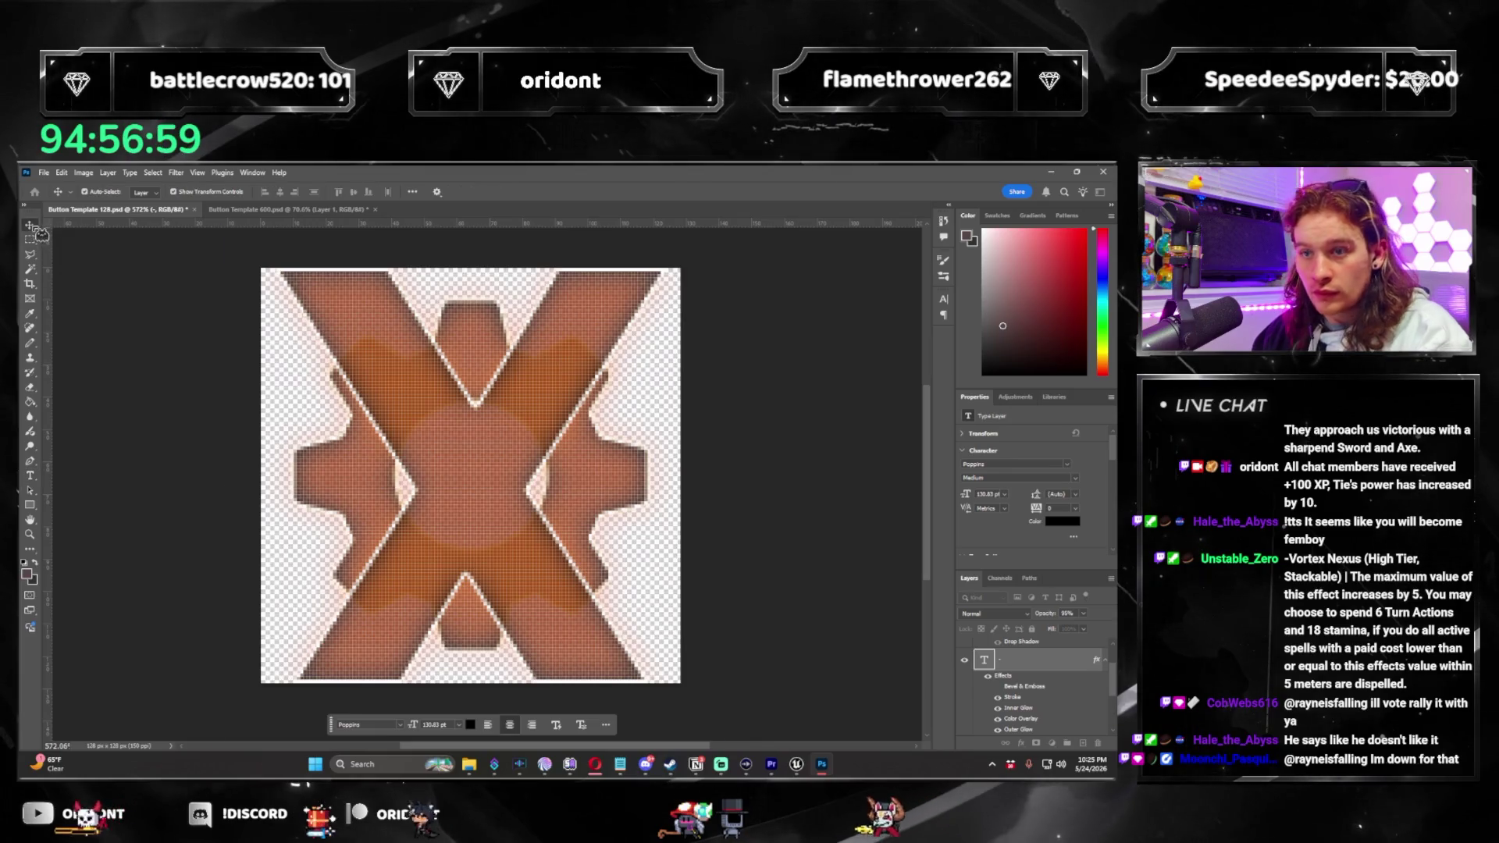
{"action": "key", "text": "Escape"}
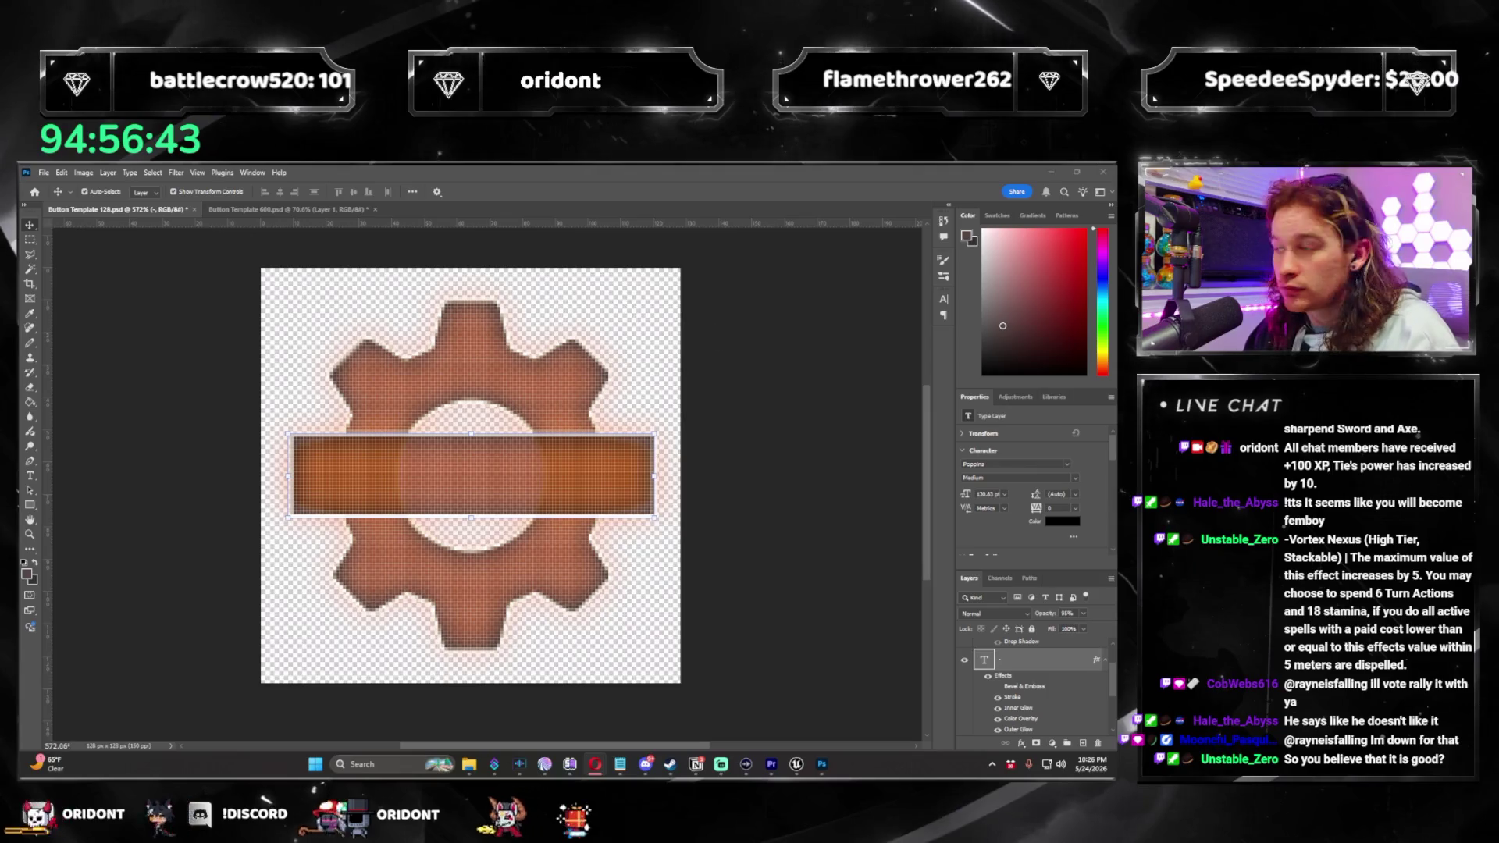
Bring the black X from close.png into Button Template 128, resized slightly and centred.
{"action": "left_click", "coordinate": [44, 173]}
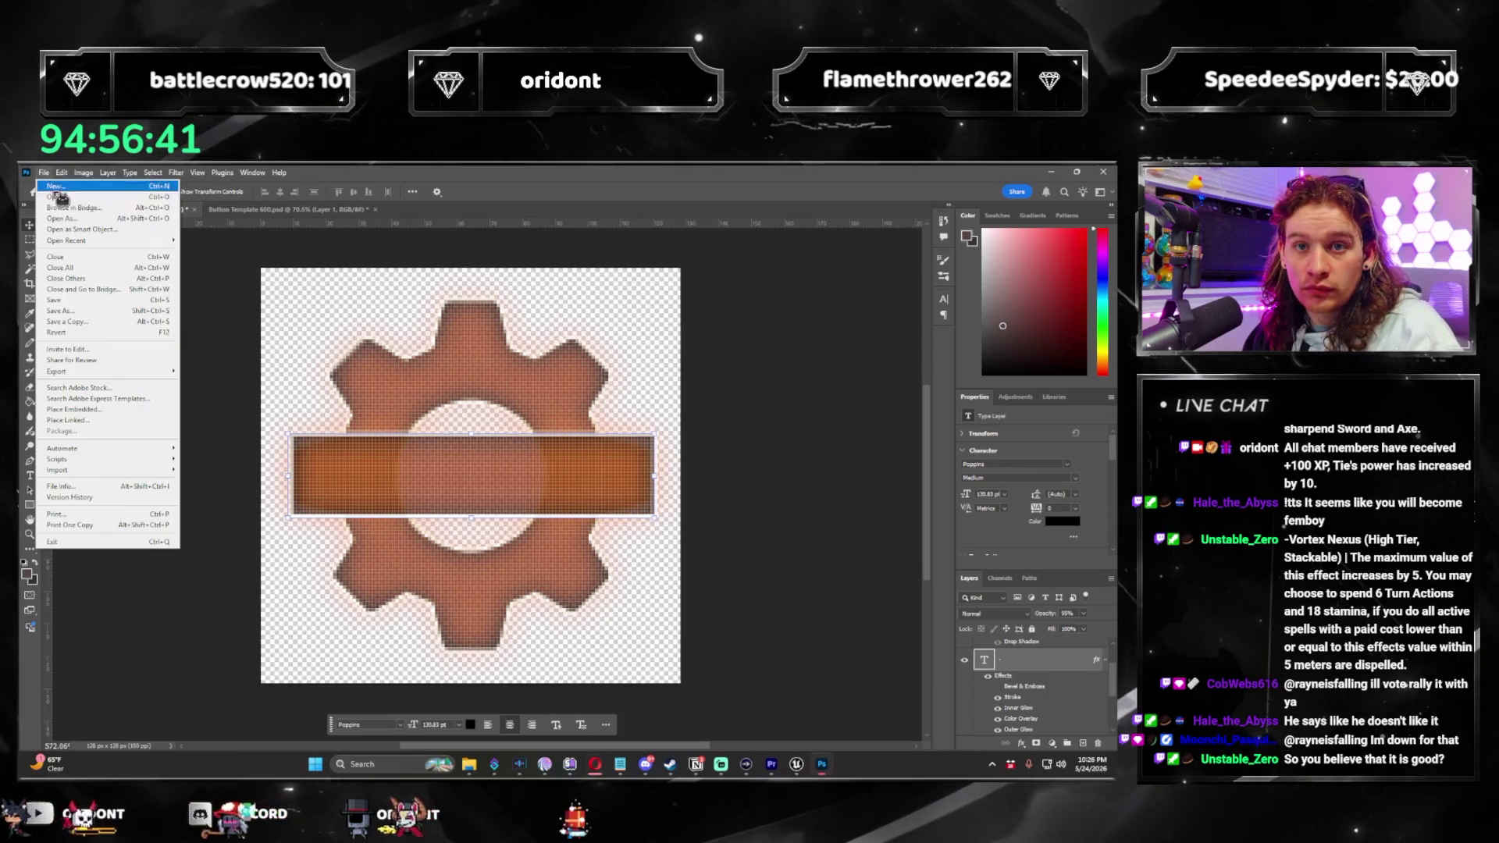
{"action": "left_click", "coordinate": [61, 198]}
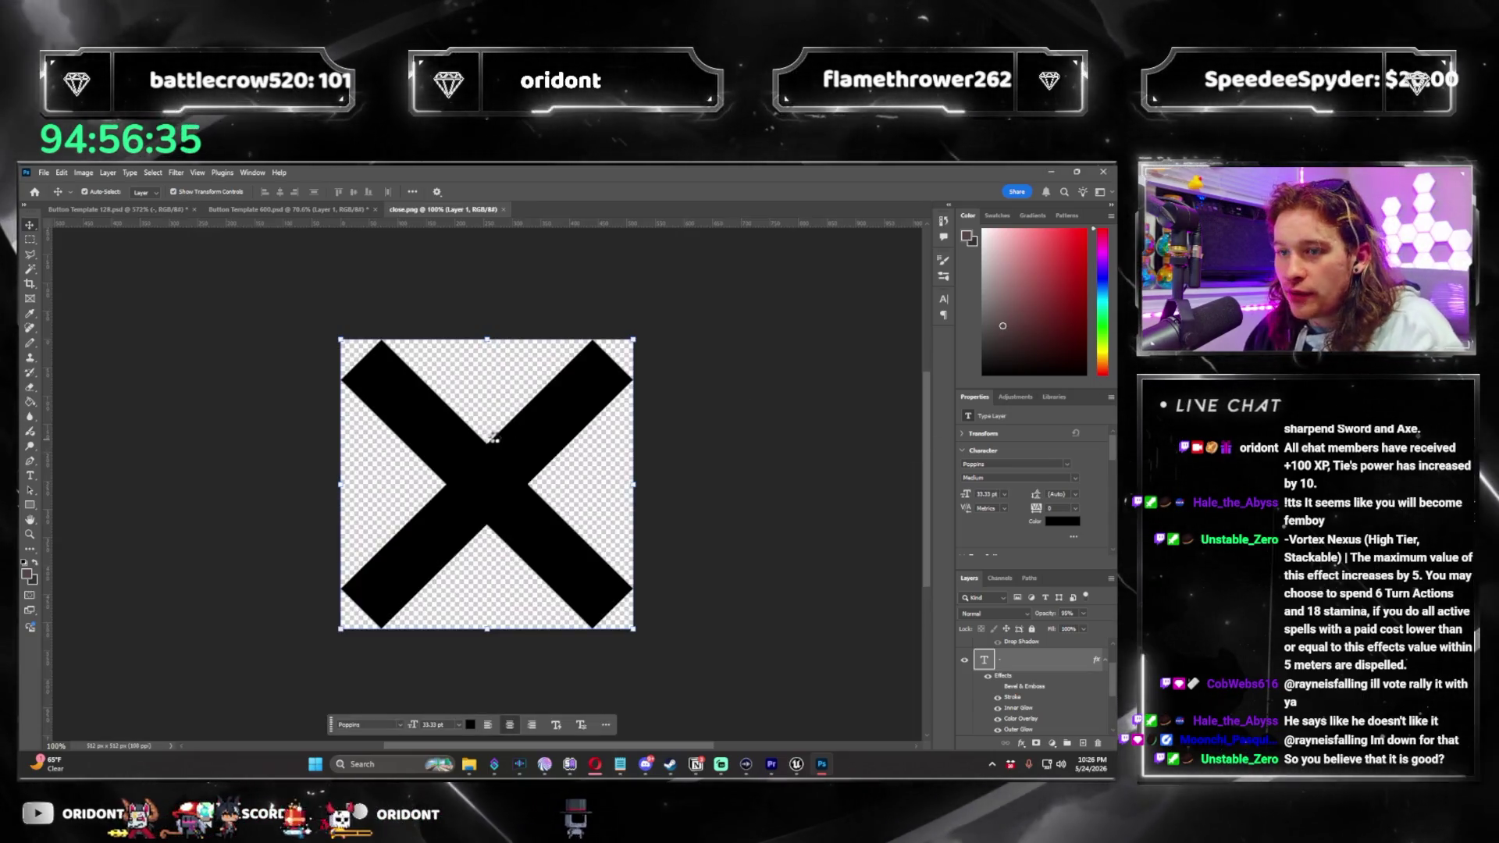
{"action": "left_click", "coordinate": [121, 210]}
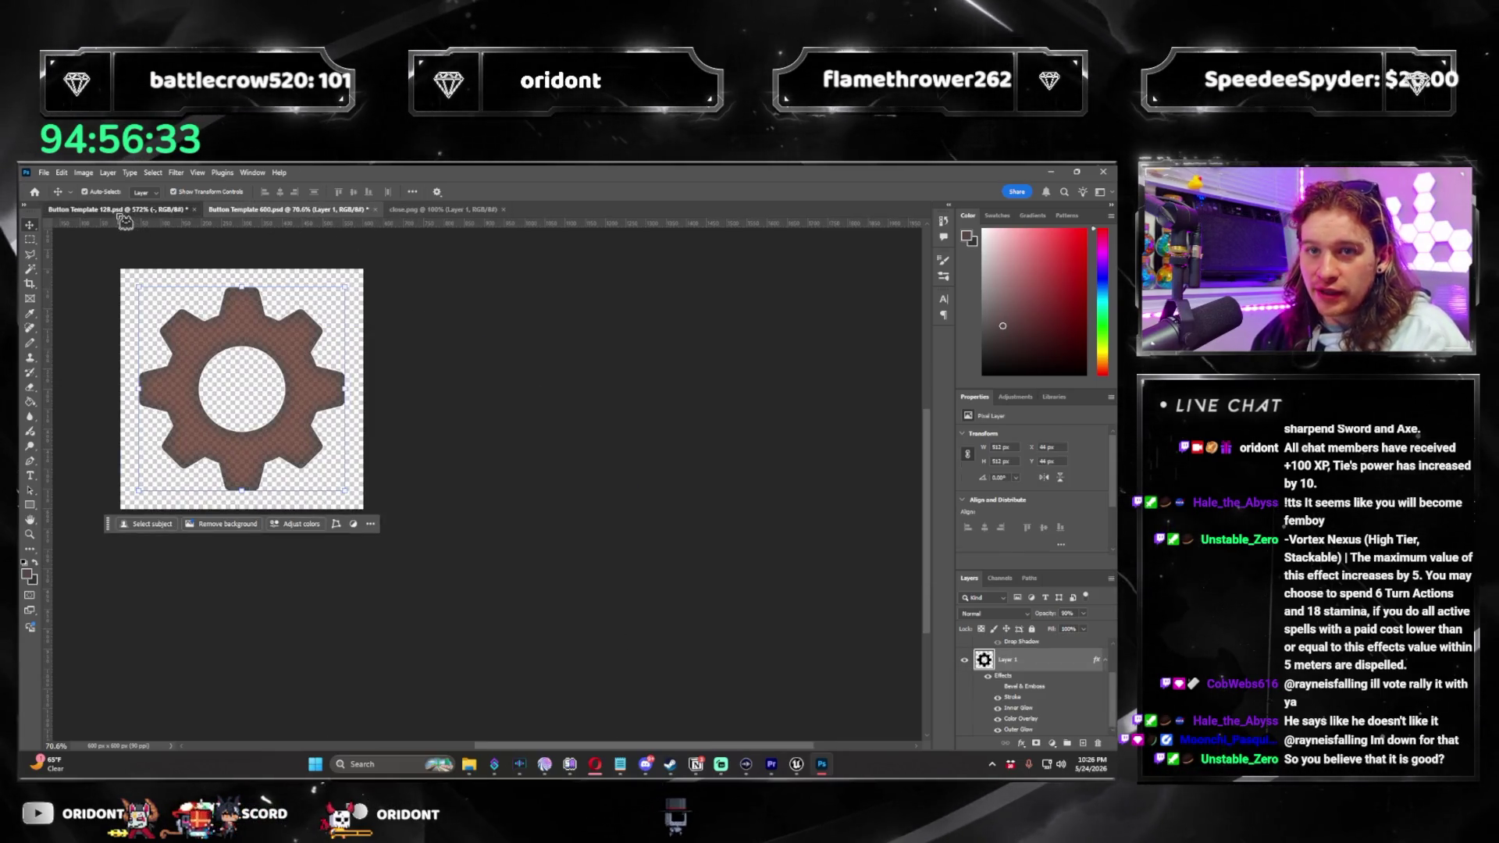
{"action": "left_click_drag", "start_coordinate": [436, 415], "coordinate": [435, 415]}
{"action": "scroll", "coordinate": [697, 660], "scroll_direction": "down", "scroll_amount": 5}
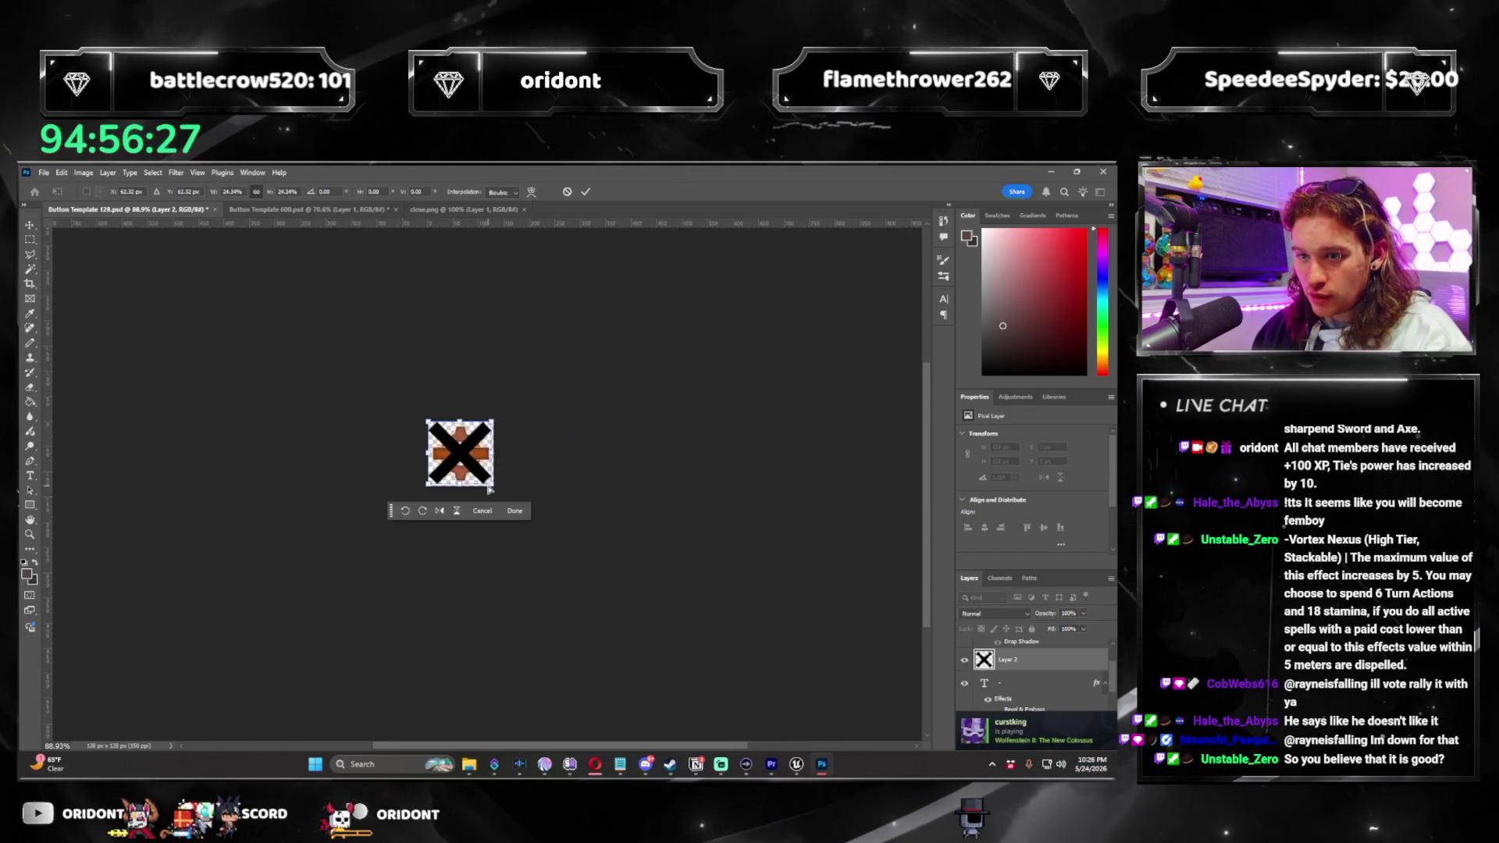
{"action": "scroll", "coordinate": [489, 488], "scroll_direction": "up", "scroll_amount": 5}
{"action": "left_click_drag", "start_coordinate": [241, 240], "coordinate": [271, 270]}
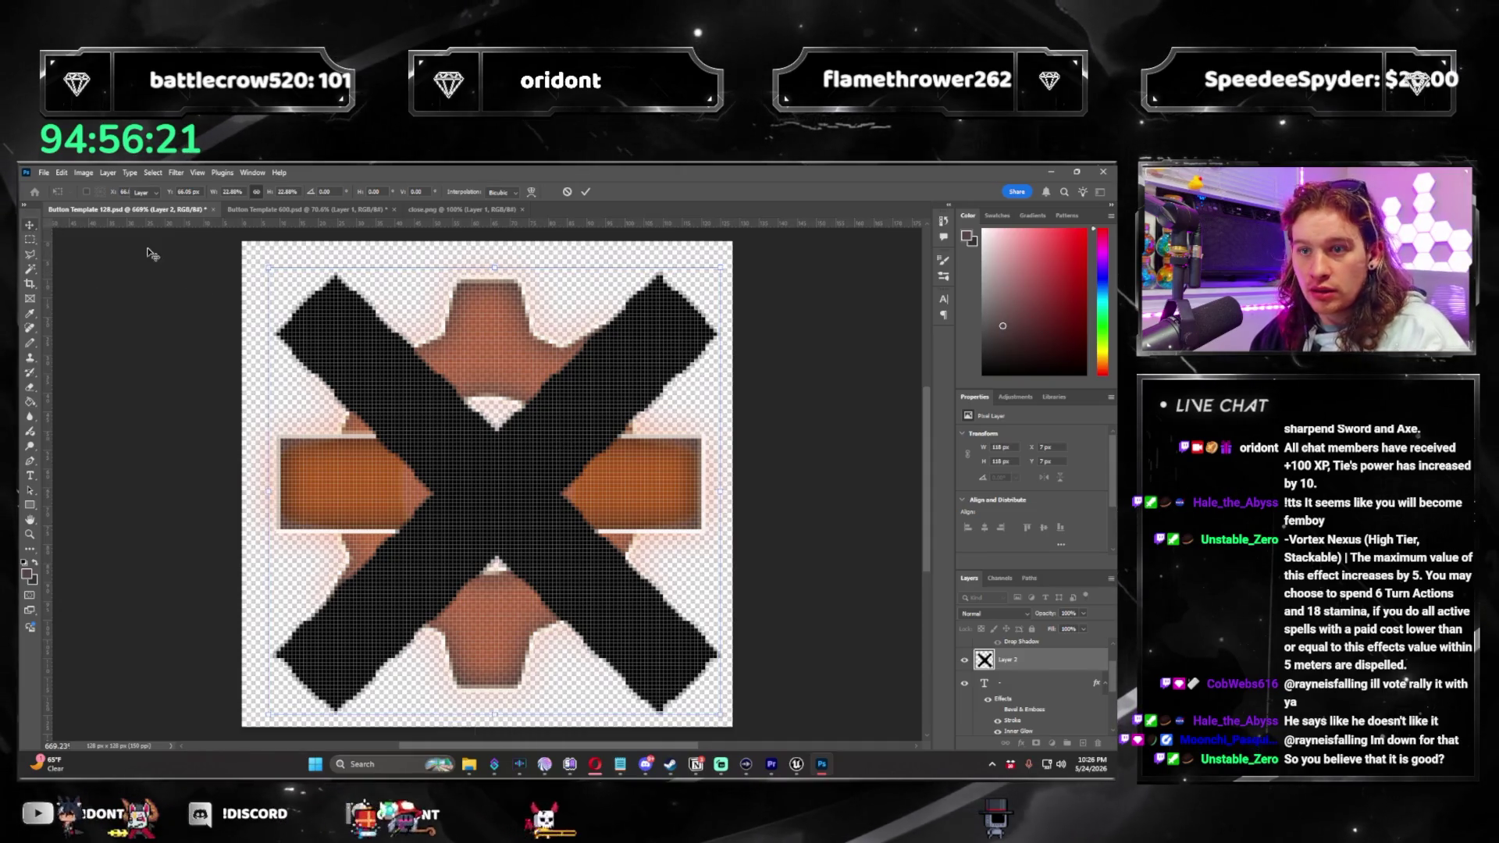
{"action": "key", "text": "Return"}
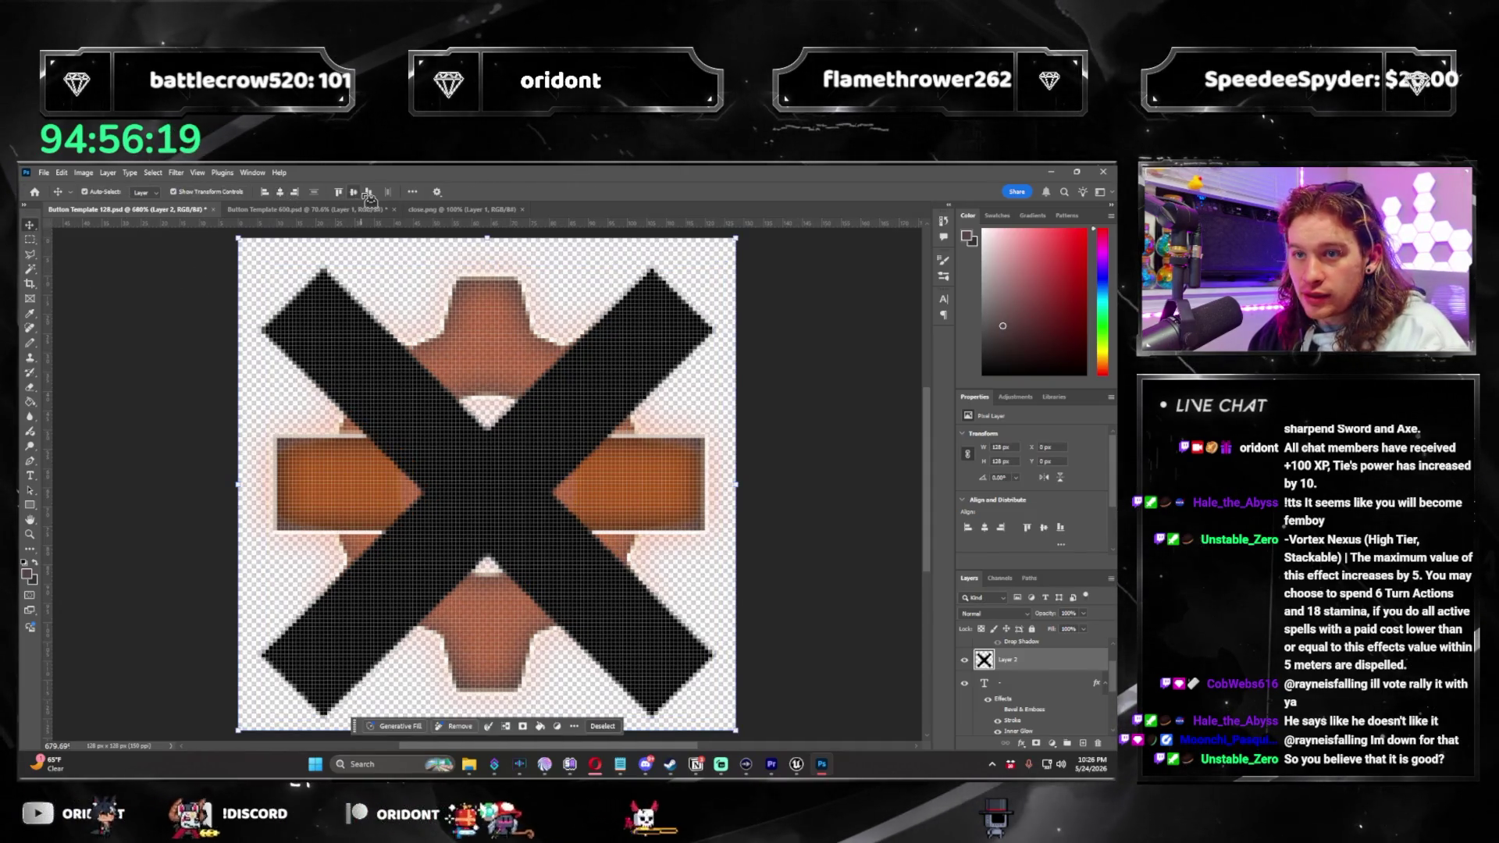
{"action": "left_click", "coordinate": [367, 195]}
Hide the gear and orange bar text layers so only the X remains.
{"action": "left_click", "coordinate": [30, 238]}
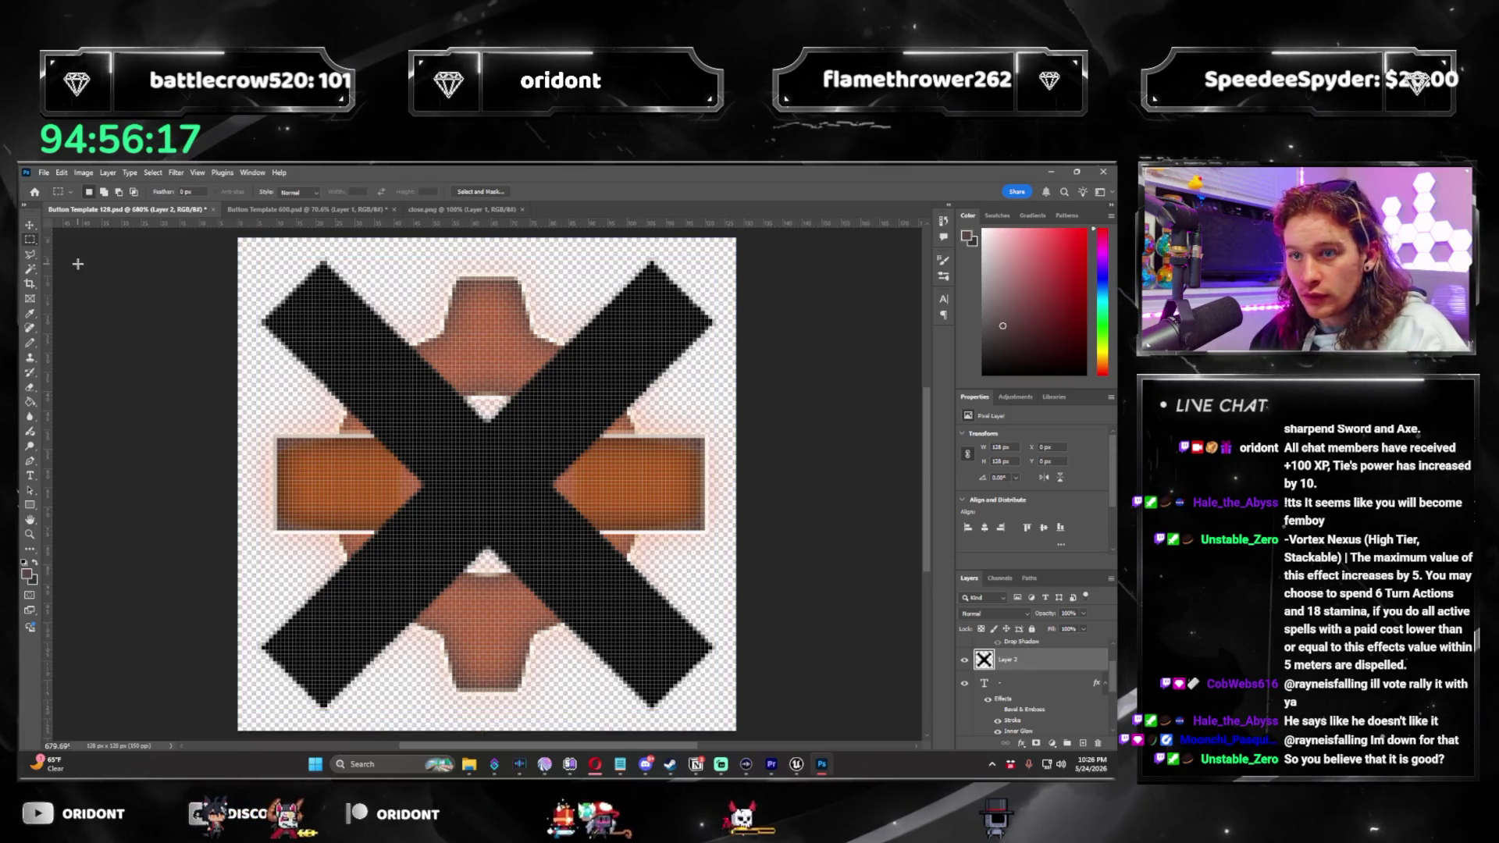
{"action": "scroll", "coordinate": [1015, 680], "scroll_direction": "down", "scroll_amount": 1}
{"action": "left_click", "coordinate": [1015, 659]}
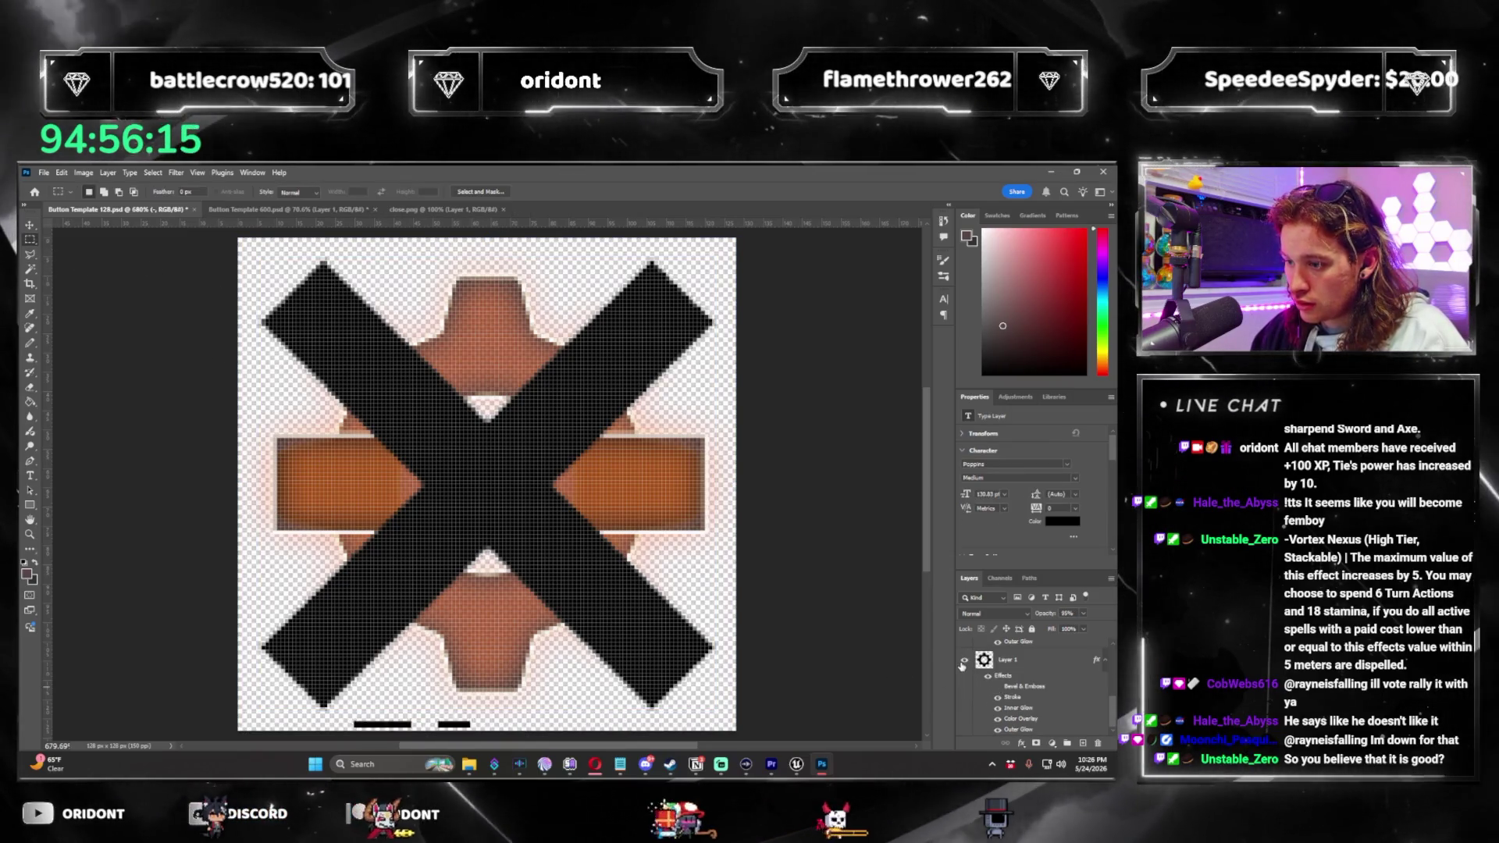
{"action": "left_click", "coordinate": [996, 695]}
{"action": "scroll", "coordinate": [992, 693], "scroll_direction": "up", "scroll_amount": 1}
{"action": "scroll", "coordinate": [984, 687], "scroll_direction": "down", "scroll_amount": 2}
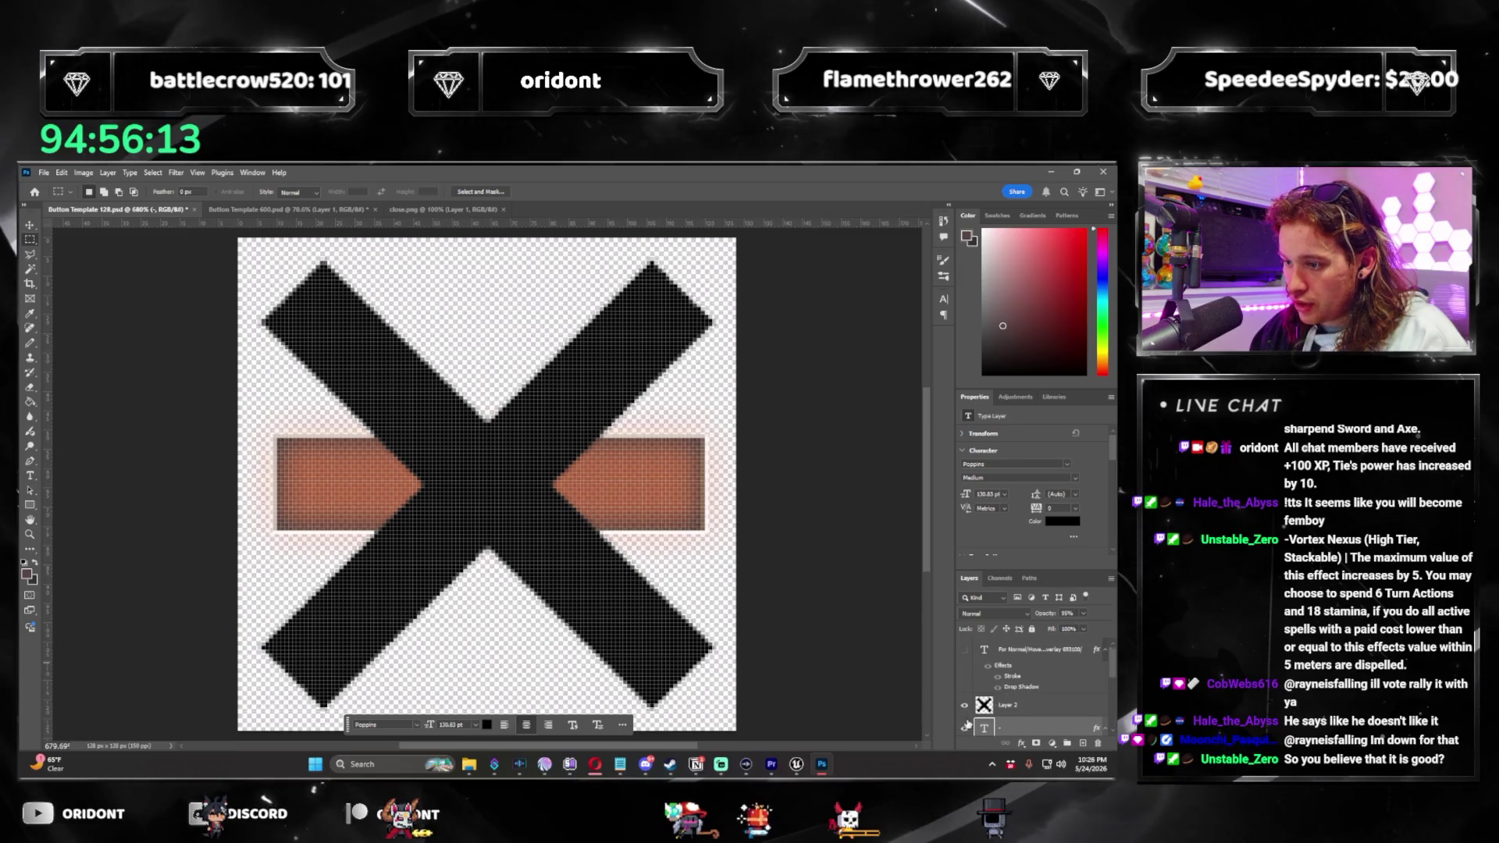
{"action": "left_click", "coordinate": [964, 675]}
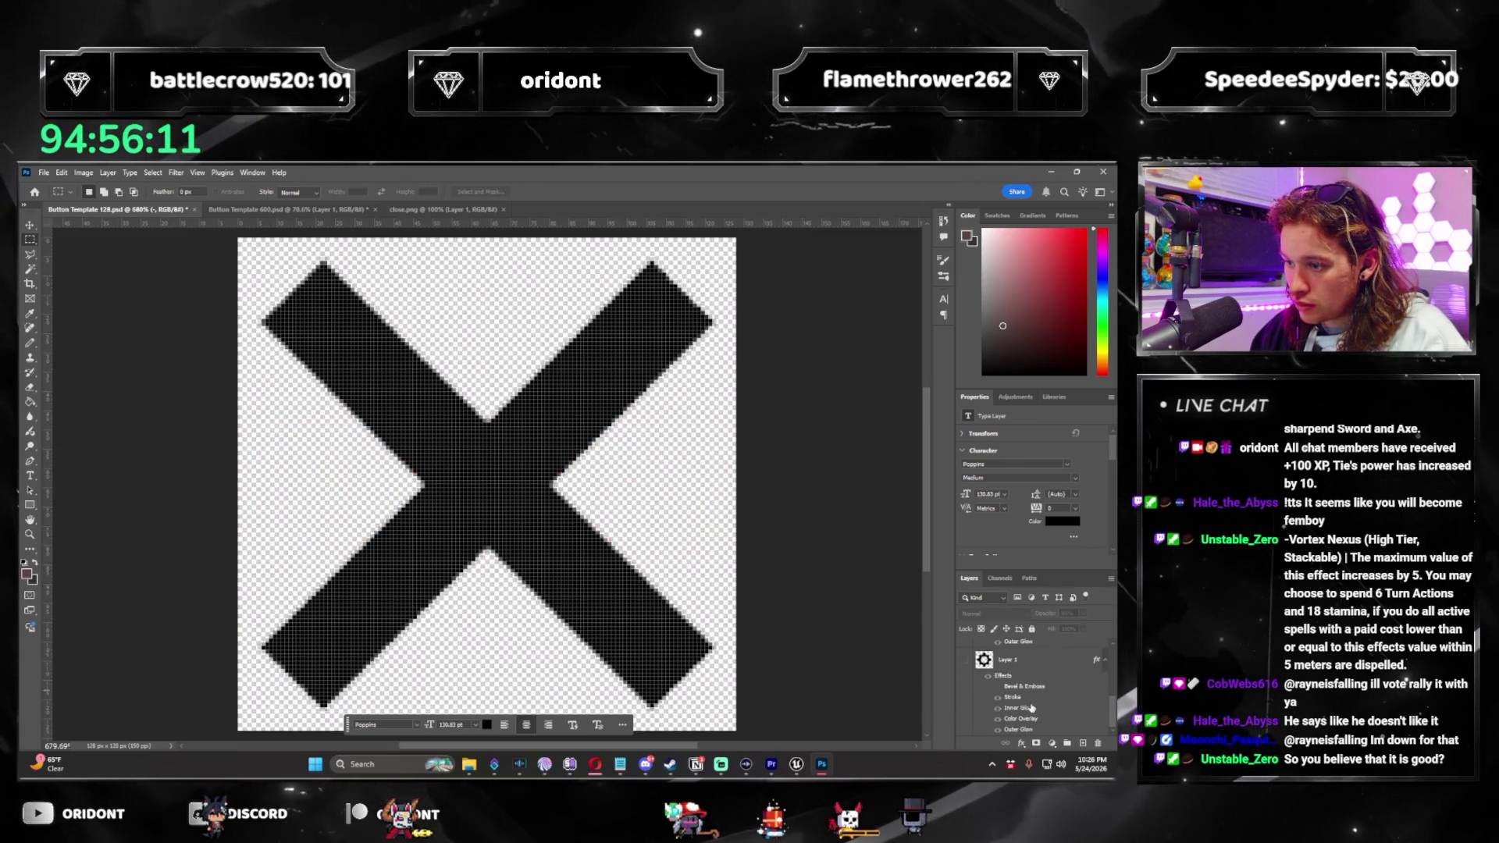
{"action": "right_click", "coordinate": [1016, 693]}
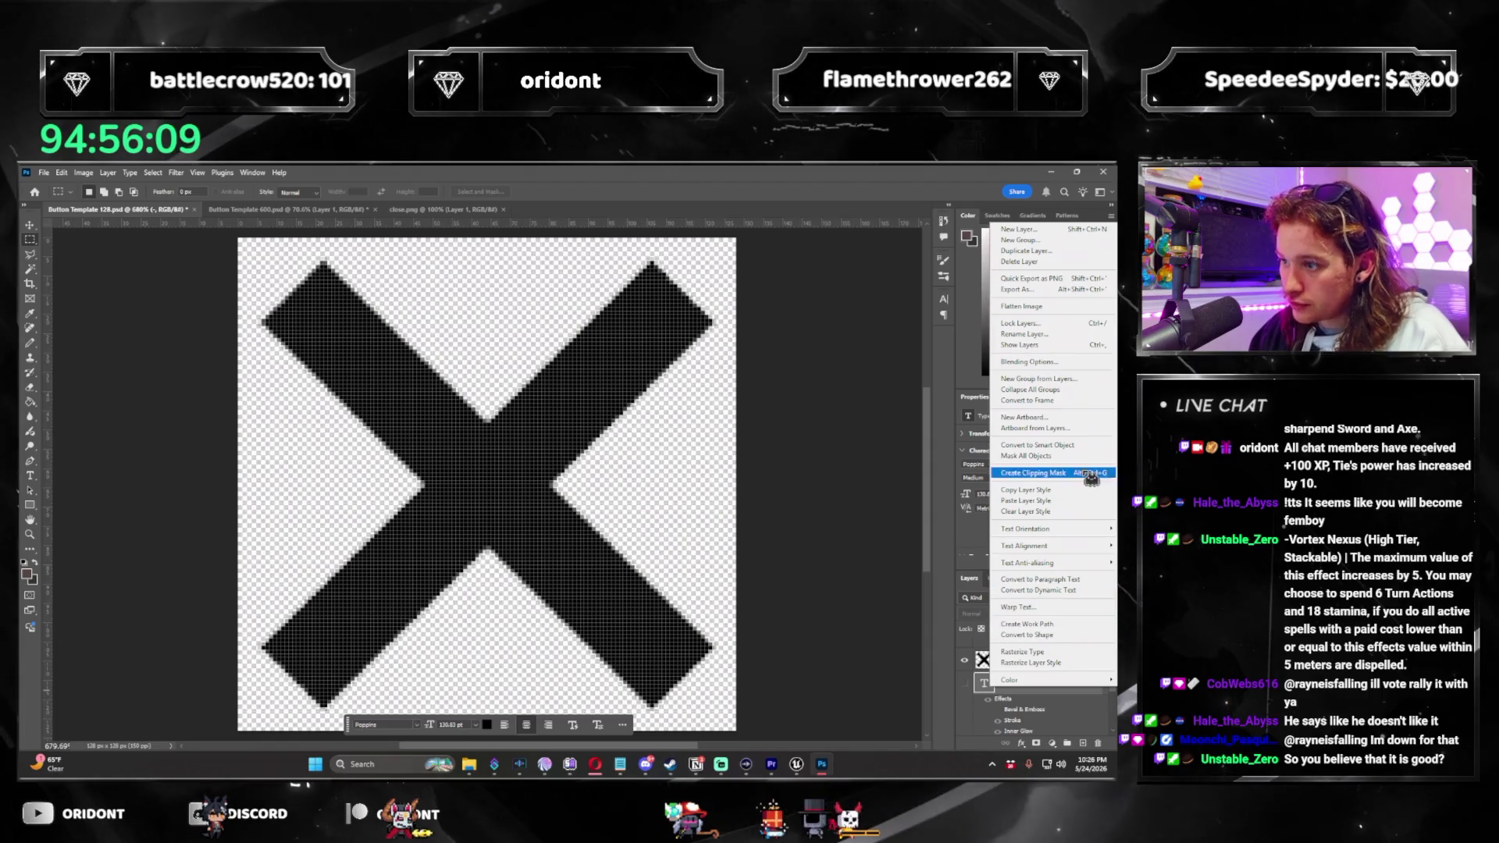
Copy the gear layer's style and paste it onto the X layer.
{"action": "left_click", "coordinate": [1089, 492]}
{"action": "right_click", "coordinate": [1015, 658]}
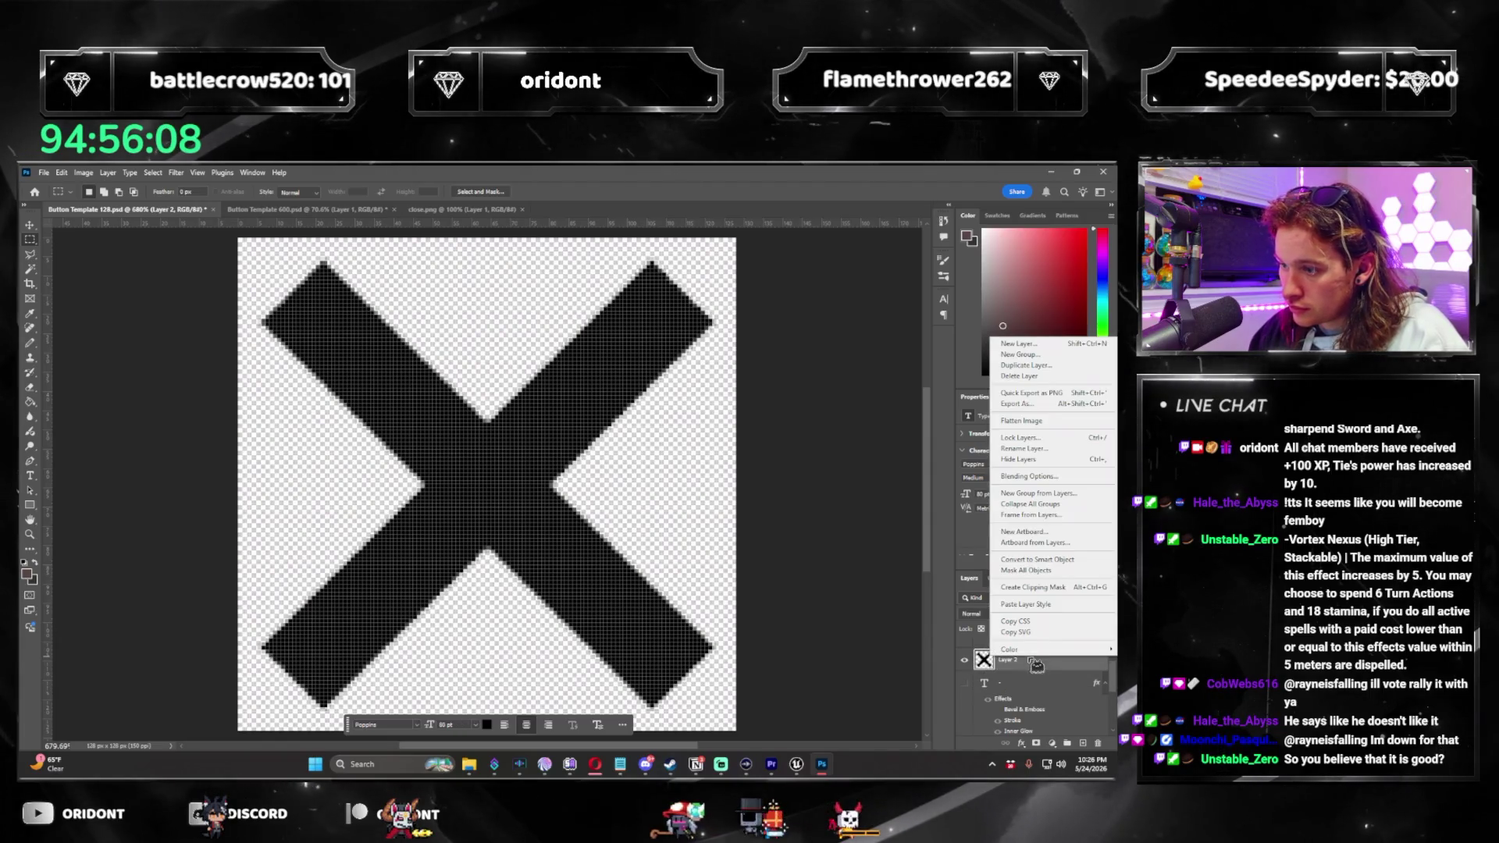
{"action": "left_click", "coordinate": [1066, 606]}
{"action": "scroll", "coordinate": [485, 509], "scroll_direction": "down", "scroll_amount": 2}
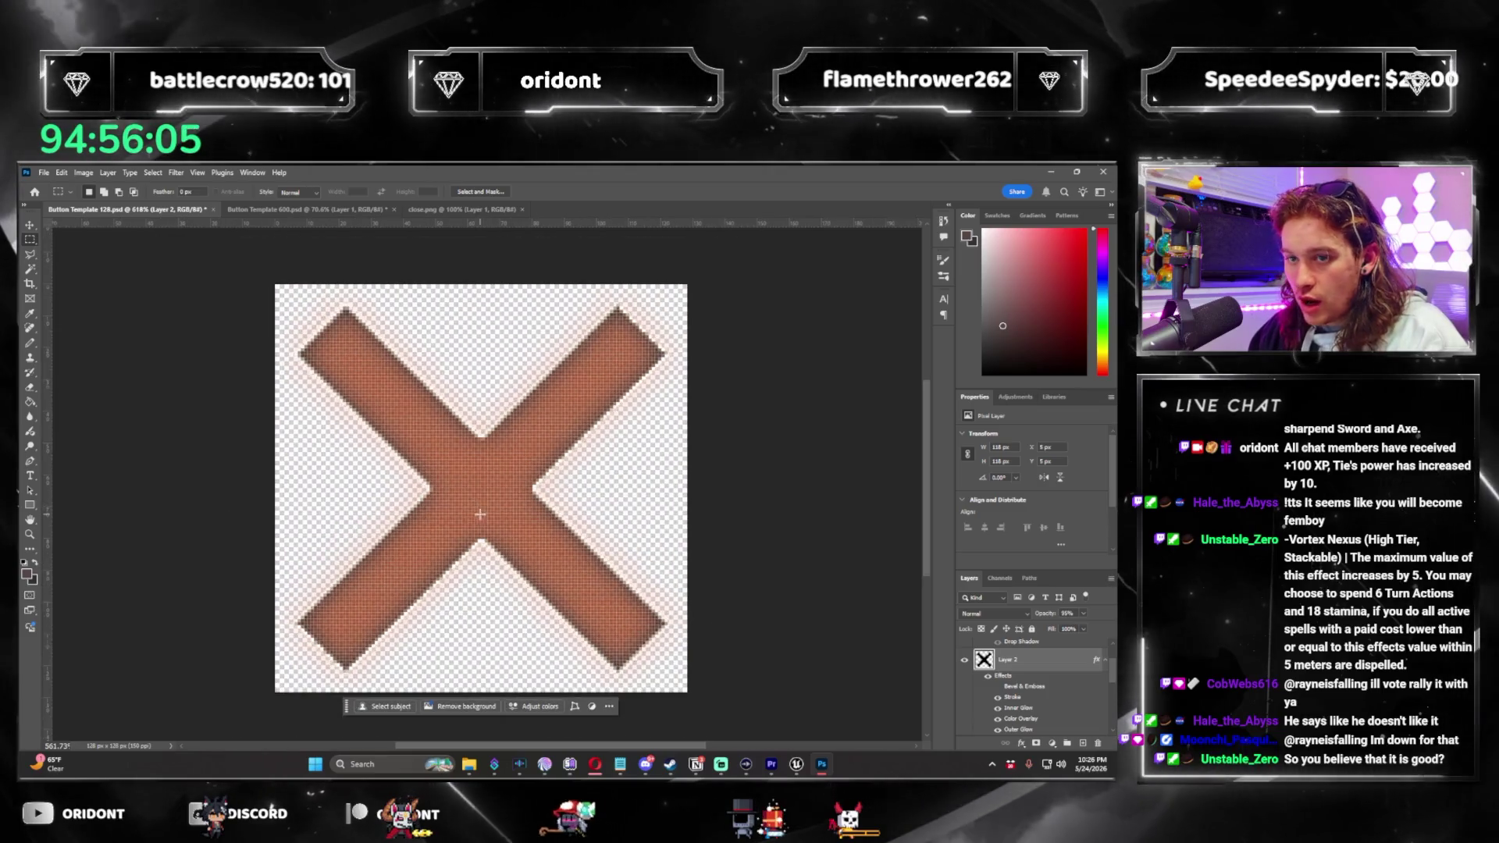
Shrink the X to about 91% and open Layer 2's layer style settings.
{"action": "key", "text": "ctrl+t"}
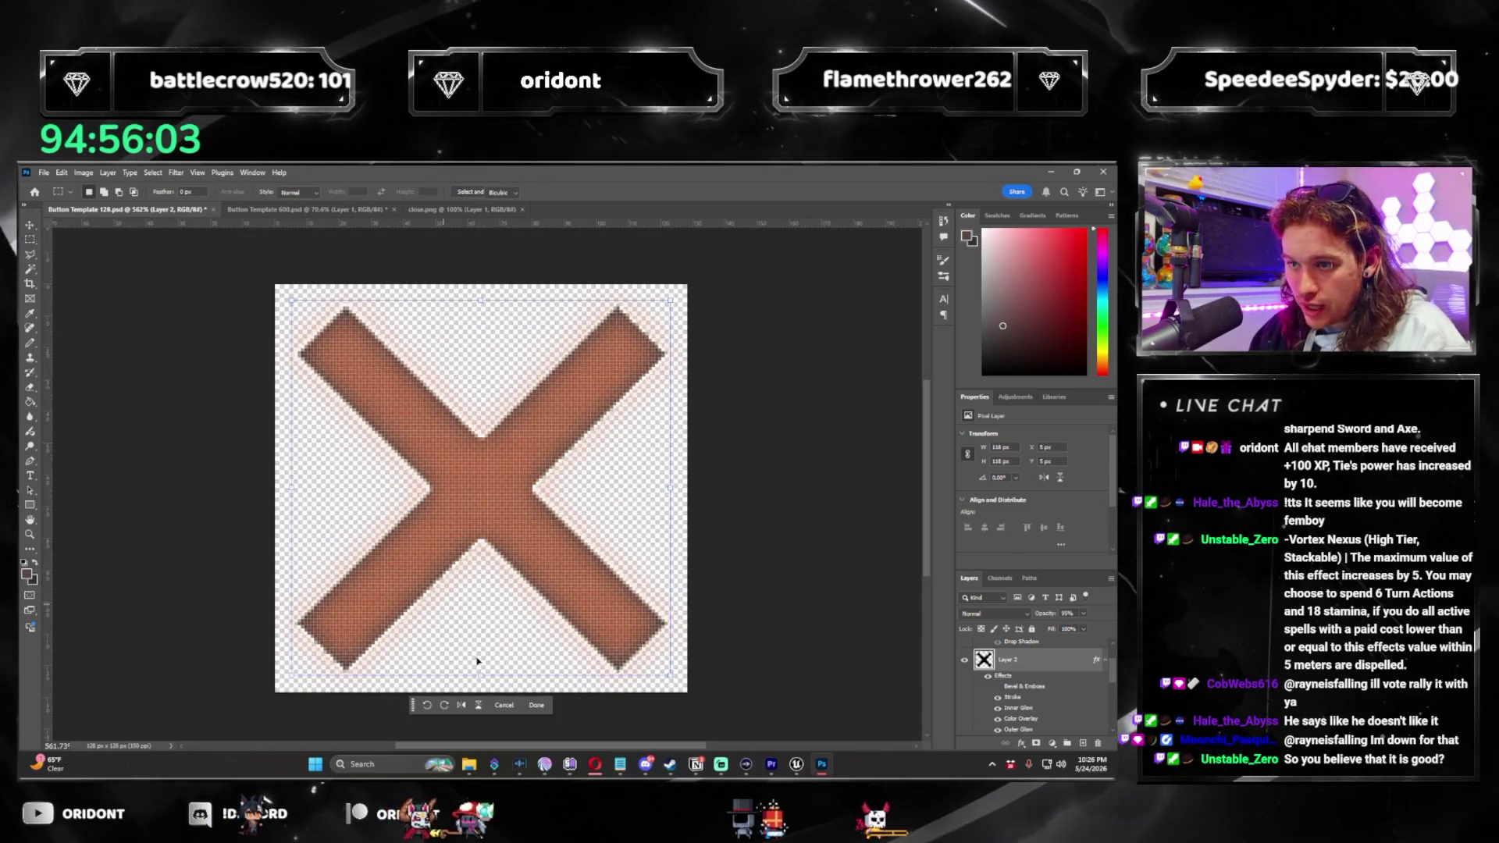
{"action": "left_click_drag", "start_coordinate": [483, 673], "coordinate": [481, 657]}
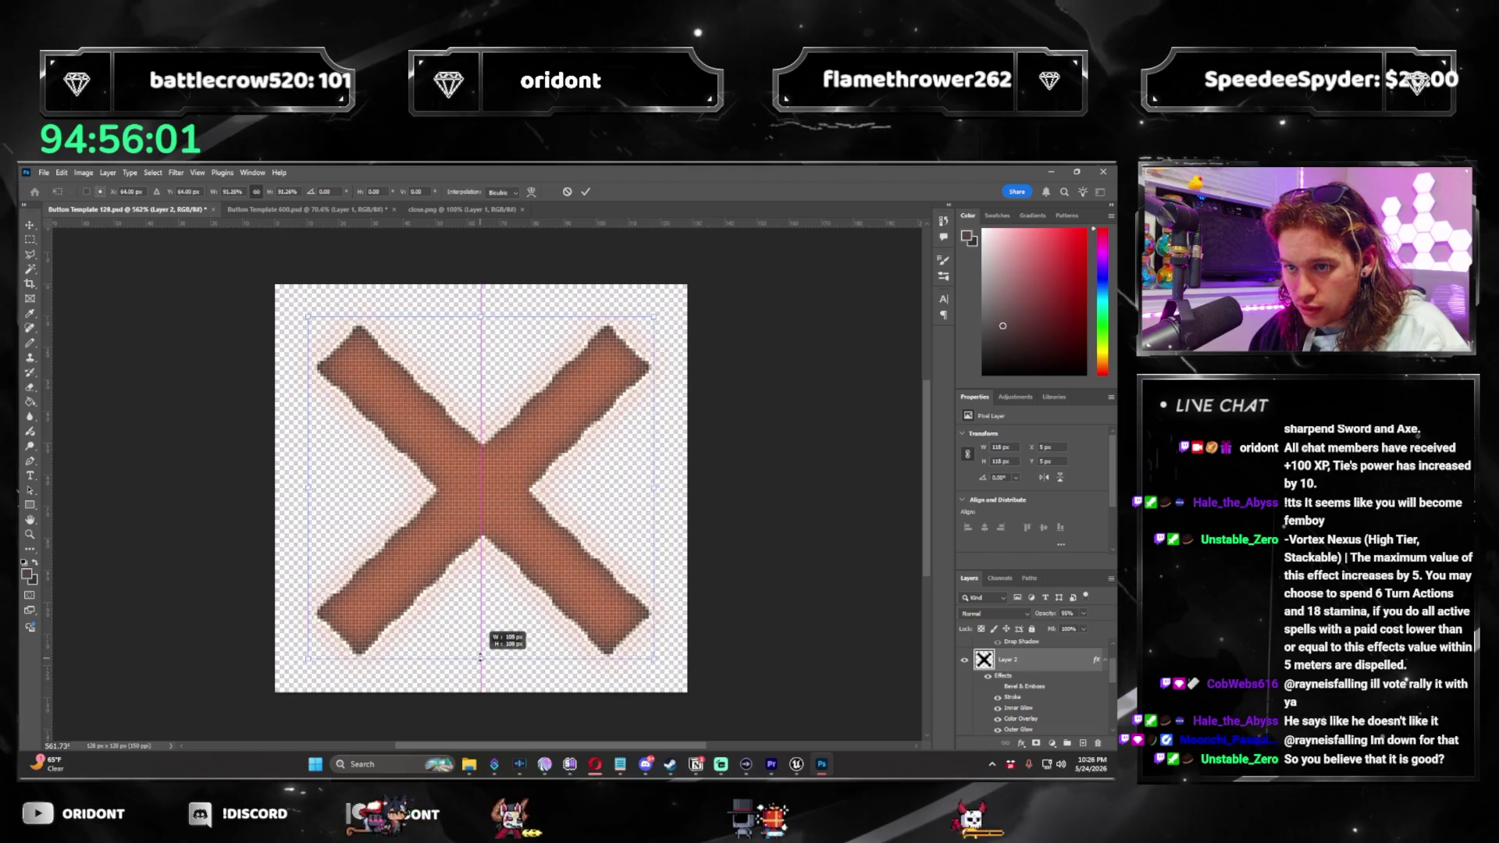
{"action": "key", "text": "Return"}
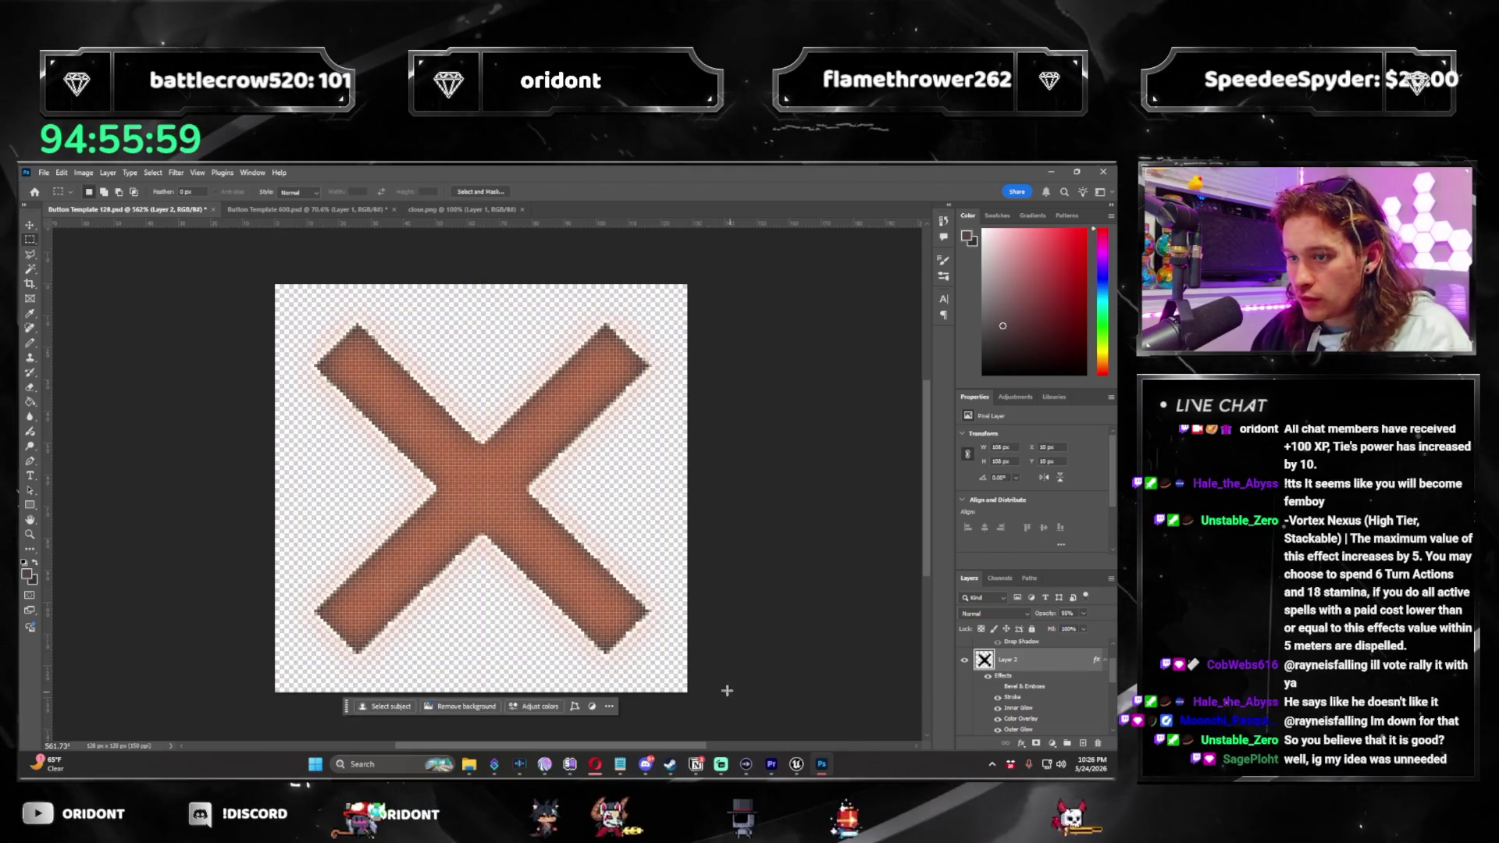
{"action": "scroll", "coordinate": [1029, 654], "scroll_direction": "down", "scroll_amount": 1}
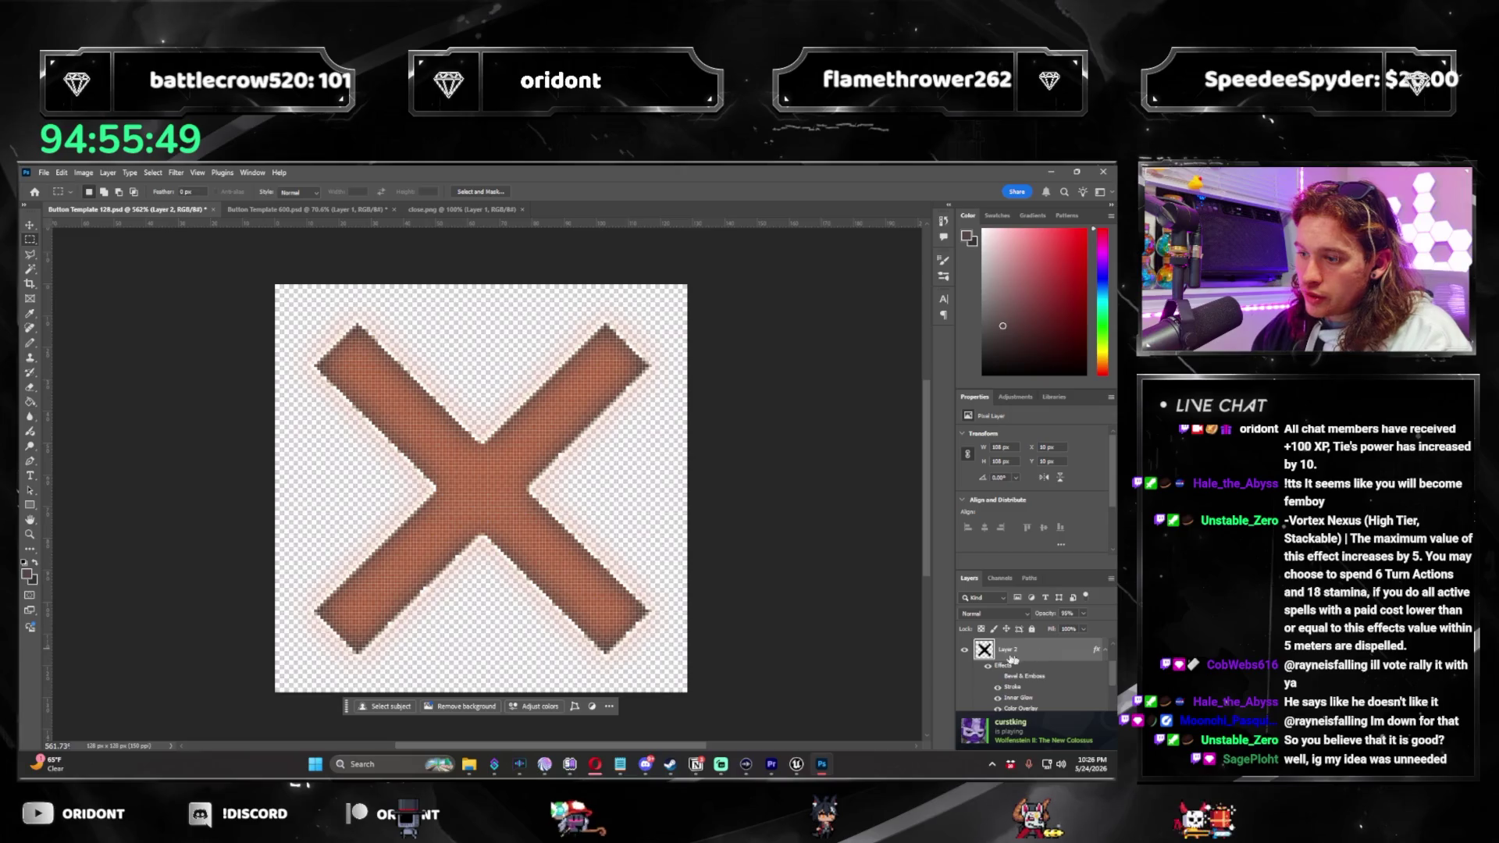
{"action": "double_click", "coordinate": [1019, 709]}
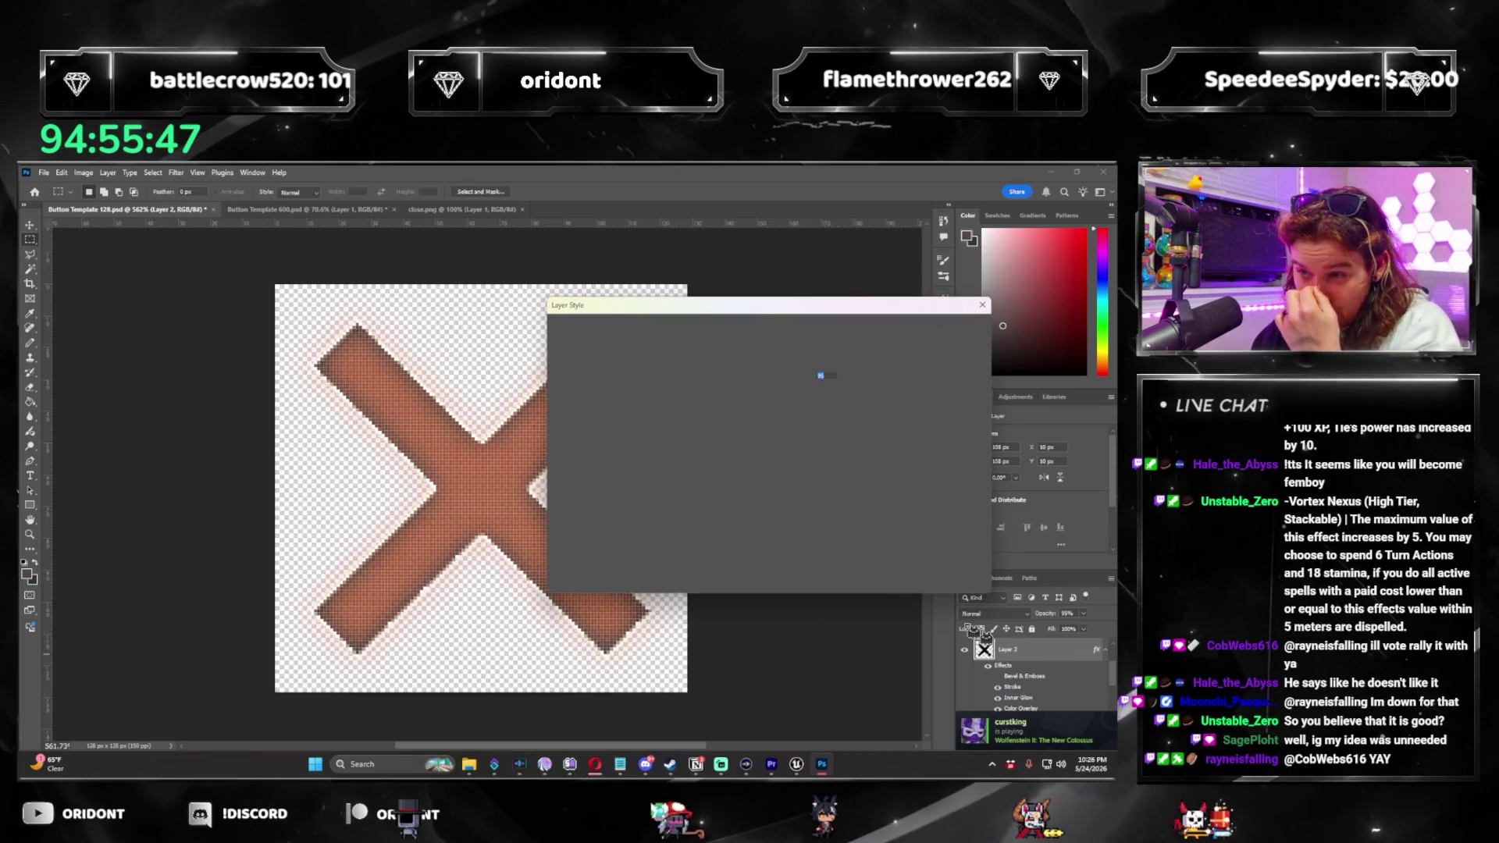
Set the X's Colour Overlay to a60000 and its Outer Glow colour to ff0000.
{"action": "left_click", "coordinate": [820, 365]}
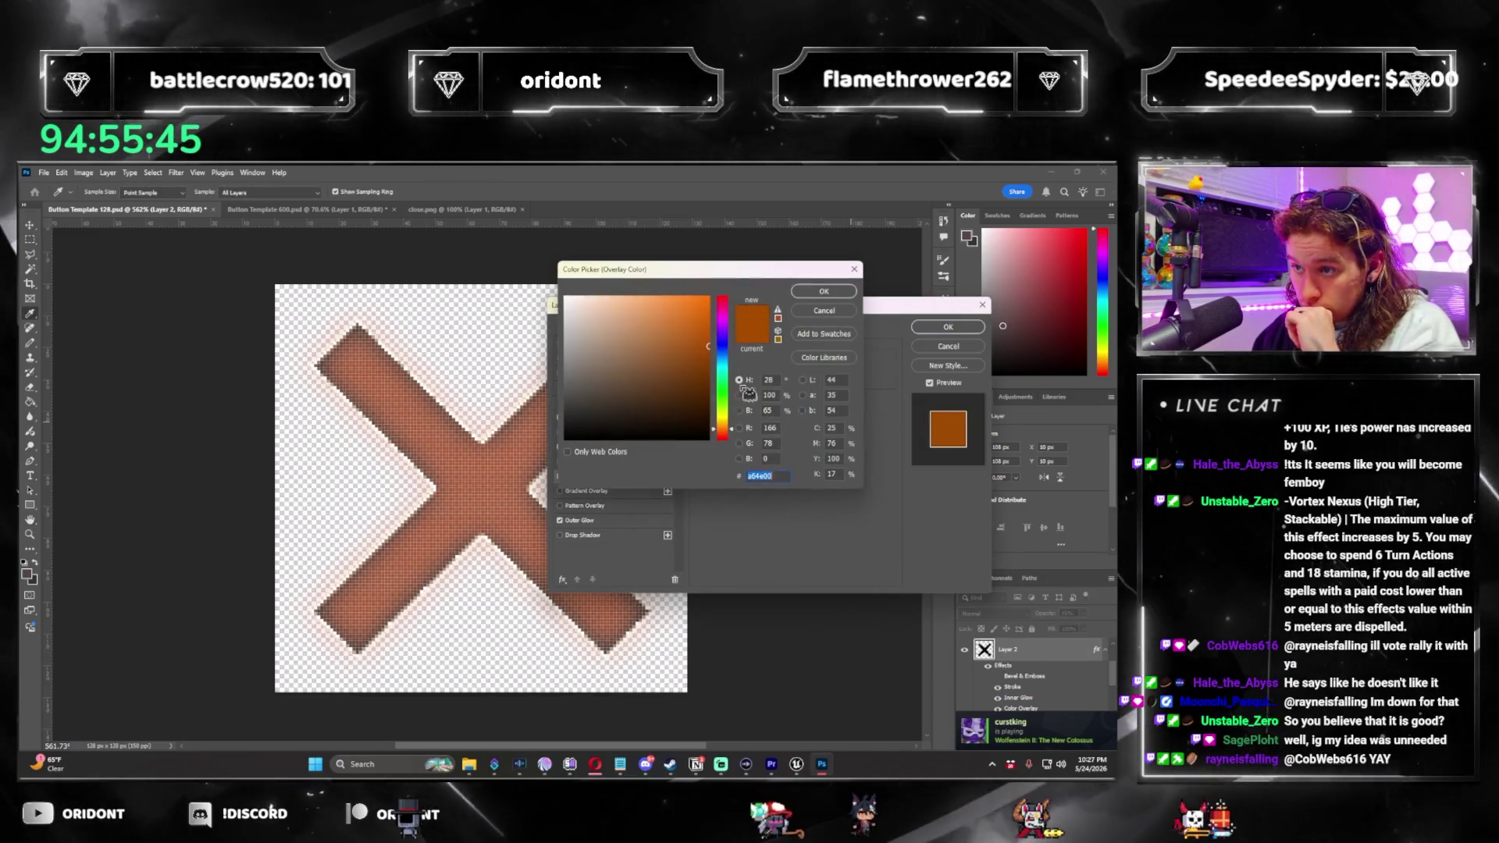
{"action": "type", "text": "a60000"}
{"action": "left_click", "coordinate": [844, 293]}
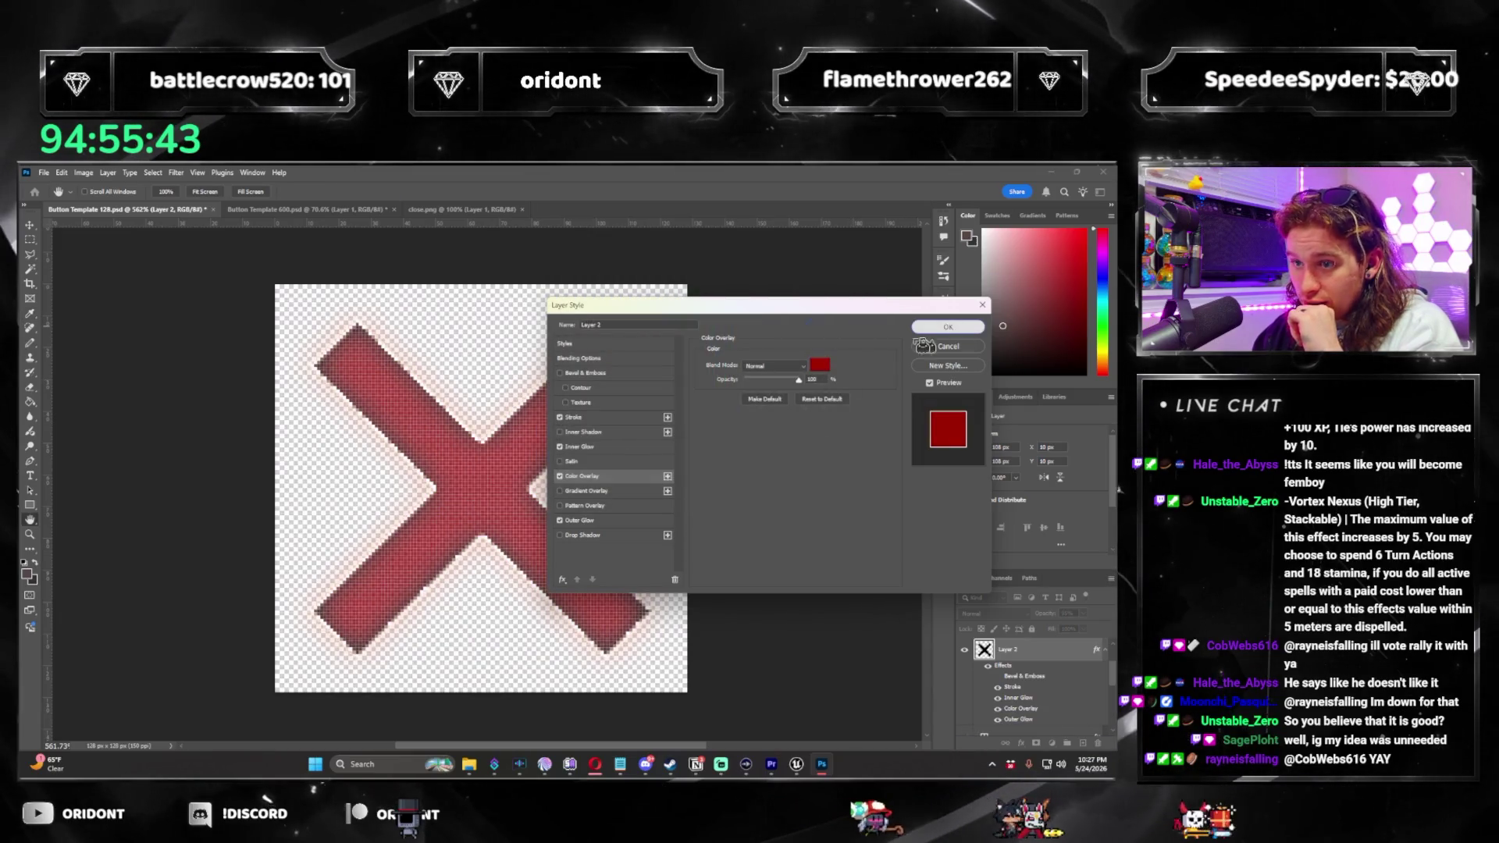
{"action": "key", "text": "Return"}
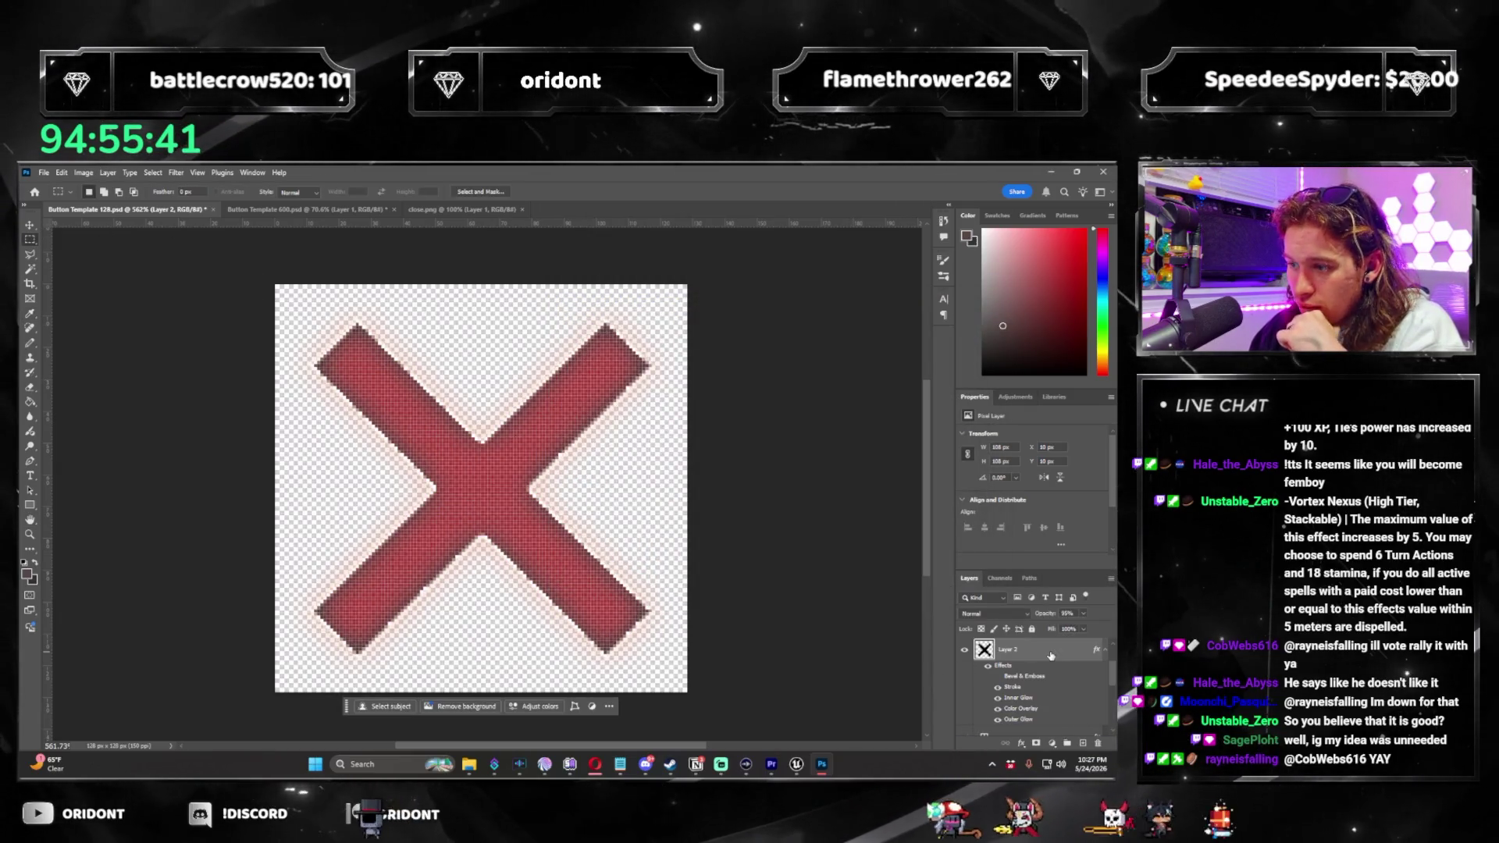
{"action": "double_click", "coordinate": [773, 552]}
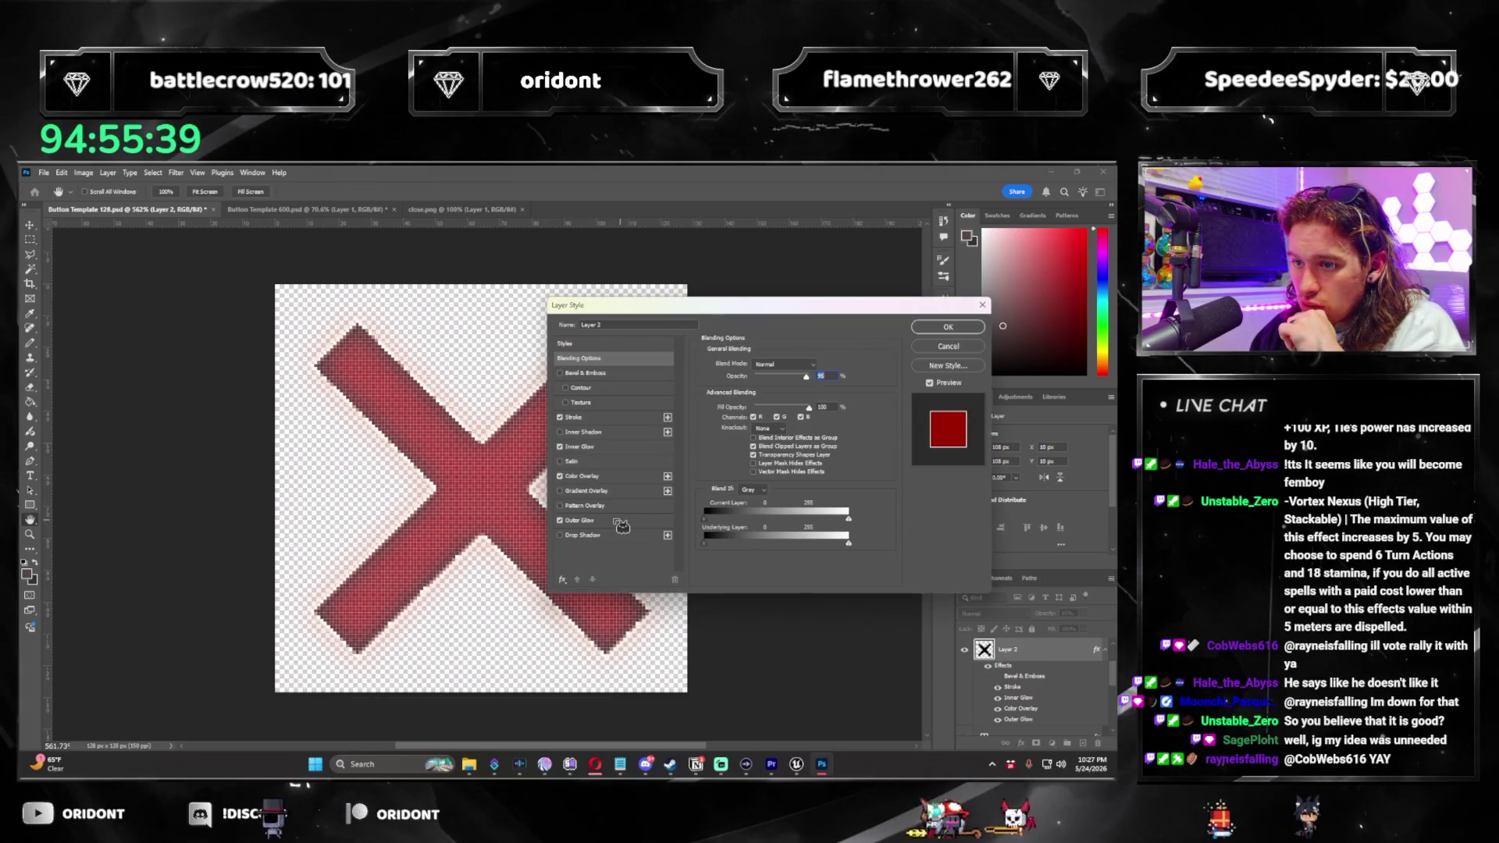
{"action": "left_click", "coordinate": [728, 404]}
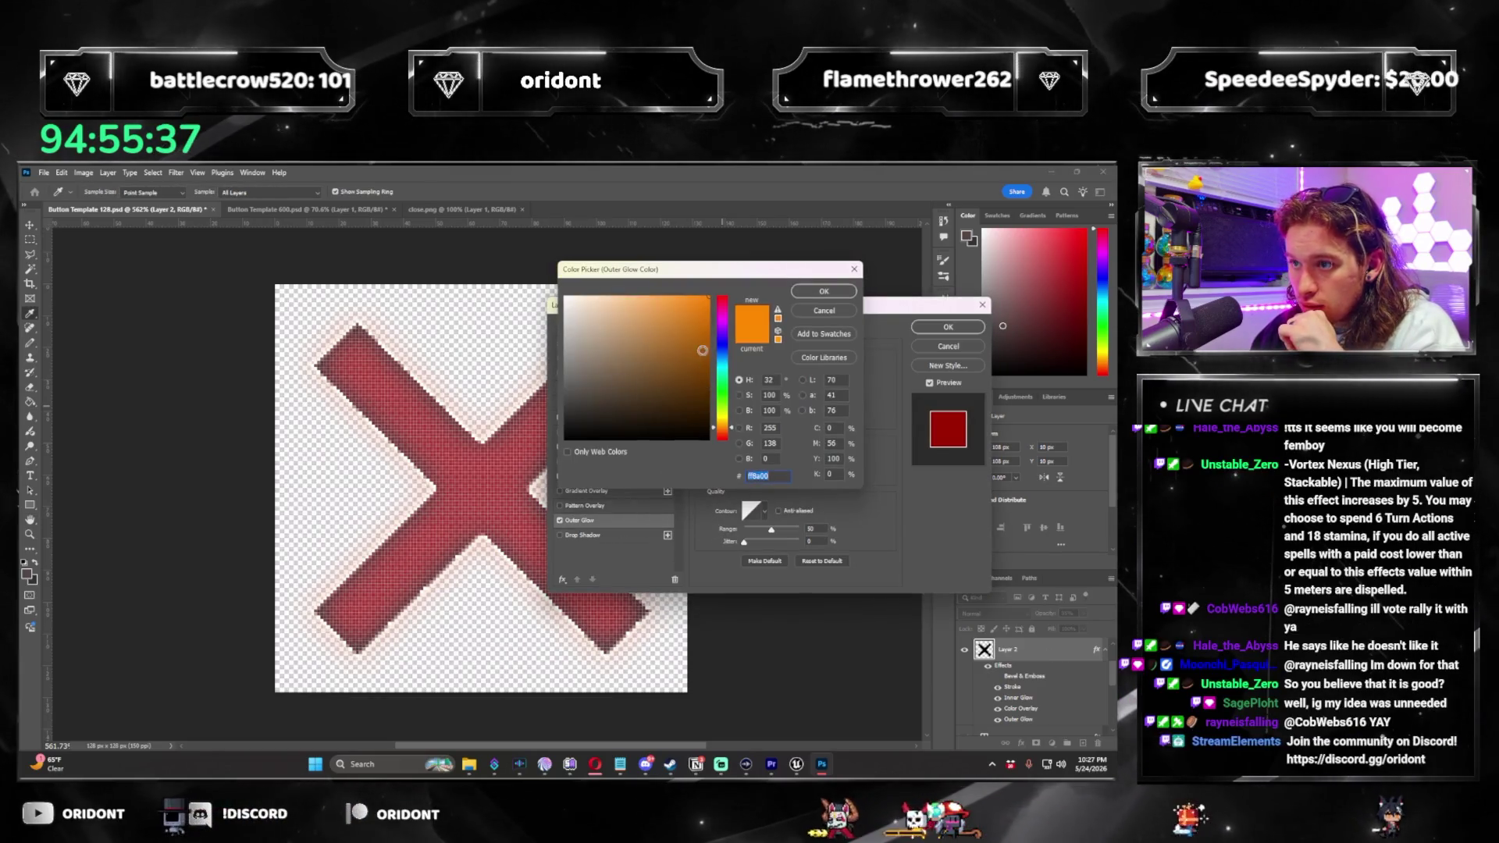
{"action": "type", "text": "ff0000"}
{"action": "left_click", "coordinate": [823, 291]}
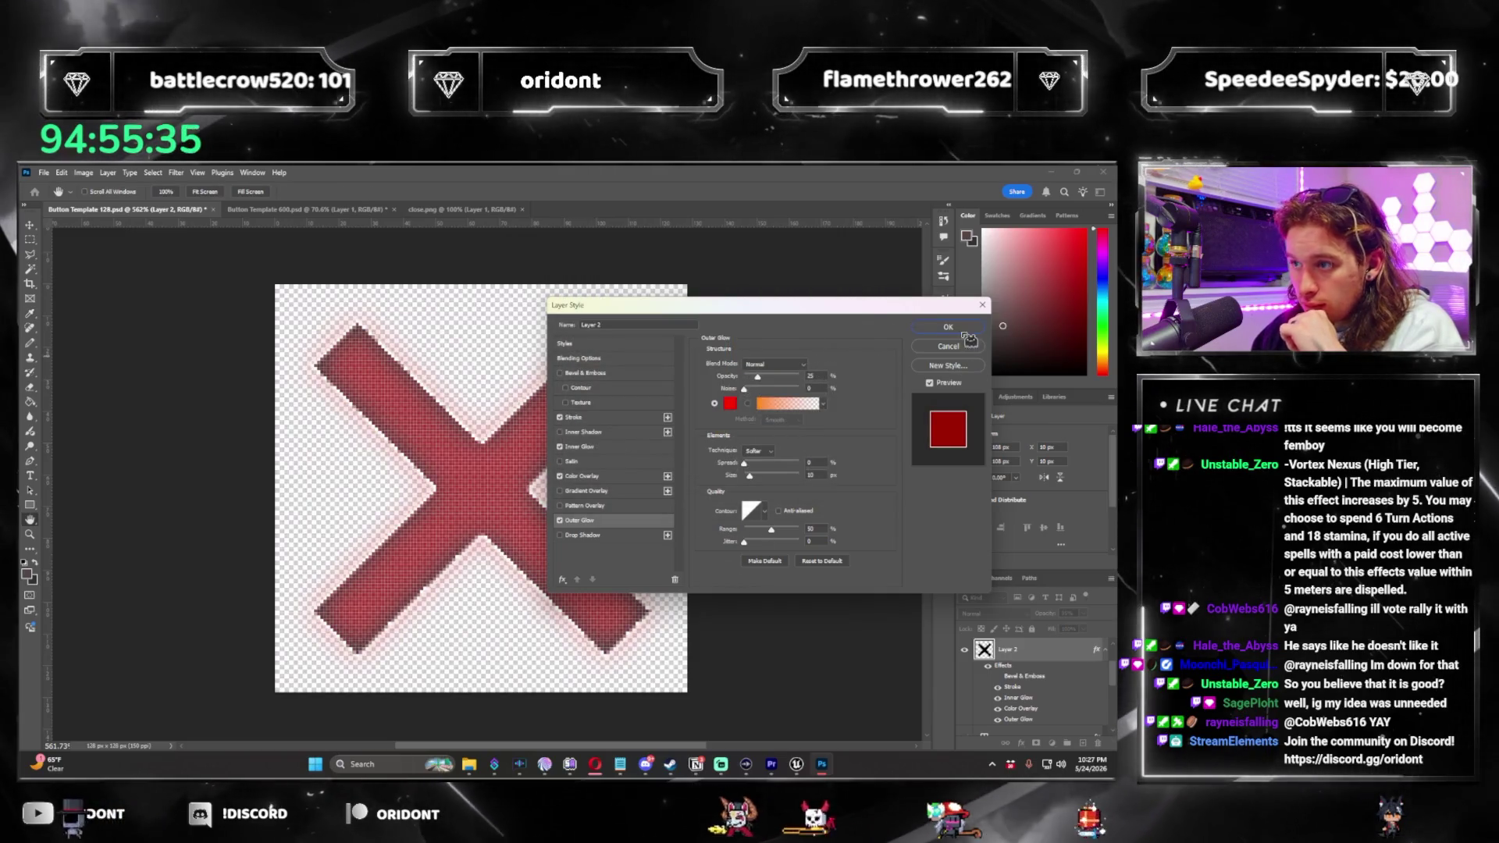
{"action": "key", "text": "Return"}
Export the red X image.
{"action": "left_click", "coordinate": [44, 173]}
{"action": "mouse_move", "coordinate": [94, 367]}
{"action": "left_click", "coordinate": [209, 375]}
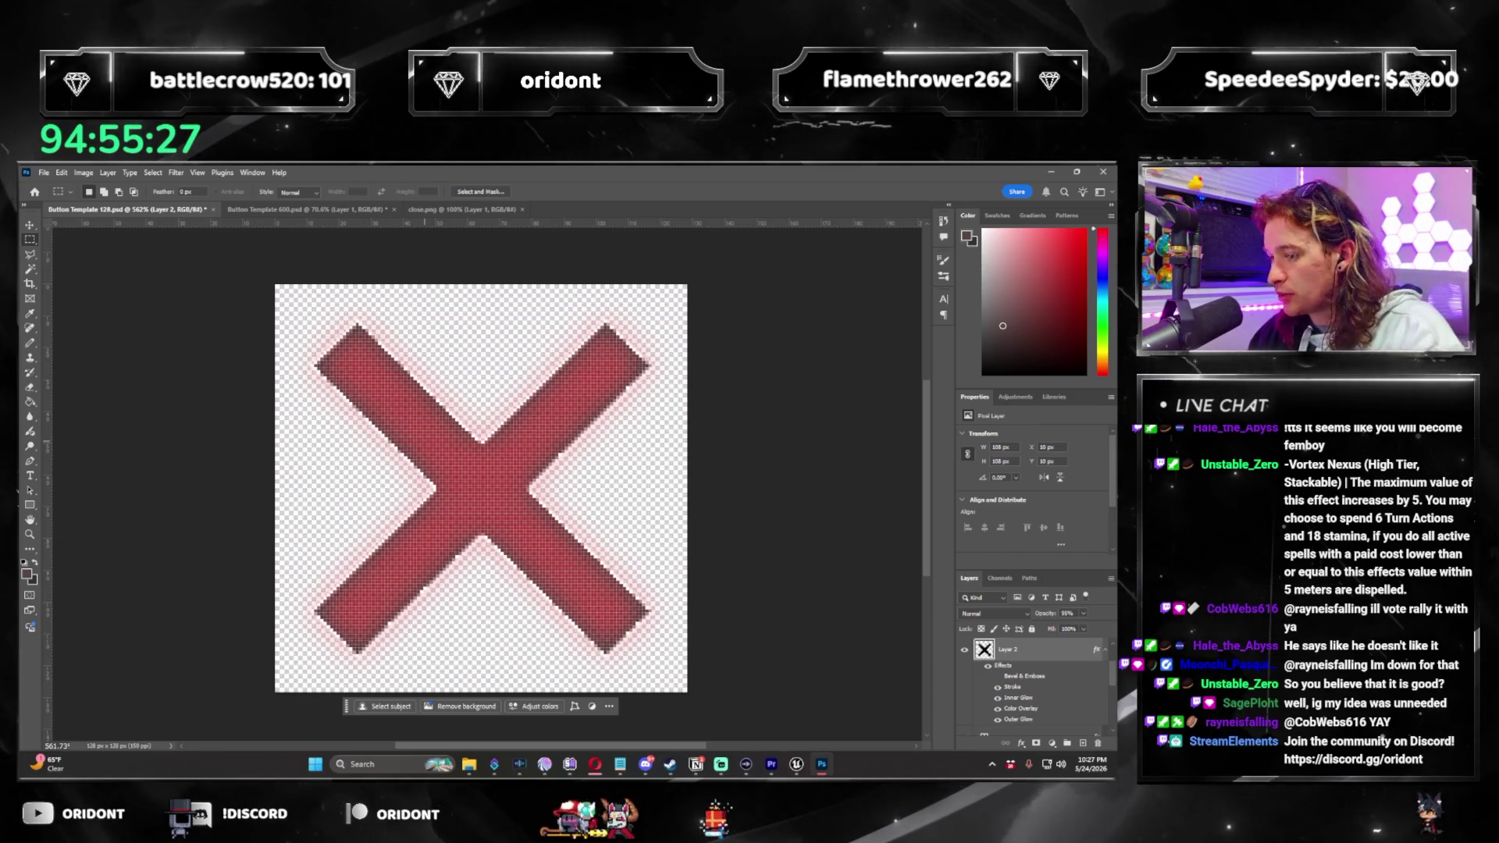
Set the X layer's opacity to 98%.
{"action": "left_click", "coordinate": [1076, 615]}
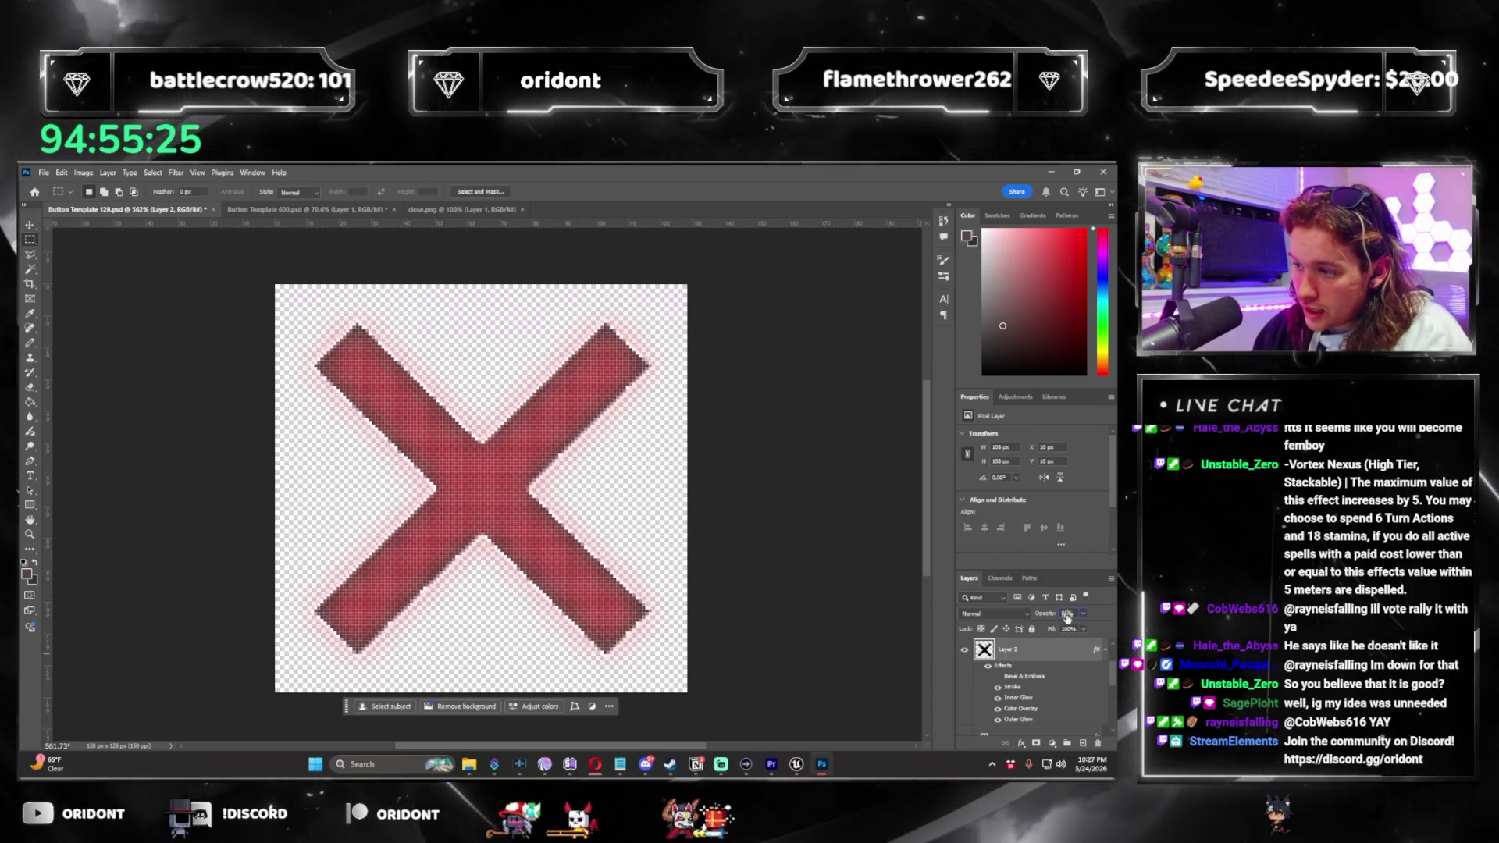
{"action": "type", "text": "98"}
{"action": "key", "text": "Tab"}
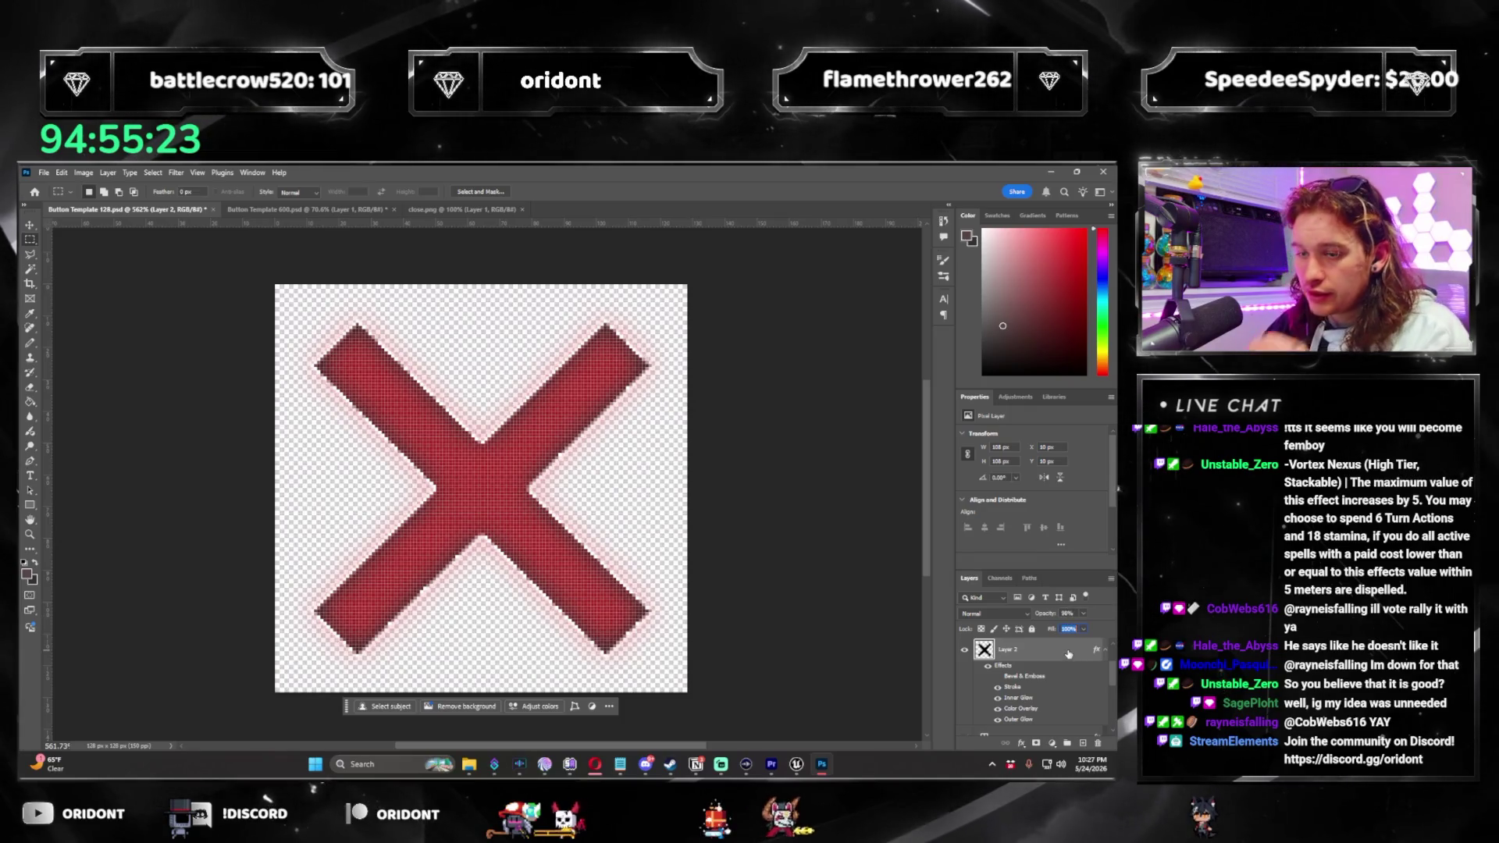
Set Outer Glow opacity to 50% and switch the Colour Overlay to a brighter red.
{"action": "double_click", "coordinate": [1068, 654]}
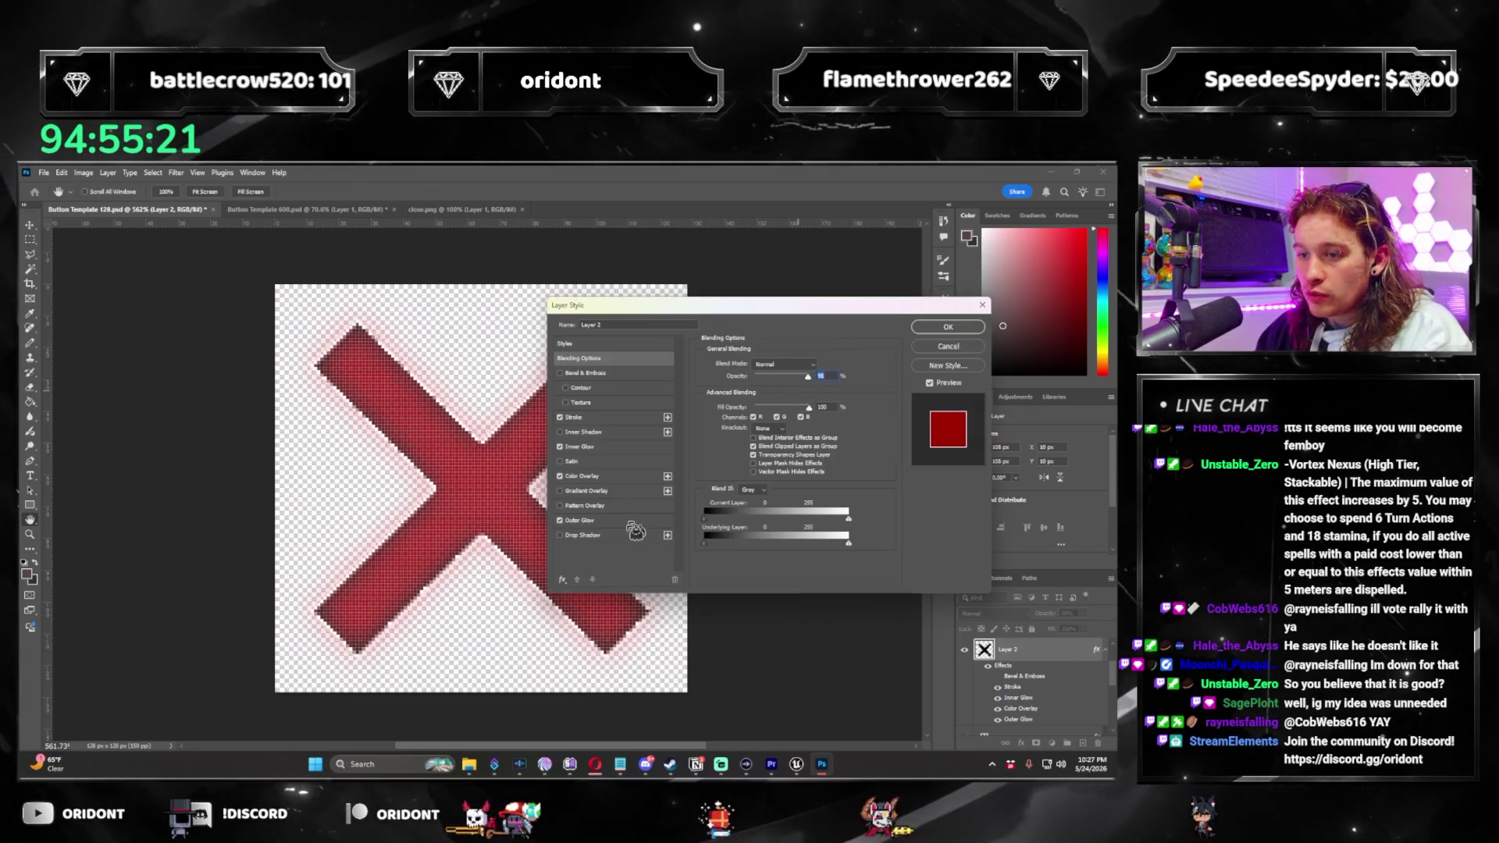
{"action": "left_click", "coordinate": [580, 520]}
{"action": "type", "text": "50"}
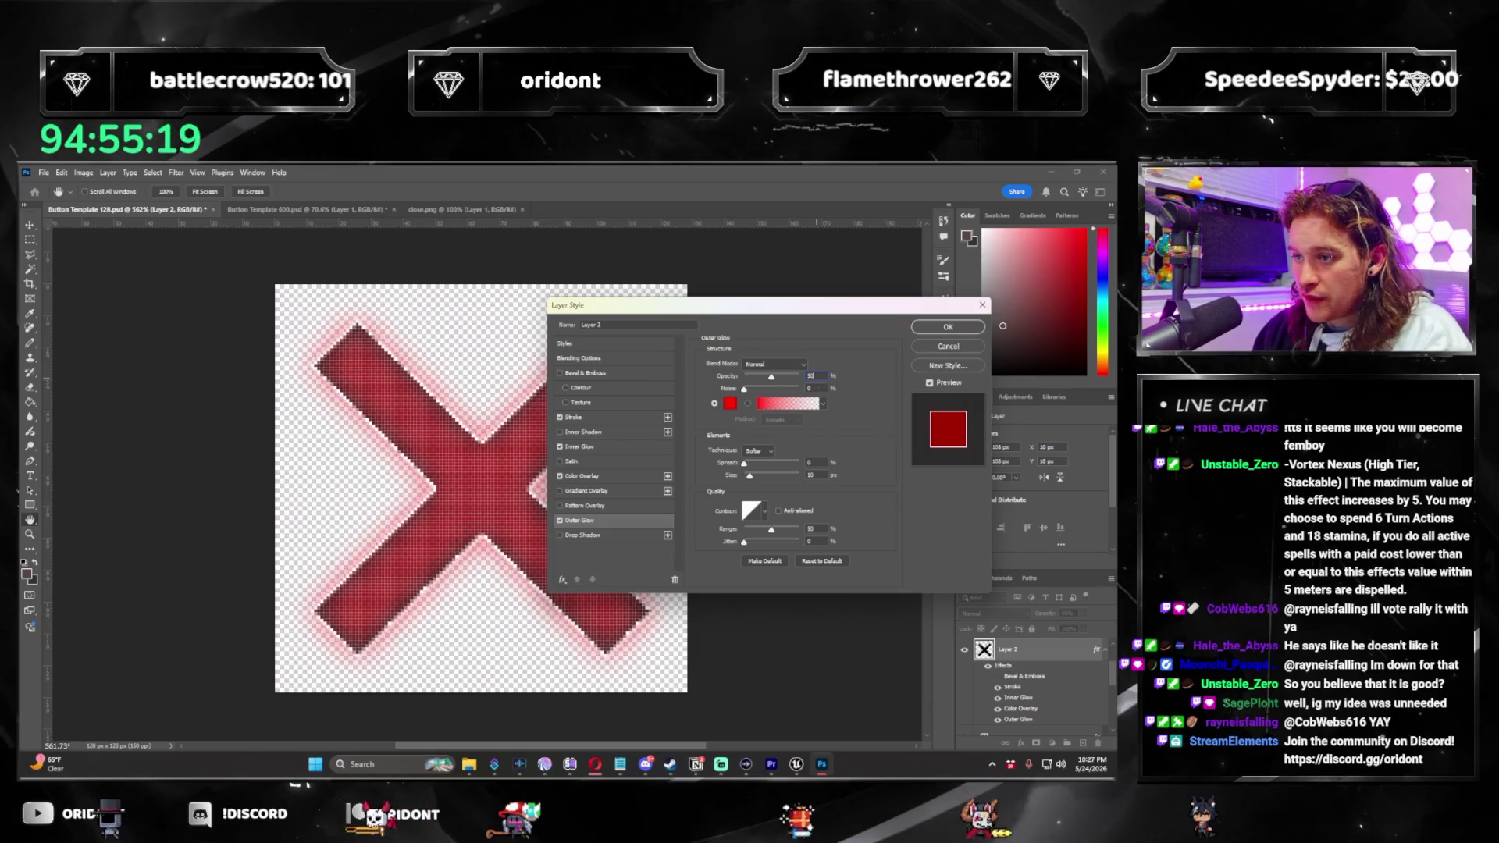
{"action": "left_click", "coordinate": [617, 476]}
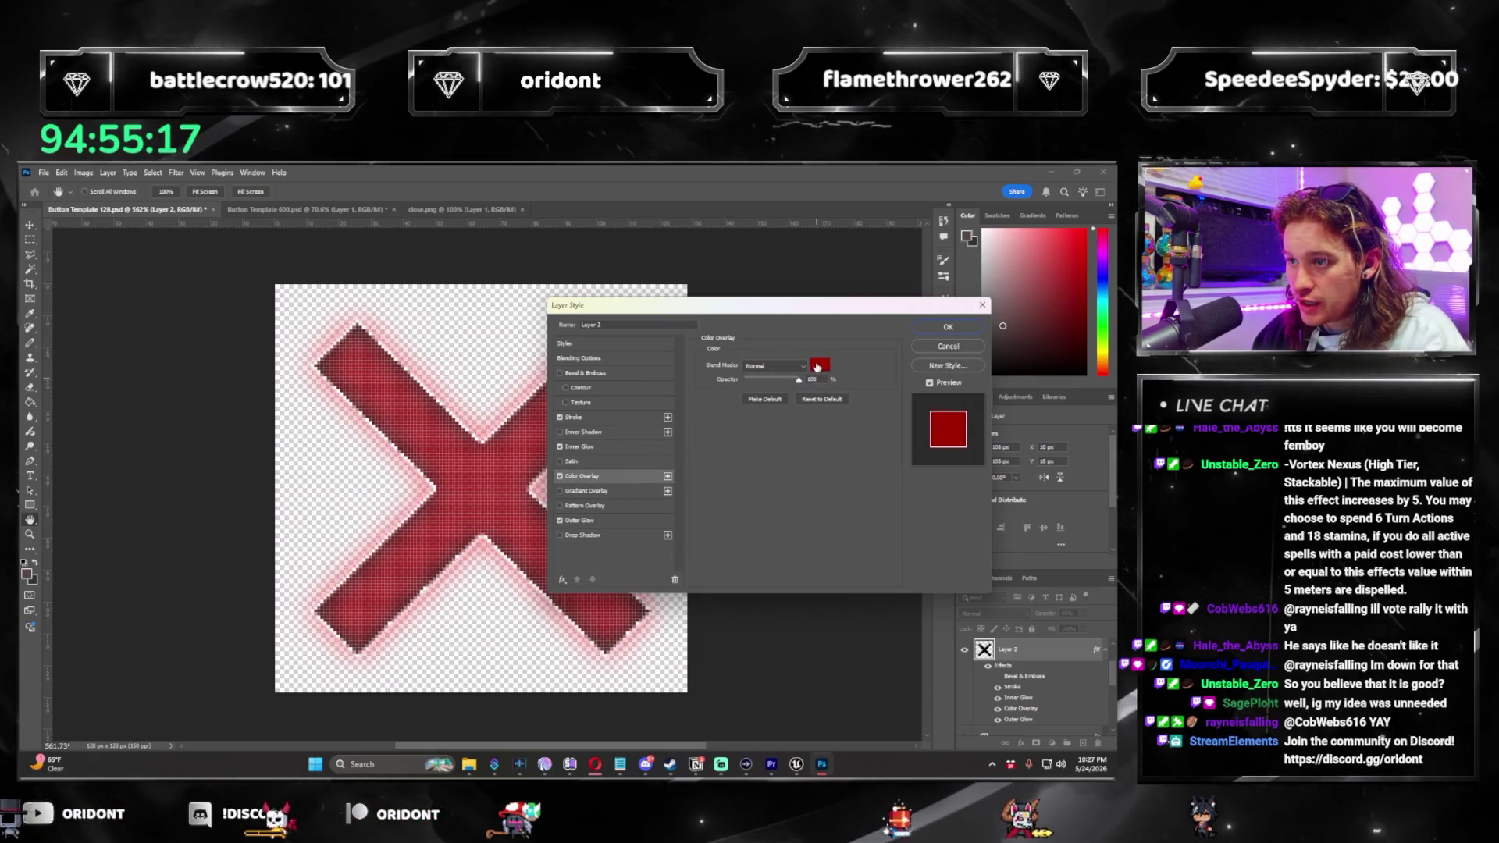
{"action": "left_click", "coordinate": [818, 367]}
{"action": "left_click", "coordinate": [697, 297]}
{"action": "key", "text": "Return"}
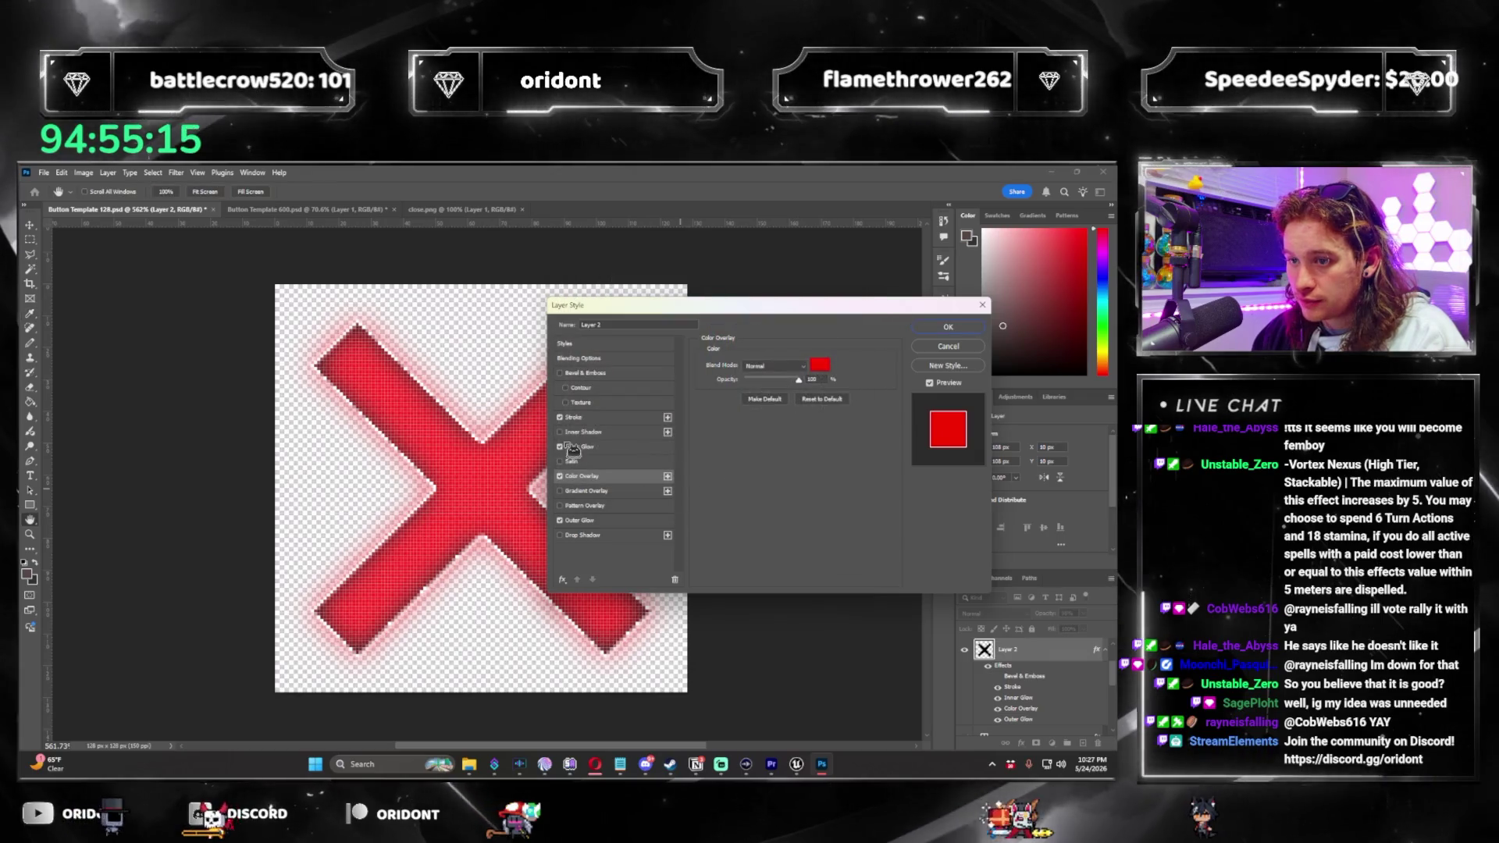
{"action": "left_click", "coordinate": [578, 447]}
{"action": "key", "text": "Return"}
{"action": "key", "text": "m"}
Quick Export the X as a PNG.
{"action": "left_click", "coordinate": [44, 172]}
{"action": "mouse_move", "coordinate": [117, 368]}
{"action": "left_click", "coordinate": [248, 371]}
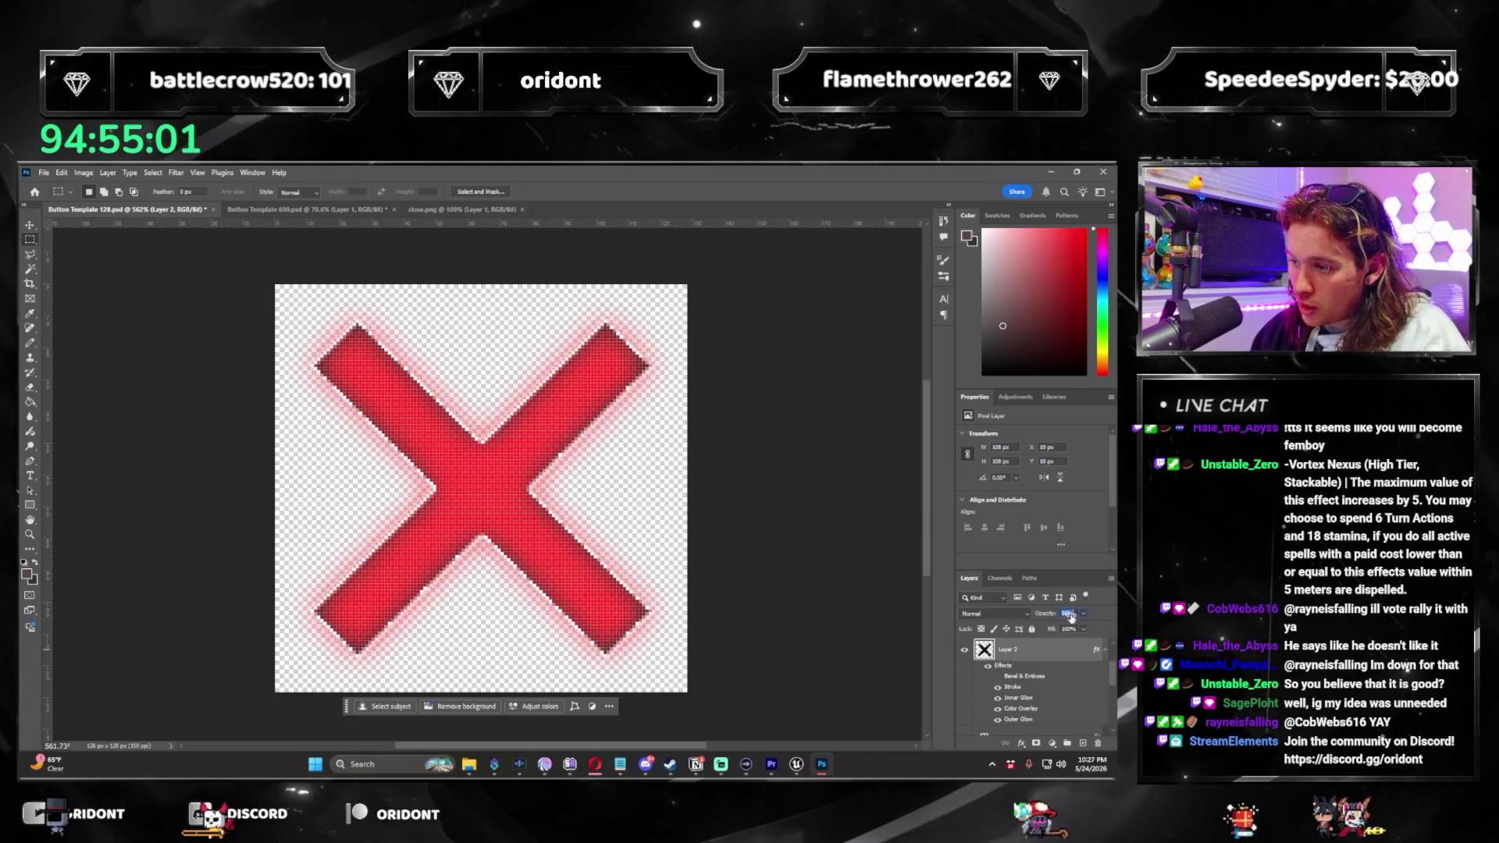
Set layer opacity to 90%, Colour Overlay to dark red 7d0808, and fade out the Outer Glow.
{"action": "type", "text": "90"}
{"action": "key", "text": "Tab"}
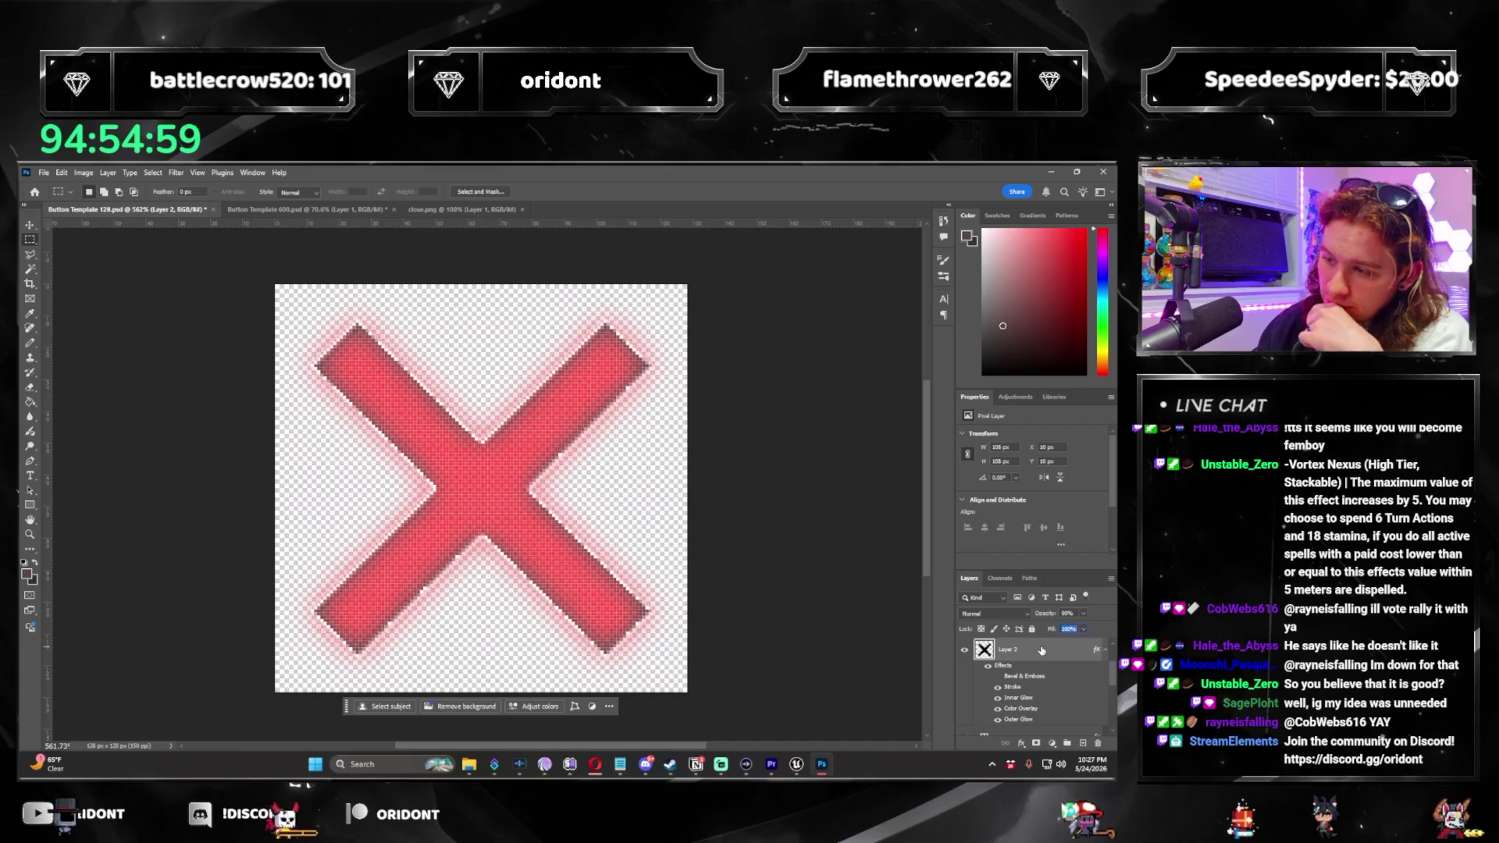
{"action": "double_click", "coordinate": [1041, 650]}
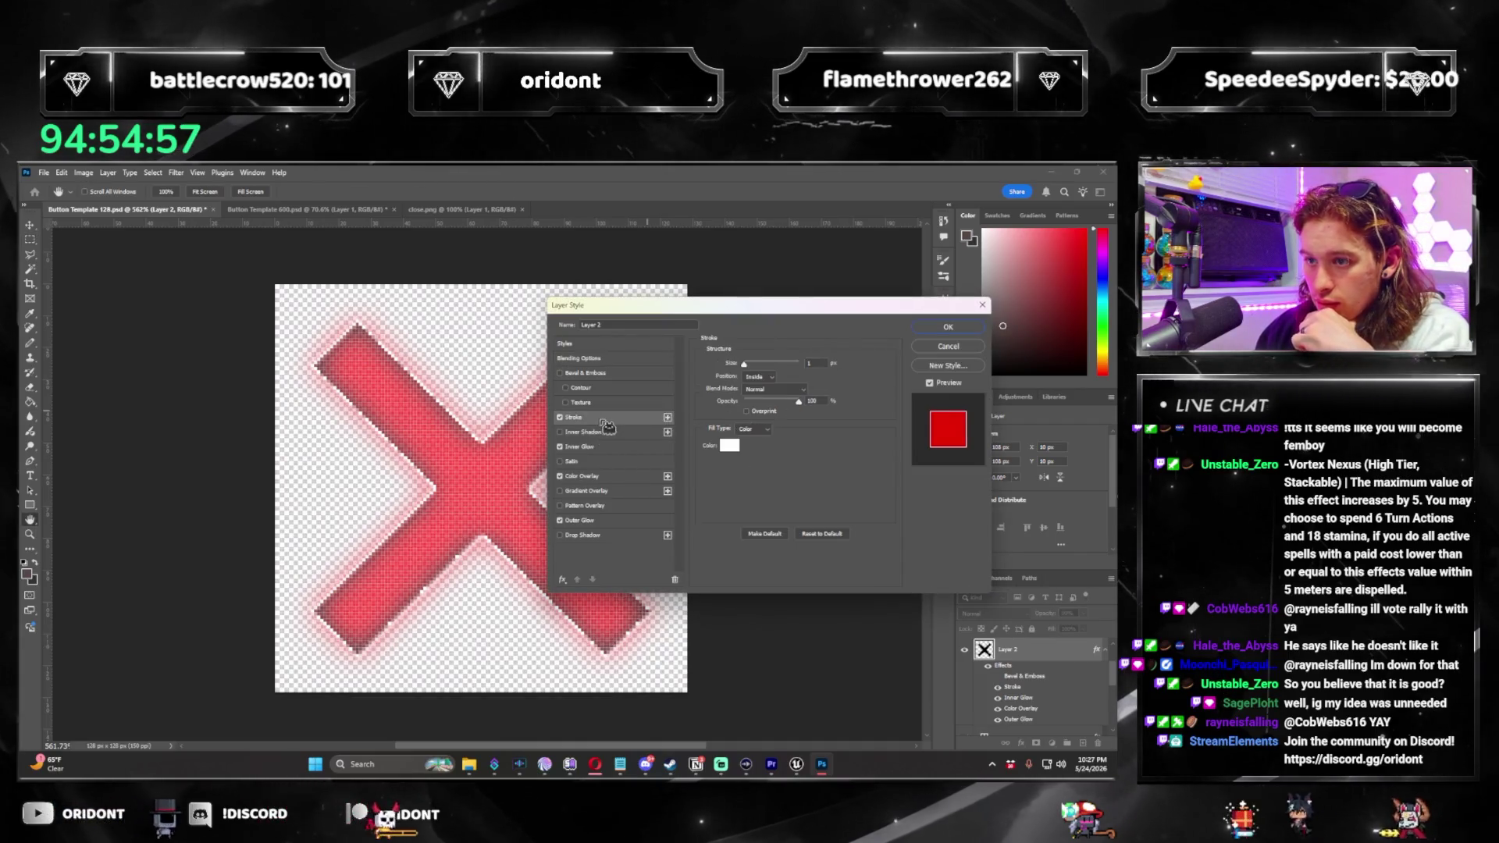
{"action": "left_click", "coordinate": [605, 462]}
{"action": "left_click", "coordinate": [559, 461]}
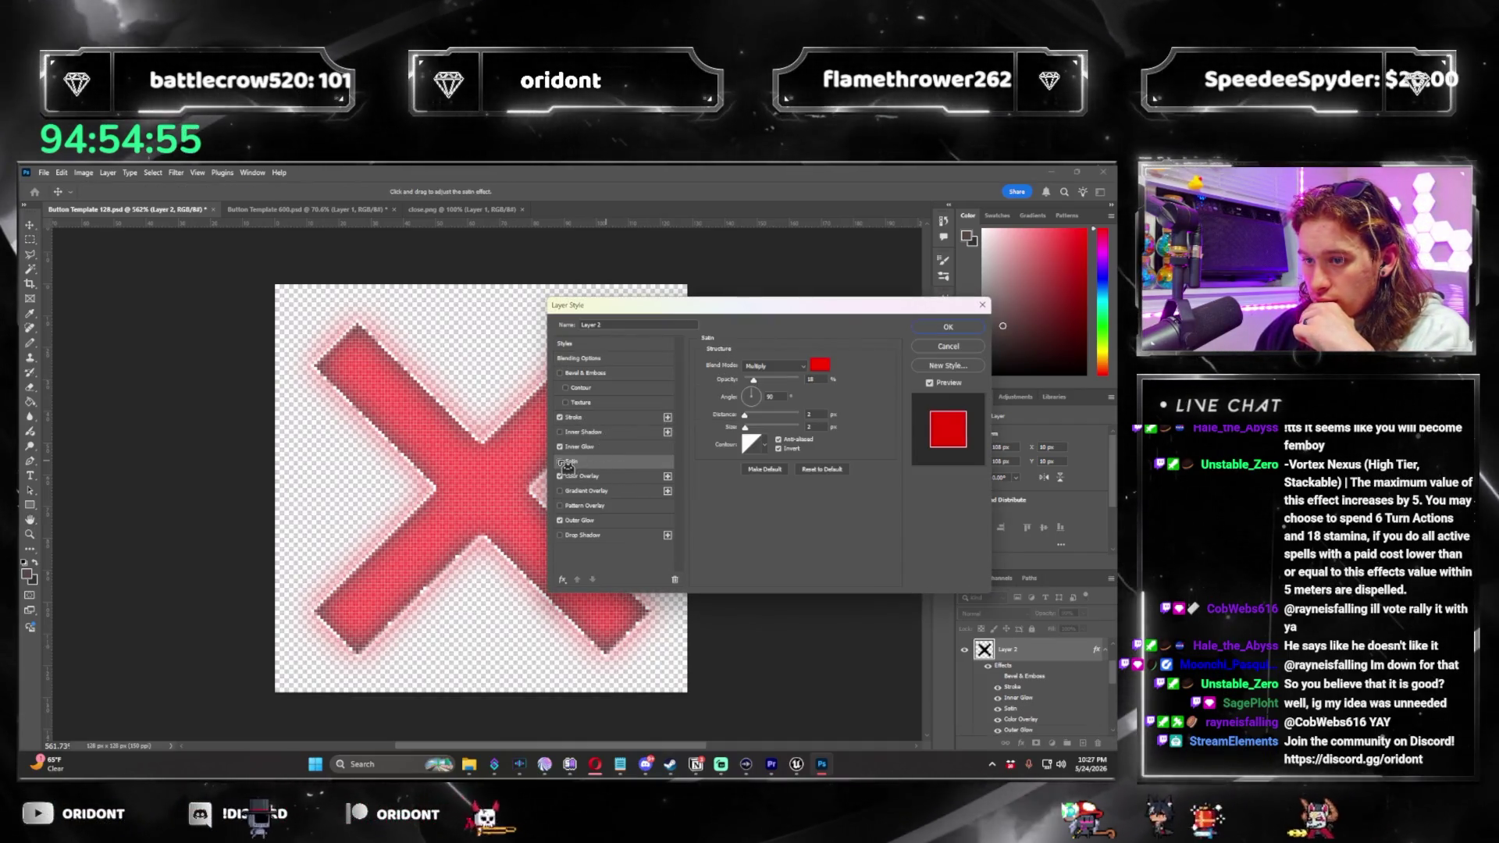
{"action": "left_click", "coordinate": [581, 476]}
{"action": "left_click", "coordinate": [821, 365]}
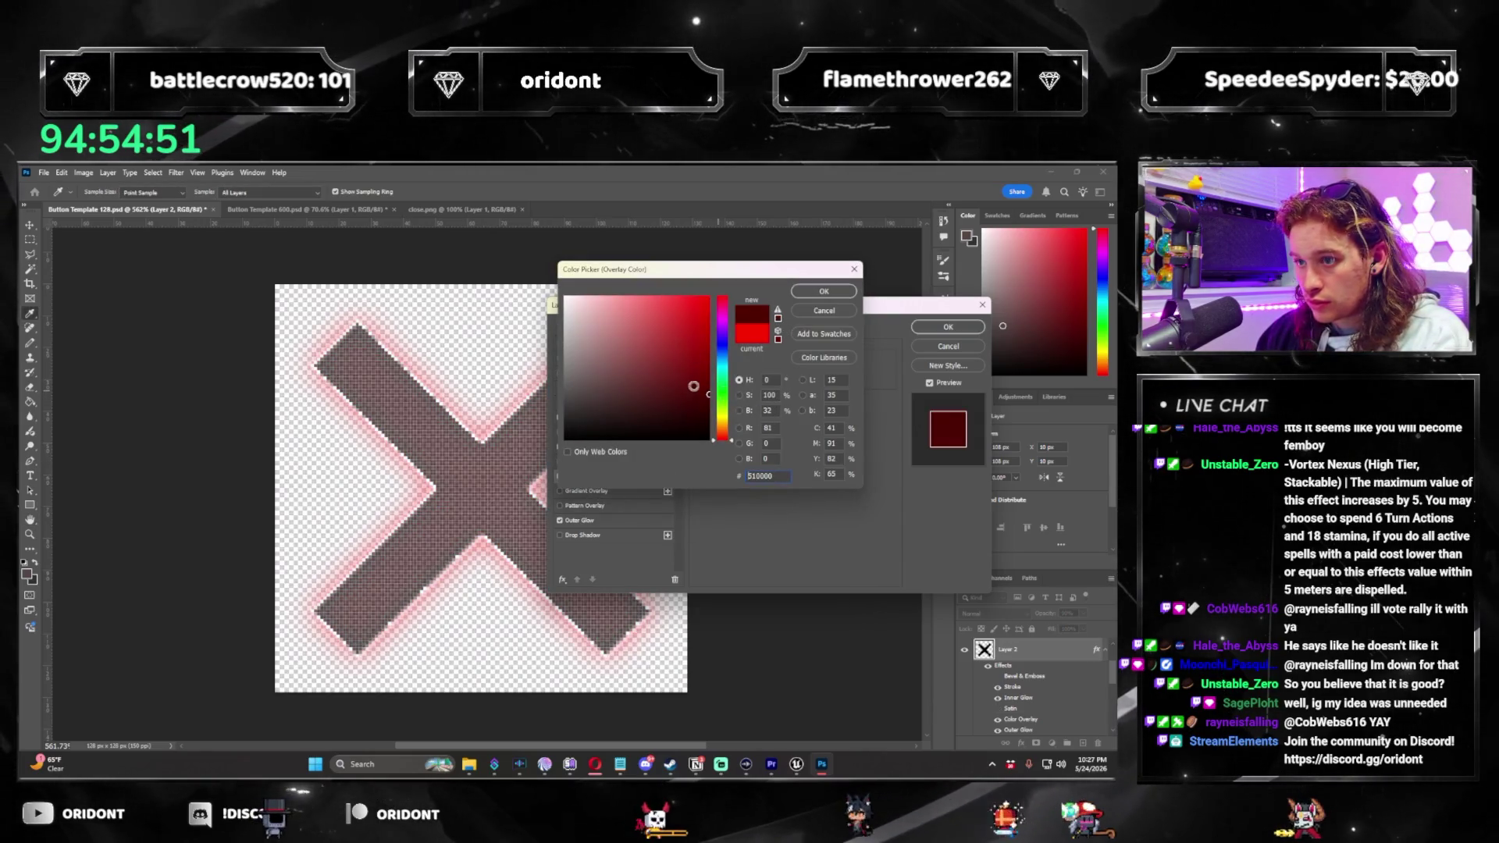
{"action": "left_click", "coordinate": [821, 291]}
{"action": "left_click", "coordinate": [581, 520]}
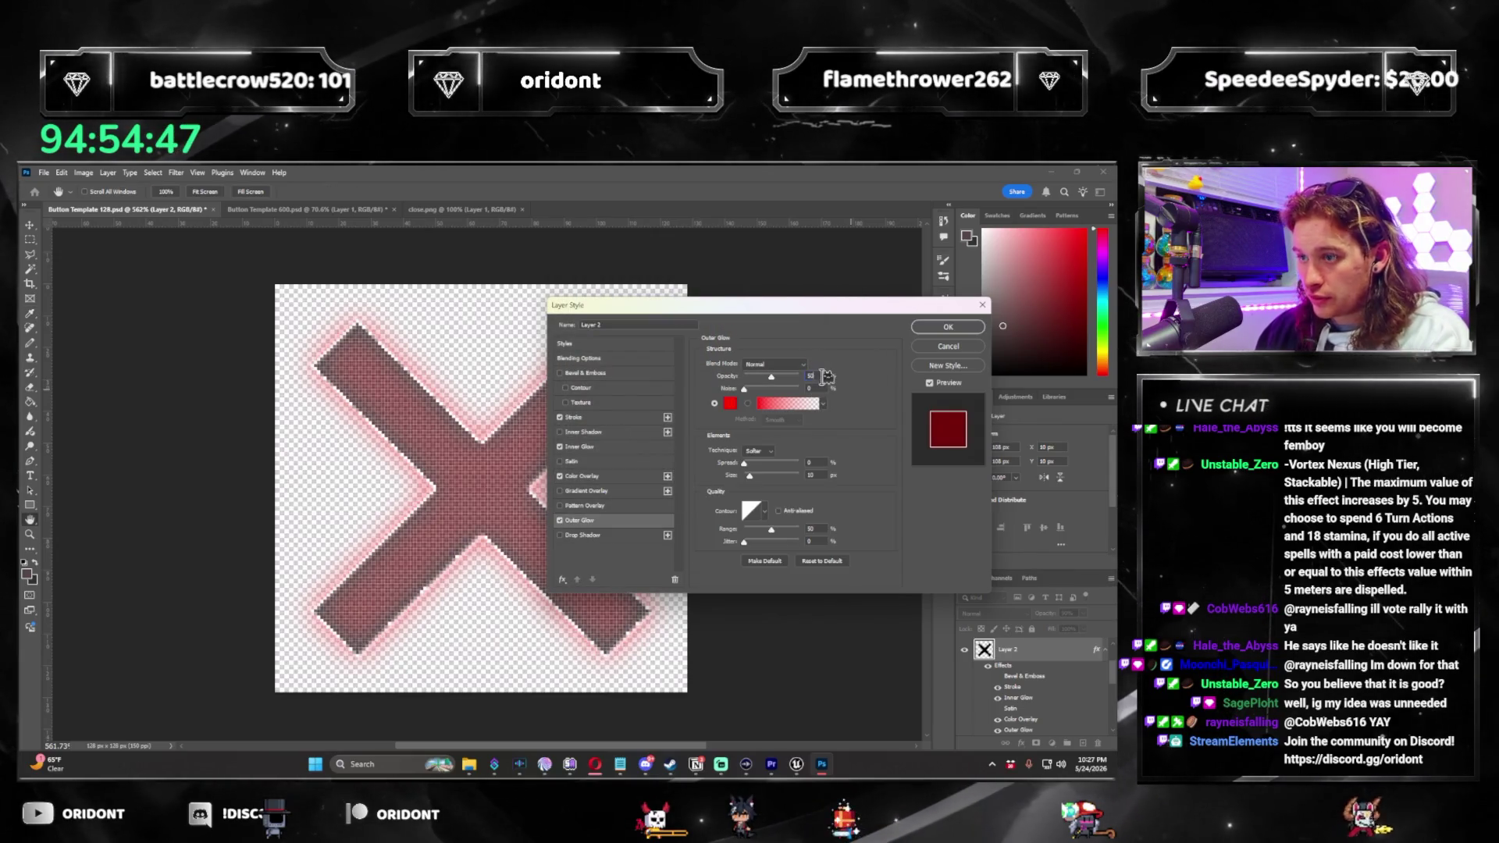
{"action": "left_click_drag", "start_coordinate": [785, 377], "coordinate": [744, 377]}
{"action": "left_click", "coordinate": [980, 308]}
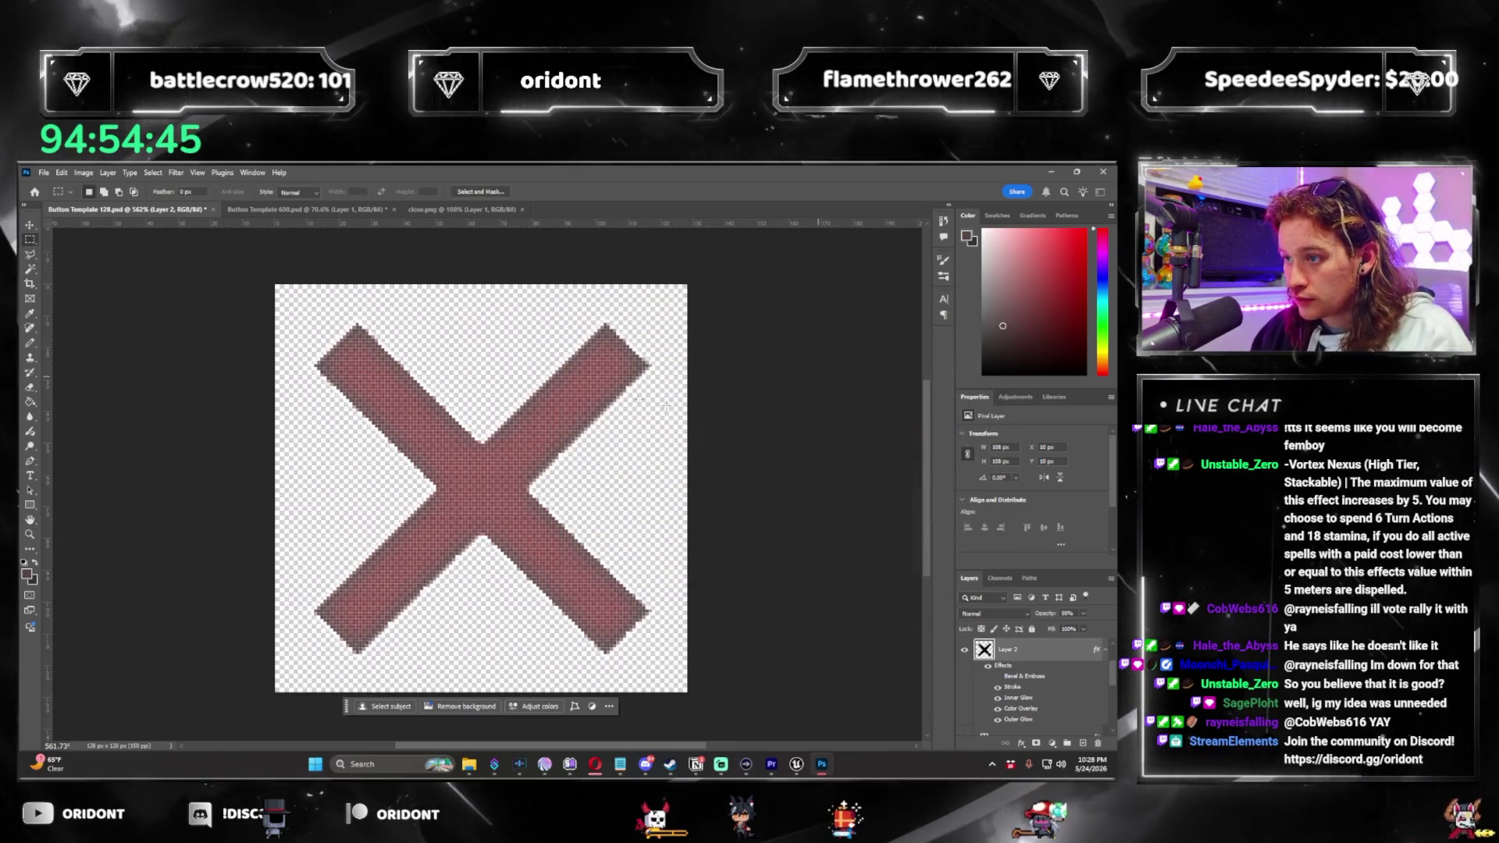
Export the updated dark red X image.
{"action": "left_click", "coordinate": [52, 173]}
{"action": "mouse_move", "coordinate": [79, 371]}
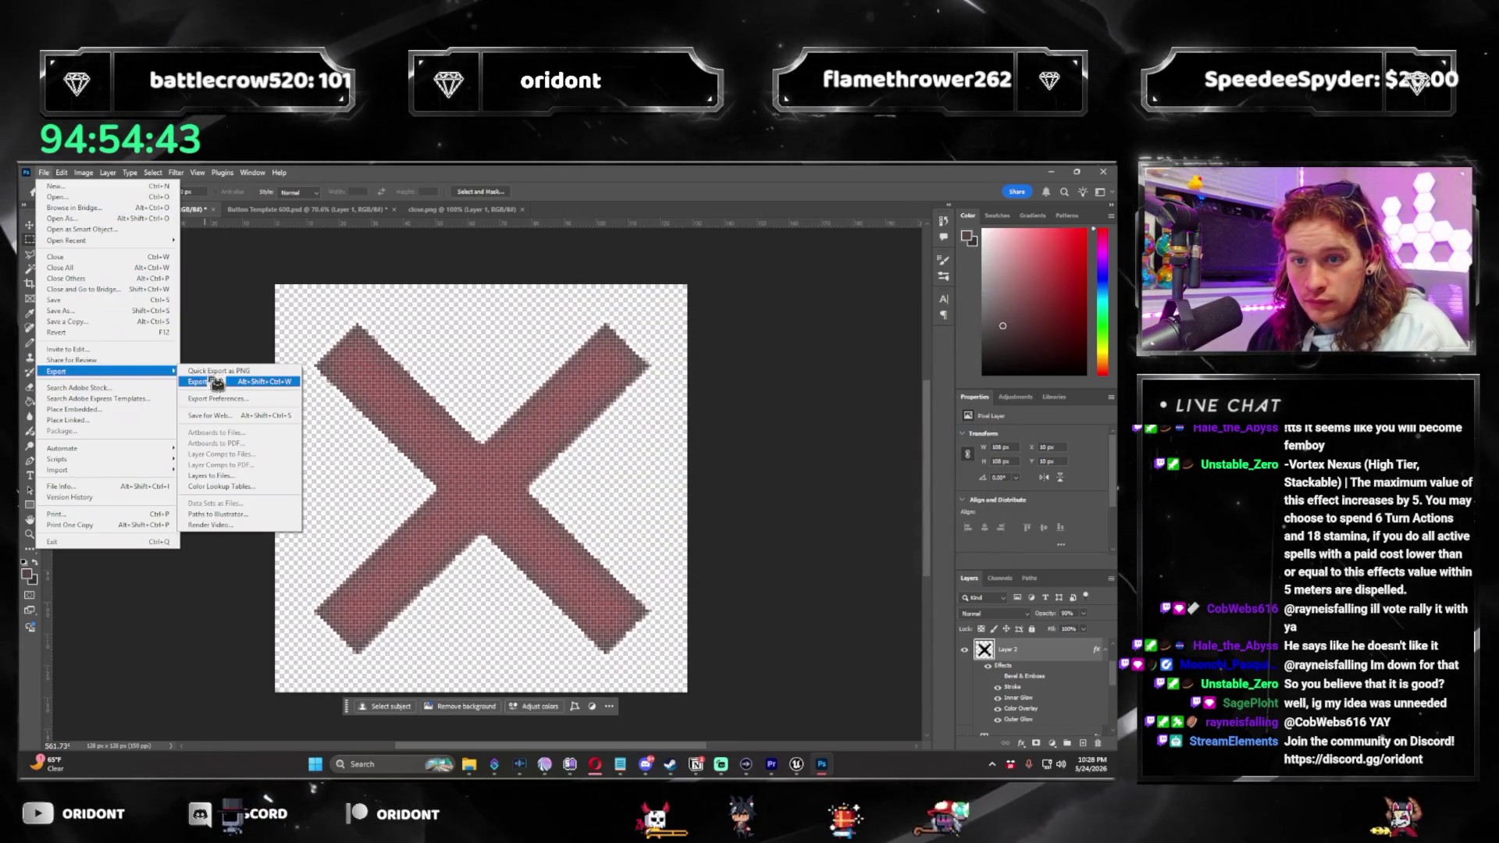
{"action": "left_click", "coordinate": [227, 370]}
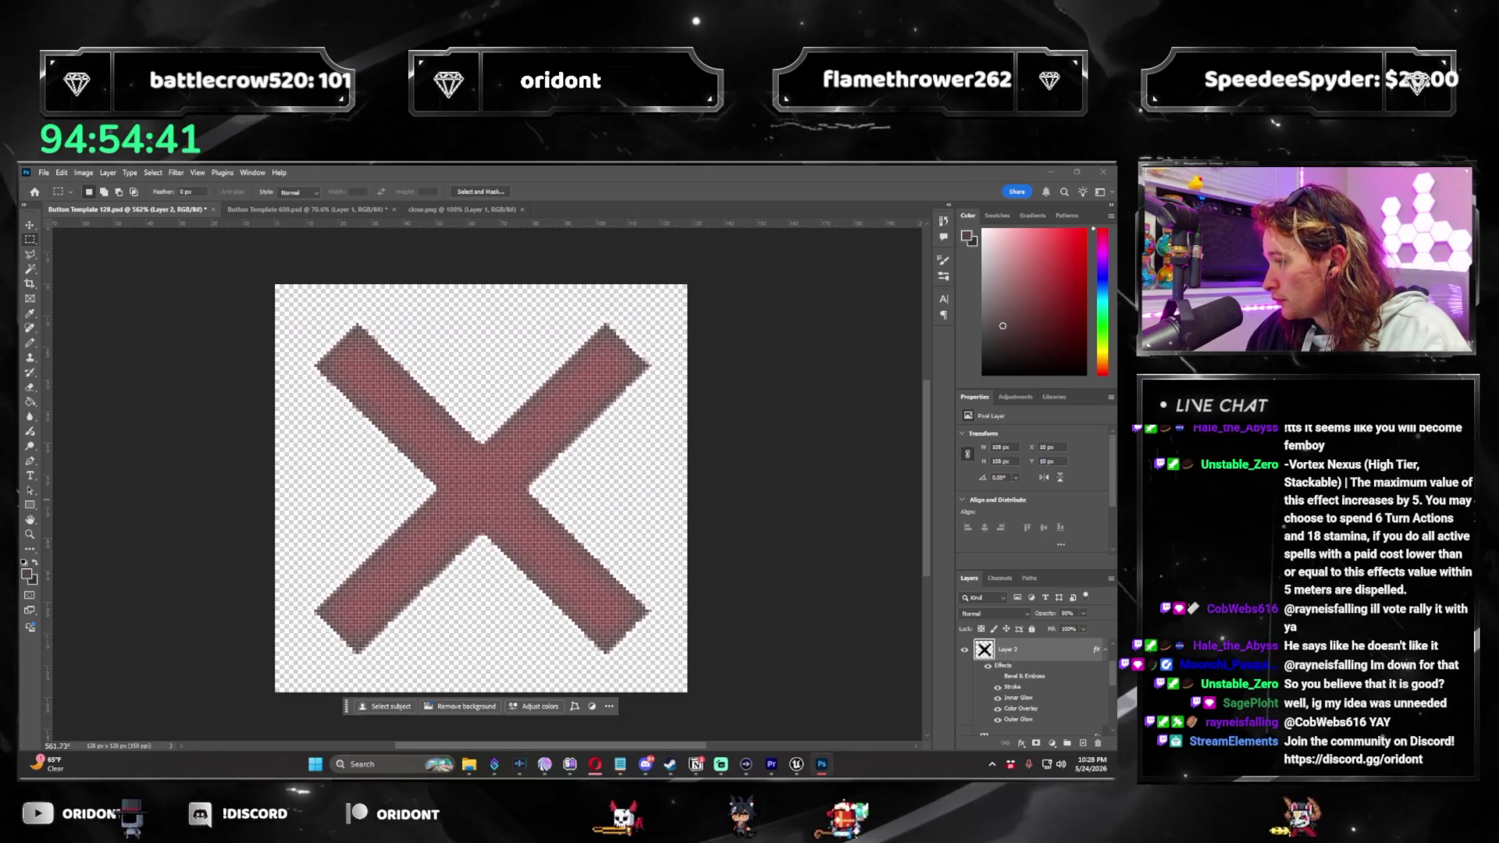
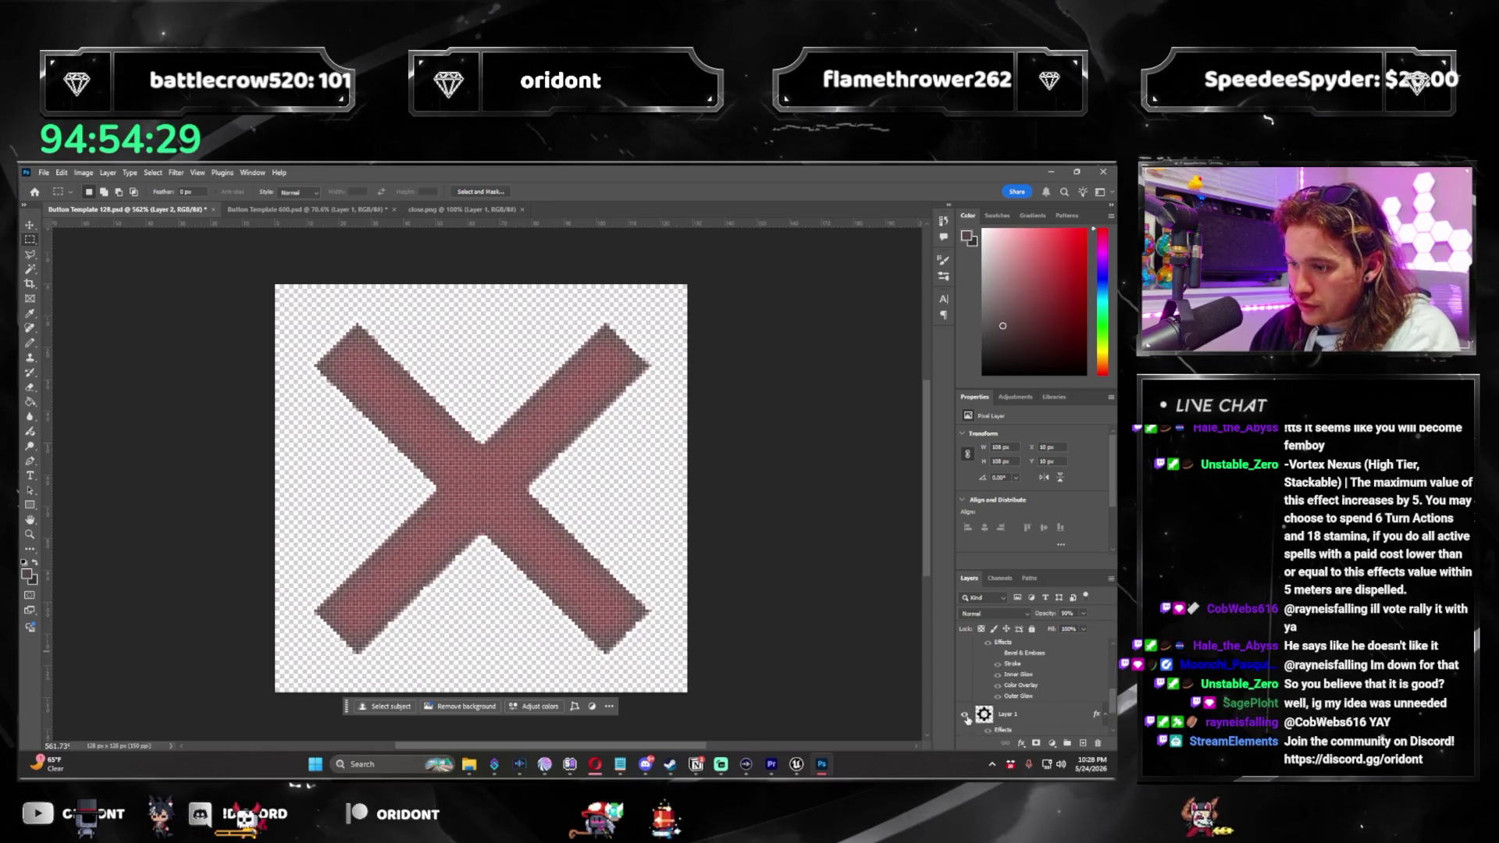
Hide the red X and text layers so Button Template 128 shows only the orange gear.
{"action": "left_click", "coordinate": [966, 715]}
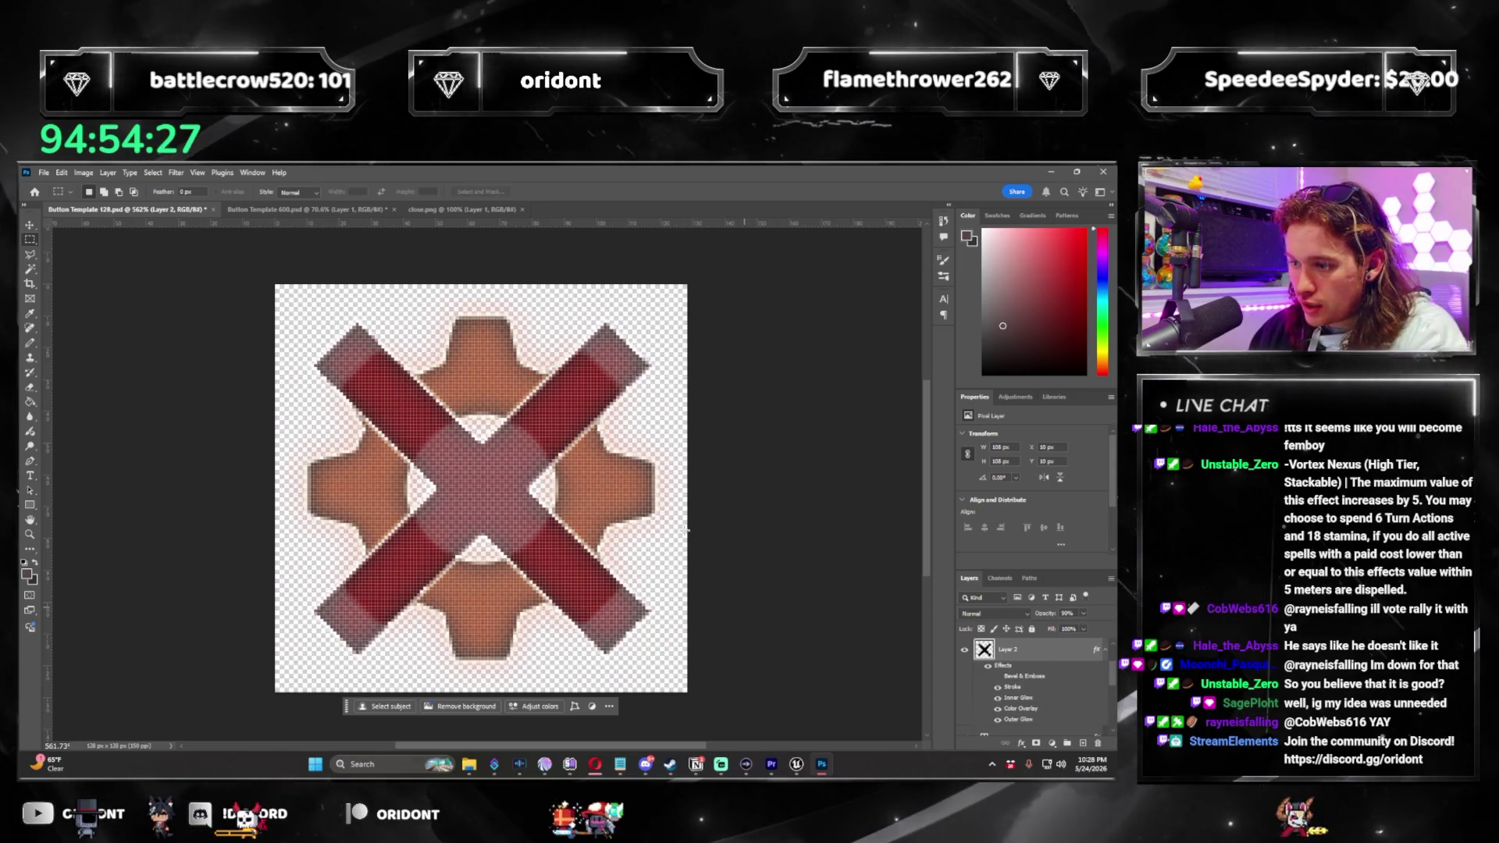
{"action": "left_click", "coordinate": [965, 650]}
{"action": "scroll", "coordinate": [1047, 673], "scroll_direction": "down", "scroll_amount": 2}
{"action": "scroll", "coordinate": [1047, 673], "scroll_direction": "up", "scroll_amount": 3}
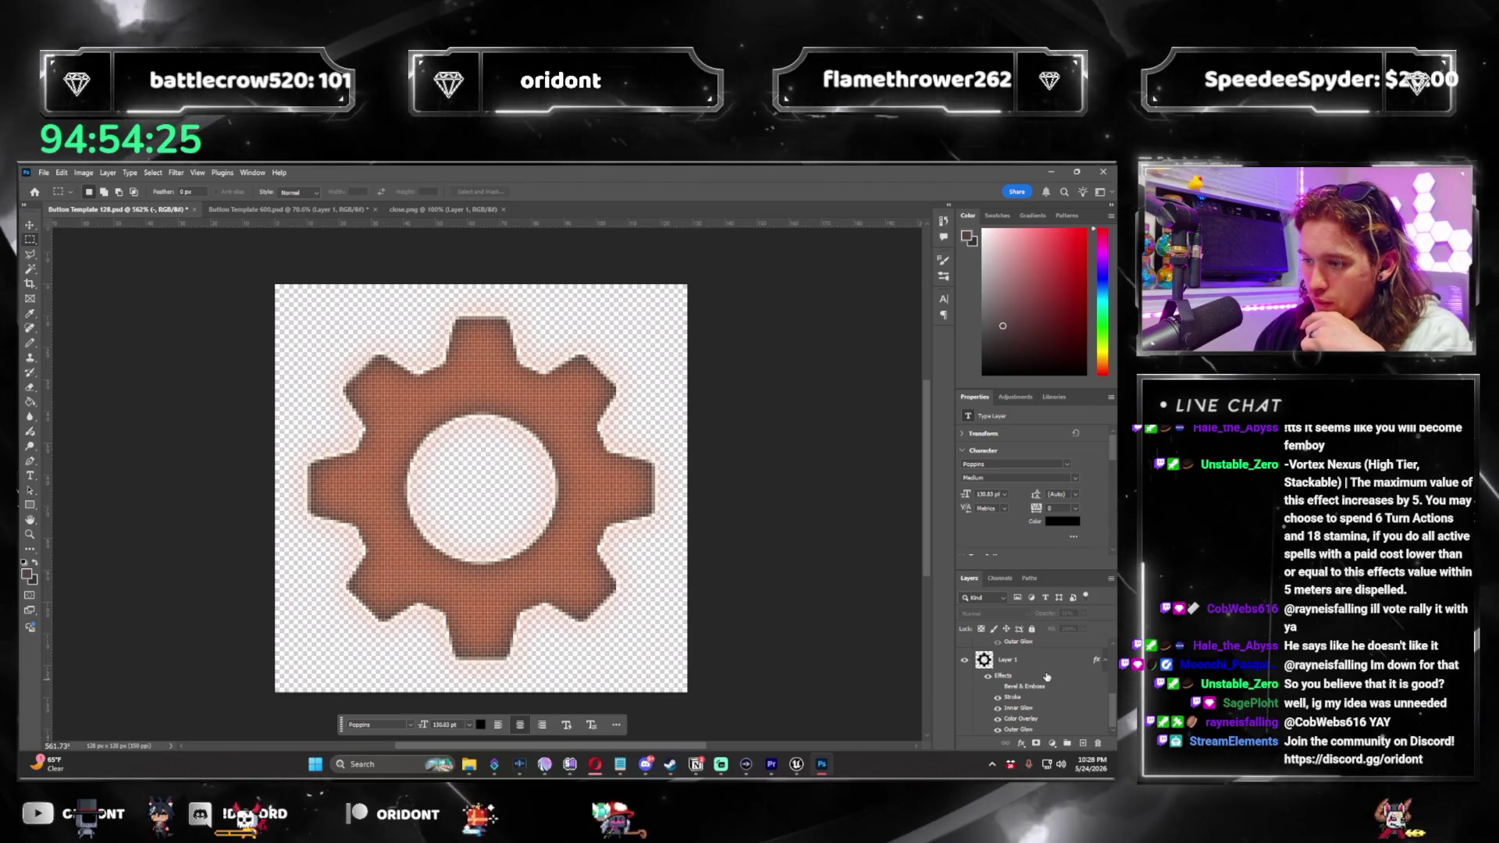
{"action": "left_click", "coordinate": [965, 711]}
{"action": "left_click", "coordinate": [965, 712]}
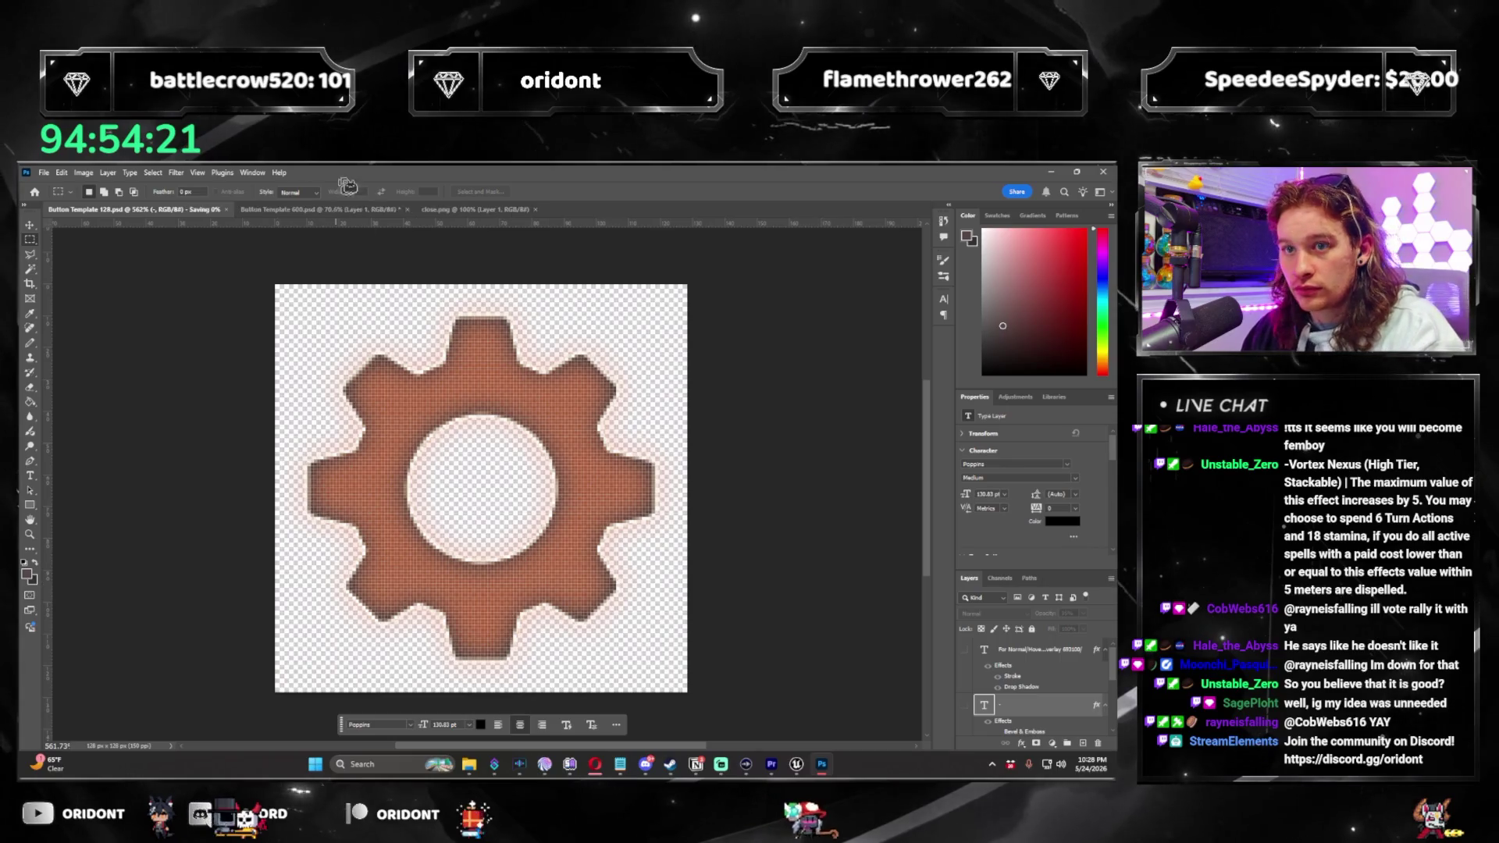
Look over the 600-pixel template and close.png, then return to Unreal Engine.
{"action": "left_click", "coordinate": [295, 210]}
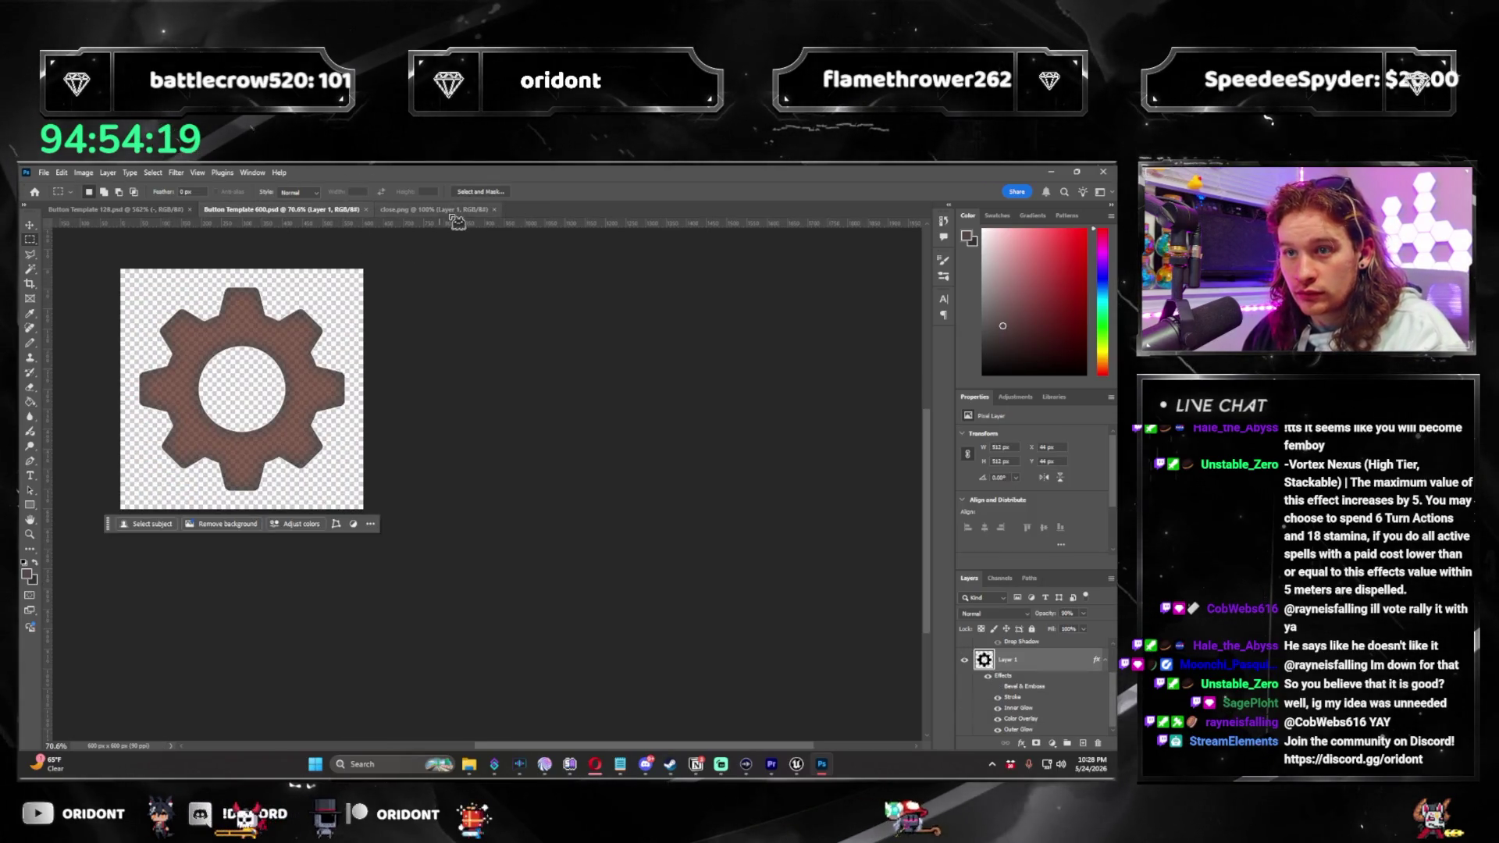
{"action": "left_click", "coordinate": [453, 211]}
{"action": "left_click", "coordinate": [797, 765]}
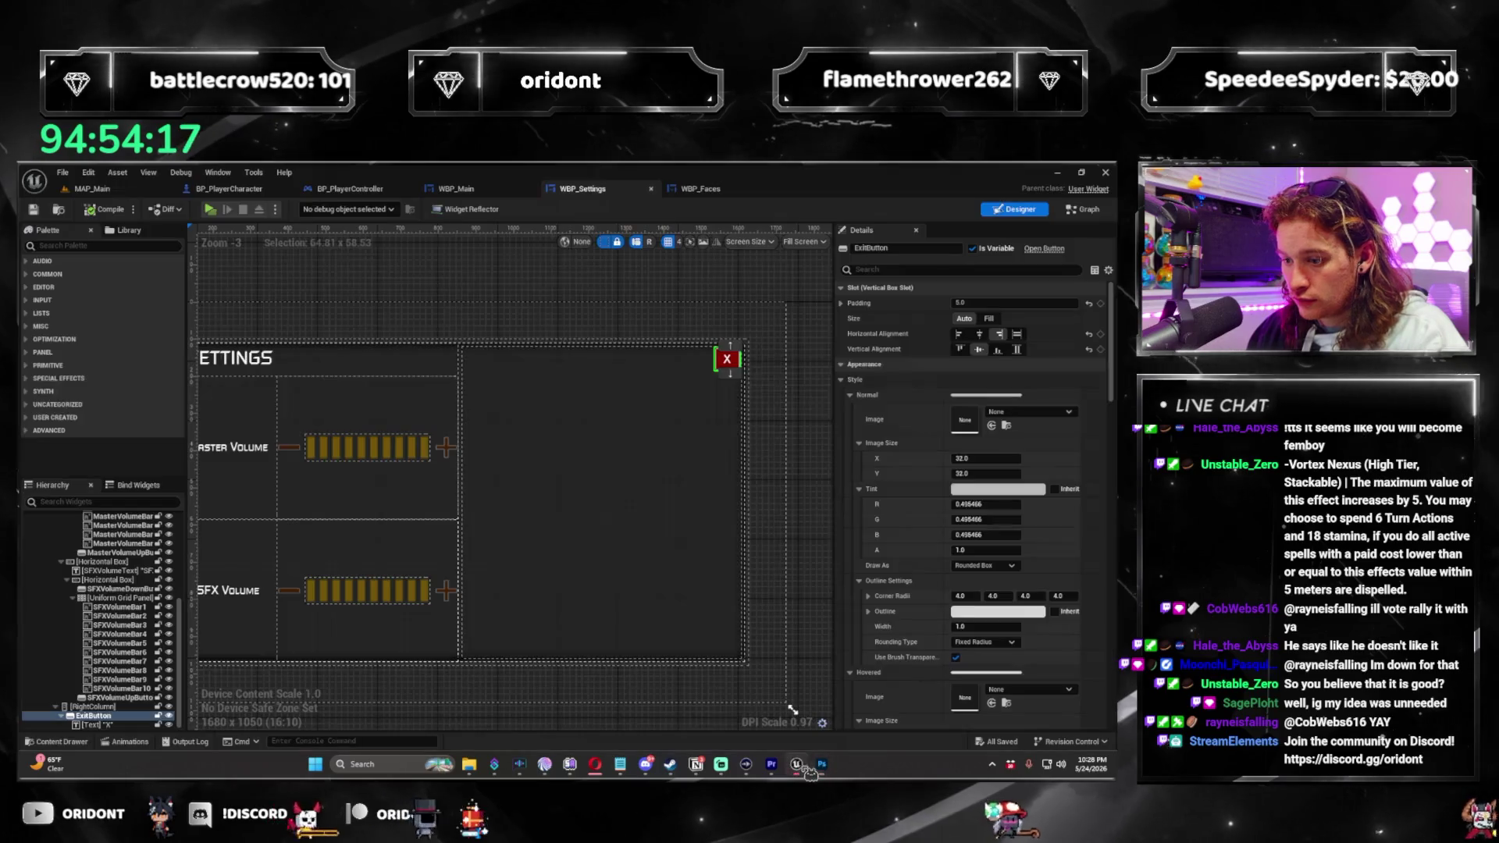
Drag the X_Button normal, hovered and pressed PNGs into Content/UI/Buttons, then return to WBP_Settings.
{"action": "scroll", "coordinate": [673, 546], "scroll_direction": "up", "scroll_amount": 4}
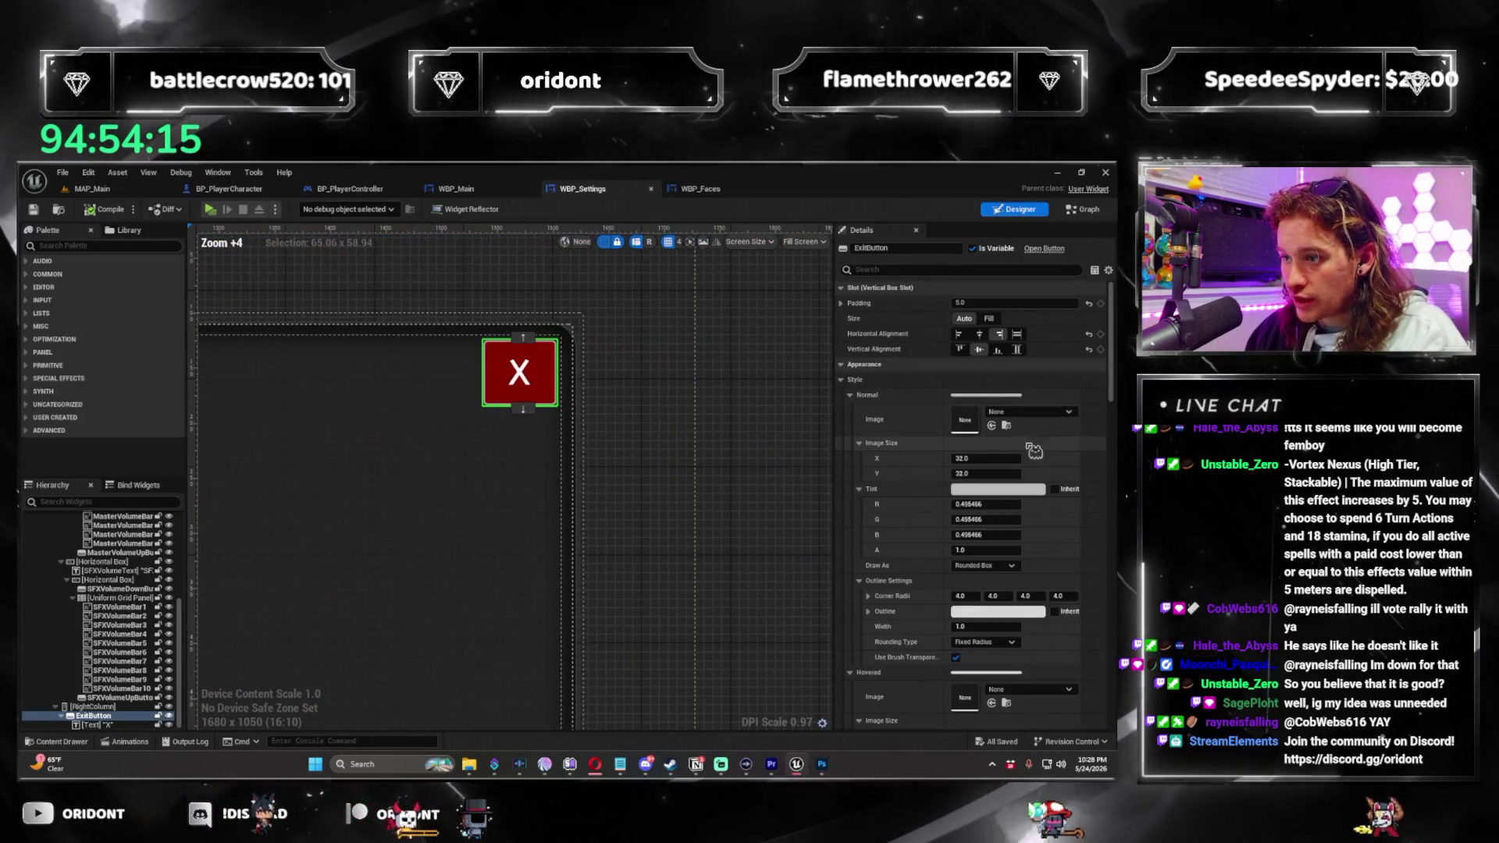
{"action": "left_click", "coordinate": [1031, 412]}
{"action": "left_click", "coordinate": [92, 188]}
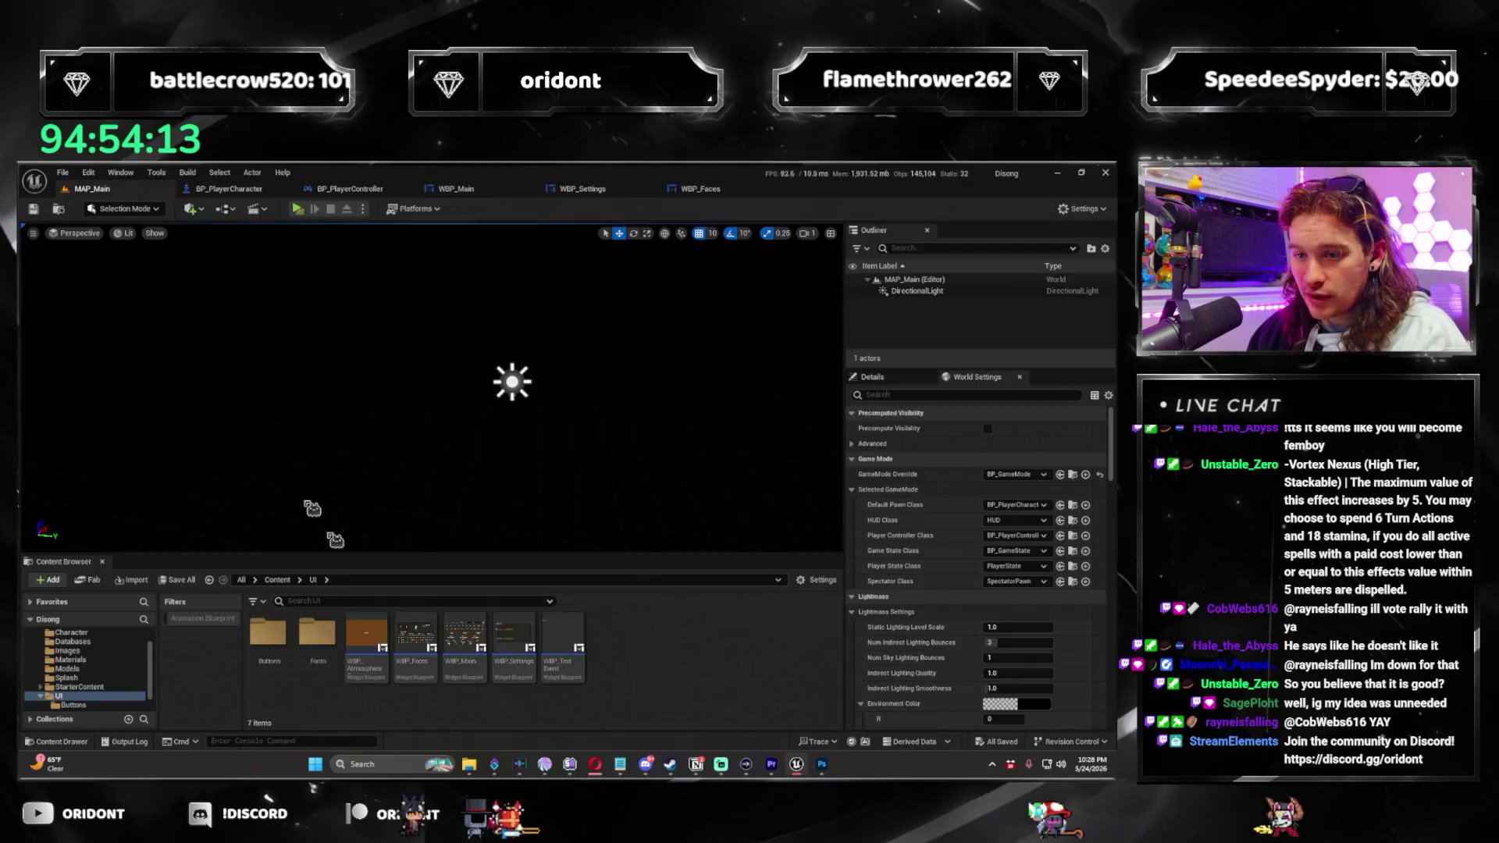
{"action": "double_click", "coordinate": [266, 639]}
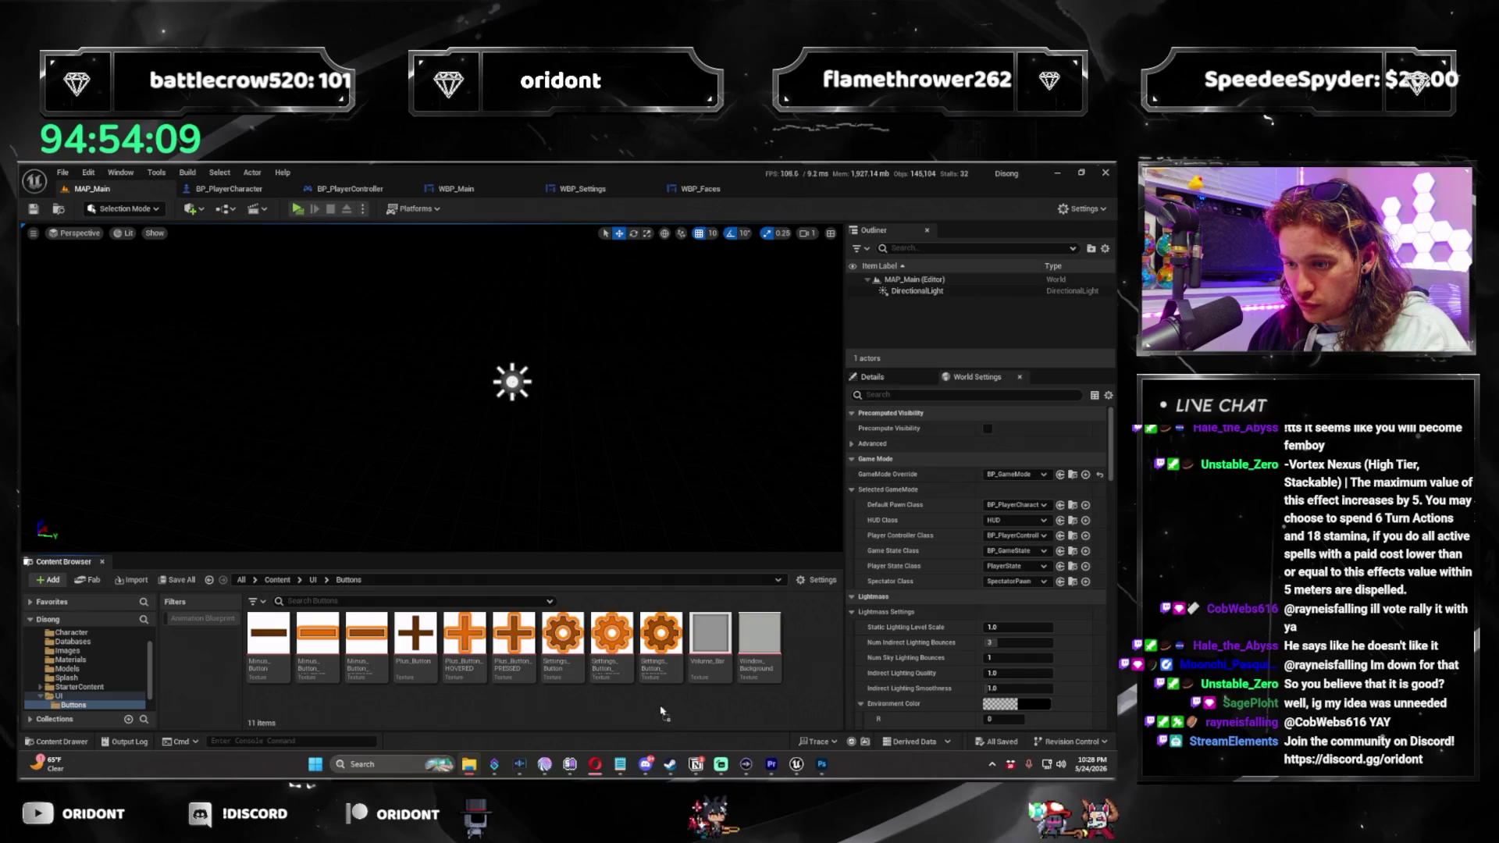
{"action": "left_click_drag", "start_coordinate": [670, 713], "coordinate": [697, 667]}
{"action": "left_click", "coordinate": [535, 690]}
{"action": "scroll", "coordinate": [535, 690], "scroll_direction": "down", "scroll_amount": 1}
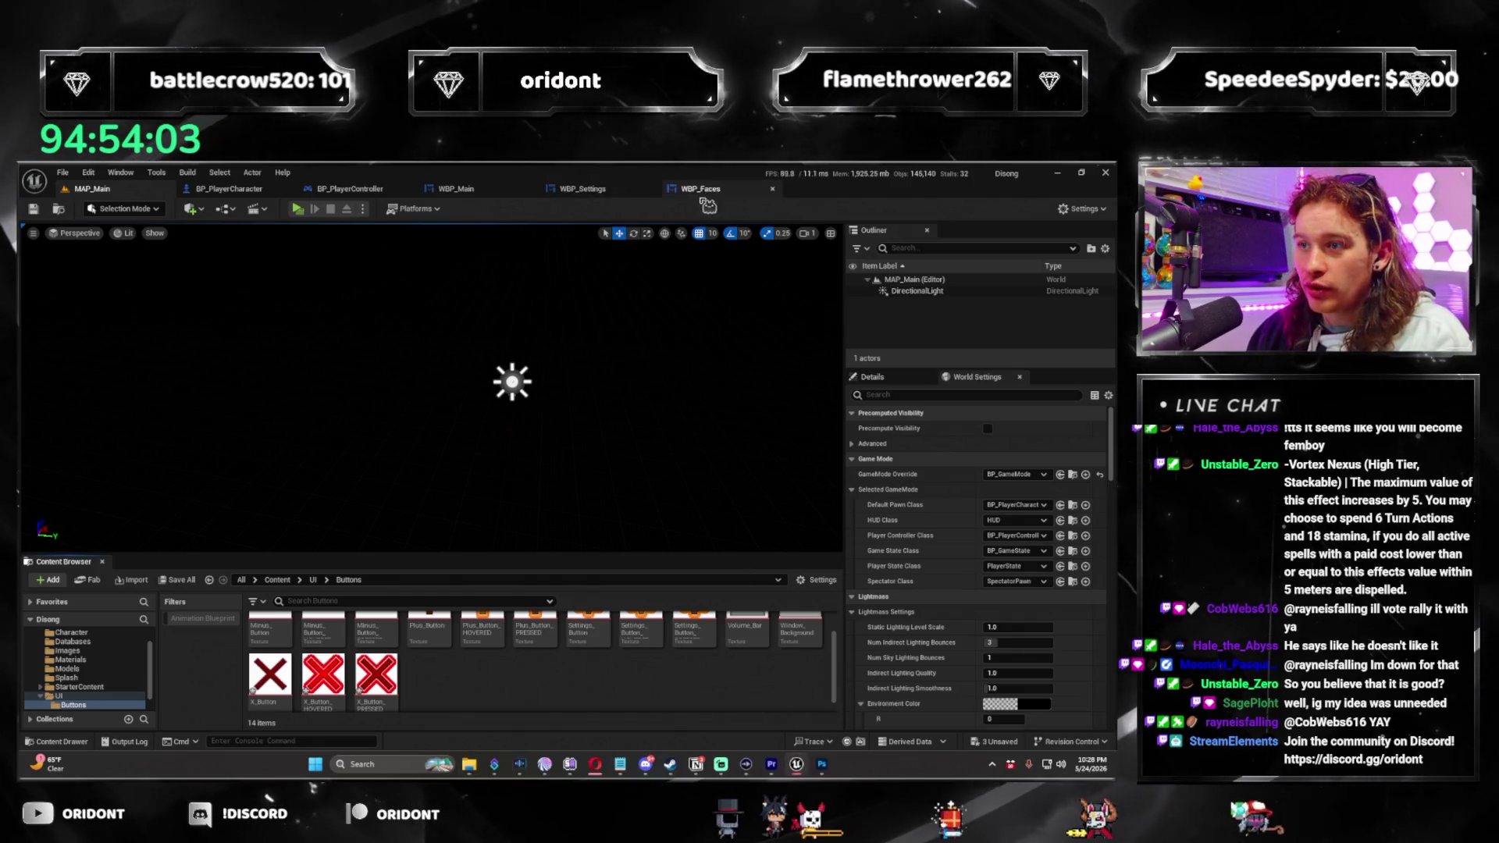
{"action": "left_click", "coordinate": [243, 191]}
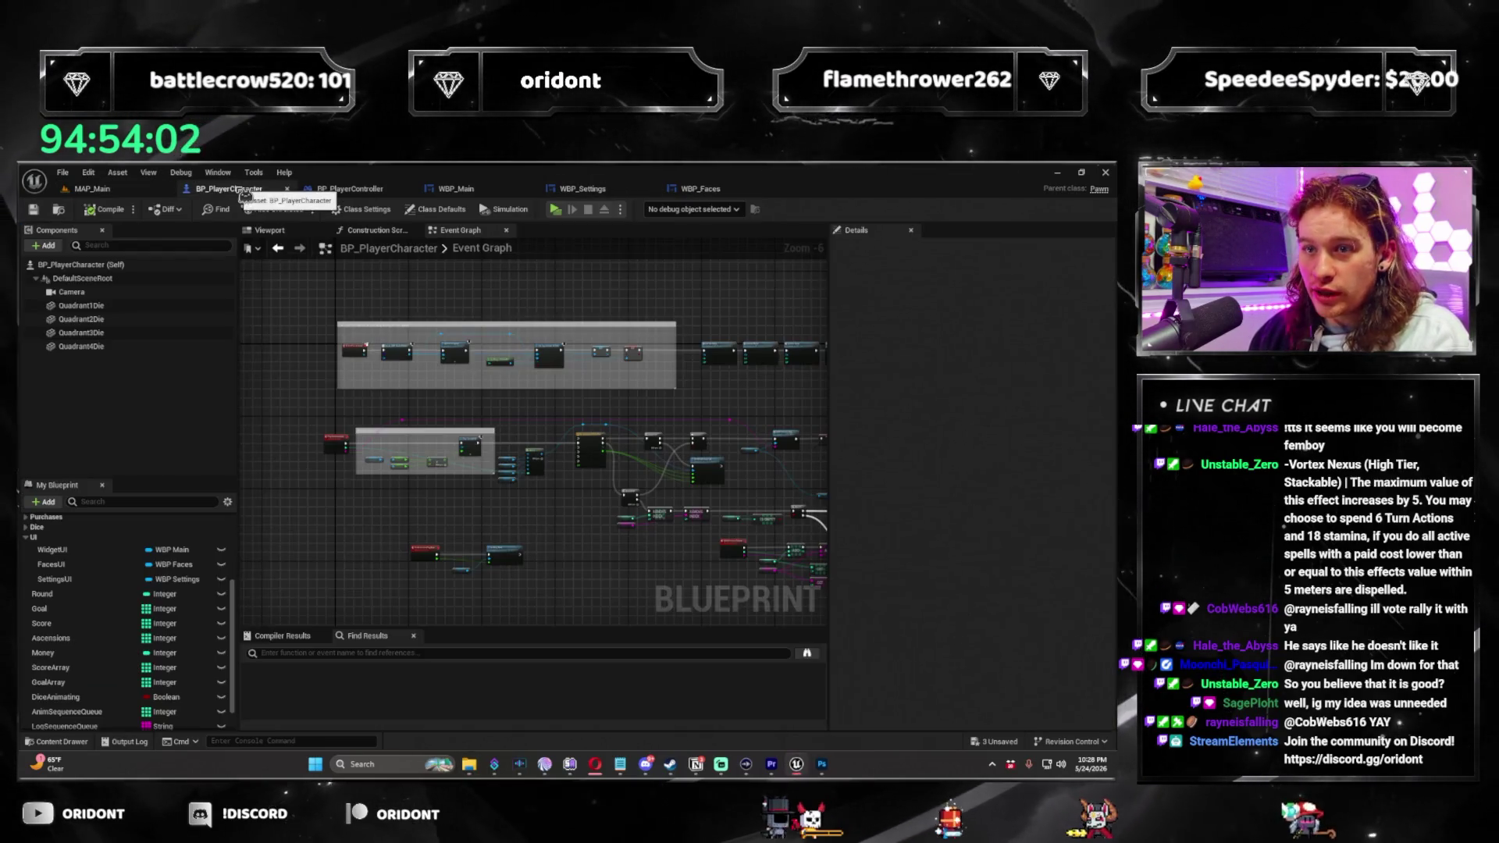
{"action": "left_click", "coordinate": [613, 195]}
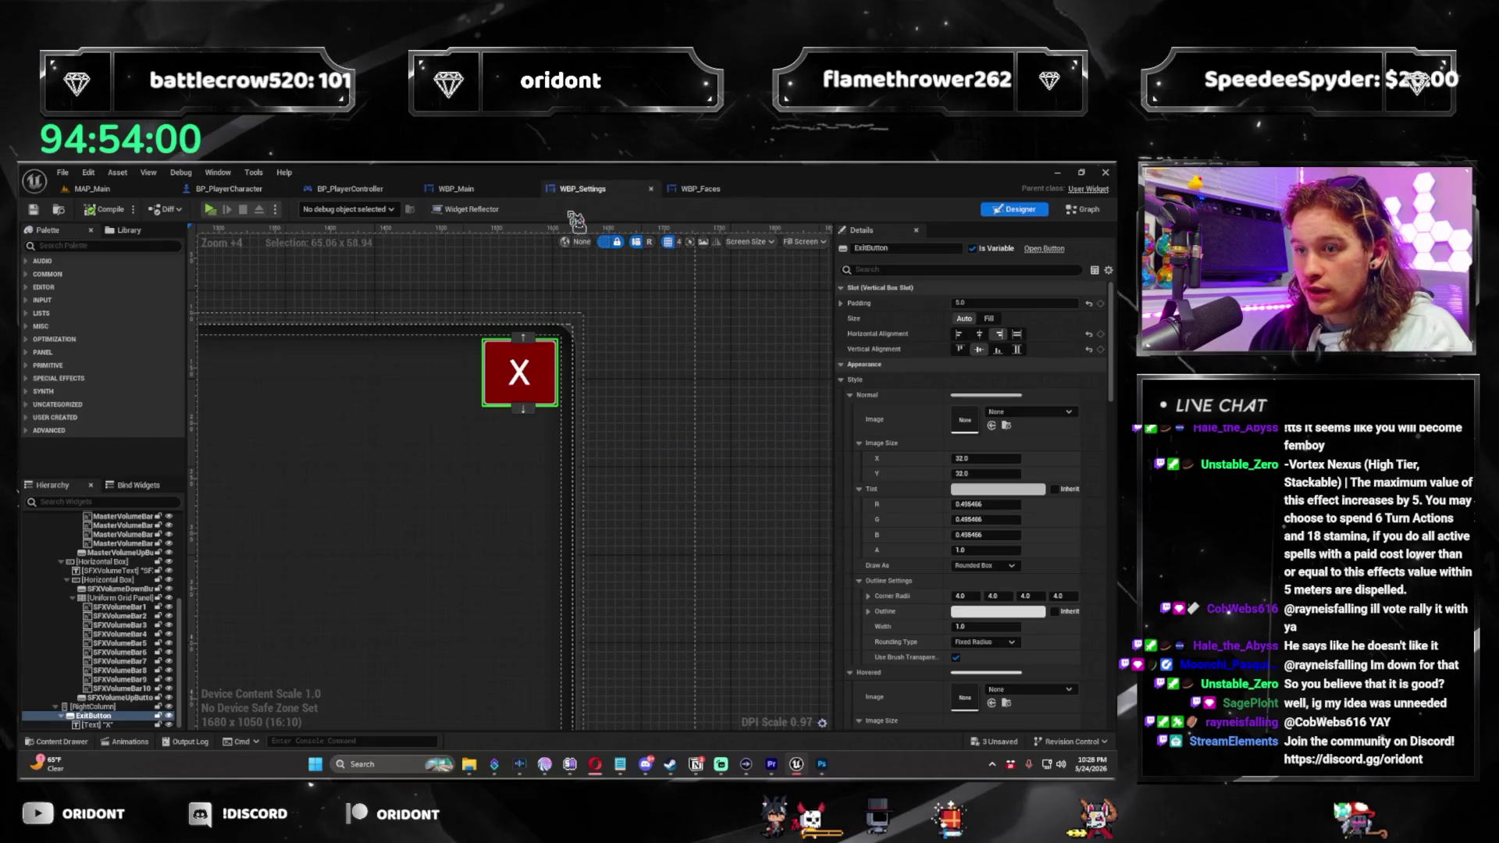
Set the ExitButton's normal style image to the X_Button texture.
{"action": "left_click", "coordinate": [1067, 413]}
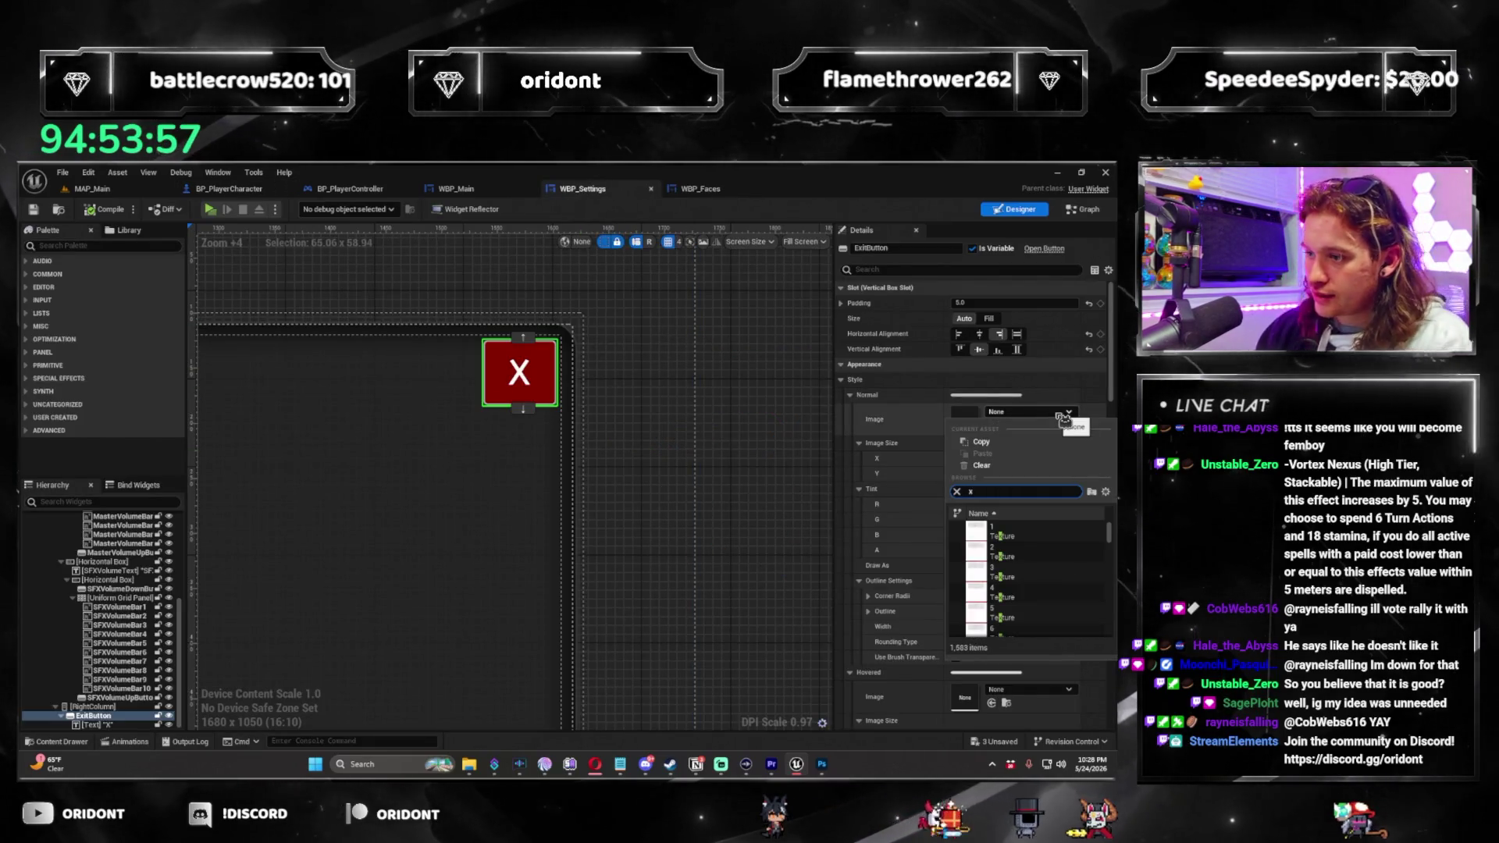
{"action": "type", "text": " bu"}
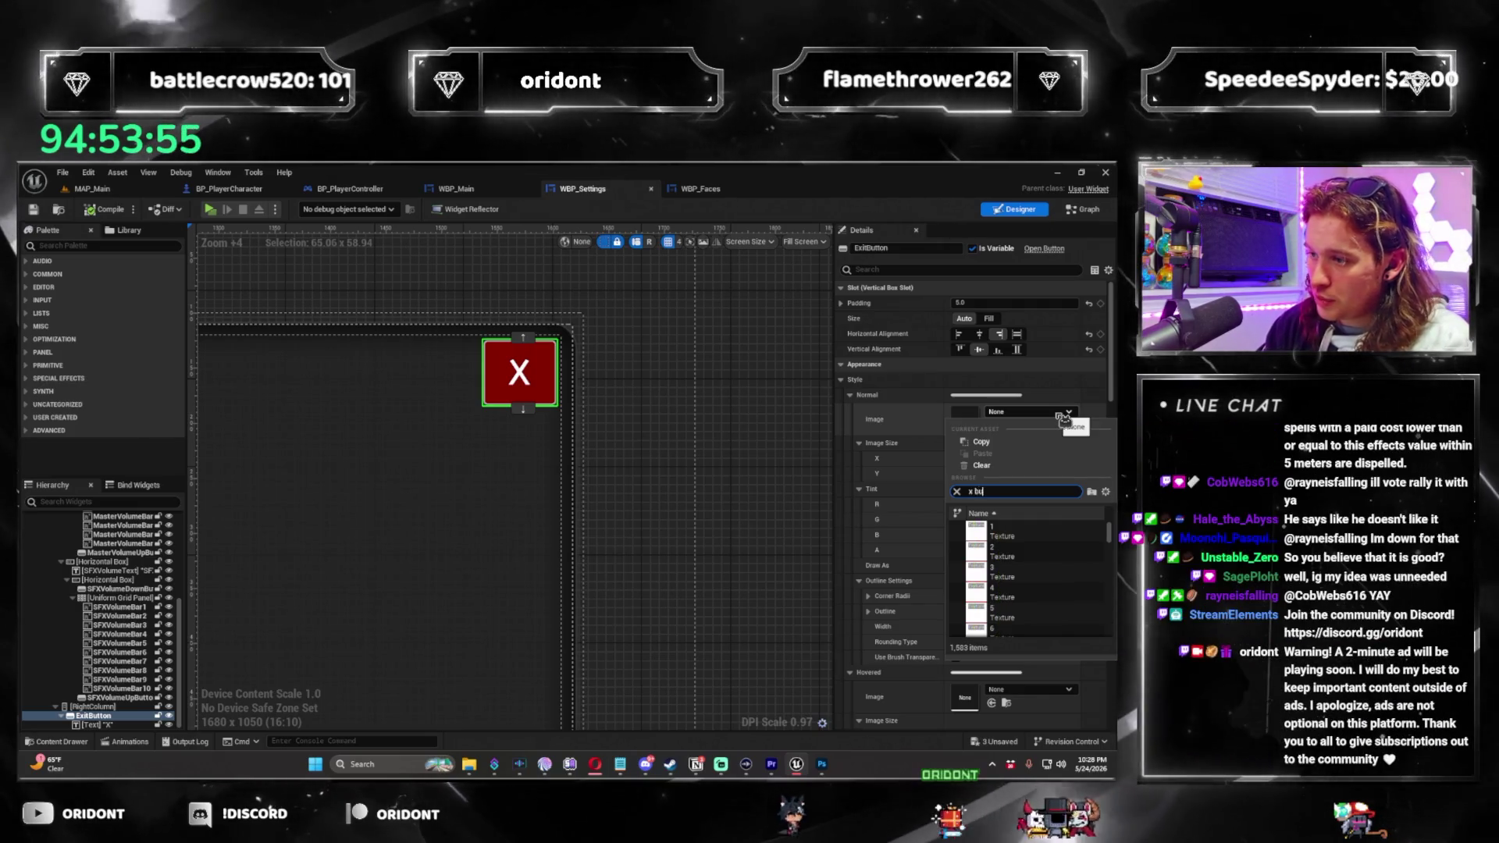
{"action": "type", "text": "tton"}
{"action": "scroll", "coordinate": [1054, 578], "scroll_direction": "down", "scroll_amount": 3}
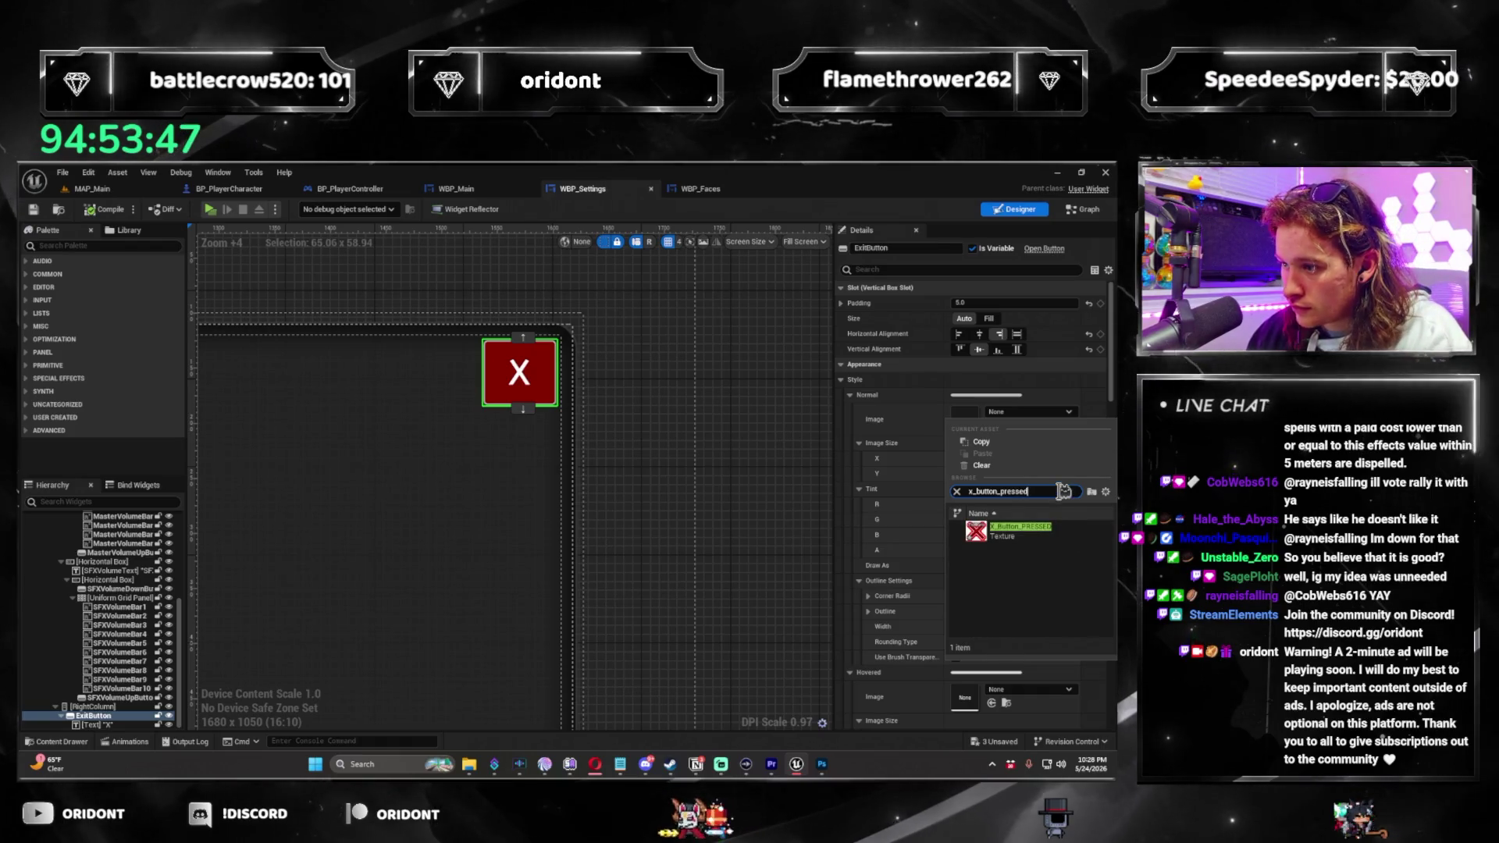
{"action": "left_click_drag", "start_coordinate": [975, 491], "coordinate": [1064, 491]}
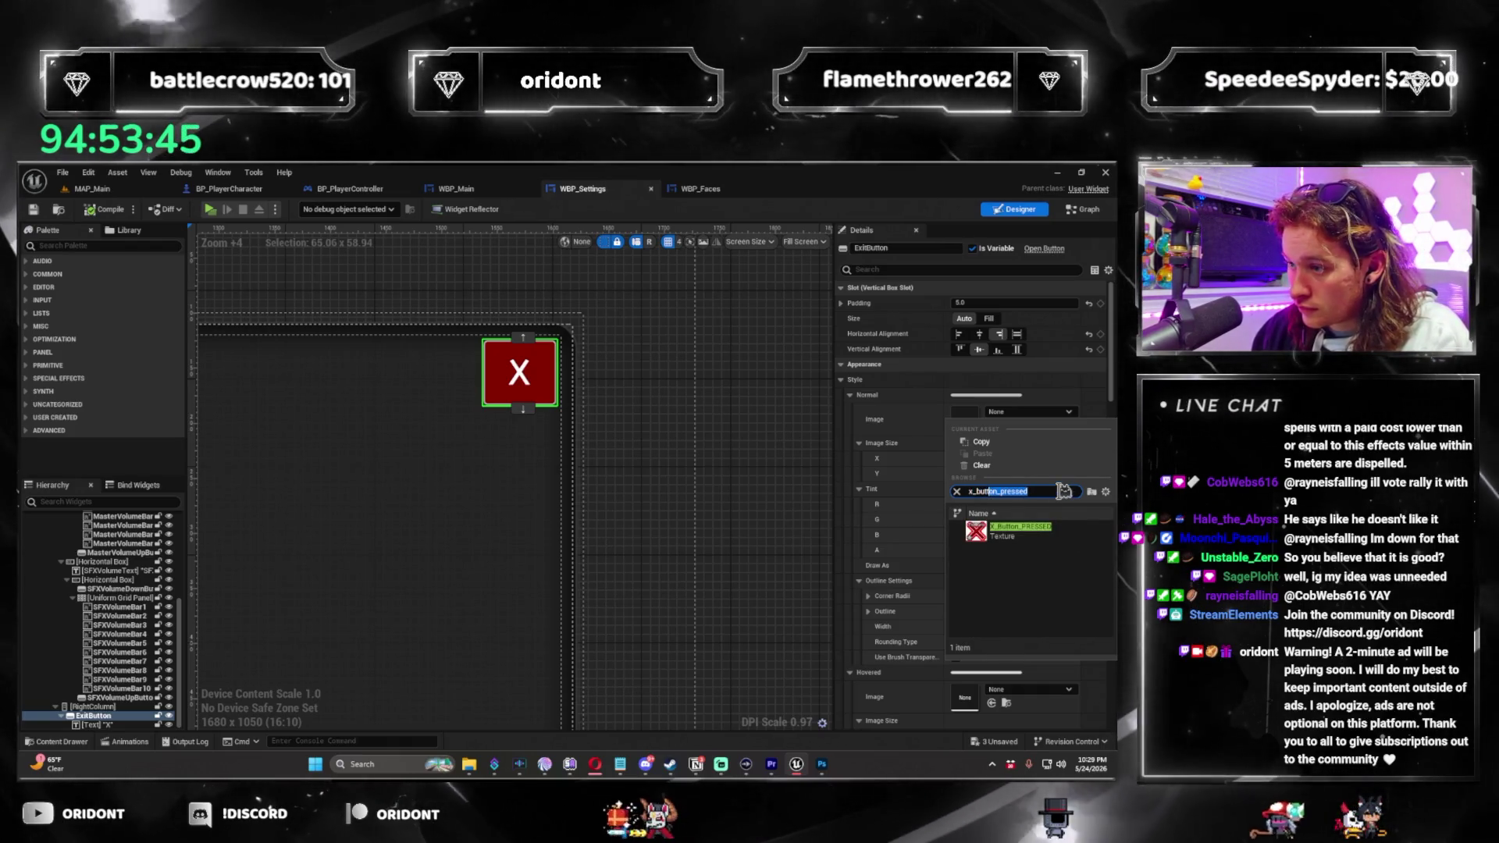
{"action": "type", "text": "button"}
{"action": "left_click", "coordinate": [1045, 527]}
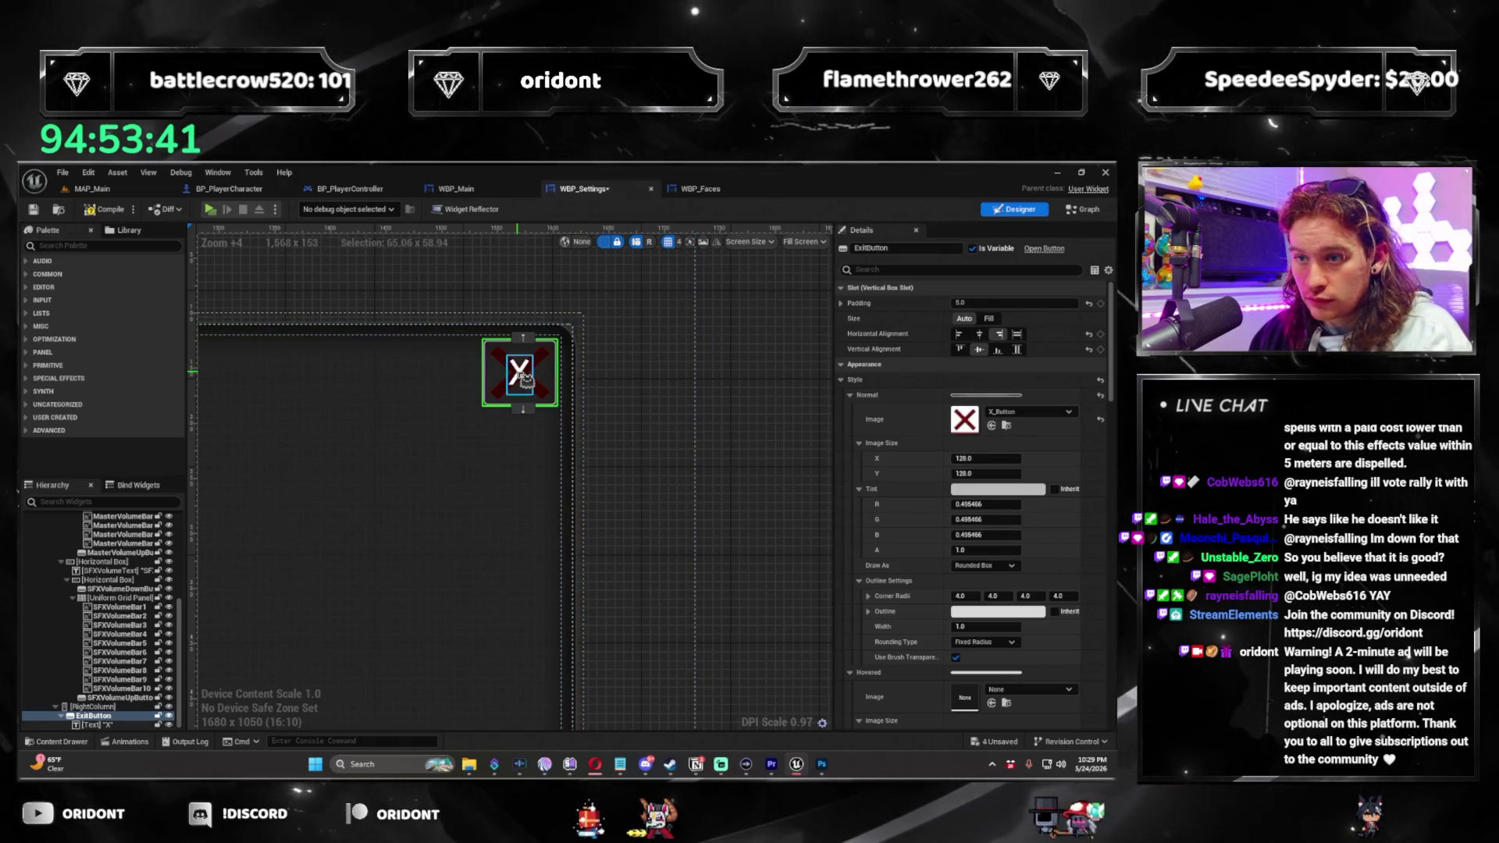
{"action": "left_click", "coordinate": [631, 416]}
{"action": "left_click", "coordinate": [507, 394]}
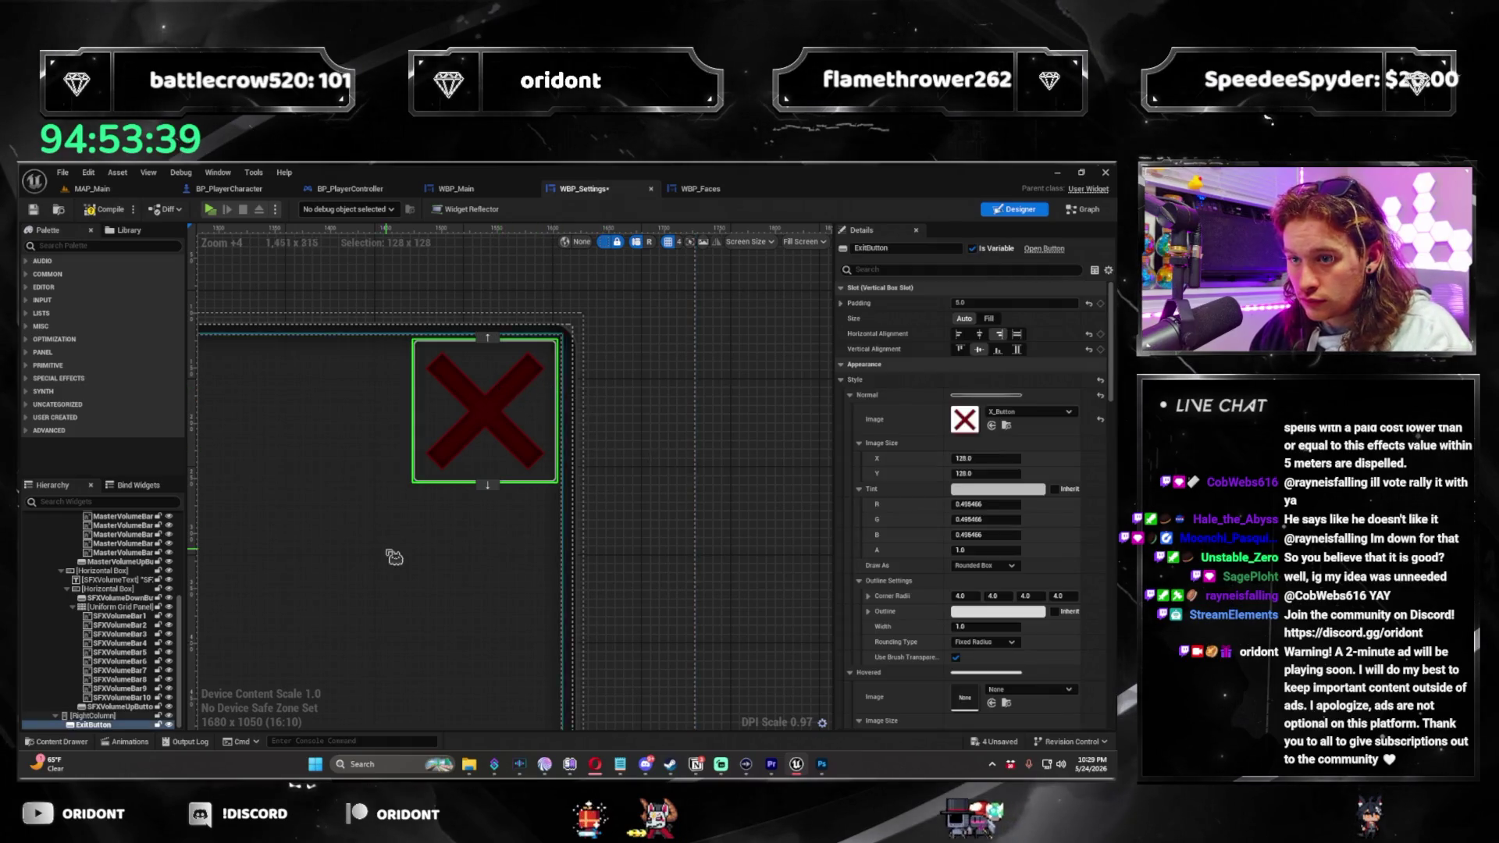
{"action": "scroll", "coordinate": [391, 556], "scroll_direction": "down", "scroll_amount": 6}
{"action": "scroll", "coordinate": [640, 504], "scroll_direction": "up", "scroll_amount": 3}
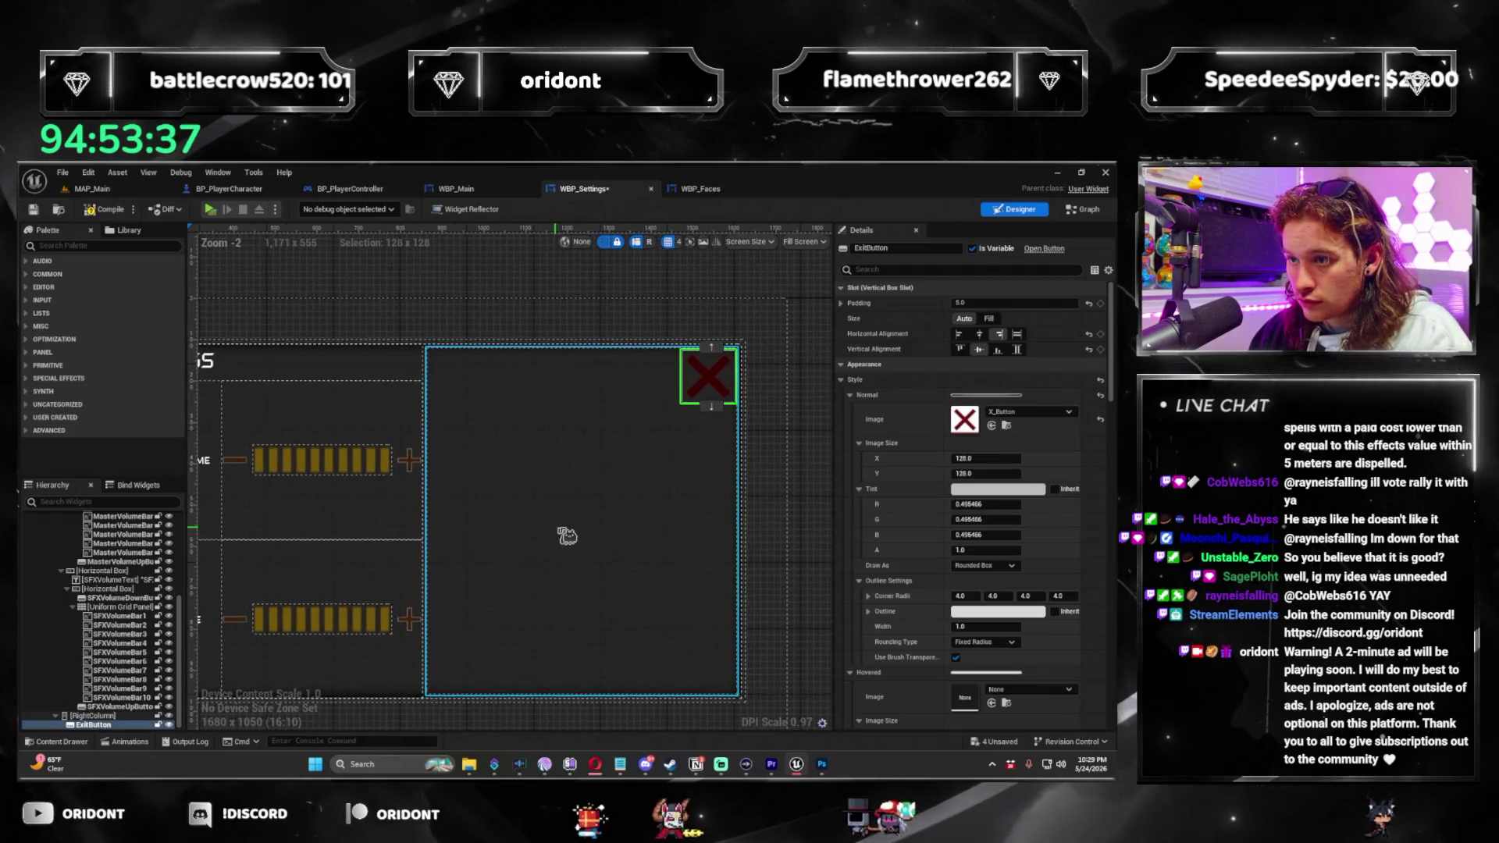
Set the normal image size to 64 × 64 and adjust the outline width.
{"action": "left_click", "coordinate": [991, 459]}
{"action": "type", "text": "64"}
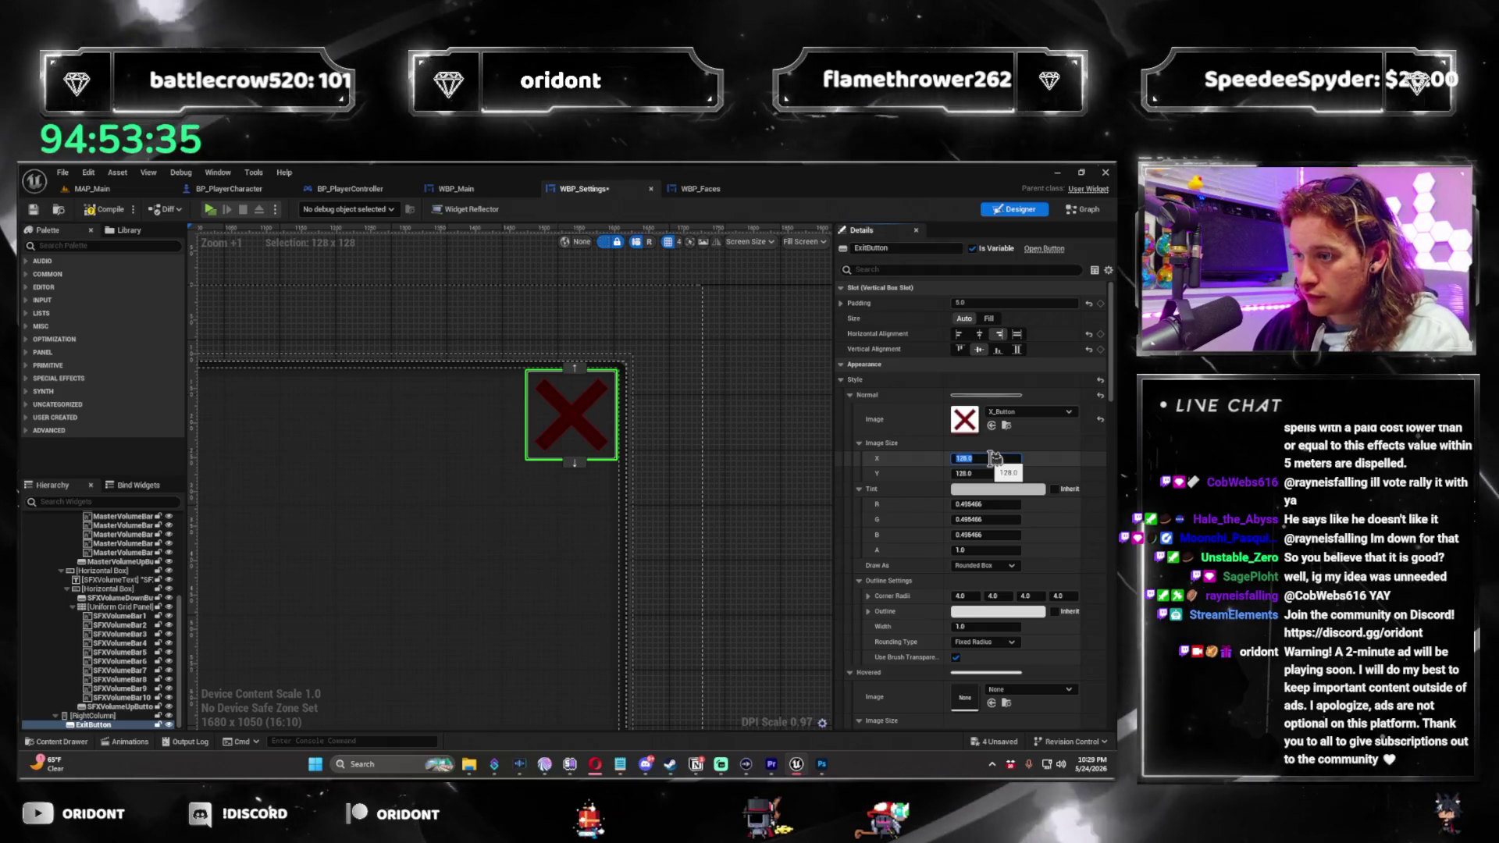
{"action": "key", "text": "Tab"}
{"action": "type", "text": "64"}
{"action": "key", "text": "Tab"}
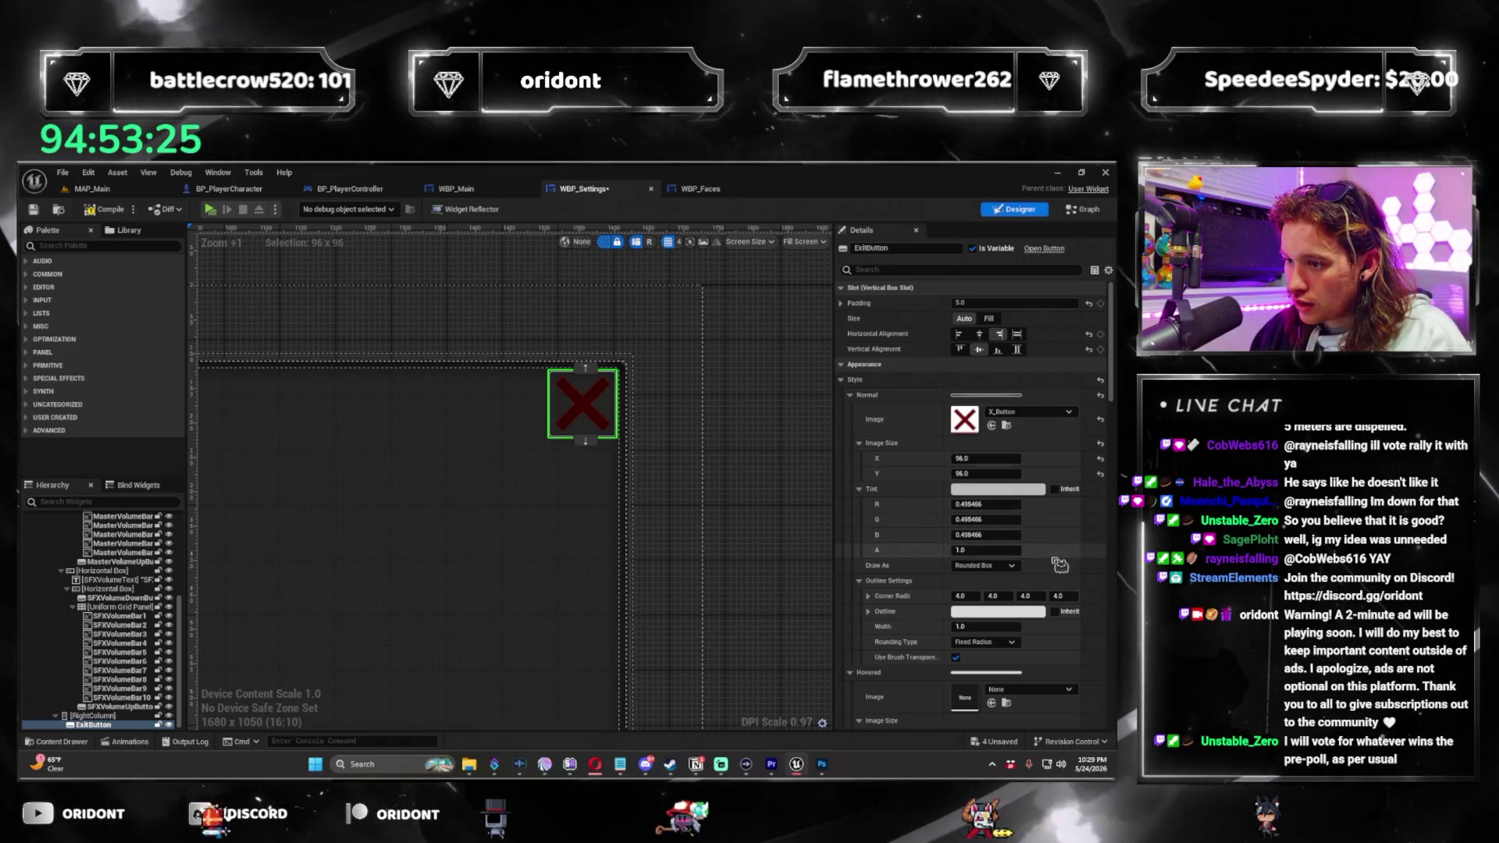
{"action": "scroll", "coordinate": [1051, 535], "scroll_direction": "down", "scroll_amount": 1}
{"action": "left_click", "coordinate": [996, 610]}
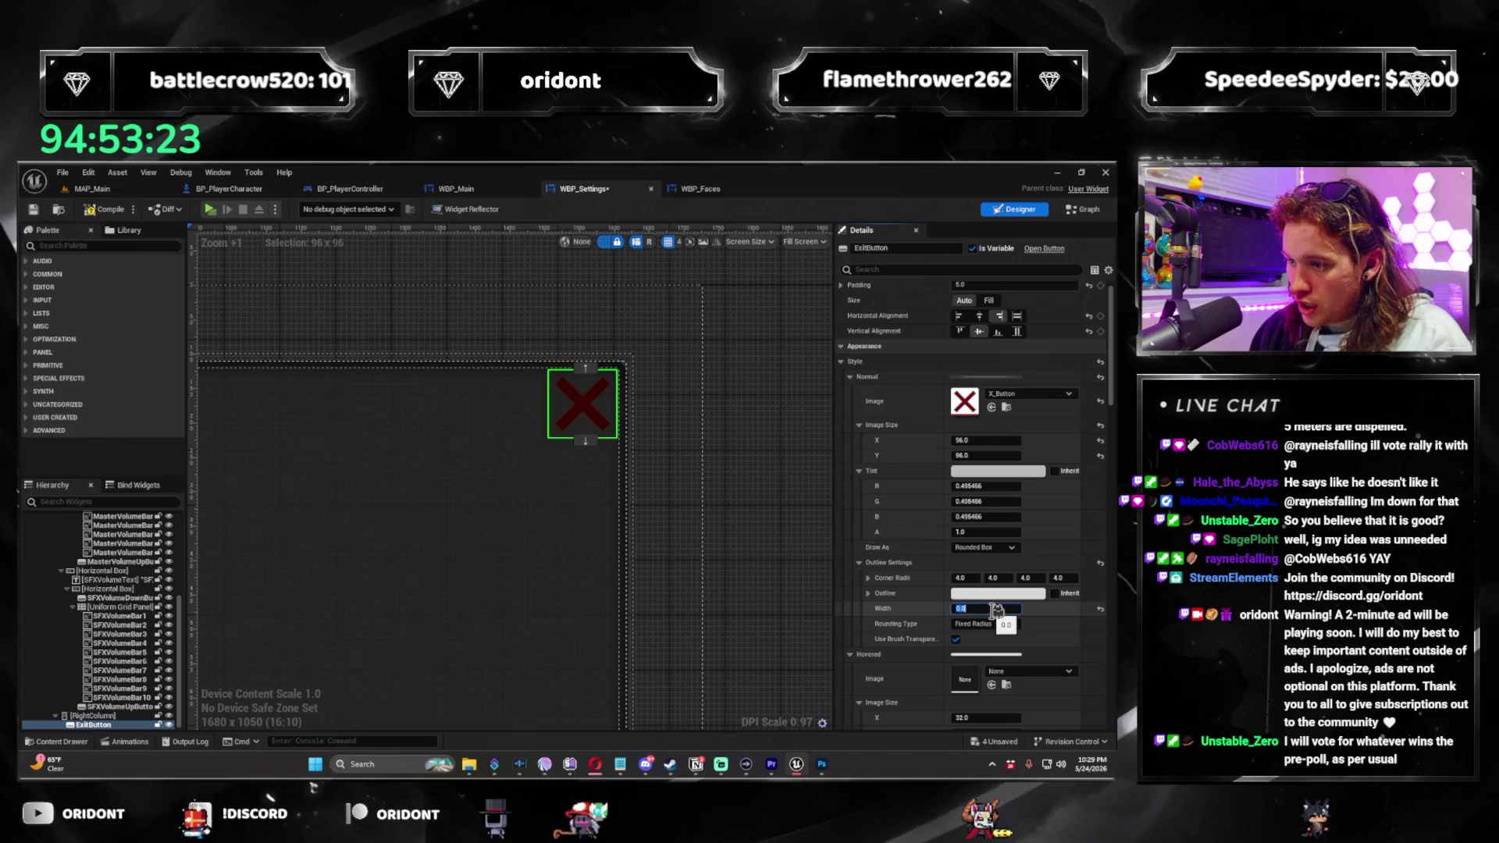
{"action": "scroll", "coordinate": [906, 609], "scroll_direction": "down", "scroll_amount": 1}
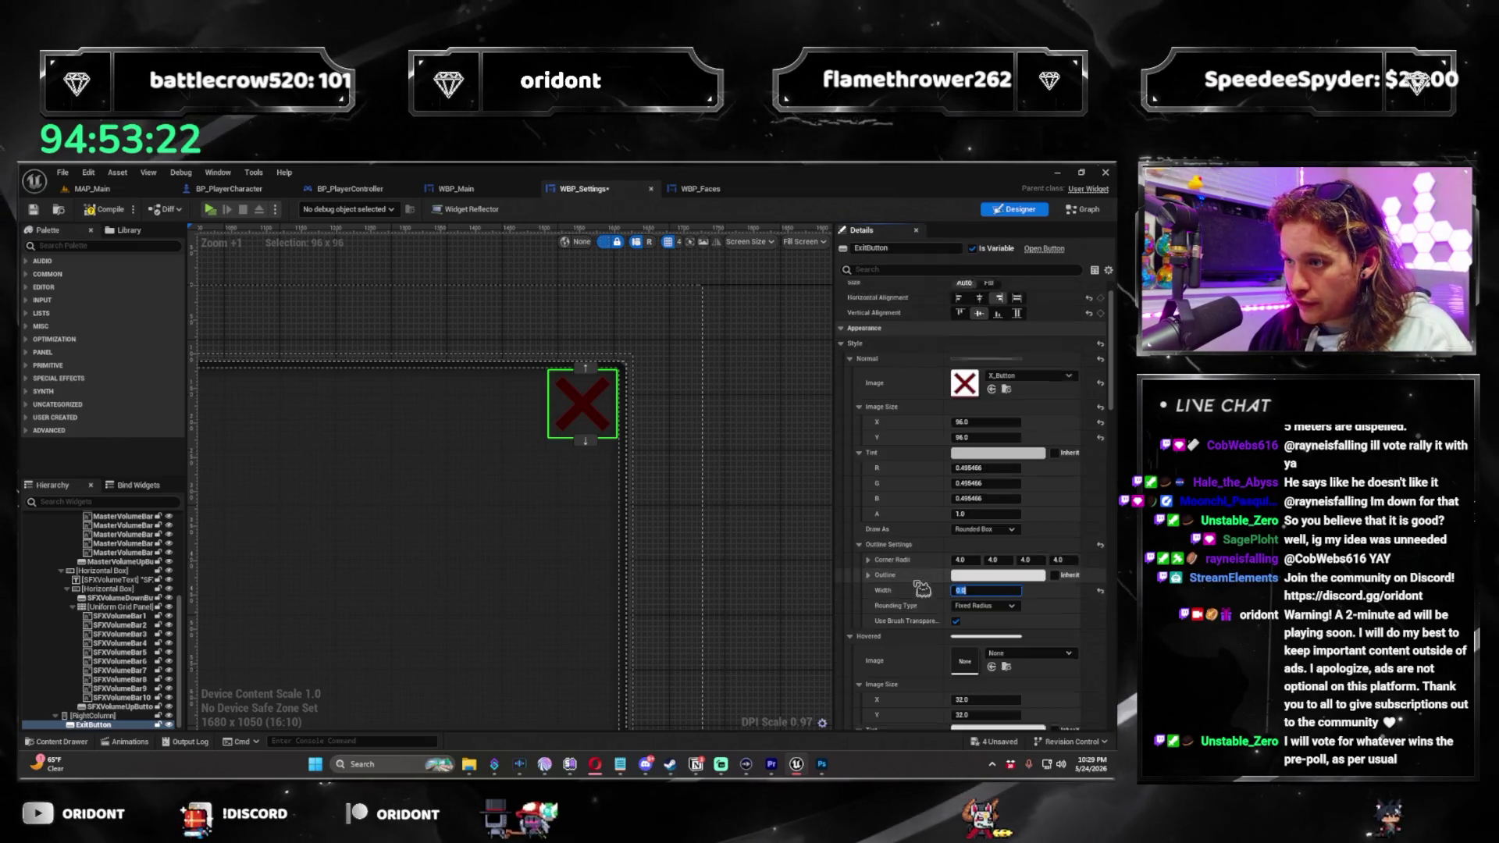
{"action": "right_click", "coordinate": [888, 354]}
Copy the ExitButton's normal style and paste it into the hovered and pressed states.
{"action": "left_click", "coordinate": [930, 409]}
{"action": "scroll", "coordinate": [903, 608], "scroll_direction": "down", "scroll_amount": 2}
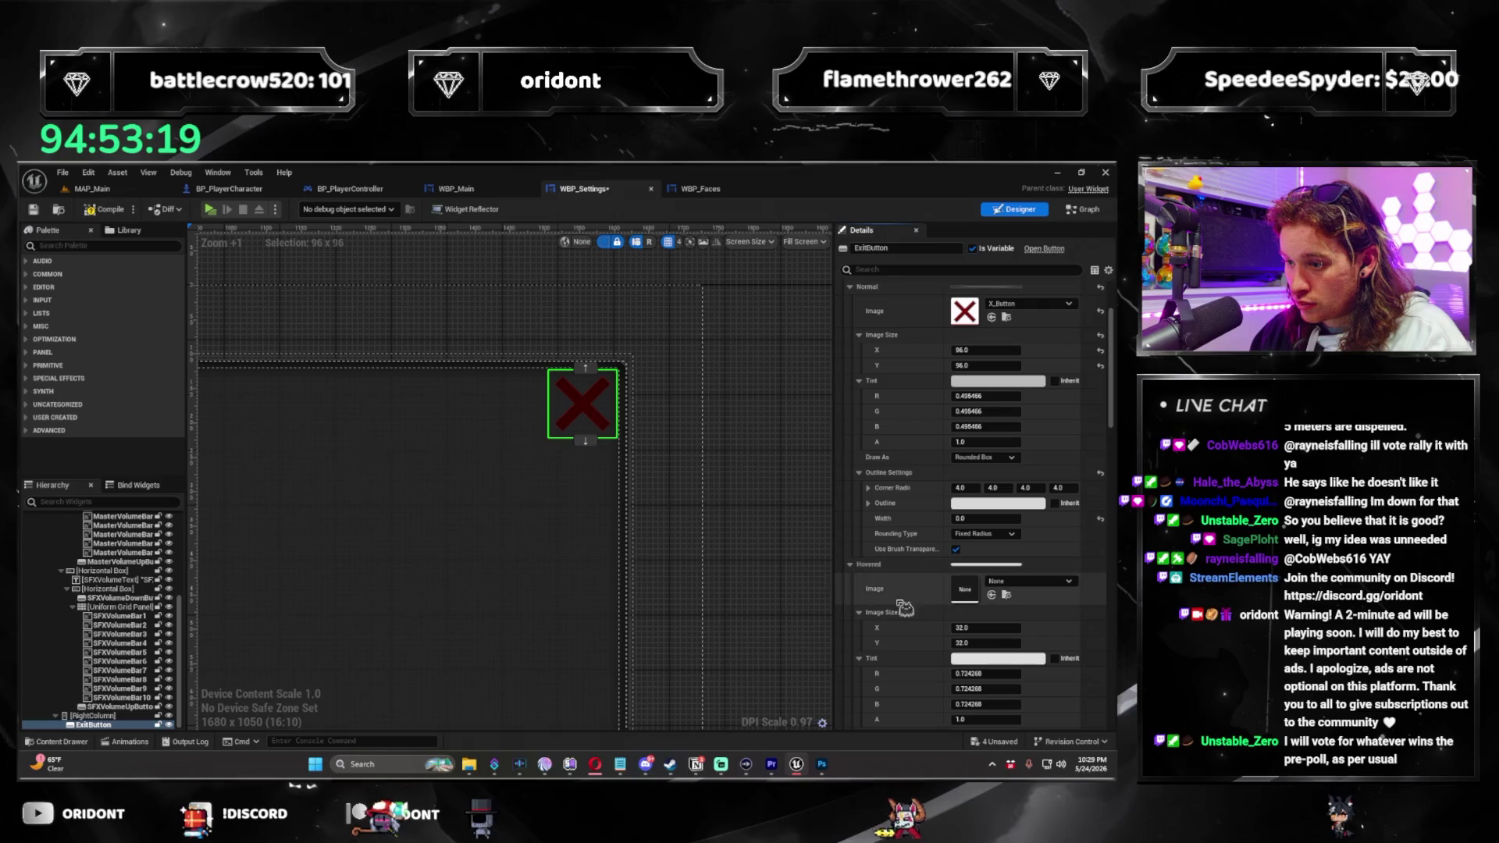
{"action": "left_click", "coordinate": [922, 638]}
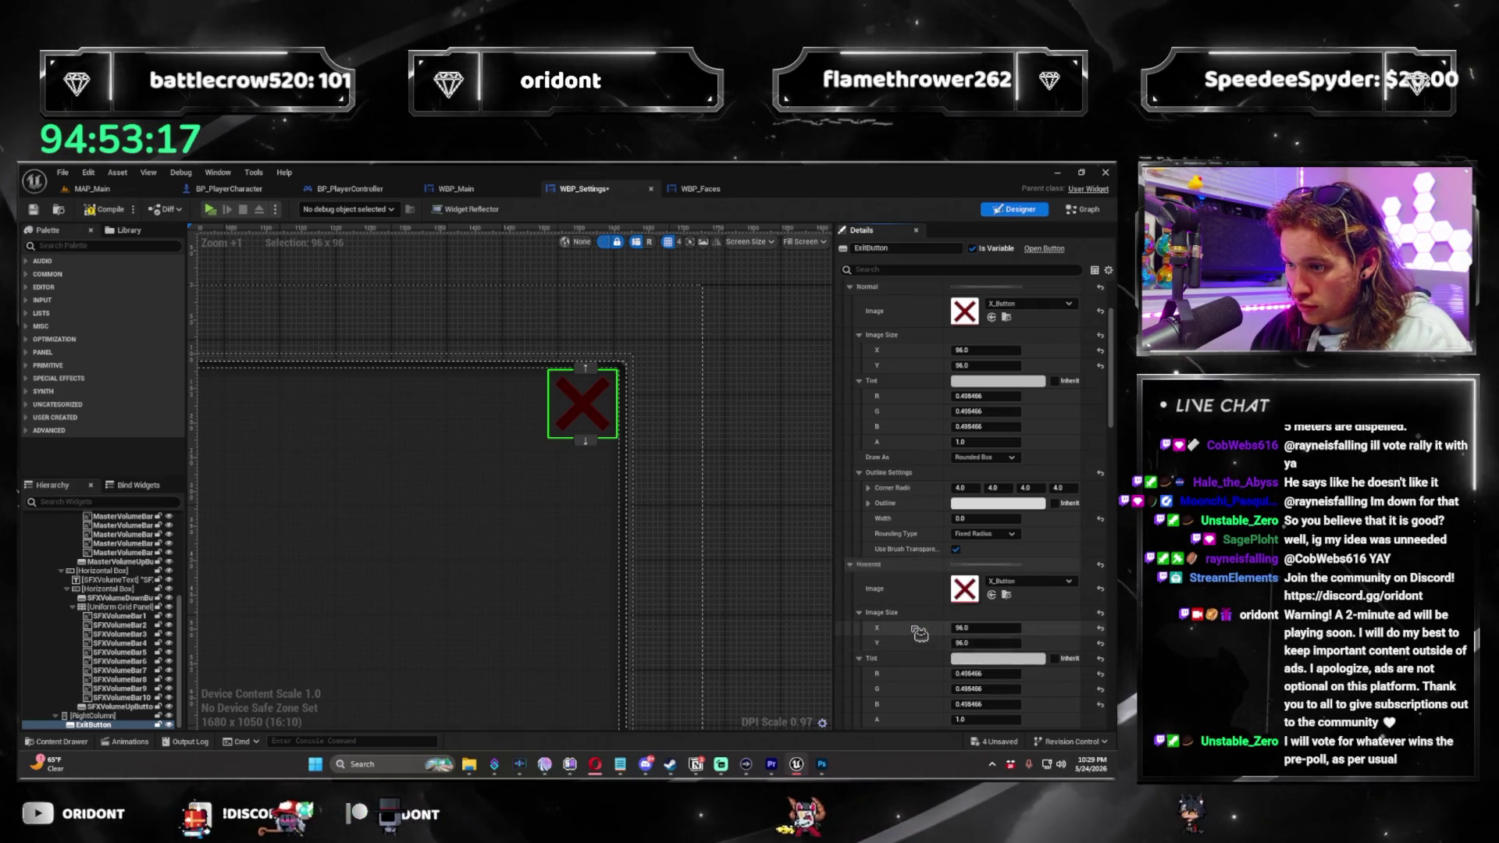
{"action": "scroll", "coordinate": [898, 664], "scroll_direction": "down", "scroll_amount": 5}
{"action": "right_click", "coordinate": [894, 679]}
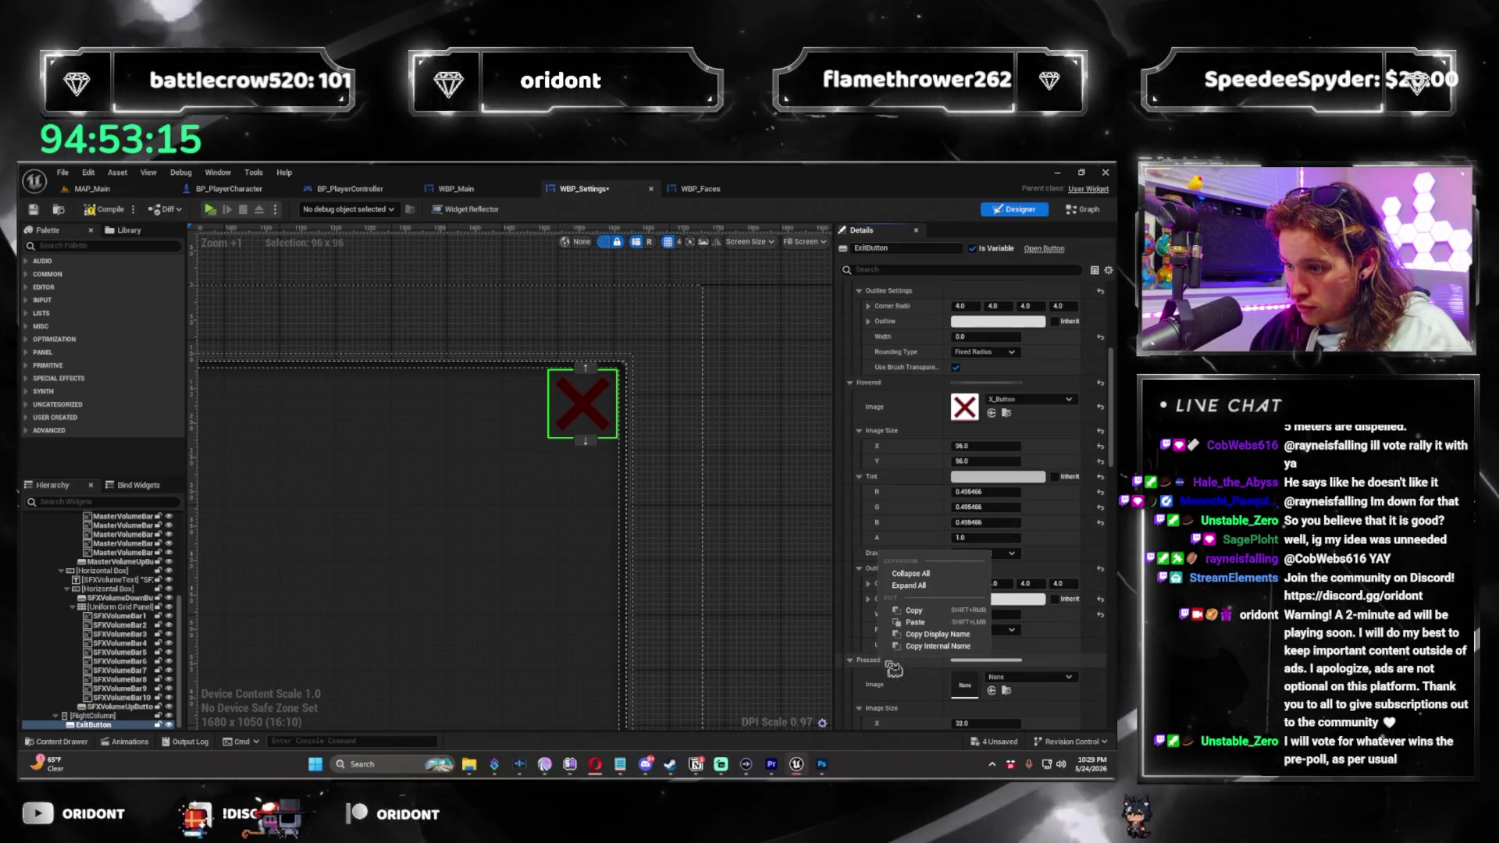
{"action": "left_click", "coordinate": [930, 621]}
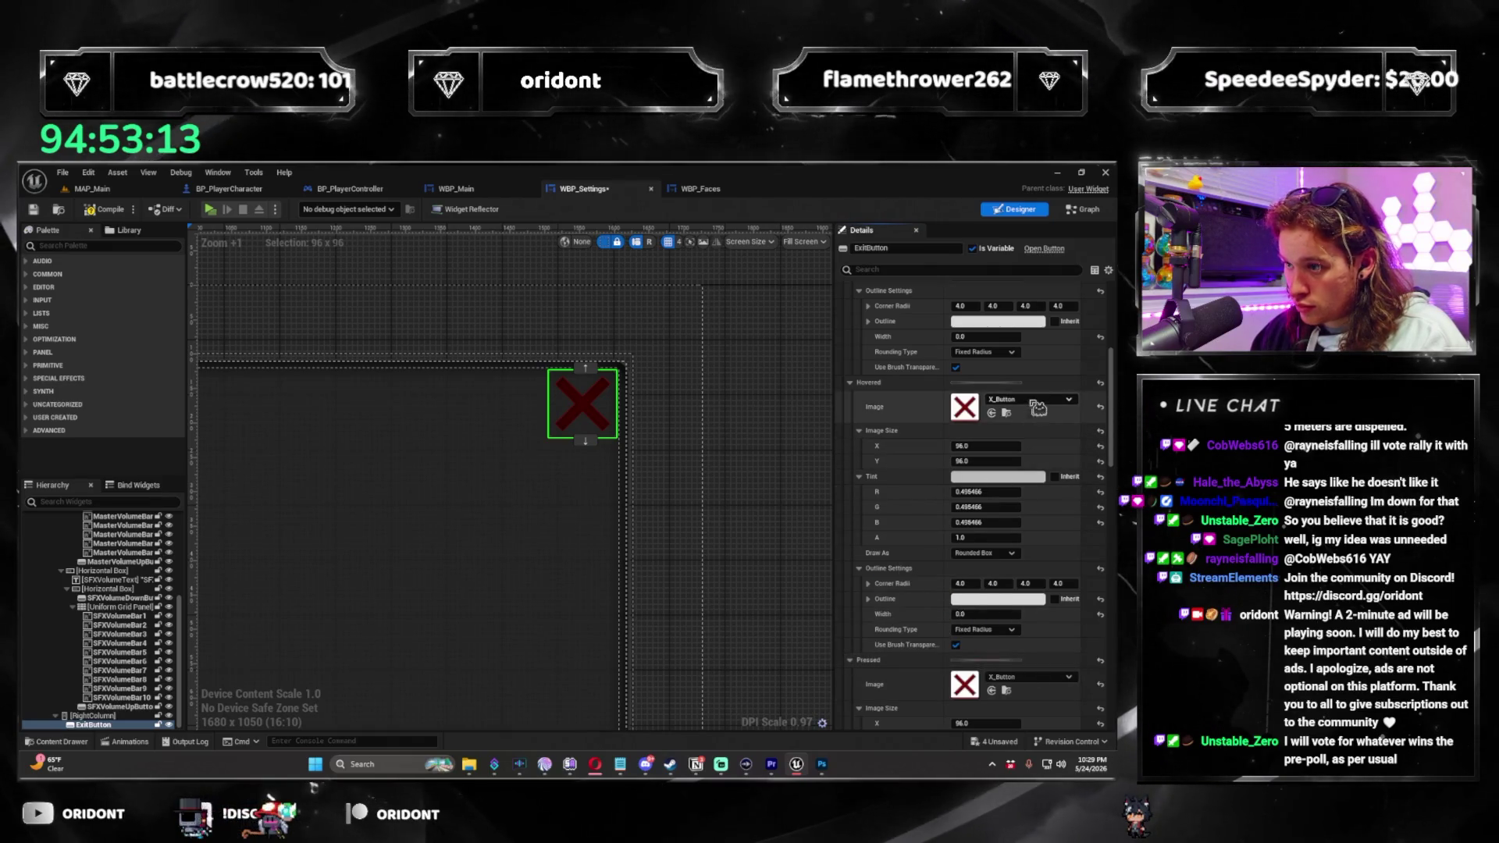
Set the hovered image to X_Button_HOVERED at 96 × 96.
{"action": "left_click", "coordinate": [1043, 401]}
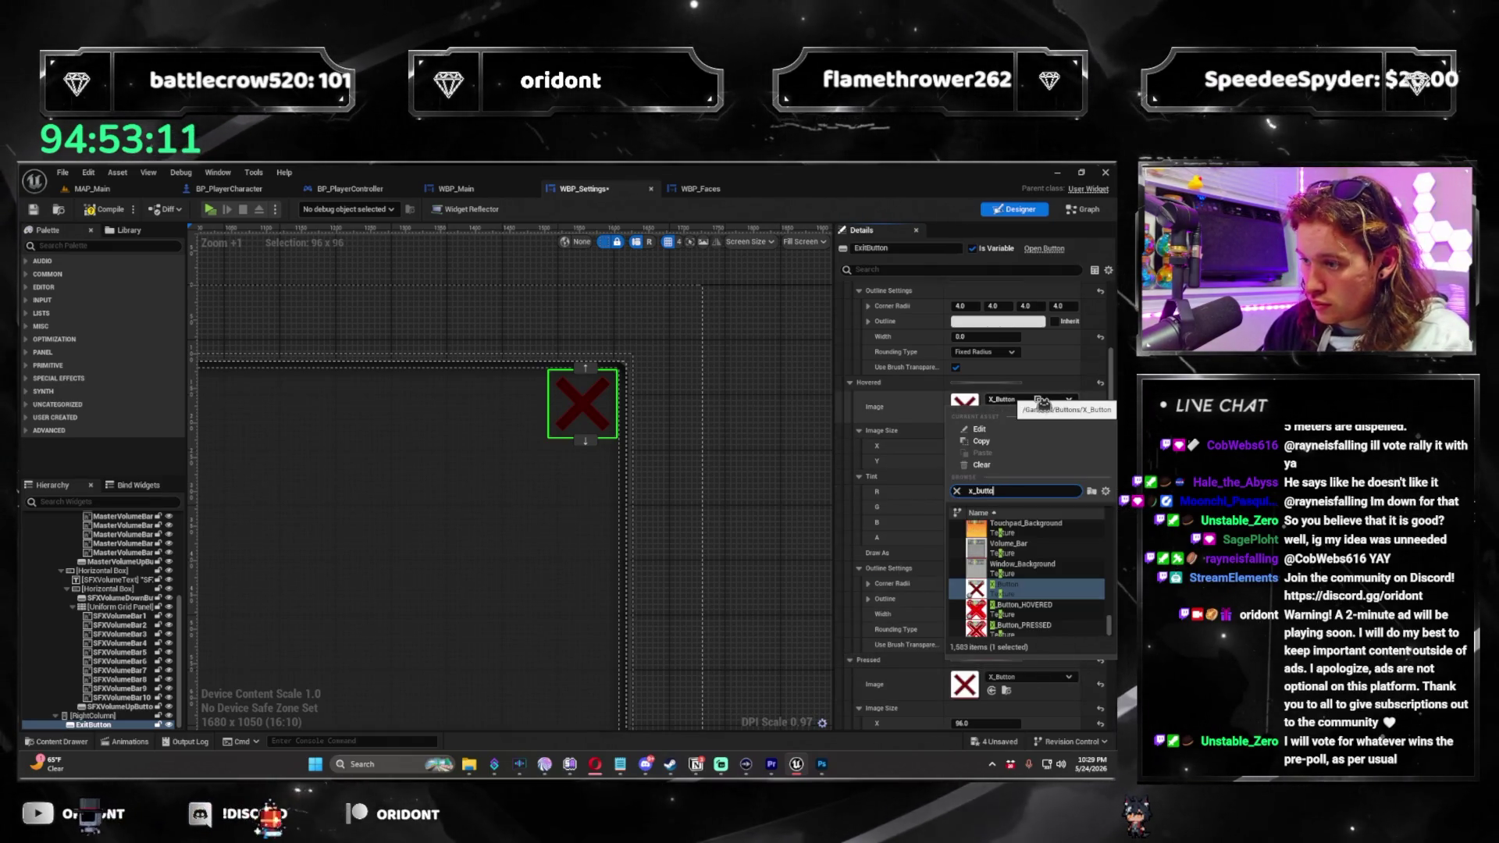
{"action": "left_click", "coordinate": [1033, 535]}
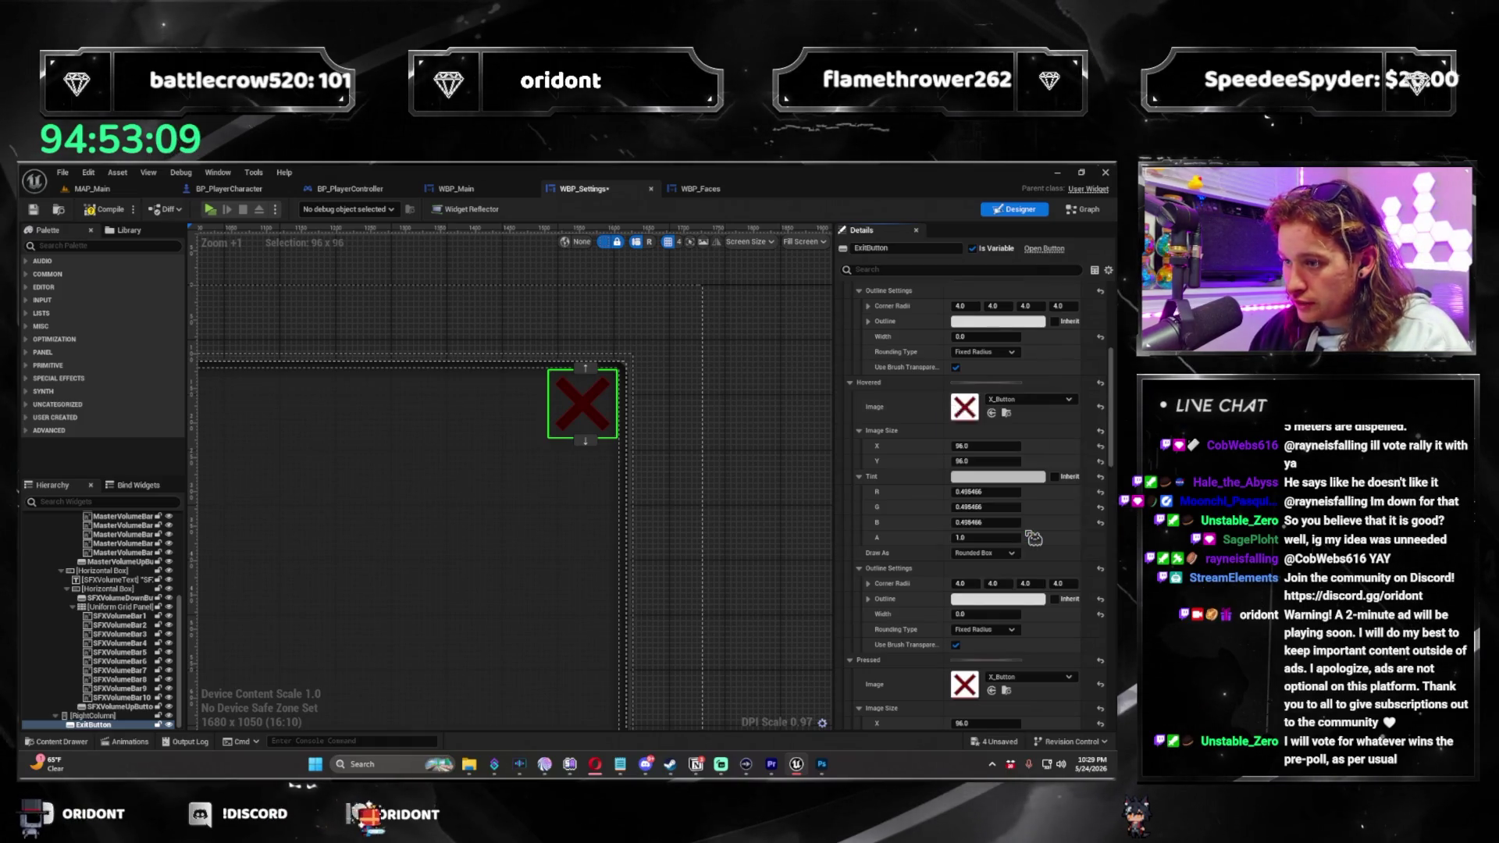
{"action": "left_click", "coordinate": [985, 446]}
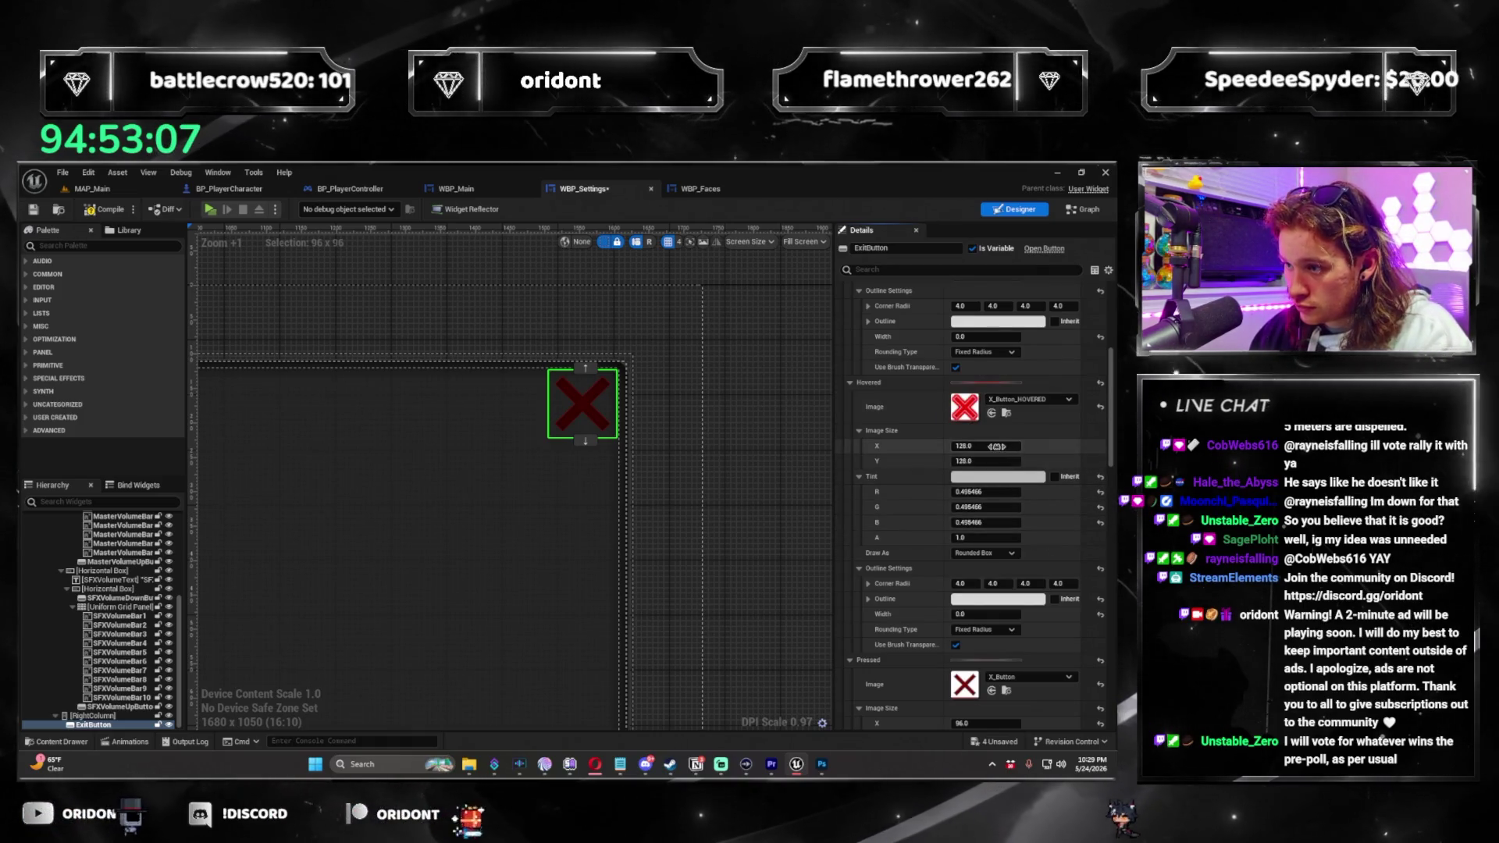
{"action": "type", "text": "96"}
{"action": "key", "text": "Tab"}
{"action": "type", "text": "96"}
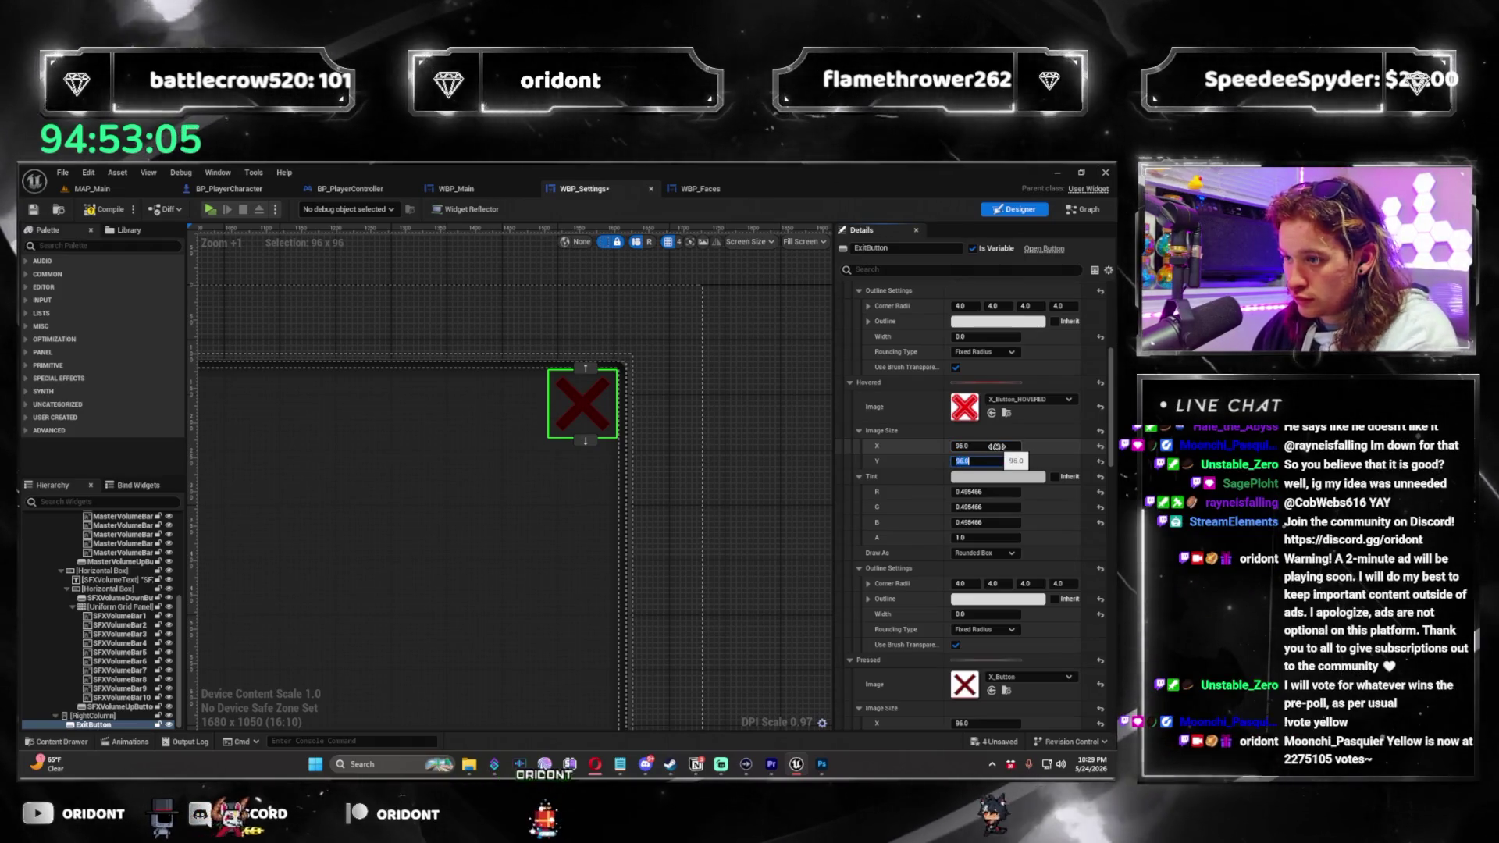
{"action": "scroll", "coordinate": [1095, 725], "scroll_direction": "down", "scroll_amount": 3}
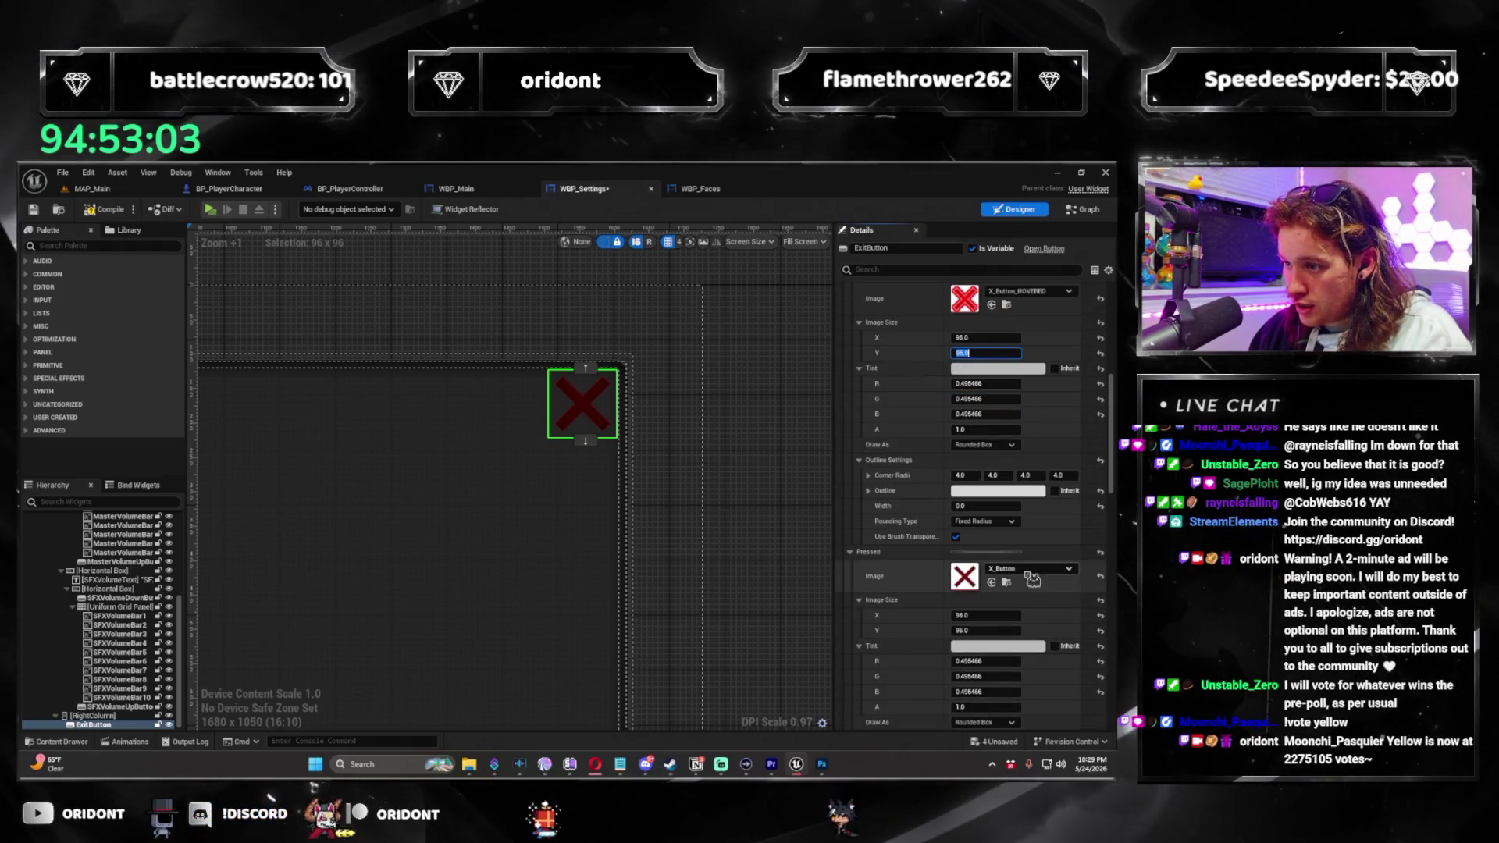
Set the pressed image to X_Button_PRESSED.
{"action": "left_click", "coordinate": [1031, 575]}
{"action": "left_click", "coordinate": [1029, 531]}
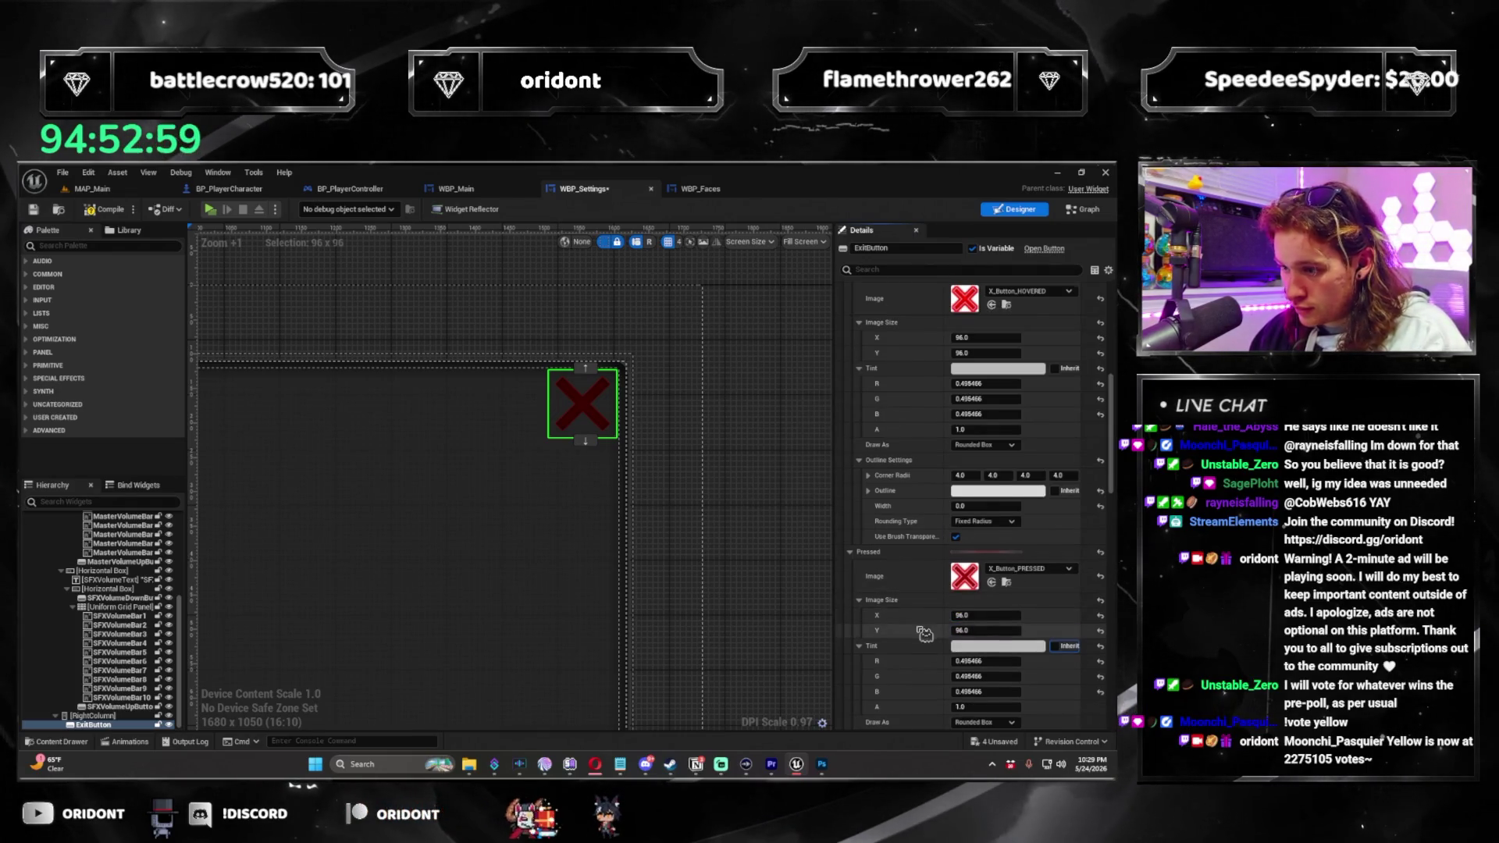
{"action": "scroll", "coordinate": [924, 634], "scroll_direction": "down", "scroll_amount": 2}
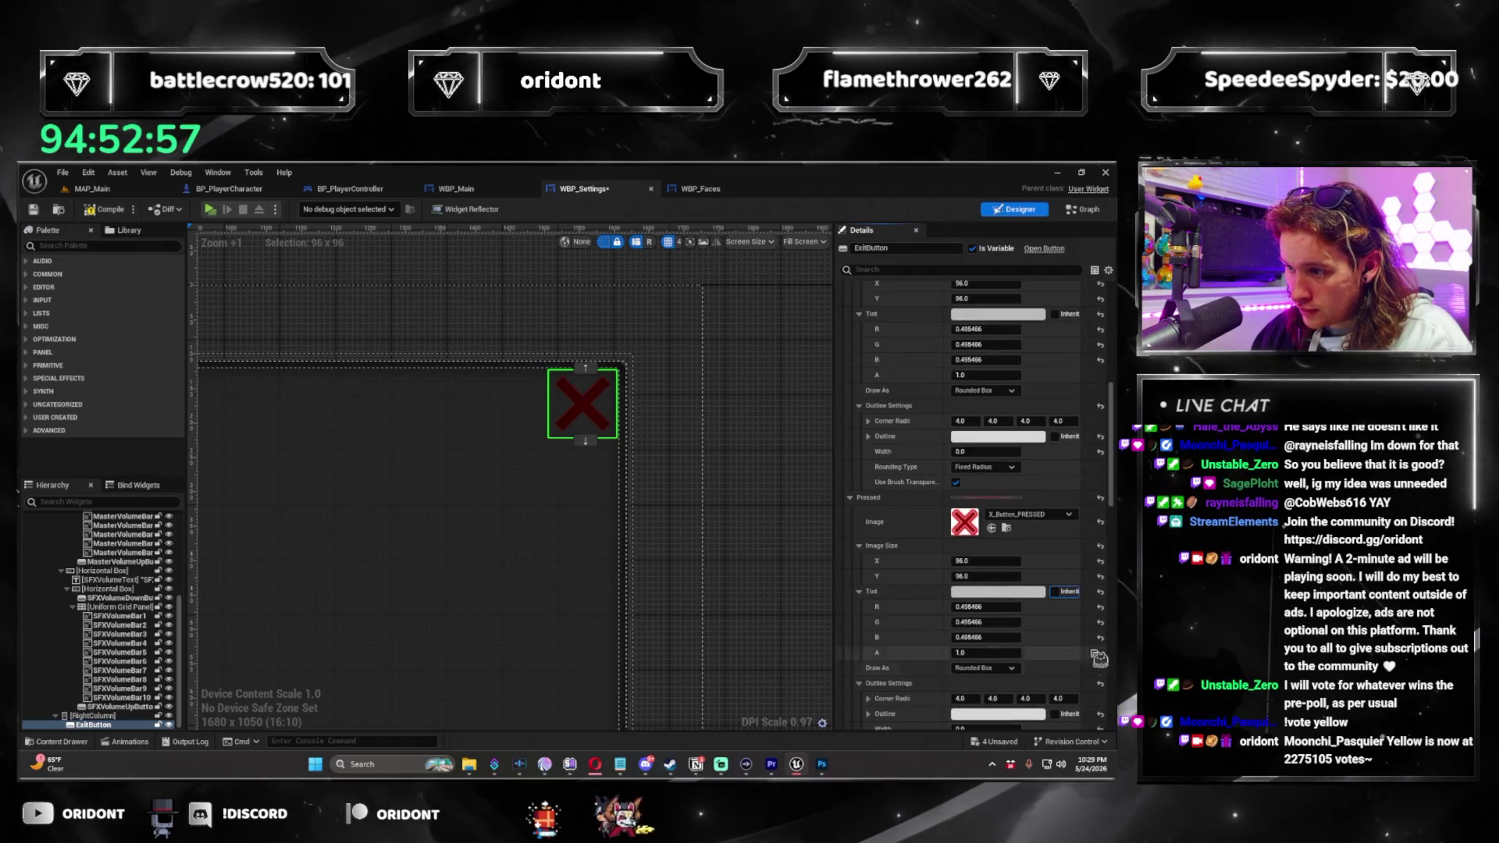
{"action": "scroll", "coordinate": [1105, 653], "scroll_direction": "up", "scroll_amount": 4}
{"action": "scroll", "coordinate": [1015, 625], "scroll_direction": "up", "scroll_amount": 10}
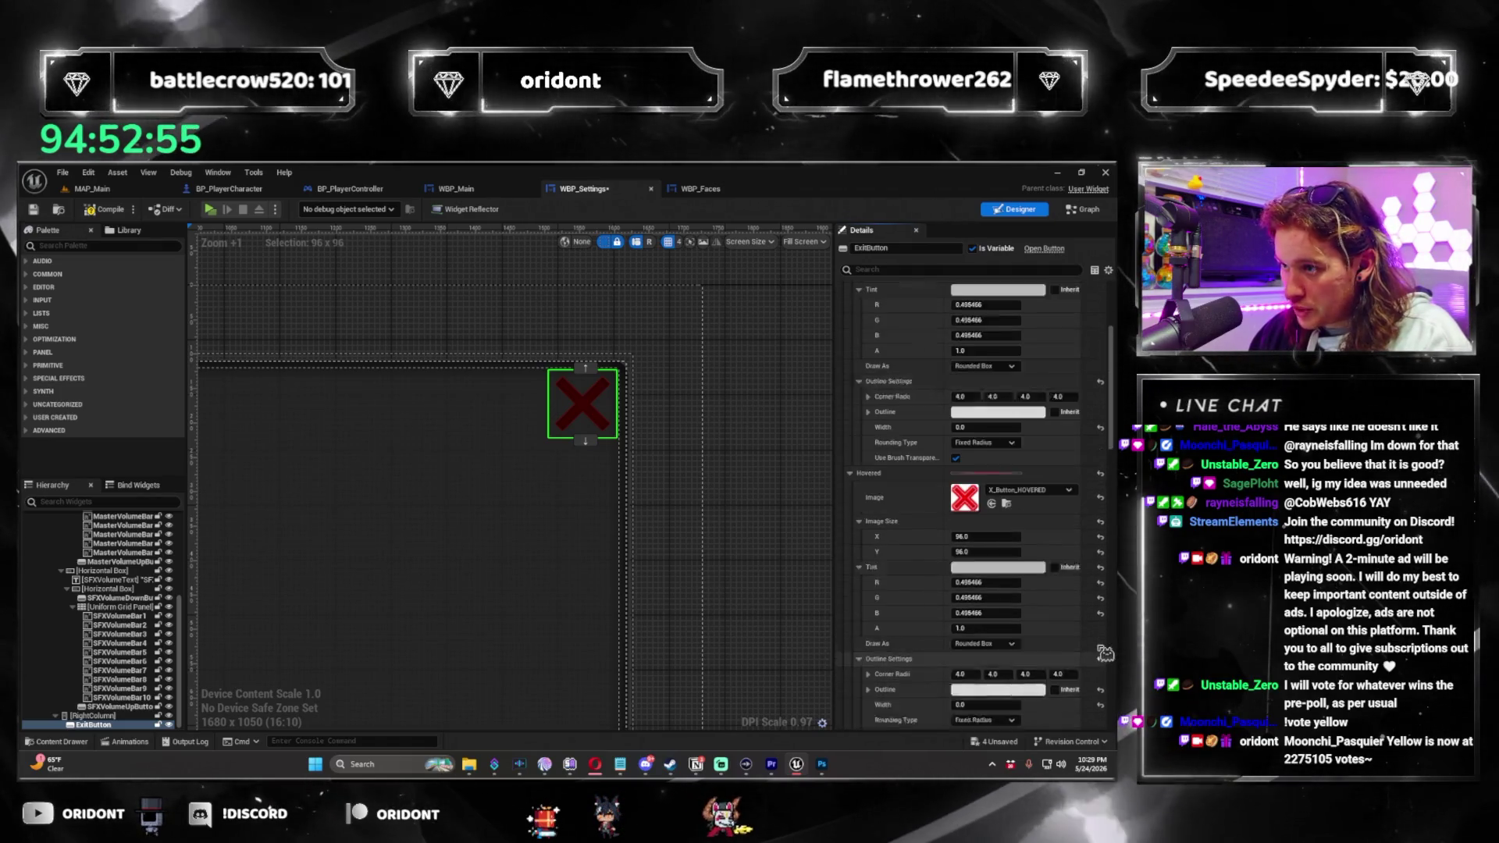
{"action": "right_click", "coordinate": [891, 356]}
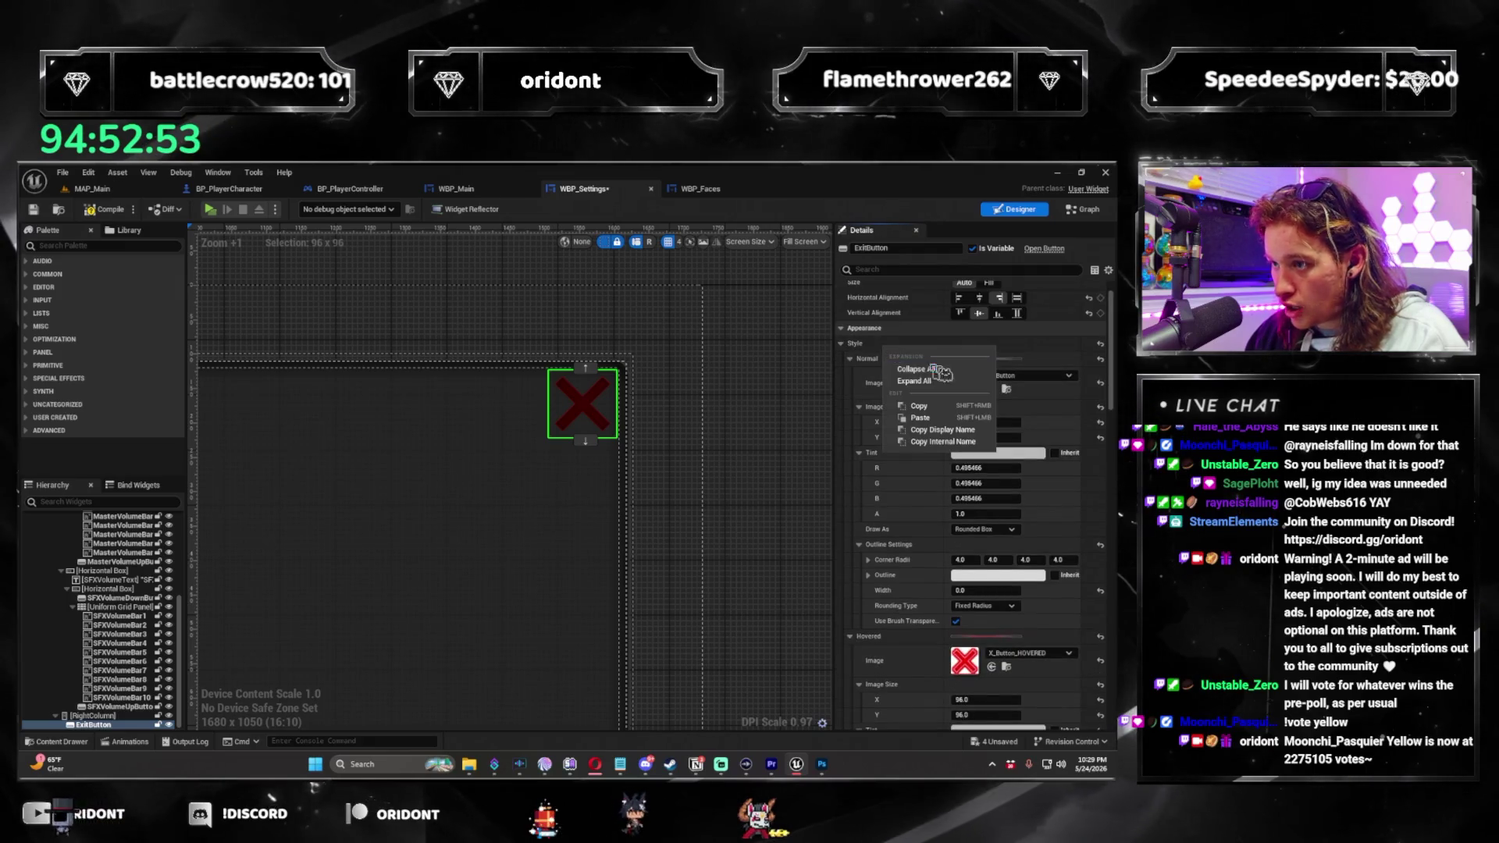
{"action": "scroll", "coordinate": [576, 467], "scroll_direction": "down", "scroll_amount": 4}
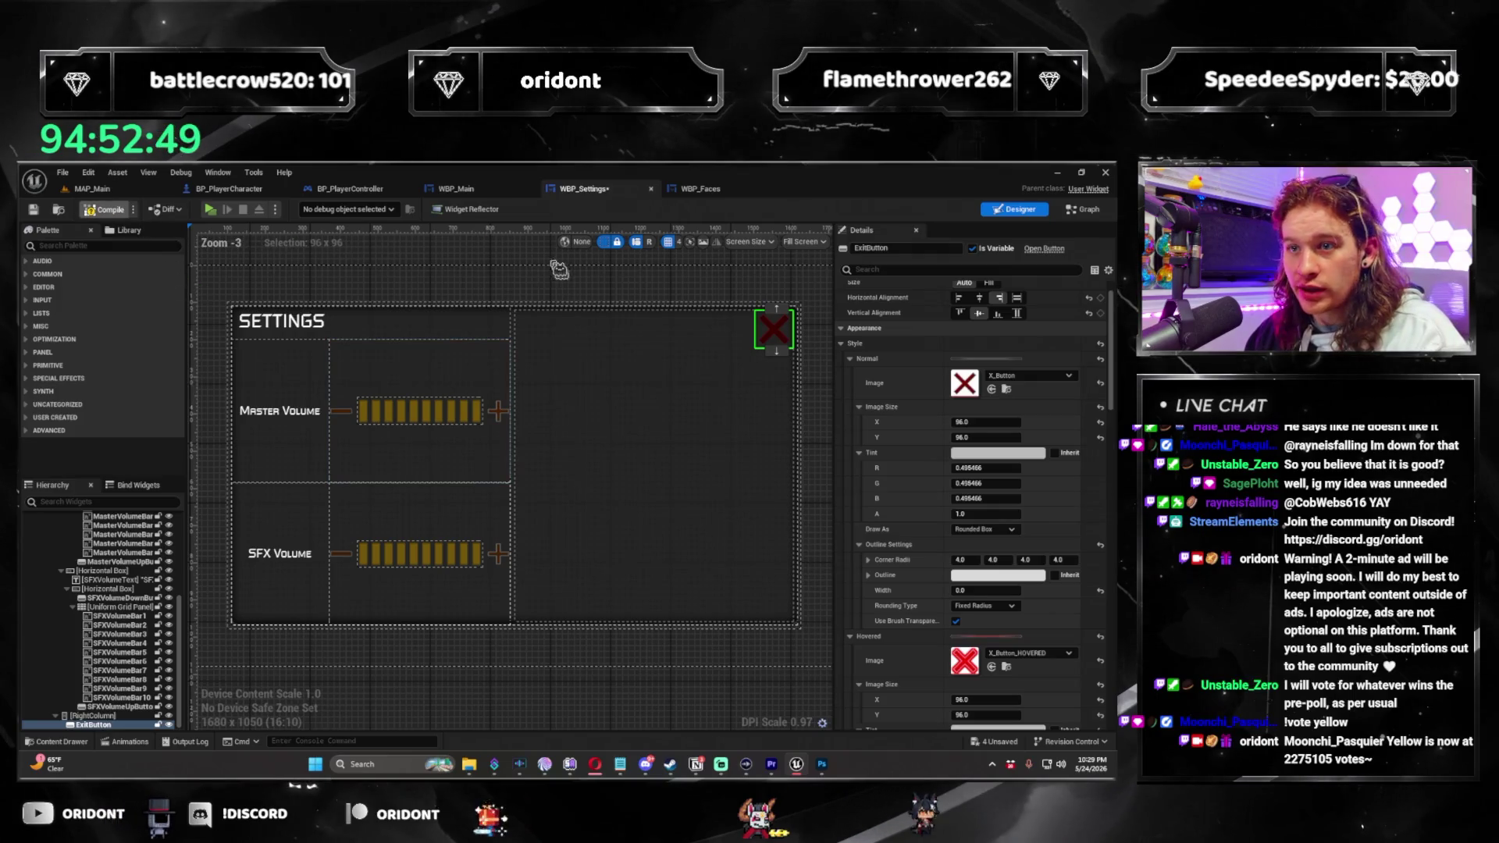
{"action": "left_click", "coordinate": [714, 192]}
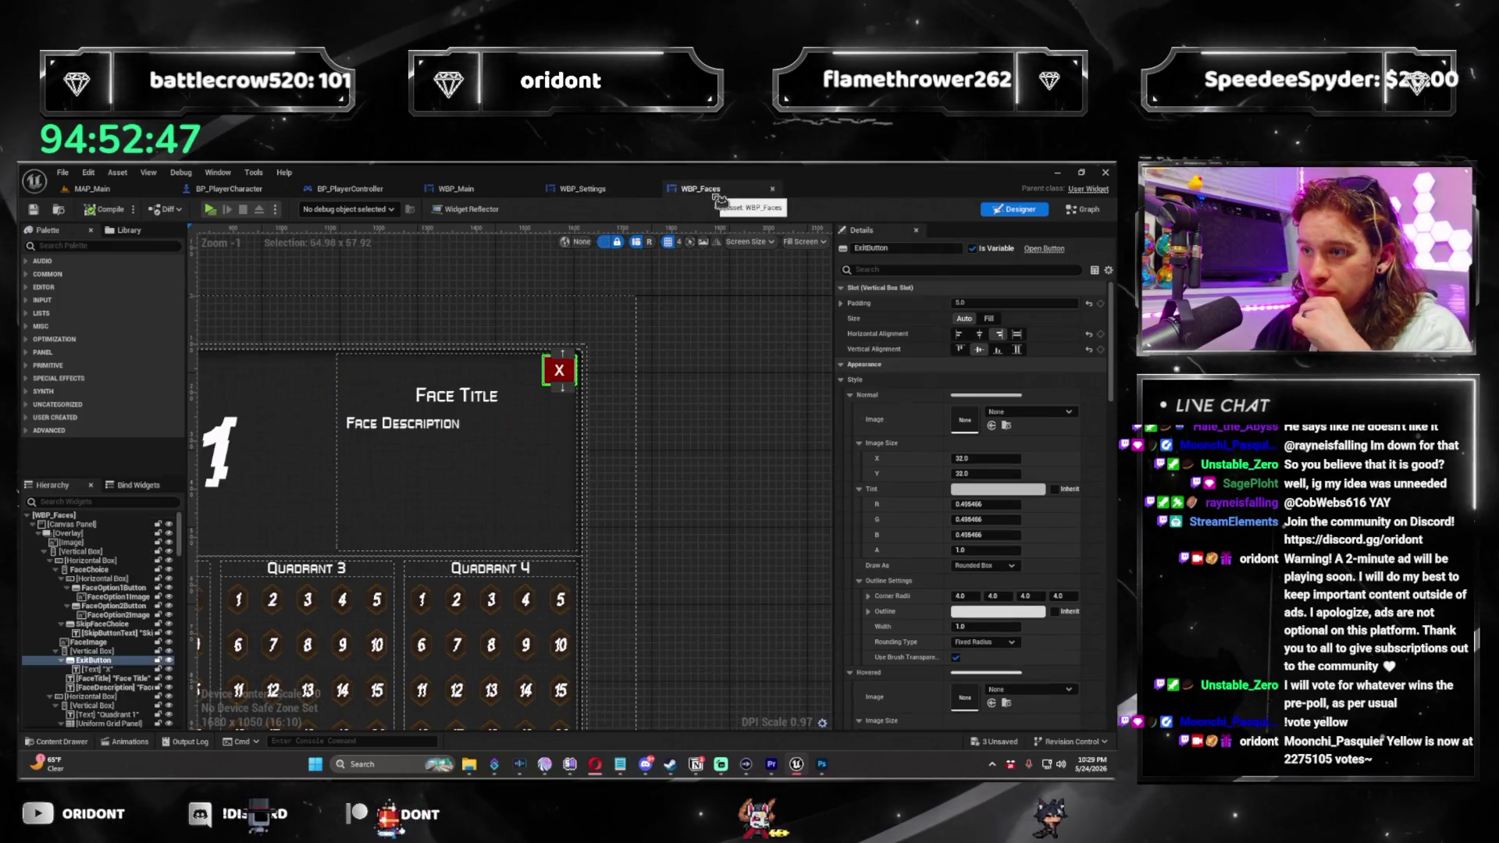
Paste the copied style onto the WBP_Faces ExitButton and delete its X text label.
{"action": "right_click", "coordinate": [966, 411]}
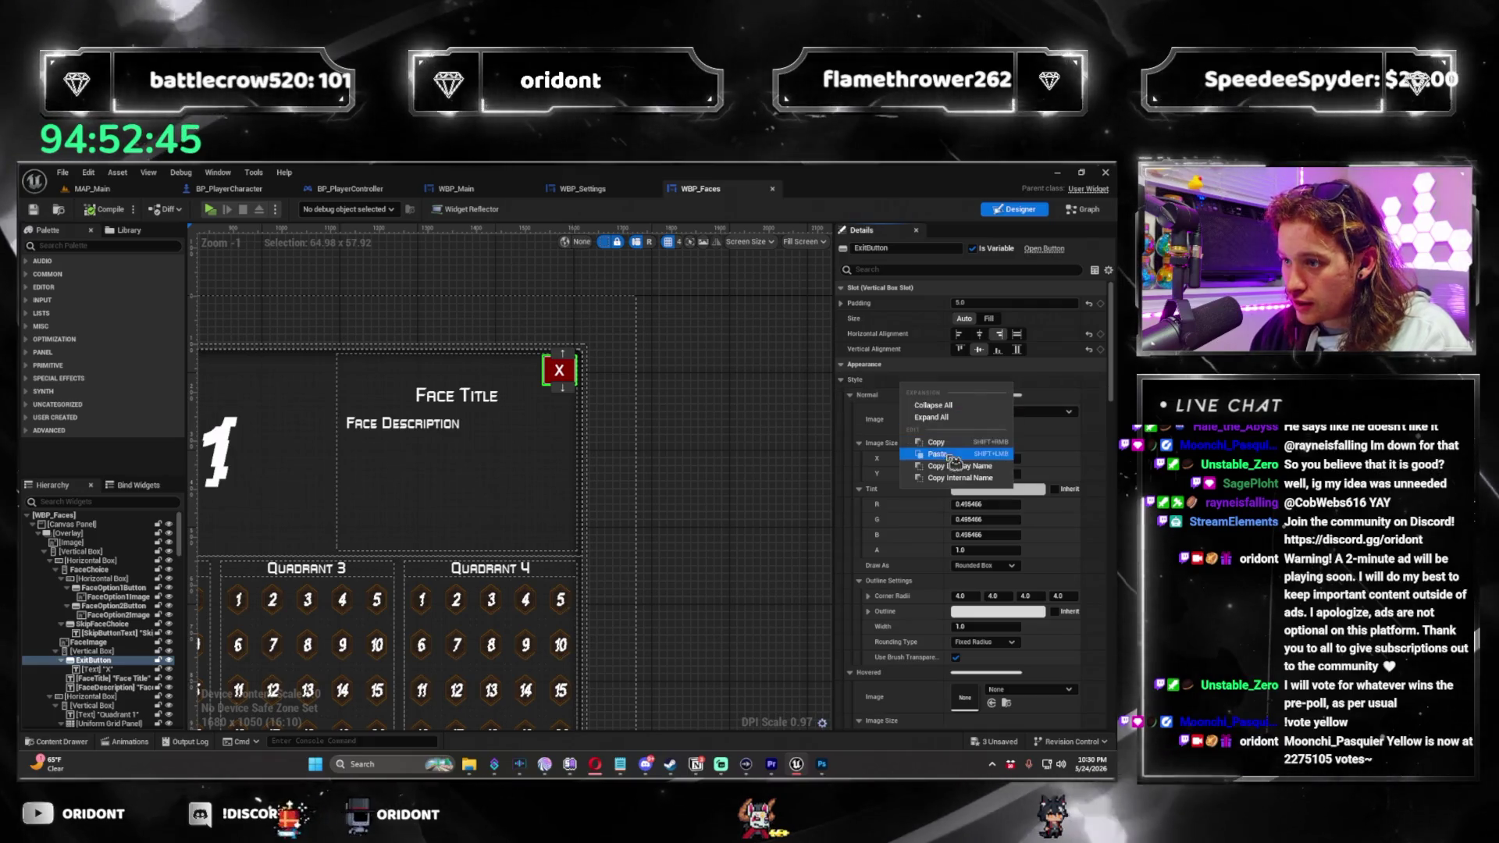
{"action": "left_click", "coordinate": [937, 447]}
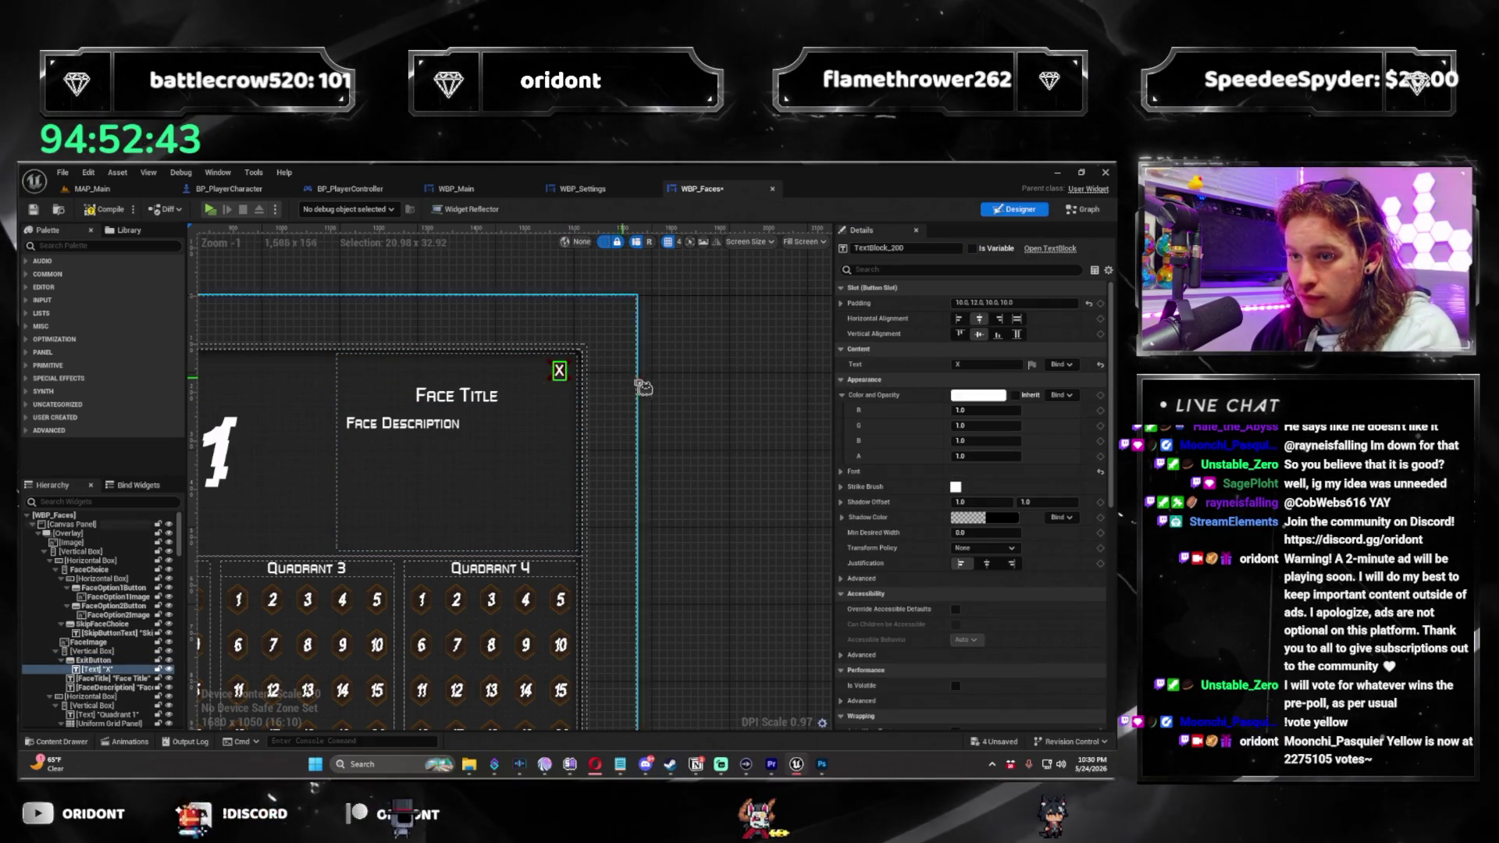
{"action": "left_click", "coordinate": [559, 371]}
{"action": "key", "text": "Delete"}
{"action": "left_click", "coordinate": [556, 381]}
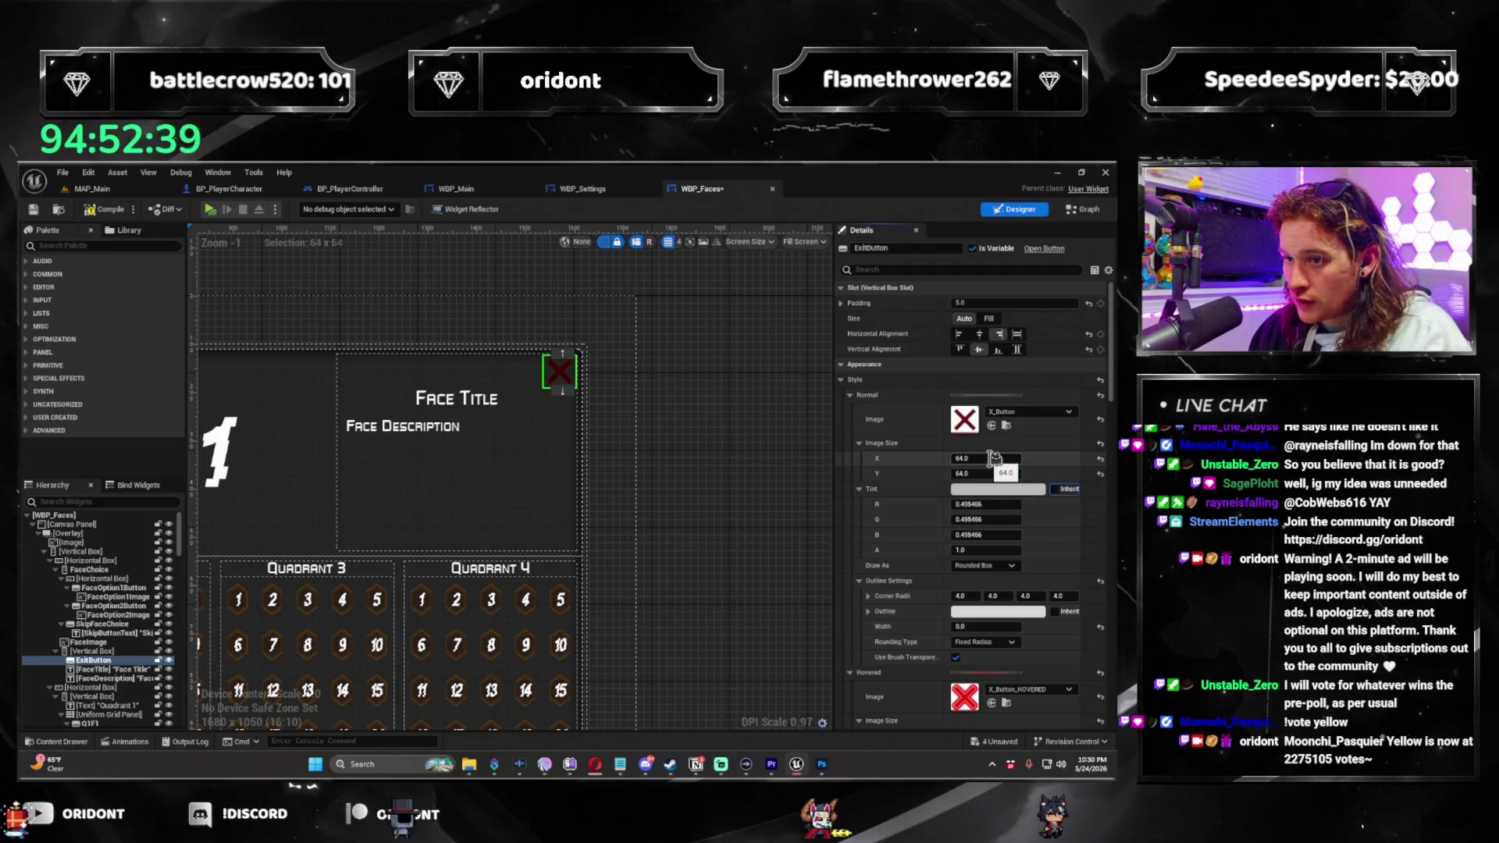
Set the Faces ExitButton's pressed image size to 64 × 64 and save the widget.
{"action": "scroll", "coordinate": [1083, 500], "scroll_direction": "down", "scroll_amount": 4}
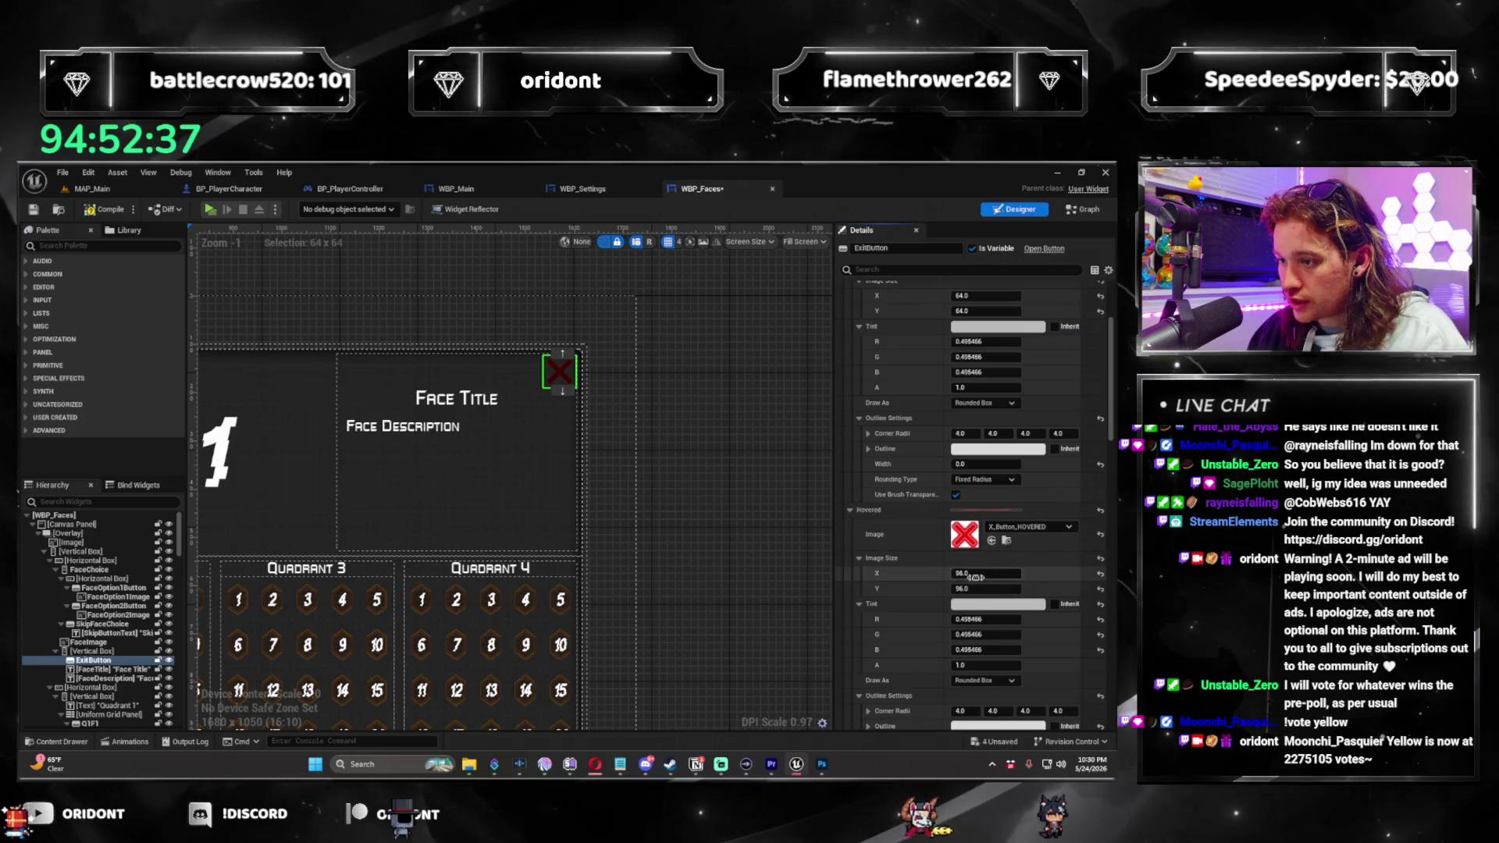
{"action": "scroll", "coordinate": [988, 577], "scroll_direction": "down", "scroll_amount": 5}
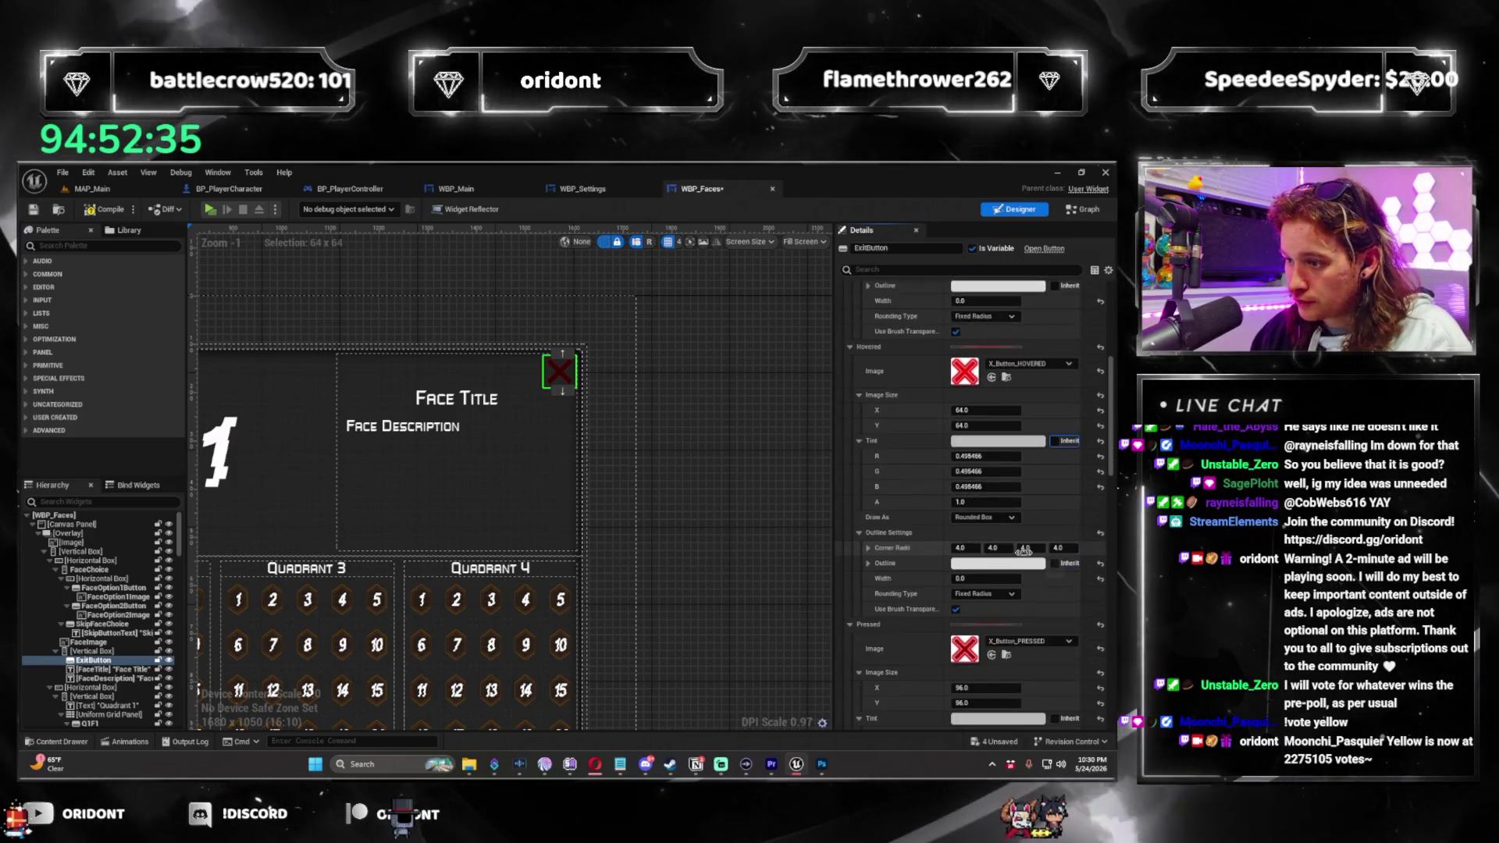
{"action": "left_click", "coordinate": [982, 631]}
{"action": "type", "text": "64"}
{"action": "key", "text": "Tab"}
{"action": "type", "text": "64"}
{"action": "key", "text": "Tab"}
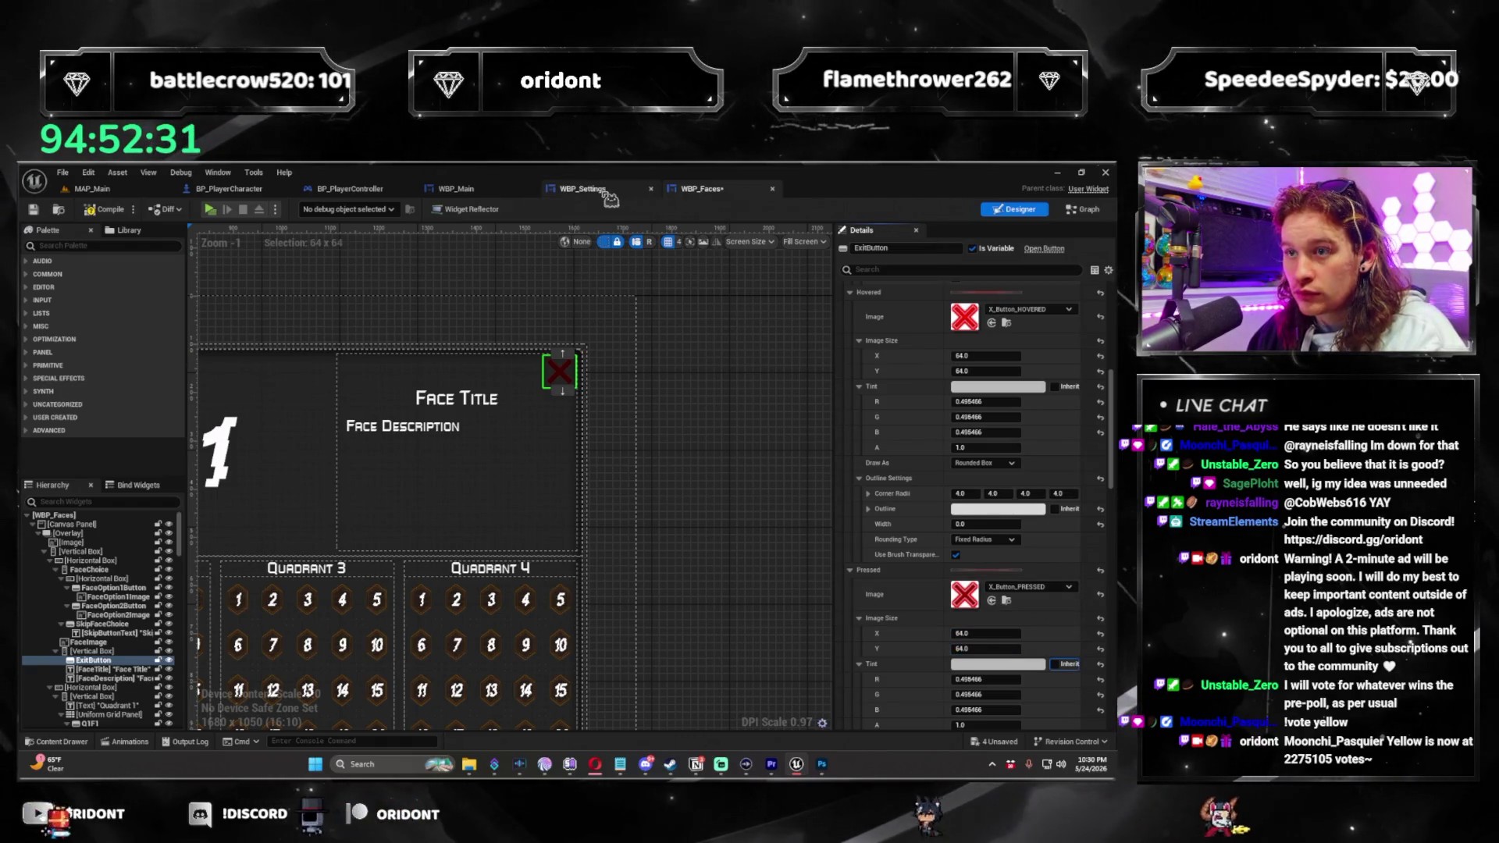
{"action": "key", "text": "ctrl+s"}
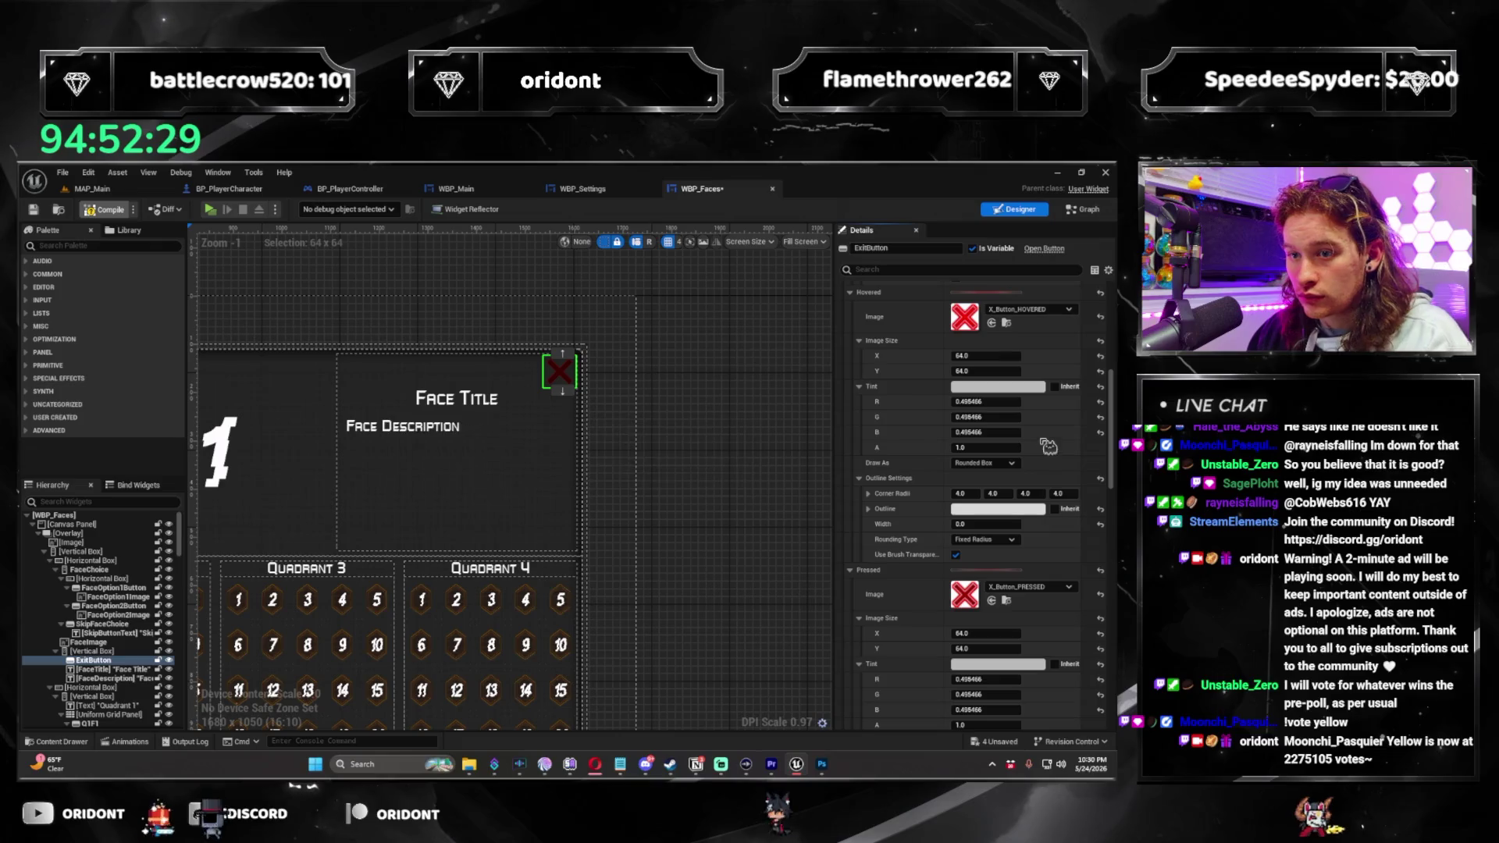
Copy the Faces ExitButton style onto the WBP_Settings ExitButton and save it.
{"action": "scroll", "coordinate": [1049, 453], "scroll_direction": "up", "scroll_amount": 5}
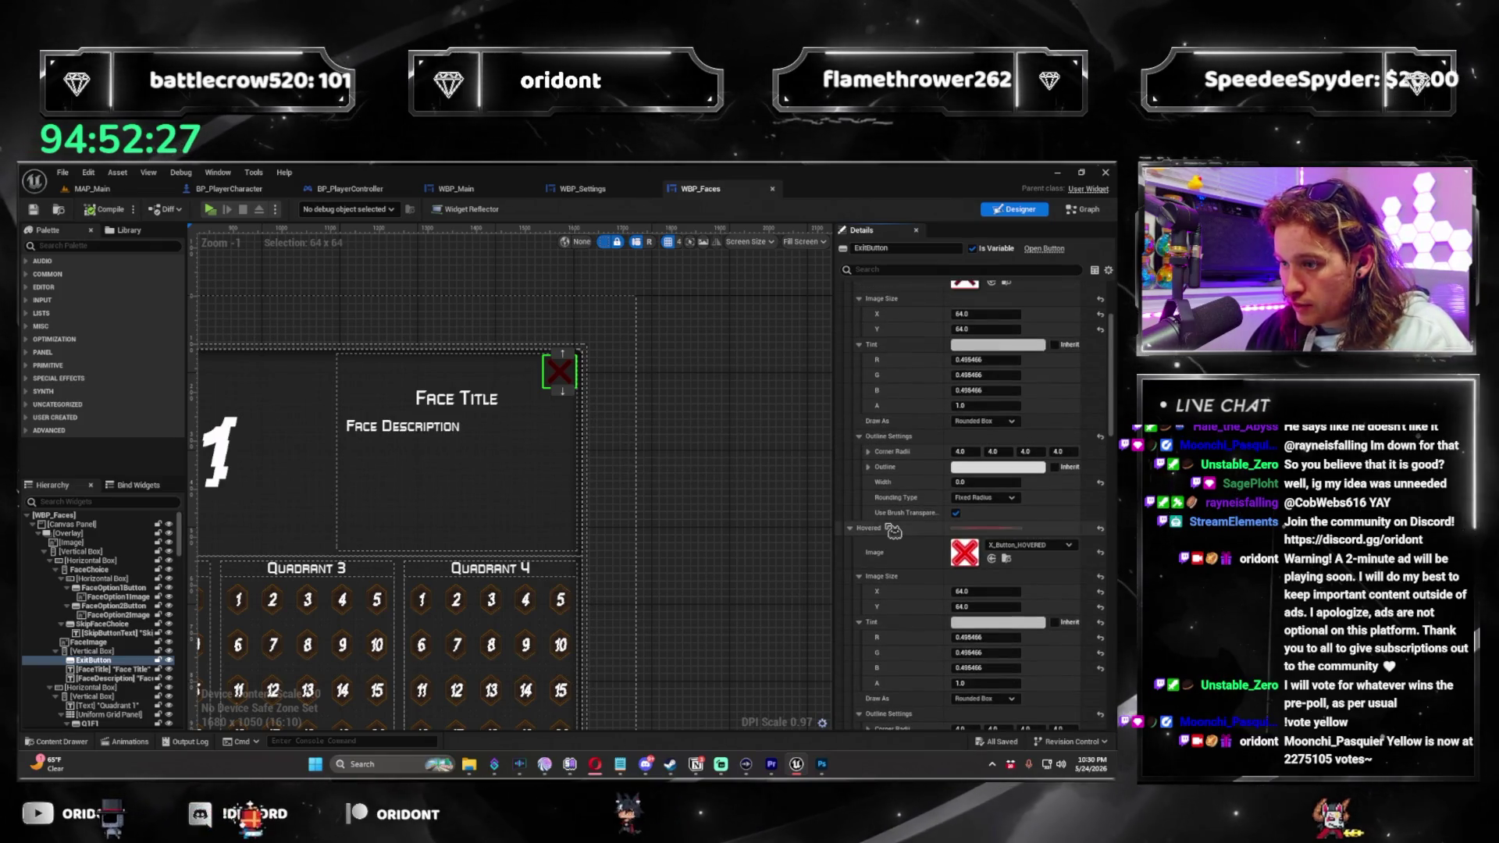
{"action": "scroll", "coordinate": [886, 468], "scroll_direction": "up", "scroll_amount": 3}
{"action": "right_click", "coordinate": [876, 385]}
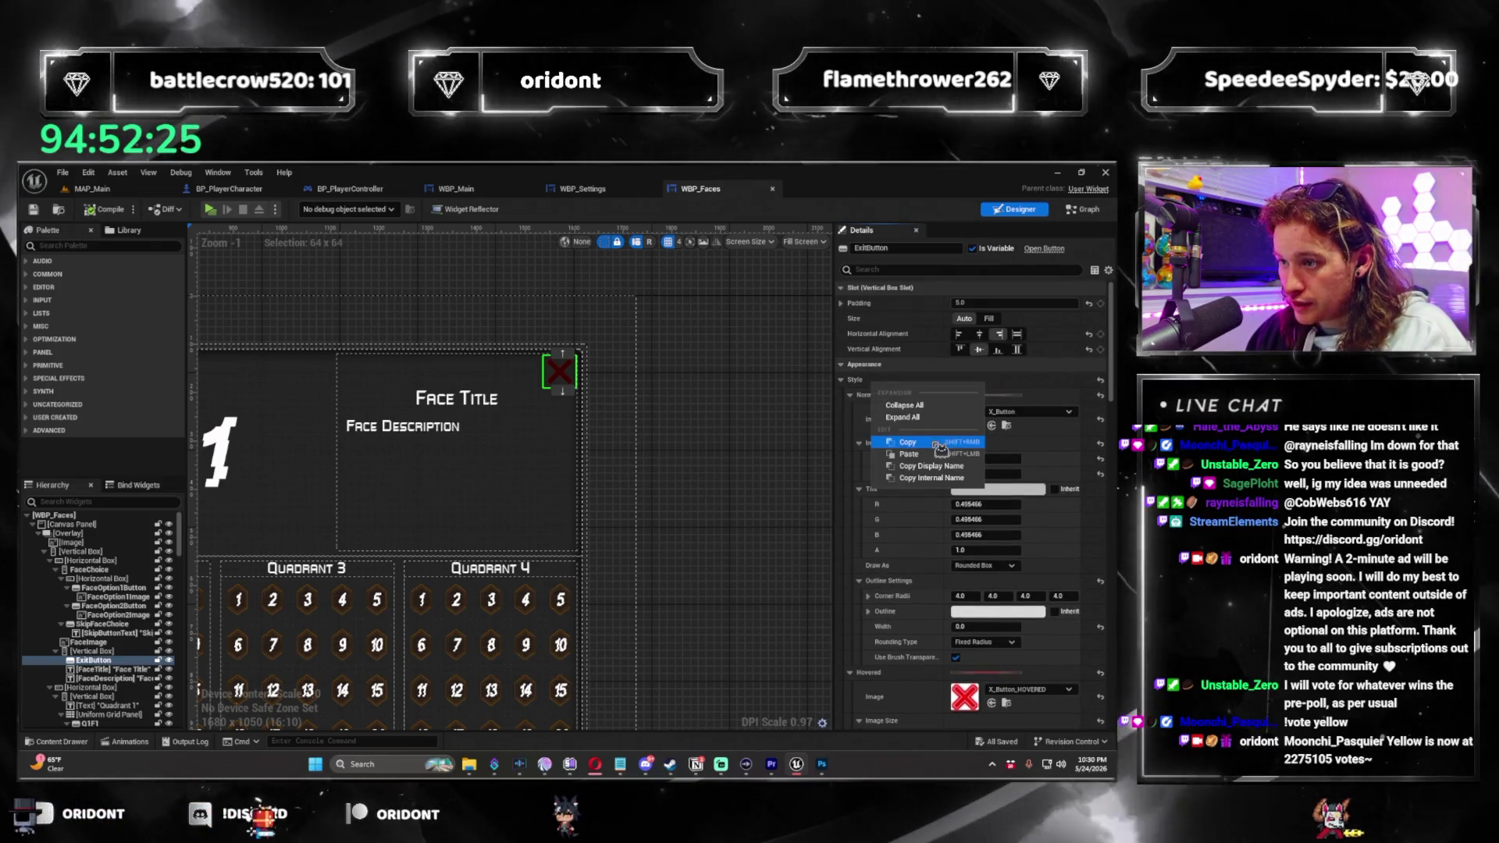
{"action": "key", "text": "Escape"}
{"action": "key", "text": "ctrl+Tab"}
{"action": "scroll", "coordinate": [878, 383], "scroll_direction": "up", "scroll_amount": 1}
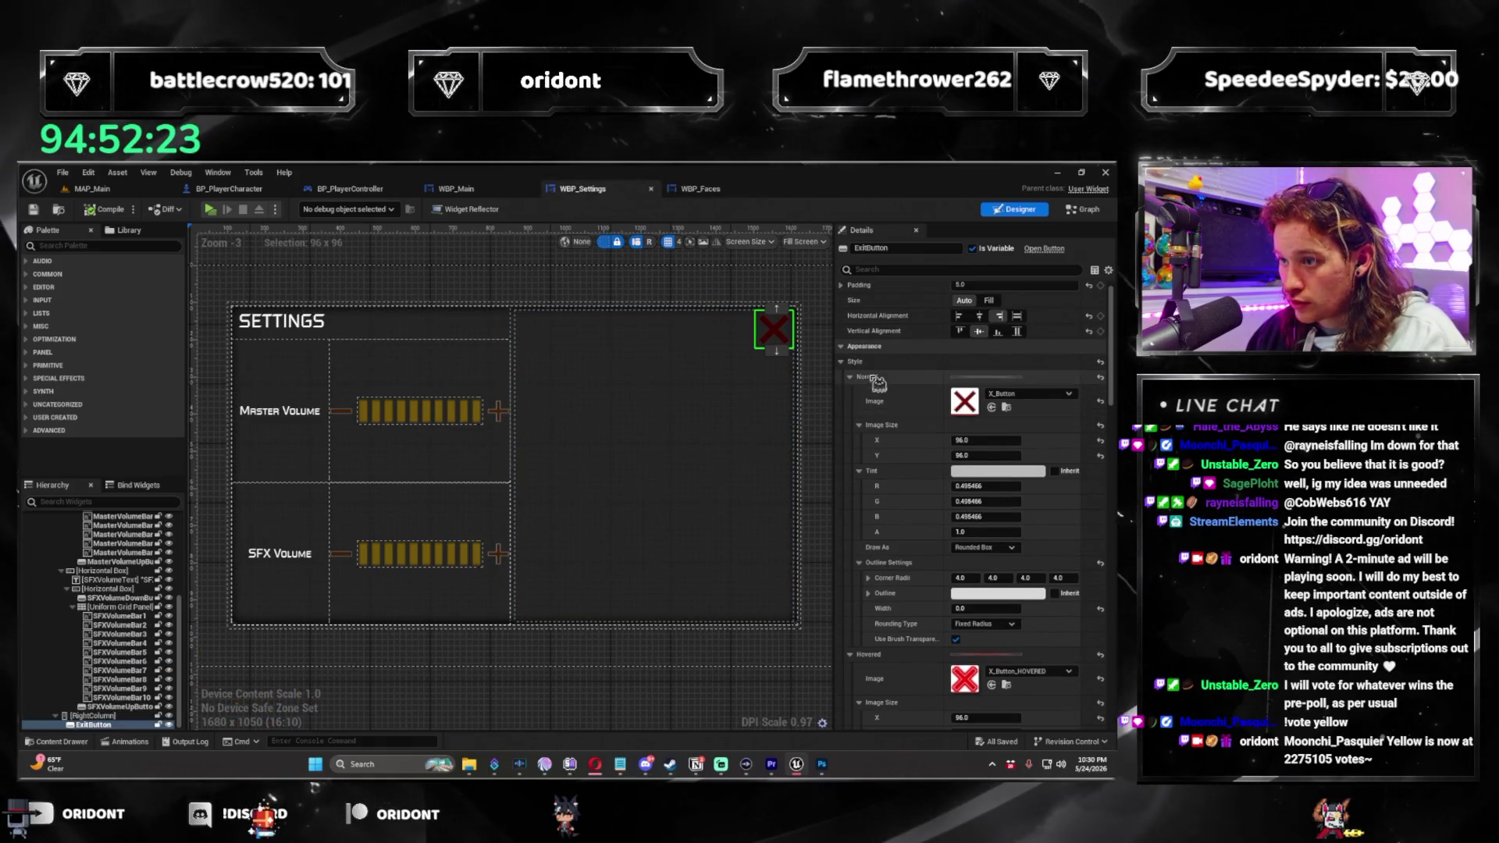
{"action": "left_click", "coordinate": [935, 435]}
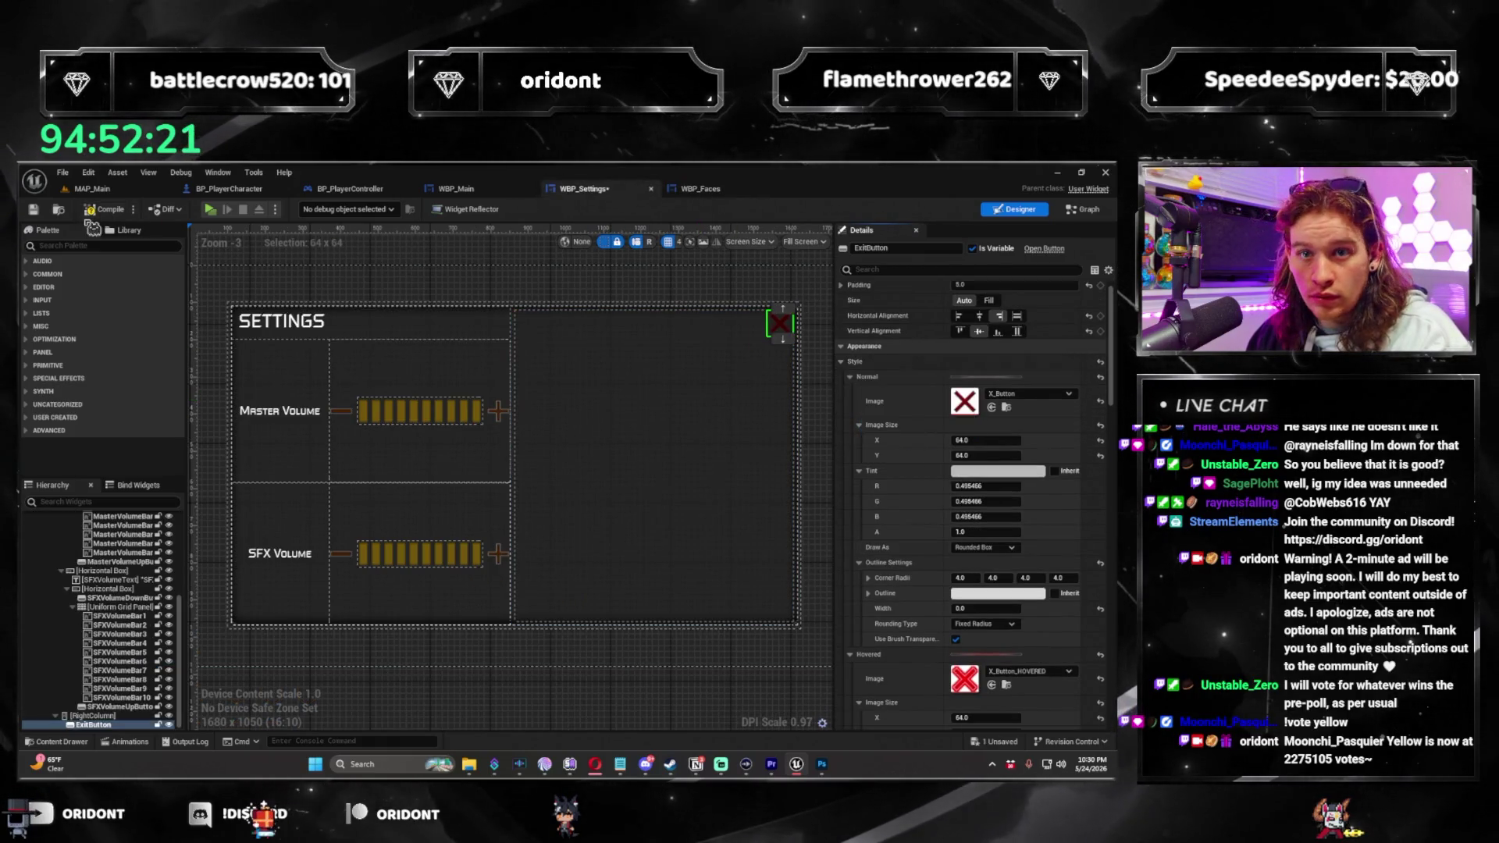
{"action": "key", "text": "ctrl+s"}
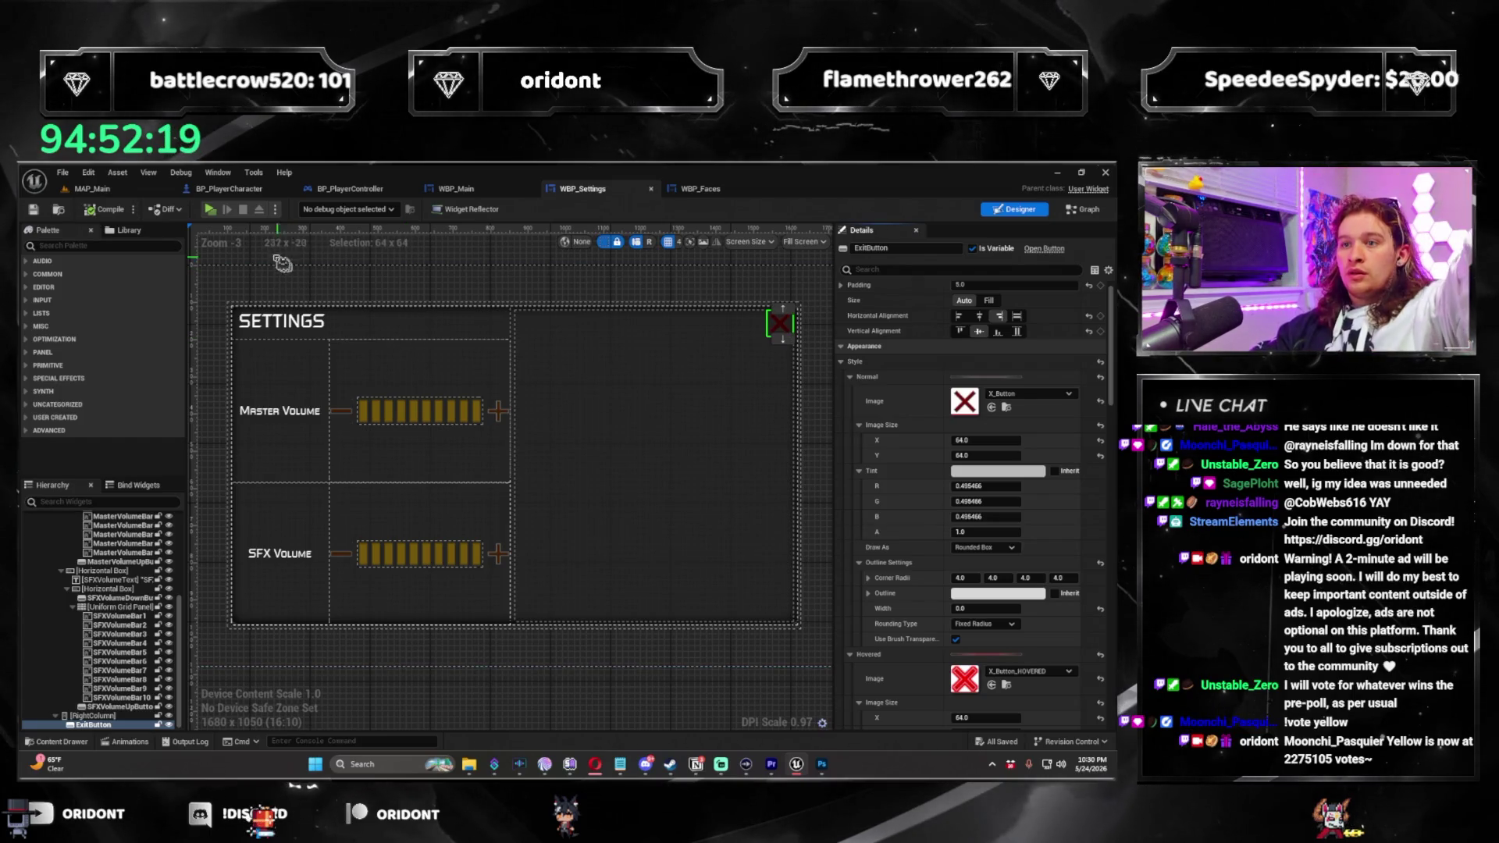
{"action": "left_click", "coordinate": [107, 191]}
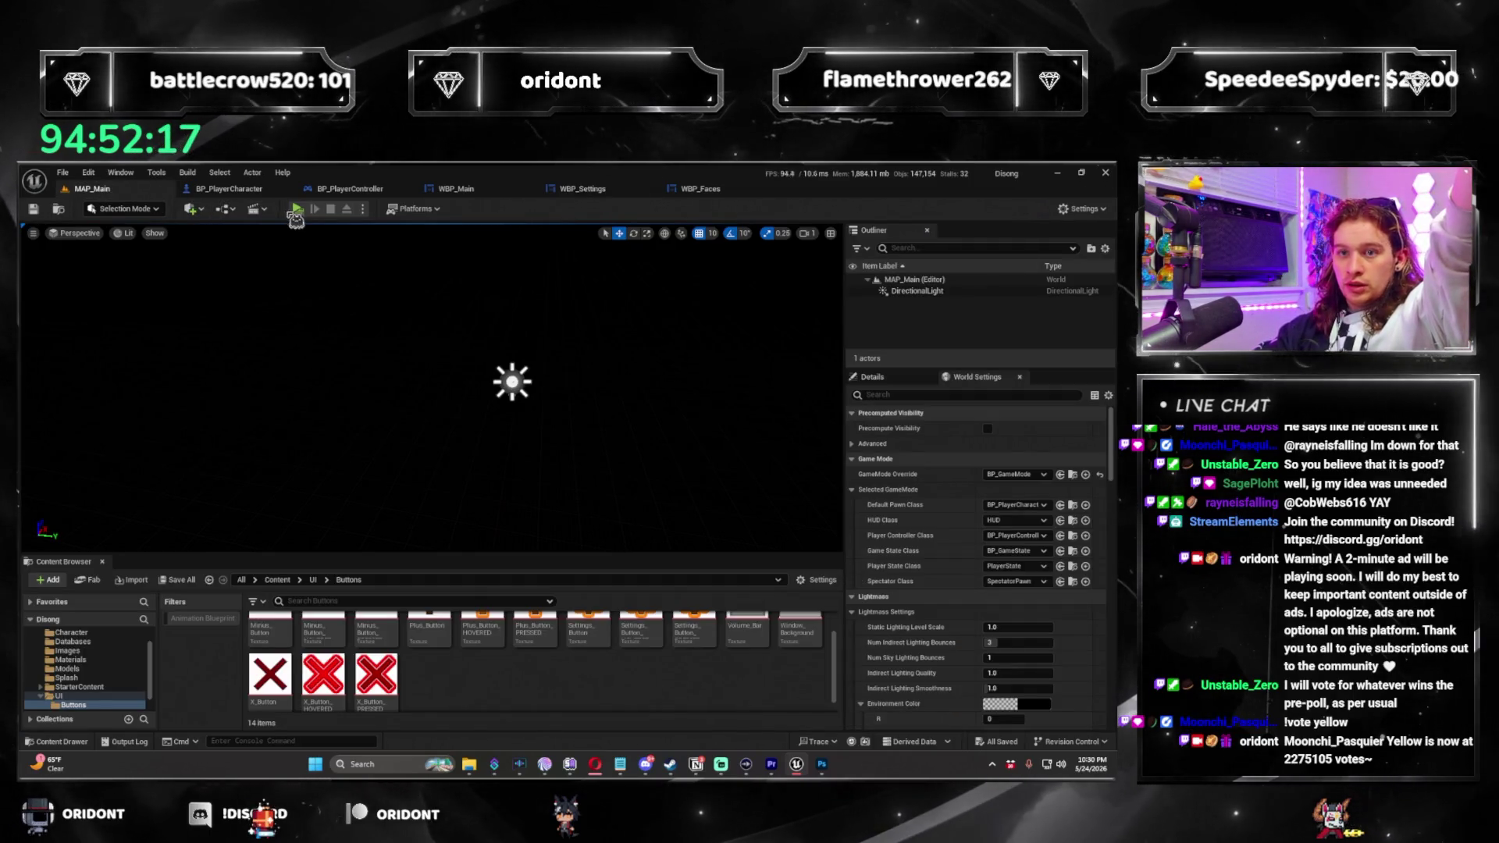
Playtest: close Faces and Settings with the red X after lowering master volume, then stop.
{"action": "key", "text": "alt+p"}
{"action": "left_click", "coordinate": [984, 653]}
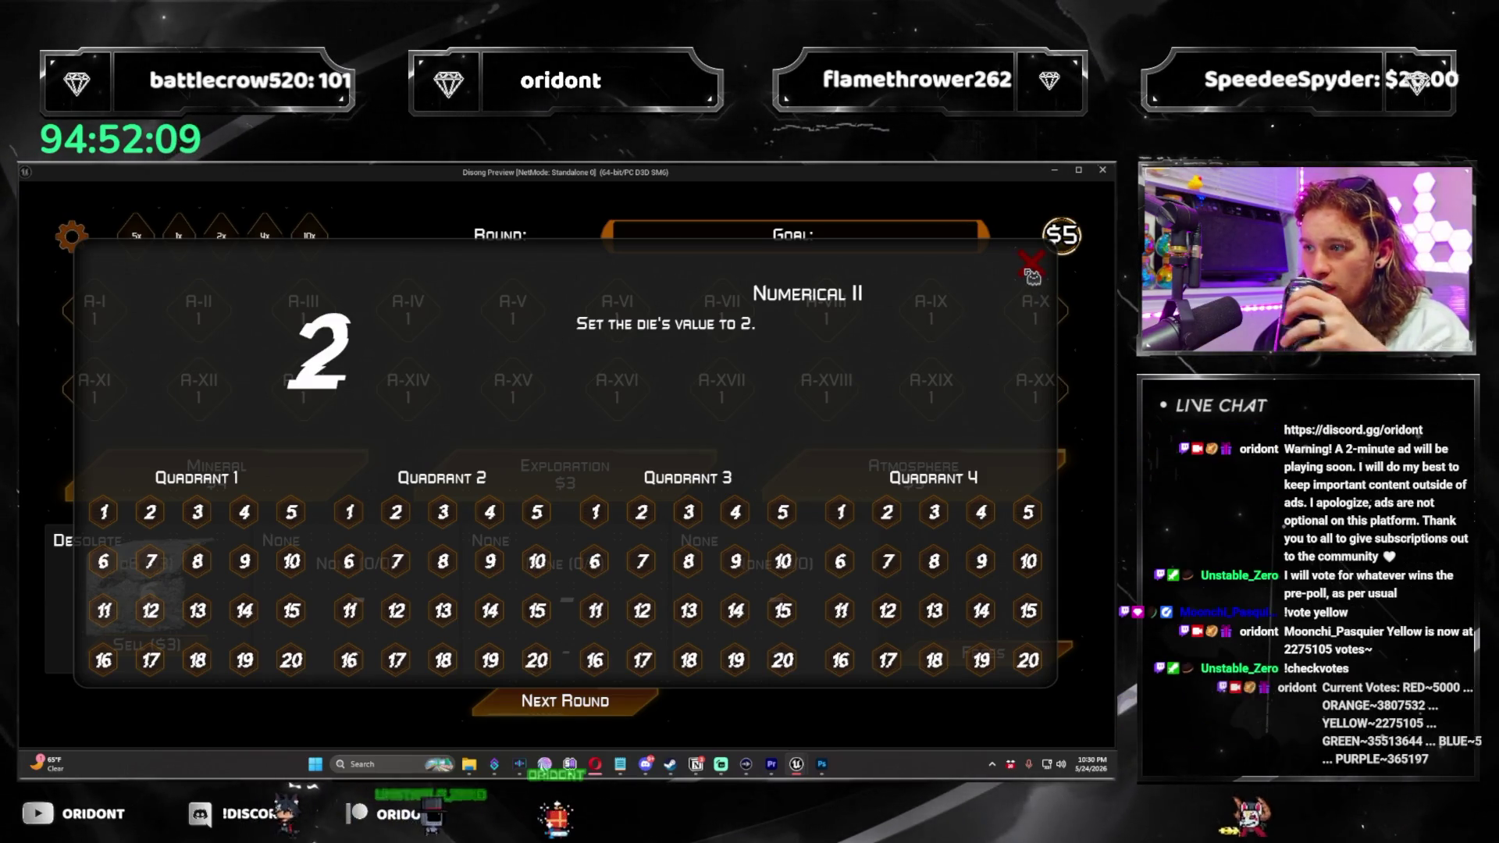
{"action": "left_click", "coordinate": [1032, 265]}
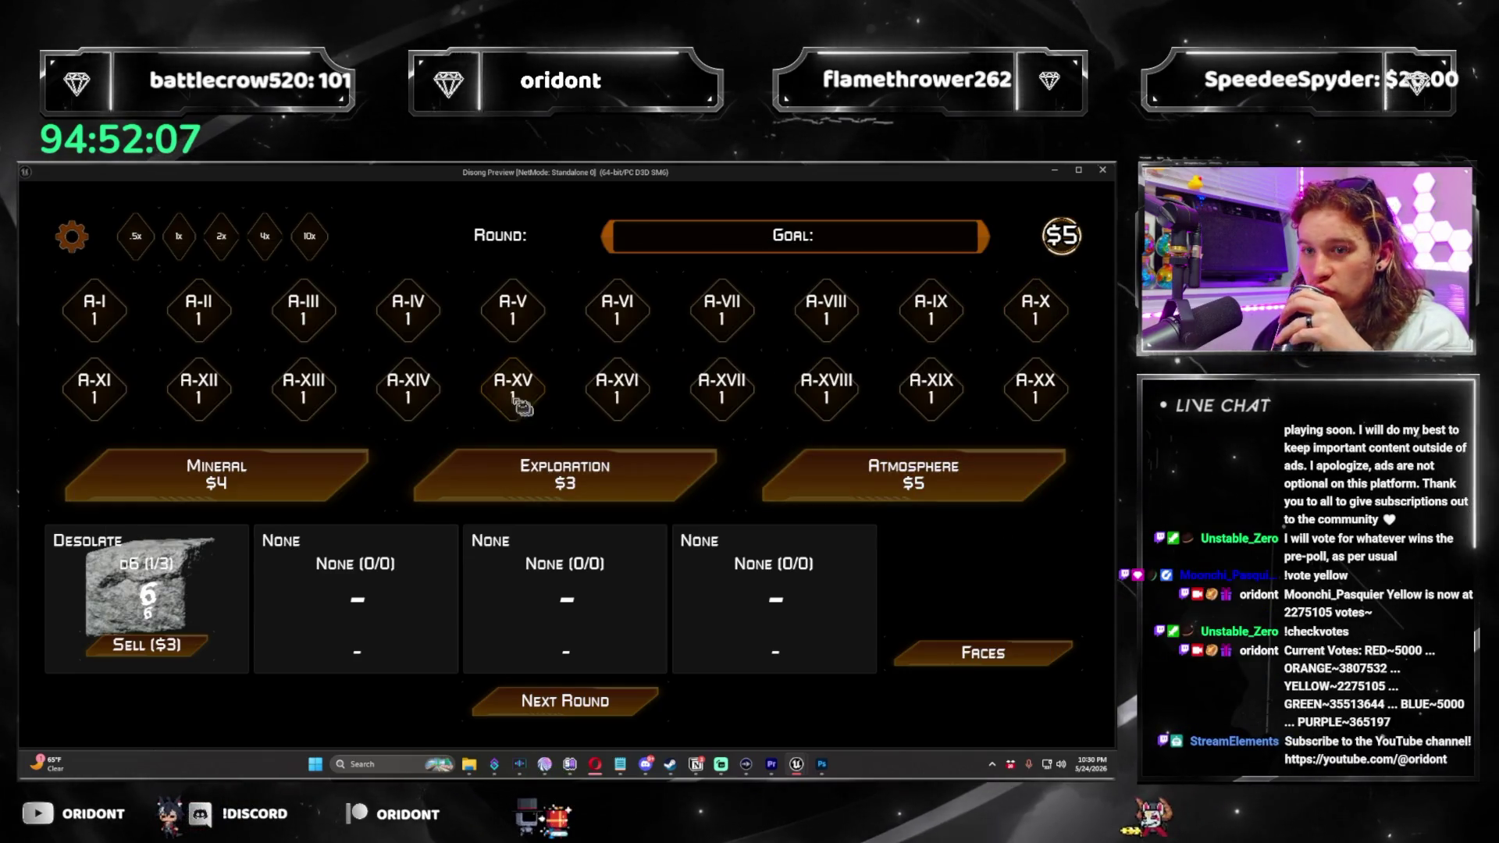
{"action": "left_click", "coordinate": [71, 236]}
{"action": "left_click", "coordinate": [260, 387]}
{"action": "left_click", "coordinate": [260, 387]}
{"action": "left_click", "coordinate": [260, 387]}
{"action": "left_click", "coordinate": [260, 387]}
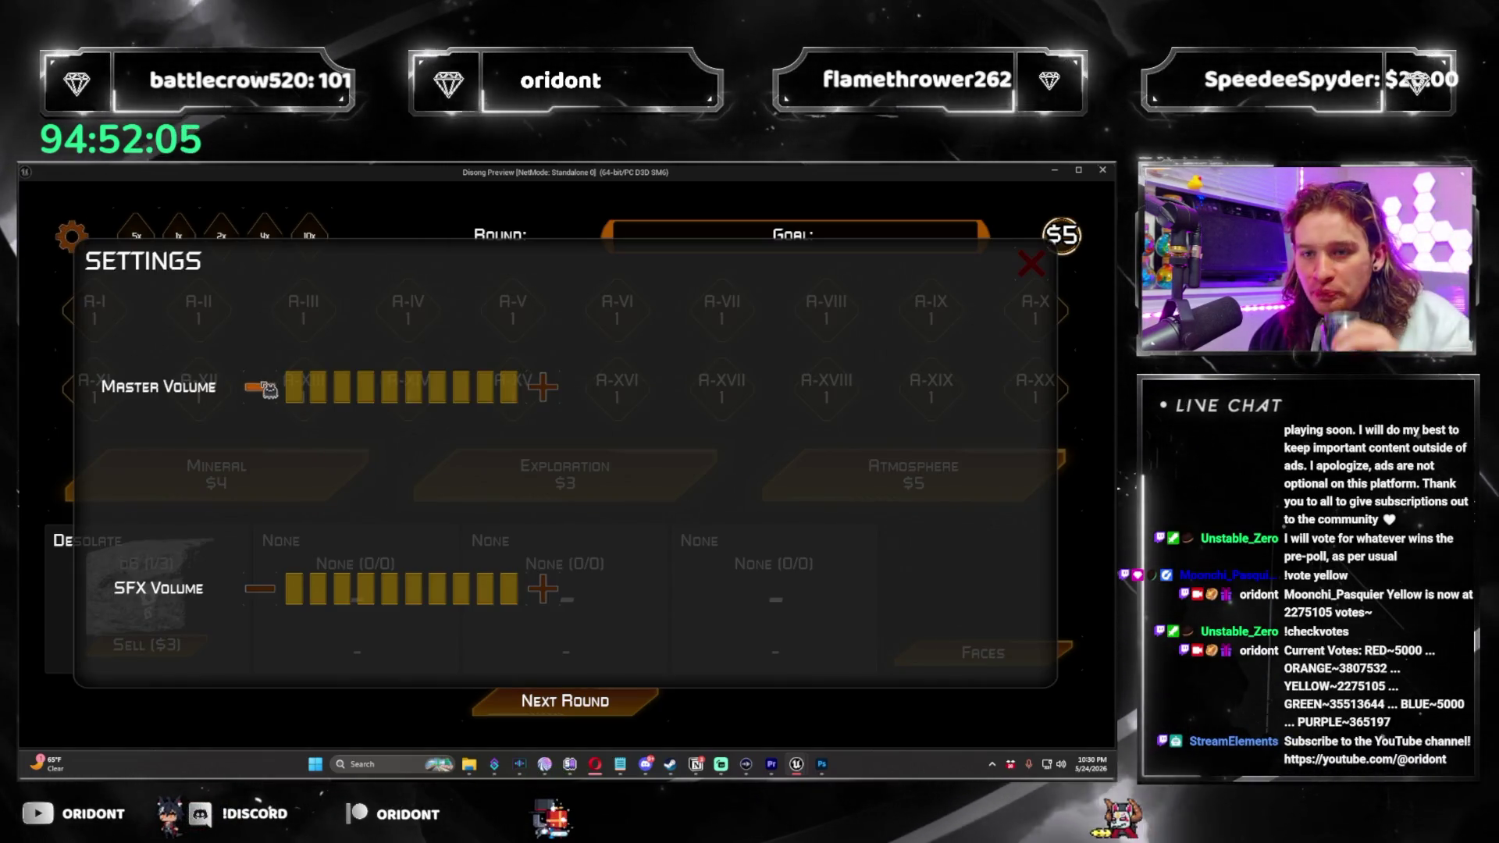
{"action": "left_click", "coordinate": [1030, 265]}
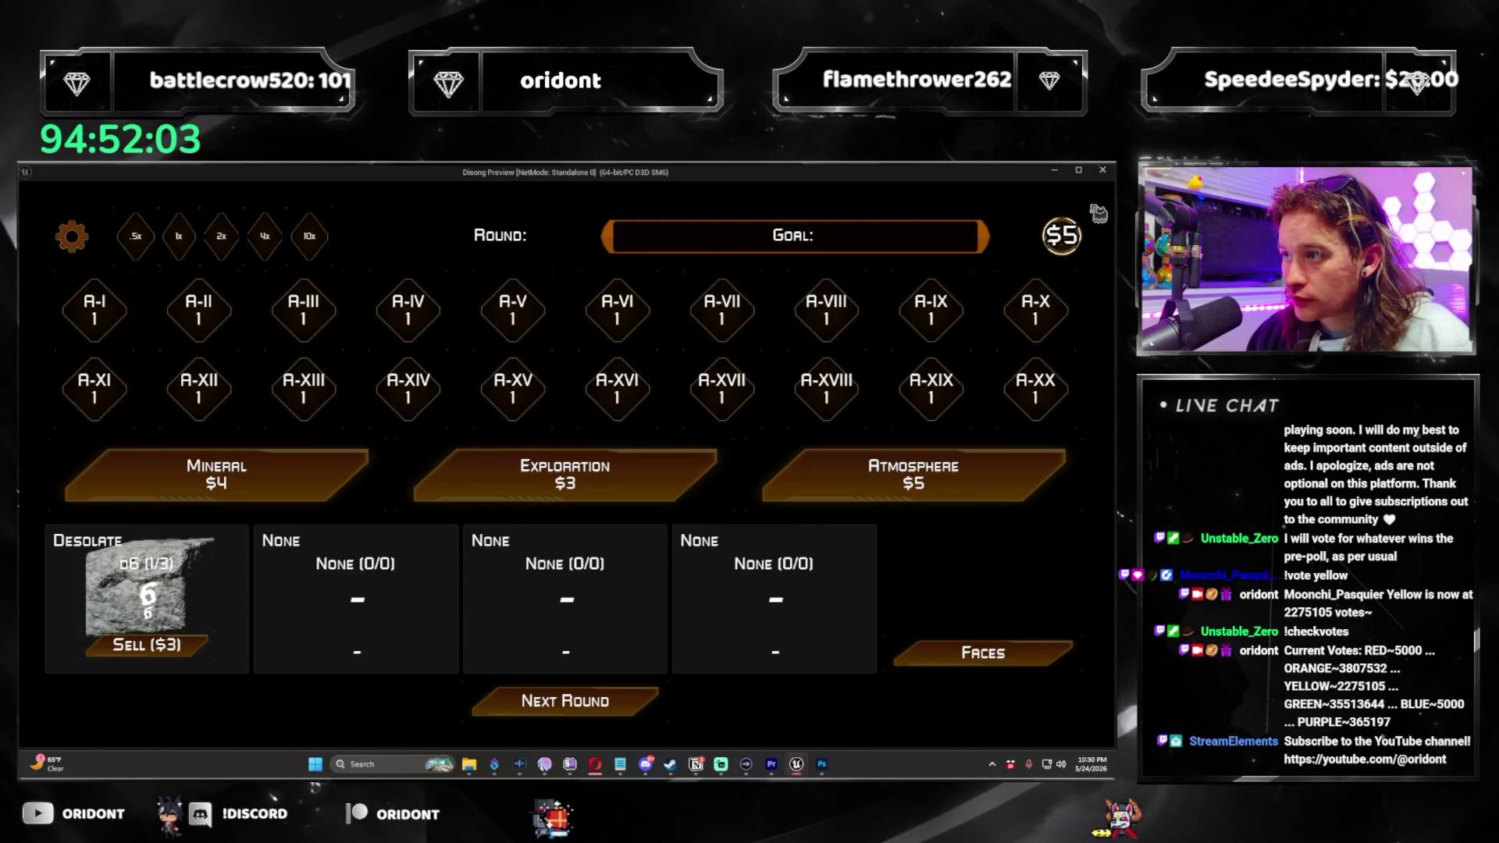
{"action": "left_click", "coordinate": [1102, 170]}
{"action": "left_click", "coordinate": [707, 189]}
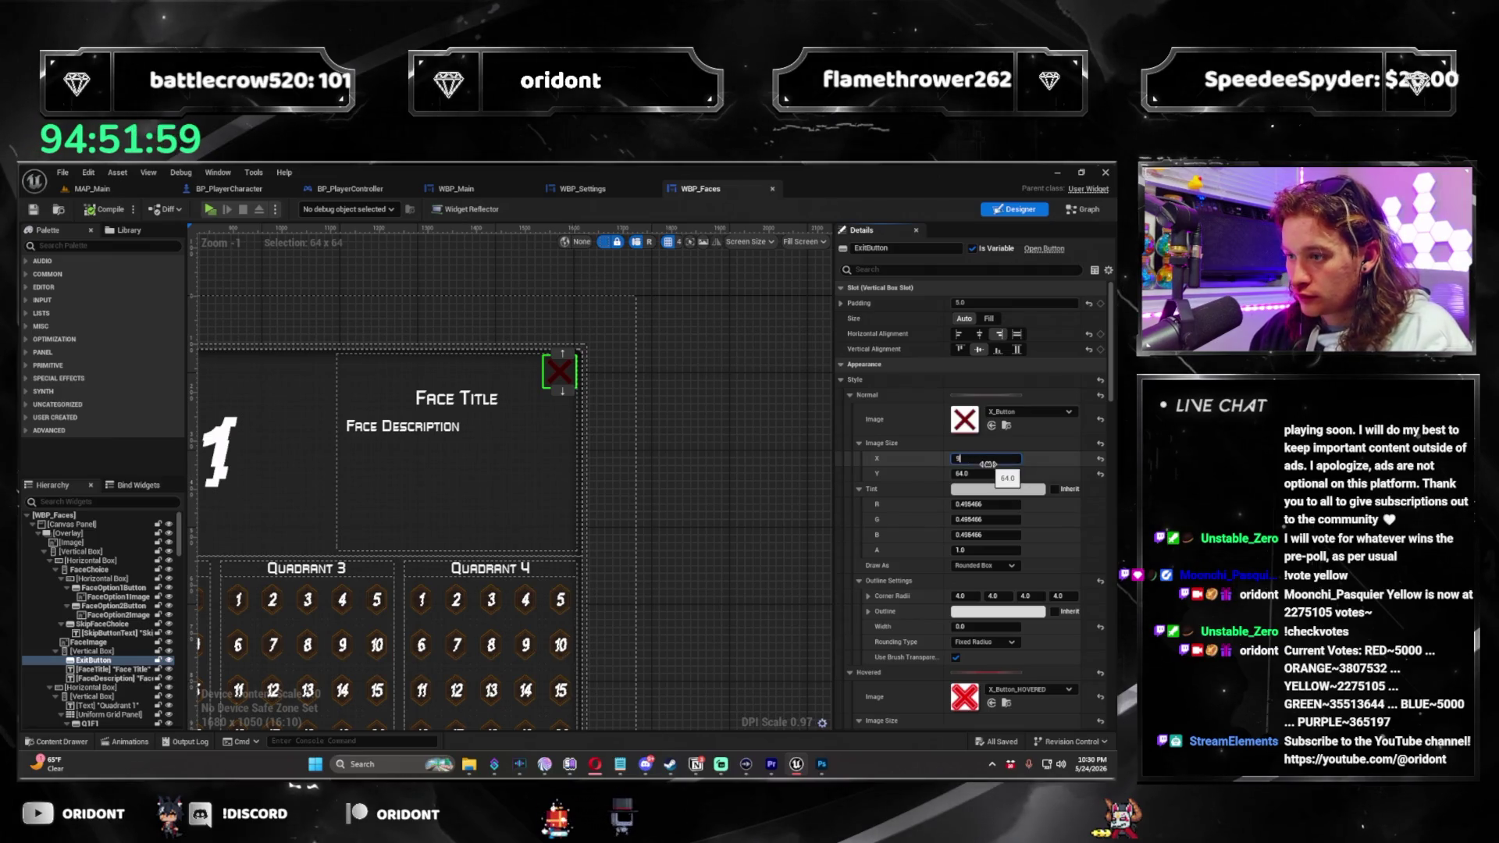
Set the Faces ExitButton's hovered and pressed image sizes back to 96 × 96.
{"action": "scroll", "coordinate": [987, 469], "scroll_direction": "down", "scroll_amount": 4}
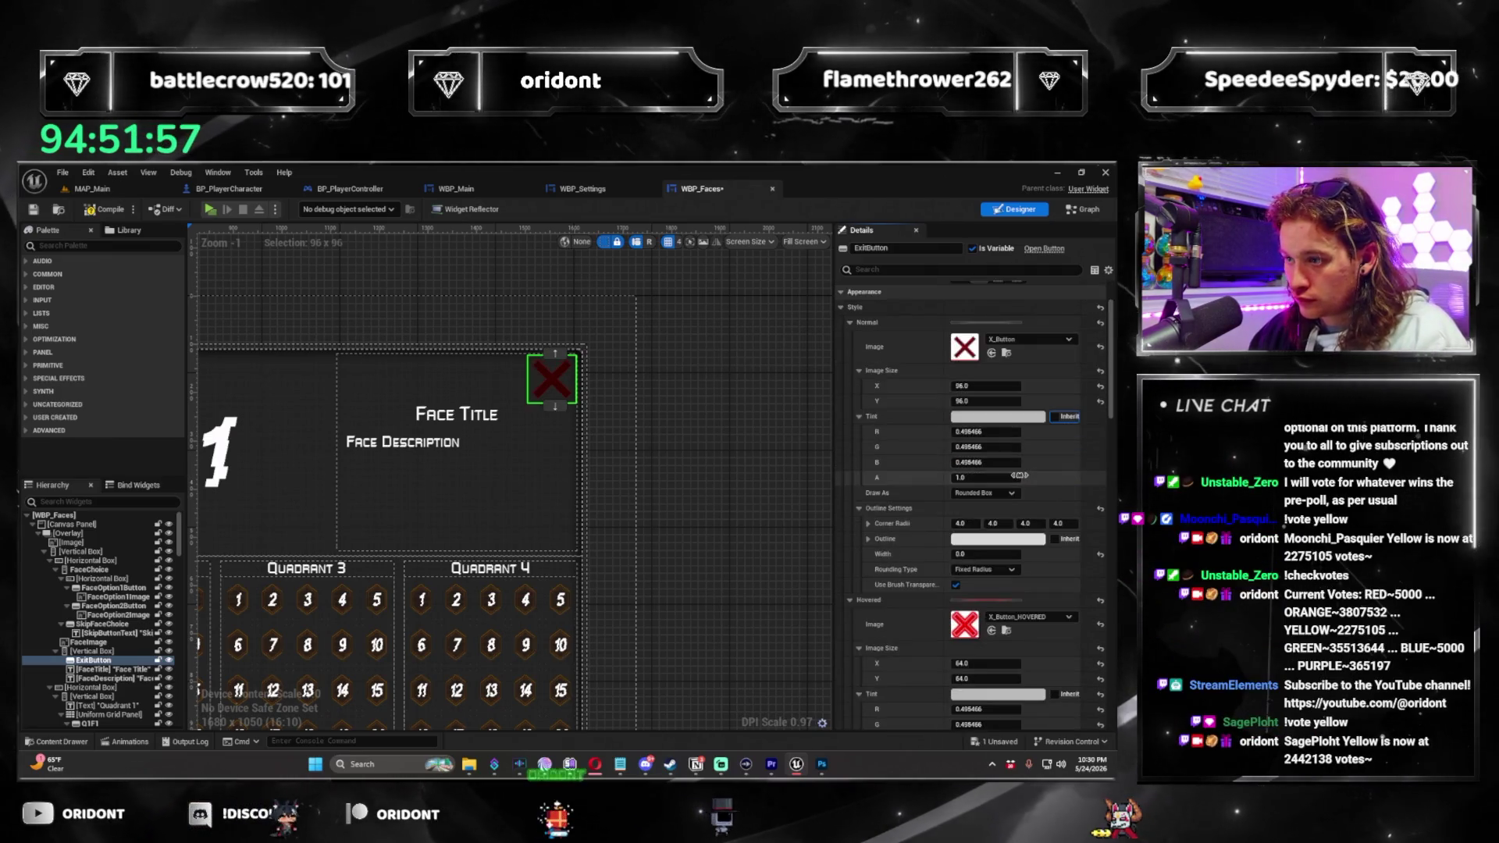
{"action": "left_click", "coordinate": [990, 592]}
{"action": "type", "text": "96"}
{"action": "key", "text": "Tab"}
{"action": "type", "text": "96"}
{"action": "key", "text": "Return"}
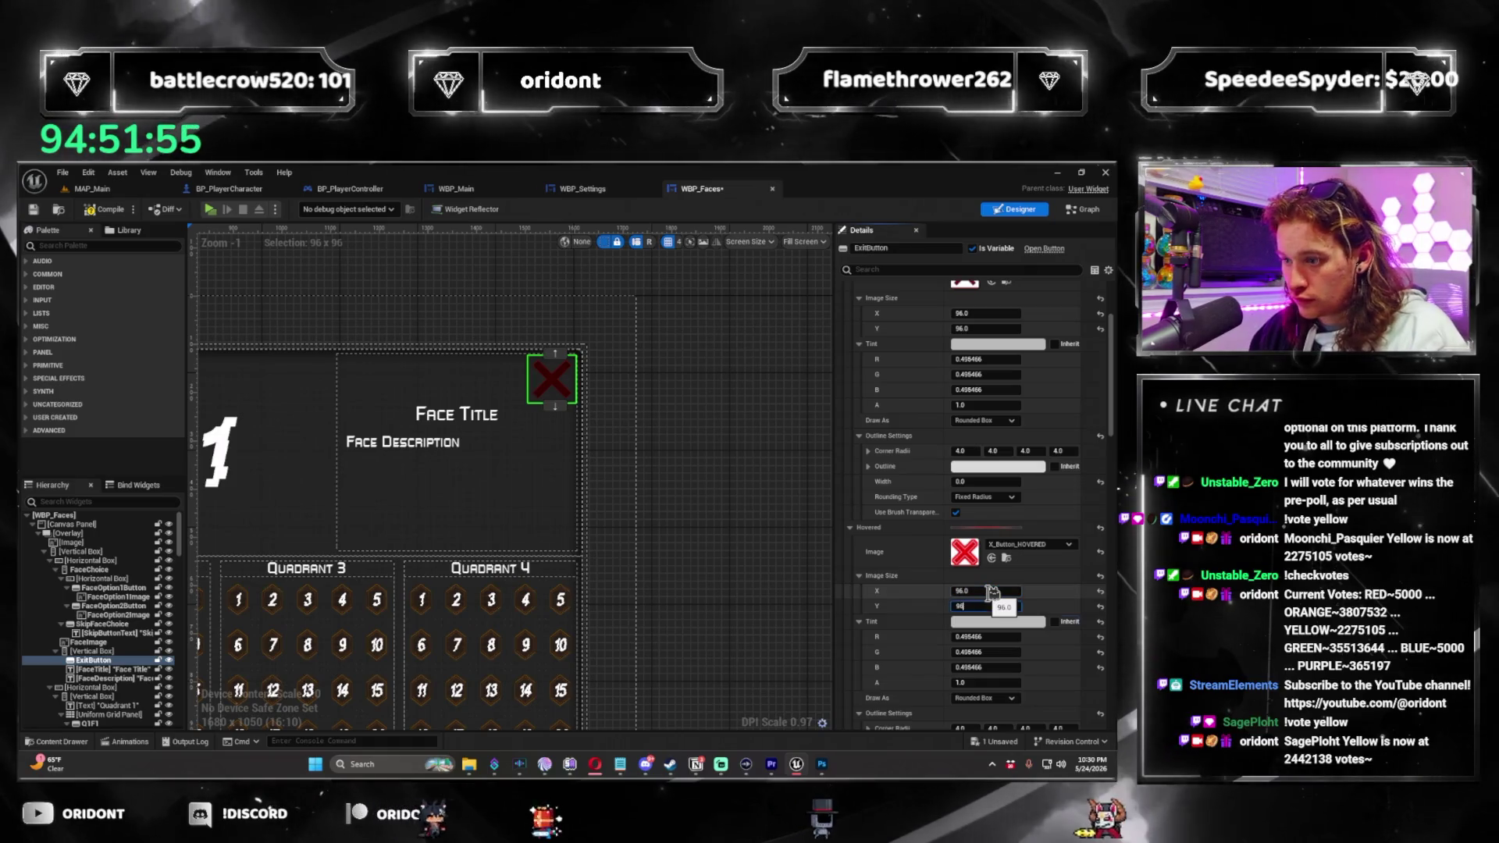
{"action": "scroll", "coordinate": [1003, 610], "scroll_direction": "down", "scroll_amount": 3}
{"action": "left_click", "coordinate": [987, 687]}
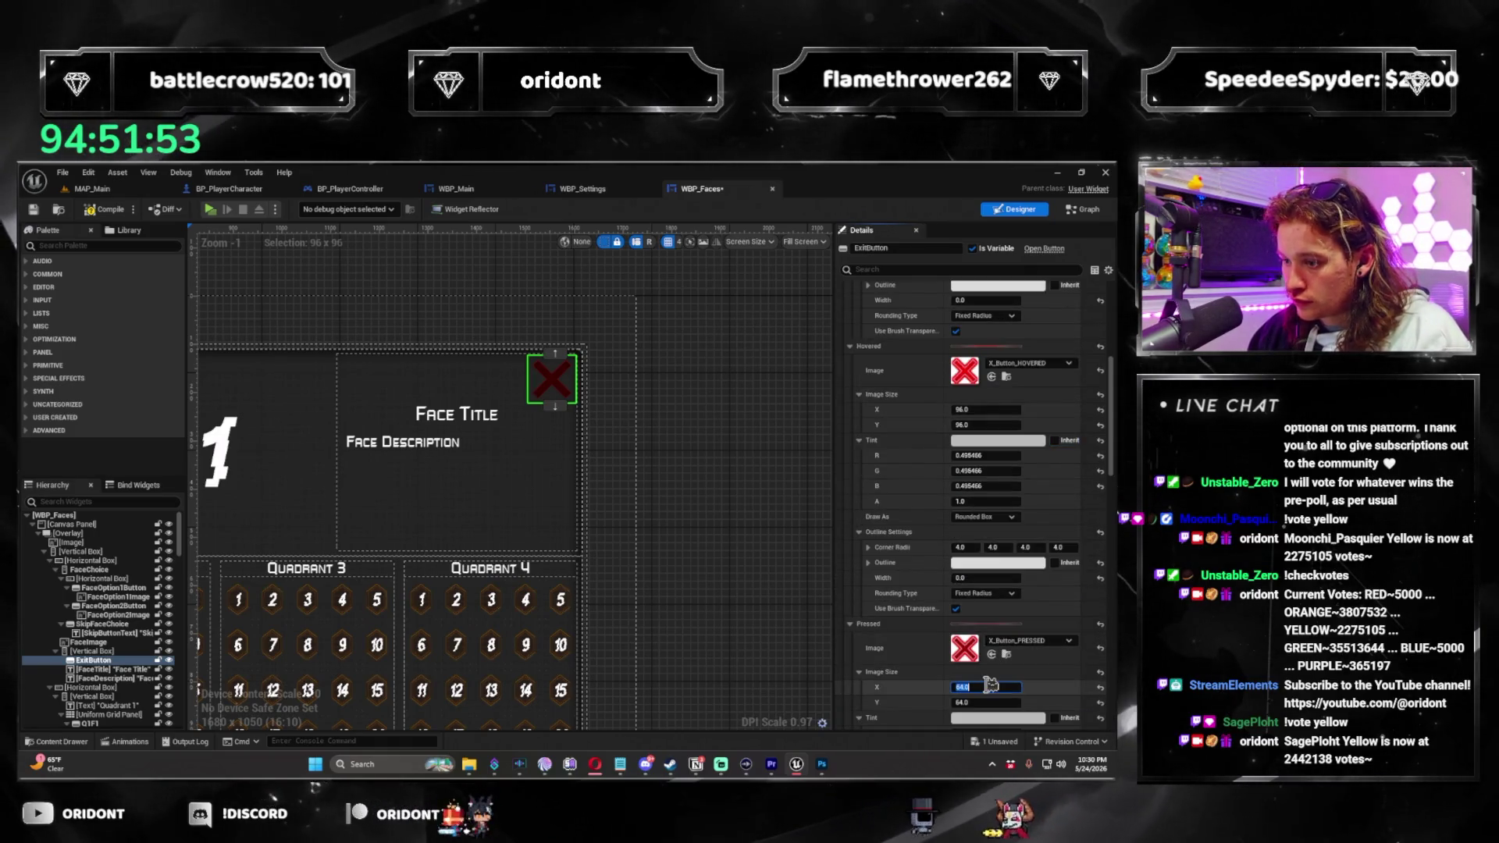
{"action": "key", "text": "Return"}
{"action": "scroll", "coordinate": [922, 687], "scroll_direction": "down", "scroll_amount": 3}
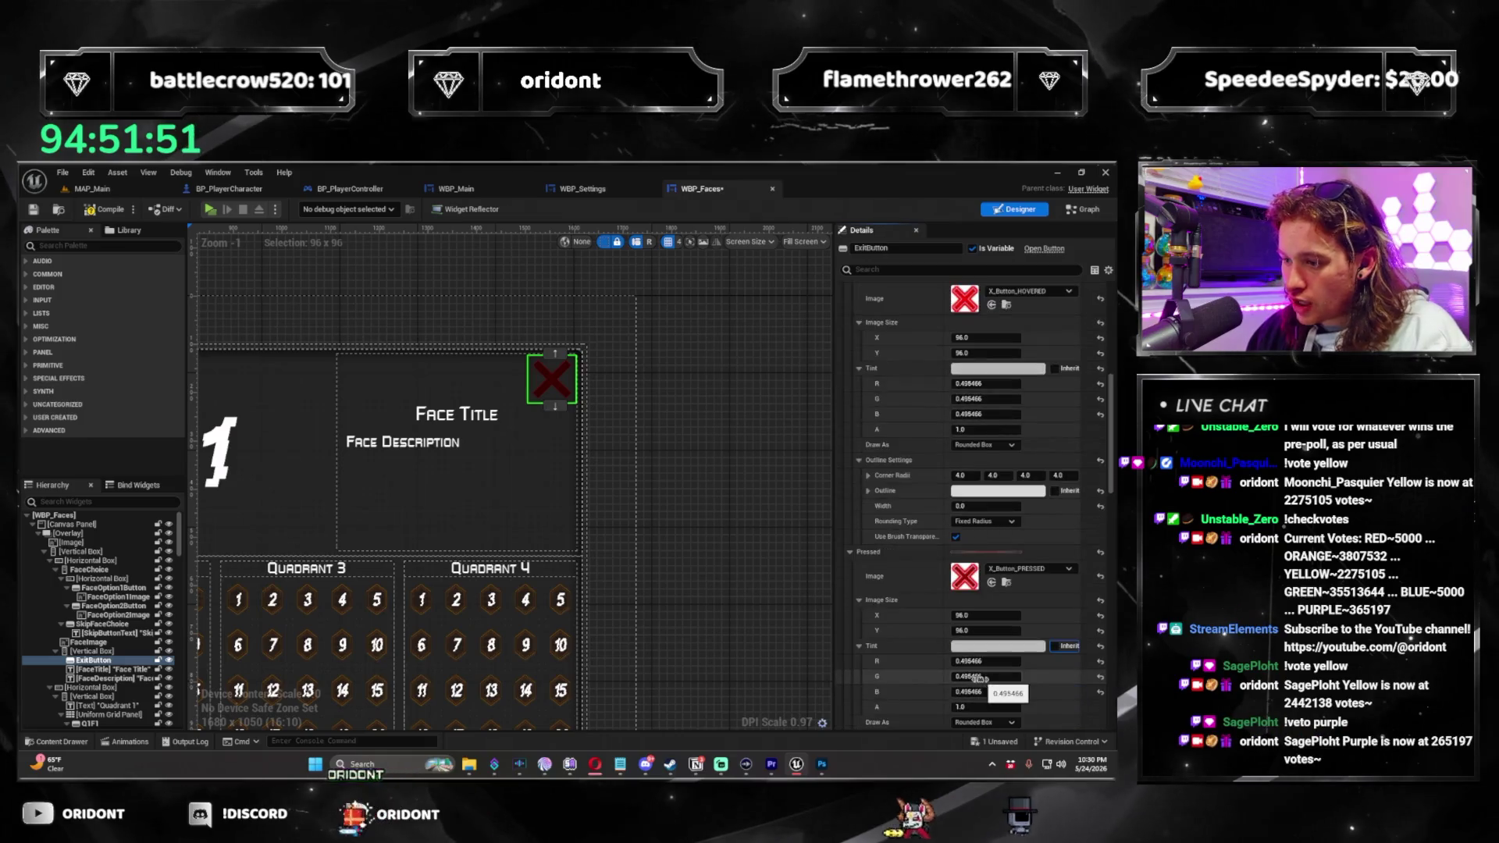
{"action": "scroll", "coordinate": [807, 692], "scroll_direction": "down", "scroll_amount": 1}
{"action": "scroll", "coordinate": [917, 660], "scroll_direction": "up", "scroll_amount": 4}
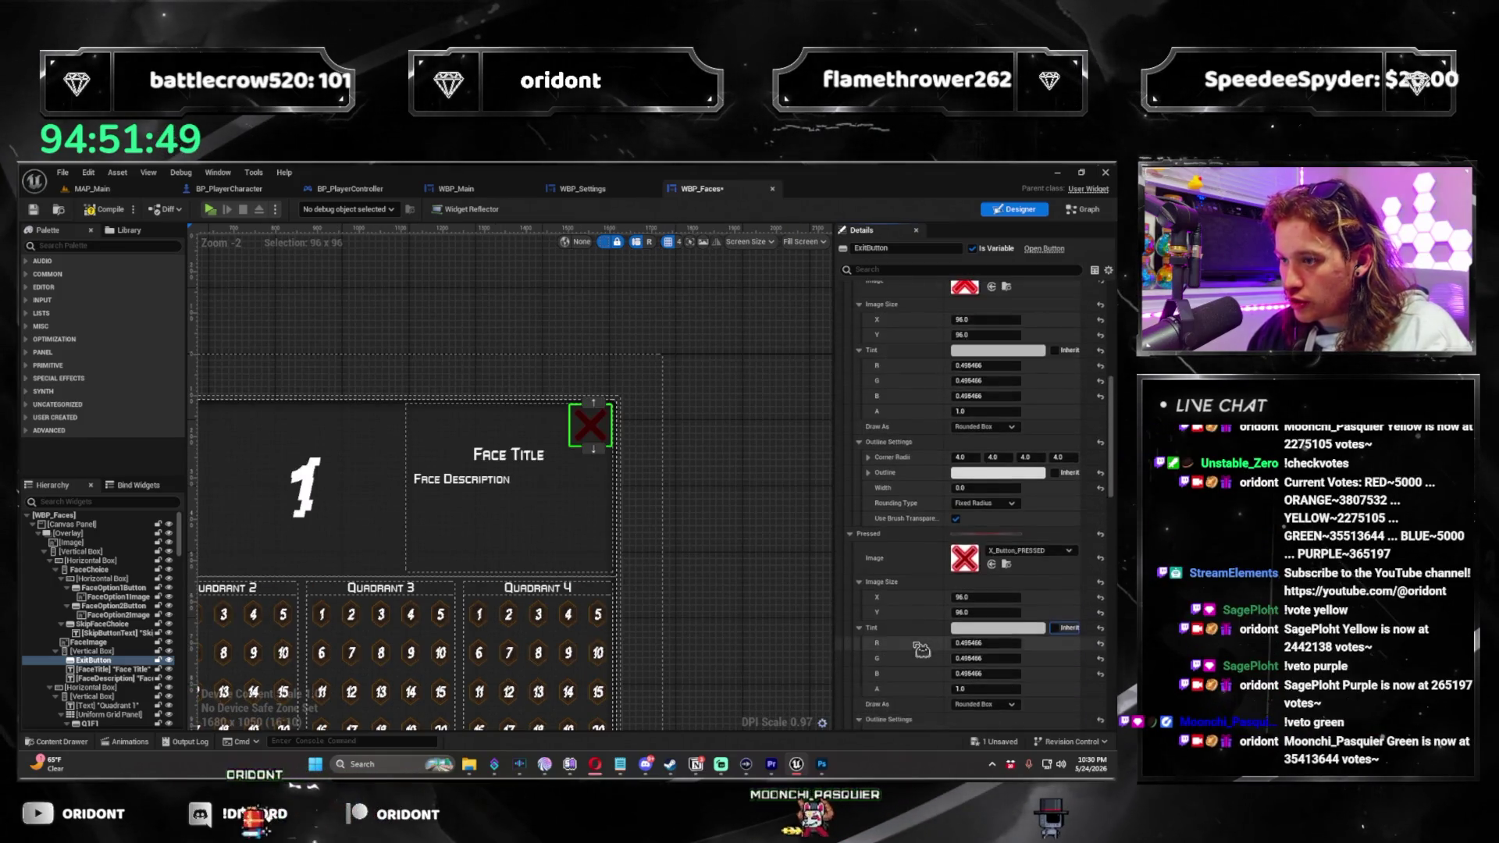
{"action": "scroll", "coordinate": [928, 636], "scroll_direction": "up", "scroll_amount": 3}
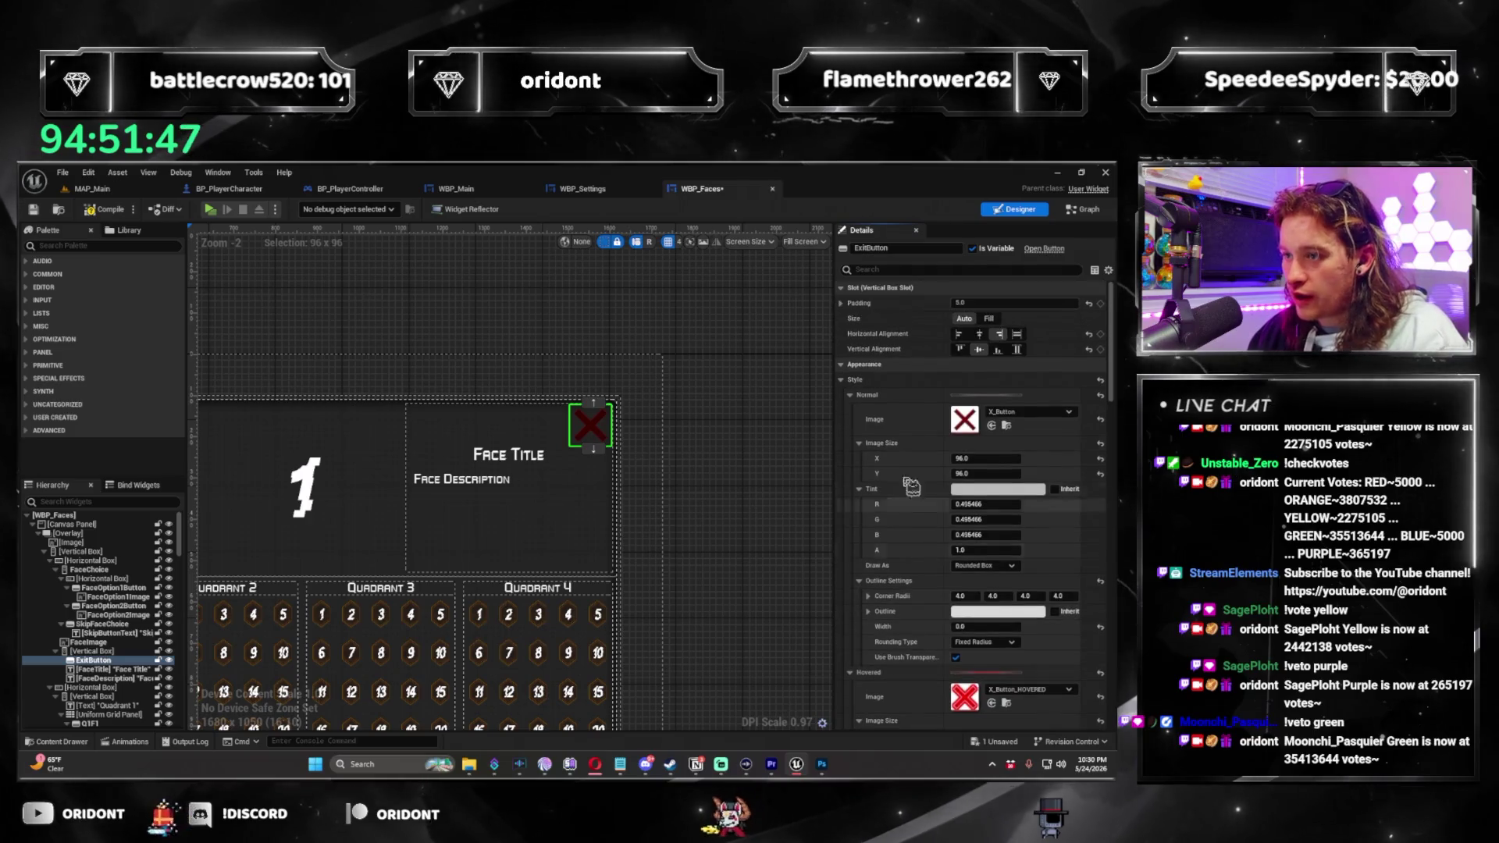
Copy the Faces ExitButton style to the Settings ExitButton, save both widgets, and start playing.
{"action": "right_click", "coordinate": [882, 388]}
{"action": "left_click", "coordinate": [966, 440]}
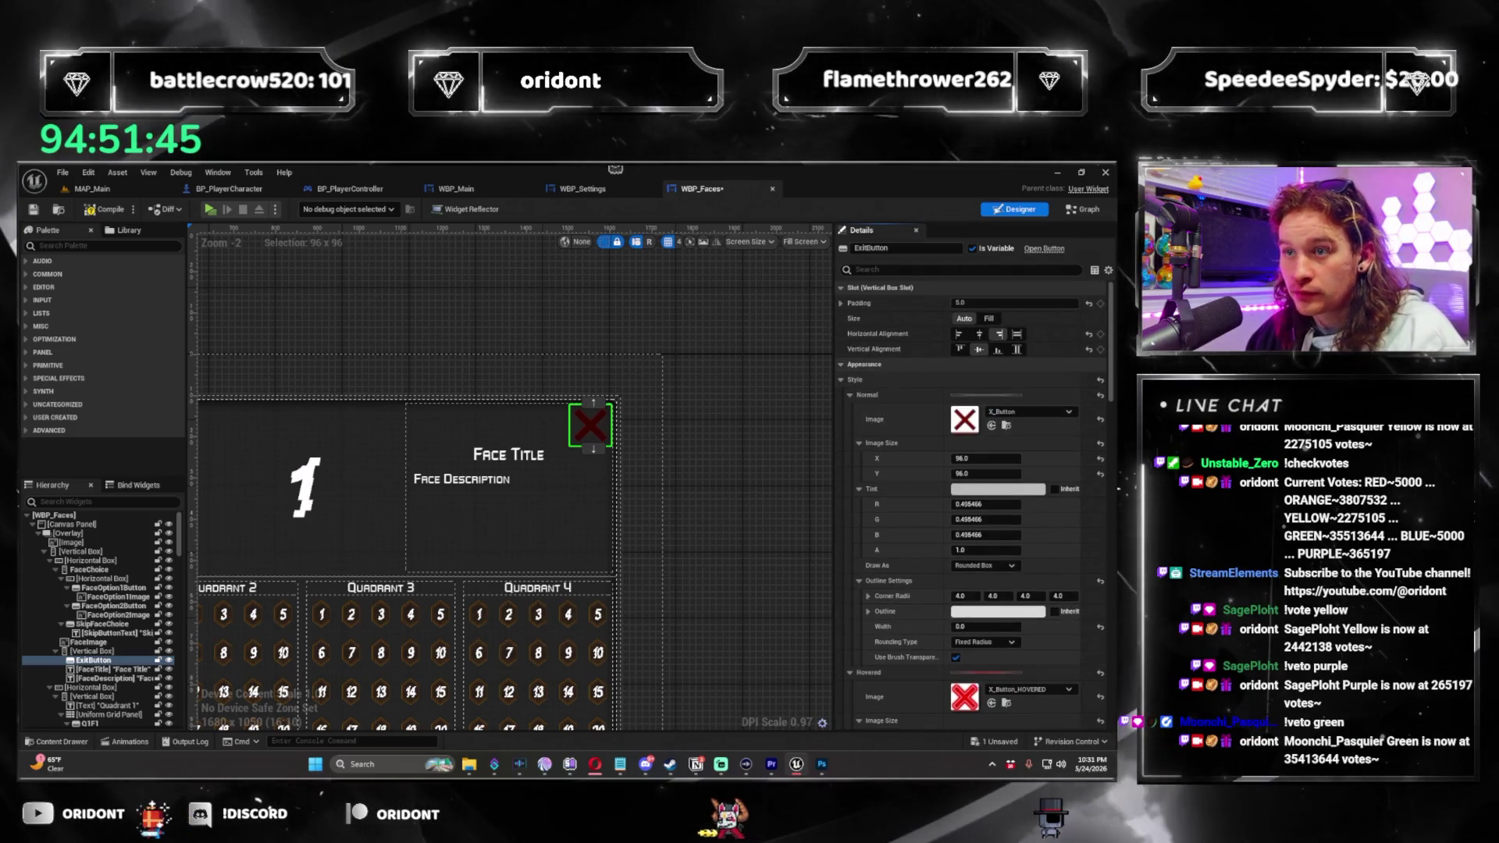
{"action": "key", "text": "ctrl+Tab"}
{"action": "right_click", "coordinate": [908, 367]}
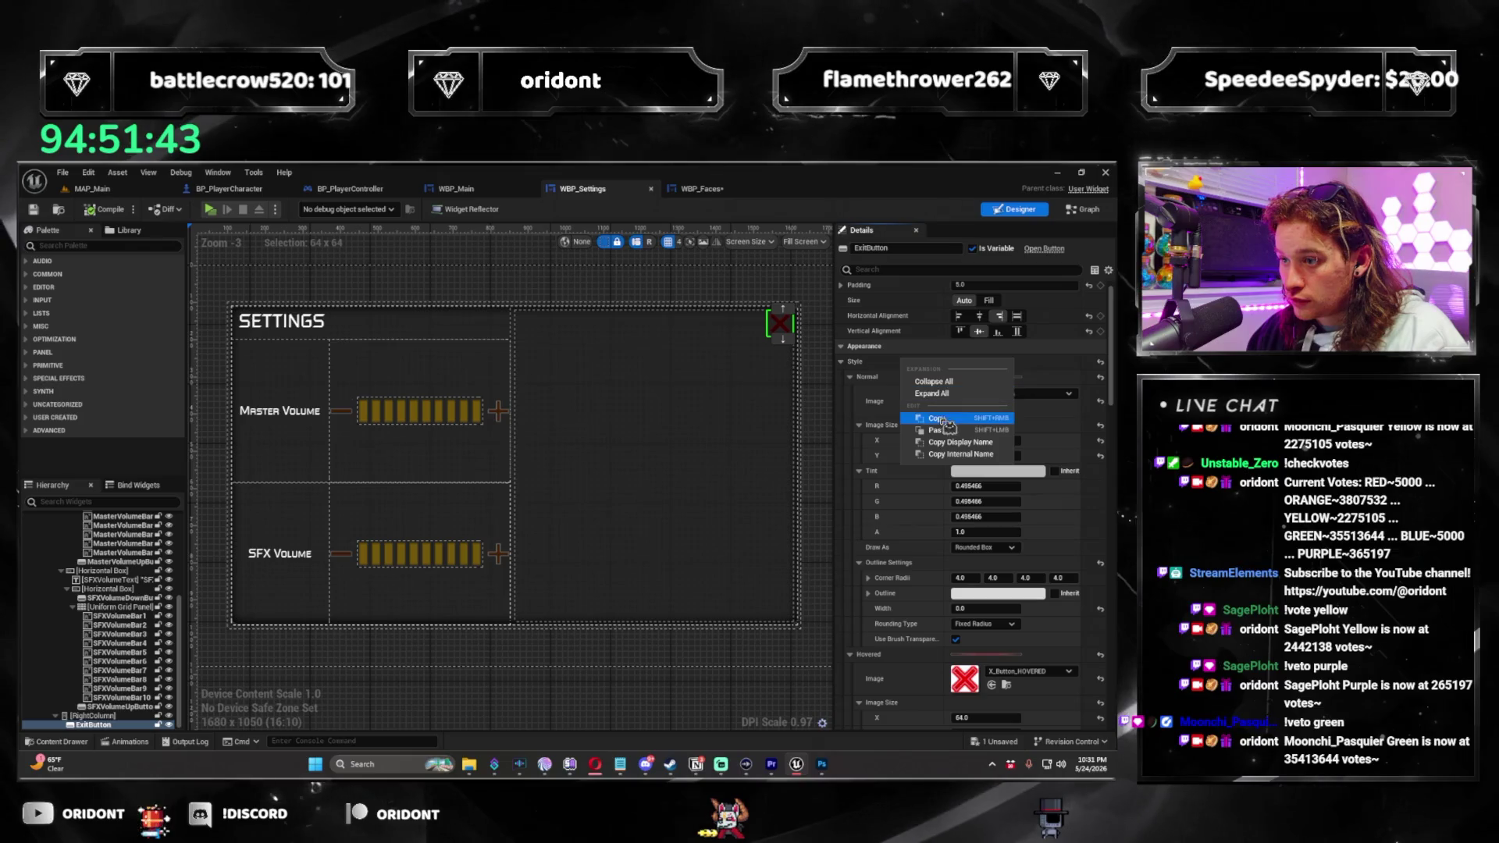
{"action": "key", "text": "ctrl+shift+s"}
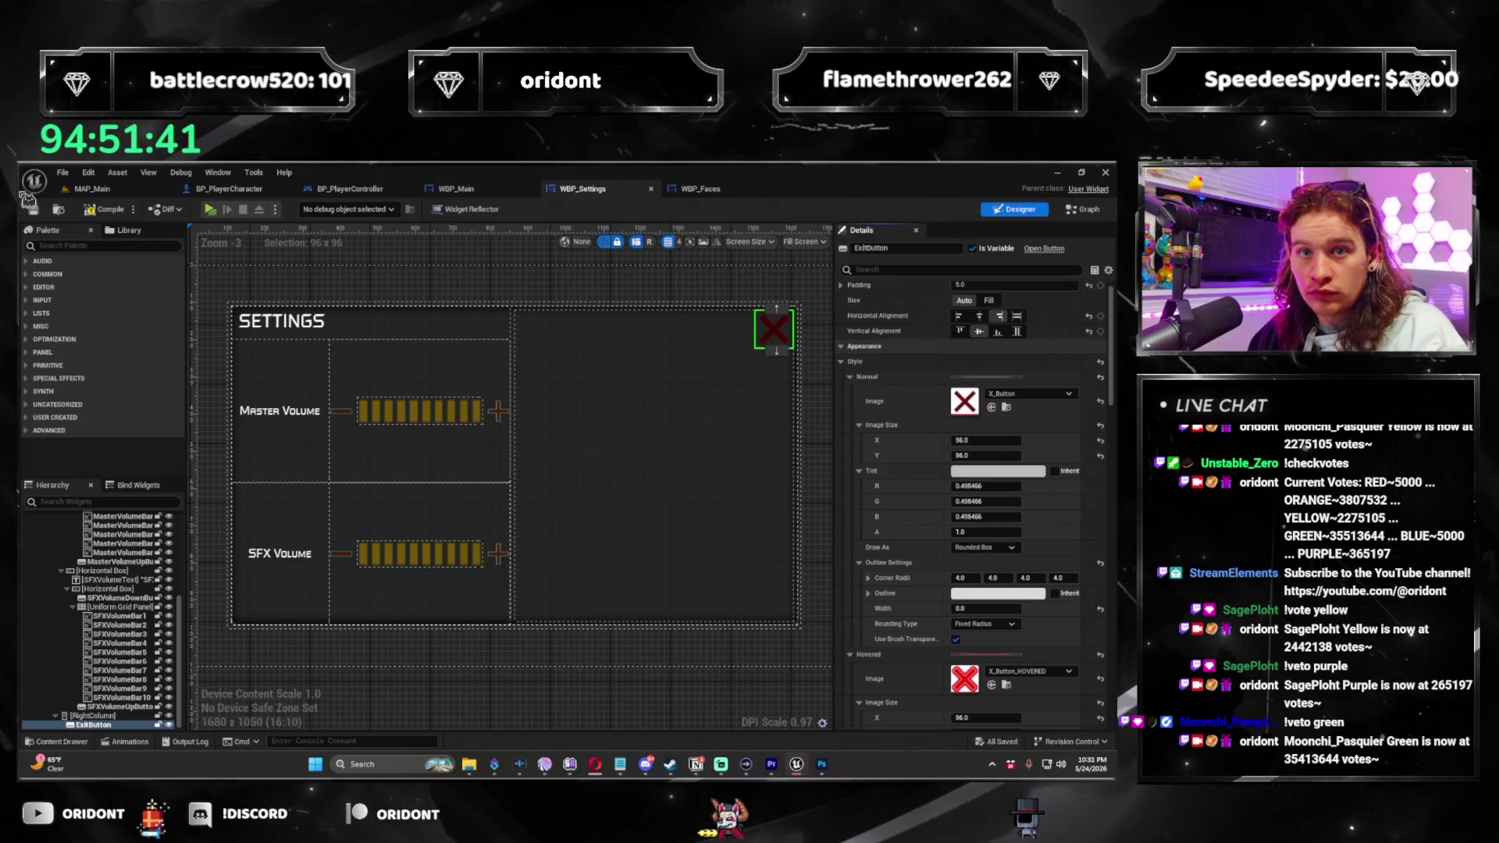
{"action": "left_click", "coordinate": [703, 190]}
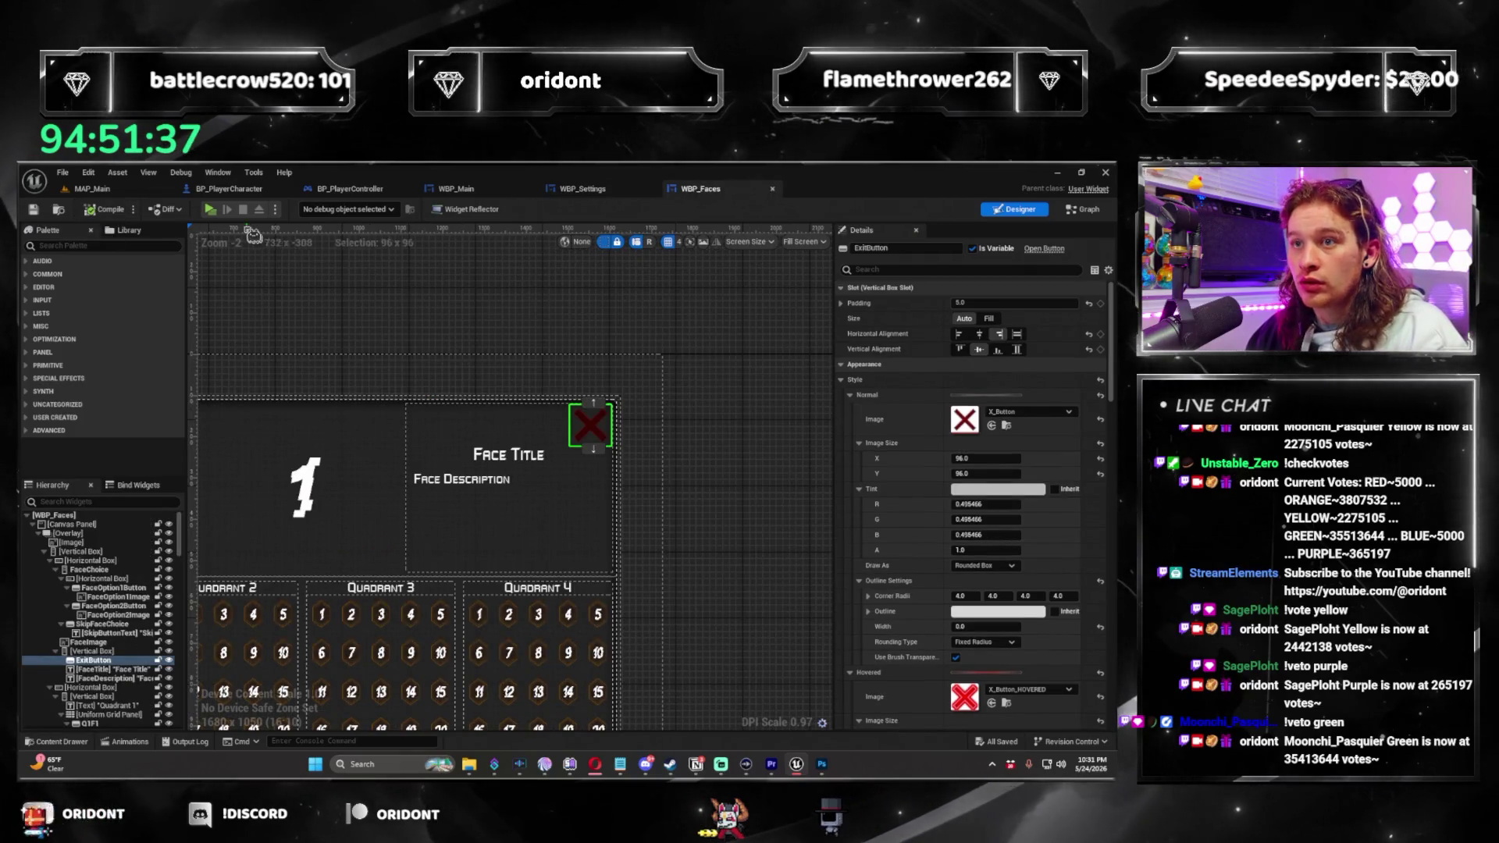
{"action": "key", "text": "alt+p"}
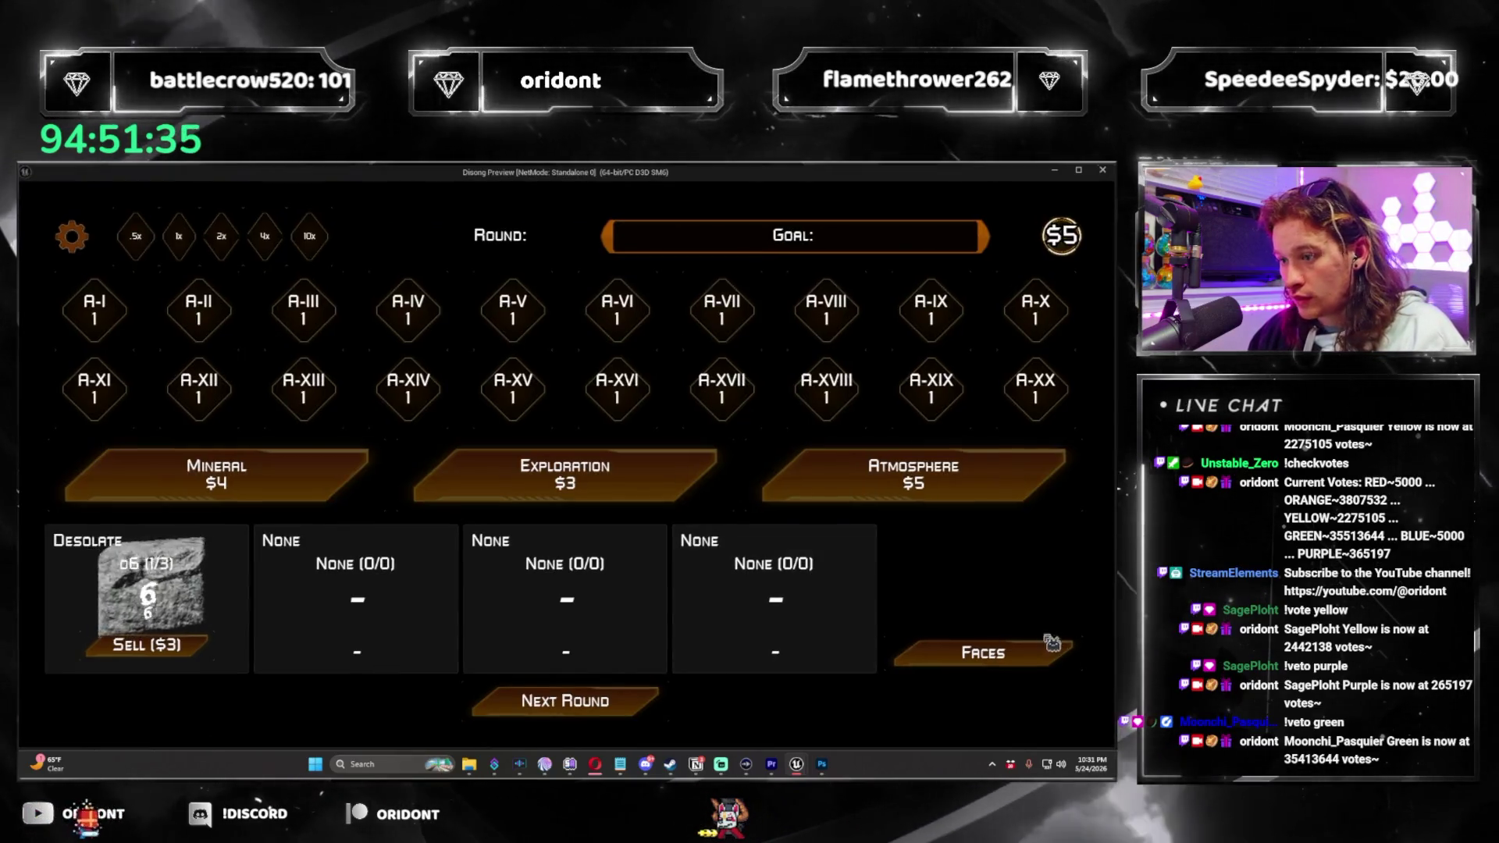
Confirm the red X closes both the Faces and Settings panels in game.
{"action": "left_click", "coordinate": [982, 652]}
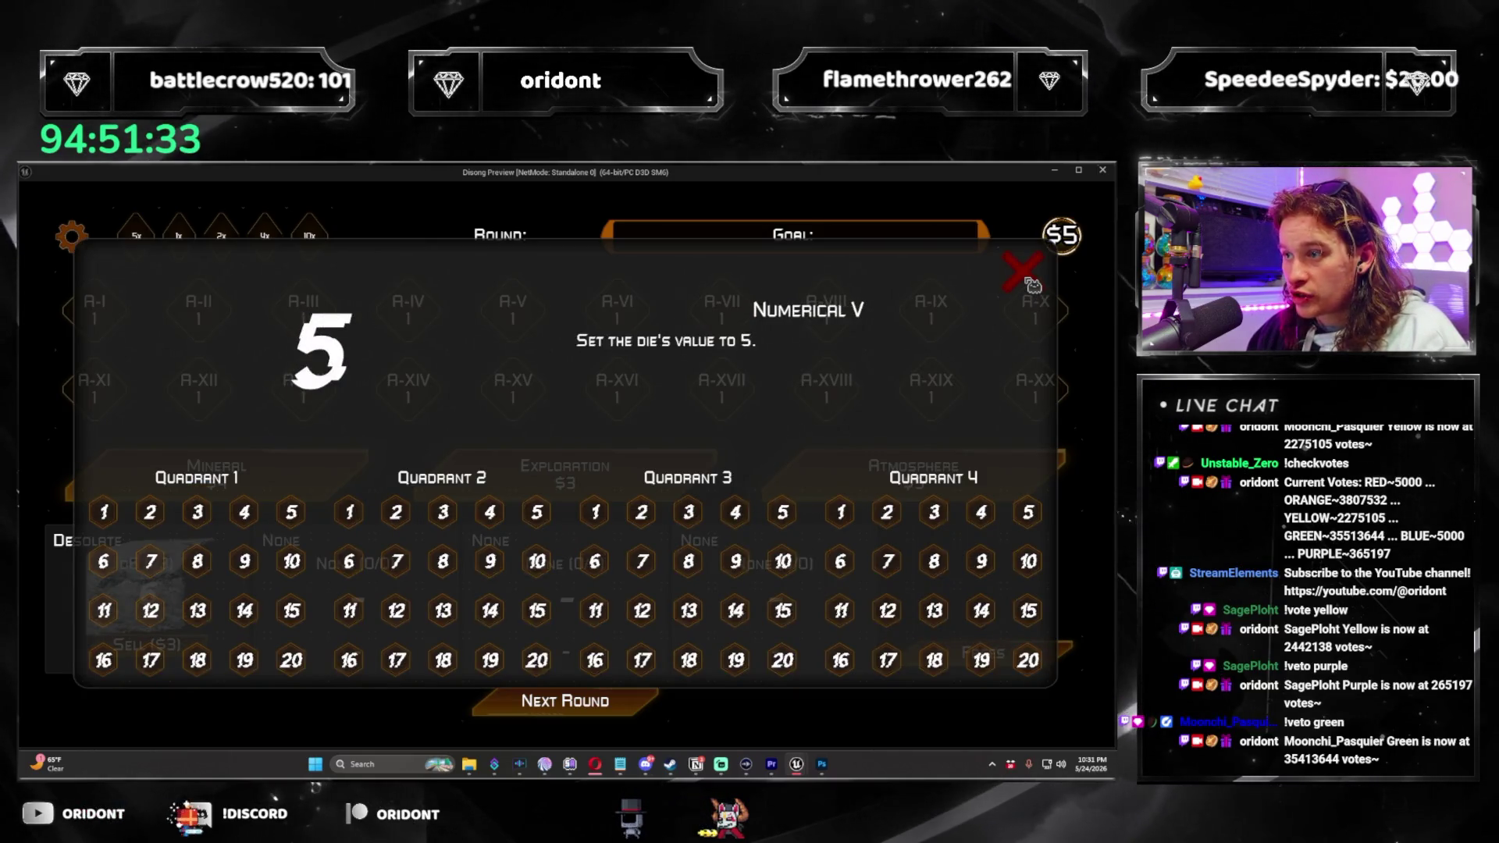
{"action": "left_click", "coordinate": [1029, 281]}
{"action": "key", "text": "Escape"}
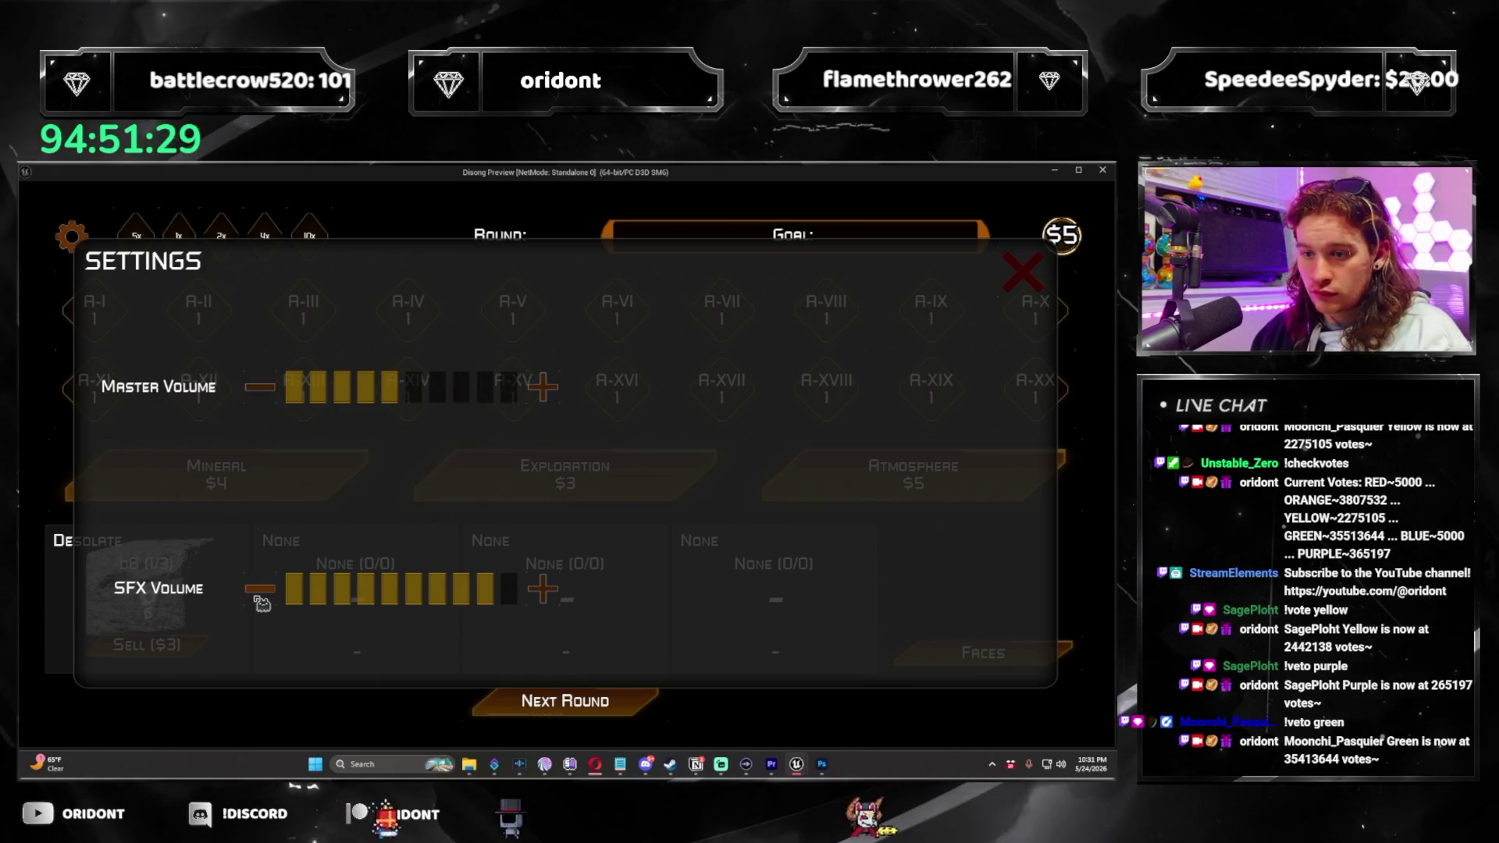
{"action": "left_click", "coordinate": [1039, 282]}
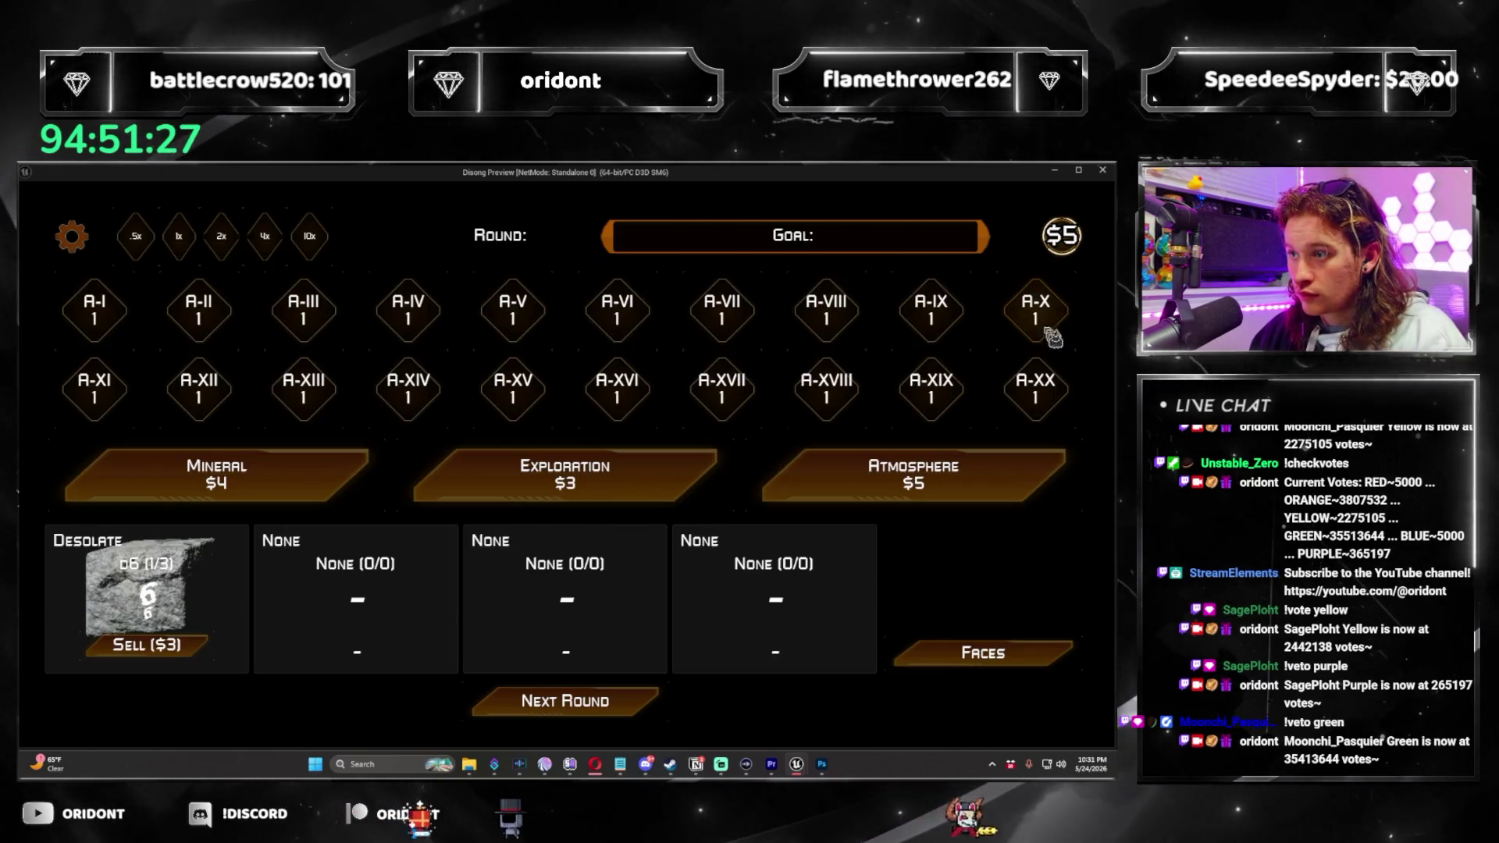
Buy an Atmosphere pack, pick the Bountiful d2 die, roll, then stop the preview.
{"action": "left_click", "coordinate": [914, 474]}
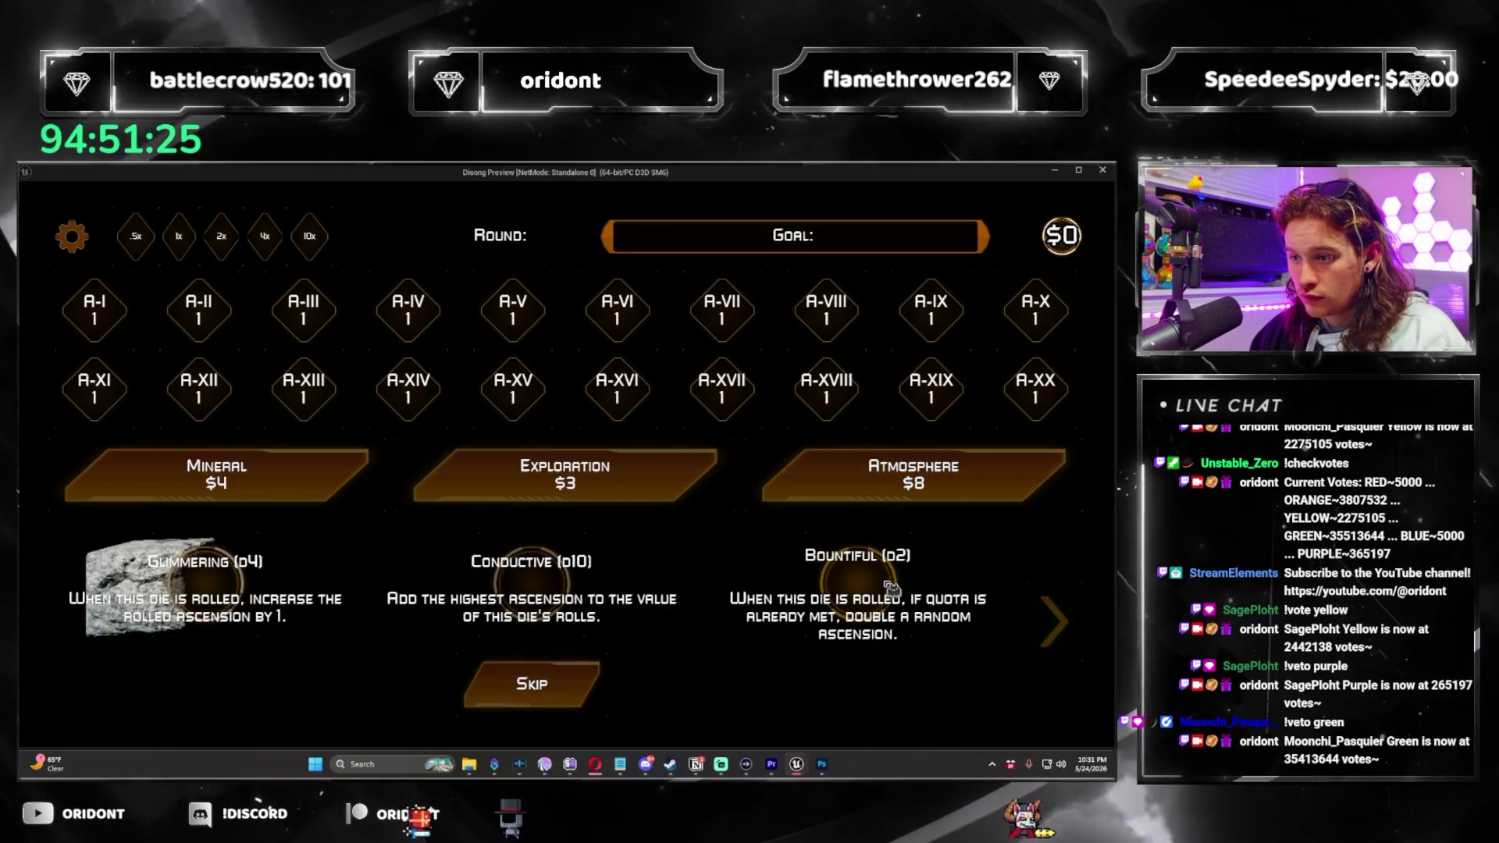
{"action": "left_click", "coordinate": [857, 582]}
{"action": "left_click", "coordinate": [633, 715]}
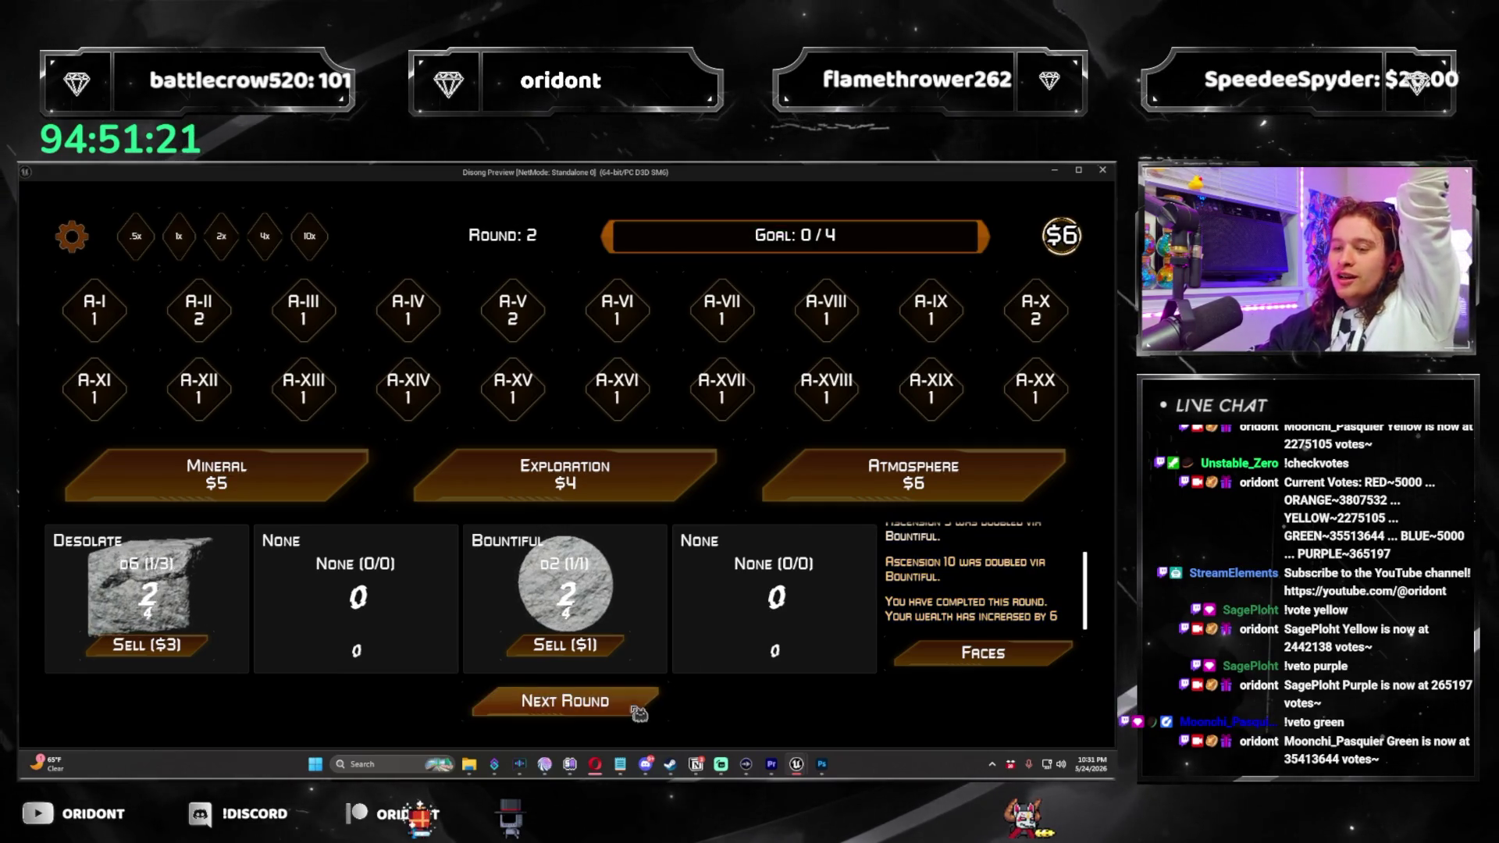
{"action": "left_click", "coordinate": [1102, 174]}
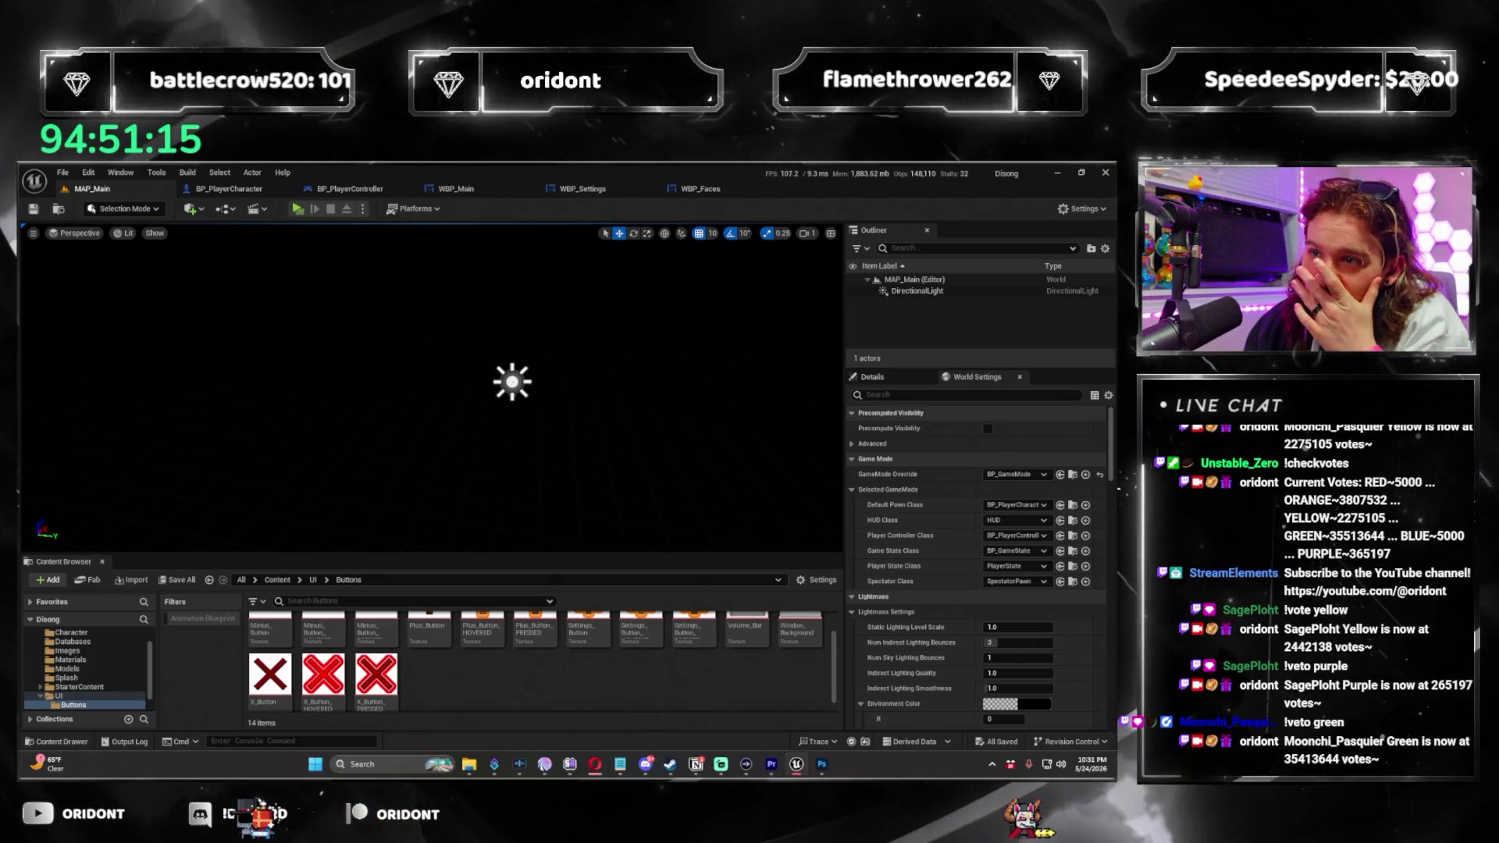
Open WBP_Main's graph and close the End Of Round, Quadrant Overloaded, Update Pod and Quadrant 1Click tabs.
{"action": "left_click", "coordinate": [456, 188]}
{"action": "scroll", "coordinate": [494, 241], "scroll_direction": "down", "scroll_amount": 4}
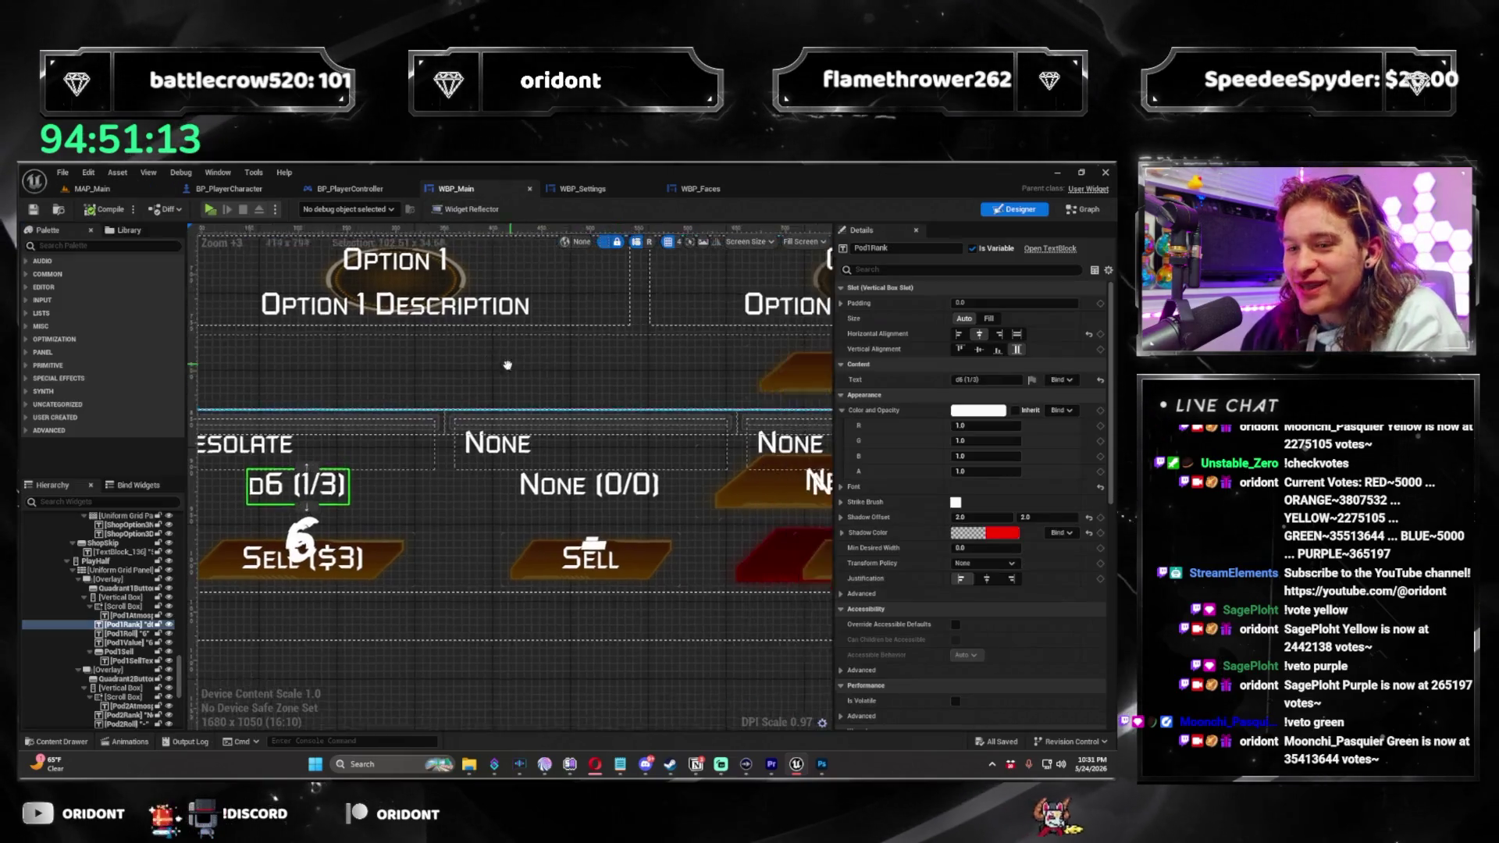
{"action": "left_click", "coordinate": [1082, 209]}
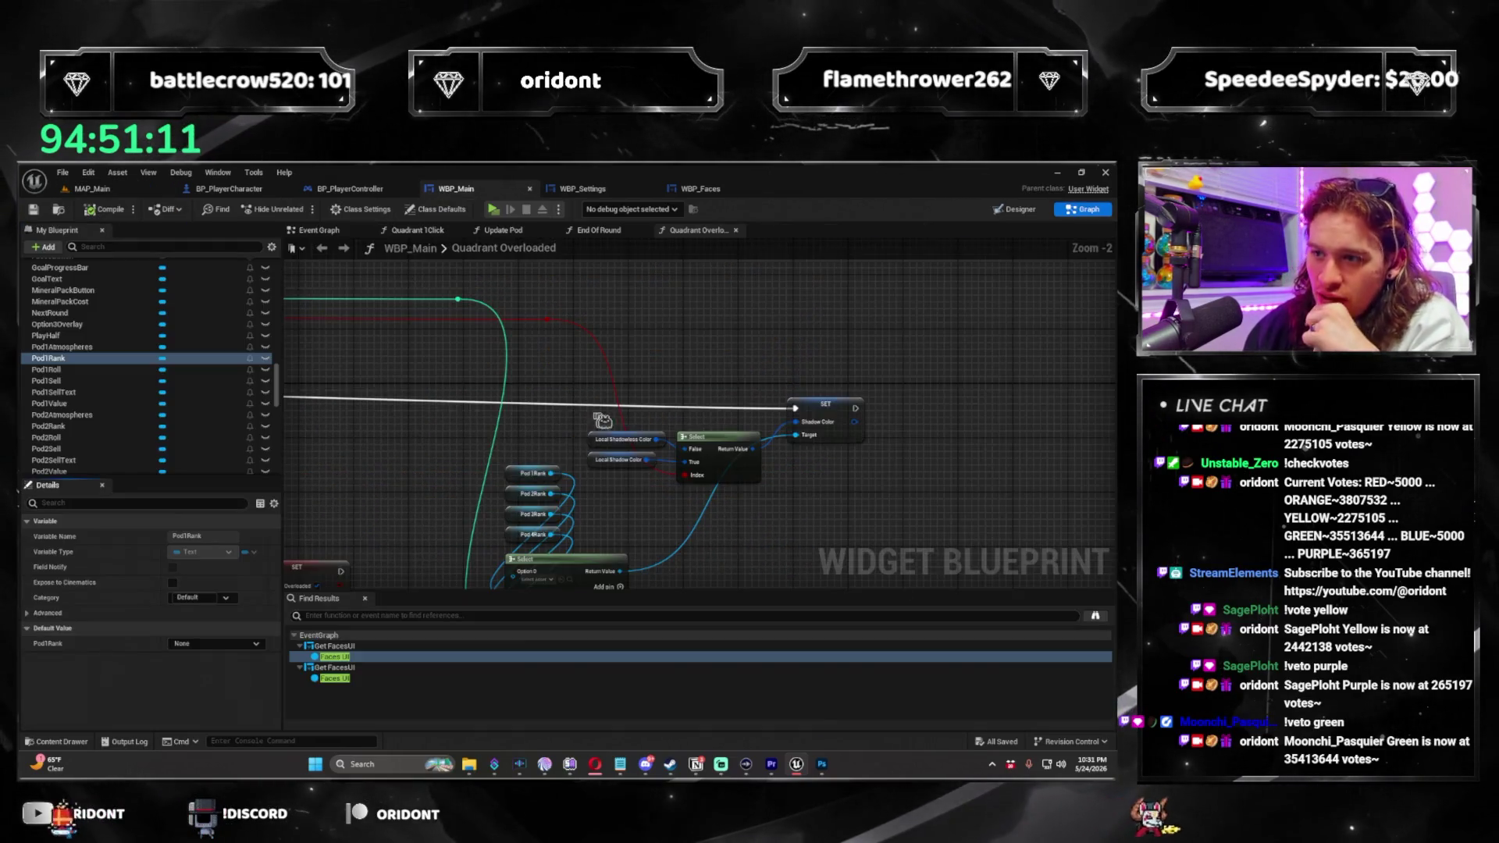
{"action": "left_click_drag", "start_coordinate": [657, 449], "coordinate": [563, 375]}
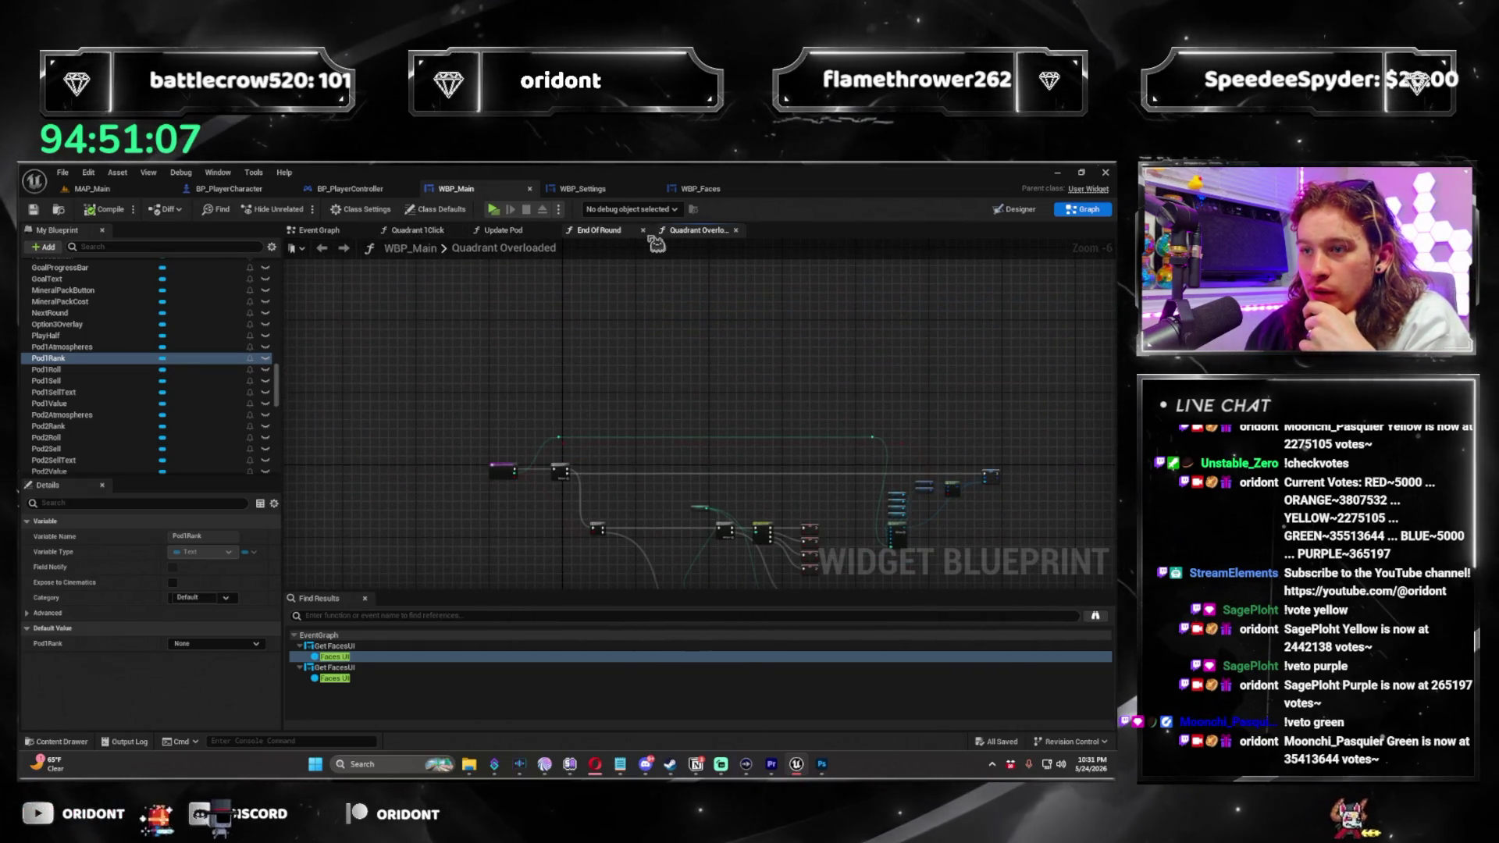
{"action": "middle_click", "coordinate": [586, 233]}
{"action": "middle_click", "coordinate": [562, 233]}
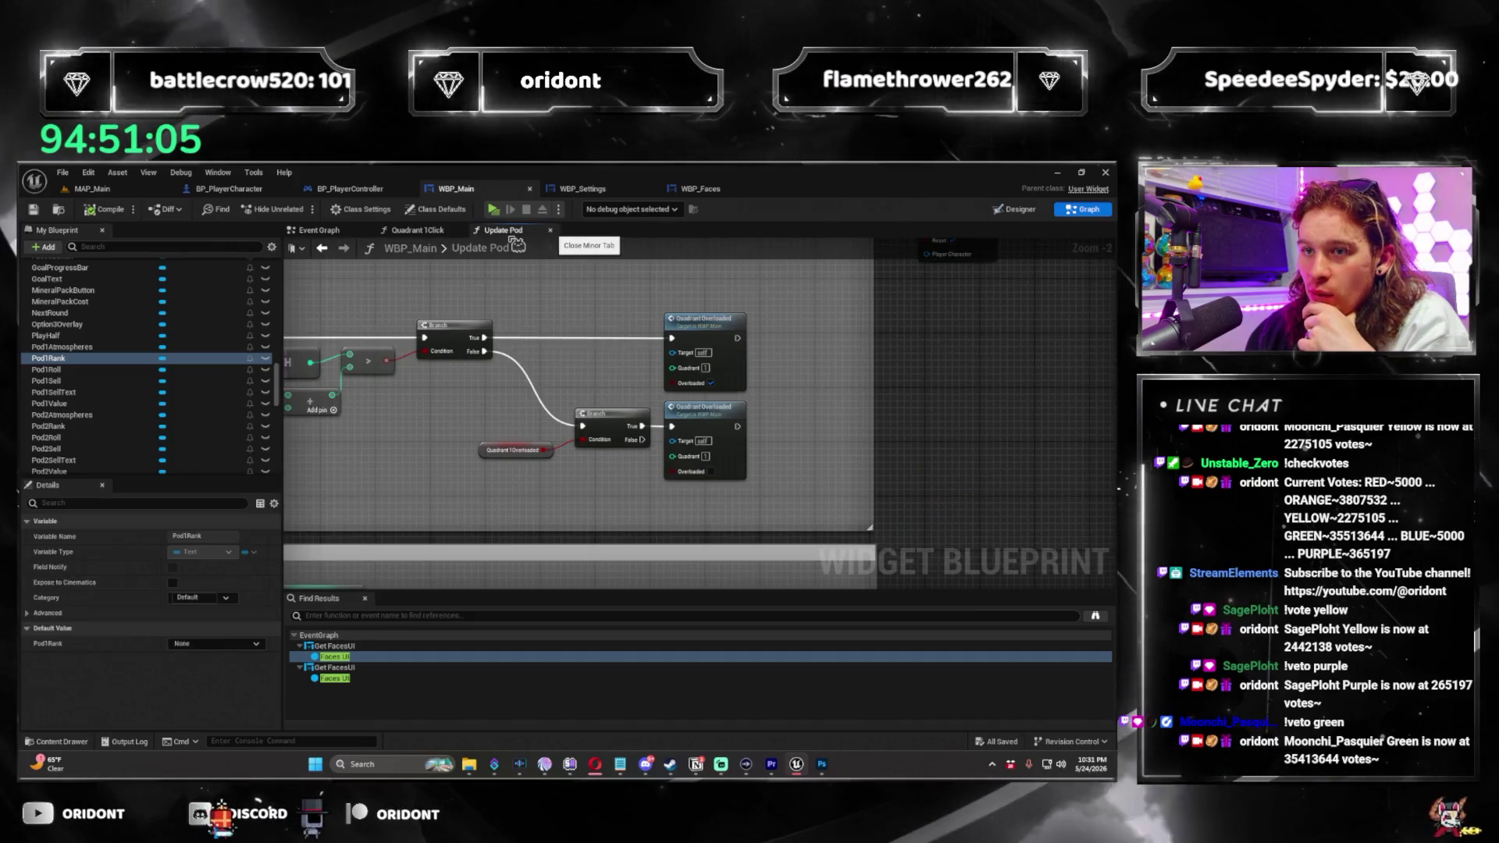
{"action": "left_click", "coordinate": [552, 232]}
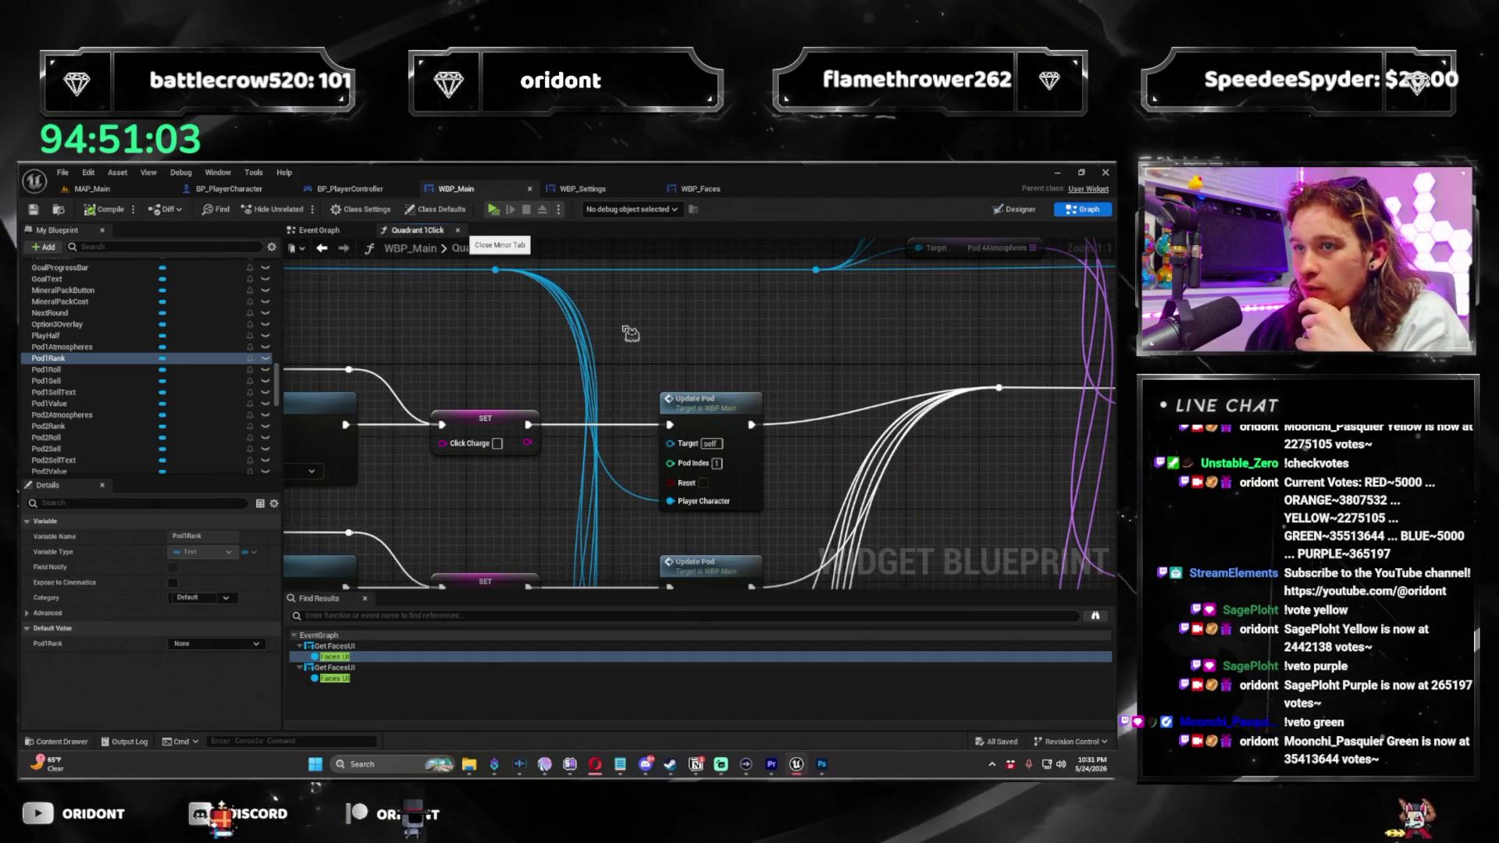
{"action": "left_click", "coordinate": [457, 230]}
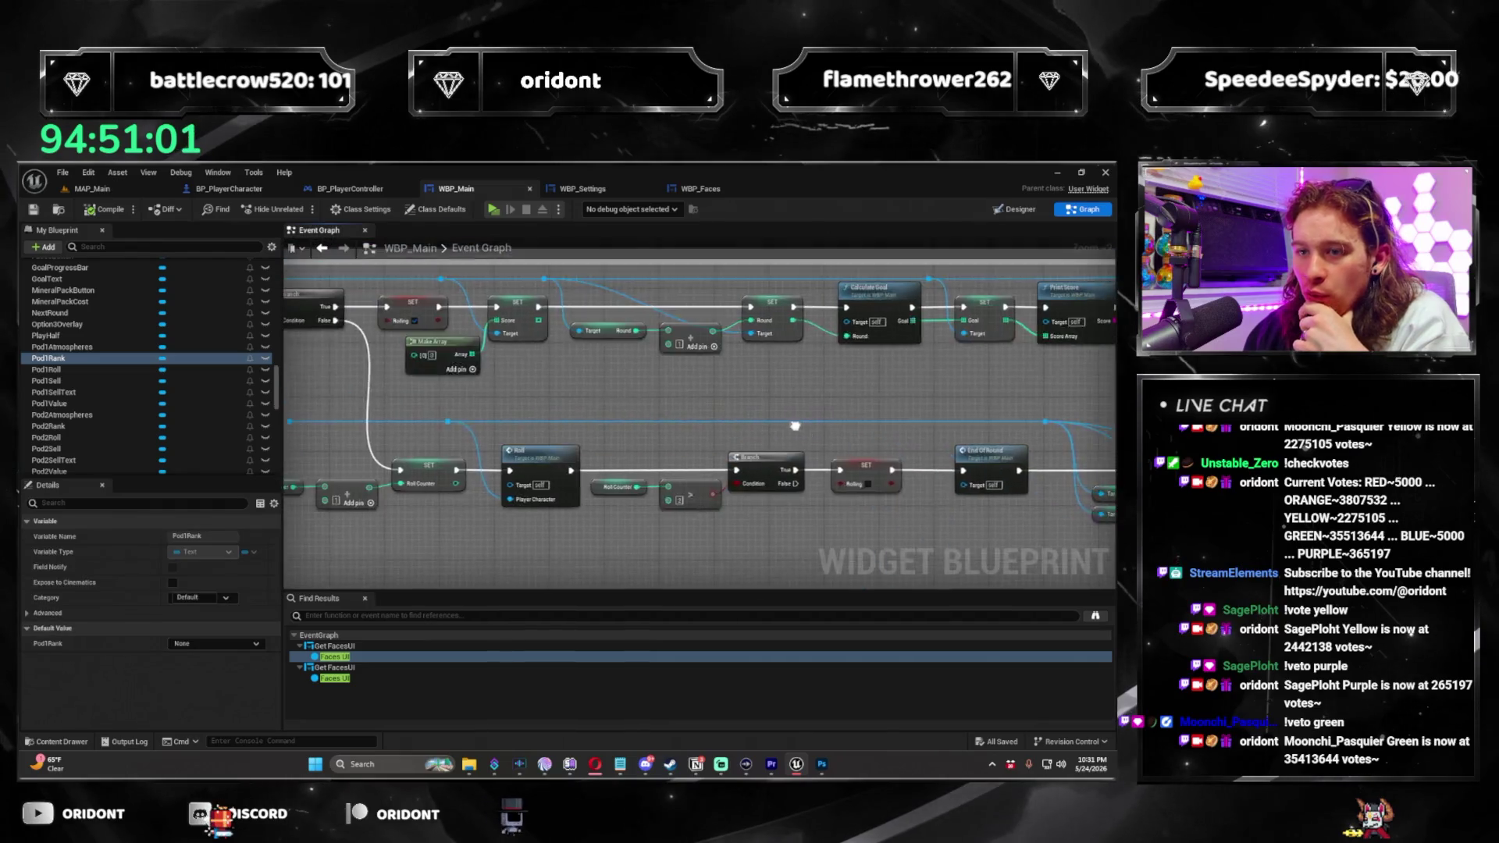
Open the Roll function's graph from My Blueprint.
{"action": "scroll", "coordinate": [352, 390], "scroll_direction": "down", "scroll_amount": 5}
{"action": "left_click_drag", "start_coordinate": [278, 391], "coordinate": [299, 253]}
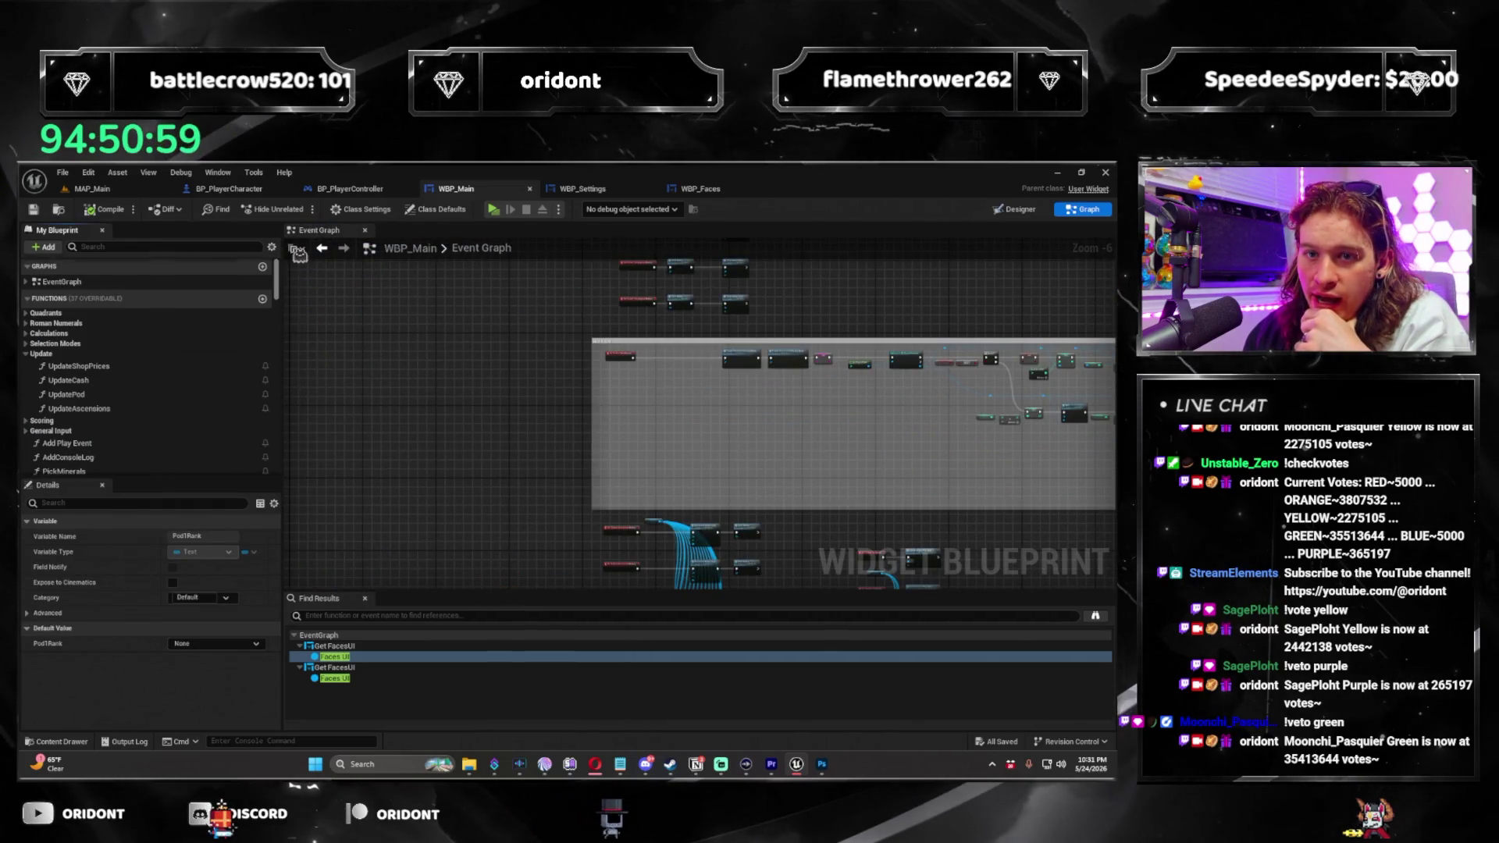
{"action": "scroll", "coordinate": [94, 390], "scroll_direction": "down", "scroll_amount": 2}
{"action": "scroll", "coordinate": [125, 370], "scroll_direction": "down", "scroll_amount": 2}
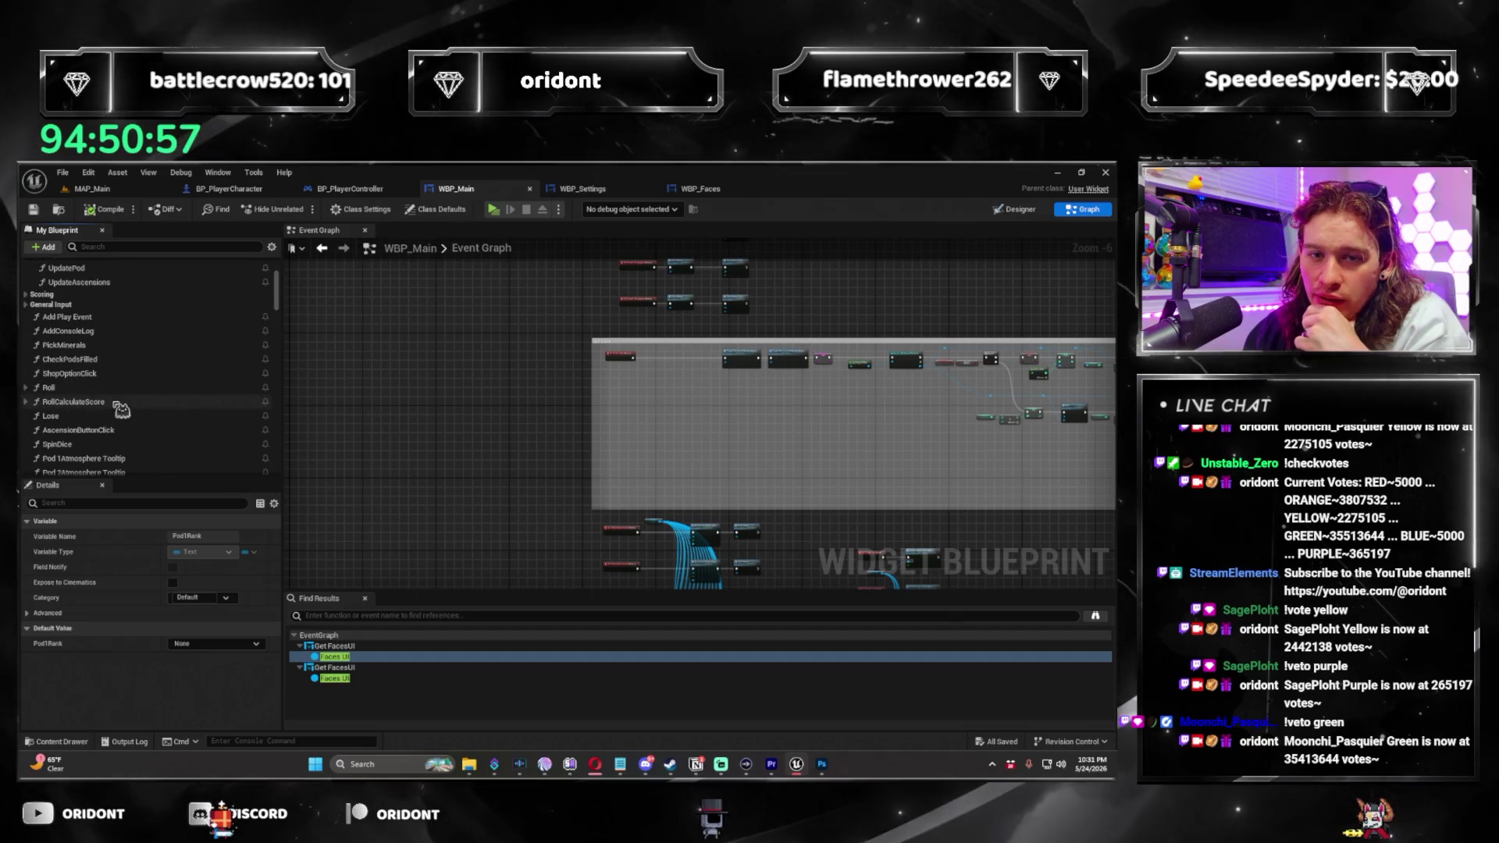
{"action": "left_click", "coordinate": [90, 388]}
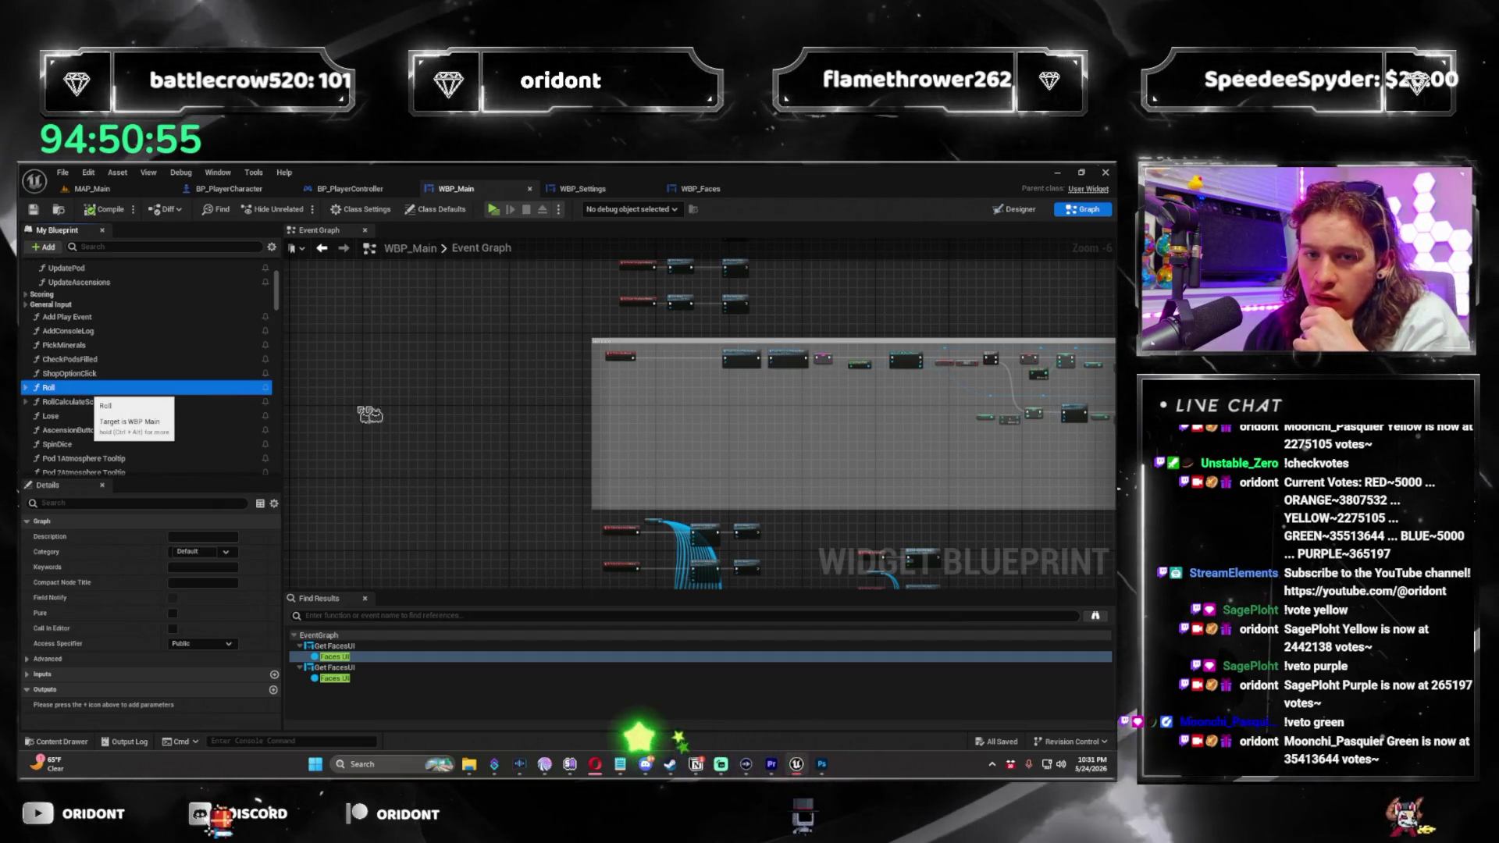
{"action": "double_click", "coordinate": [89, 390]}
Inspect the Play Sound 2D node's advanced inputs, then launch a new playtest.
{"action": "scroll", "coordinate": [736, 425], "scroll_direction": "up", "scroll_amount": 12}
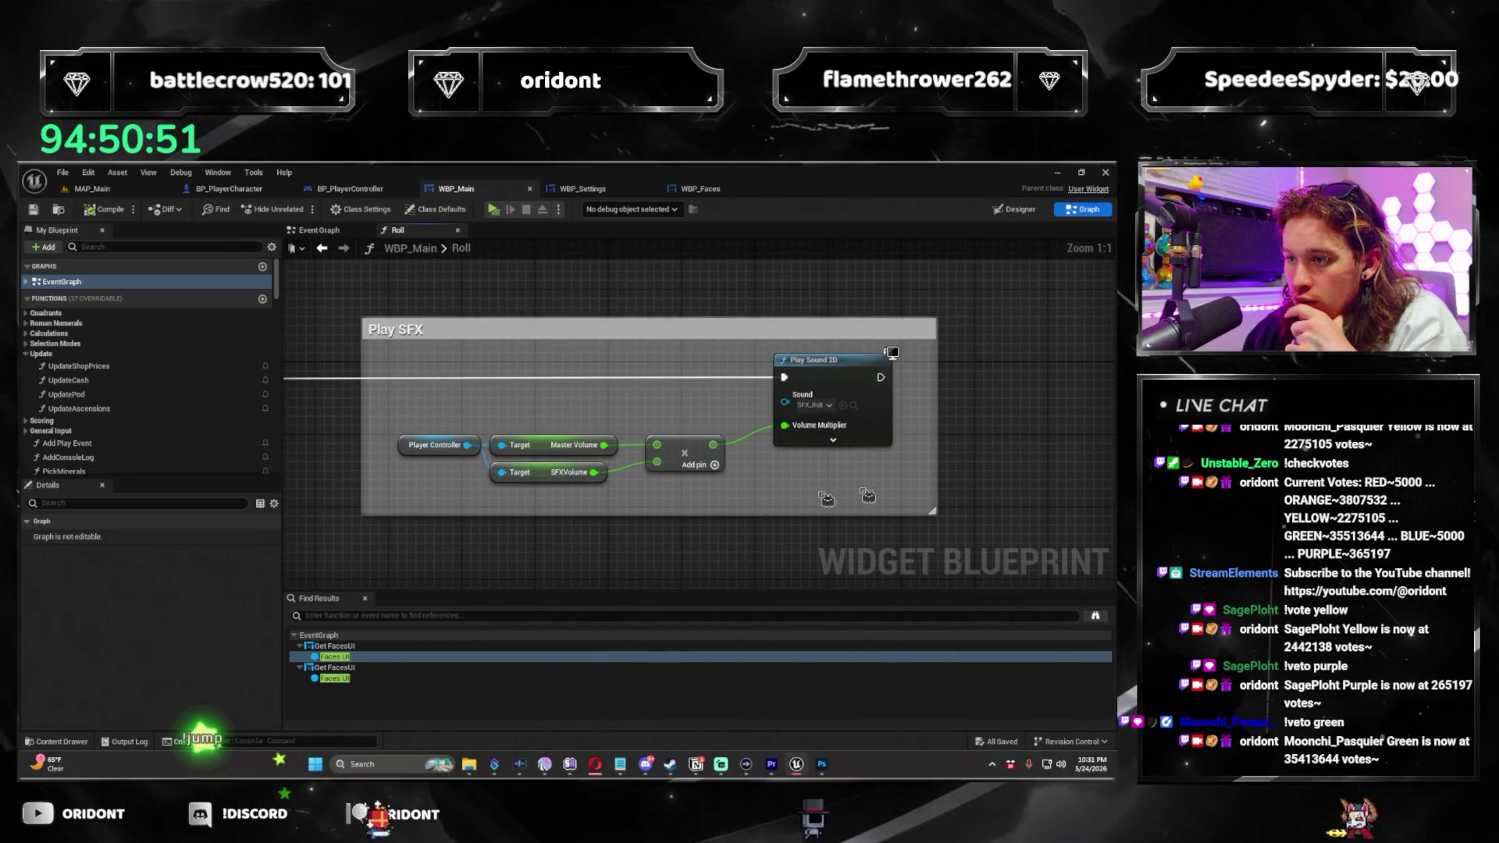
{"action": "left_click", "coordinate": [833, 440]}
{"action": "scroll", "coordinate": [827, 468], "scroll_direction": "down", "scroll_amount": 2}
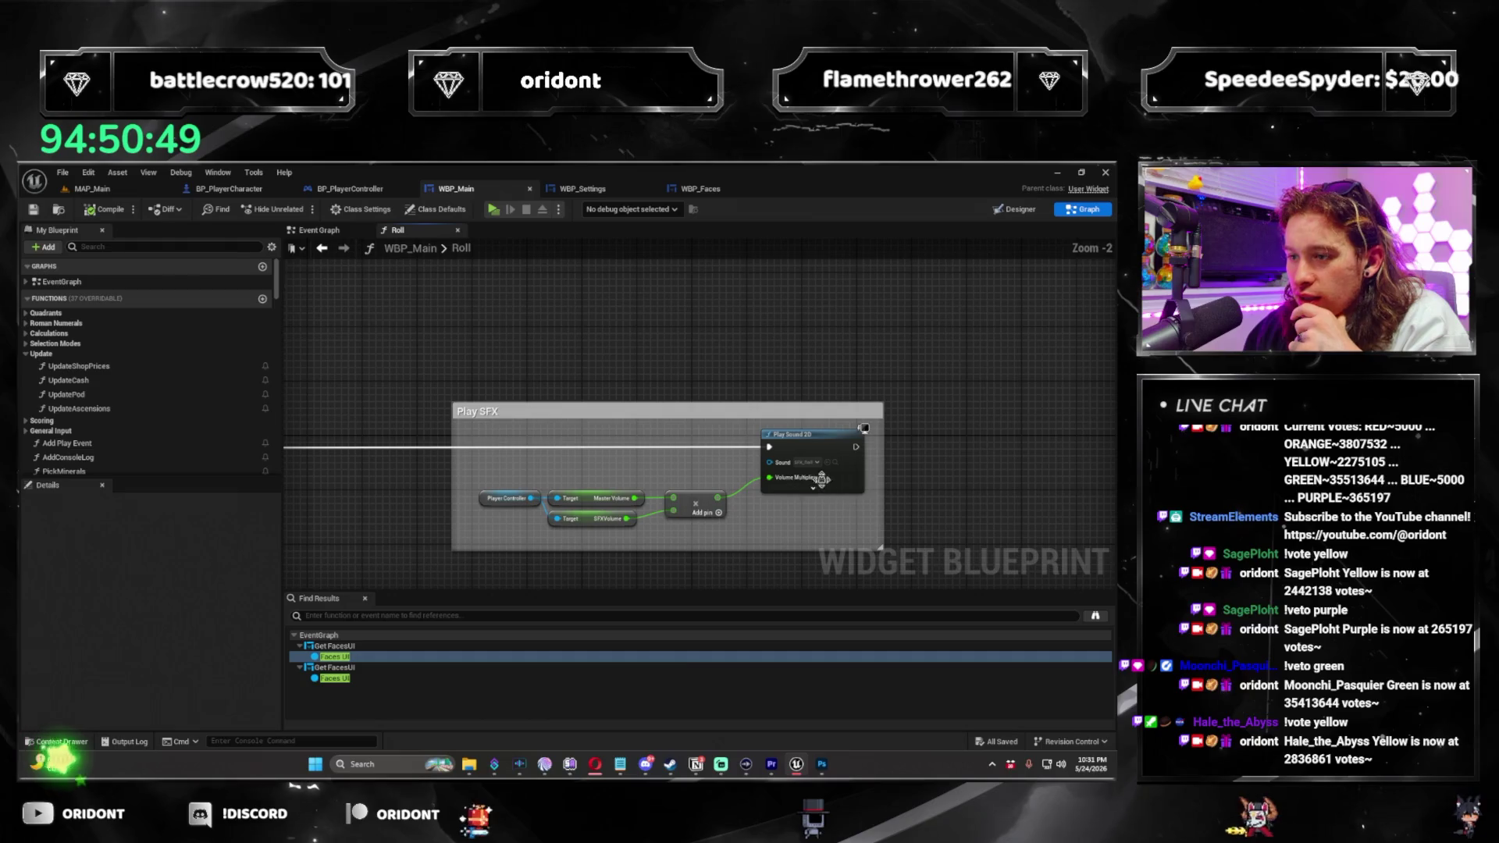
{"action": "scroll", "coordinate": [826, 492], "scroll_direction": "up", "scroll_amount": 2}
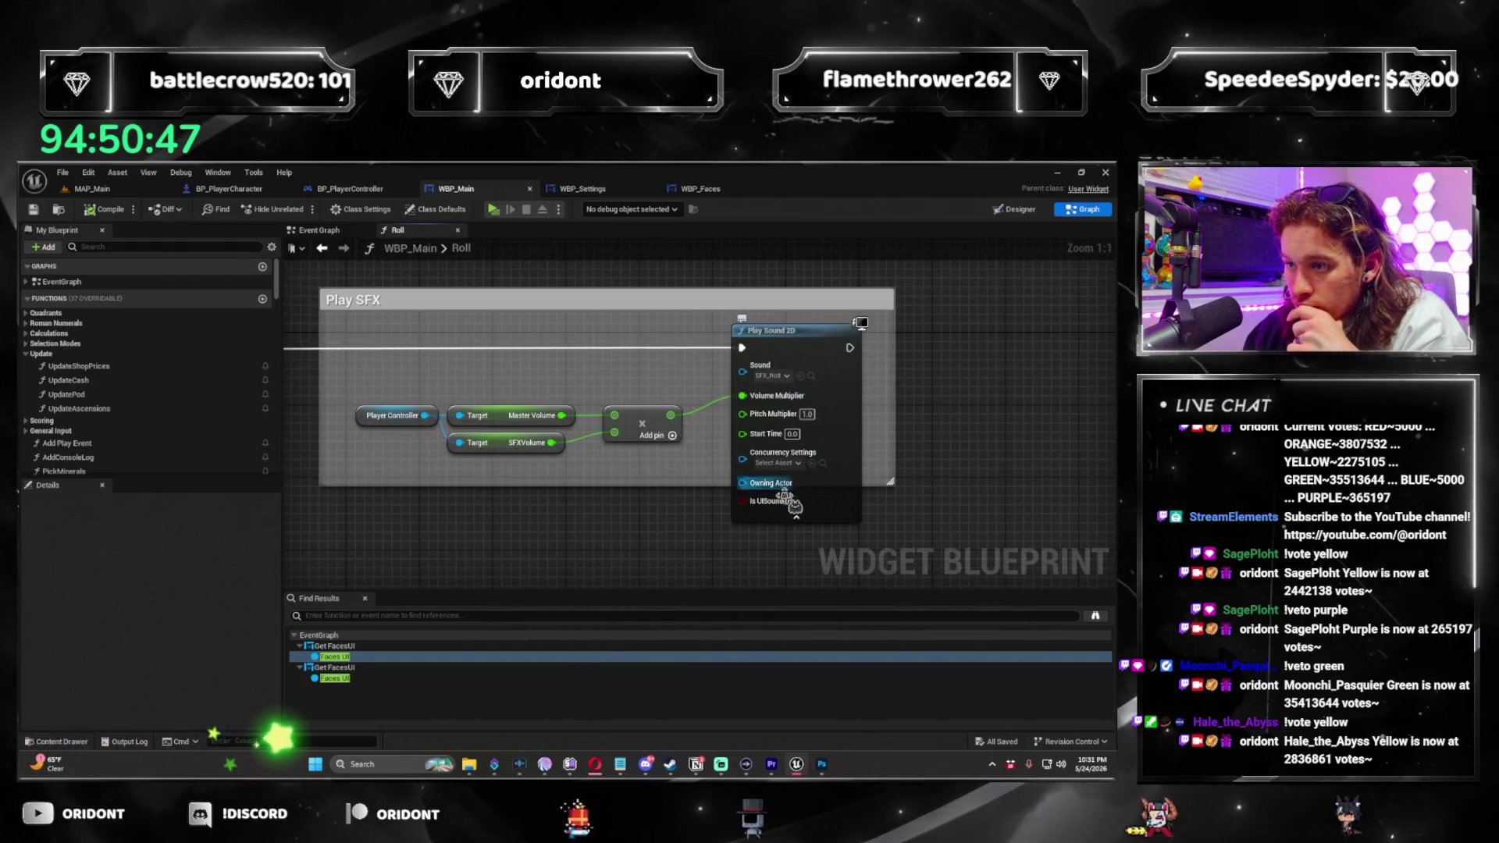
{"action": "left_click", "coordinate": [809, 519]}
{"action": "scroll", "coordinate": [687, 508], "scroll_direction": "down", "scroll_amount": 3}
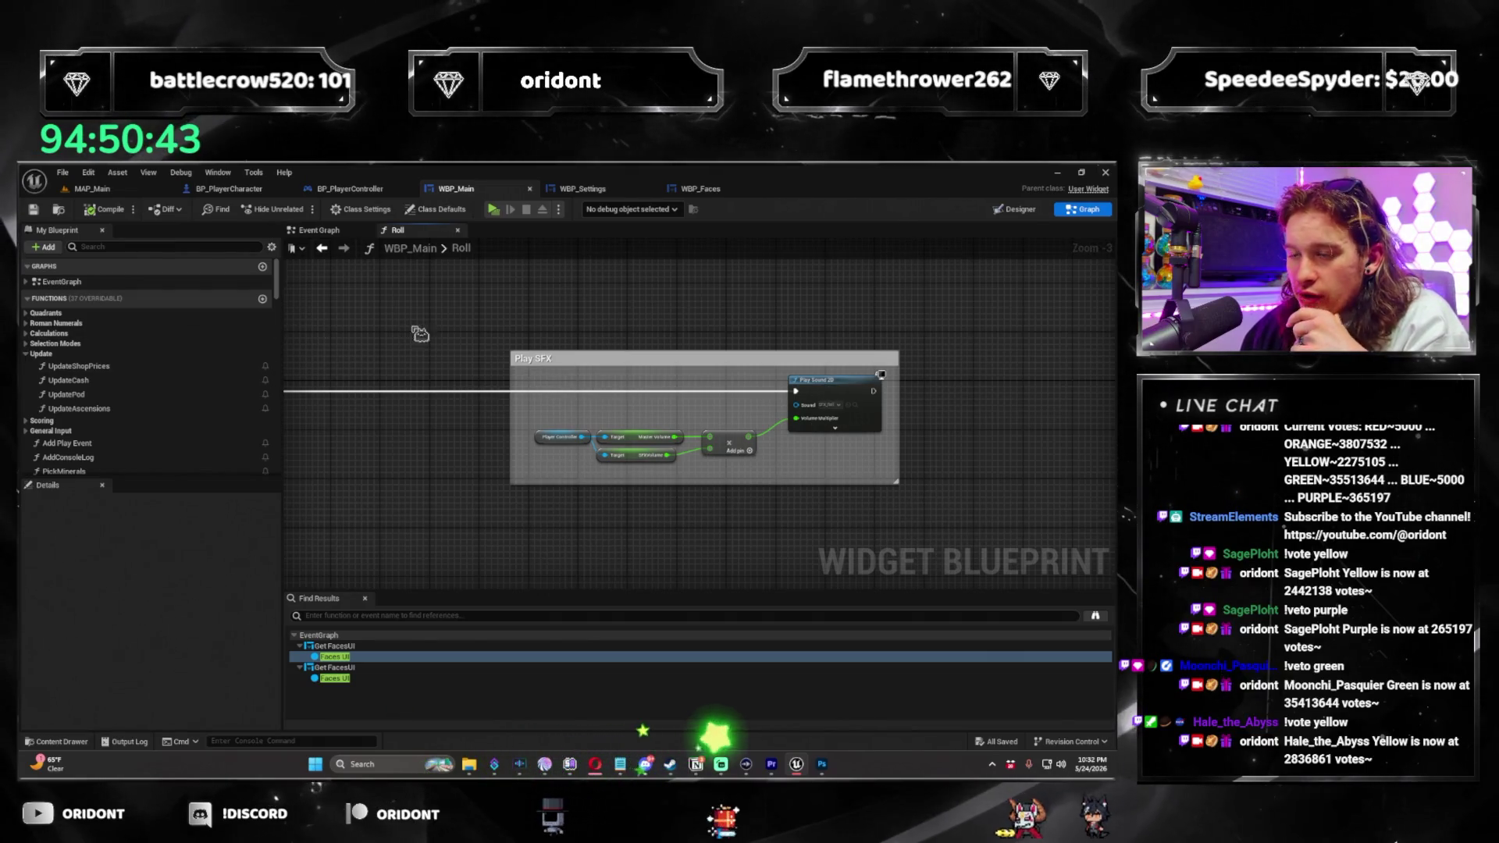
{"action": "scroll", "coordinate": [763, 428], "scroll_direction": "up", "scroll_amount": 2}
{"action": "scroll", "coordinate": [763, 422], "scroll_direction": "down", "scroll_amount": 3}
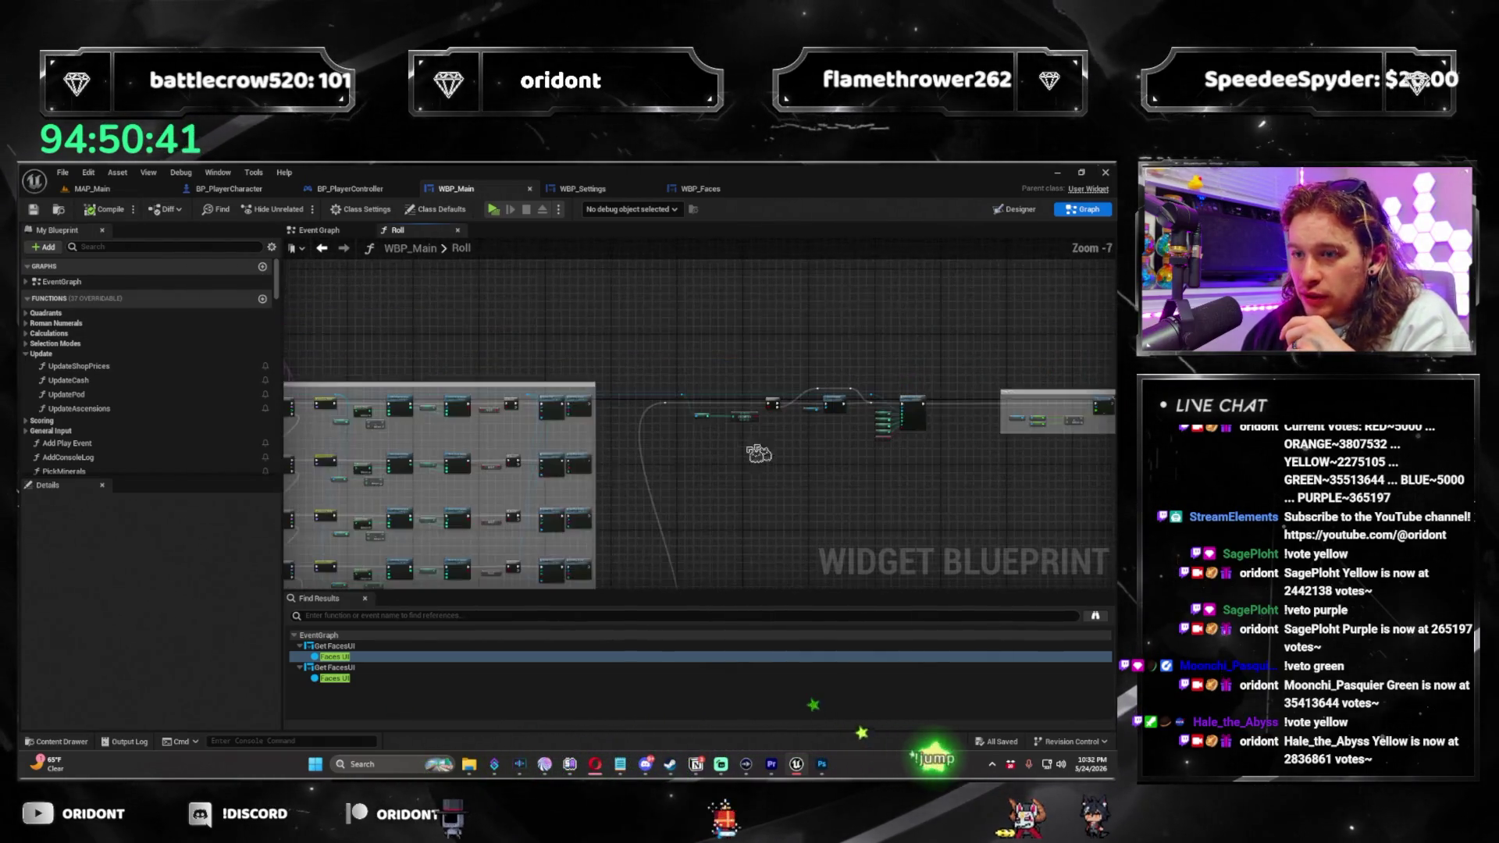
{"action": "scroll", "coordinate": [705, 482], "scroll_direction": "up", "scroll_amount": 3}
{"action": "scroll", "coordinate": [705, 483], "scroll_direction": "down", "scroll_amount": 3}
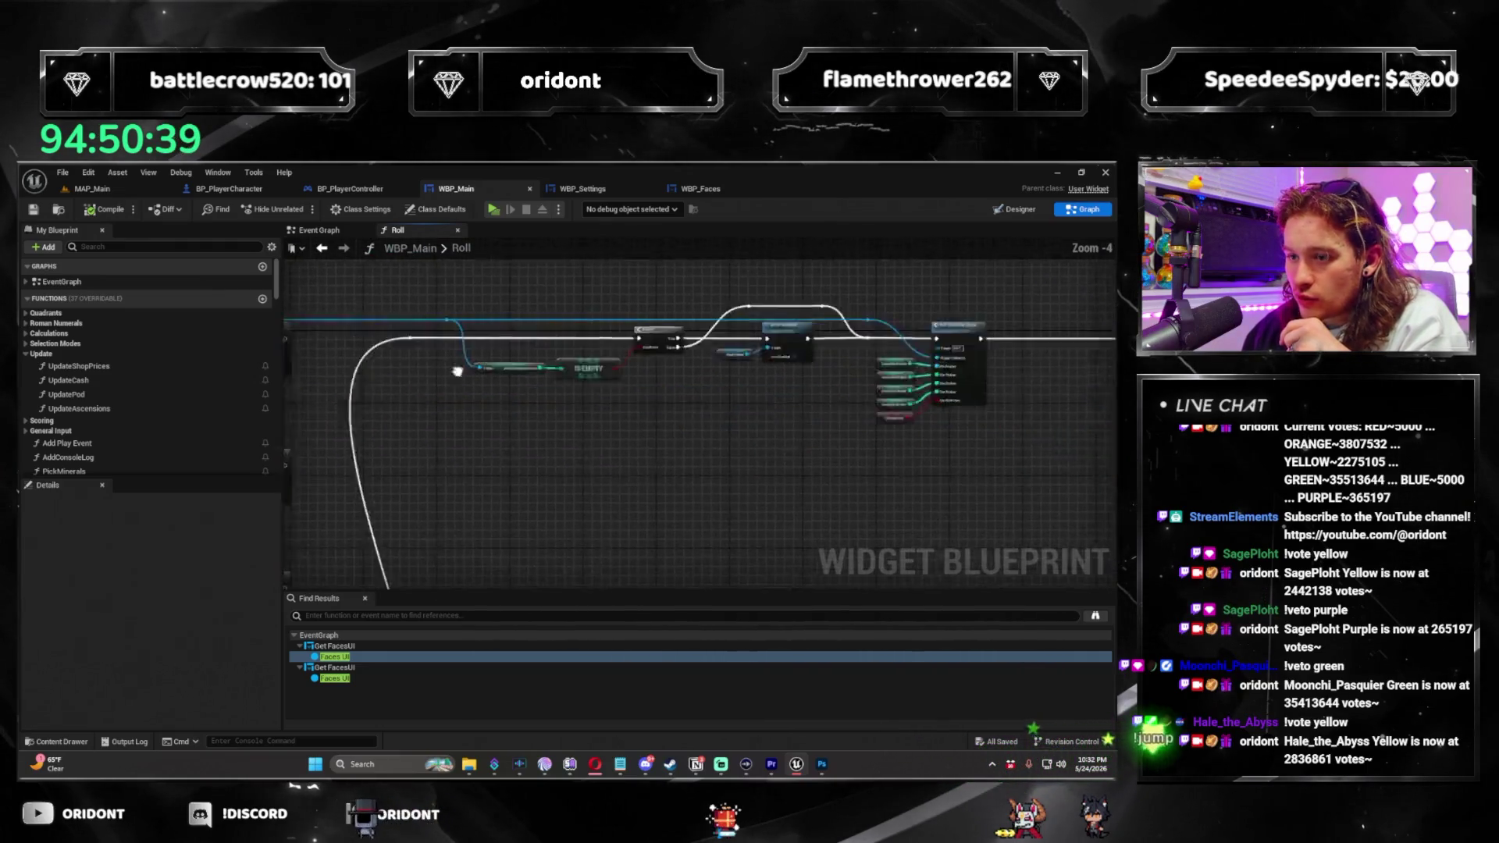
{"action": "scroll", "coordinate": [451, 495], "scroll_direction": "up", "scroll_amount": 2}
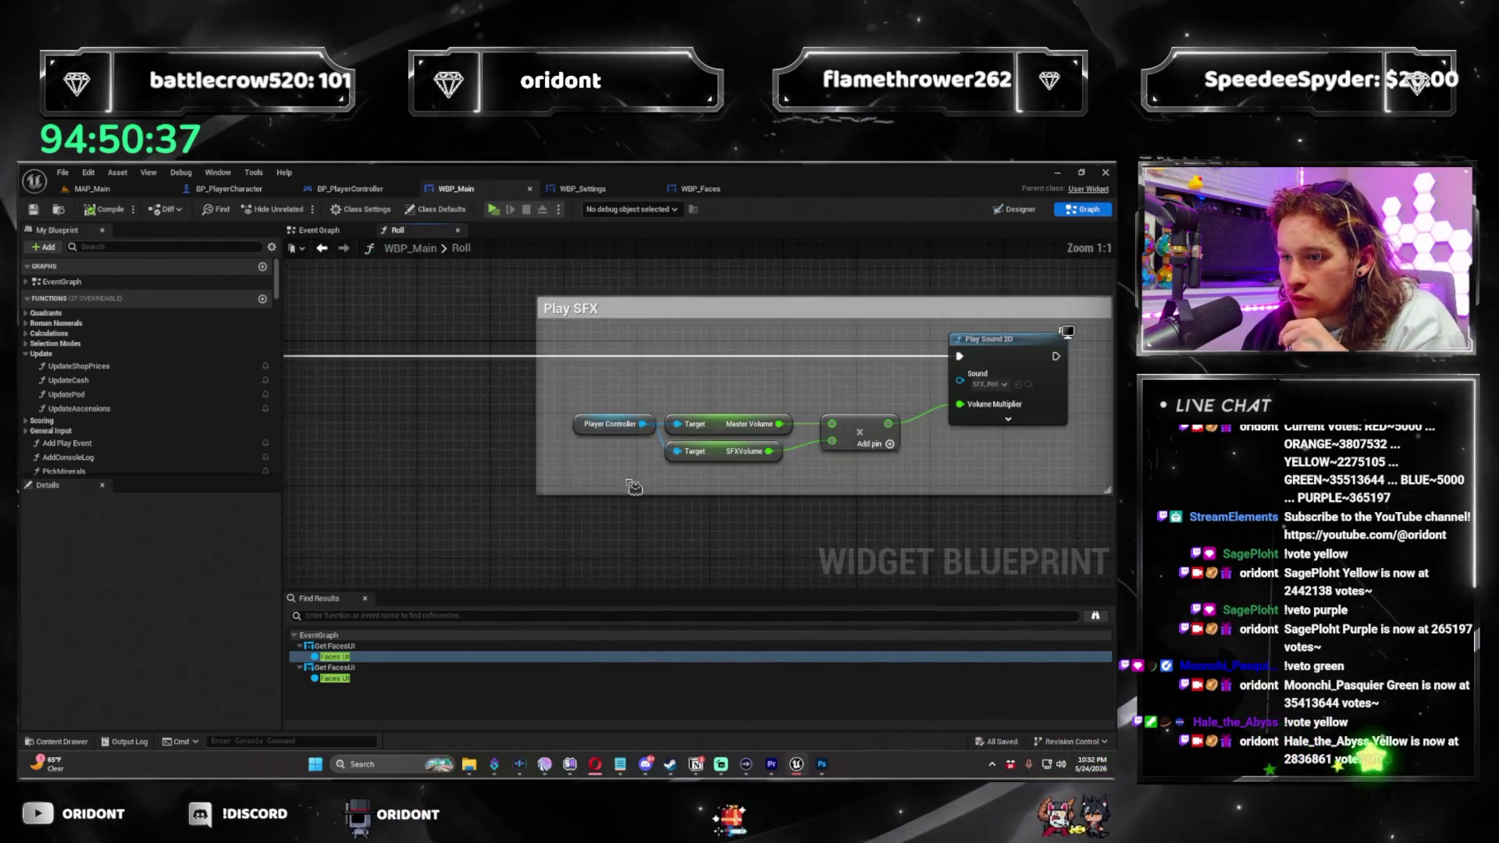
{"action": "scroll", "coordinate": [452, 496], "scroll_direction": "down", "scroll_amount": 3}
{"action": "key", "text": "alt+p"}
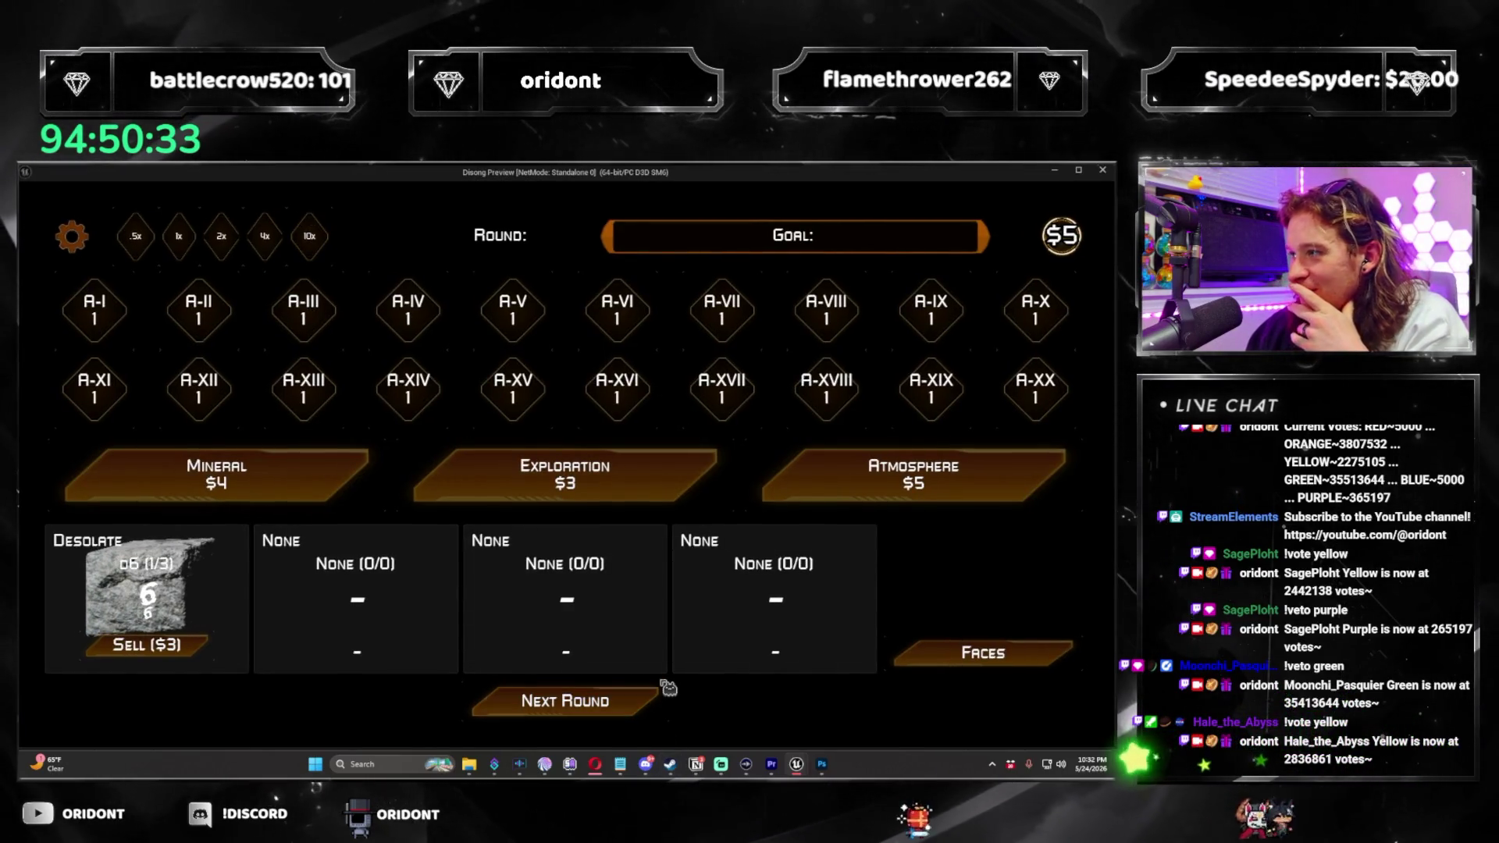
Buy an Atmosphere pack, add the Prolific d8 die, roll, and advance to round 2.
{"action": "left_click", "coordinate": [1030, 470]}
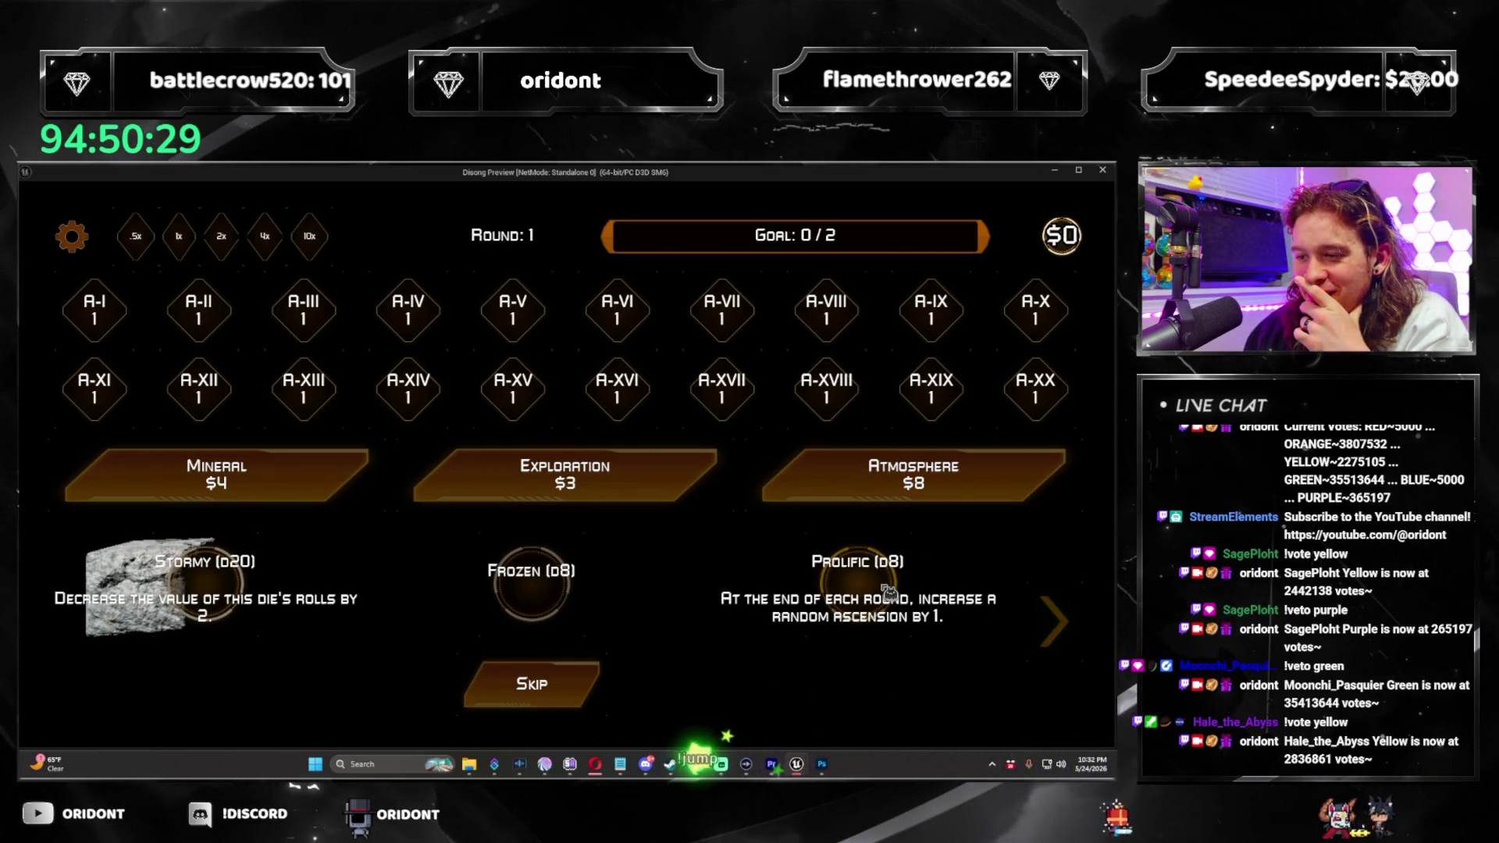
{"action": "left_click", "coordinate": [889, 591]}
{"action": "left_click", "coordinate": [600, 706]}
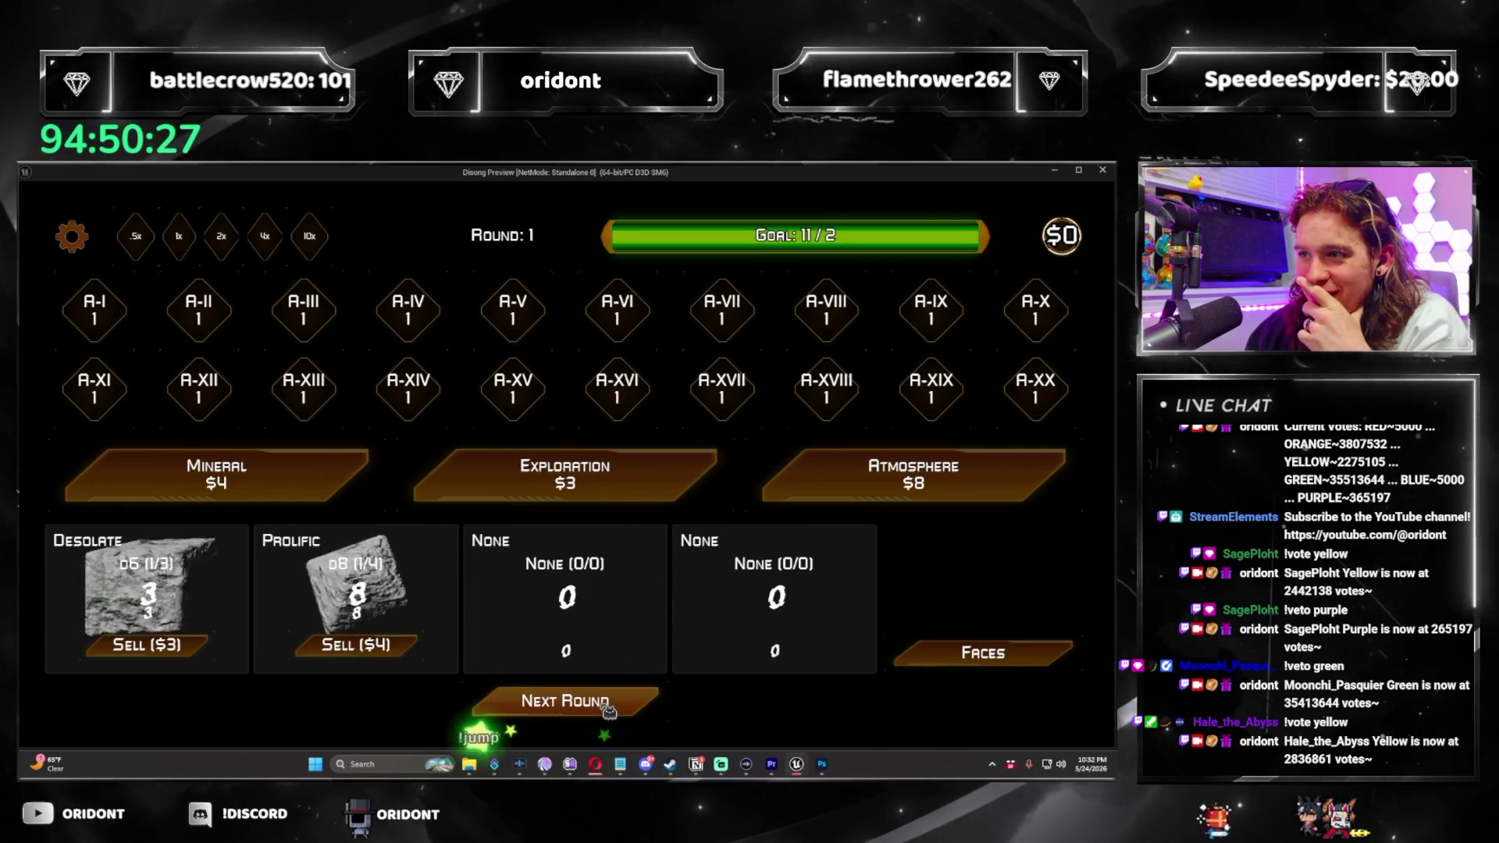
{"action": "left_click", "coordinate": [613, 707]}
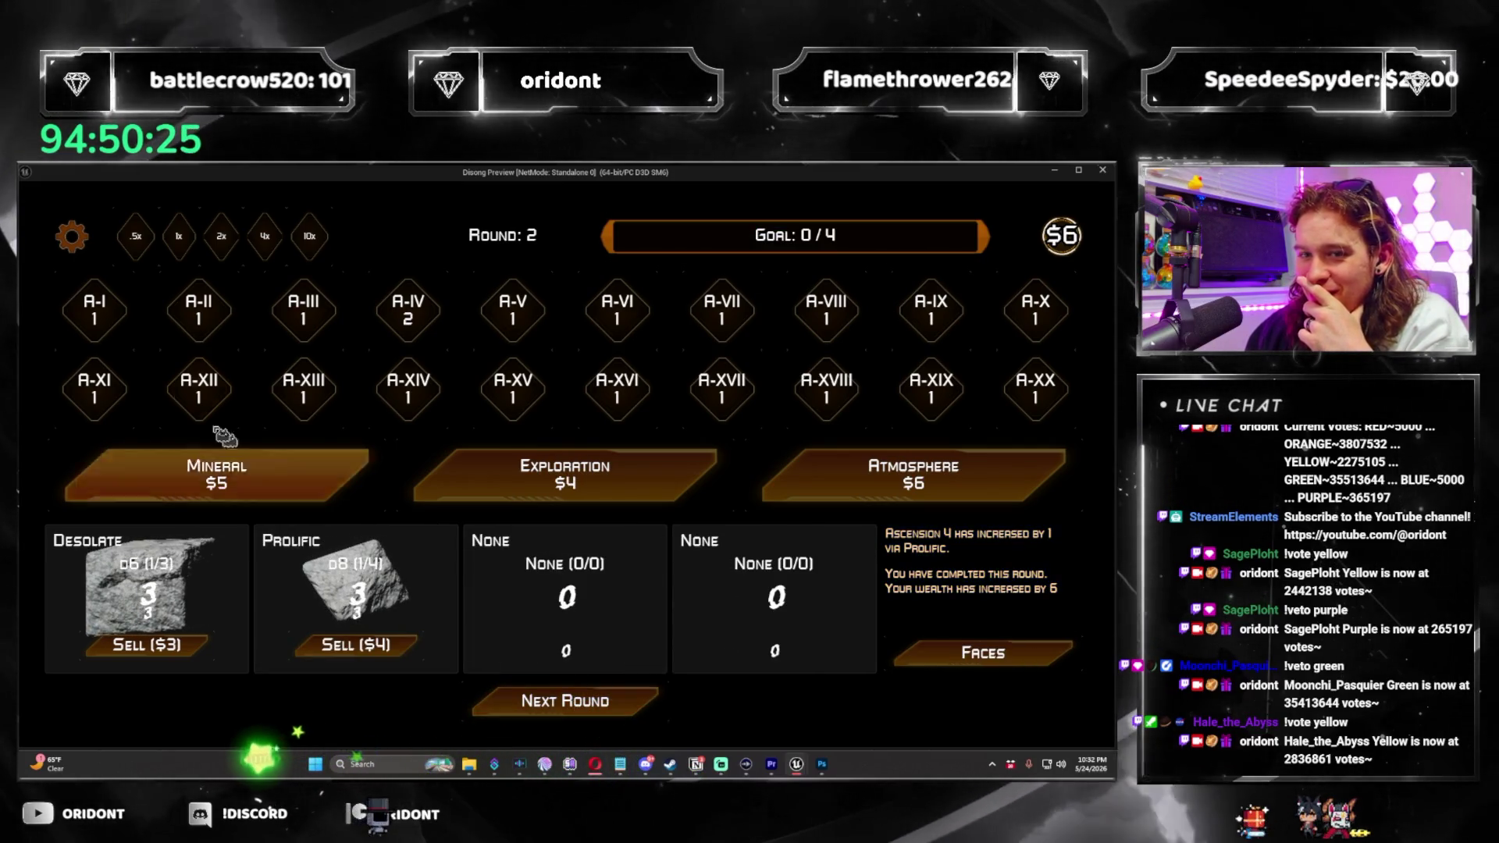
Lower the SFX volume in Settings, exit via the red X, and buy another Atmosphere pack.
{"action": "left_click", "coordinate": [72, 236]}
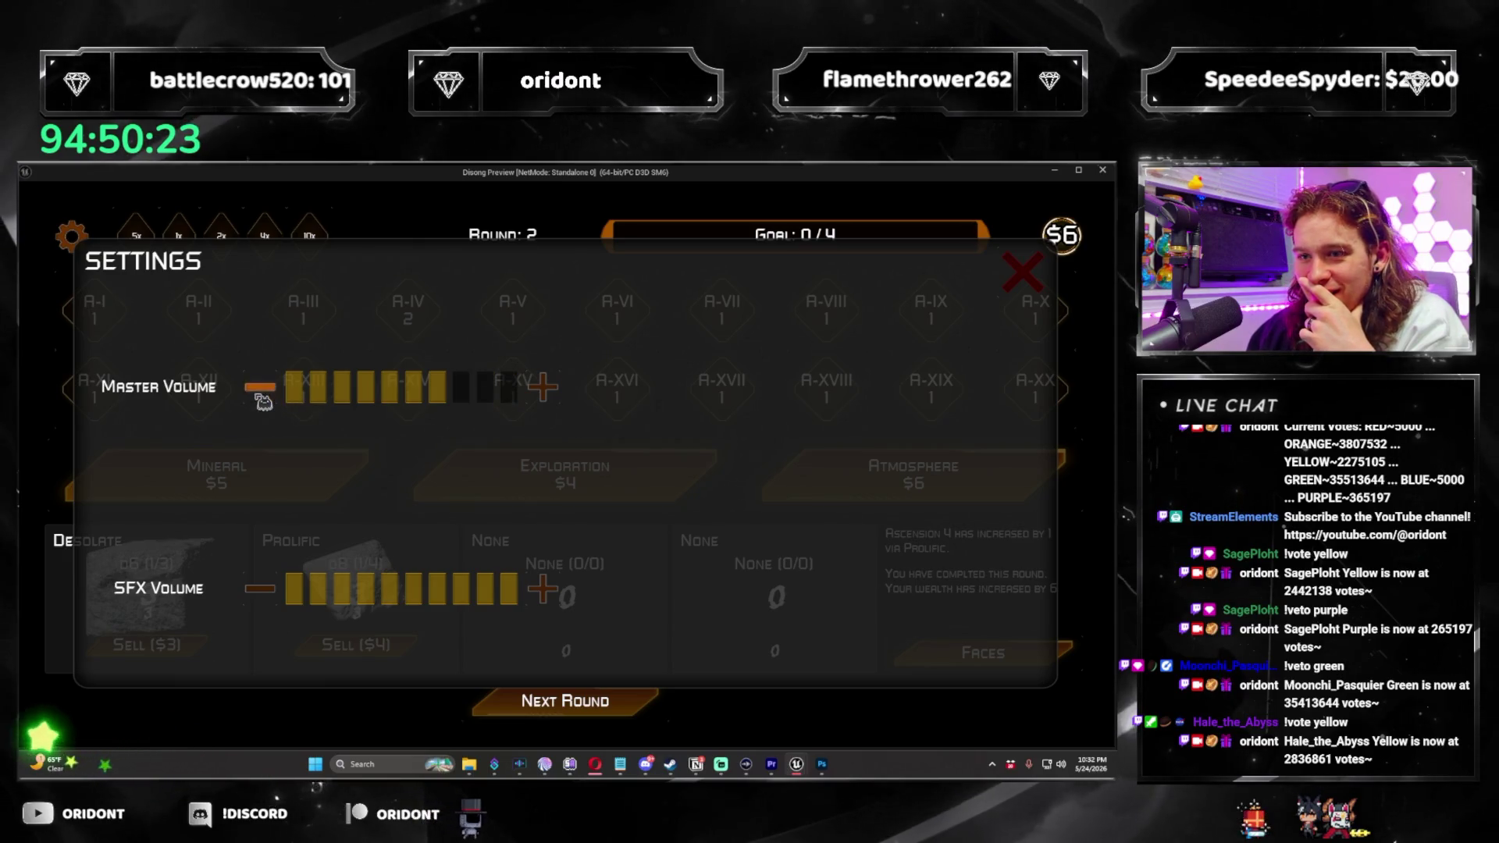
{"action": "left_click", "coordinate": [460, 589]}
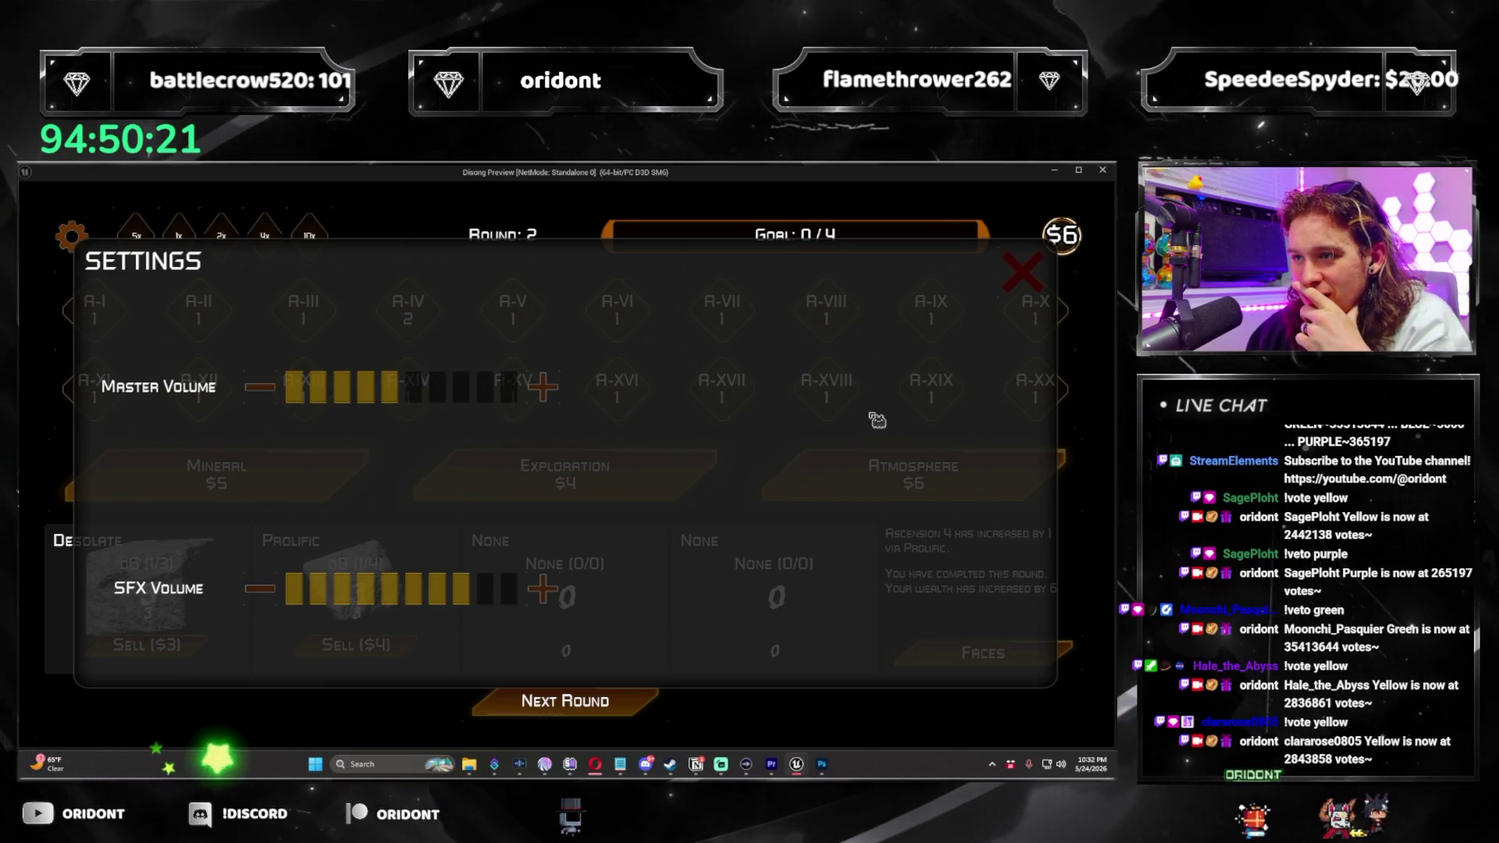
{"action": "left_click", "coordinate": [1032, 285]}
{"action": "left_click", "coordinate": [625, 708]}
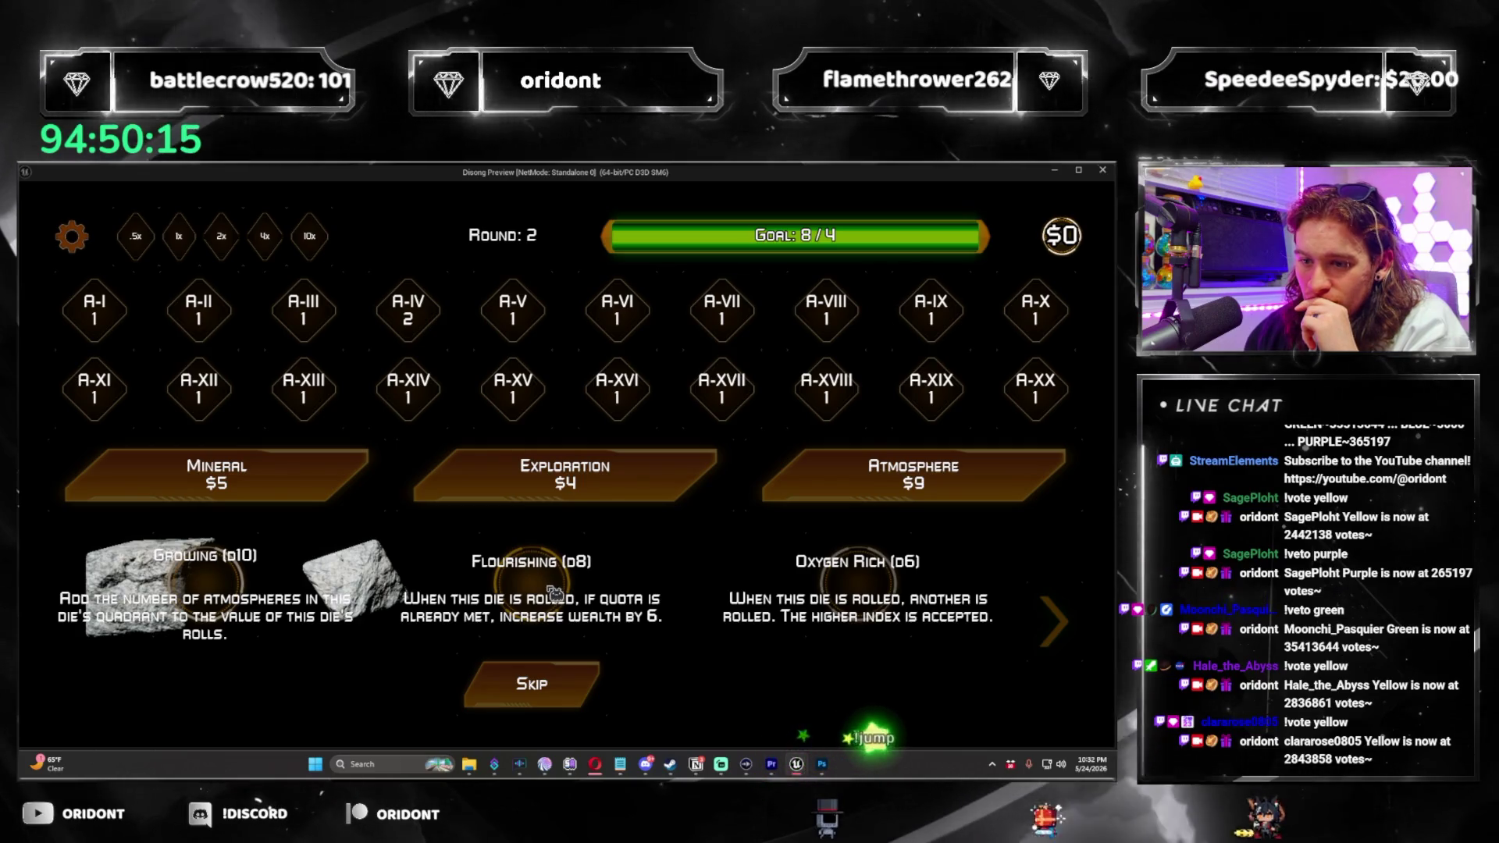
In round 3, add the Flourishing d8, a Fertile effect and a Glimmering d4 die.
{"action": "left_click", "coordinate": [553, 593]}
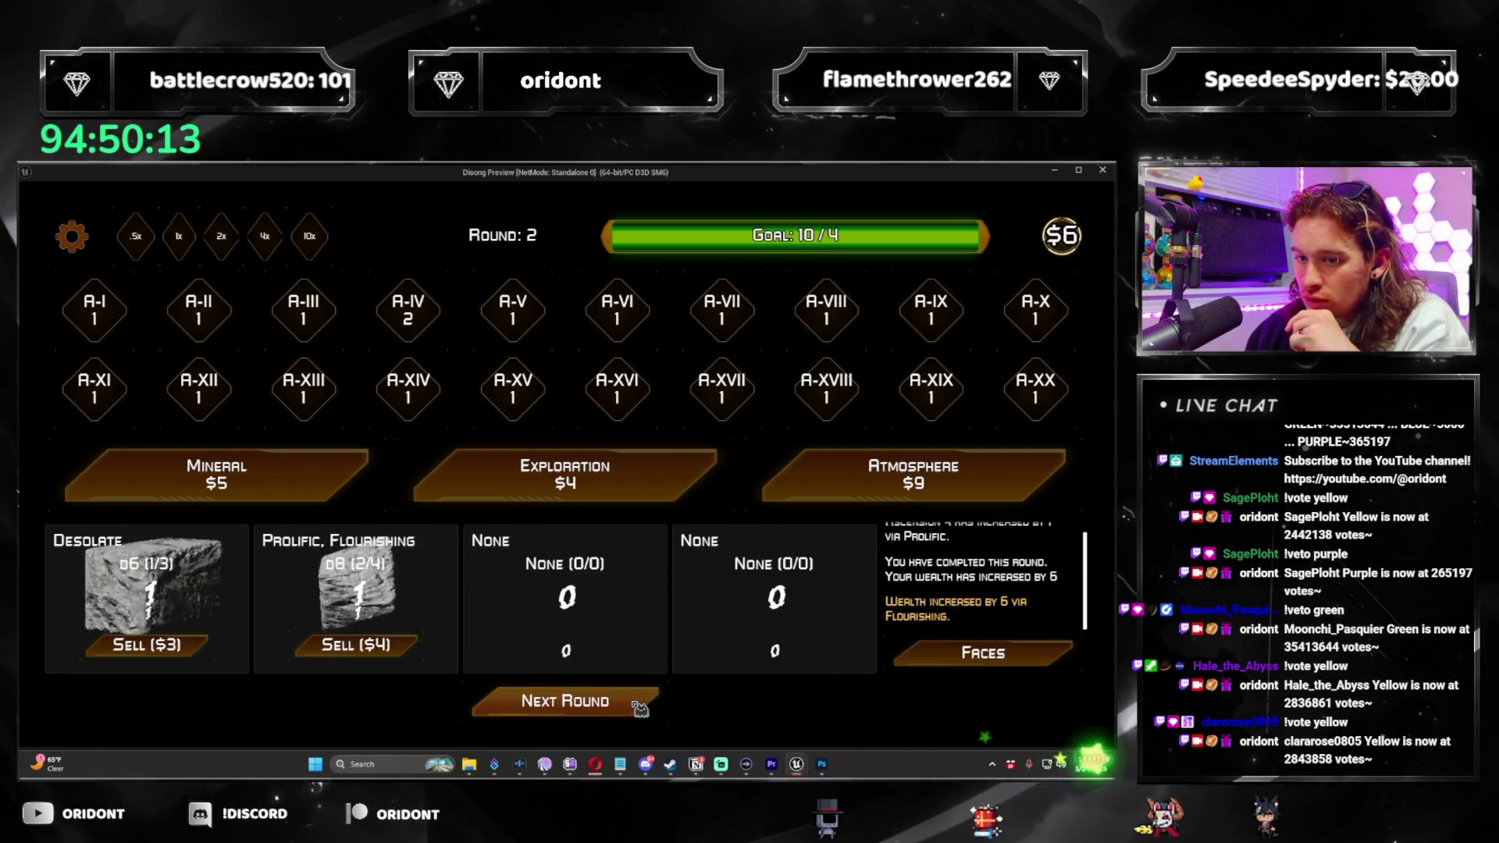
{"action": "left_click", "coordinate": [640, 707]}
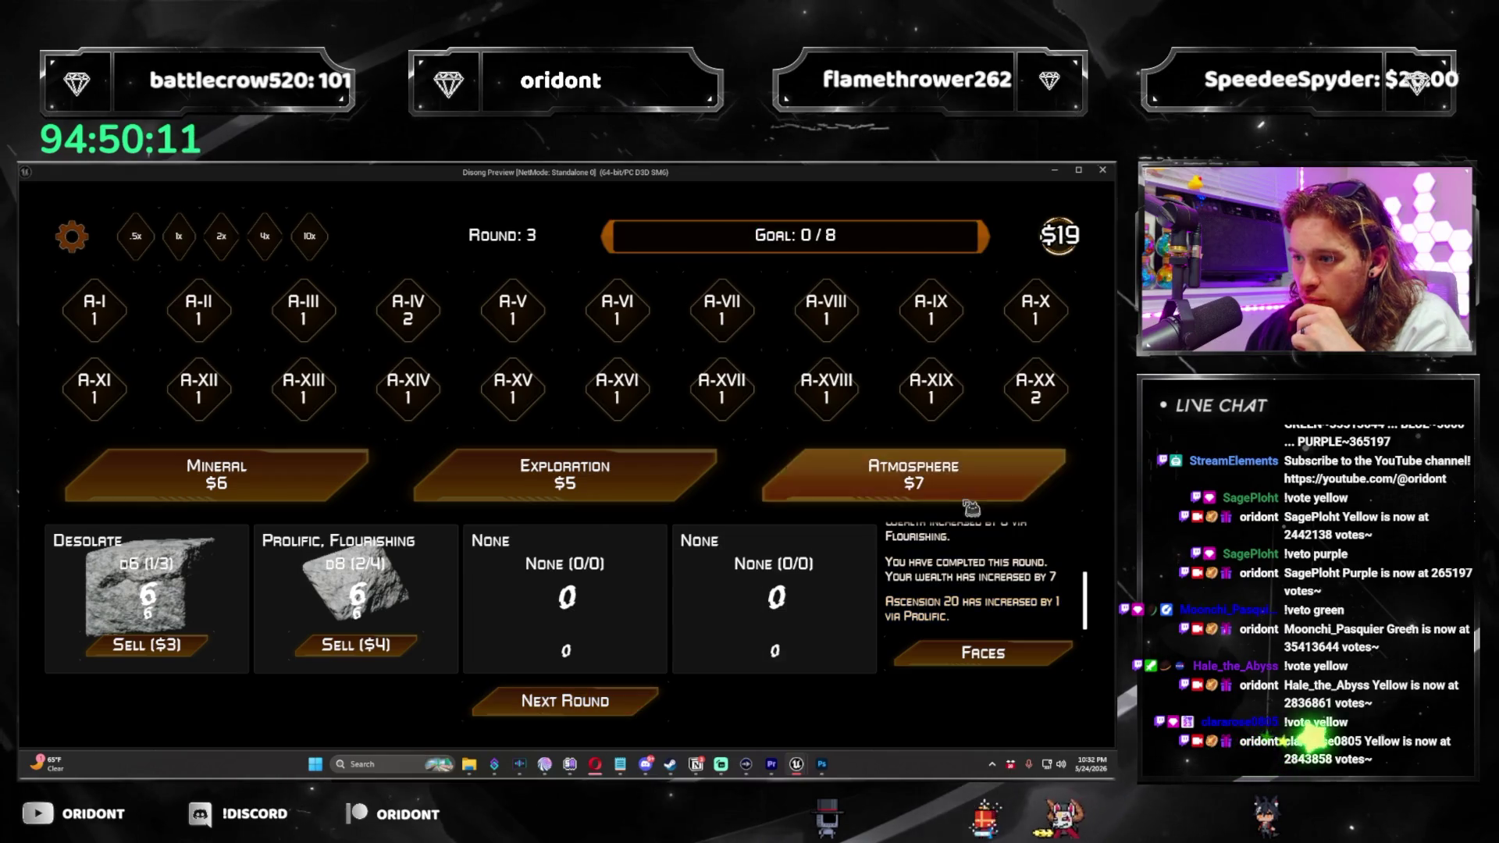
{"action": "left_click", "coordinate": [929, 492]}
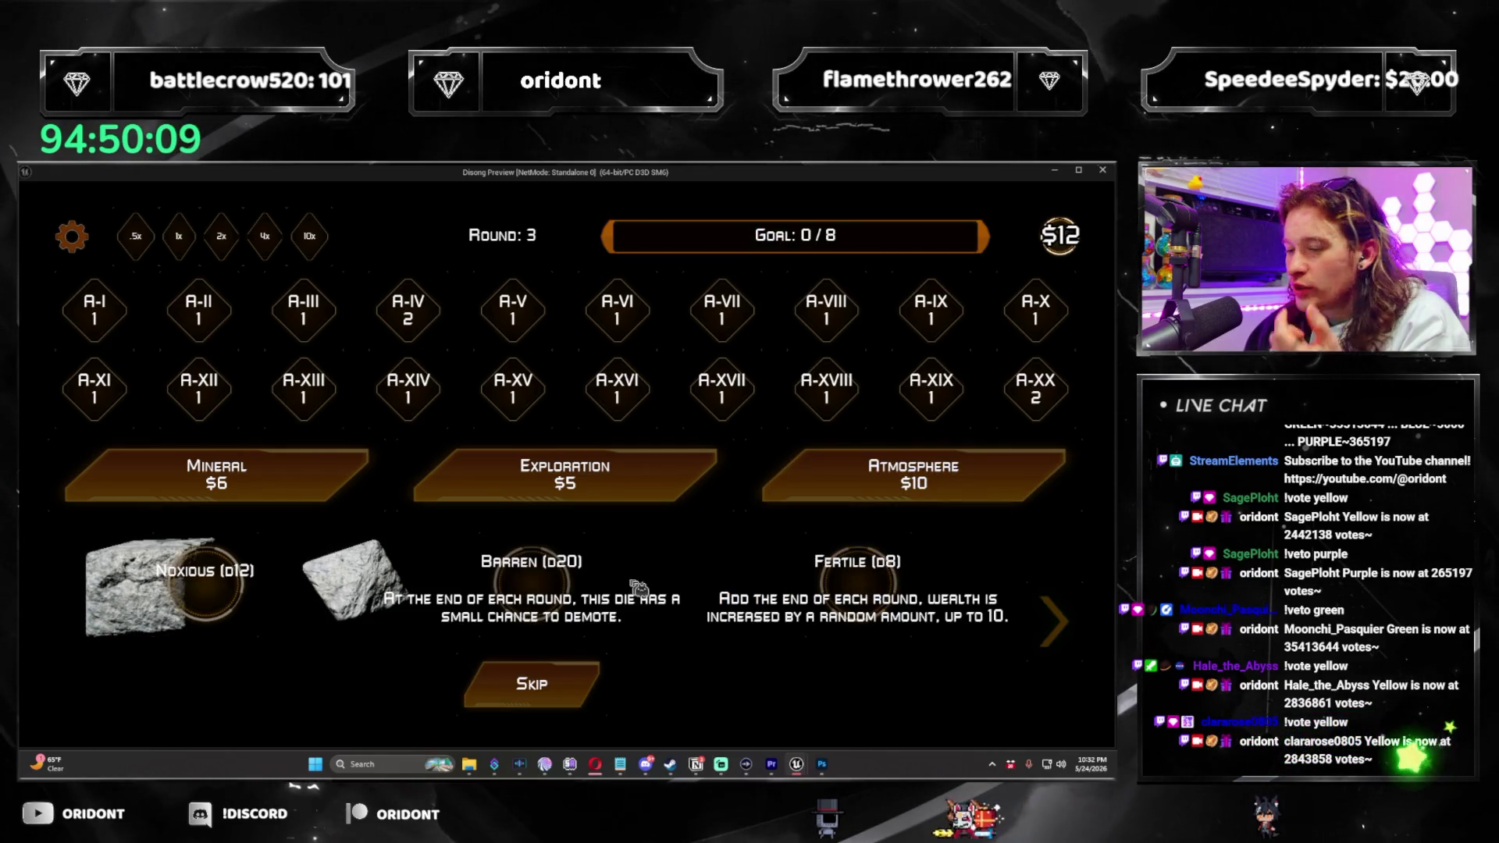
{"action": "left_click", "coordinate": [894, 590]}
{"action": "left_click", "coordinate": [643, 709]}
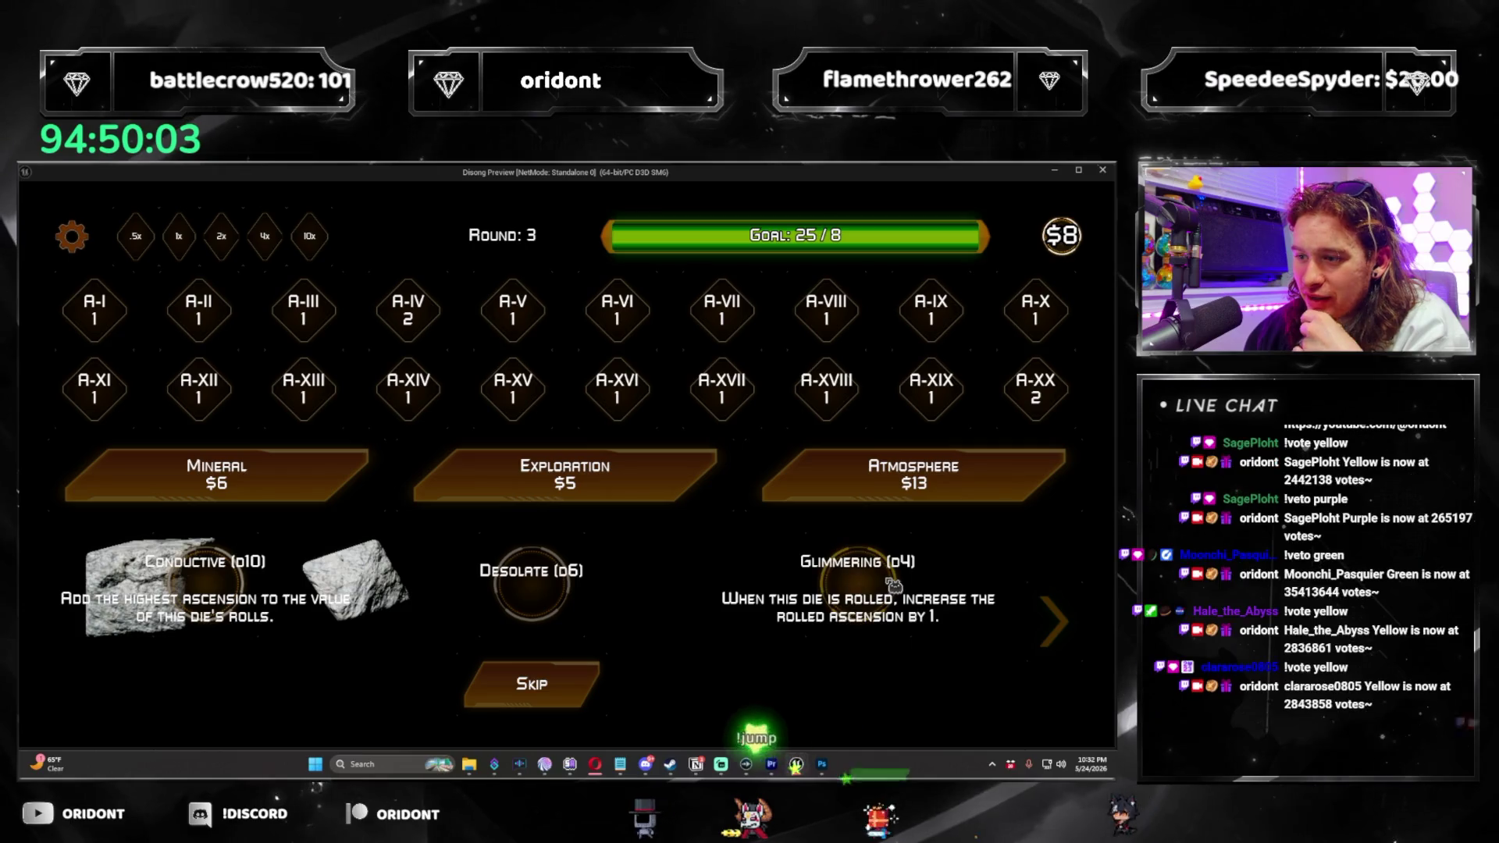
{"action": "left_click", "coordinate": [891, 585]}
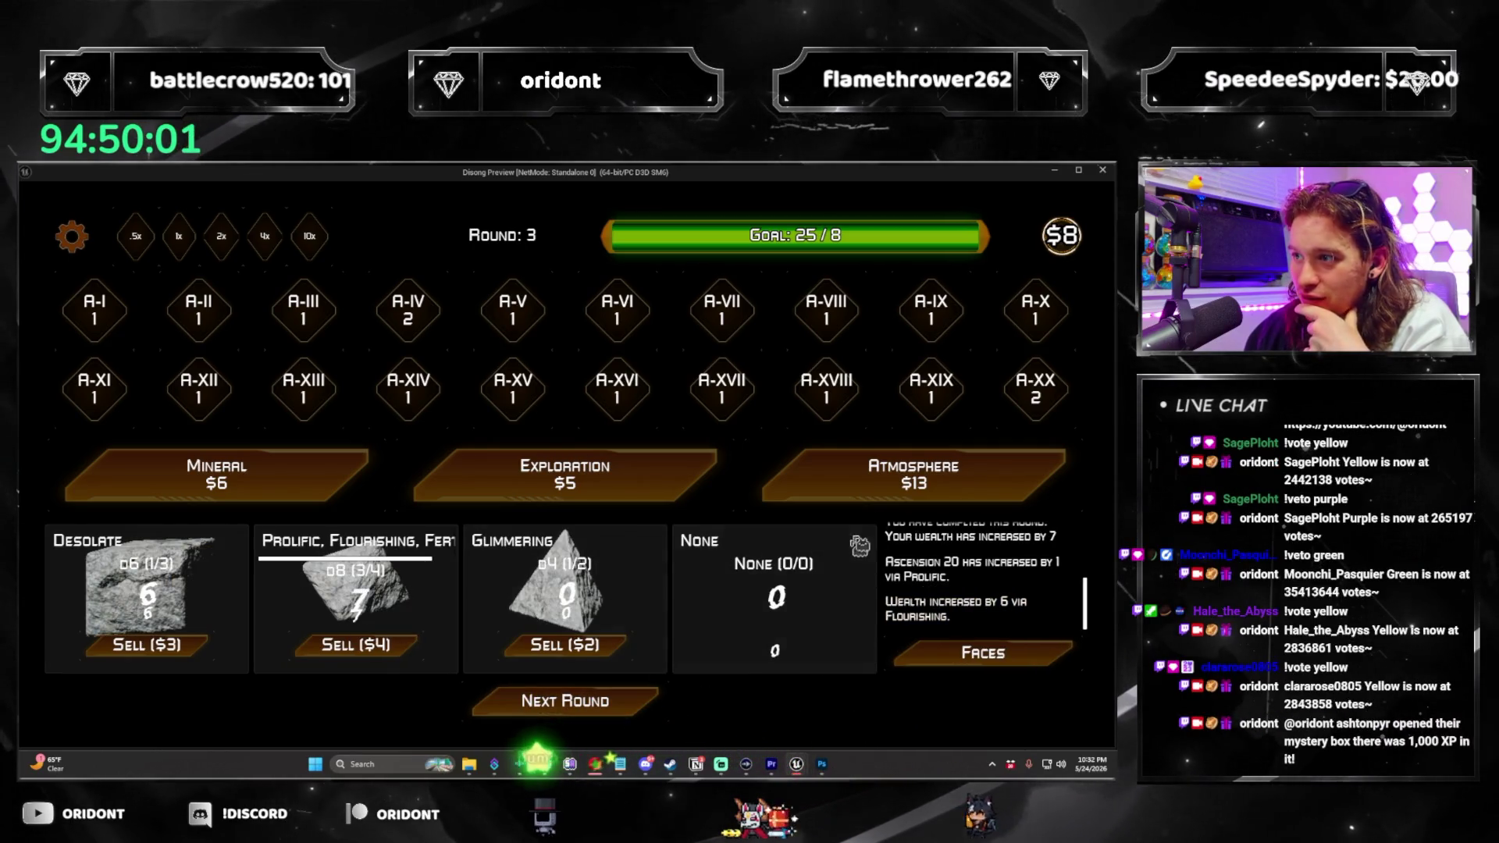
Apply Modular Structures to Quadrant 2, roll, and set a die face to 11.
{"action": "left_click", "coordinate": [662, 500]}
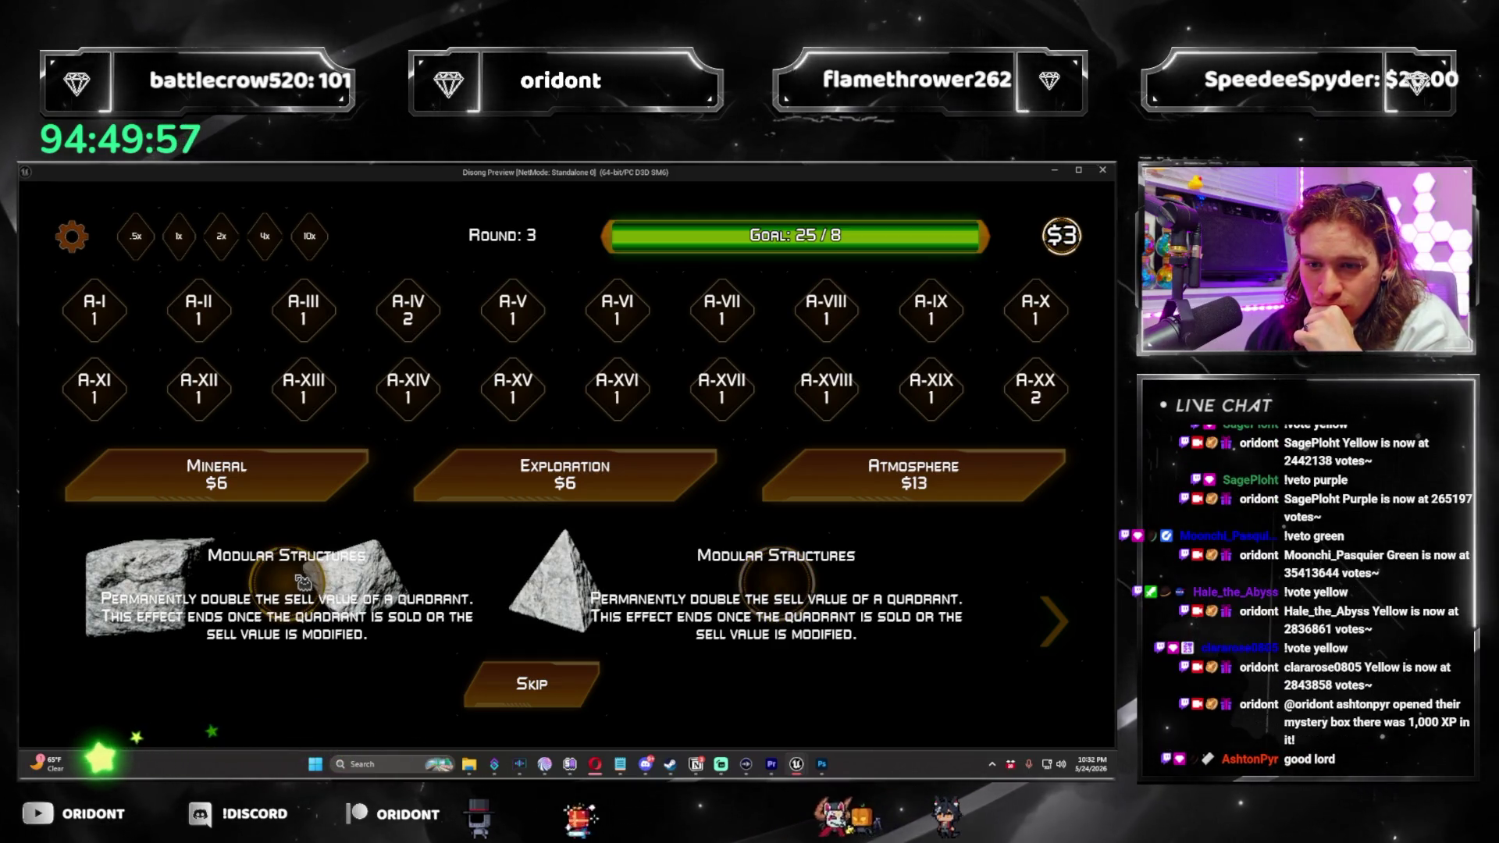
{"action": "left_click", "coordinate": [303, 582]}
{"action": "left_click", "coordinate": [911, 500]}
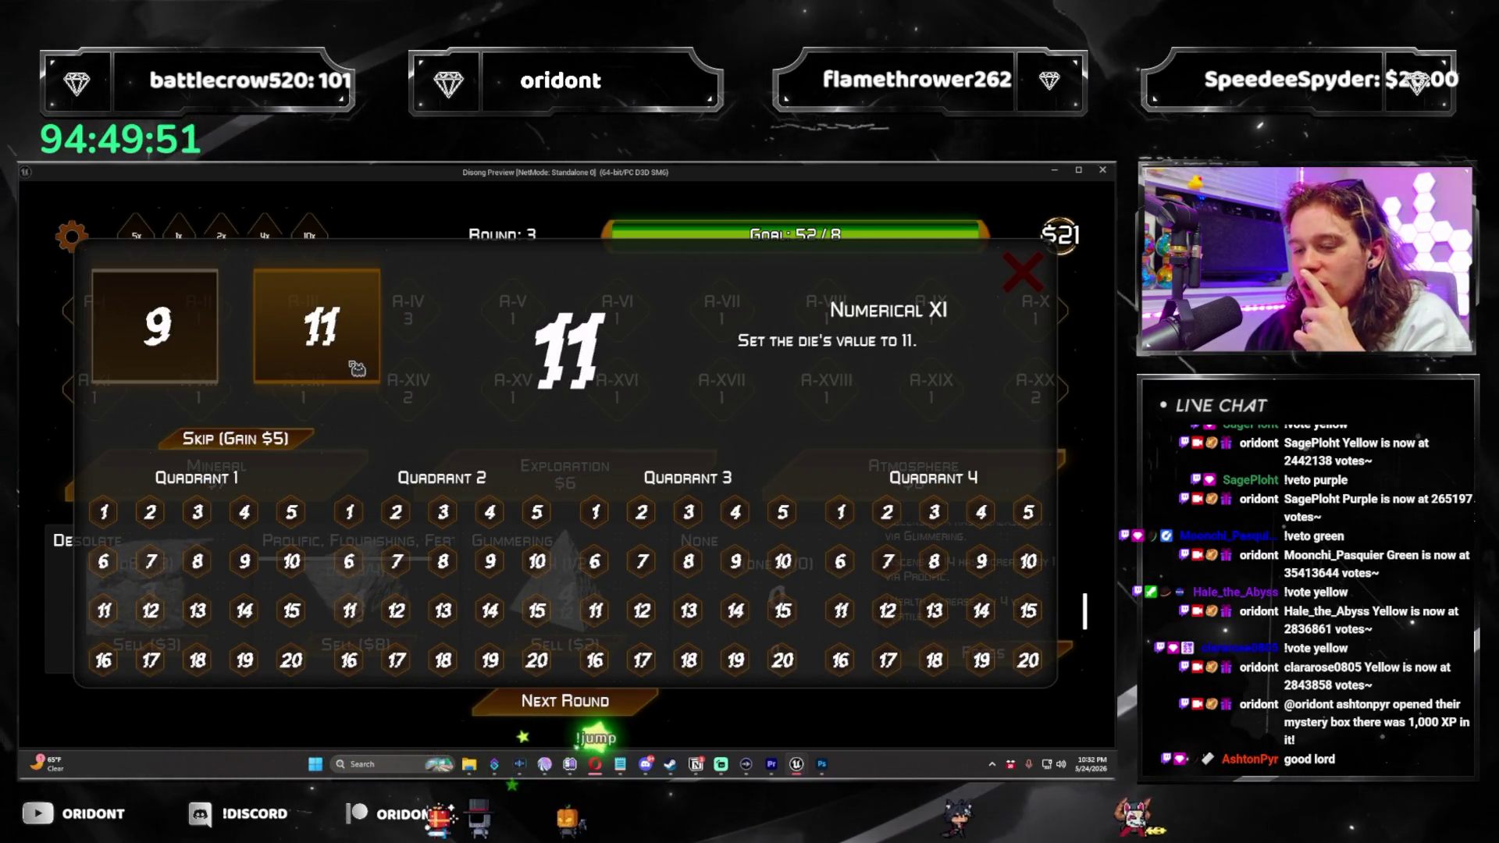
{"action": "left_click", "coordinate": [601, 513]}
In round 4, add the Eclipsing d20, apply Core Enforcement to Quadrant 2, and roll.
{"action": "left_click", "coordinate": [565, 700]}
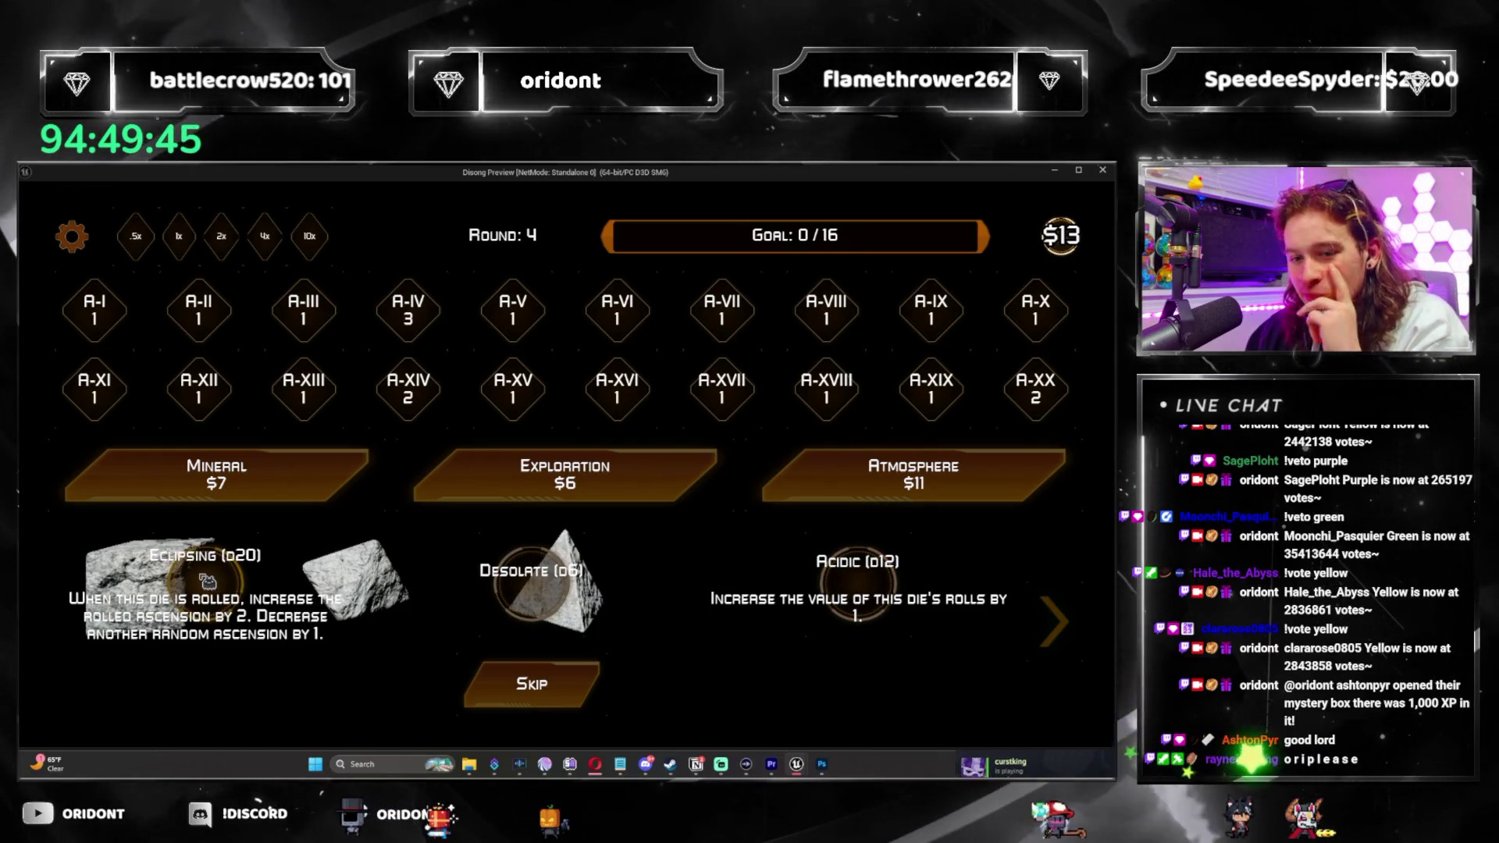
{"action": "left_click", "coordinate": [207, 582]}
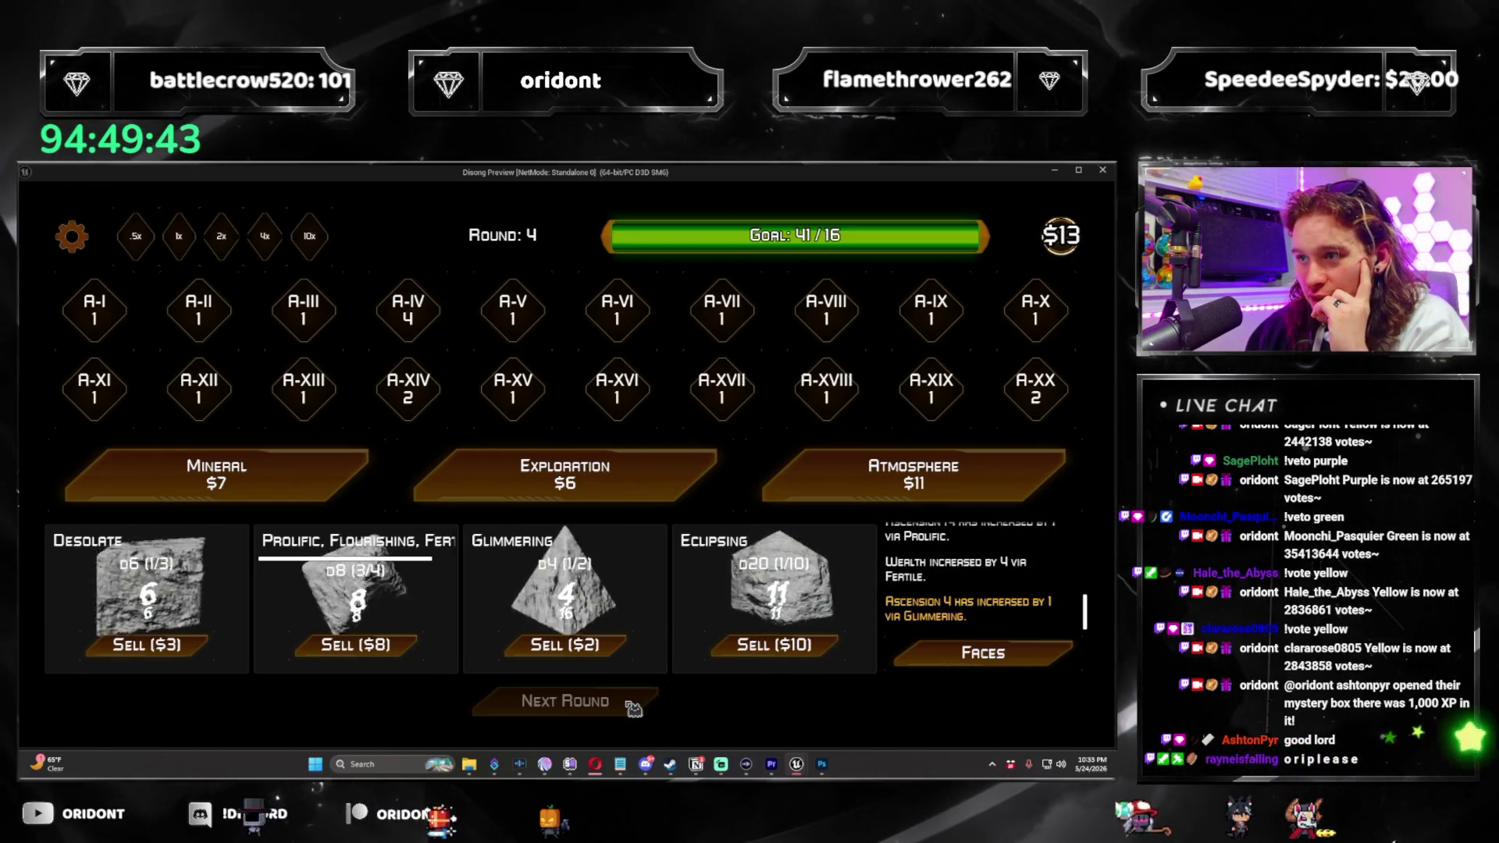
{"action": "left_click", "coordinate": [1050, 484]}
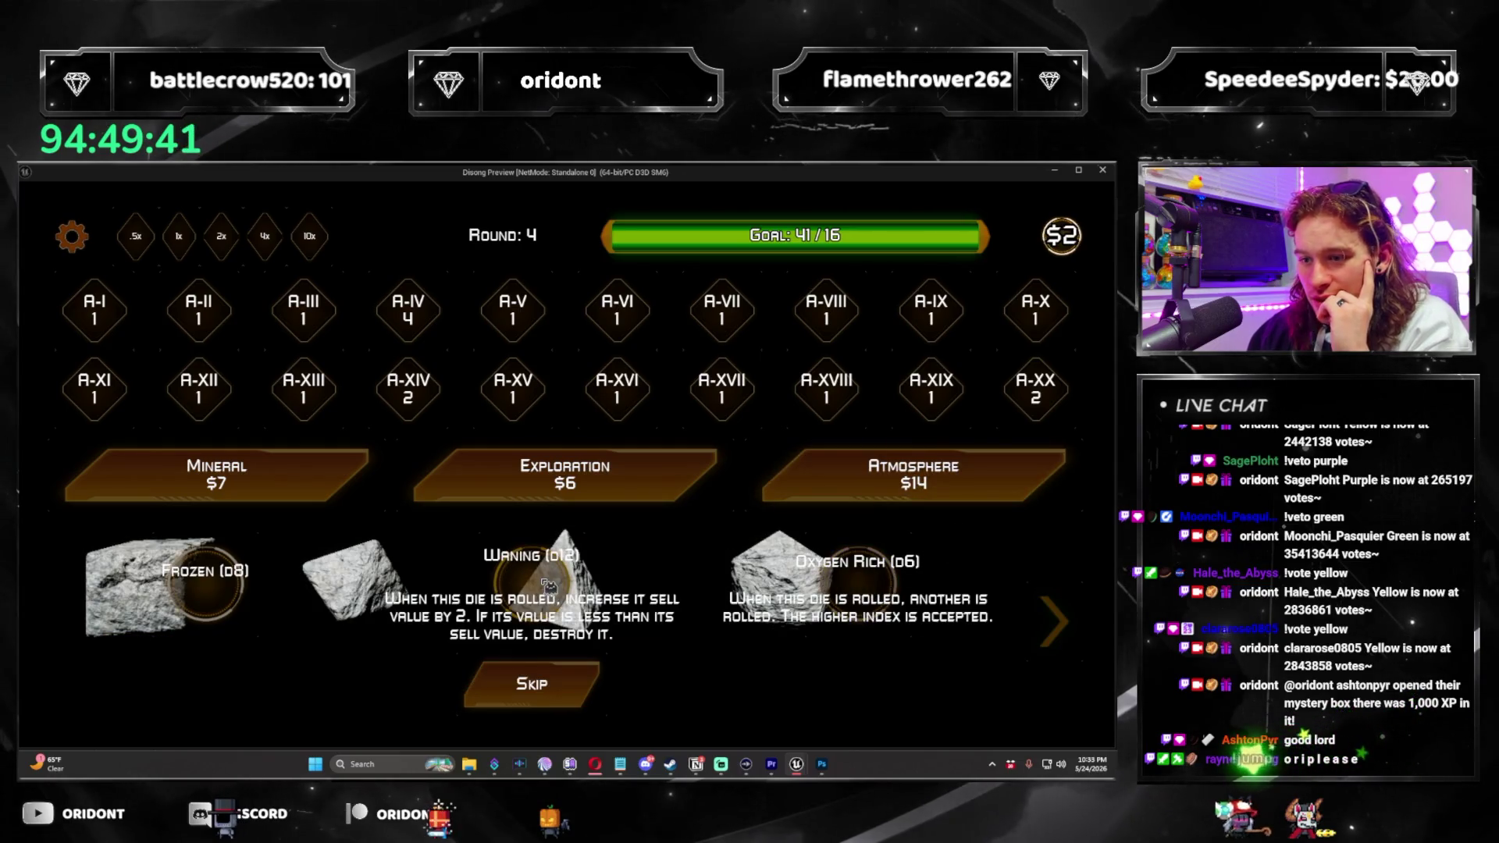
{"action": "left_click", "coordinate": [601, 695]}
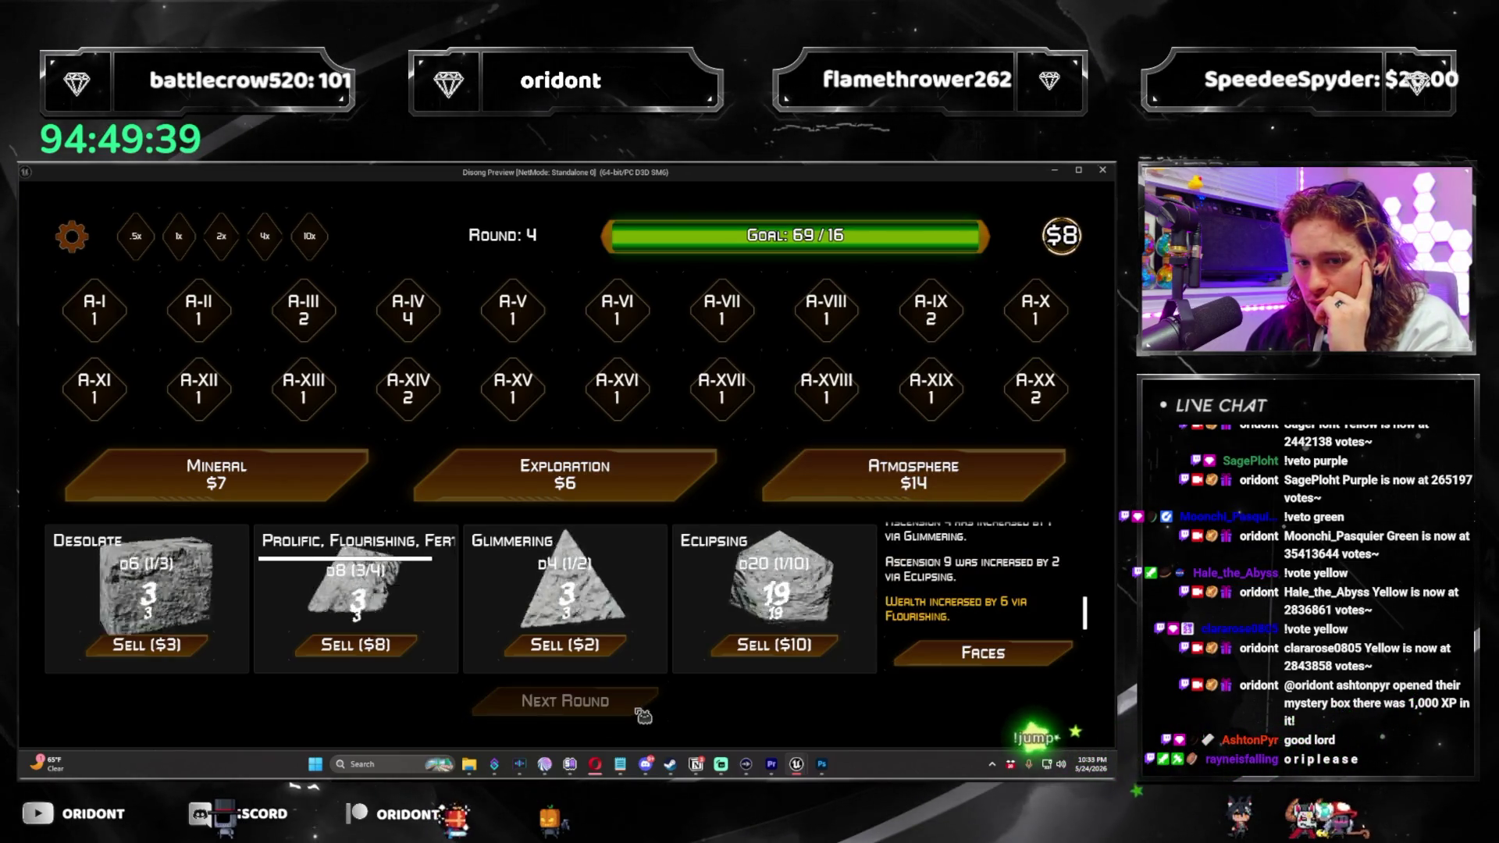
{"action": "left_click", "coordinate": [565, 475]}
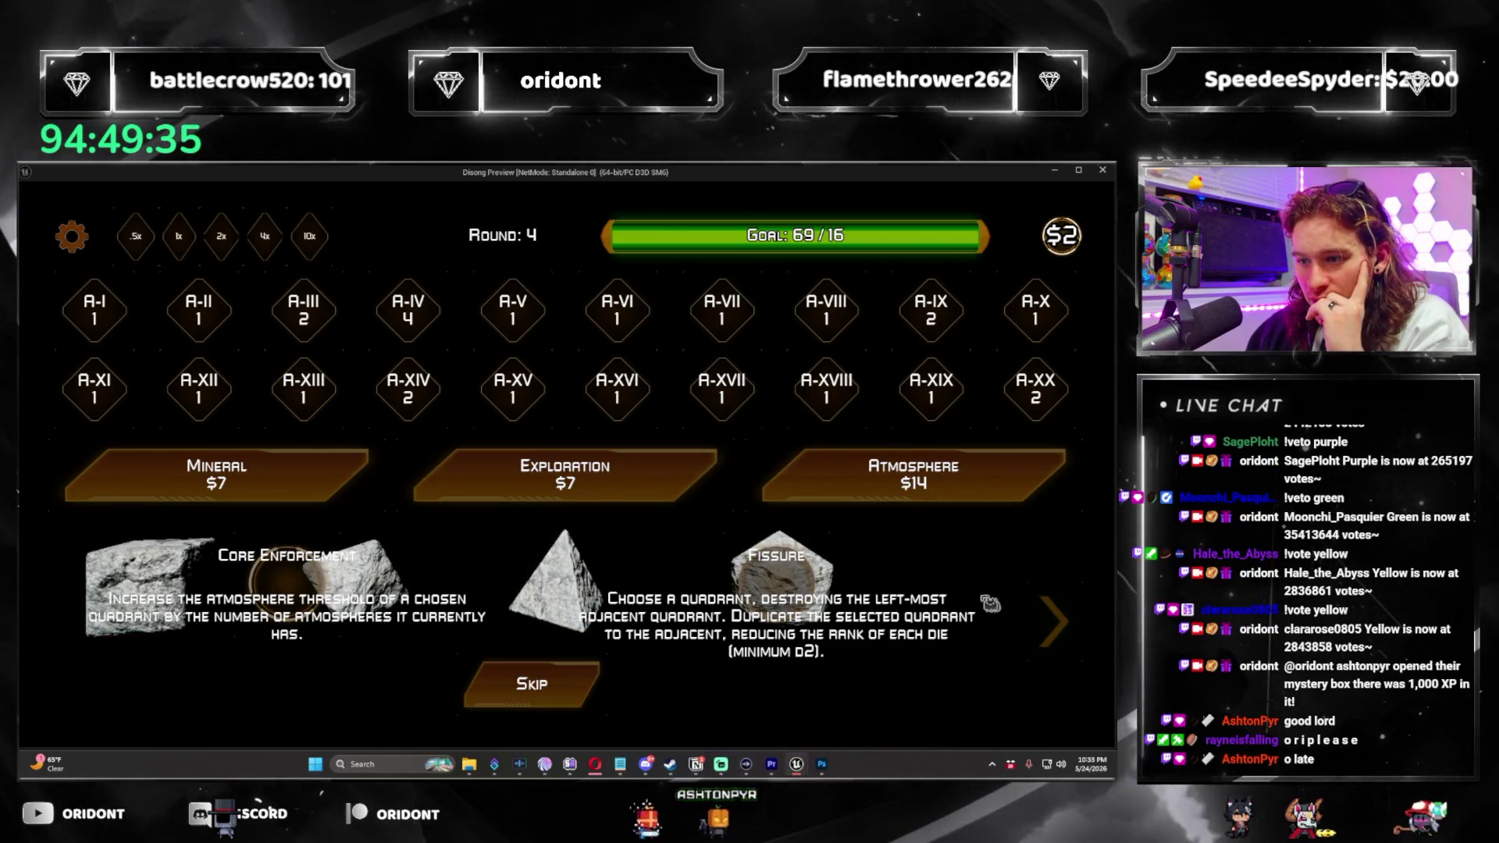
{"action": "left_click", "coordinate": [313, 581]}
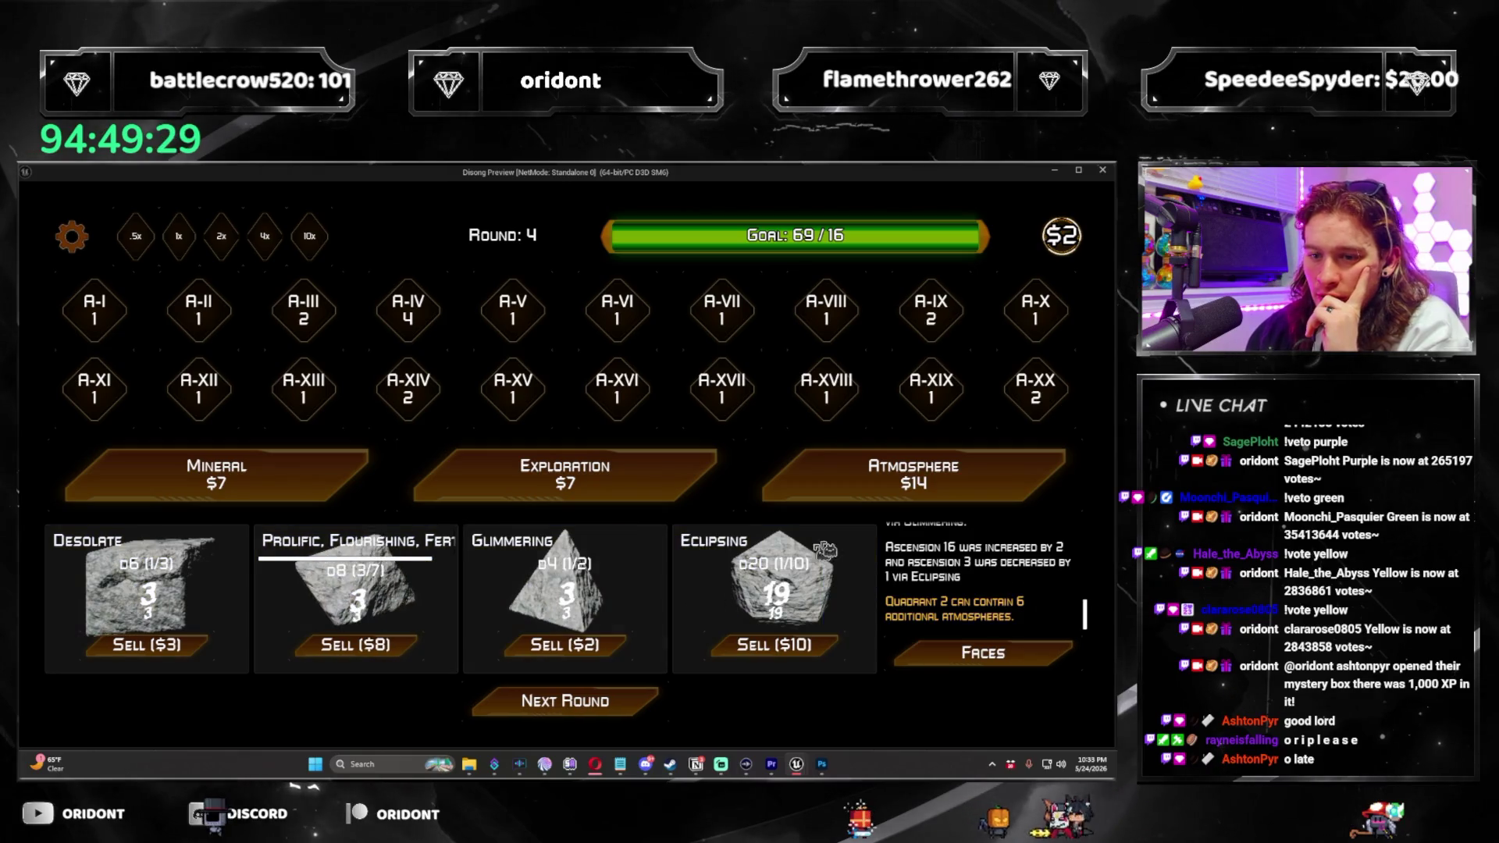
{"action": "left_click", "coordinate": [647, 708]}
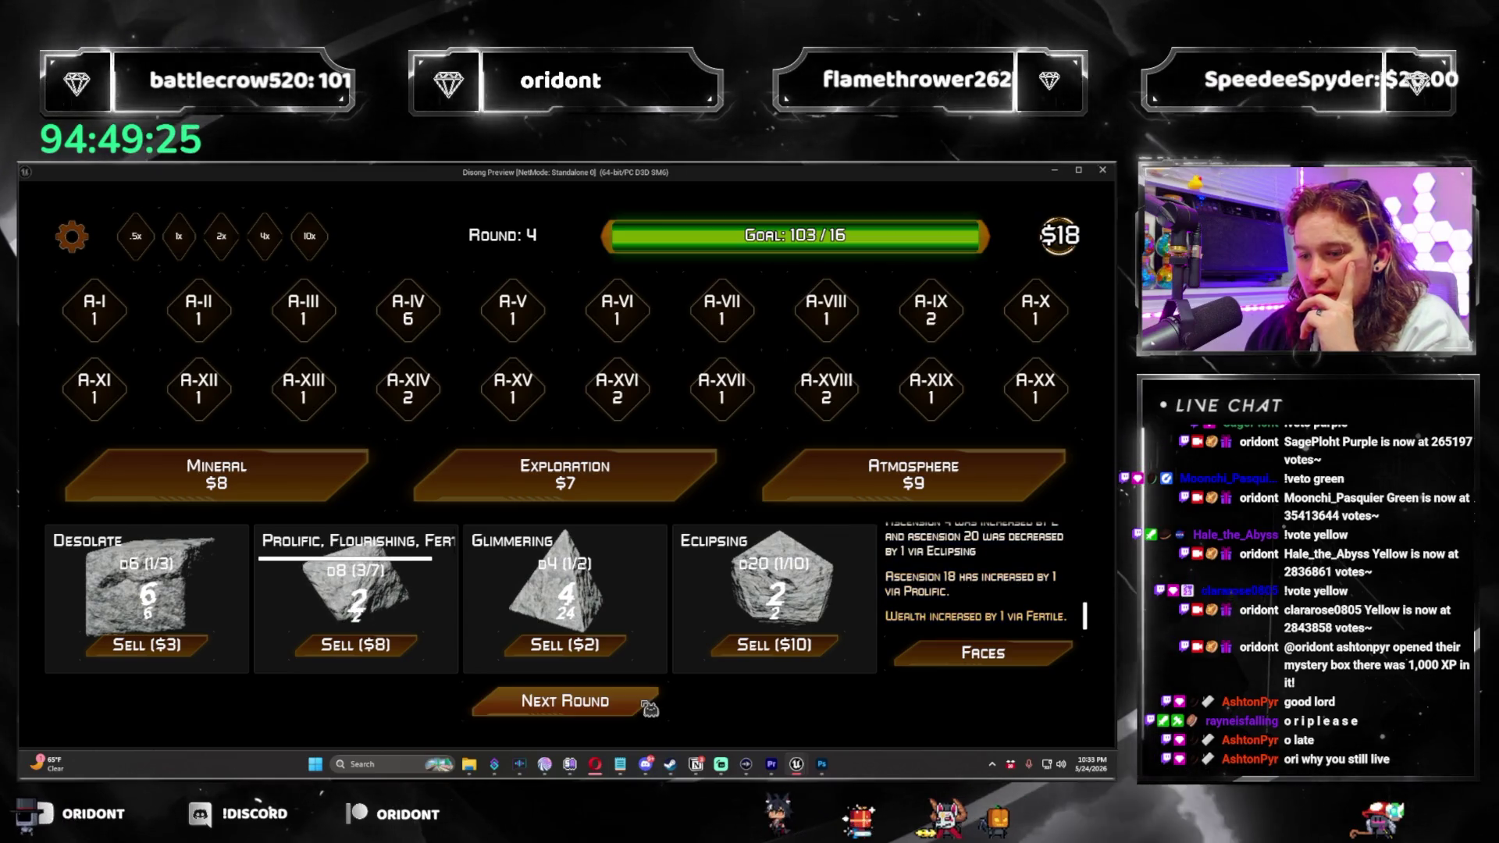
{"action": "left_click", "coordinate": [1019, 453]}
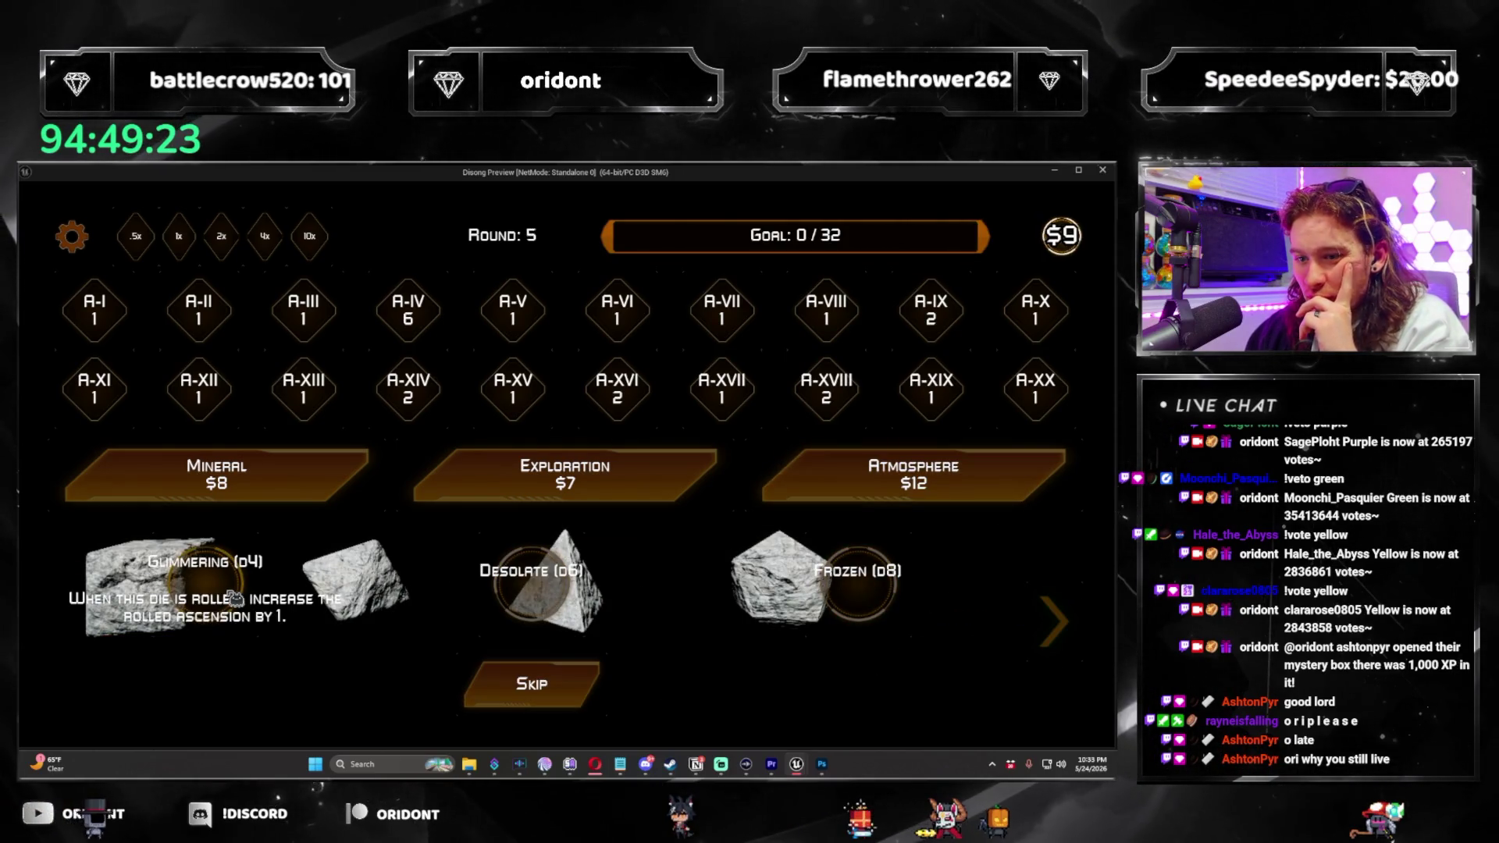
Add Glimmering to the d4, make Quadrant 1's die a d20, apply Artificial Gravity to Quadrant 3.
{"action": "left_click", "coordinate": [234, 599]}
{"action": "left_click", "coordinate": [625, 703]}
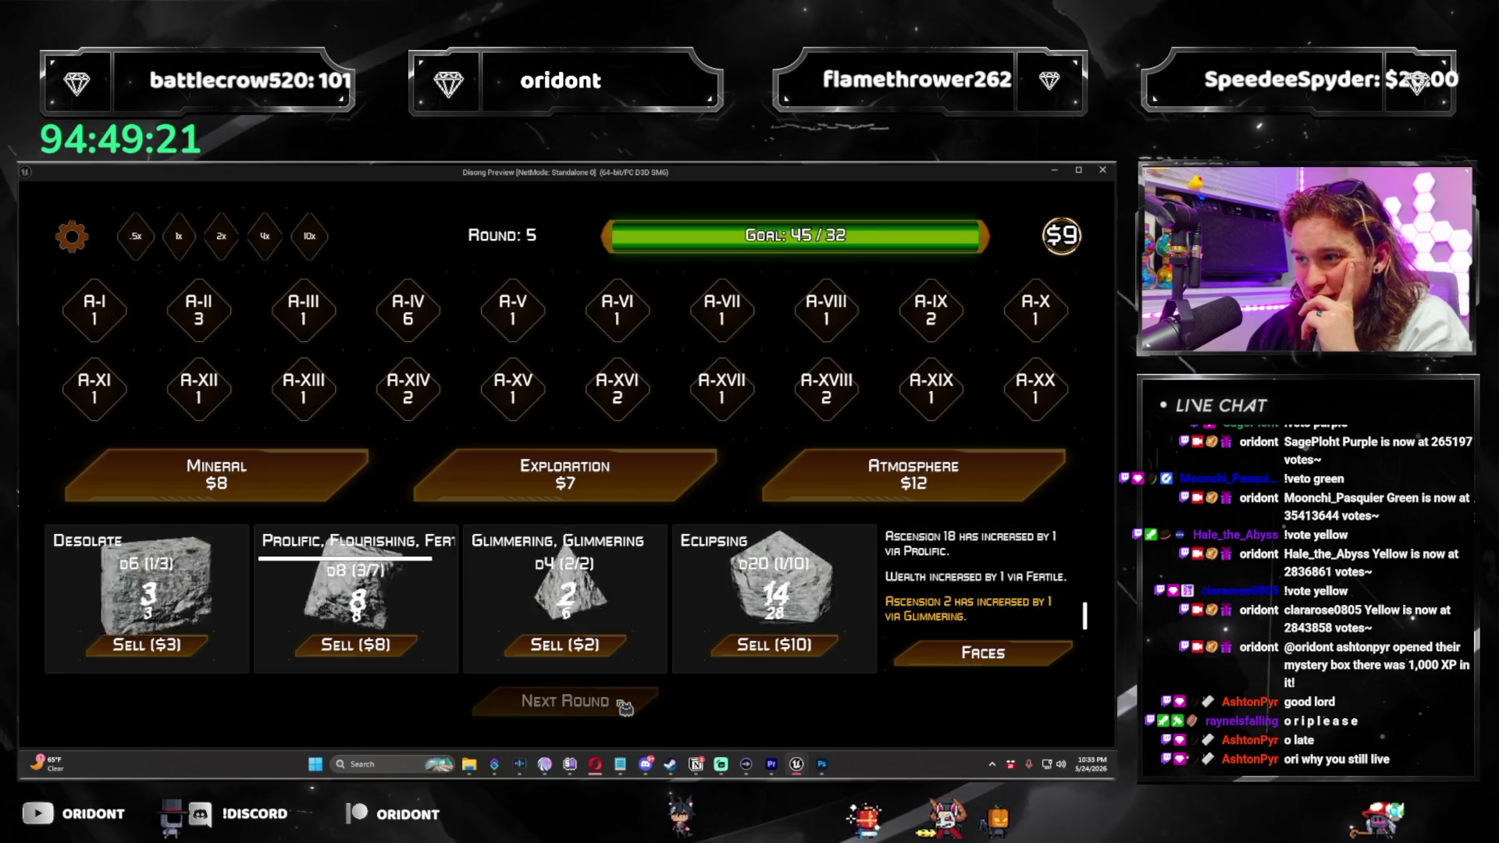
{"action": "left_click", "coordinate": [564, 473]}
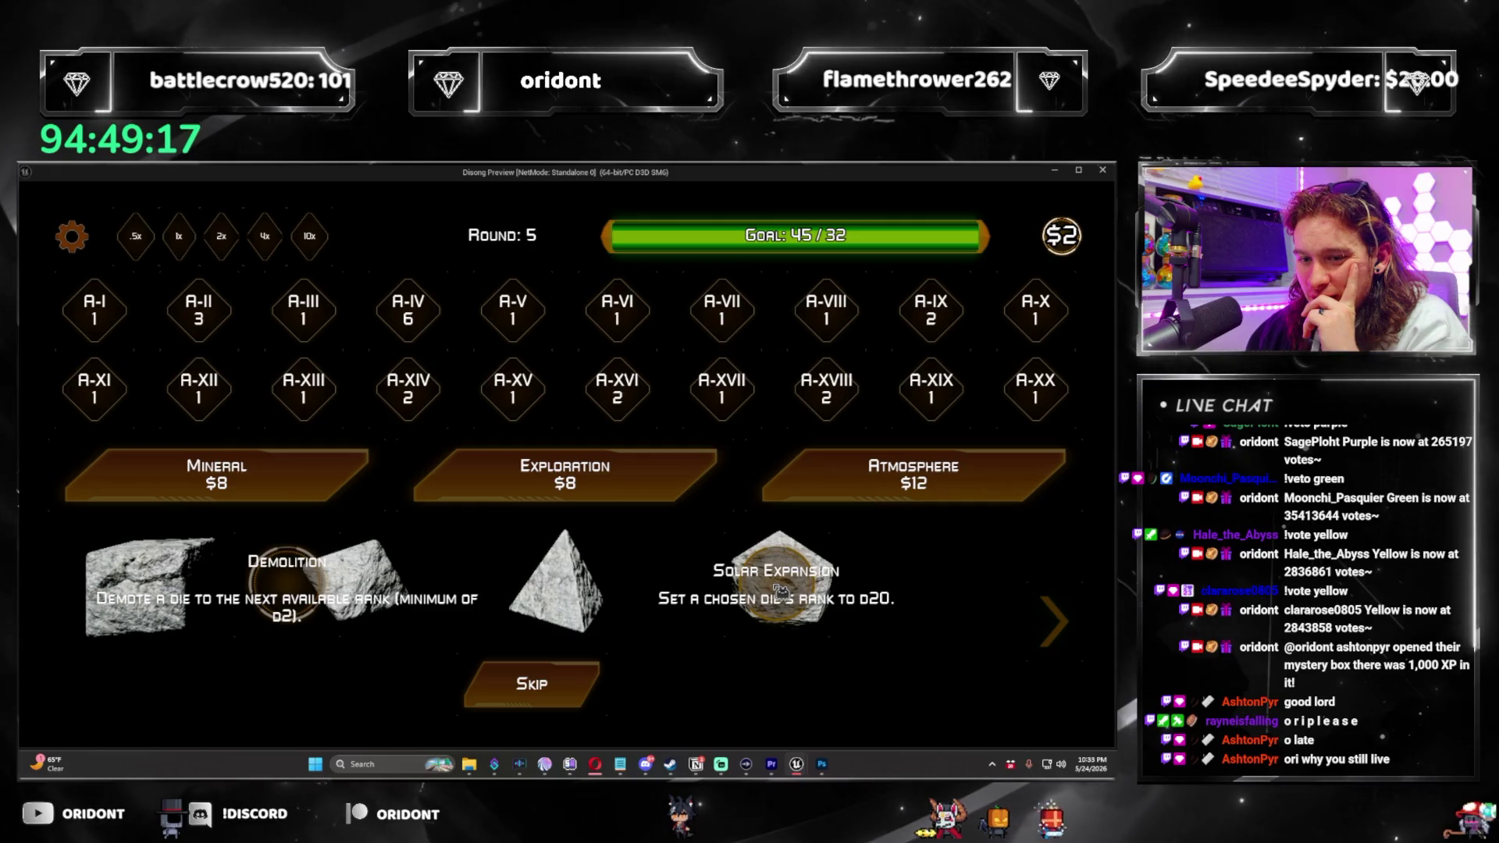
{"action": "left_click", "coordinate": [780, 591]}
{"action": "left_click", "coordinate": [595, 712]}
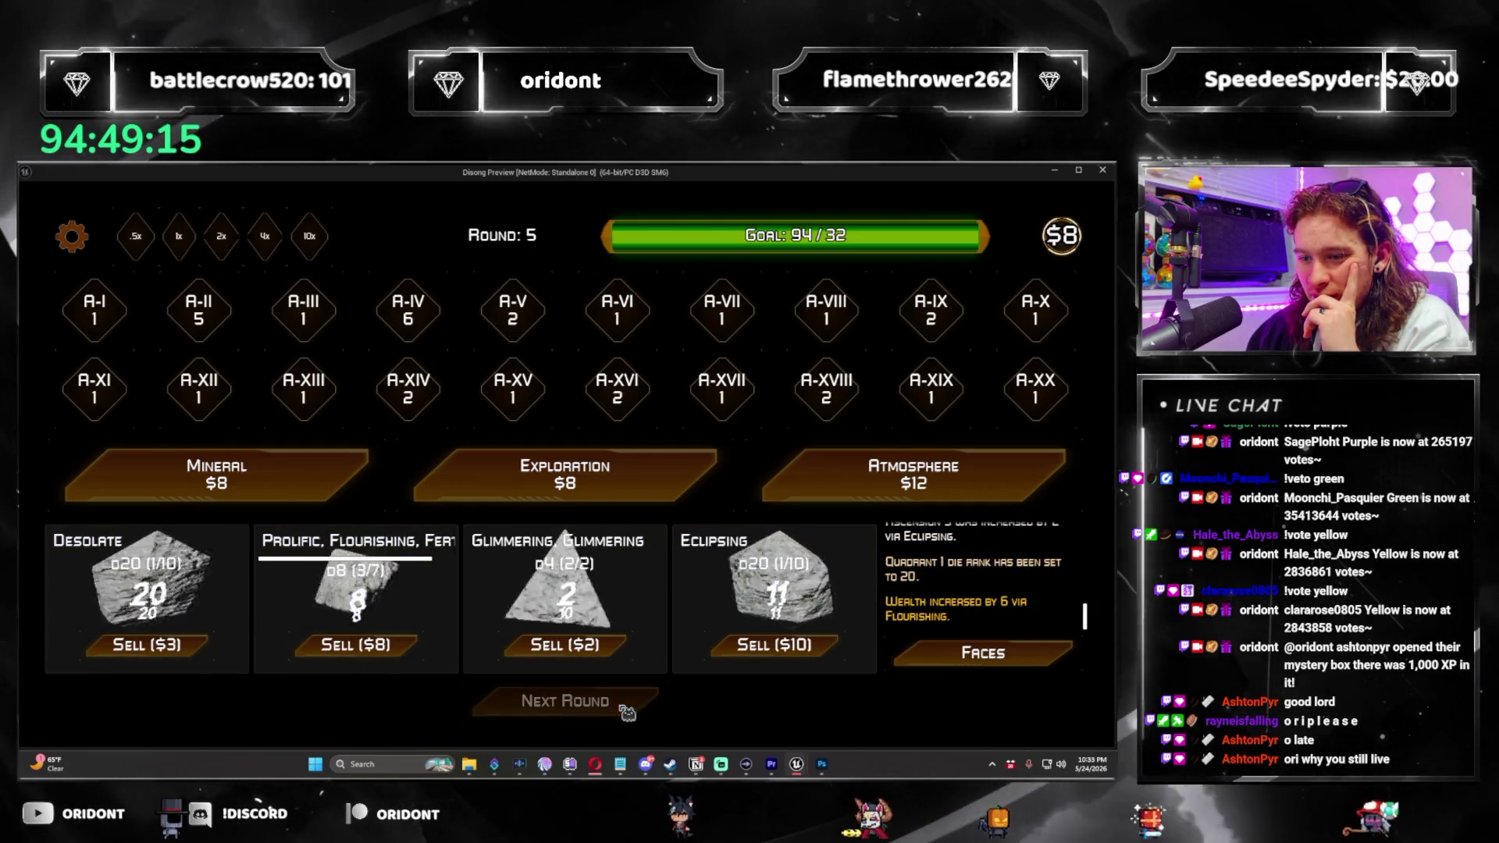
{"action": "left_click", "coordinate": [686, 486]}
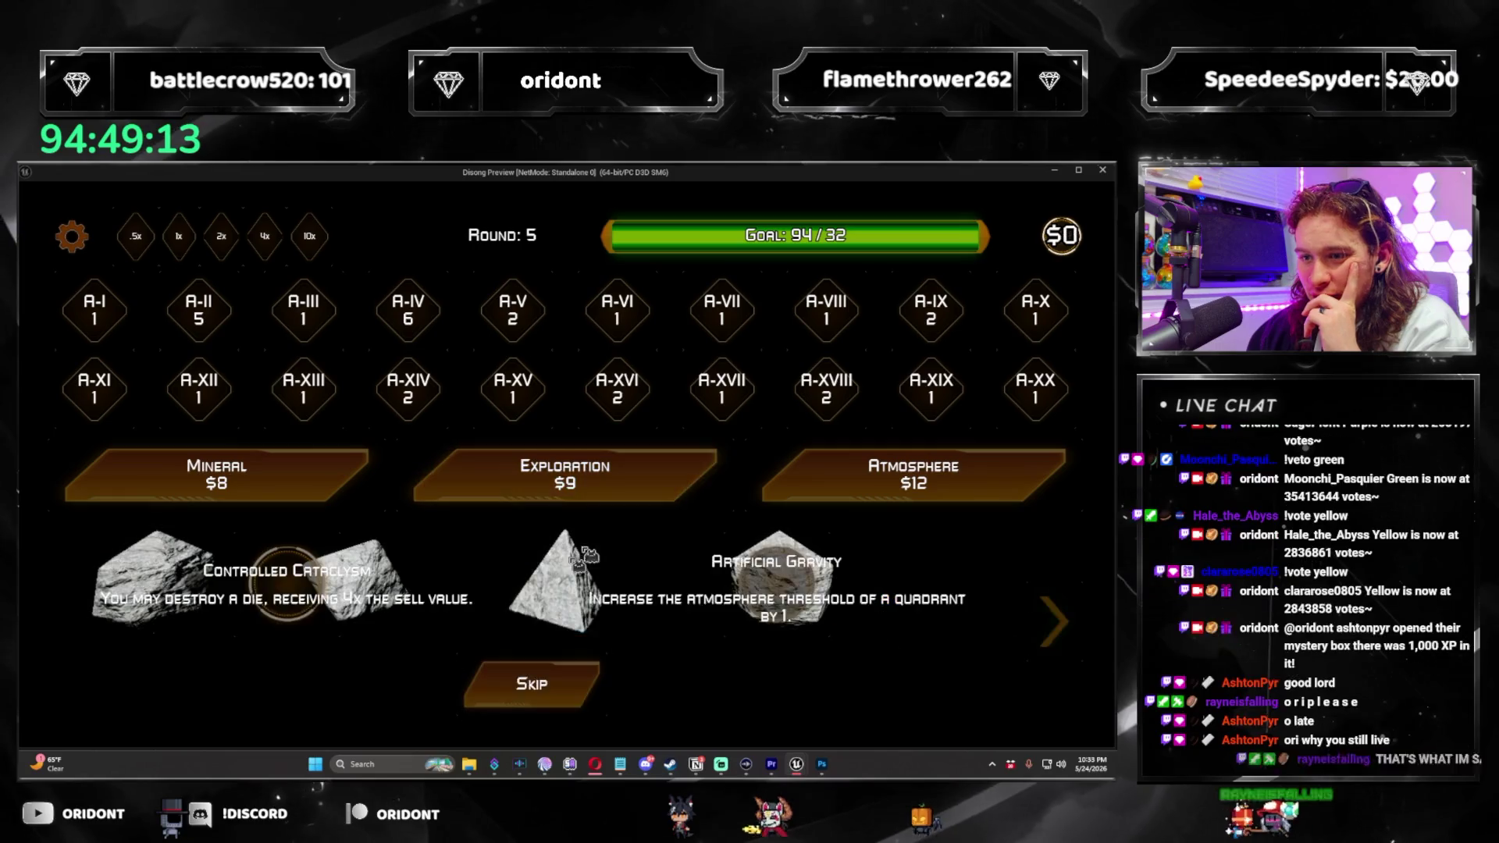
{"action": "left_click", "coordinate": [812, 582]}
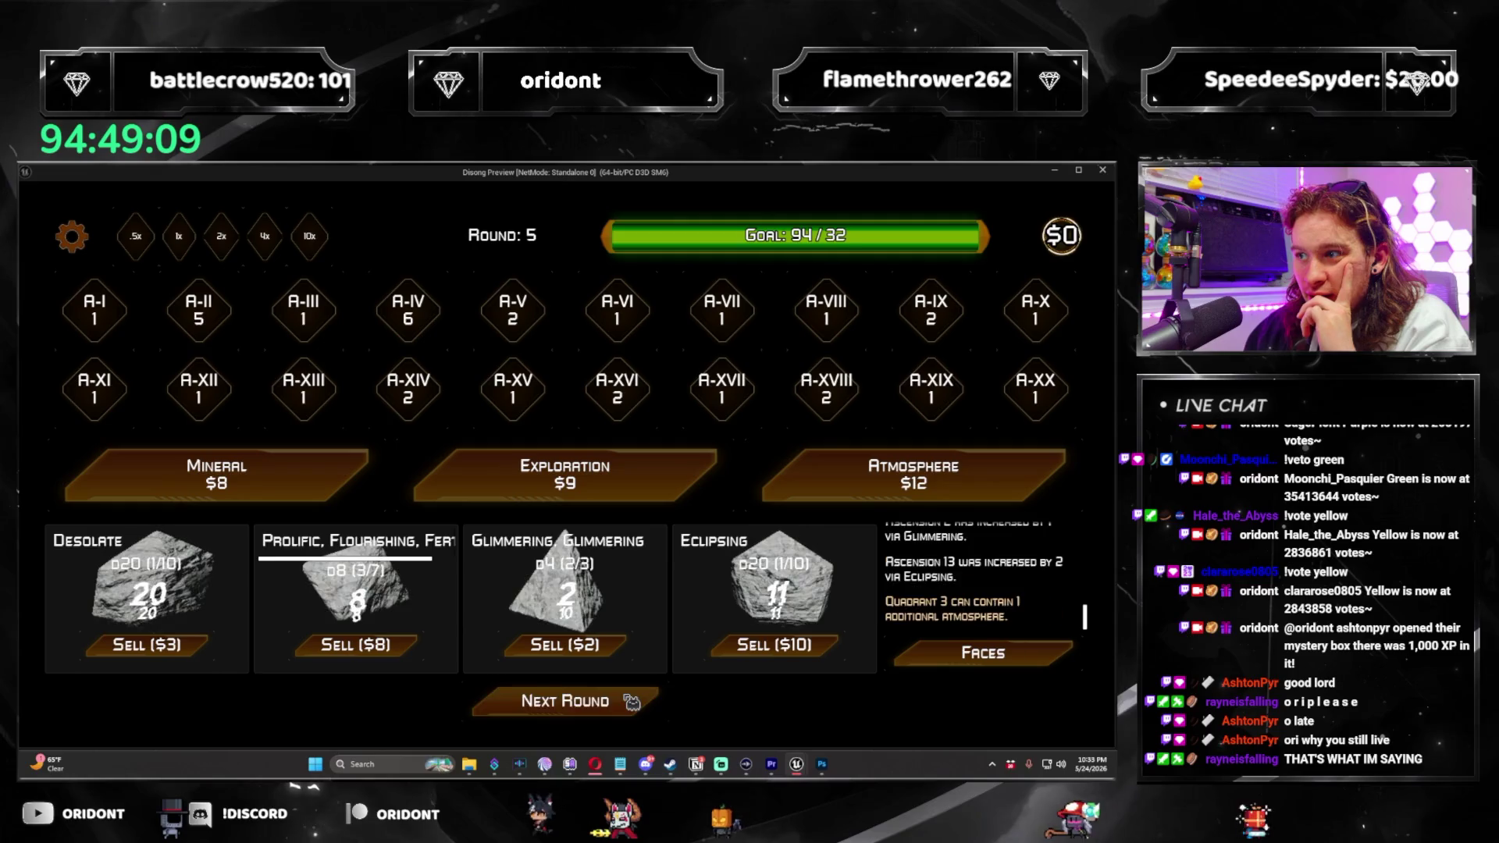
{"action": "left_click", "coordinate": [631, 701]}
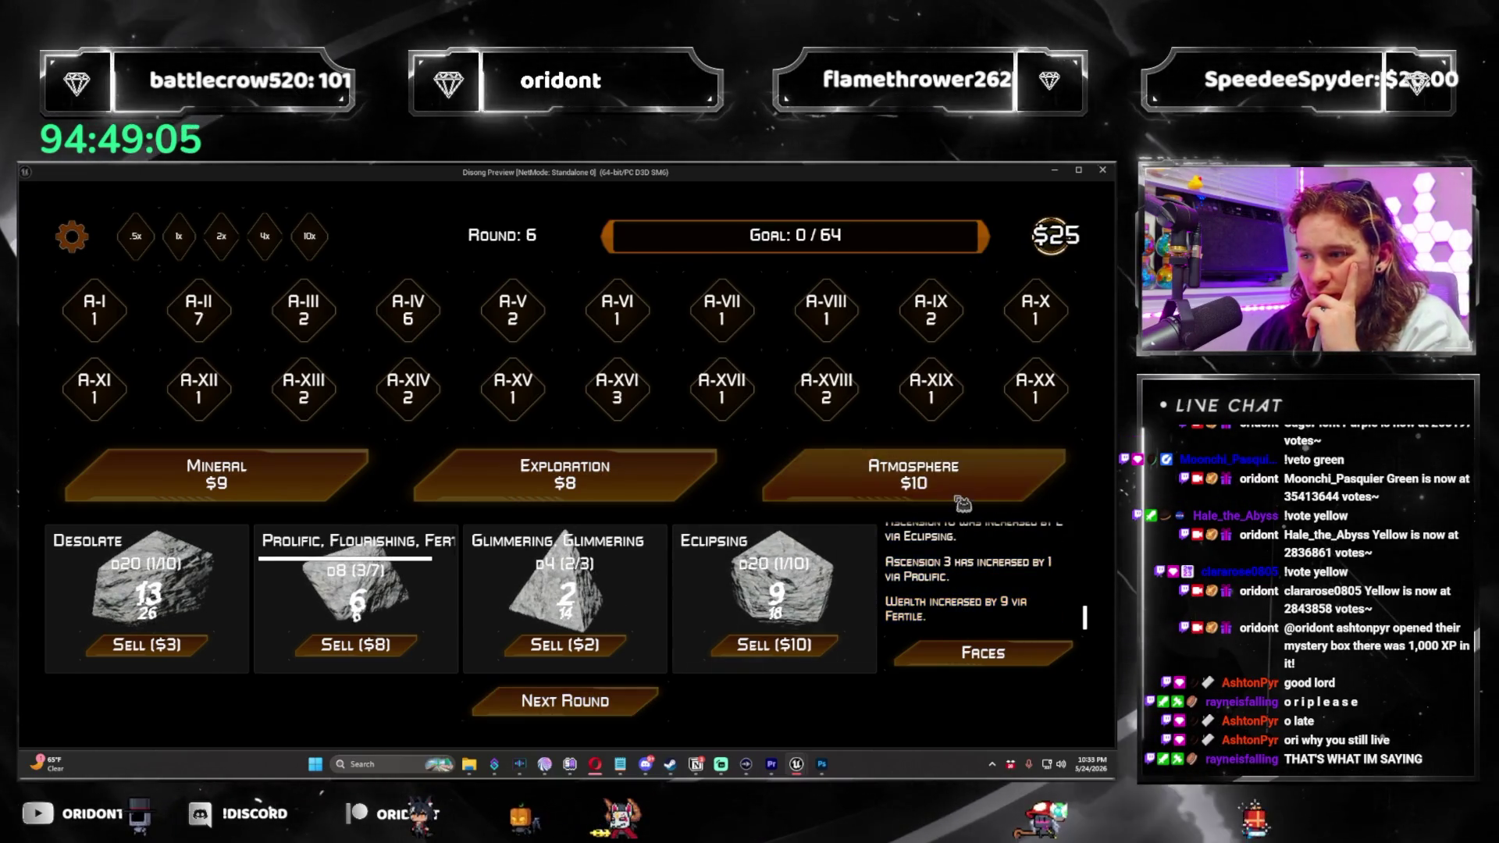
In round 6, add Flourishing to the d8, sell the Desolate die, and roll again.
{"action": "left_click", "coordinate": [914, 472]}
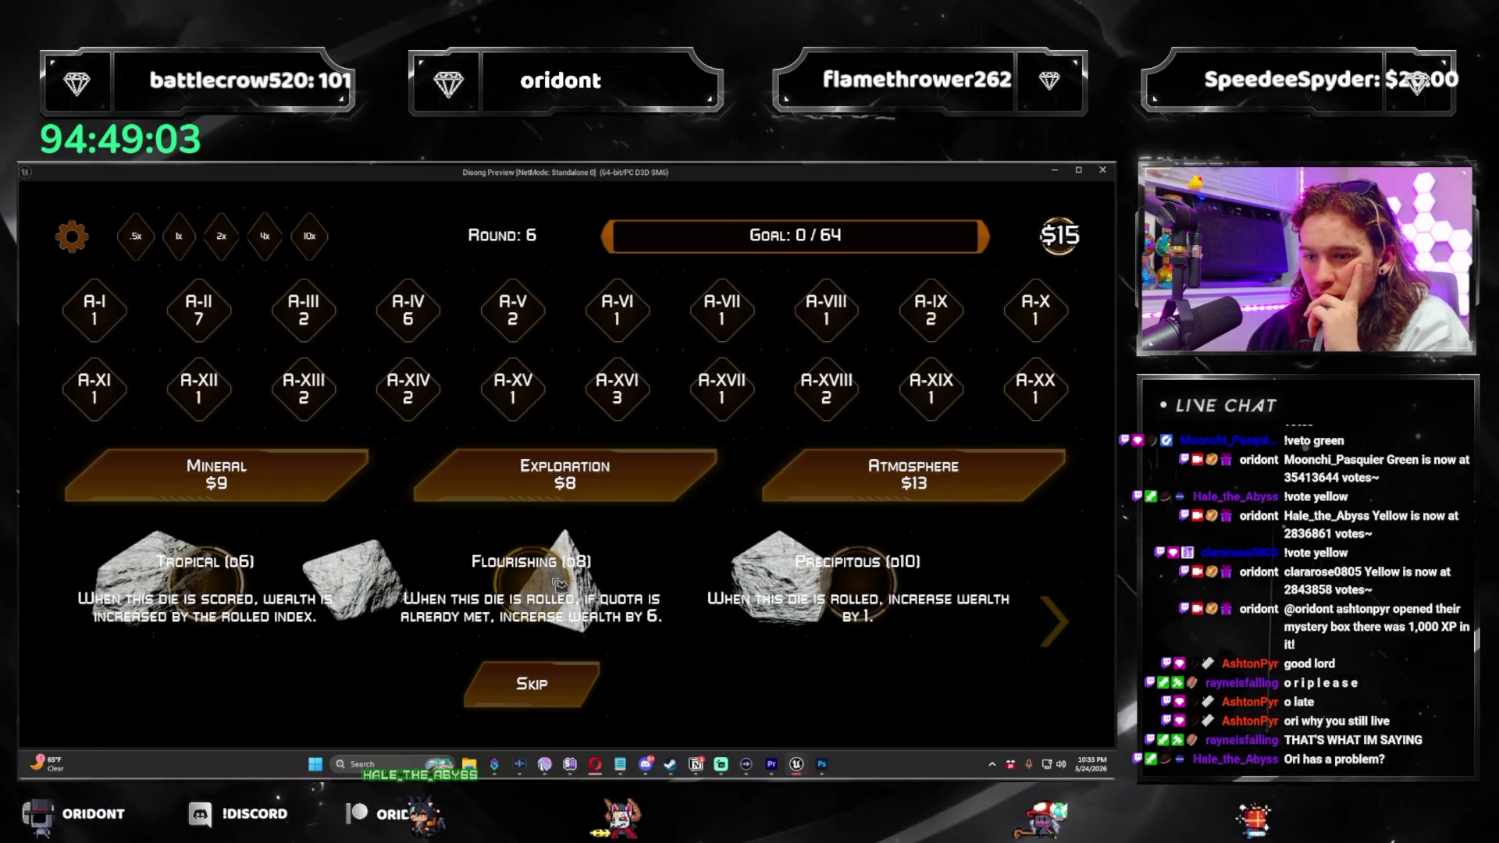
{"action": "left_click", "coordinate": [1058, 633]}
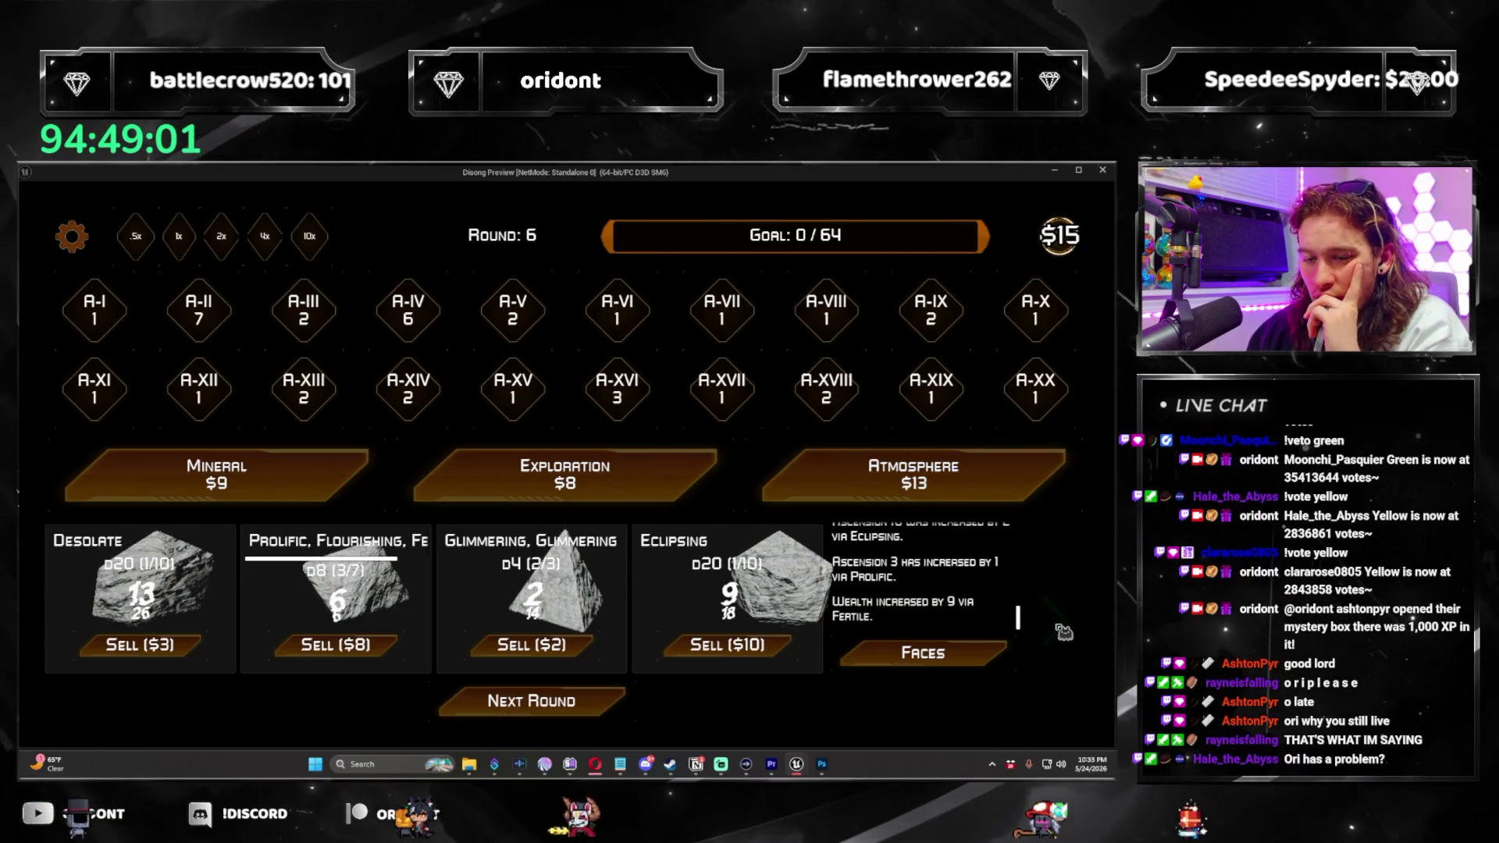
{"action": "left_click", "coordinate": [1064, 631]}
{"action": "left_click", "coordinate": [1063, 631]}
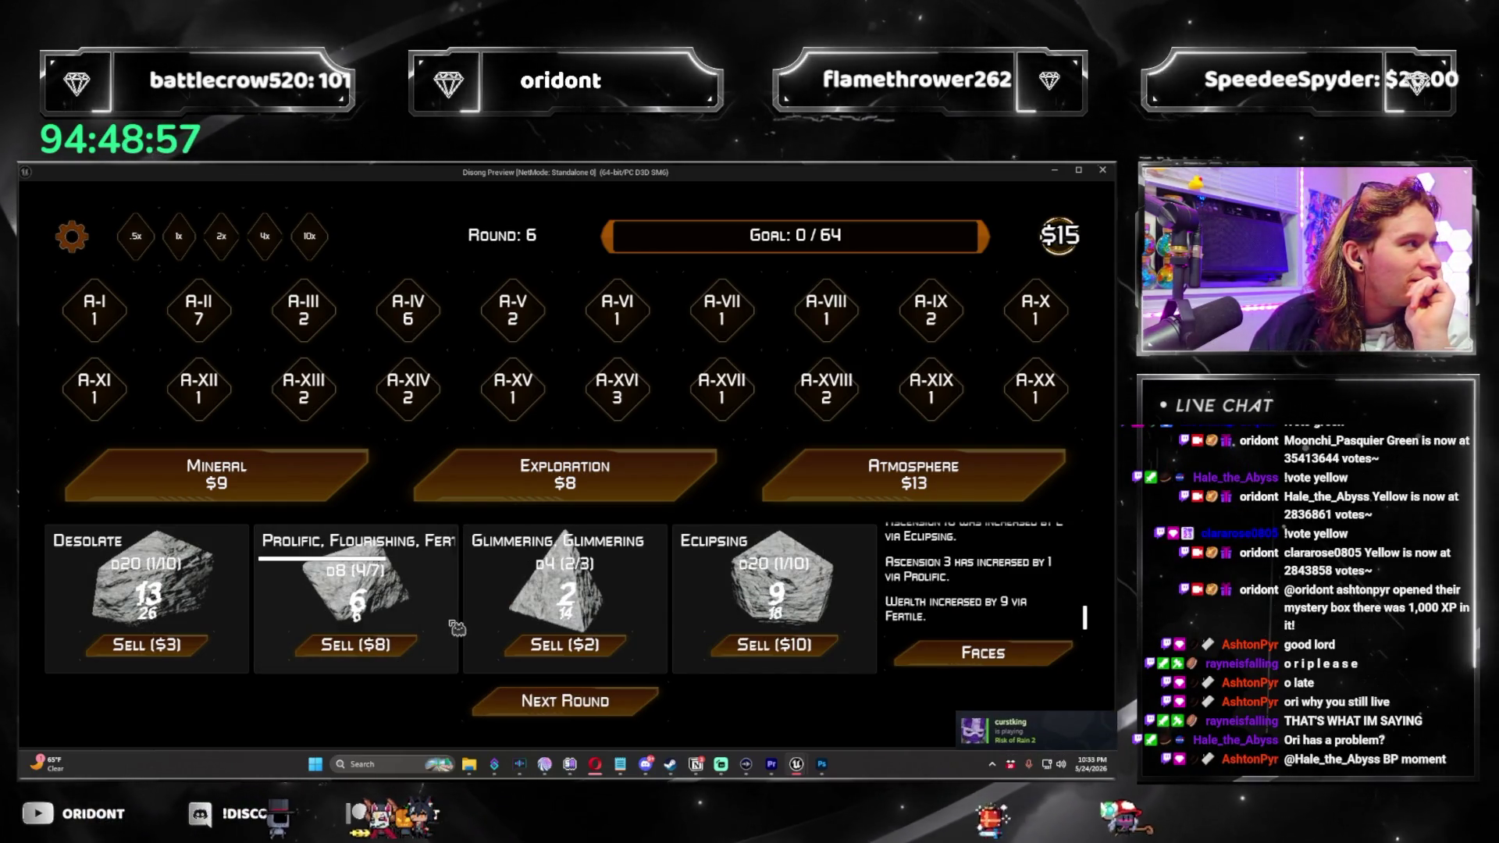
{"action": "left_click", "coordinate": [617, 706]}
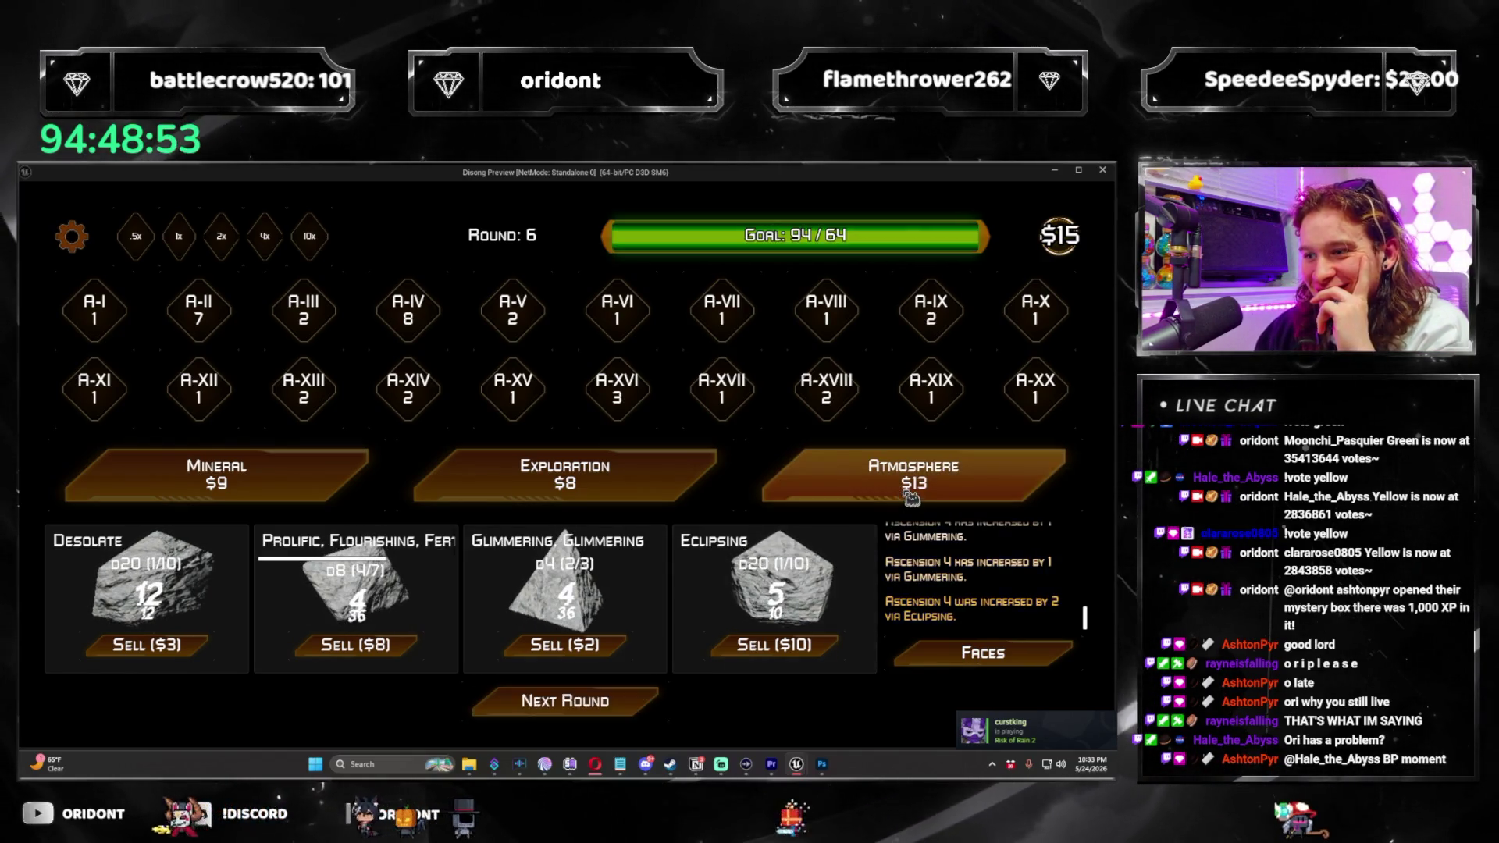
{"action": "left_click", "coordinate": [819, 480]}
{"action": "left_click", "coordinate": [545, 582]}
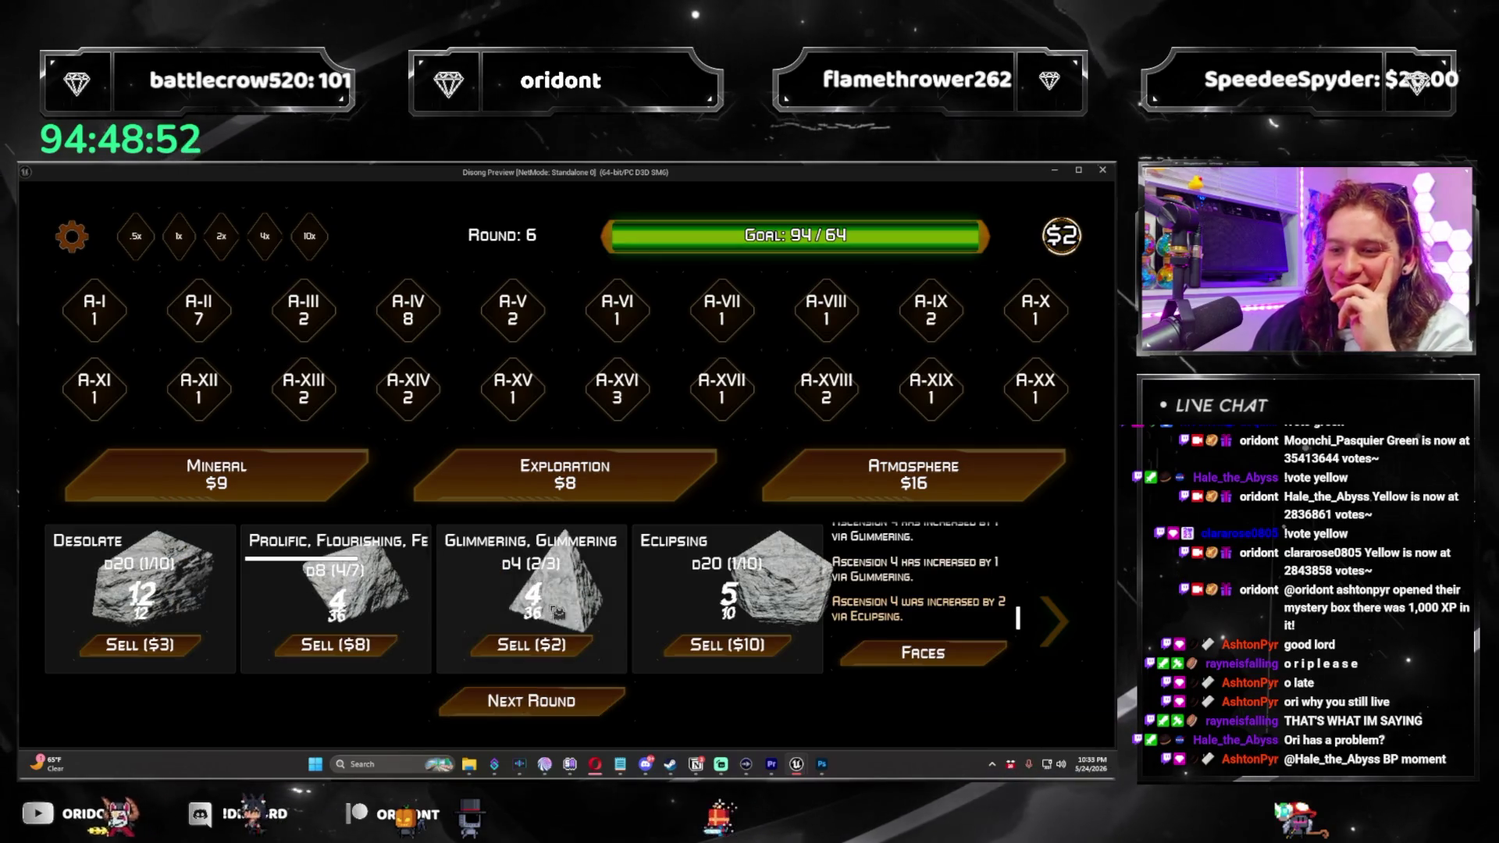
{"action": "left_click", "coordinate": [153, 649]}
{"action": "left_click", "coordinate": [644, 708]}
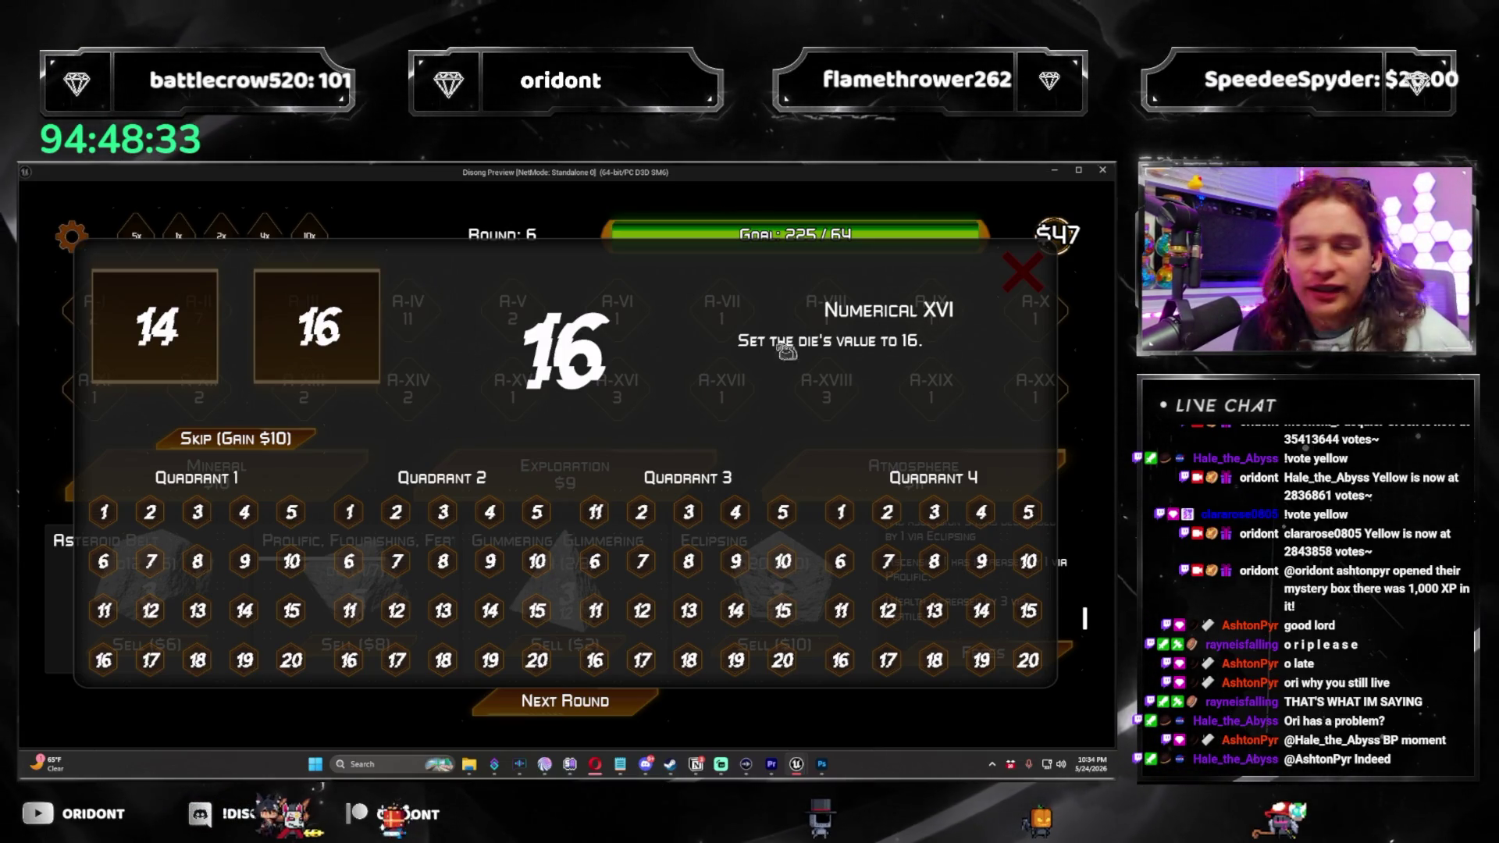
Apply the Numerical XVI card to a Quadrant 3 die face and close the panel with the red X.
{"action": "left_click", "coordinate": [642, 512]}
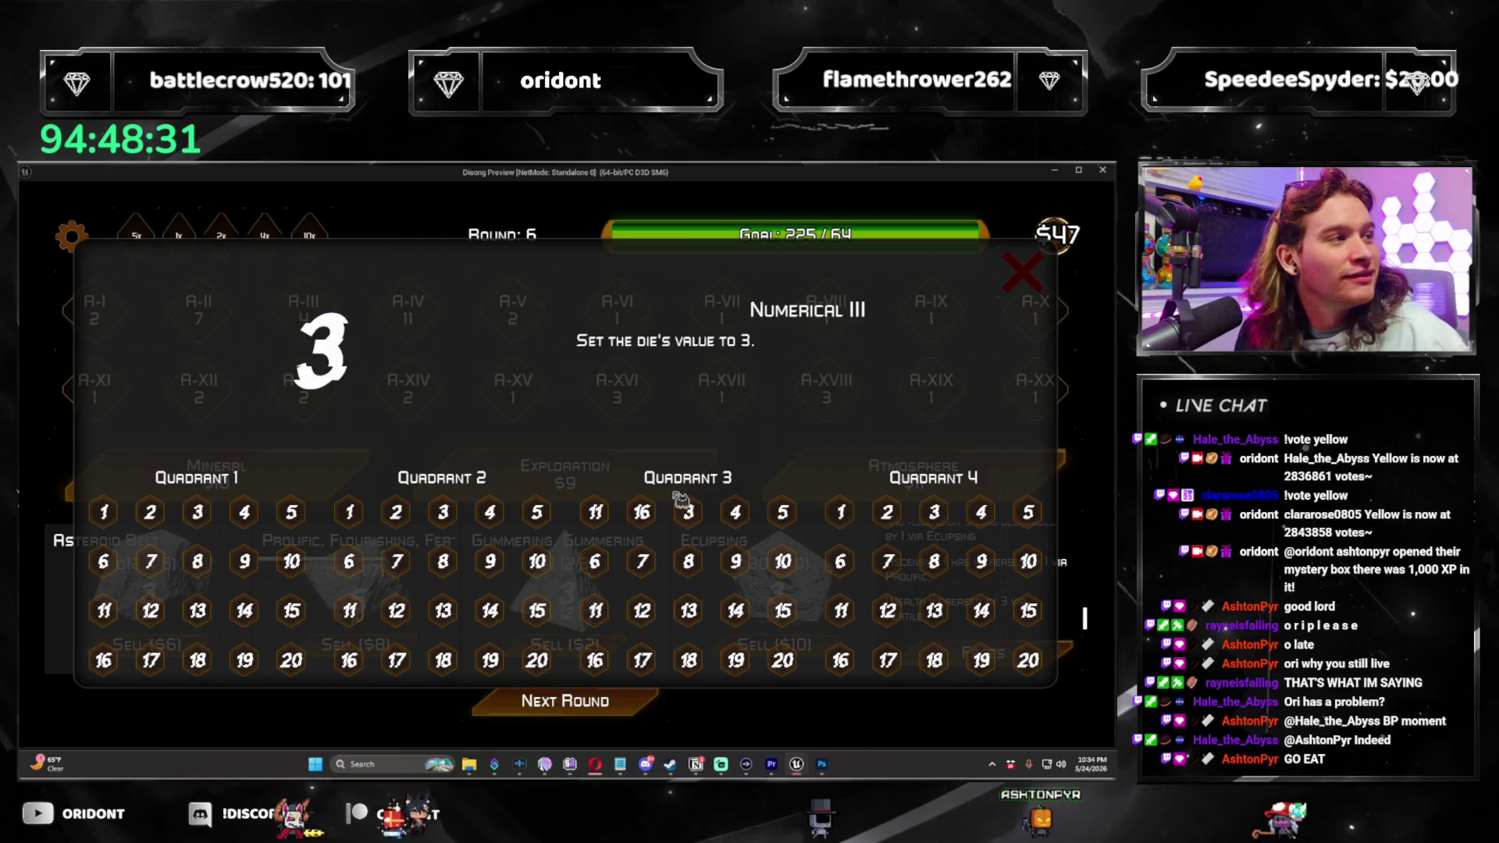
{"action": "left_click", "coordinate": [1042, 270]}
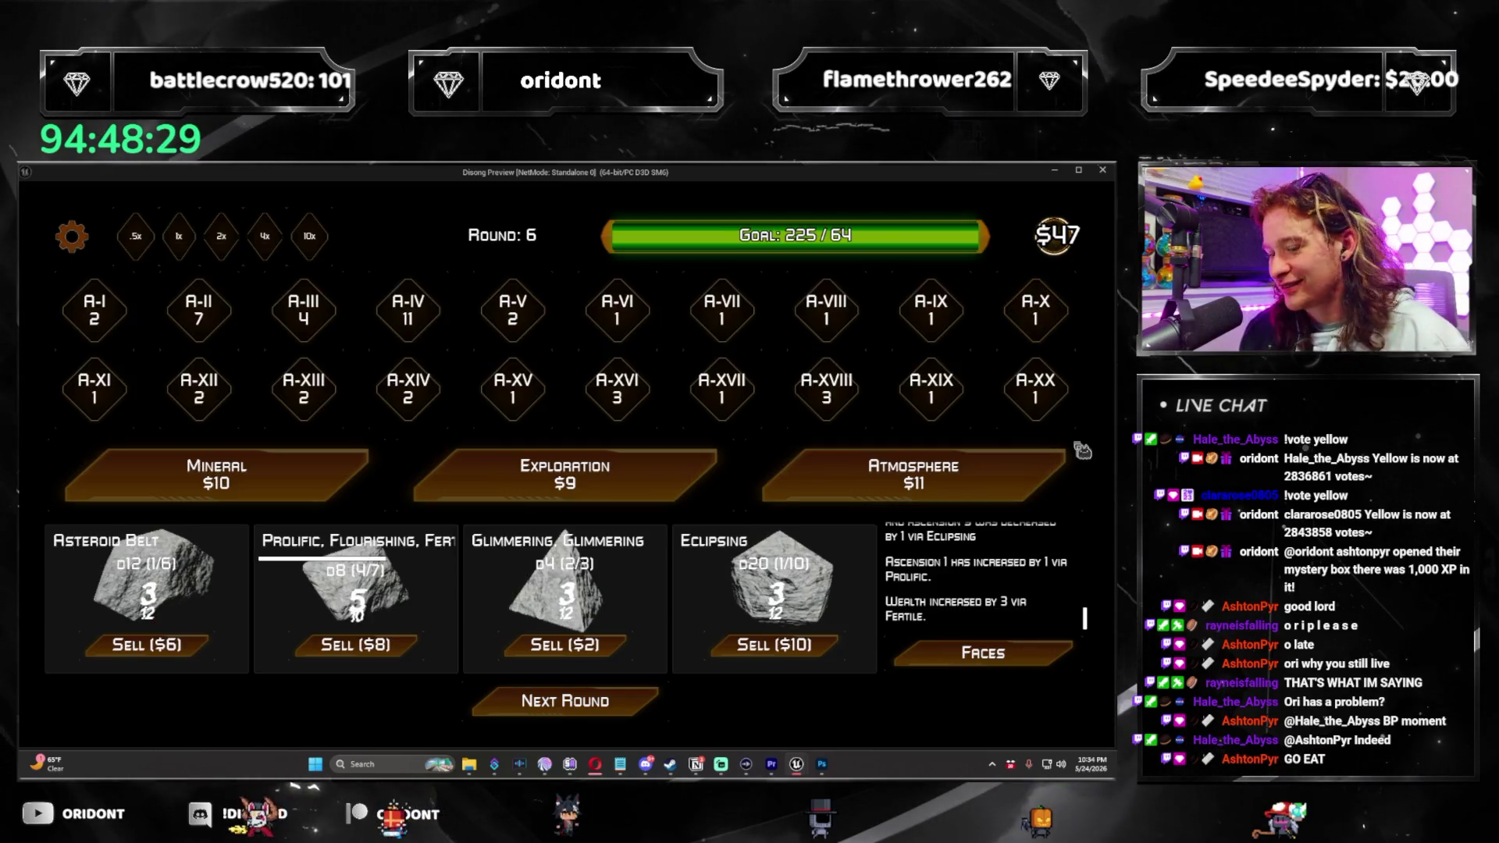